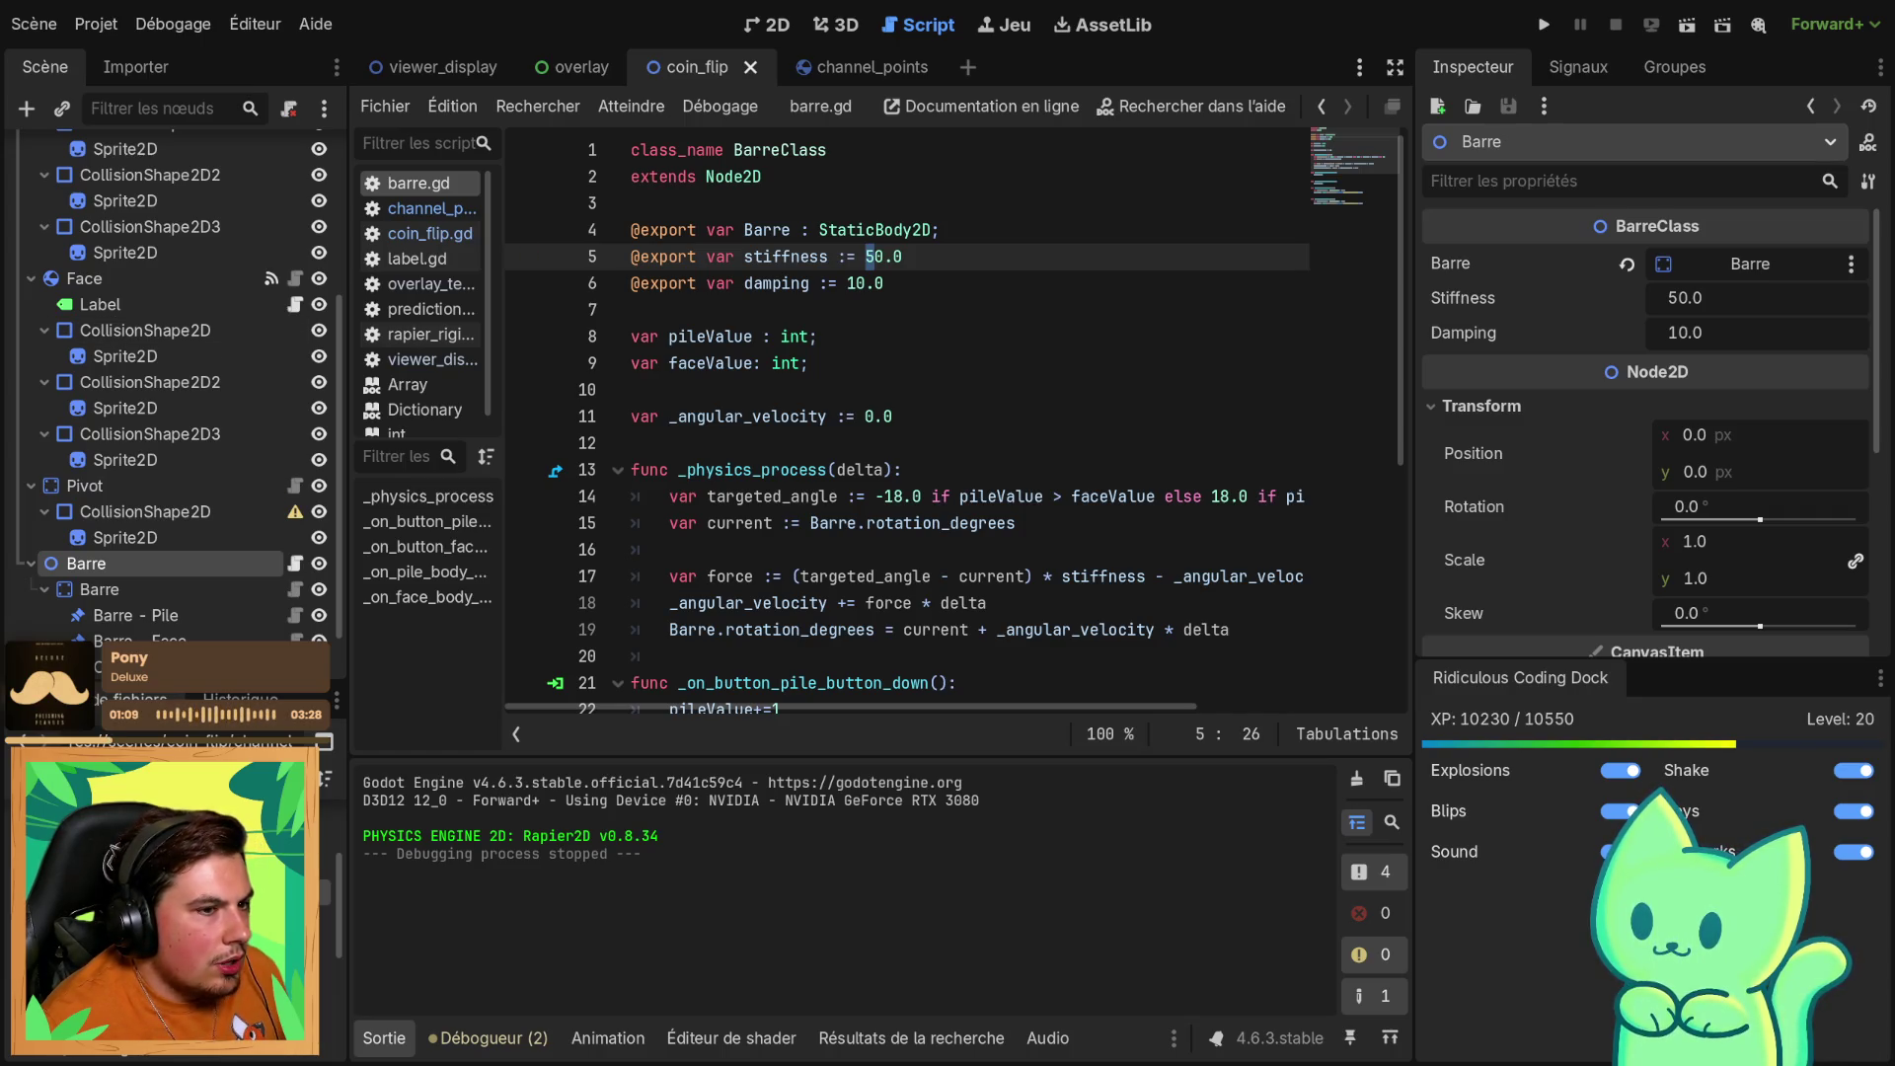
left_click(874, 283)
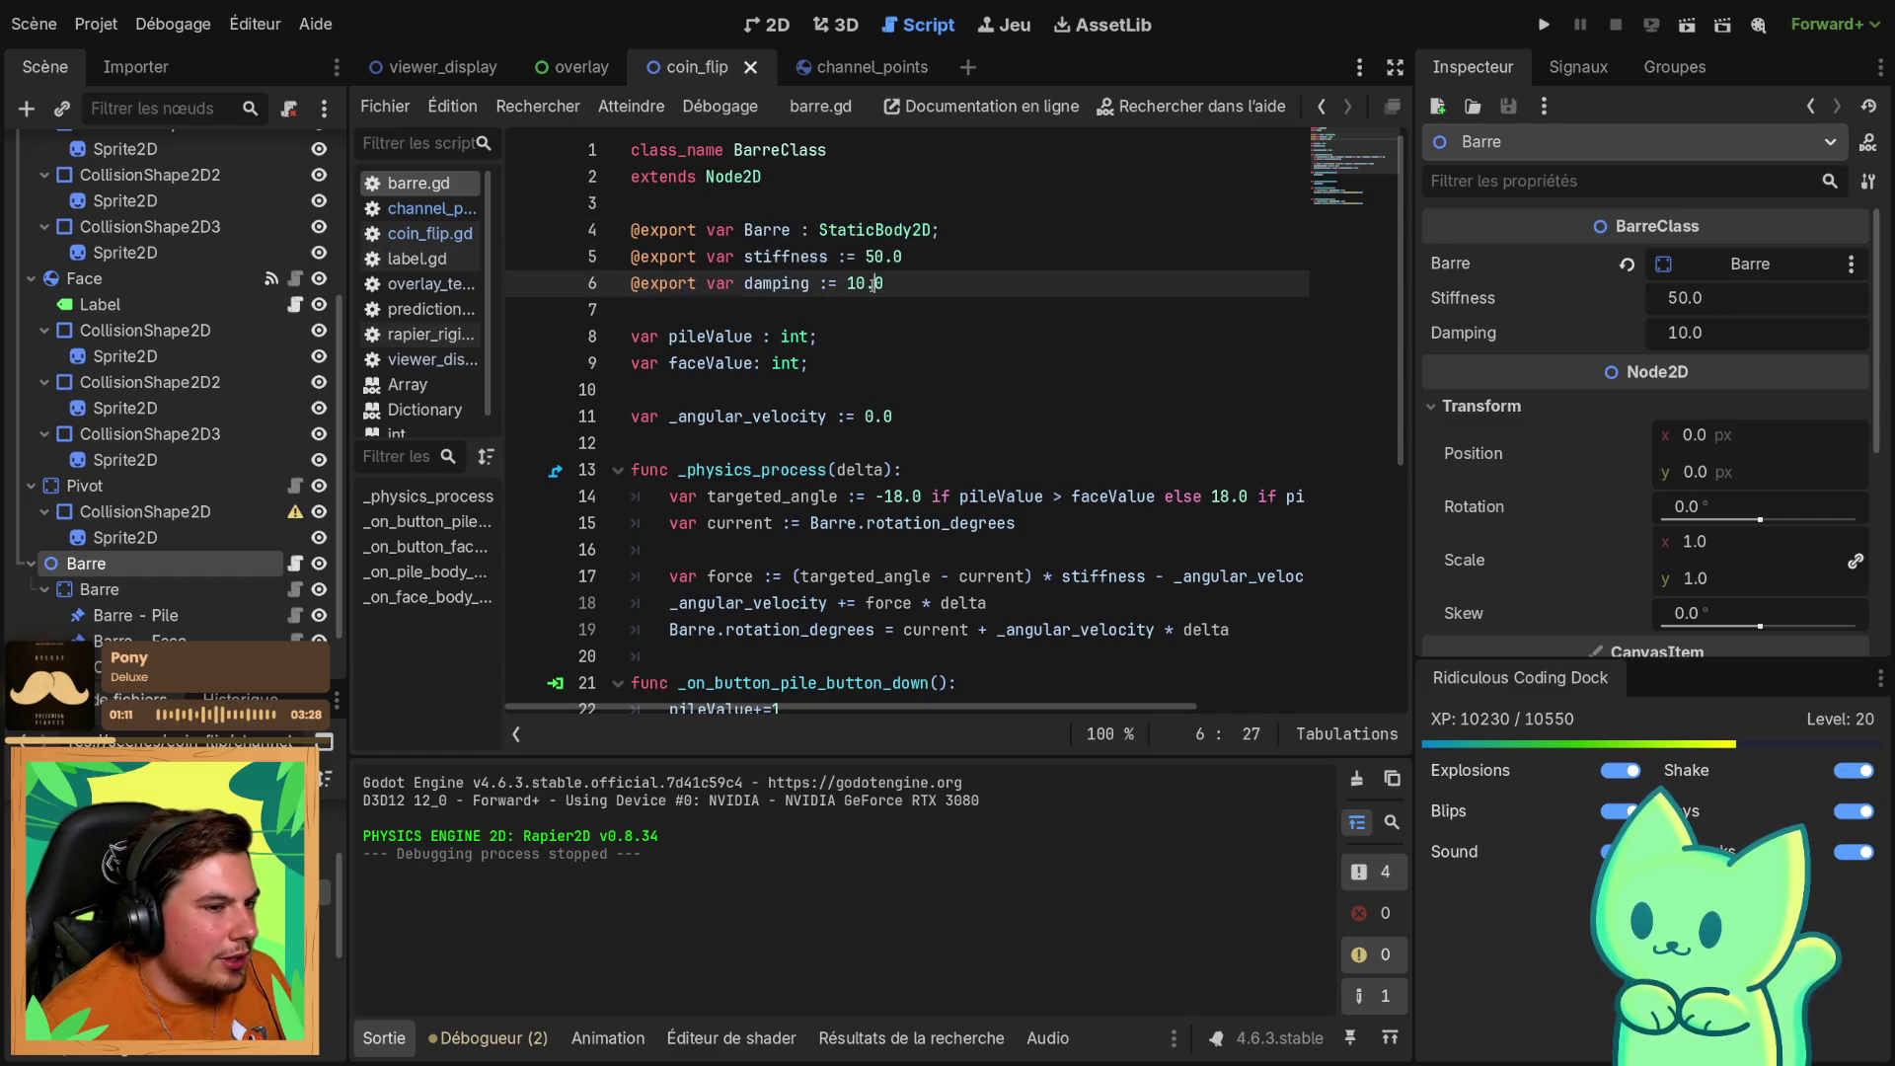
left_click_drag(873, 284, 631, 258)
key("BackSpace")
key("BackSpace")
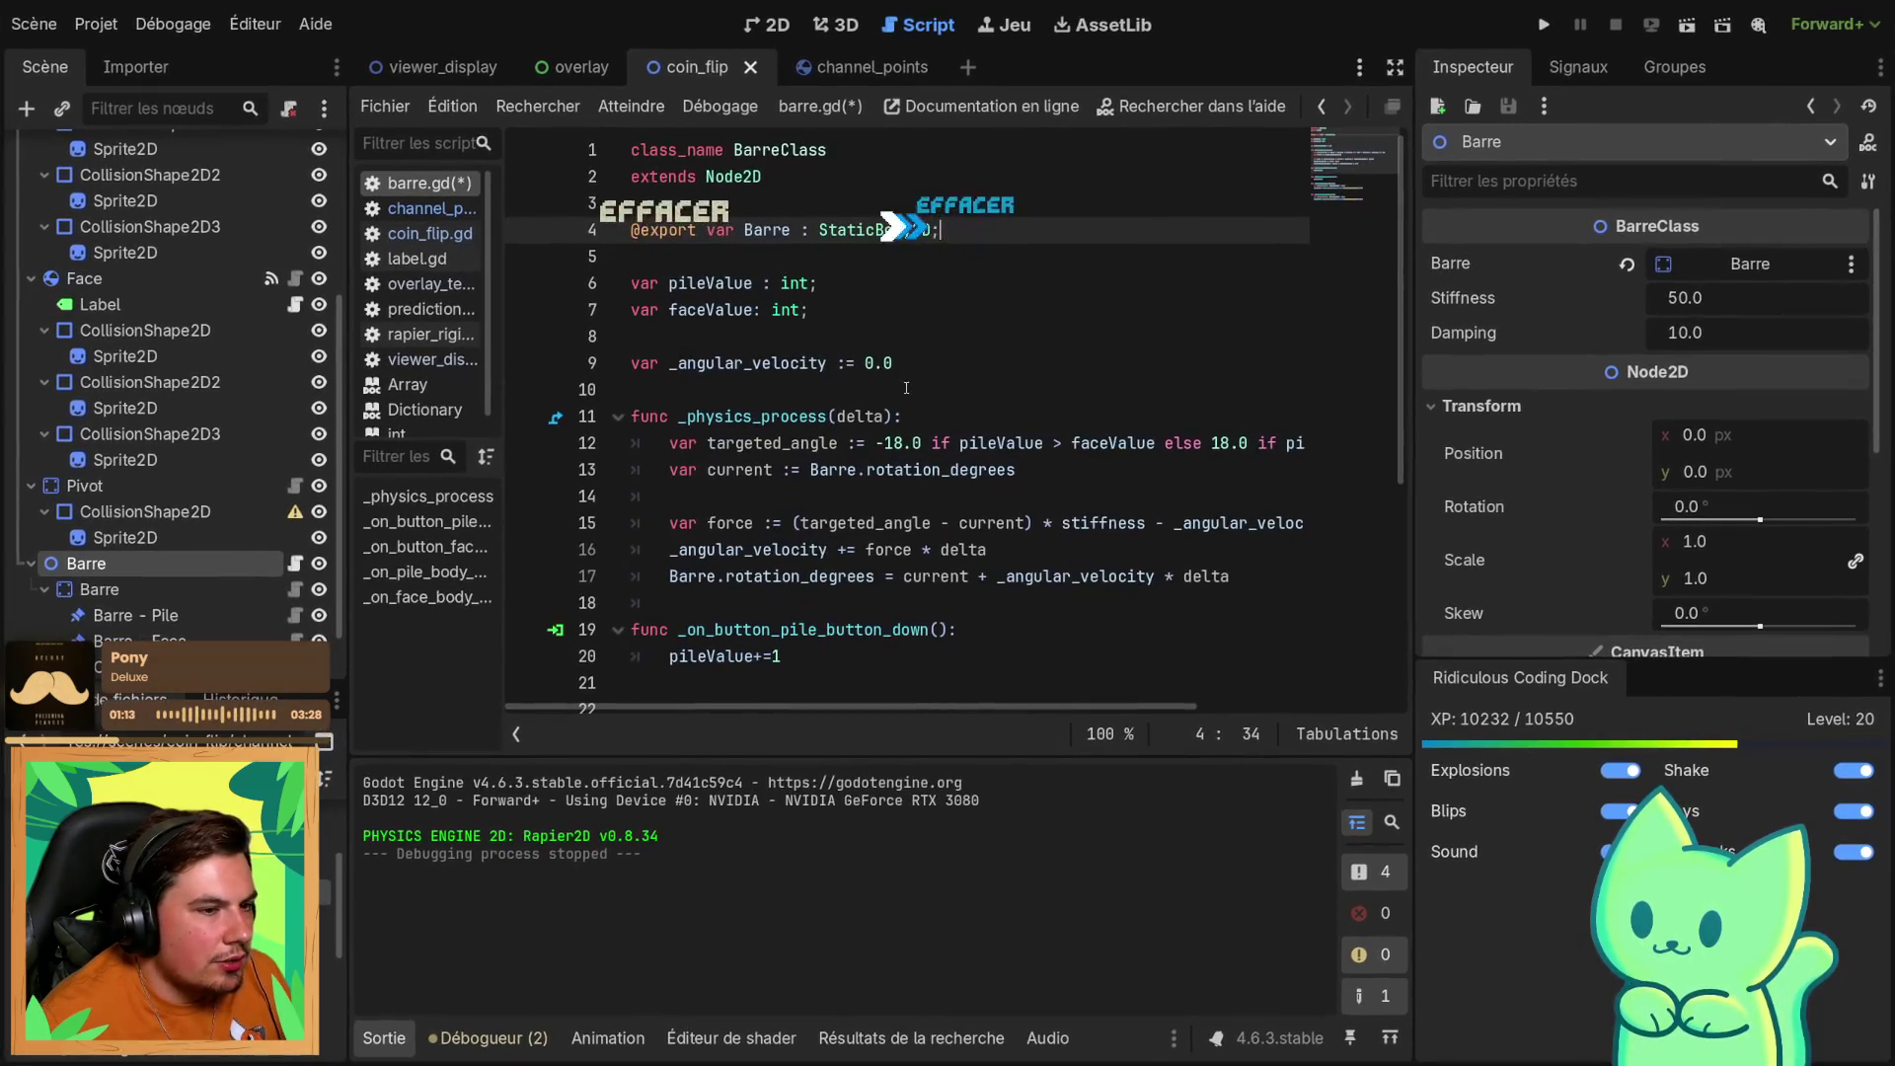
left_click_drag(906, 388, 606, 357)
key("BackSpace")
key("ctrl+v")
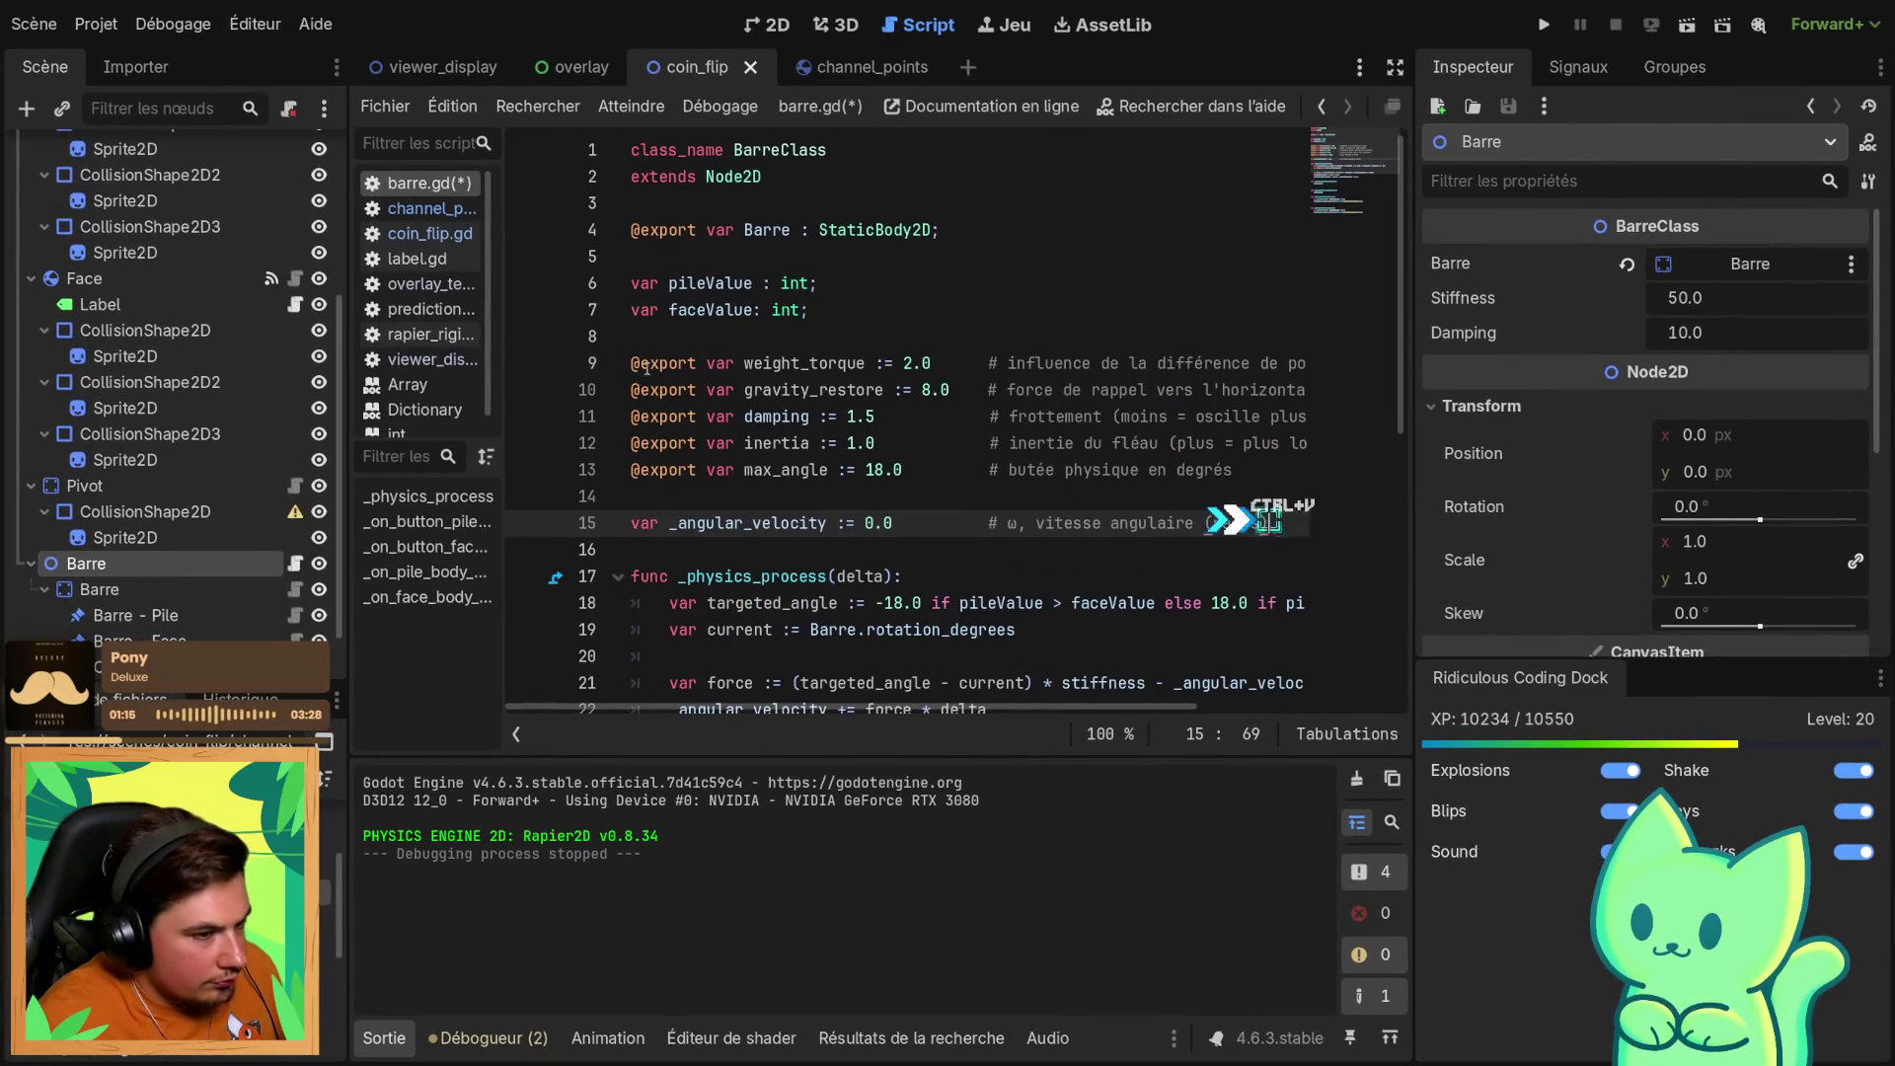
key("ctrl+s")
- Replace the old _physics_process body with the torque, damping and angle-limit code, then save
left_click(648, 503)
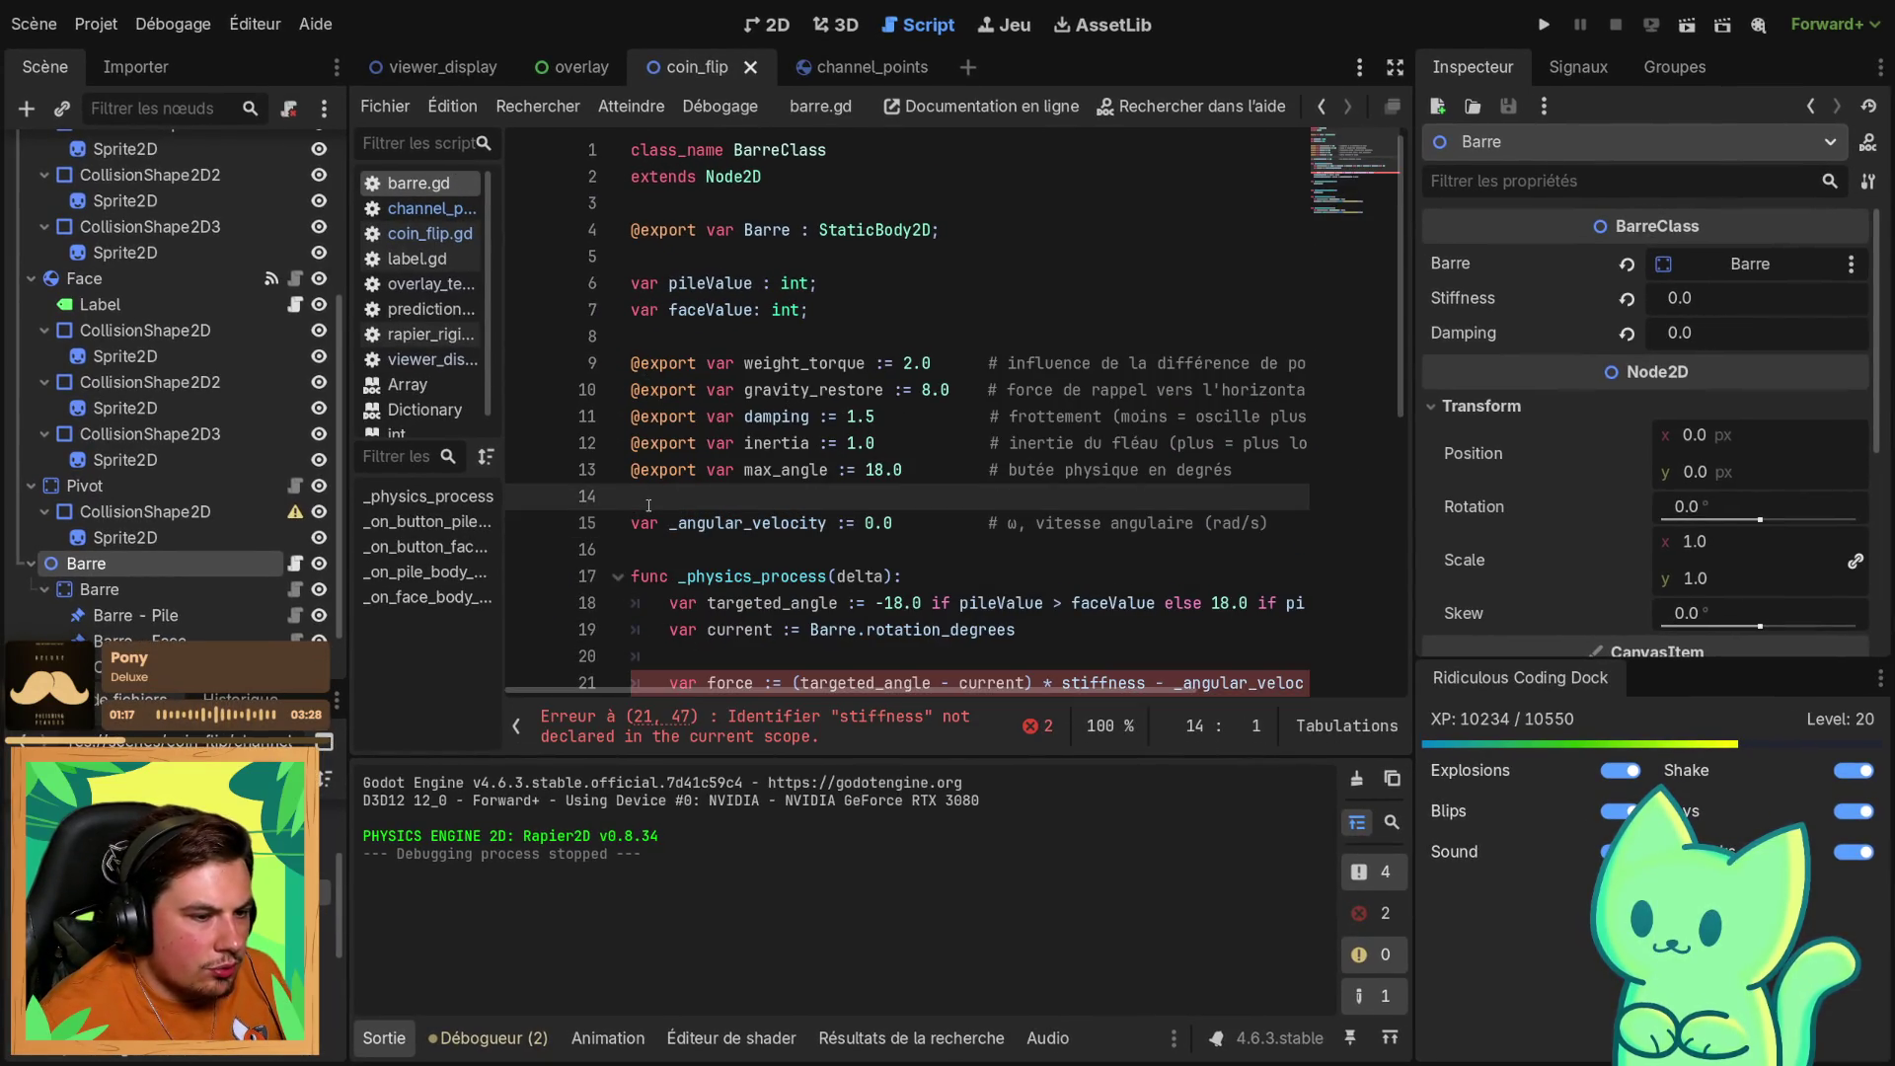
left_click(650, 523)
scroll(711, 494, "down", 2)
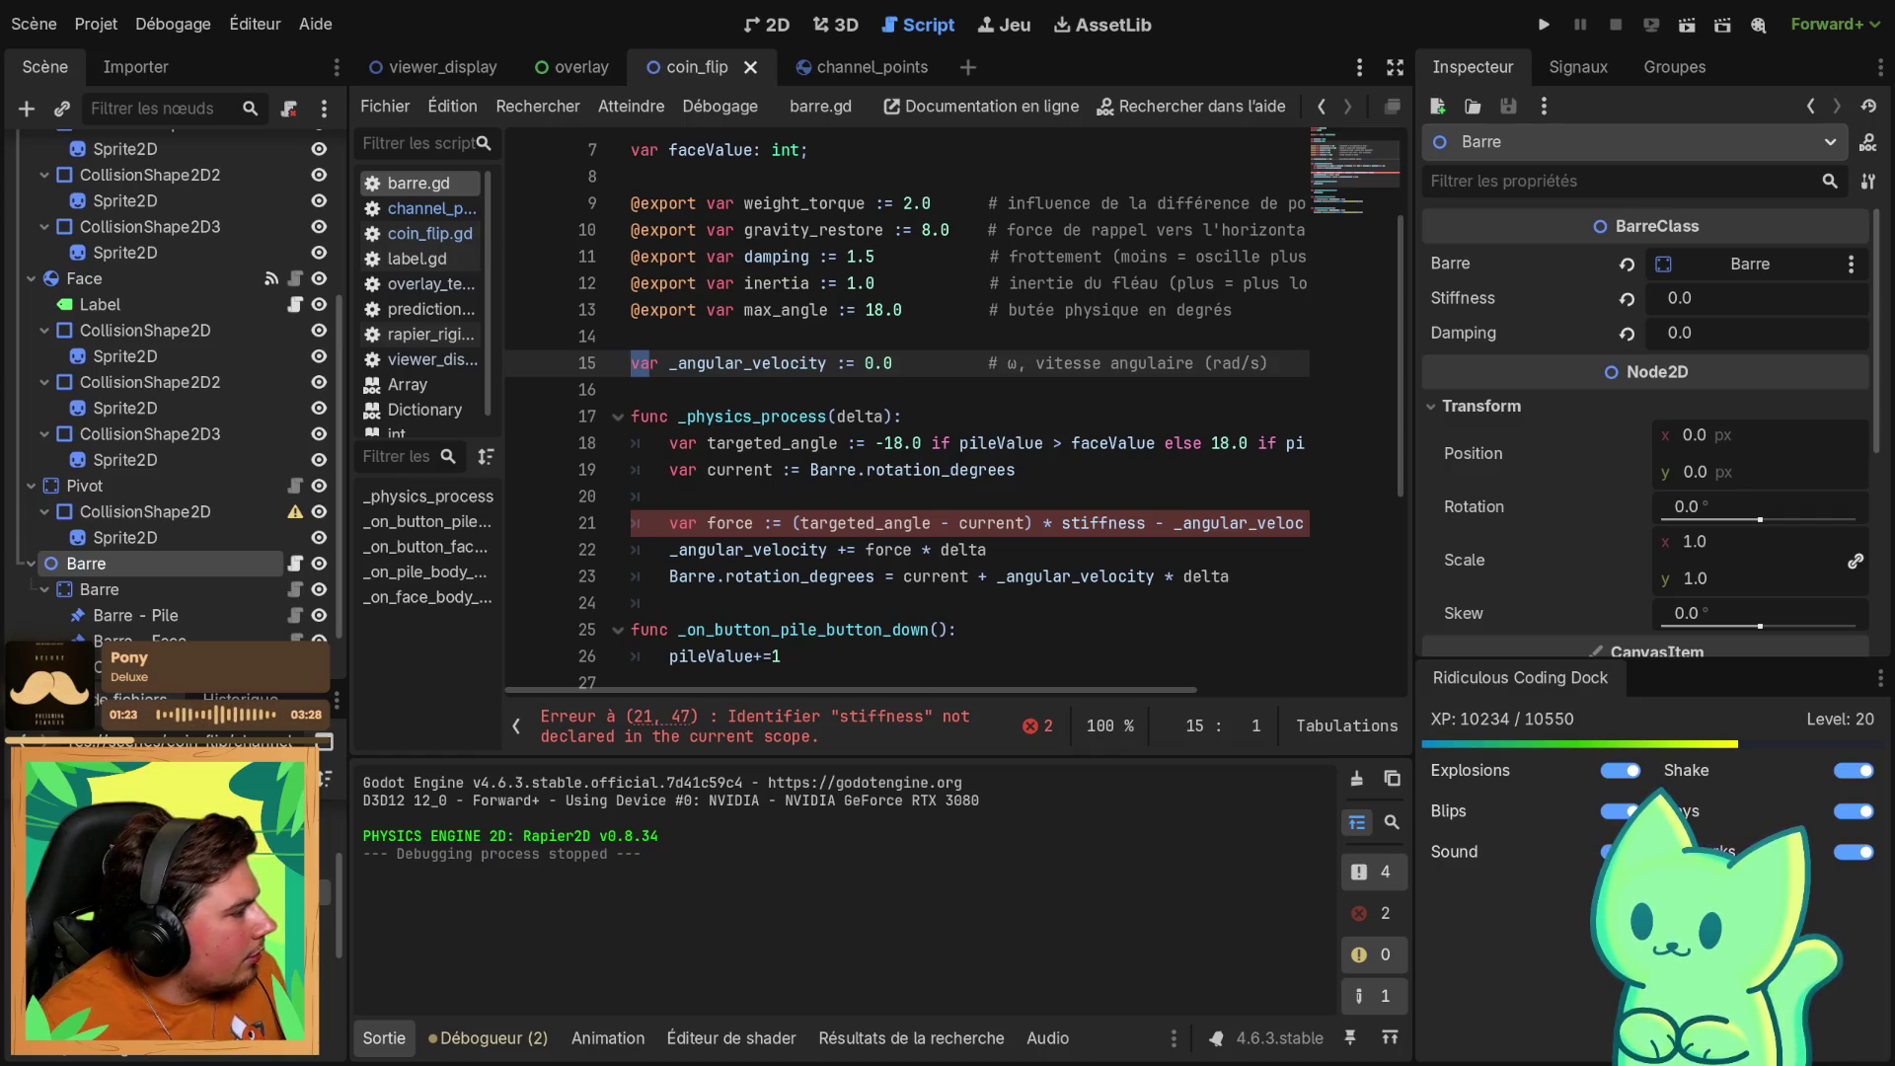
left_click(801, 523)
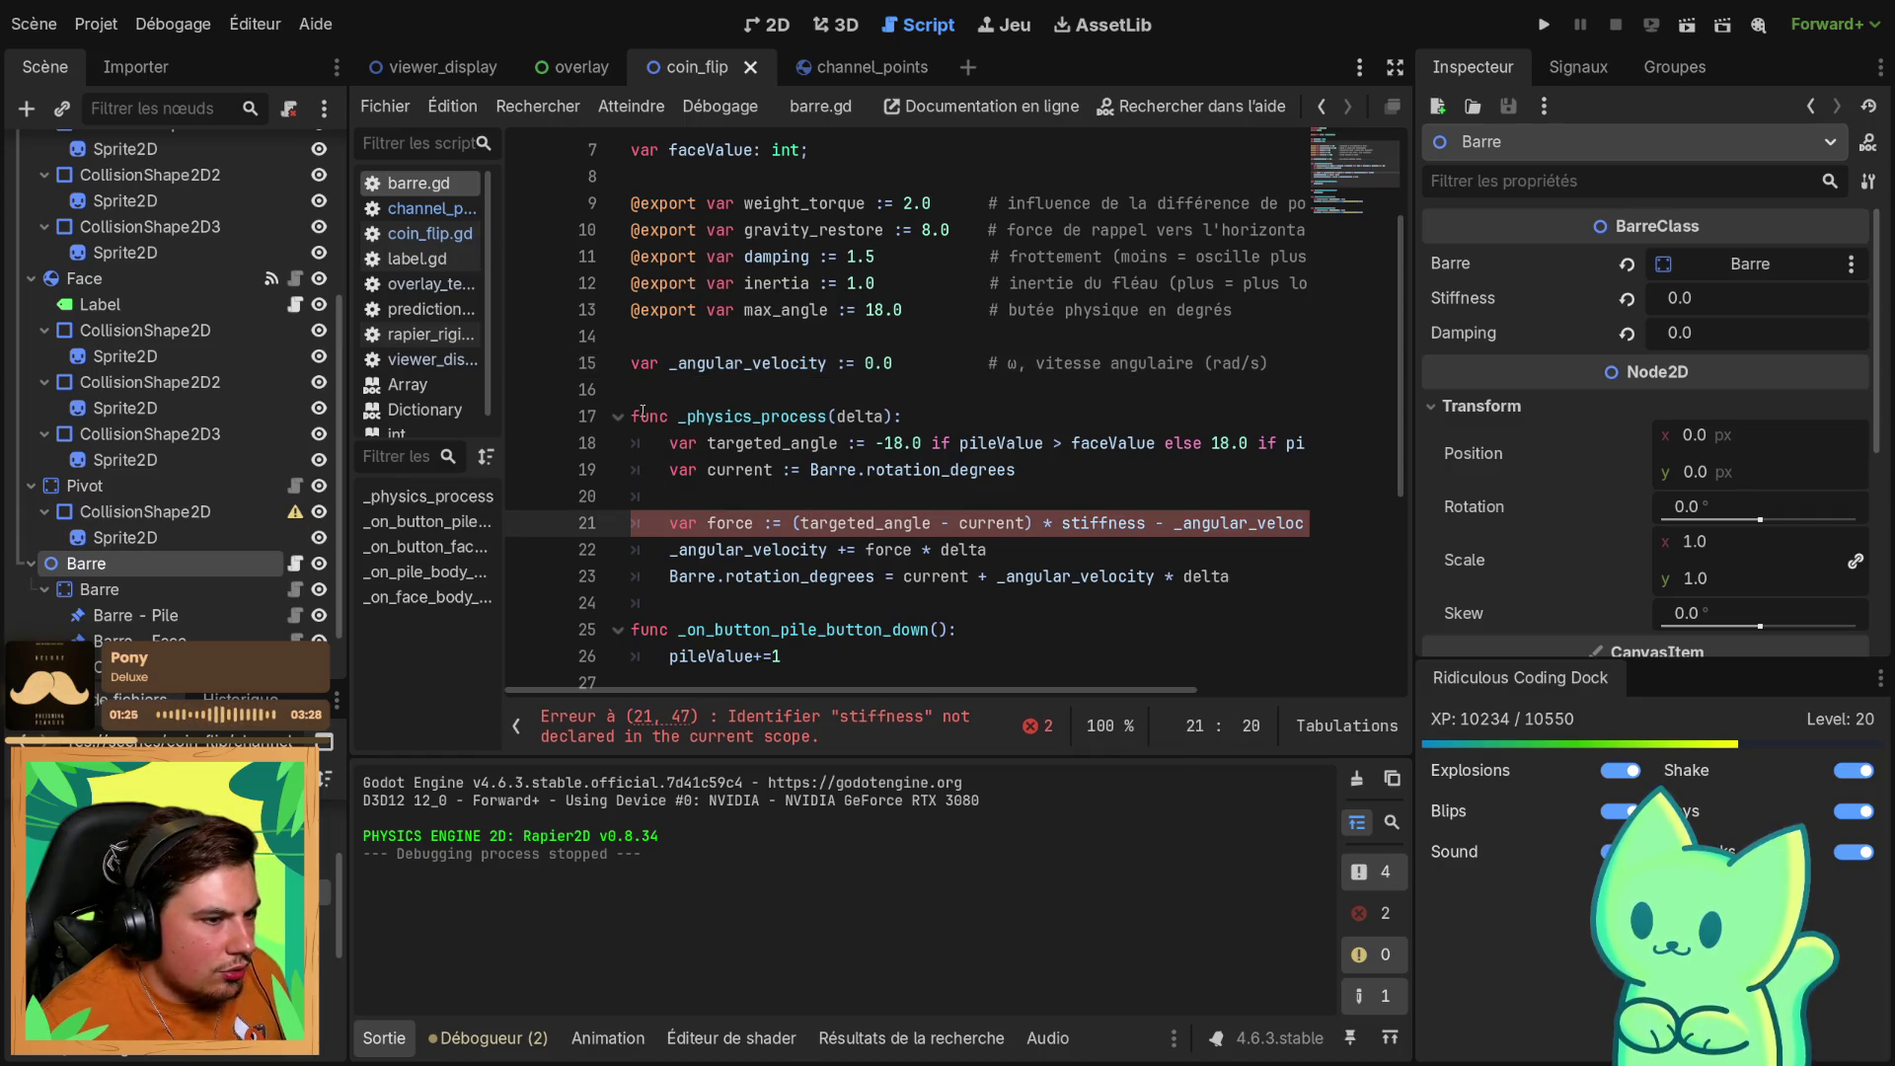
mouse_move(643, 416)
left_mouse_down()
mouse_move(1083, 554)
mouse_move(1082, 580)
left_mouse_up()
key("ctrl+v")
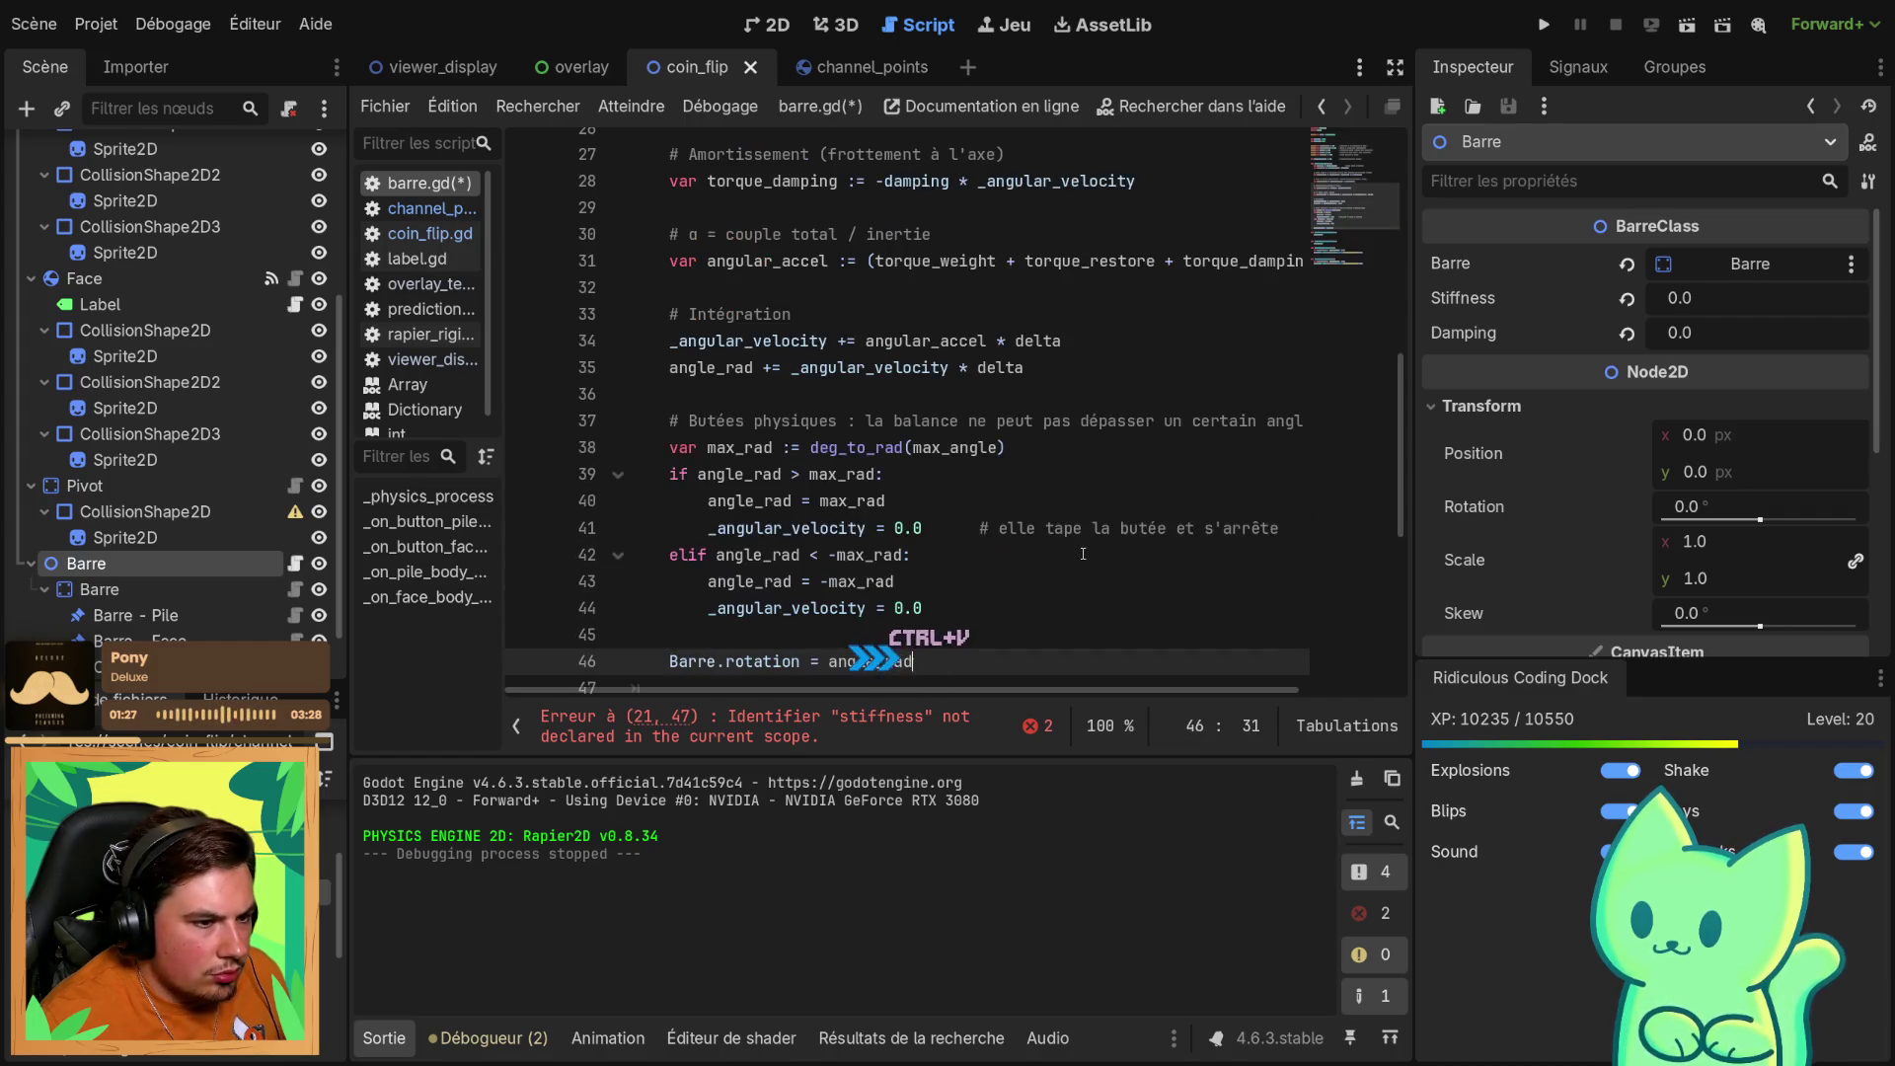
left_click(912, 447)
key("ctrl+s")
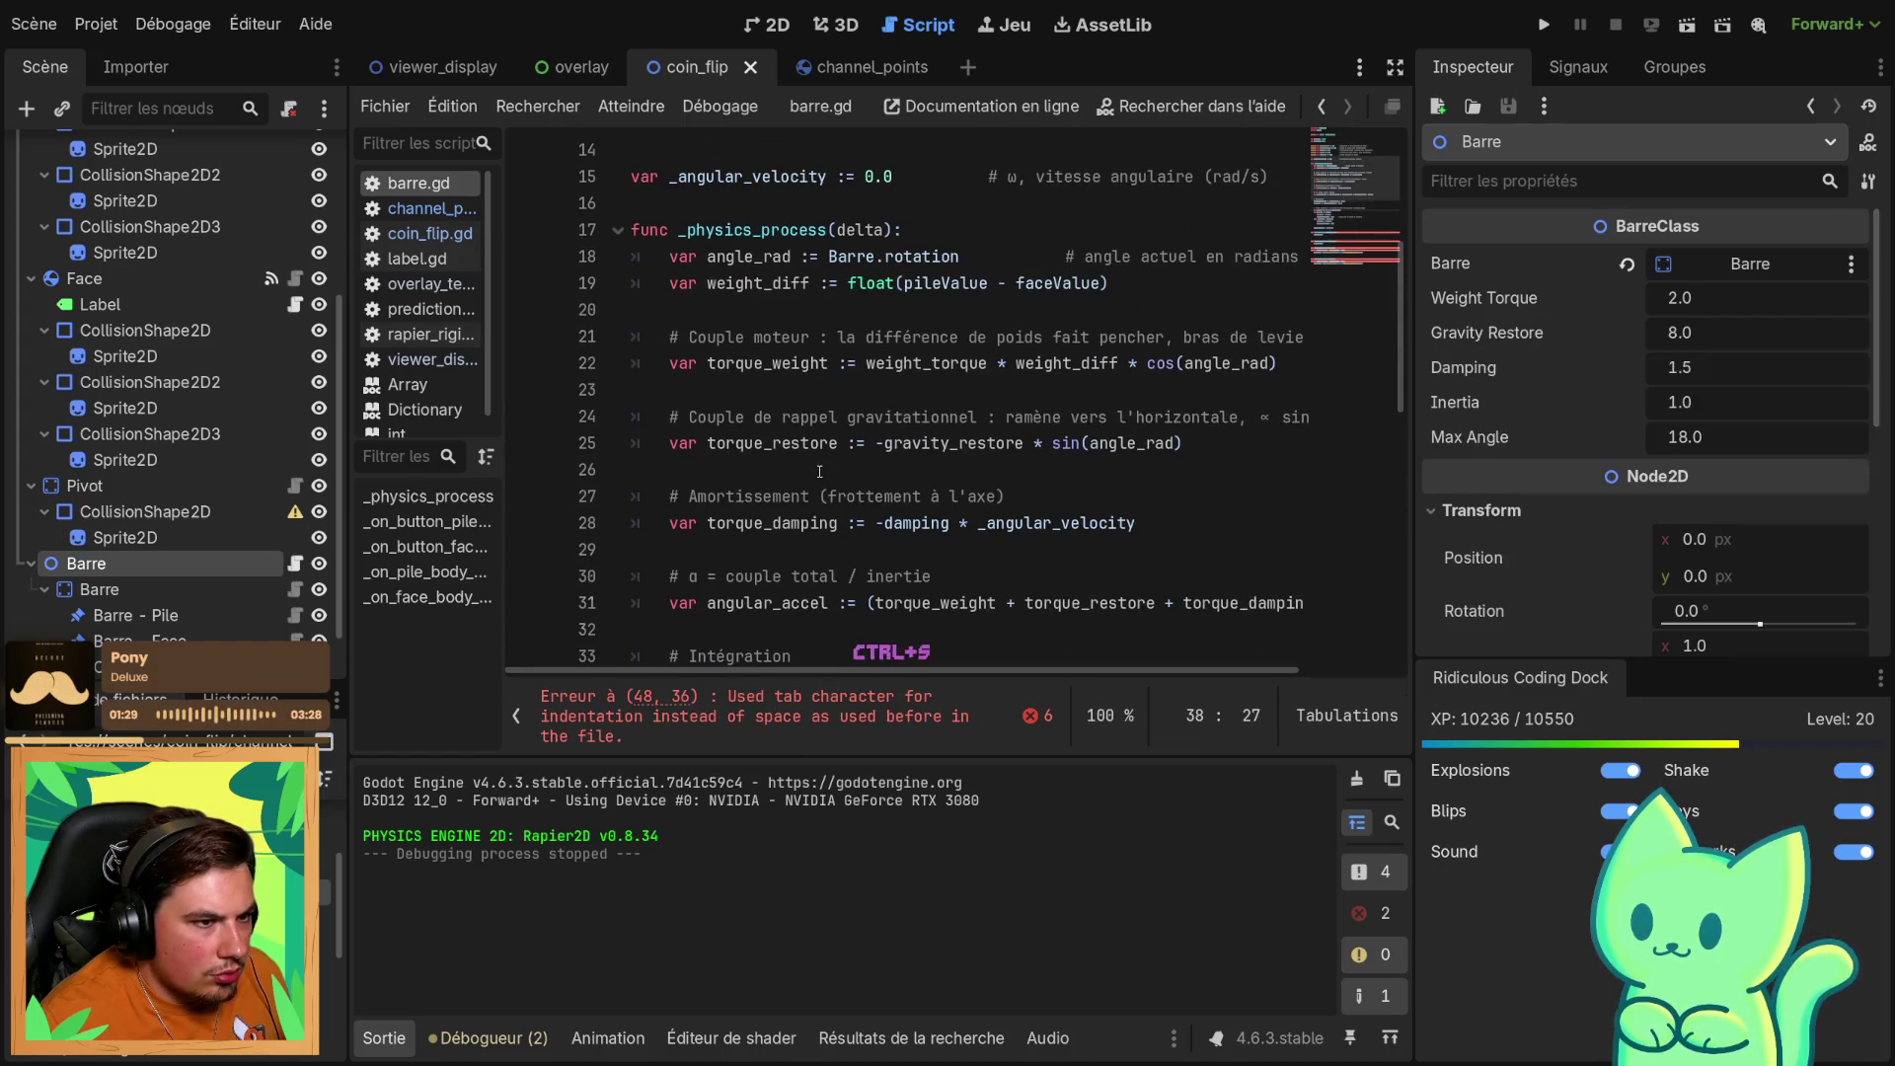
- Review the new angle_rad, weight_diff and motor torque lines in barre.gd
scroll(1027, 507, "up", 4)
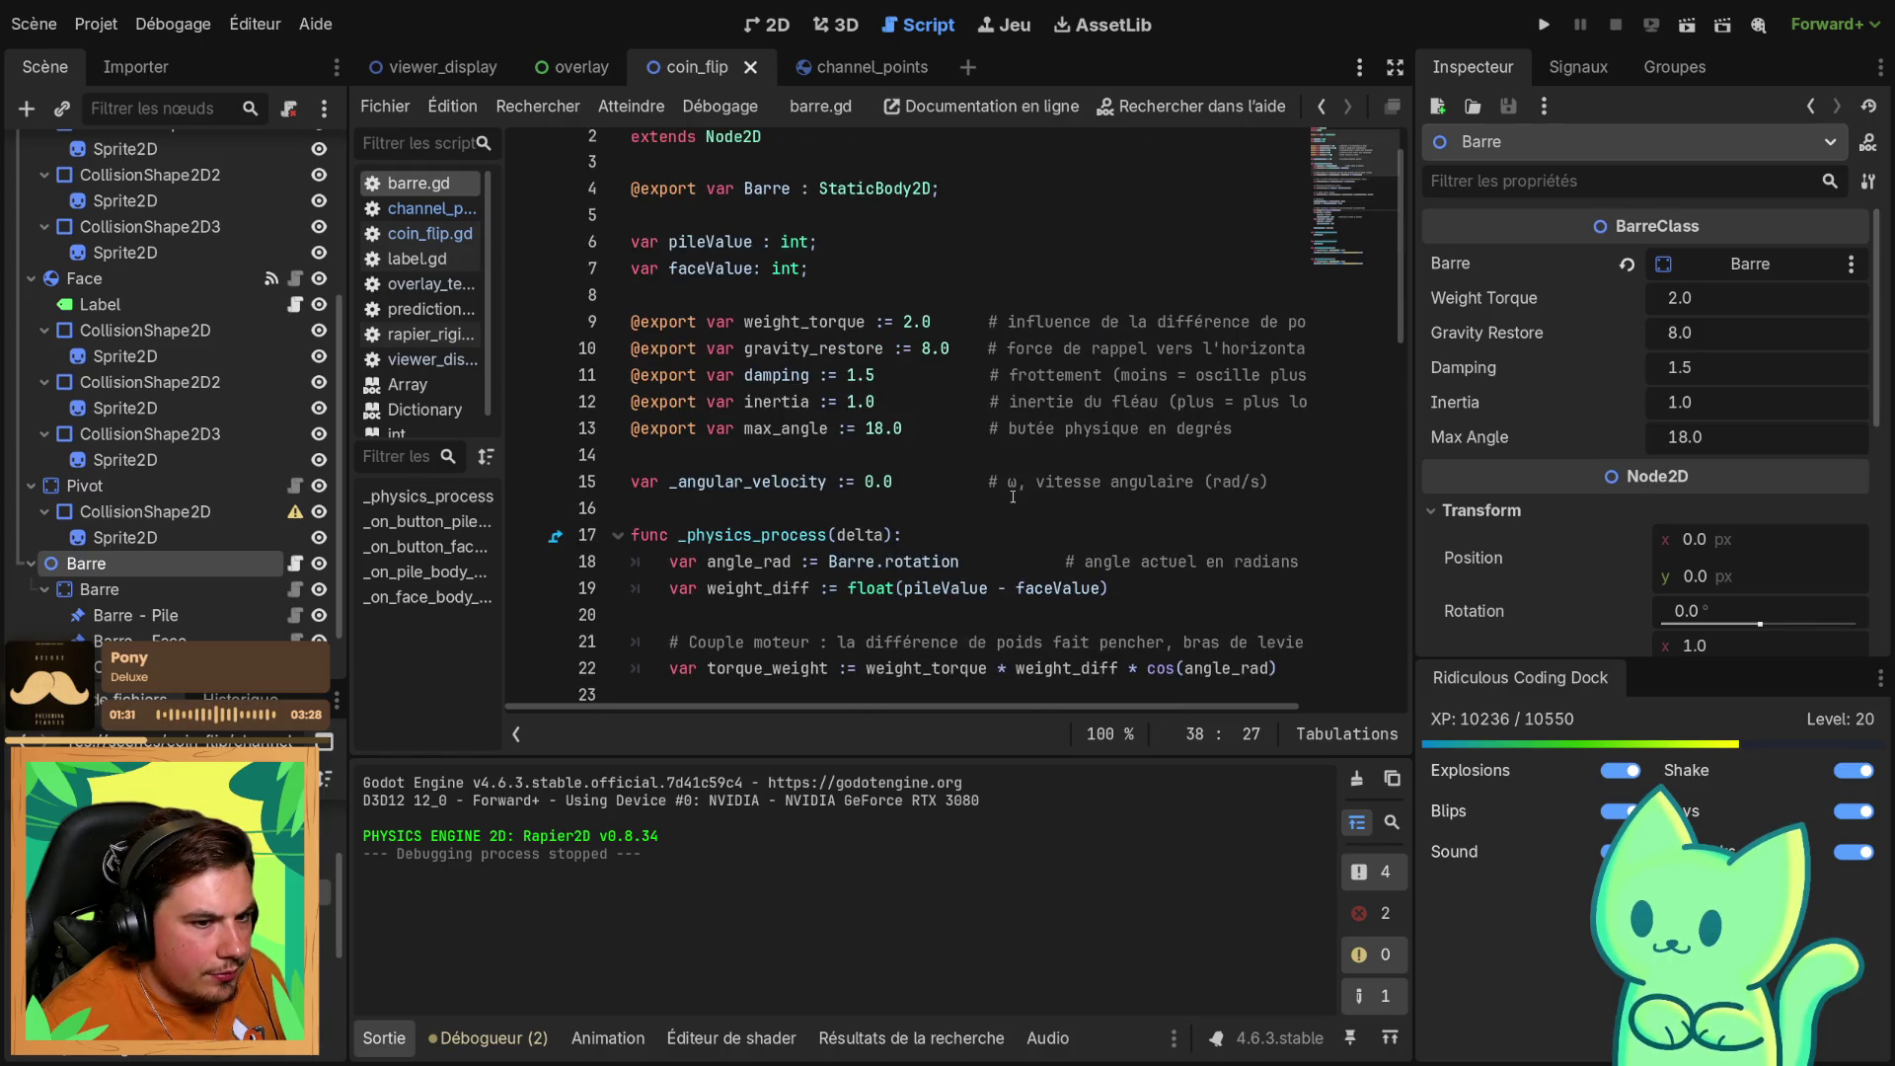
scroll(1086, 494, "down", 10)
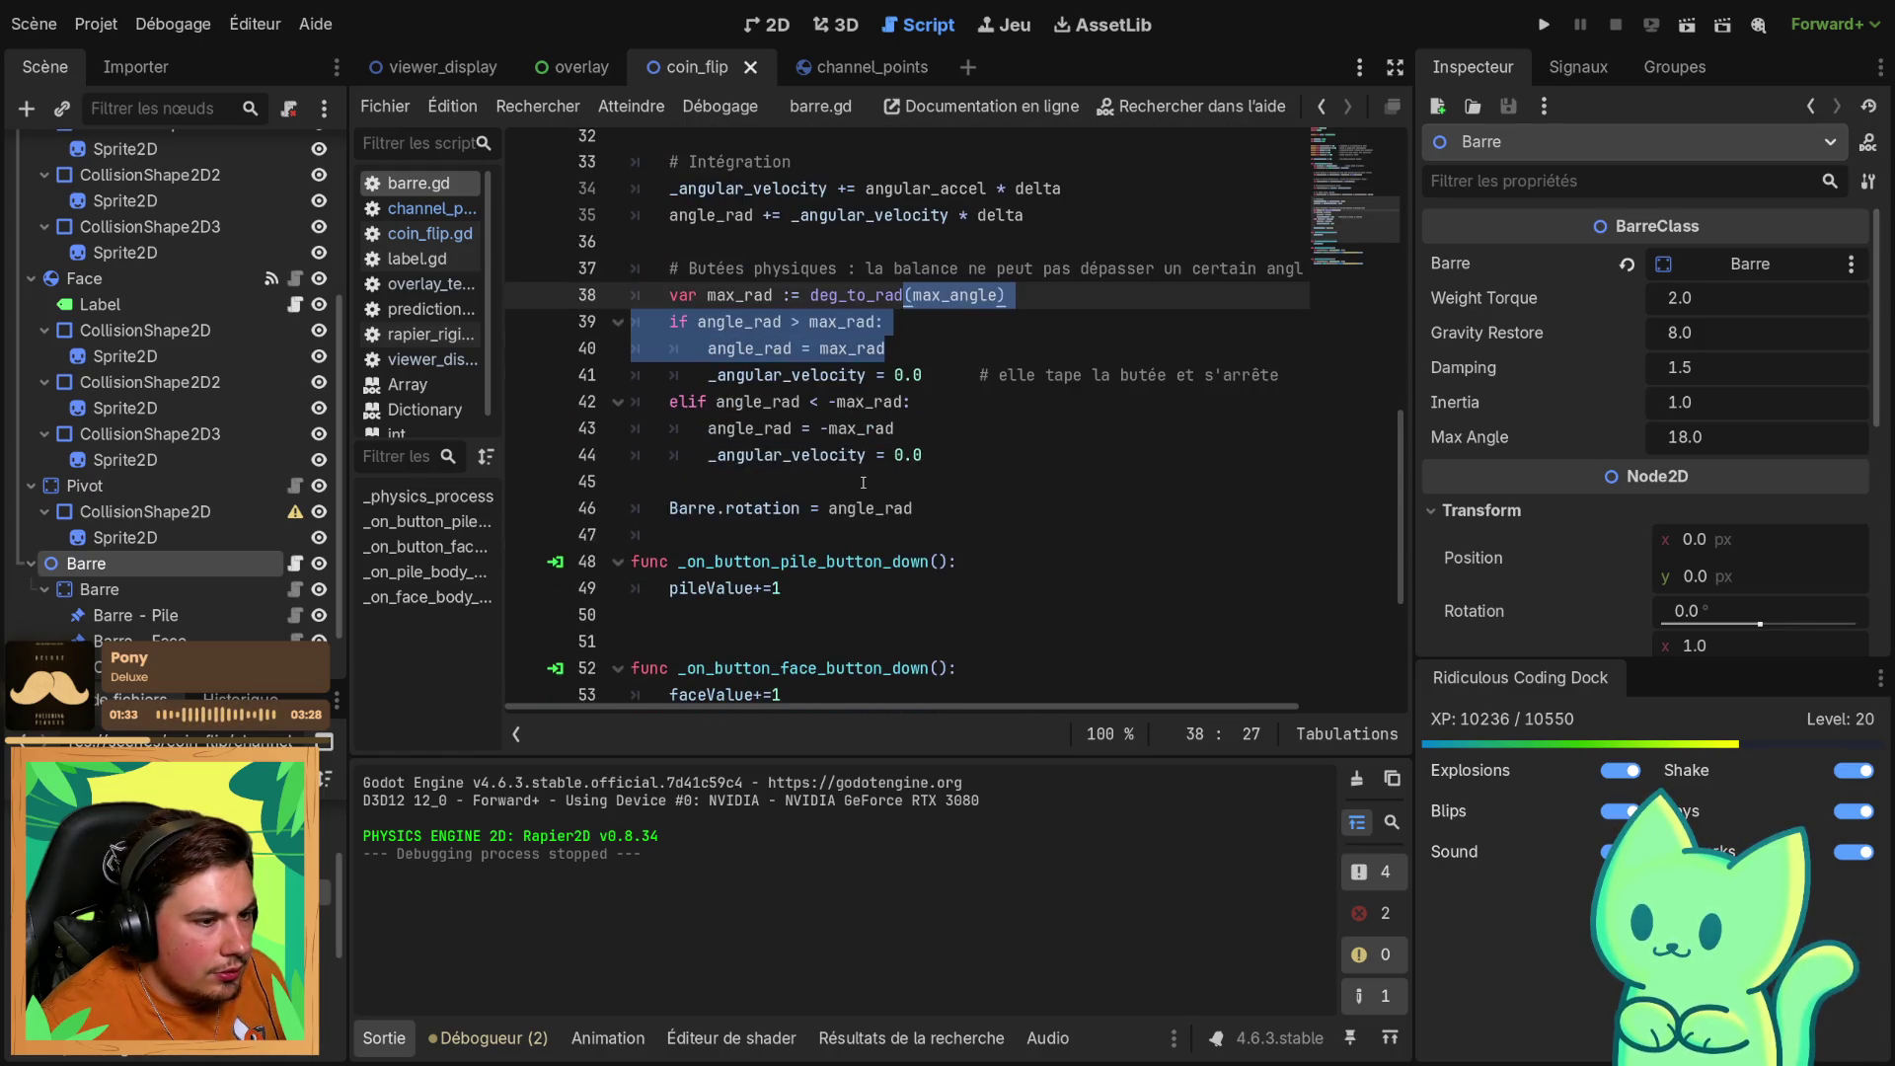
left_click(861, 478)
scroll(839, 454, "up", 10)
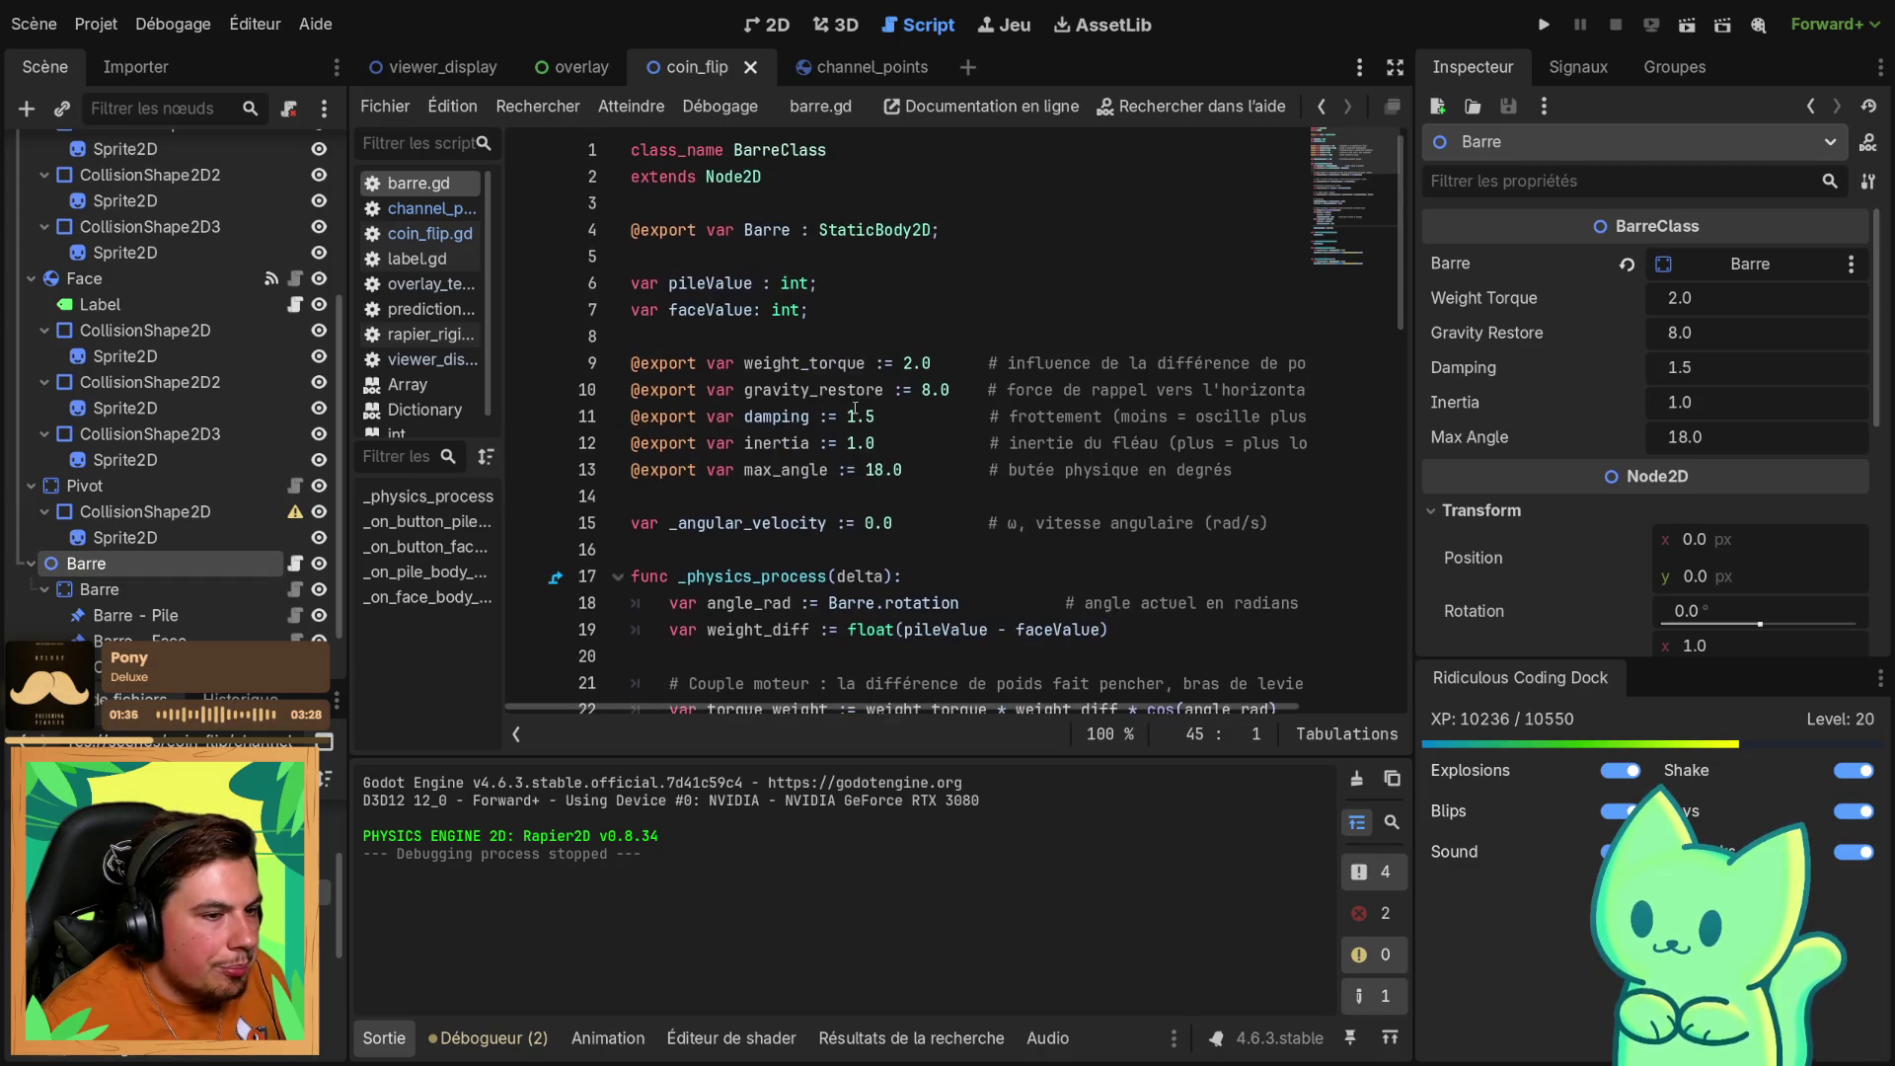
scroll(761, 416, "down", 2)
left_click_drag(1031, 435, 1106, 470)
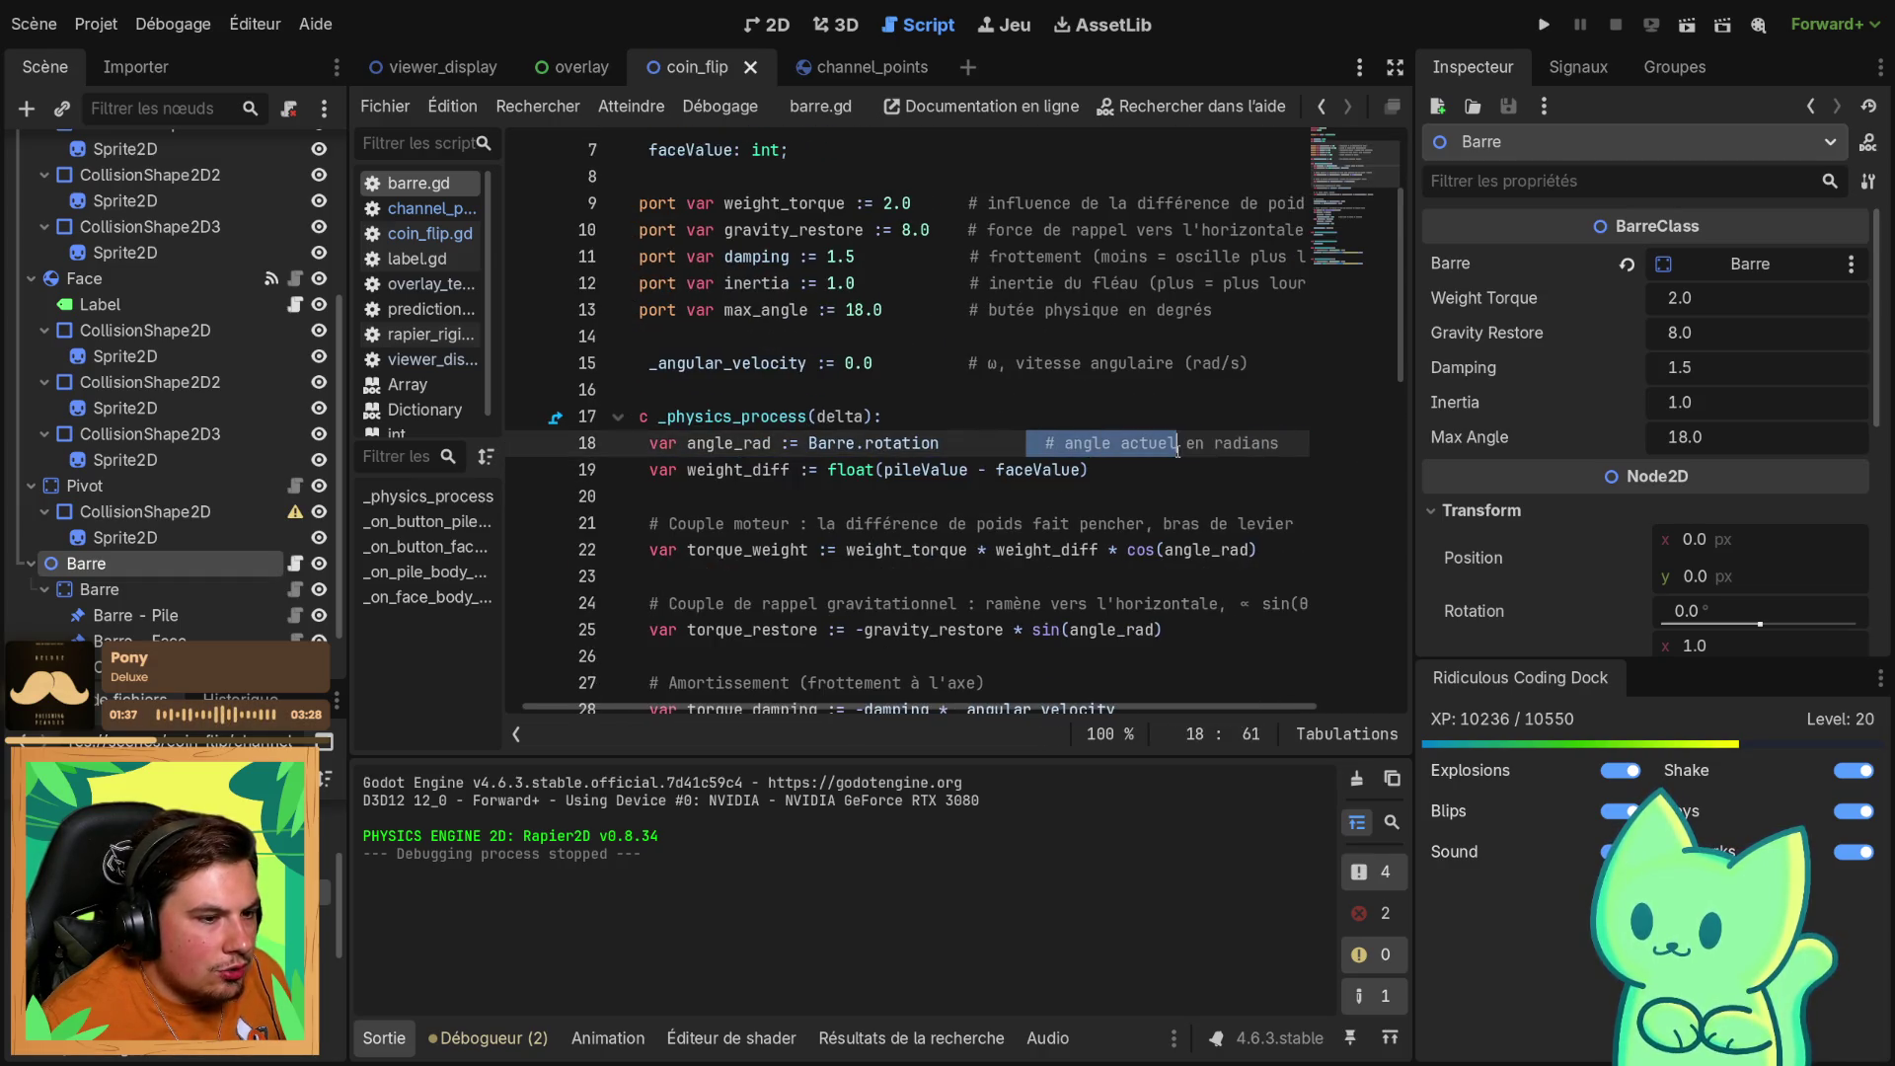
left_click(898, 490)
mouse_move(715, 524)
left_mouse_down()
mouse_move(950, 524)
mouse_move(1076, 549)
mouse_move(1309, 535)
mouse_move(822, 524)
left_mouse_up()
left_click(822, 524)
- Review the gravity restore and damping sections of the new physics code
scroll(748, 451, "down", 2)
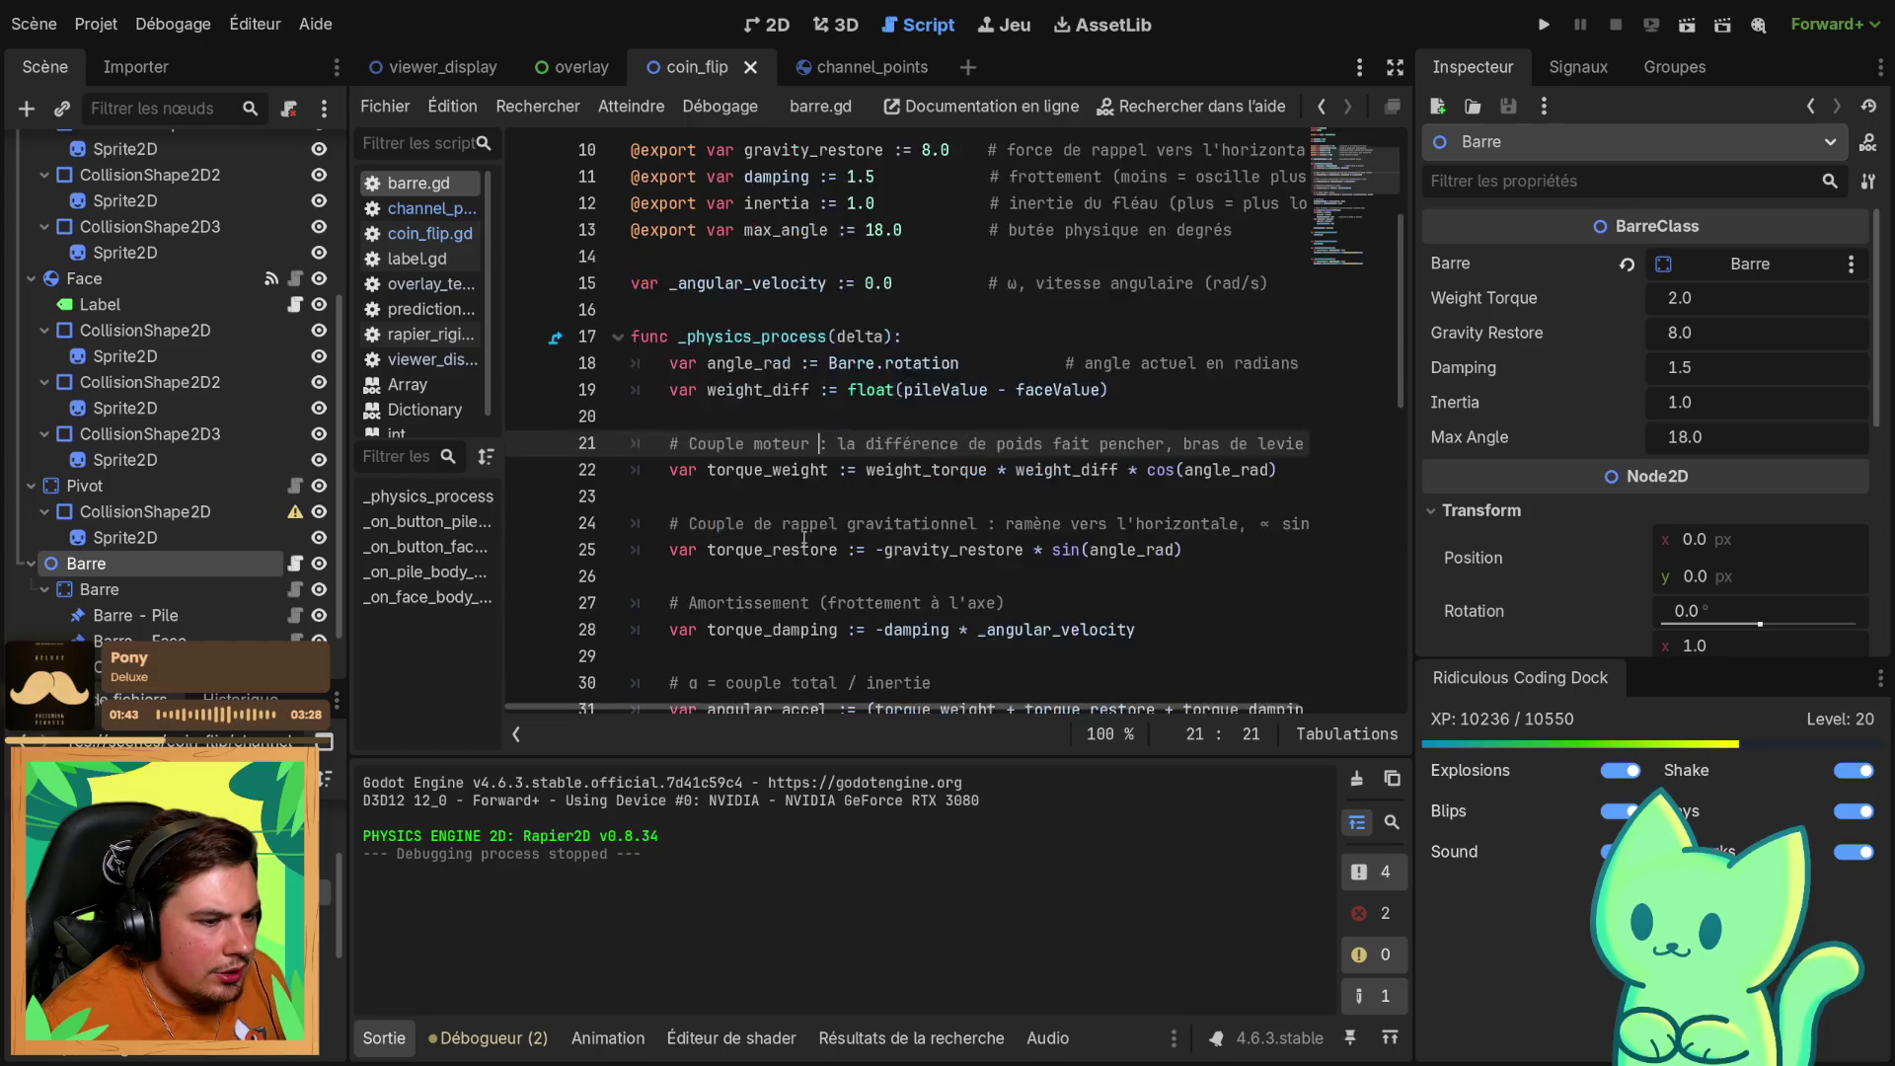
mouse_move(747, 451)
left_mouse_down()
mouse_move(1243, 443)
mouse_move(876, 443)
left_mouse_up()
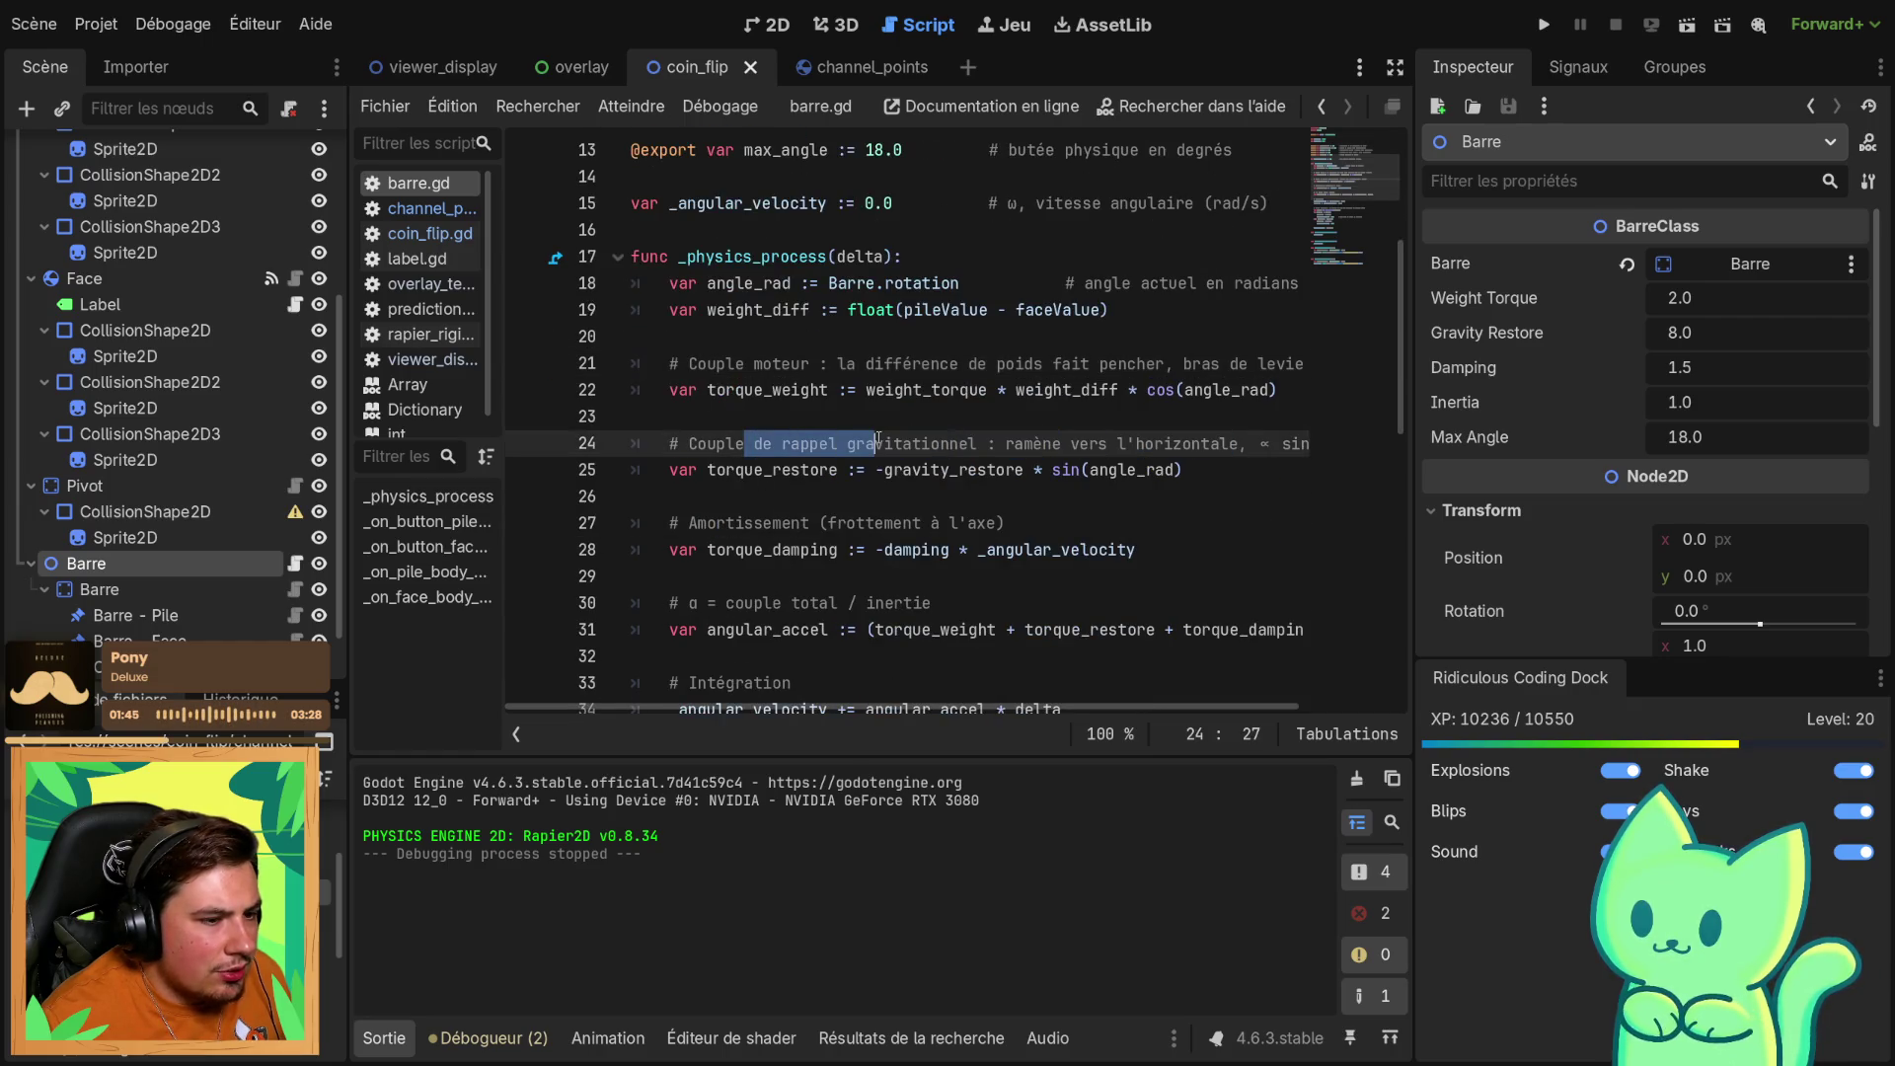
left_click(873, 443)
left_click(656, 513)
scroll(656, 513, "up", 1)
scroll(657, 513, "down", 2)
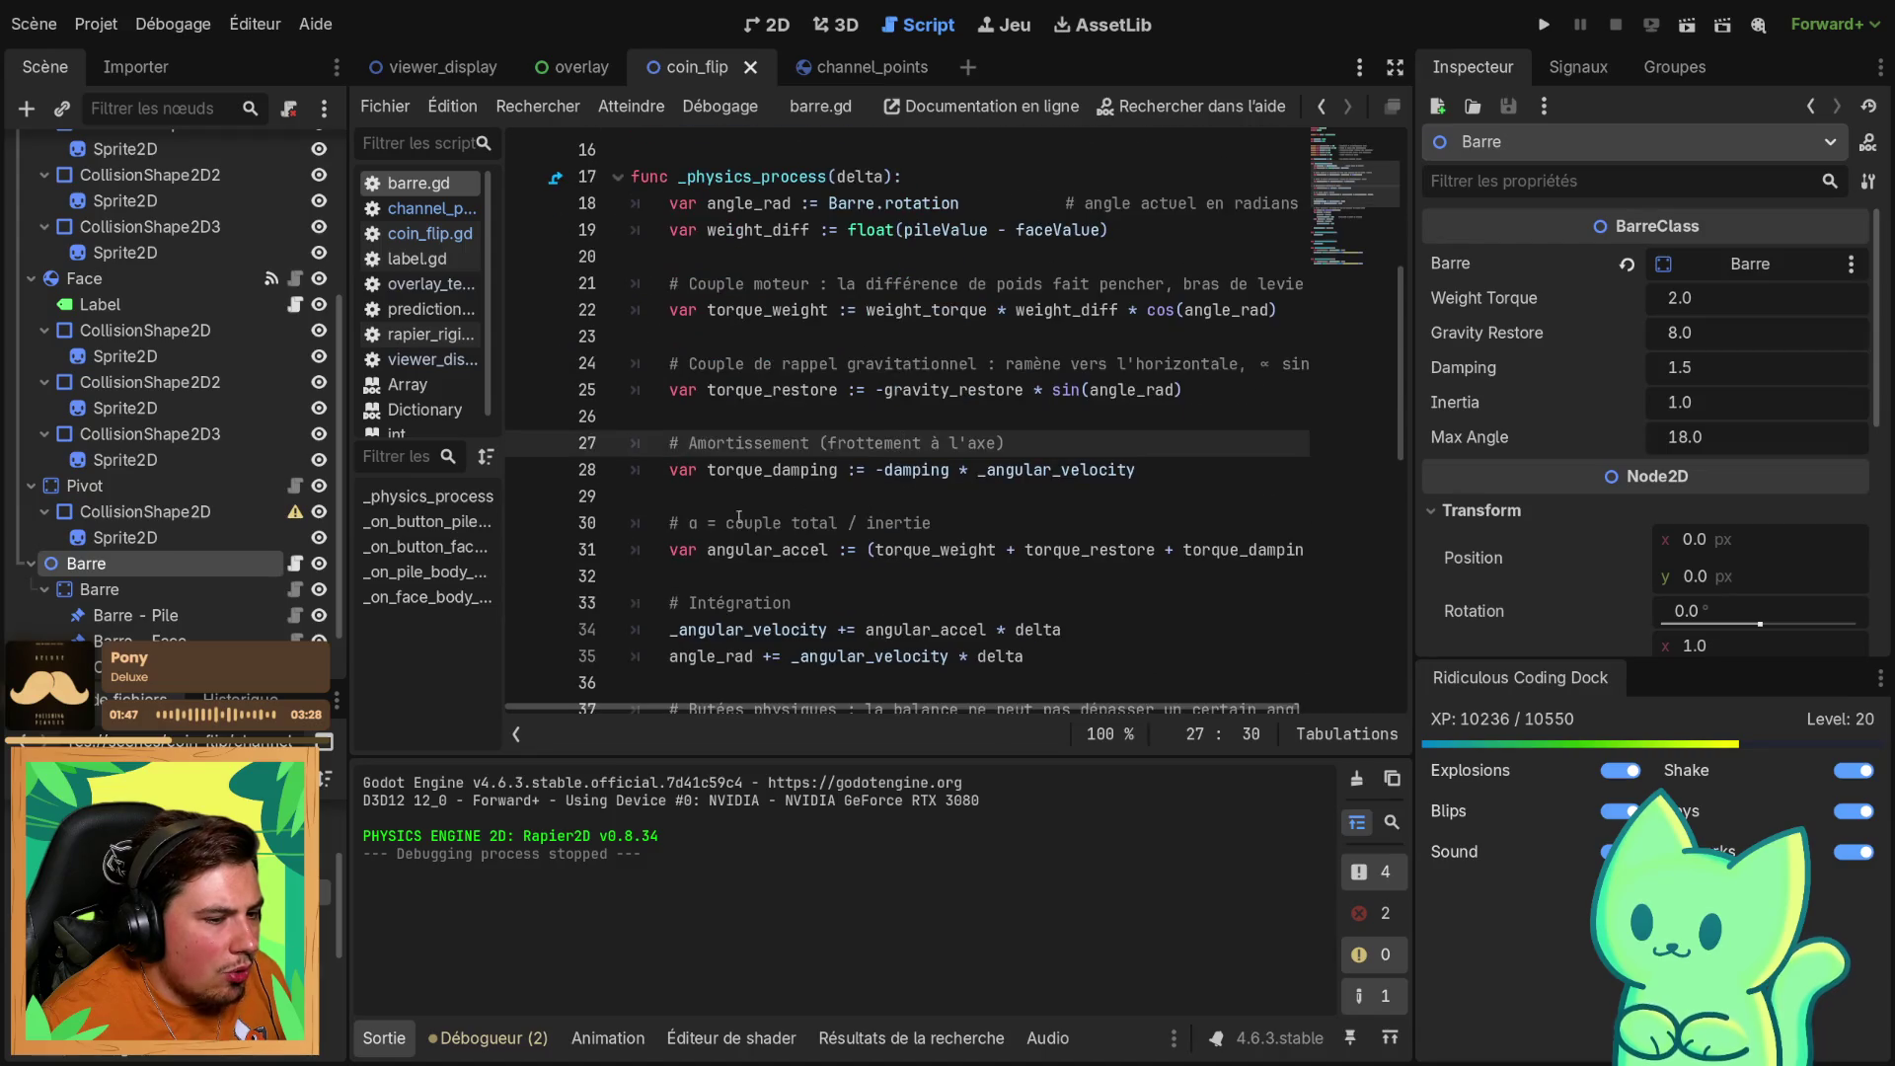
- Run the current scene to test the torque-based seesaw
left_click_drag(706, 523, 964, 509)
scroll(964, 509, "down", 2)
left_click(1687, 25)
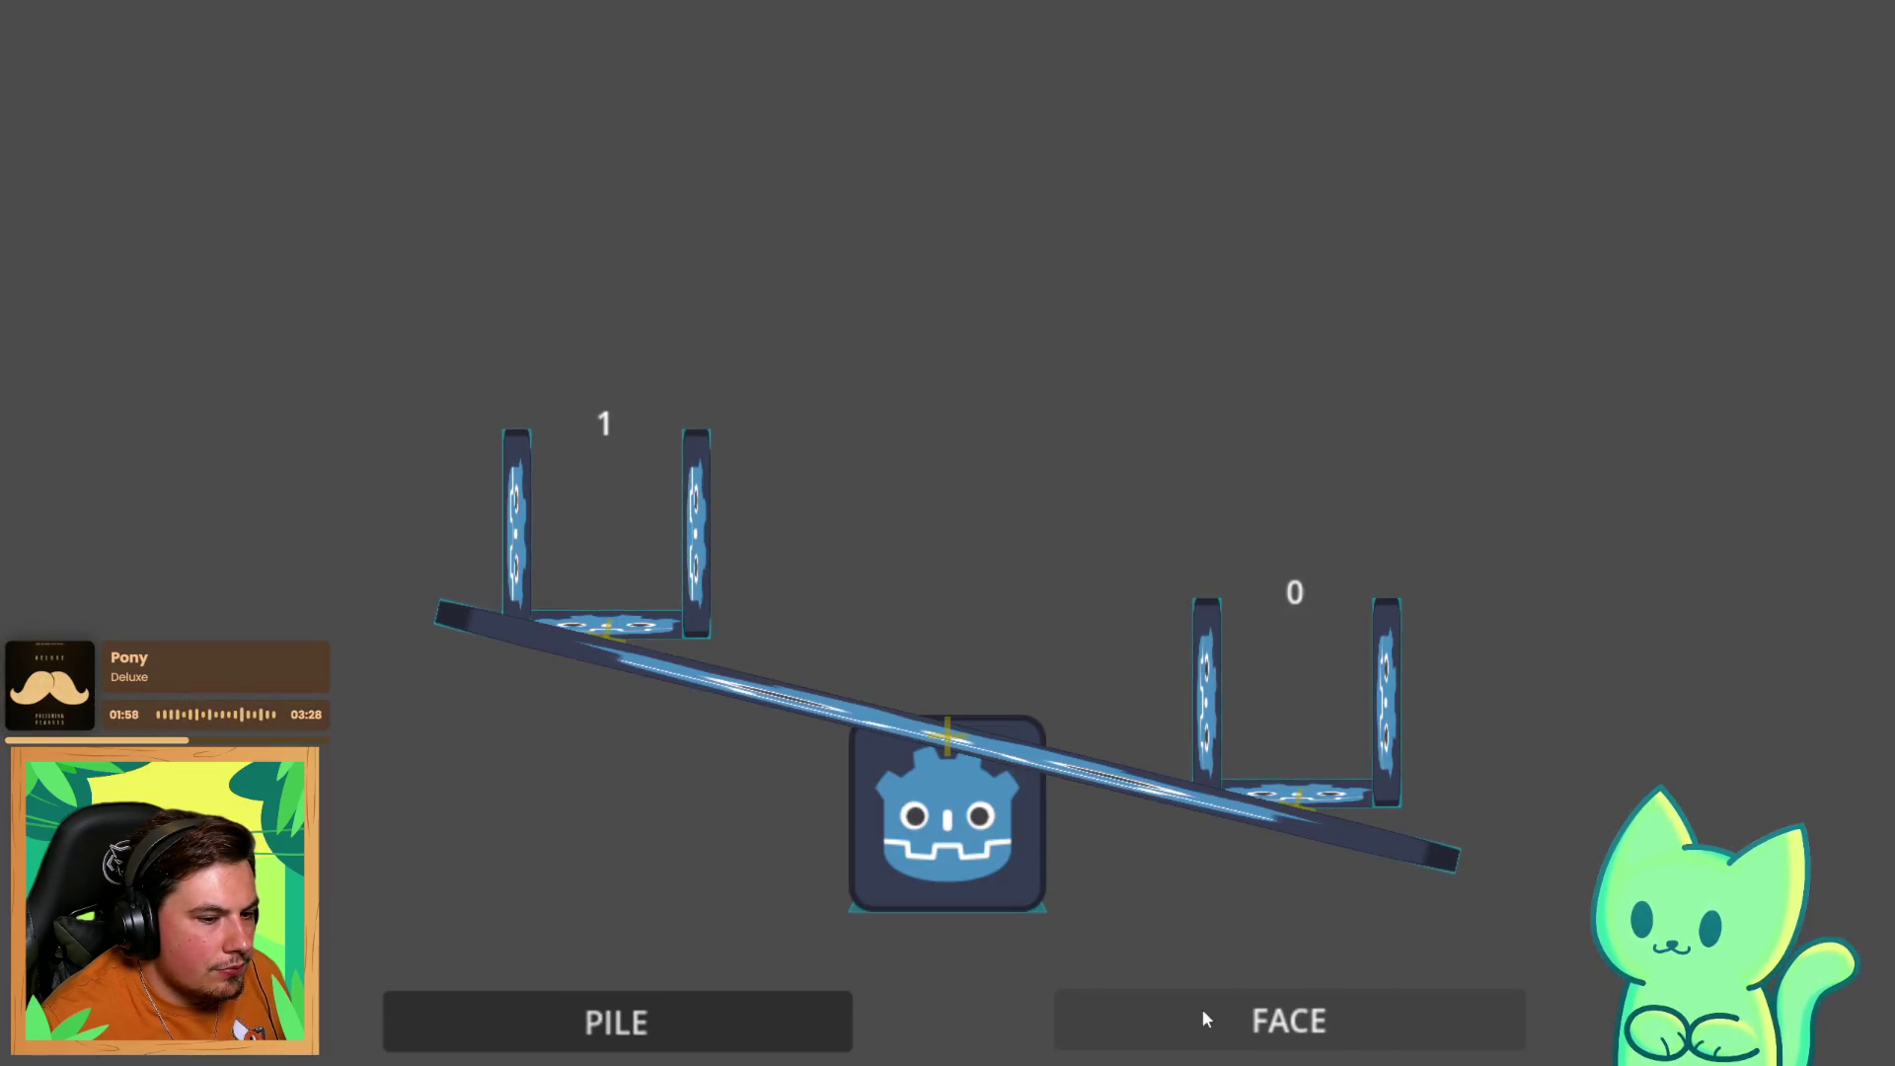
- In the running game, raise FACE to 6 and PILE to 2 to watch the seesaw tilt
left_click(1202, 1010)
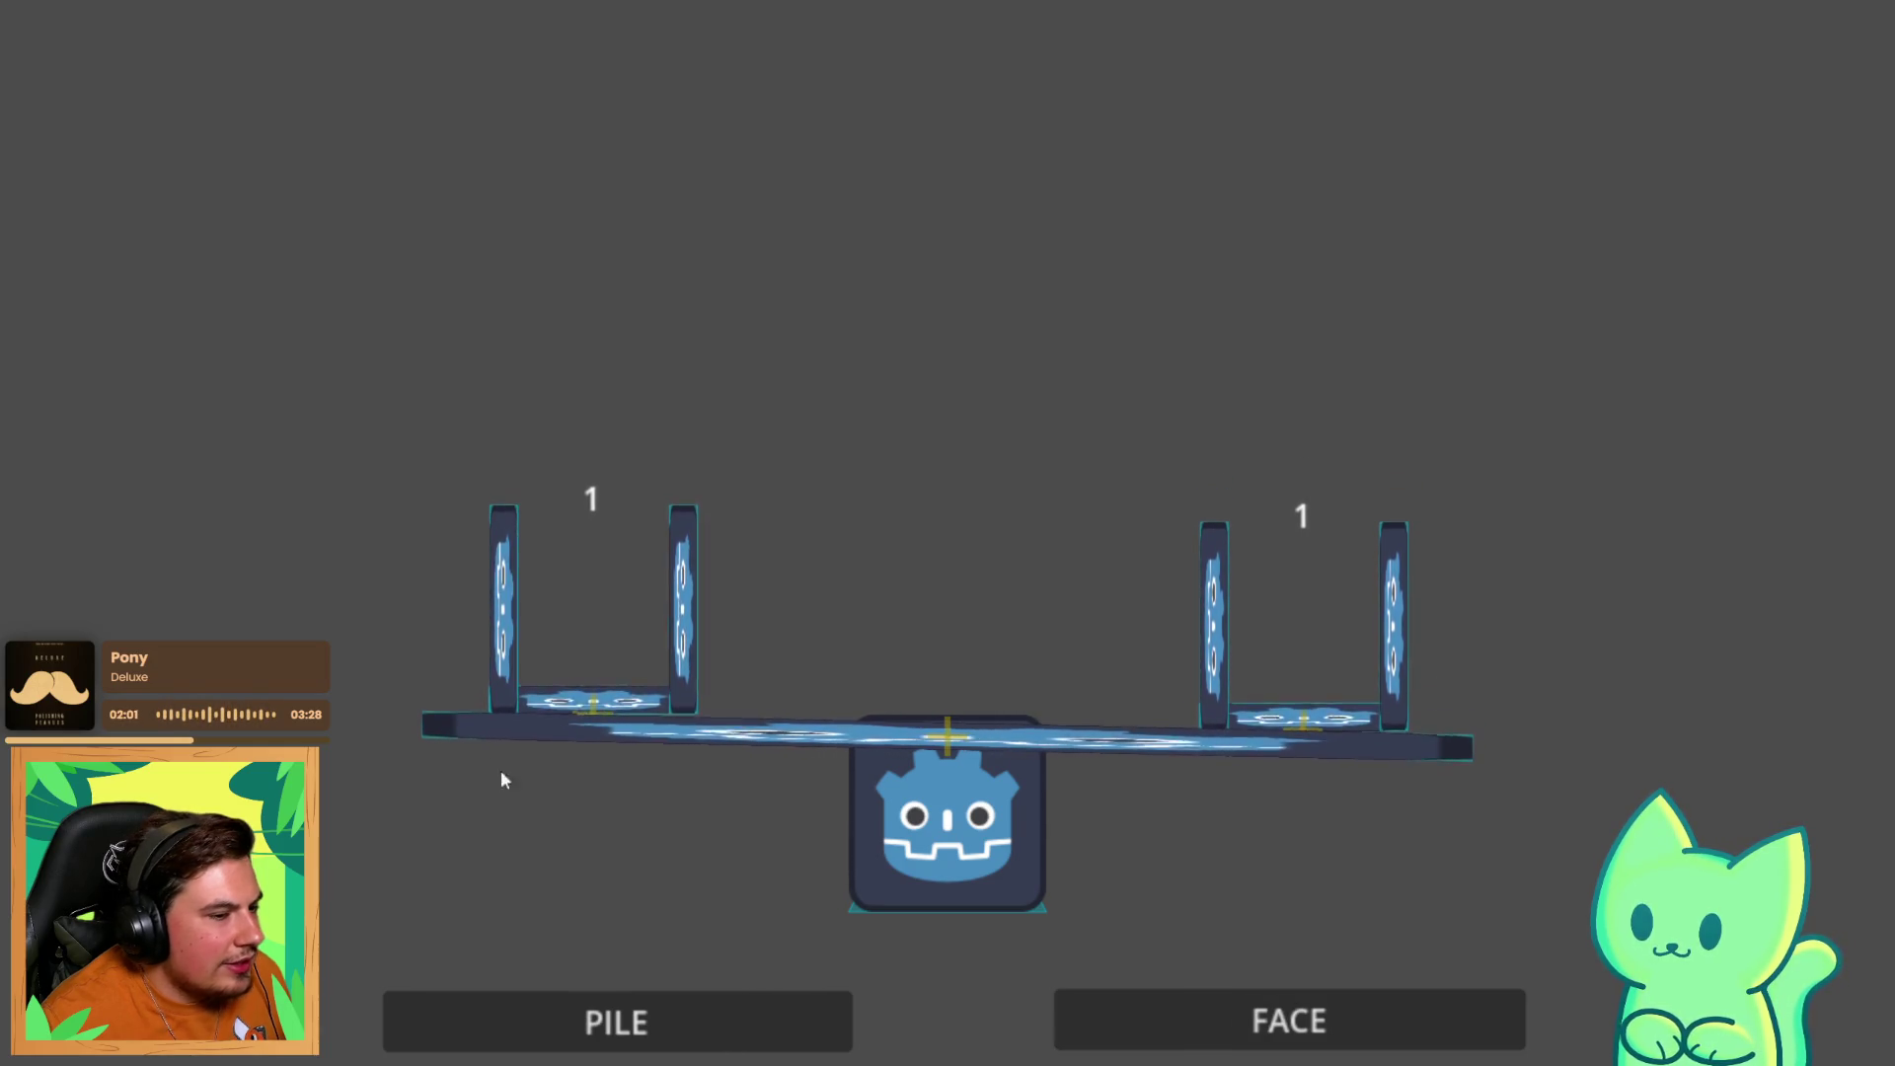
left_click(1098, 1029)
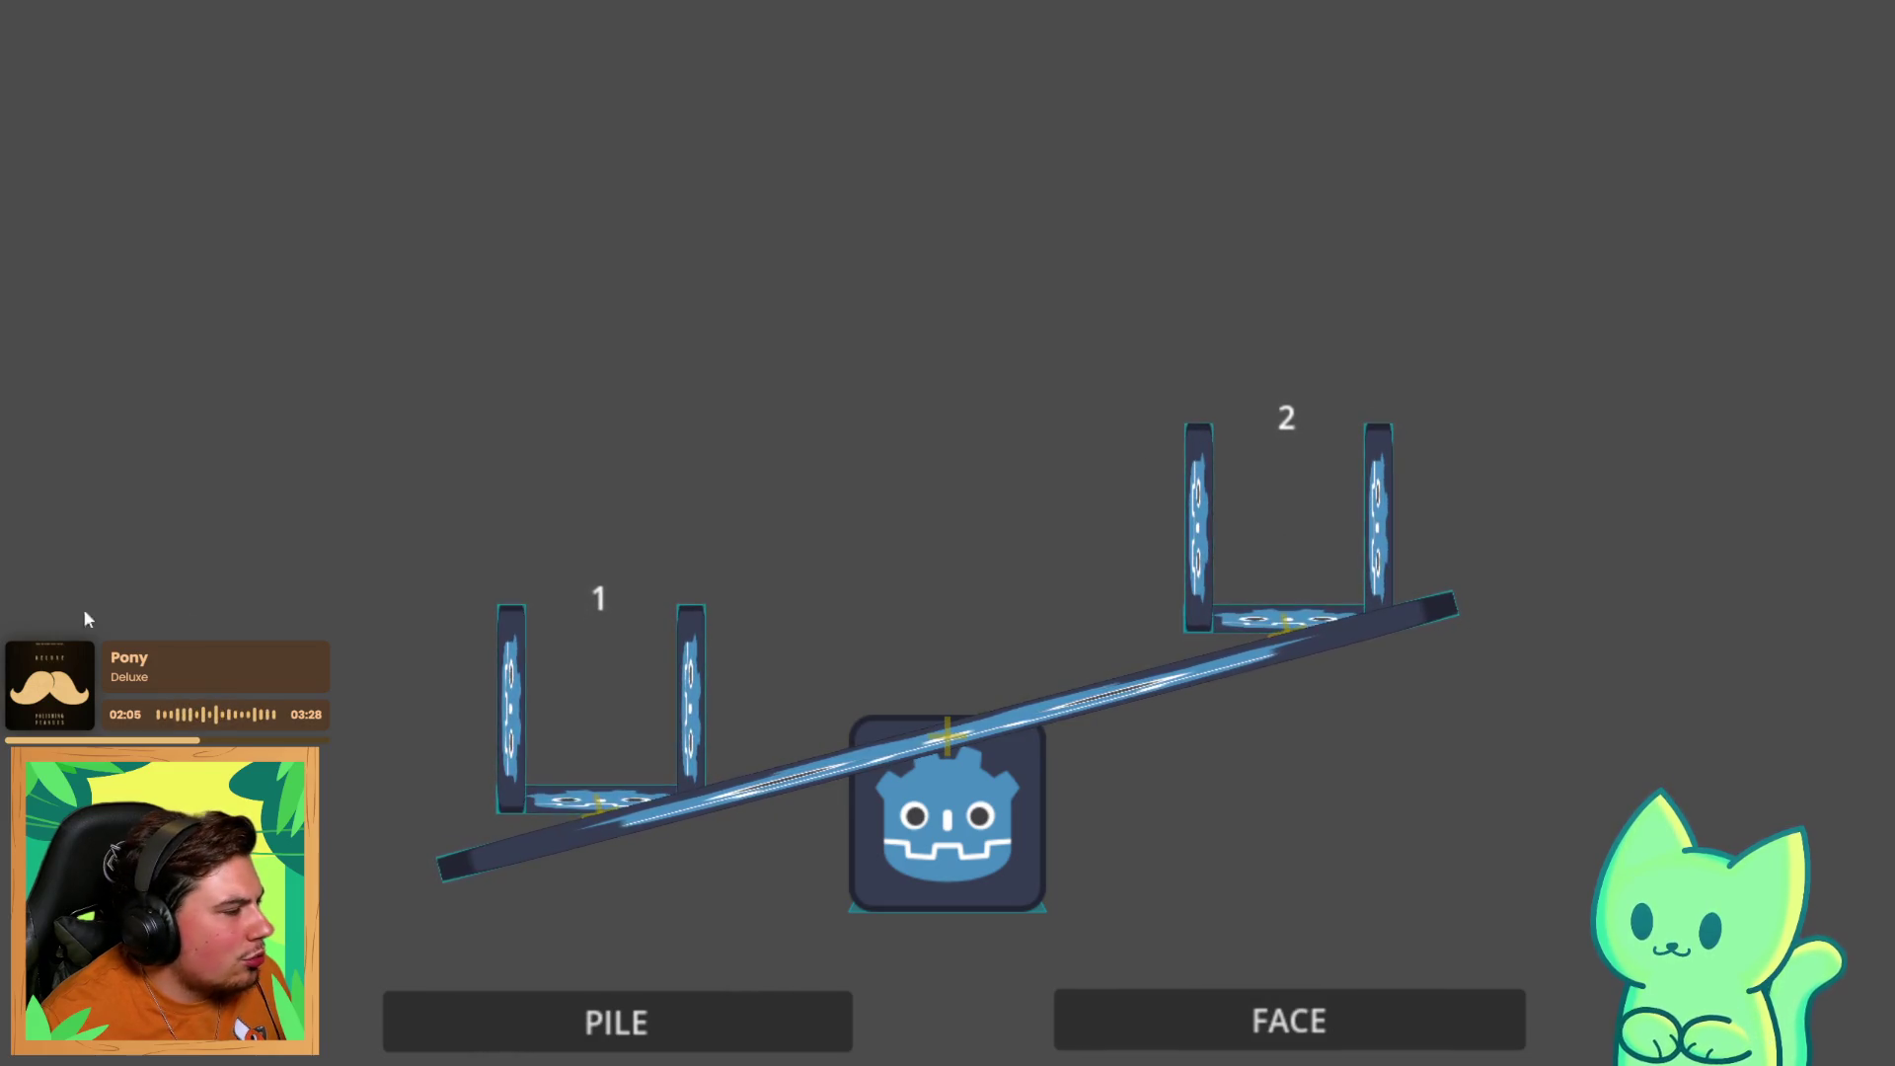
left_click(1317, 1031)
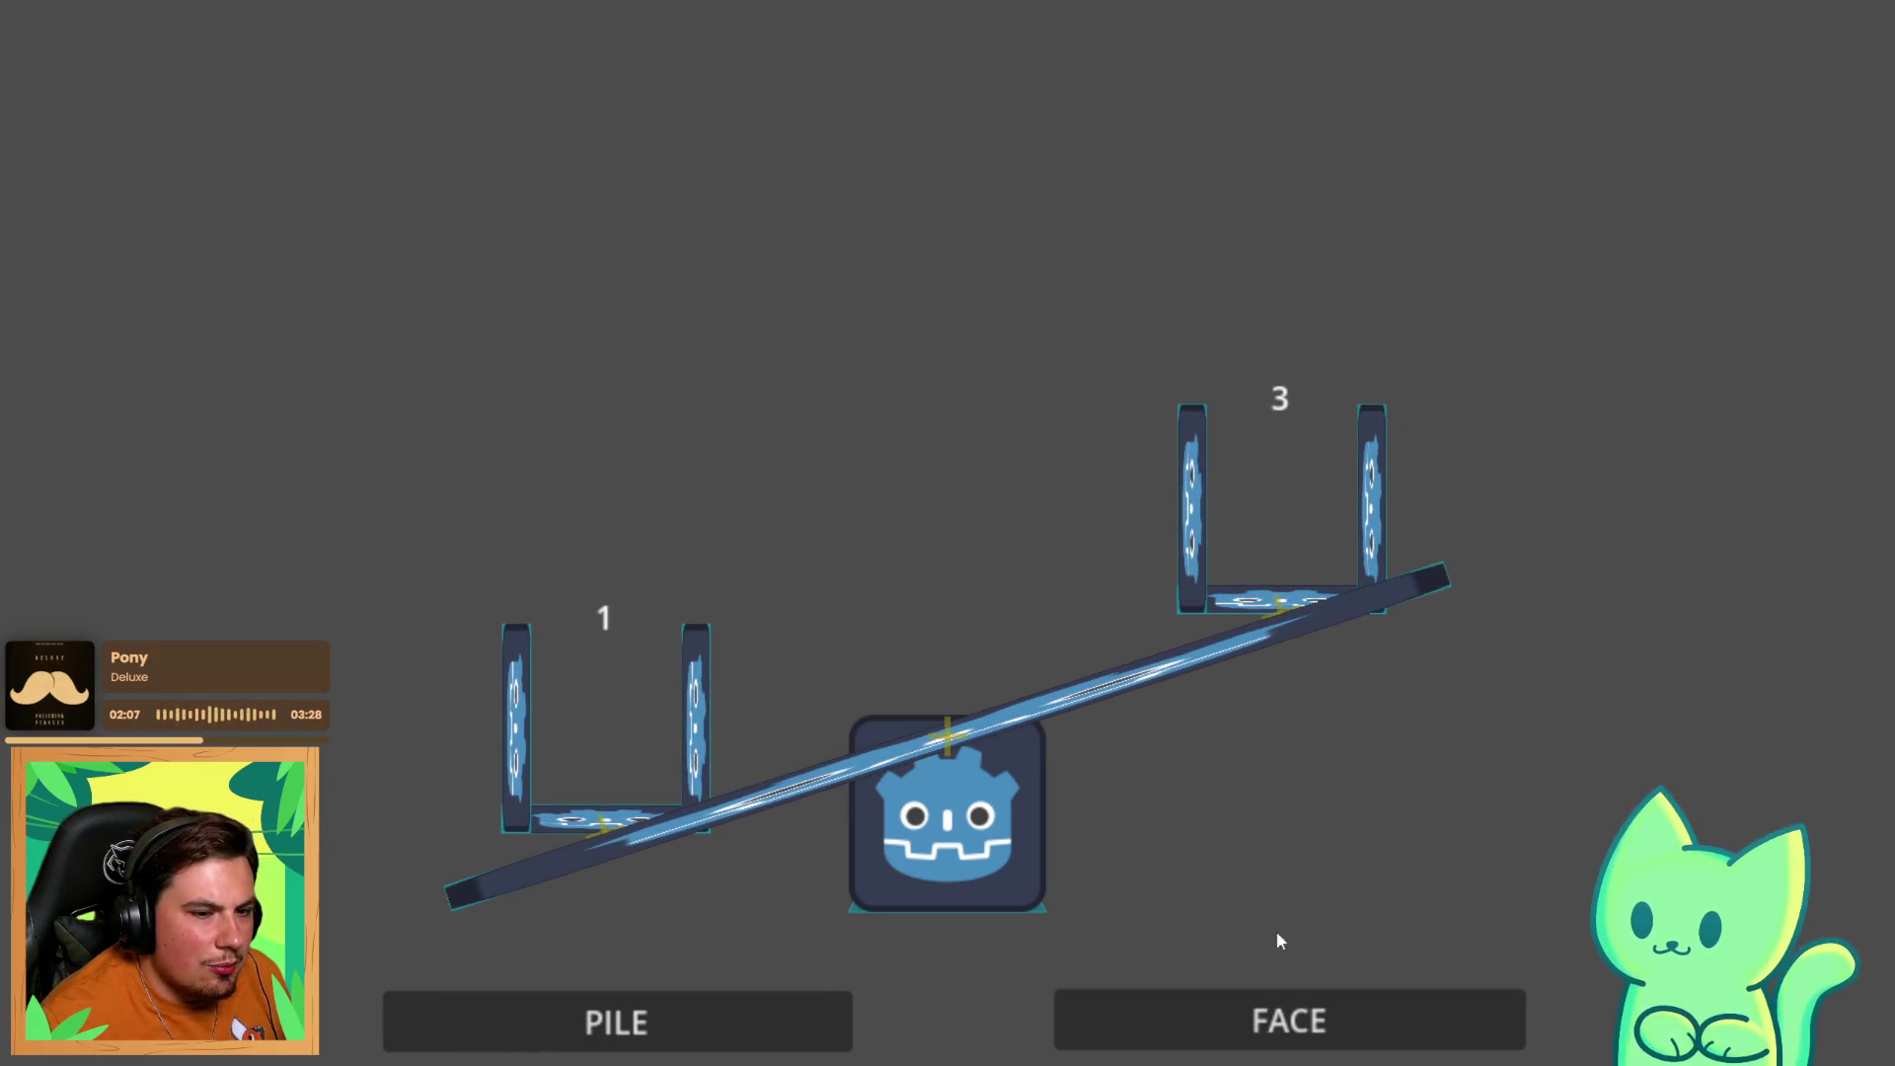
left_click(639, 1050)
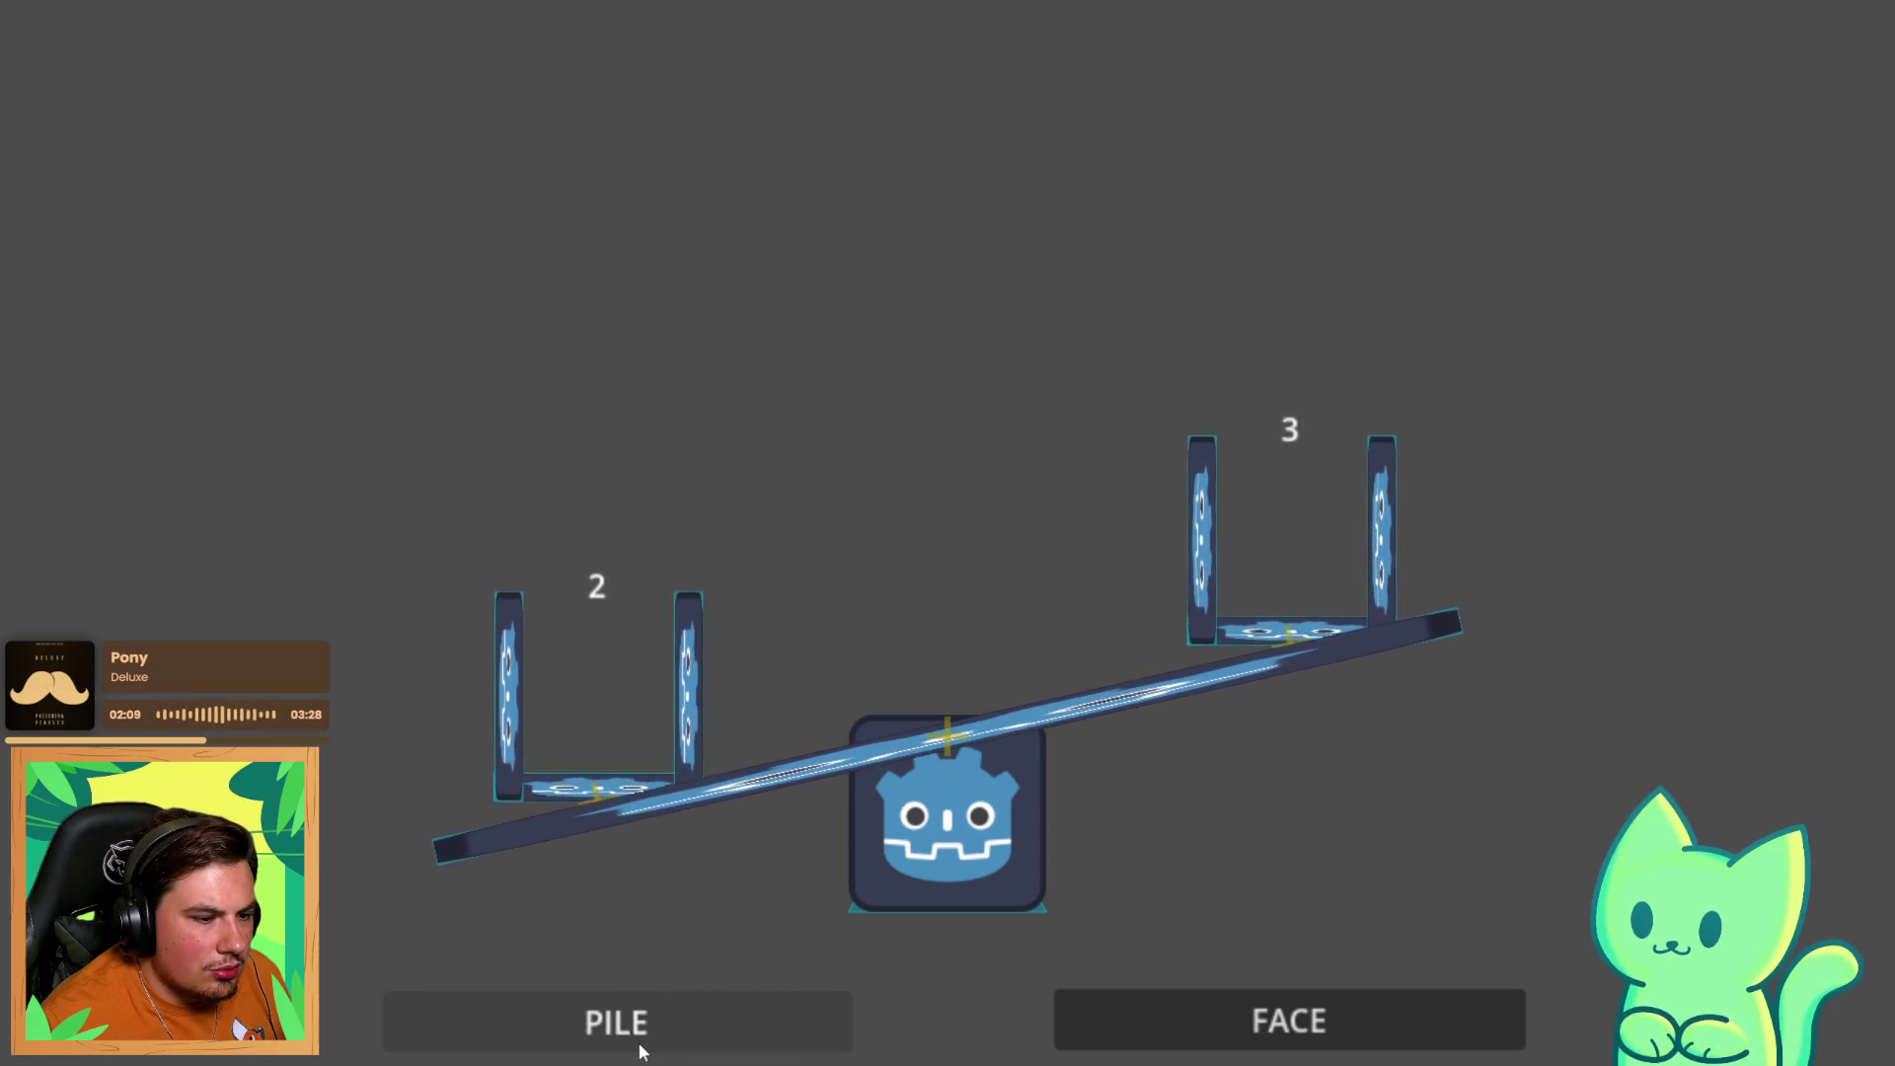
left_click(1297, 1048)
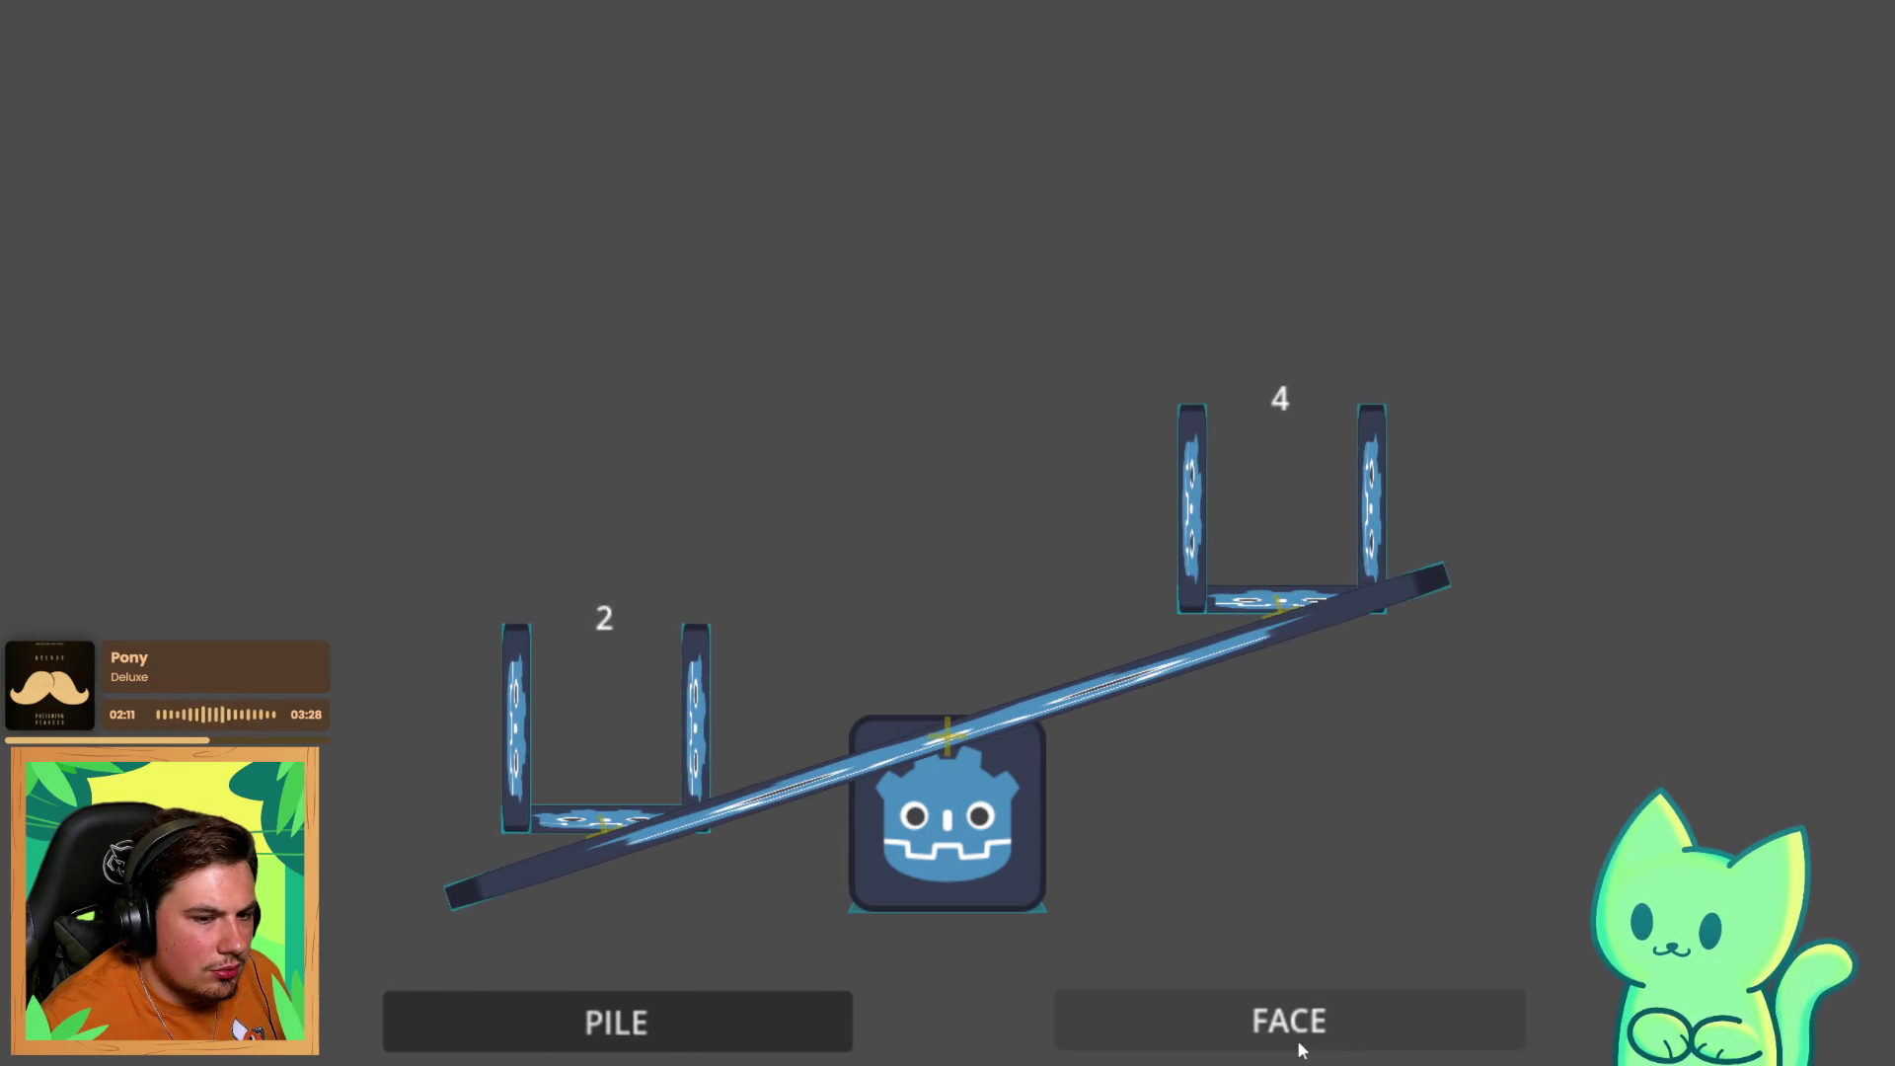
left_click(1297, 1040)
left_click(1297, 1039)
- Raise PILE to 8 so it outweighs FACE's 6, then stop the game
left_click(655, 999)
left_click(647, 1010)
left_click(647, 1010)
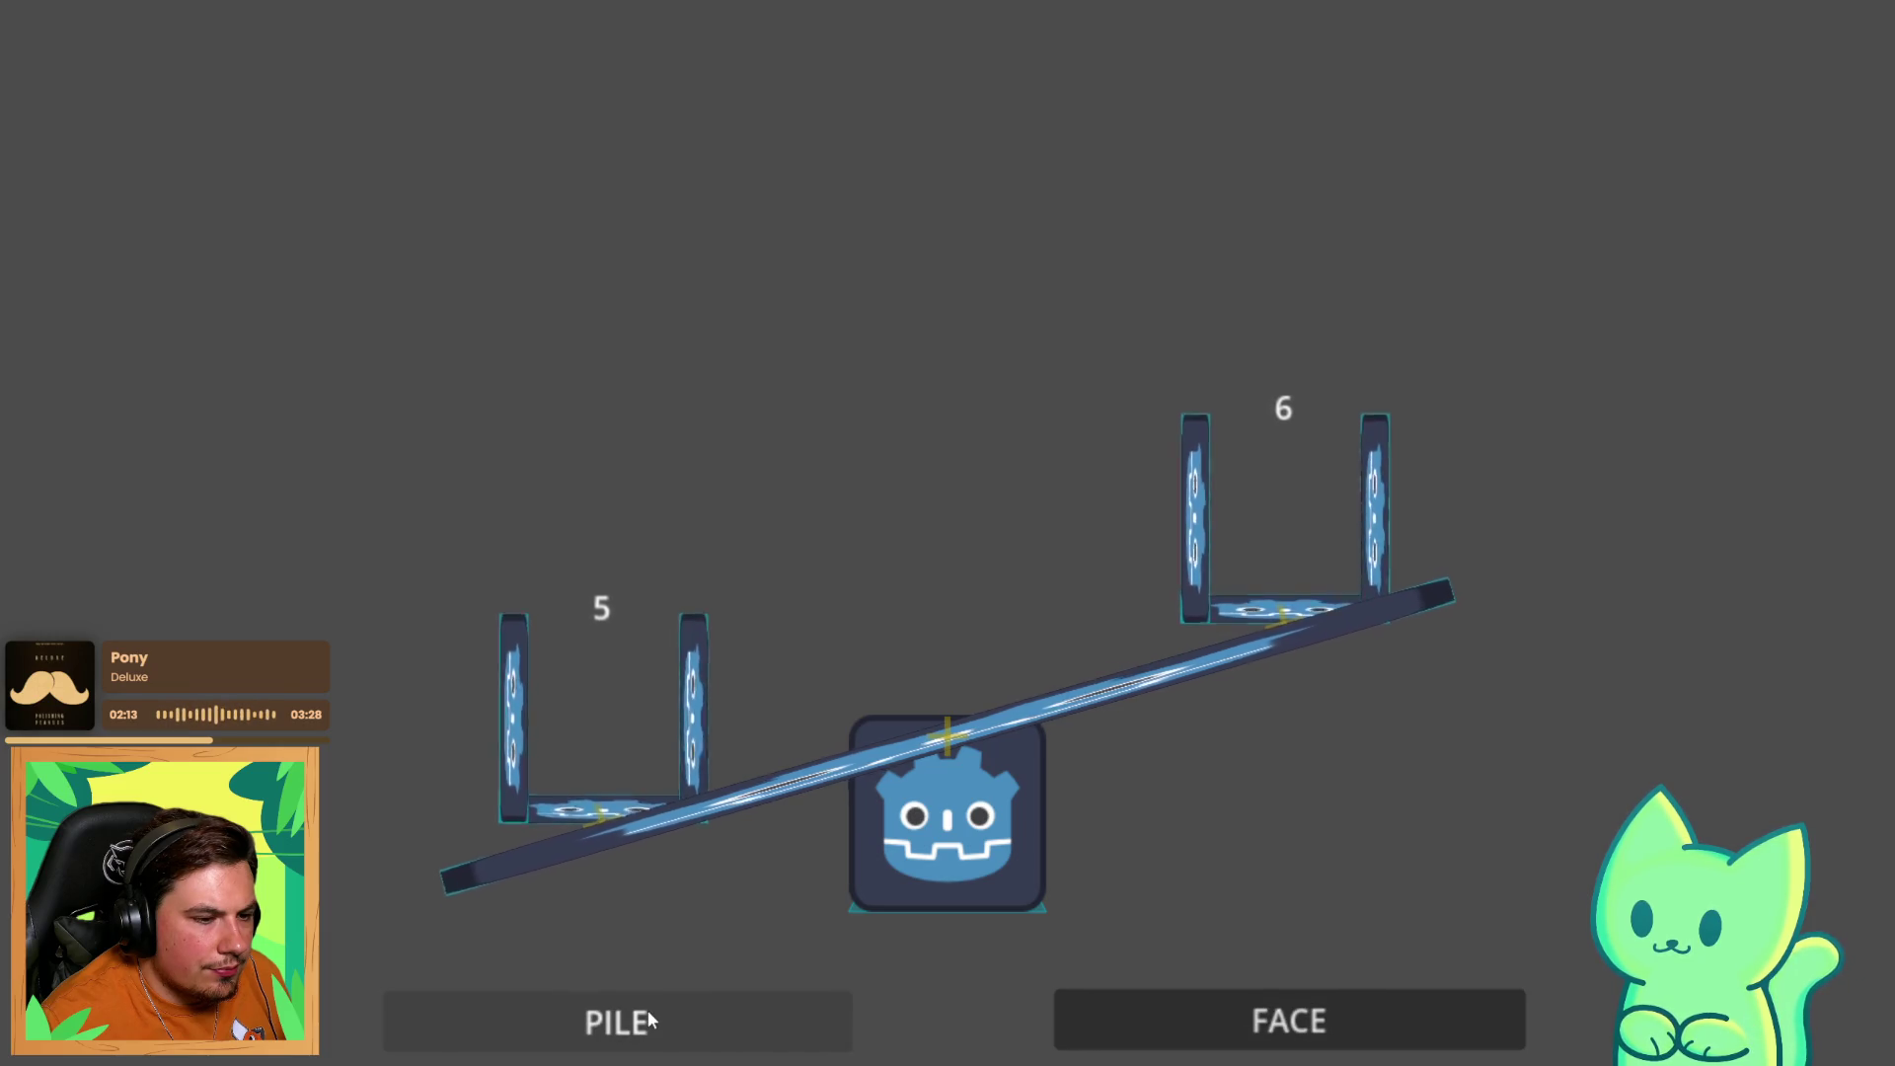
left_click(648, 1009)
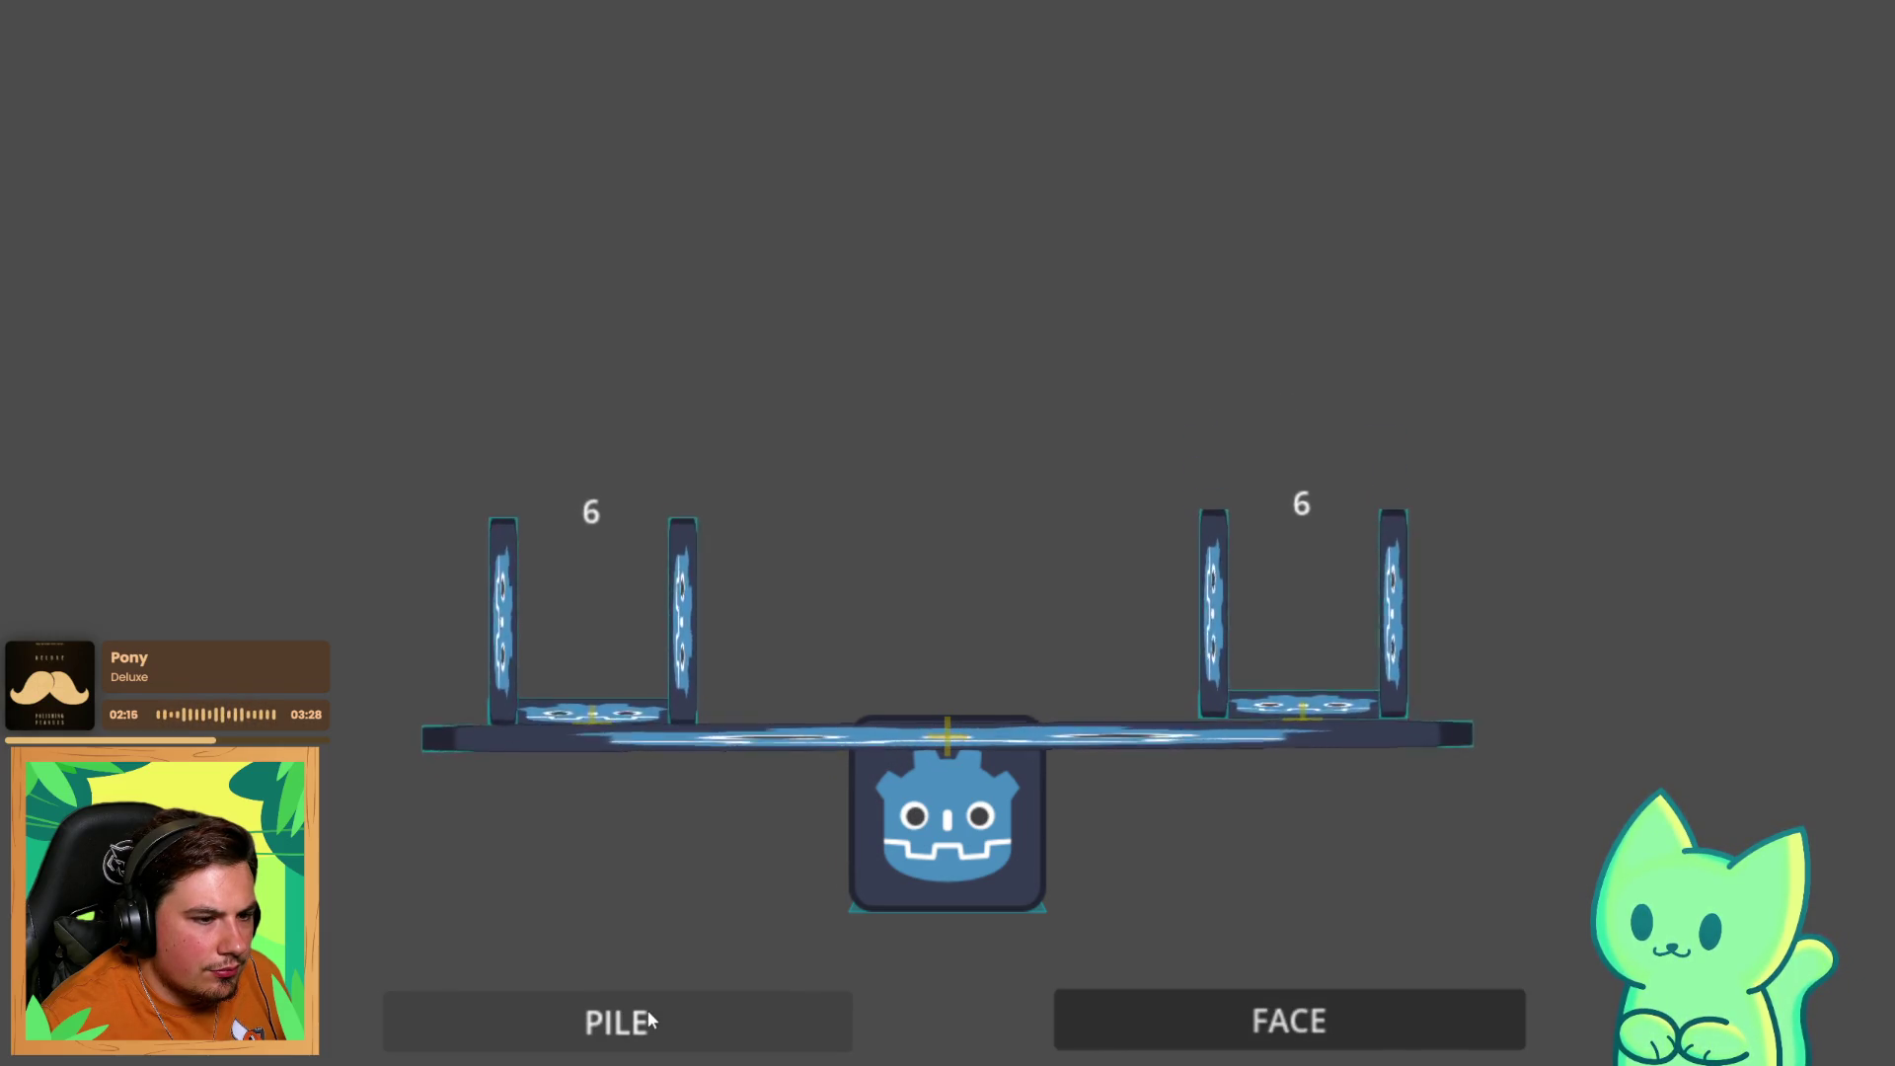
left_click(647, 1009)
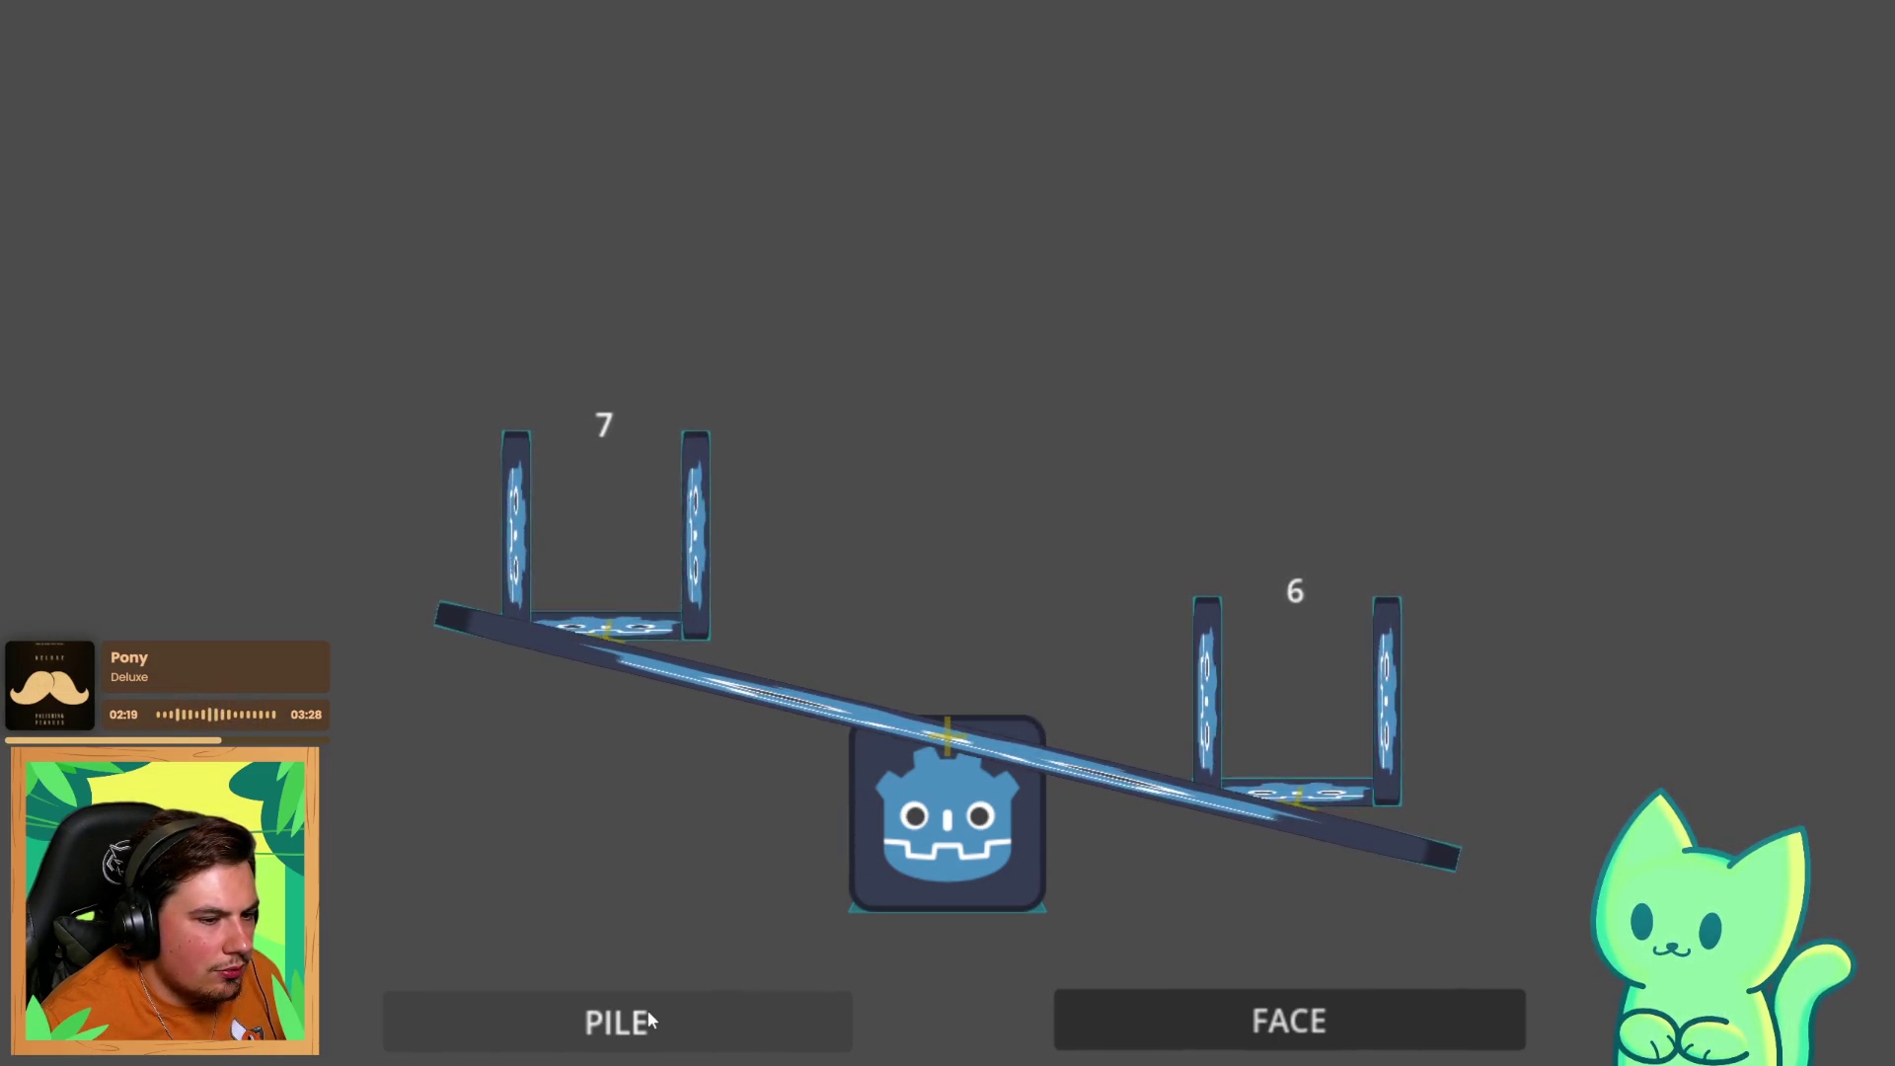
left_click(647, 1010)
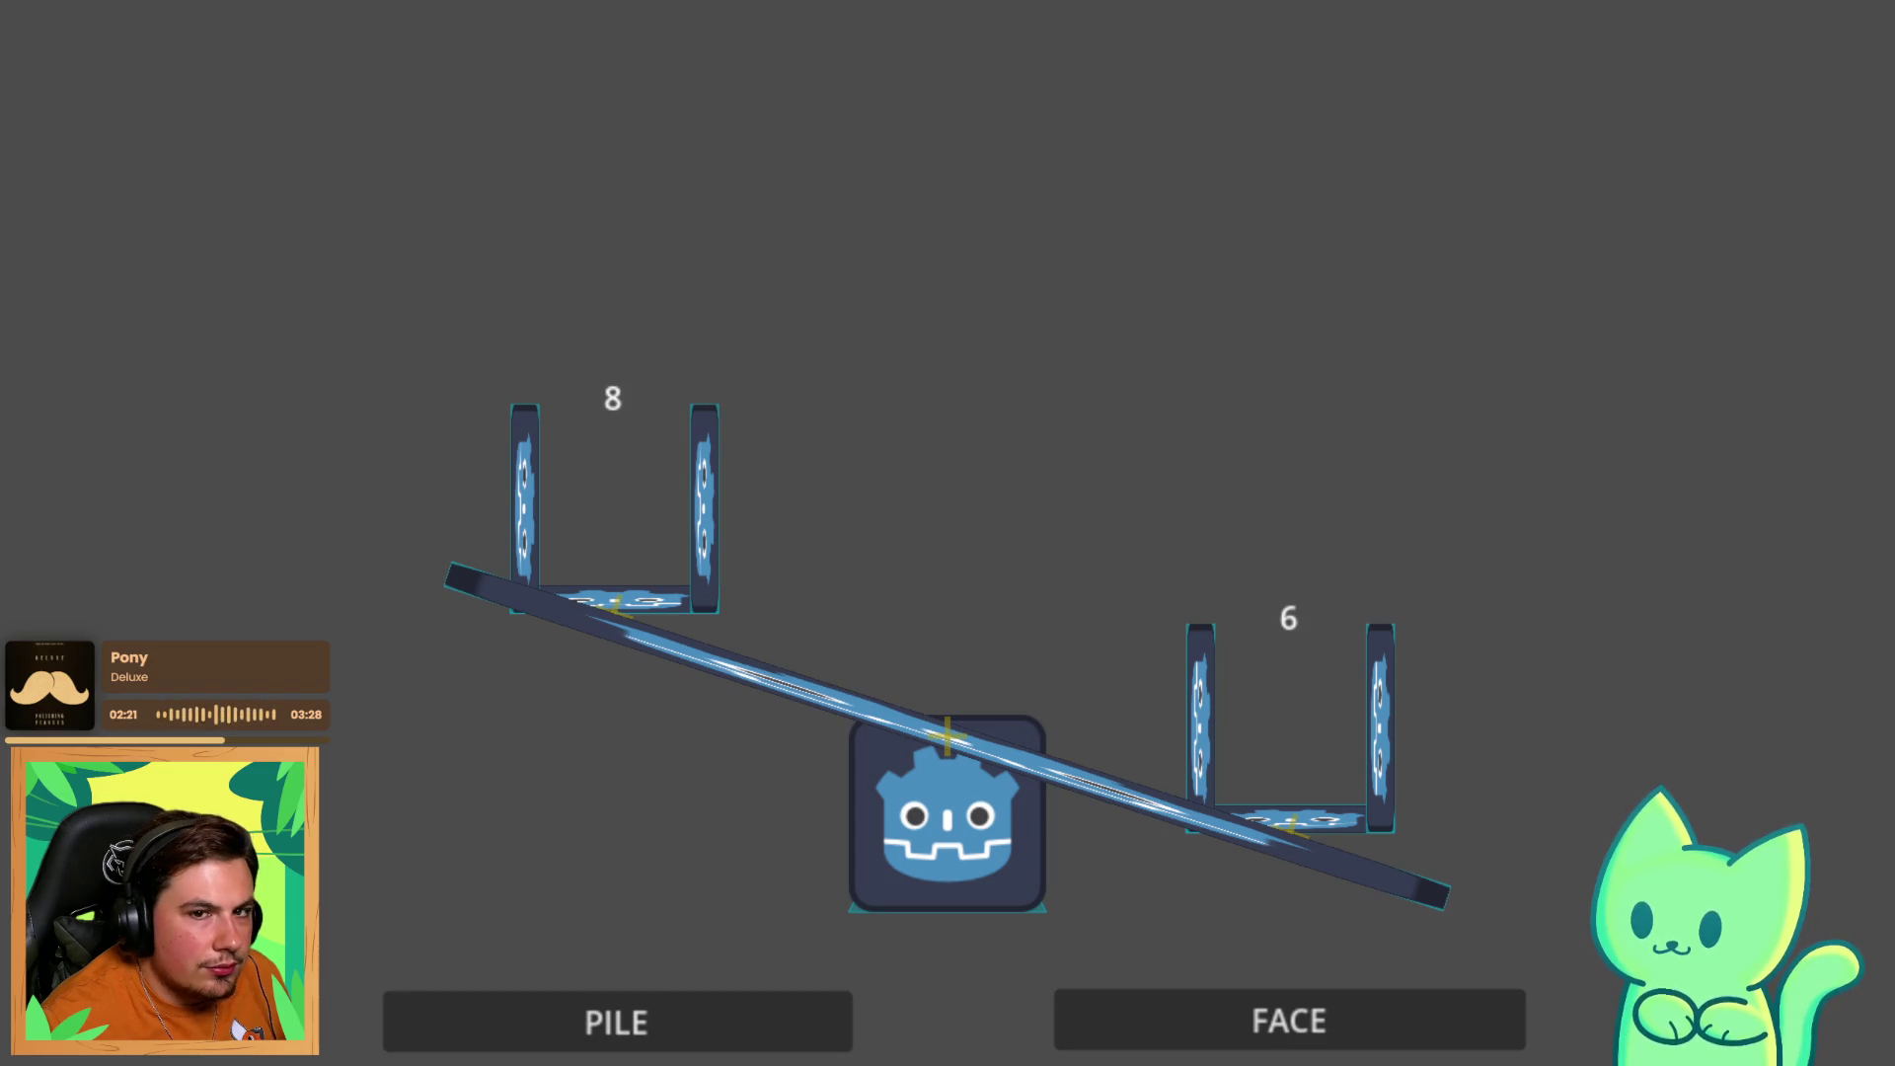
key("F8")
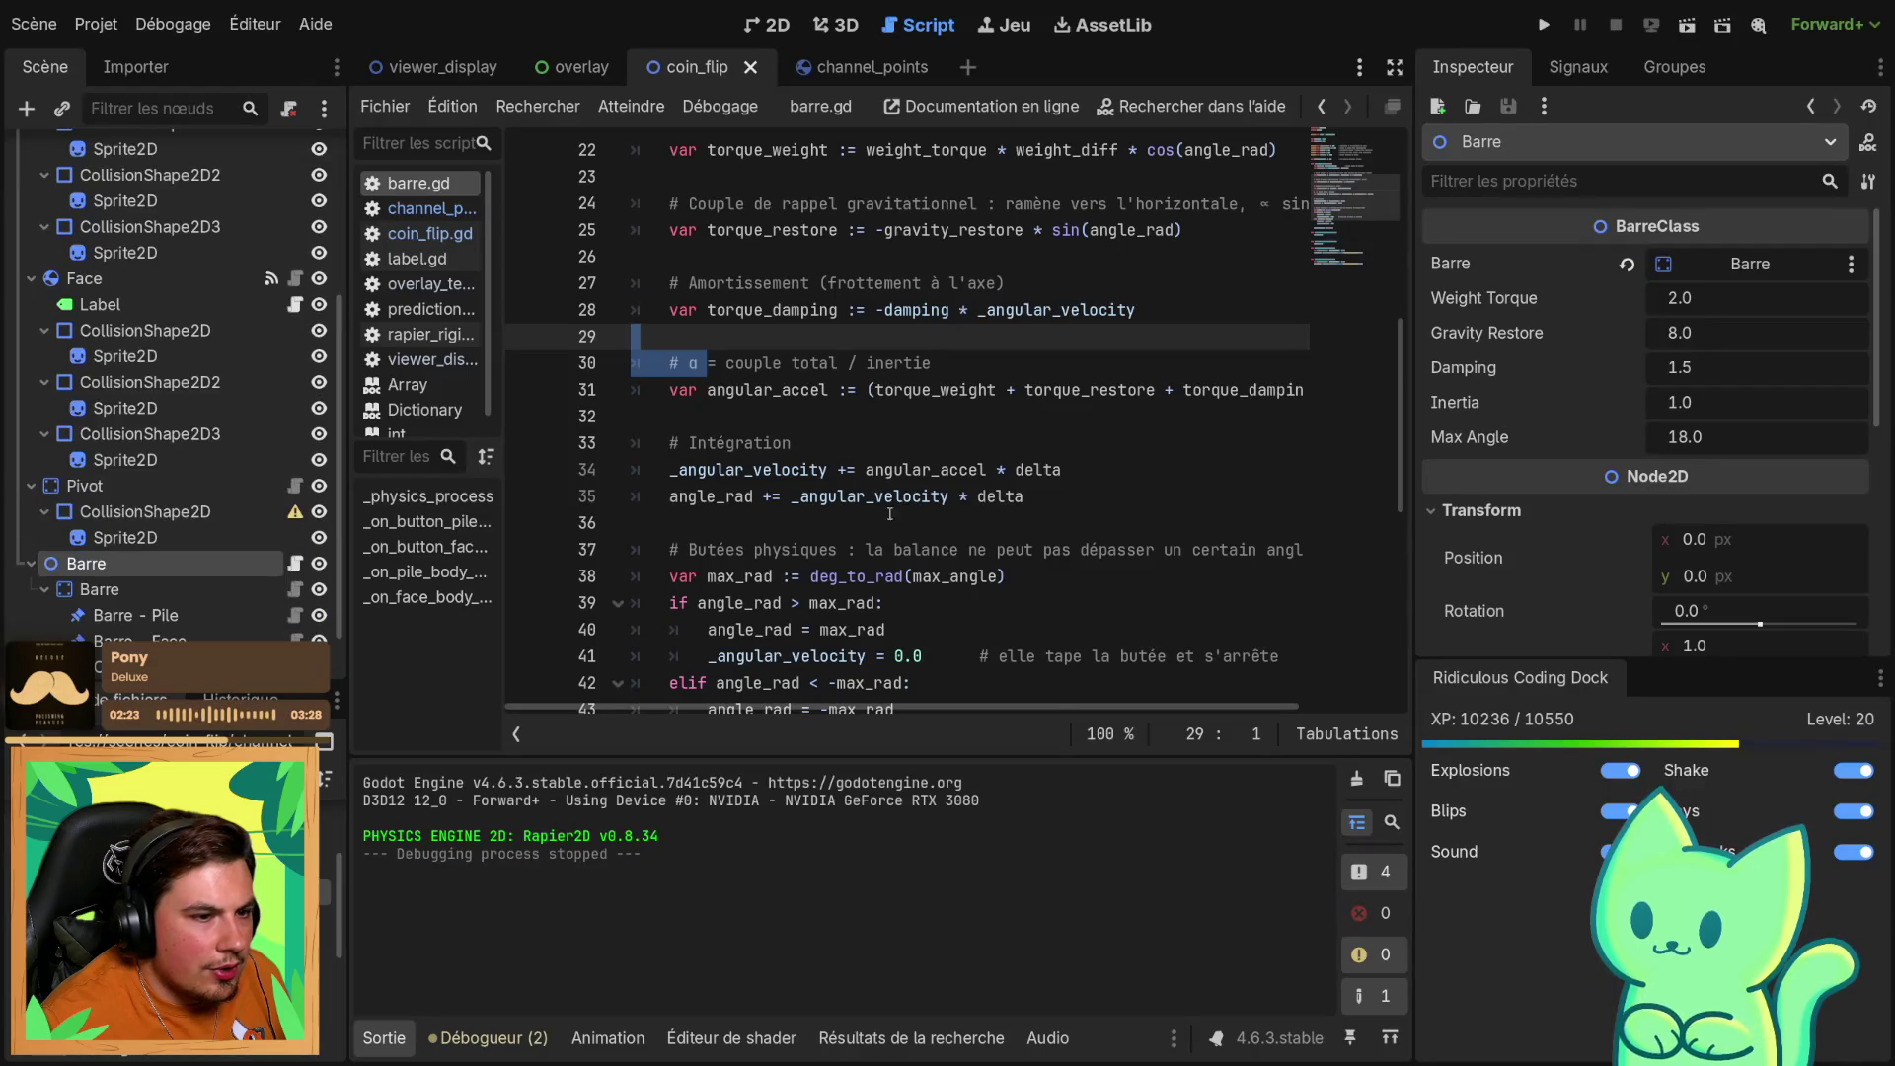
- Copy faceValue into the first operand of the weight_diff expression on line 19
scroll(821, 486, "up", 3)
left_click(821, 485)
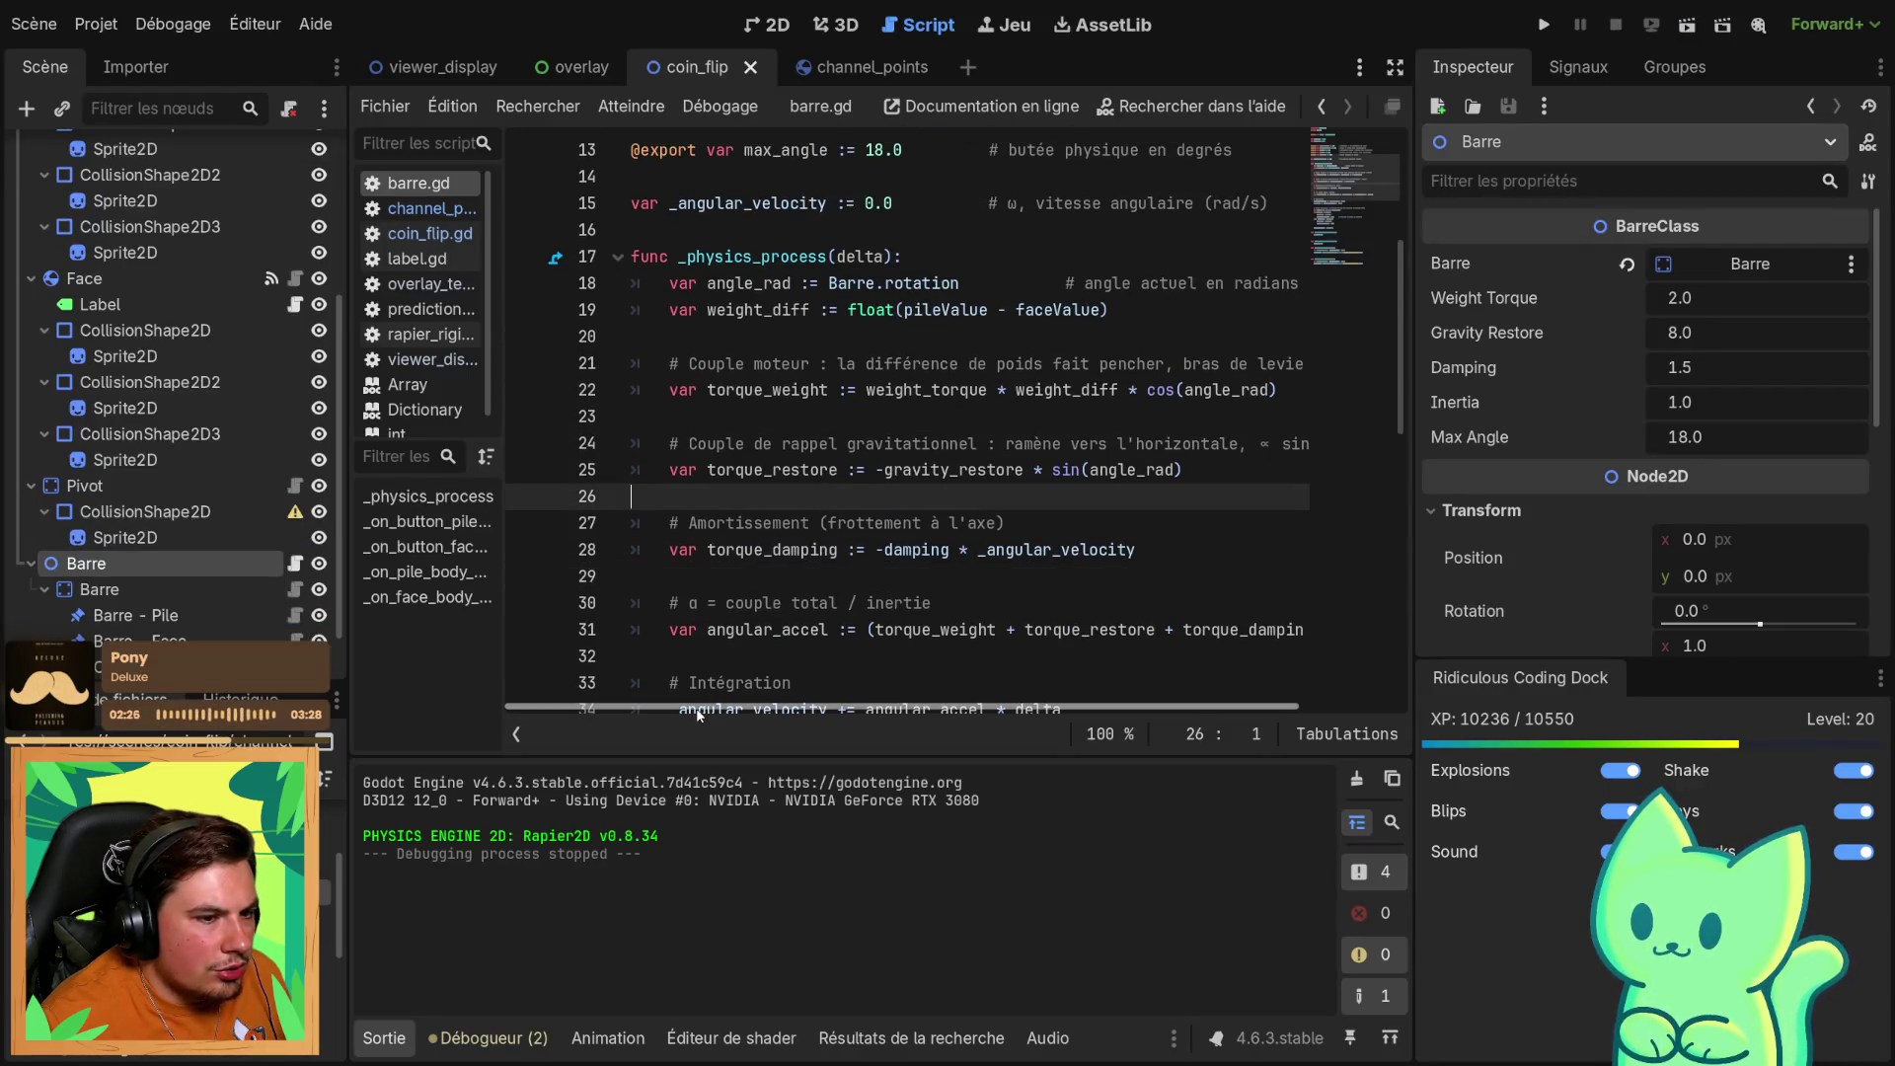
double_click(967, 310)
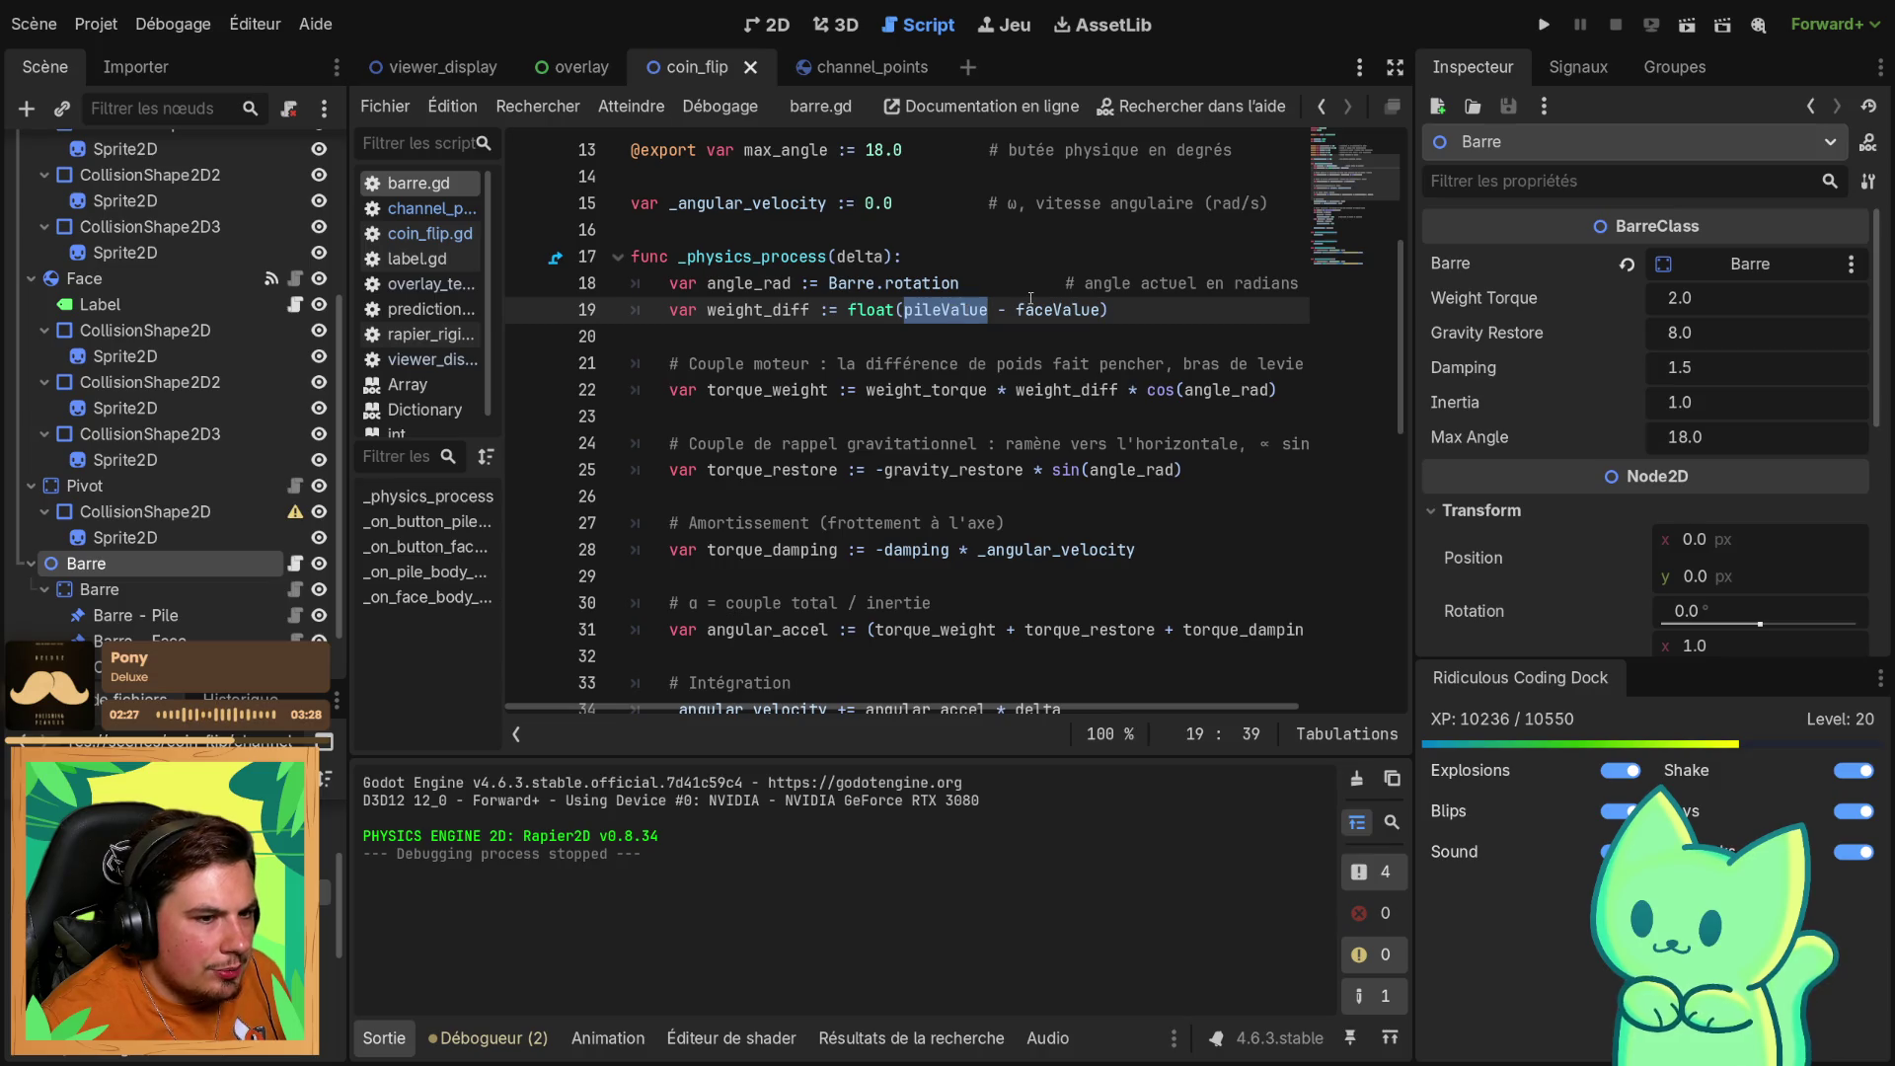
double_click(1058, 310)
key("ctrl+c")
double_click(945, 310)
key("ctrl+v")
- Make the second operand pileValue, save barre.gd, and run the scene
double_click(1058, 310)
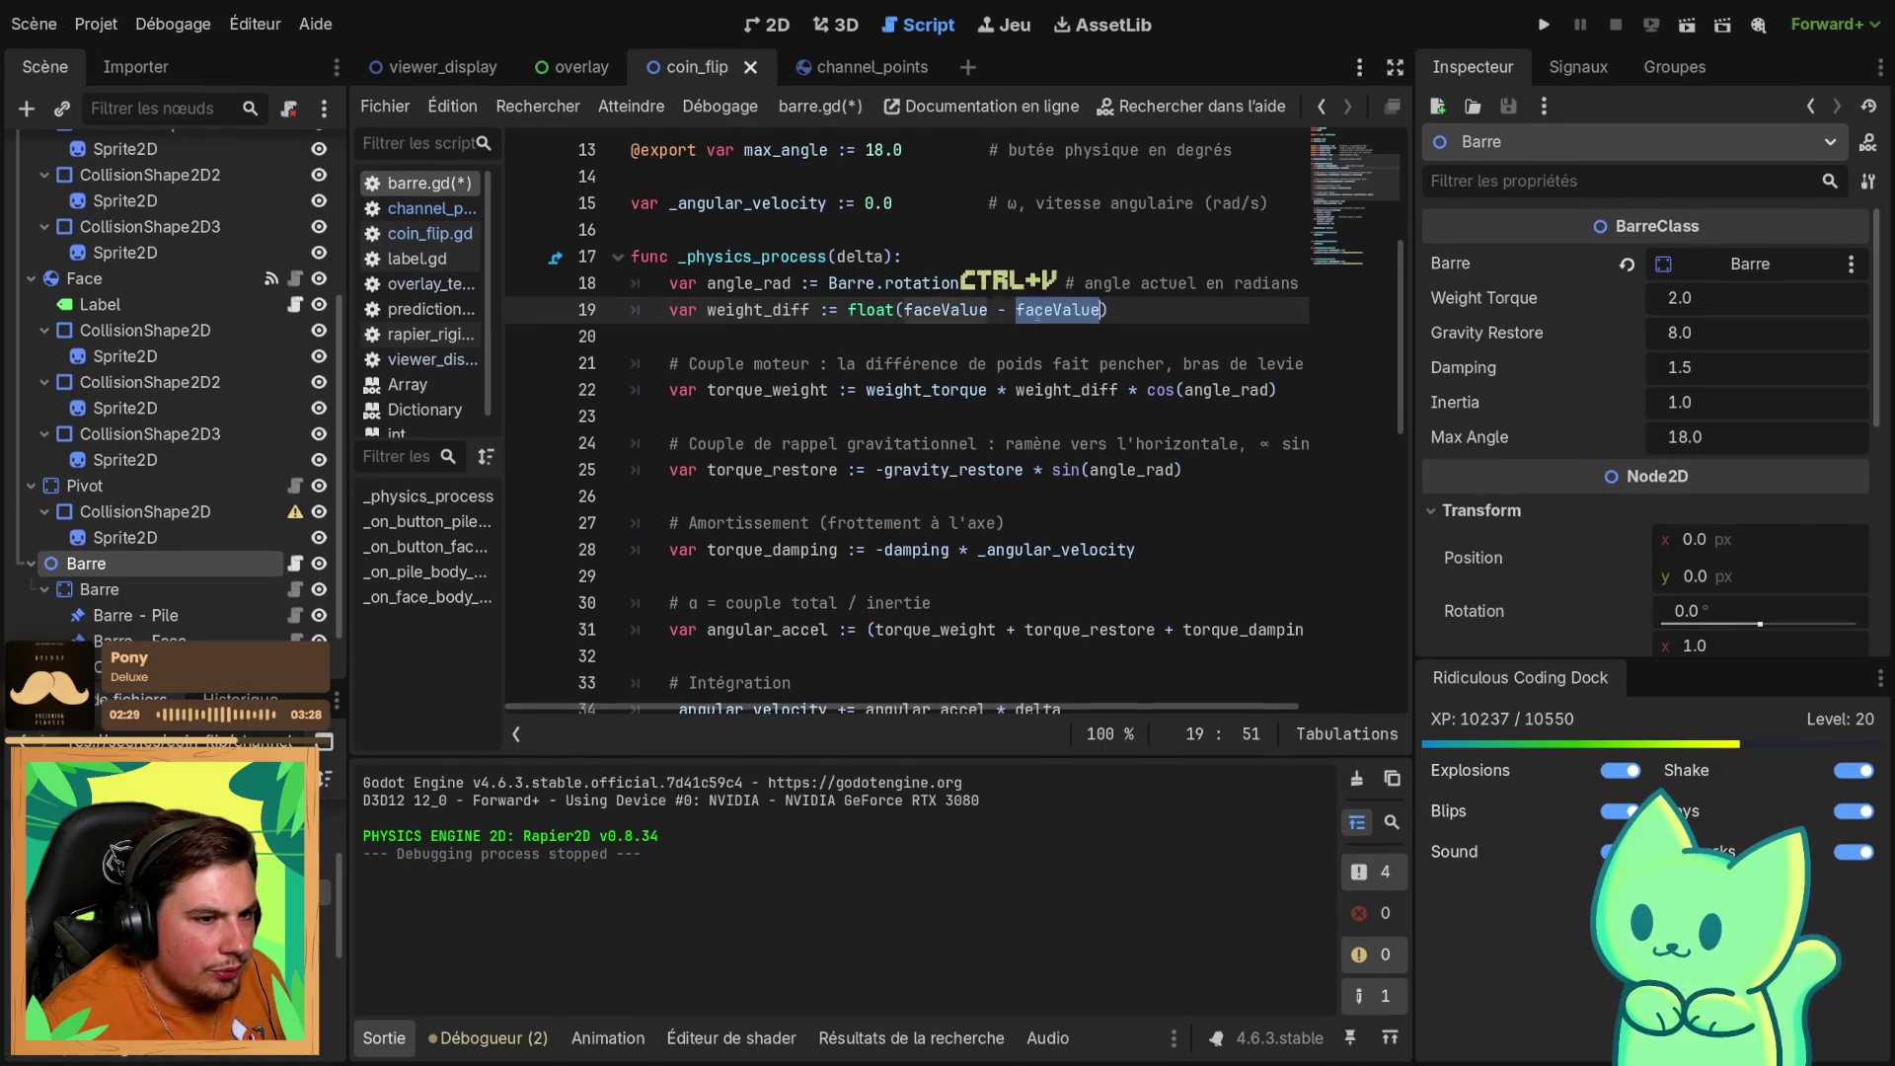
type("pile")
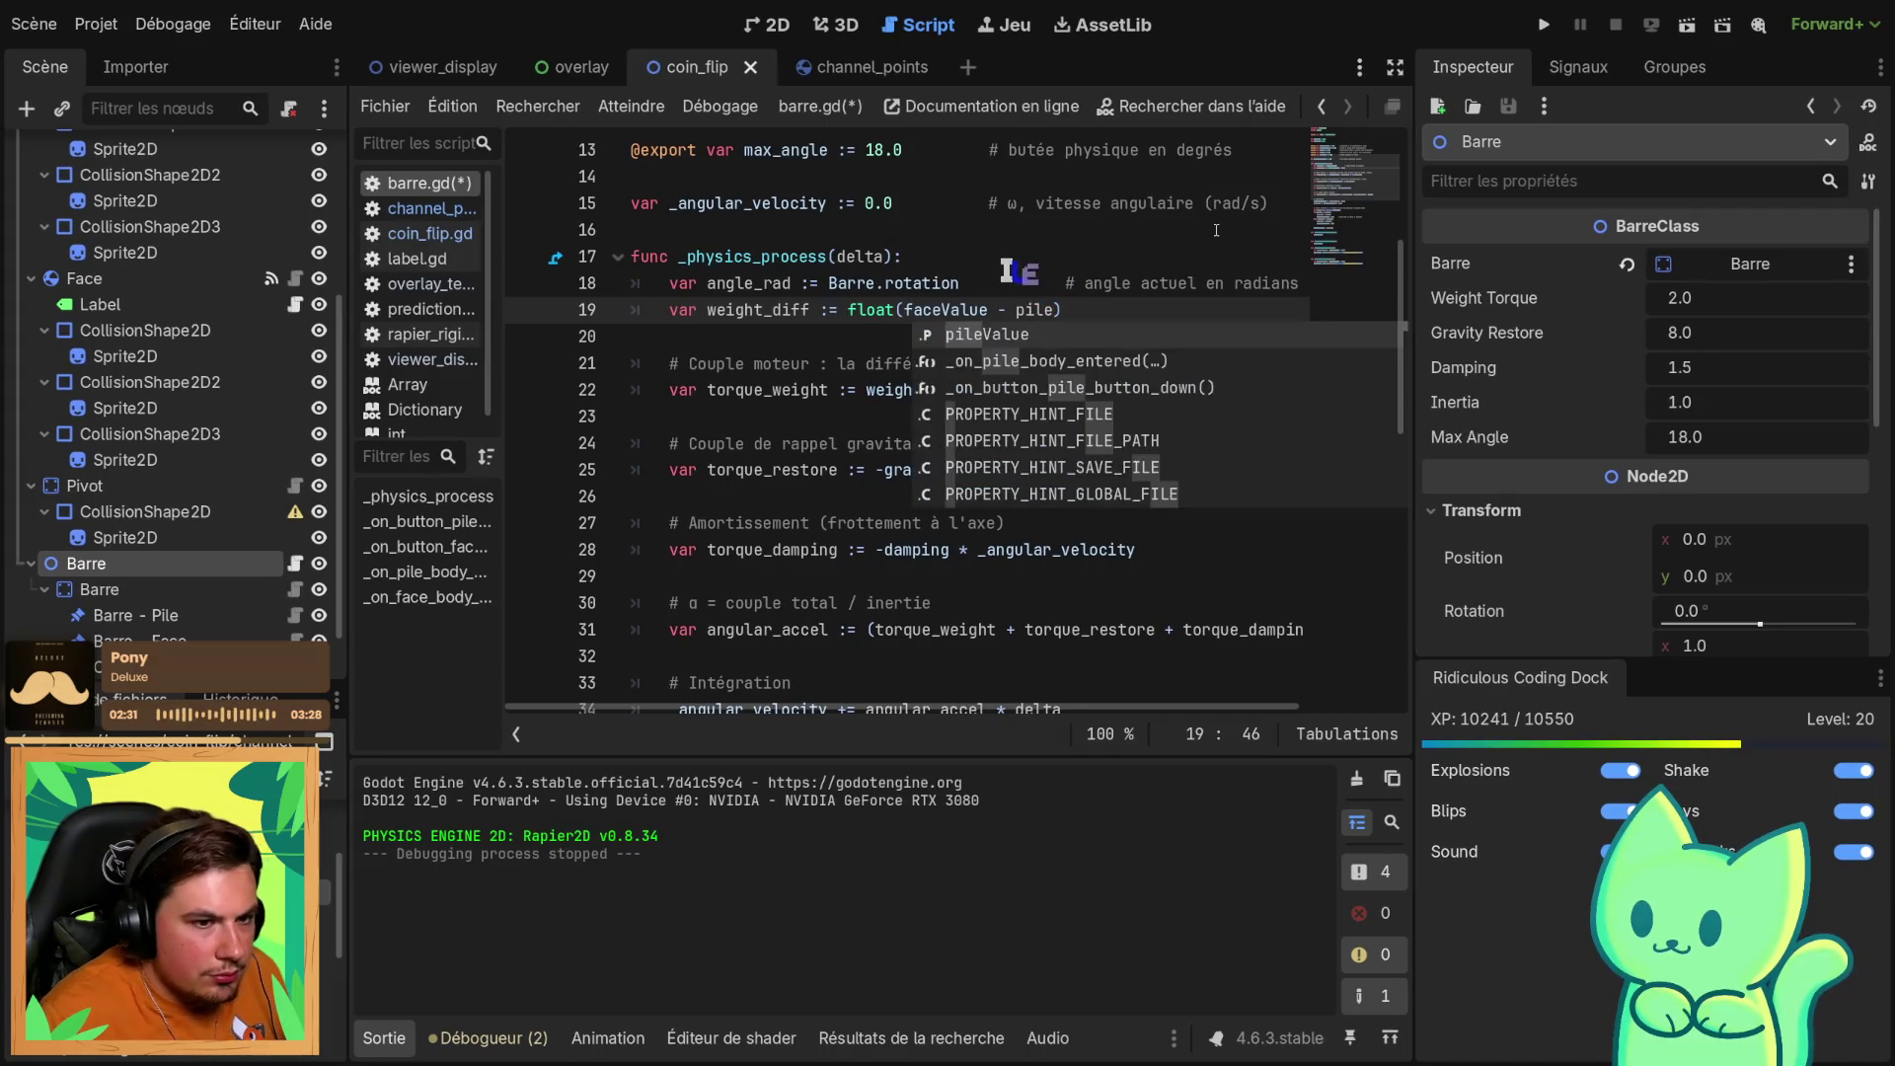
key("Return")
key("ctrl+s")
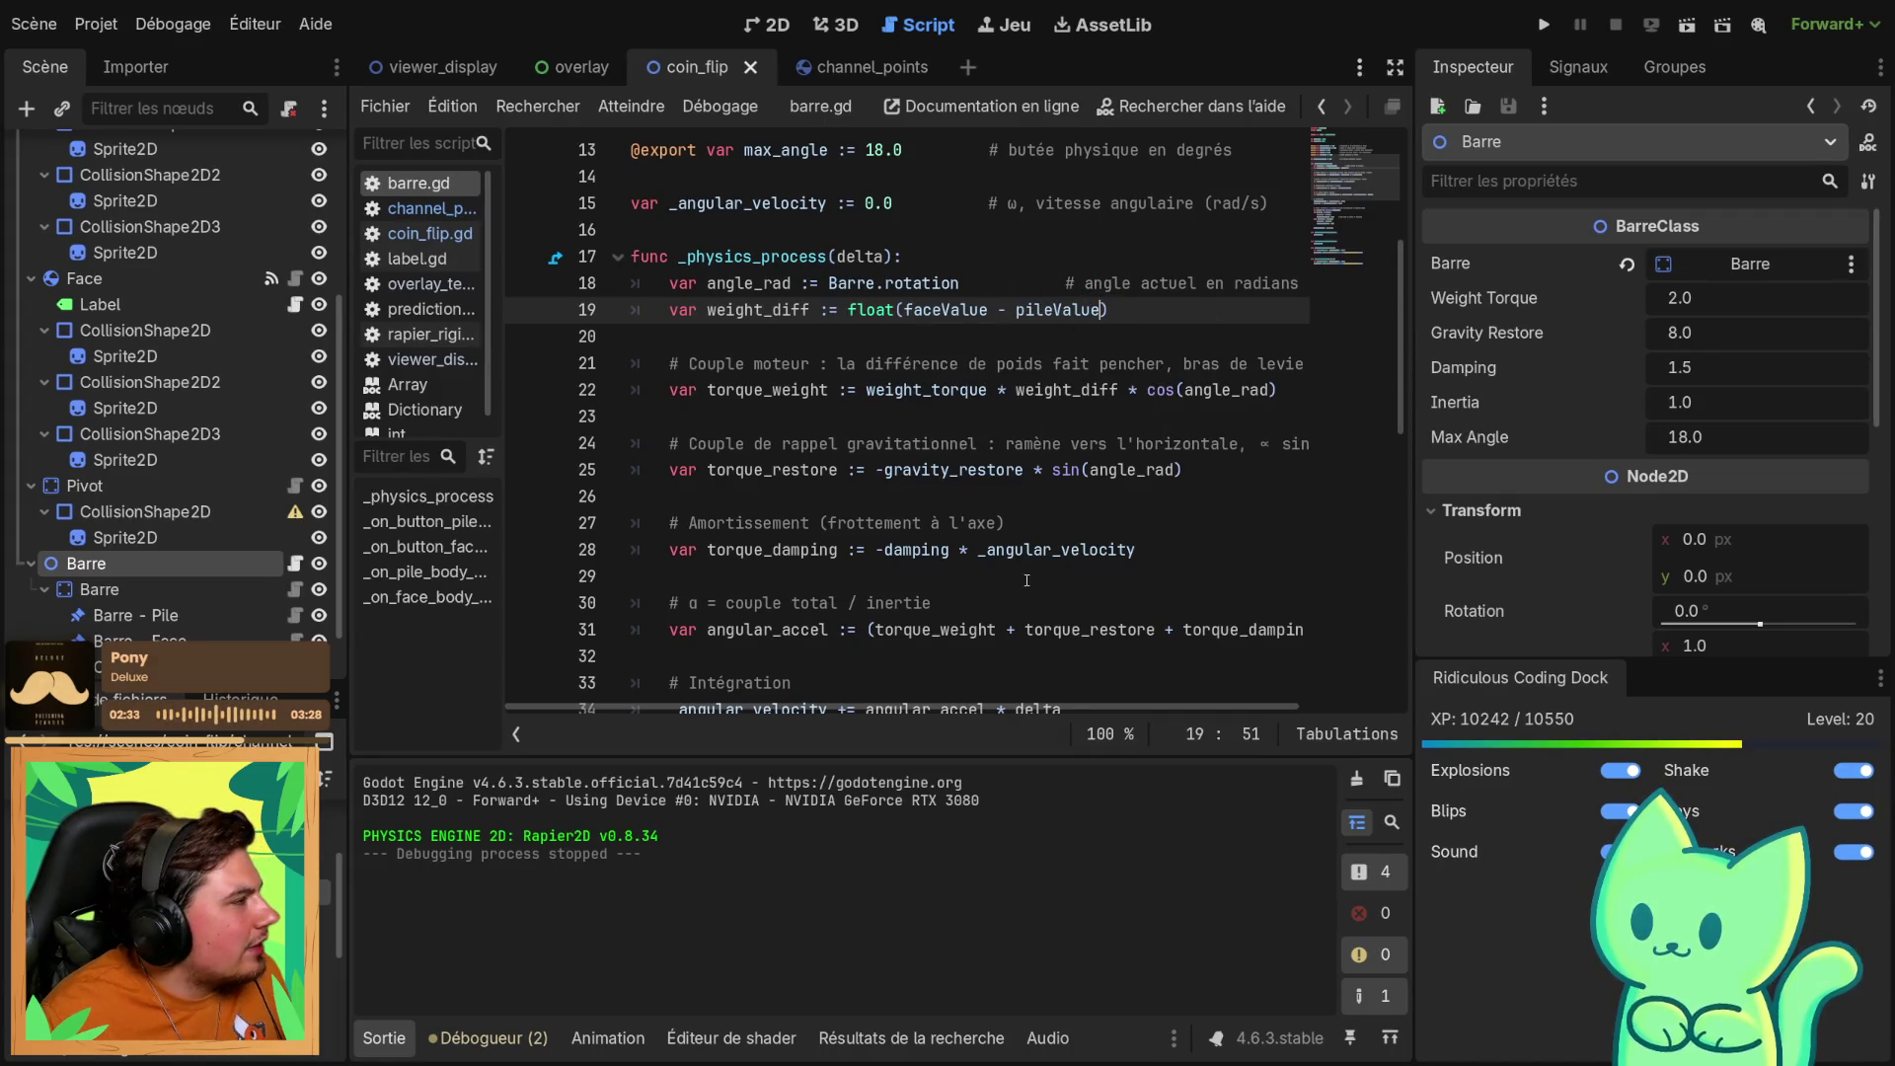
left_click(1686, 25)
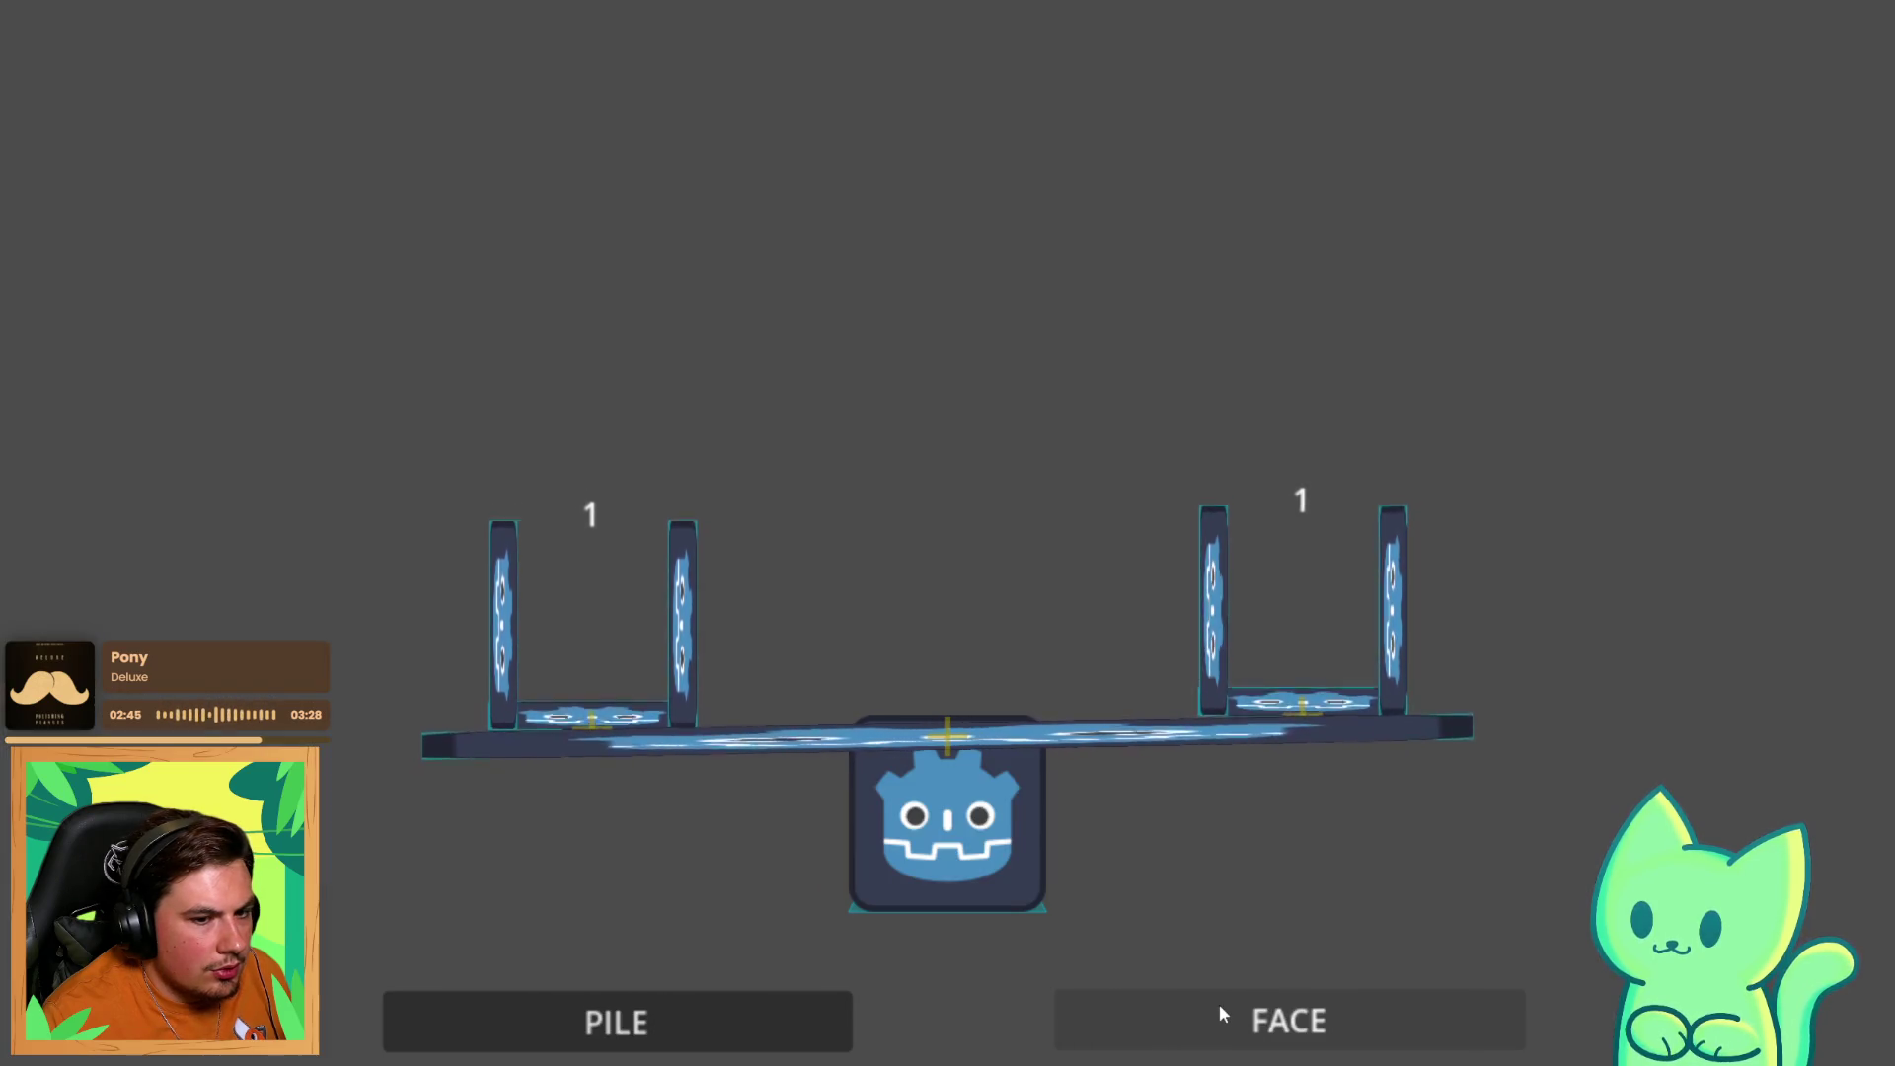
- Add to PILE and FACE until FACE's 6 outweighs PILE's 4, then stop the game
left_click(1219, 1007)
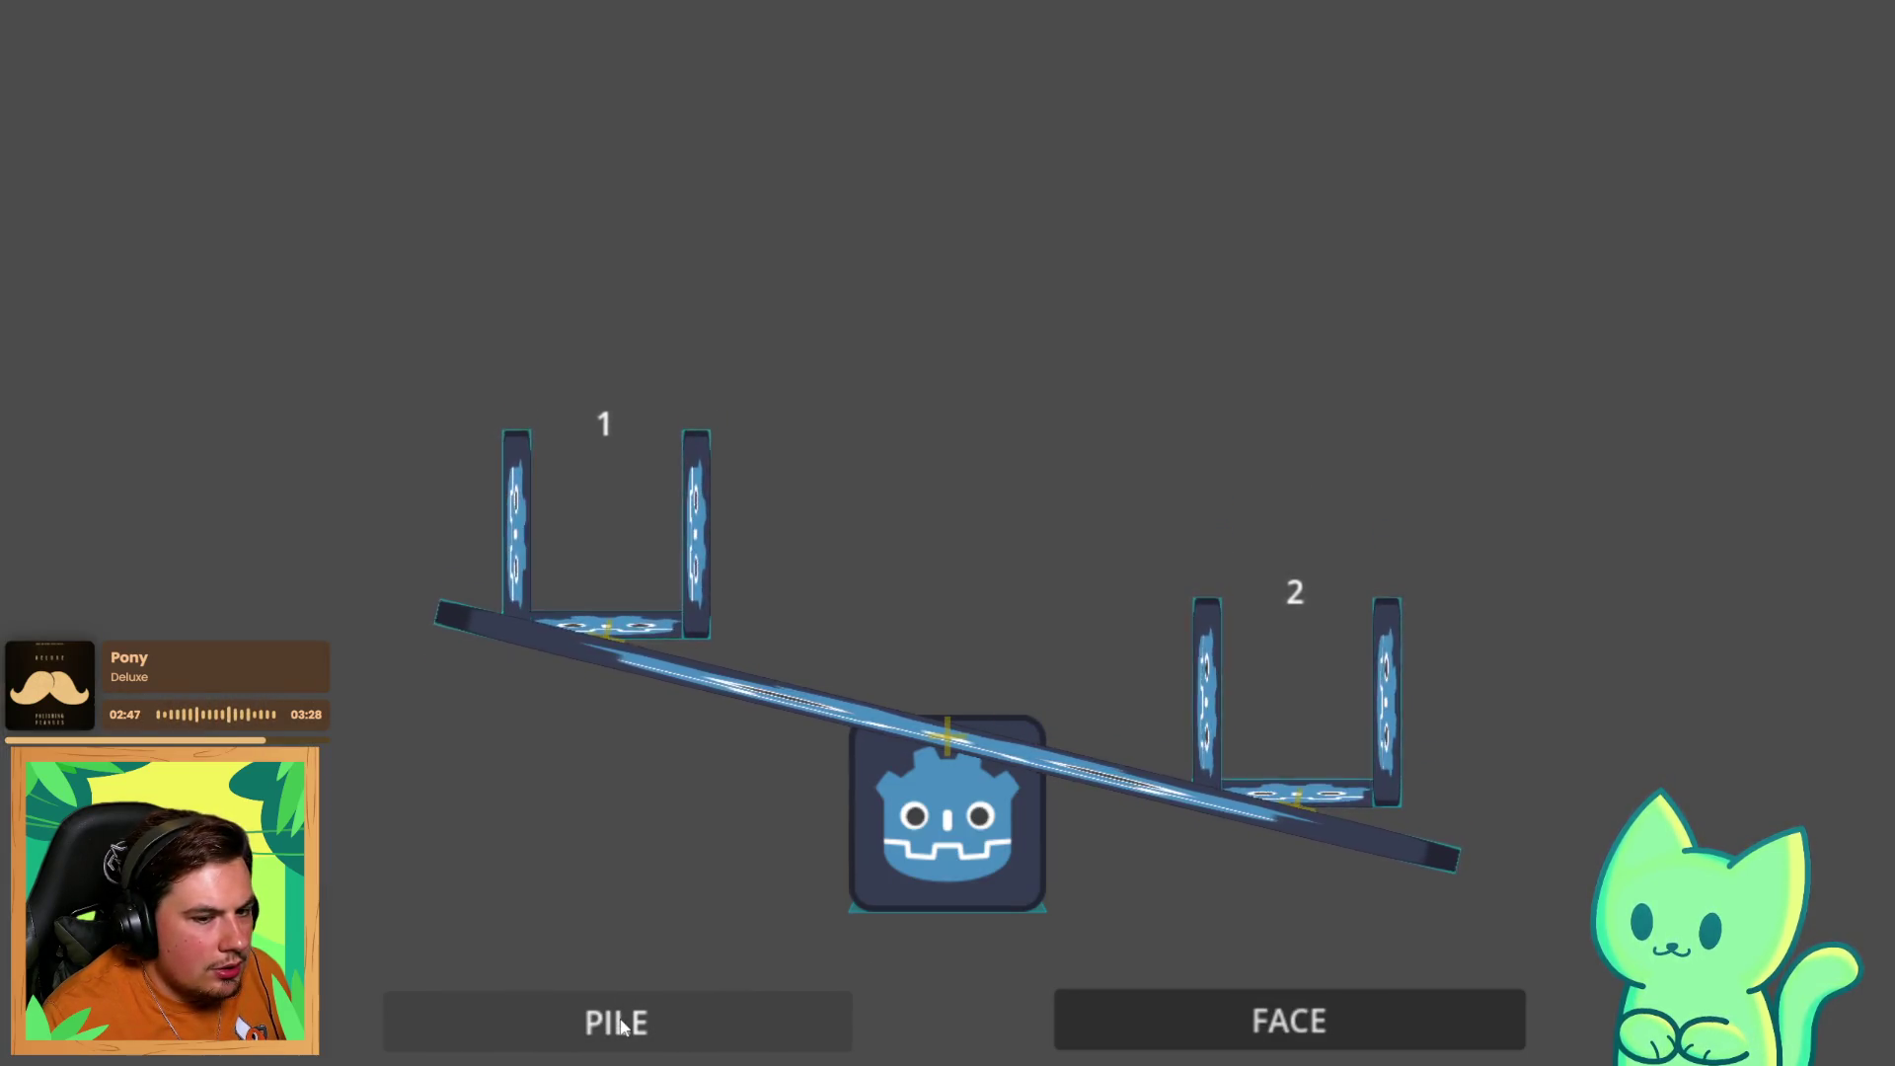
left_click(681, 1019)
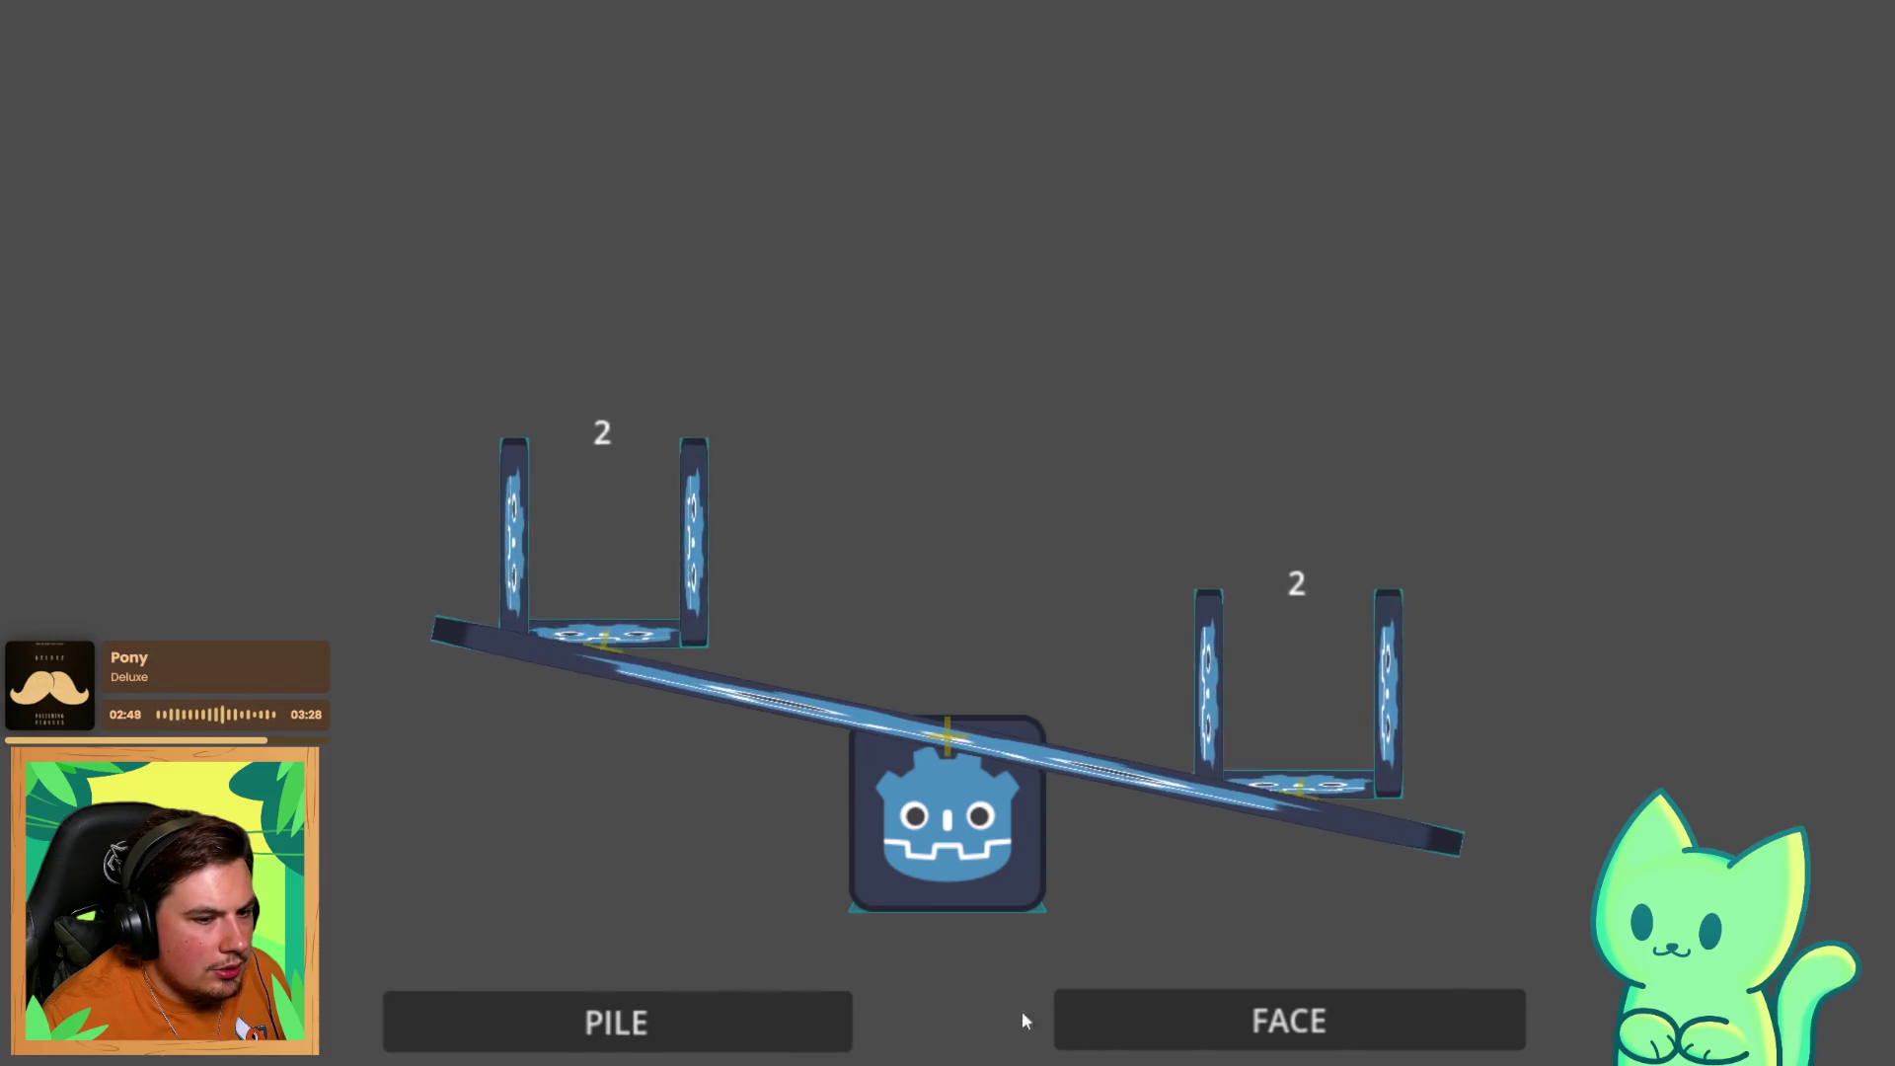
left_click(675, 1024)
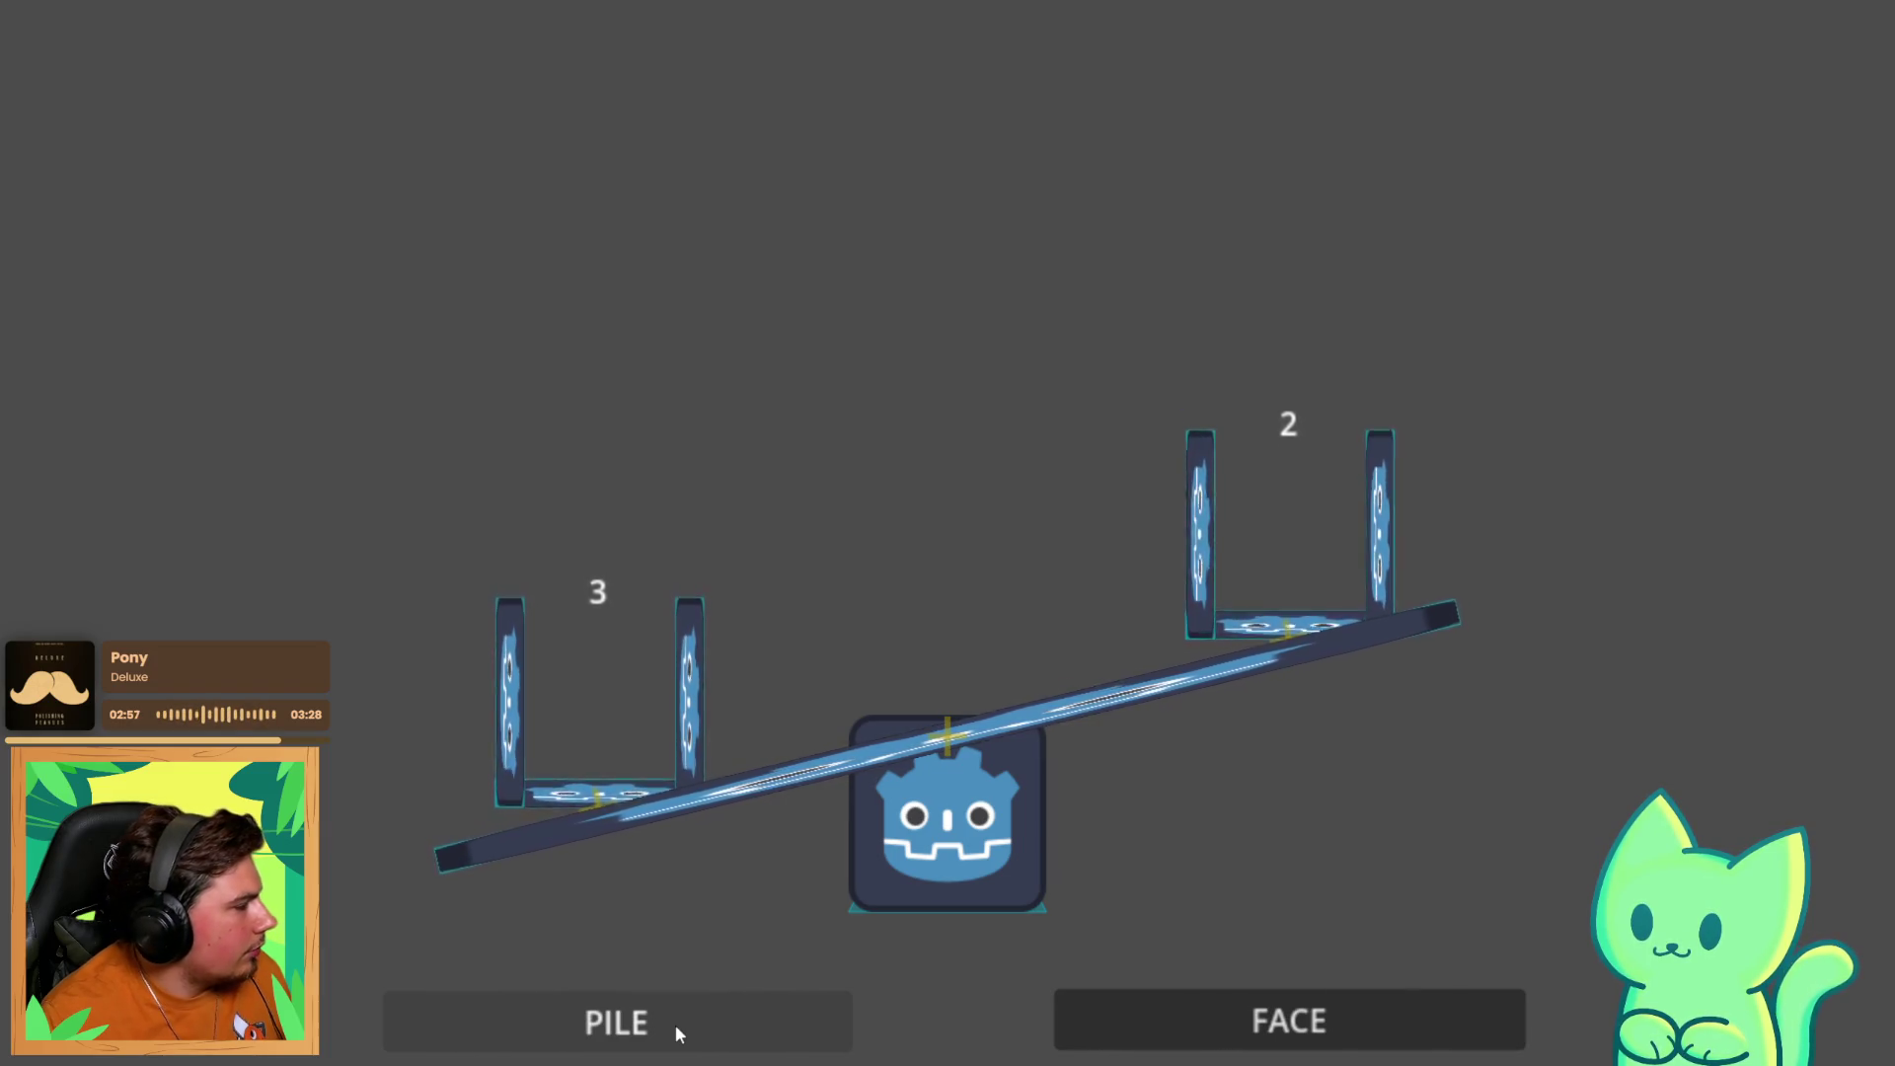
left_click(708, 1039)
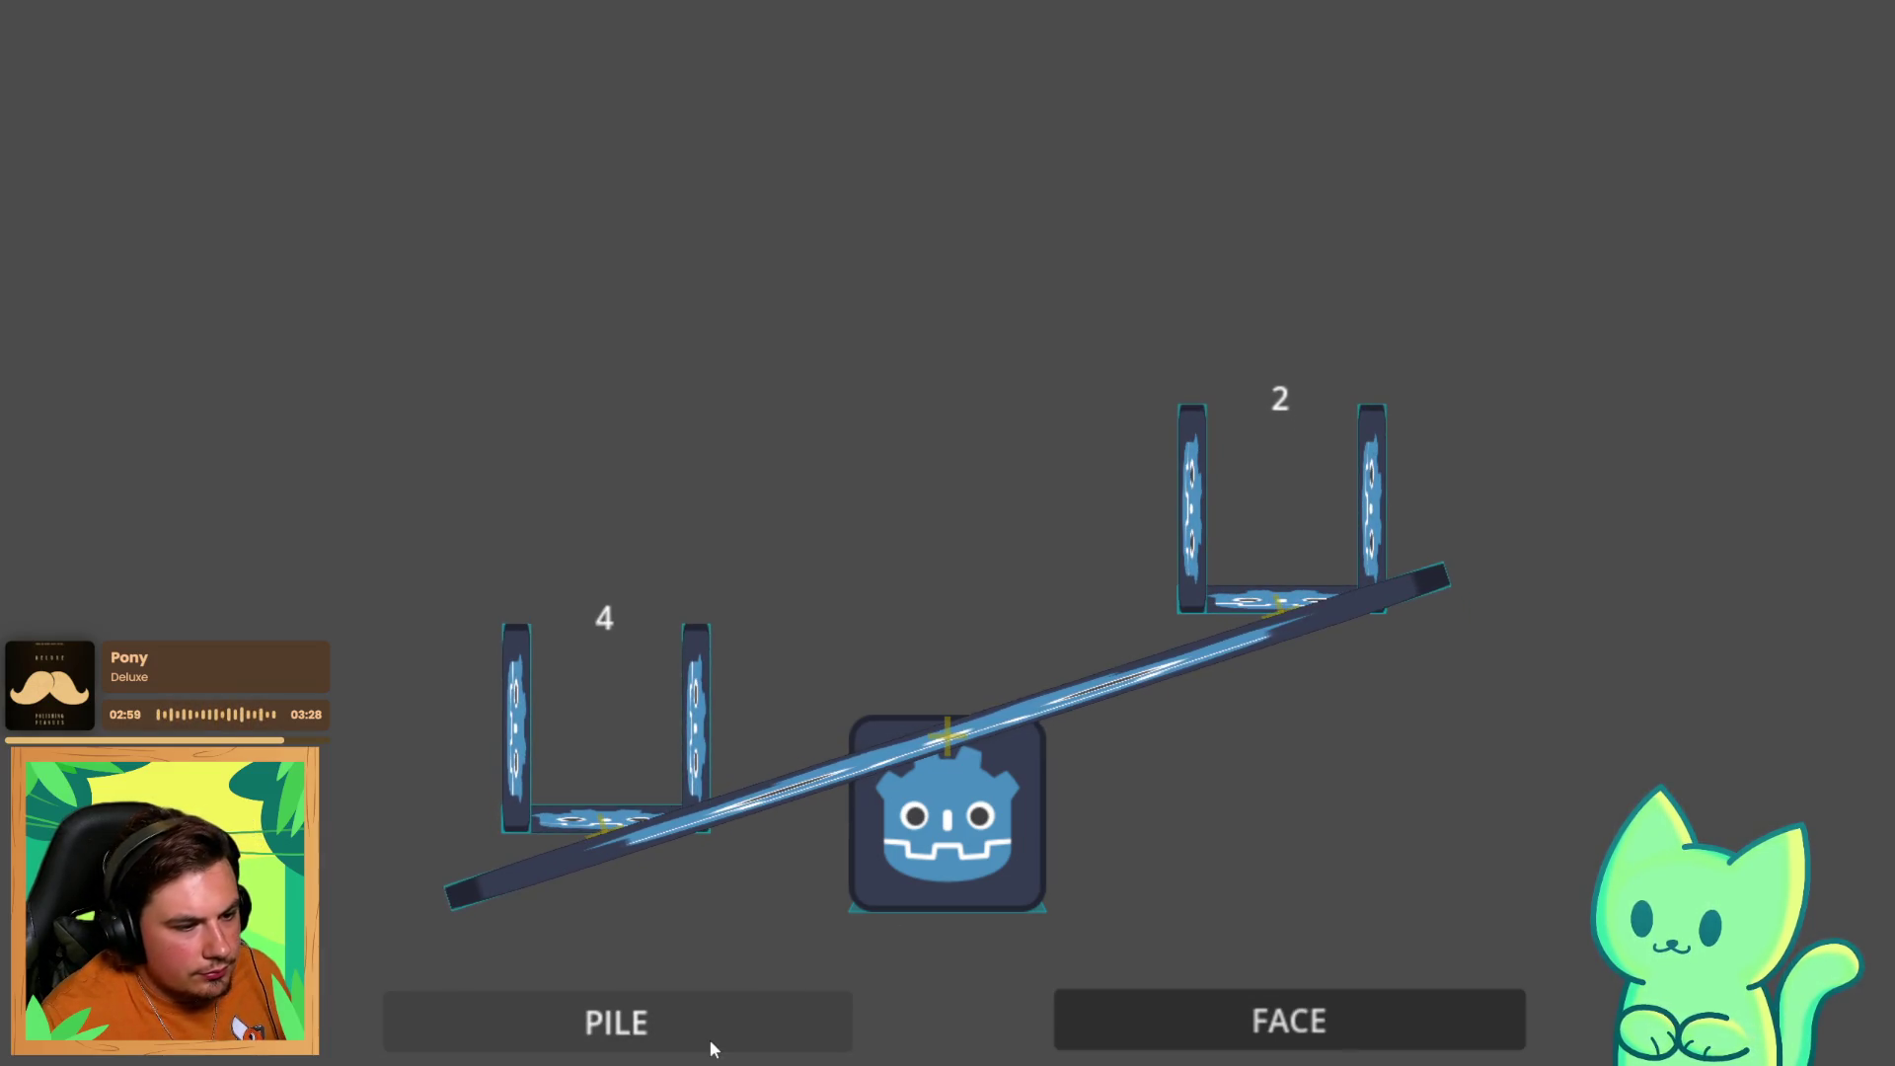
left_click(1353, 1031)
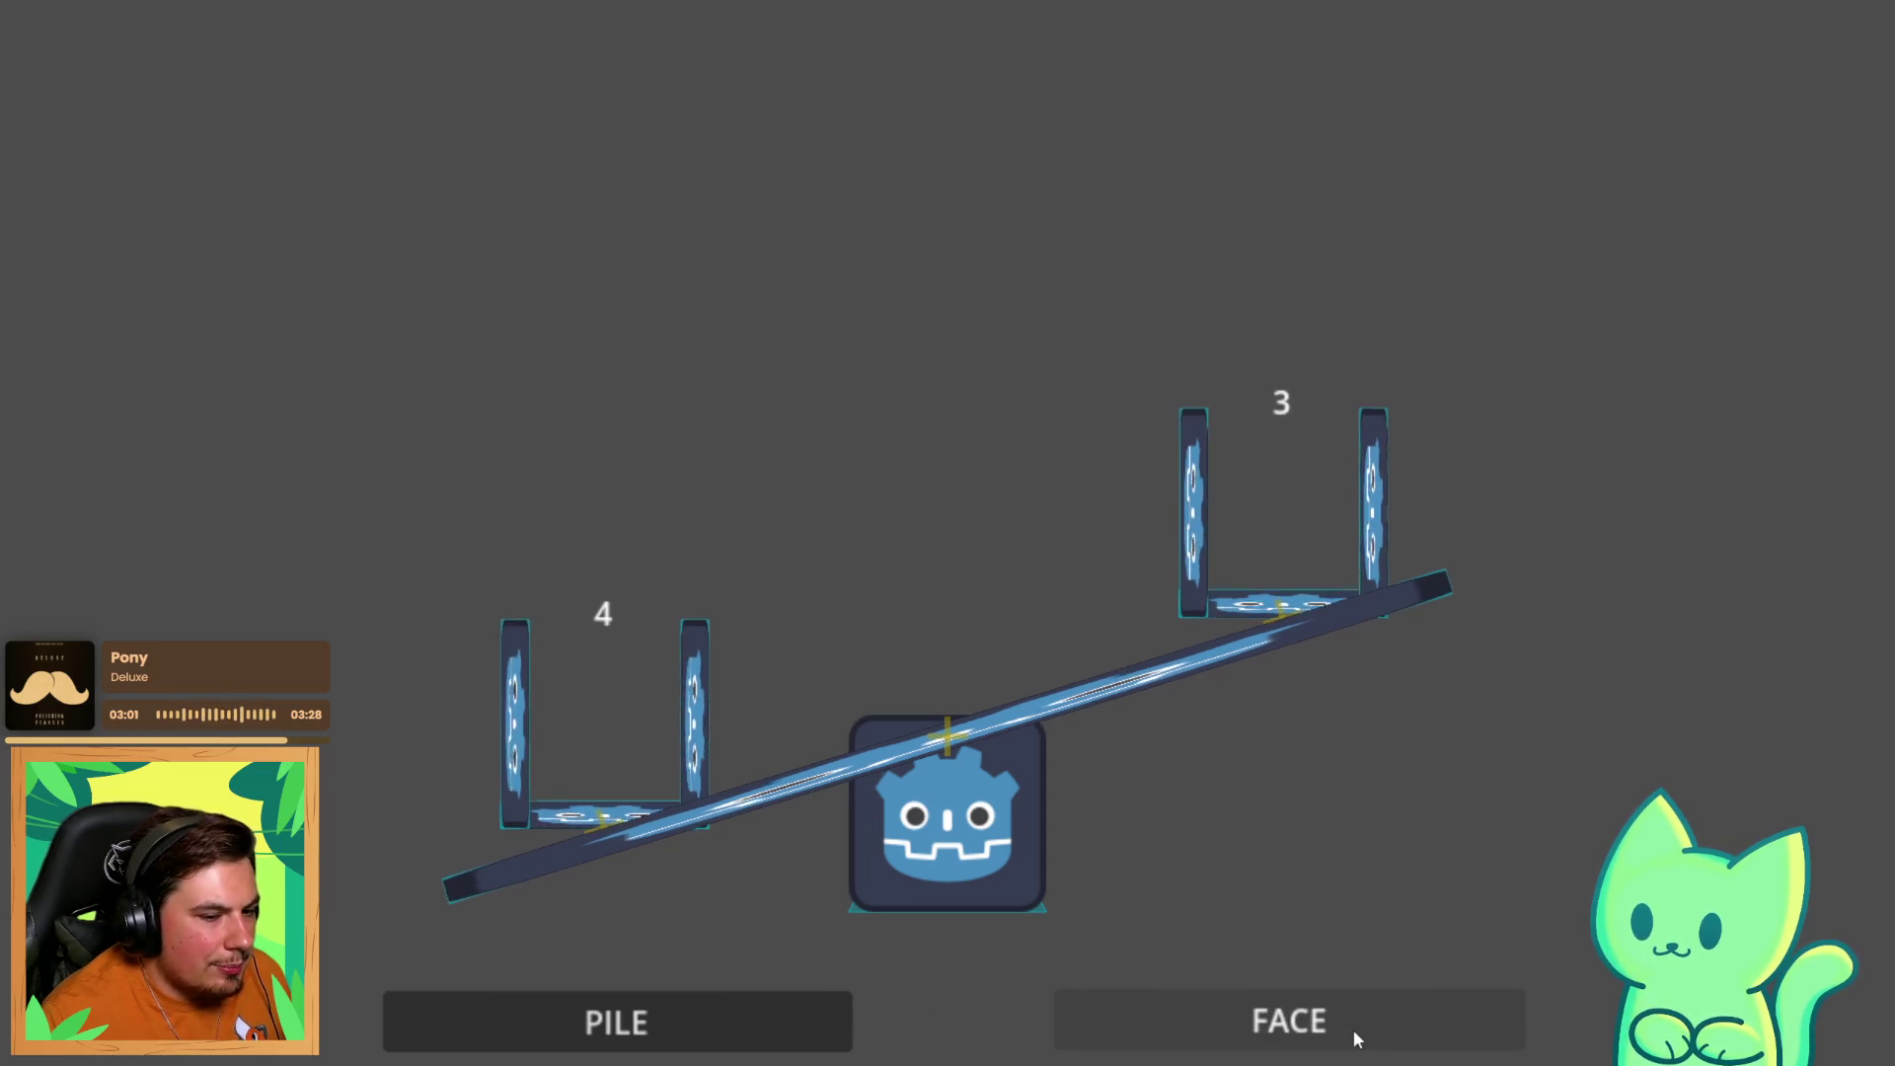
left_click(1353, 1029)
left_click(1342, 1030)
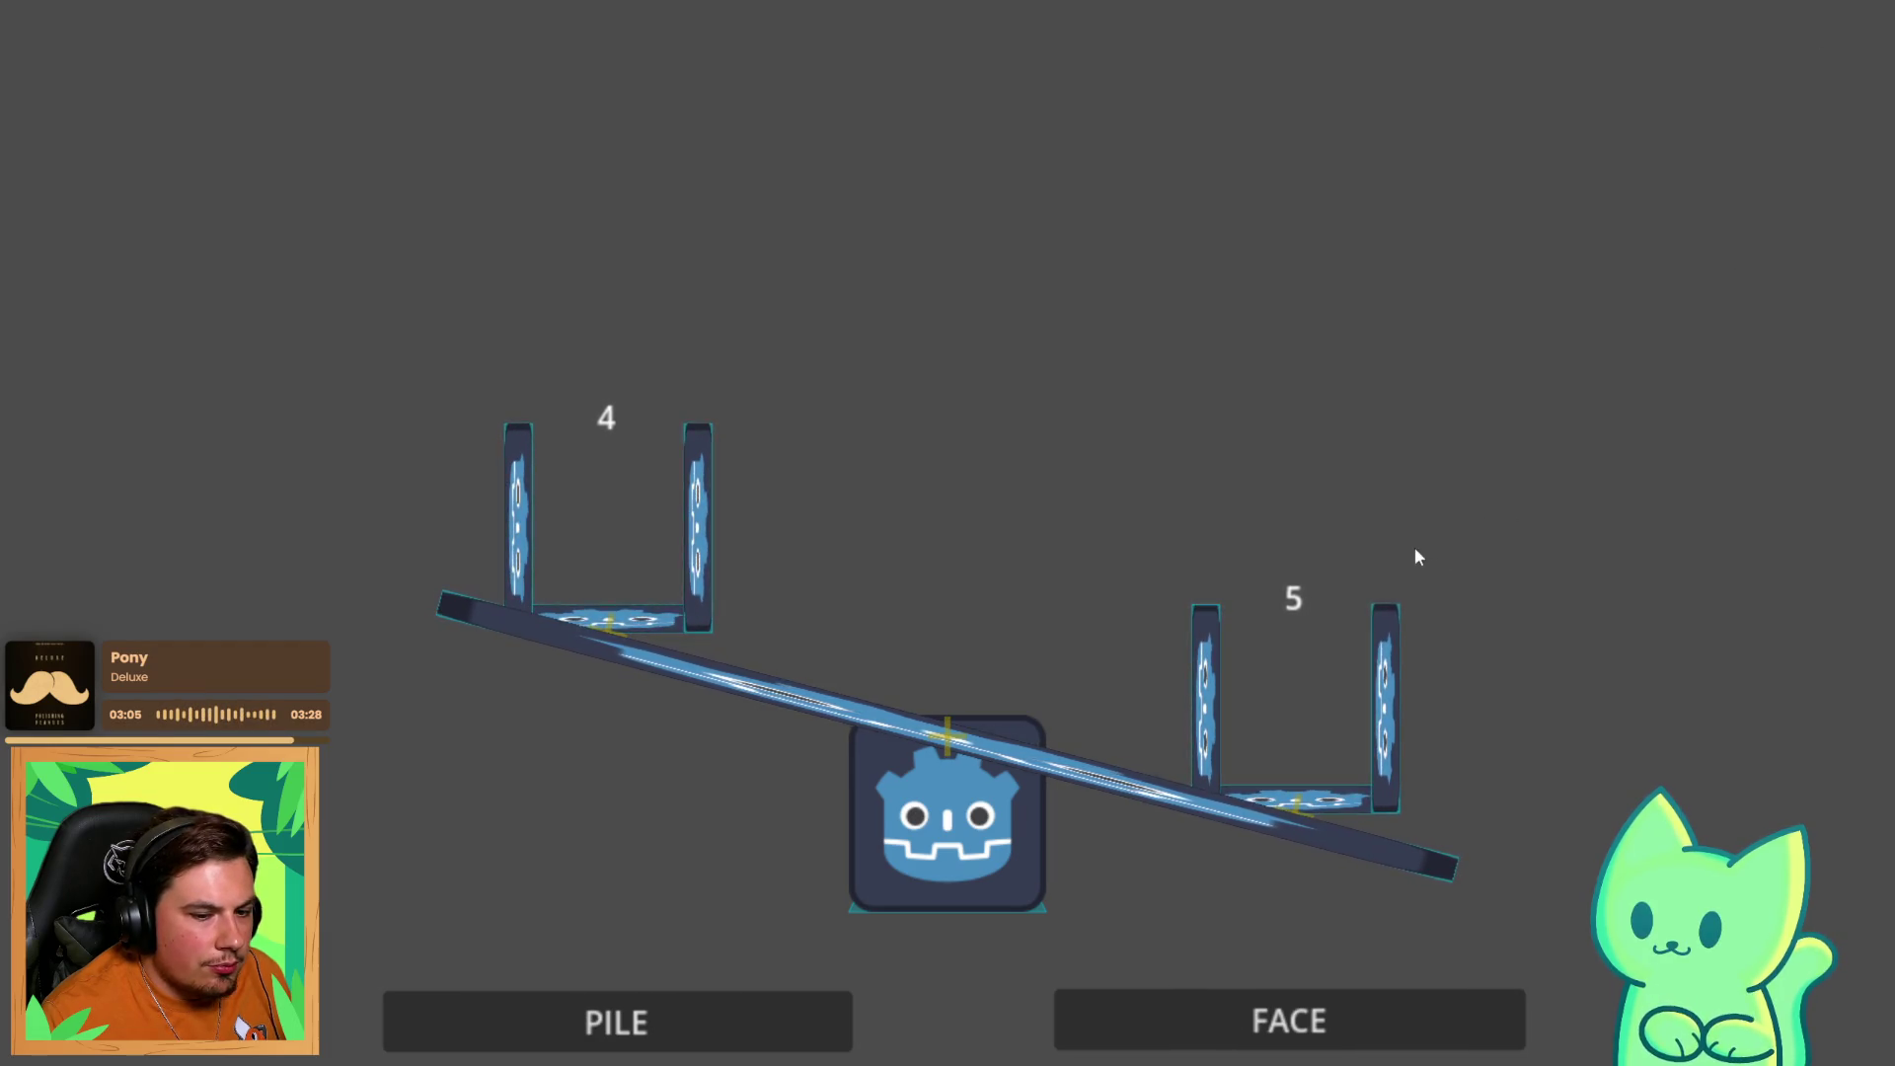
left_click(1187, 1012)
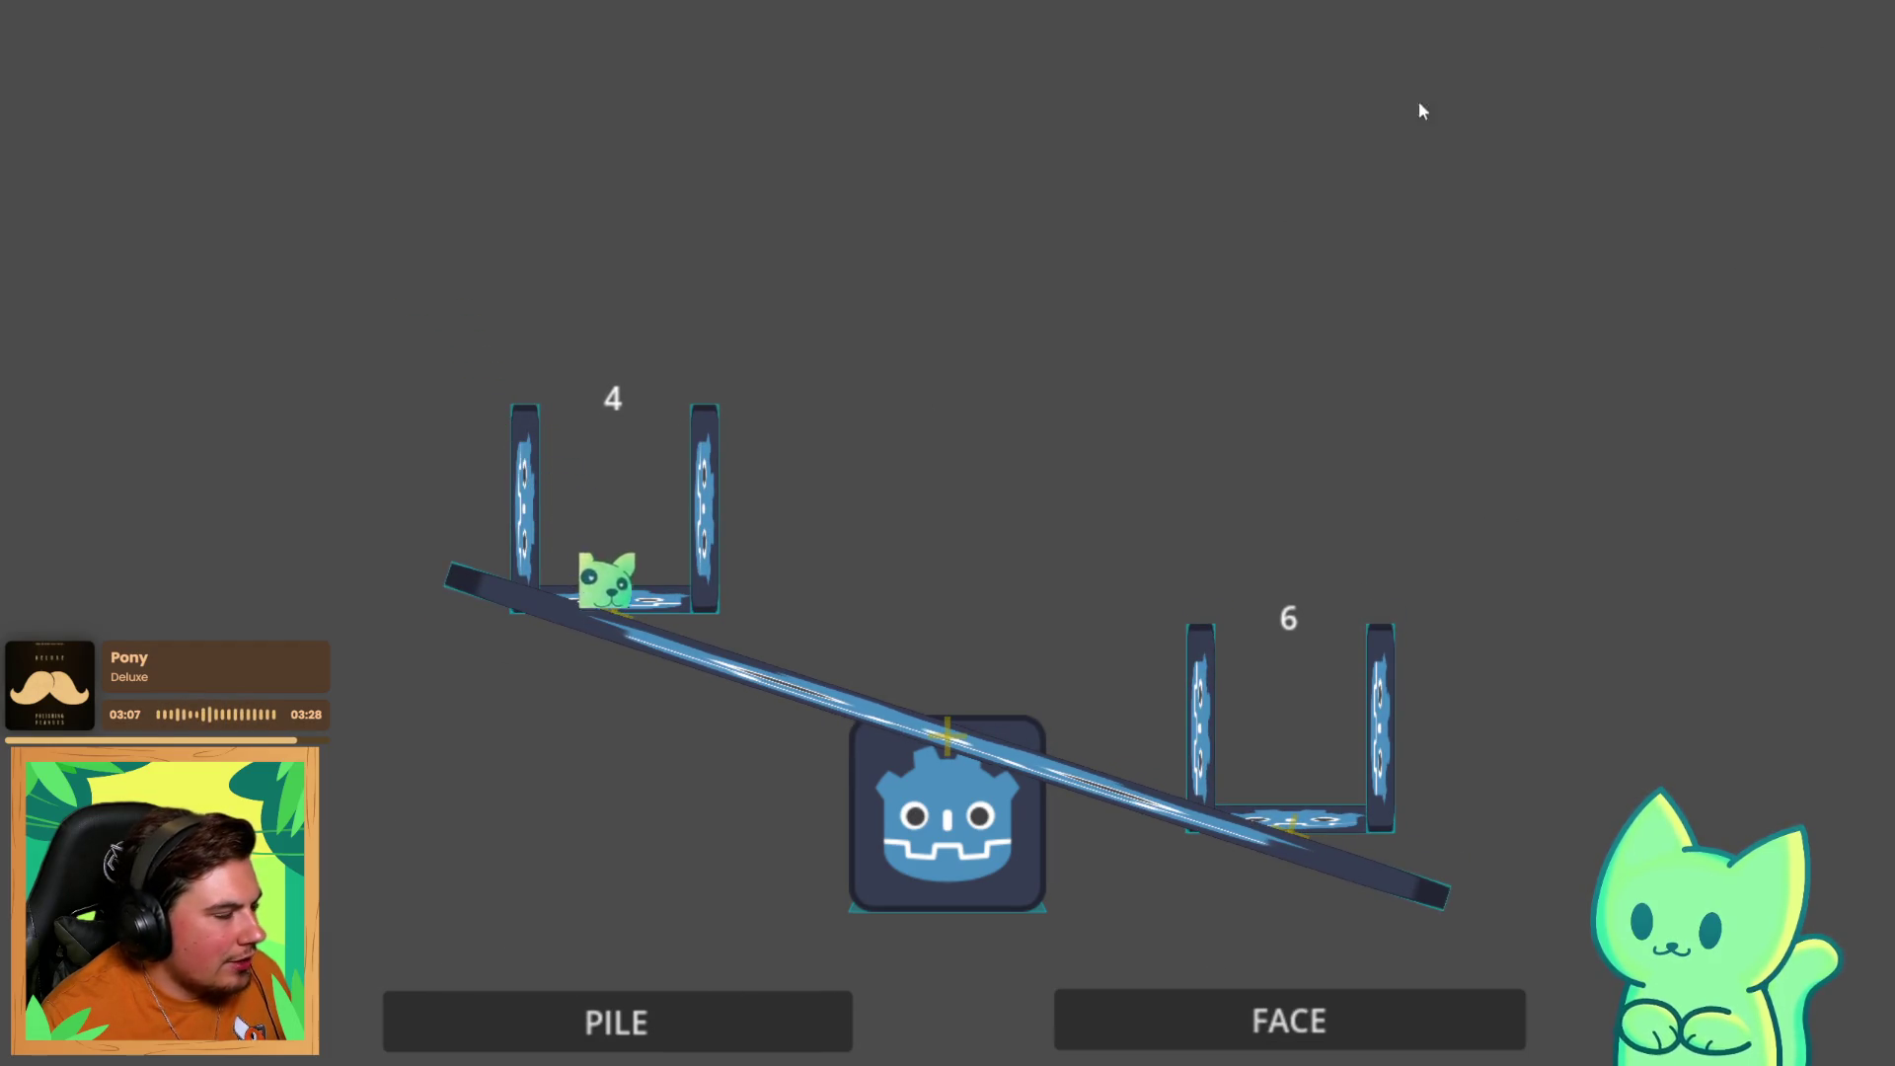
key("F8")
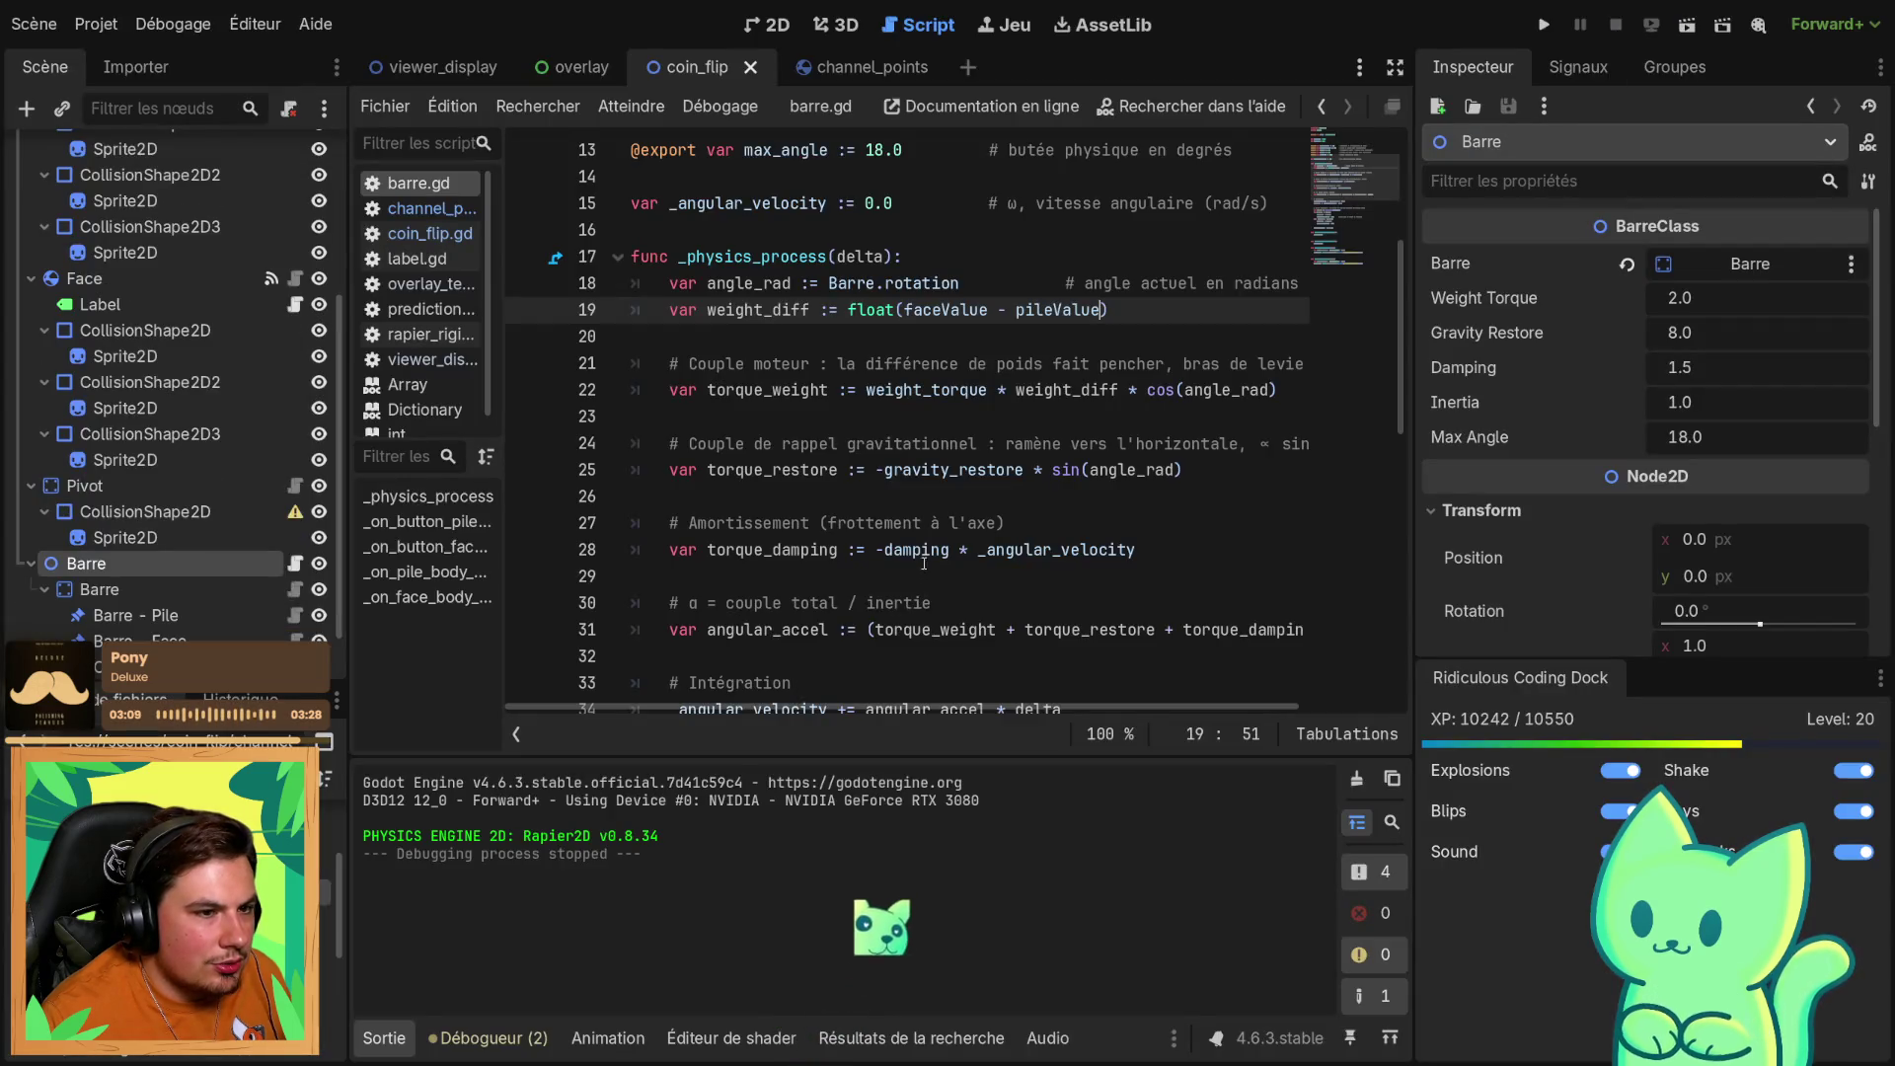
- Change the pile and face increments on lines 49 and 53 to +=10, save, and rerun
scroll(924, 563, "down", 8)
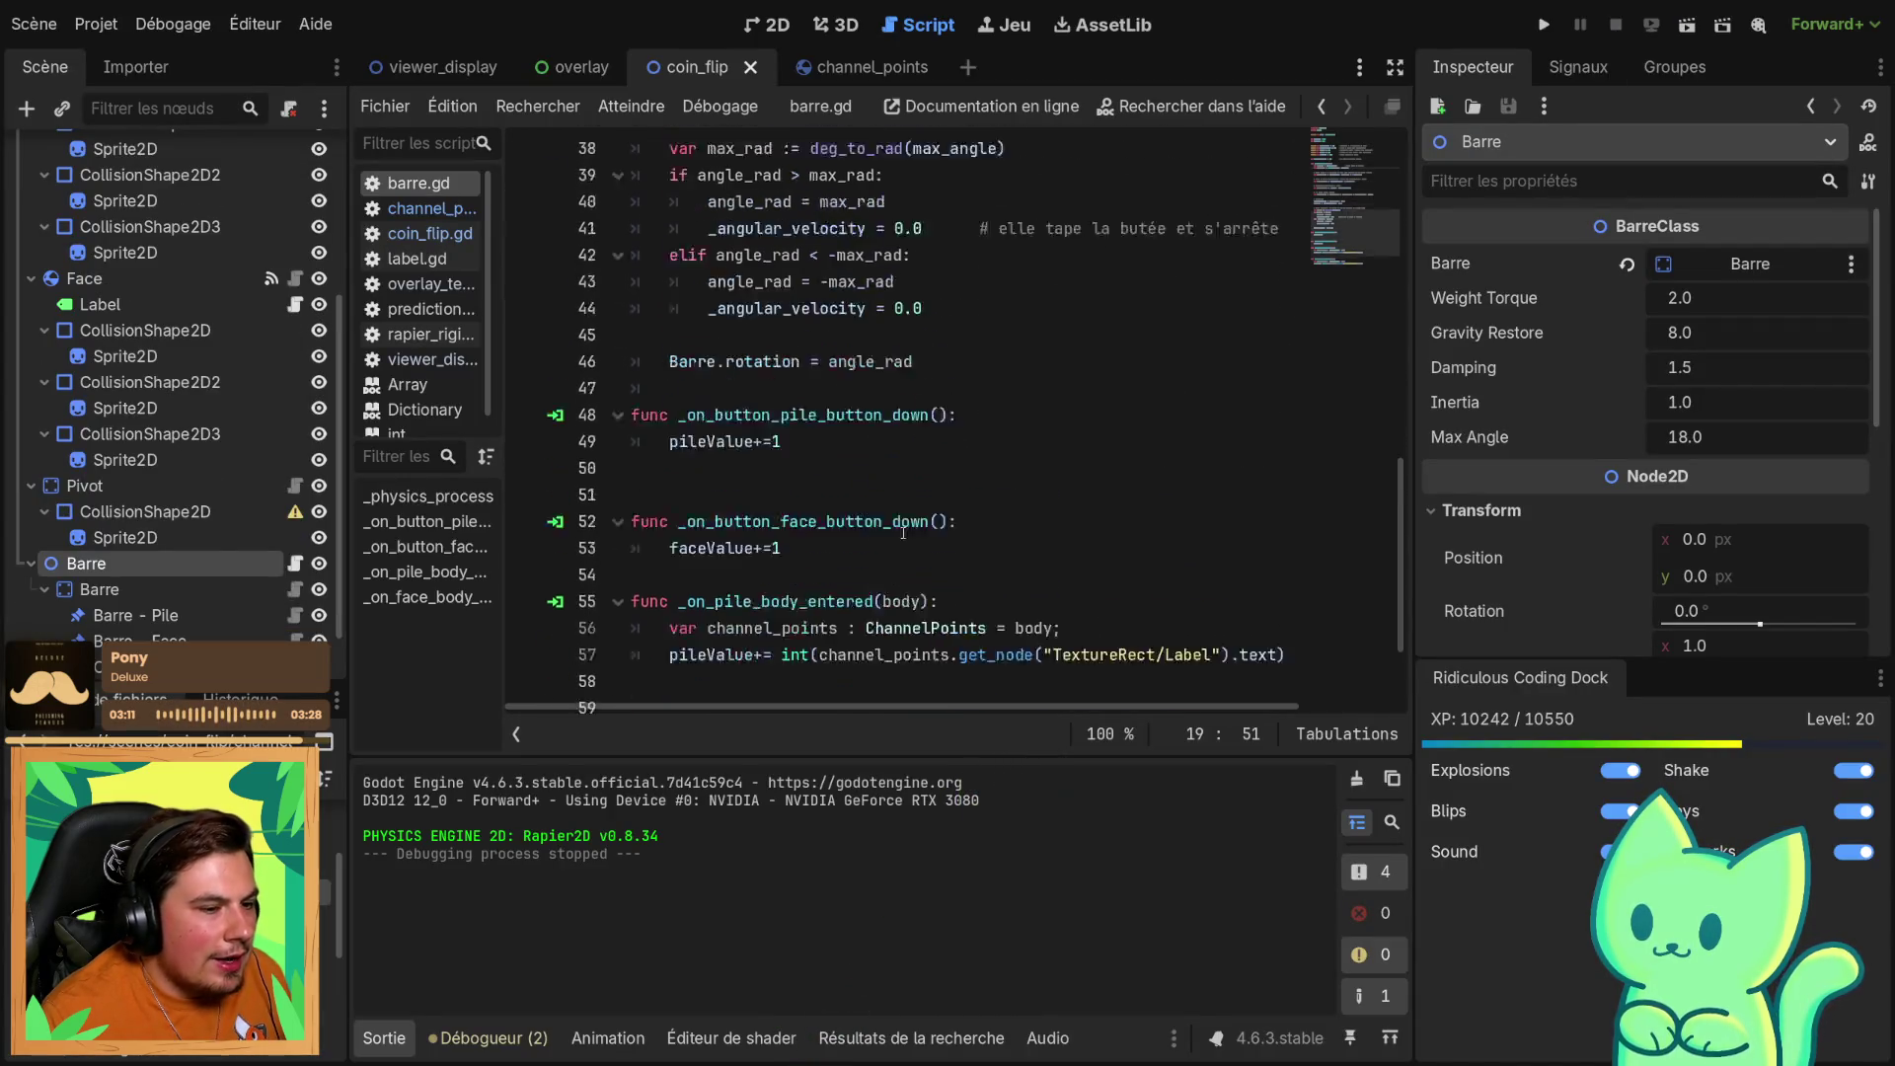
scroll(903, 533, "down", 1)
left_click(783, 389)
type("0")
left_click(782, 496)
type("0")
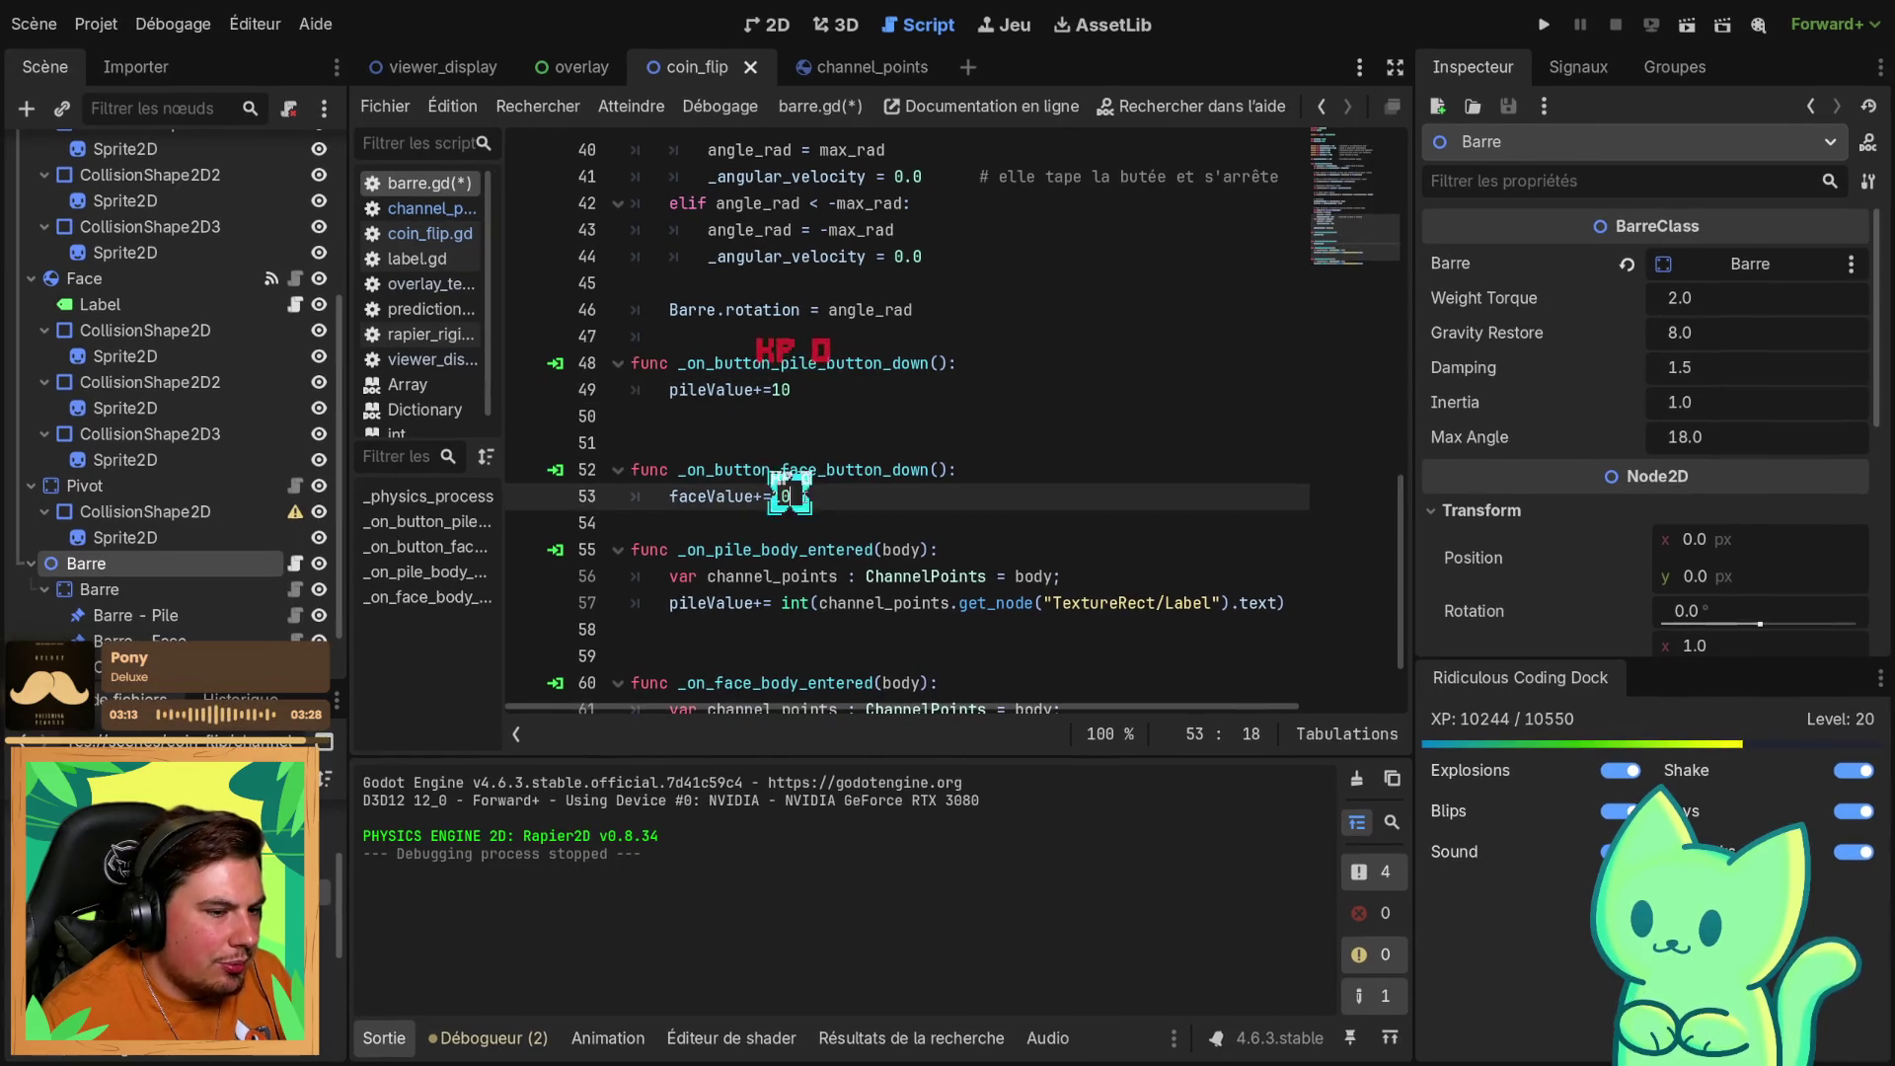
key("ctrl+s")
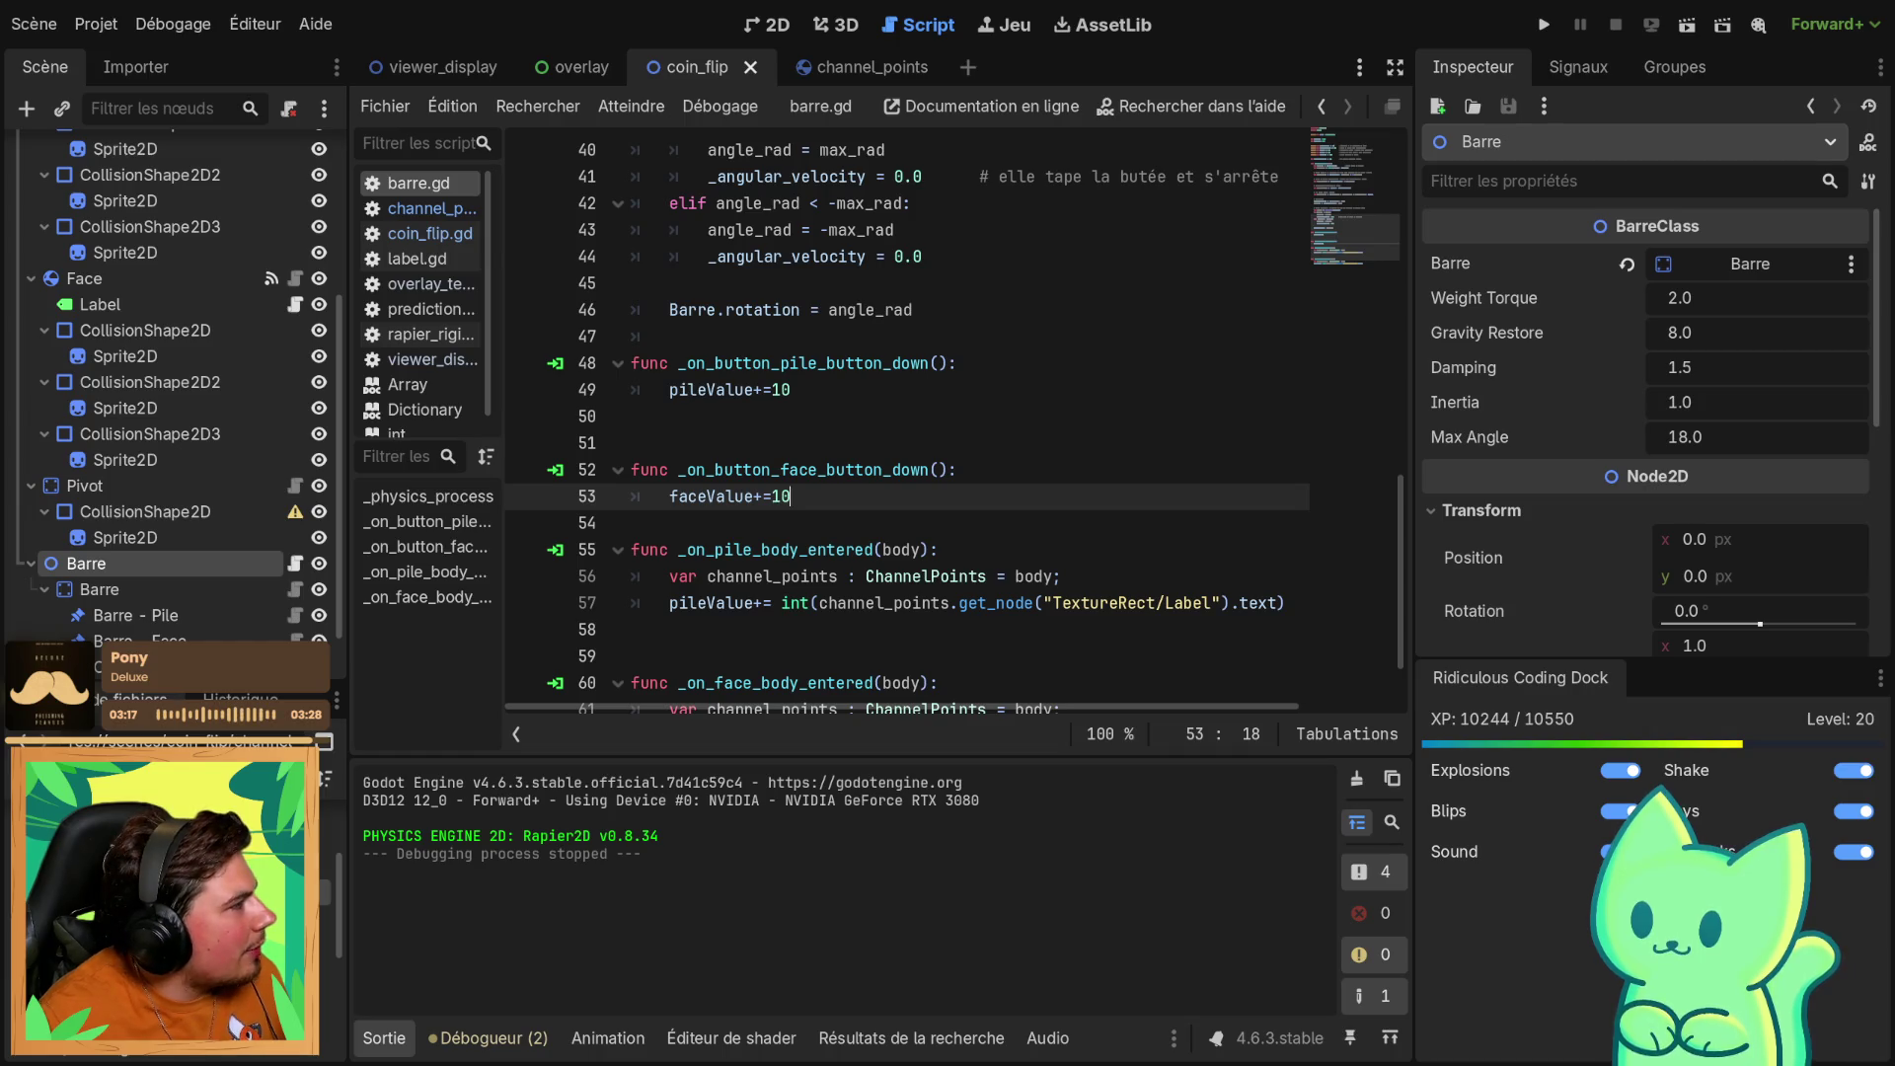
left_click(1684, 22)
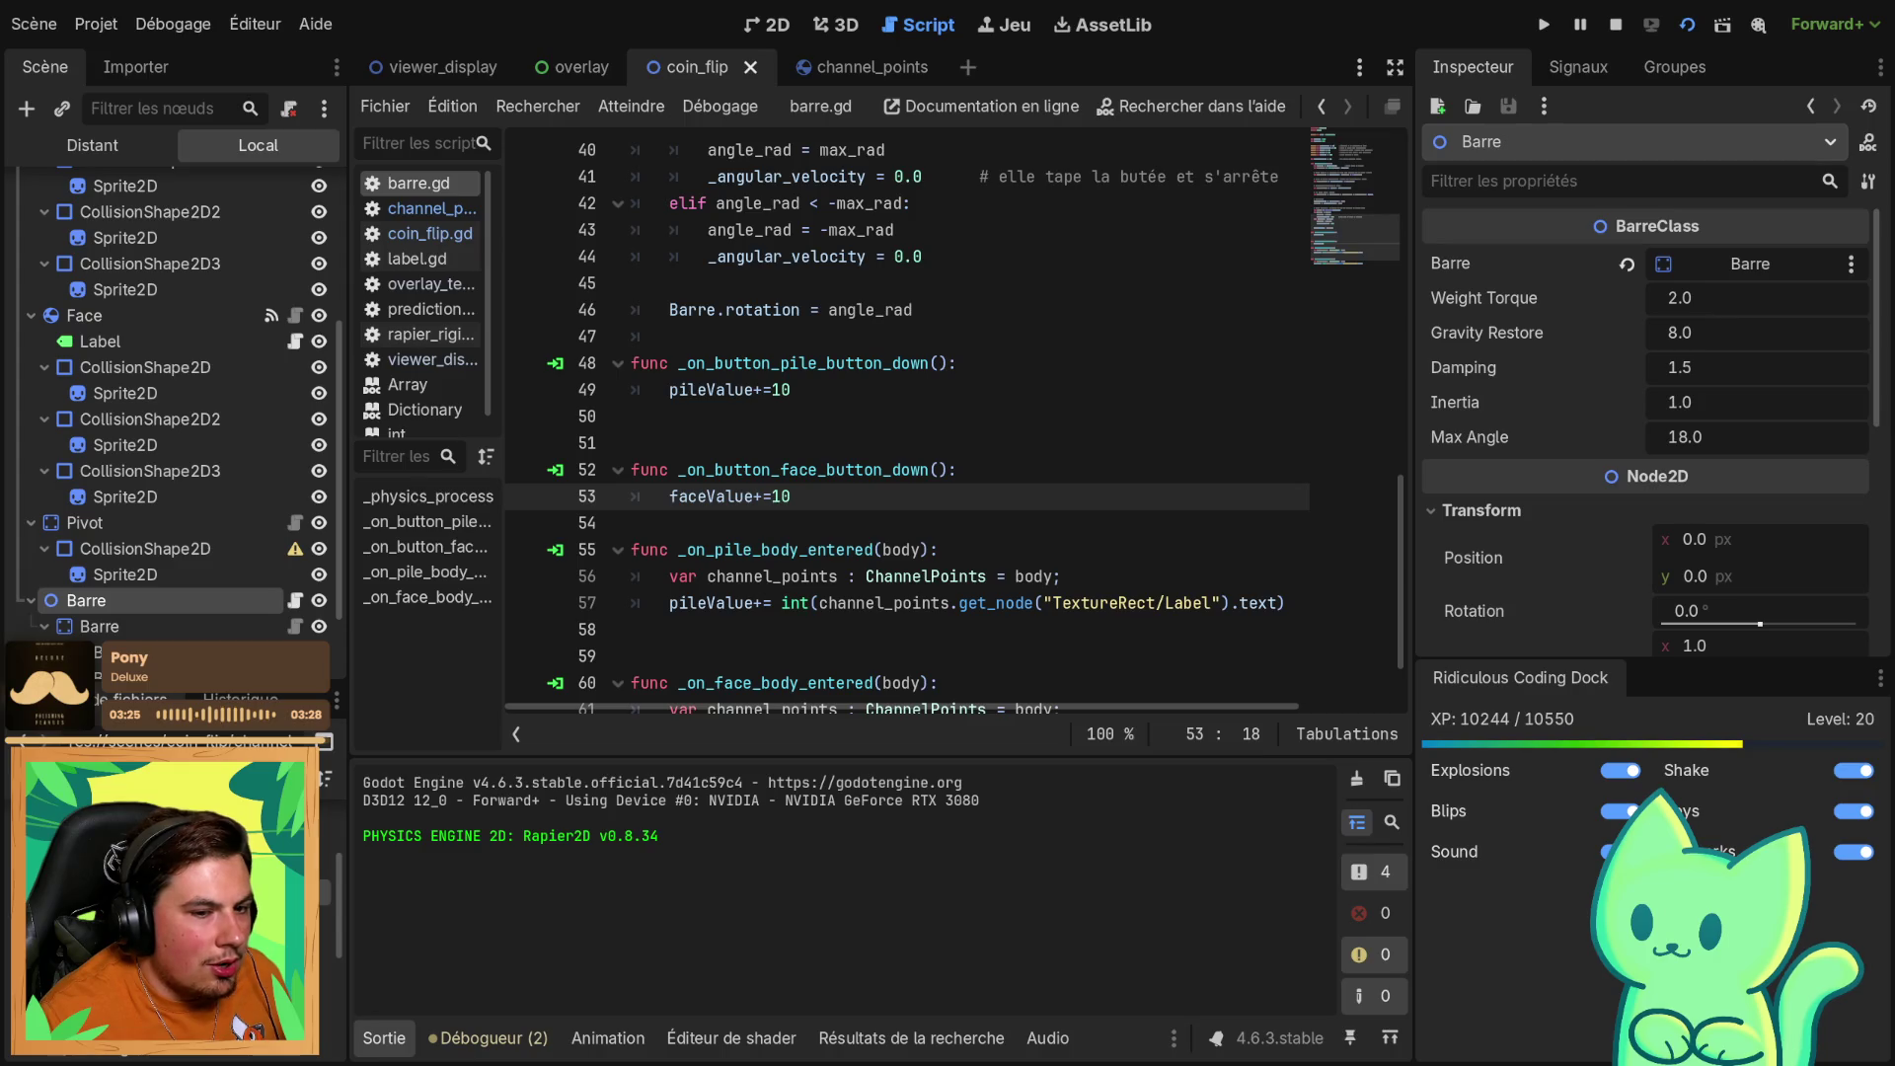
- Add 10s to PILE and FACE alternately until both reach 50, then stop the game
left_click(751, 1007)
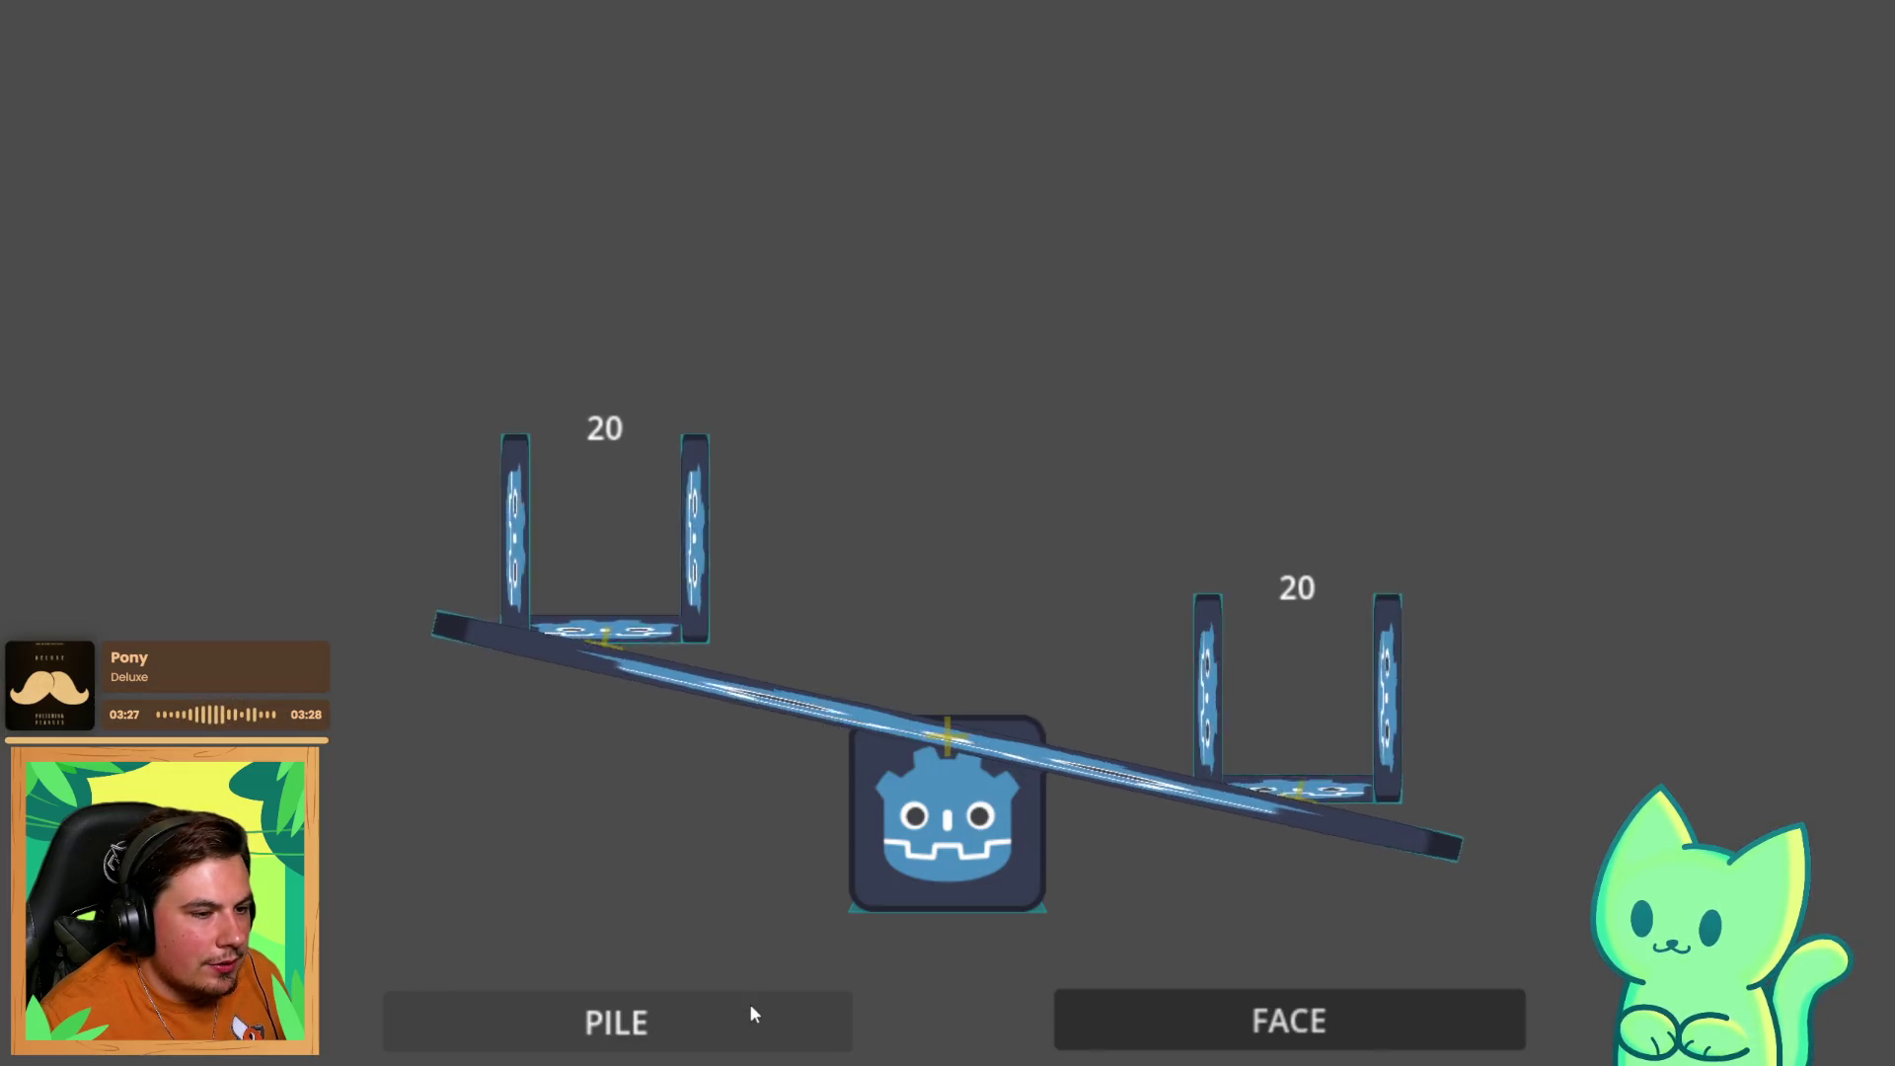
left_click(751, 1013)
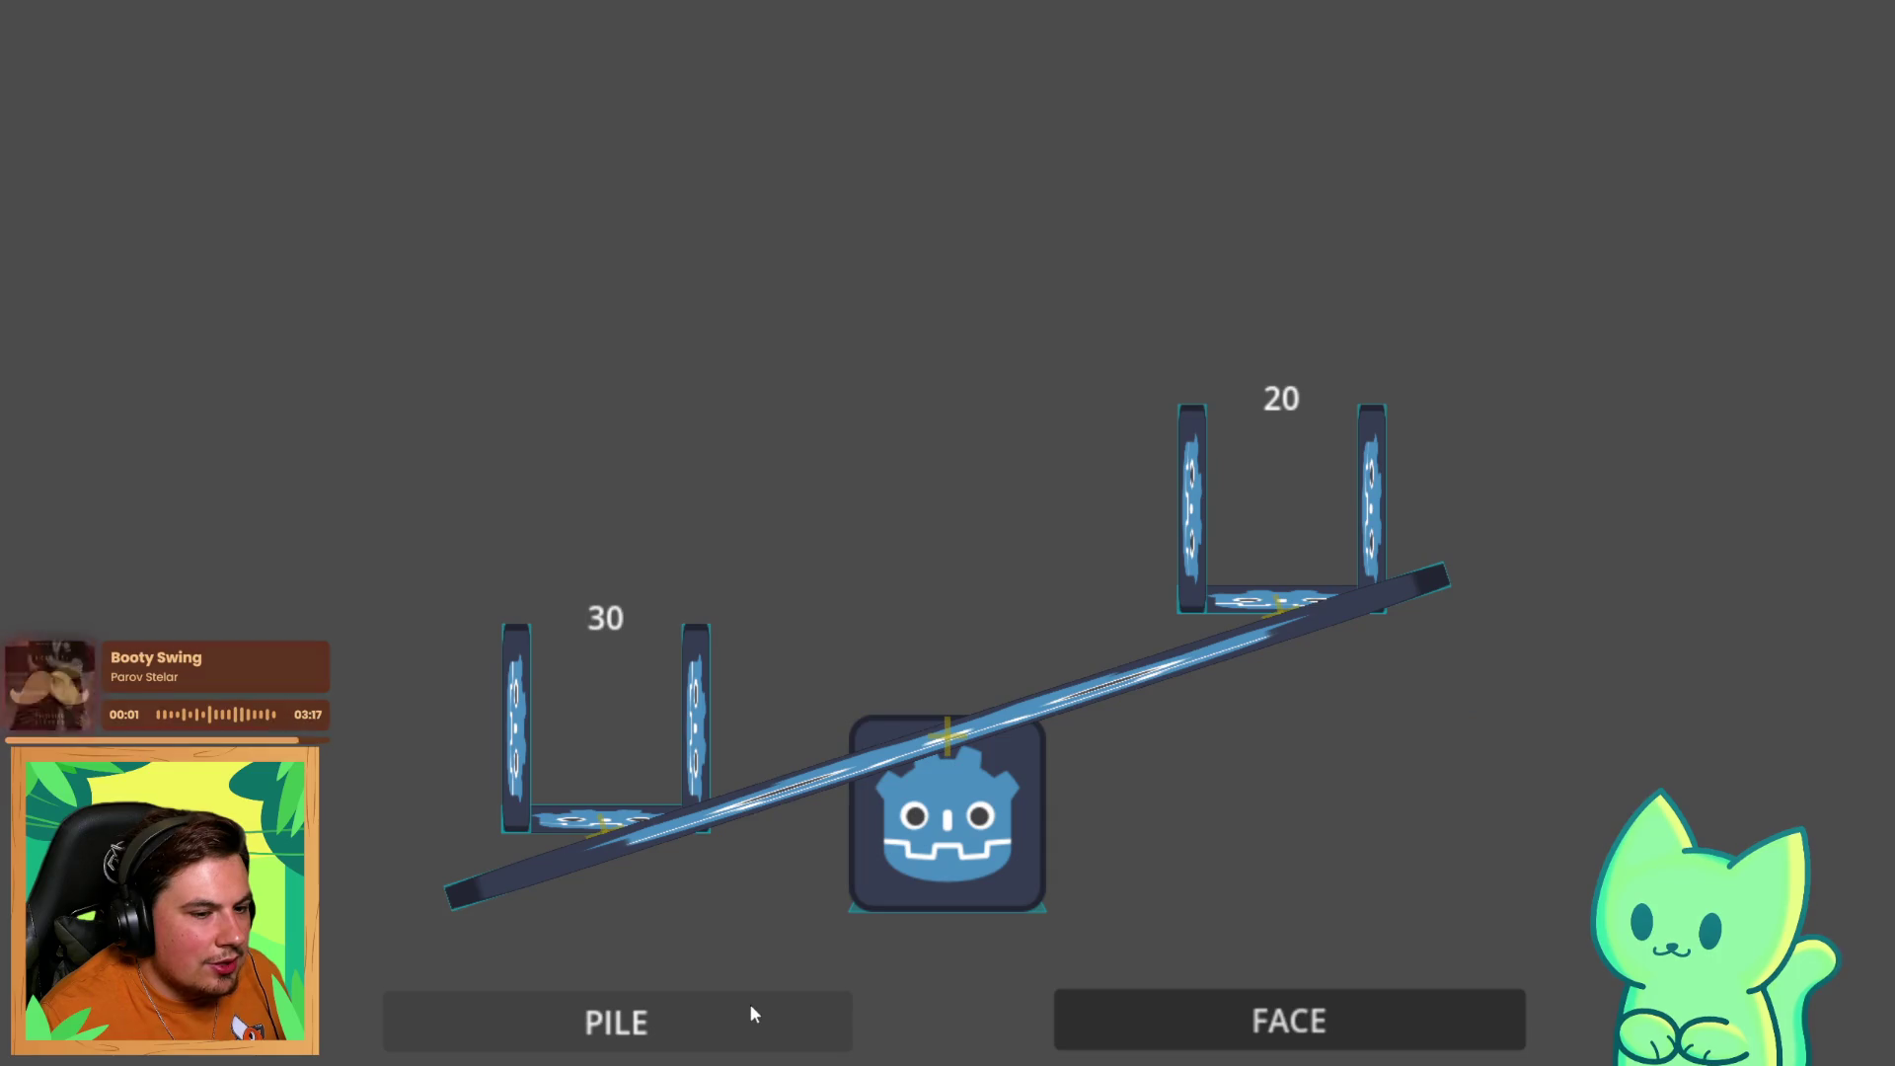
left_click(1270, 1009)
left_click(1245, 1006)
left_click(707, 1001)
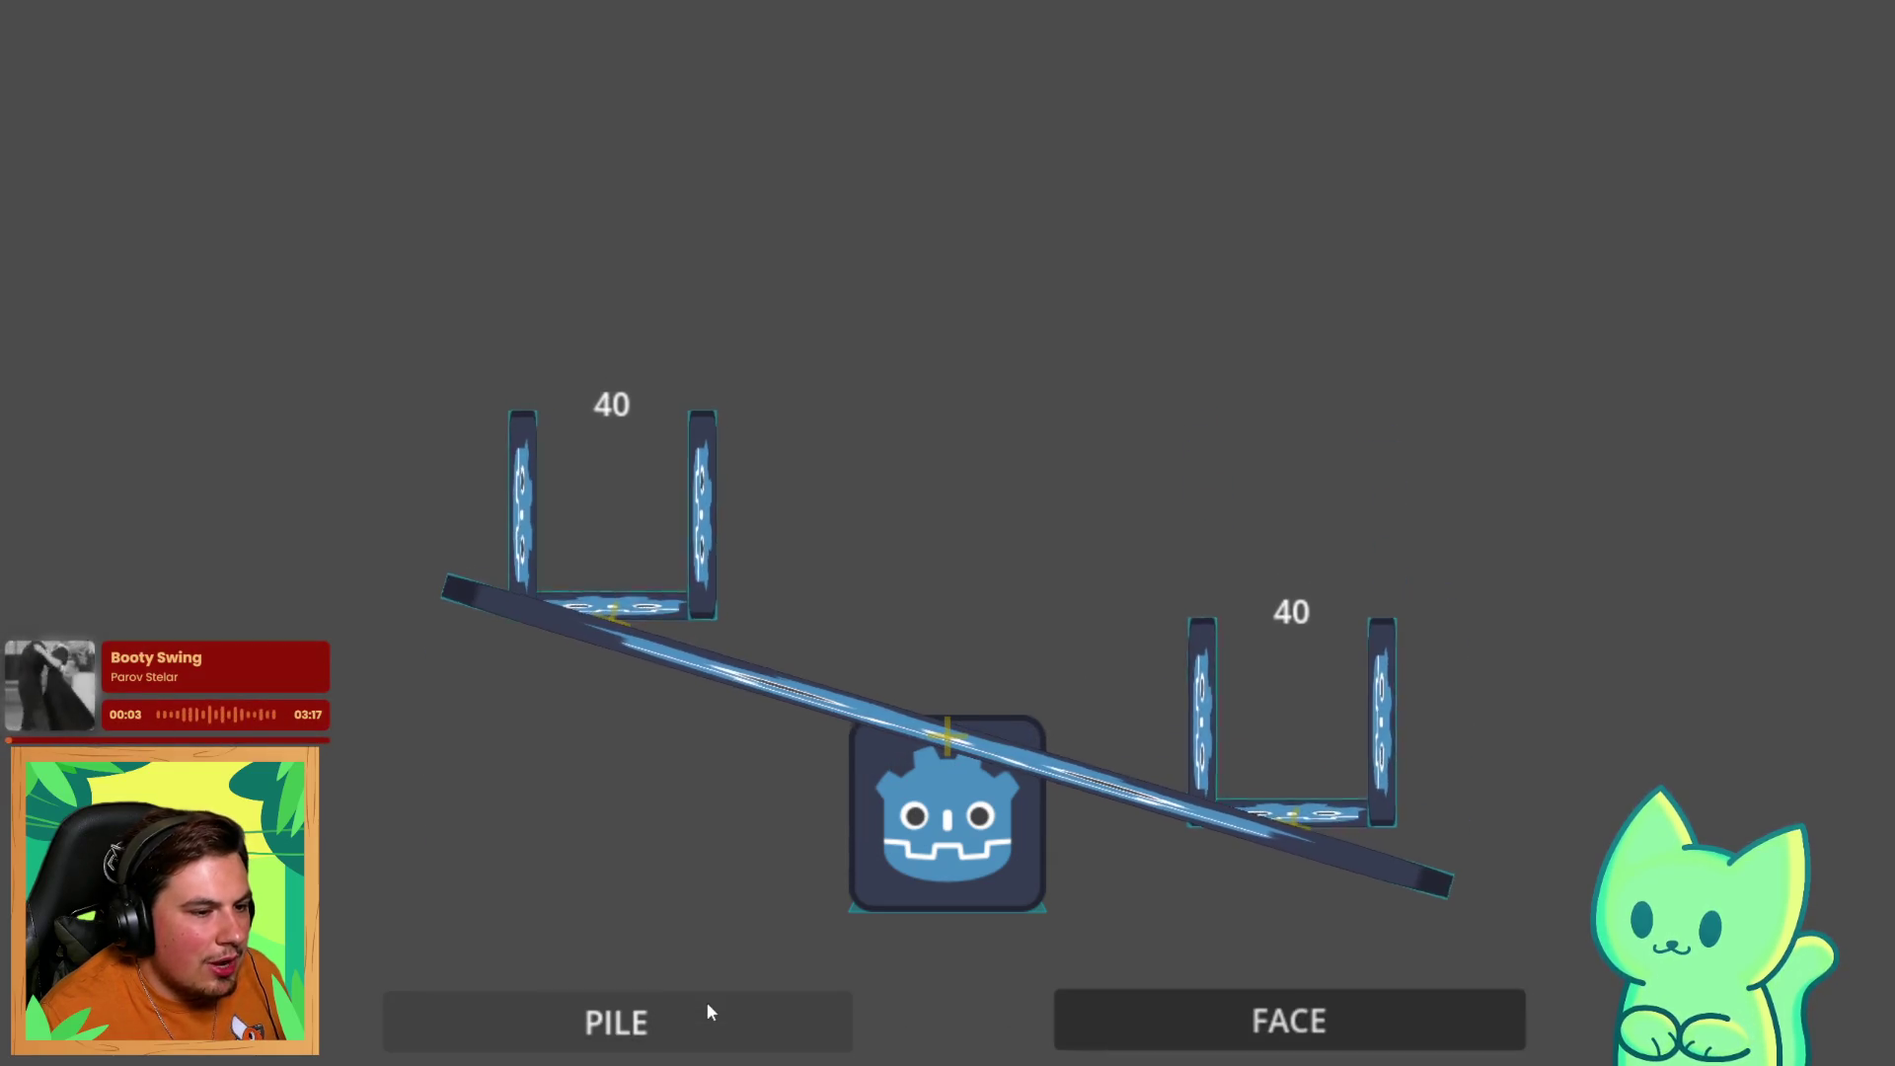
left_click(707, 1003)
left_click(1199, 1011)
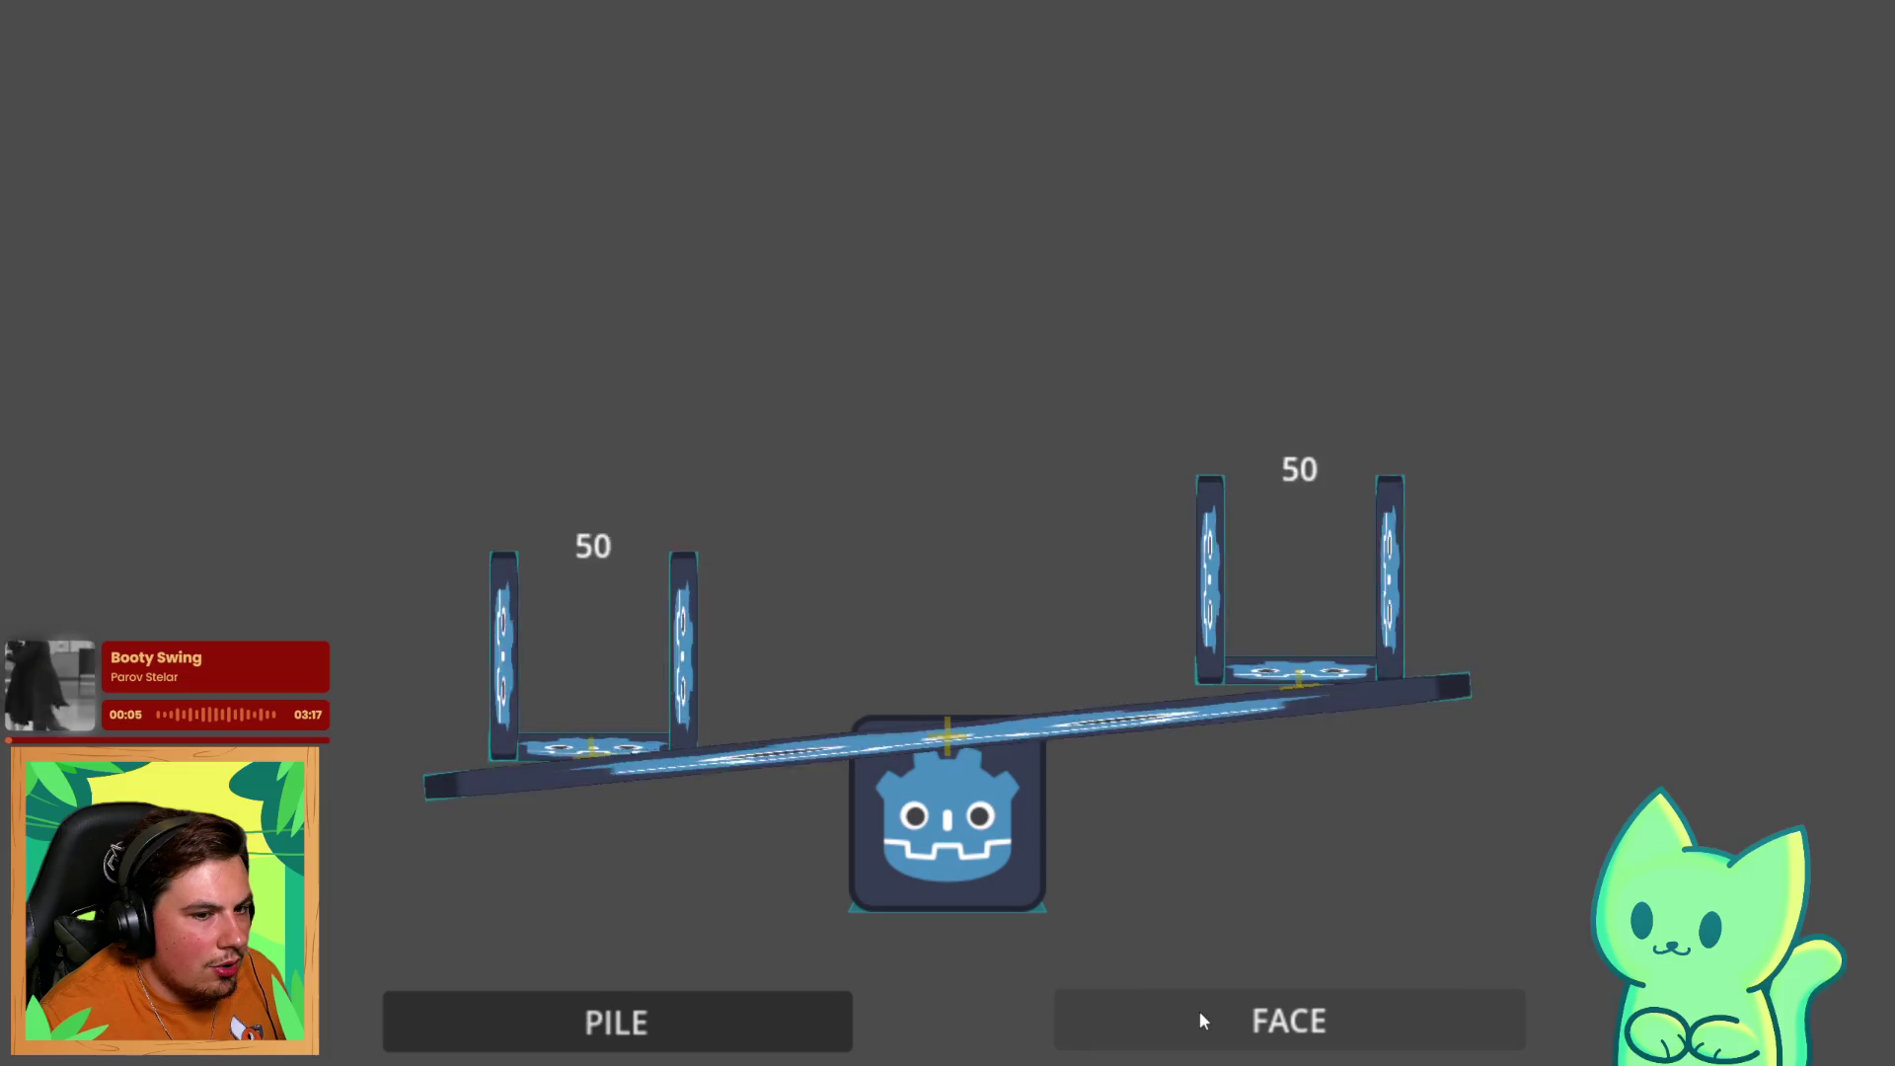
left_click(1168, 1009)
key("F8")
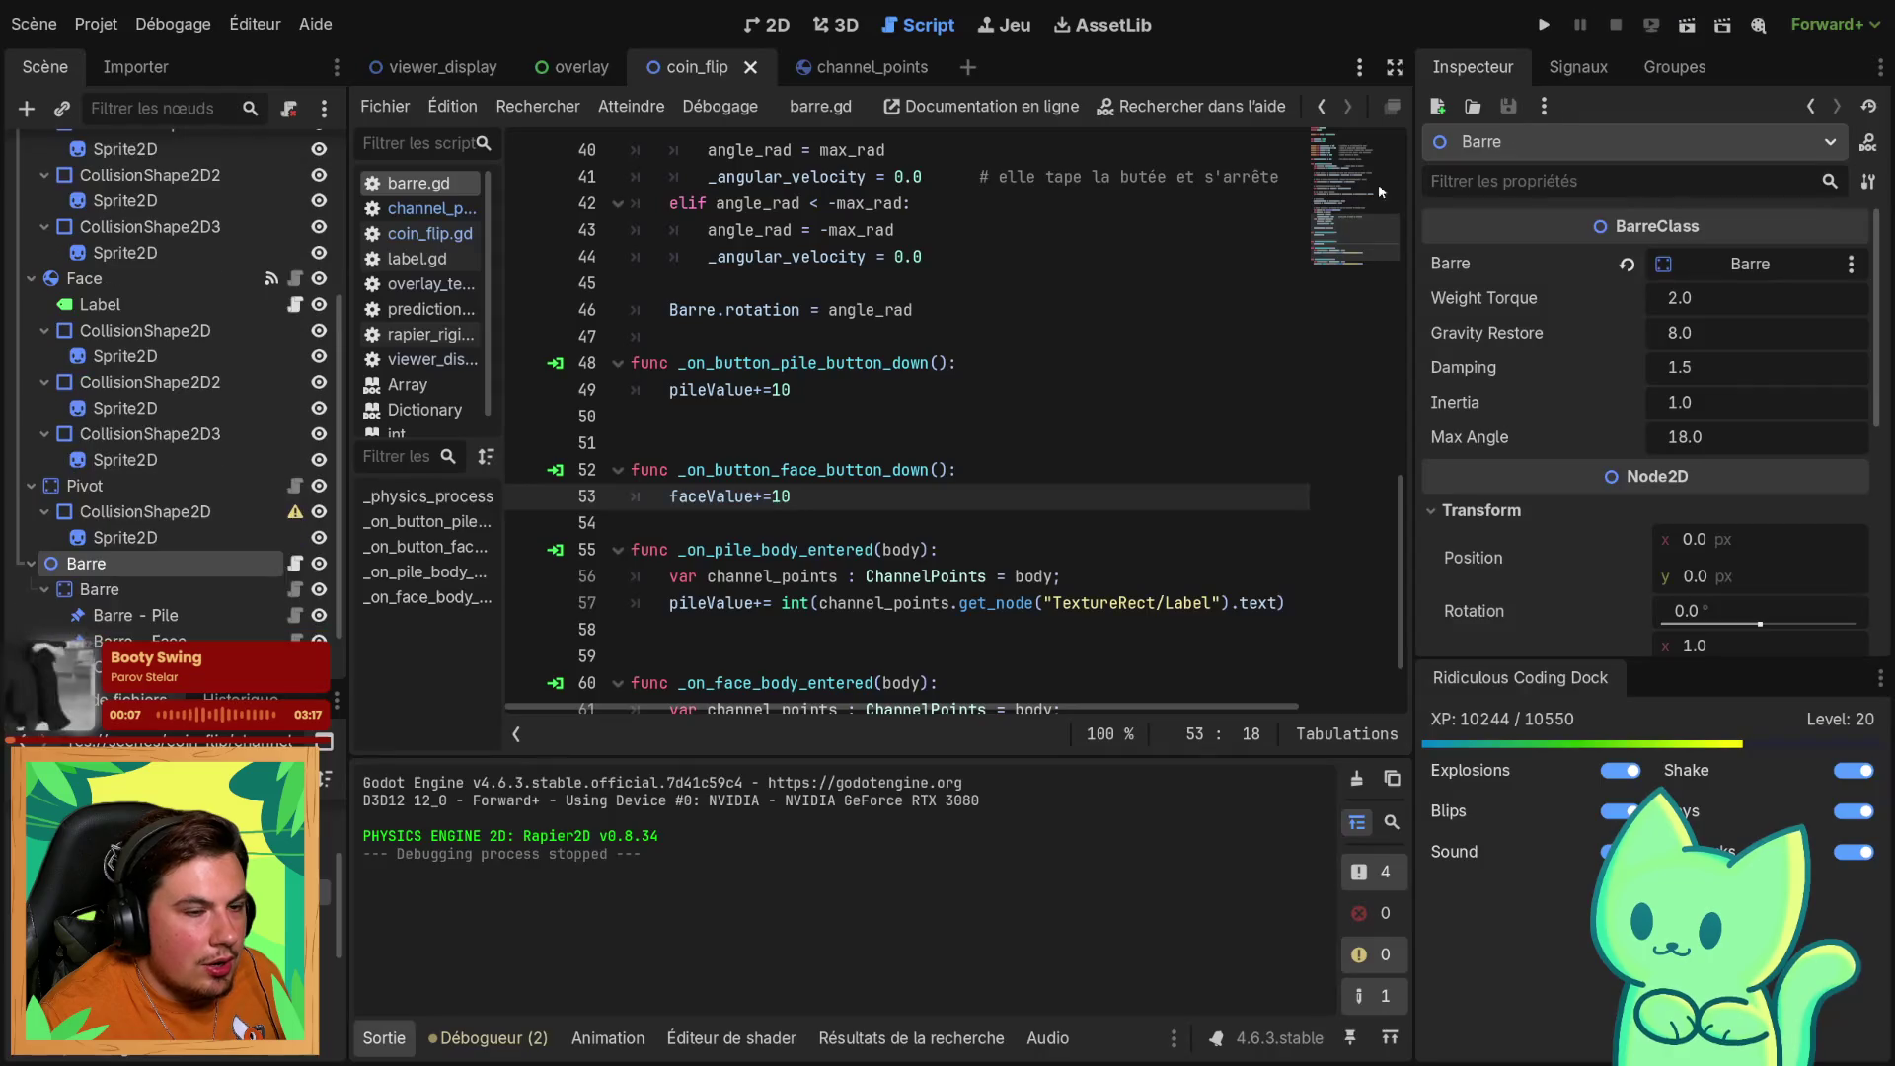
- Inspect where weight_diff is used in barre.gd's physics code
scroll(903, 434, "up", 10)
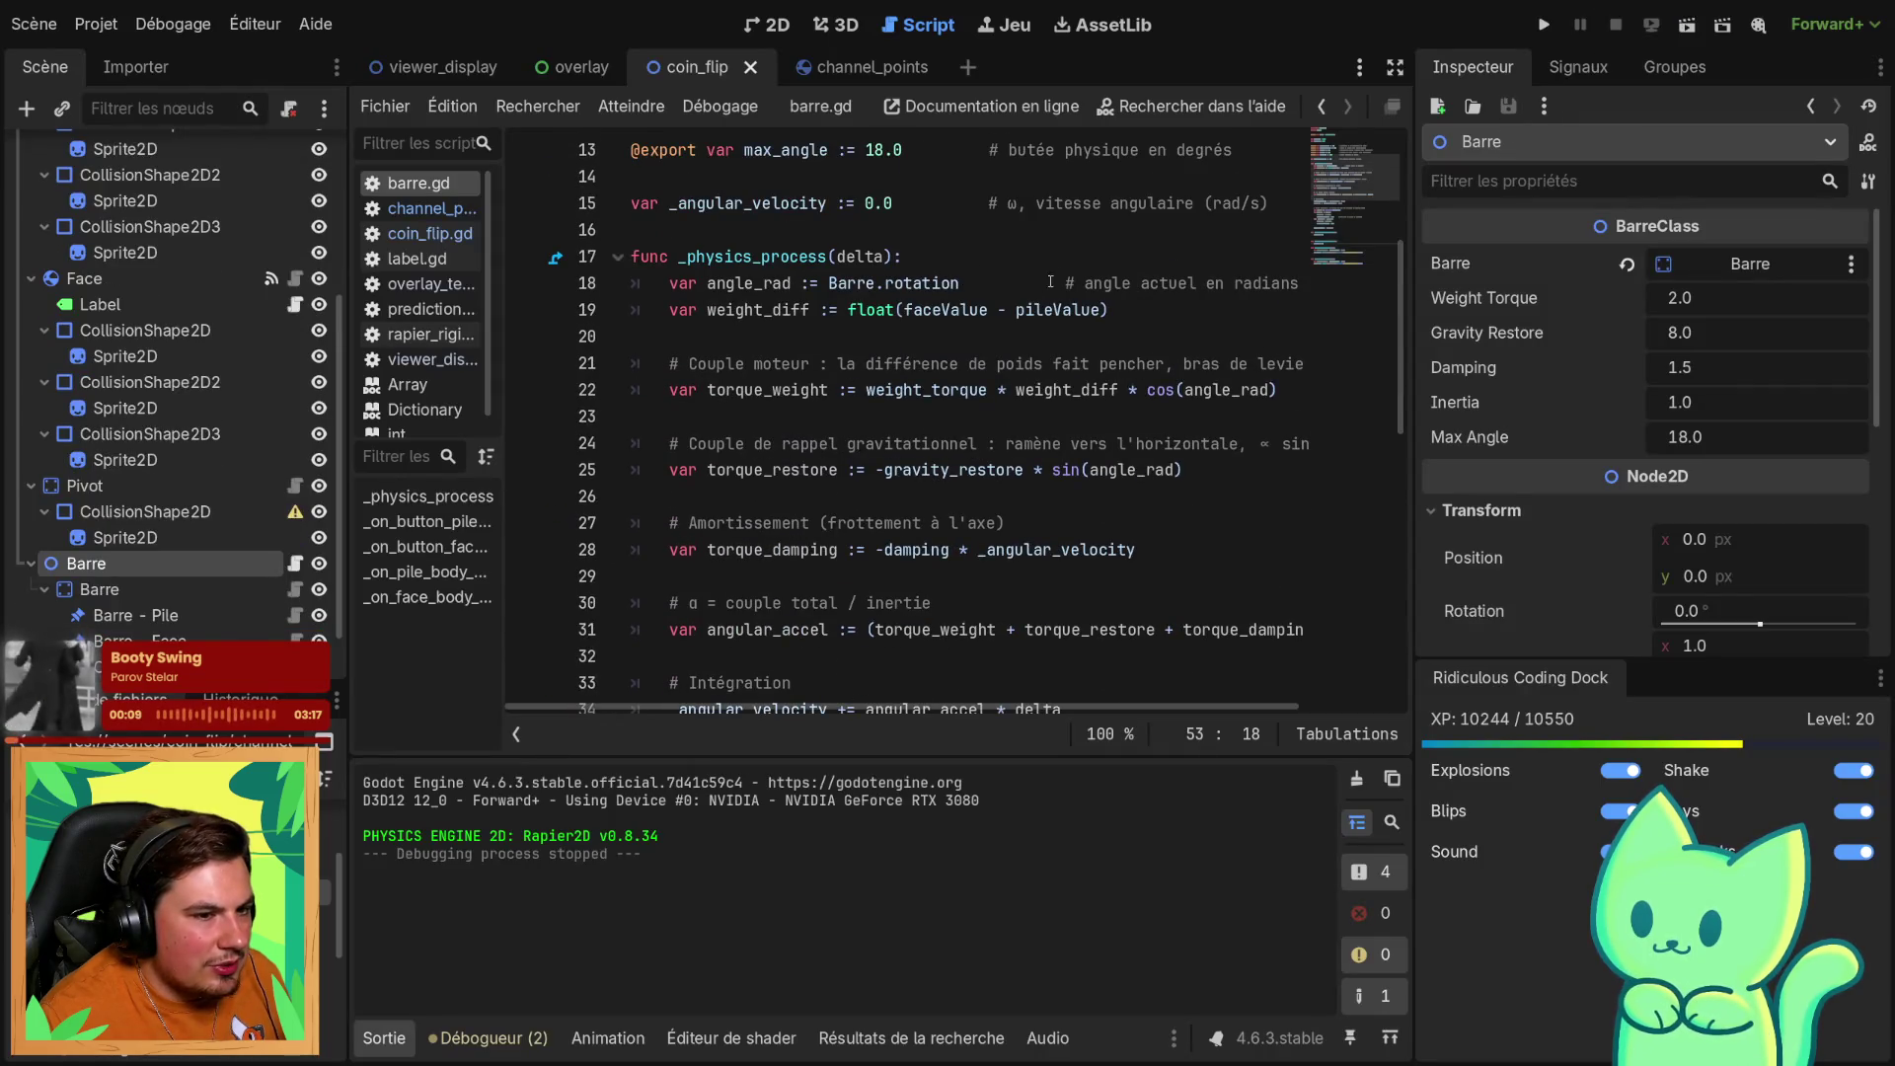
double_click(735, 309)
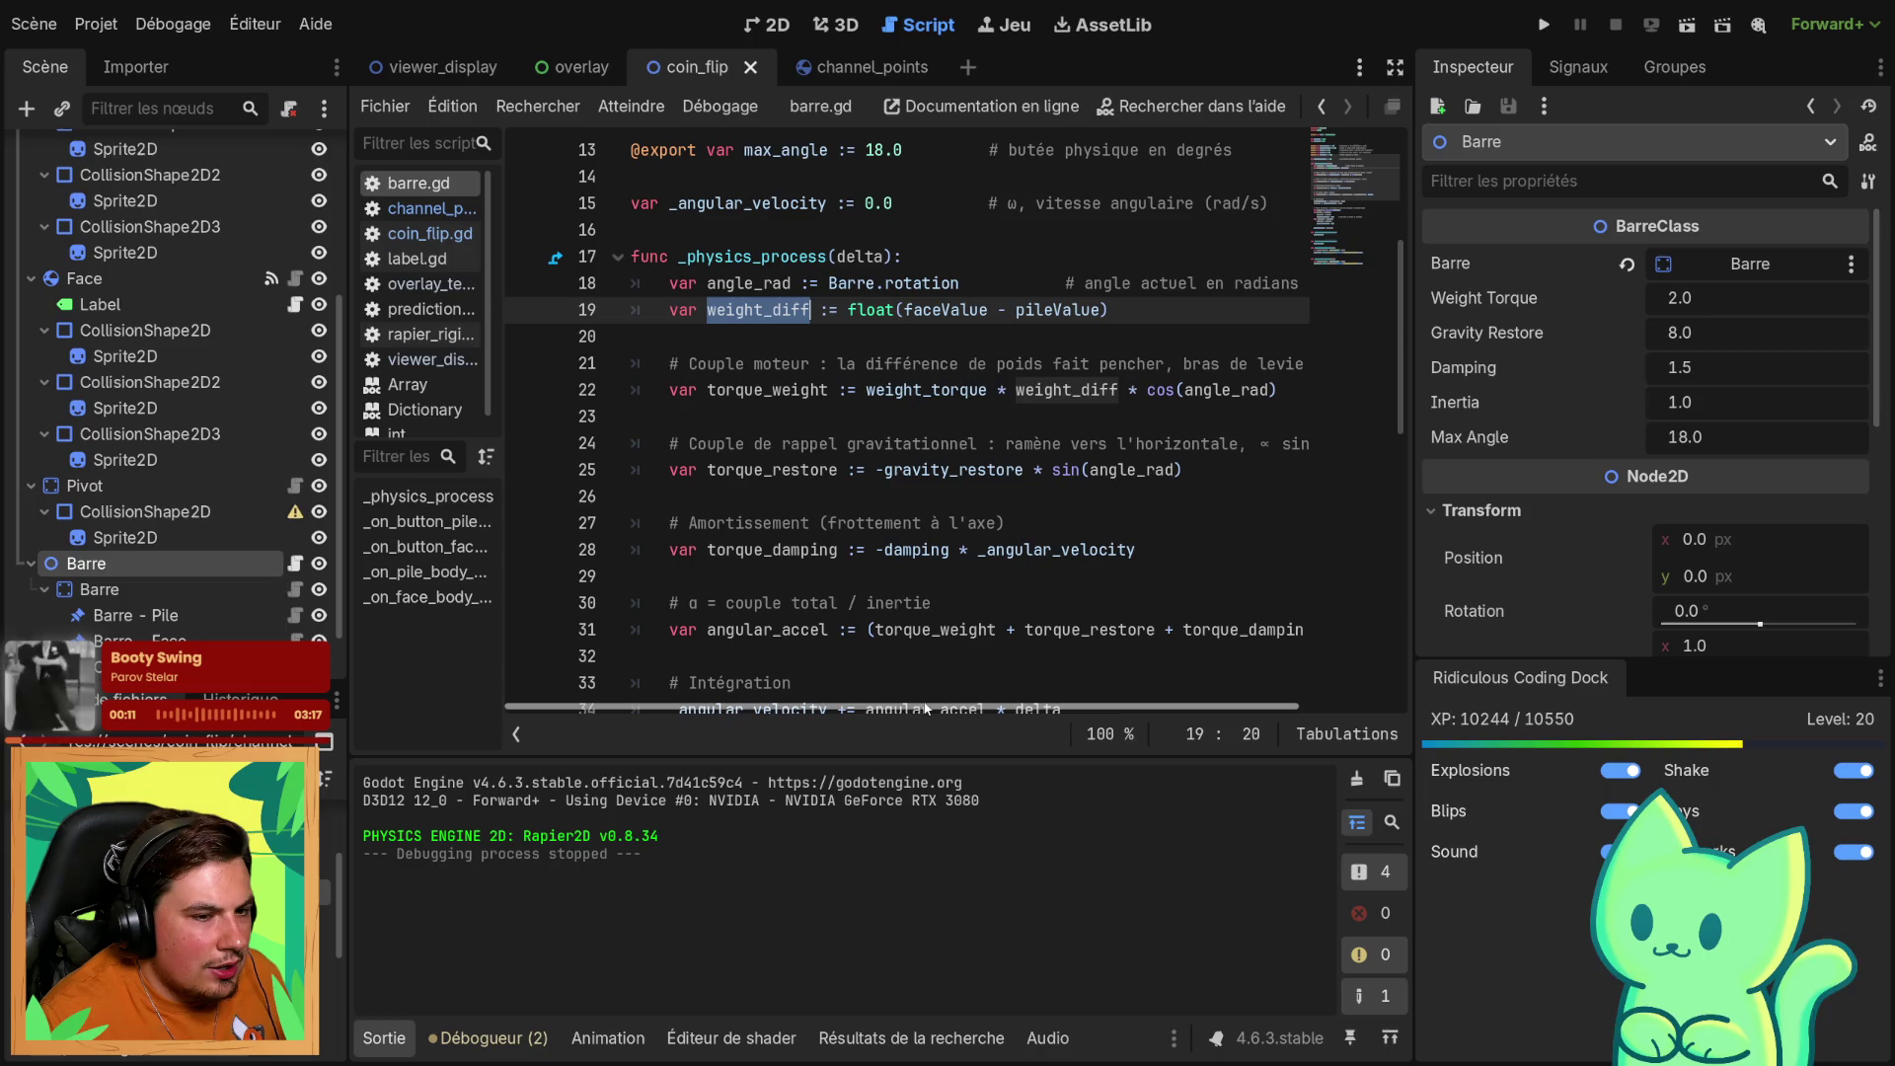
scroll(1184, 706, "right", 3)
scroll(1287, 706, "left", 3)
scroll(972, 524, "up", 3)
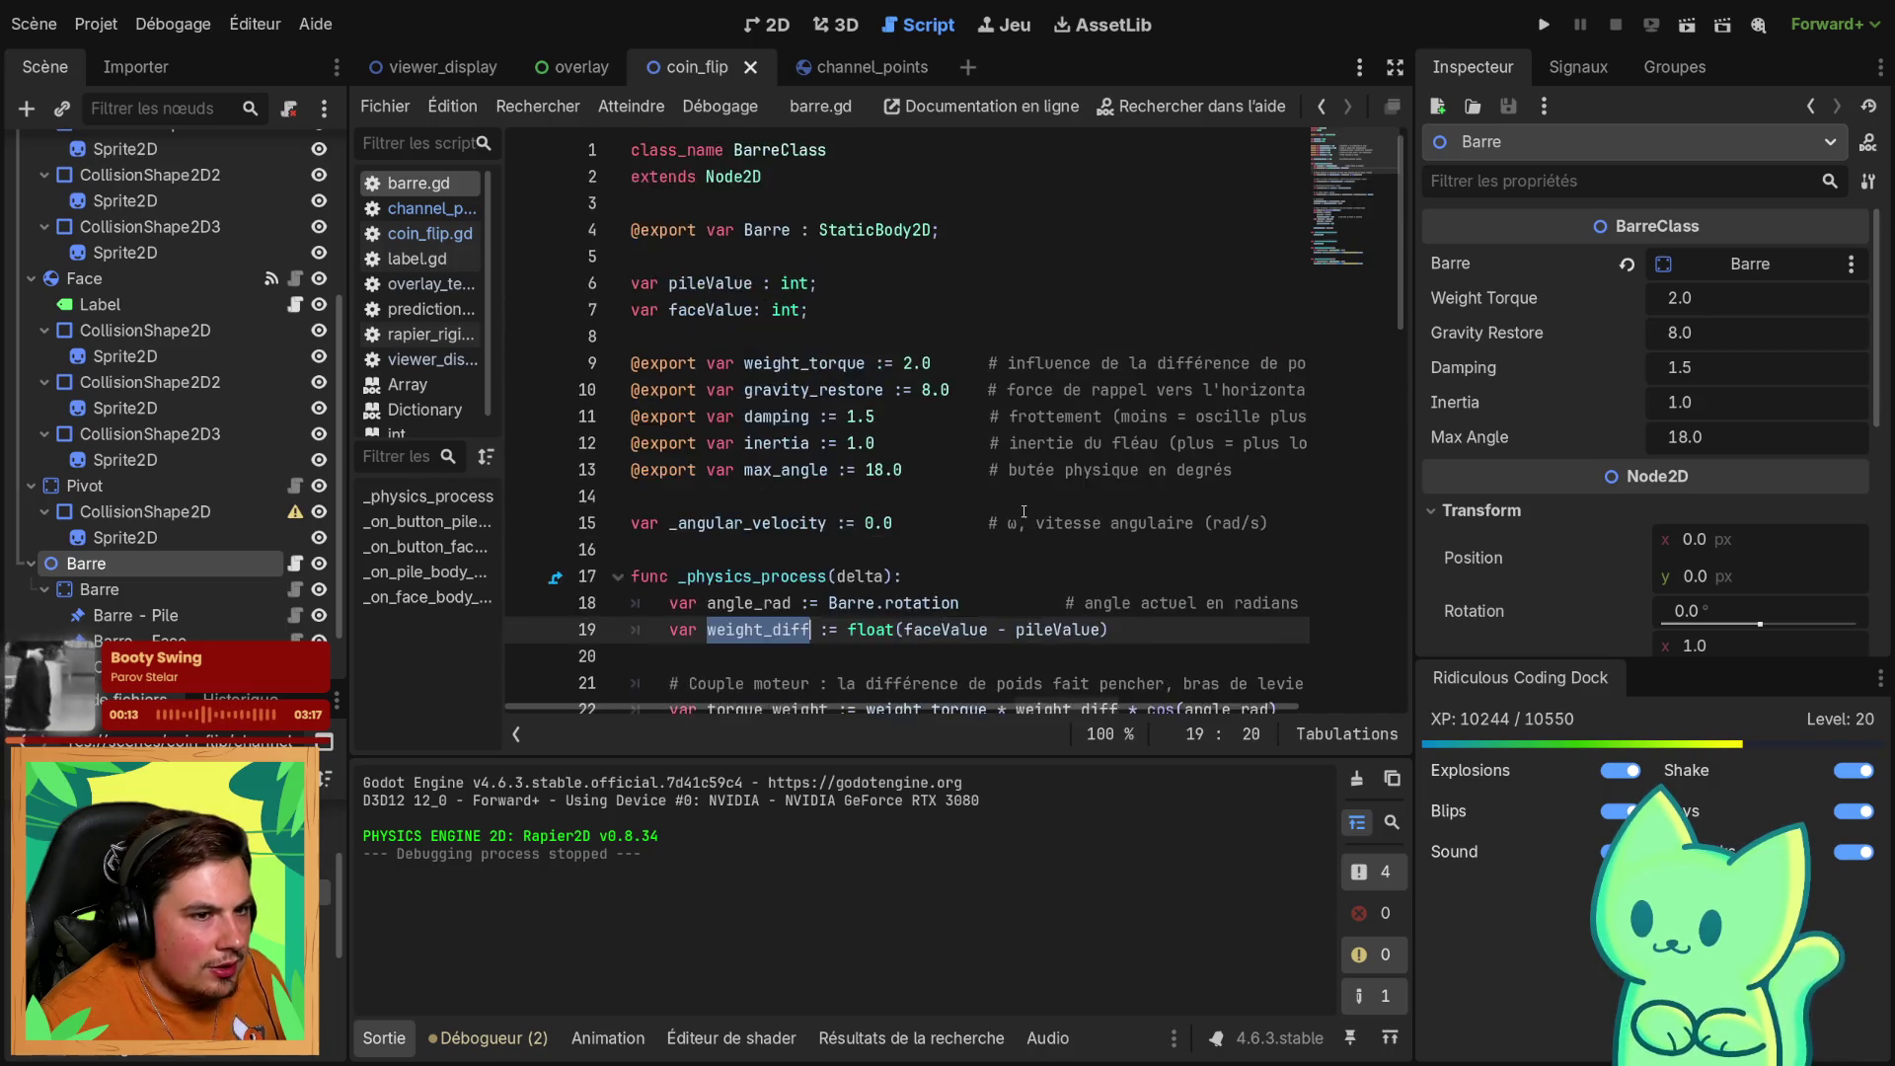
mouse_move(1024, 709)
left_mouse_down()
mouse_move(1164, 704)
mouse_move(825, 610)
left_mouse_up()
- Change weight_torque on line 9 from 2.0 to 0.2, save, and run the scene
left_click(905, 283)
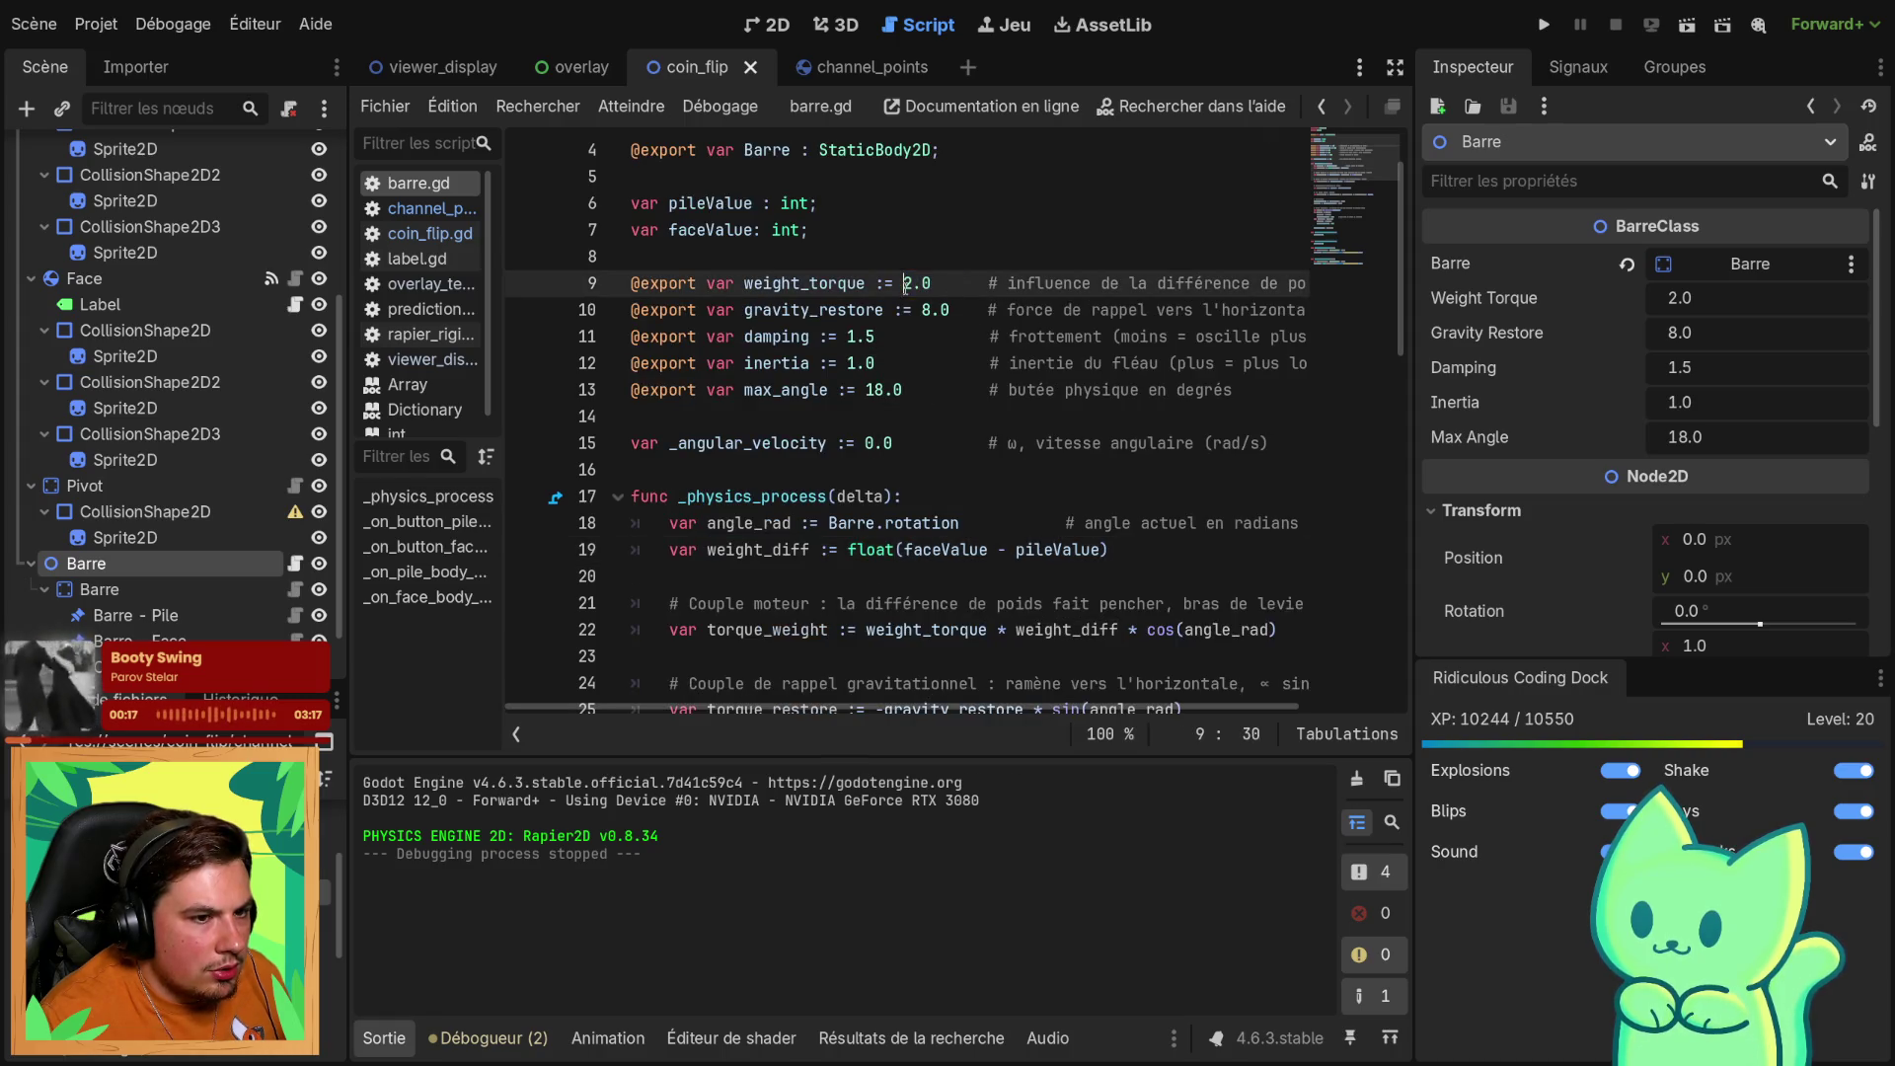
left_click_drag(933, 284, 903, 285)
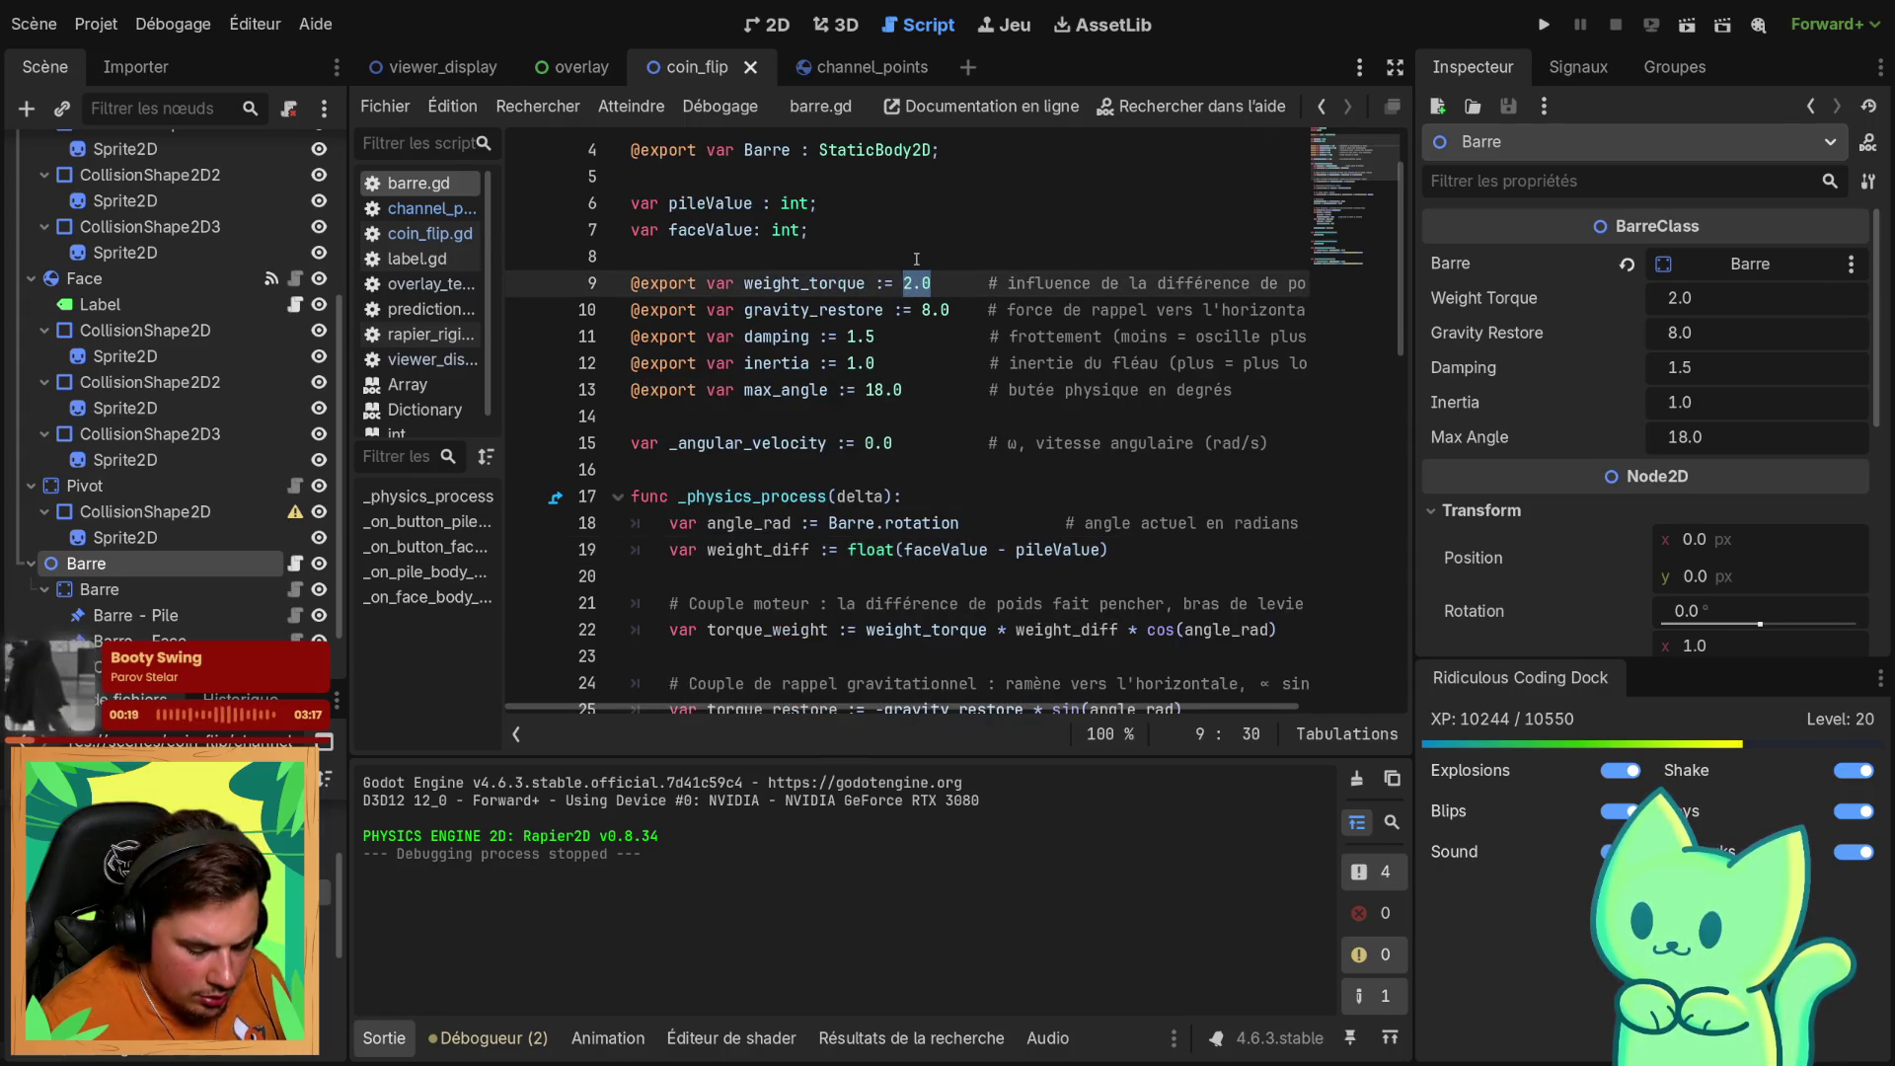
type("0.0")
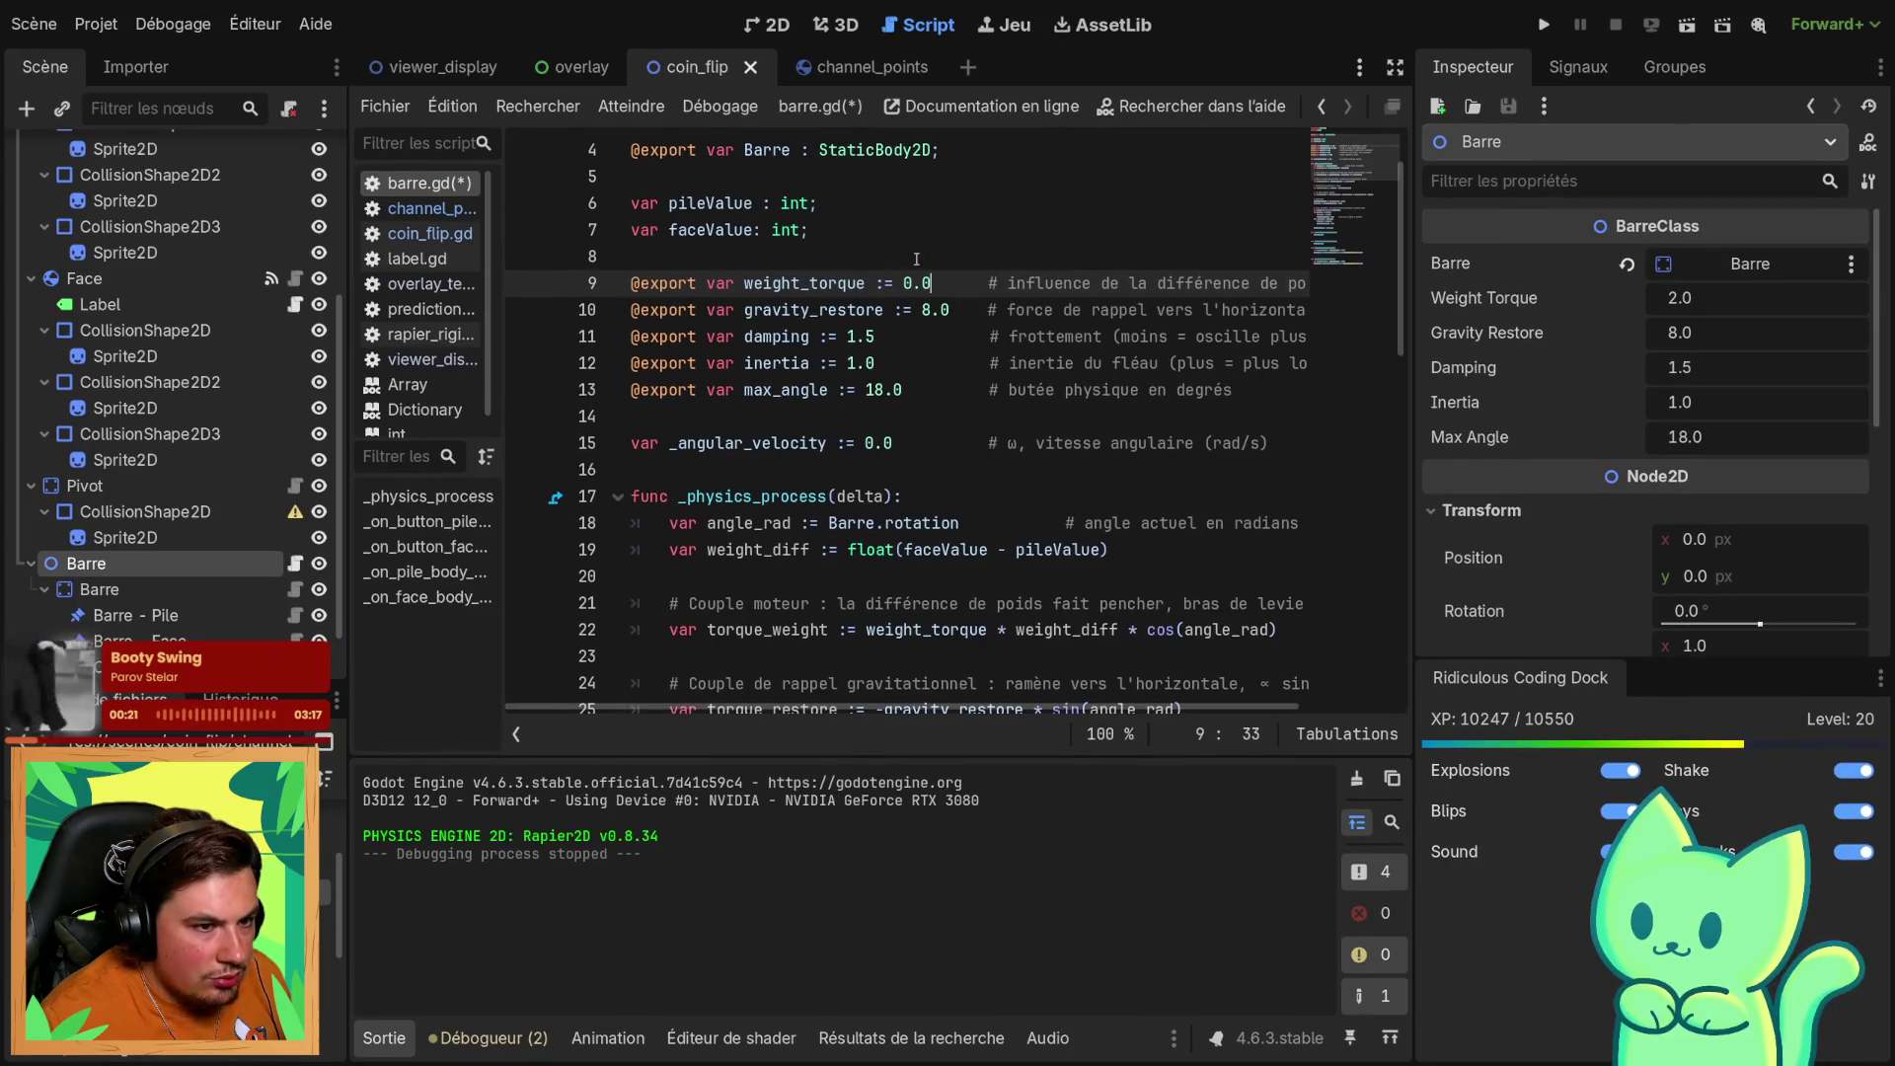
key("BackSpace")
type("2")
key("ctrl+s")
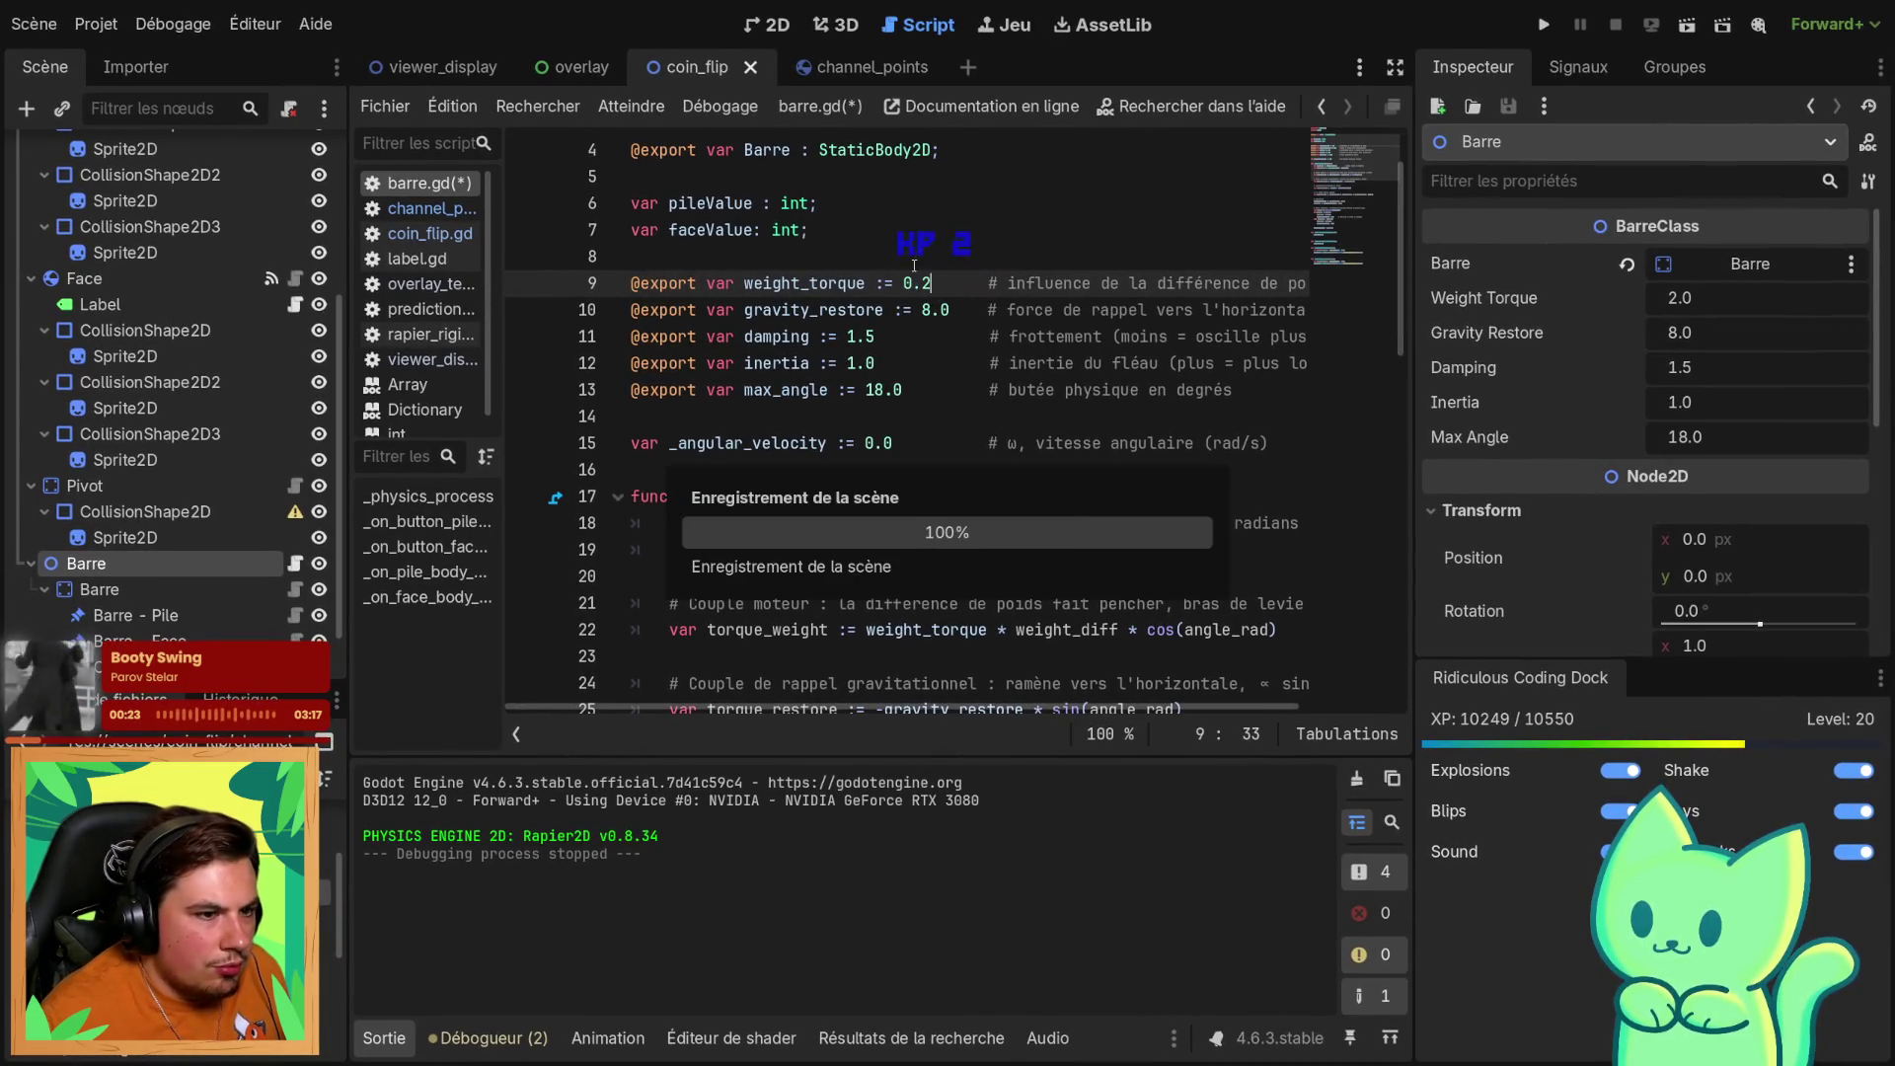
left_click(1689, 28)
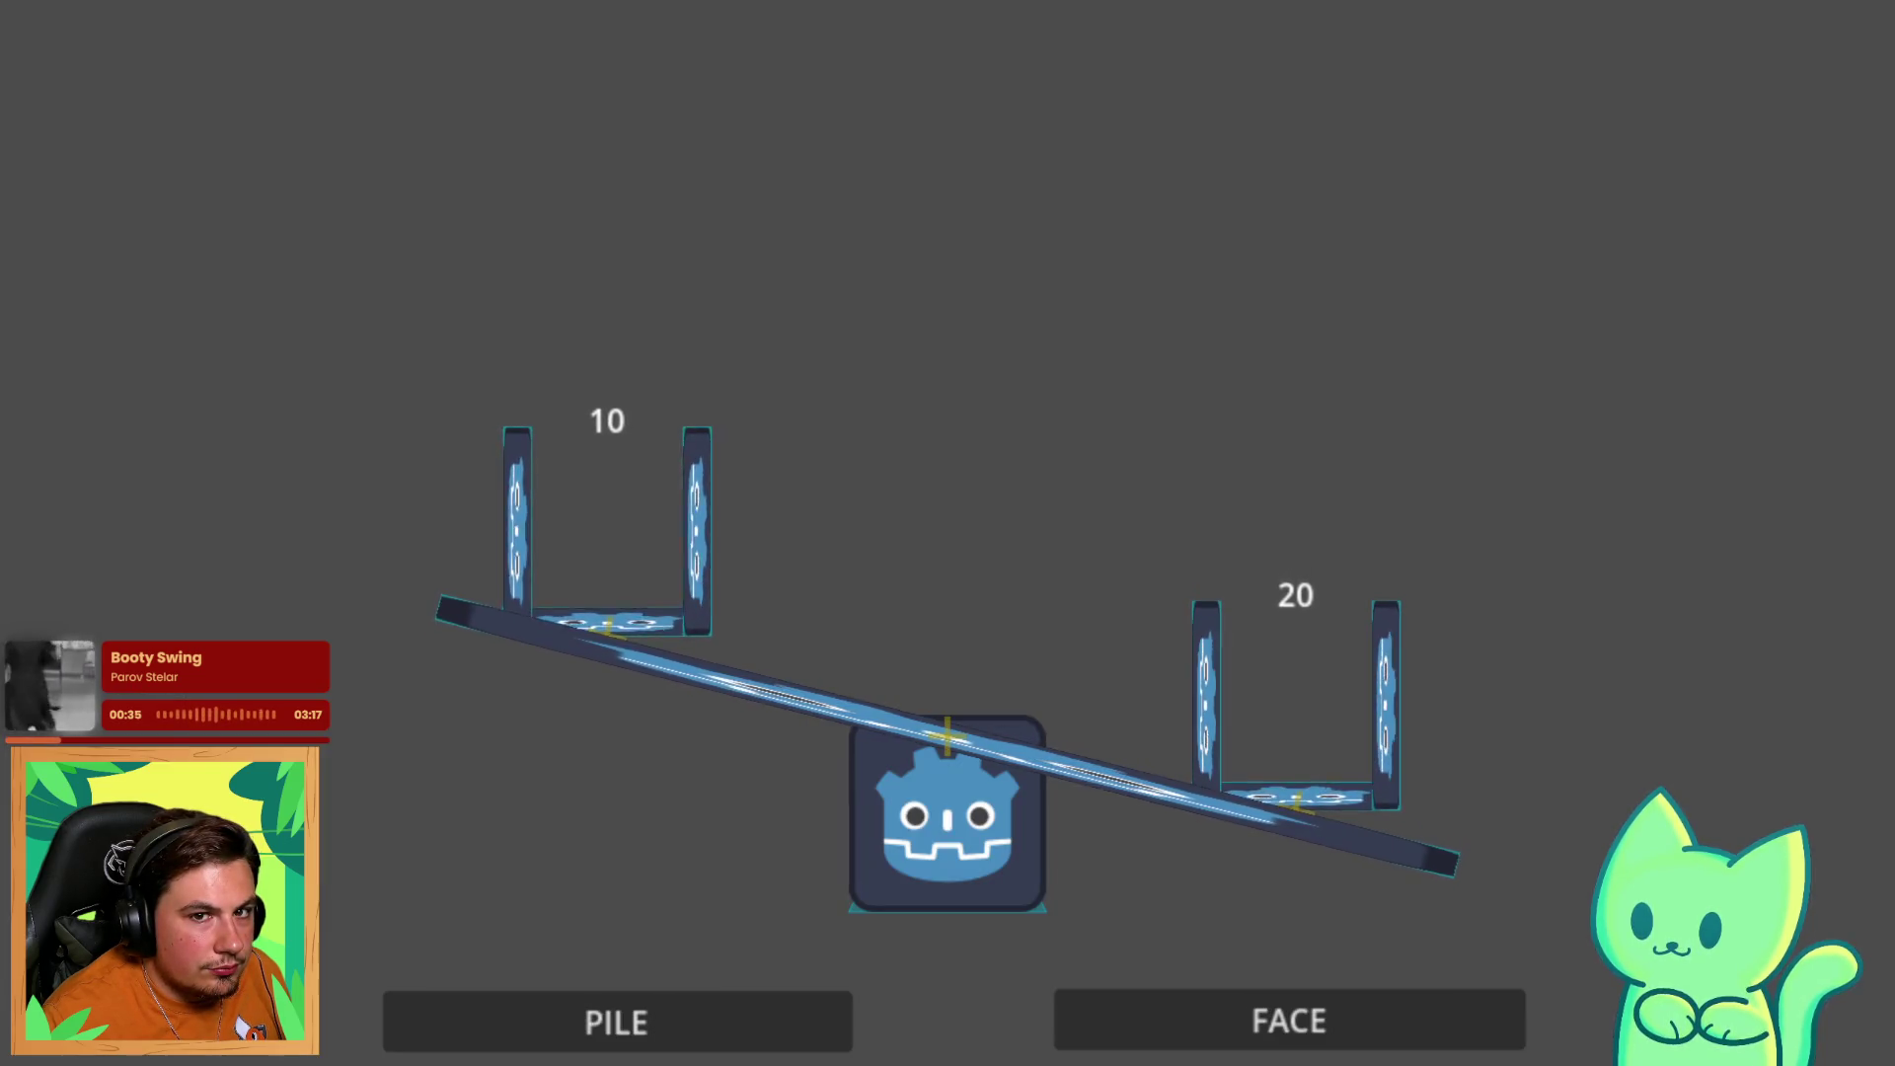
- Stop the game and change damping on line 11 from 1.5 to 1.7, then save
left_click(1616, 23)
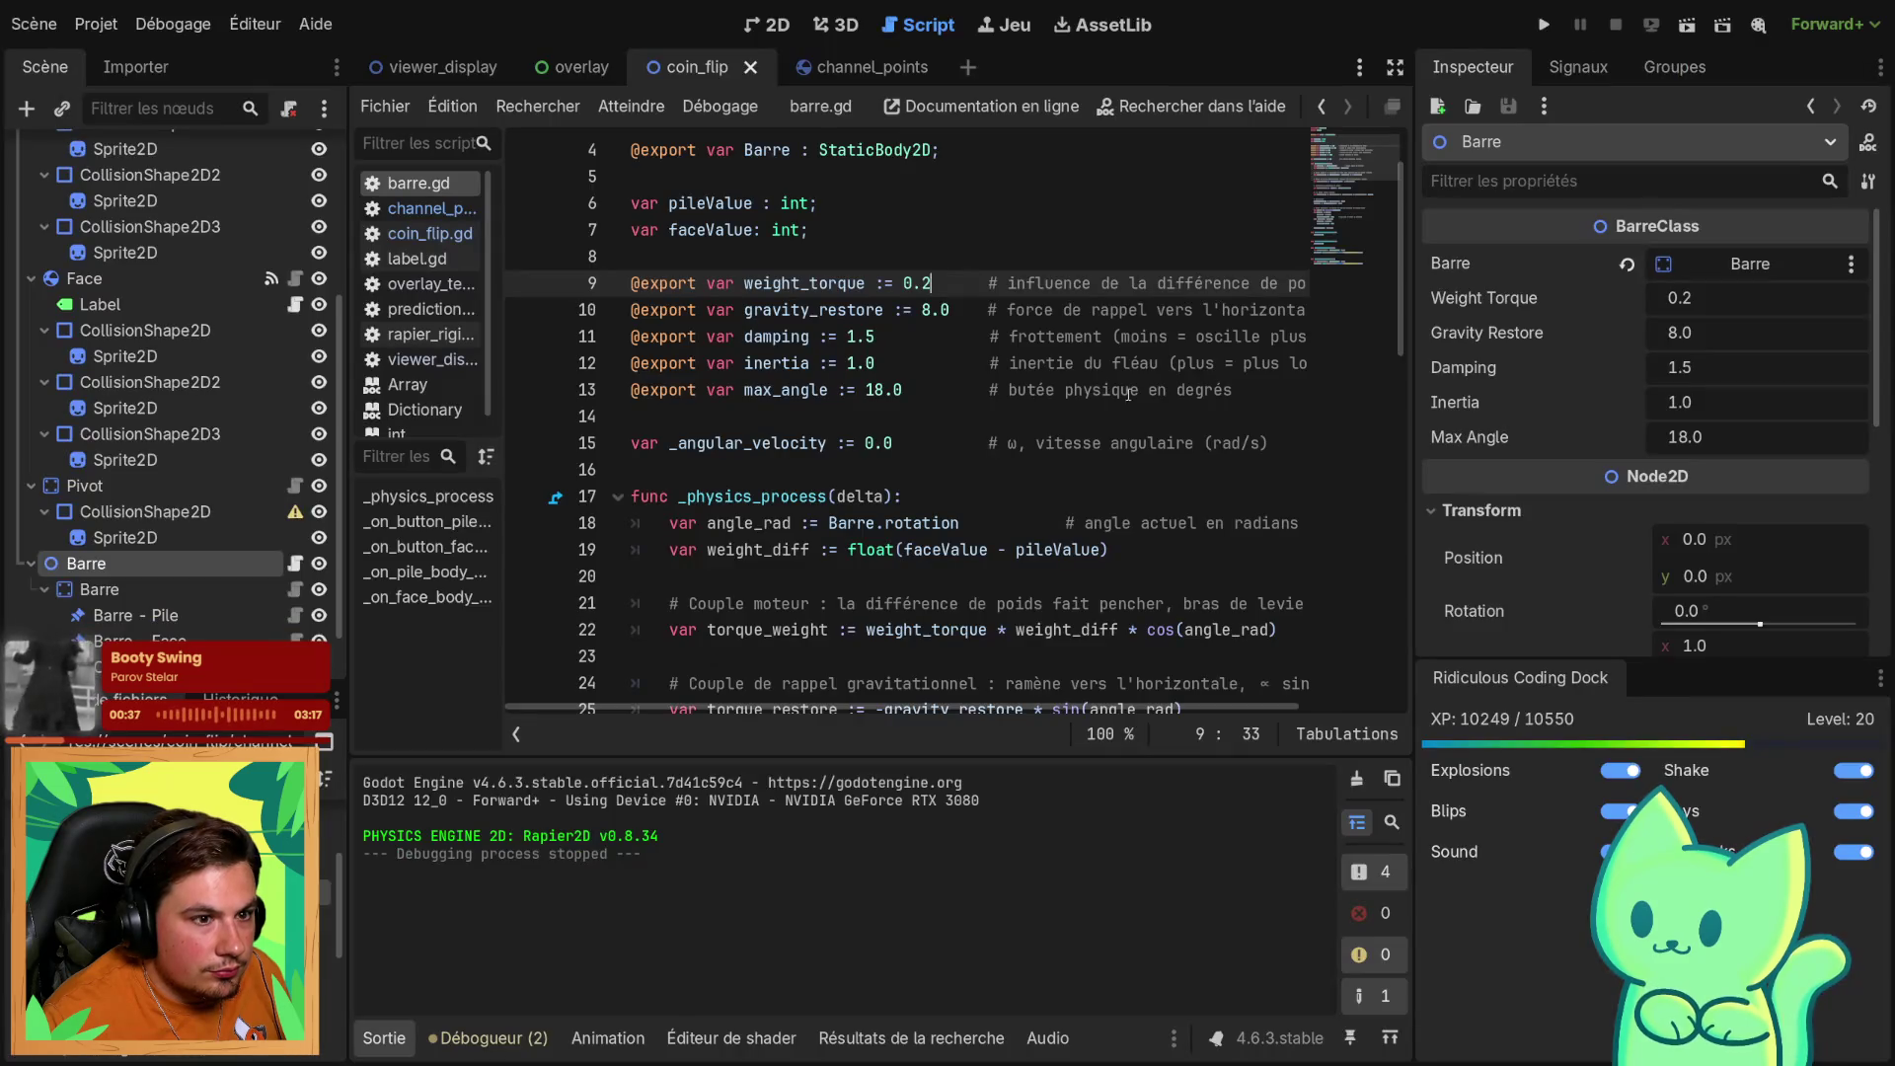
mouse_move(965, 709)
left_mouse_down()
mouse_move(1061, 711)
mouse_move(884, 712)
left_mouse_up()
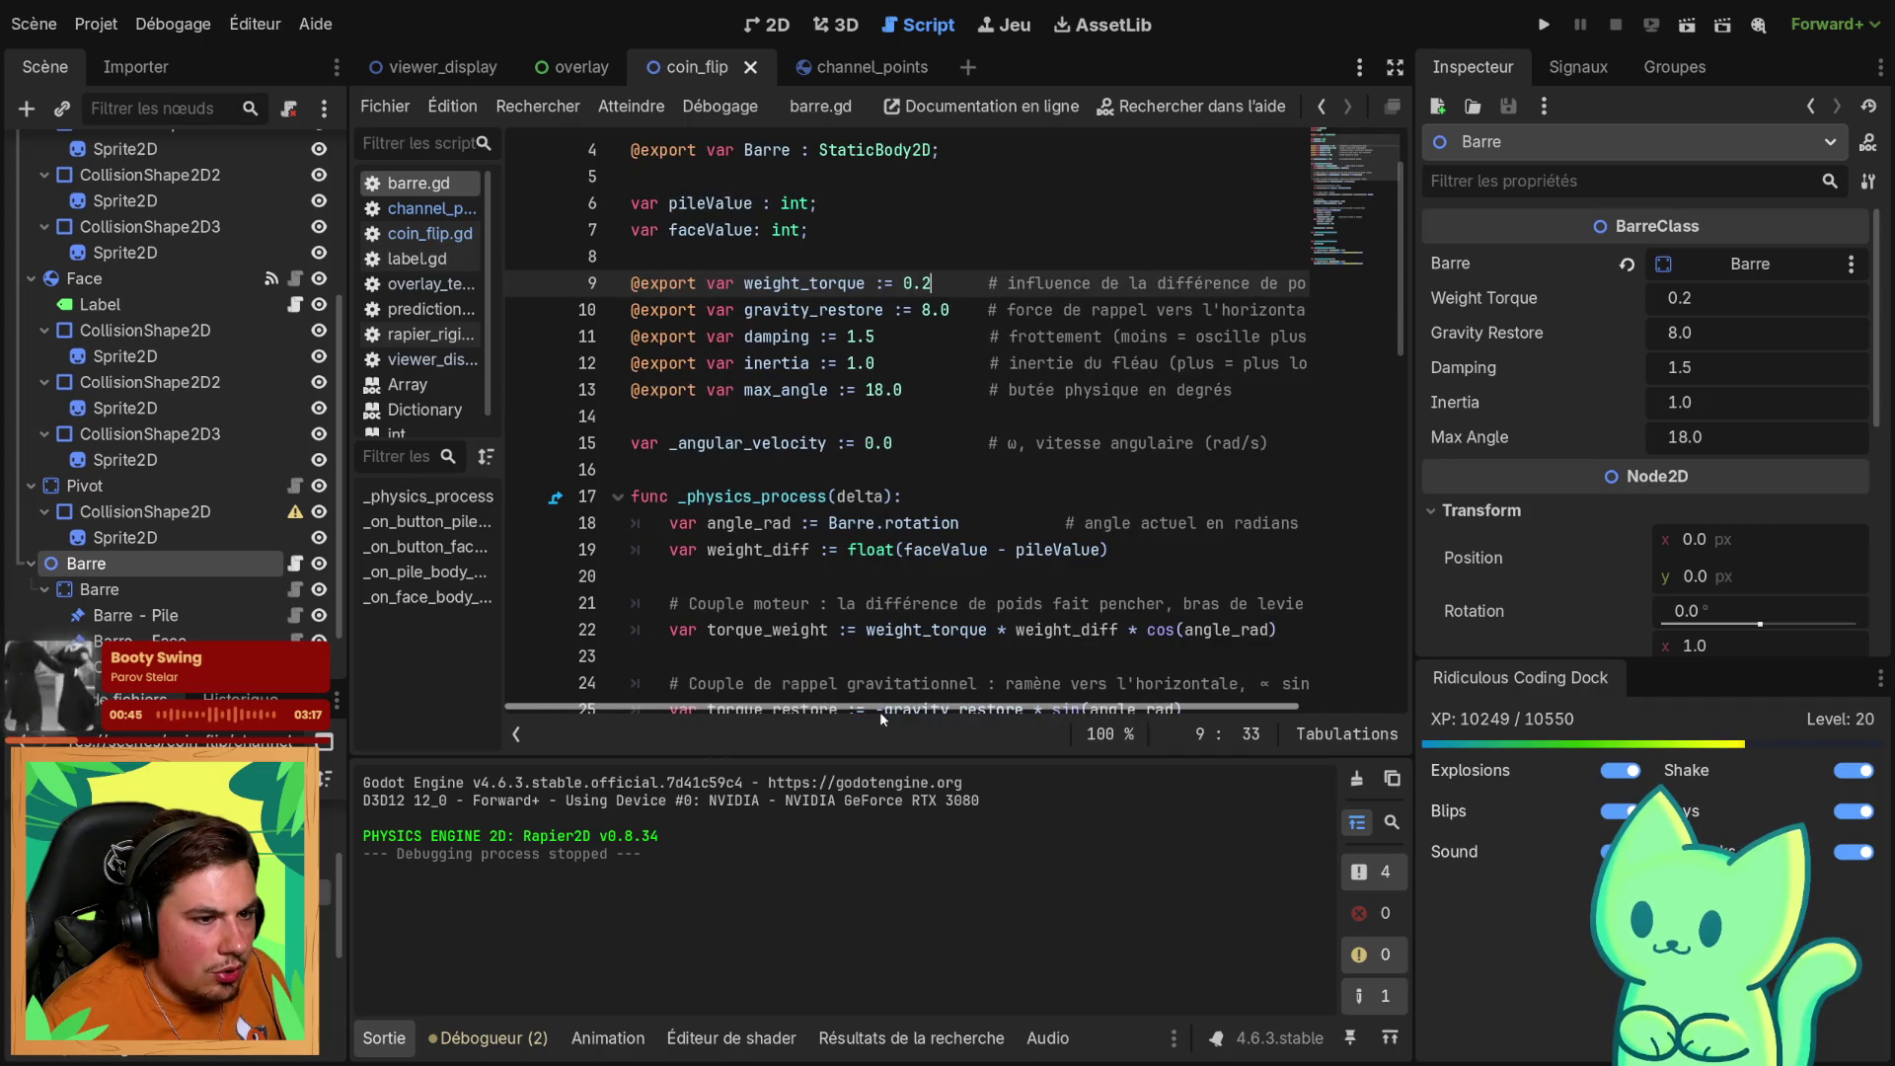
left_click(855, 338)
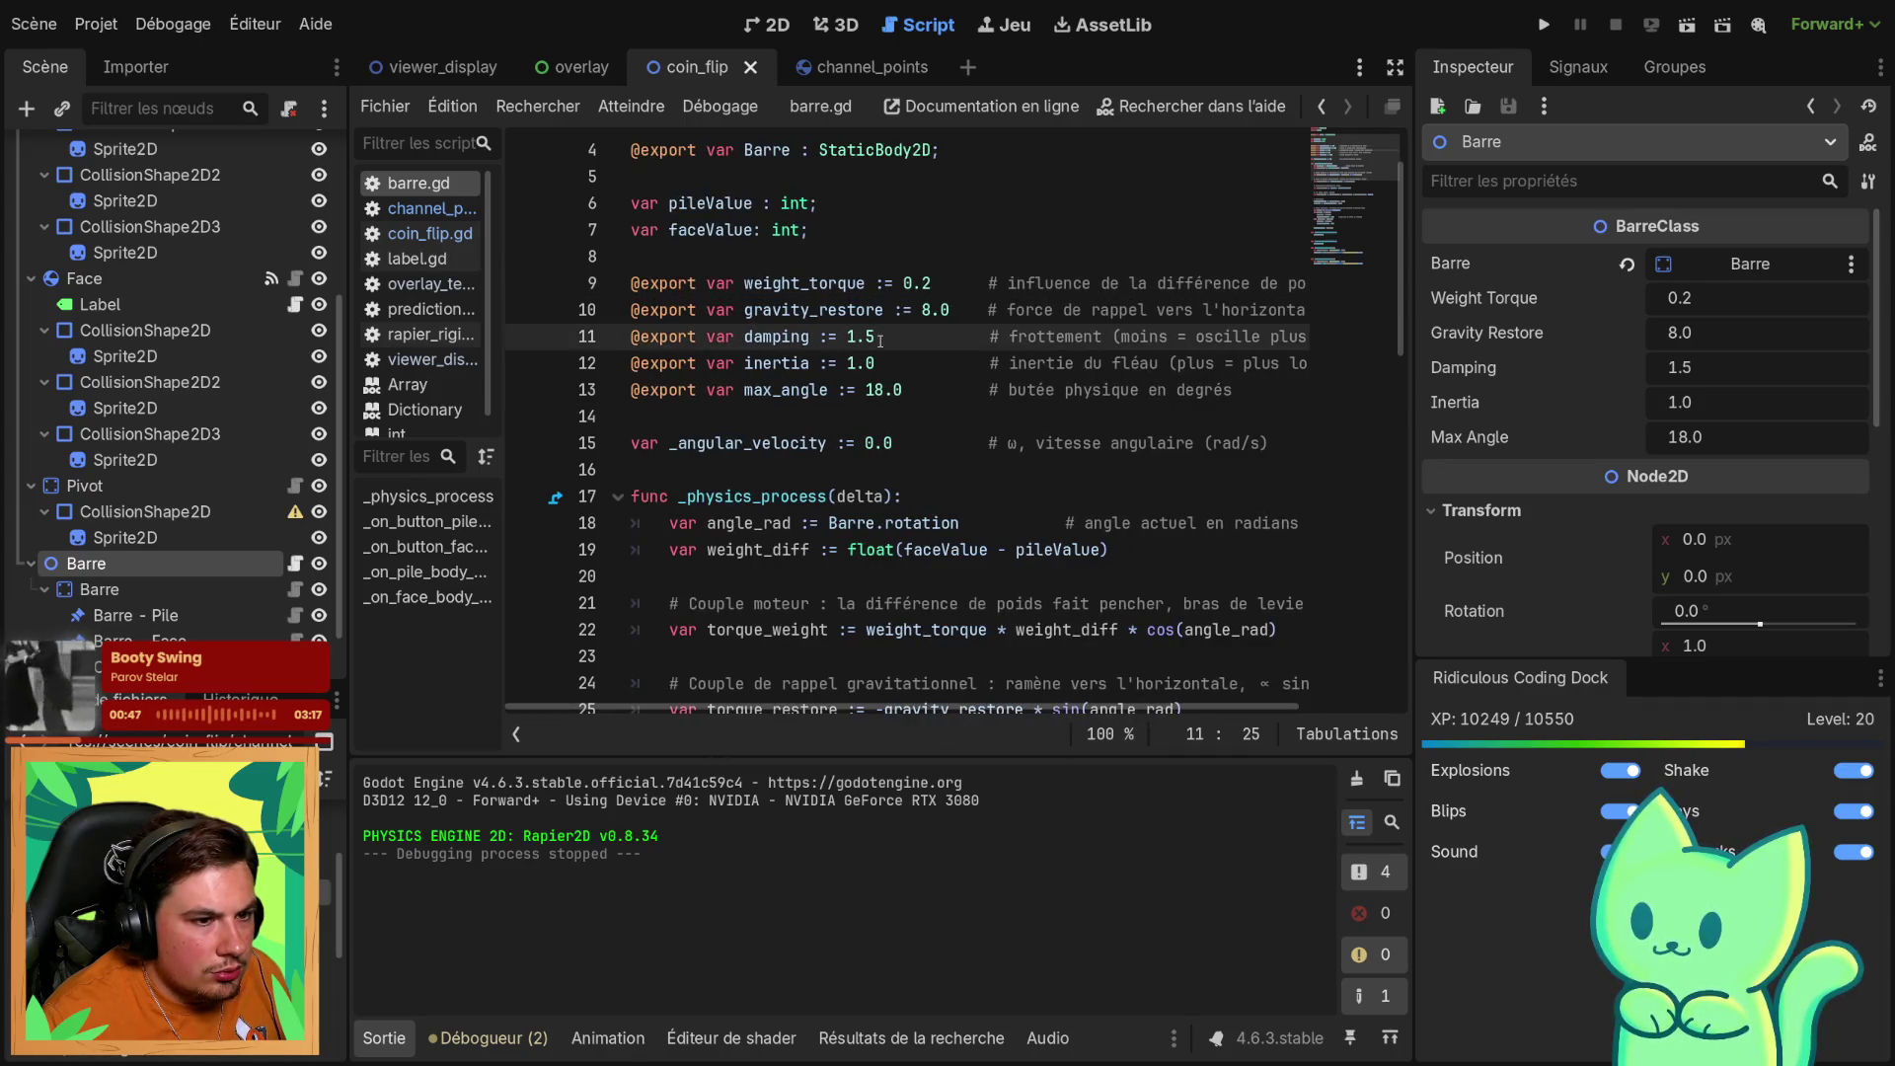
left_click_drag(879, 339, 847, 338)
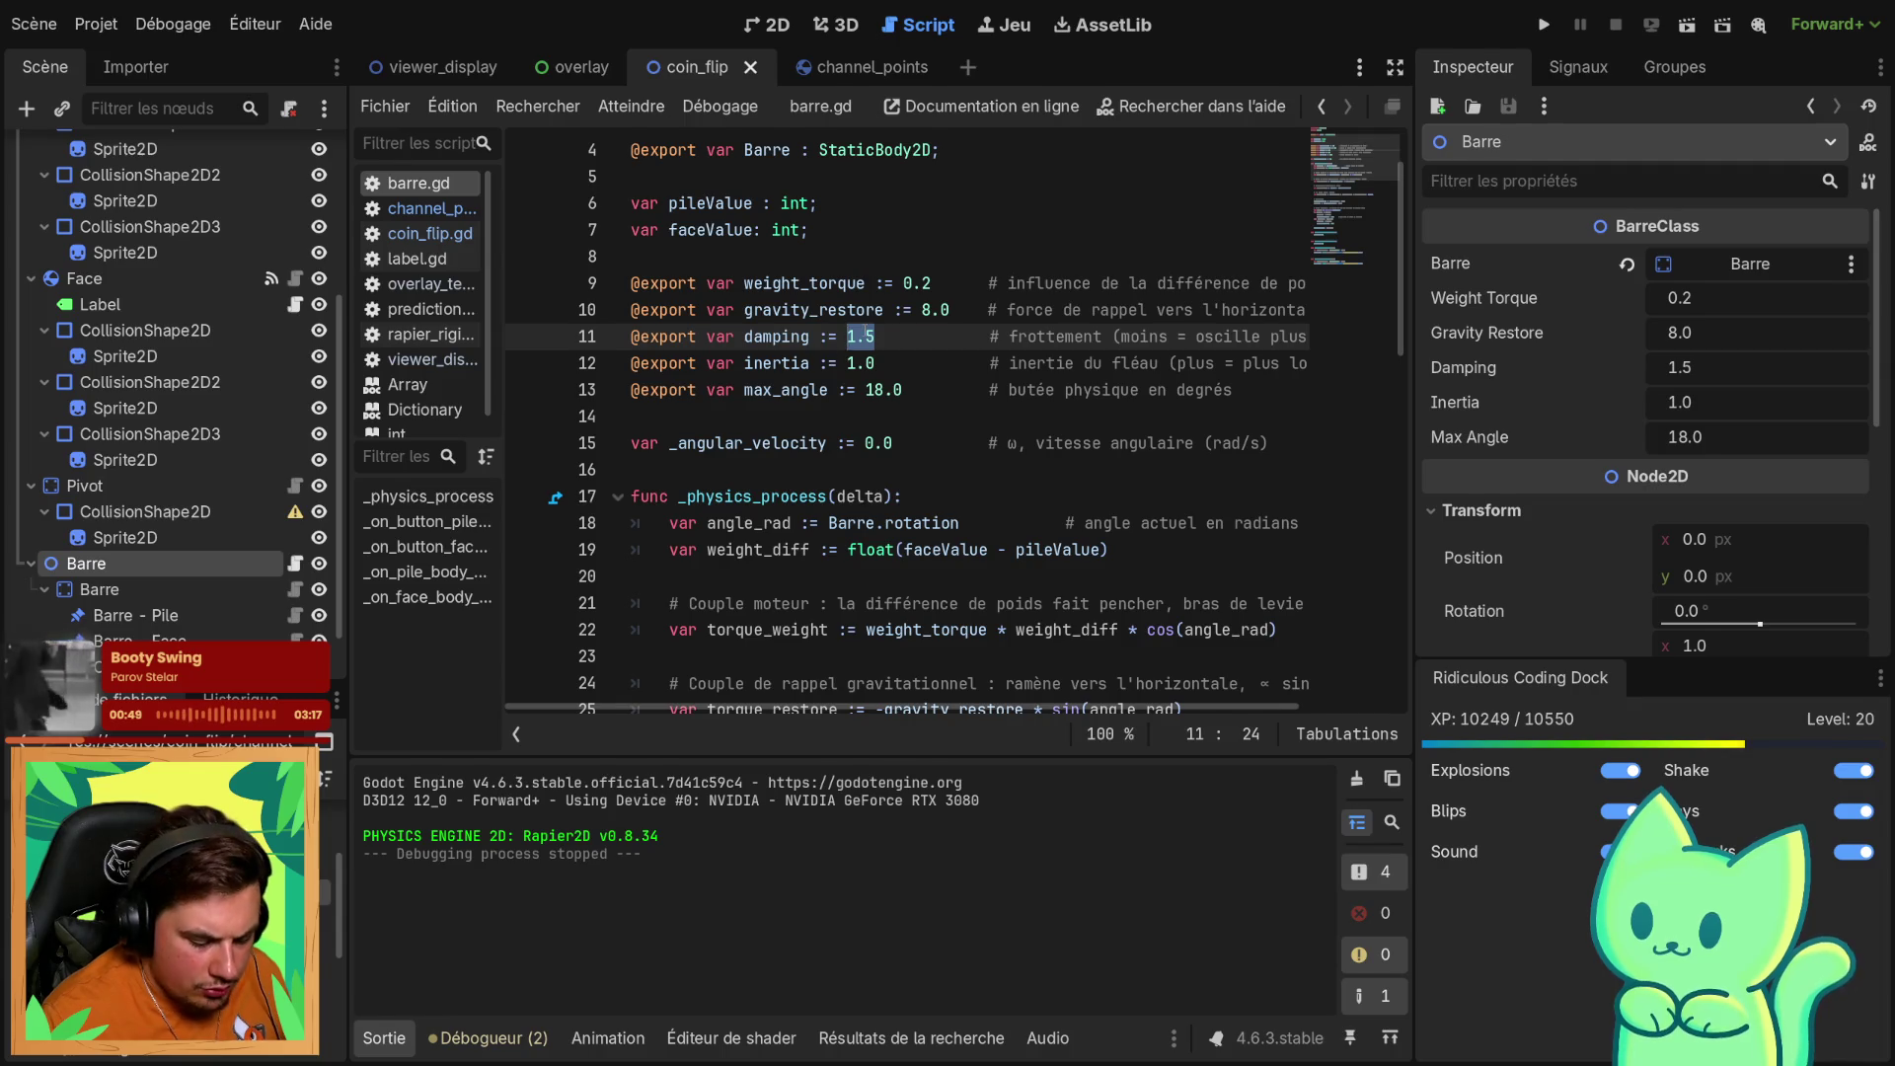
type("1.7")
key("ctrl+s")
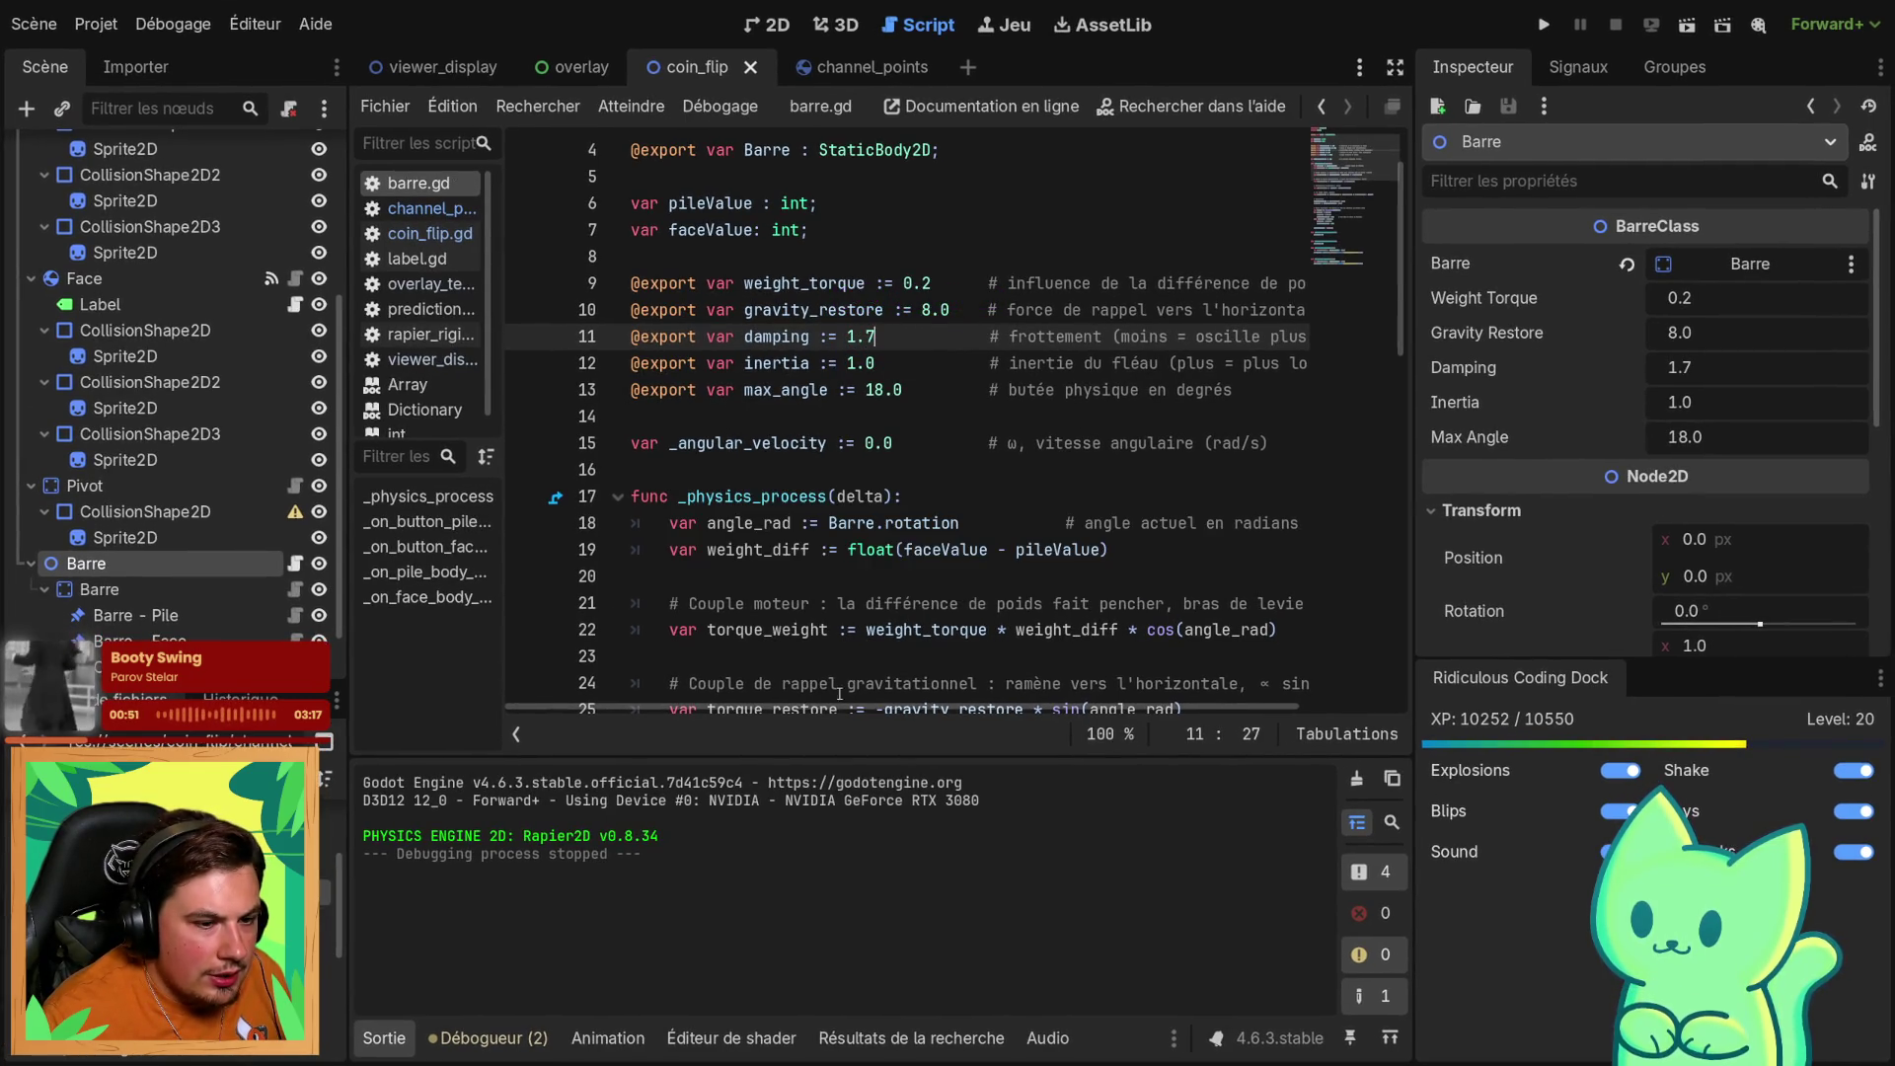
- Look over the inertia, max angle 18.0 and weight torque 0.2 values
mouse_move(841, 707)
left_mouse_down()
mouse_move(1068, 731)
mouse_move(762, 733)
left_mouse_up()
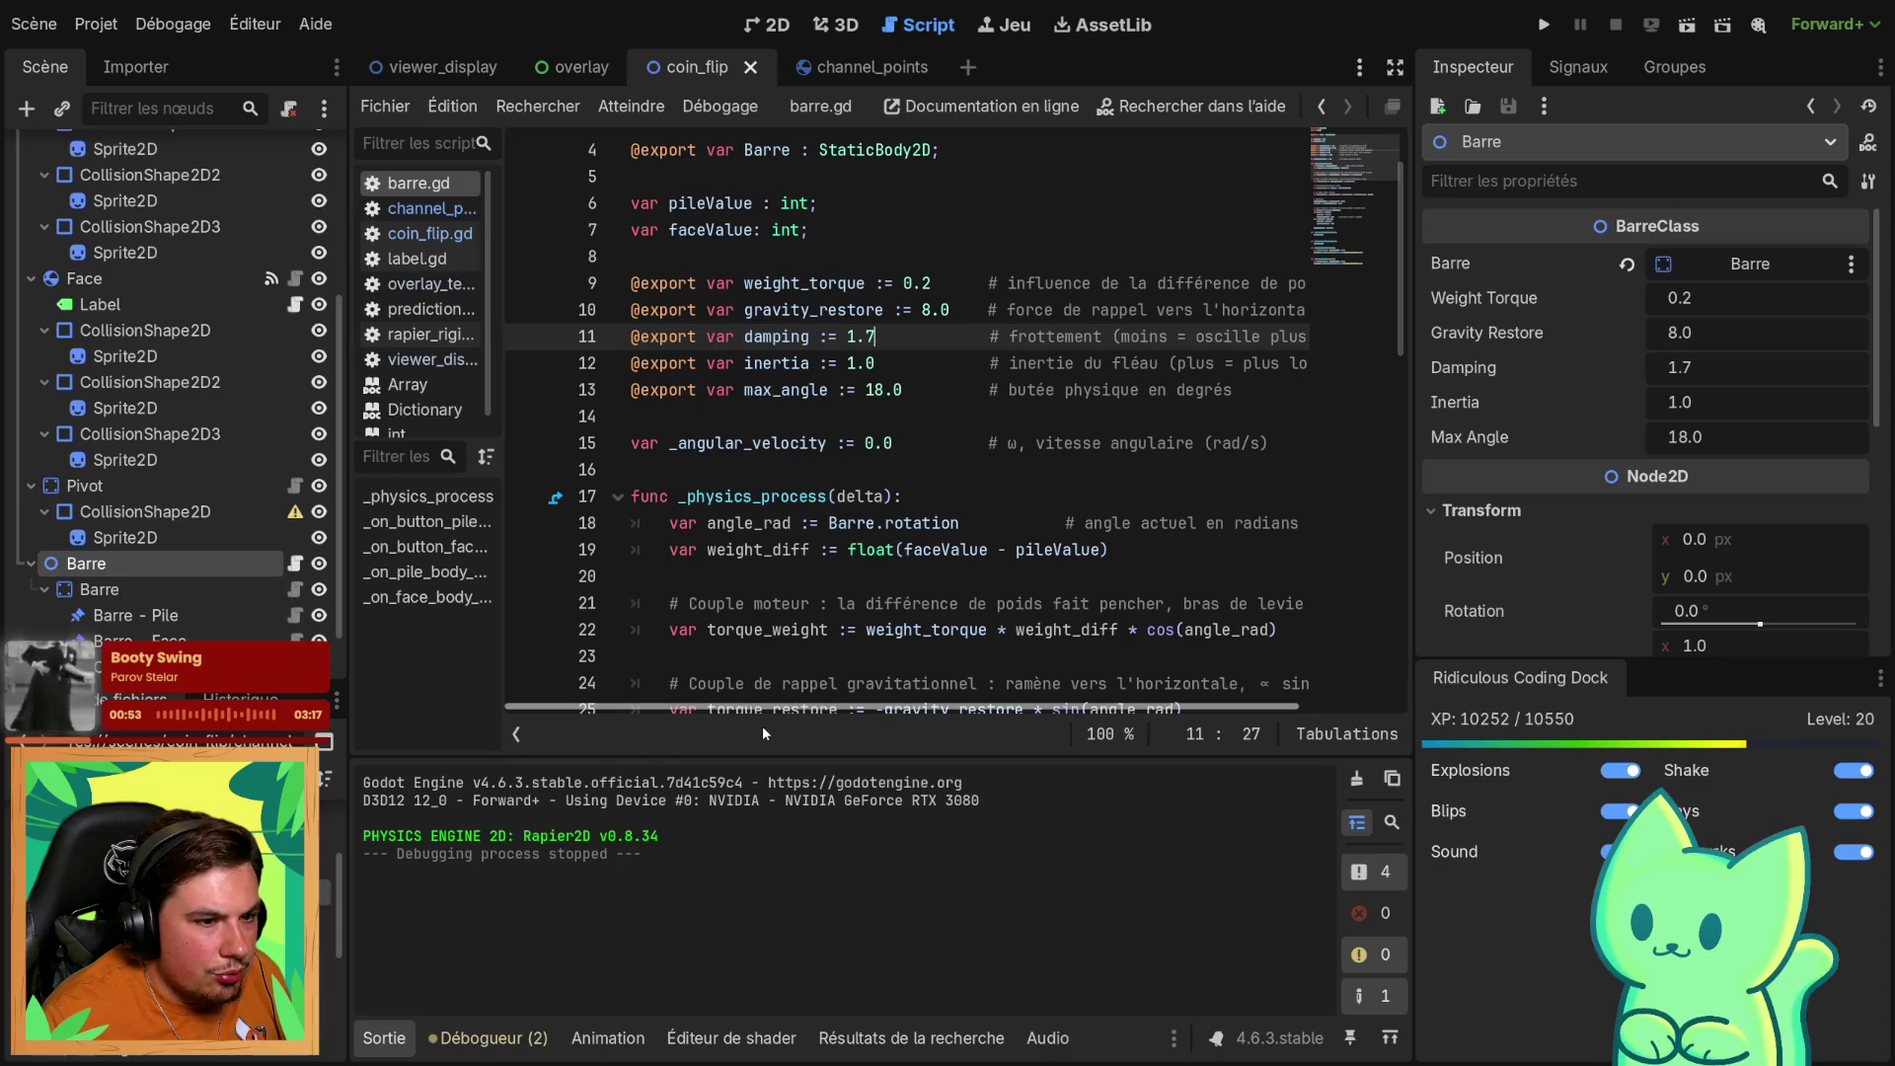
mouse_move(876, 363)
left_mouse_down()
mouse_move(855, 364)
mouse_move(938, 391)
mouse_move(864, 389)
left_mouse_up()
left_click(879, 395)
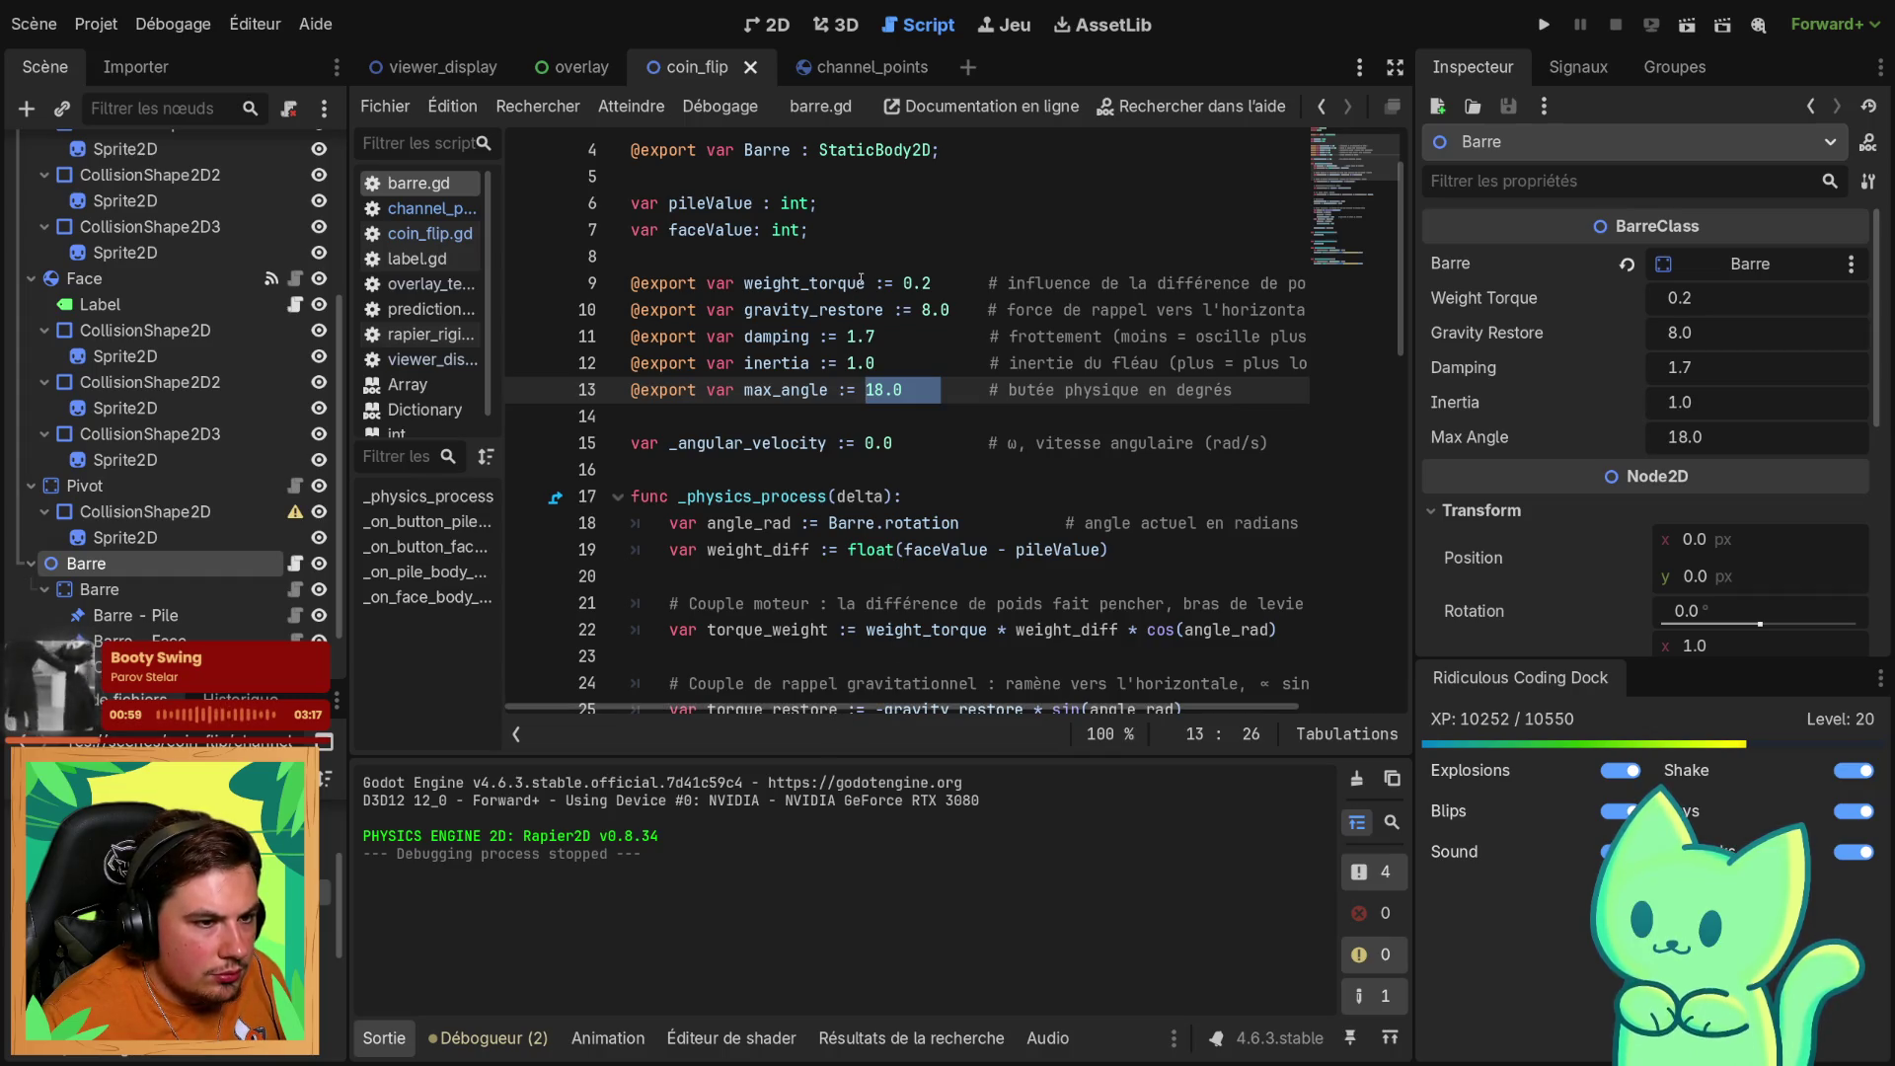
mouse_move(950, 708)
left_mouse_down()
mouse_move(1057, 707)
mouse_move(864, 584)
left_mouse_up()
left_click_drag(931, 283, 893, 285)
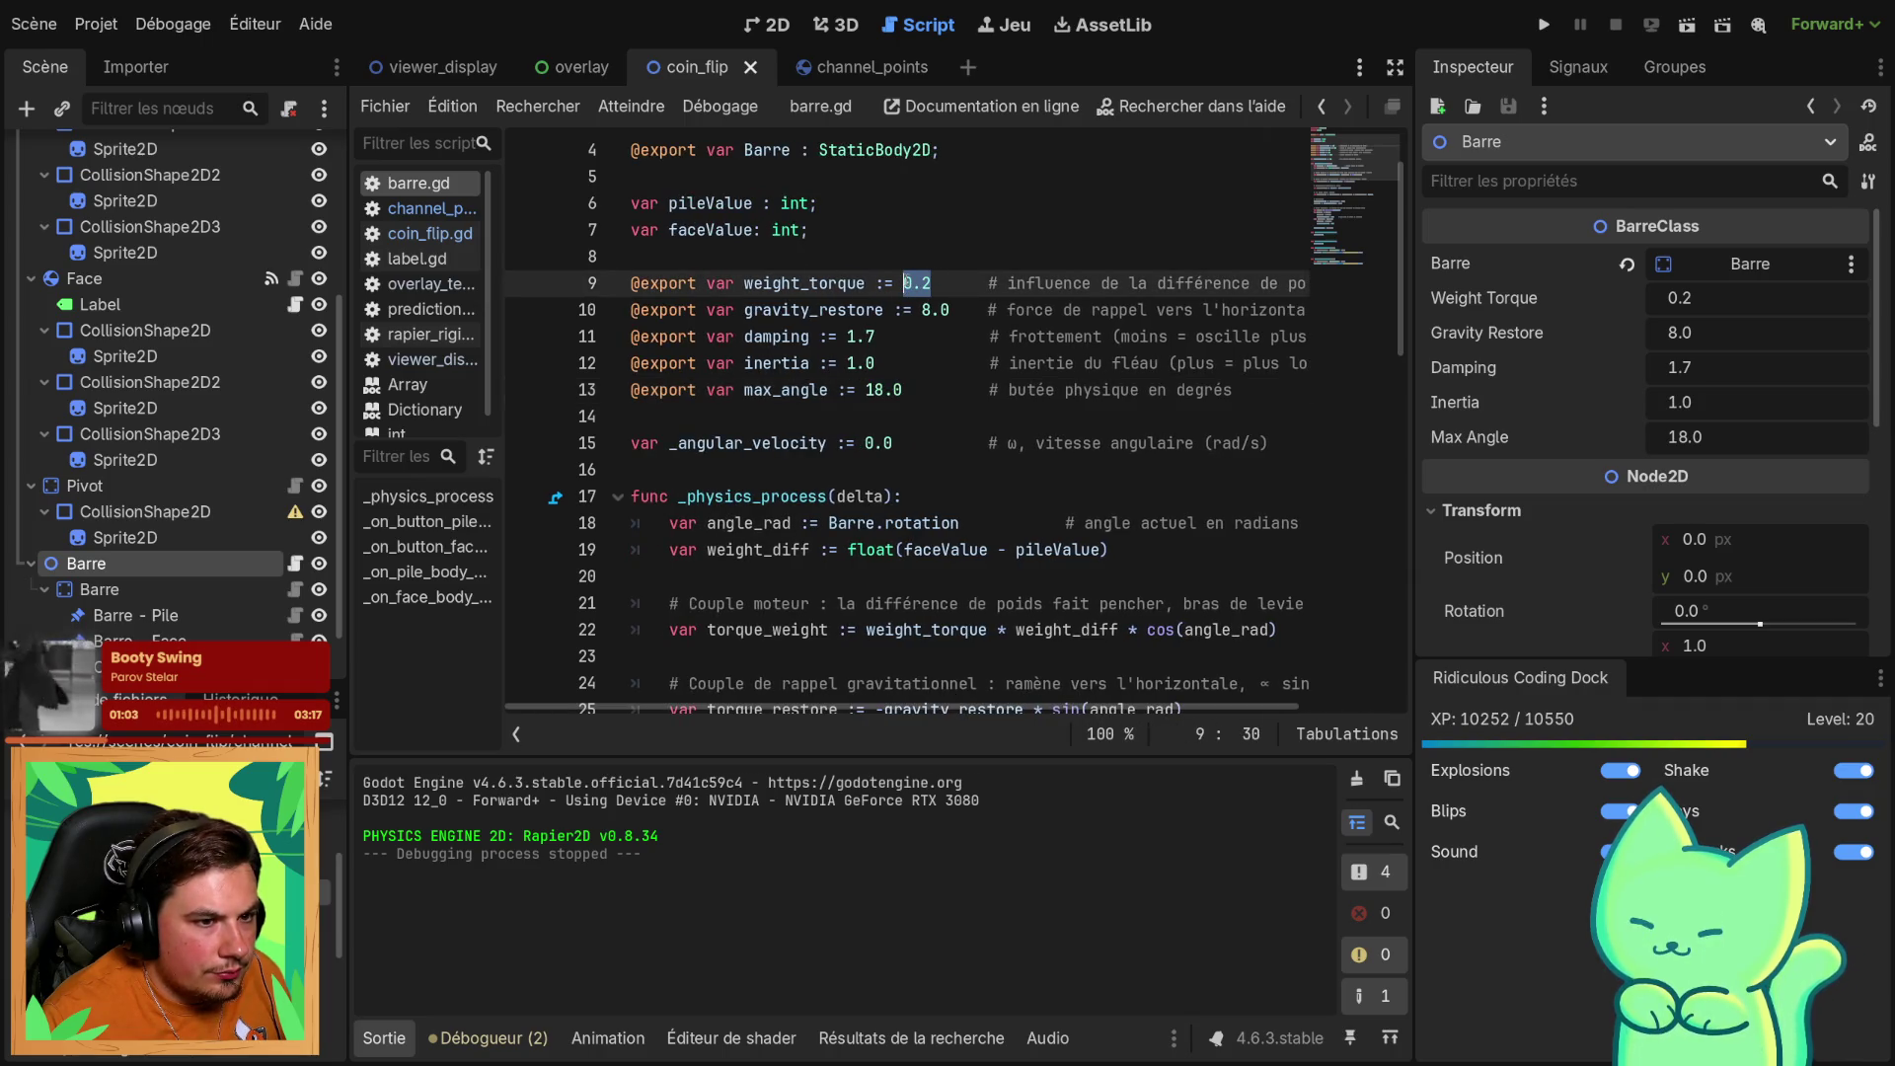
- Set weight_torque to 0, save, and test-run the scene before stopping it
type("0")
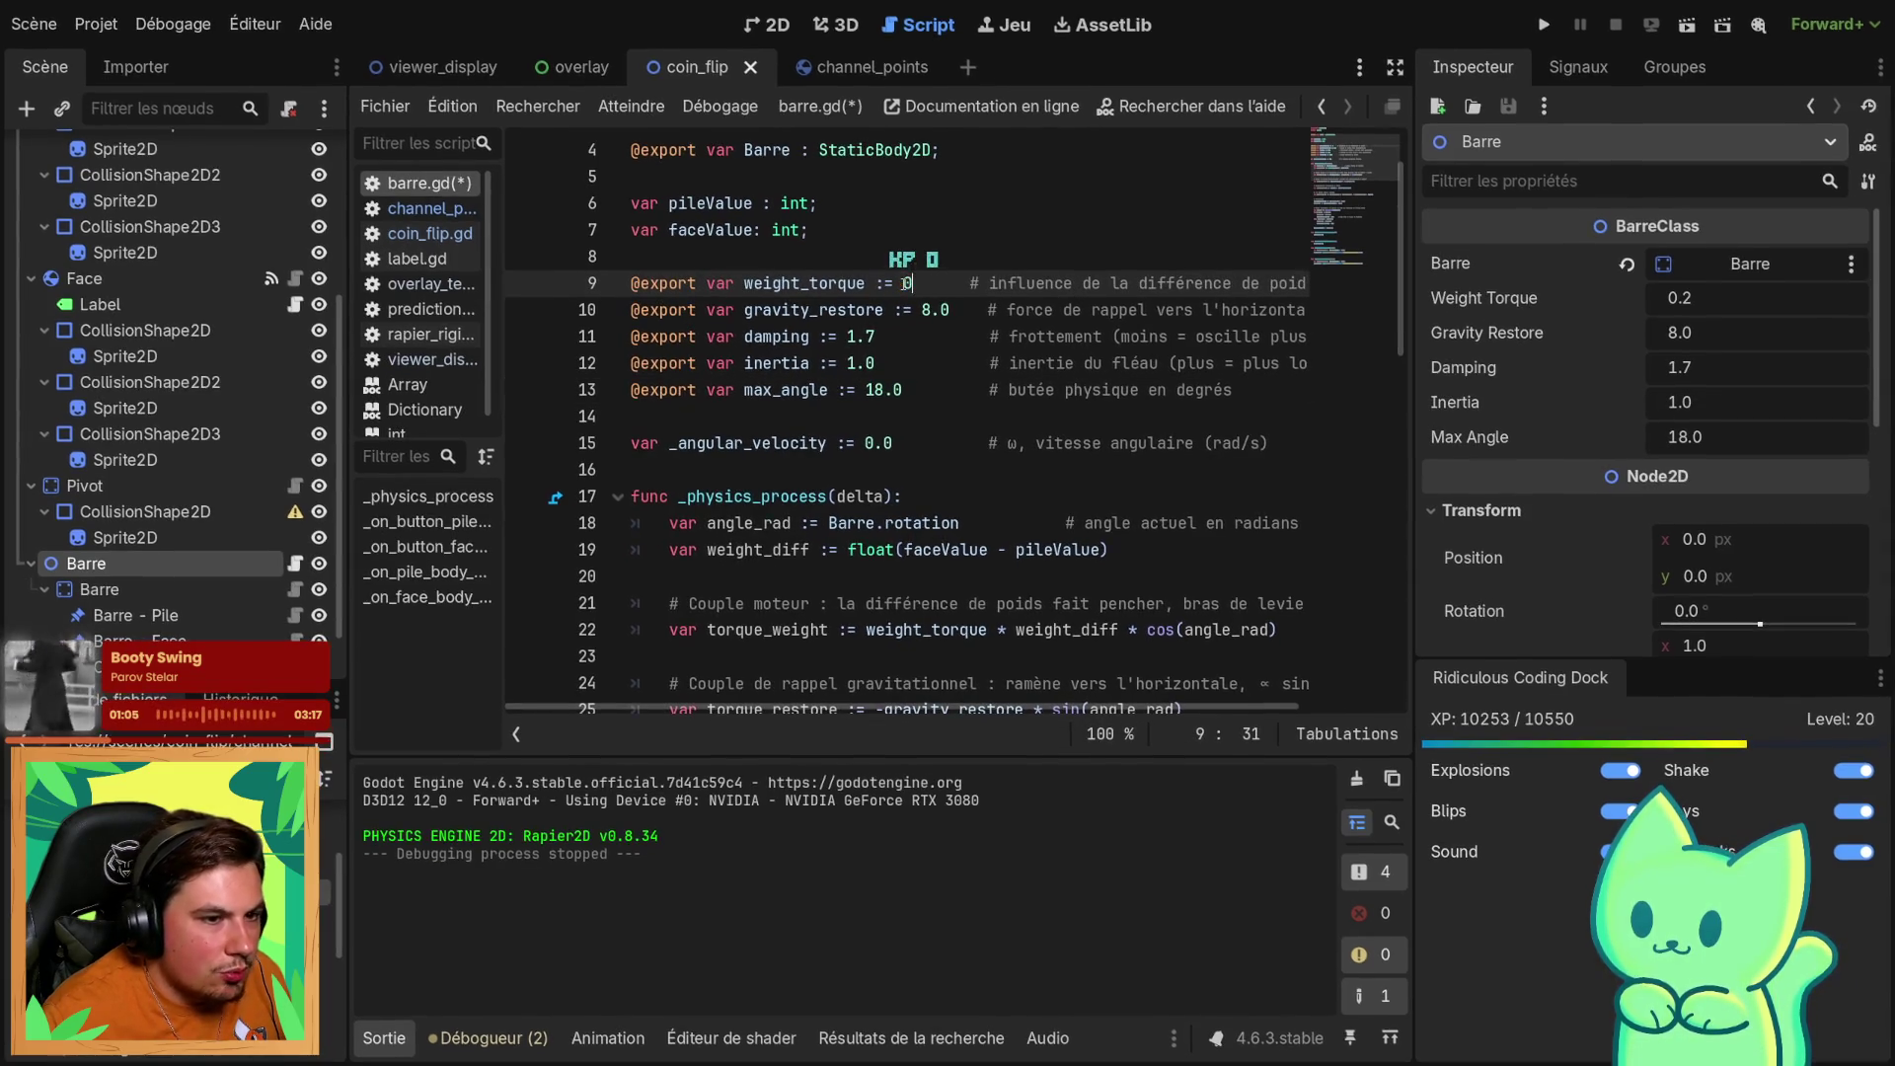
key("ctrl+s")
key("F6")
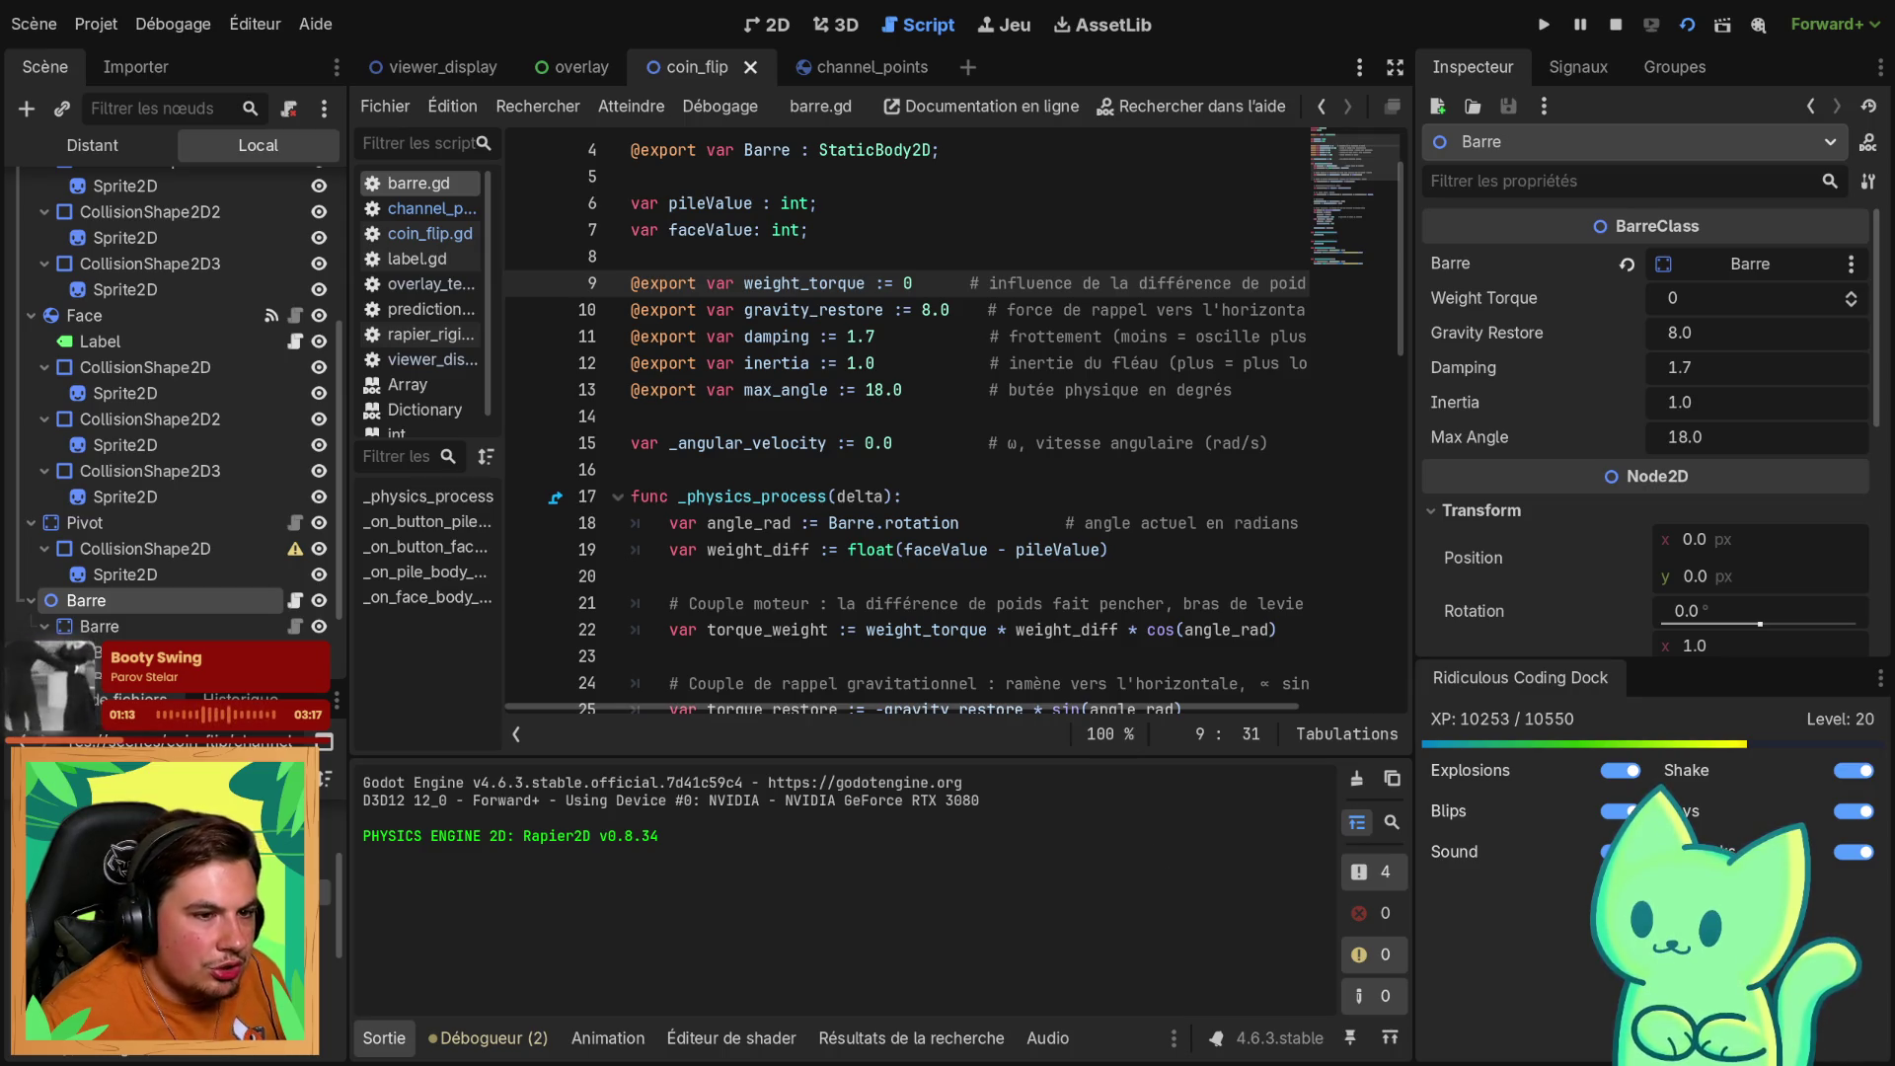
left_click(1616, 23)
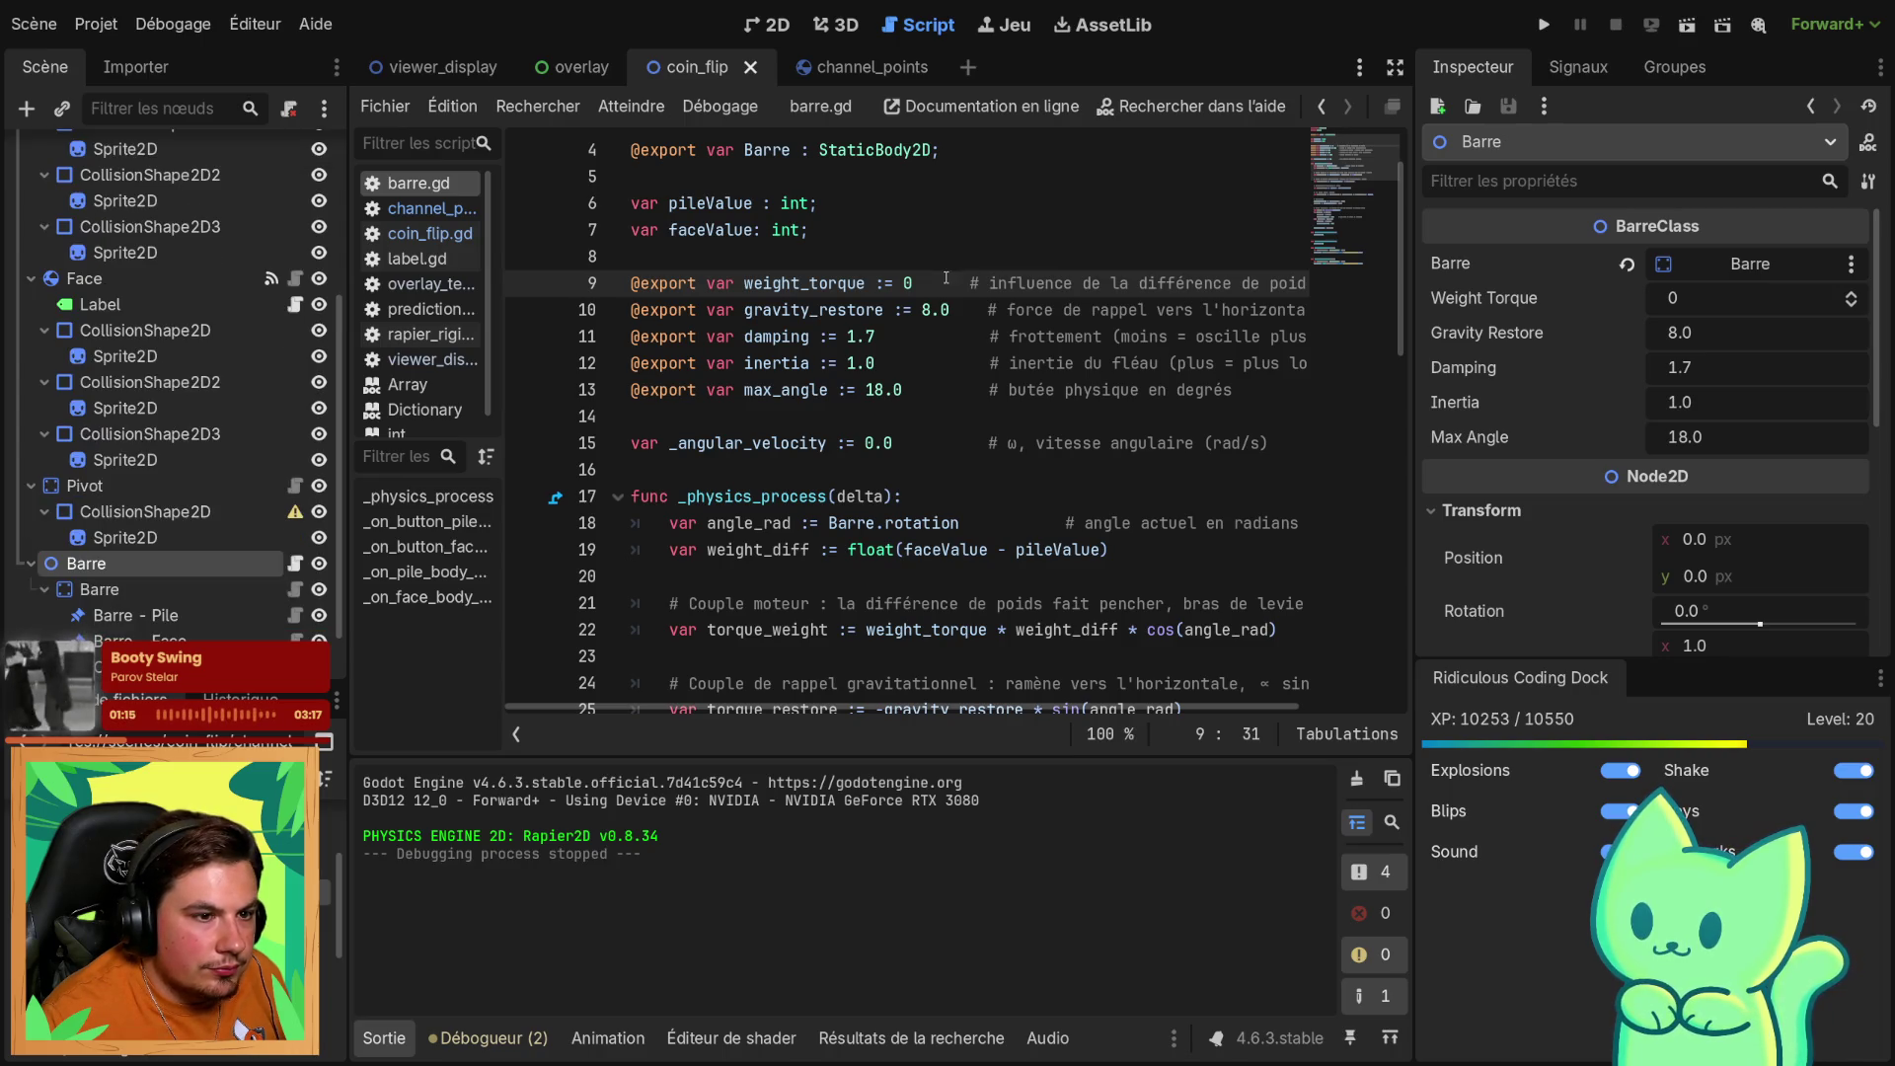
- Restore weight_torque to 0.2, review the script down to line 53, and run again
key("ctrl+z")
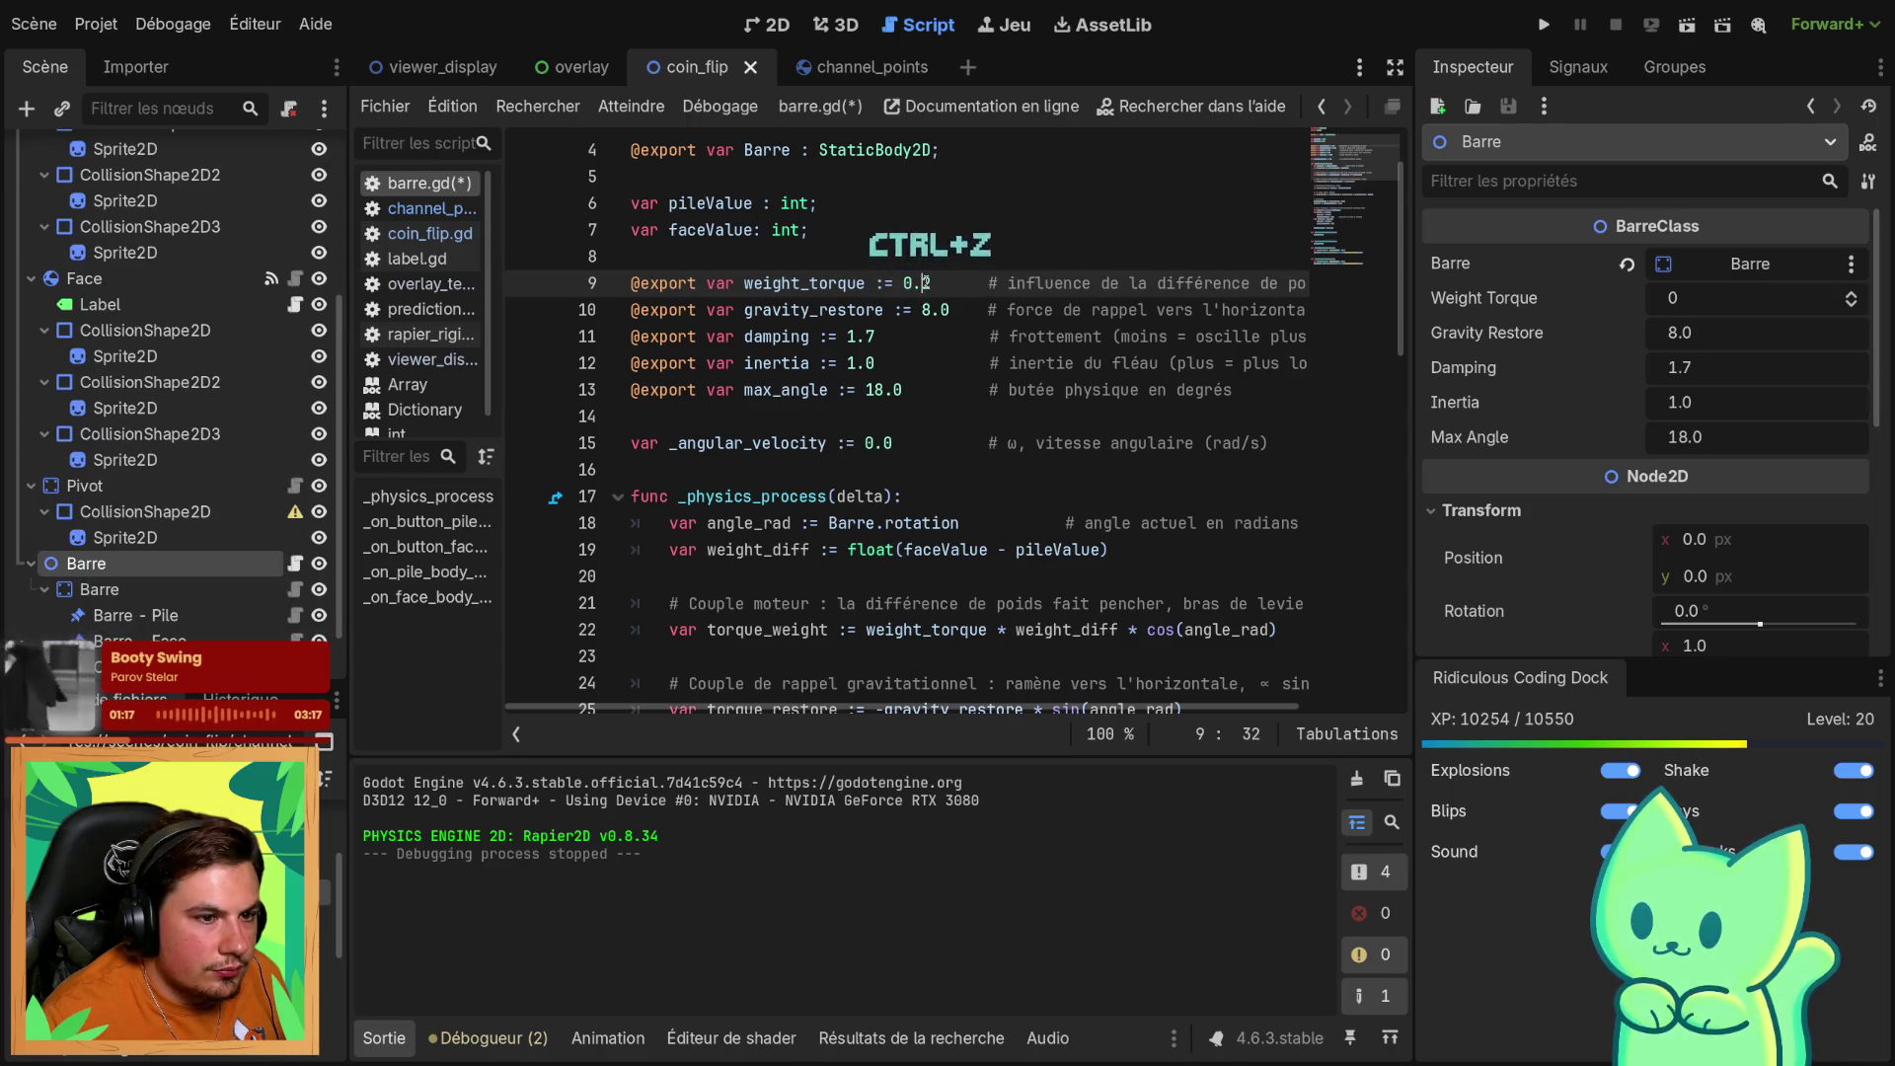
left_click(941, 286)
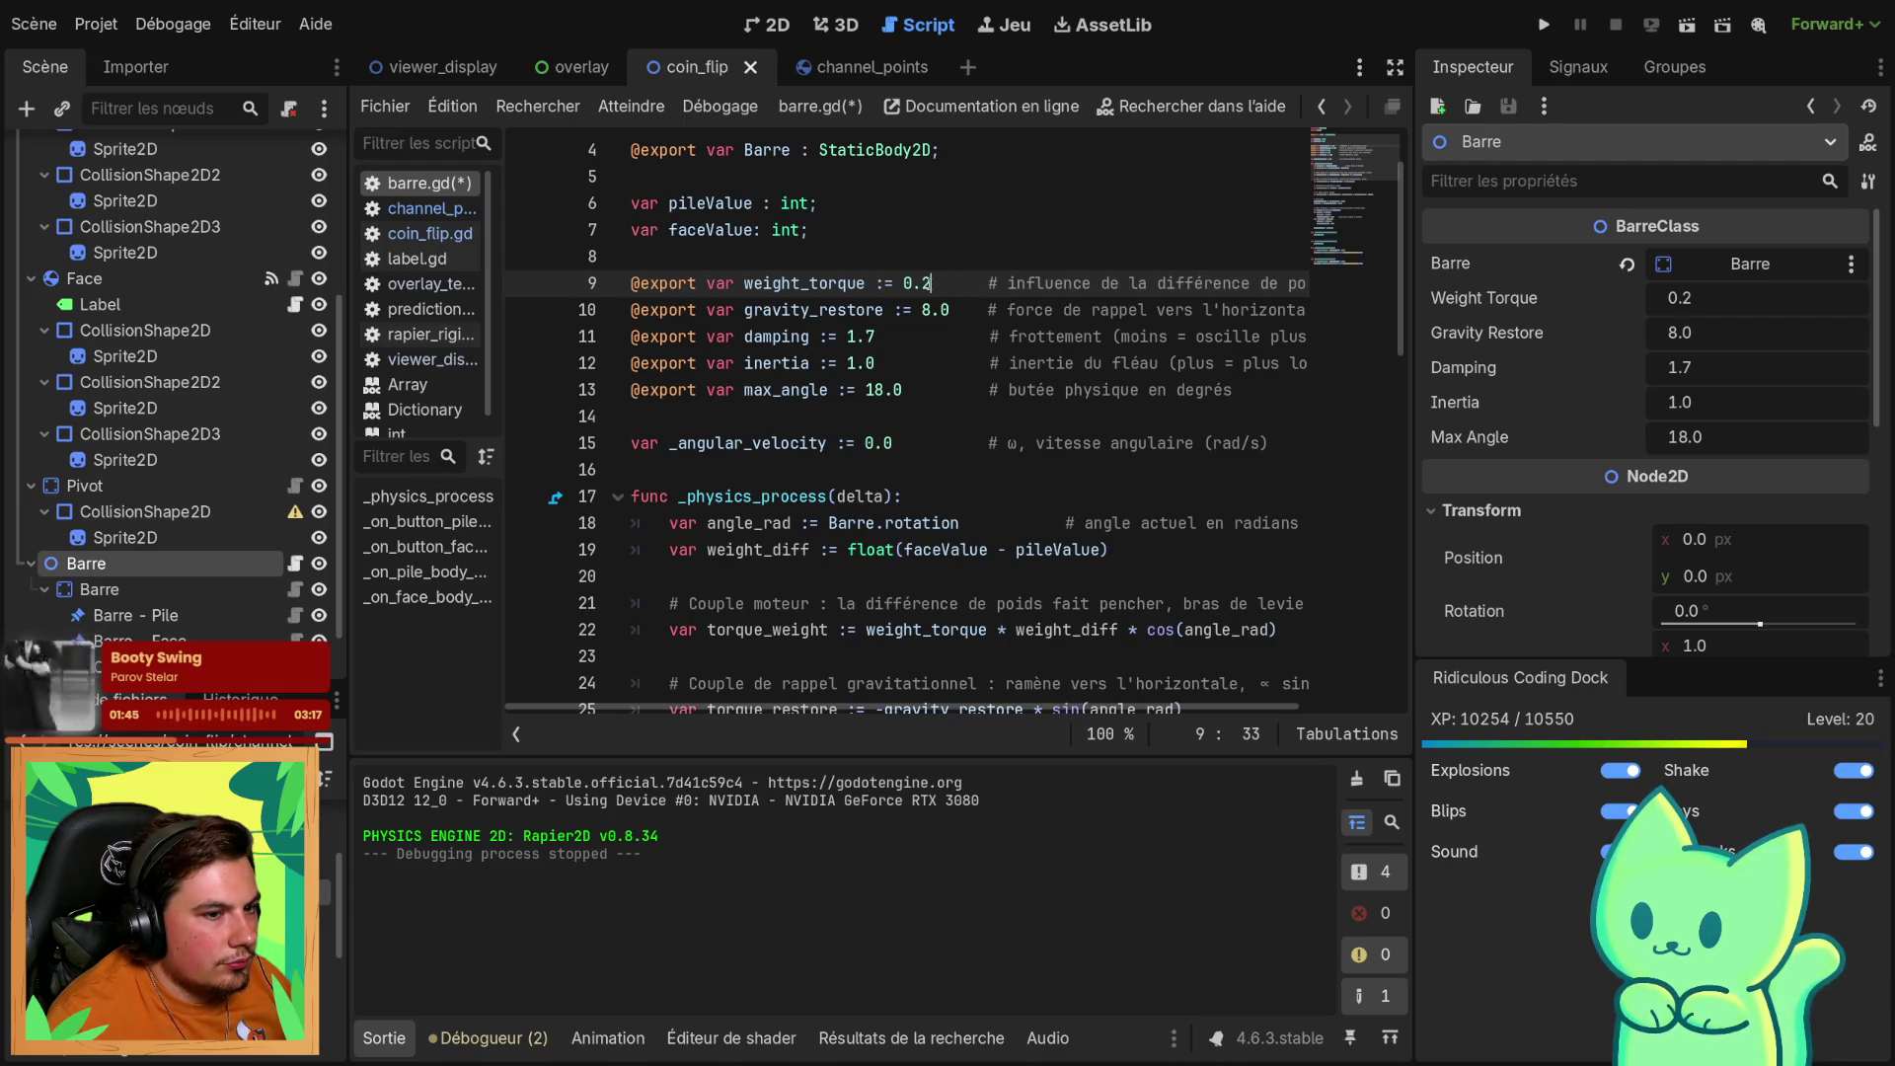
scroll(933, 207, "down", 1)
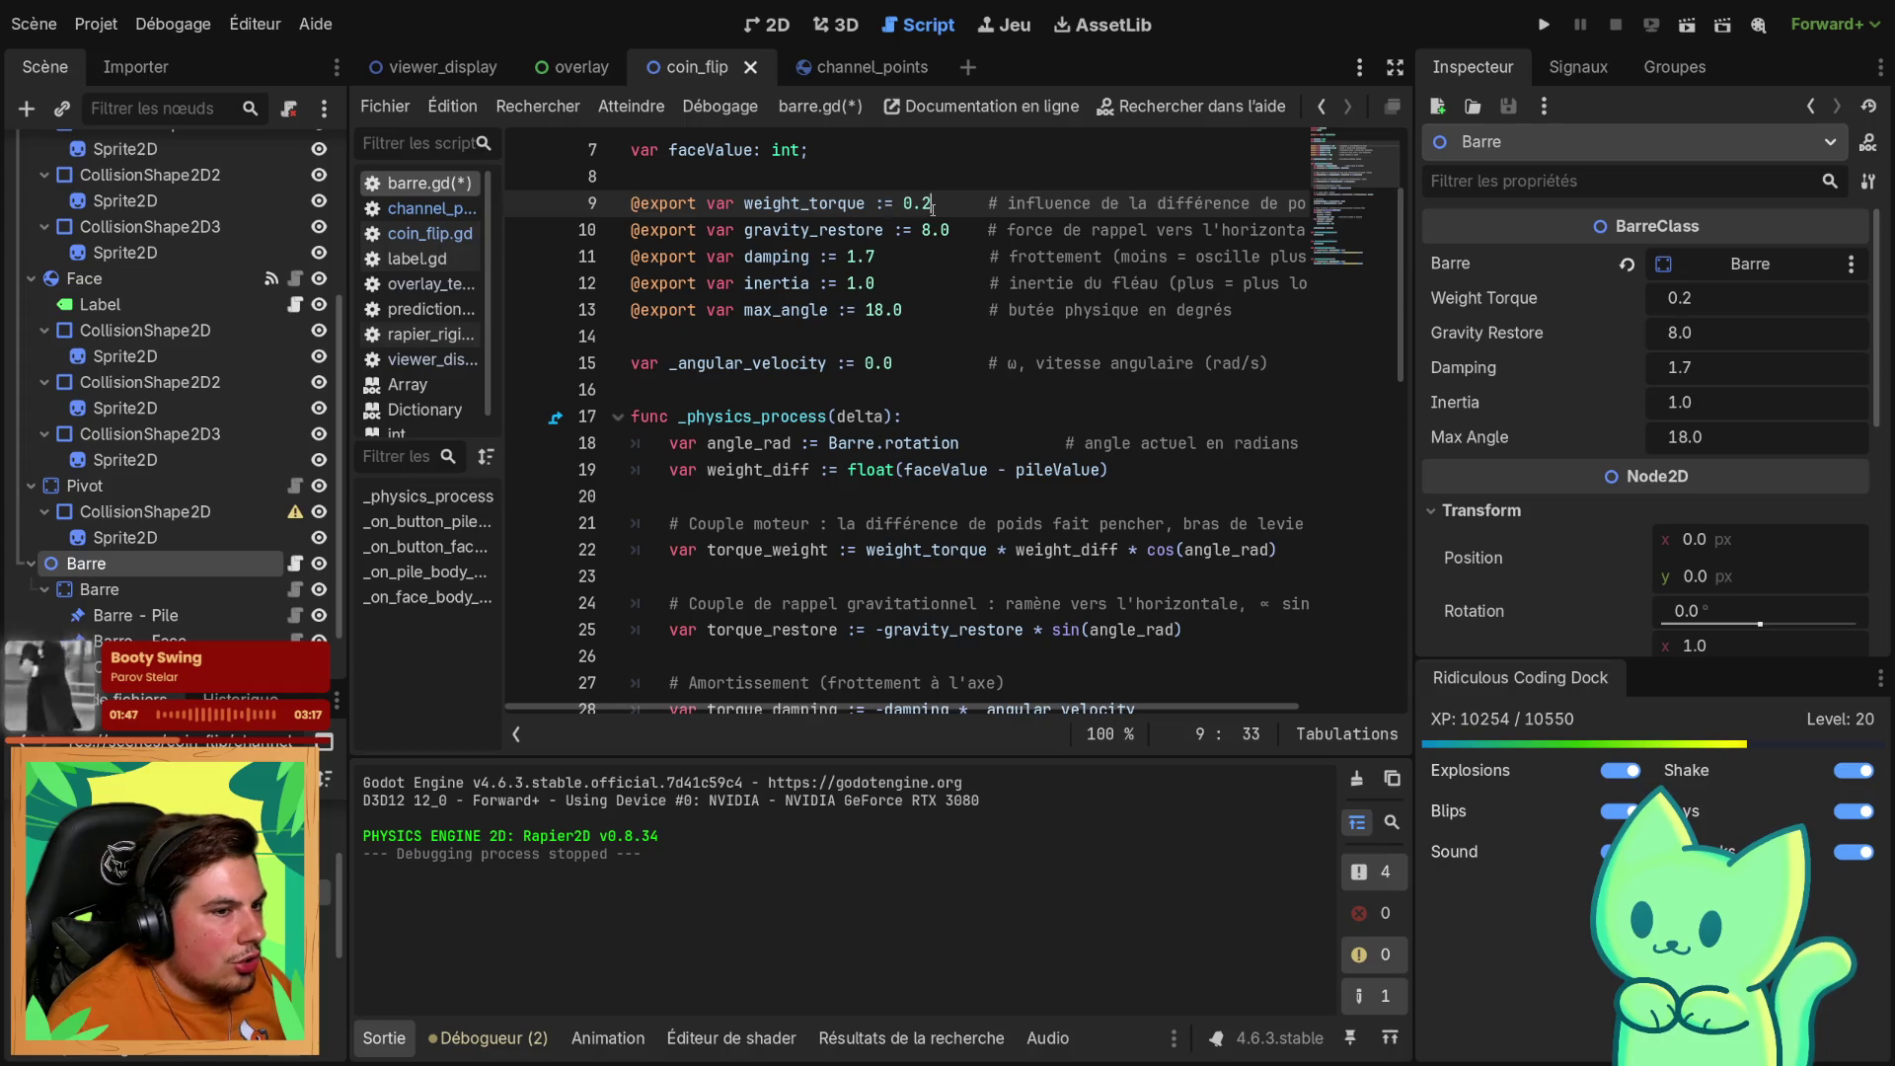
scroll(932, 208, "down", 11)
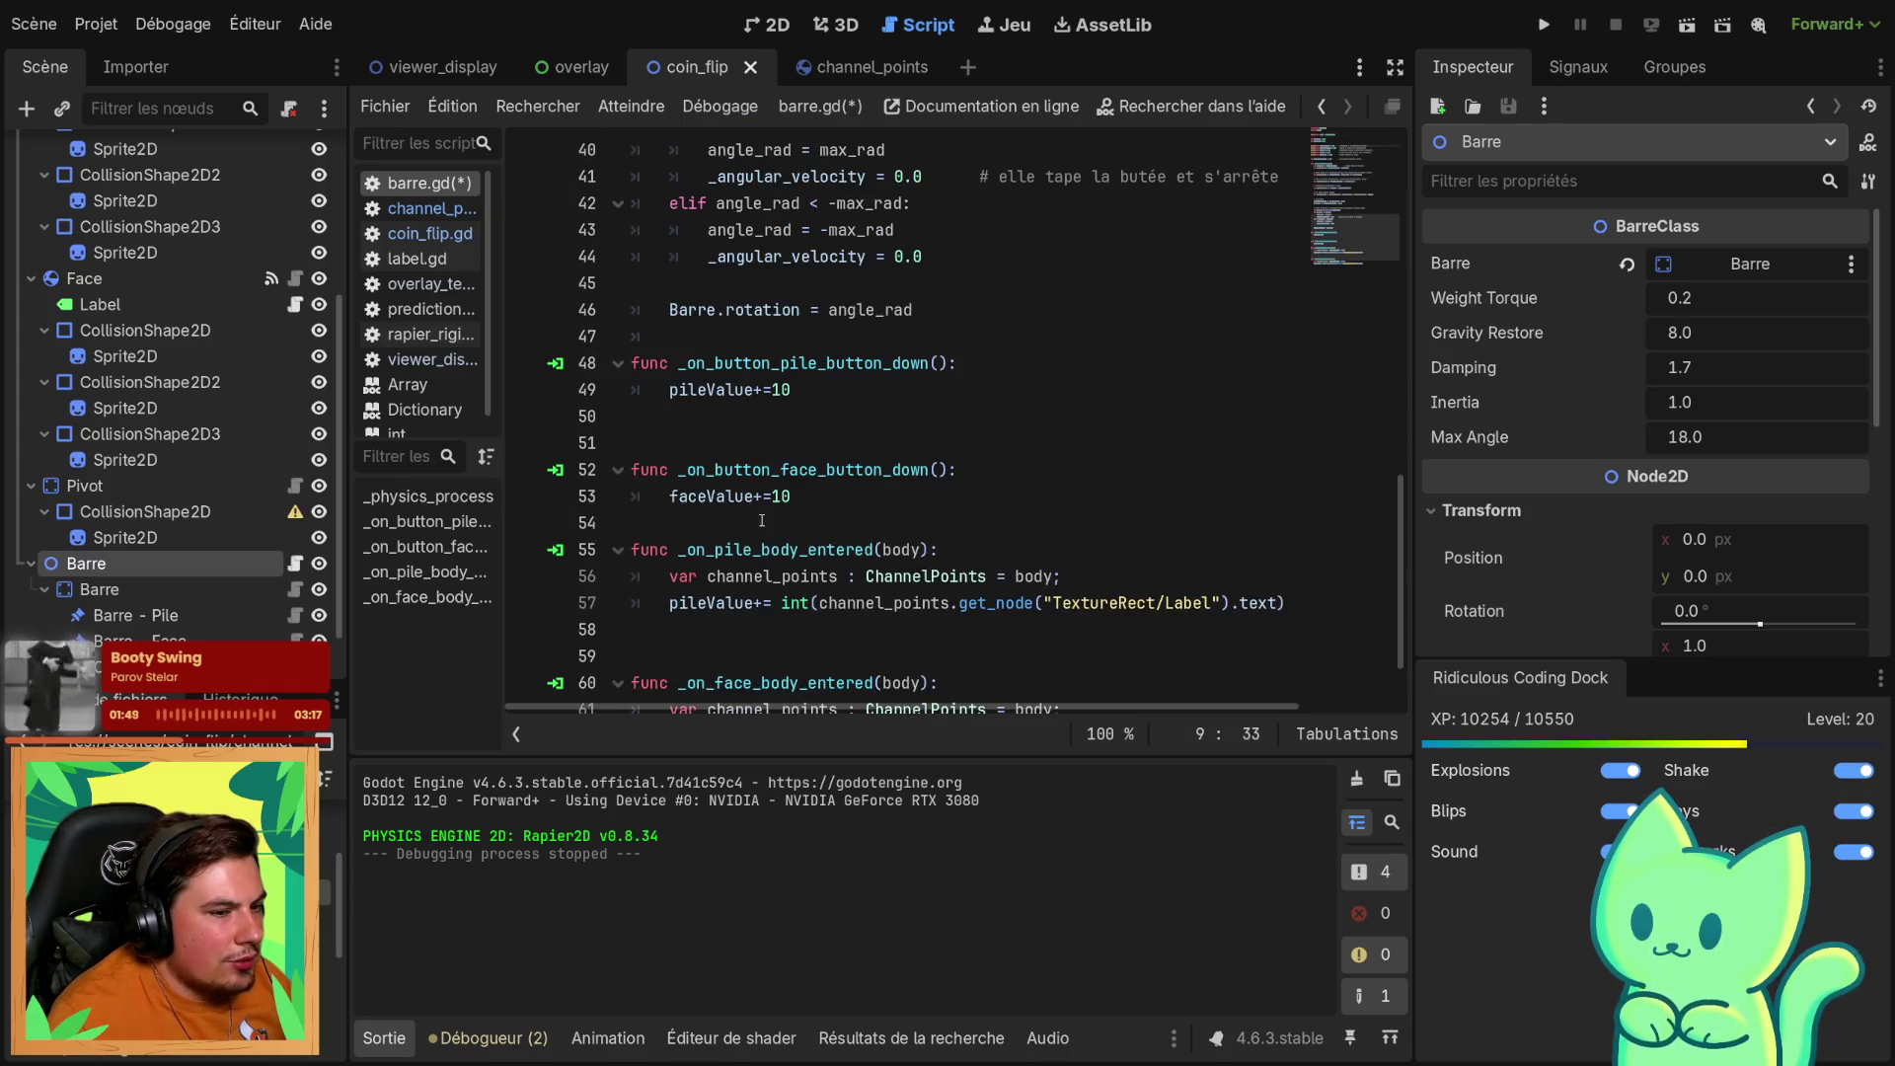
scroll(761, 520, "down", 1)
left_click(770, 336)
left_click(773, 415)
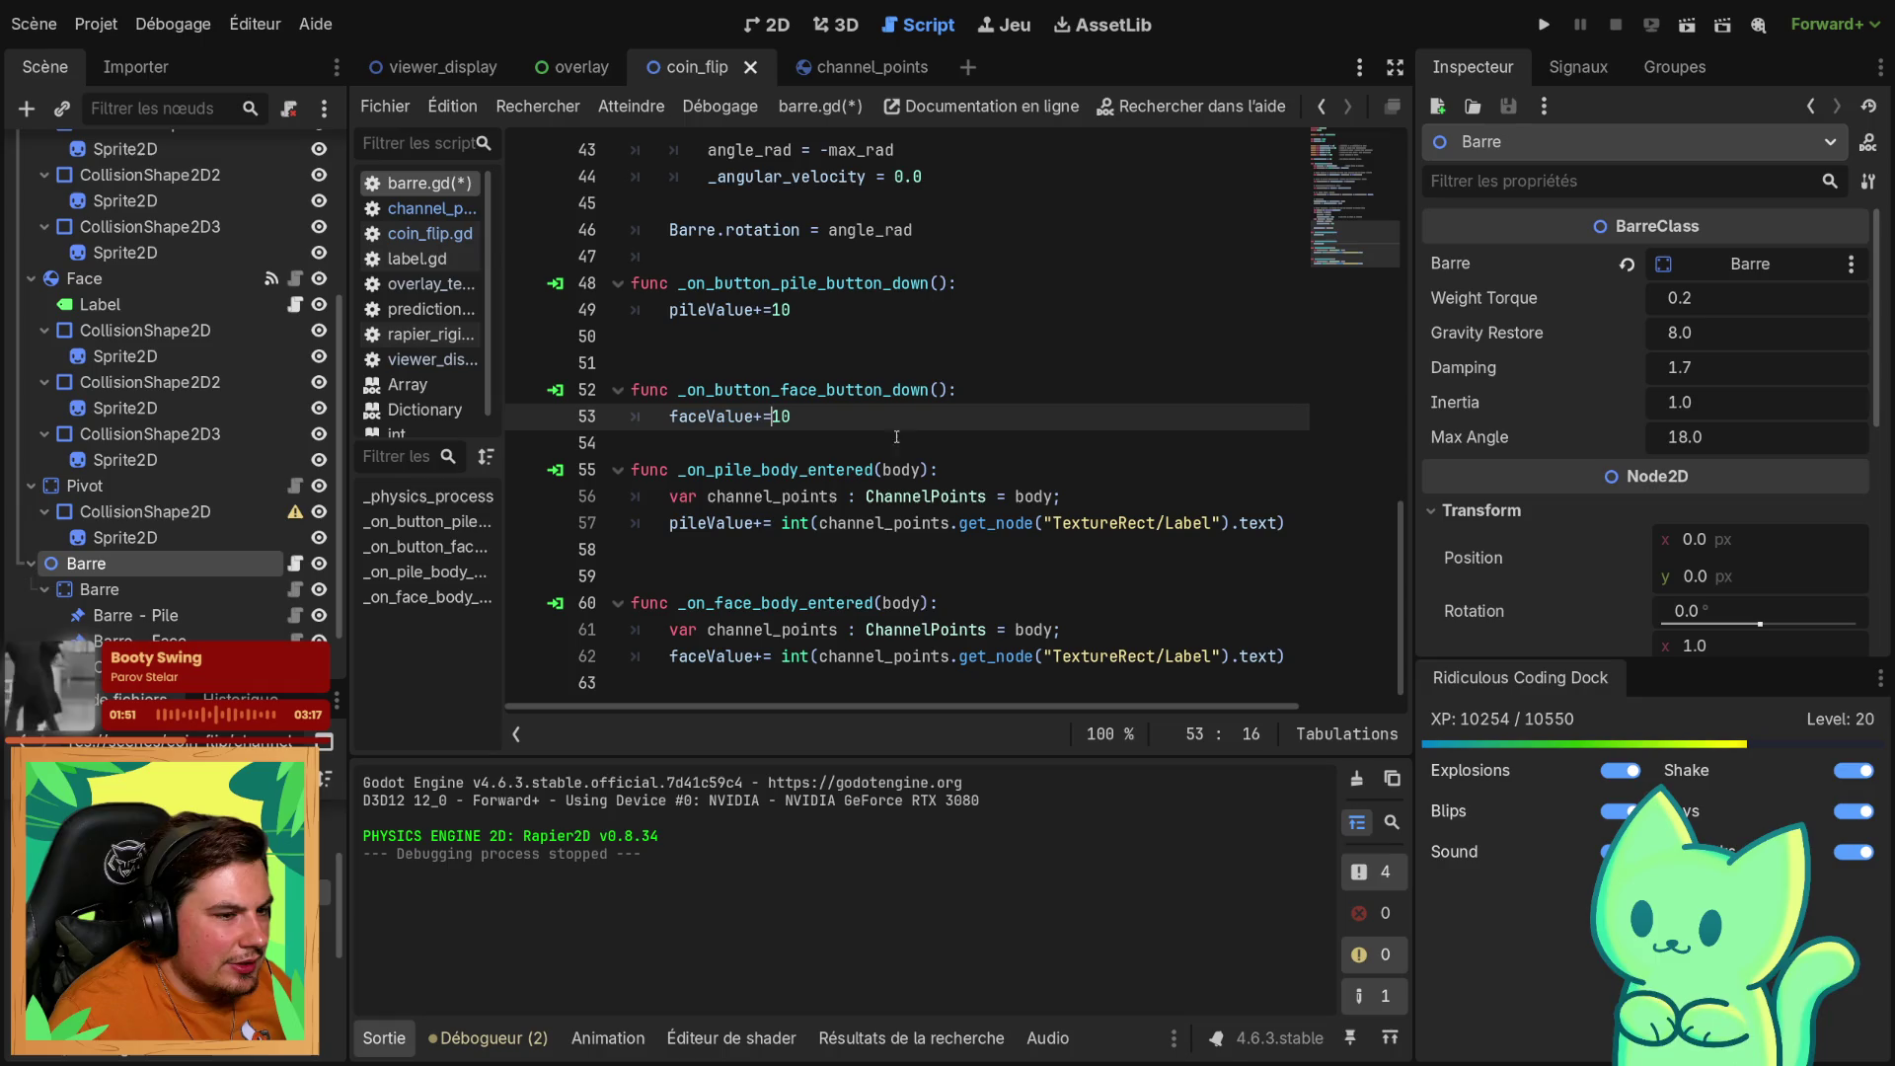
scroll(896, 436, "up", 11)
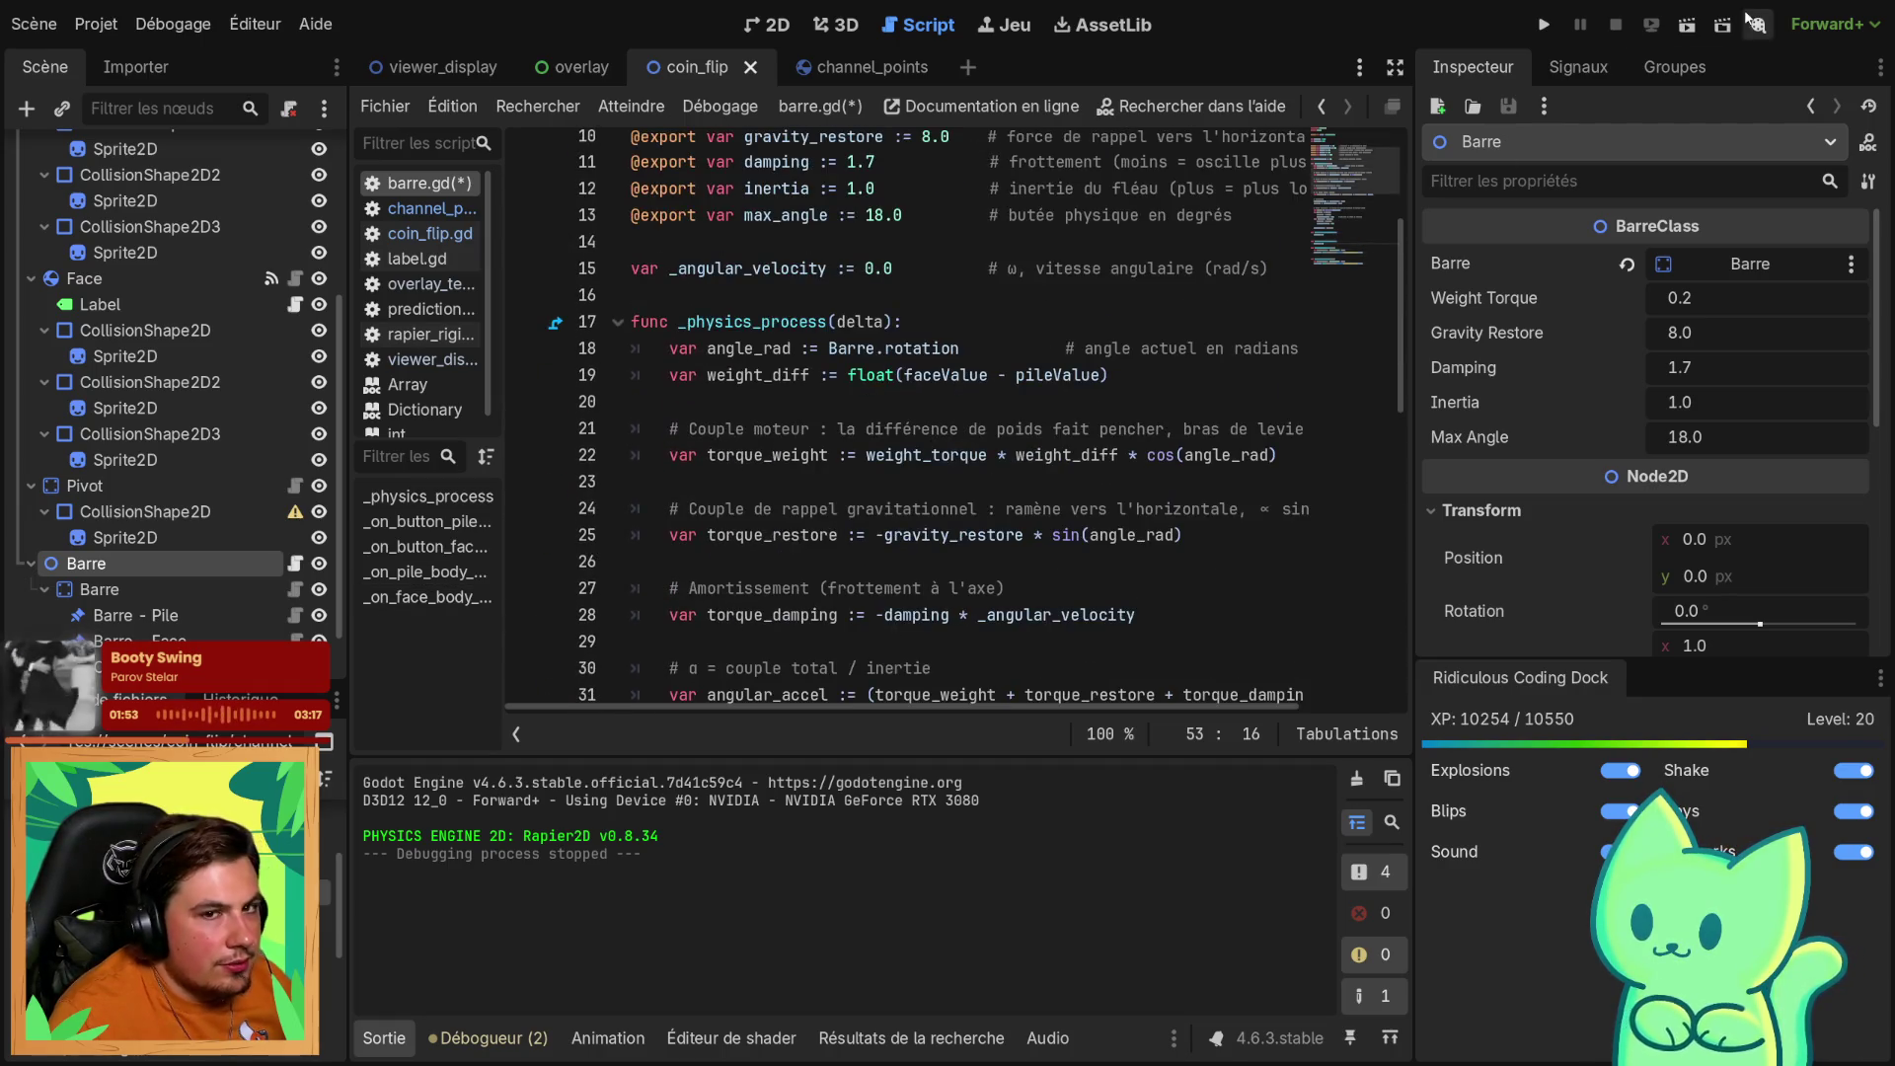
left_click(1544, 24)
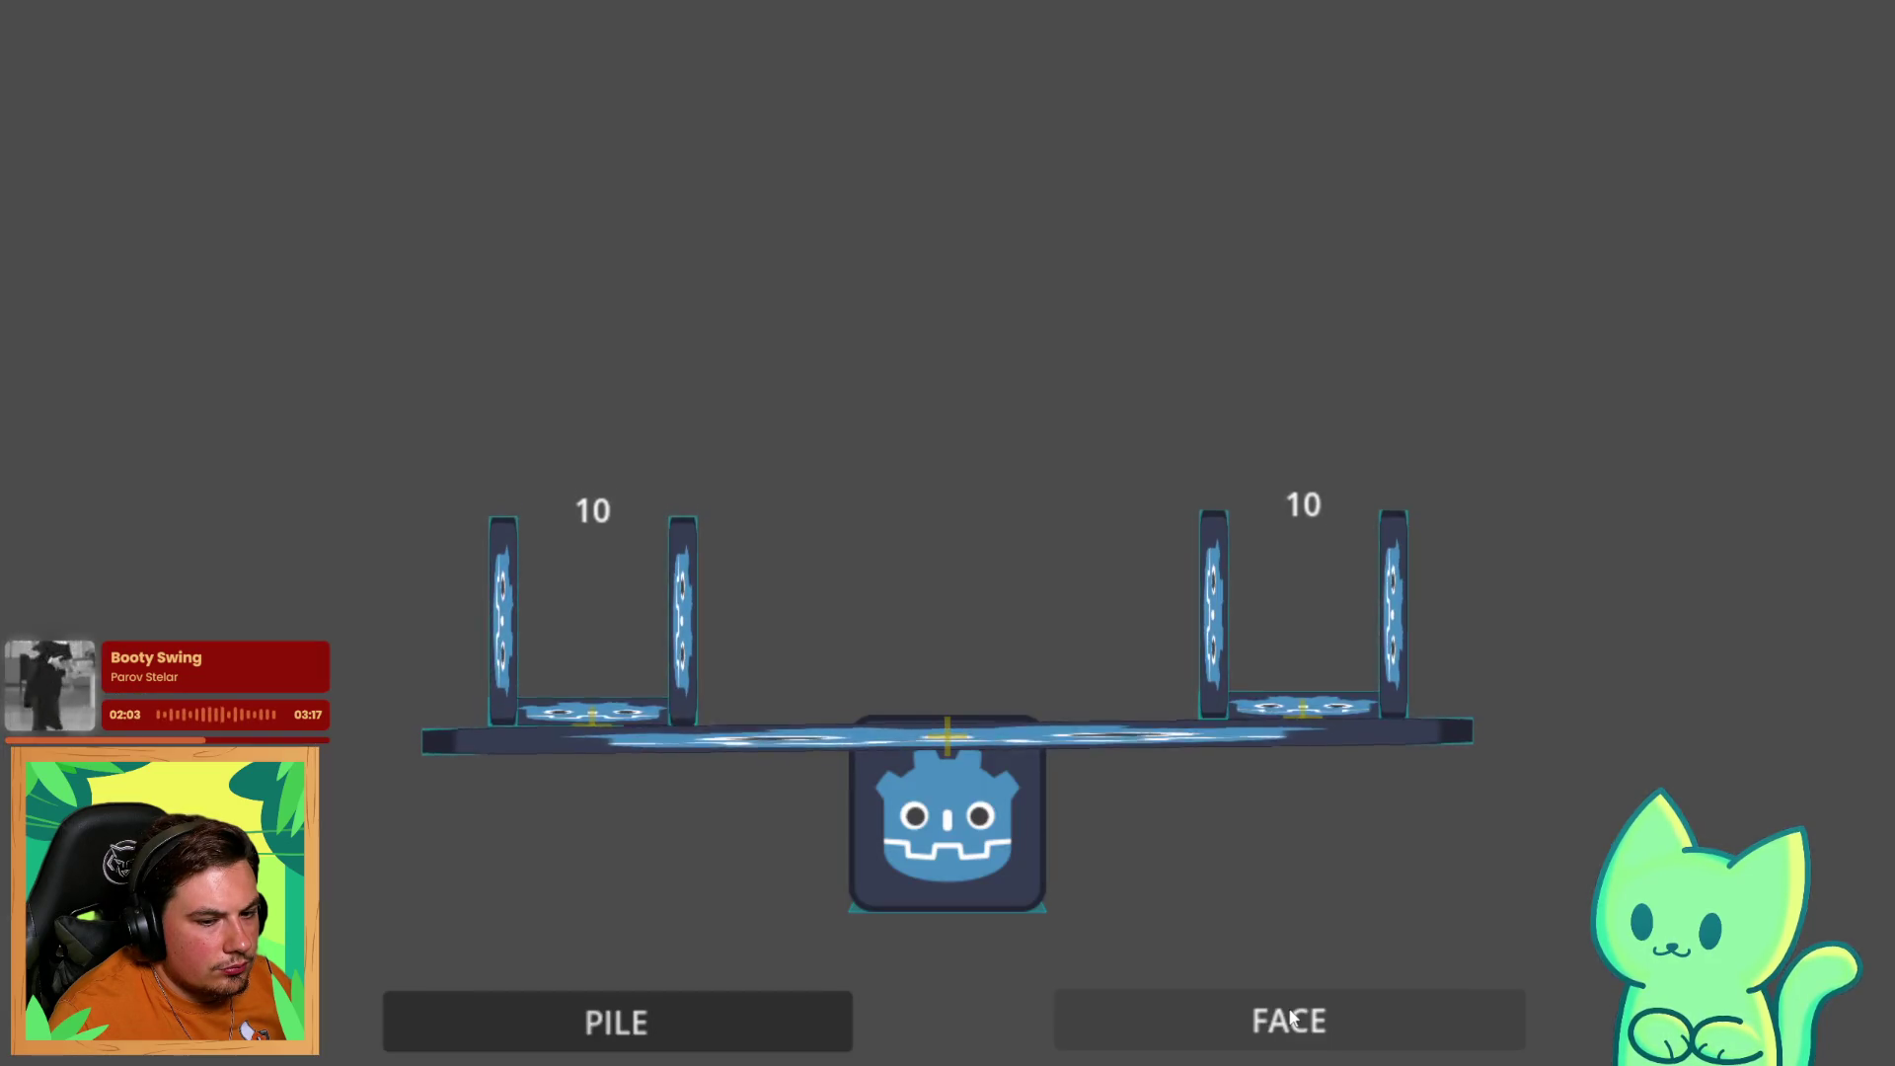
- Load both seesaw pans repeatedly until PILE reaches 170 against FACE's 120, then close the game
left_click(1290, 1017)
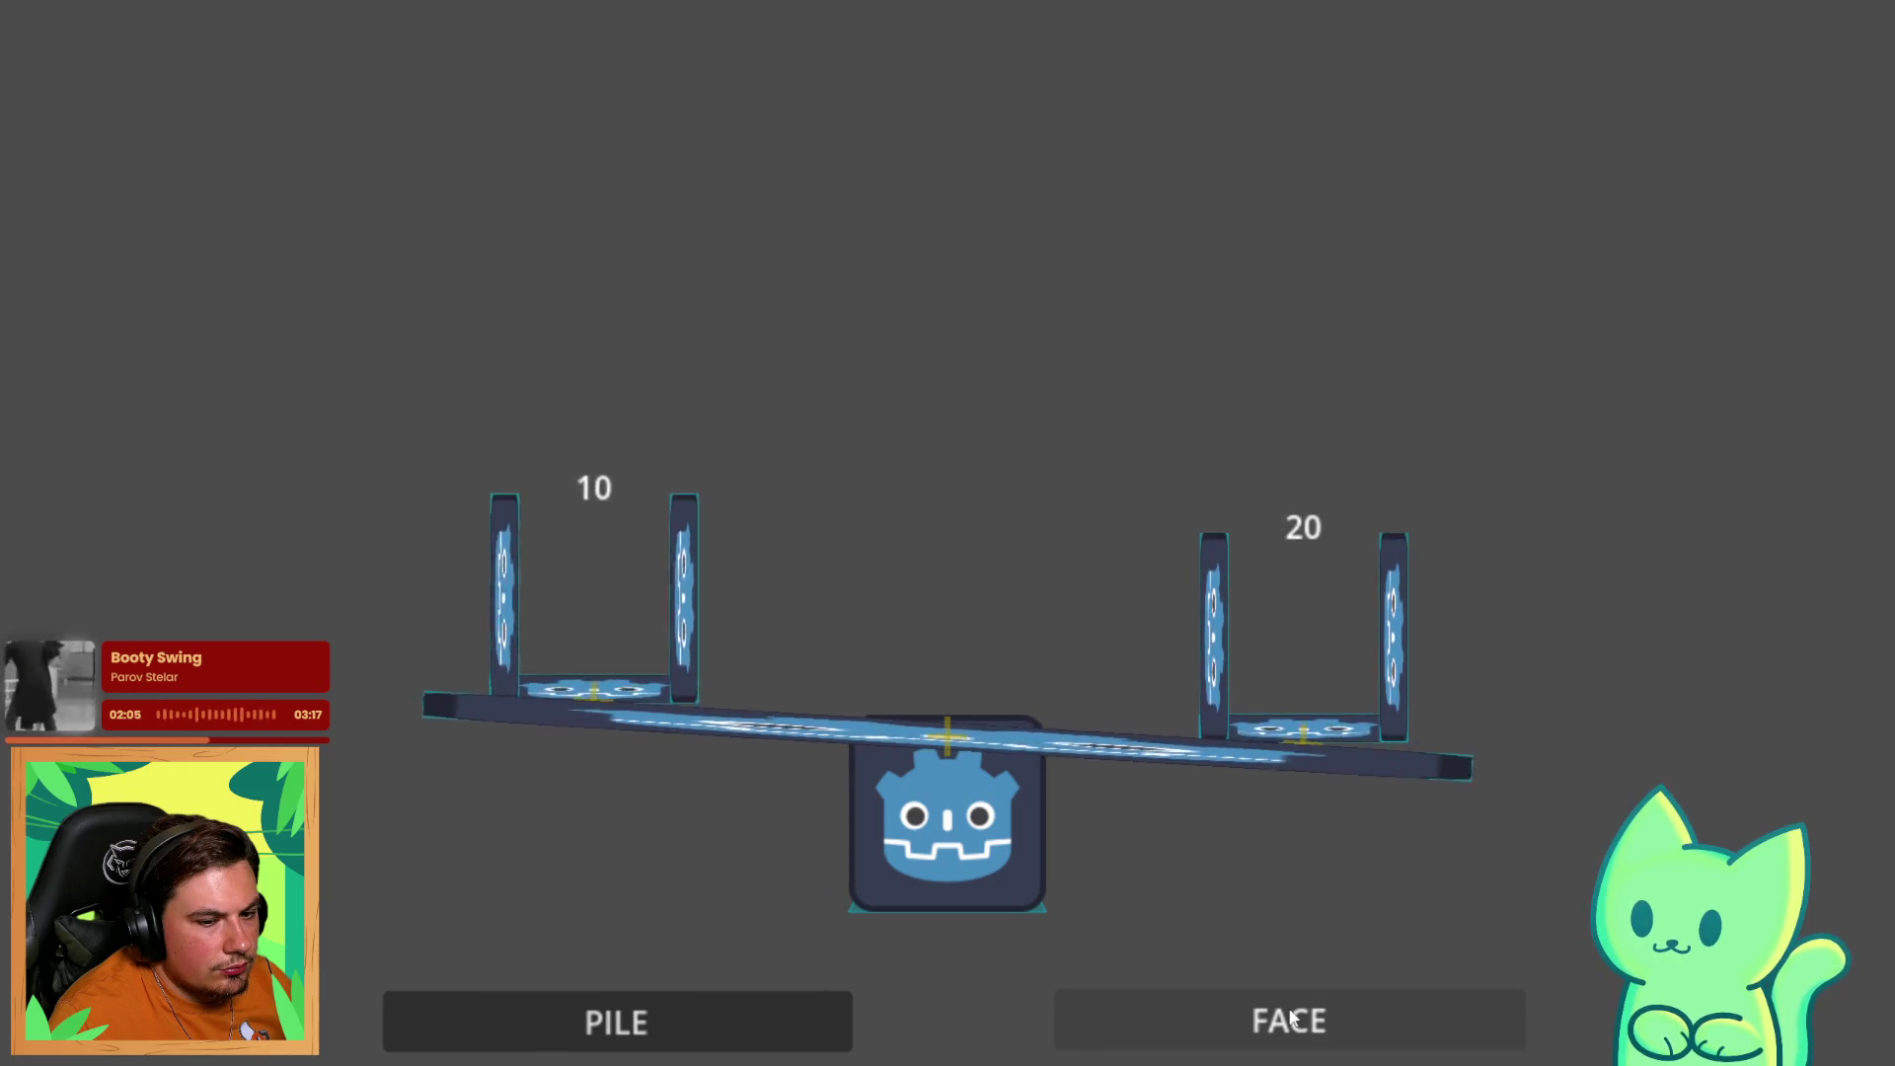
left_click(1290, 1018)
left_click(494, 998)
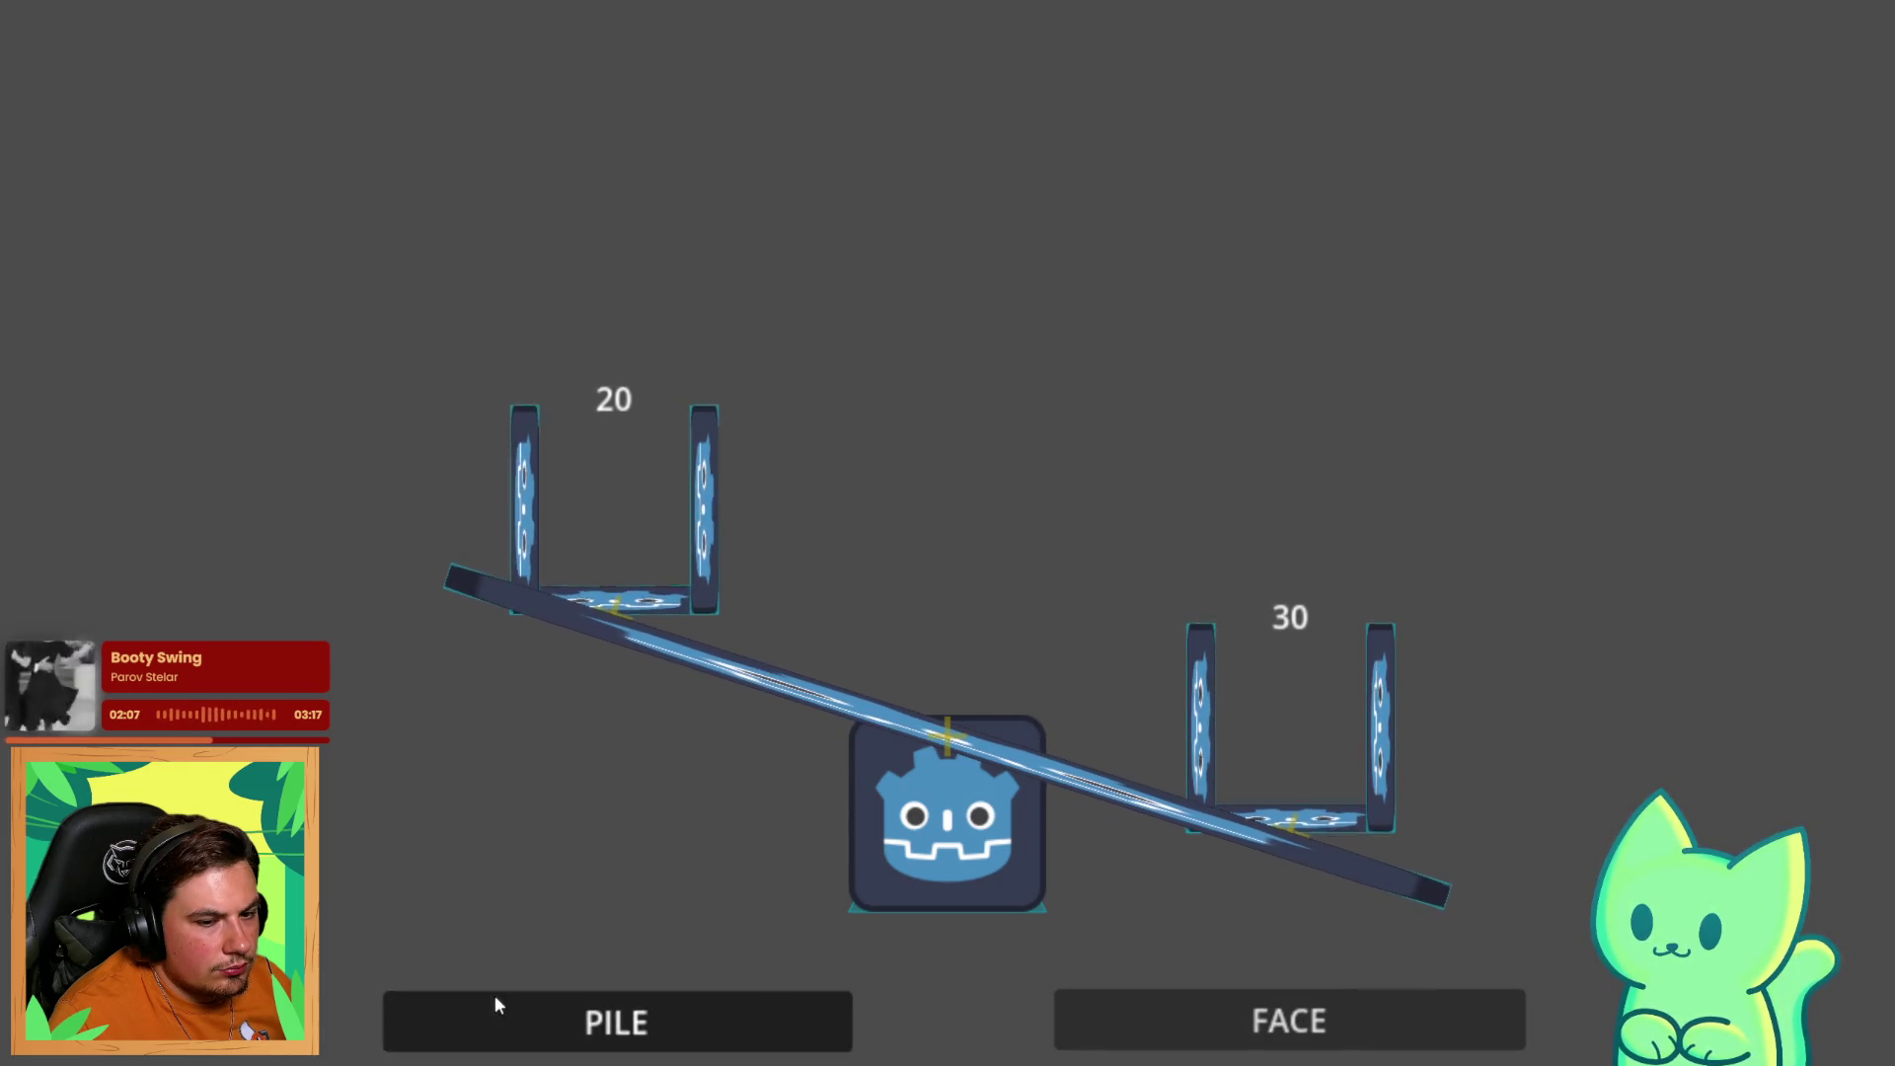
left_click(512, 1007)
left_click(517, 1005)
left_click(518, 1003)
left_click(519, 1003)
left_click(519, 1003)
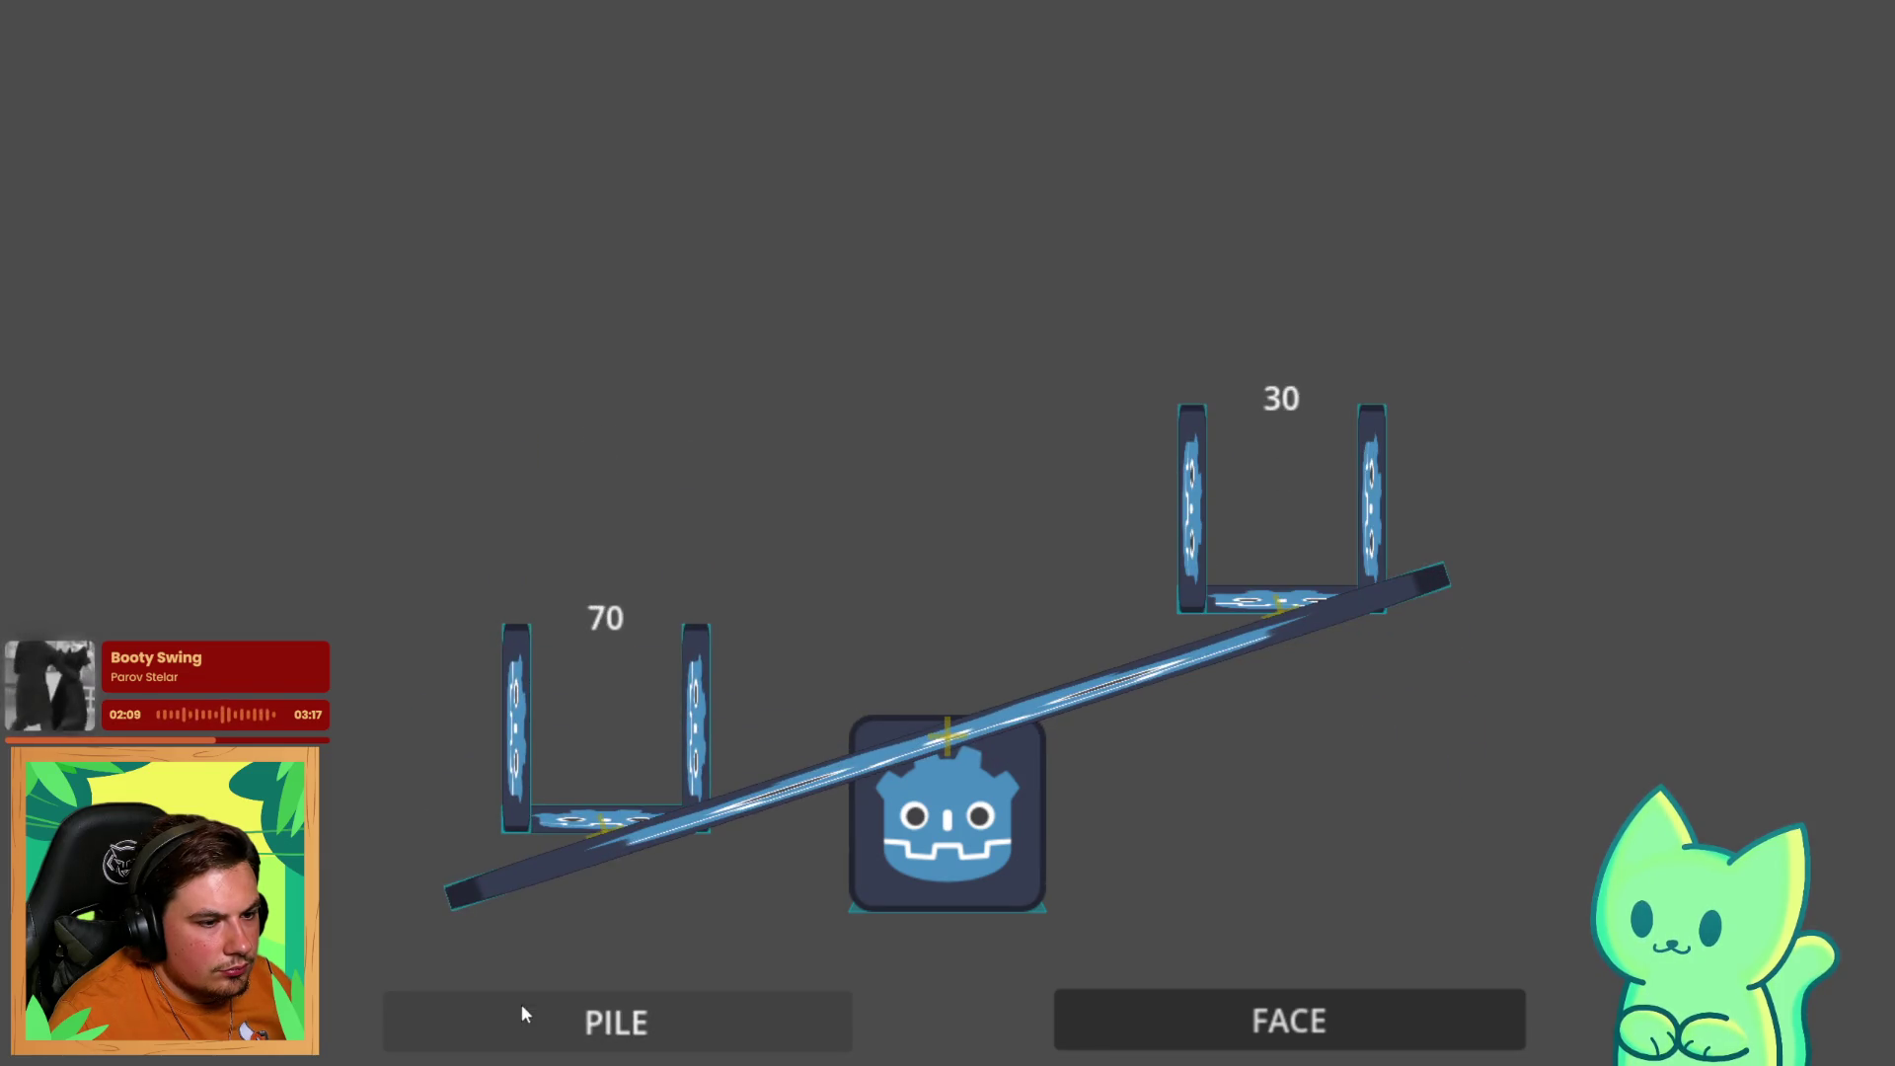
left_click(1196, 999)
left_click(1198, 1006)
left_click(1200, 1016)
left_click(1199, 1016)
left_click(1197, 1018)
left_click(1195, 1018)
left_click(1194, 1019)
left_click(1195, 1021)
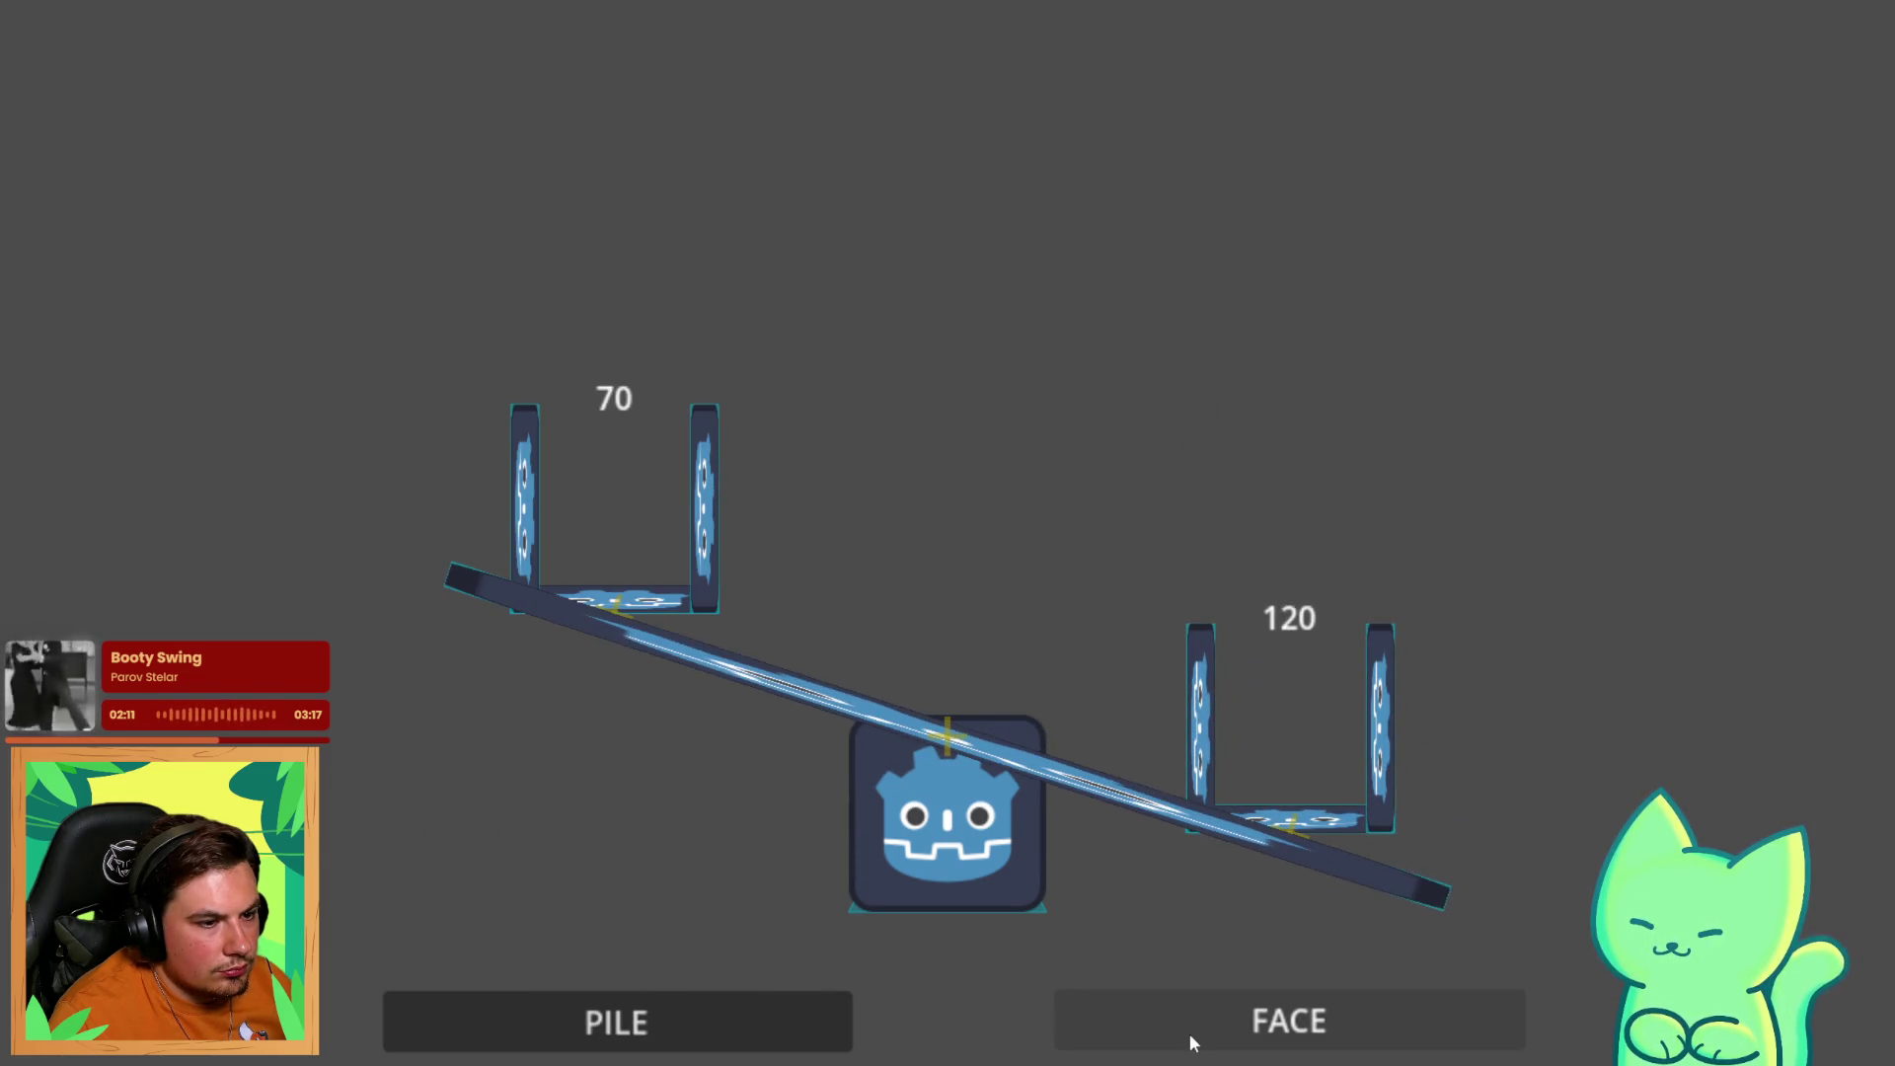
left_click(790, 1014)
left_click(779, 1015)
left_click(778, 1015)
left_click(778, 1014)
left_click(778, 1015)
left_click(777, 1017)
left_click(777, 1016)
left_click(778, 1016)
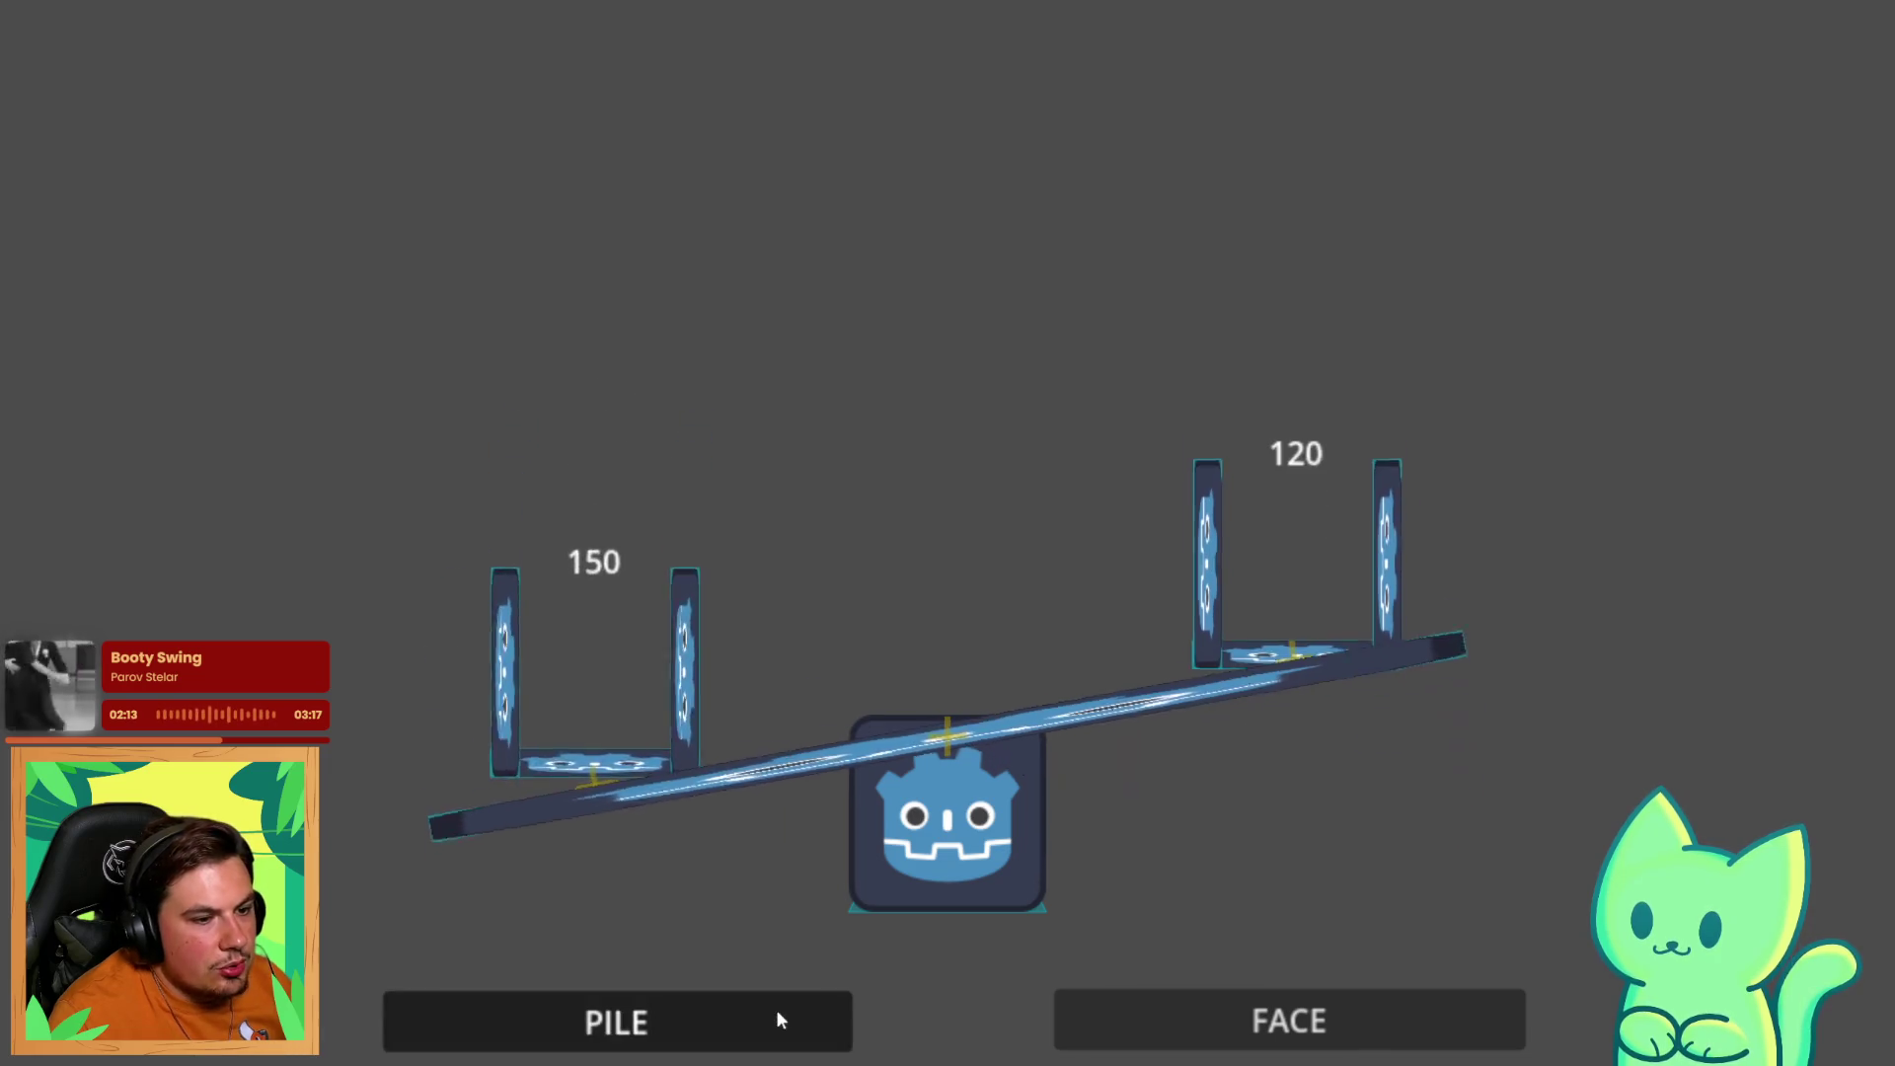
left_click(778, 1016)
left_click(778, 1017)
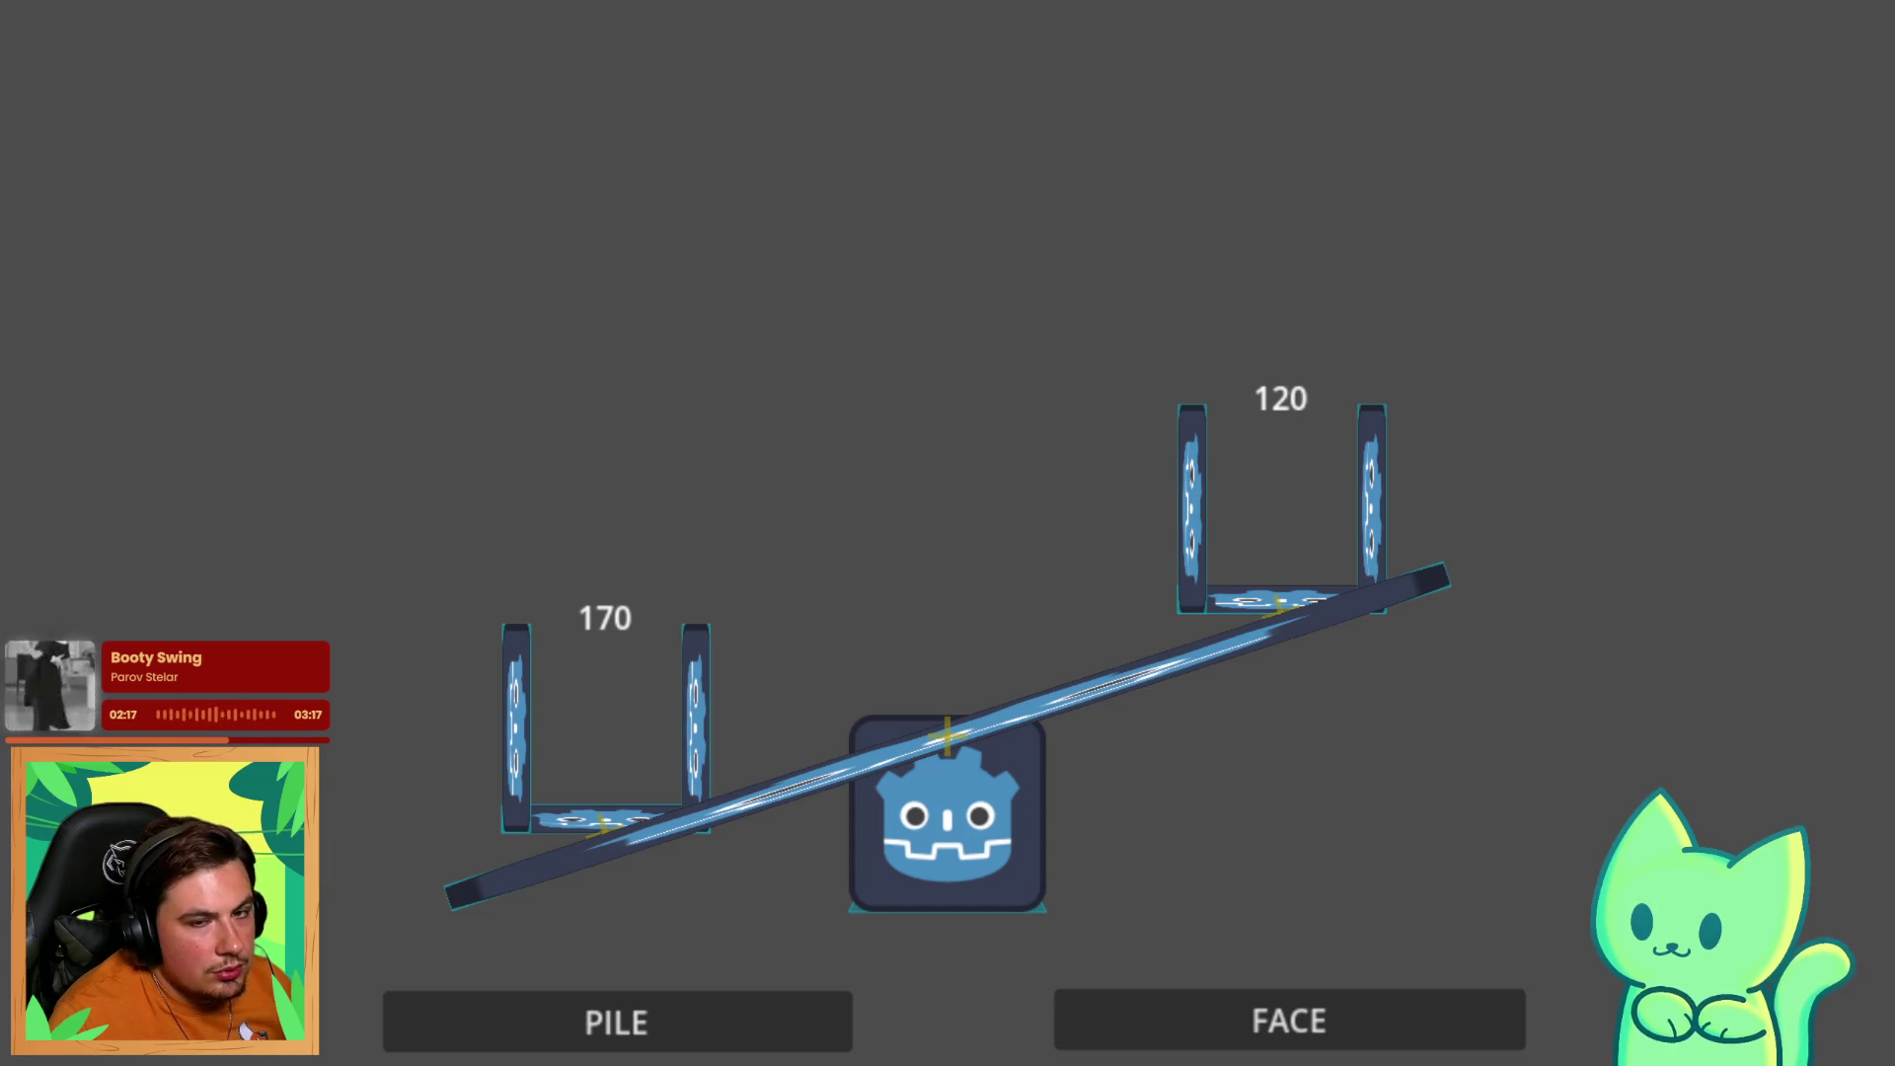
key("alt+F4")
scroll(888, 415, "up", 2)
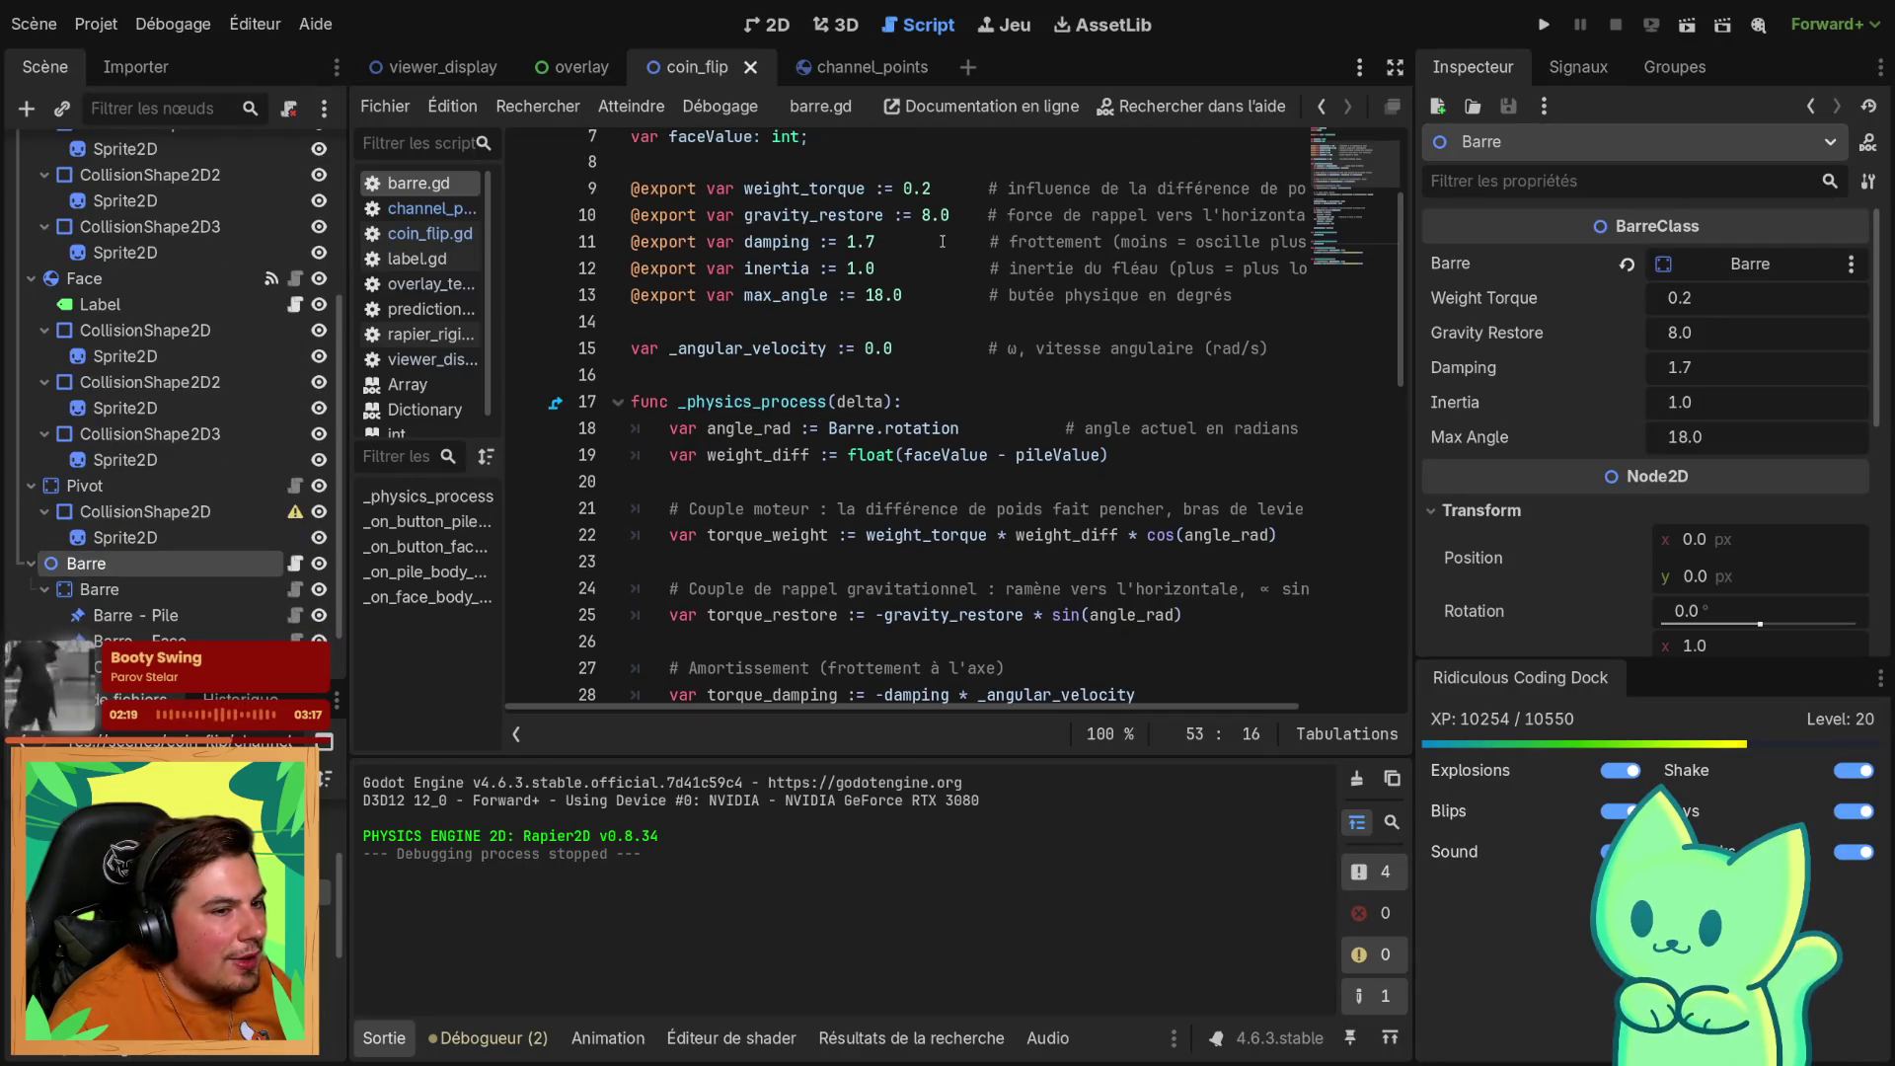
- Change the weight torque to 0.002, save barre.gd, and run the project
left_click(925, 187)
type("00")
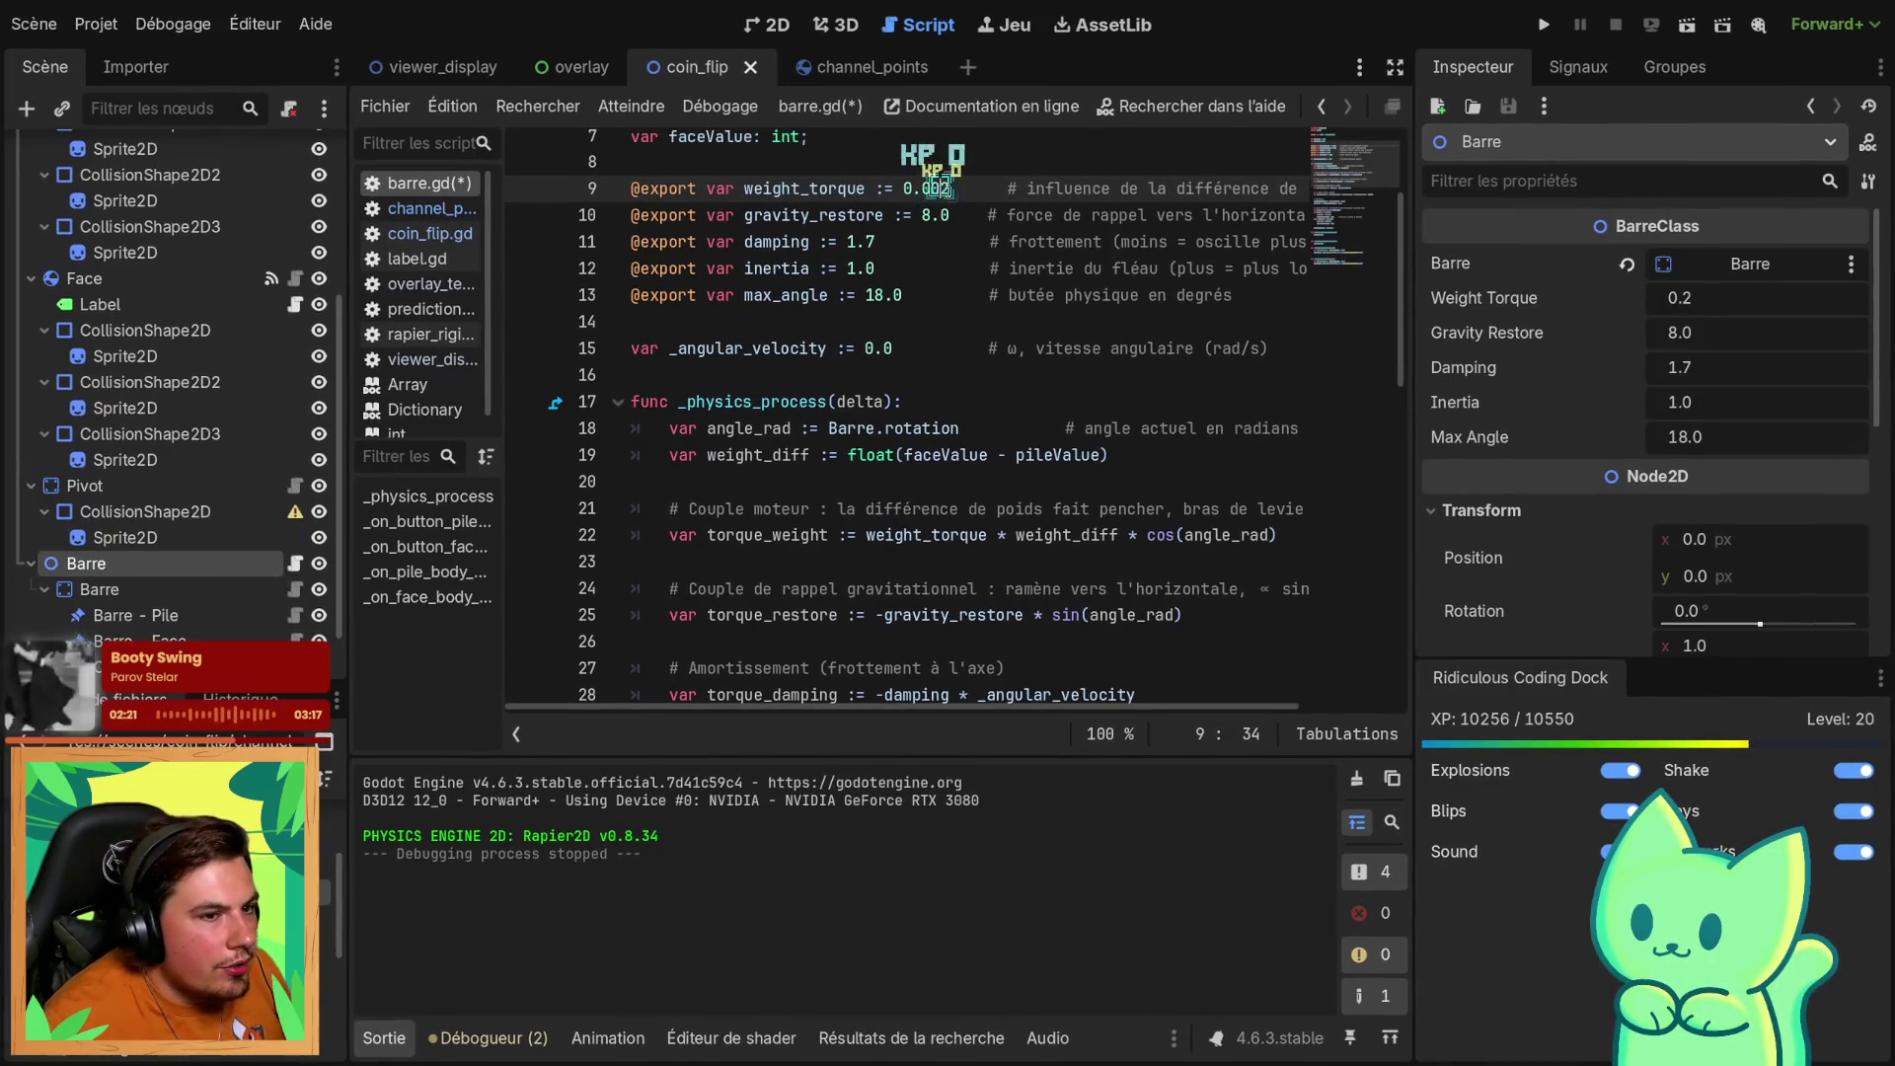
key("ctrl+s")
key("F5")
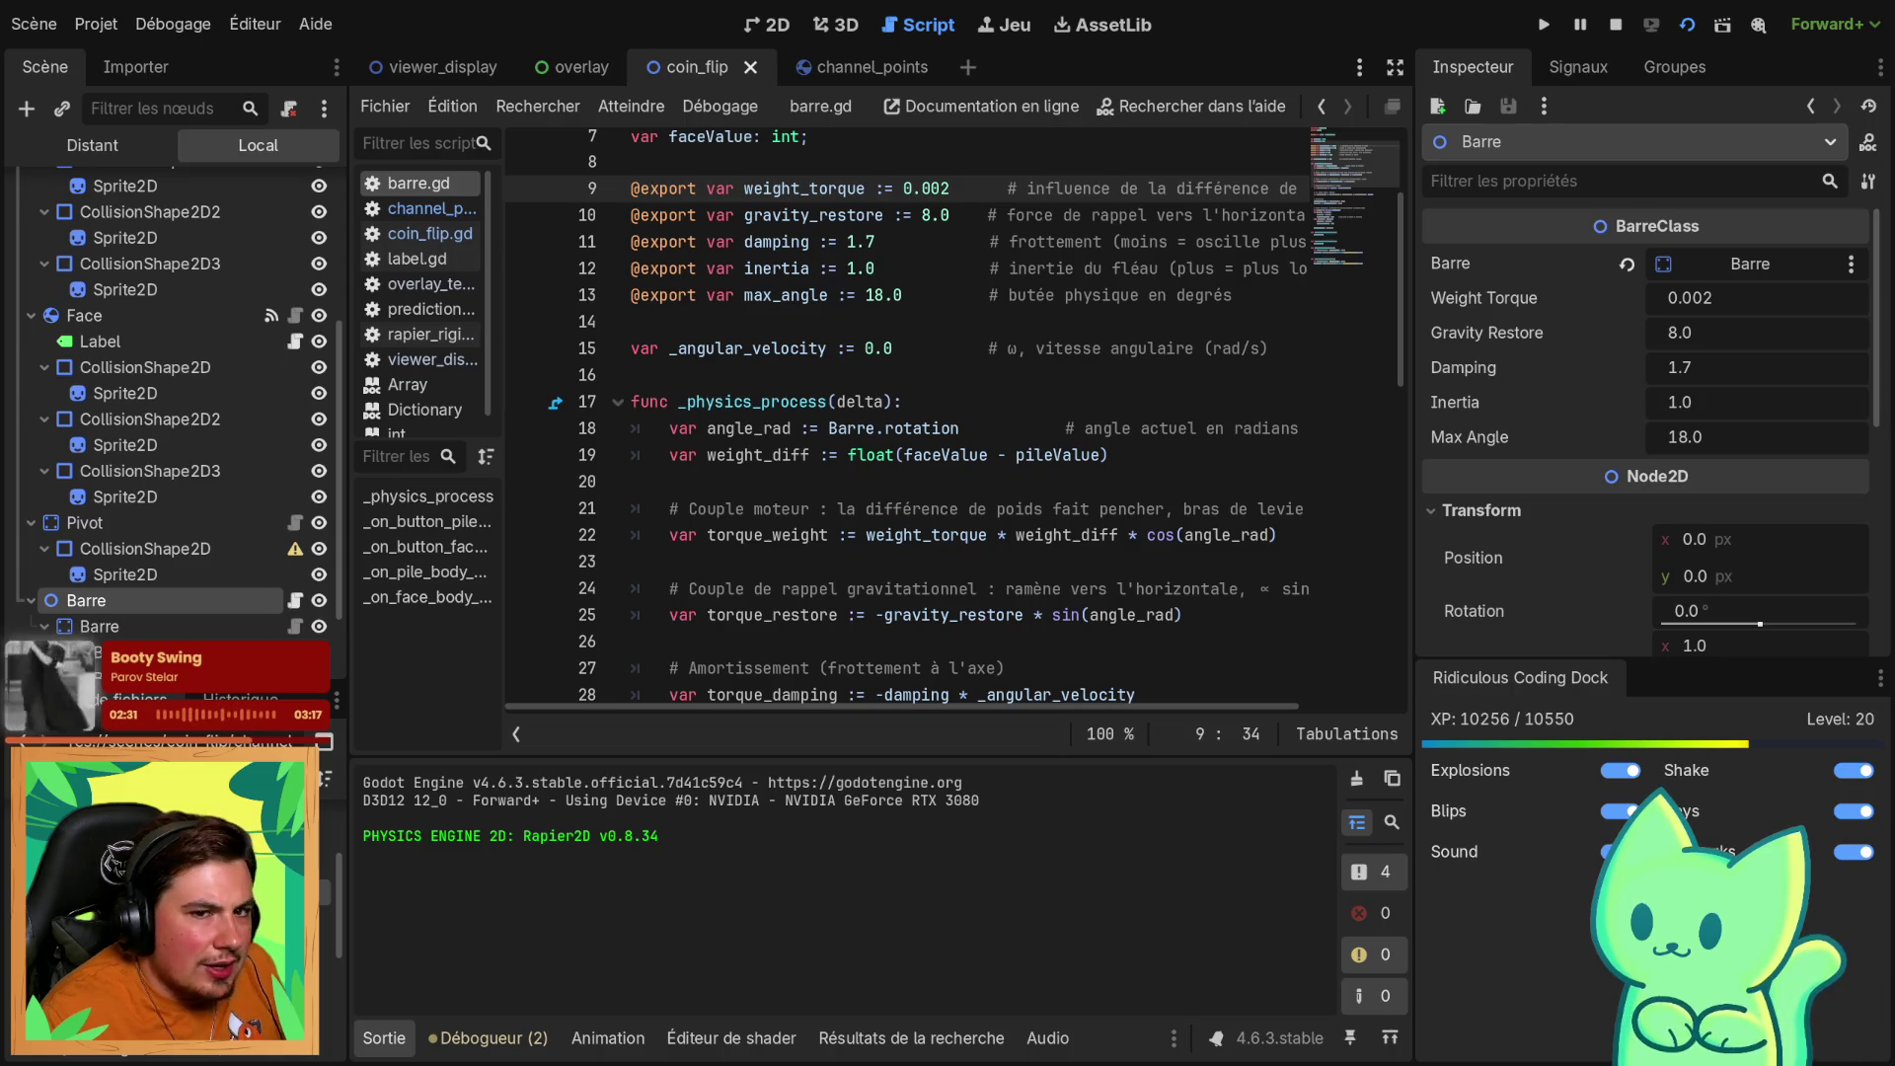
- Stop the game, set the weight torque to 1, and run the current scene
left_click(1615, 24)
left_click_drag(968, 188, 903, 188)
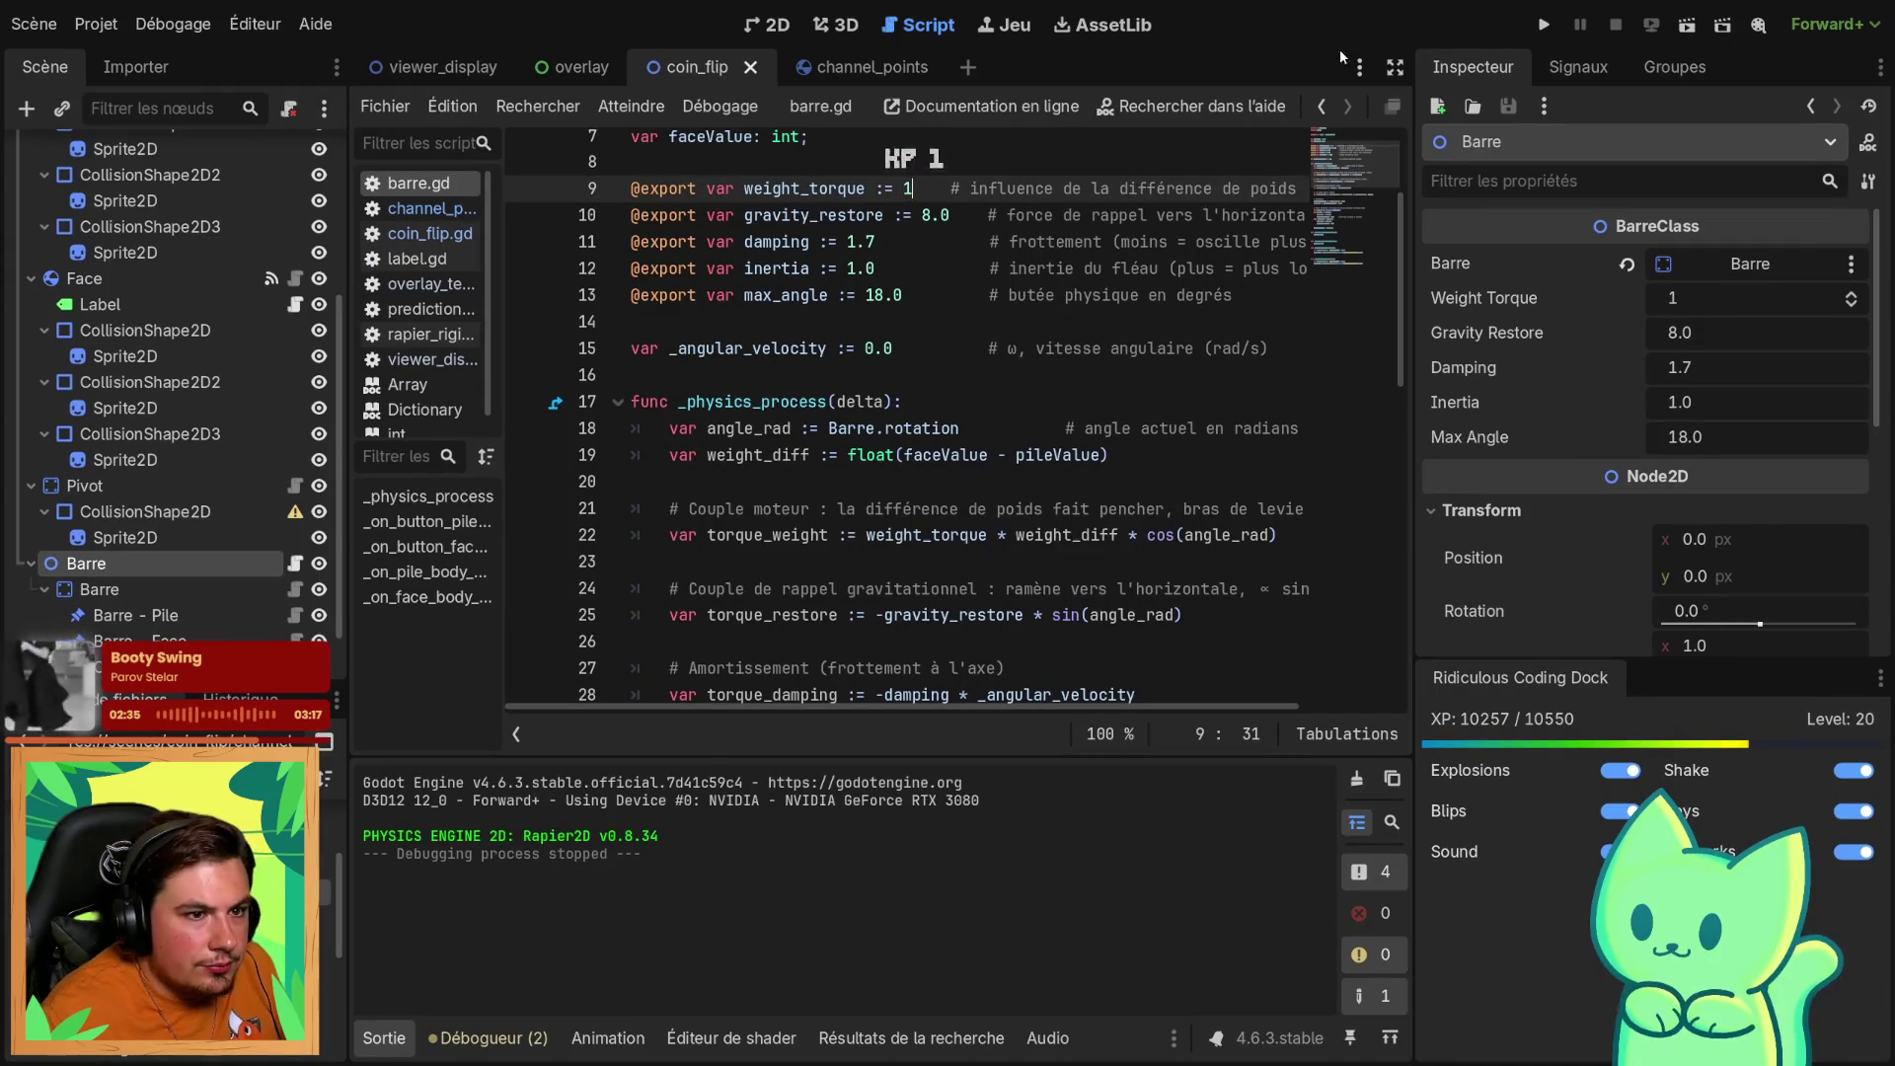
type("1")
left_click(1678, 33)
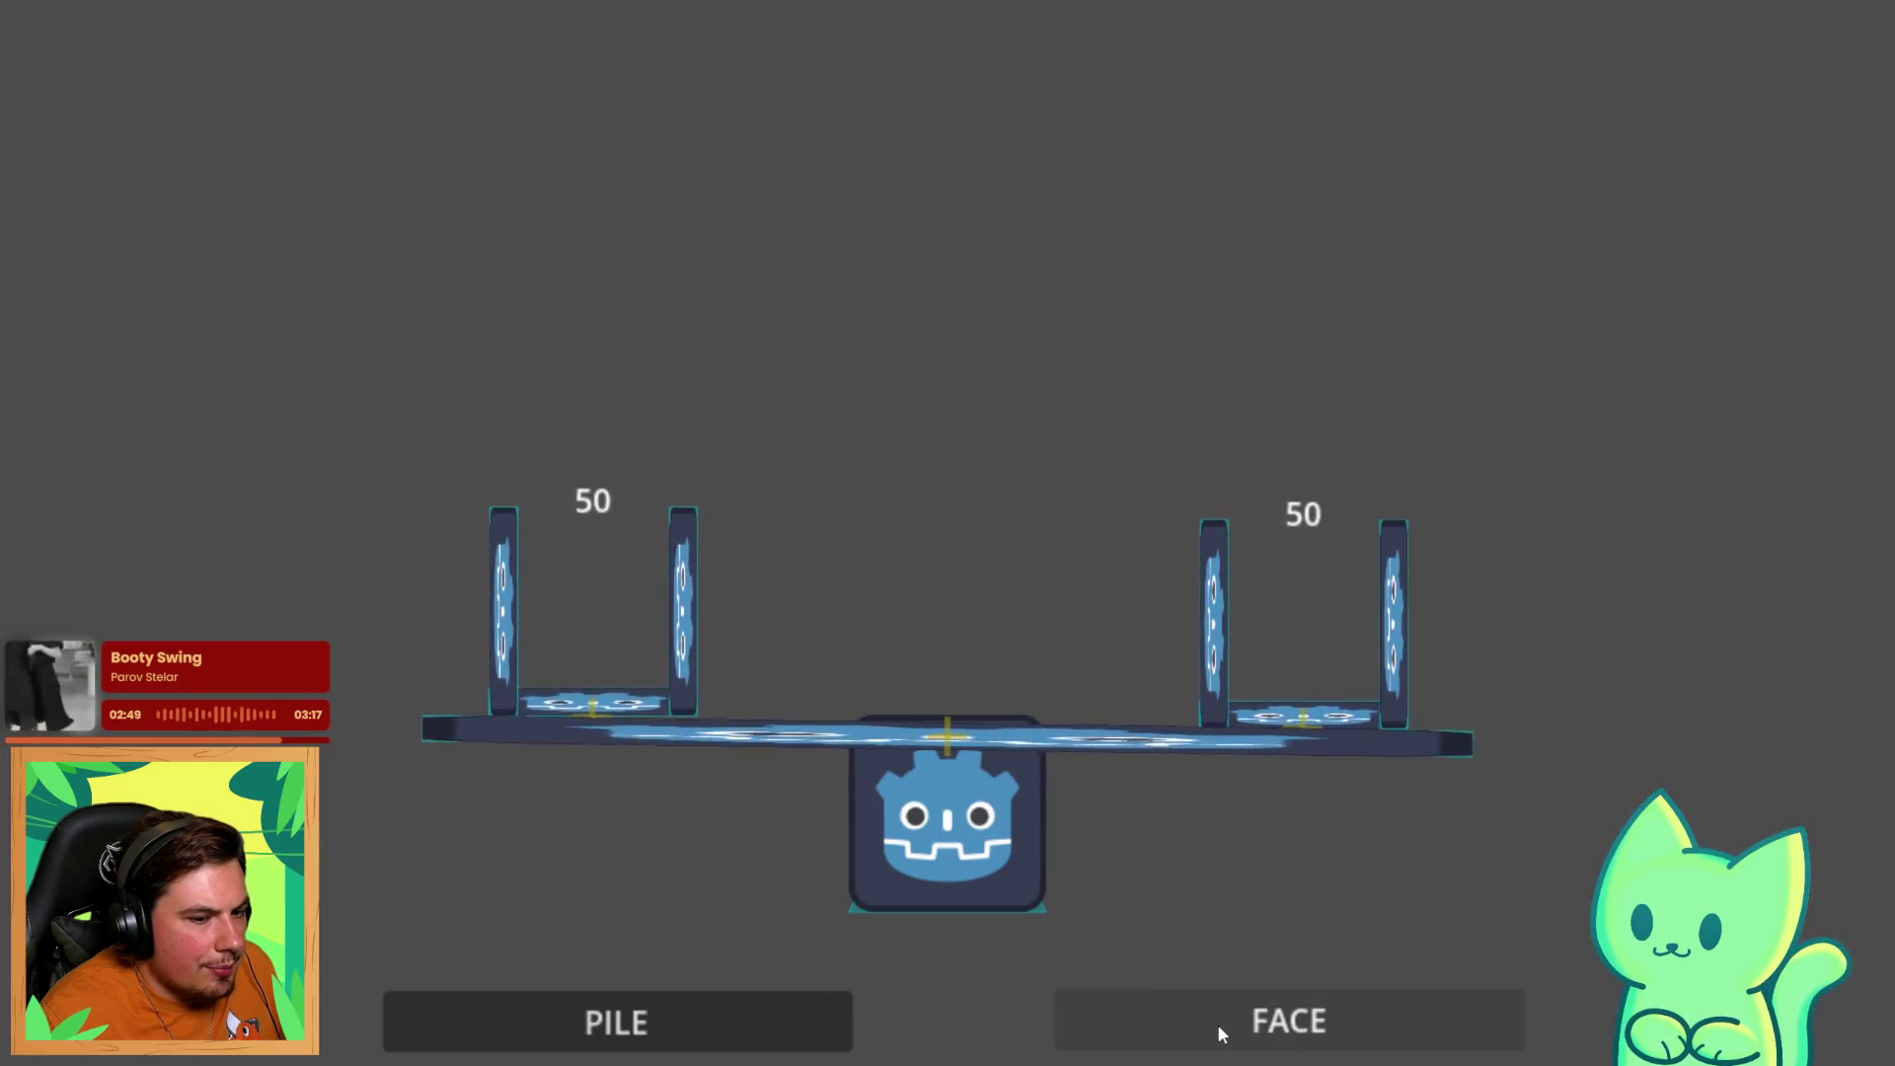
- Add to FACE and PILE until PILE at 70 outweighs FACE at 60, then stop the game
left_click(1219, 1026)
left_click(727, 1016)
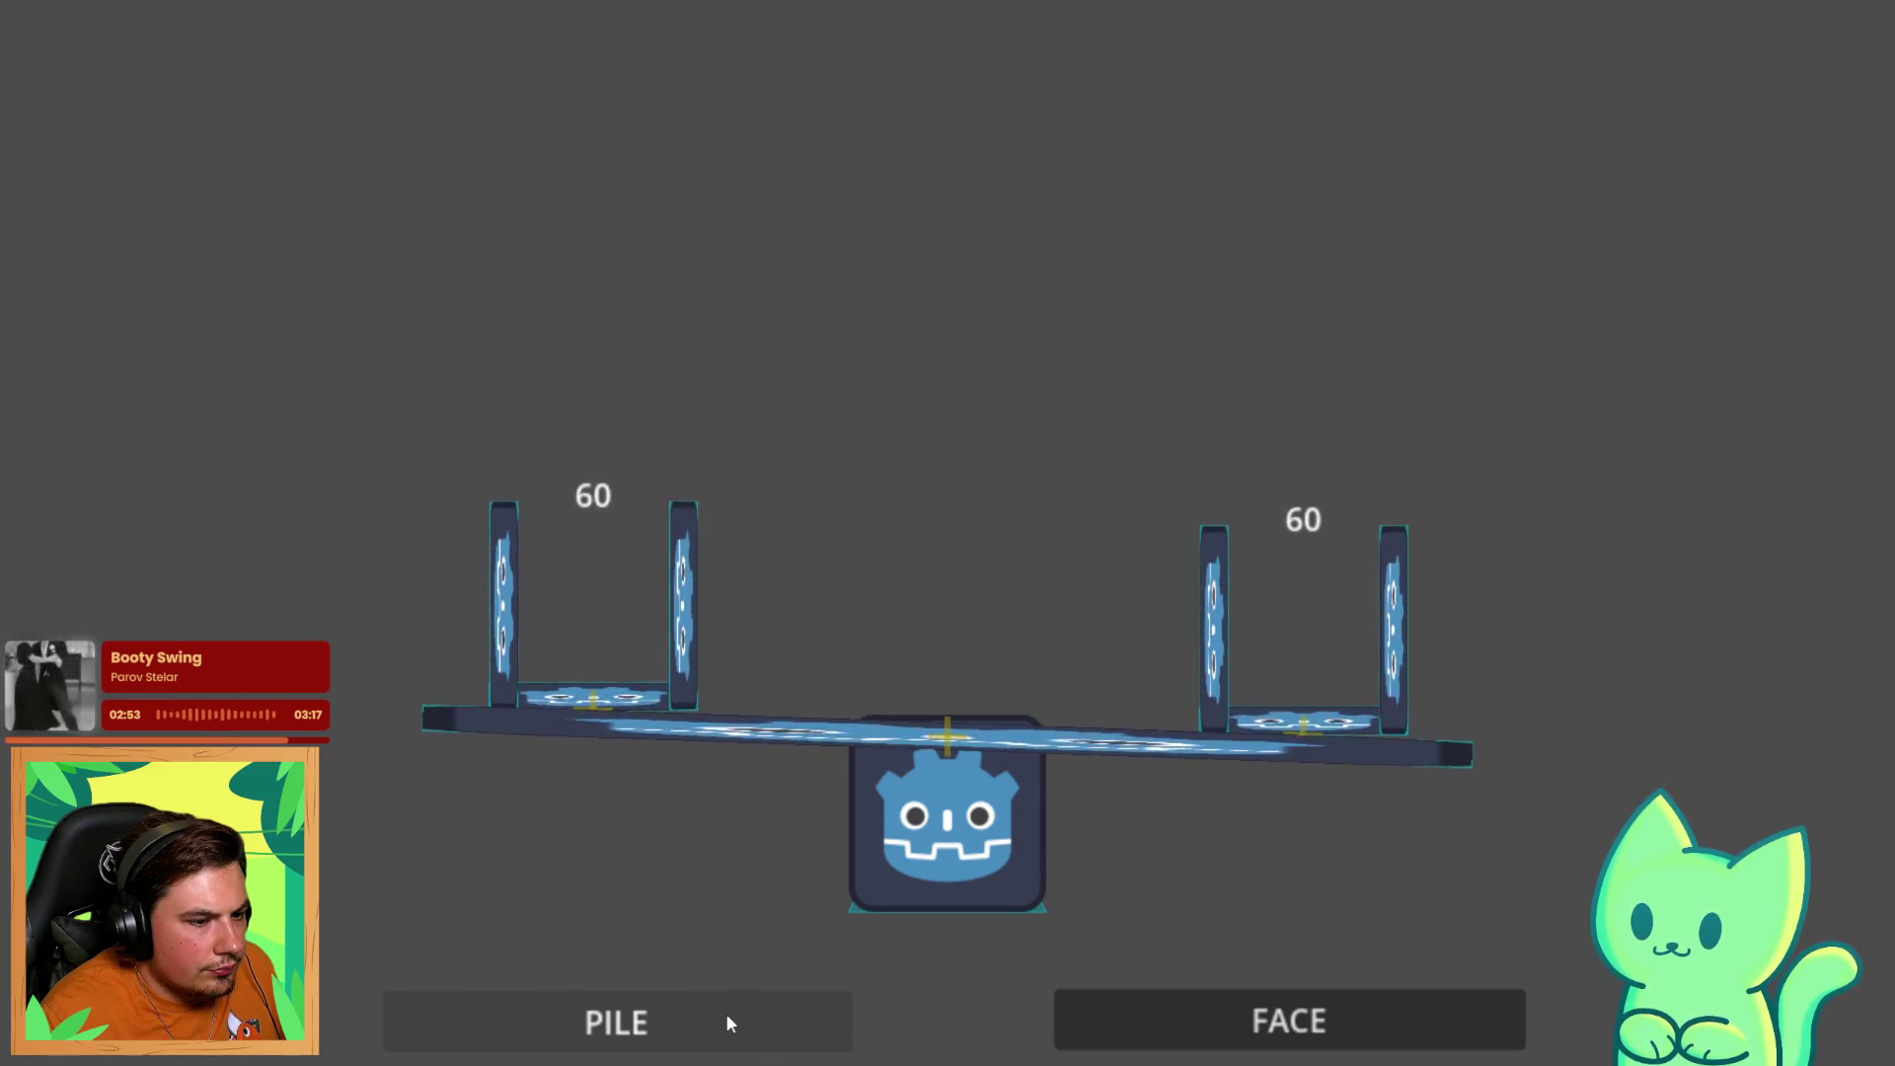
left_click(729, 1023)
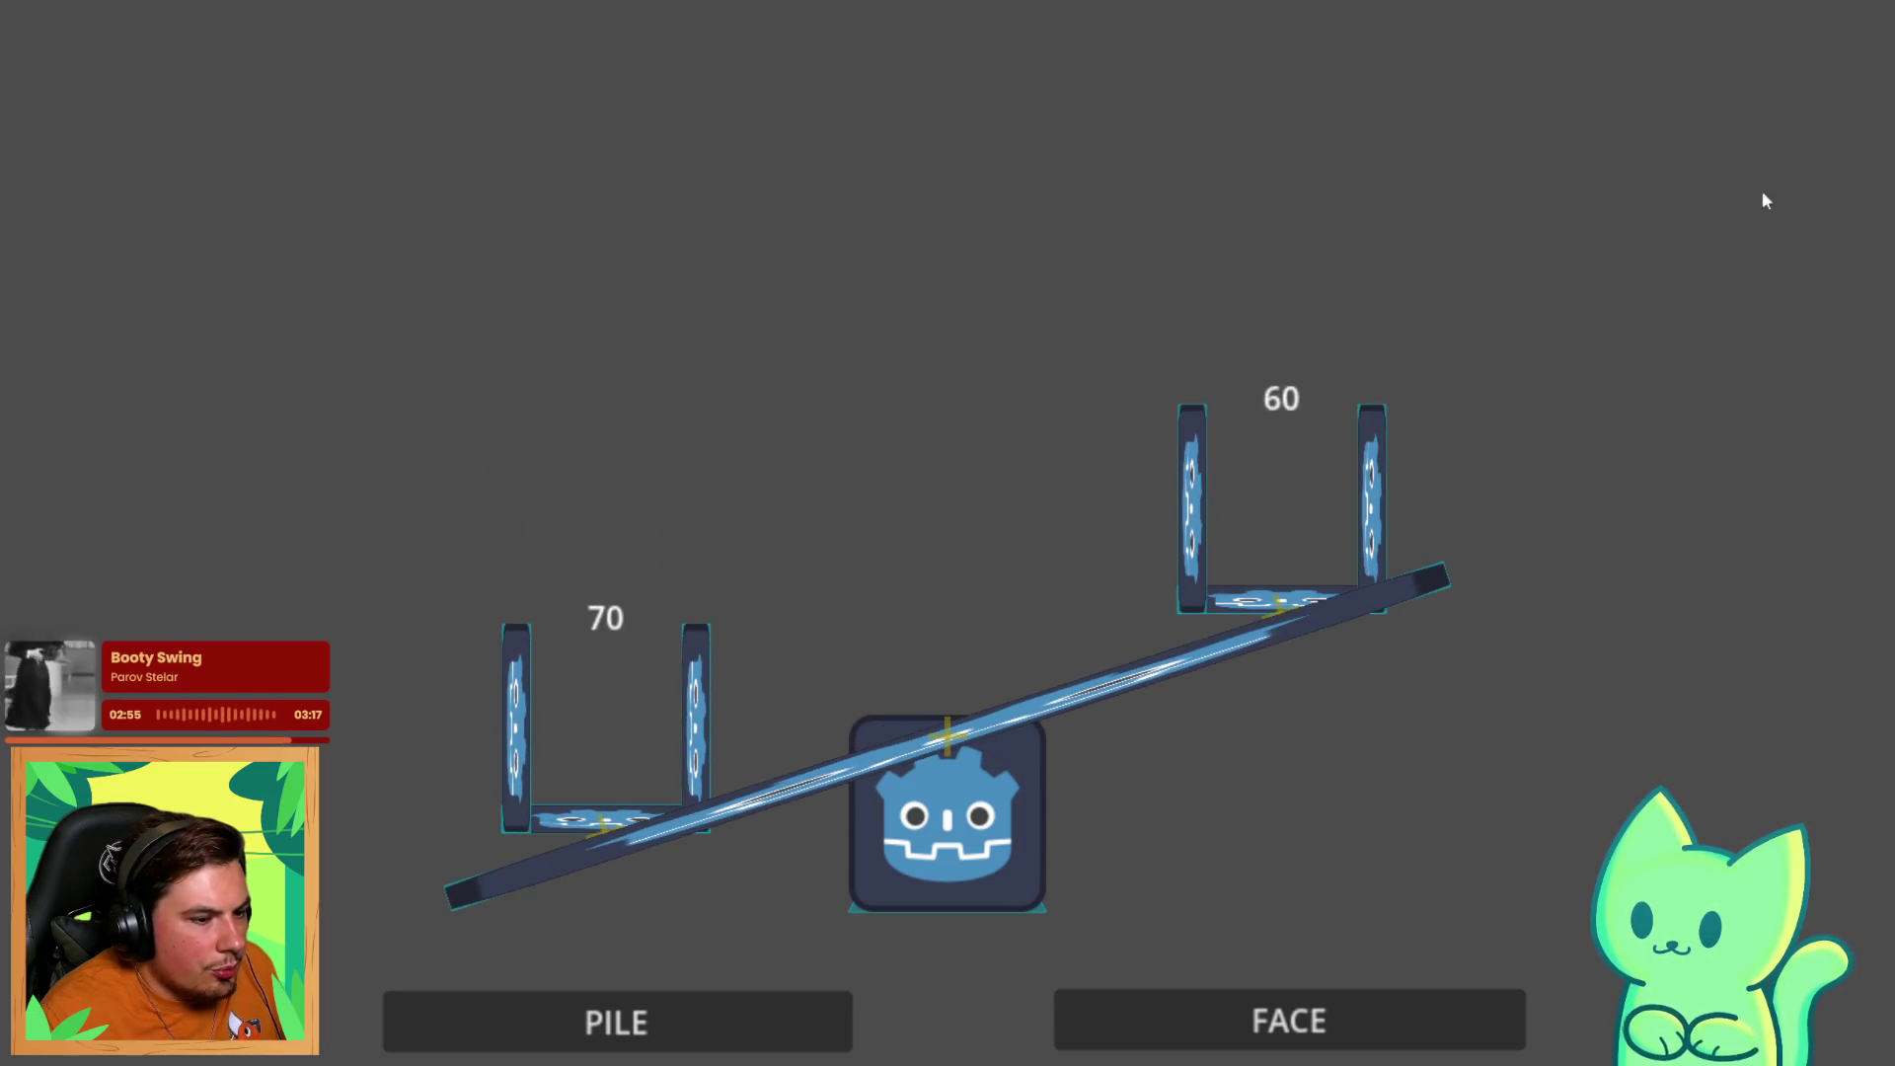
left_click(1615, 25)
scroll(872, 504, "up", 2)
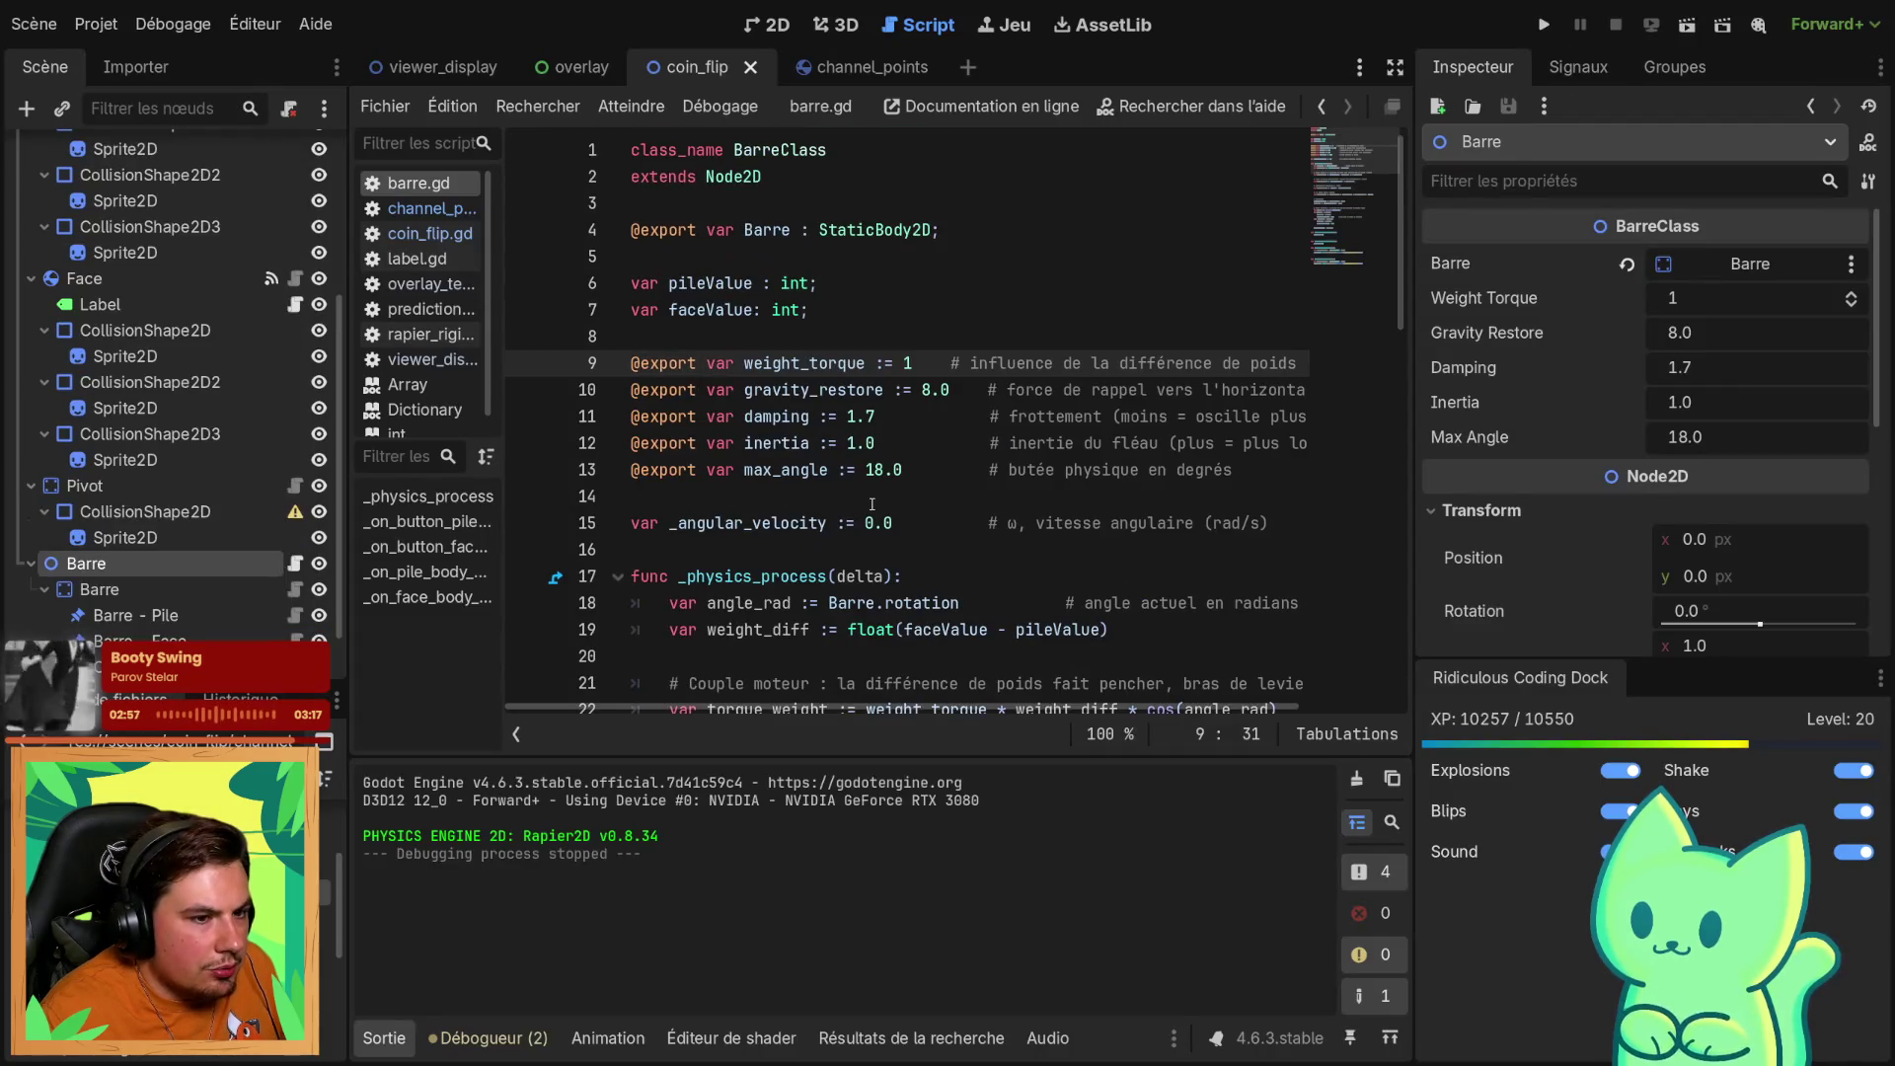
scroll(708, 441, "down", 1)
left_click(877, 335)
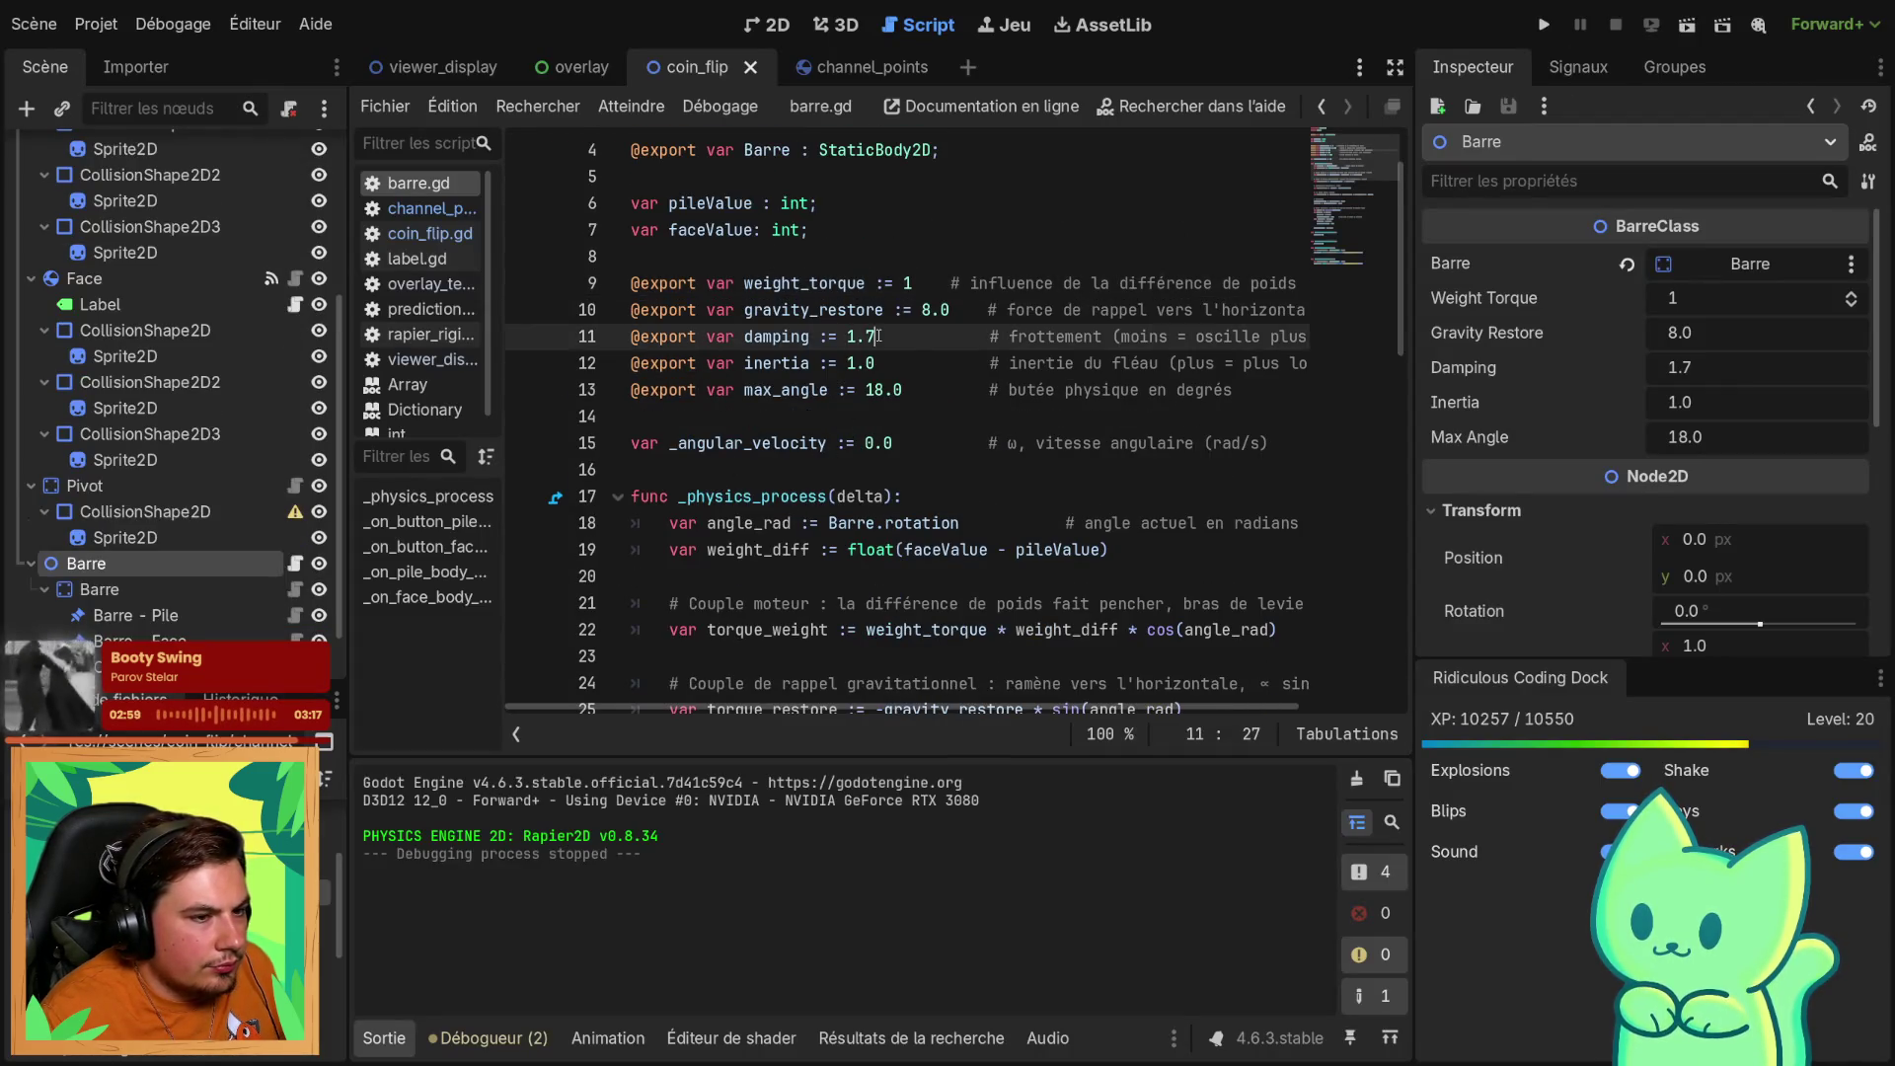
key("BackSpace")
type("5")
key("ctrl+s")
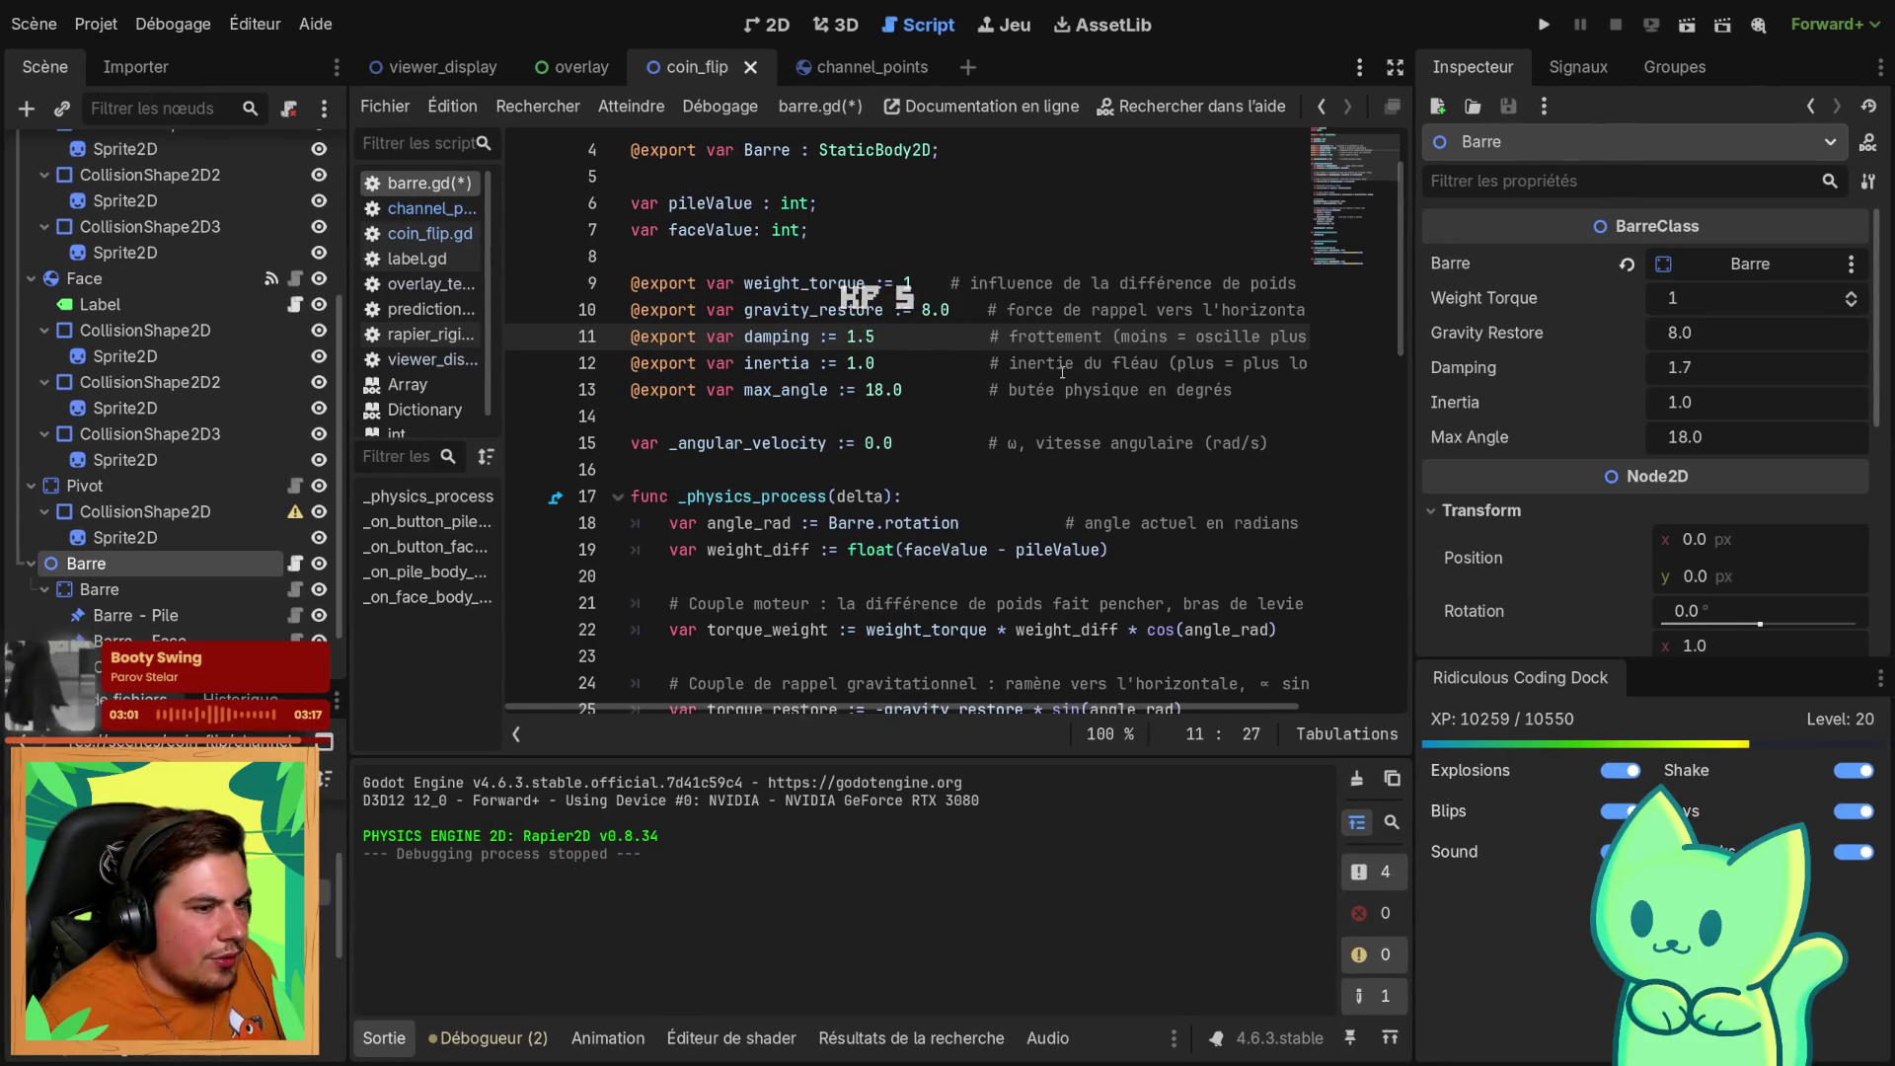
left_click(1685, 31)
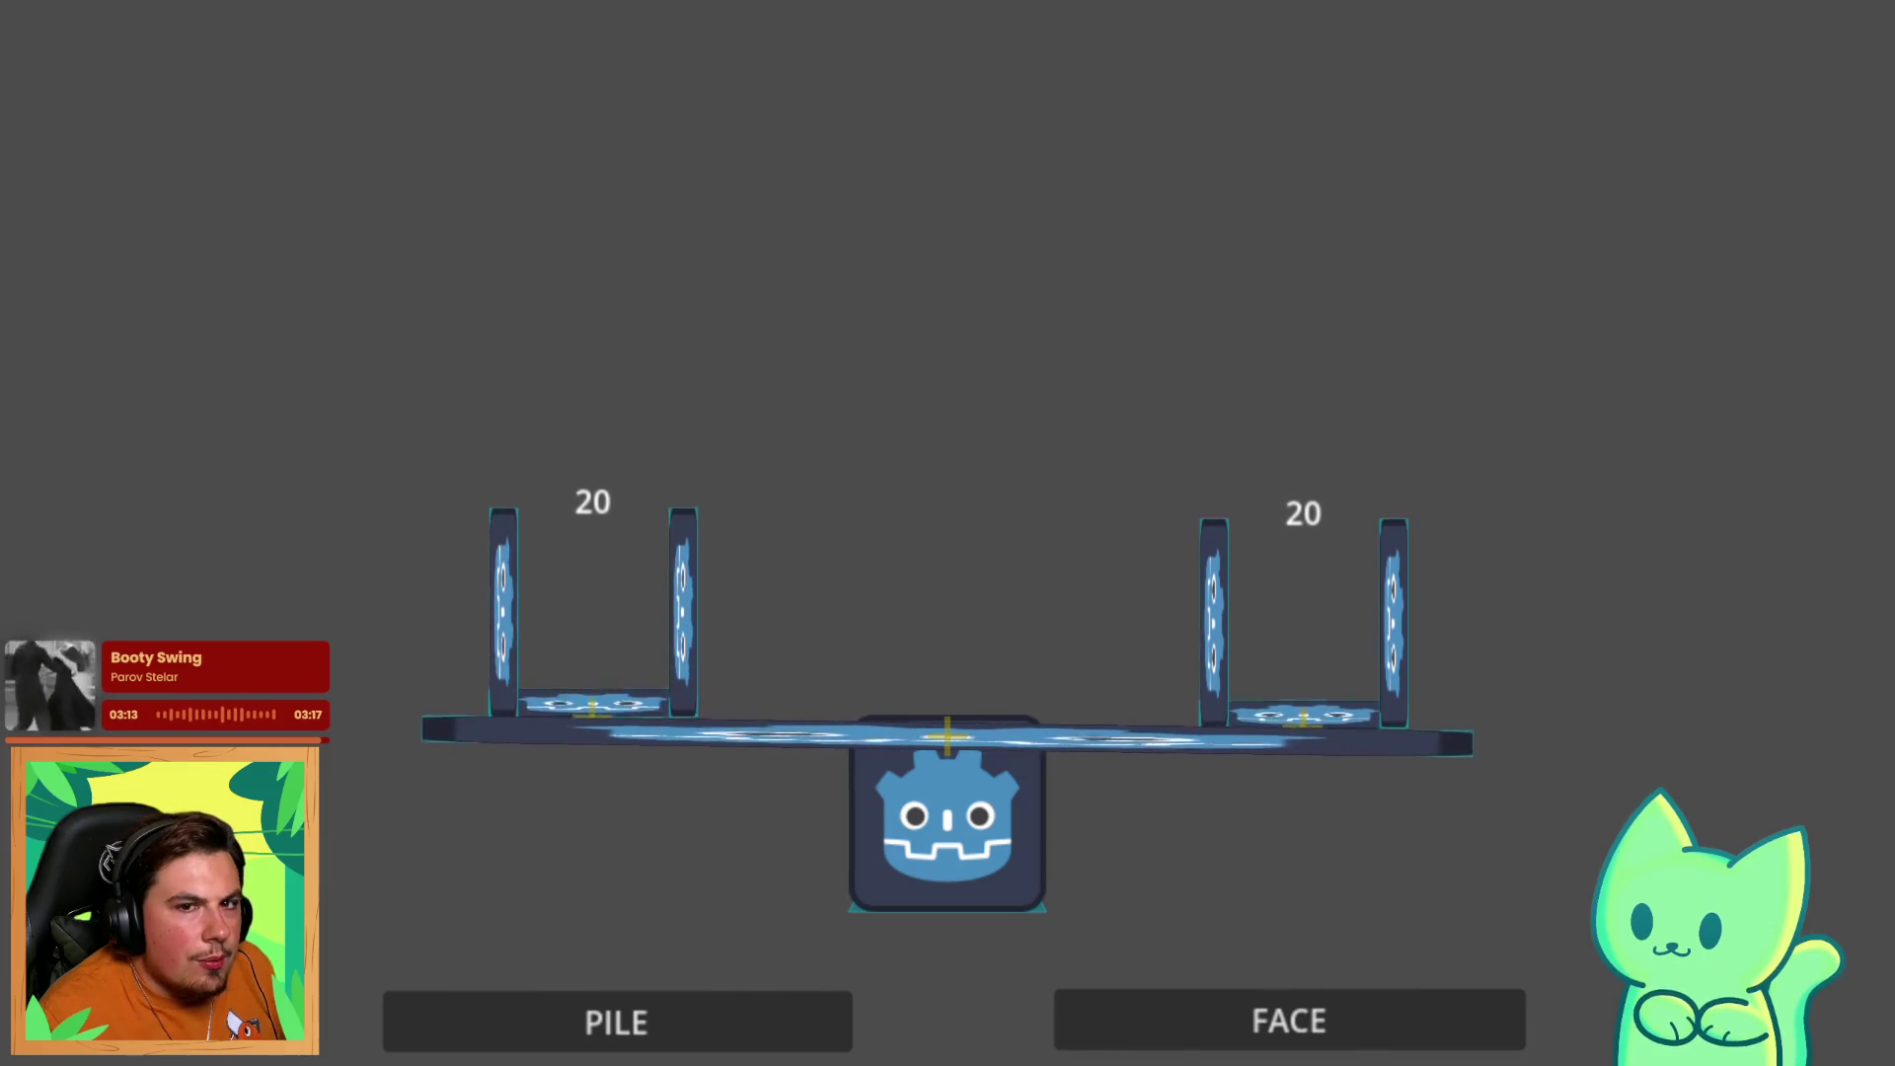
key("F8")
key("BackSpace")
type("7")
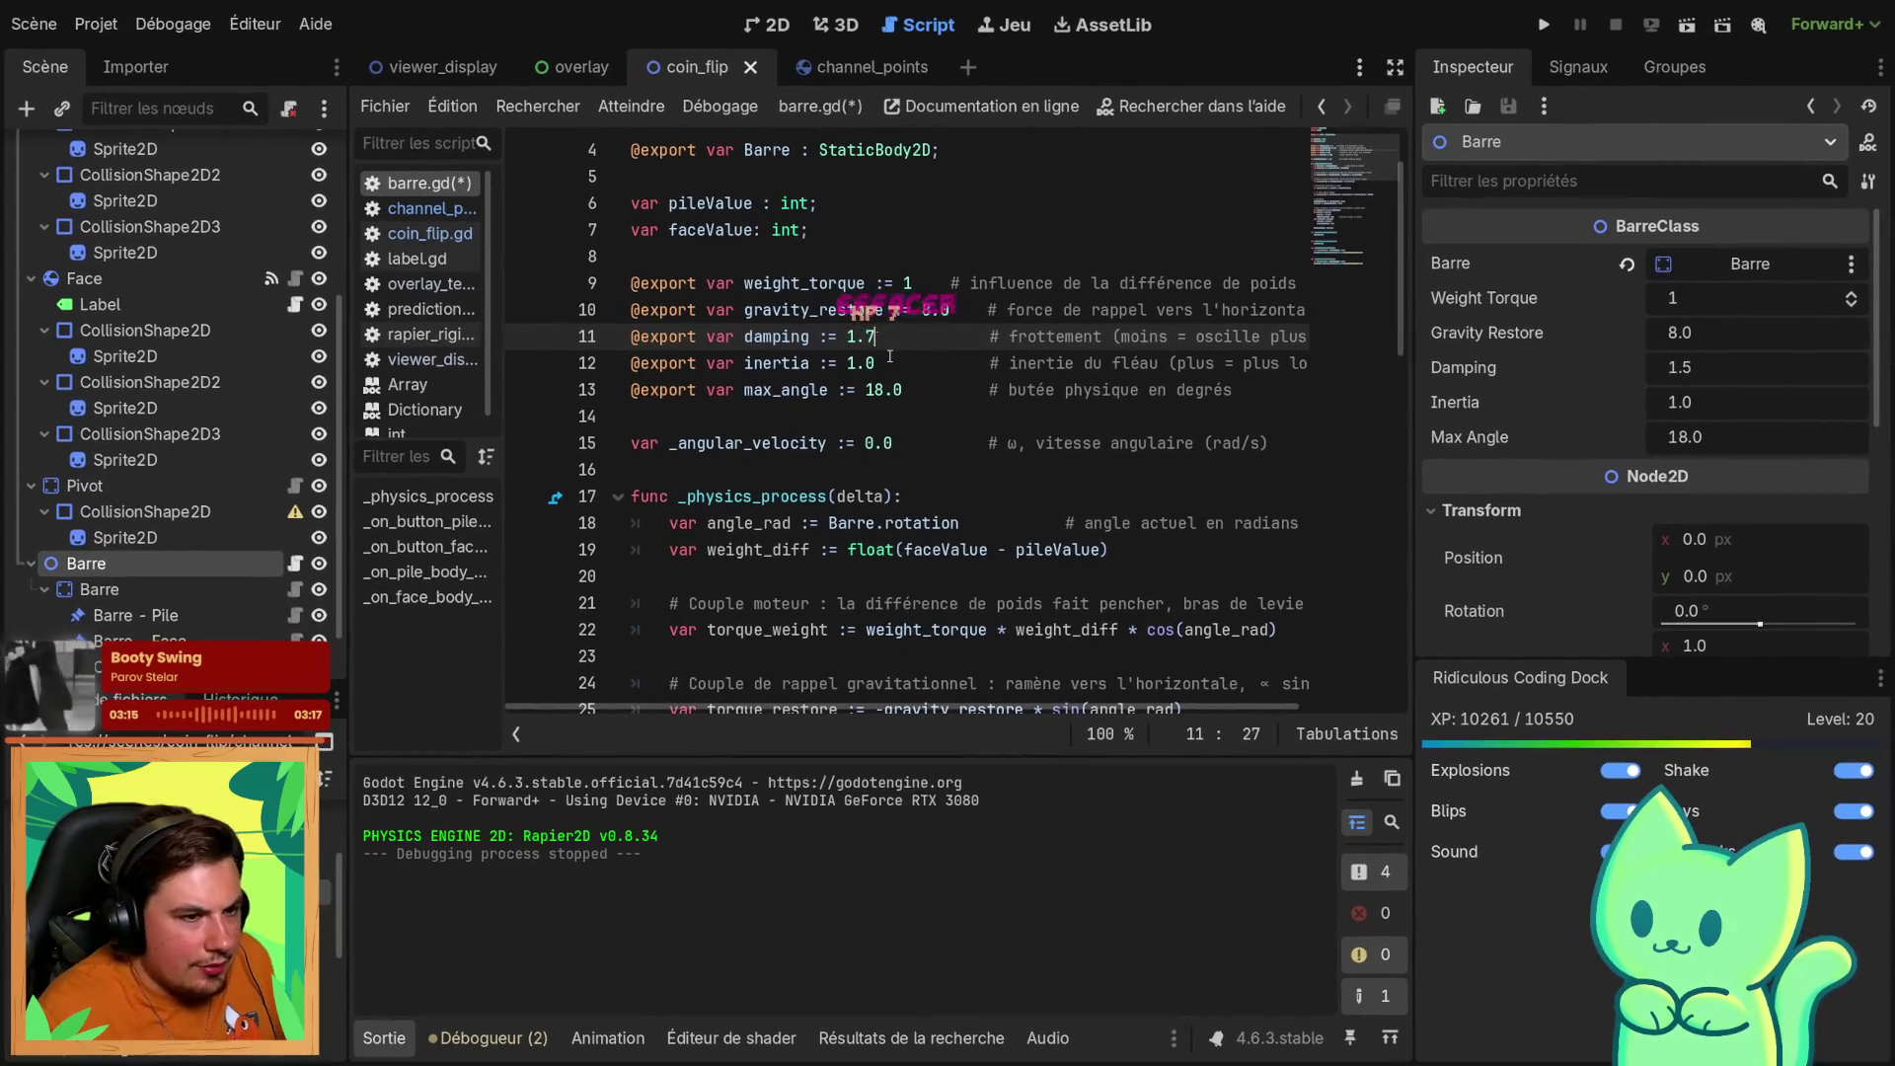
key("ctrl+s")
scroll(878, 448, "down", 9)
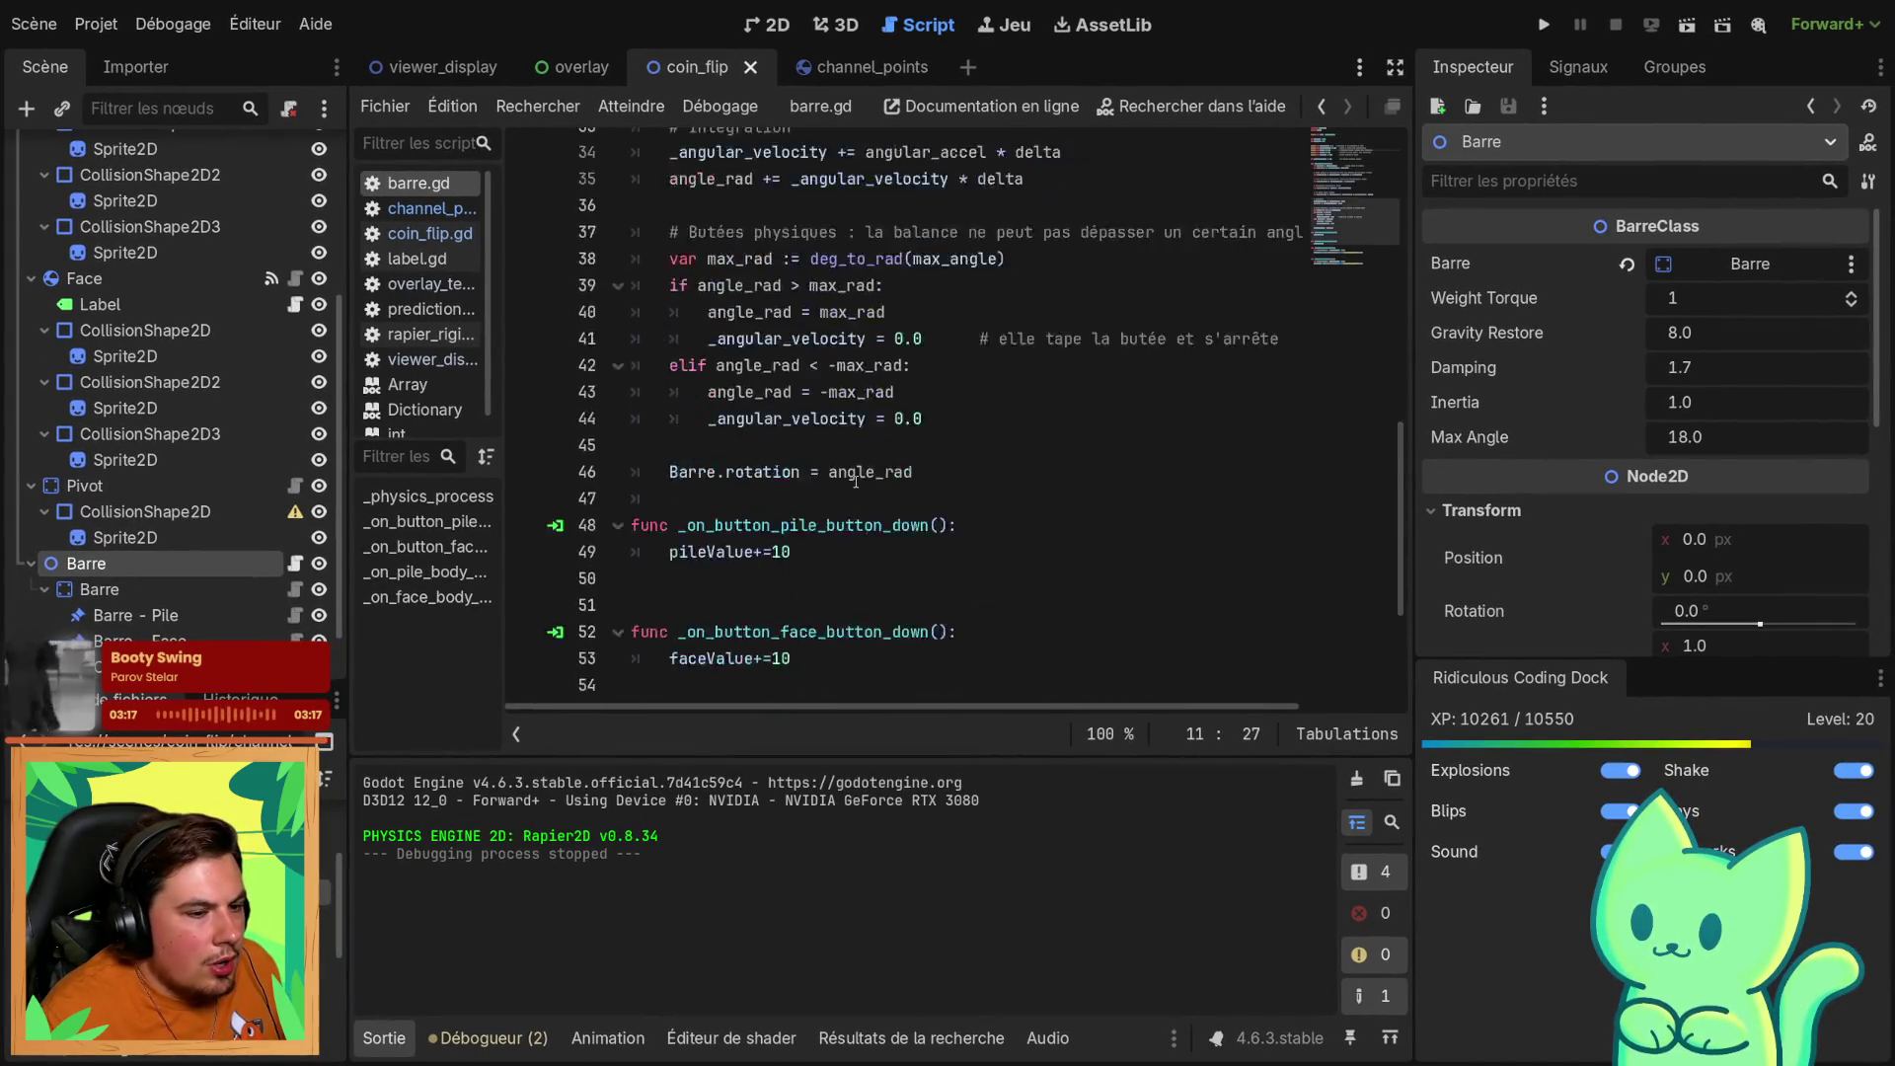
mouse_move(1328, 415)
left_mouse_down()
mouse_move(523, 415)
mouse_move(710, 444)
mouse_move(977, 415)
left_mouse_up()
key("BackSpace")
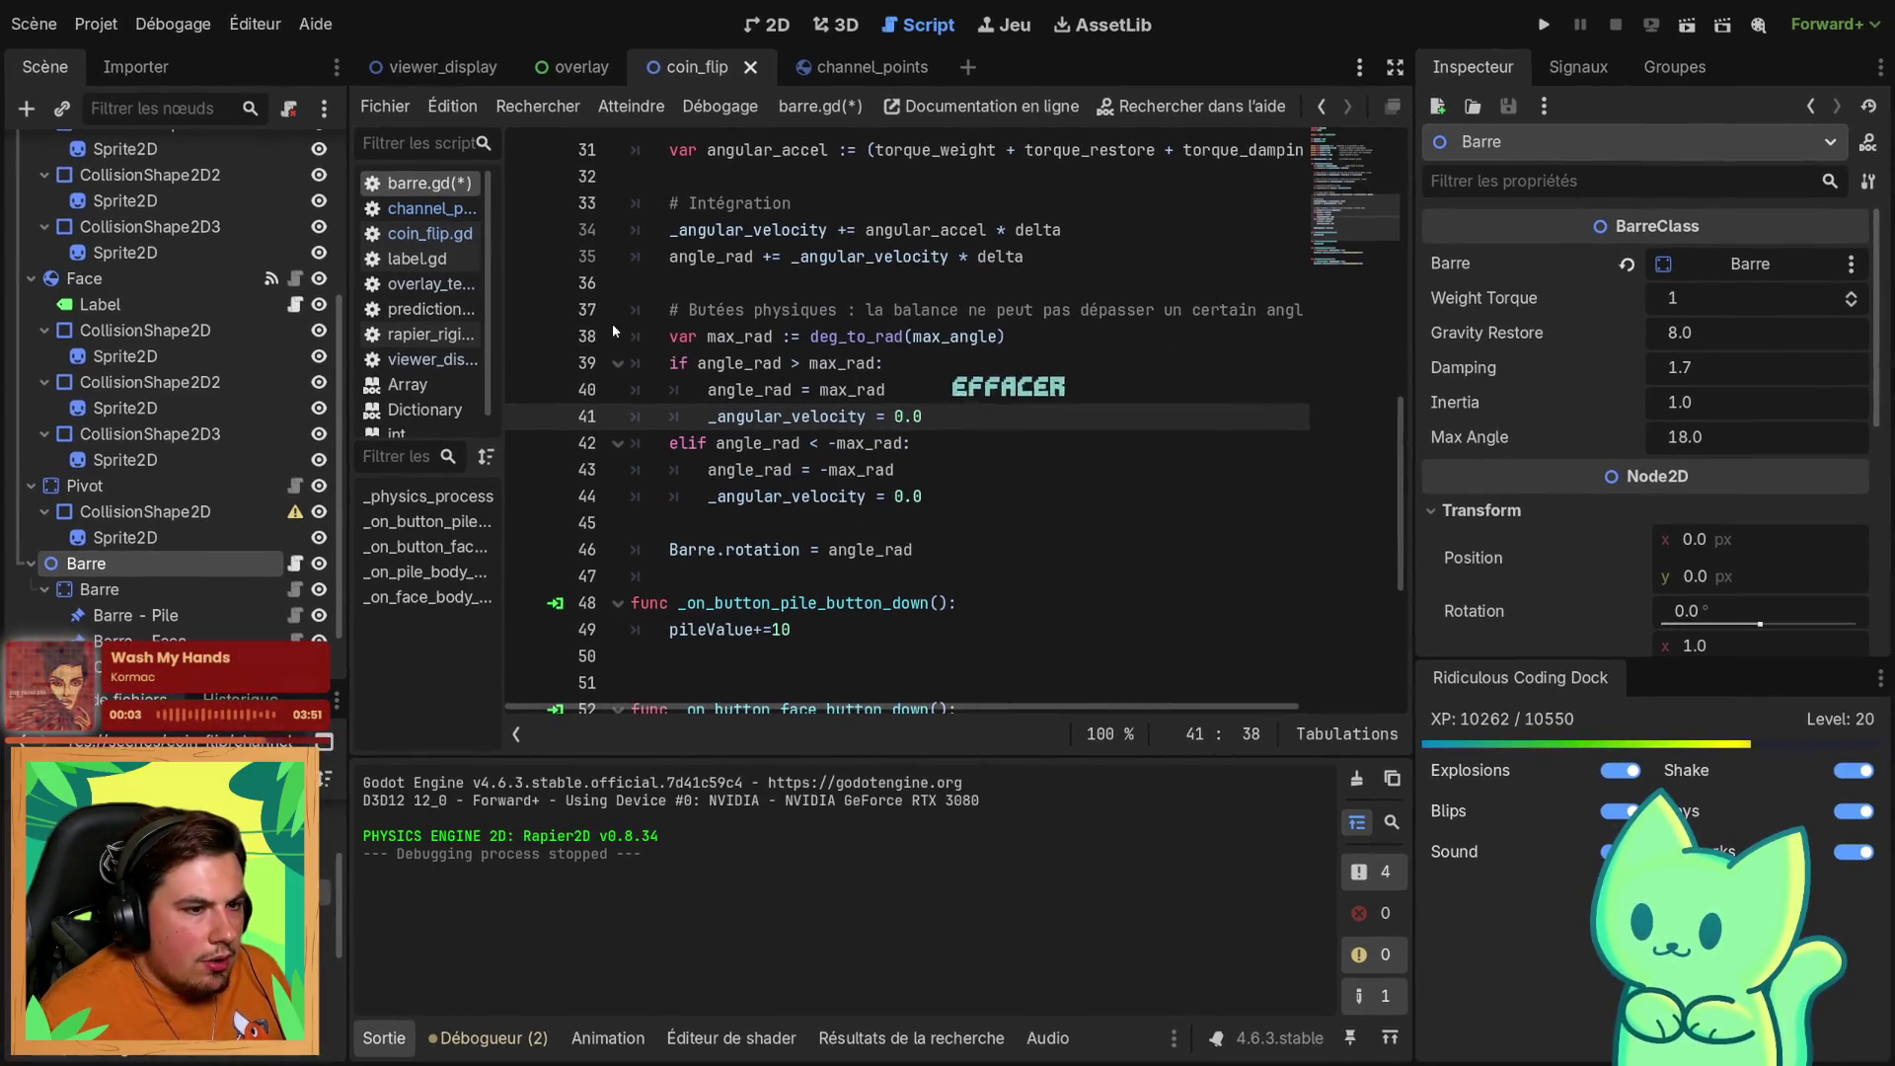
left_click(672, 312)
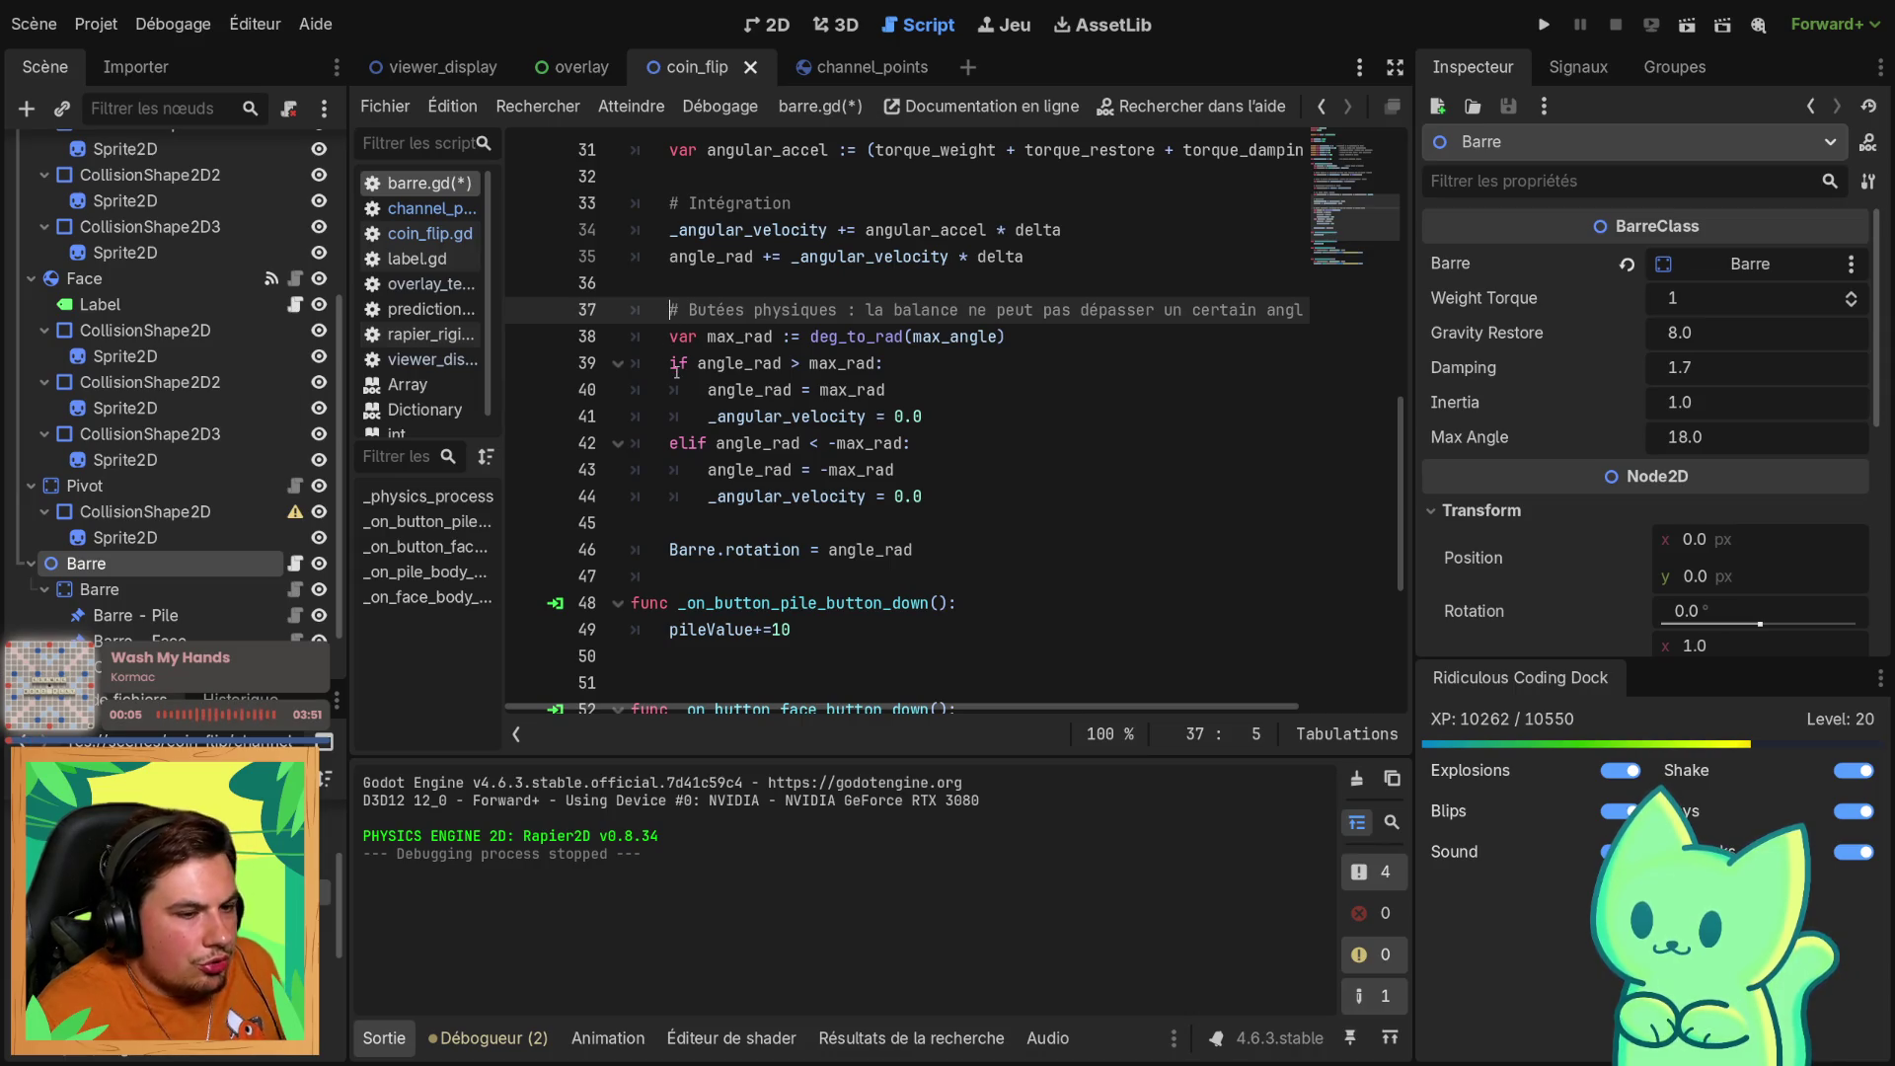
key("ctrl+z")
scroll(1066, 559, "up", 10)
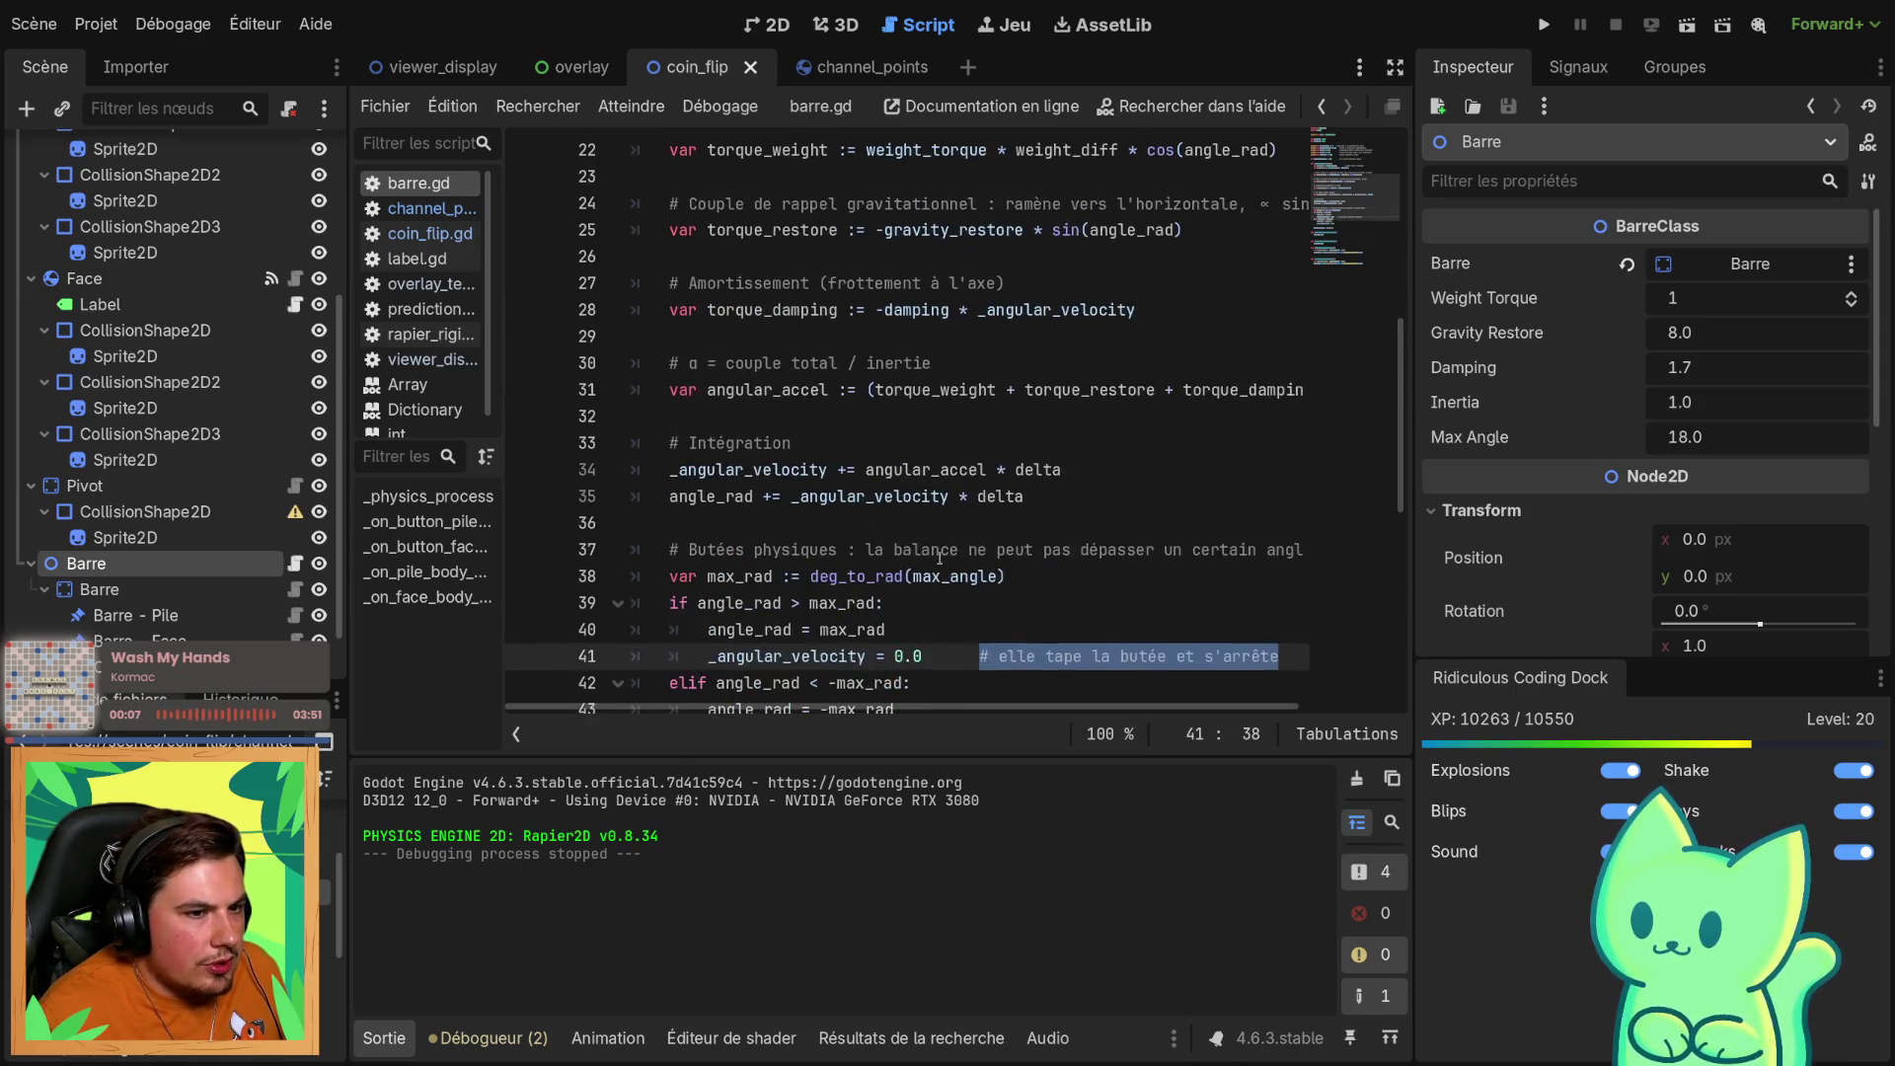
scroll(1039, 582, "down", 2)
scroll(1039, 582, "down", 8)
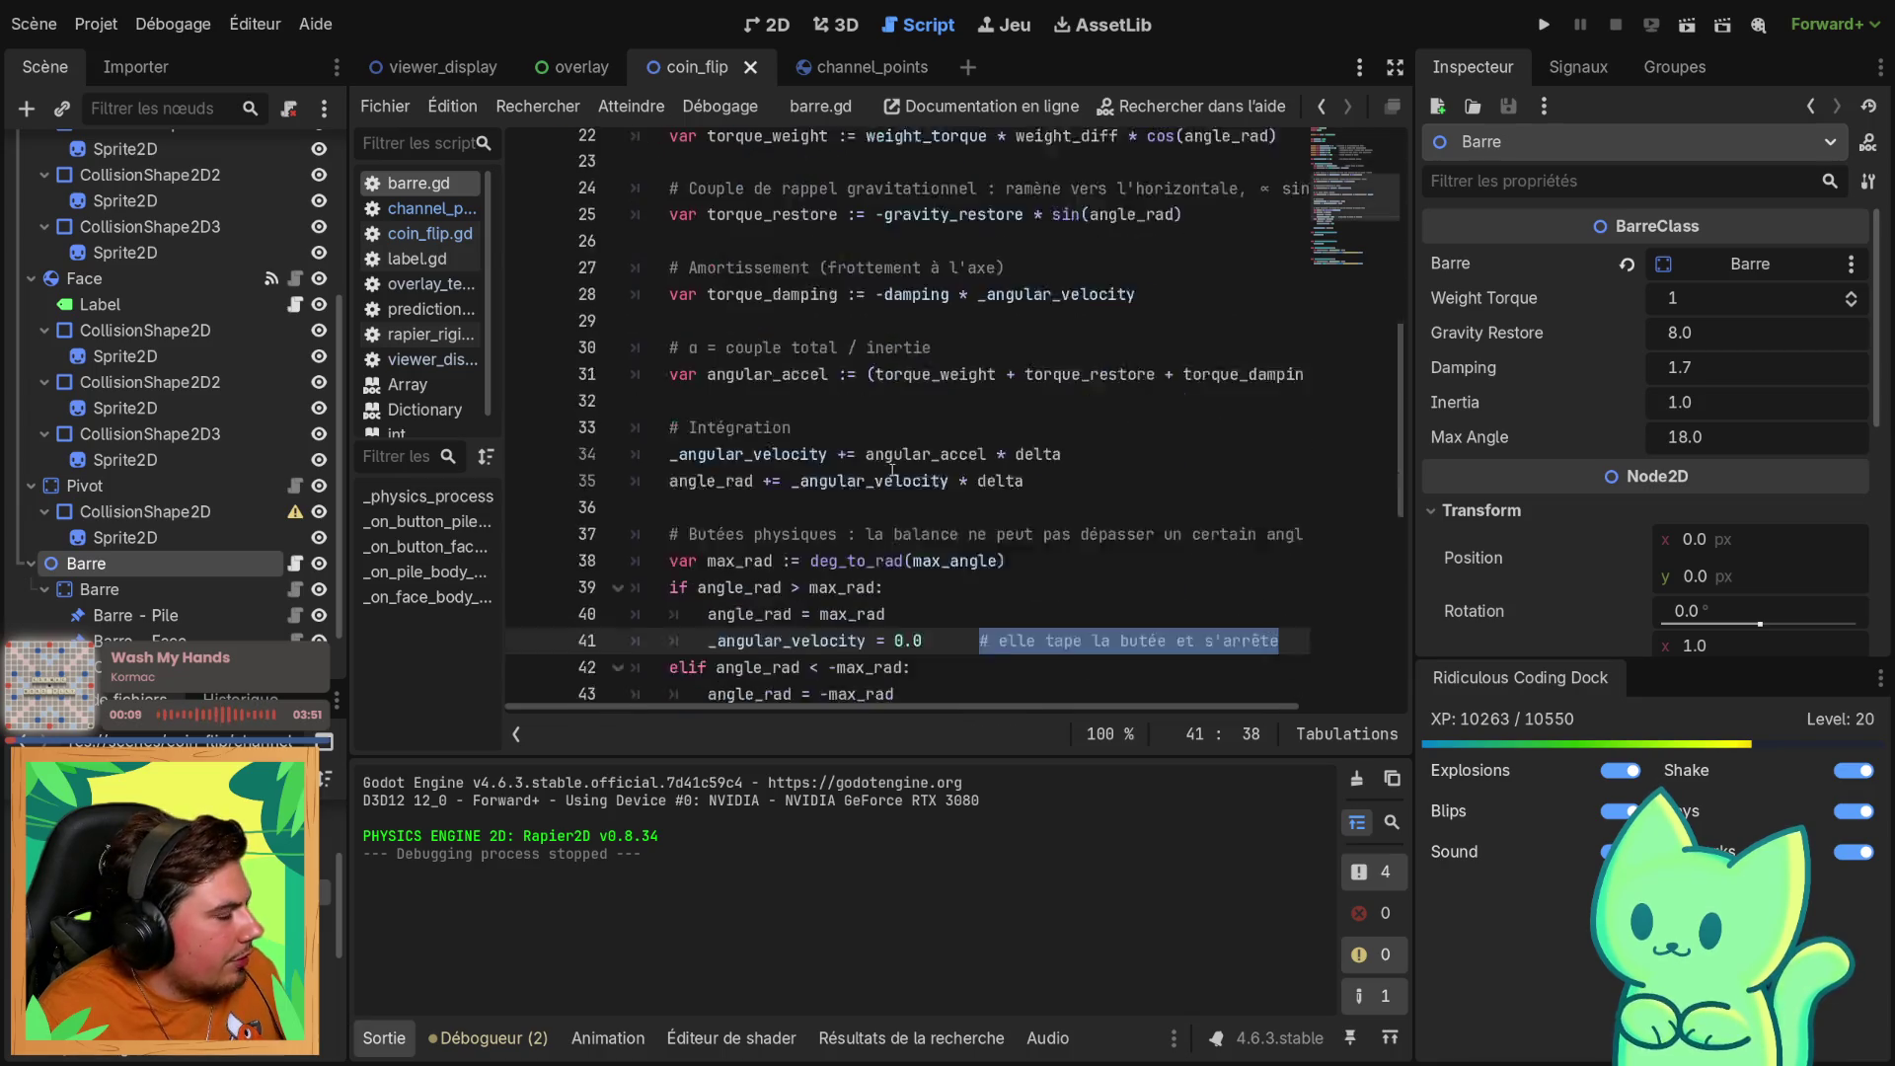
scroll(644, 274, "up", 9)
scroll(644, 286, "up", 3)
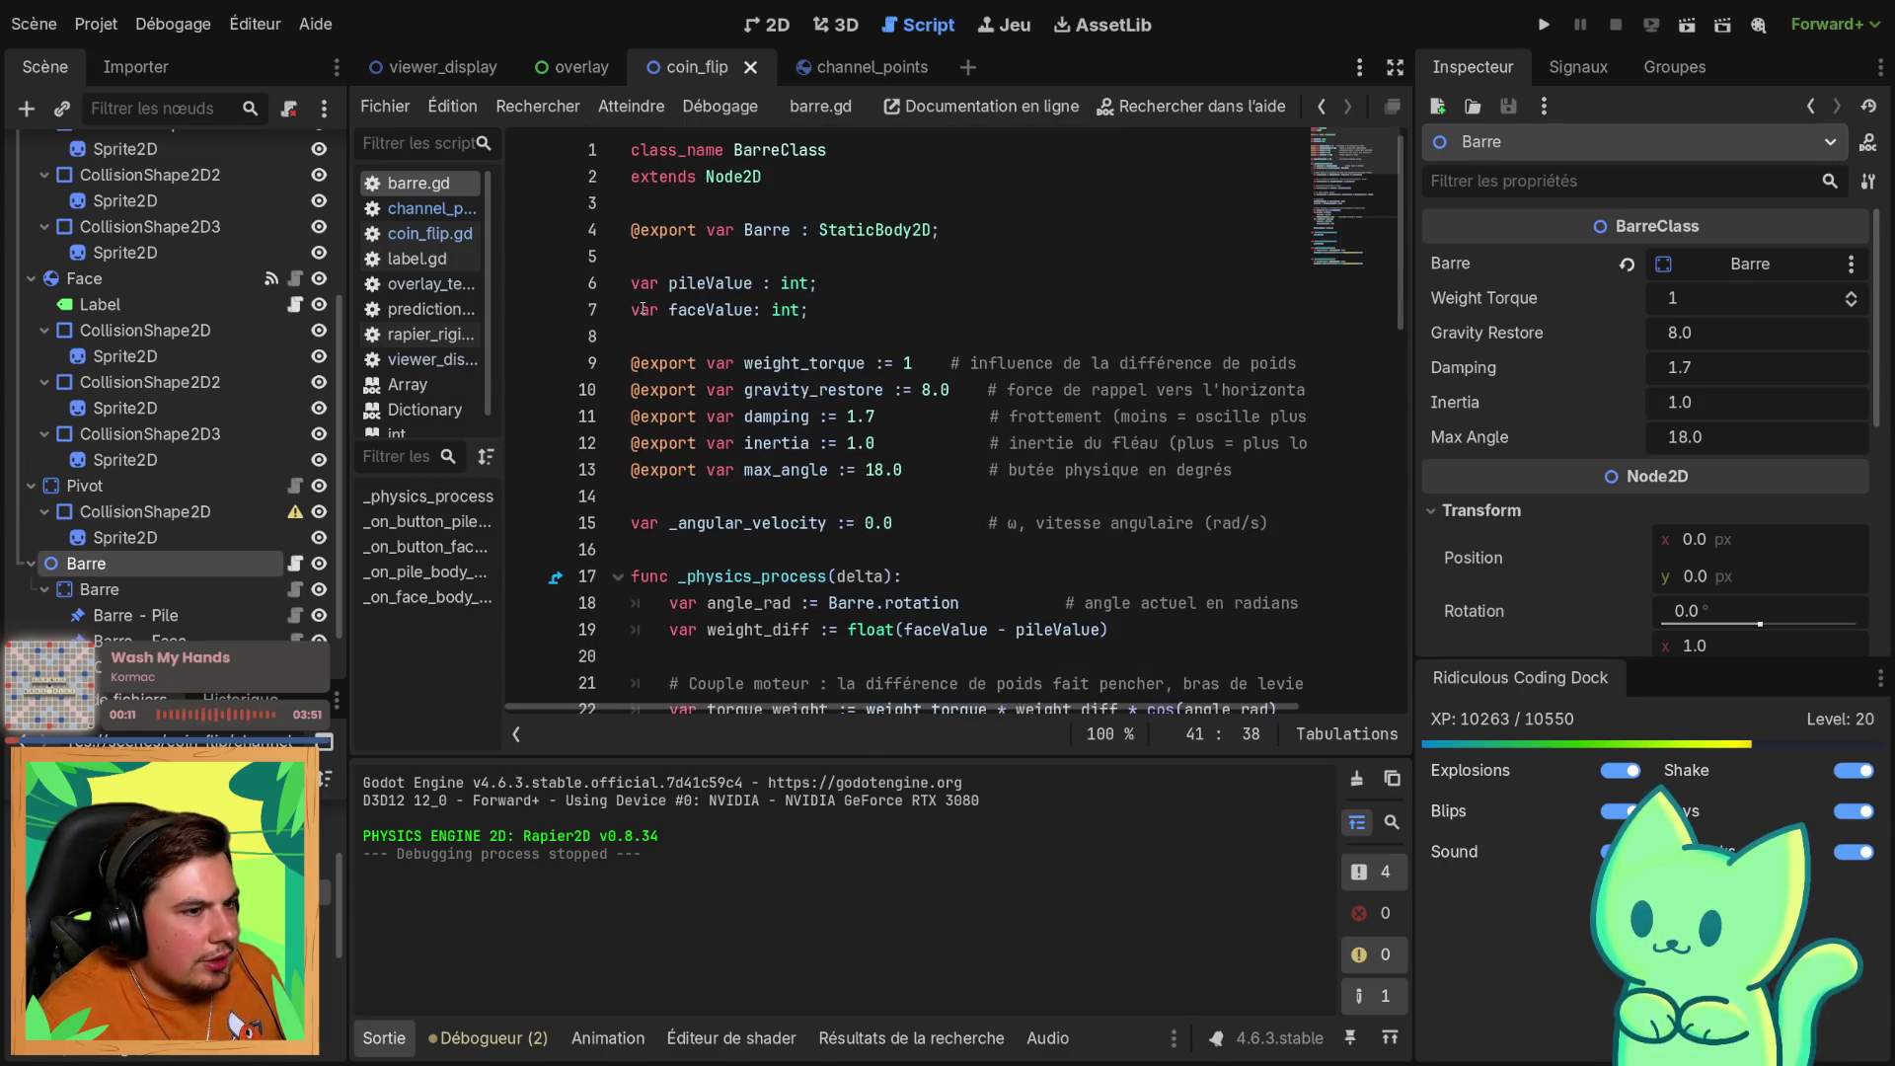
mouse_move(636, 338)
left_mouse_down()
mouse_move(790, 414)
mouse_move(1036, 641)
mouse_move(1036, 474)
mouse_move(1095, 501)
left_mouse_up()
left_click(1095, 500)
scroll(1095, 500, "up", 7)
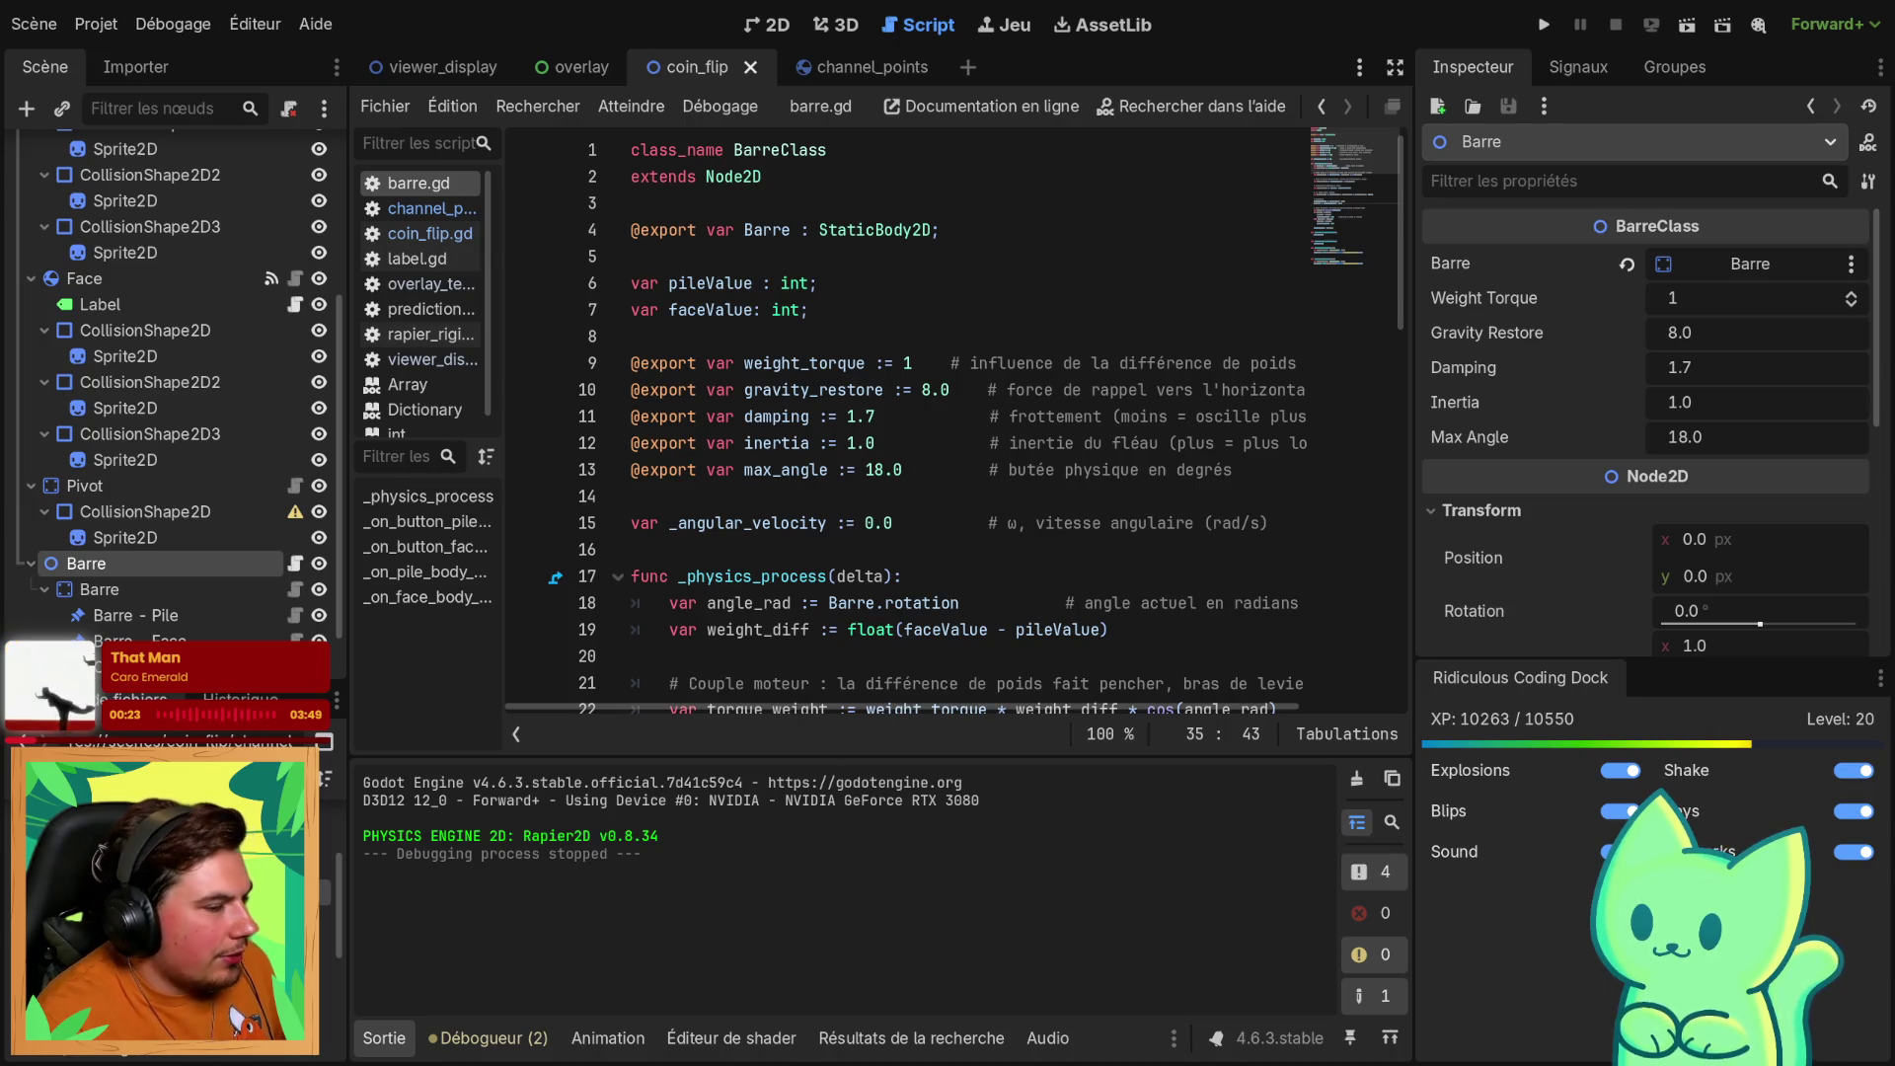
- Look at the pileValue line in the pile handler of barre.gd
scroll(787, 522, "down", 14)
left_click(787, 522)
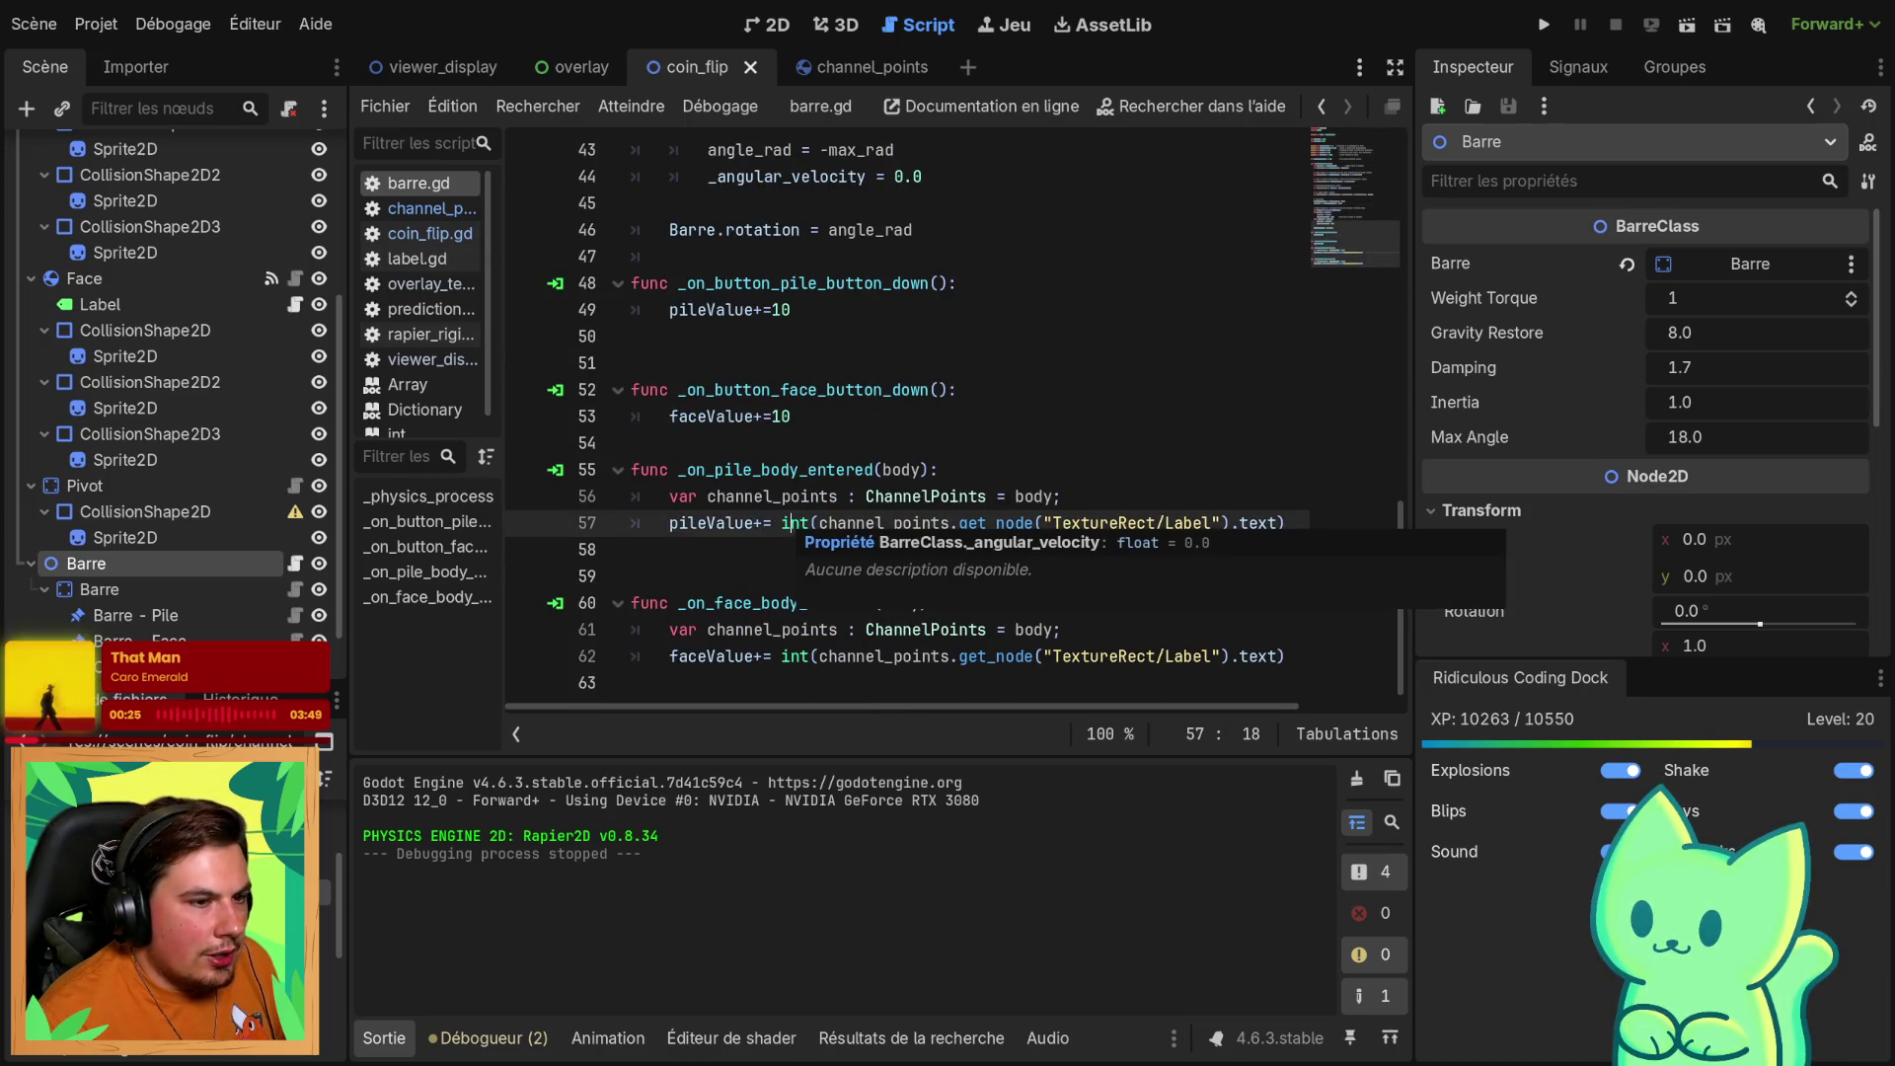
scroll(787, 522, "up", 11)
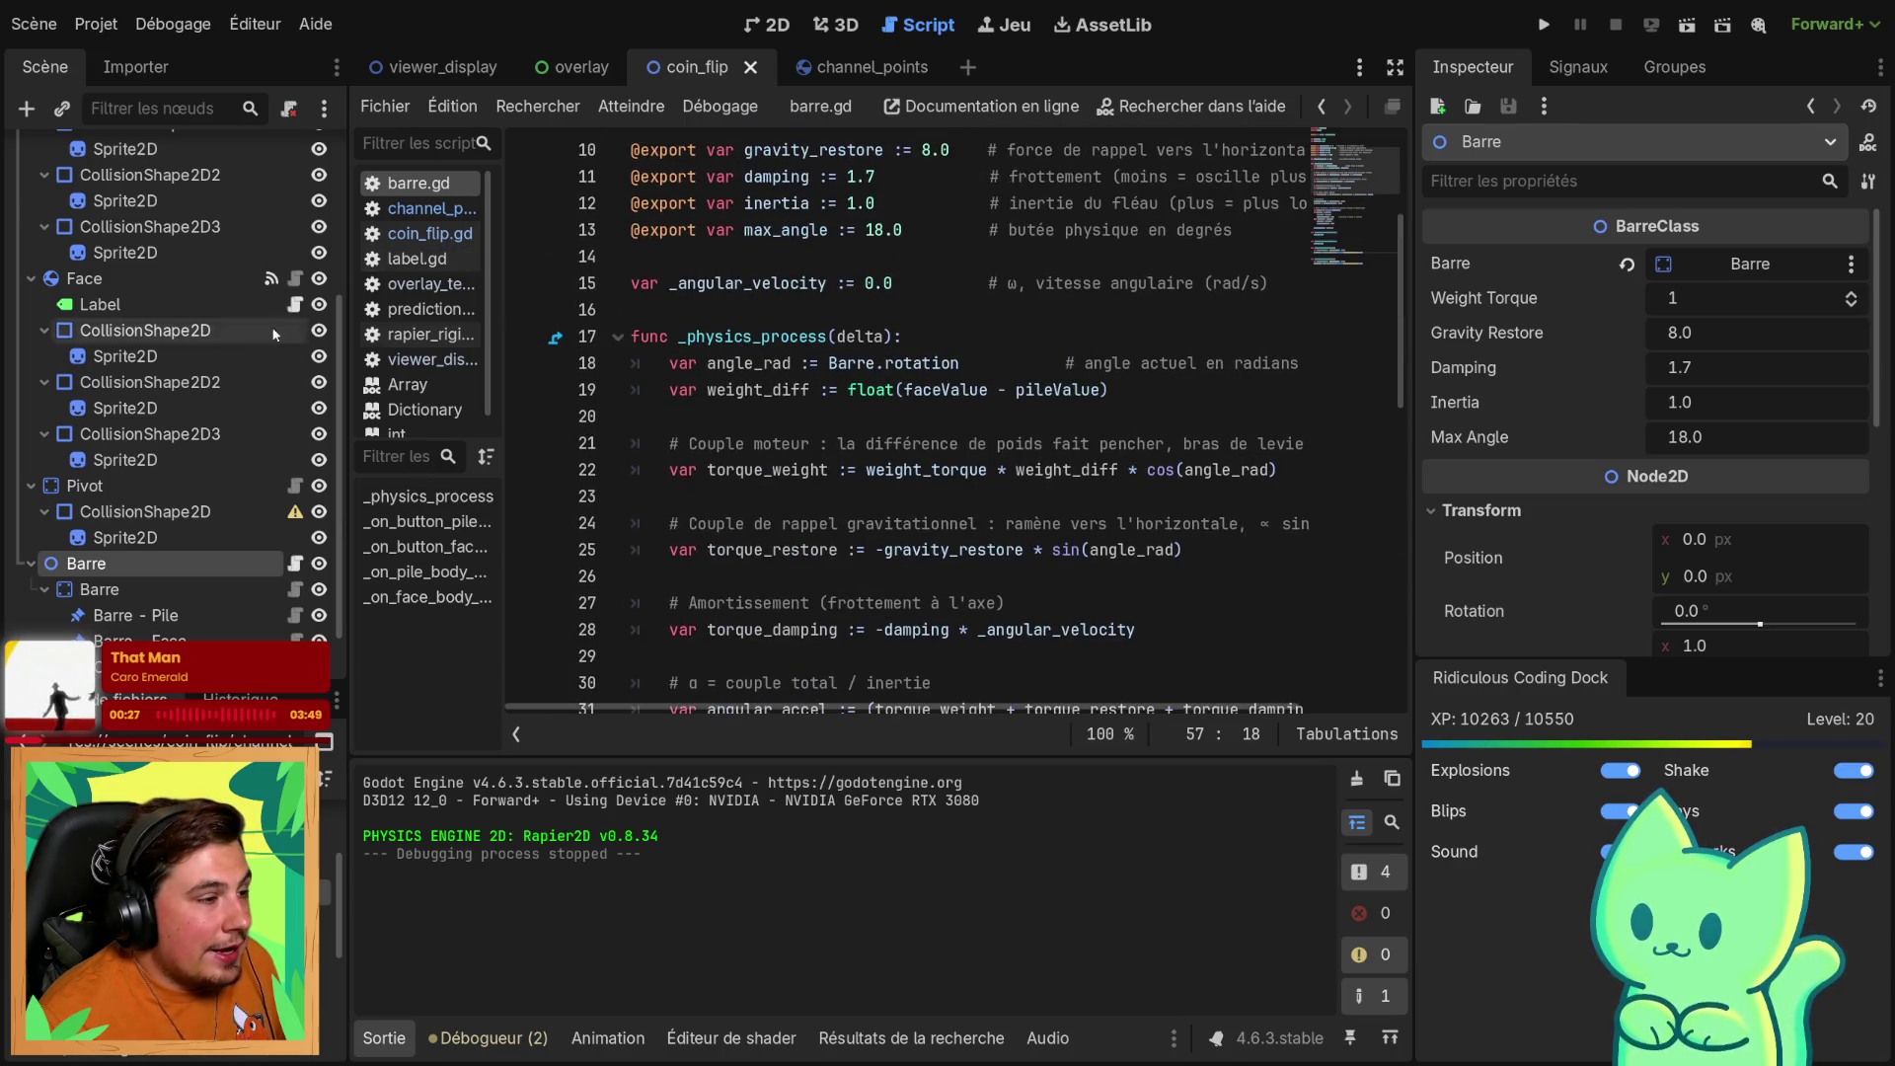
scroll(37, 158, "up", 5)
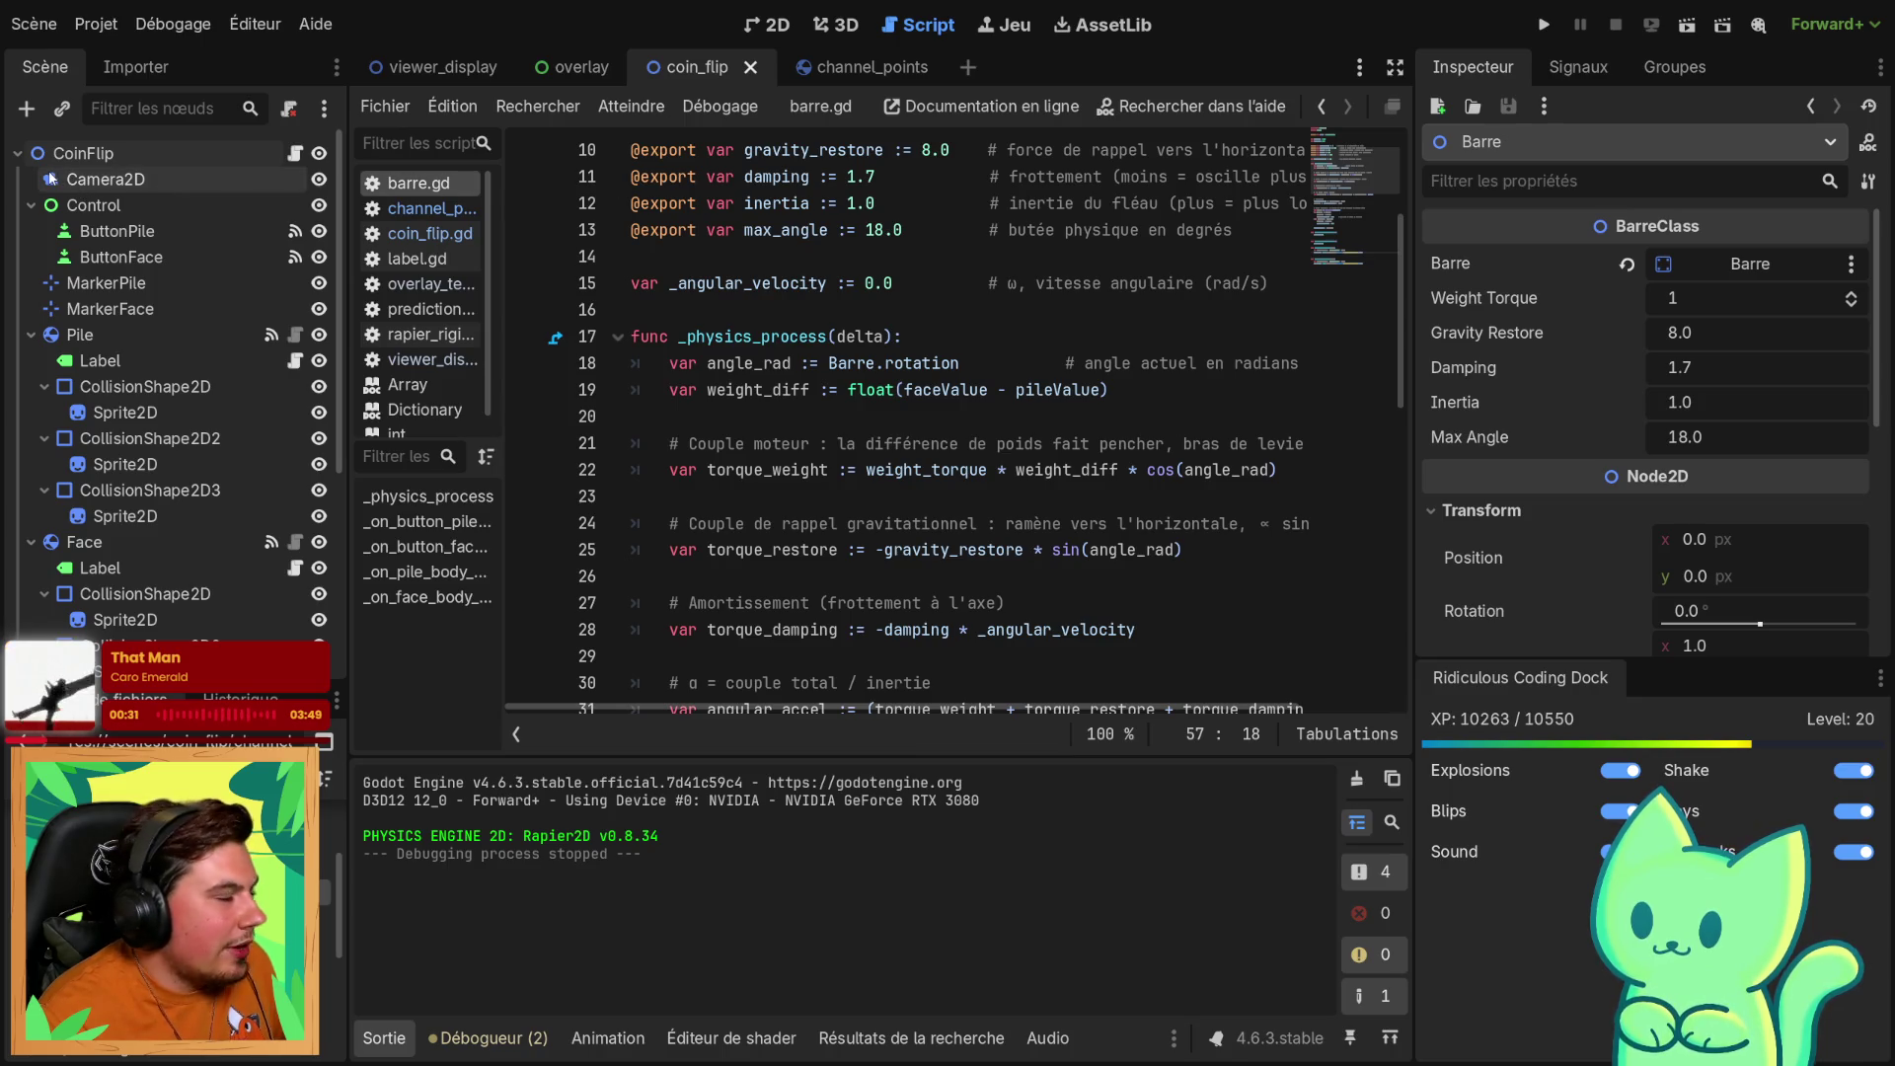
- Switch to the 2D workspace, select Camera2D then Control, and open AssetLib
left_click(767, 24)
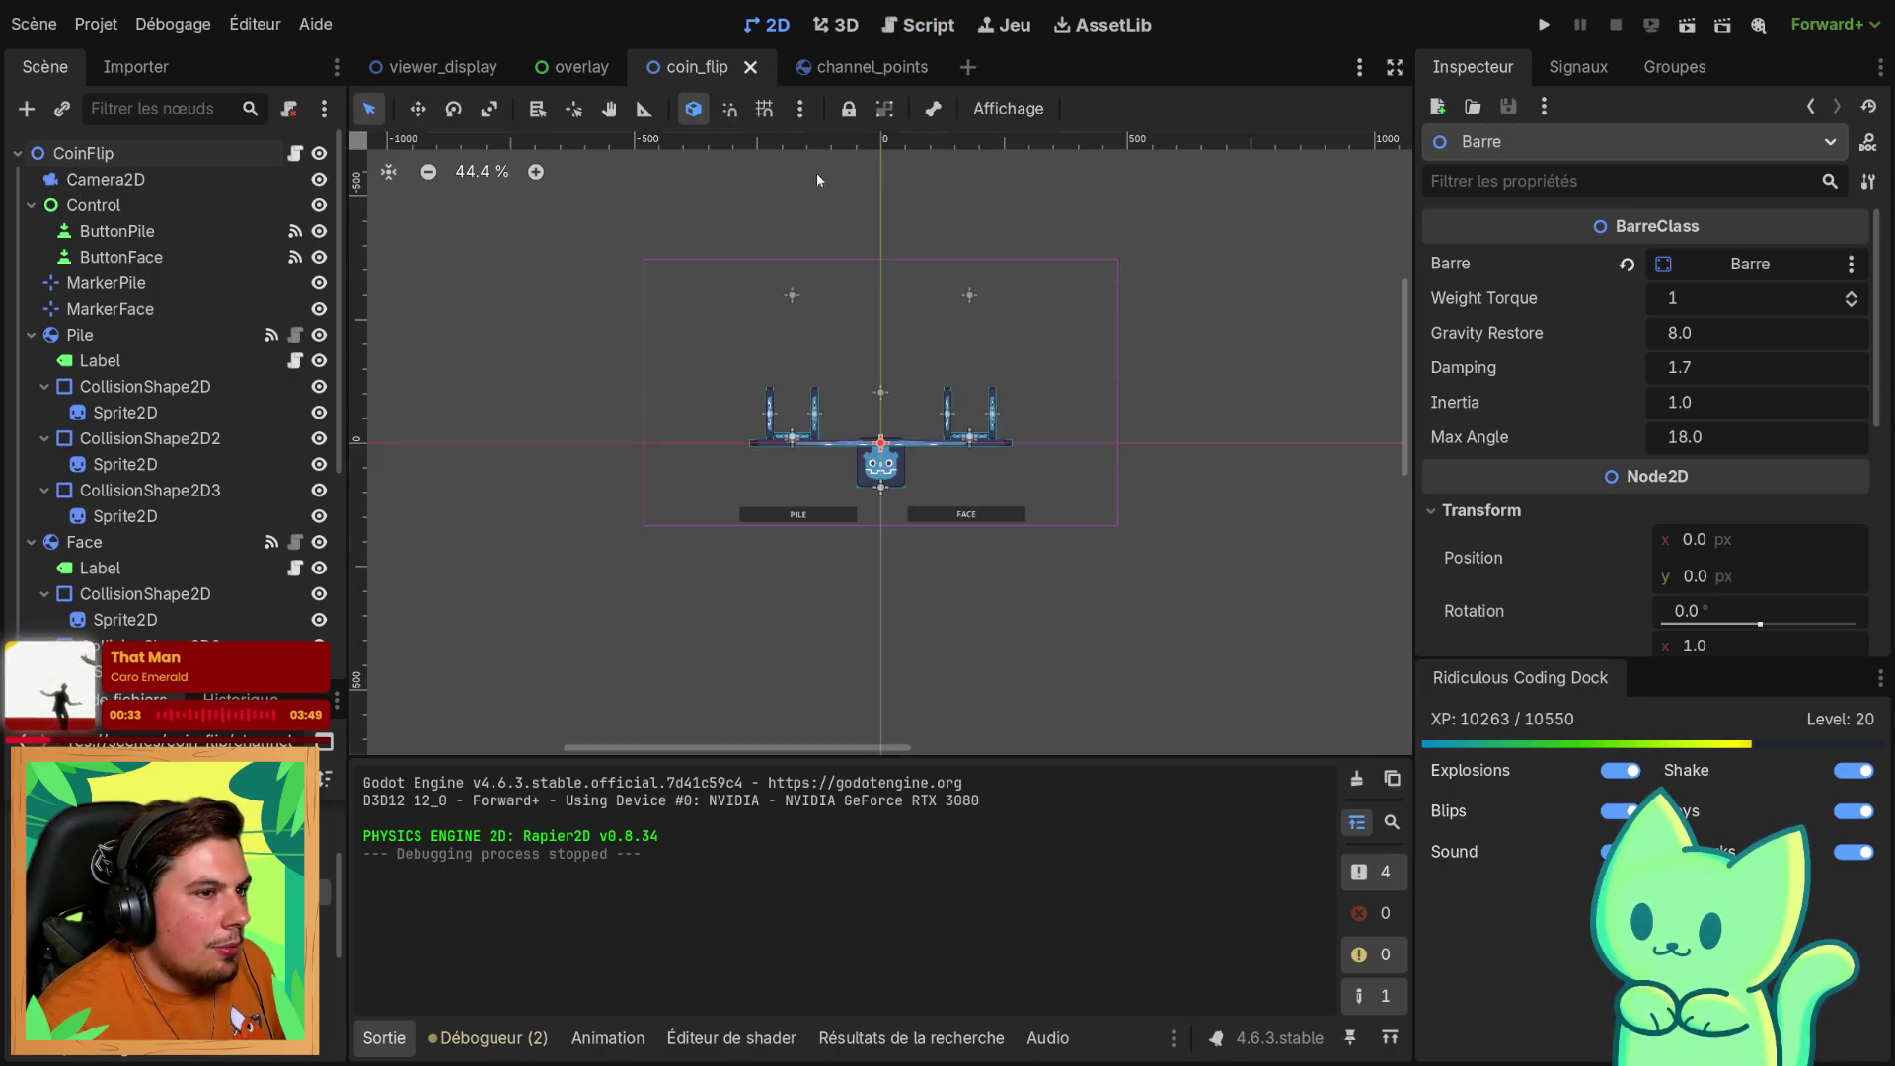
scroll(819, 326, "down", 5)
scroll(922, 445, "up", 3)
left_click(71, 178)
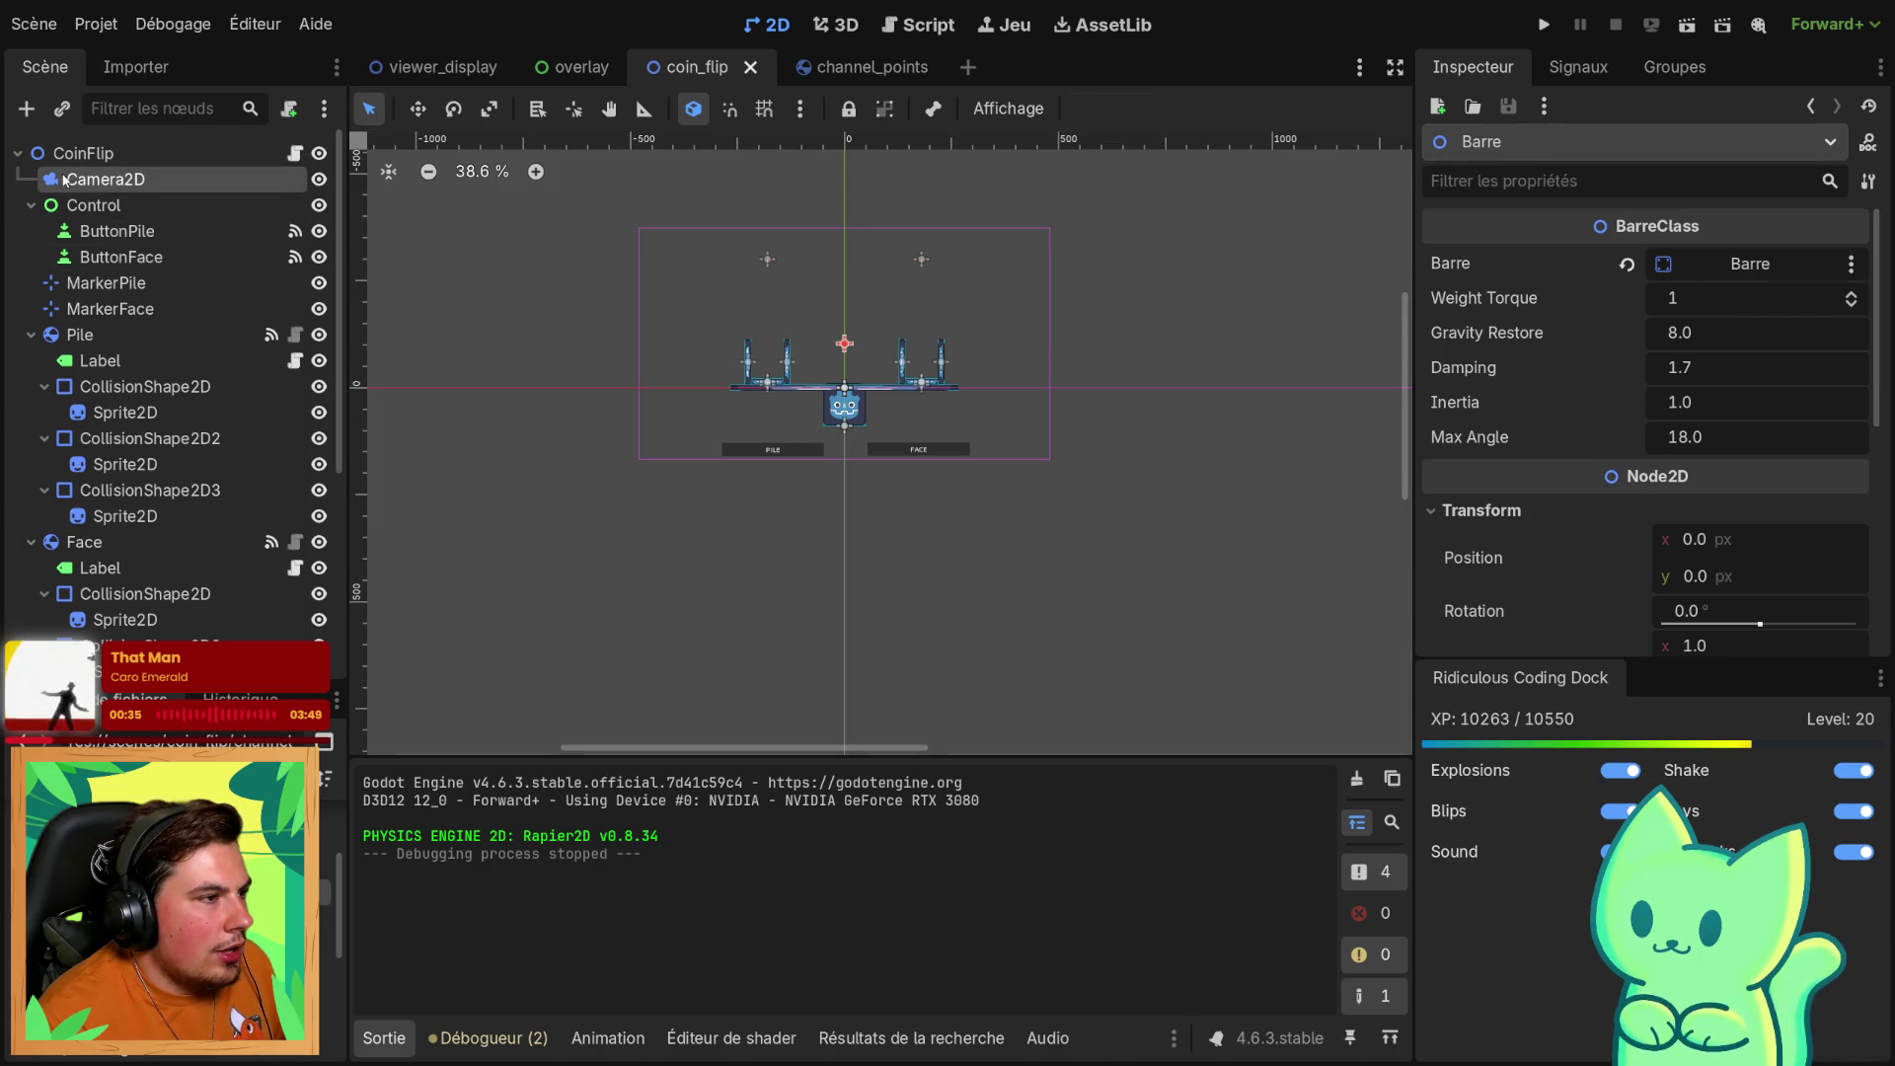
left_click(87, 203)
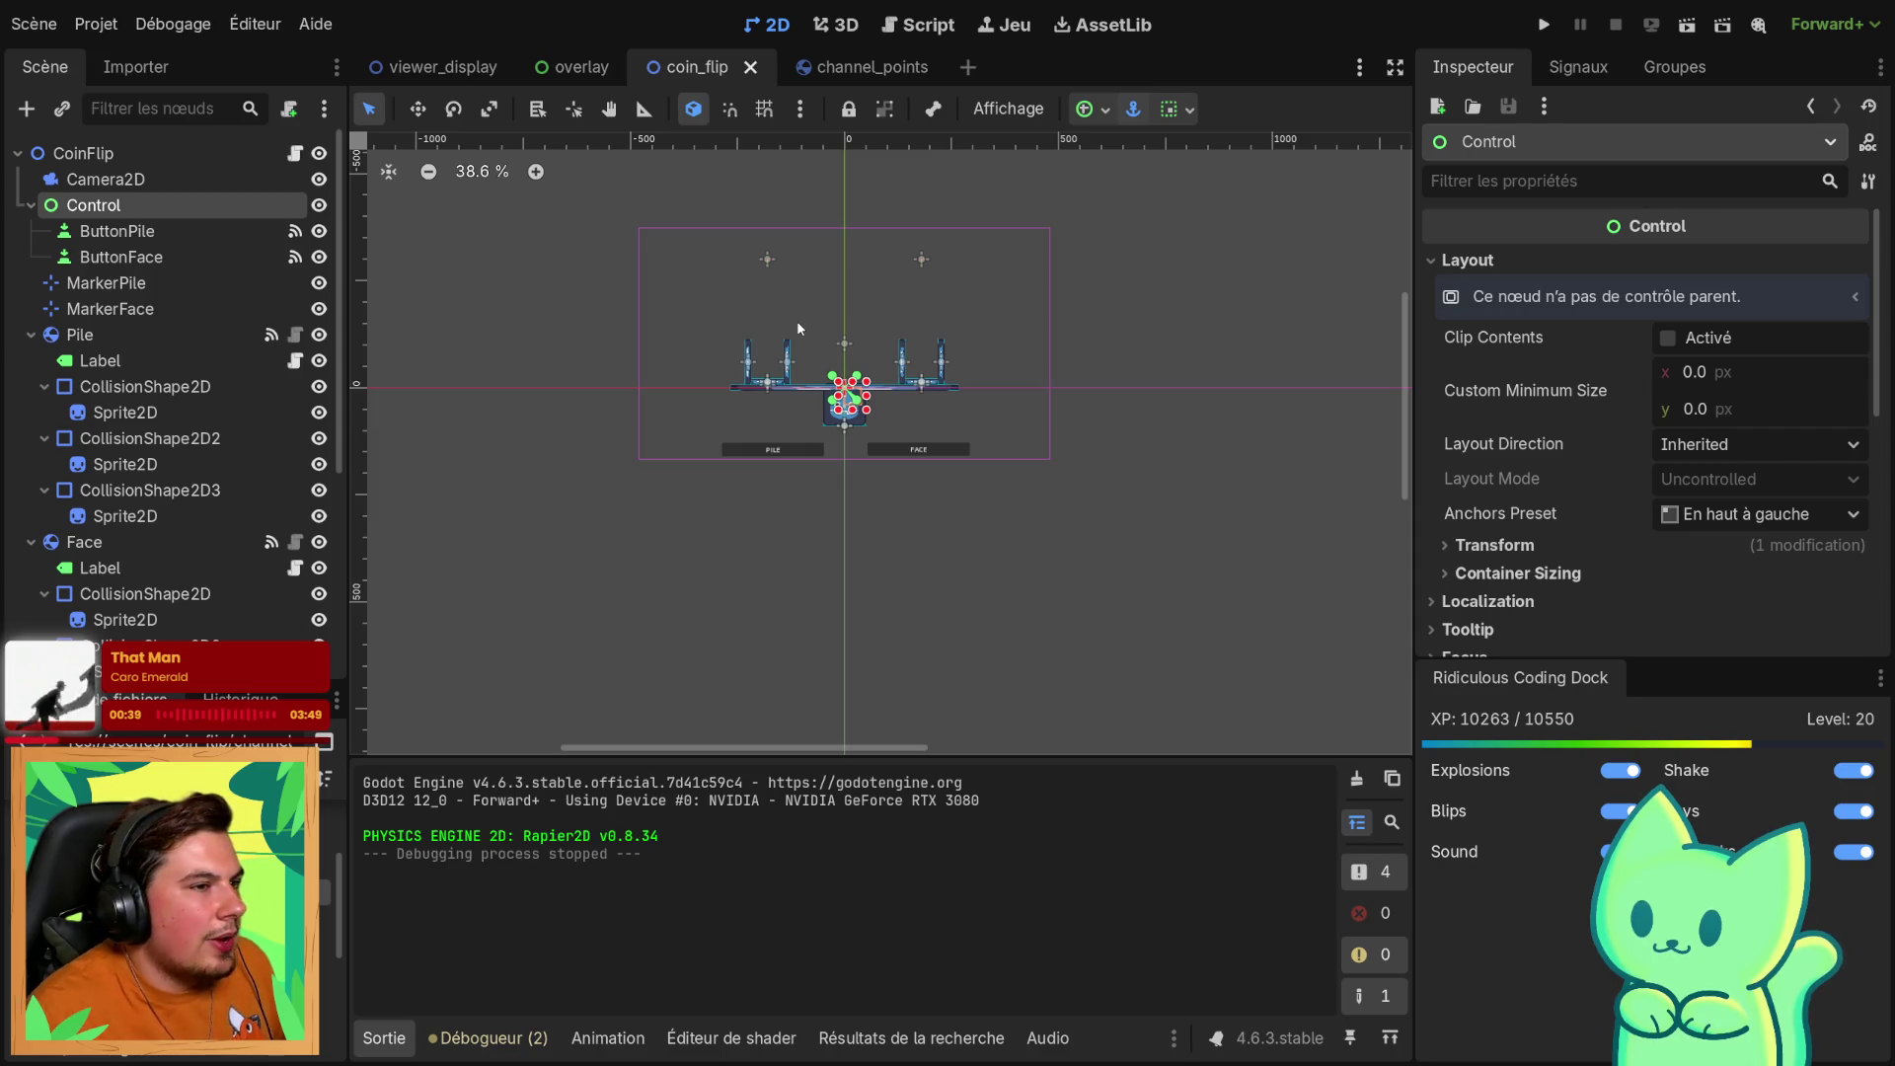
left_click(1091, 33)
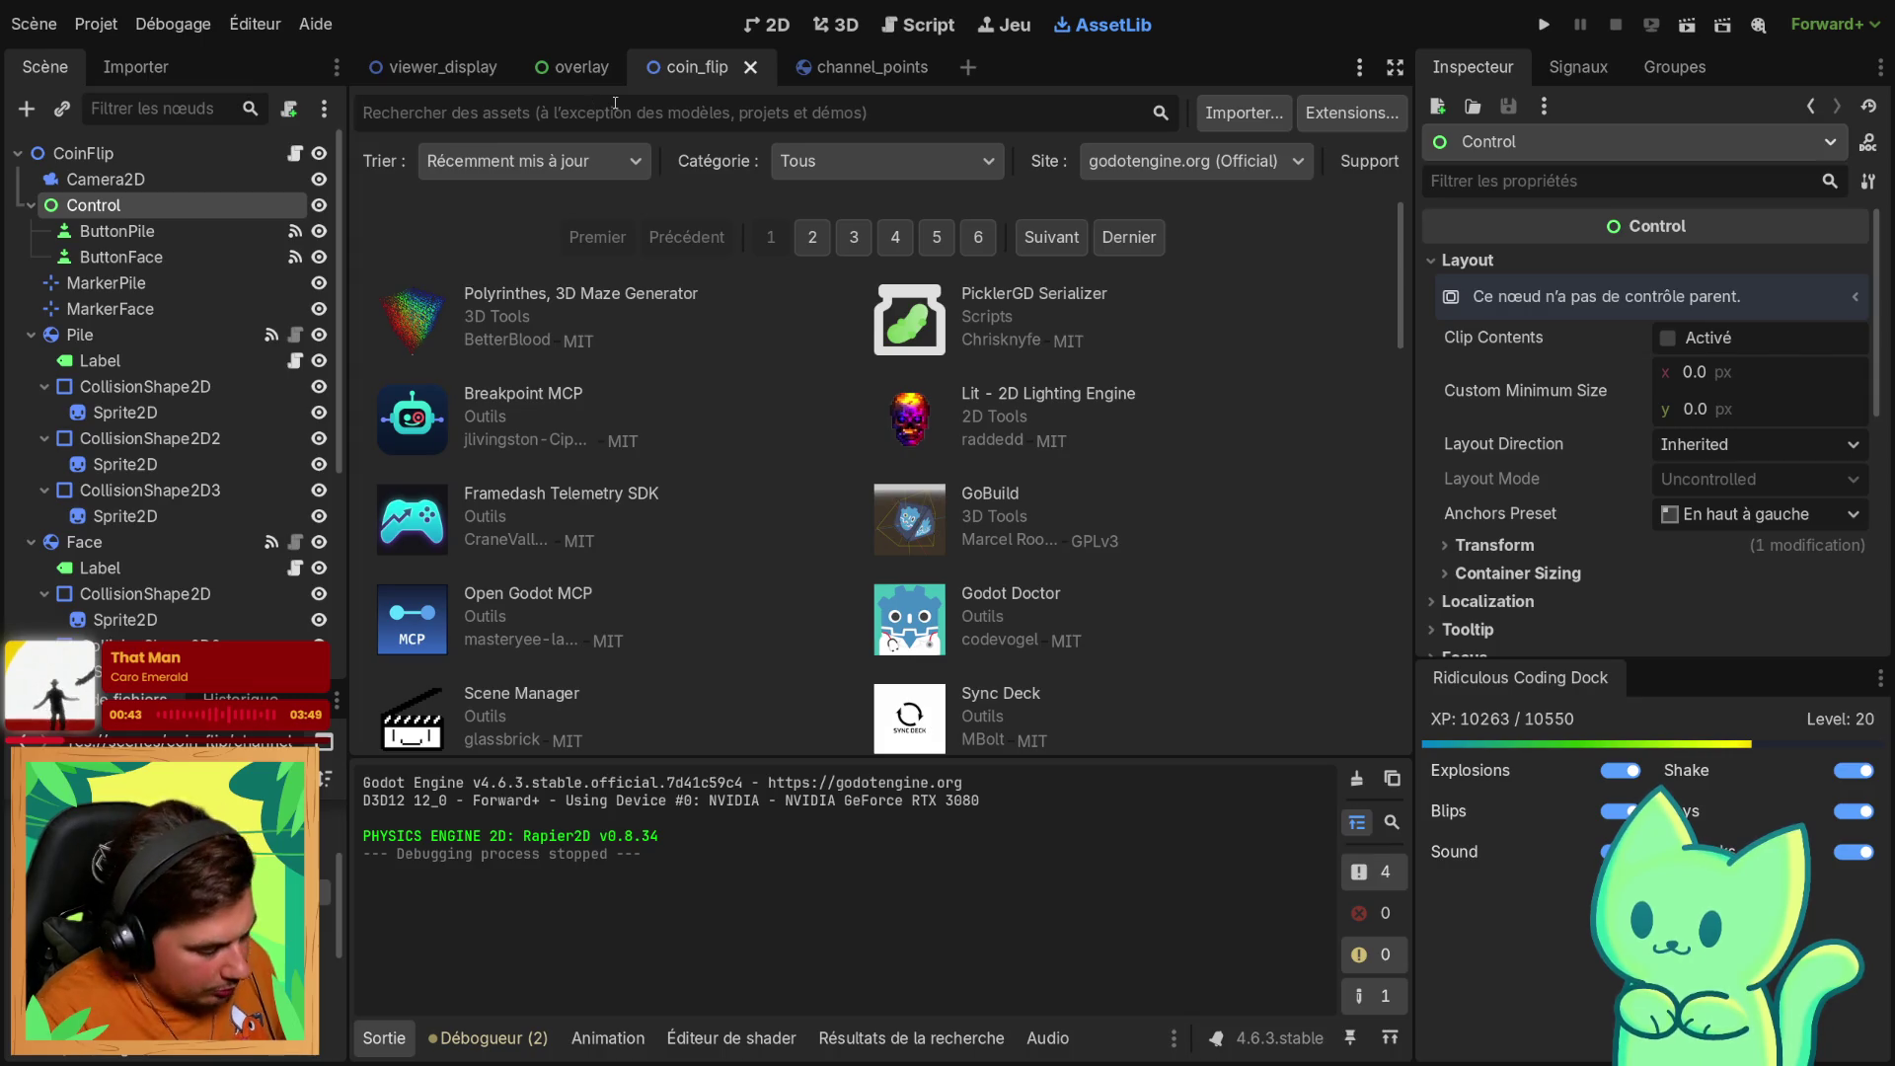
- Search AssetLib for 'flip' and inspect the FlipDot asset details
type("flip")
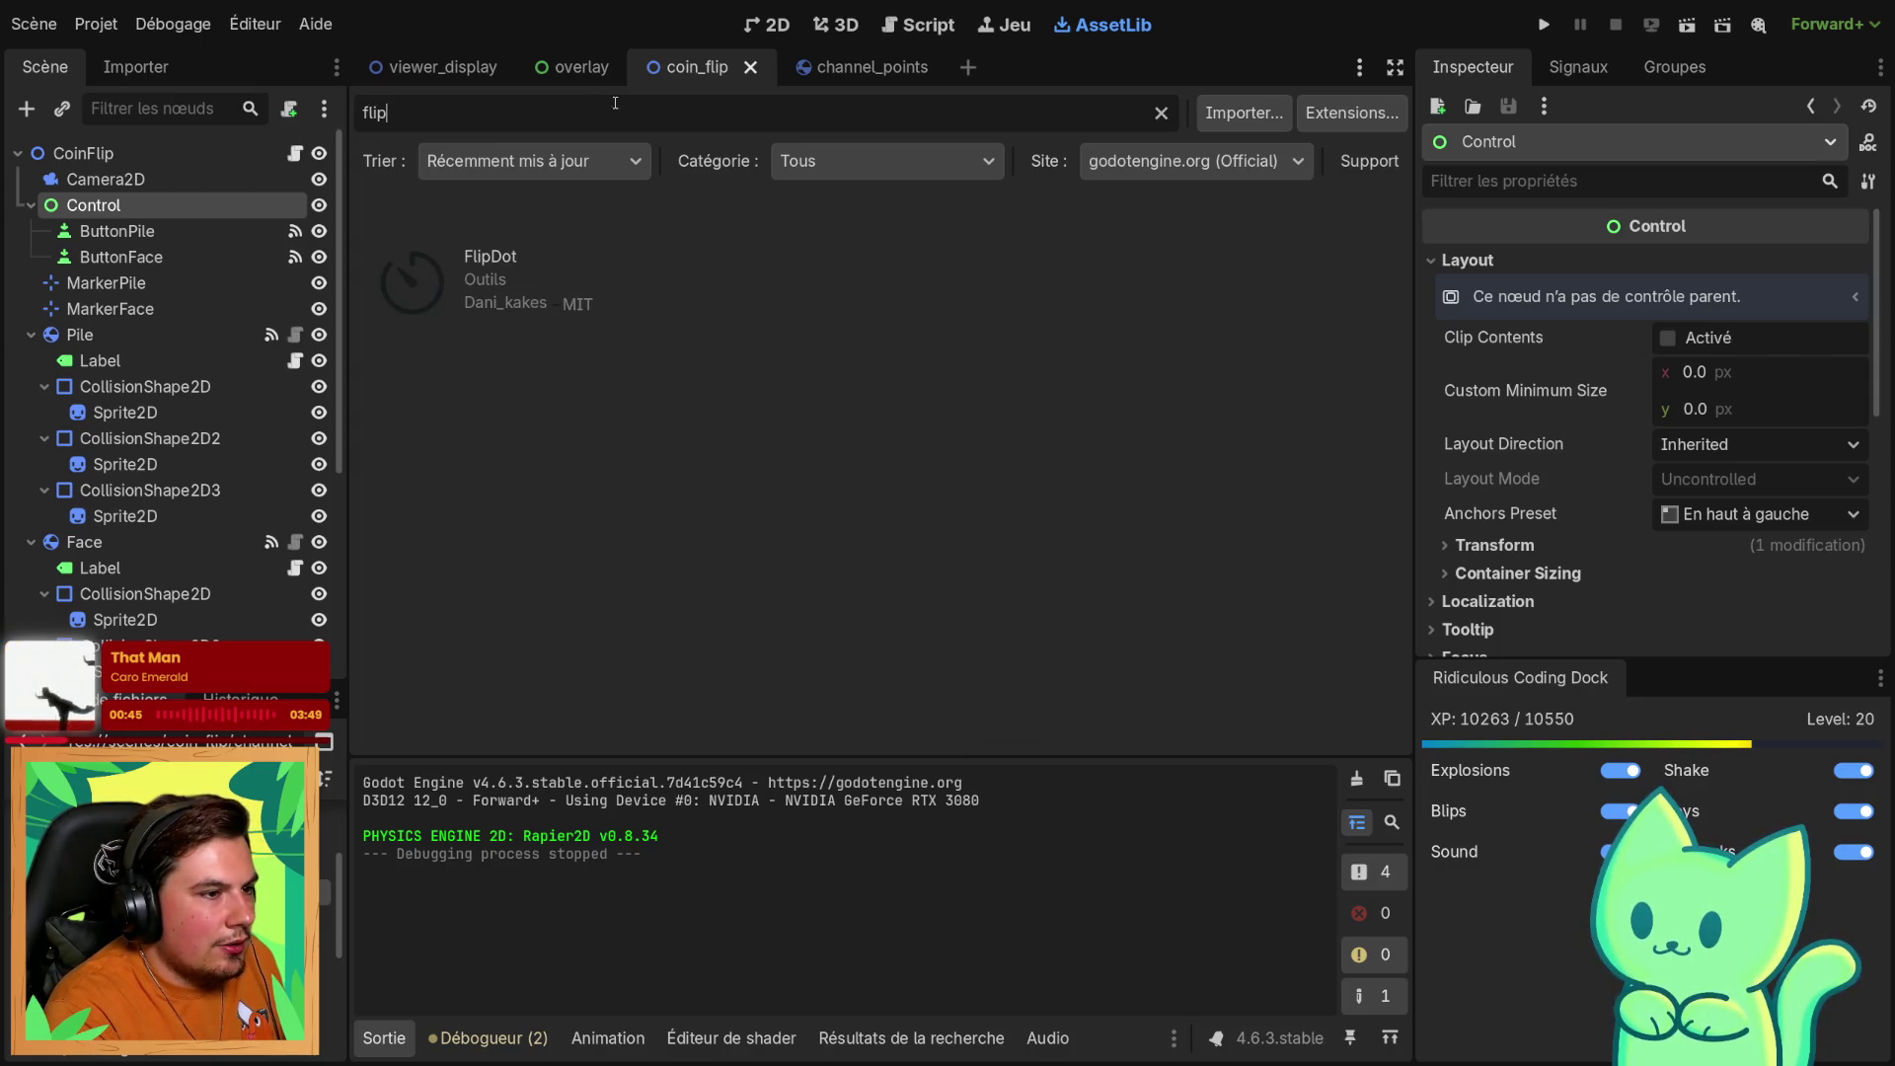
left_click(498, 259)
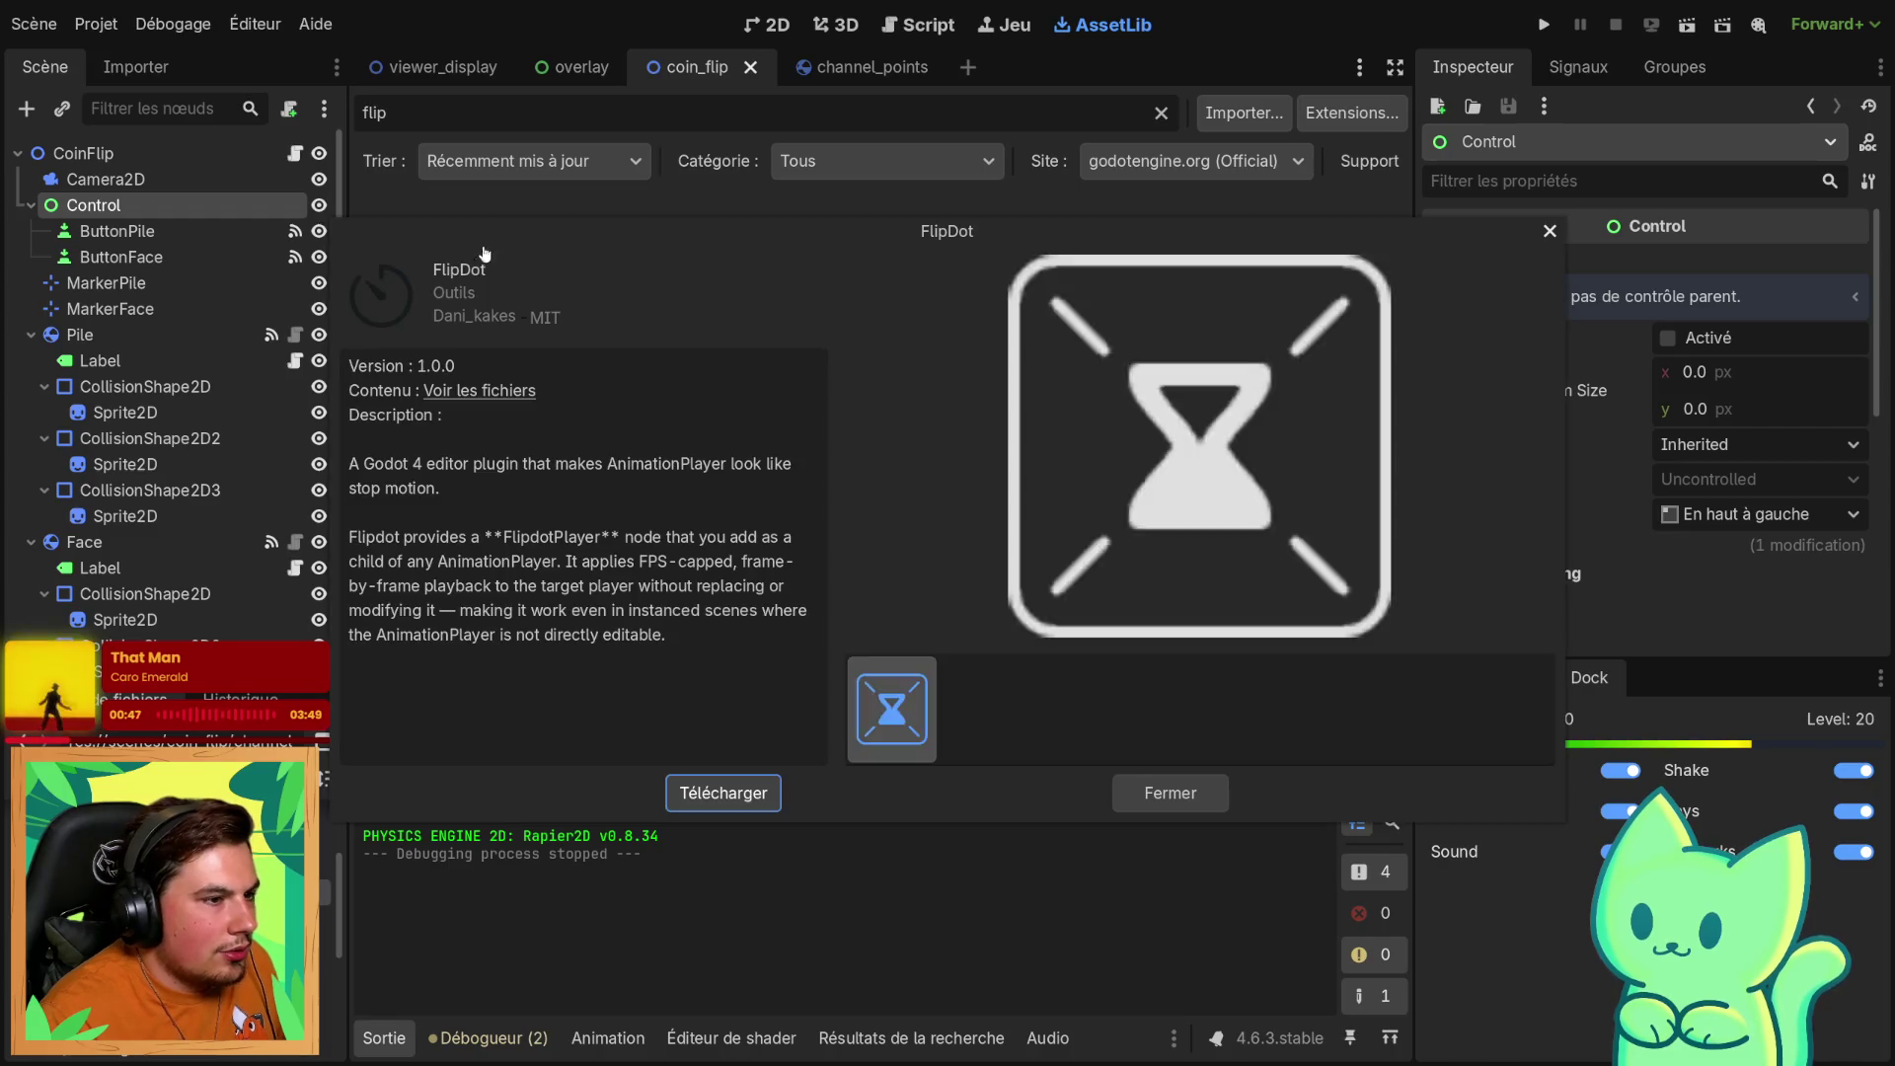
mouse_move(393, 466)
left_mouse_down()
mouse_move(716, 466)
mouse_move(403, 472)
left_mouse_up()
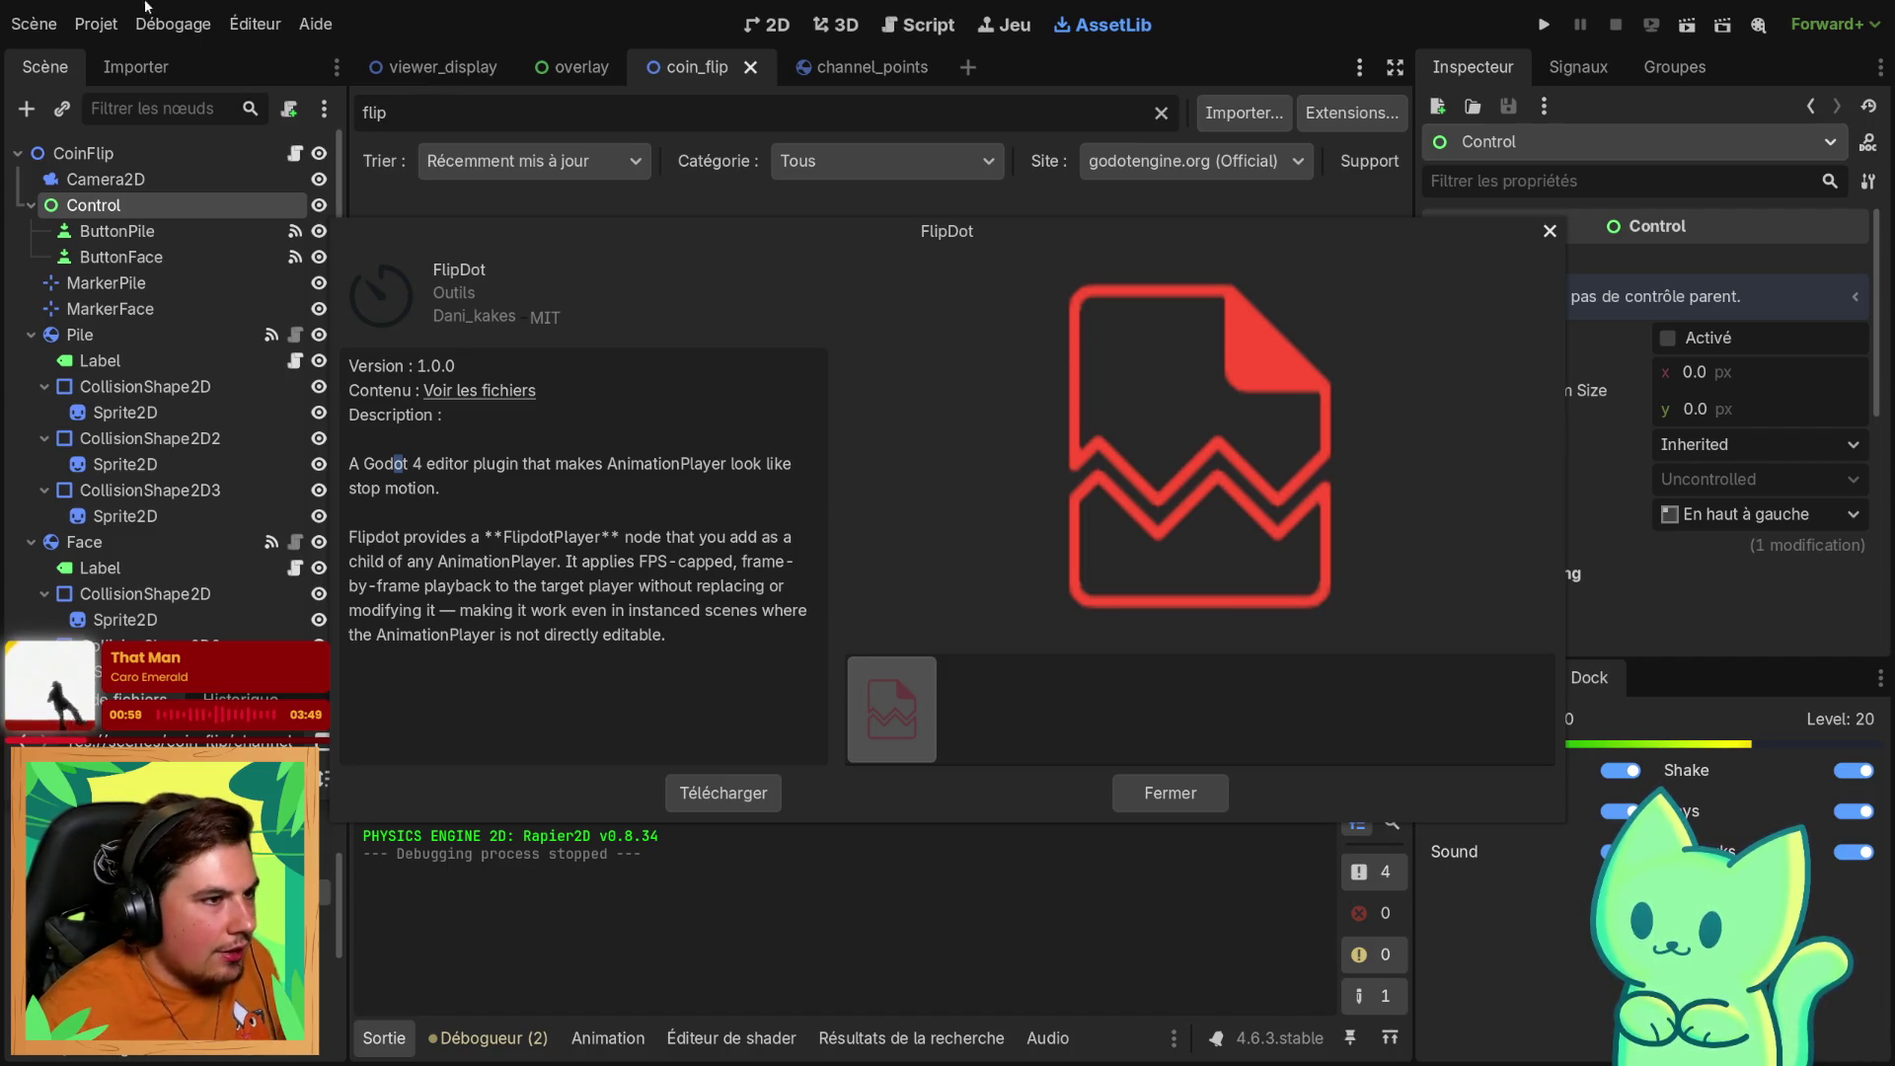
left_click(1550, 231)
- Search for 'coin' and review the Coins Generator 3D and Bitcoin/Lightning - Breez details
double_click(367, 111)
type("co")
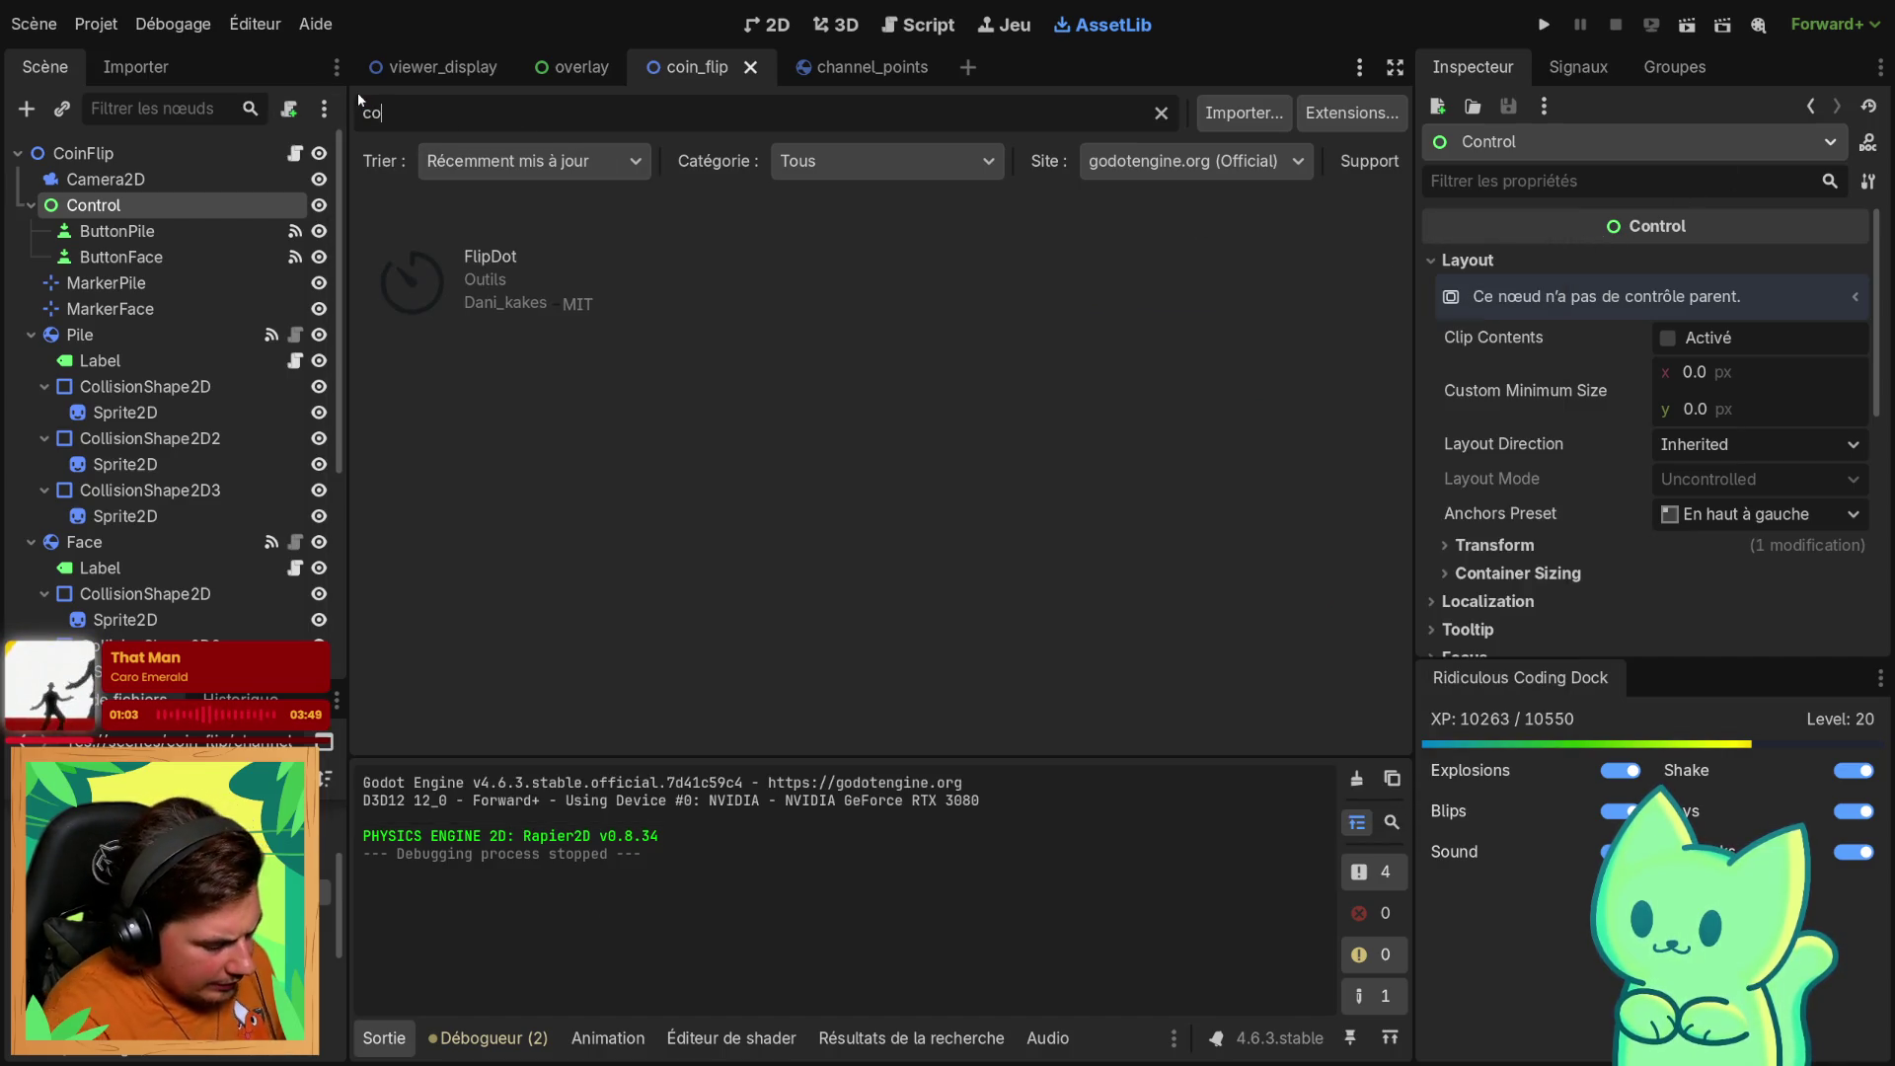
type("in")
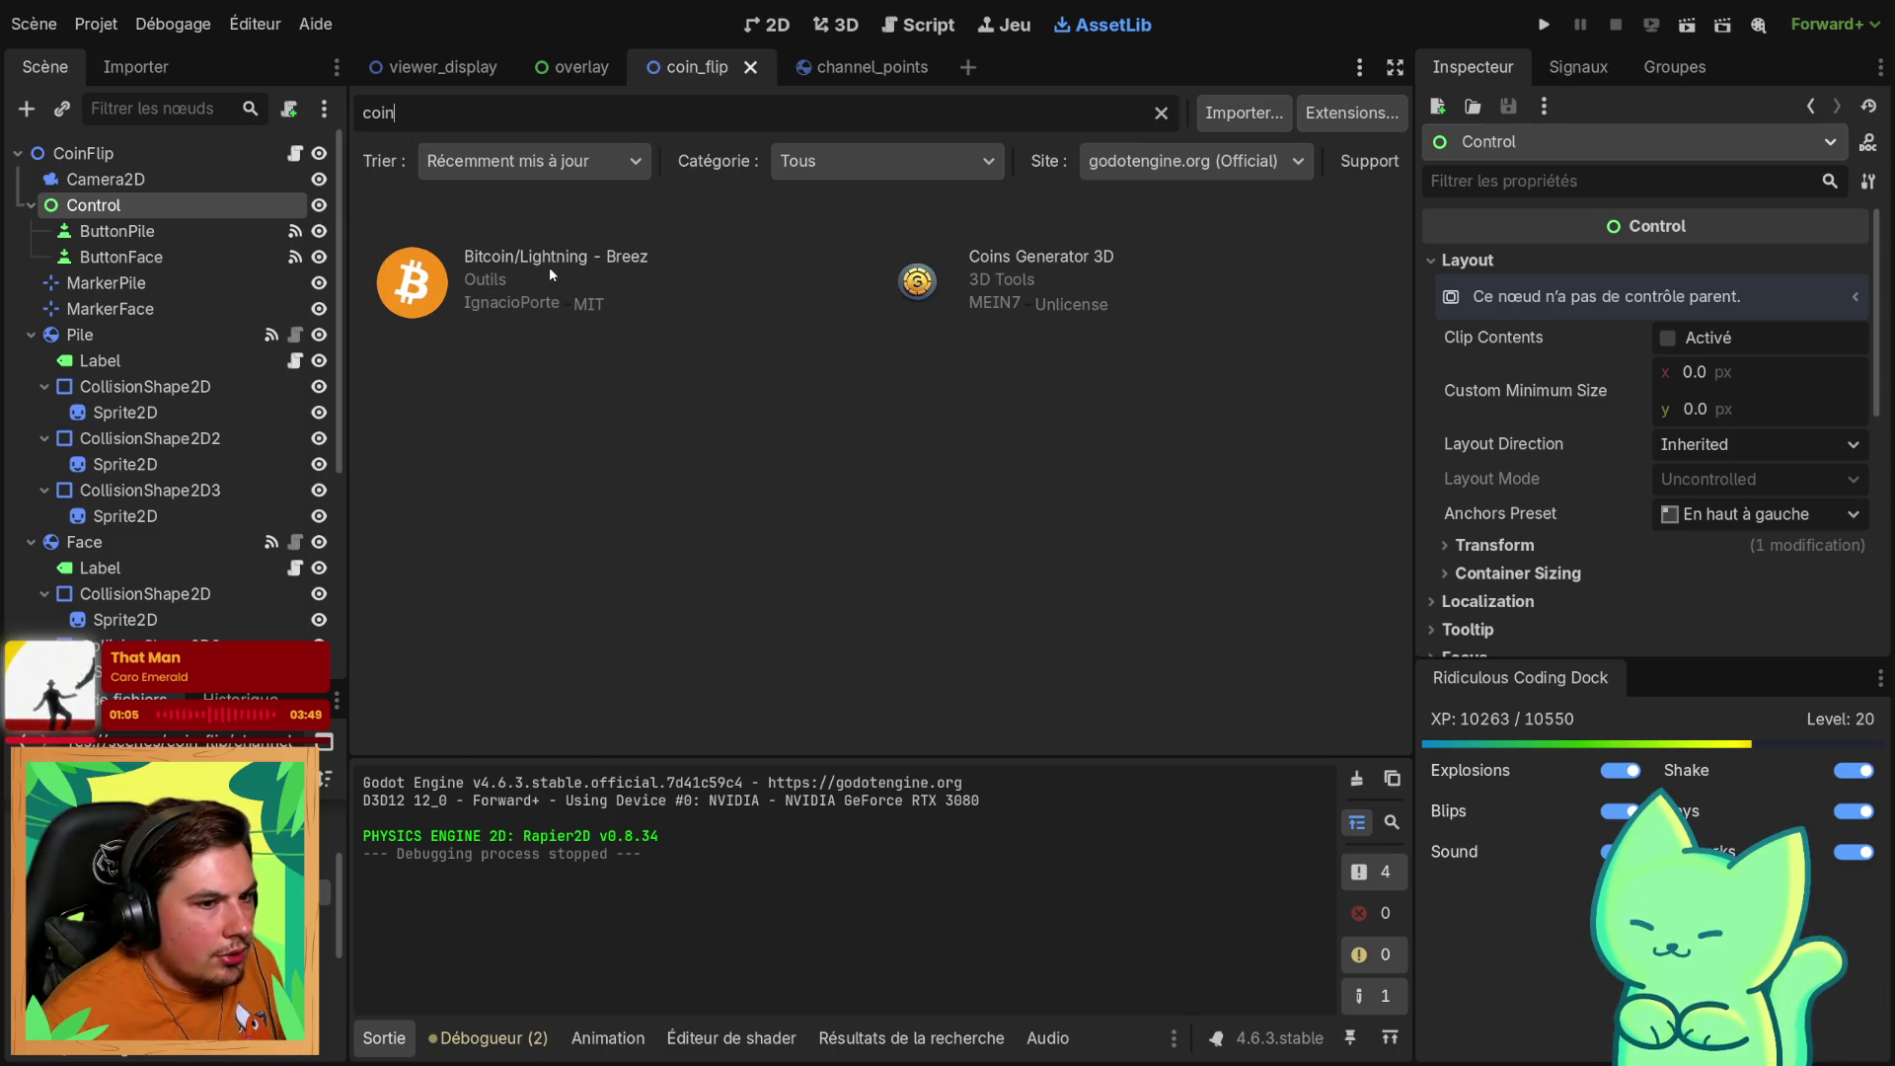
left_click(967, 257)
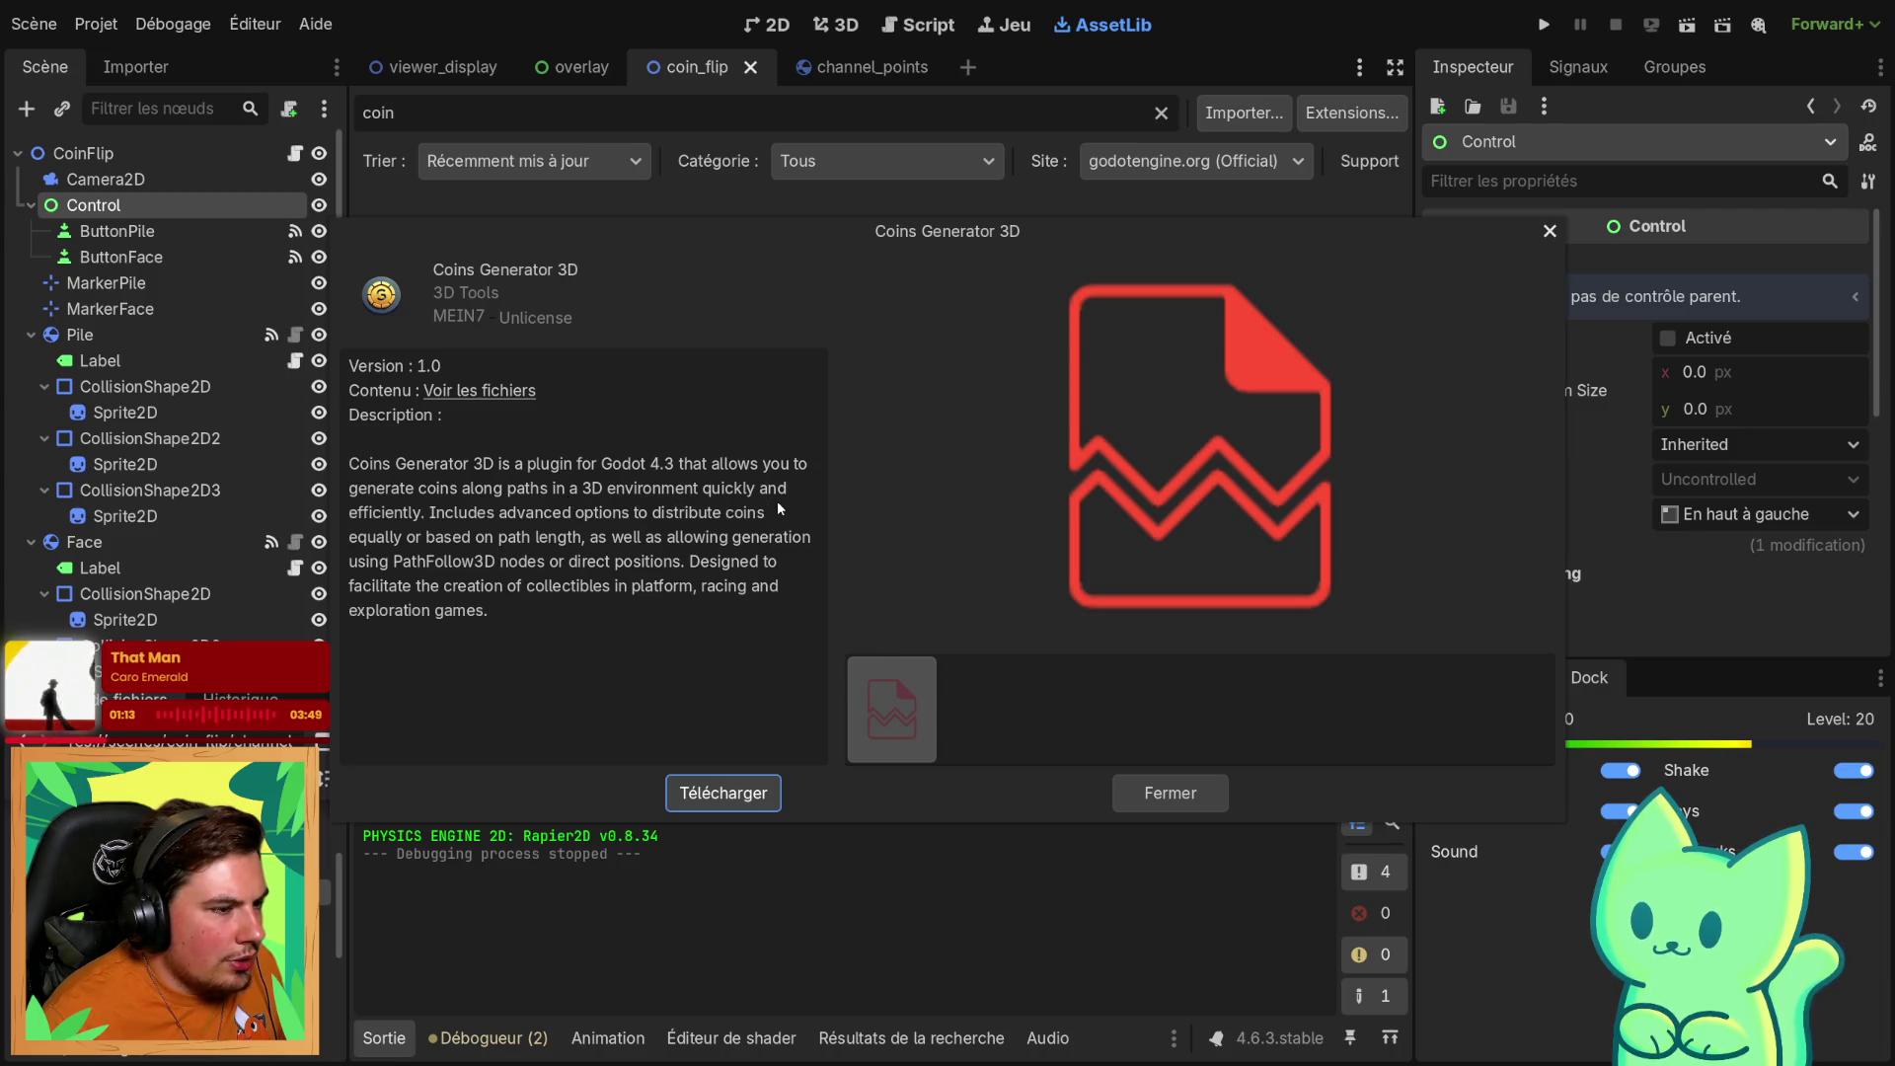
left_click(1550, 231)
left_click(568, 262)
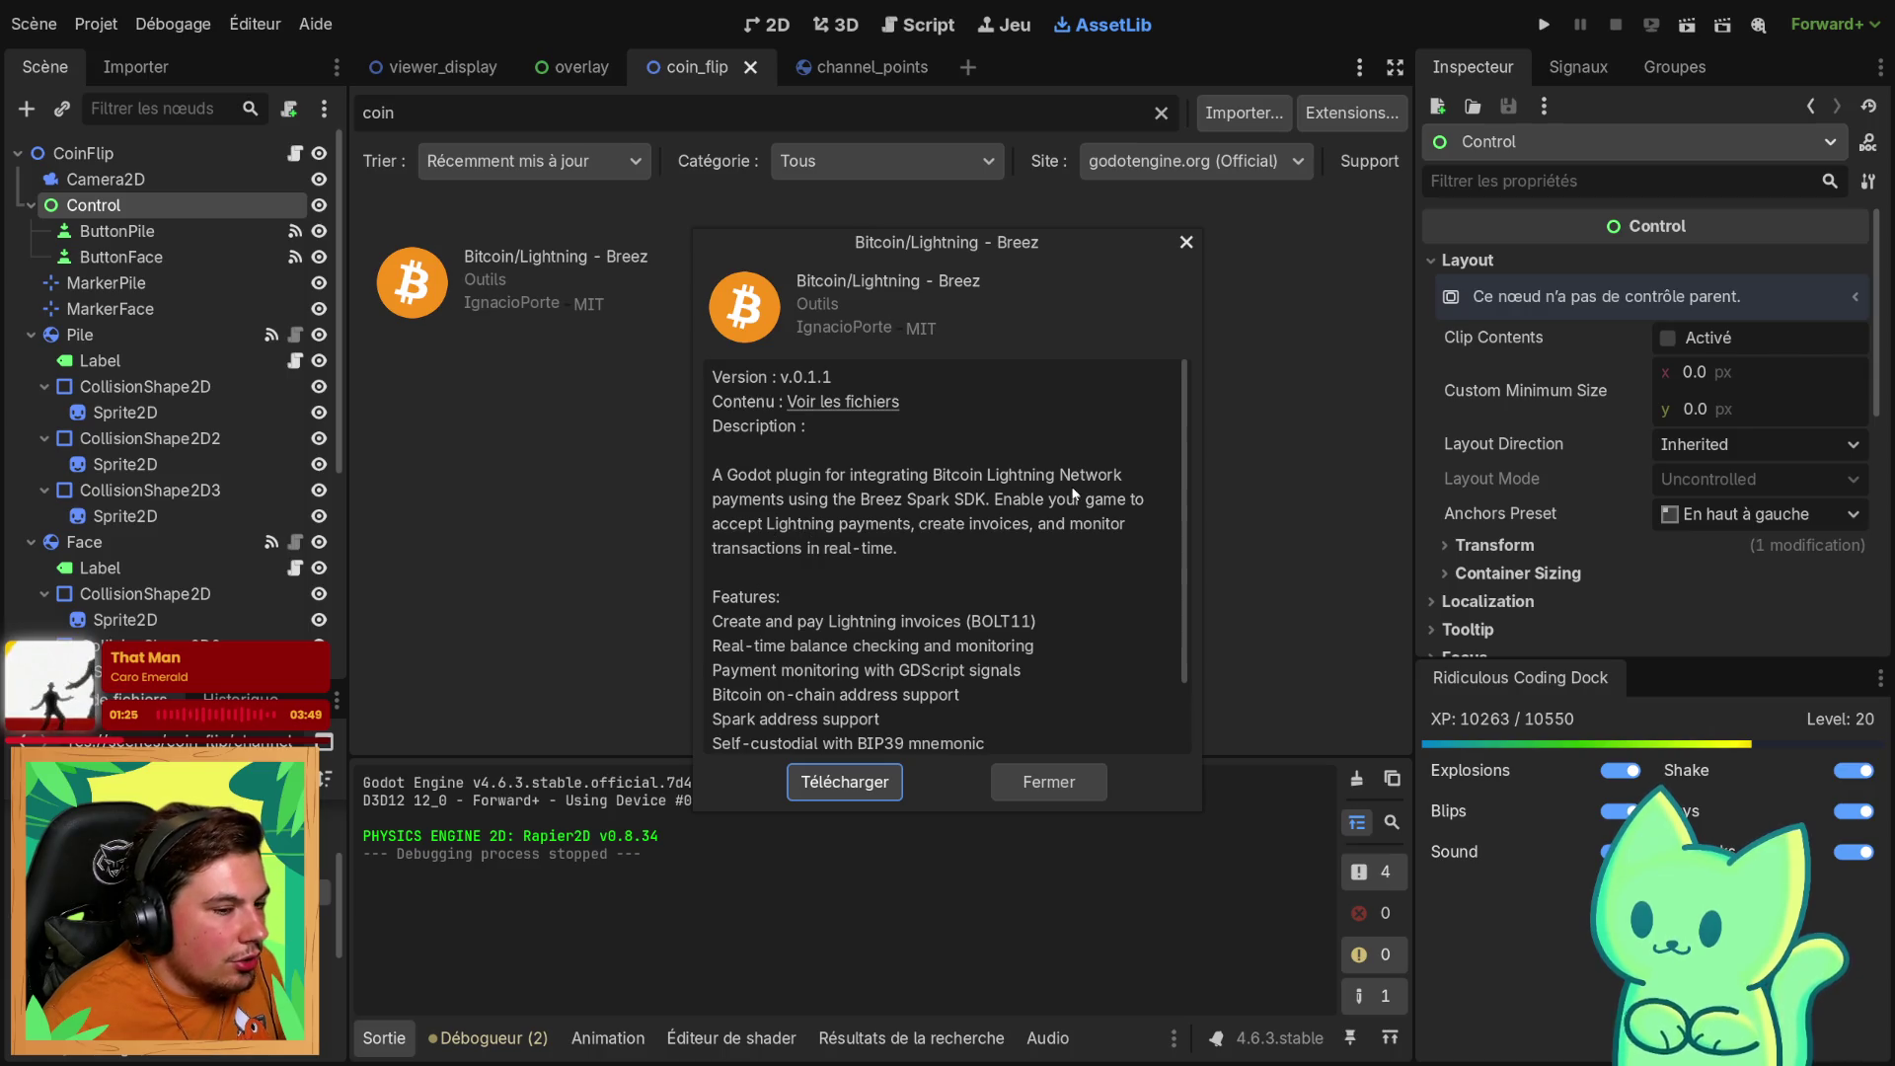
scroll(923, 449, "down", 2)
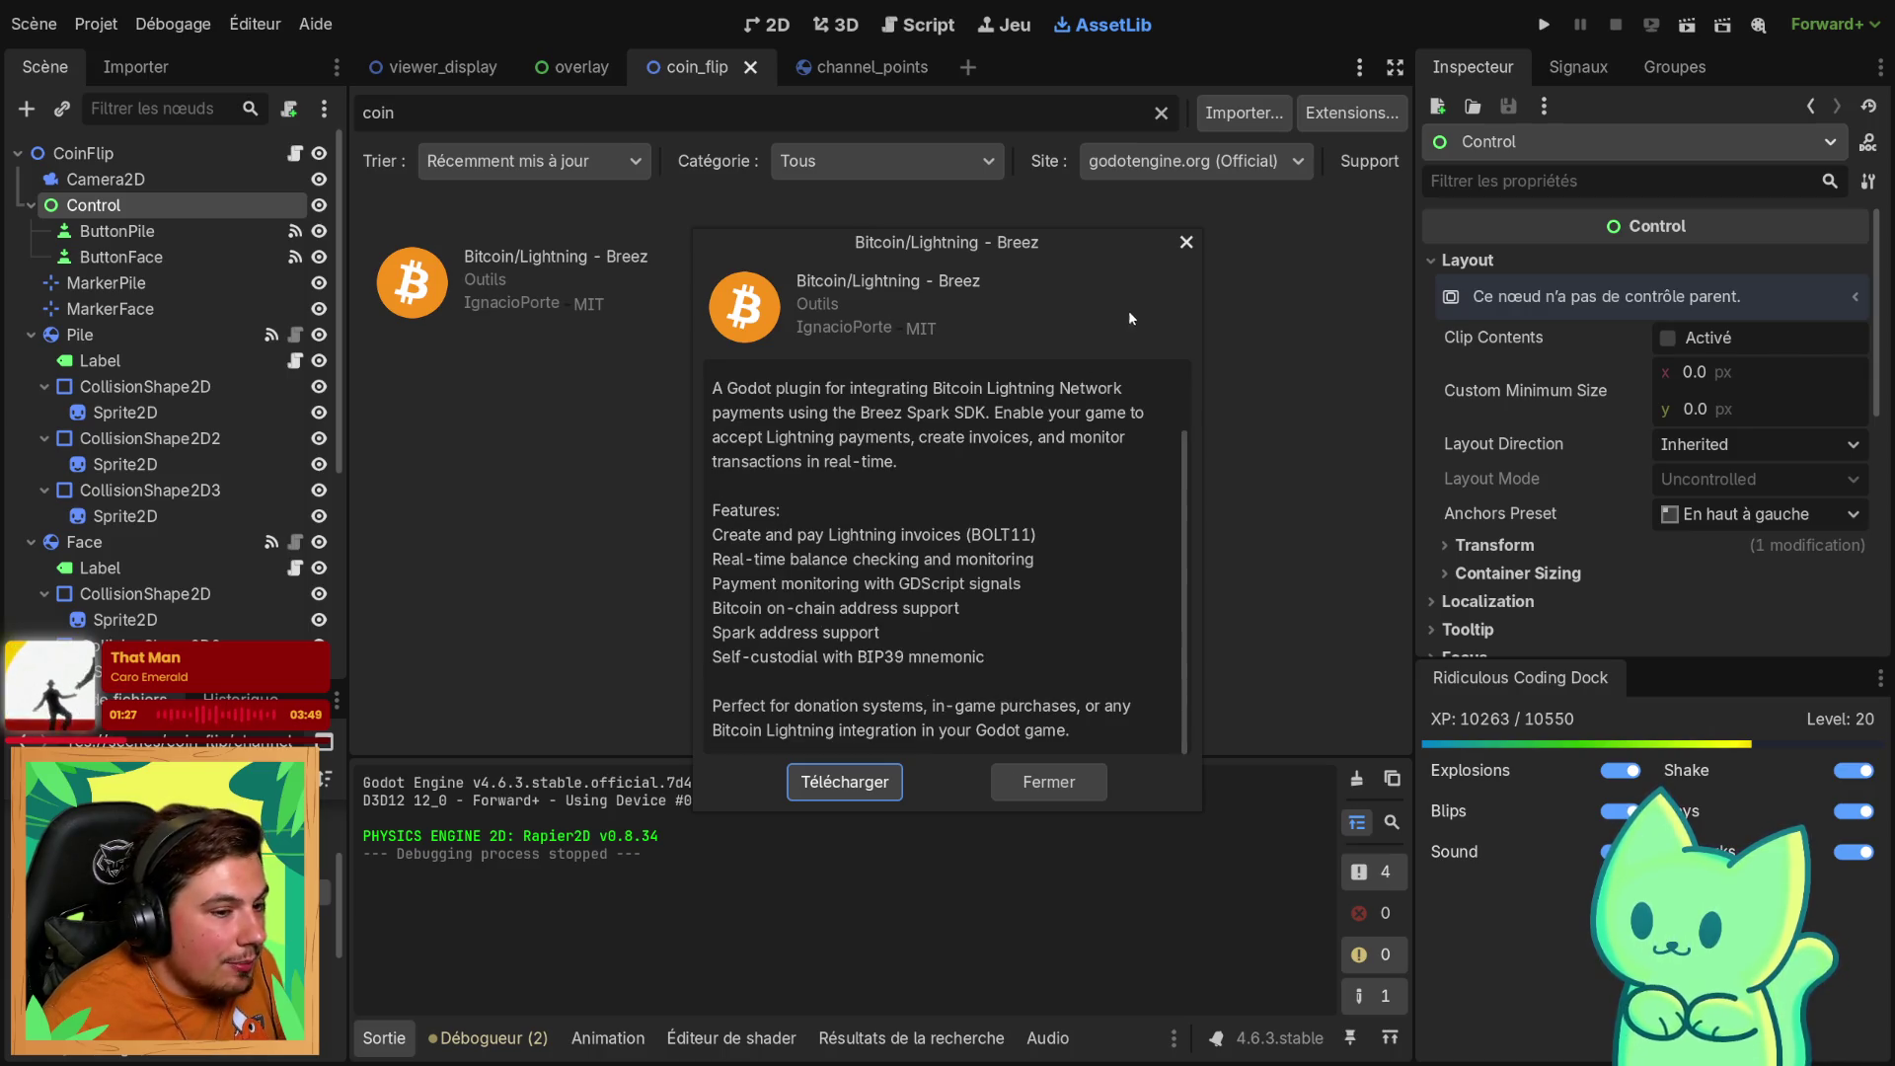
left_click(1185, 242)
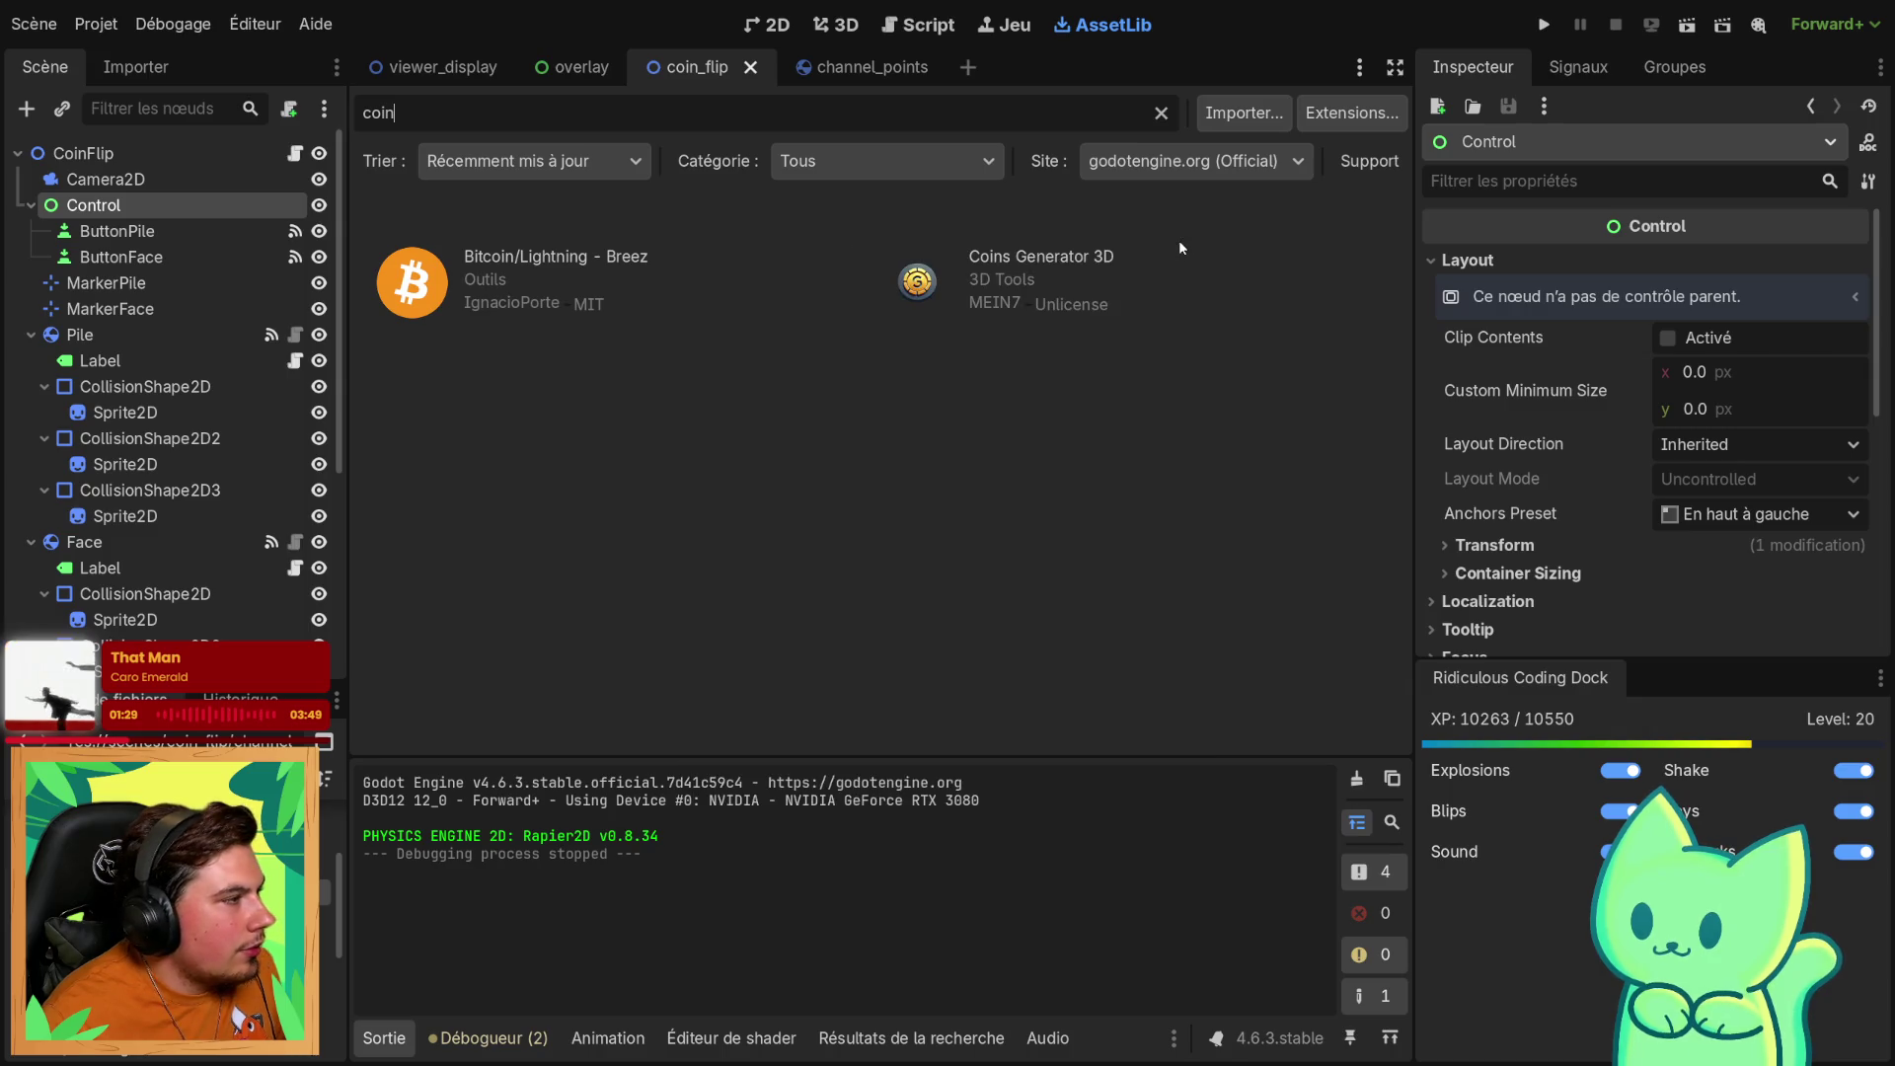
- Try asset searches for OBS and 'Open Broa', which find nothing useful
key("BackSpace")
key("BackSpace")
key("BackSpace")
type("C")
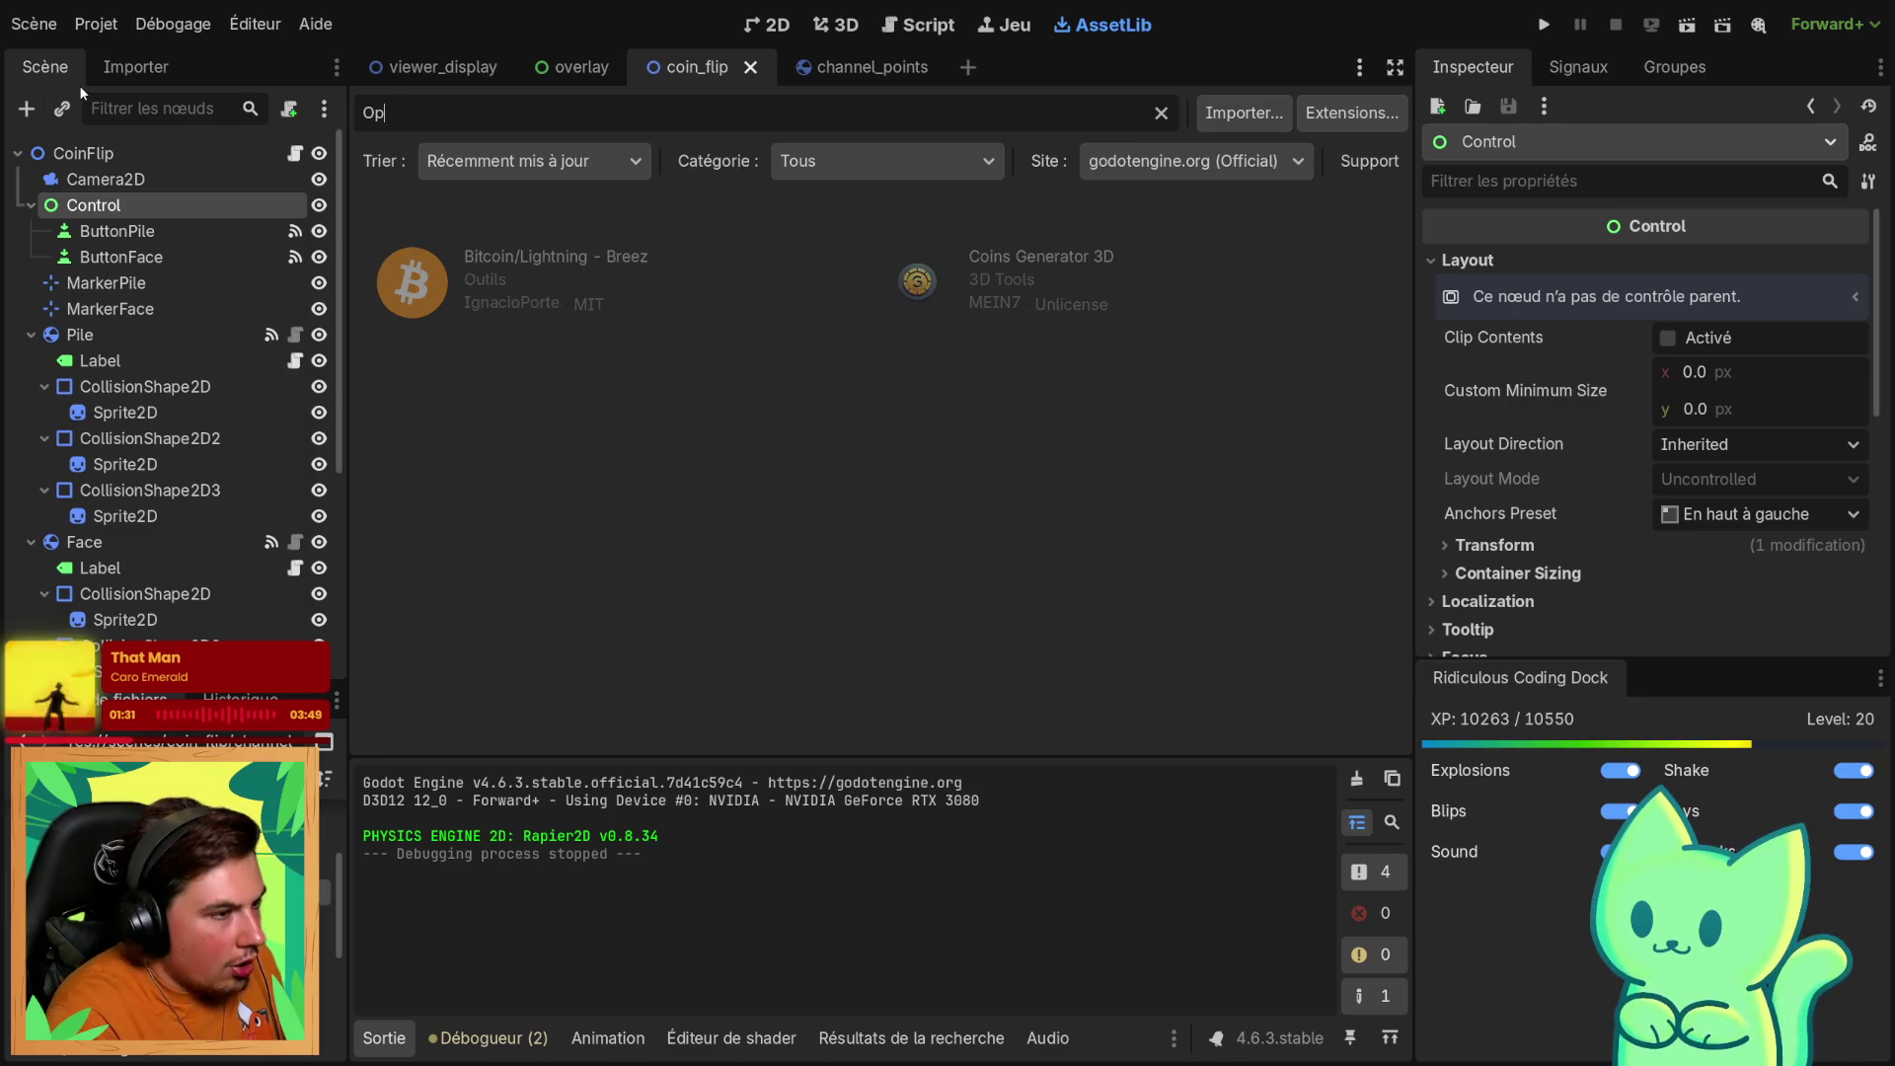
type("BS")
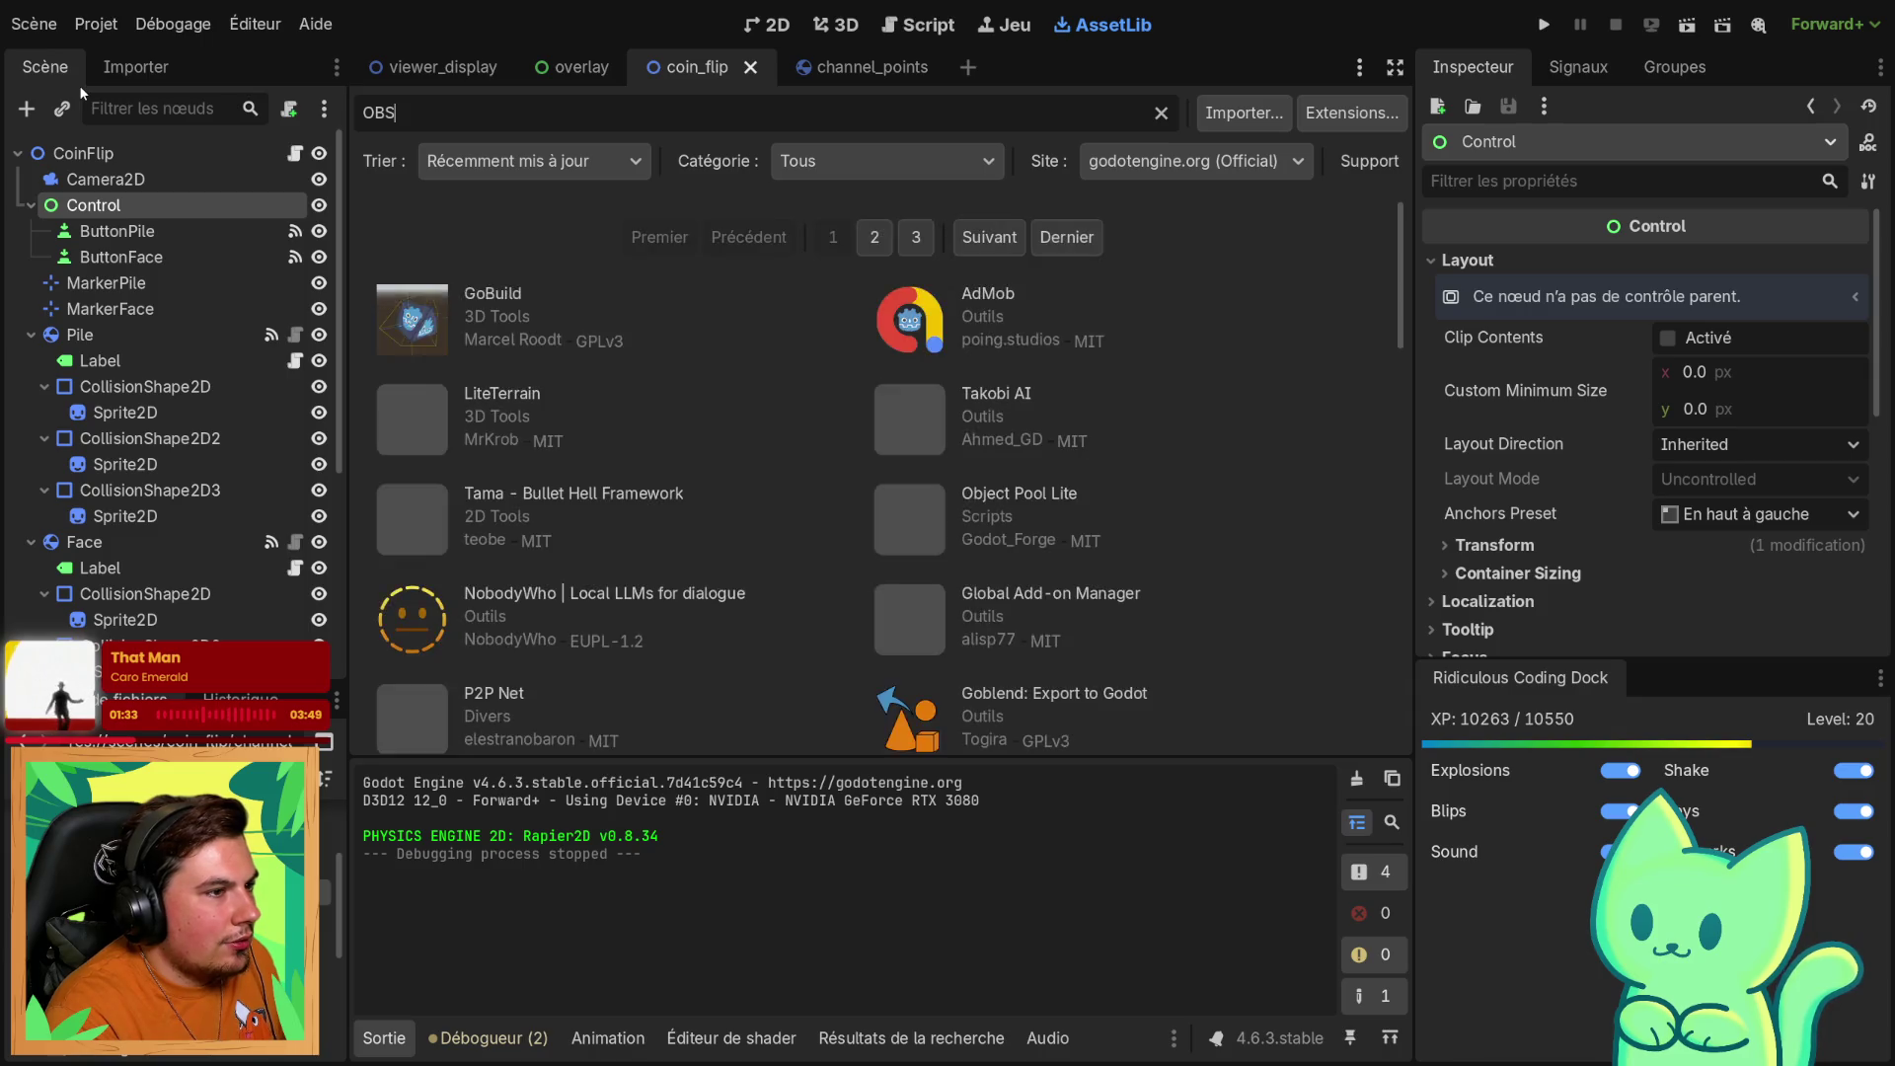
key("BackSpace")
key("BackSpace")
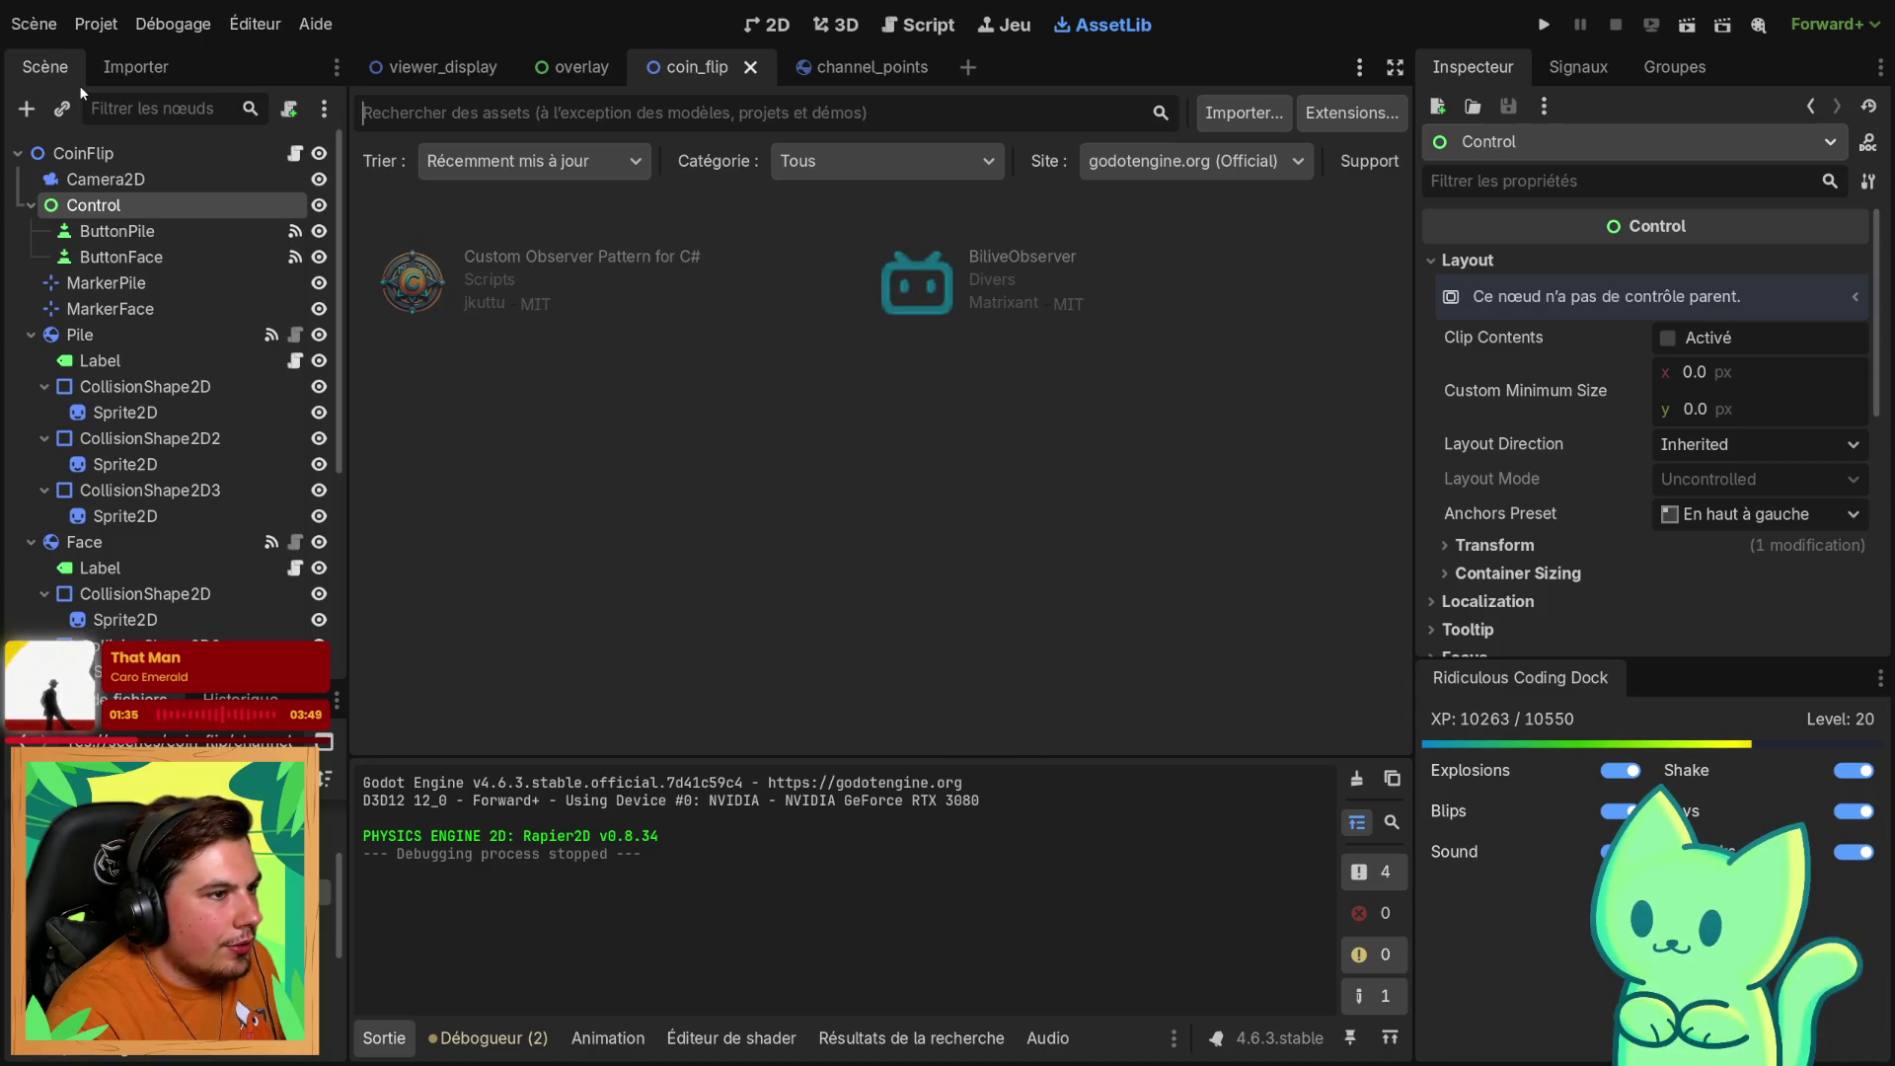
type("pe,")
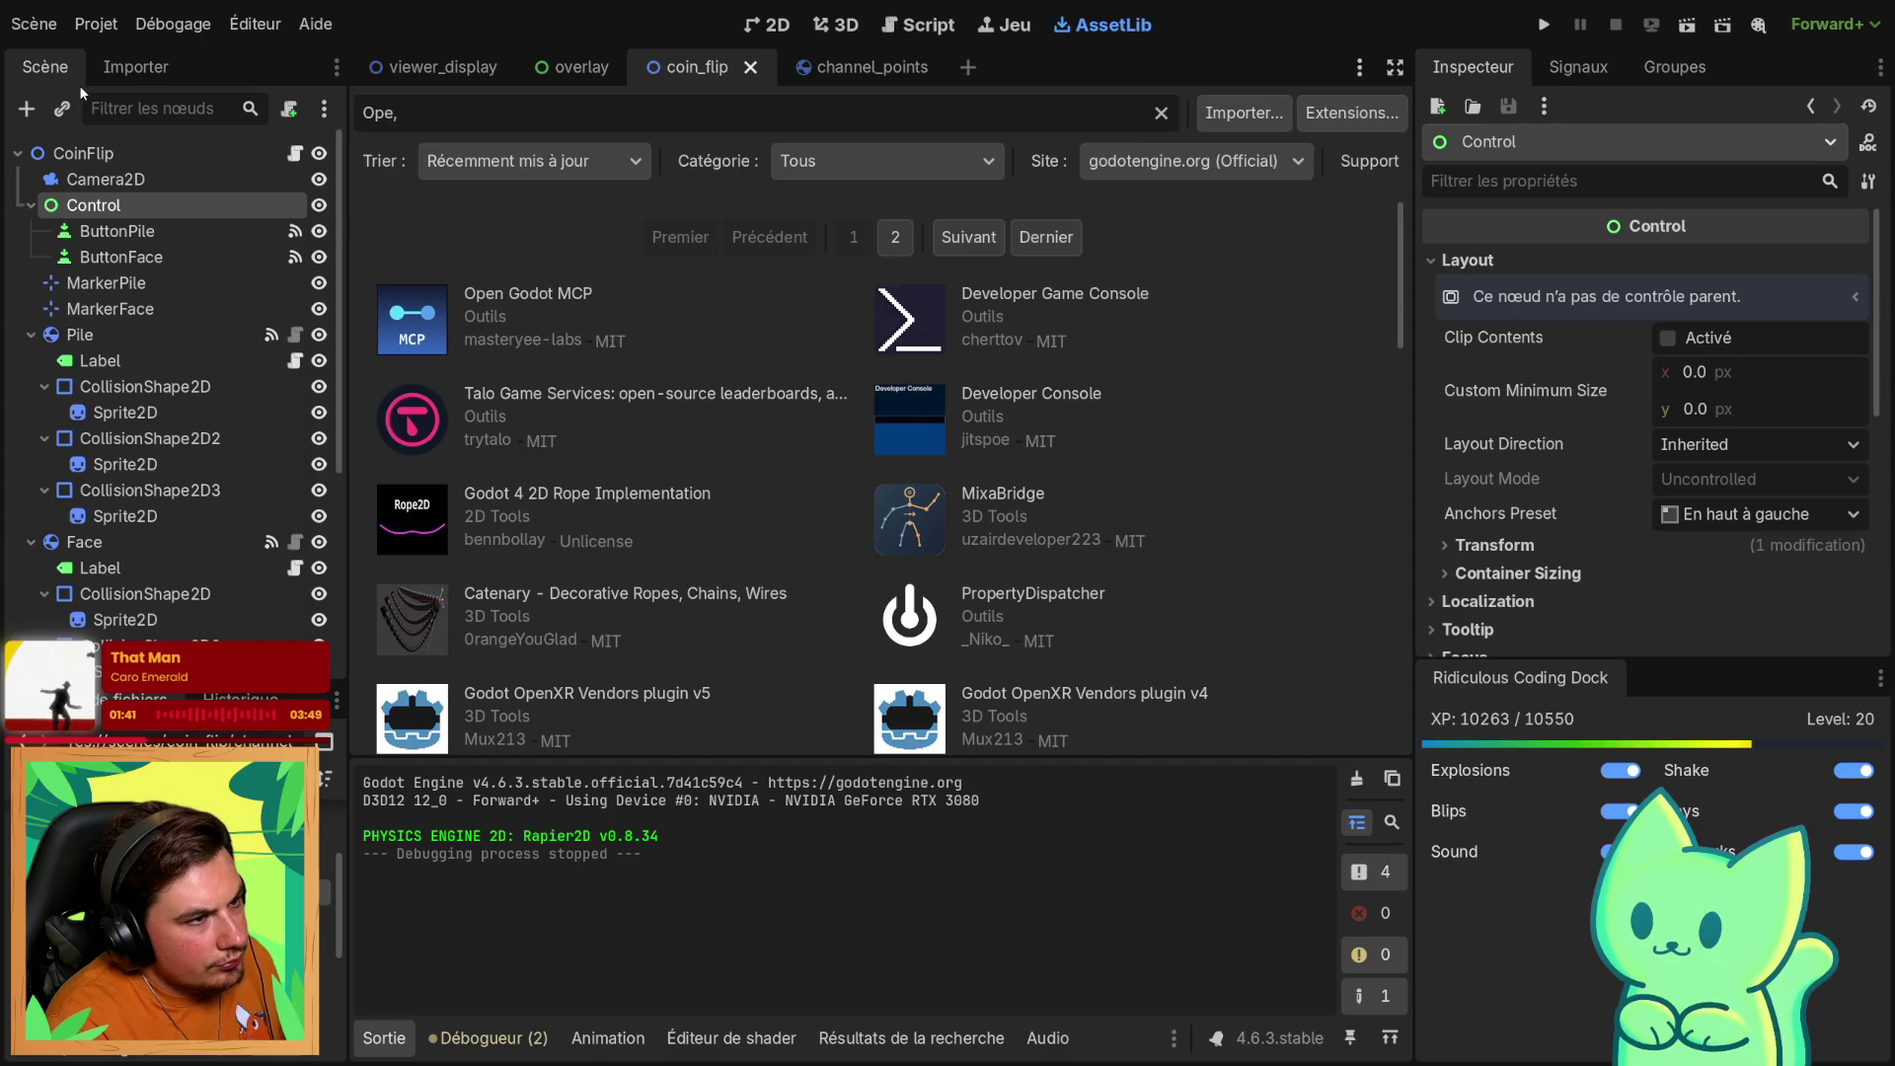
key("BackSpace")
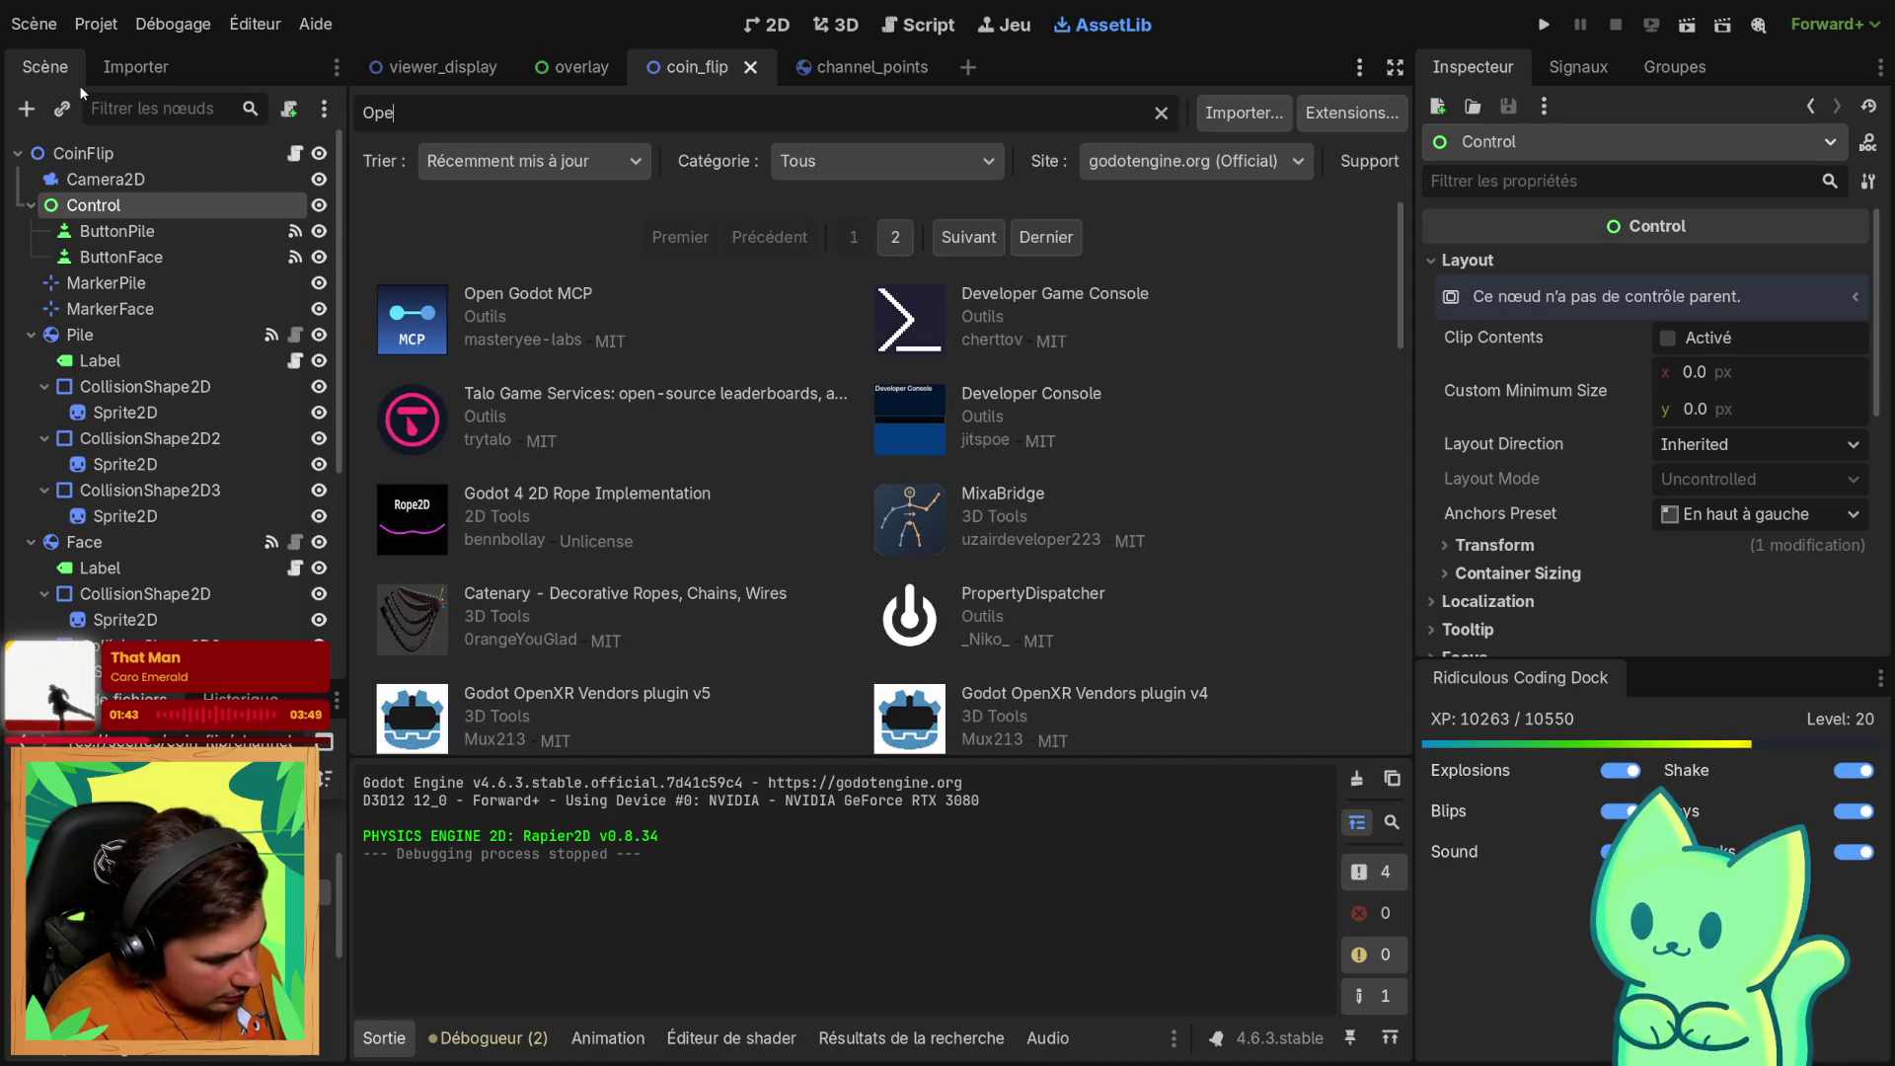
type("n Bro")
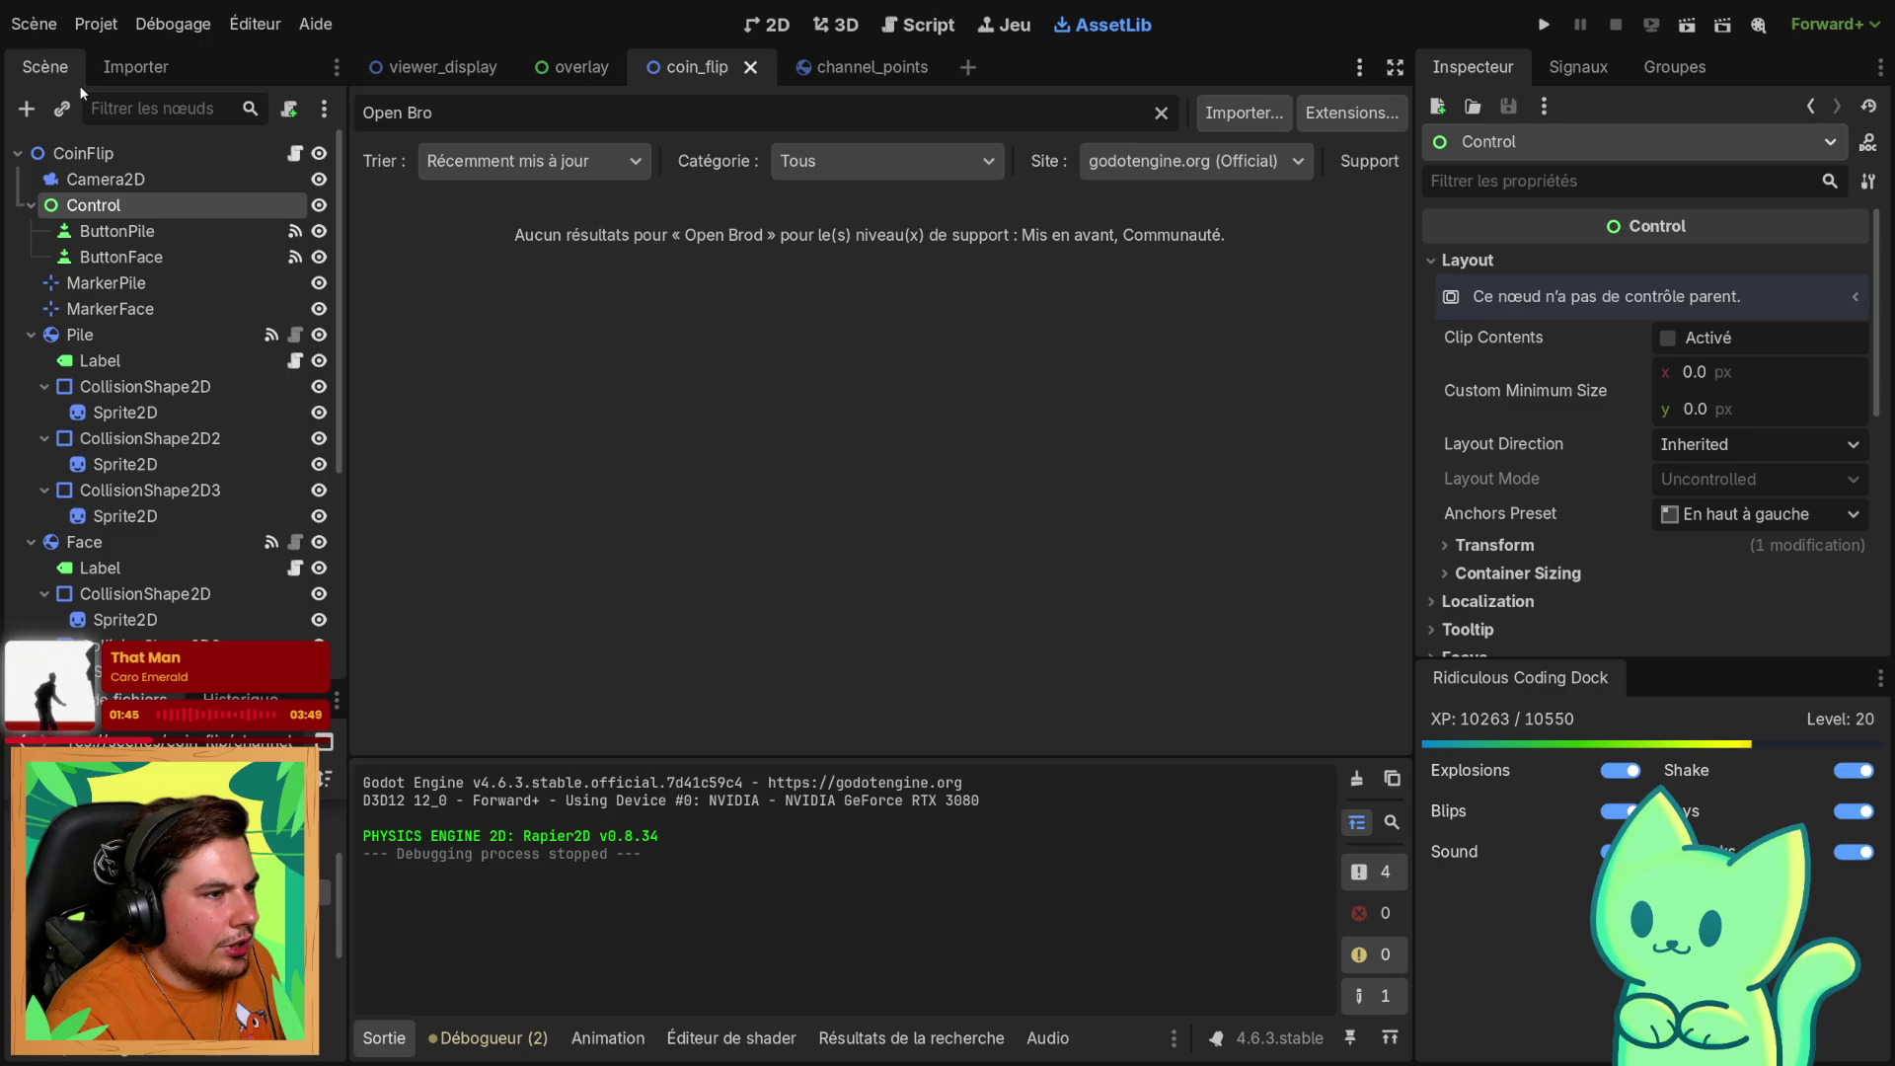
type("a")
- Replace the query with 'Elgato' and open the Elgato Stream Deck Integration details
key("ctrl+a")
key("BackSpace")
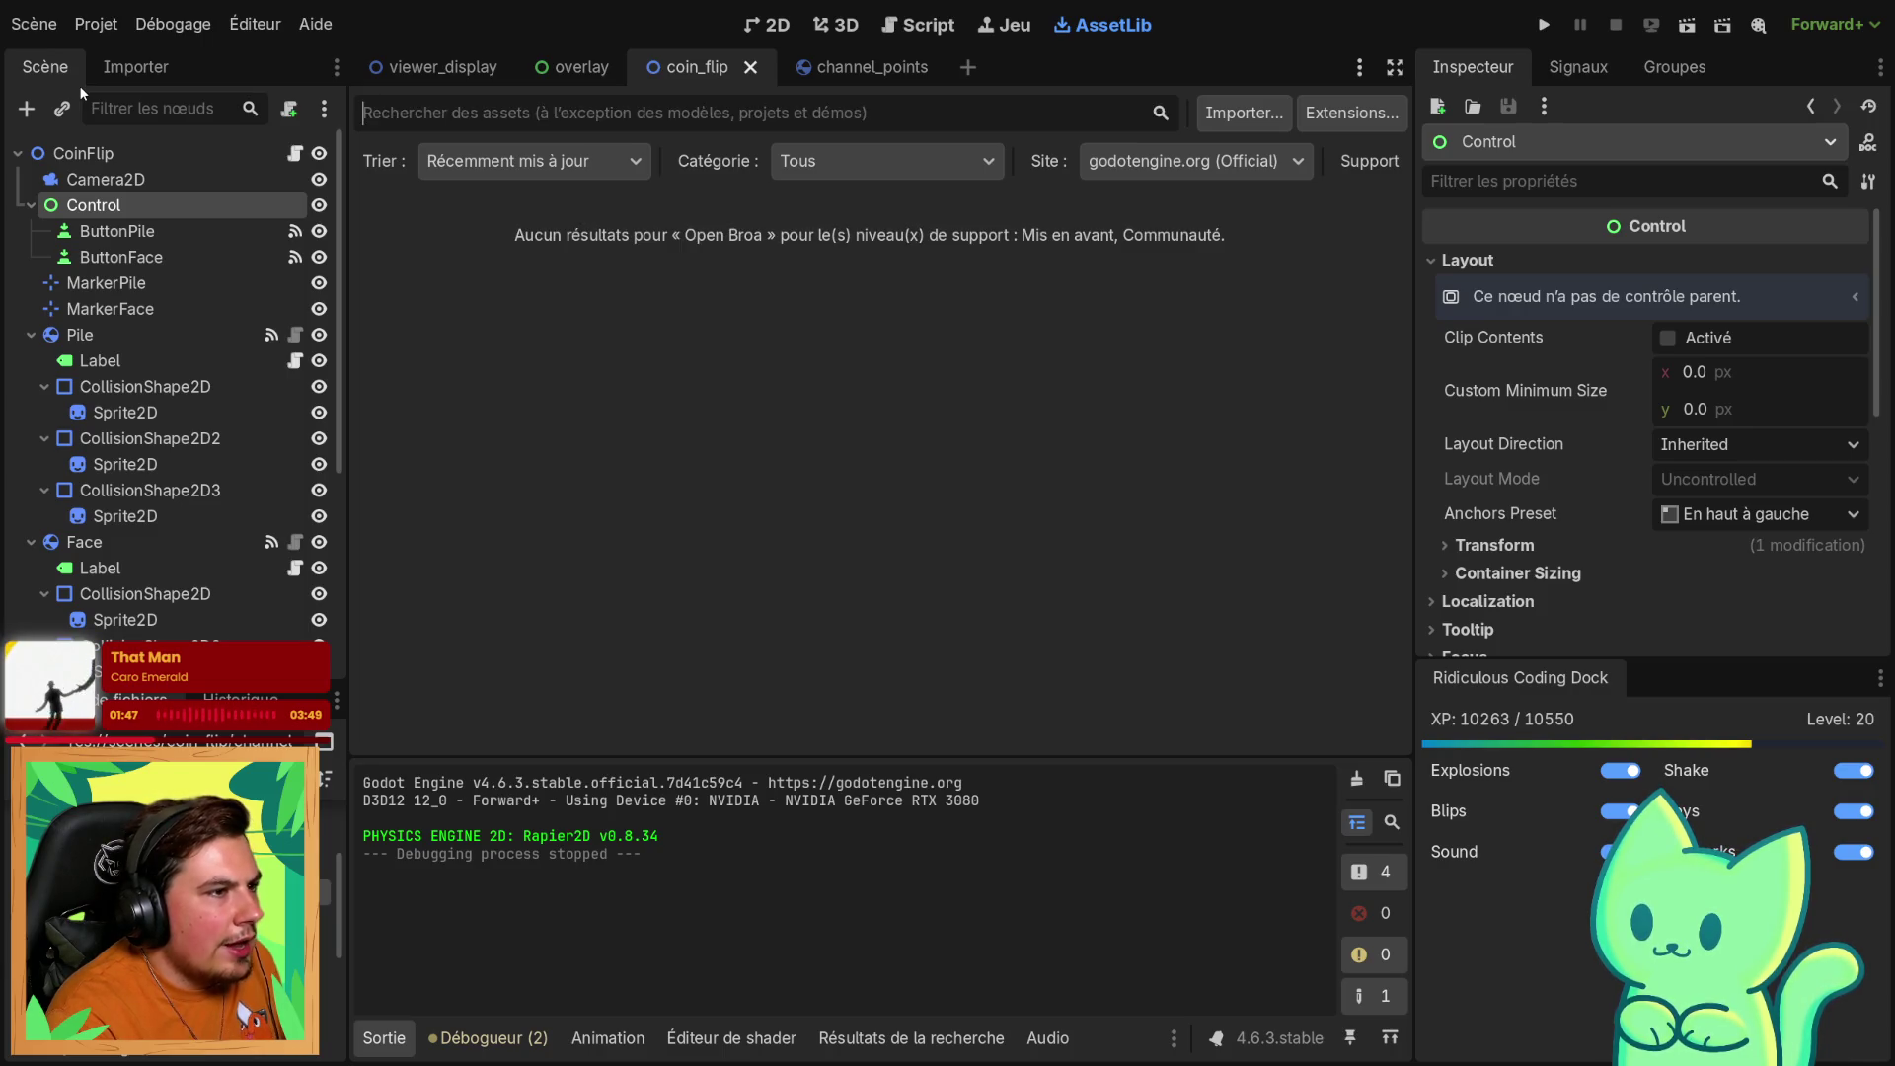
type("Elgato")
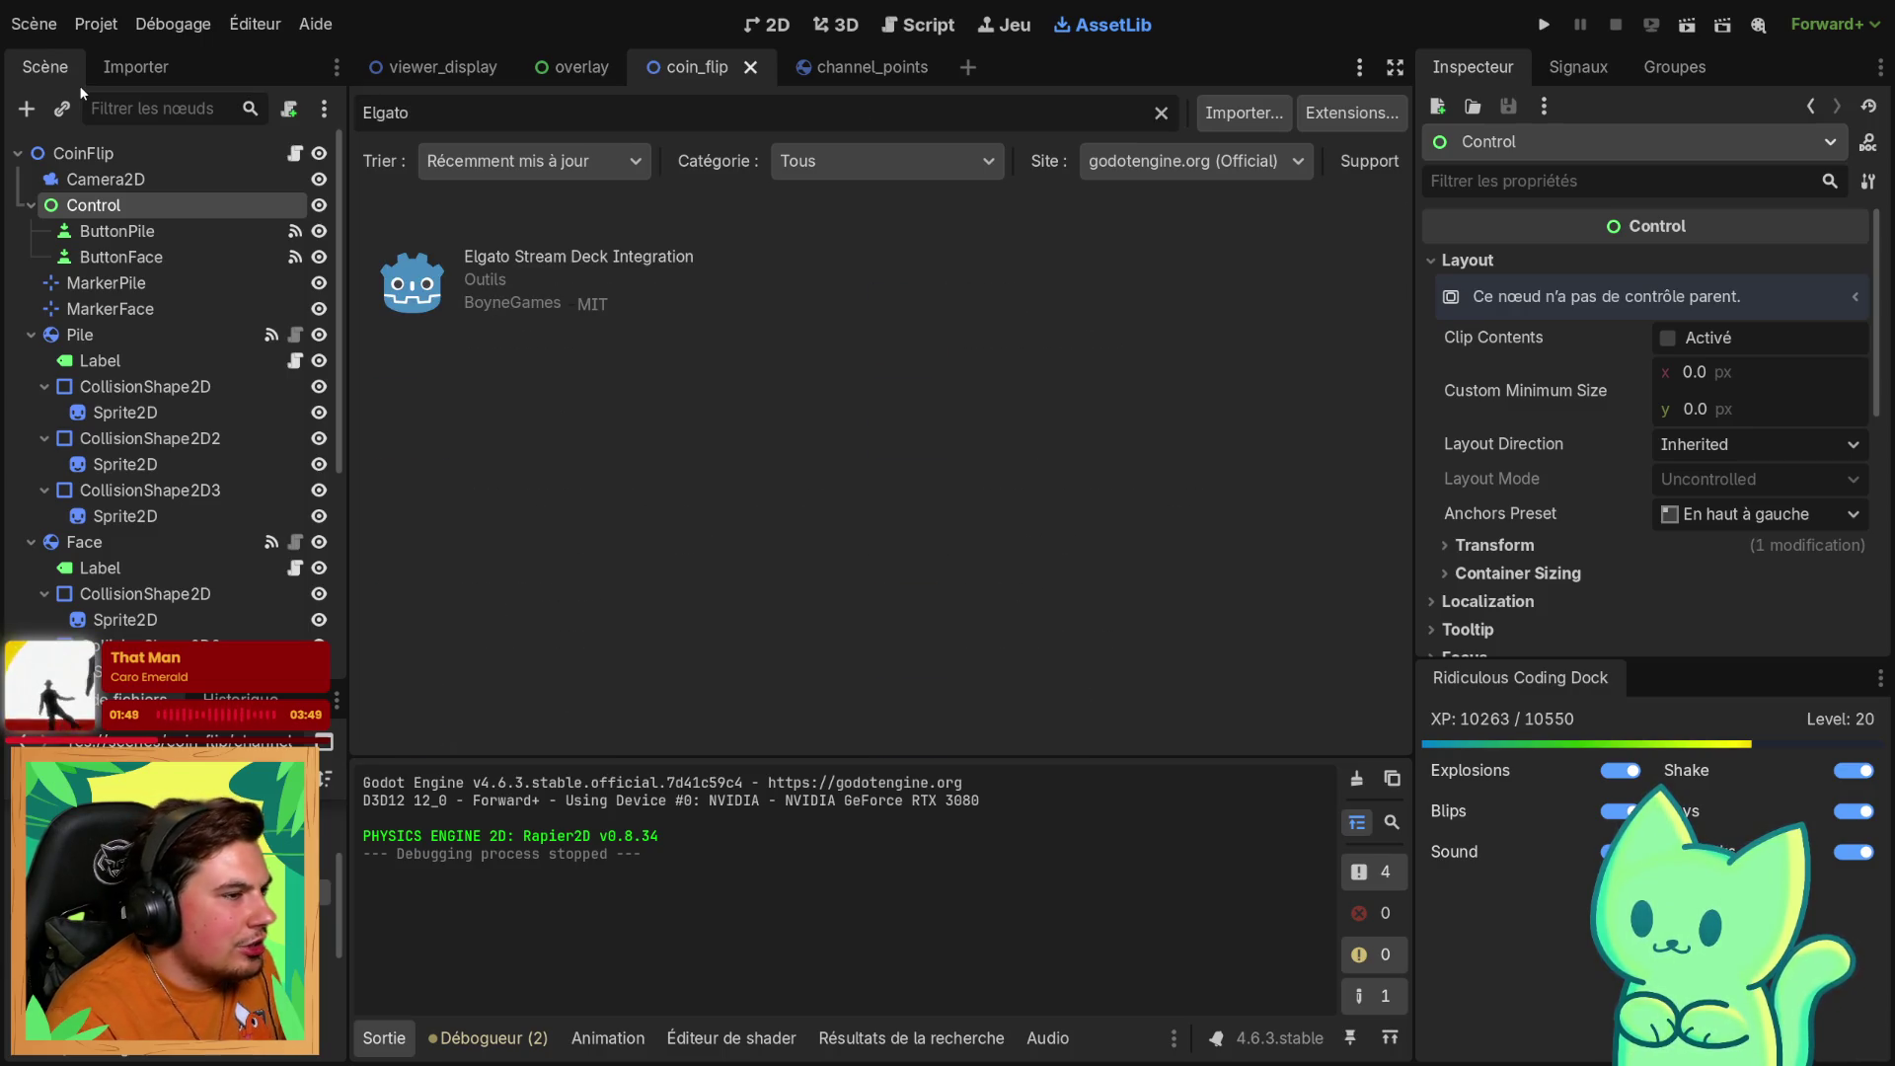
left_click(521, 258)
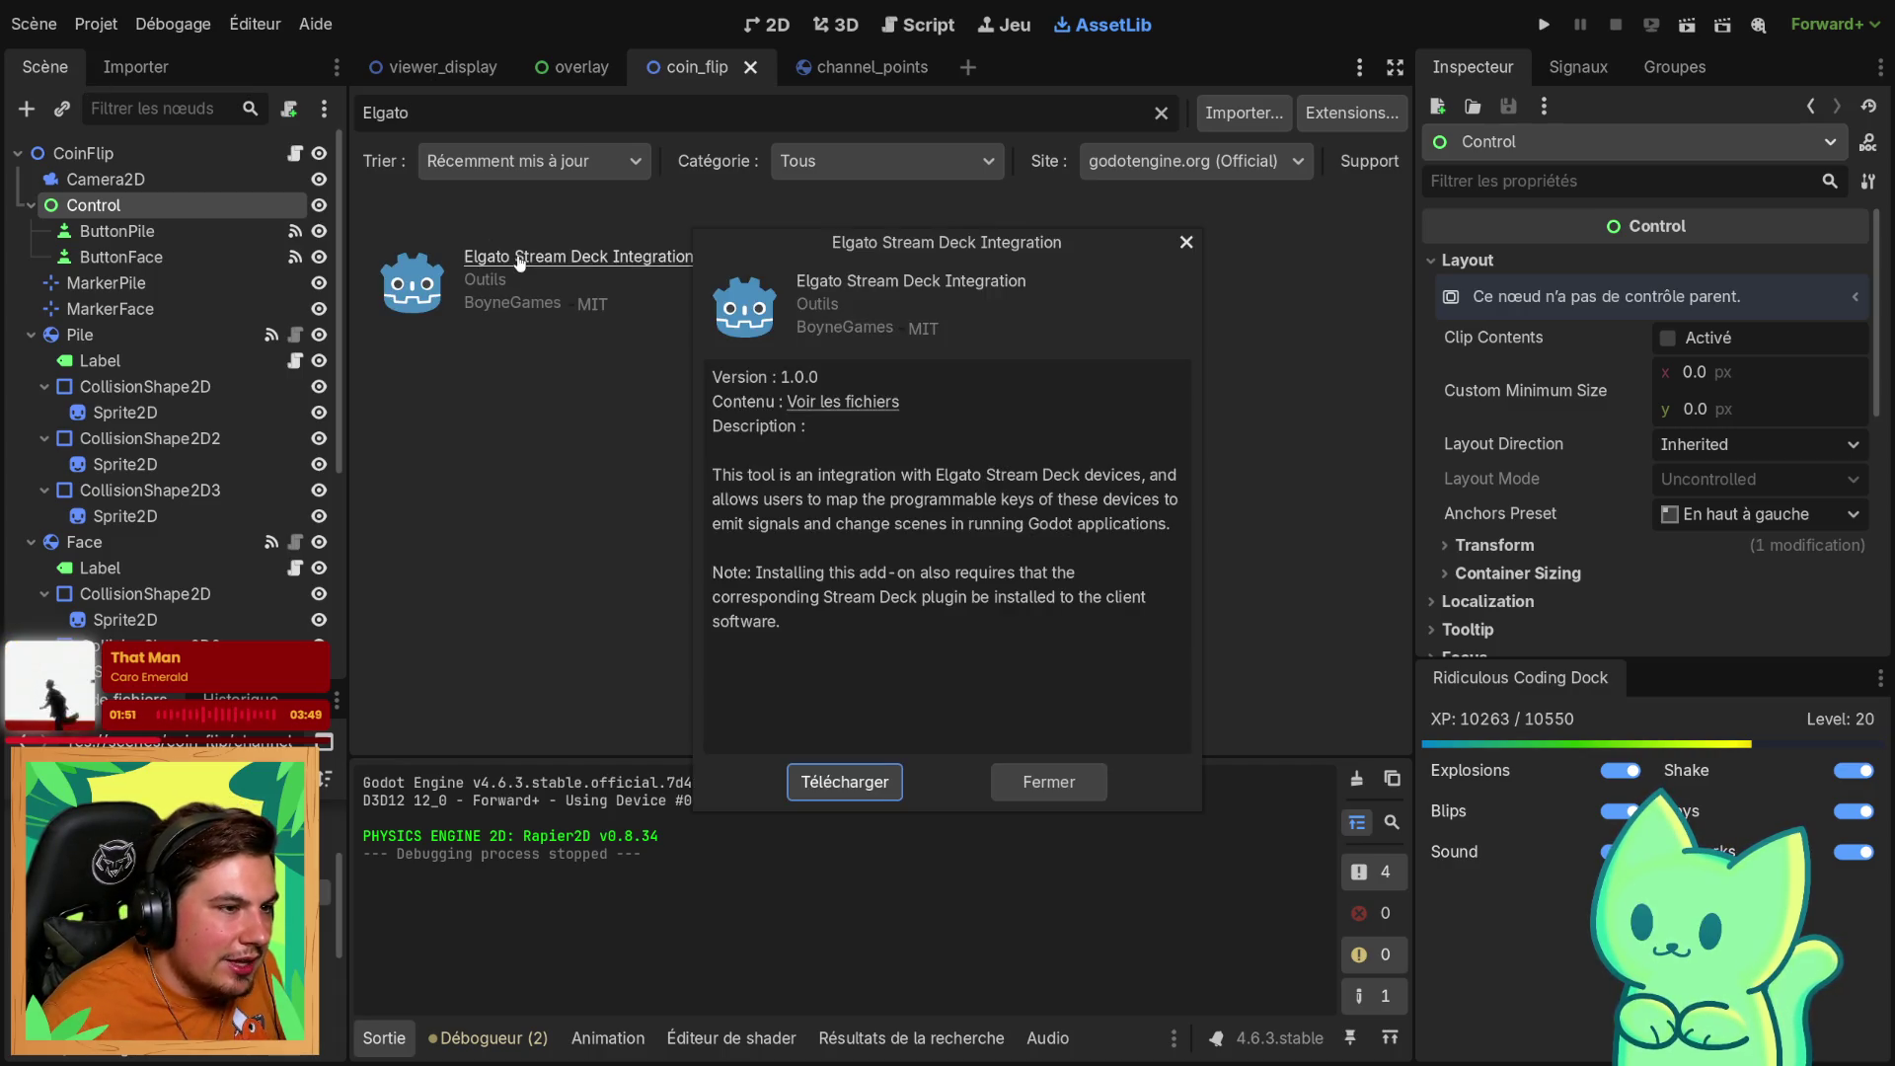
mouse_move(740, 500)
left_mouse_down()
mouse_move(1096, 474)
mouse_move(808, 474)
mouse_move(953, 523)
mouse_move(1182, 500)
mouse_move(838, 500)
mouse_move(791, 524)
mouse_move(1142, 531)
left_mouse_up()
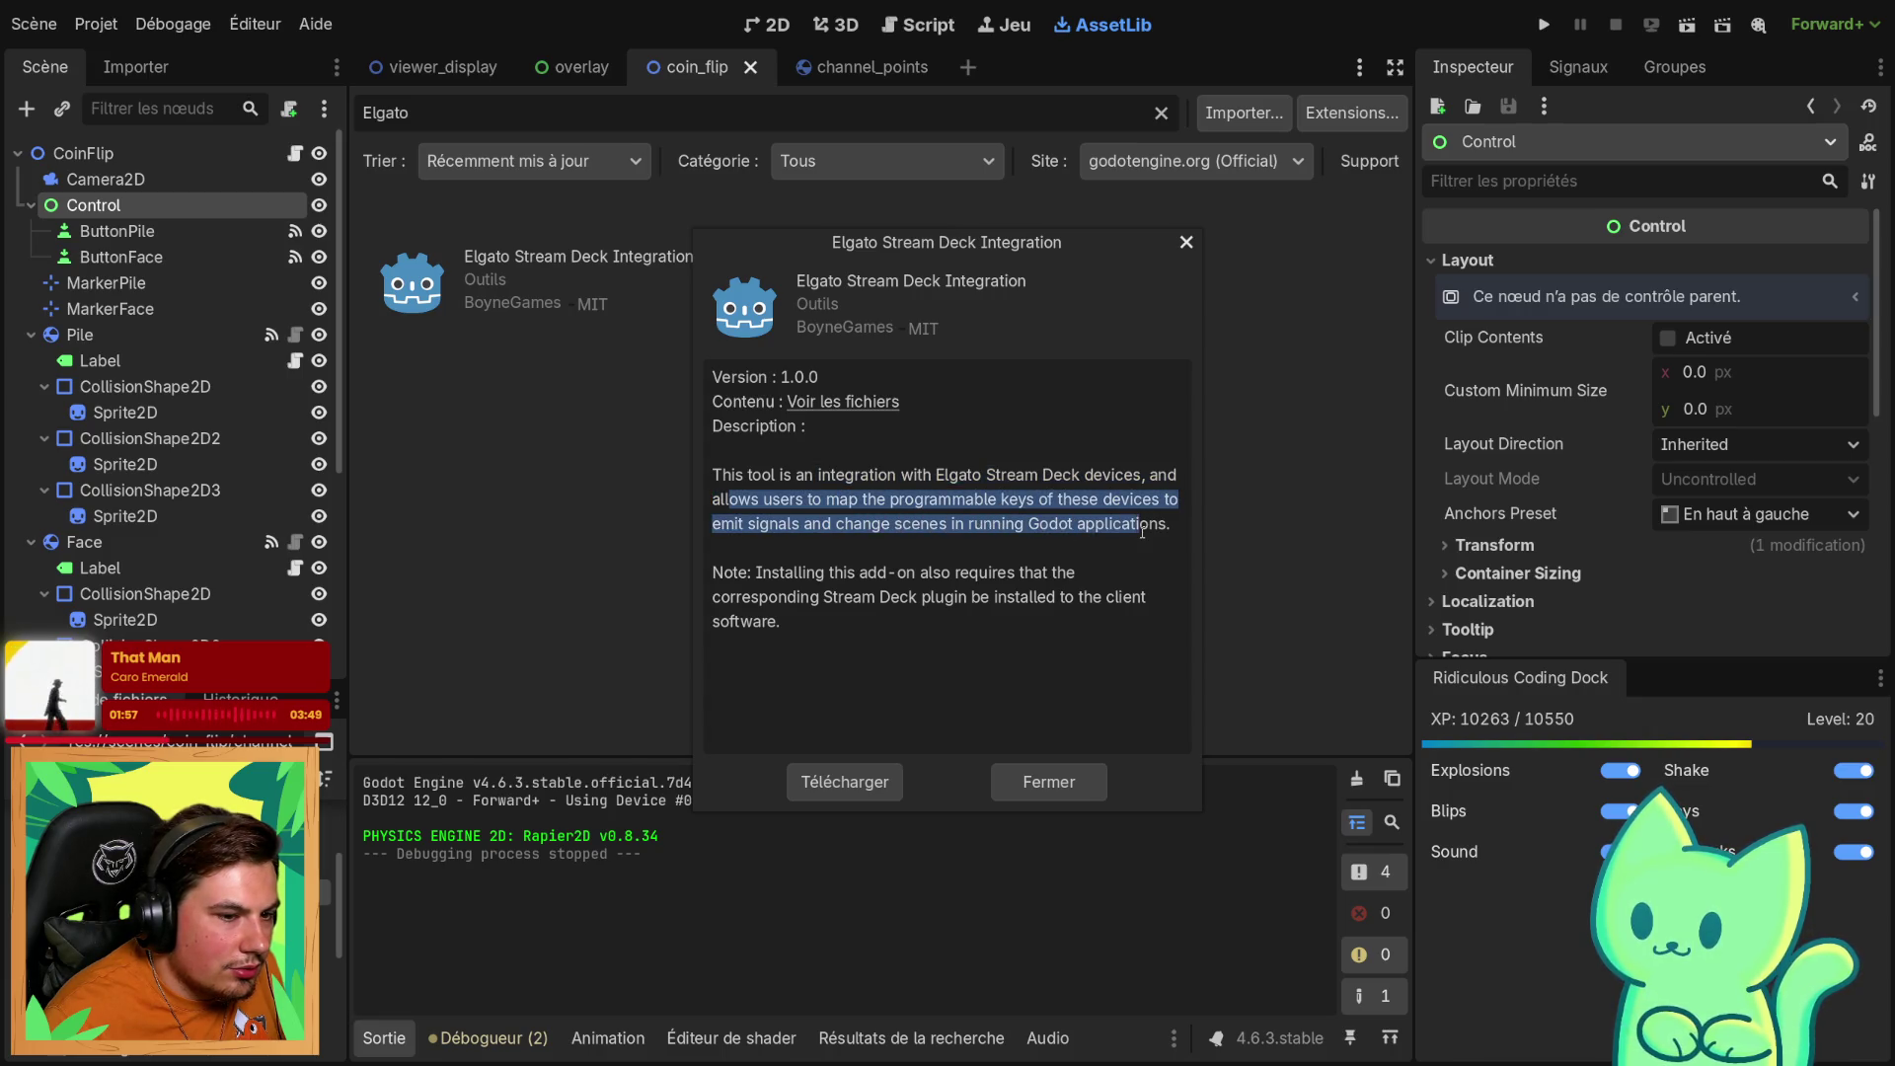
left_click(840, 518)
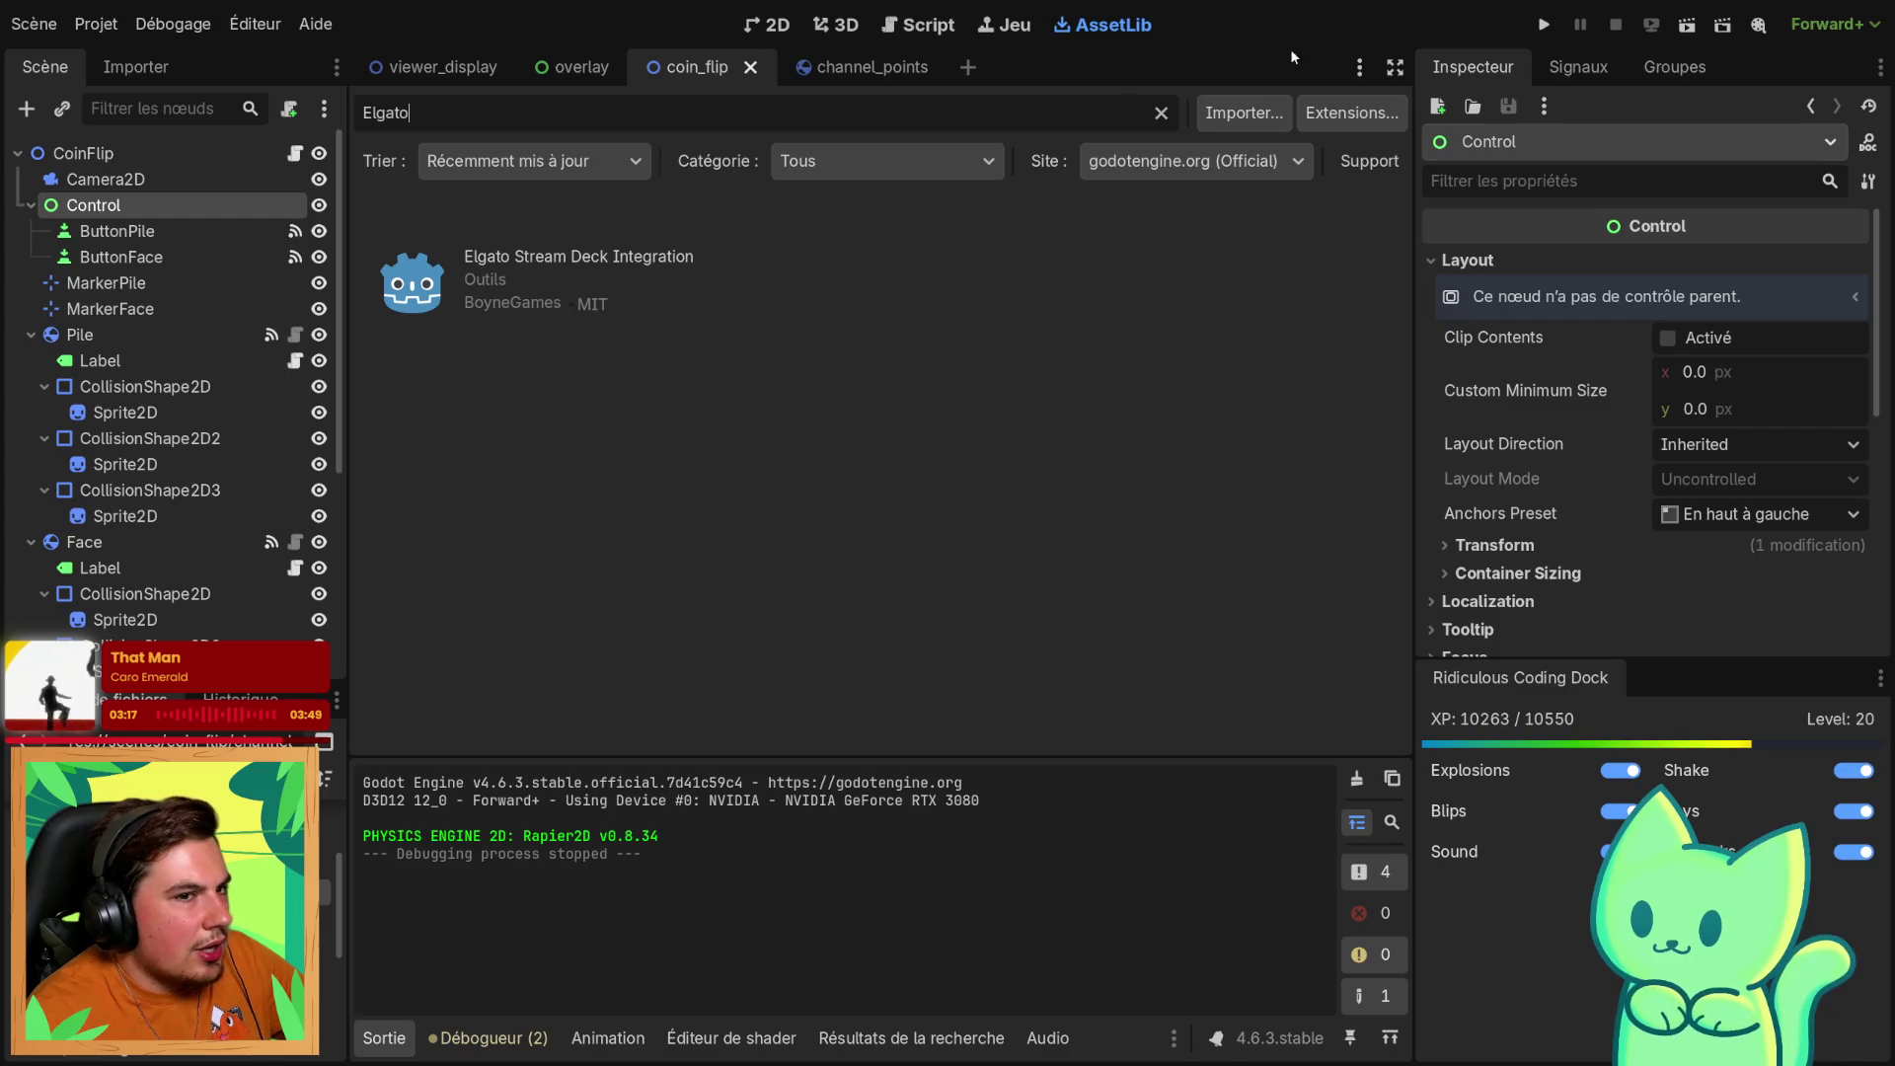
left_click(1164, 116)
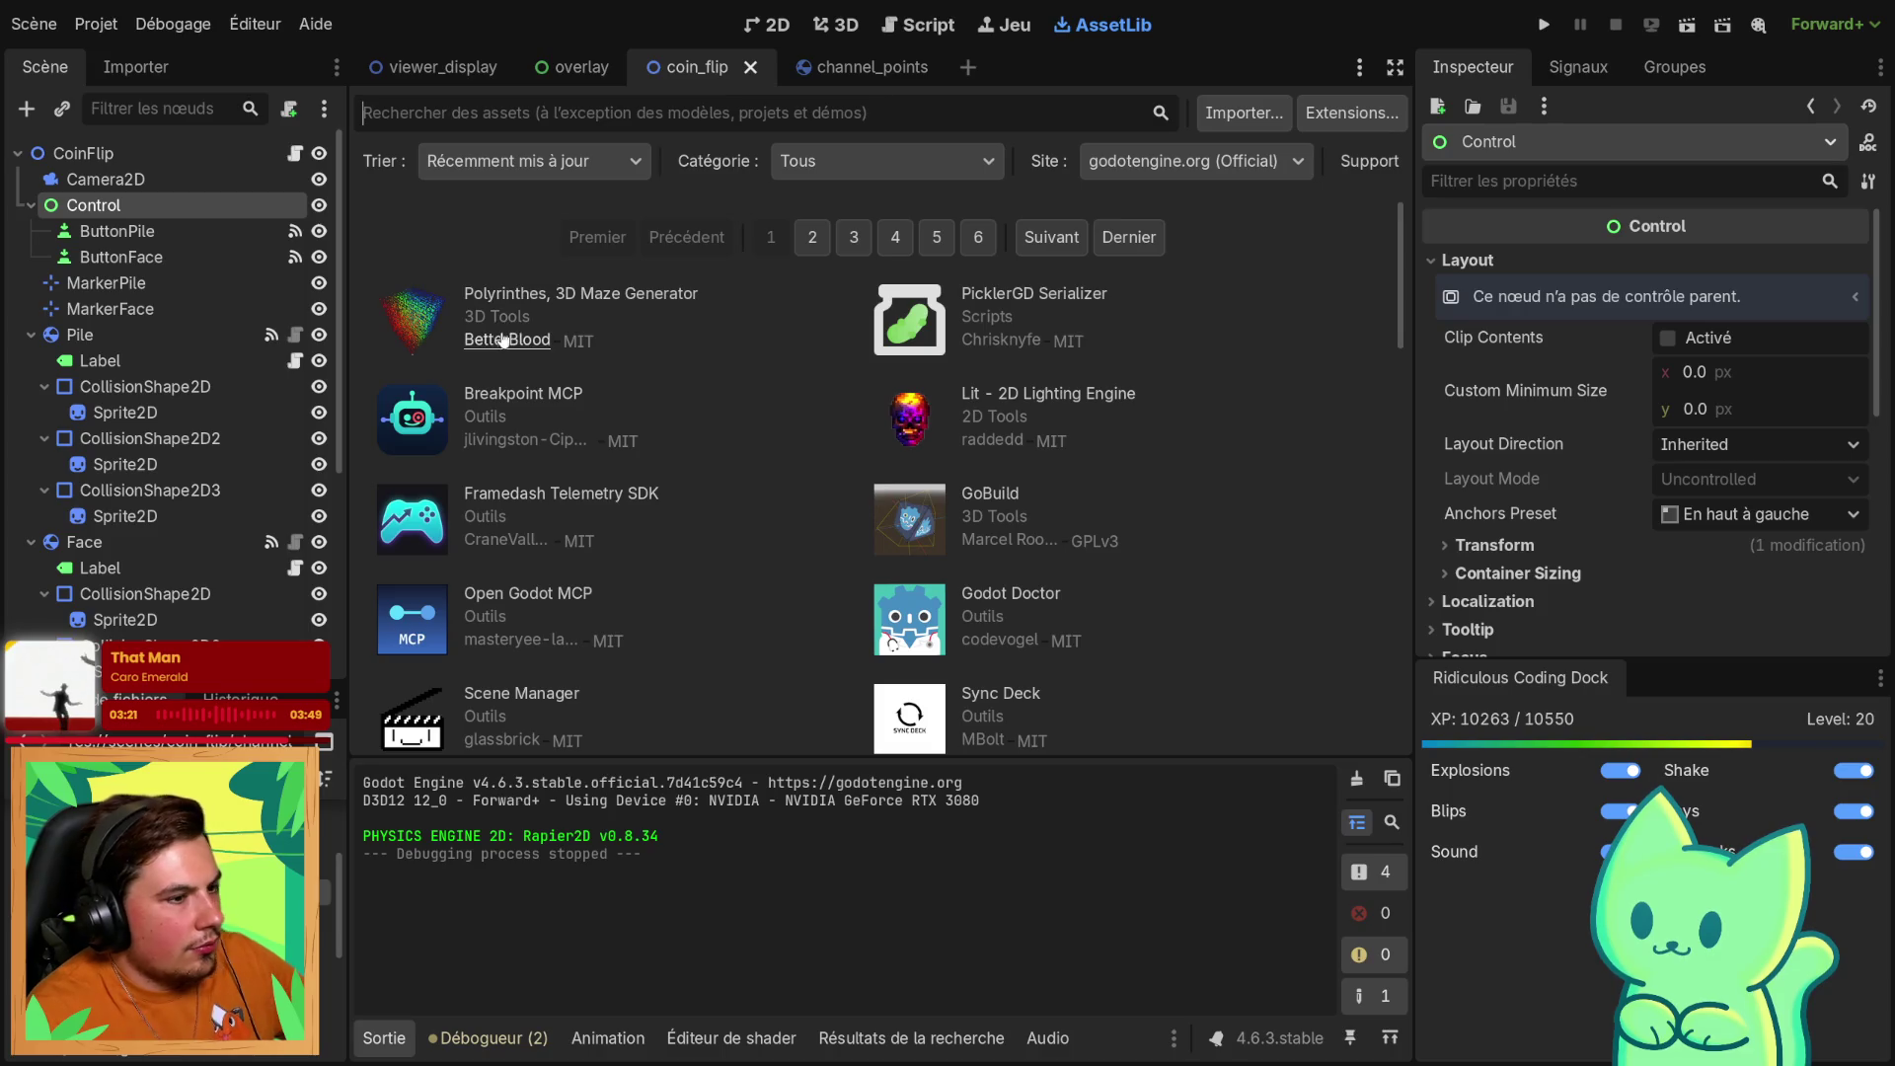
- Browse the full asset list, including Godot-MCP, AdMob and Home Builder, then close the coin_flip scene
scroll(470, 397, "down", 2)
scroll(469, 396, "down", 7)
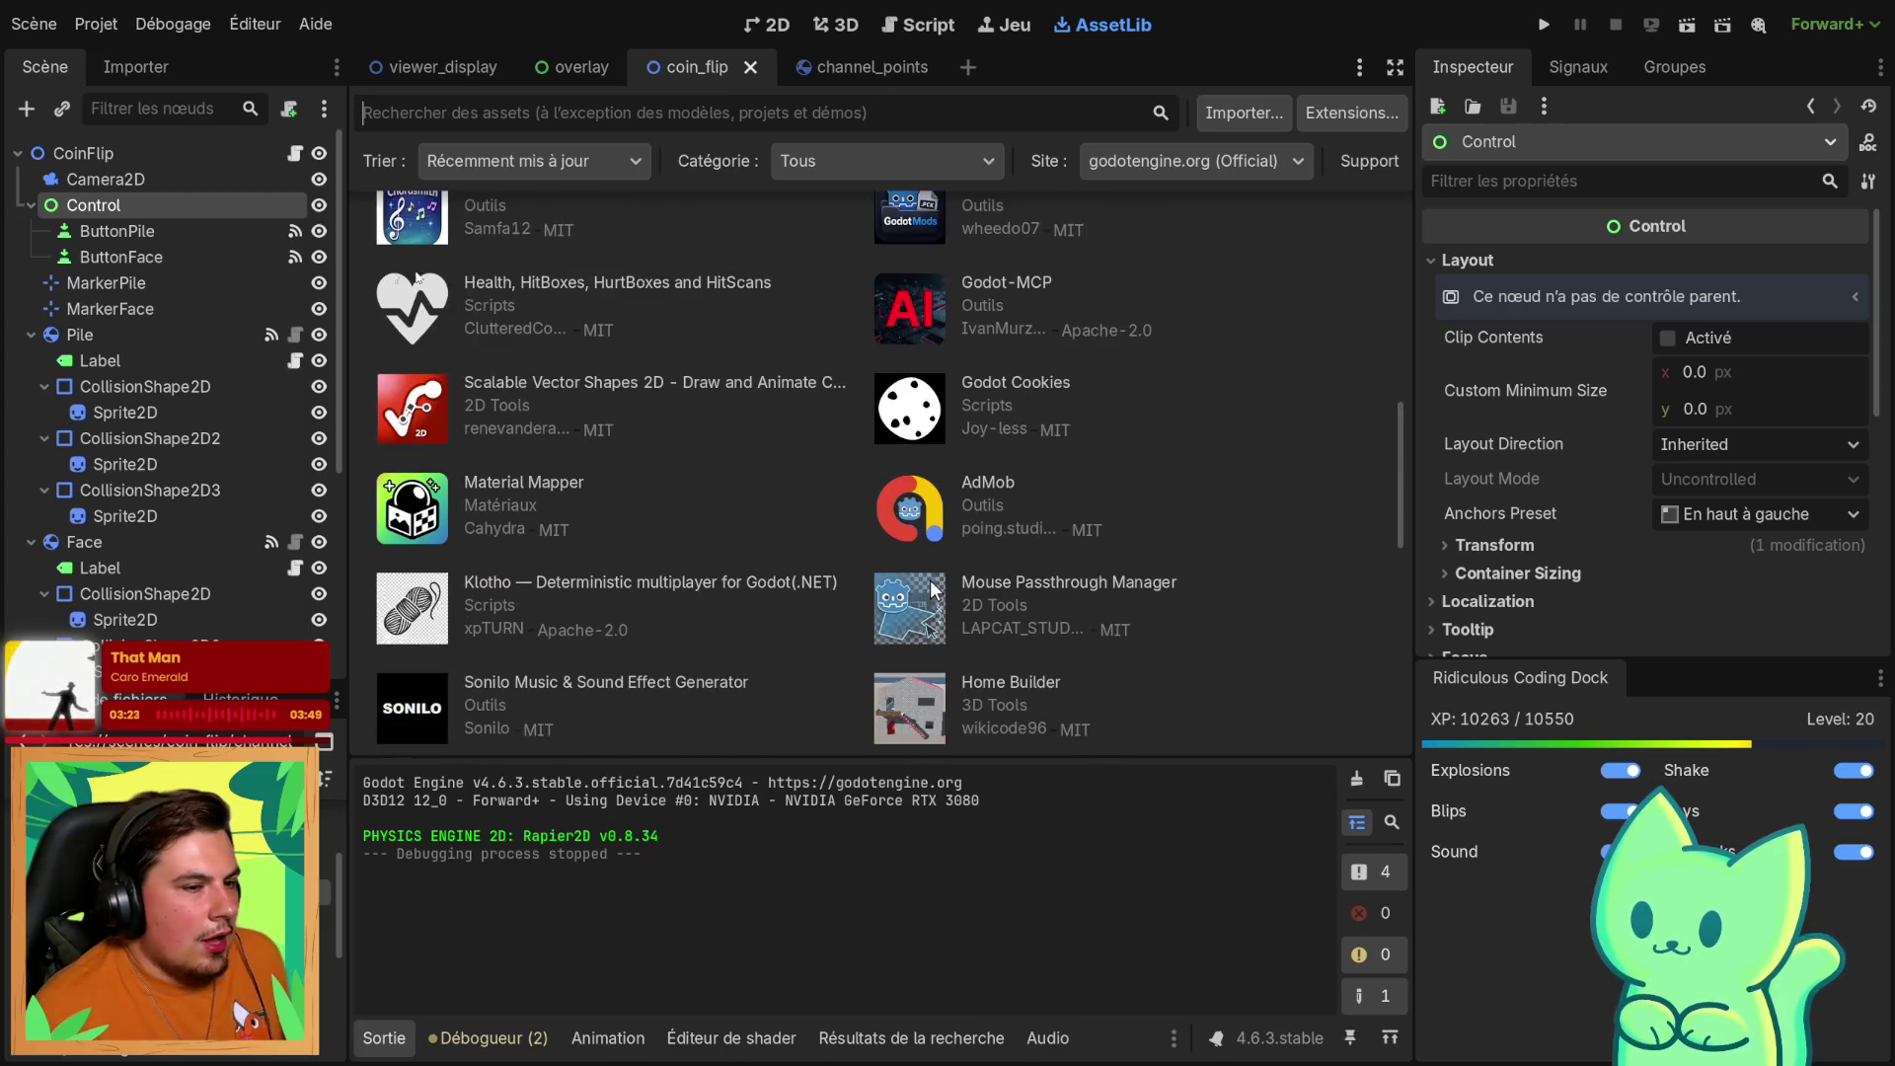
scroll(464, 385, "down", 4)
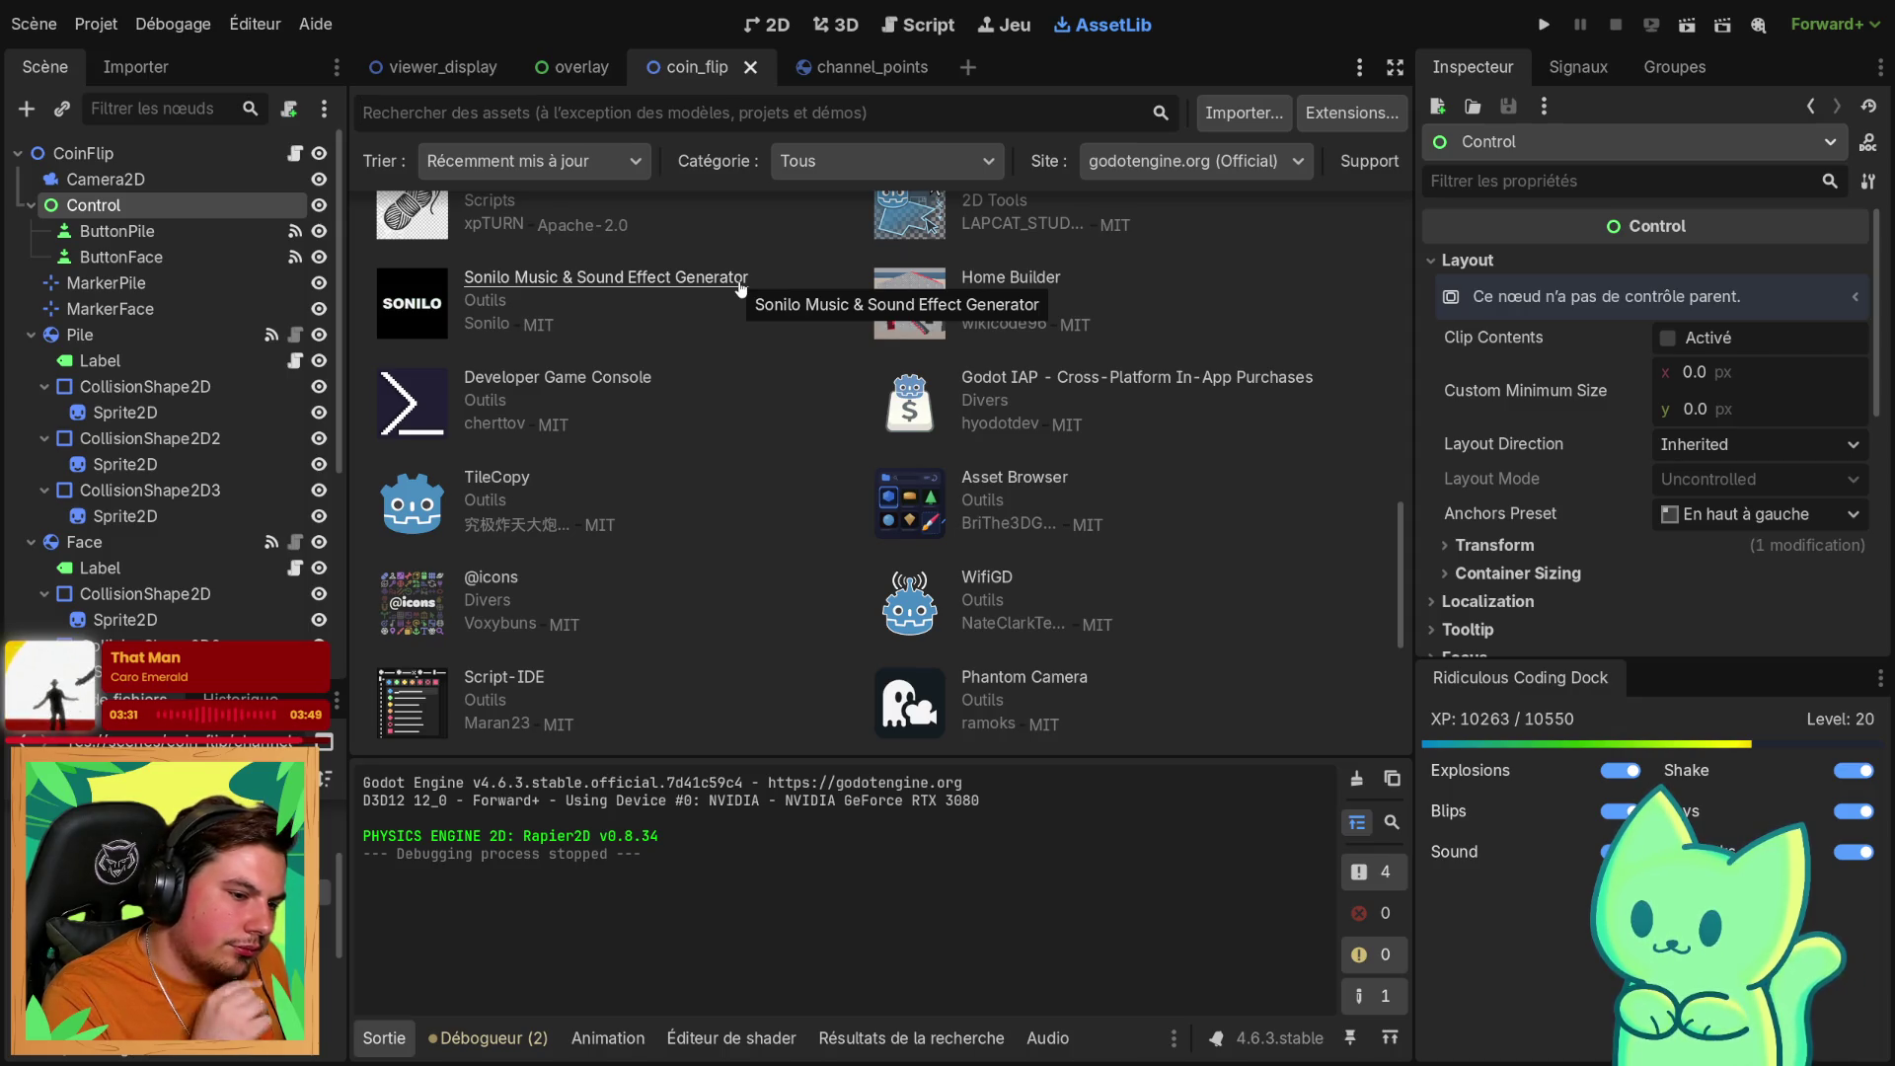
scroll(750, 365, "down", 5)
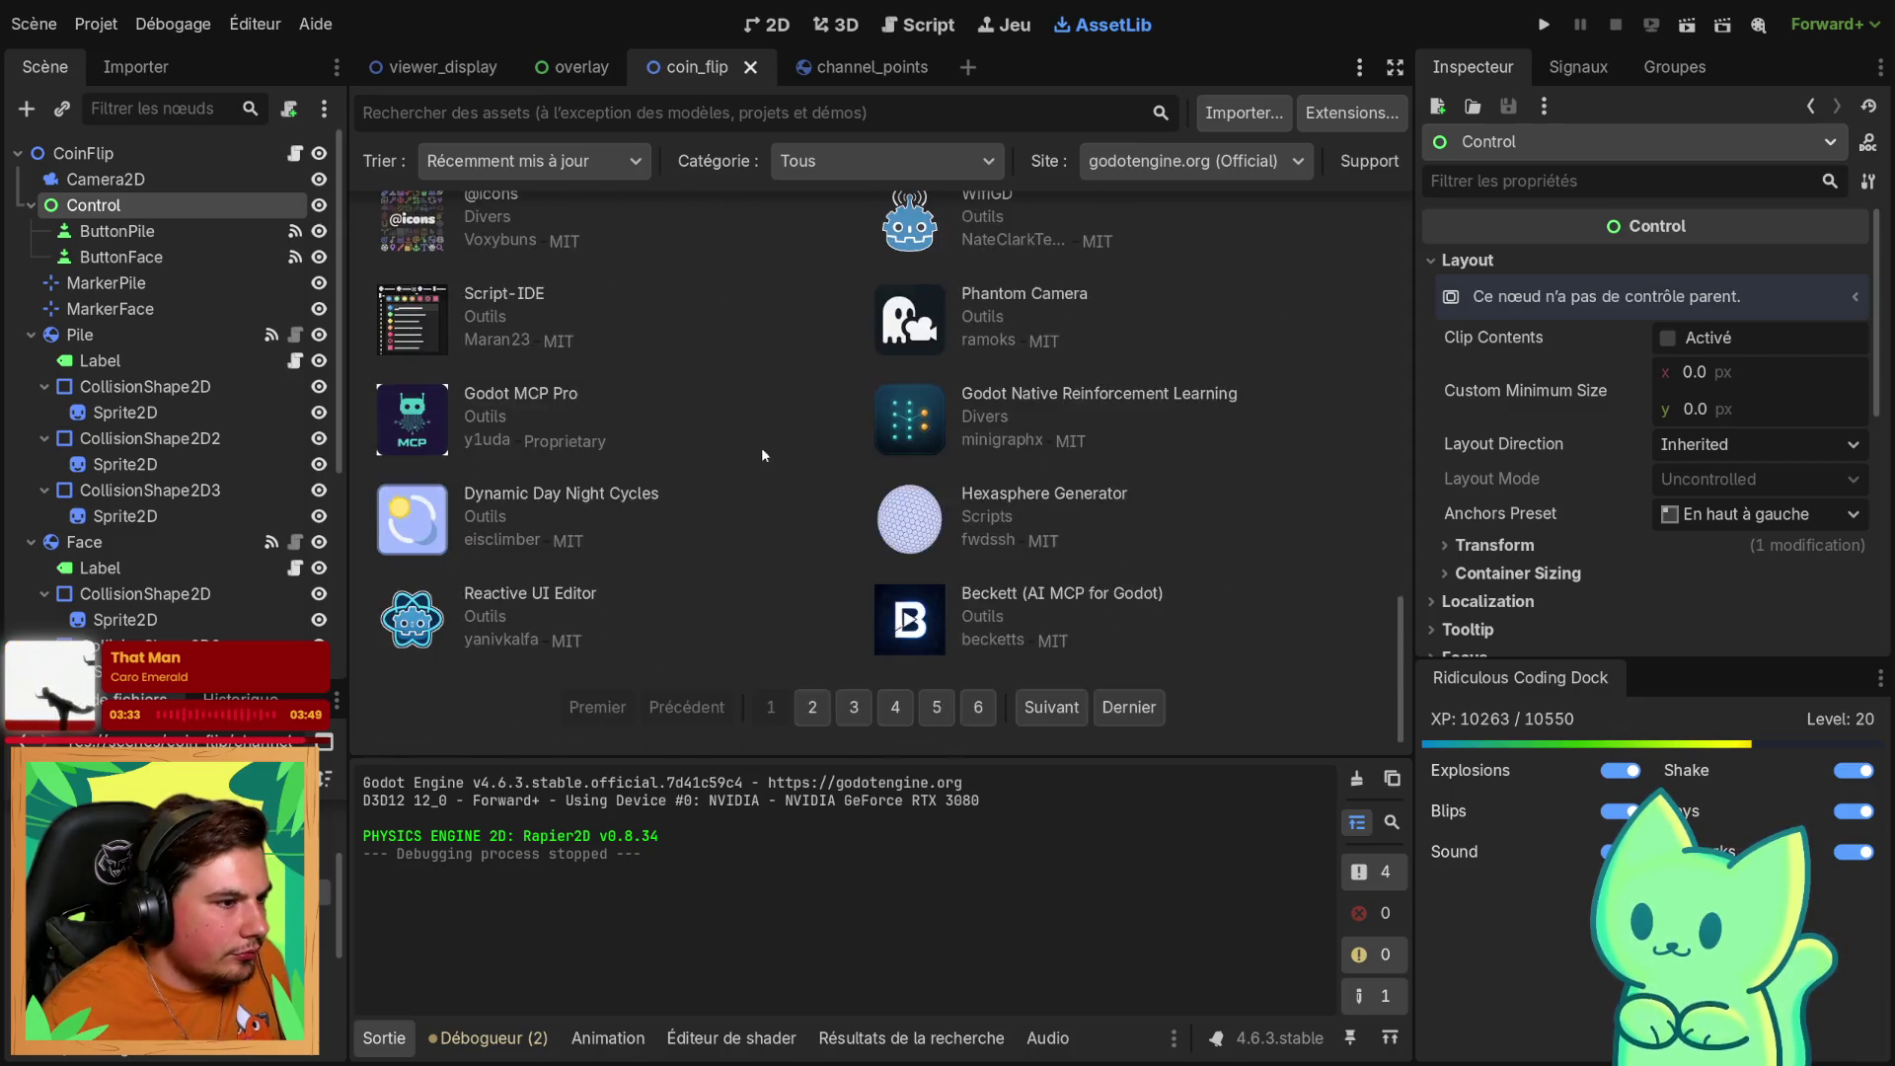
scroll(690, 543, "up", 10)
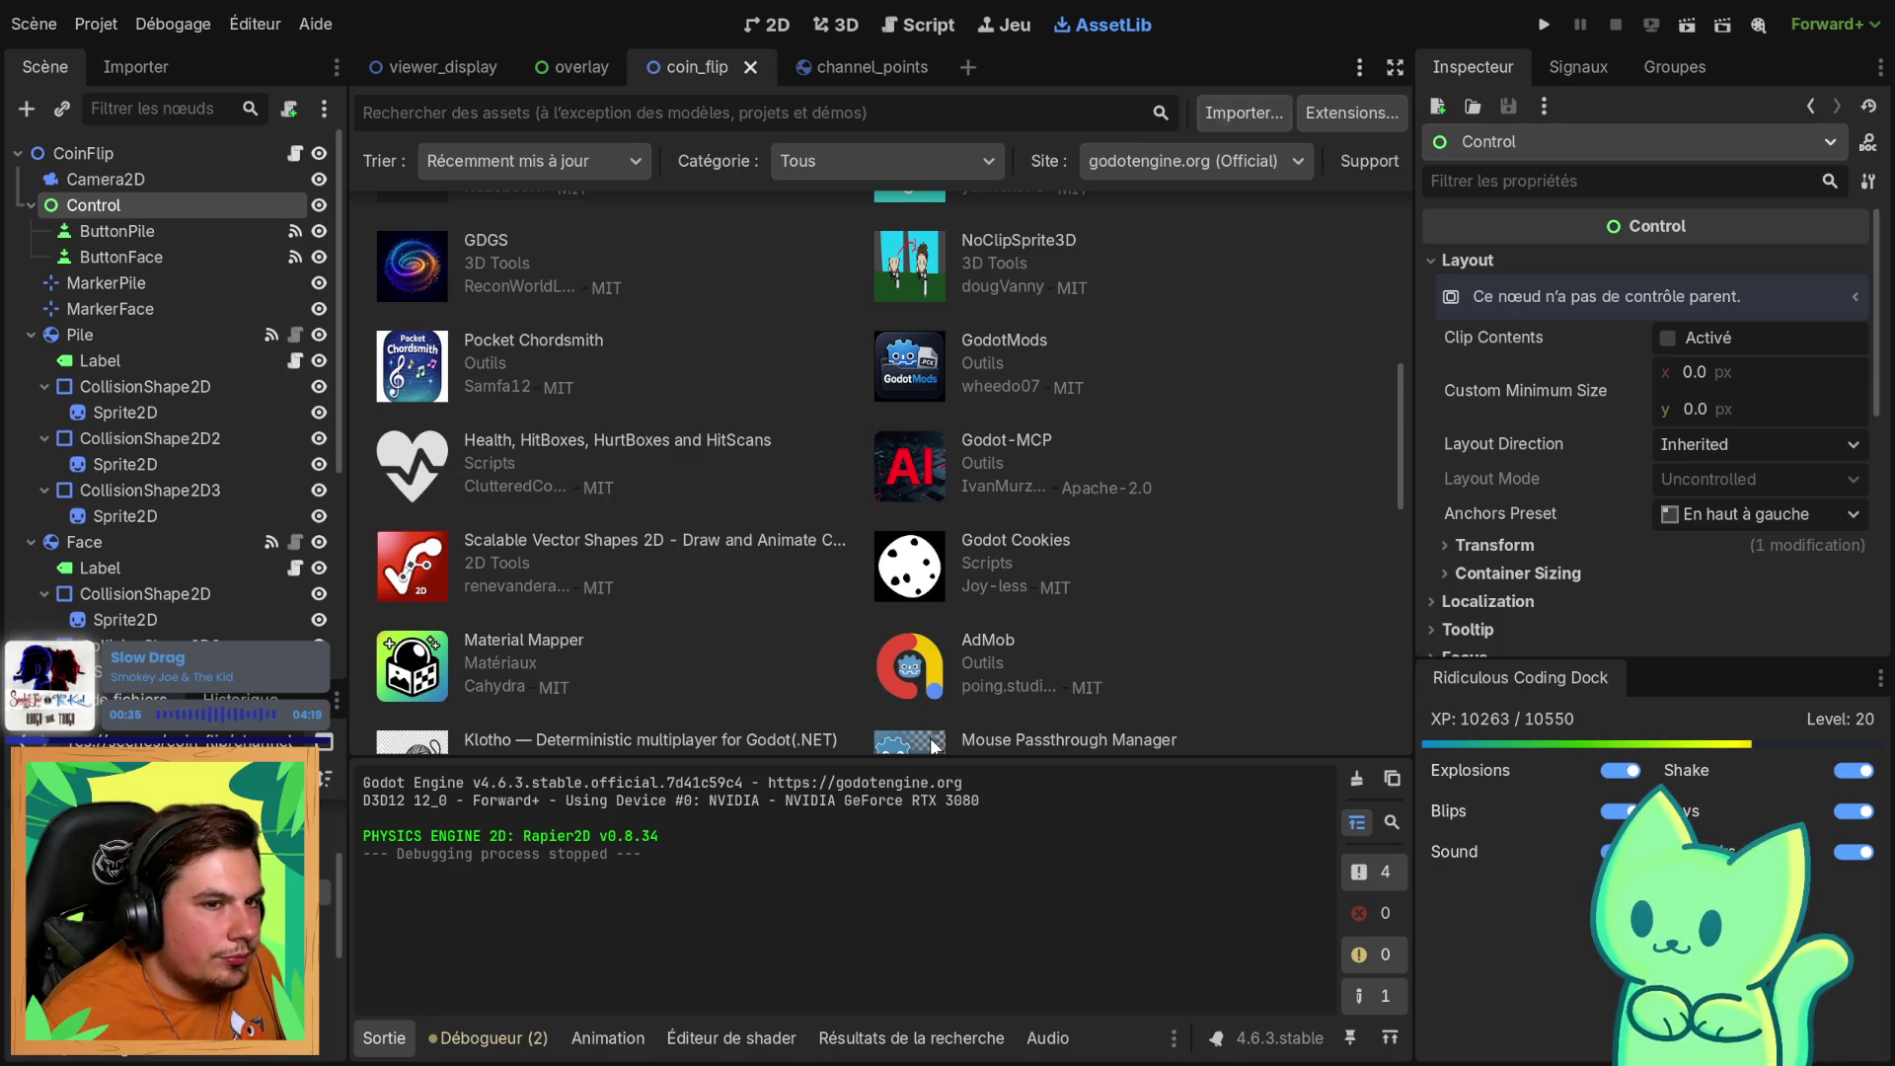
scroll(878, 474, "down", 3)
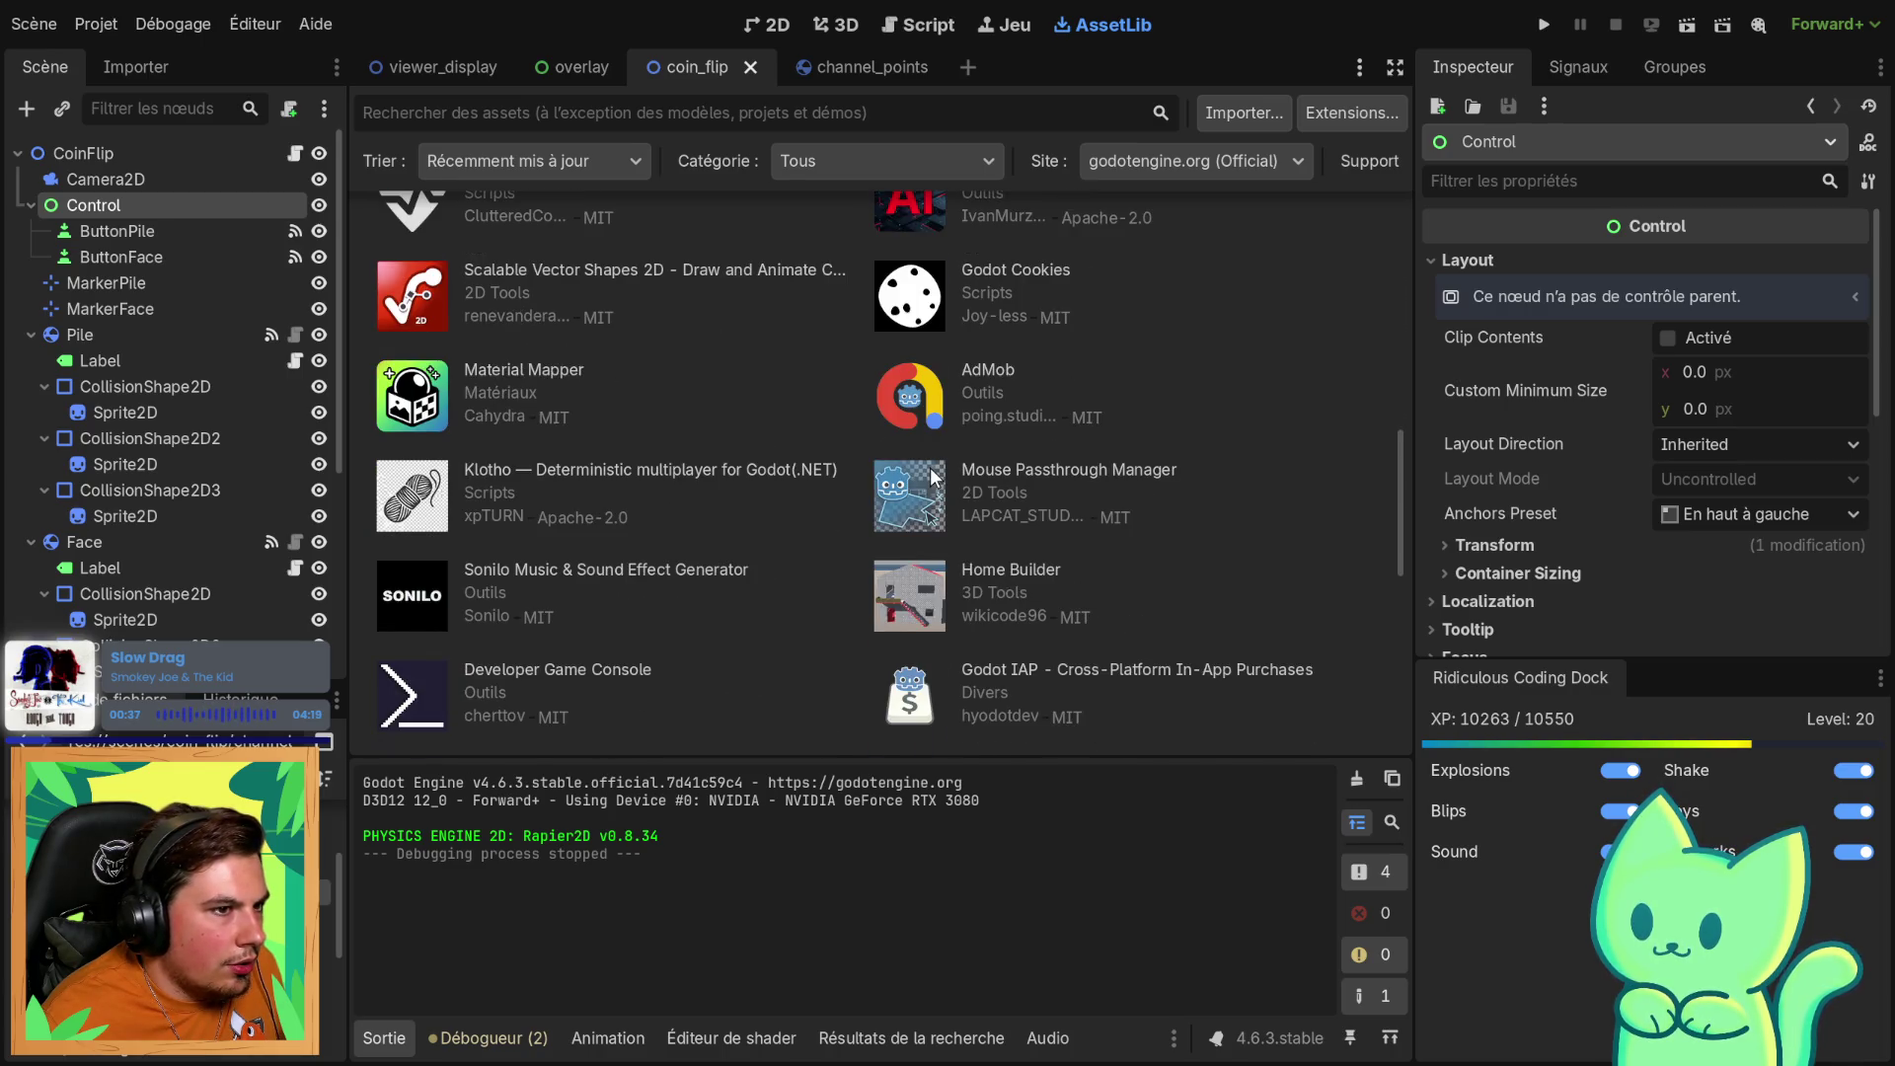
left_click(750, 68)
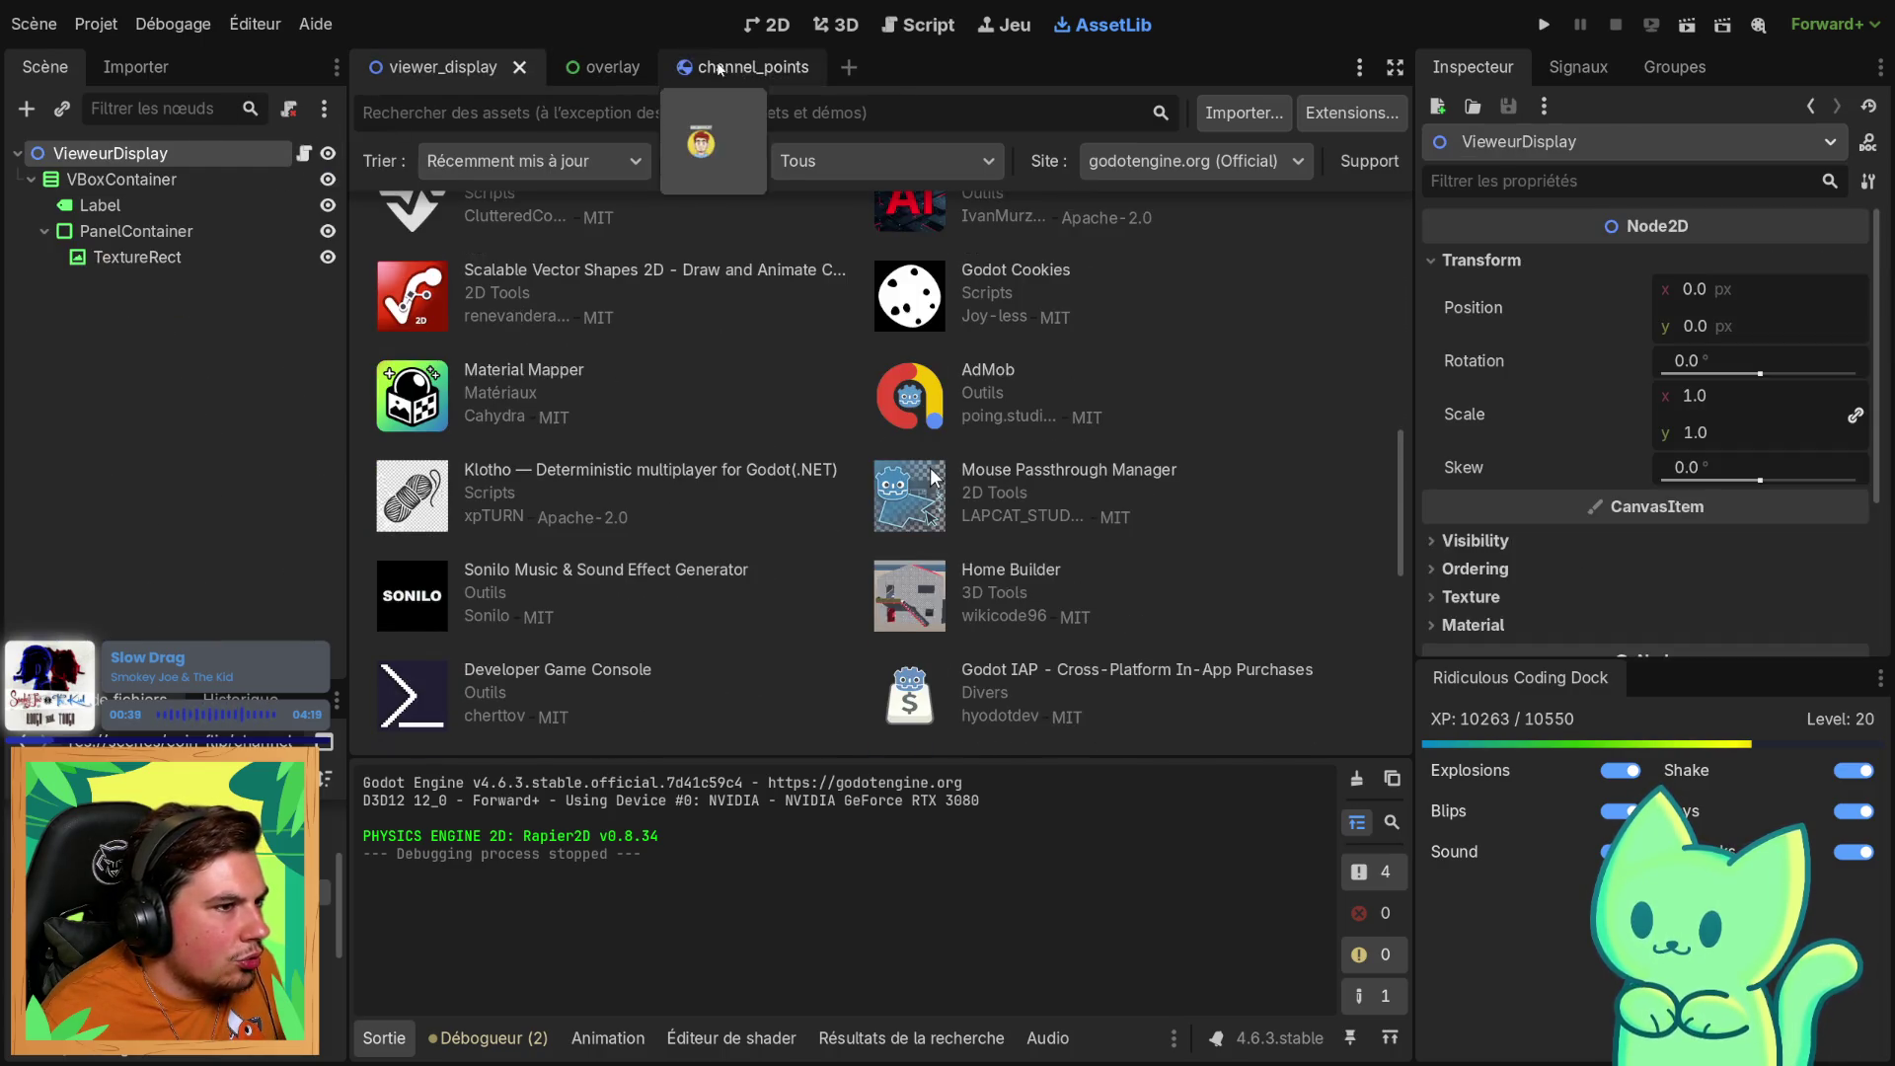
- In the 2D workspace, open the overlay scene and select its EventListener node
left_click(767, 25)
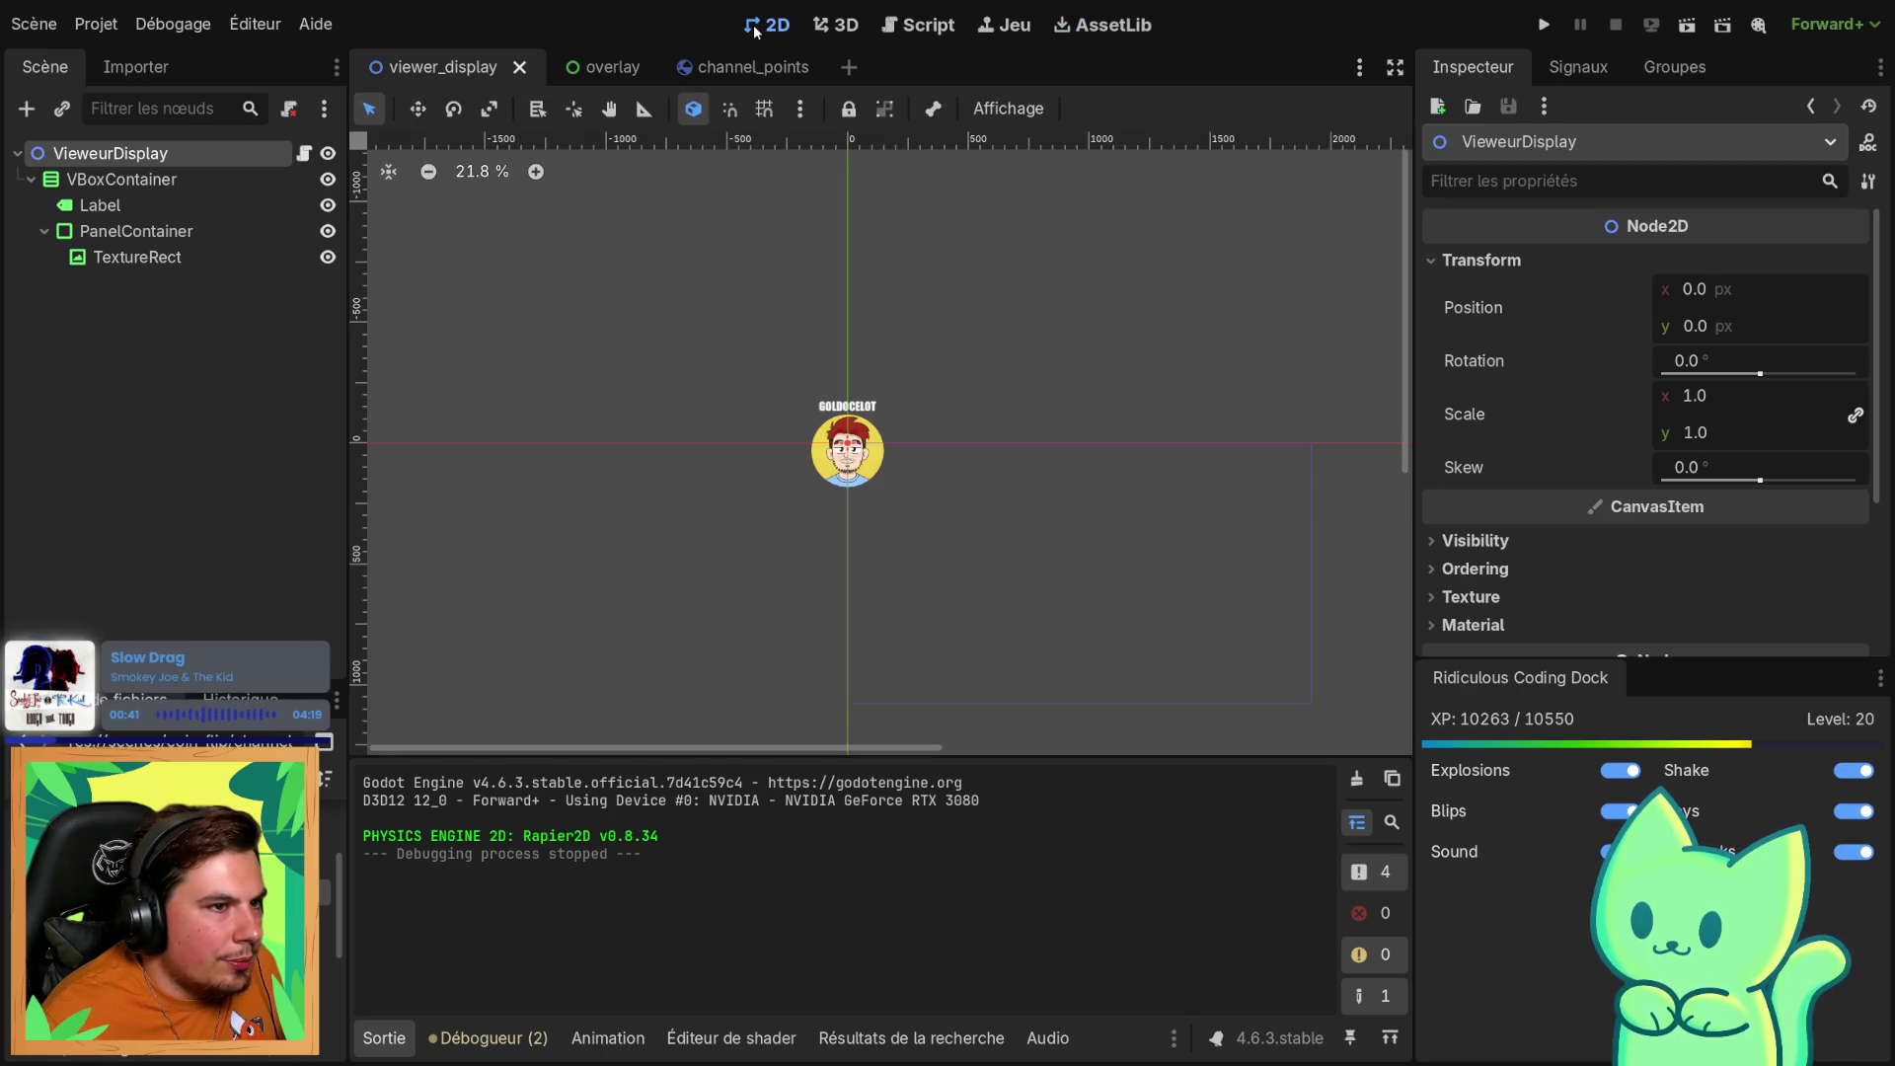
left_click(604, 67)
left_click(117, 360)
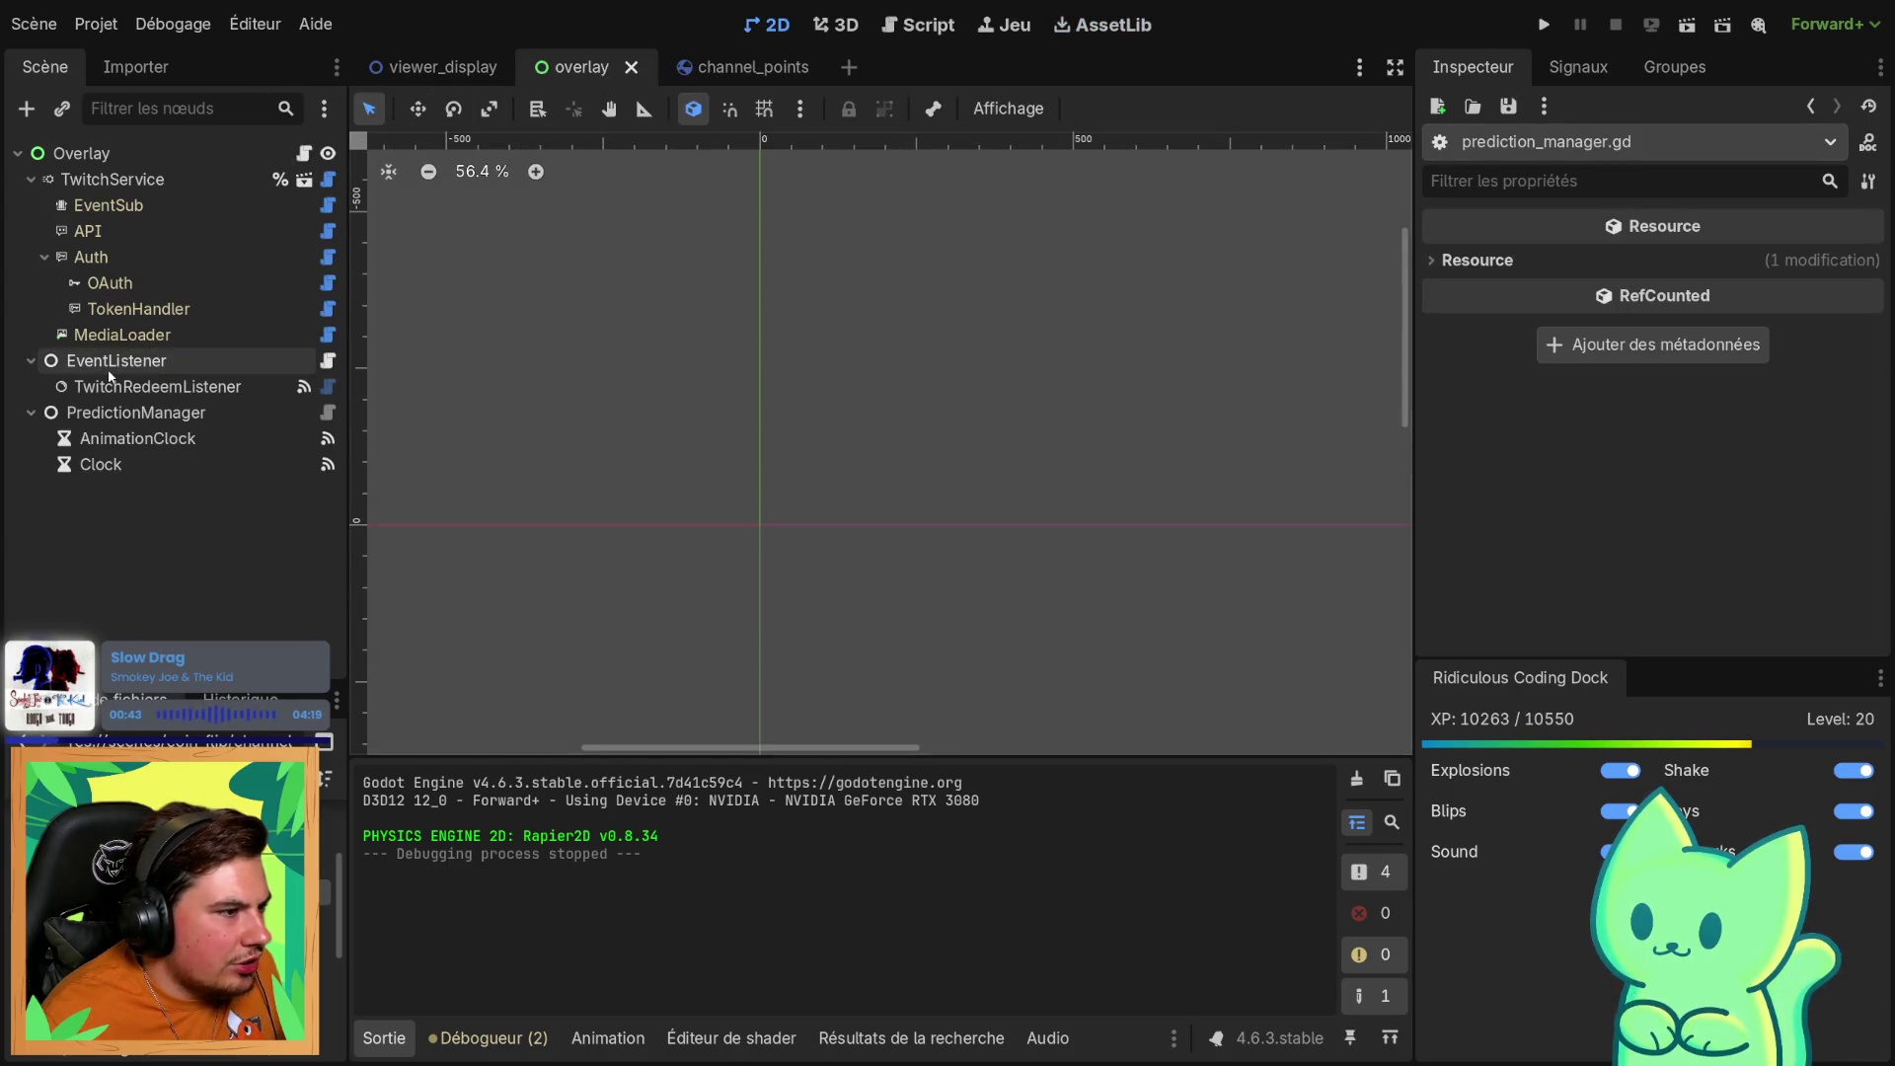
left_click(177, 386)
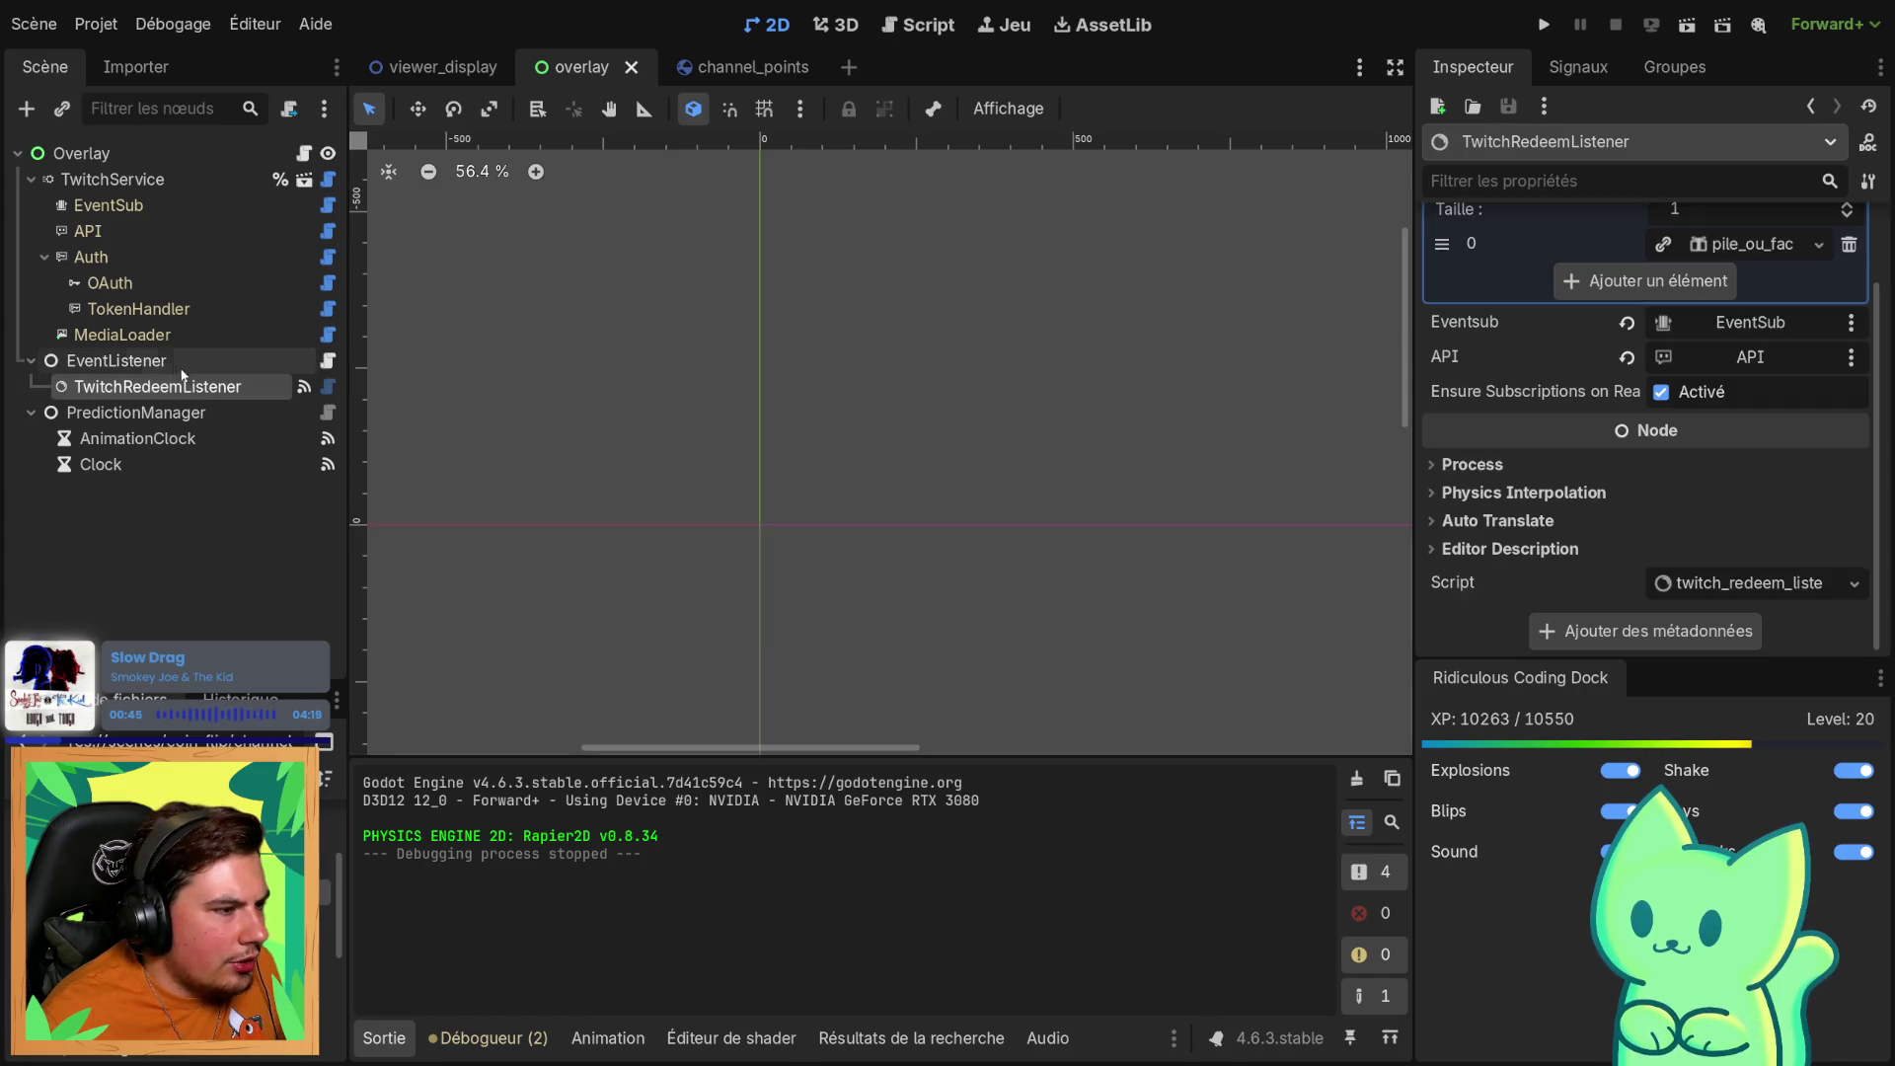
scroll(844, 370, "up", 1)
scroll(1802, 420, "up", 1)
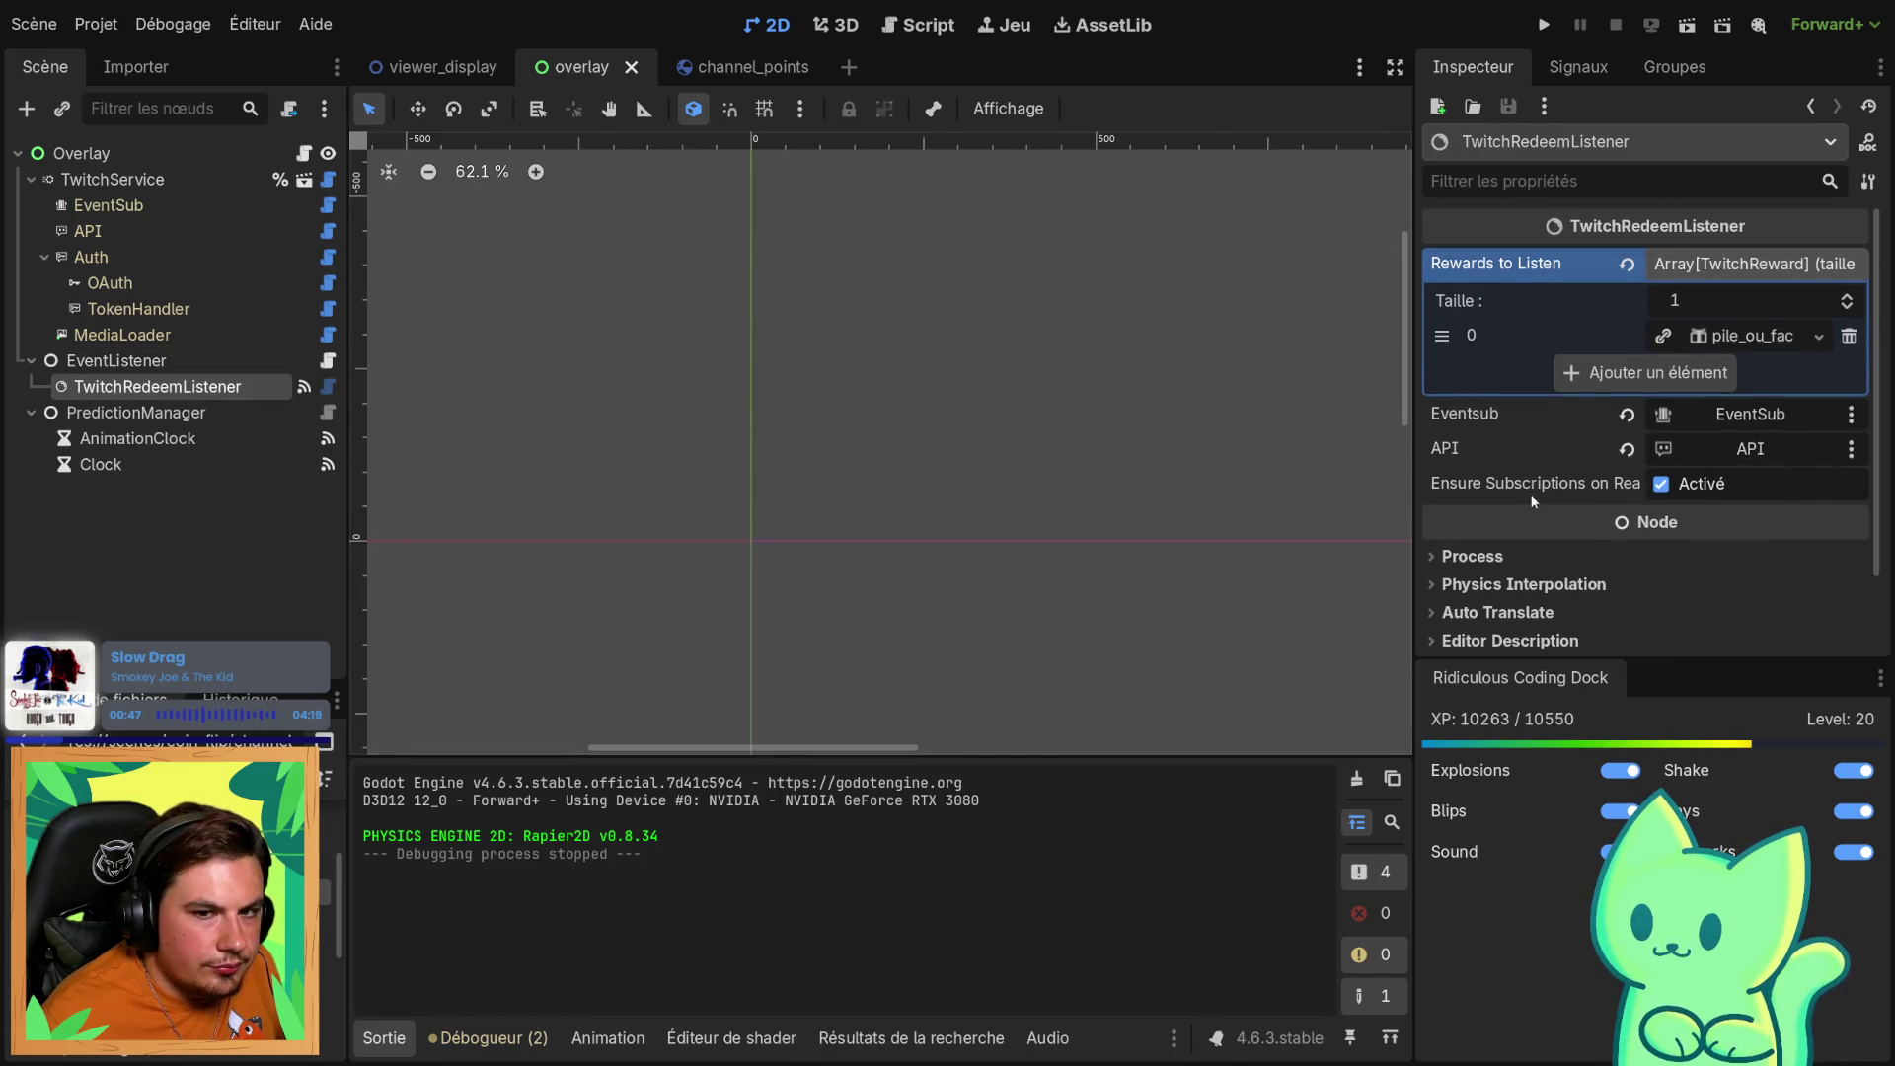
left_click(211, 363)
right_click(211, 363)
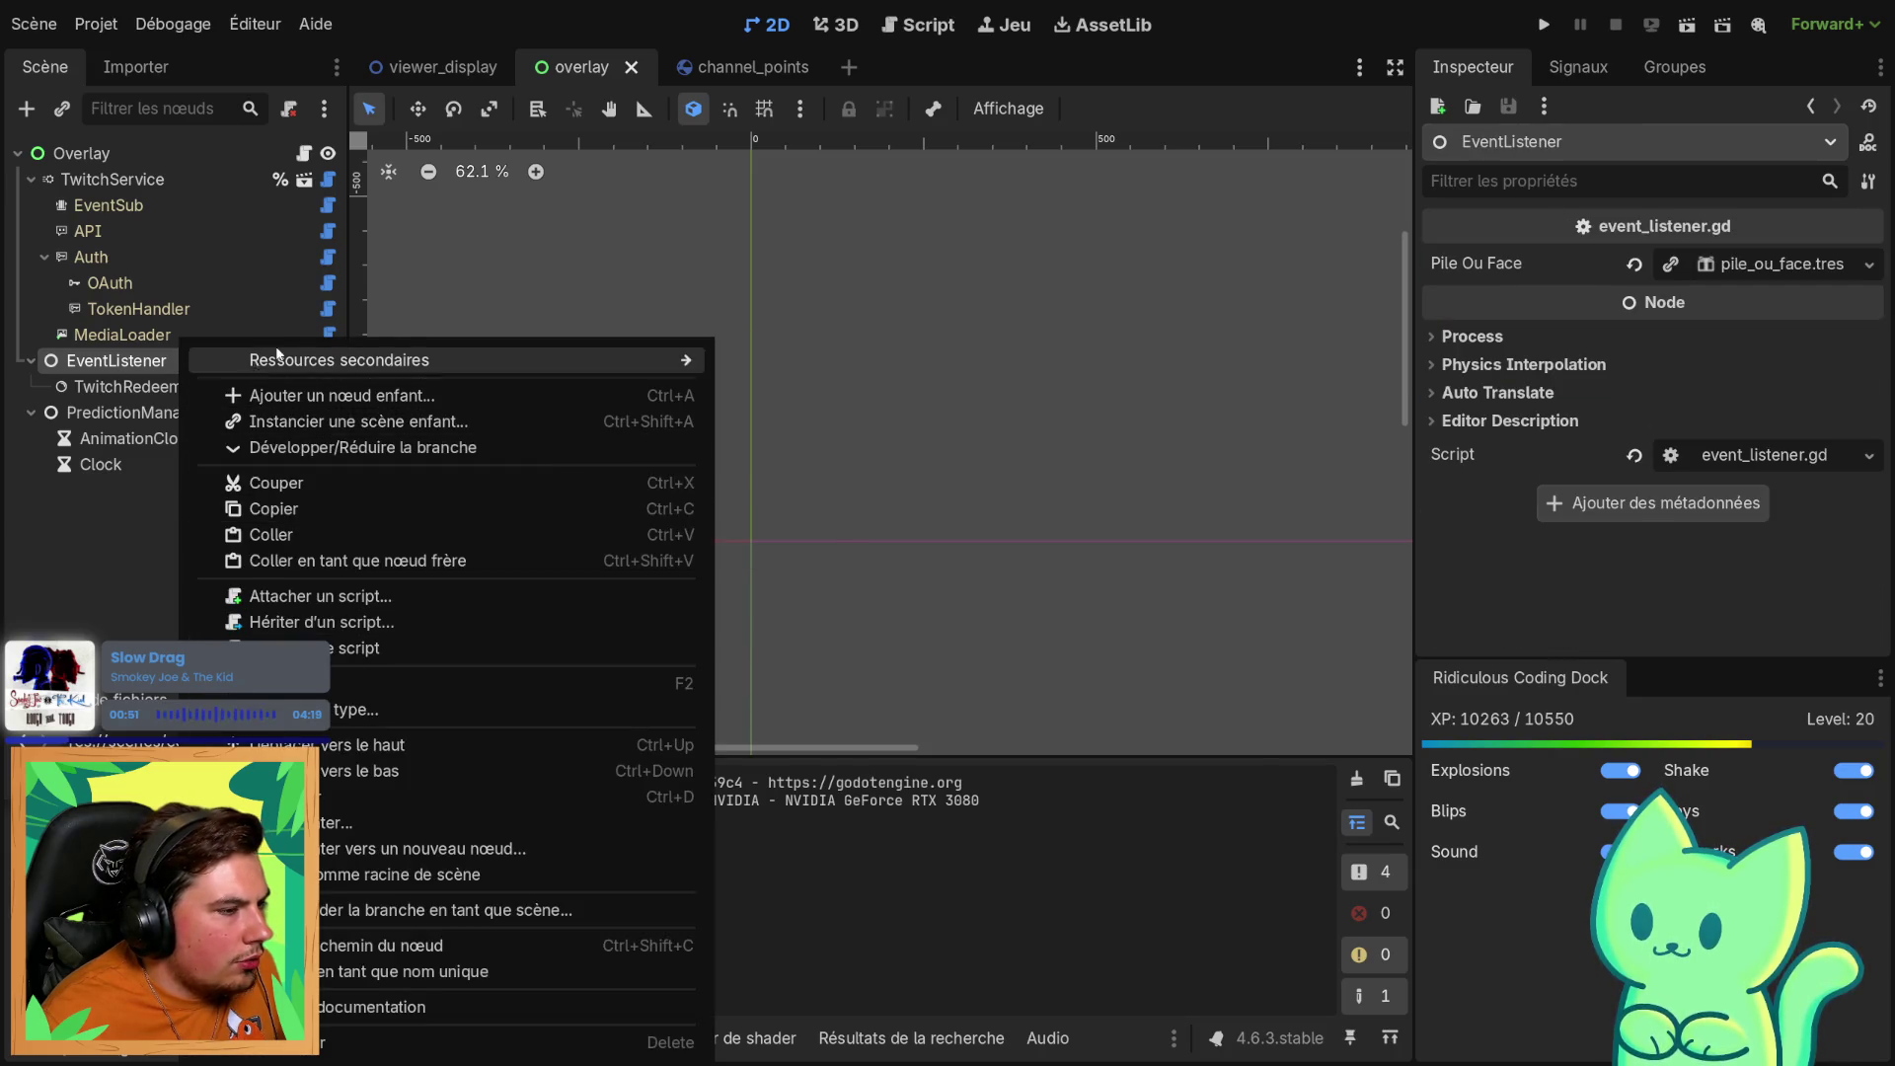
left_click(27, 110)
- Create a TwitchEventListener child node from the Twitcher node types
left_click(26, 111)
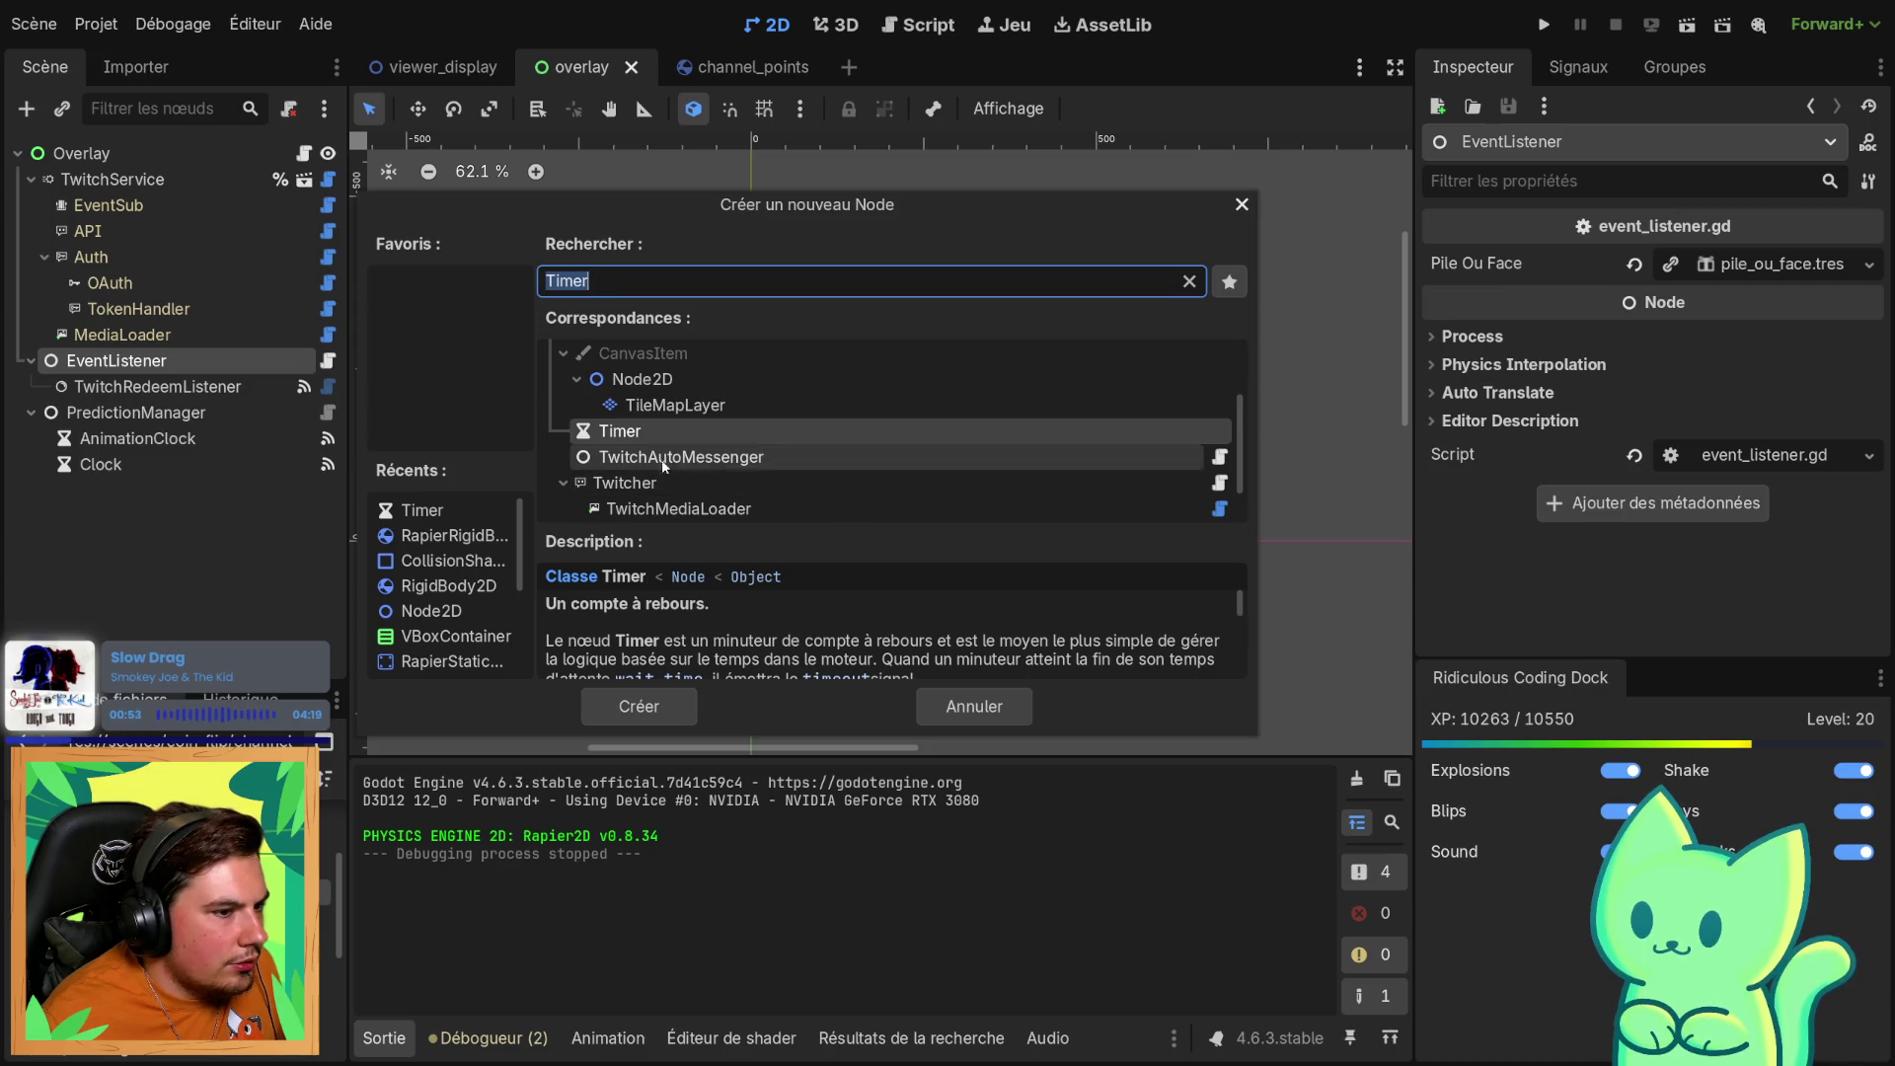
scroll(642, 491, "down", 2)
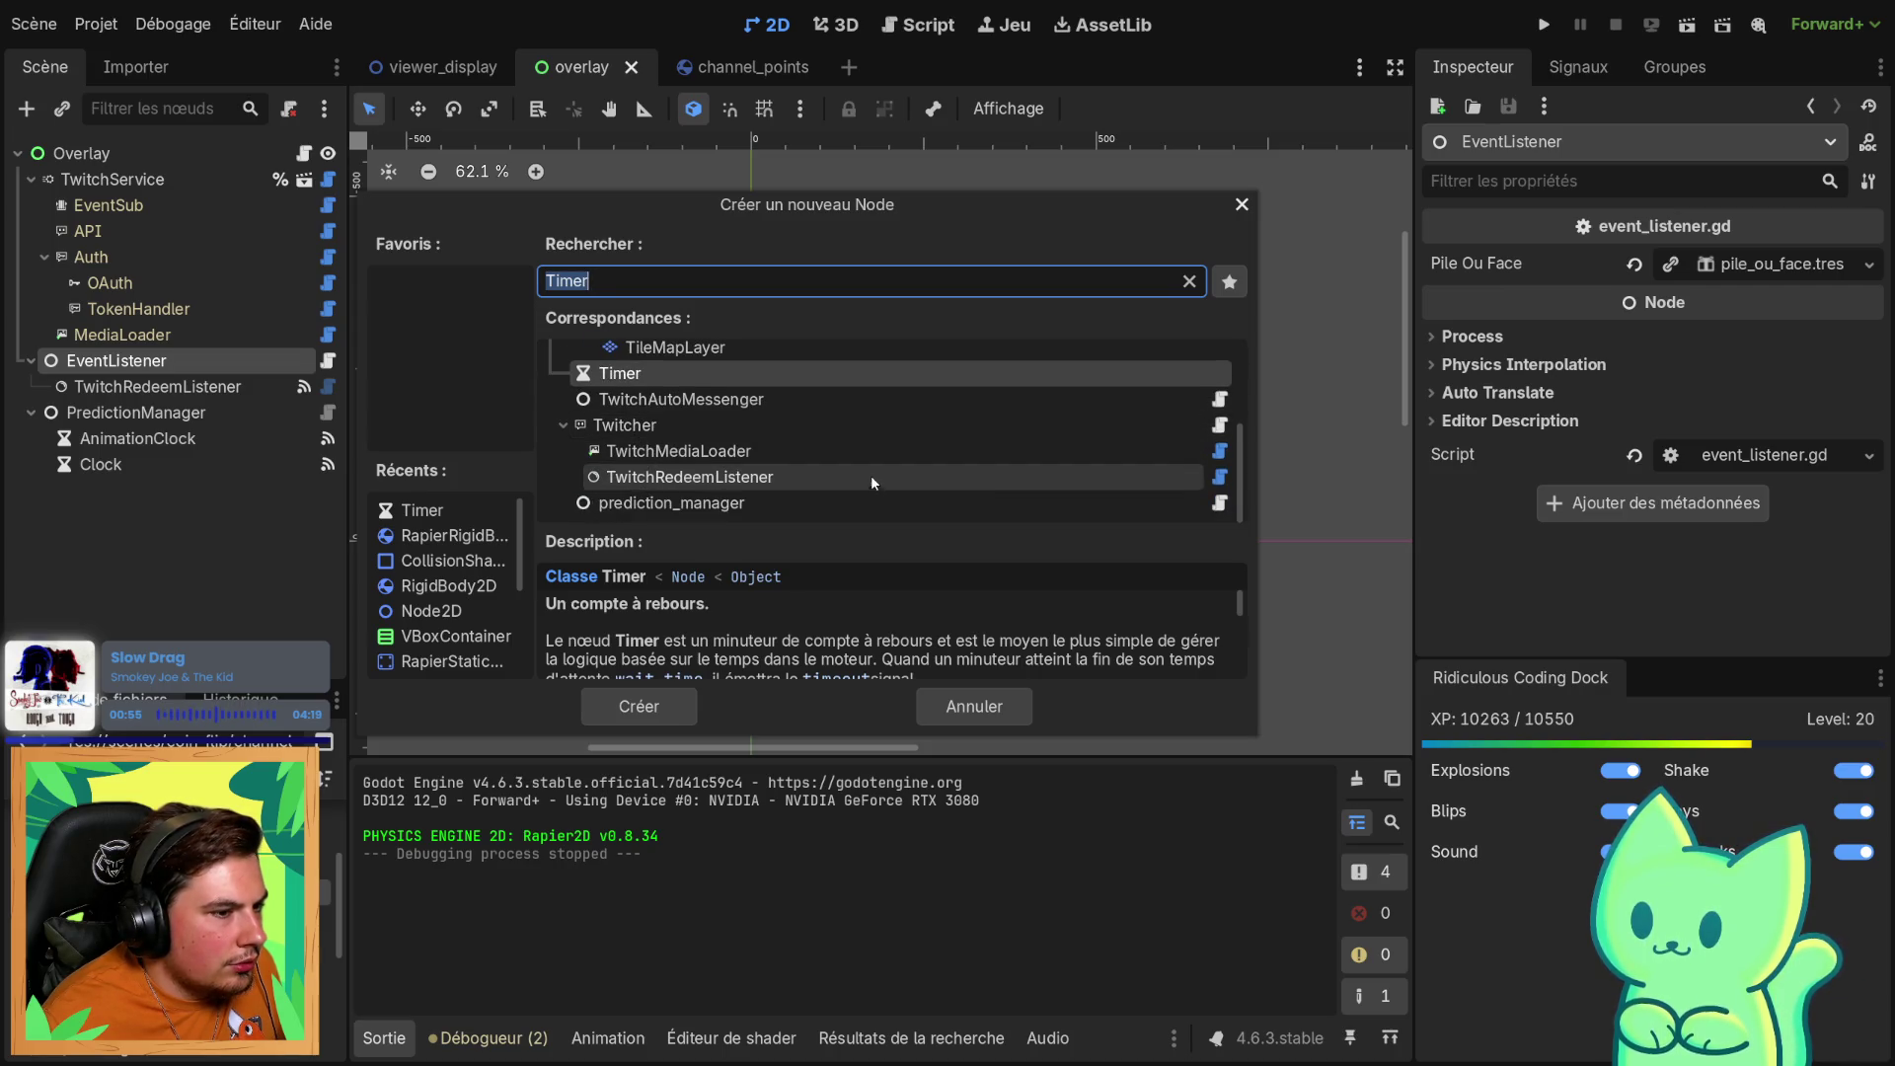
scroll(742, 407, "up", 3)
scroll(734, 402, "up", 3)
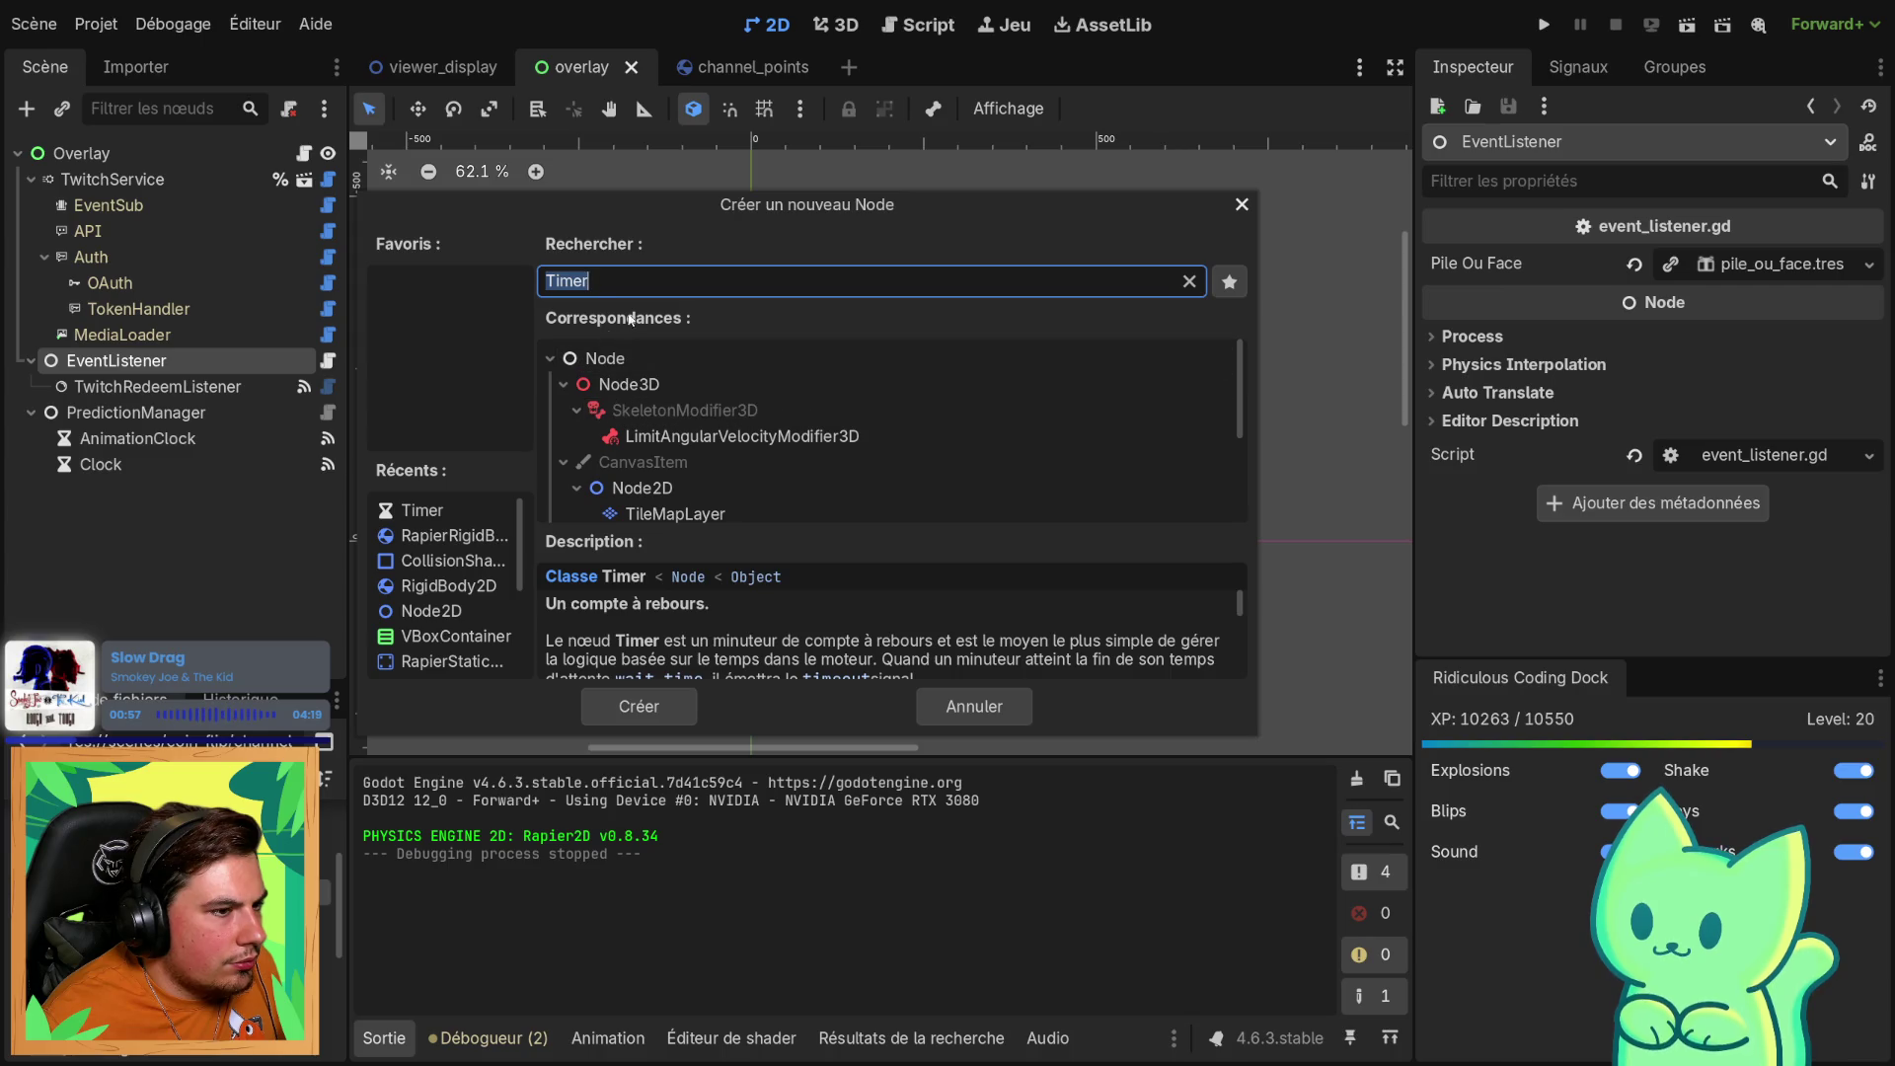
key("BackSpace")
scroll(609, 419, "down", 8)
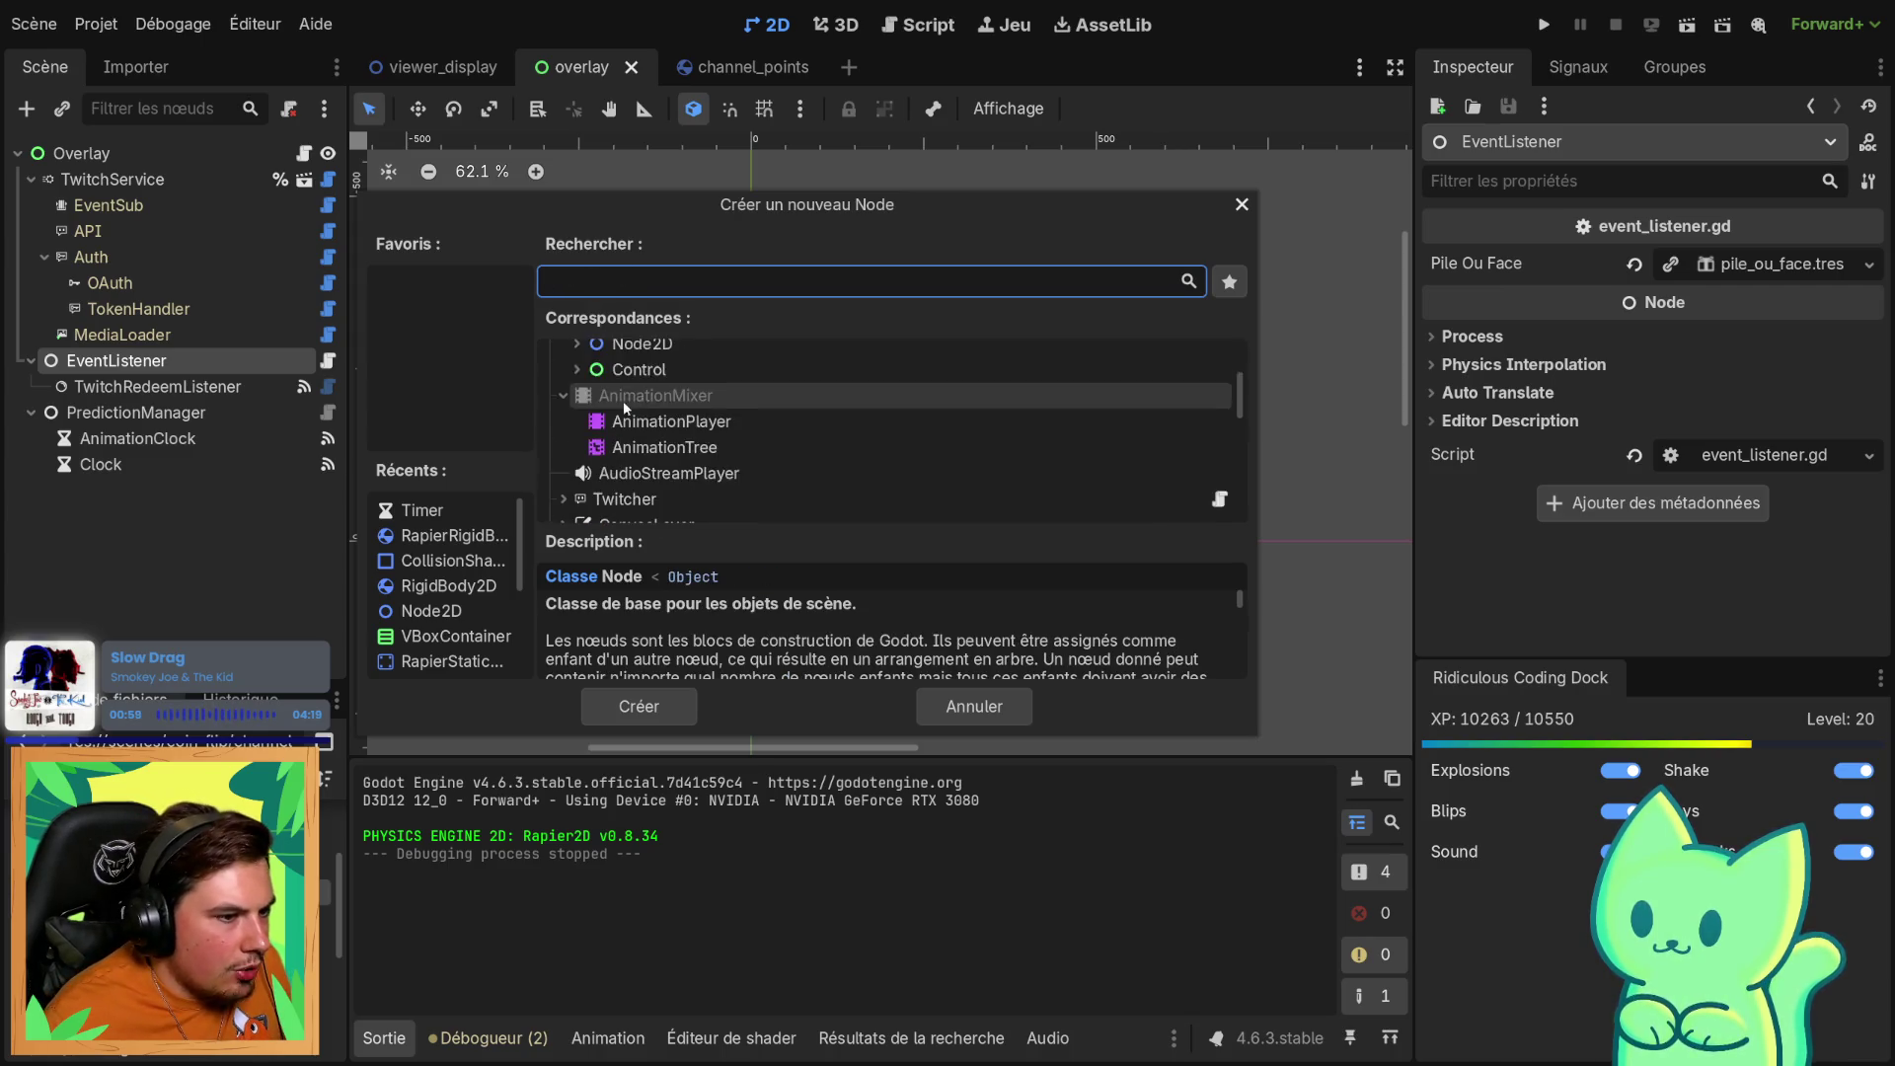
scroll(609, 419, "up", 2)
left_click(561, 371)
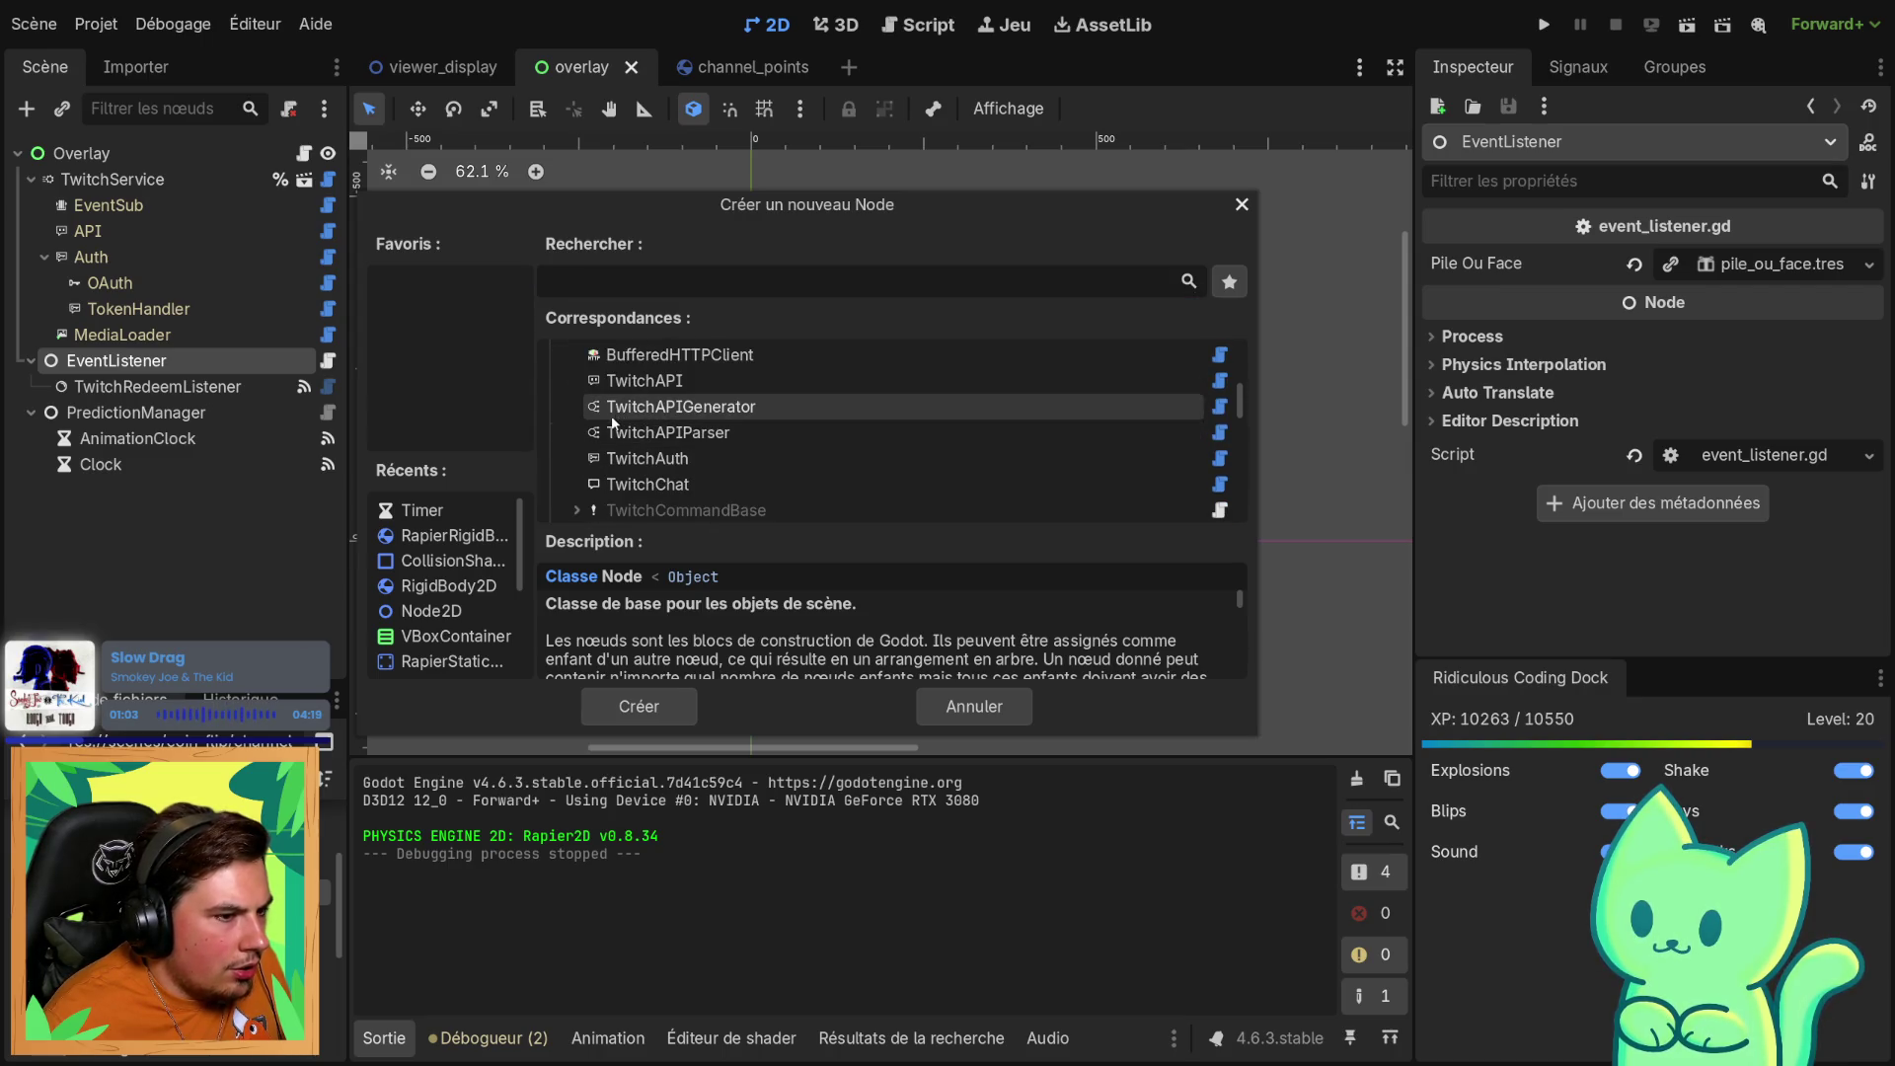
scroll(610, 404, "down", 2)
scroll(612, 404, "down", 2)
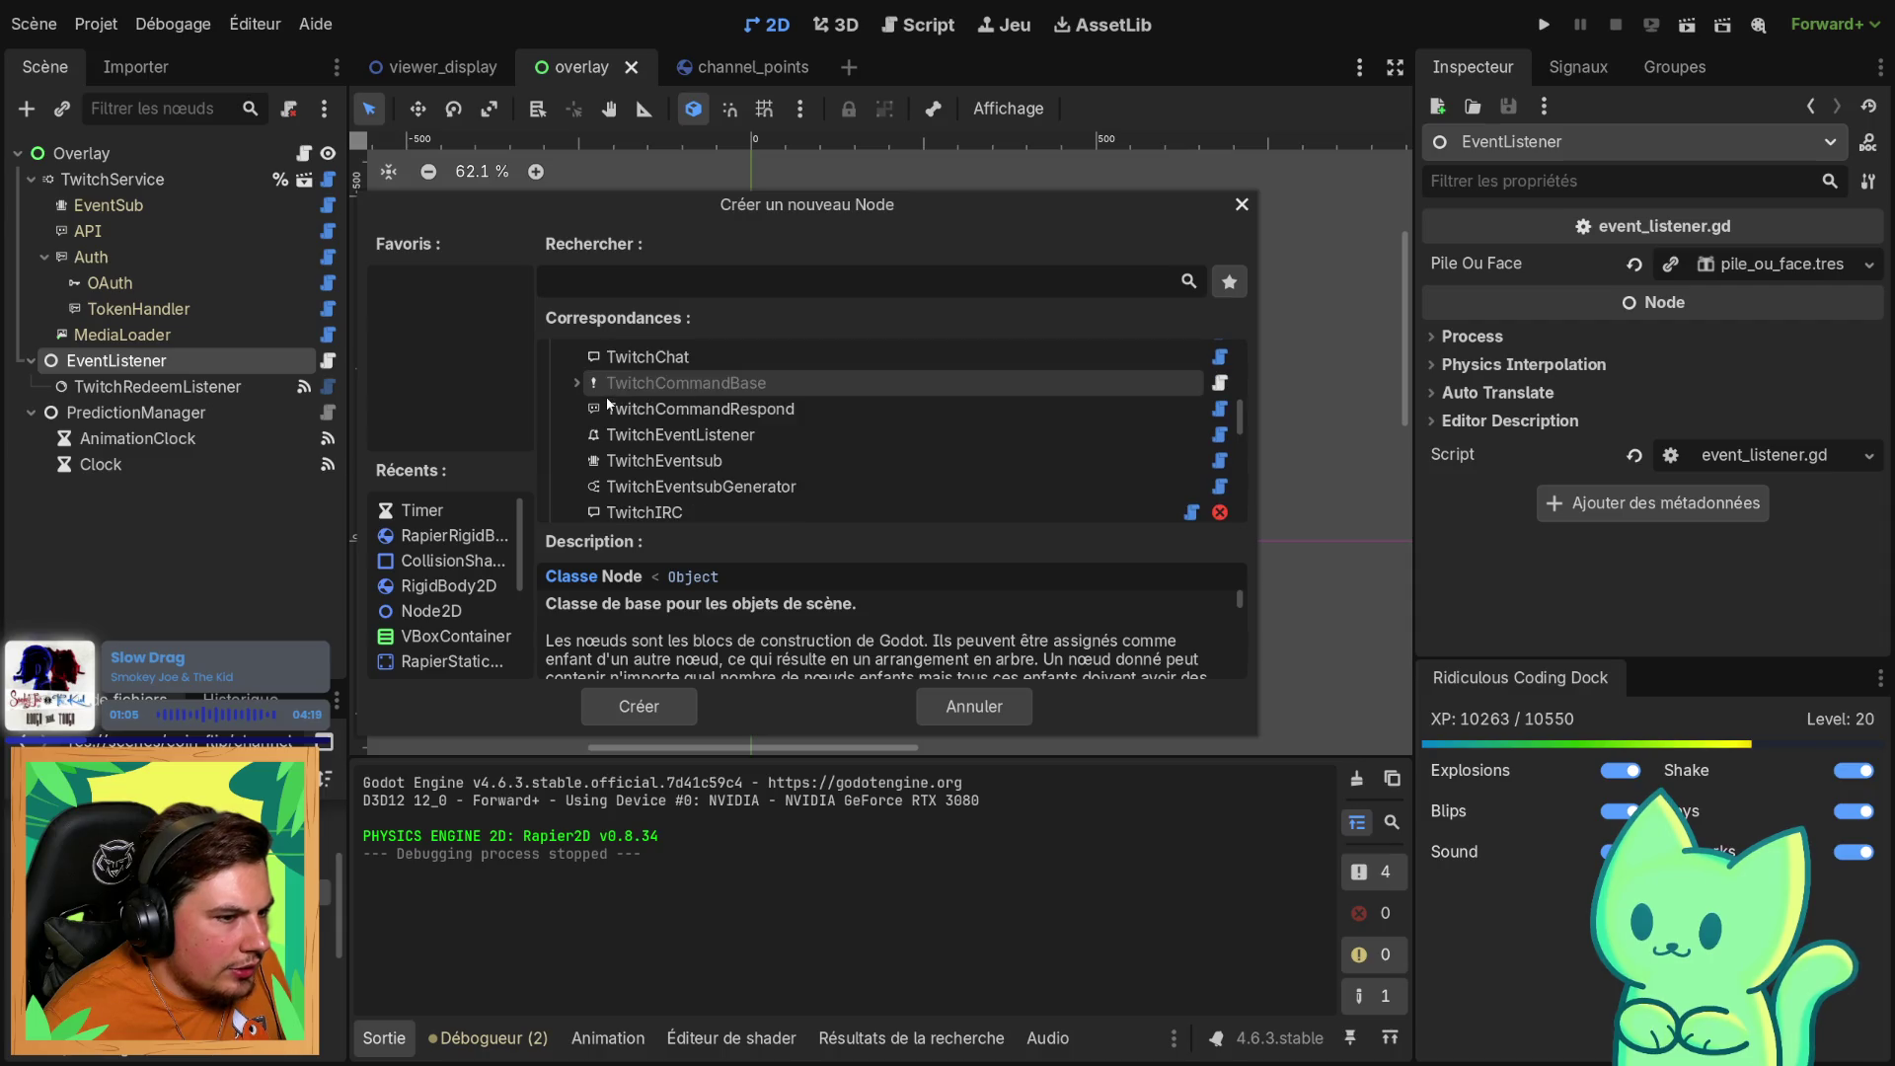
left_click(649, 434)
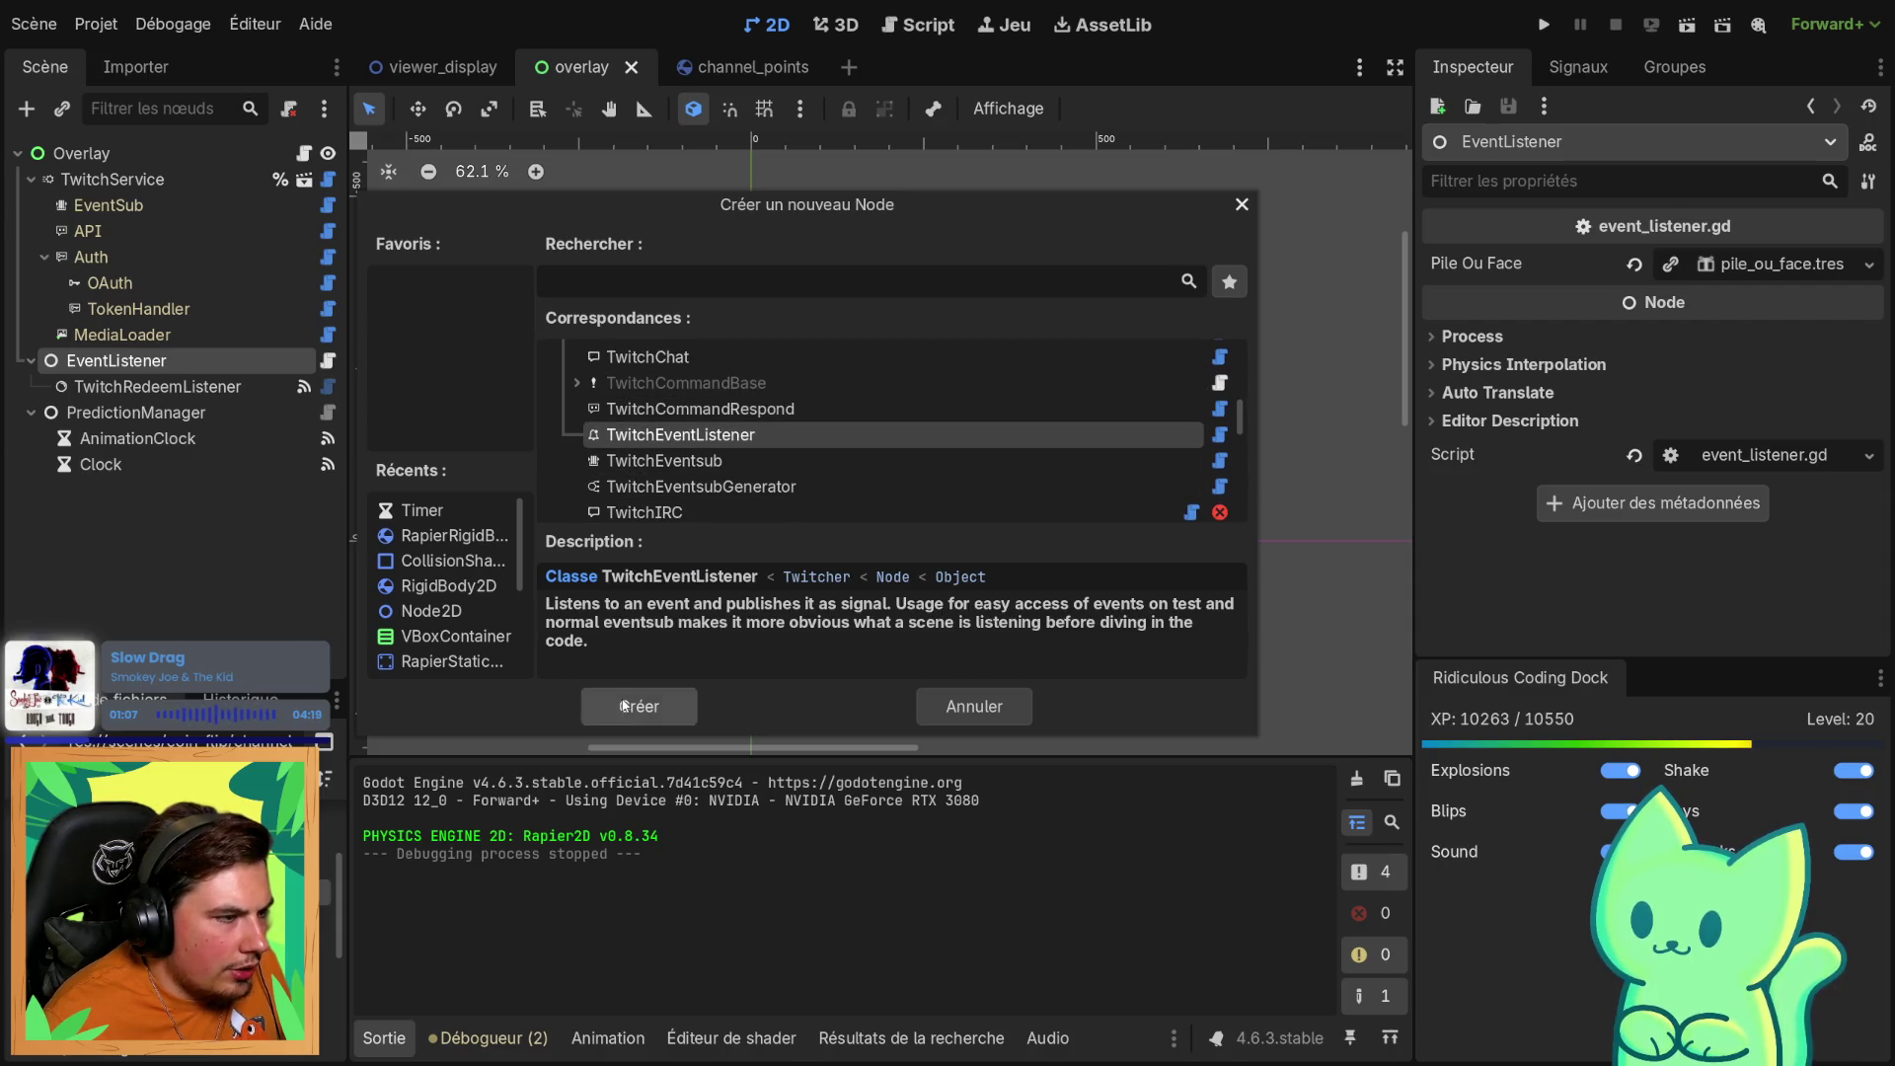
left_click(639, 705)
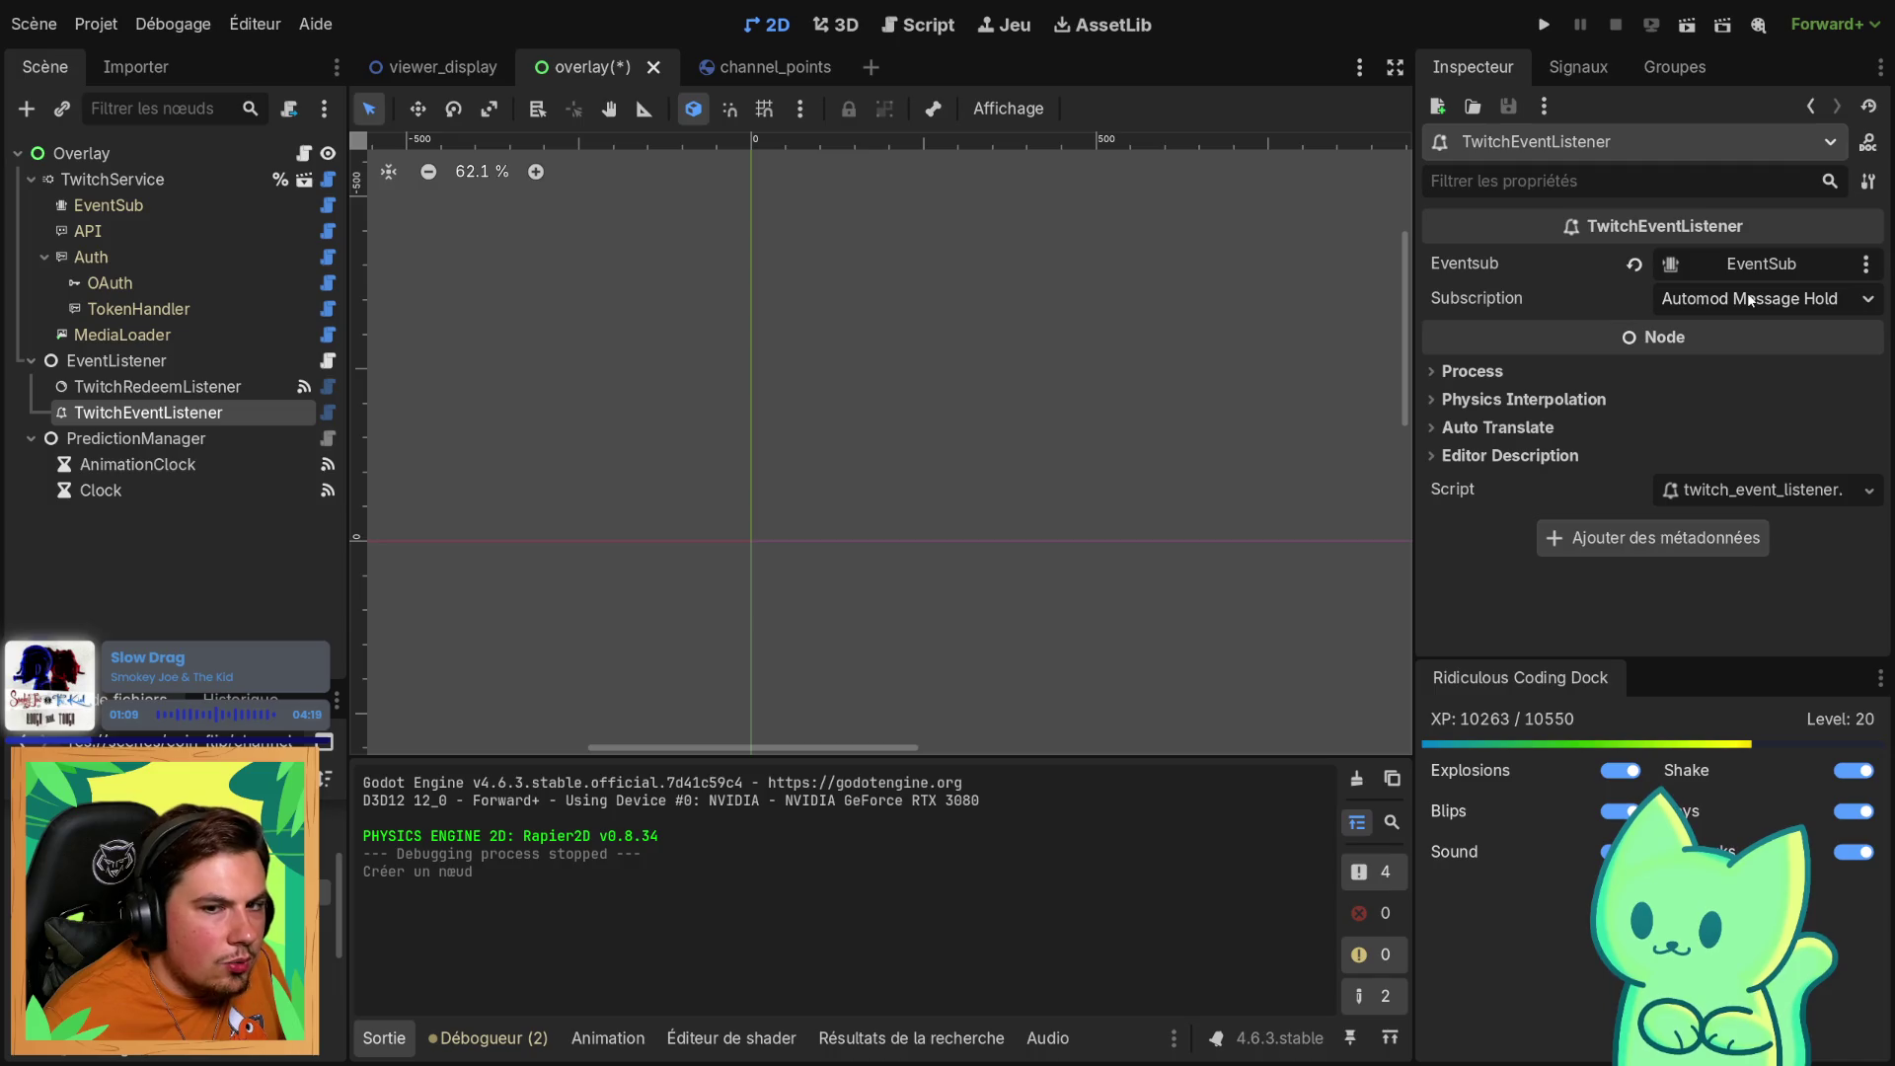
- Browse the listener's subscription event types and process settings without changing anything
left_click(1752, 298)
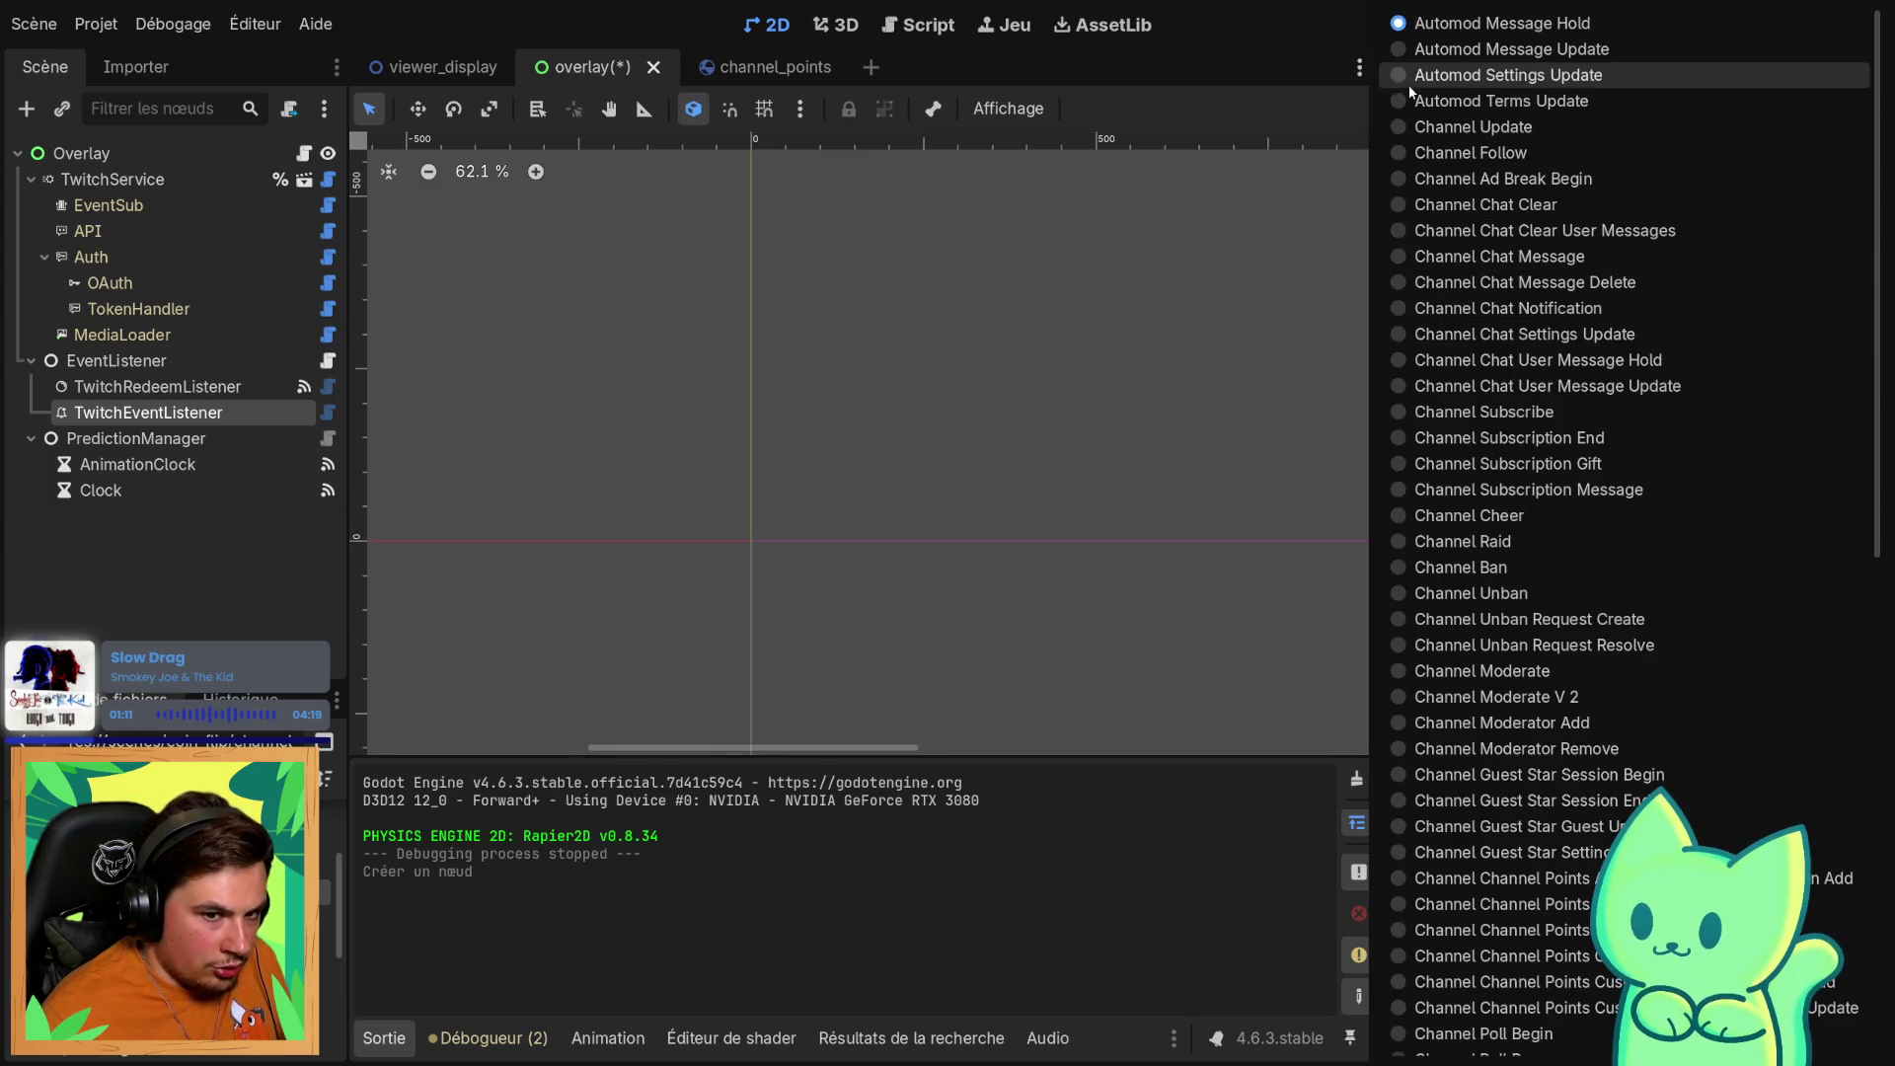
scroll(1564, 495, "down", 5)
scroll(1563, 496, "down", 2)
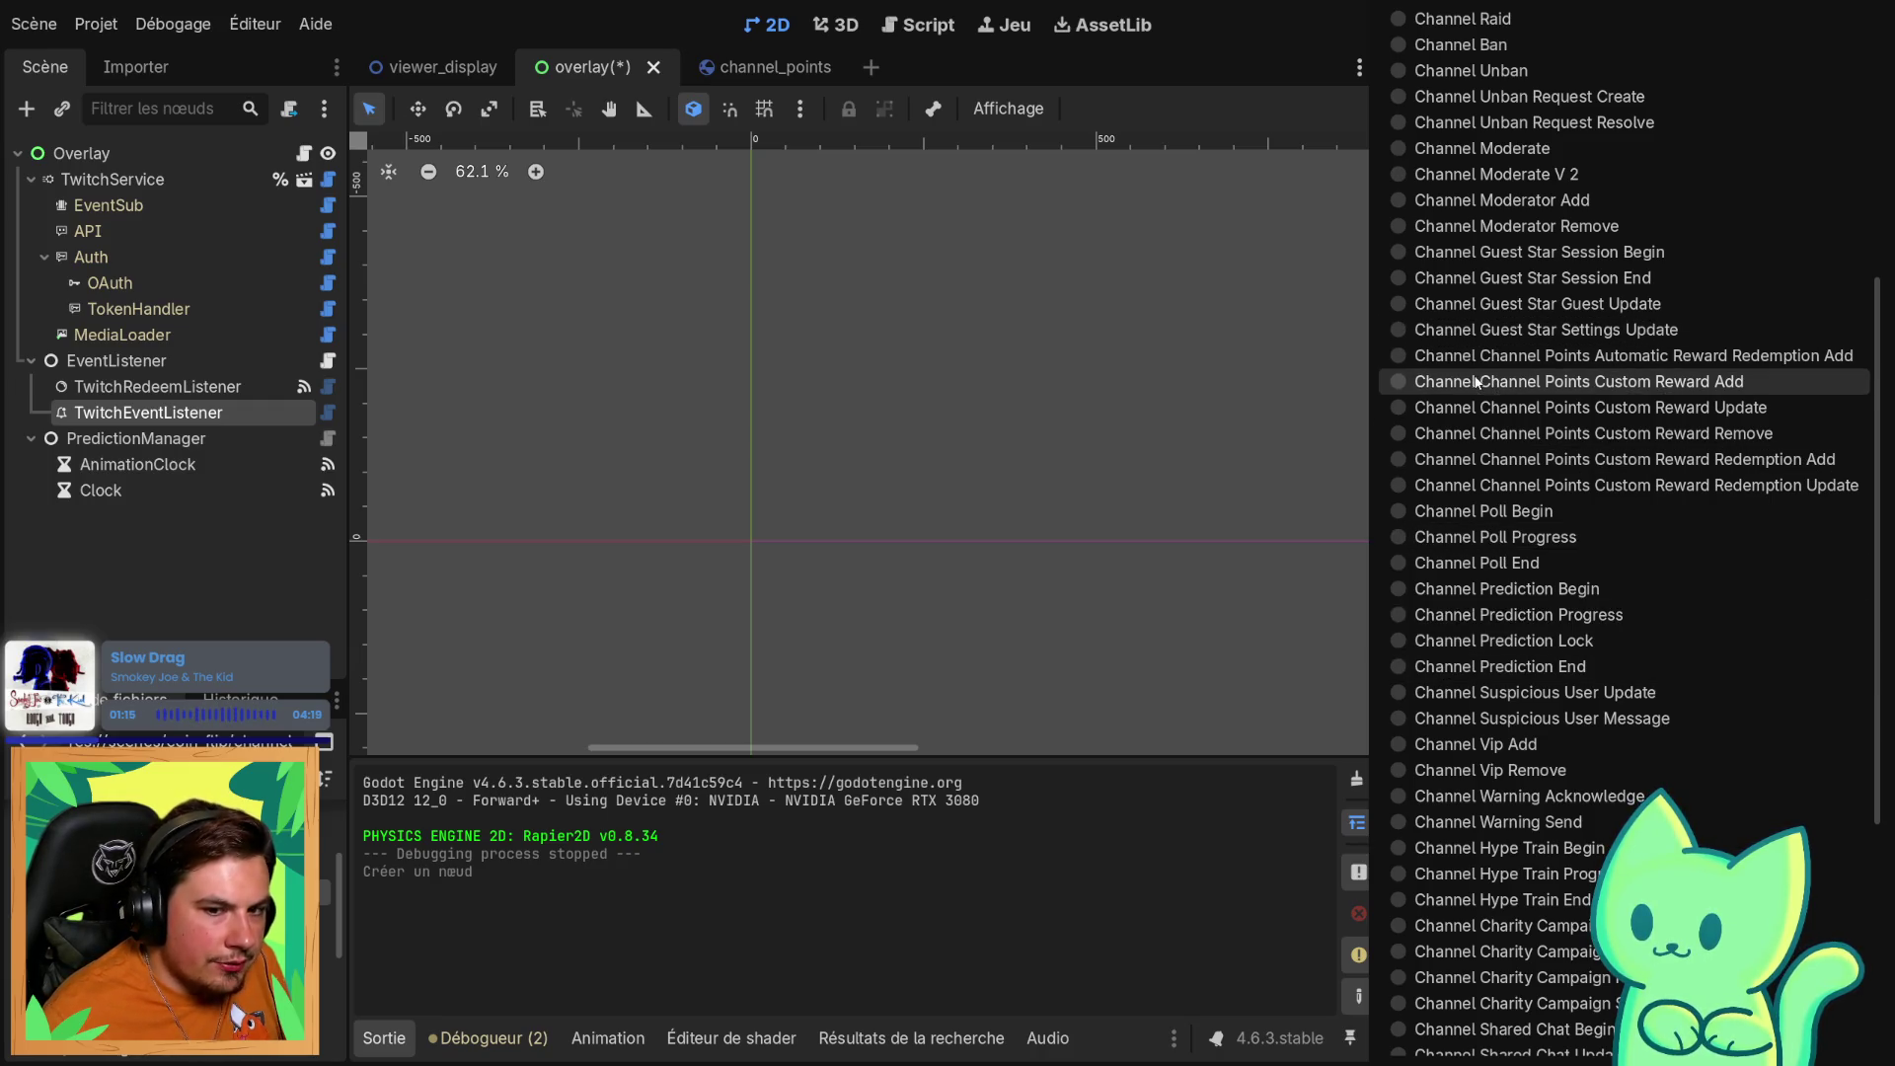
scroll(1486, 296, "down", 4)
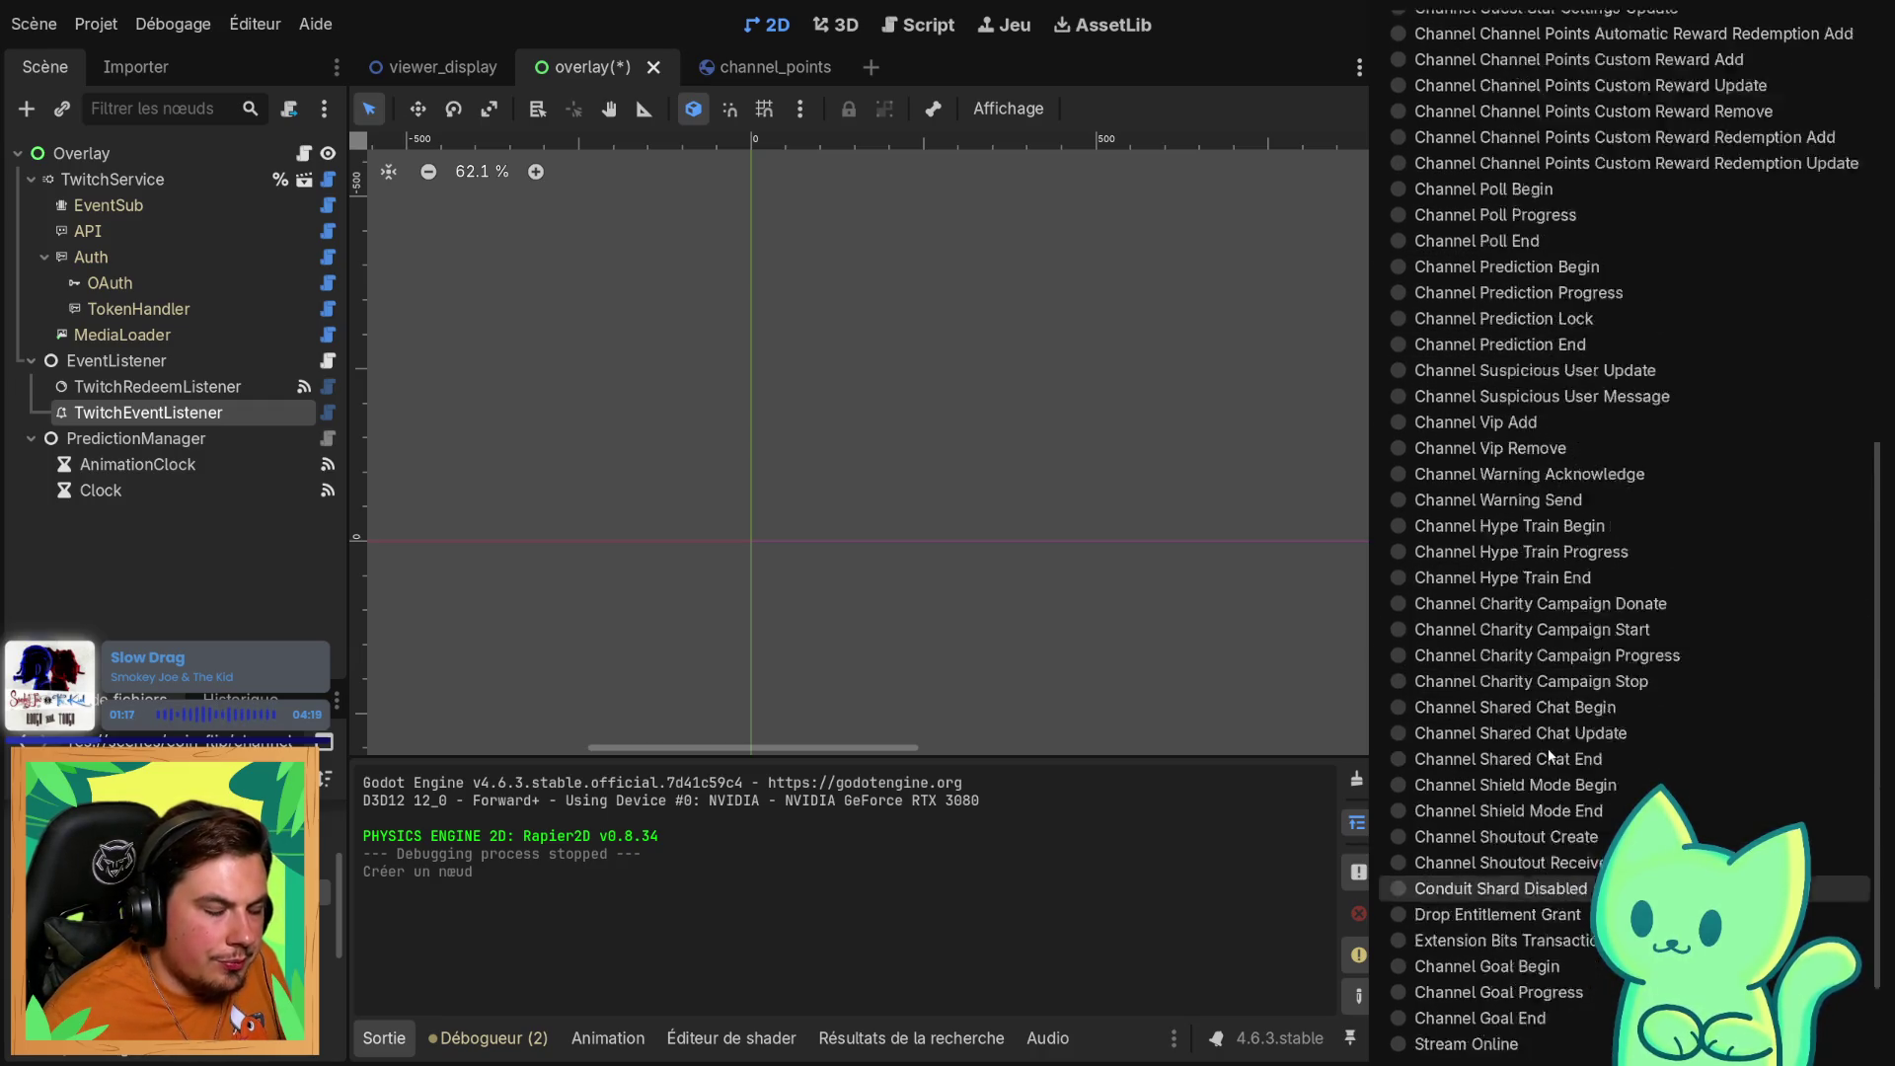
scroll(1549, 756, "up", 10)
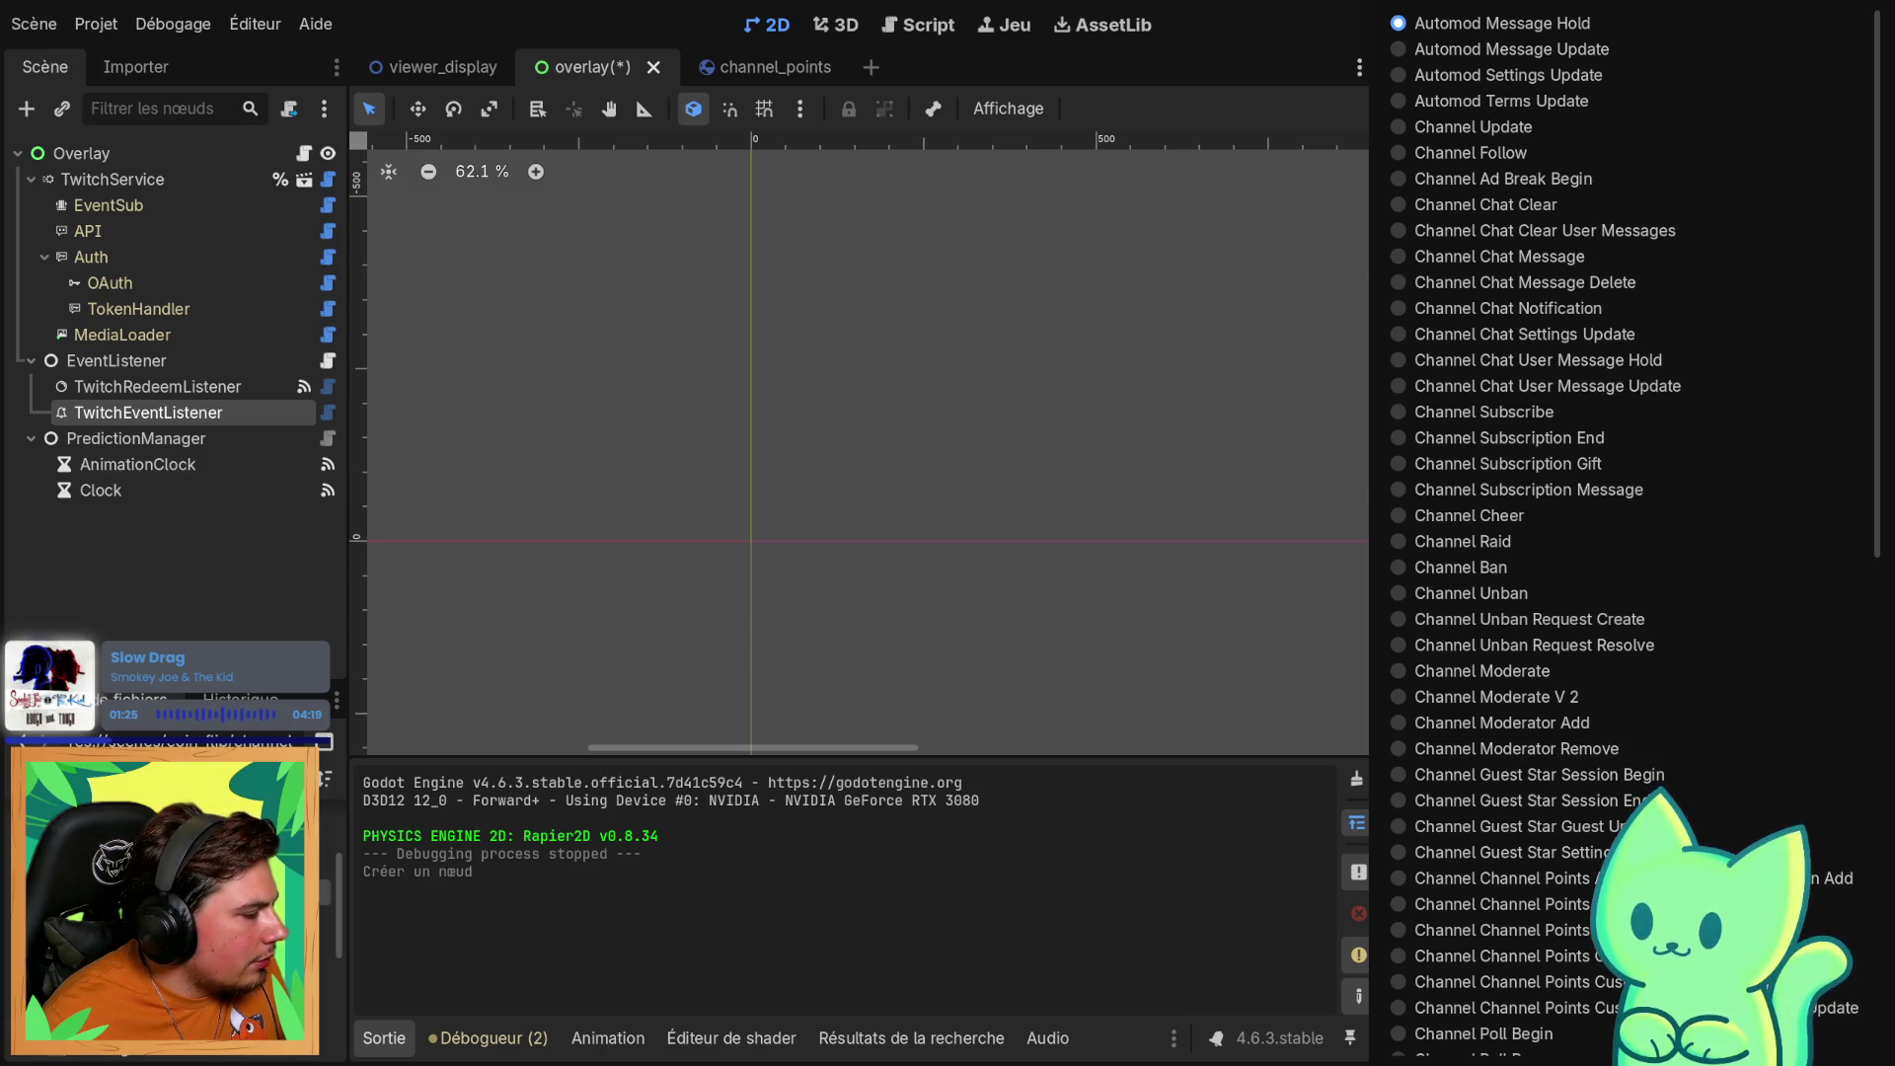
key("Escape")
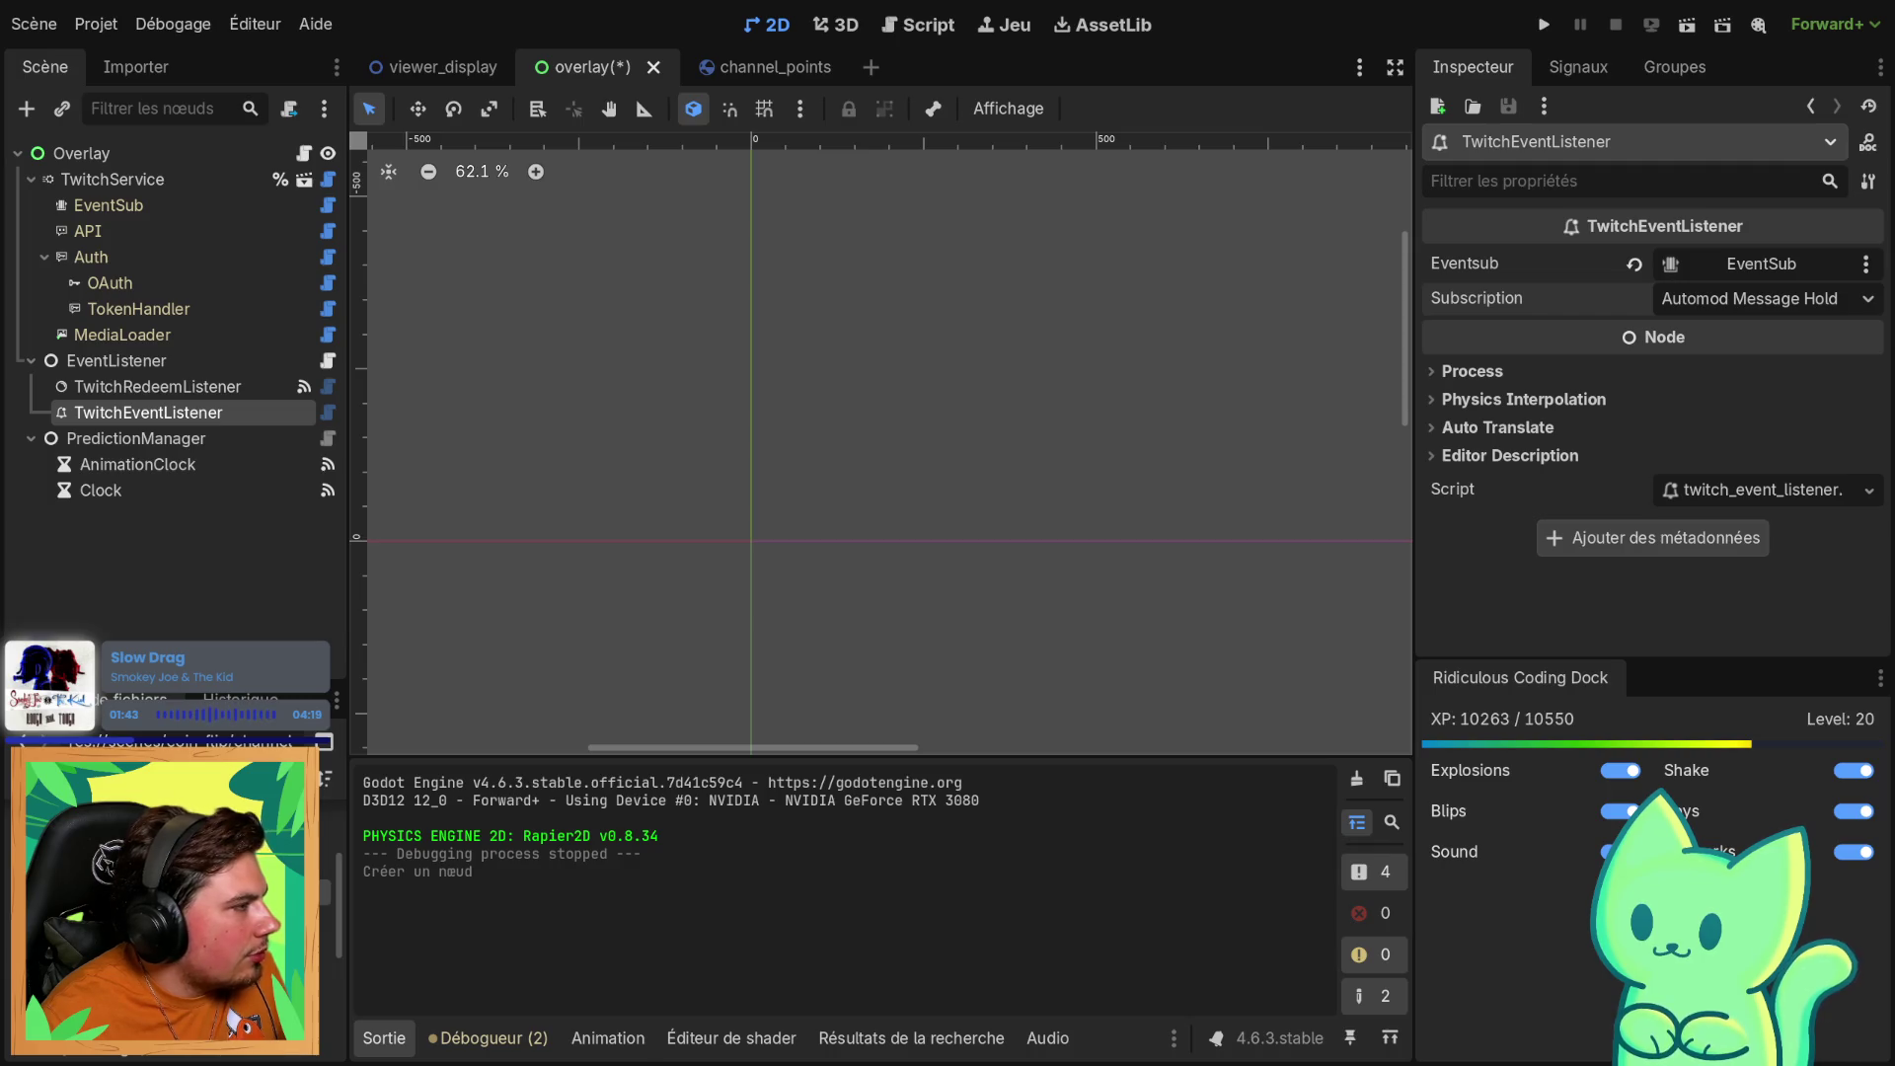
left_click(1452, 375)
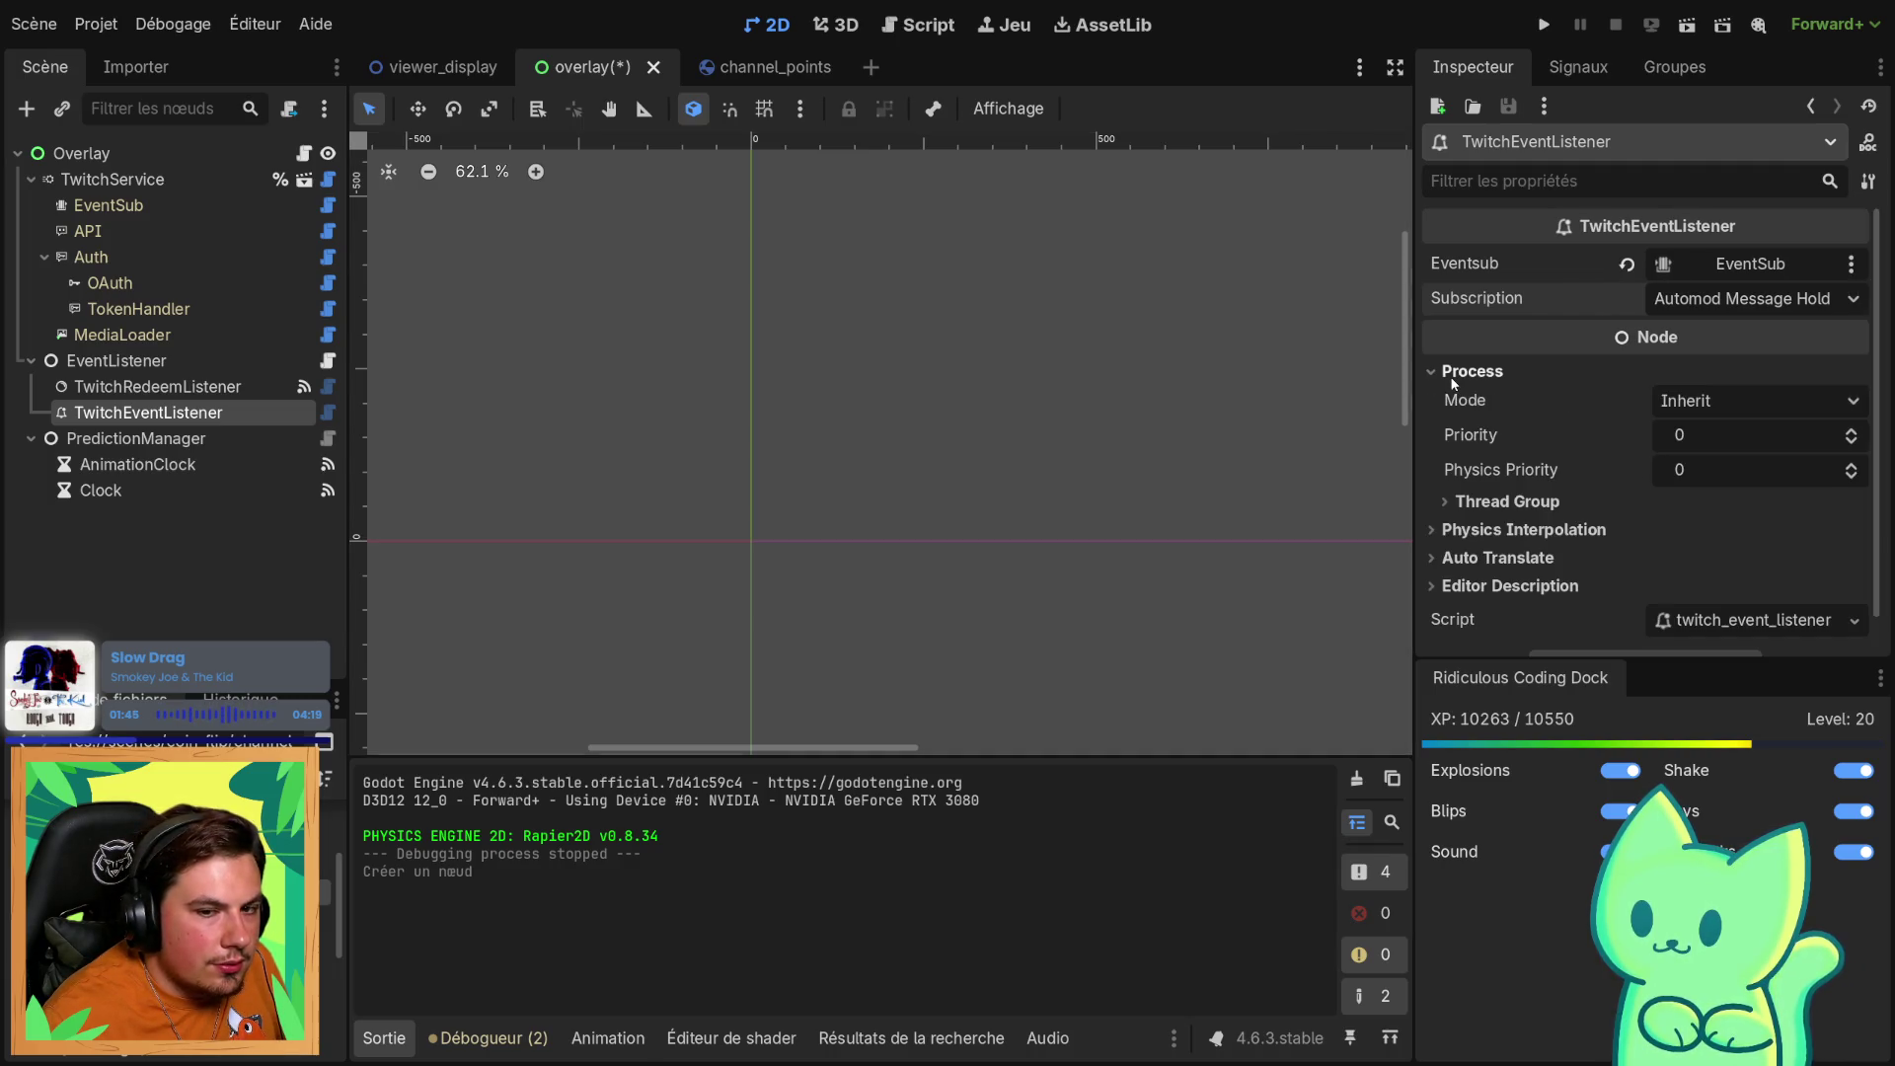
left_click(1453, 375)
- Set the subscription to Channel Prediction Lock and open the listener's attached script
left_click(1767, 299)
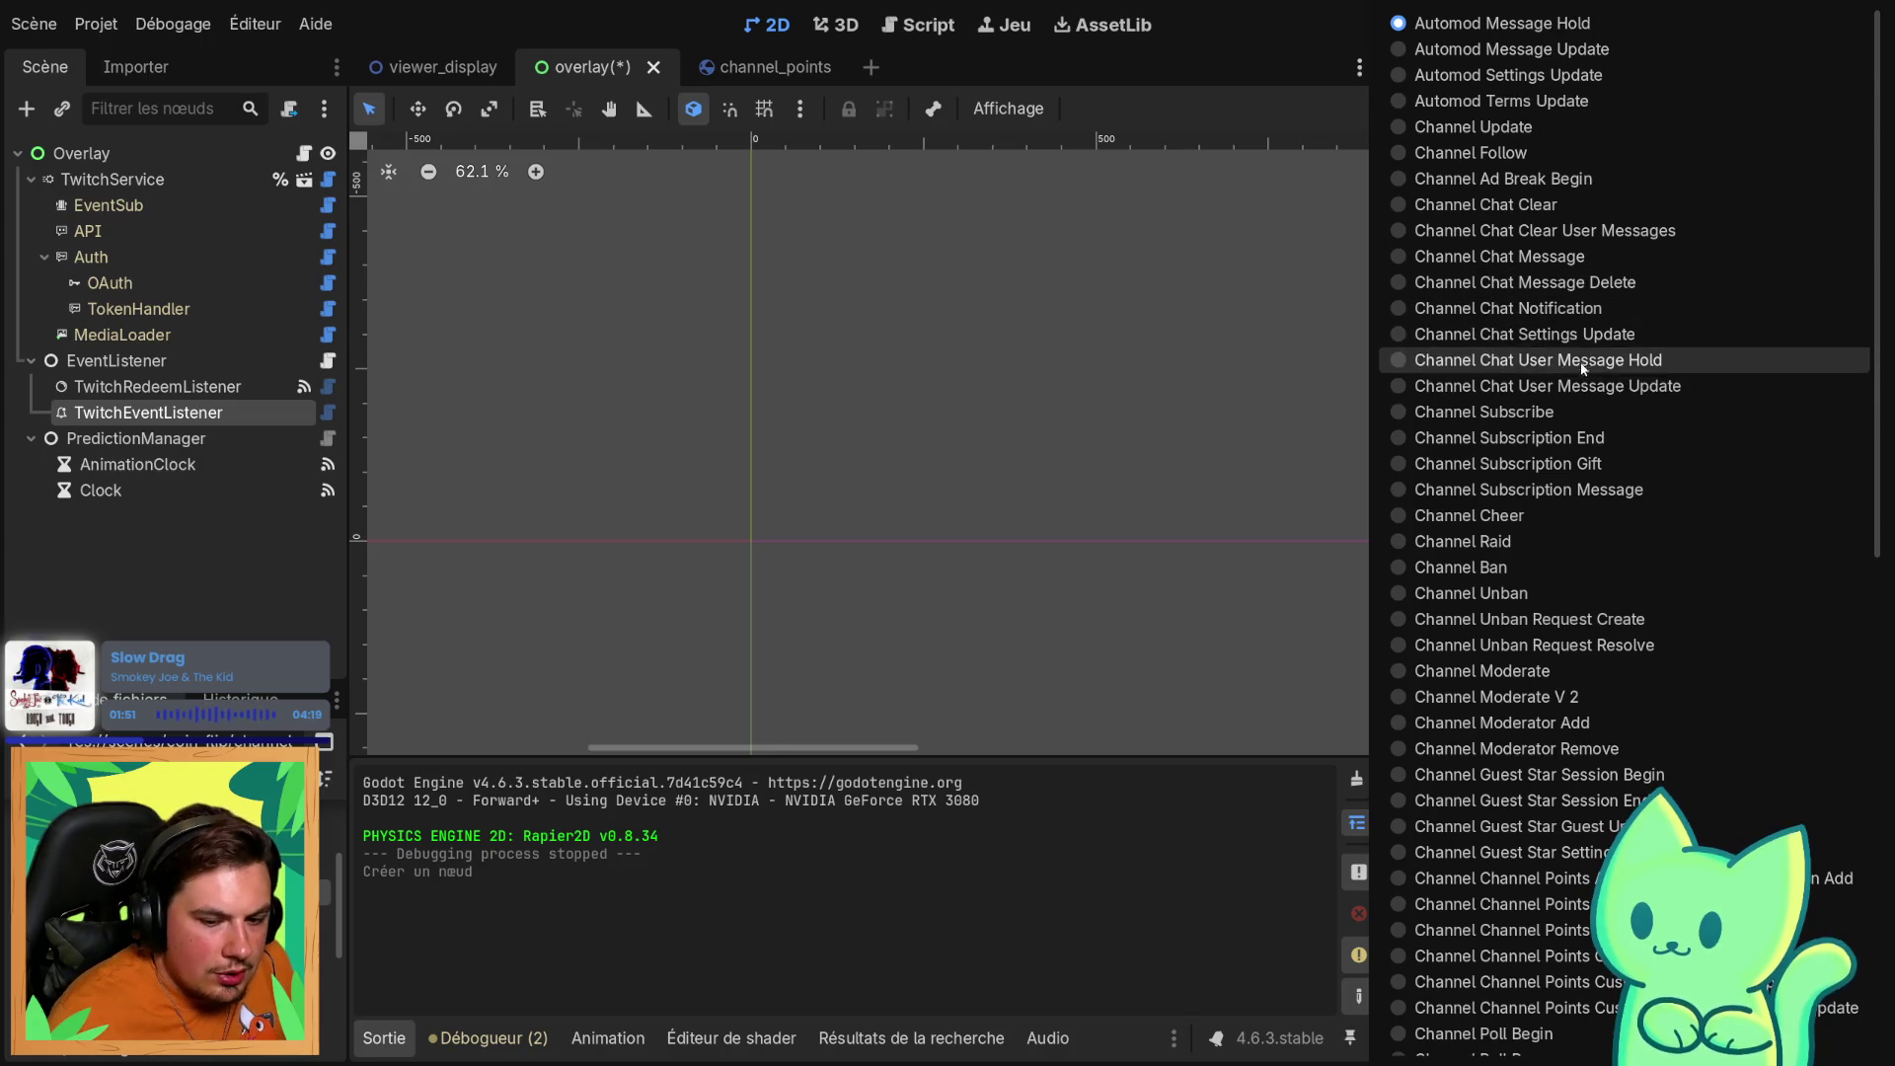
scroll(1450, 375, "down", 3)
scroll(1547, 757, "down", 5)
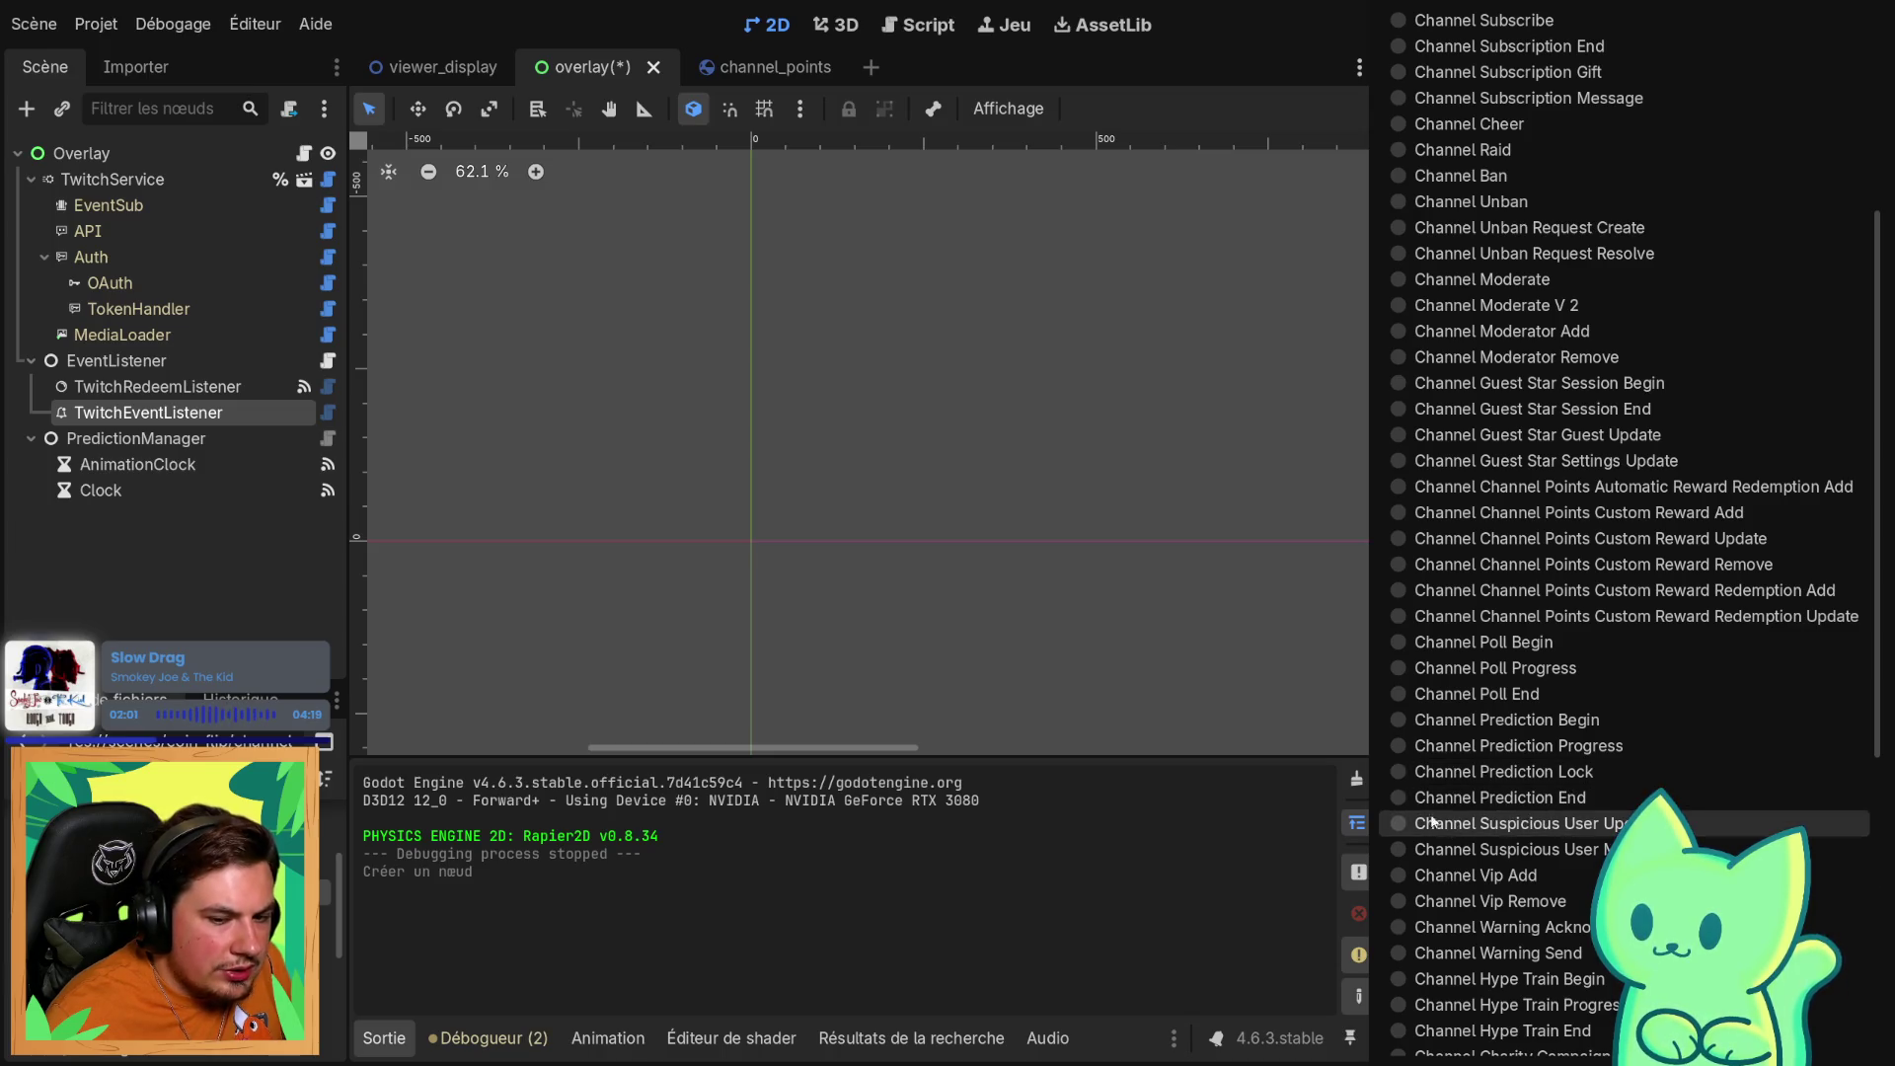
left_click(1447, 797)
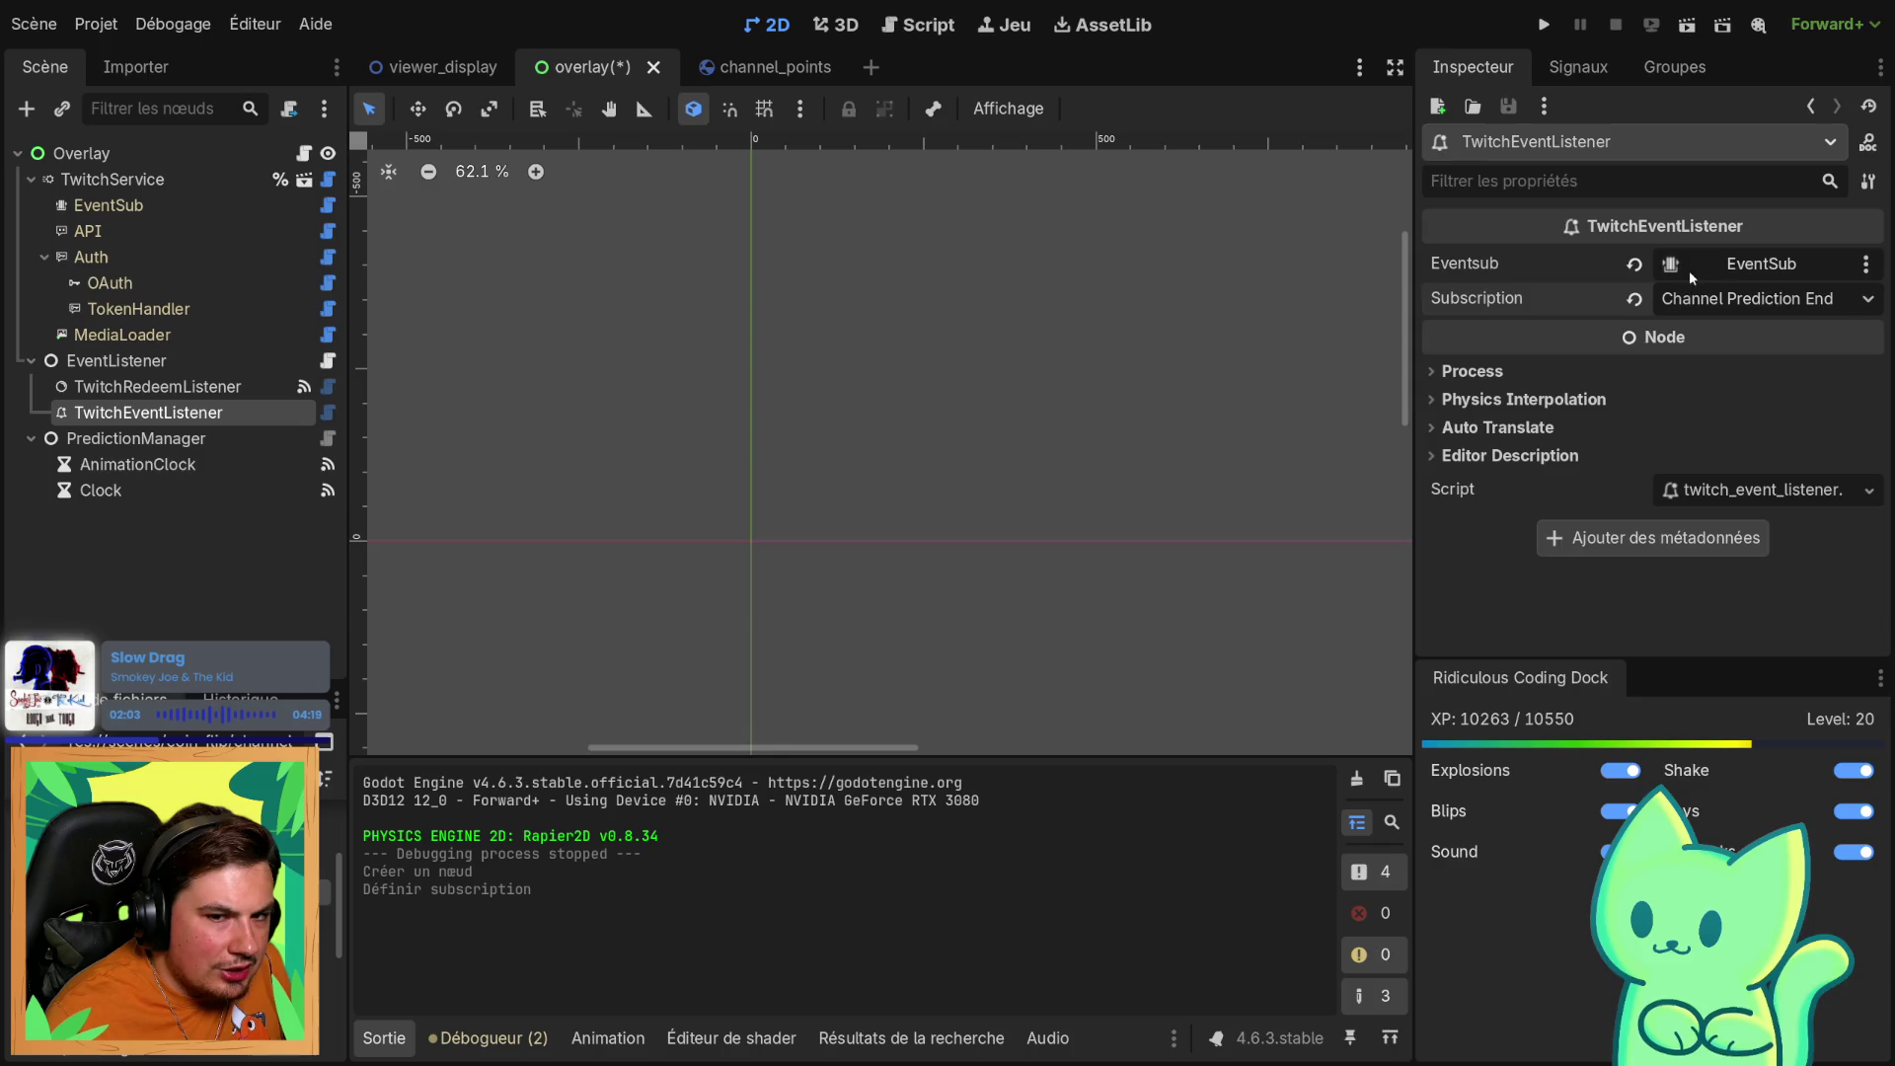
left_click(1772, 299)
left_click(1530, 773)
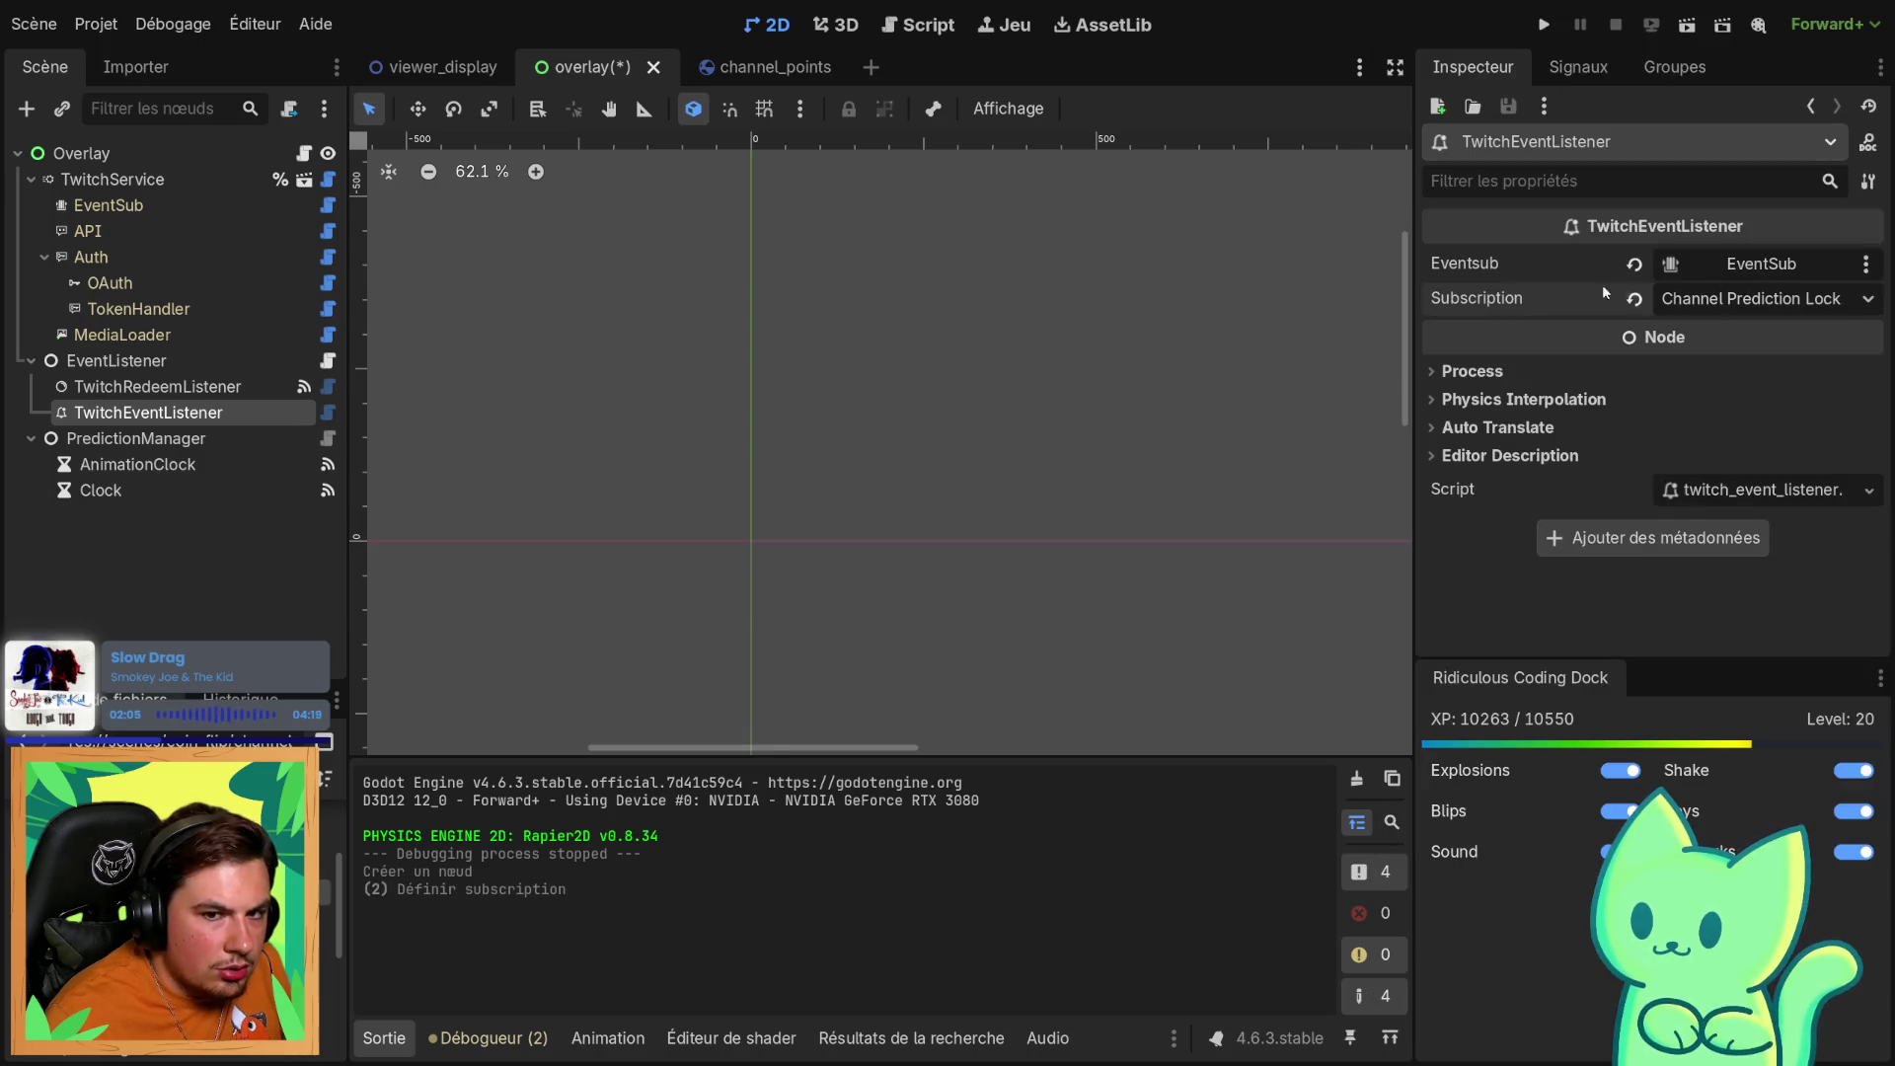
left_click(328, 413)
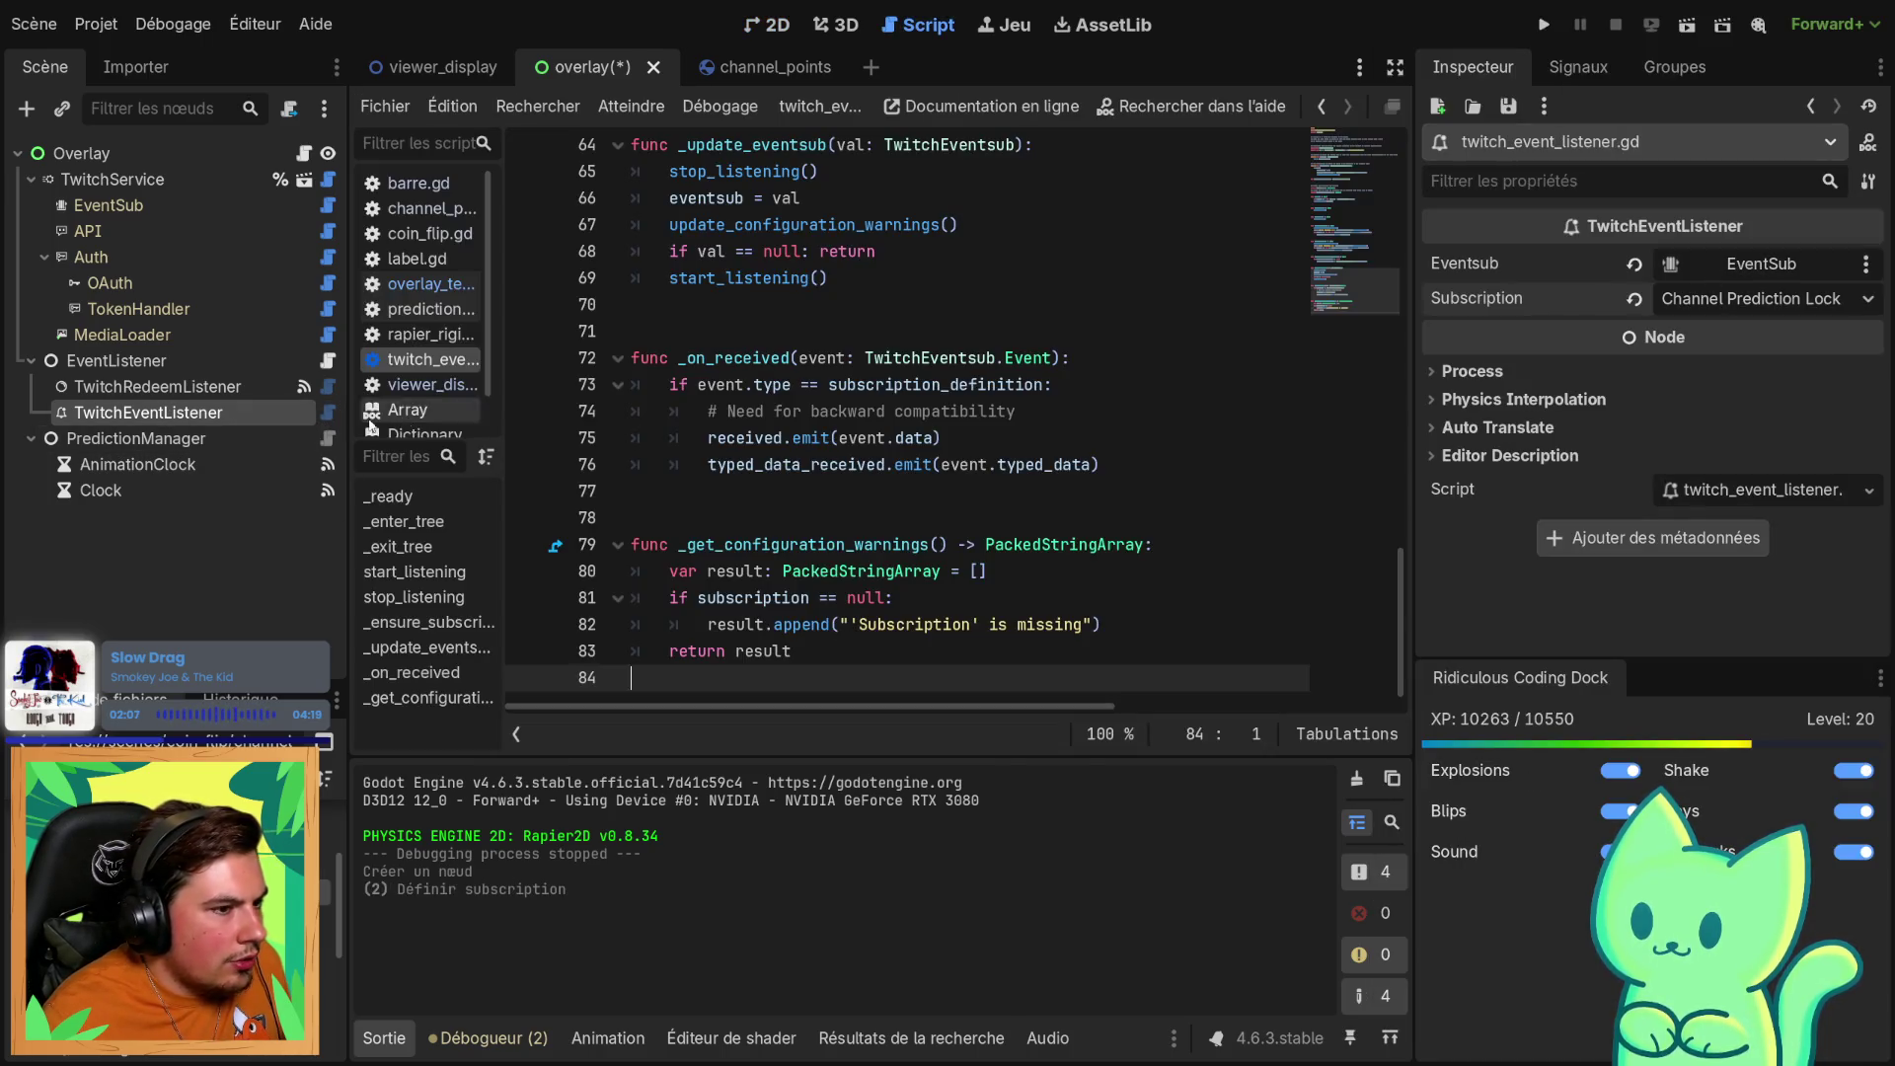
- Search twitch_event_listener.gd for 'Channel' and scroll through the code
key("ctrl+f")
type("Channel")
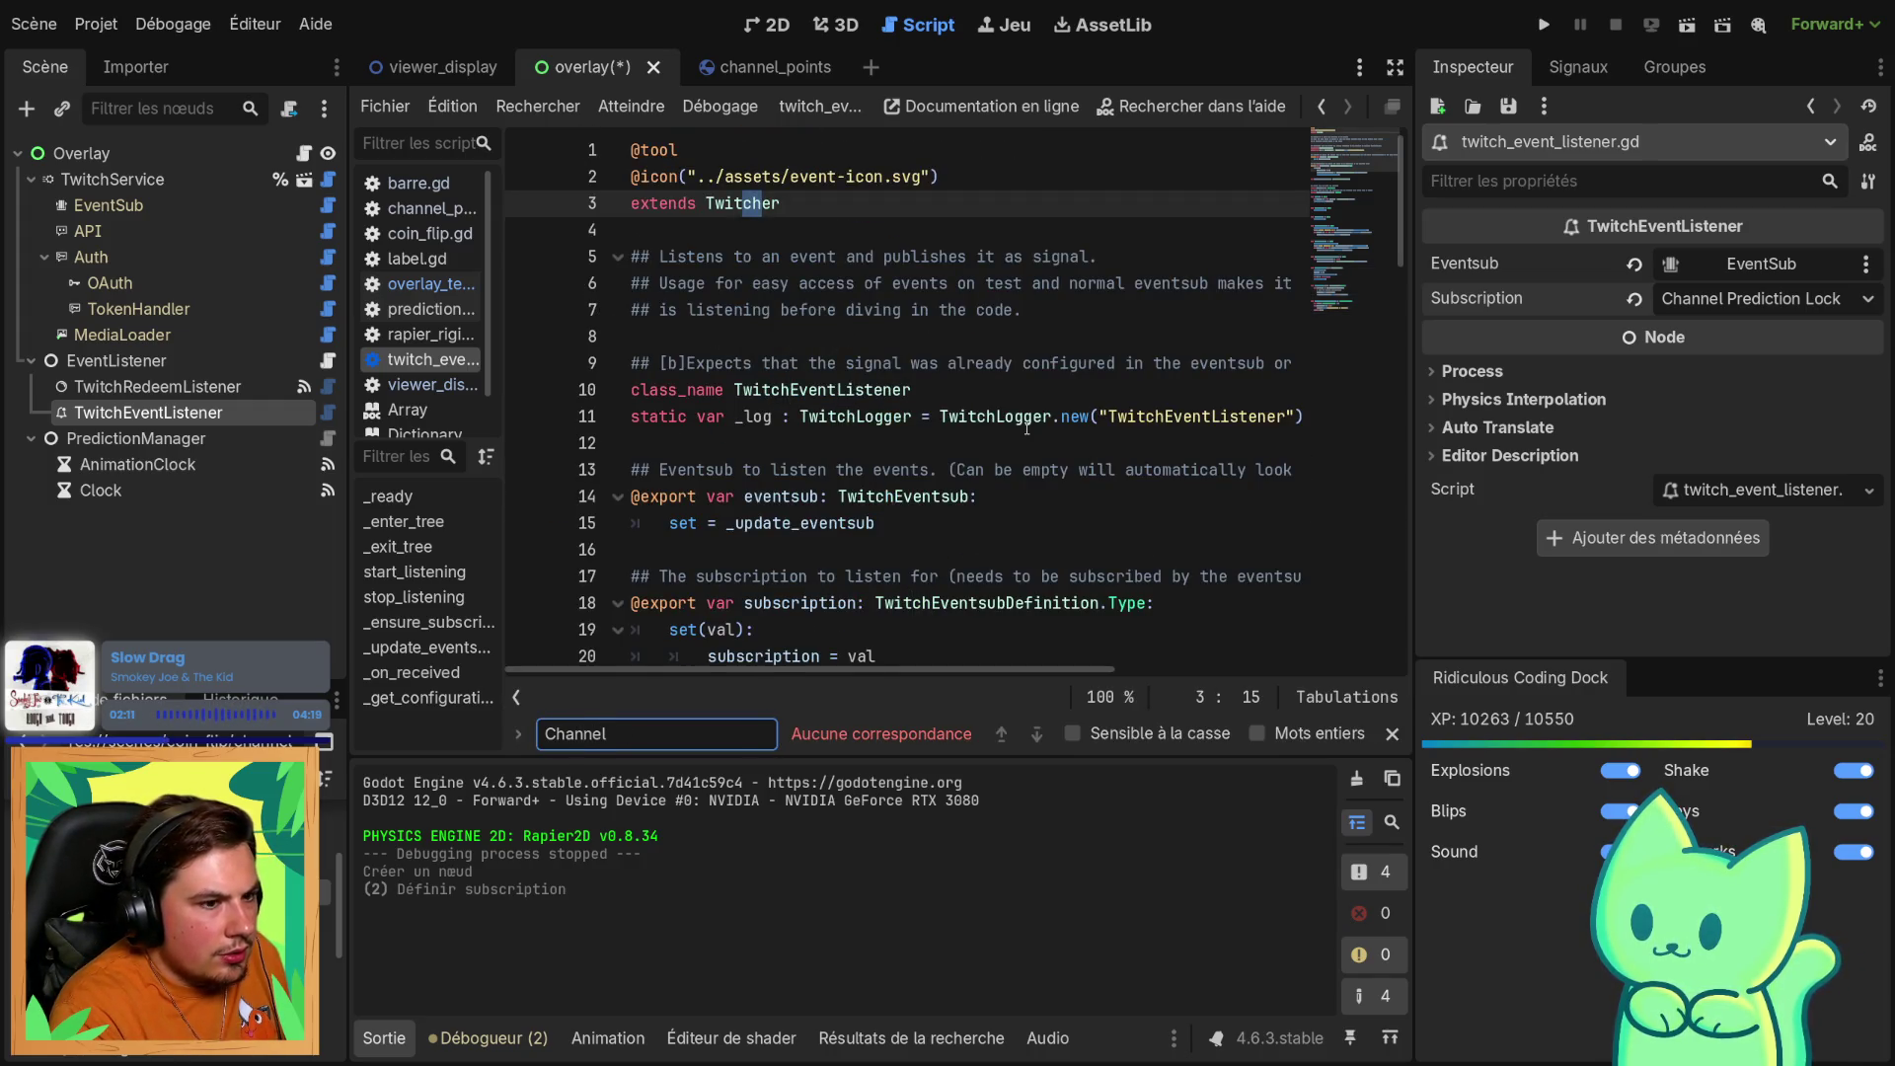
key("BackSpace")
key("BackSpace")
key("BackSpace")
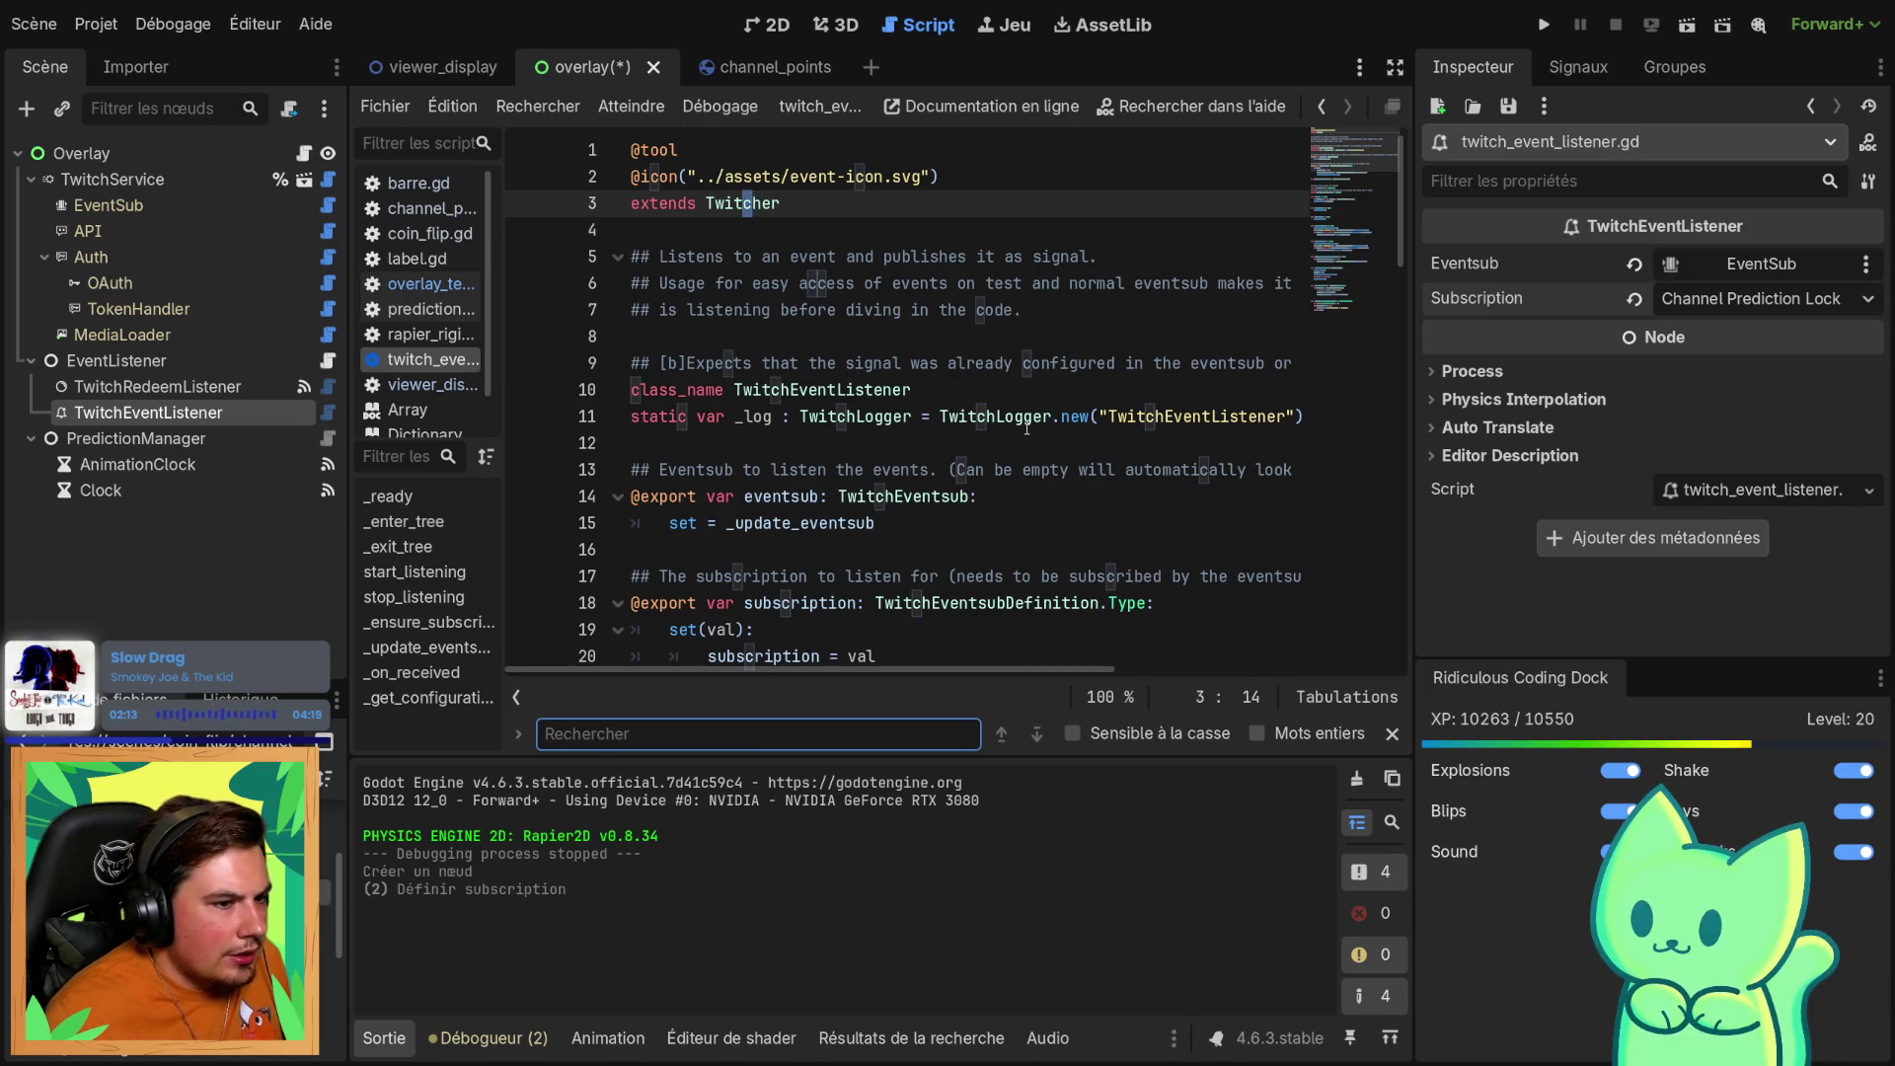
left_click(1132, 362)
scroll(1034, 293, "down", 5)
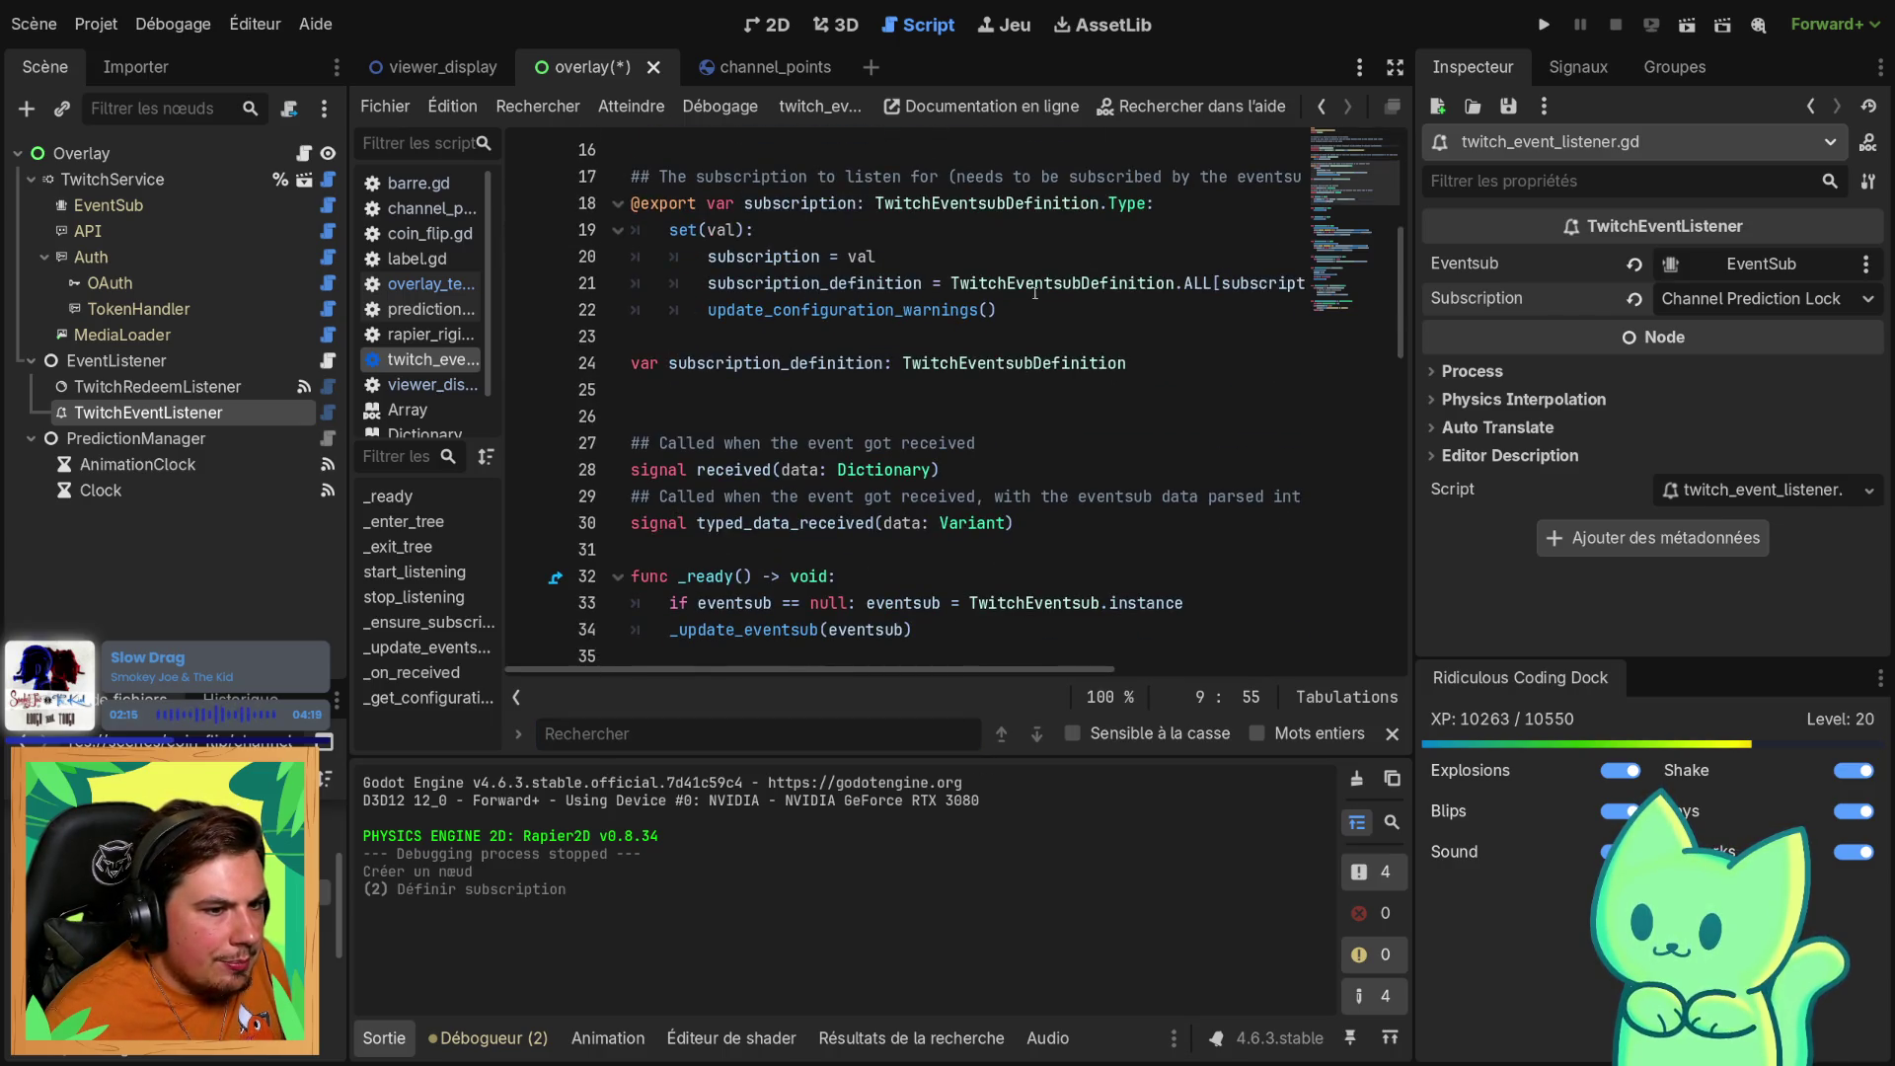
scroll(869, 348, "down", 4)
scroll(915, 396, "down", 7)
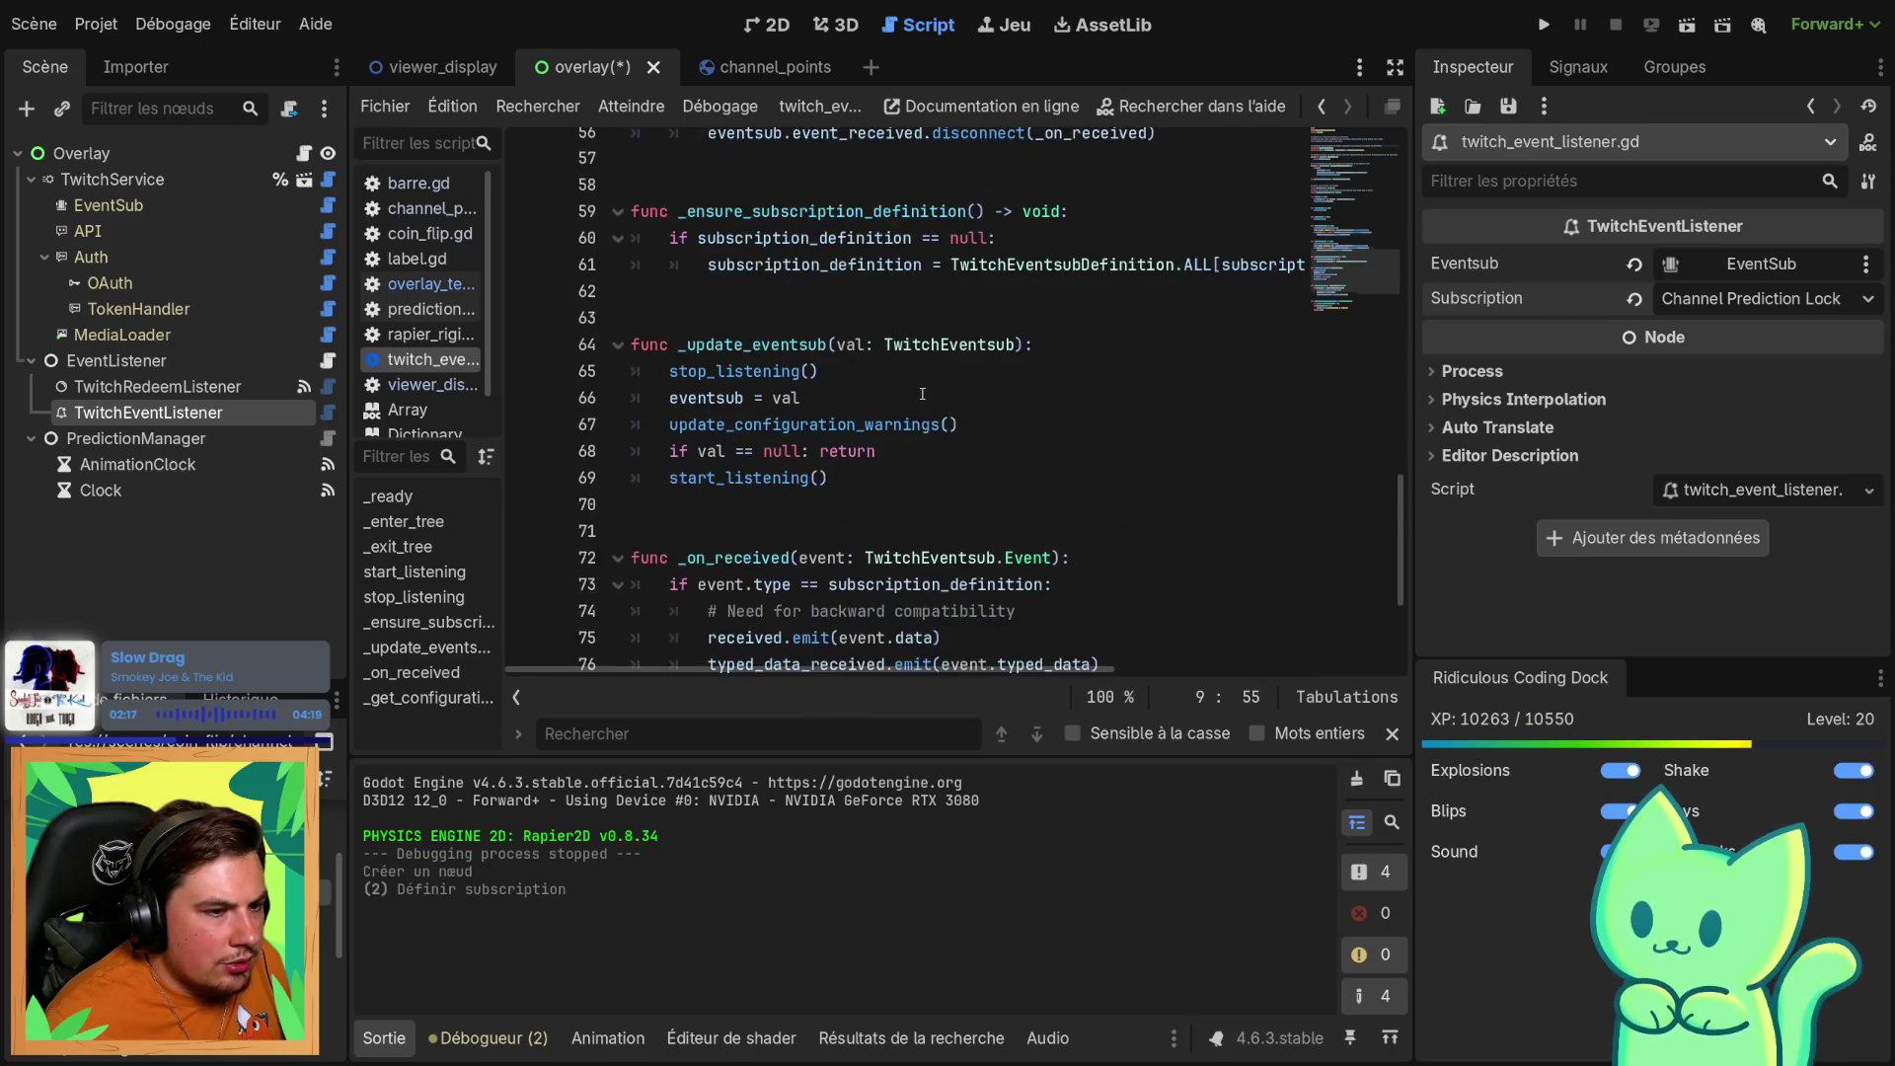
scroll(928, 444, "down", 3)
scroll(937, 484, "up", 3)
scroll(949, 509, "down", 2)
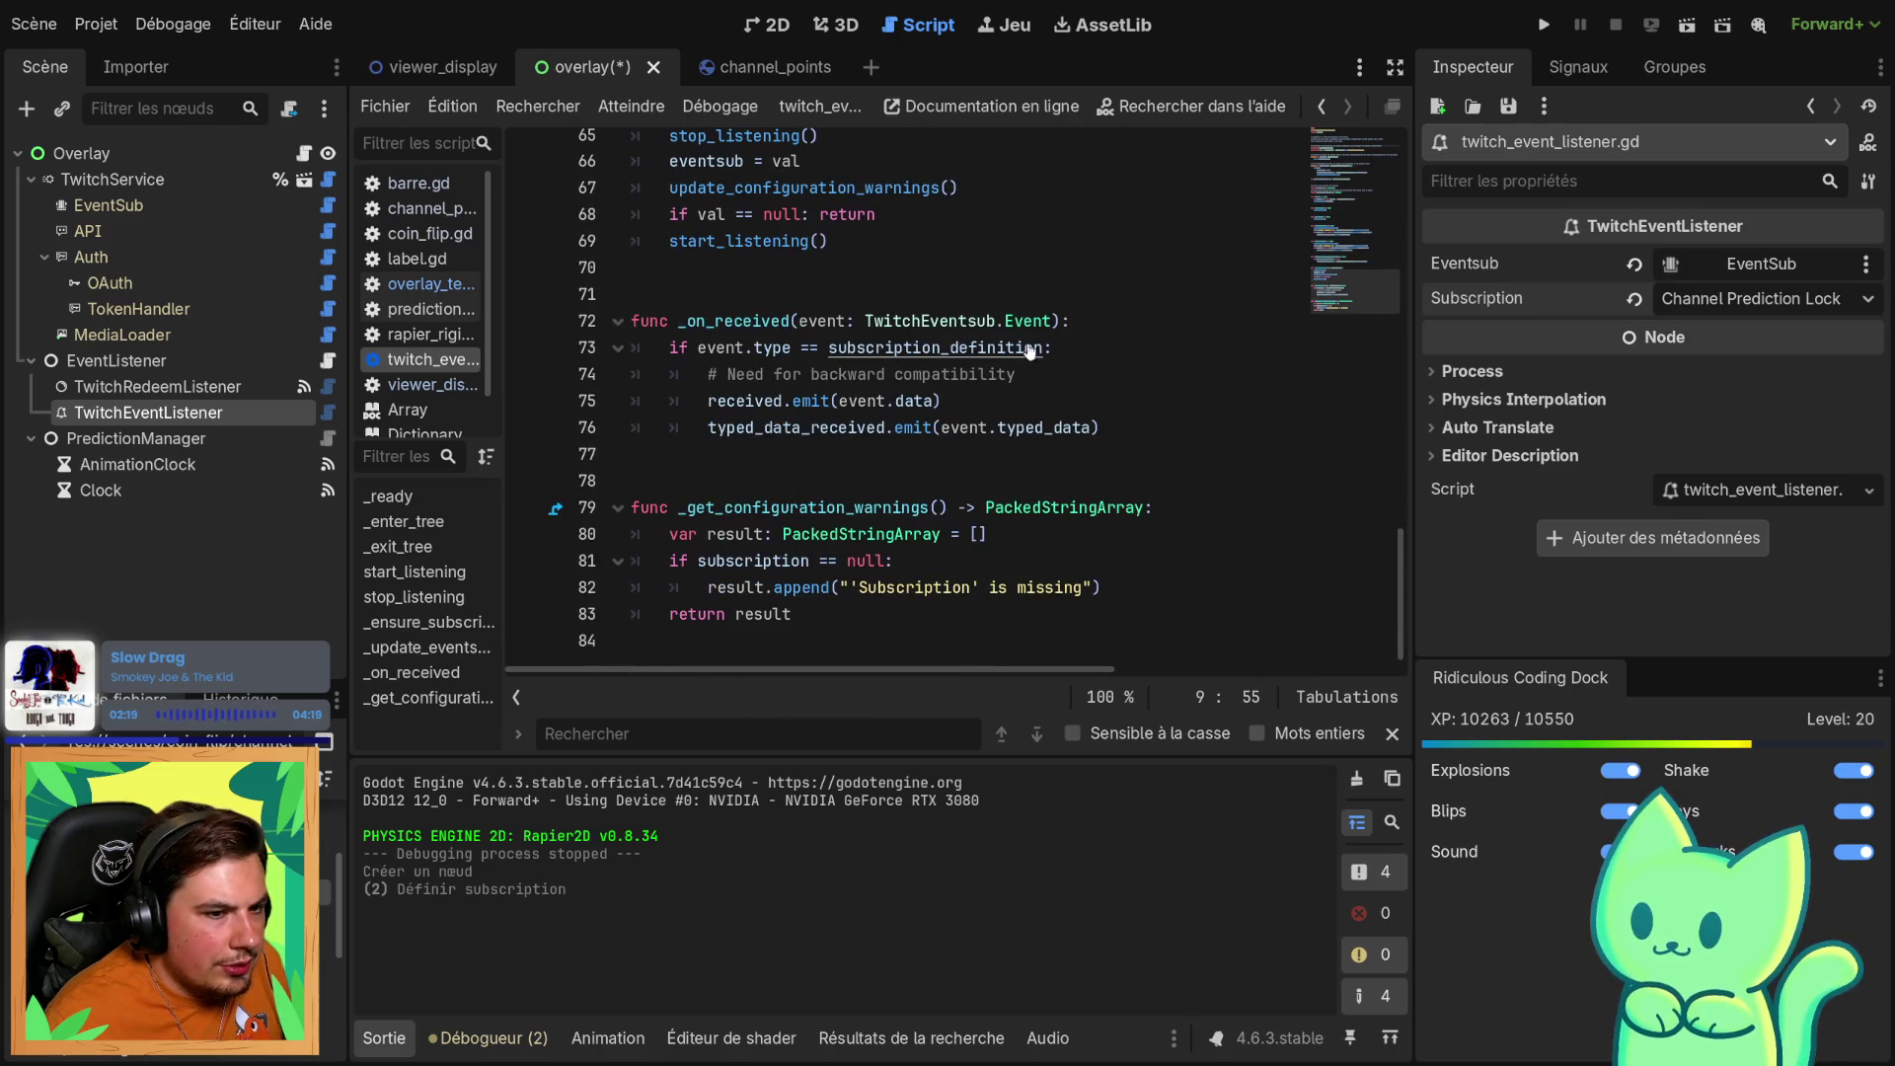
- Jump to the TwitchEventsub Event class definition and select its static instance line
left_click(1026, 365, "ctrl")
scroll(923, 355, "up", 2)
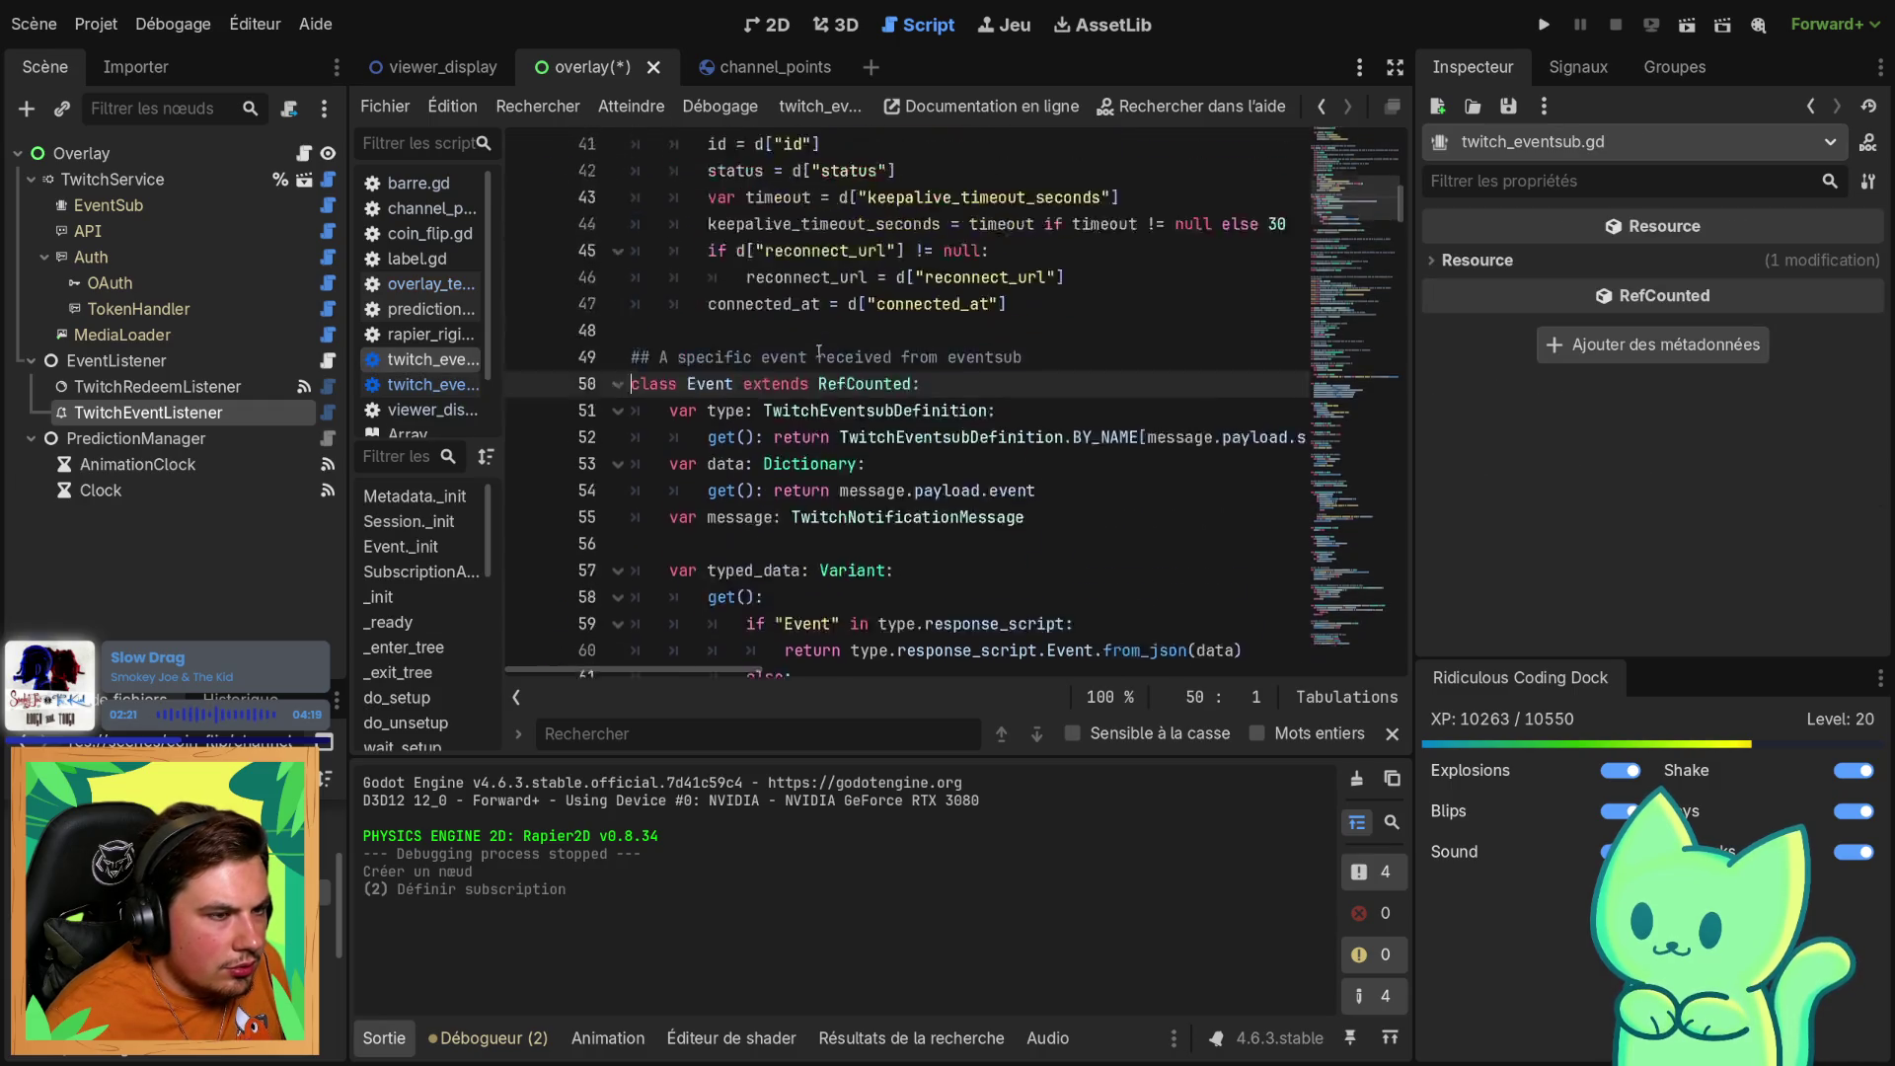
scroll(888, 367, "down", 15)
scroll(850, 380, "down", 20)
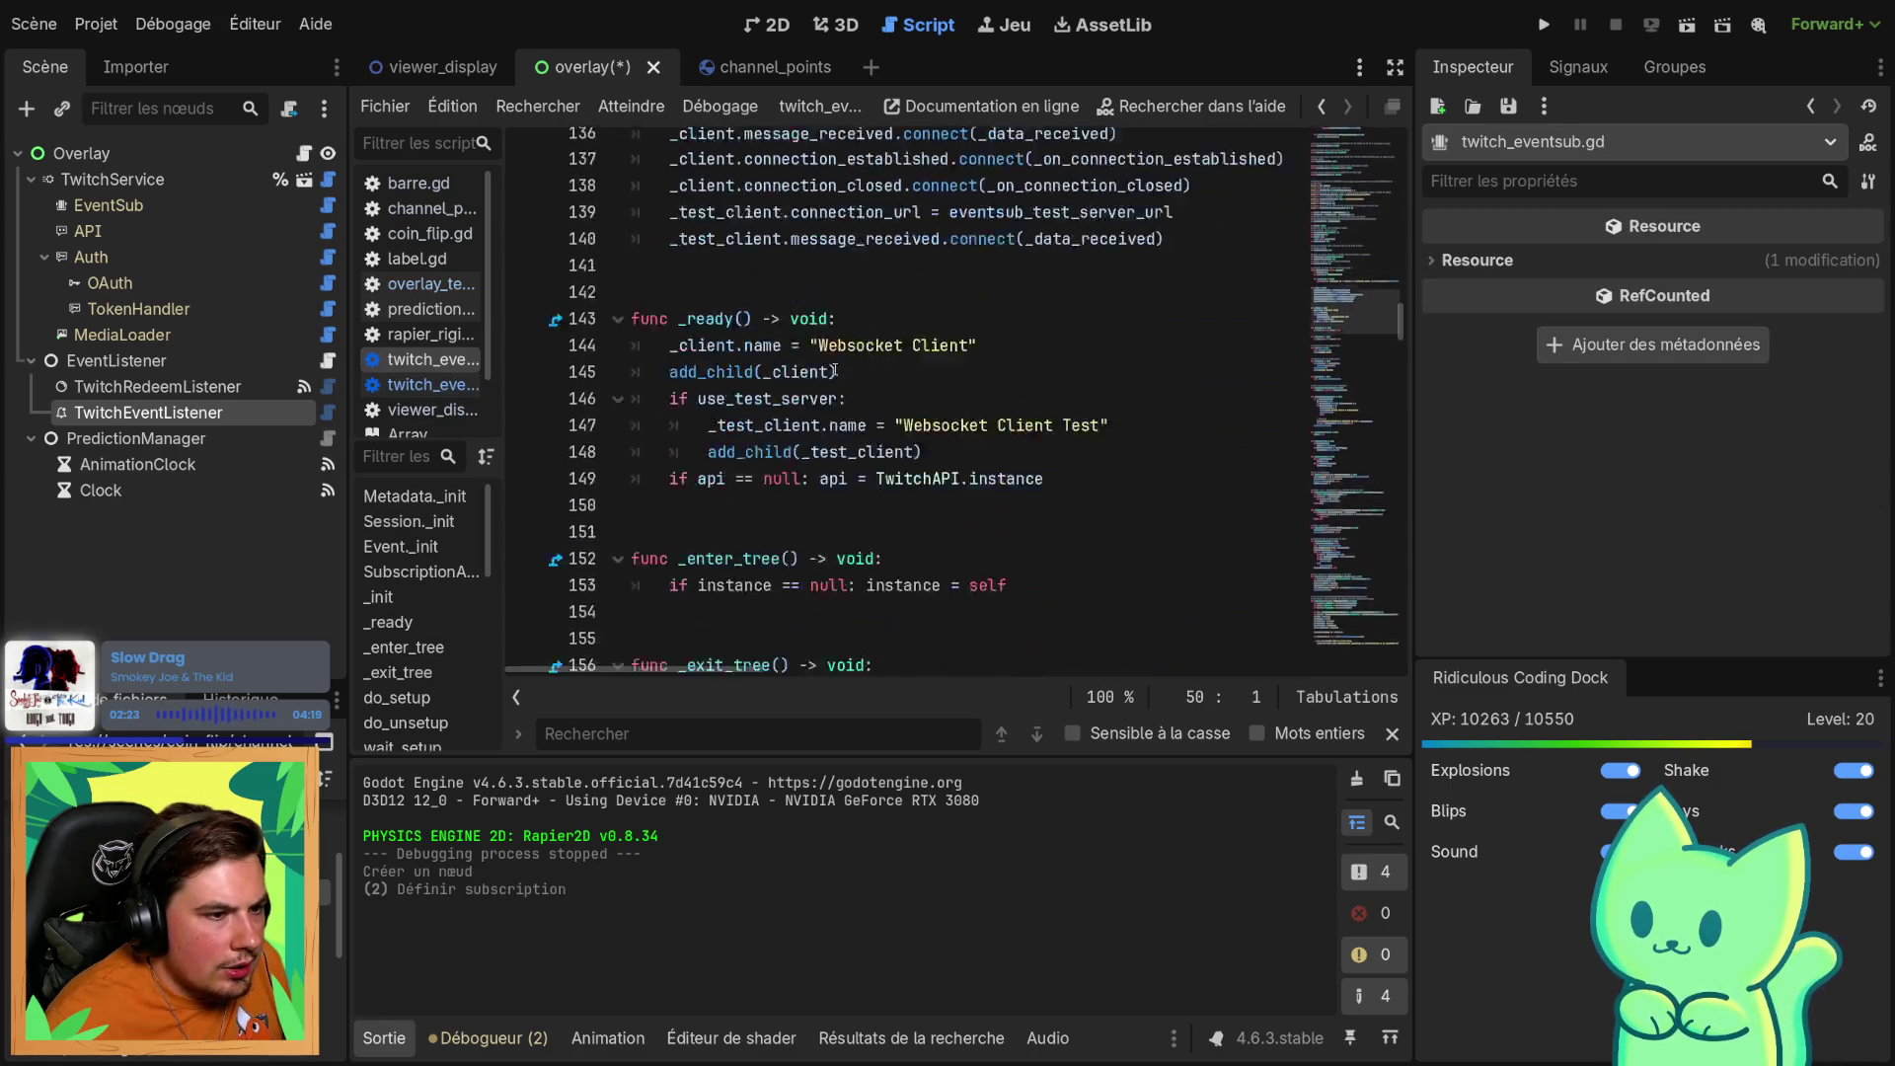
mouse_move(1388, 386)
left_mouse_down()
mouse_move(1375, 661)
mouse_move(1357, 207)
mouse_move(1322, 112)
left_mouse_up()
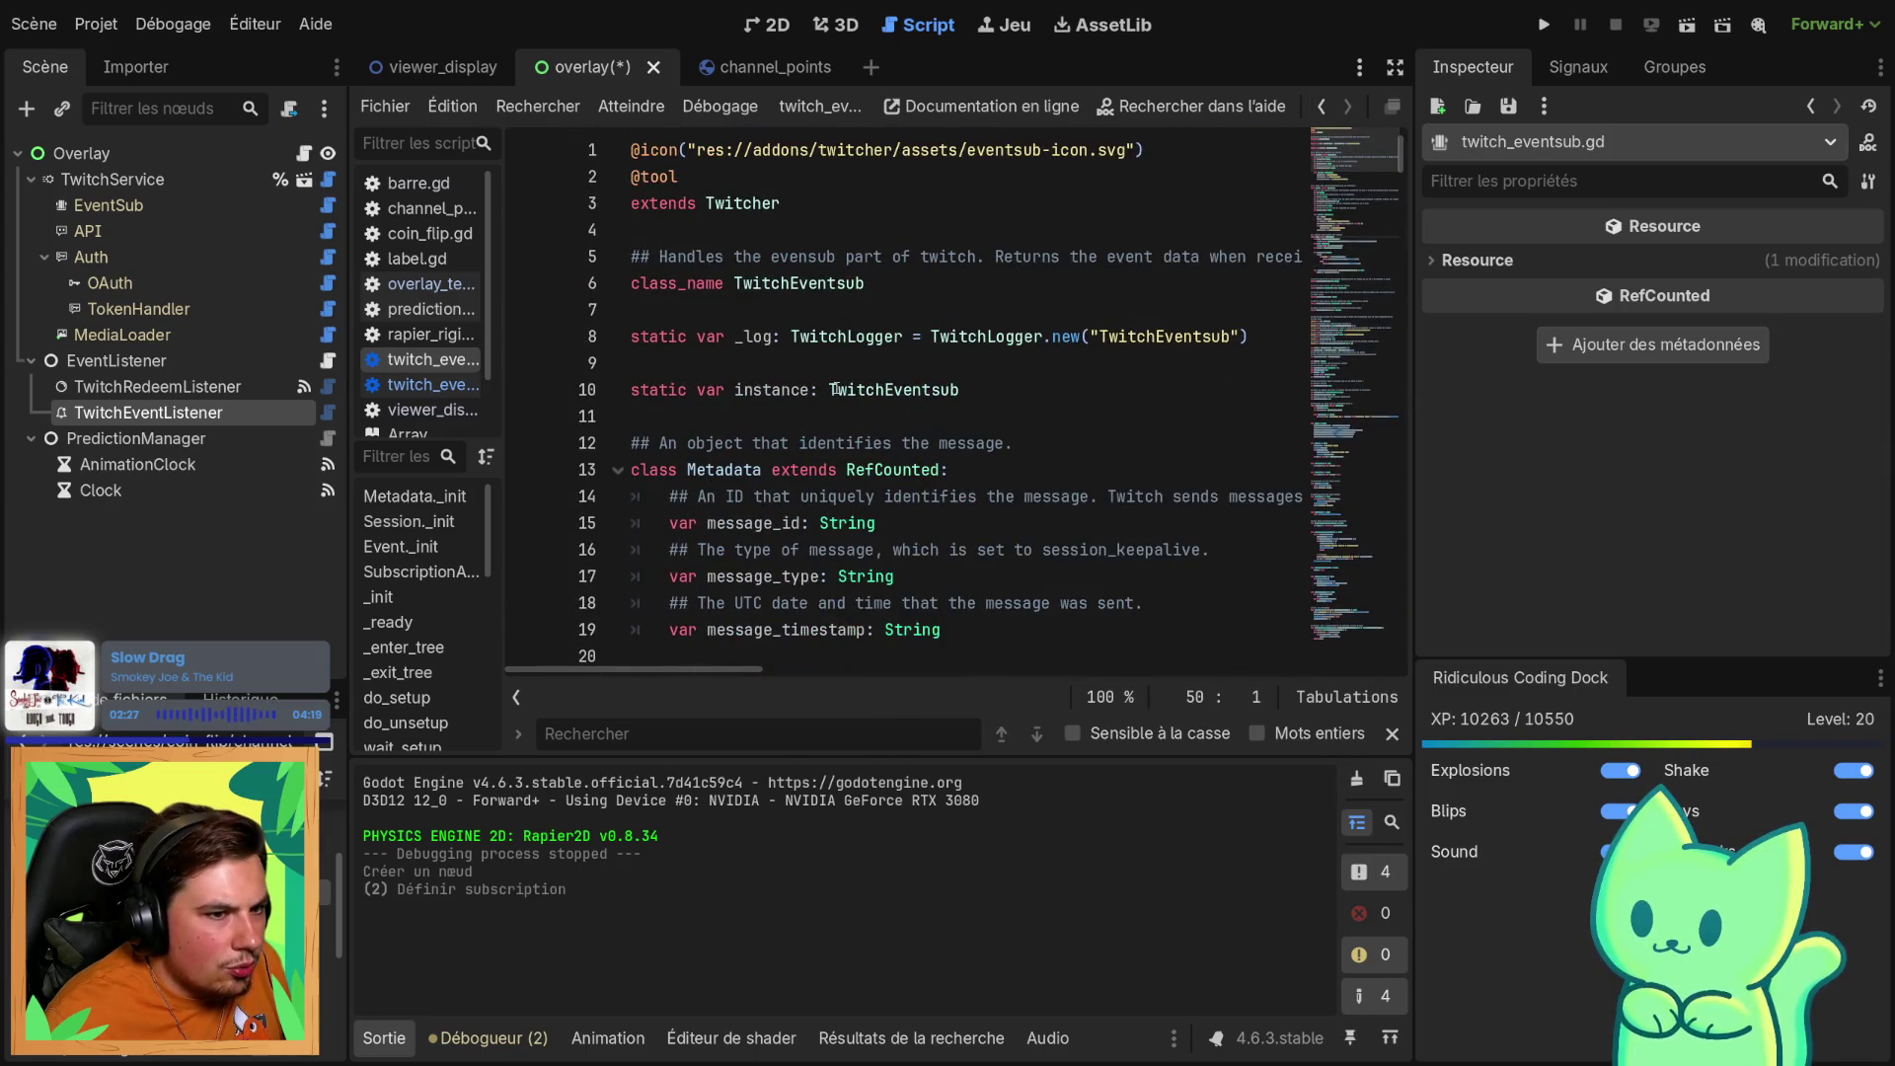
left_click(880, 392)
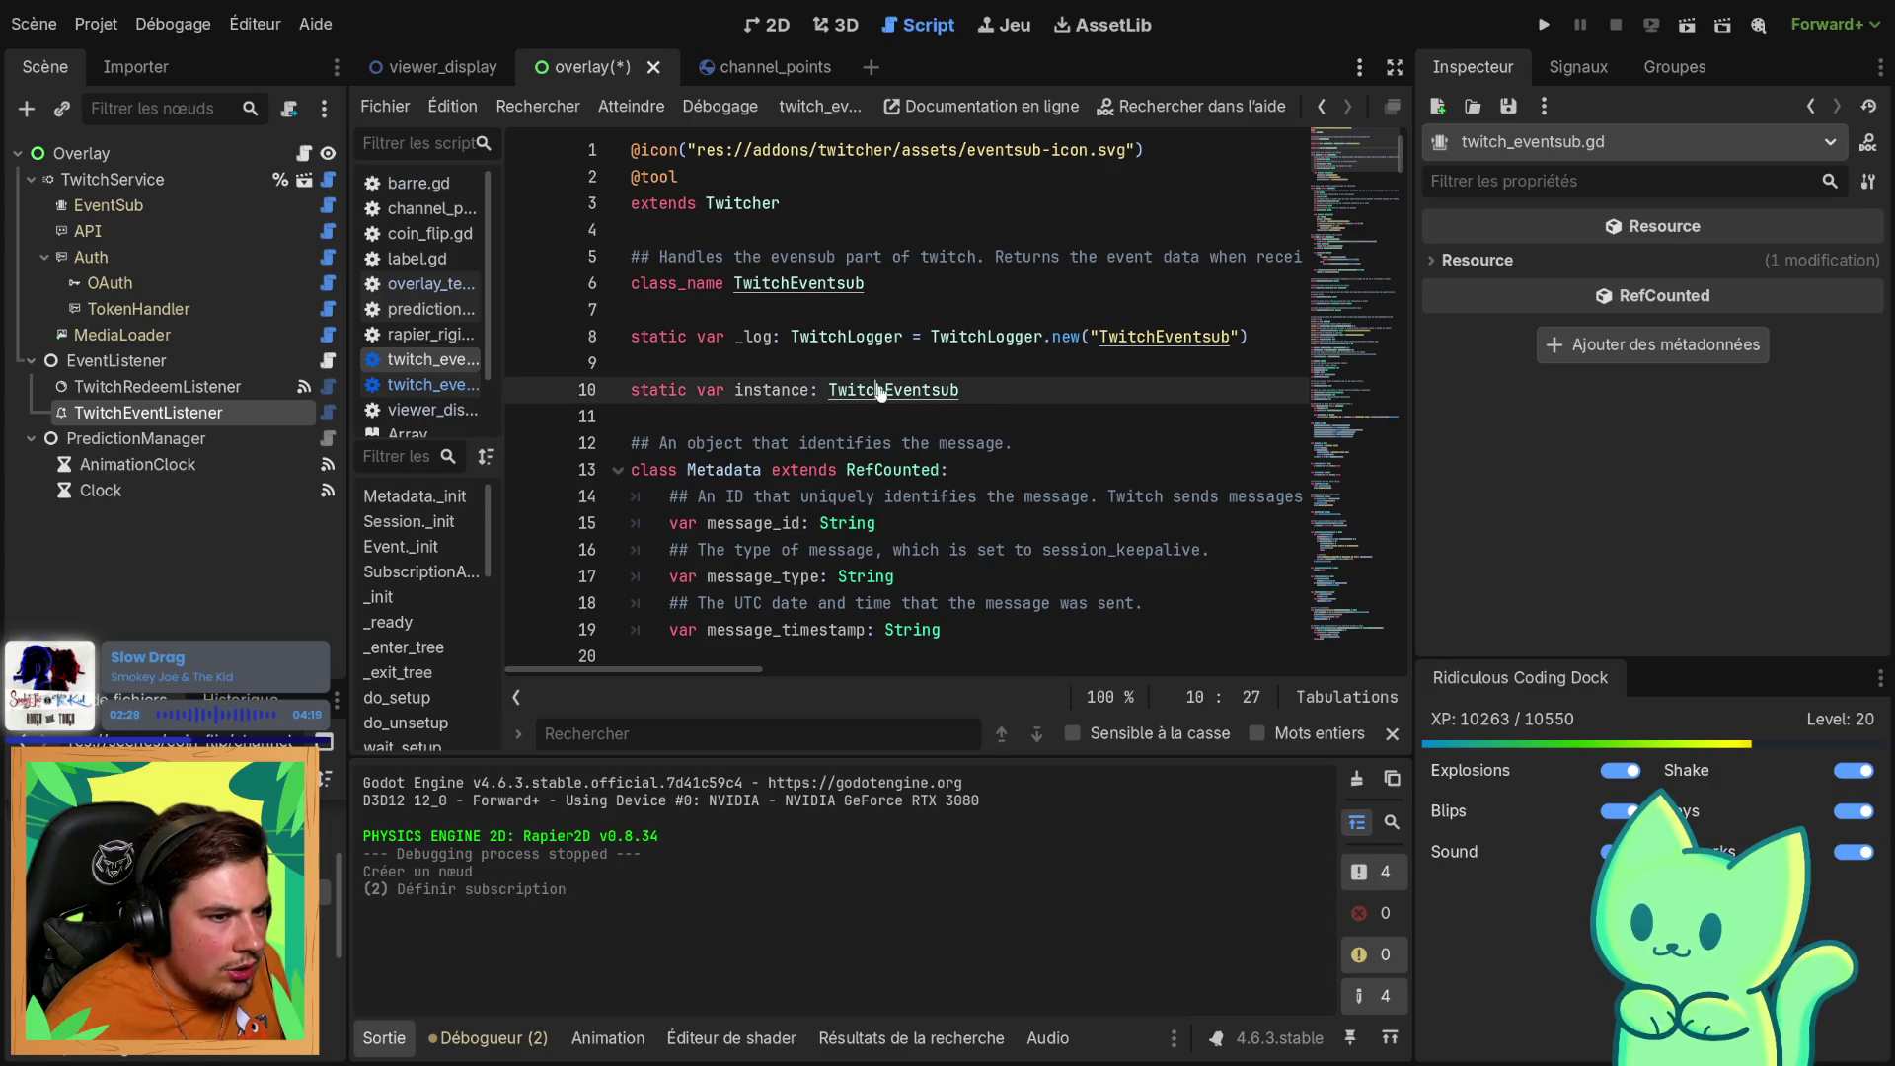
triple_click(880, 391)
scroll(927, 405, "down", 20)
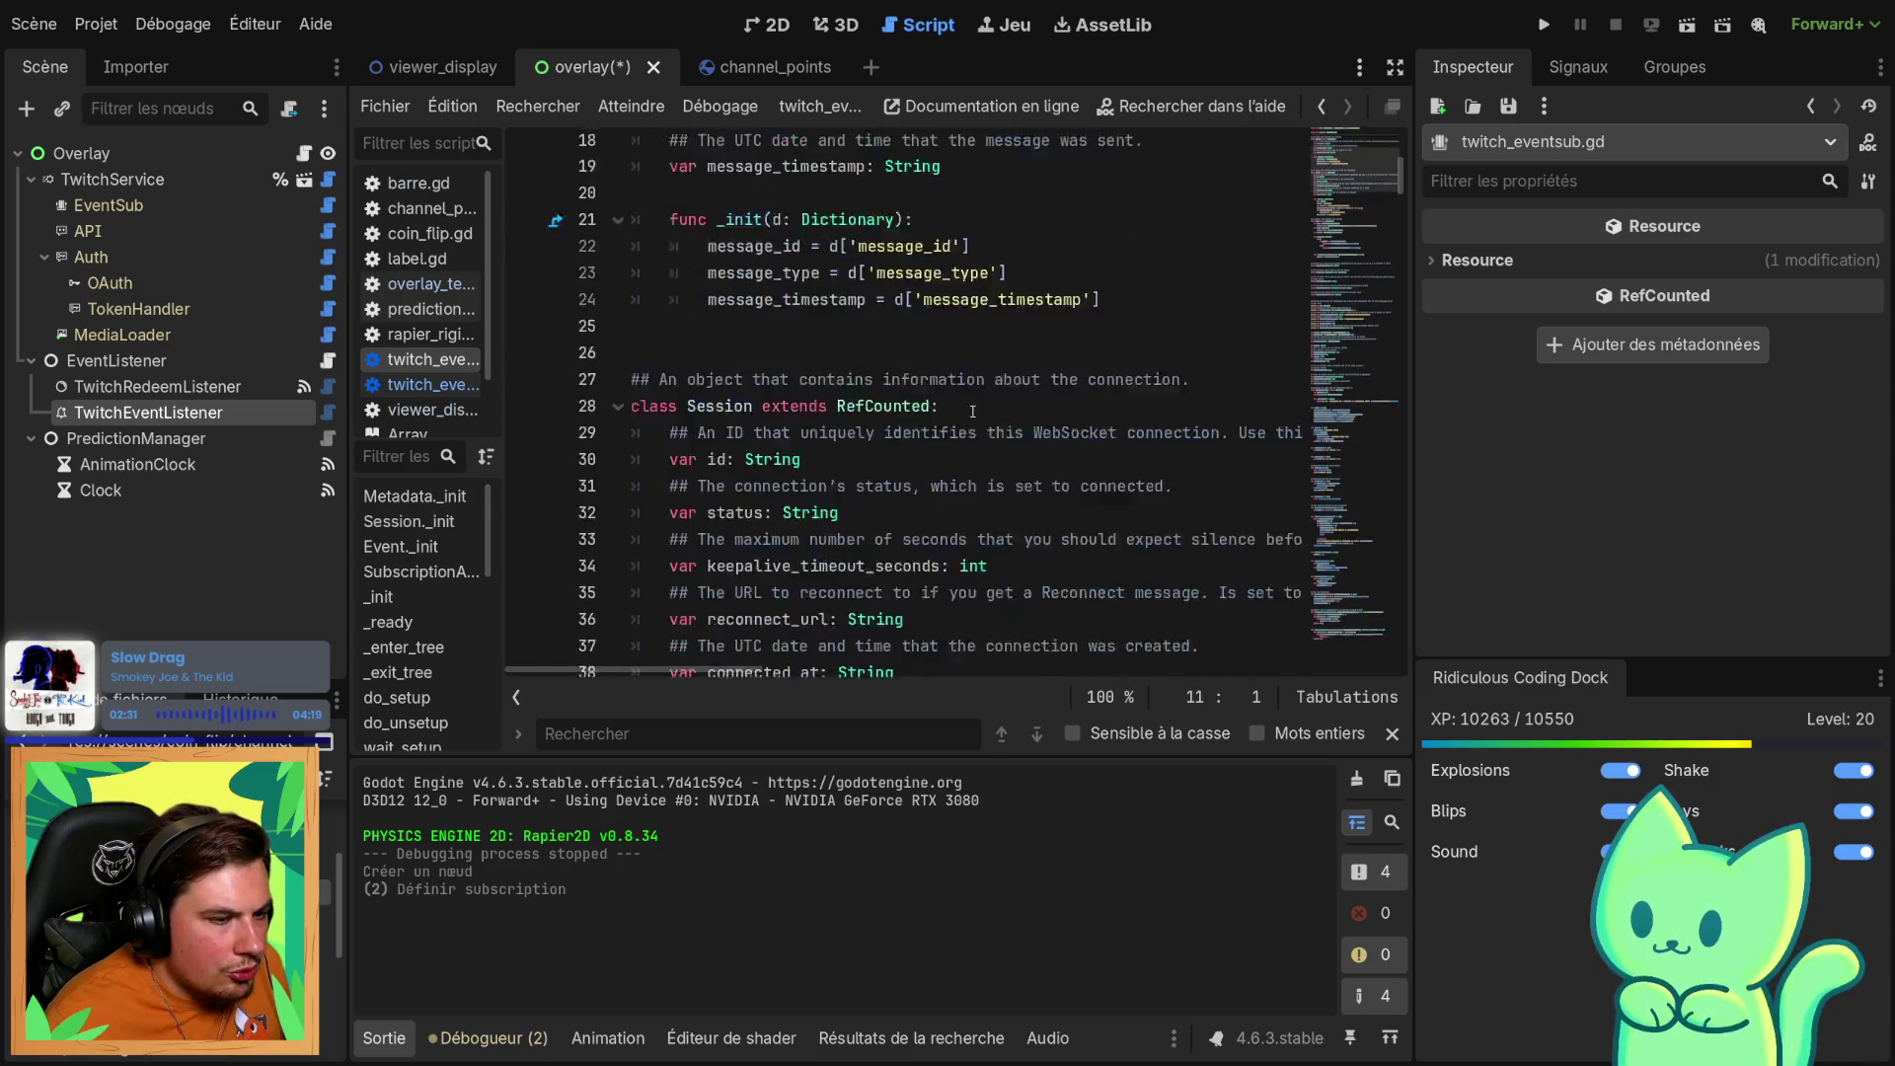
scroll(968, 415, "down", 15)
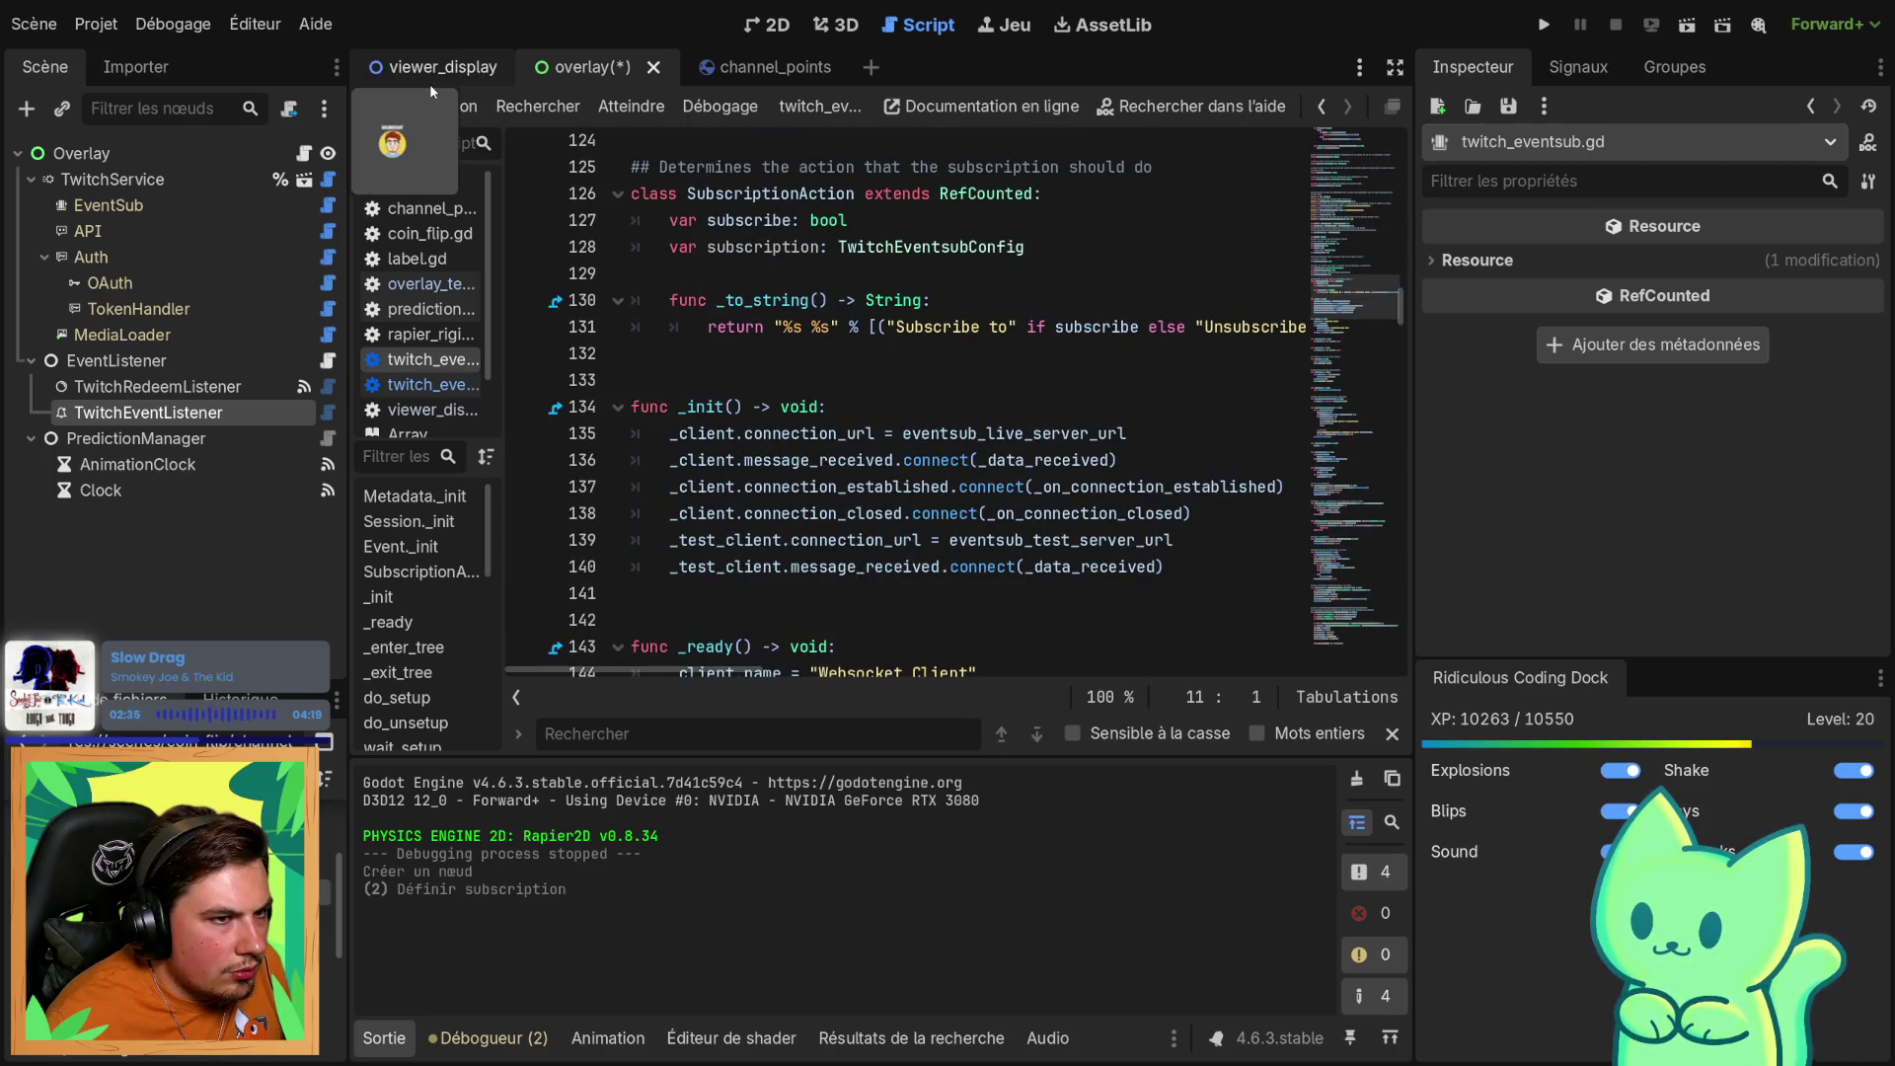
- Return to twitch_event_listener.gd, jump to Event again, and open twitch_eventsub_definition.gd
left_click(325, 412)
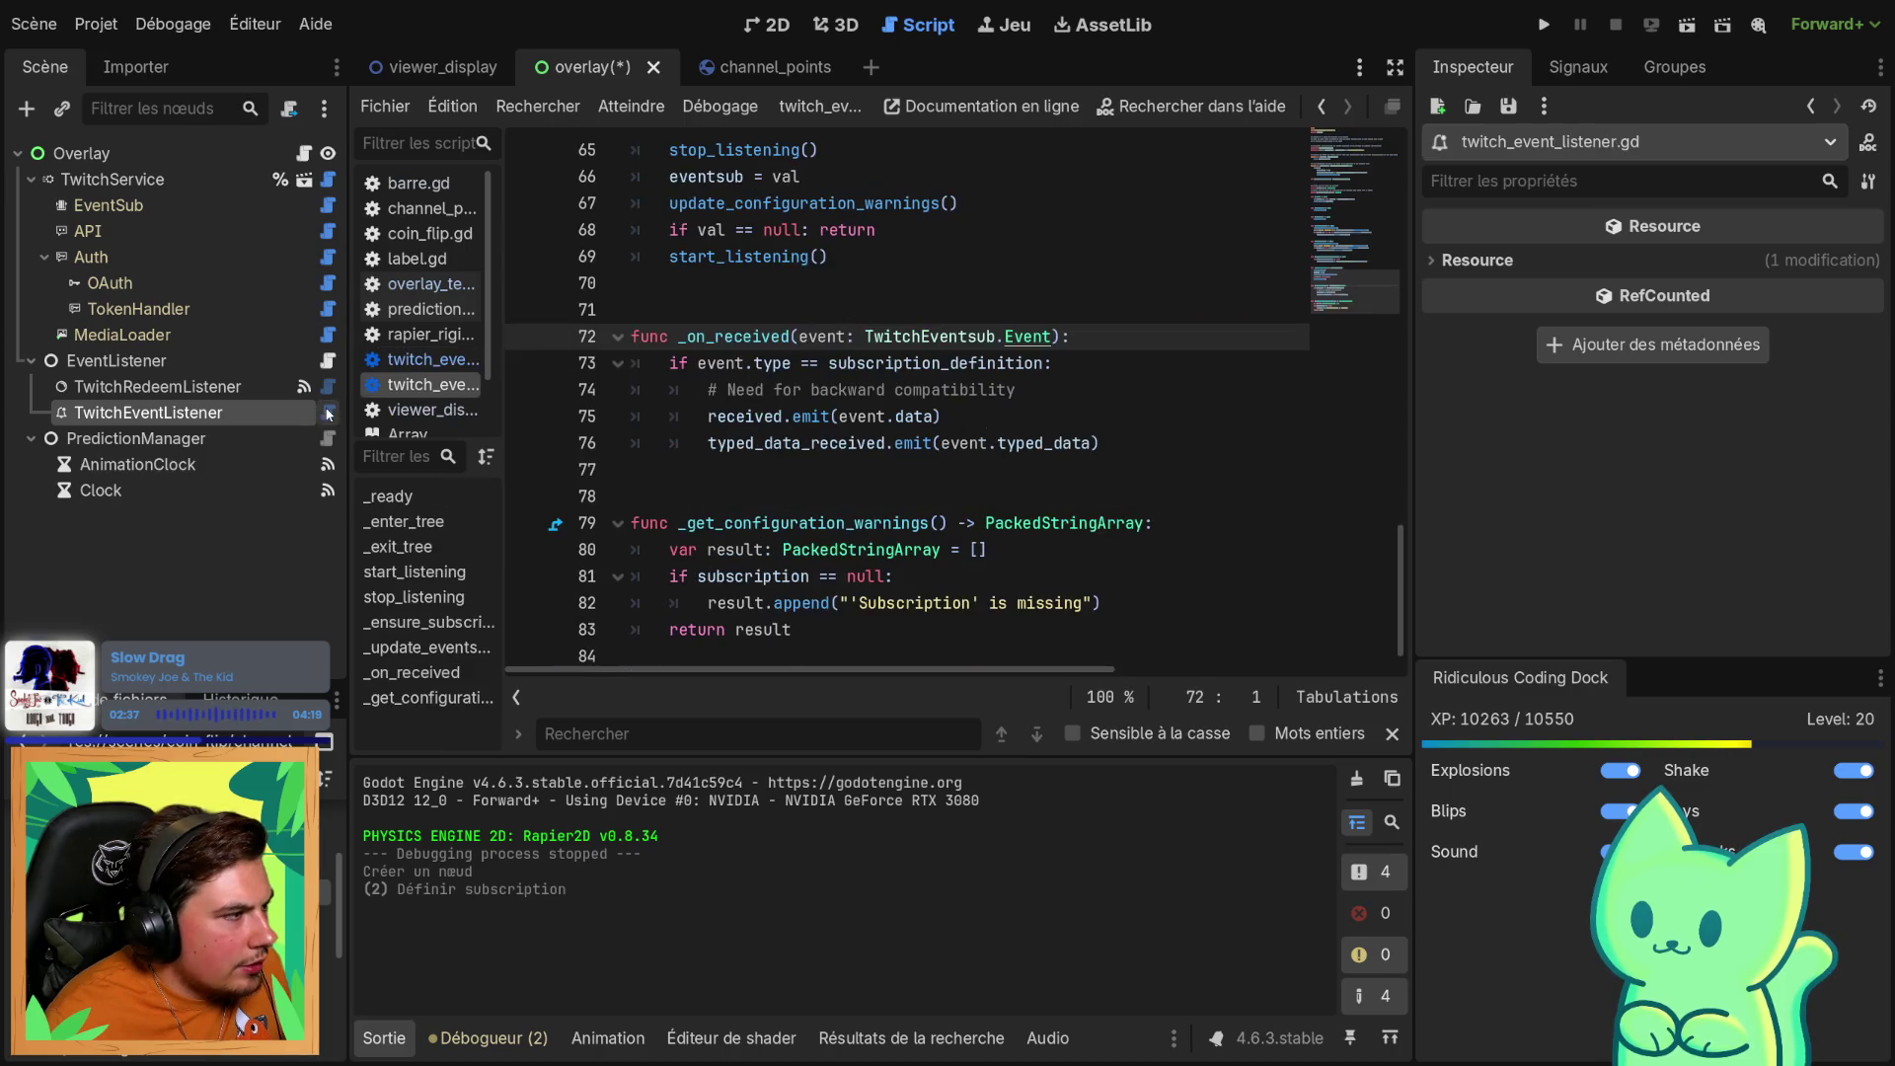
scroll(713, 427, "up", 5)
scroll(713, 427, "up", 7)
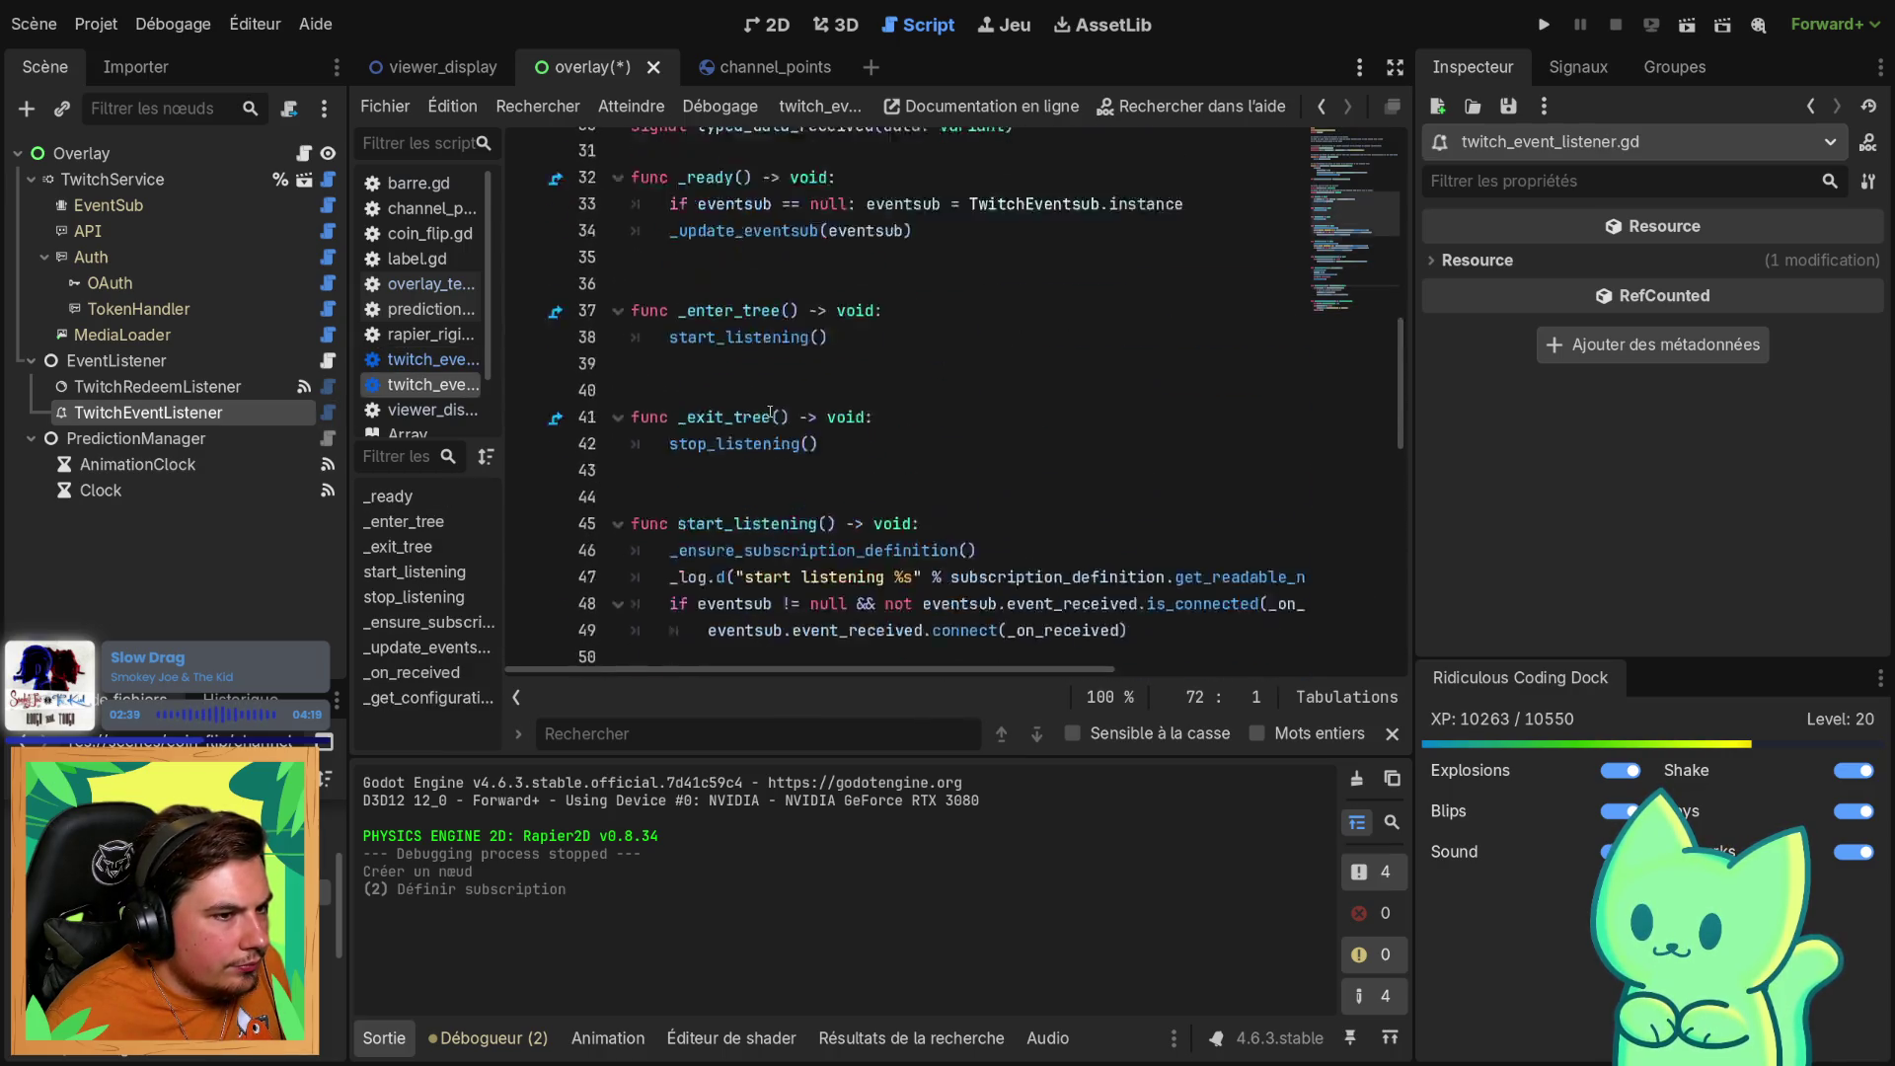
scroll(1186, 318, "up", 5)
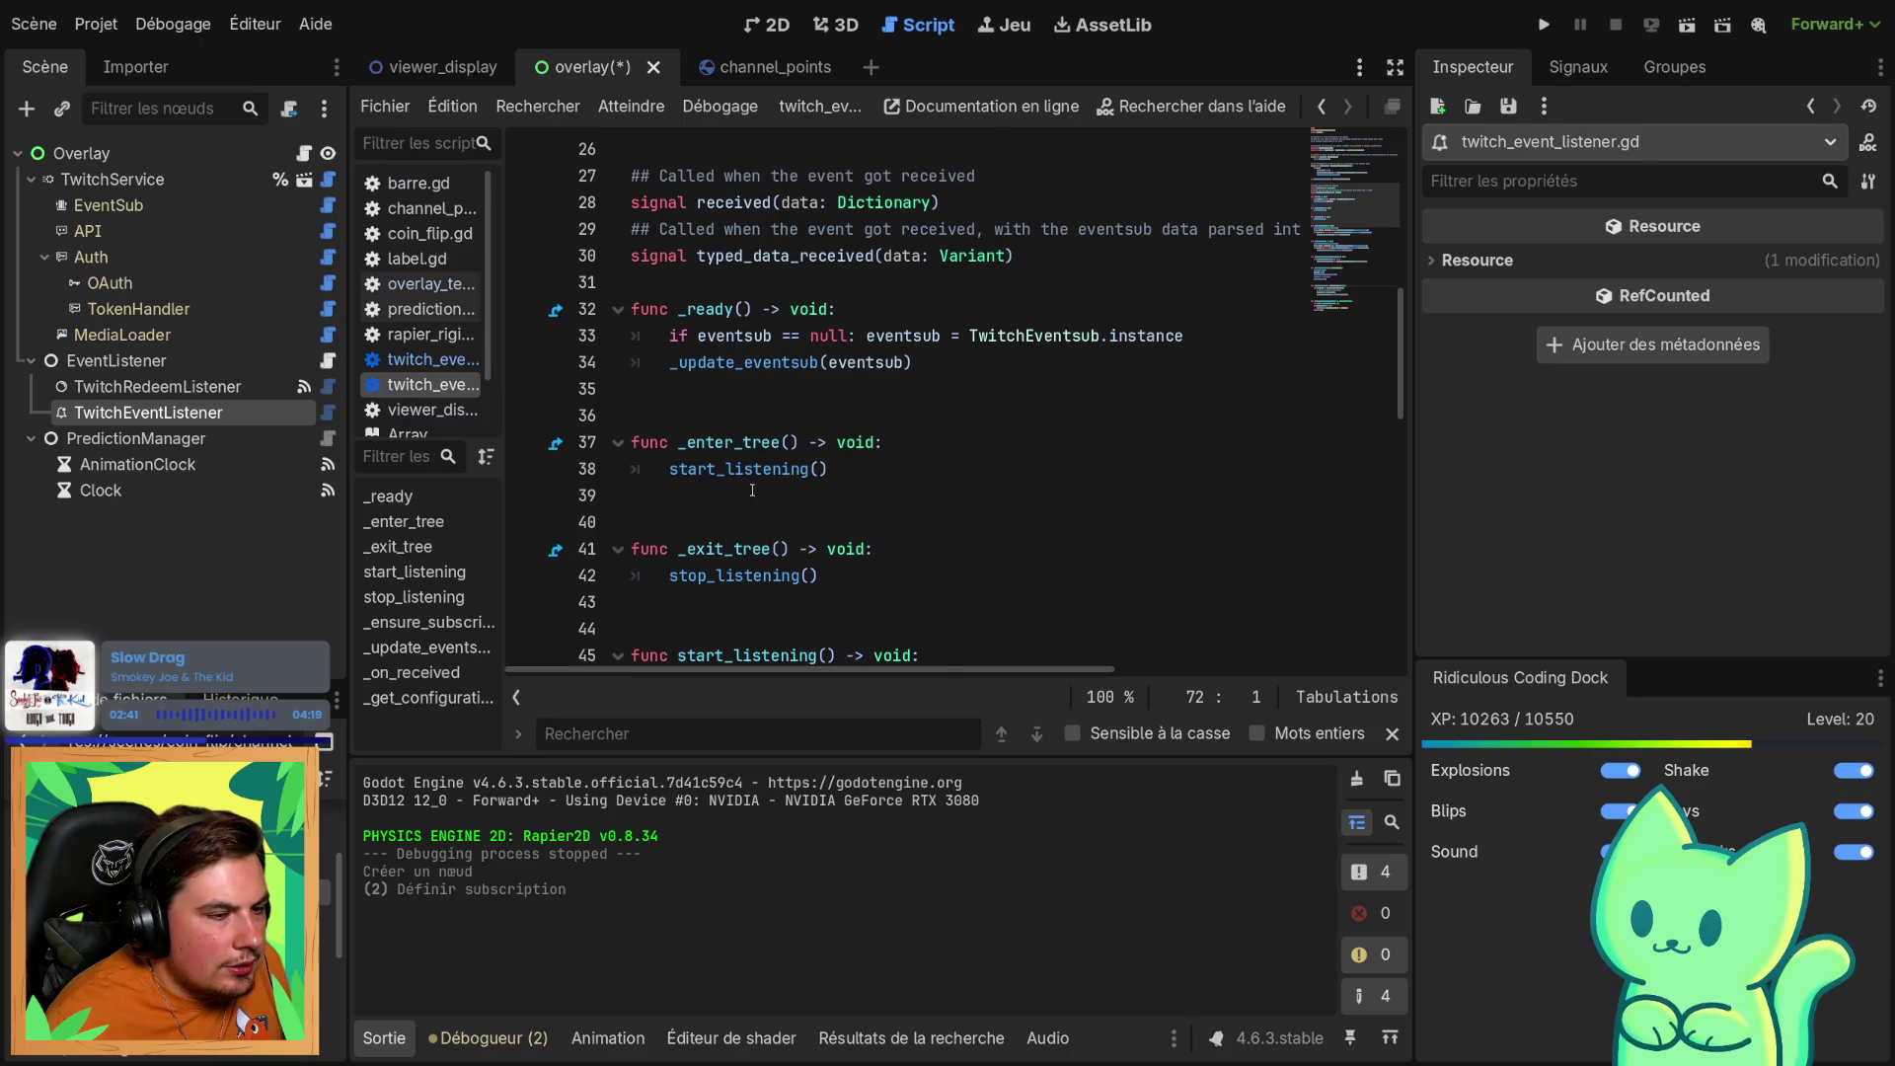
scroll(832, 478, "down", 15)
scroll(832, 477, "down", 3)
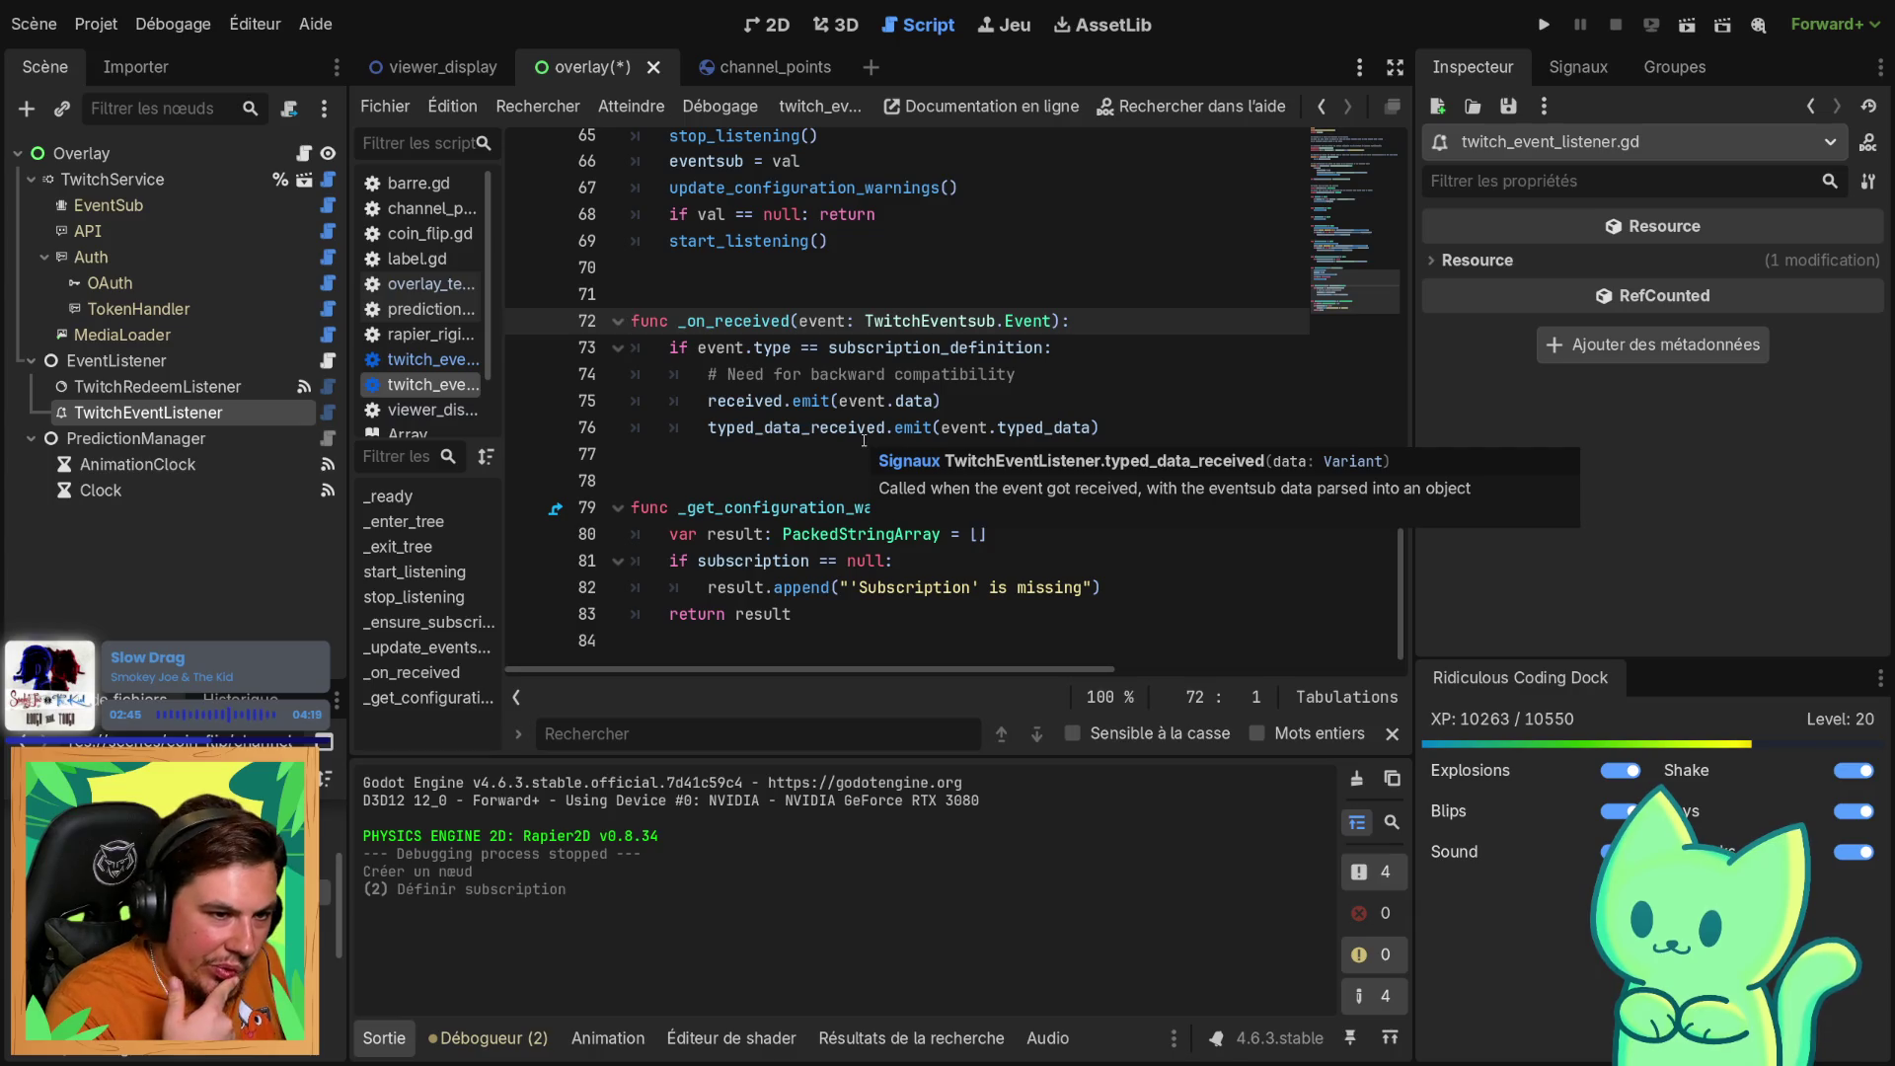
left_click(1027, 320, "ctrl")
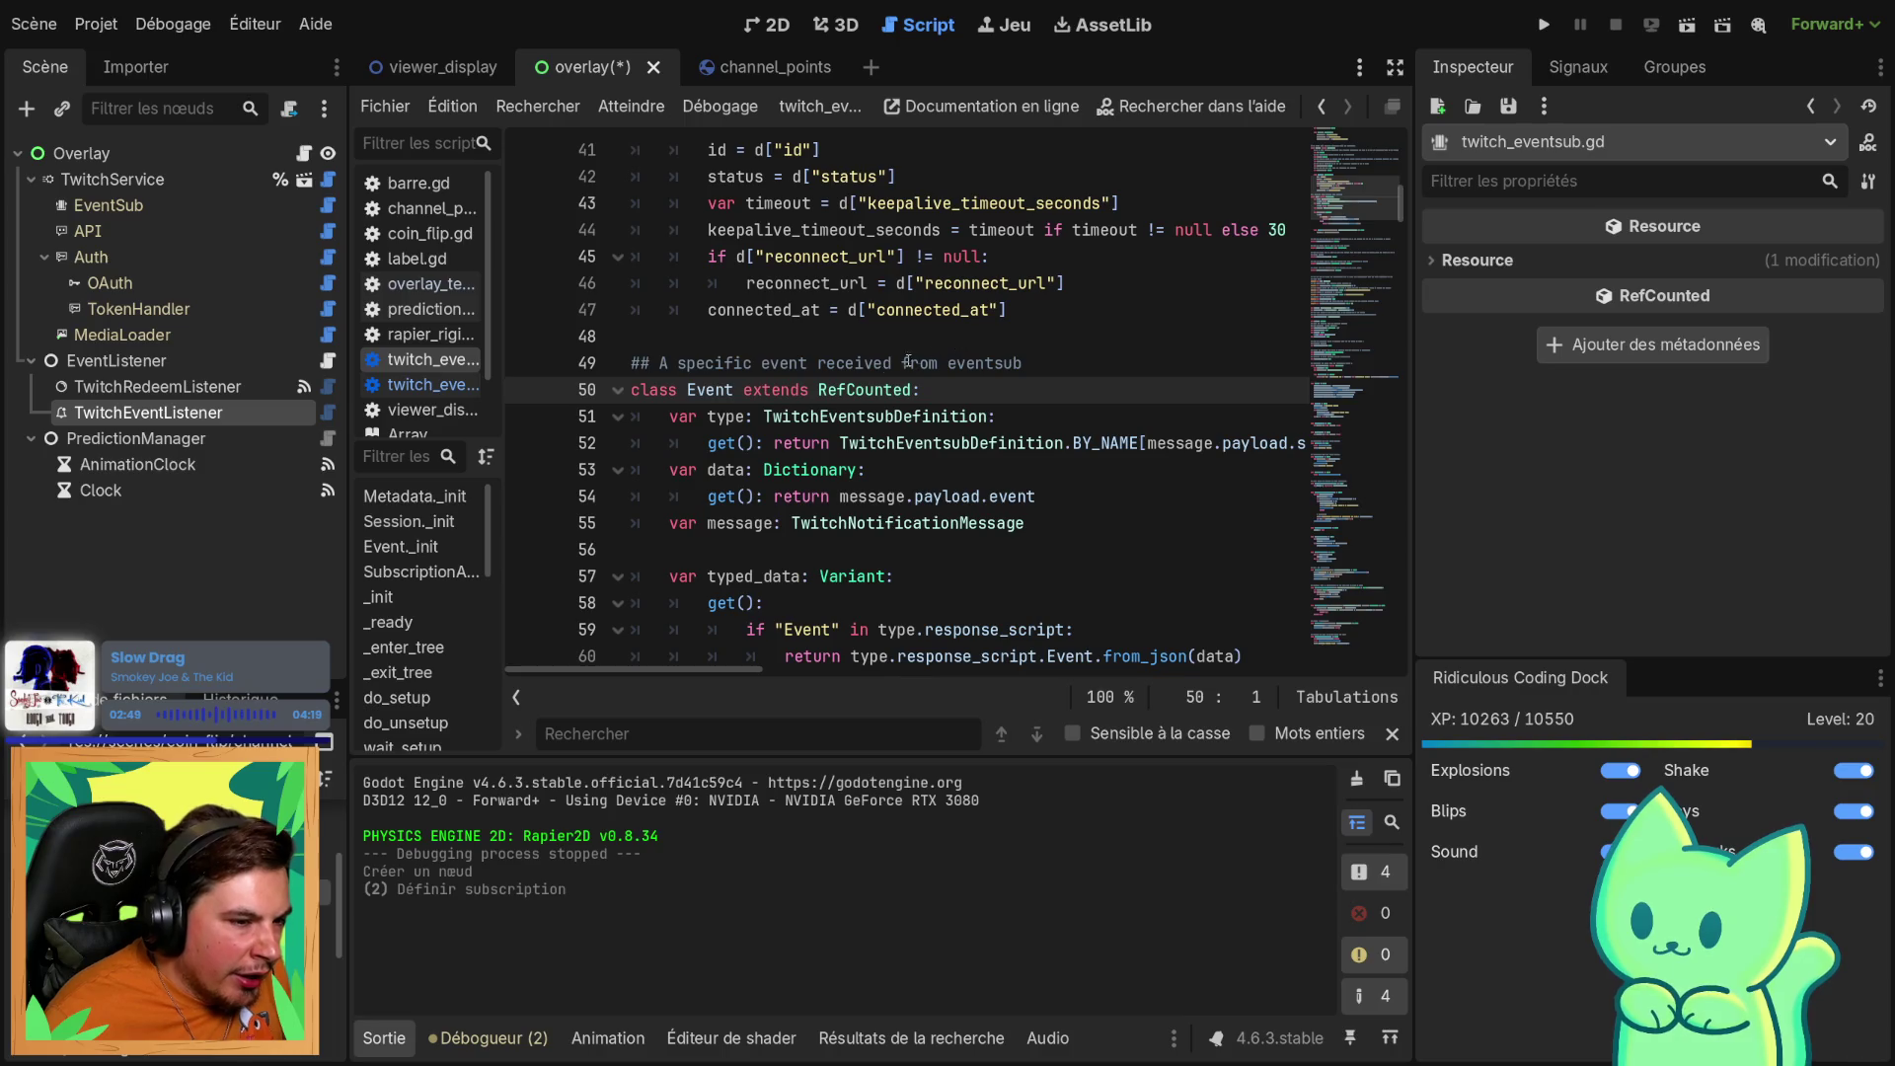
left_click(860, 417, "ctrl")
- Scroll through twitch_eventsub_definition.gd's subscription definitions, such as hype train, goal and stream online
scroll(728, 481, "down", 5)
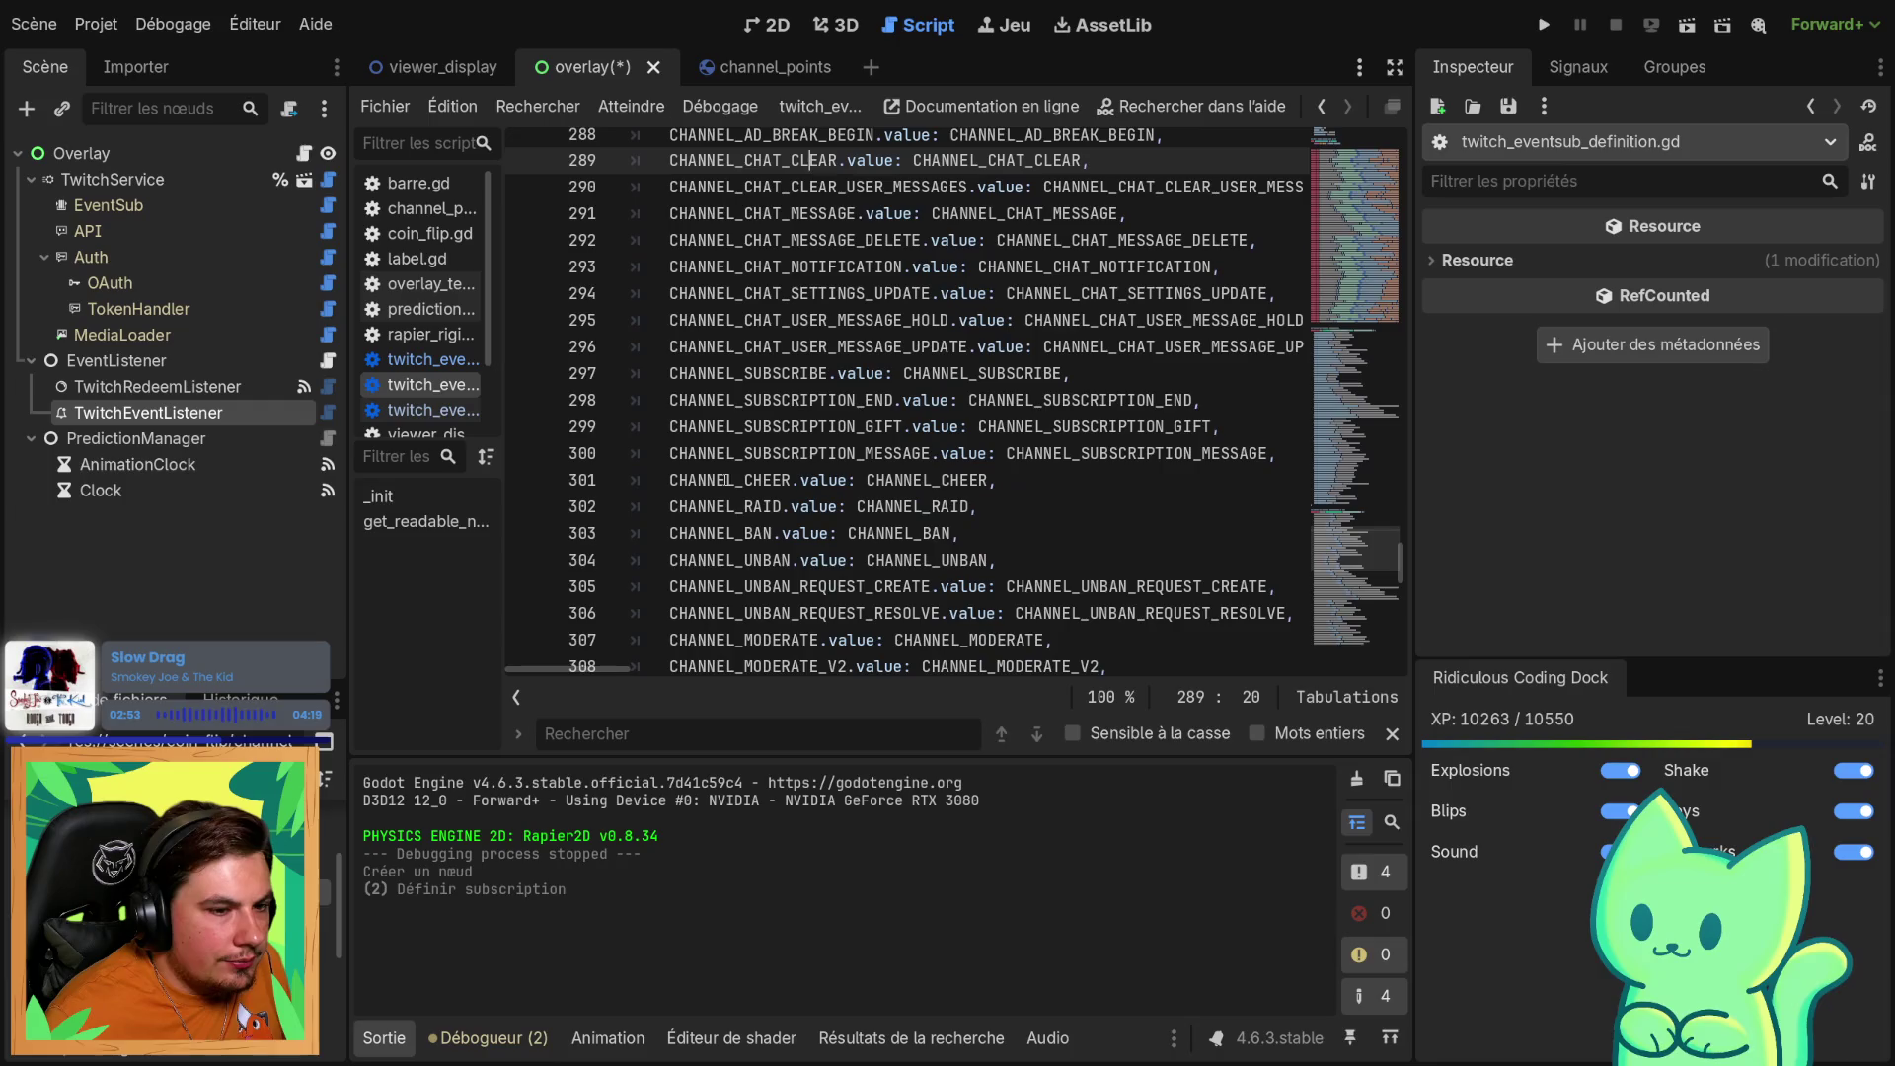
mouse_move(641, 667)
left_mouse_down()
mouse_move(707, 668)
mouse_move(588, 669)
left_mouse_up()
left_click(1312, 361)
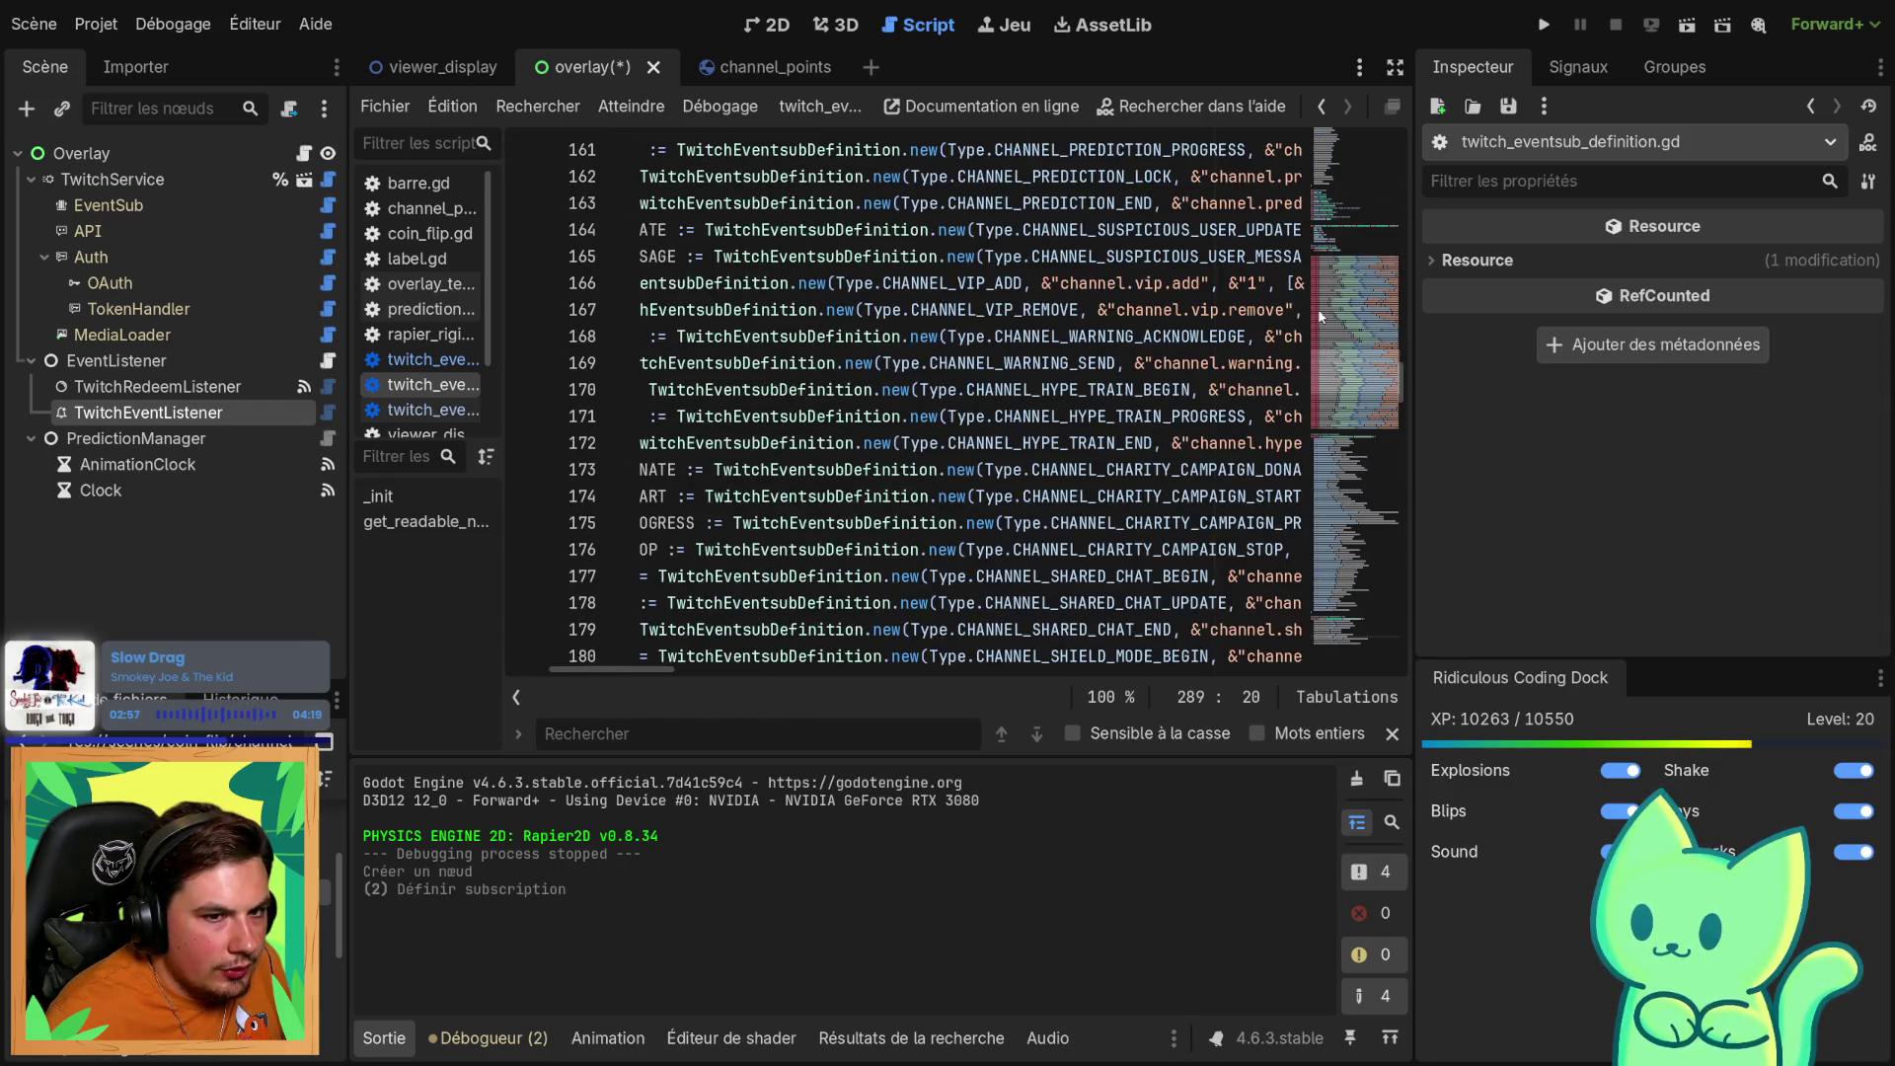
scroll(1313, 361, "up", 5)
scroll(839, 577, "down", 1)
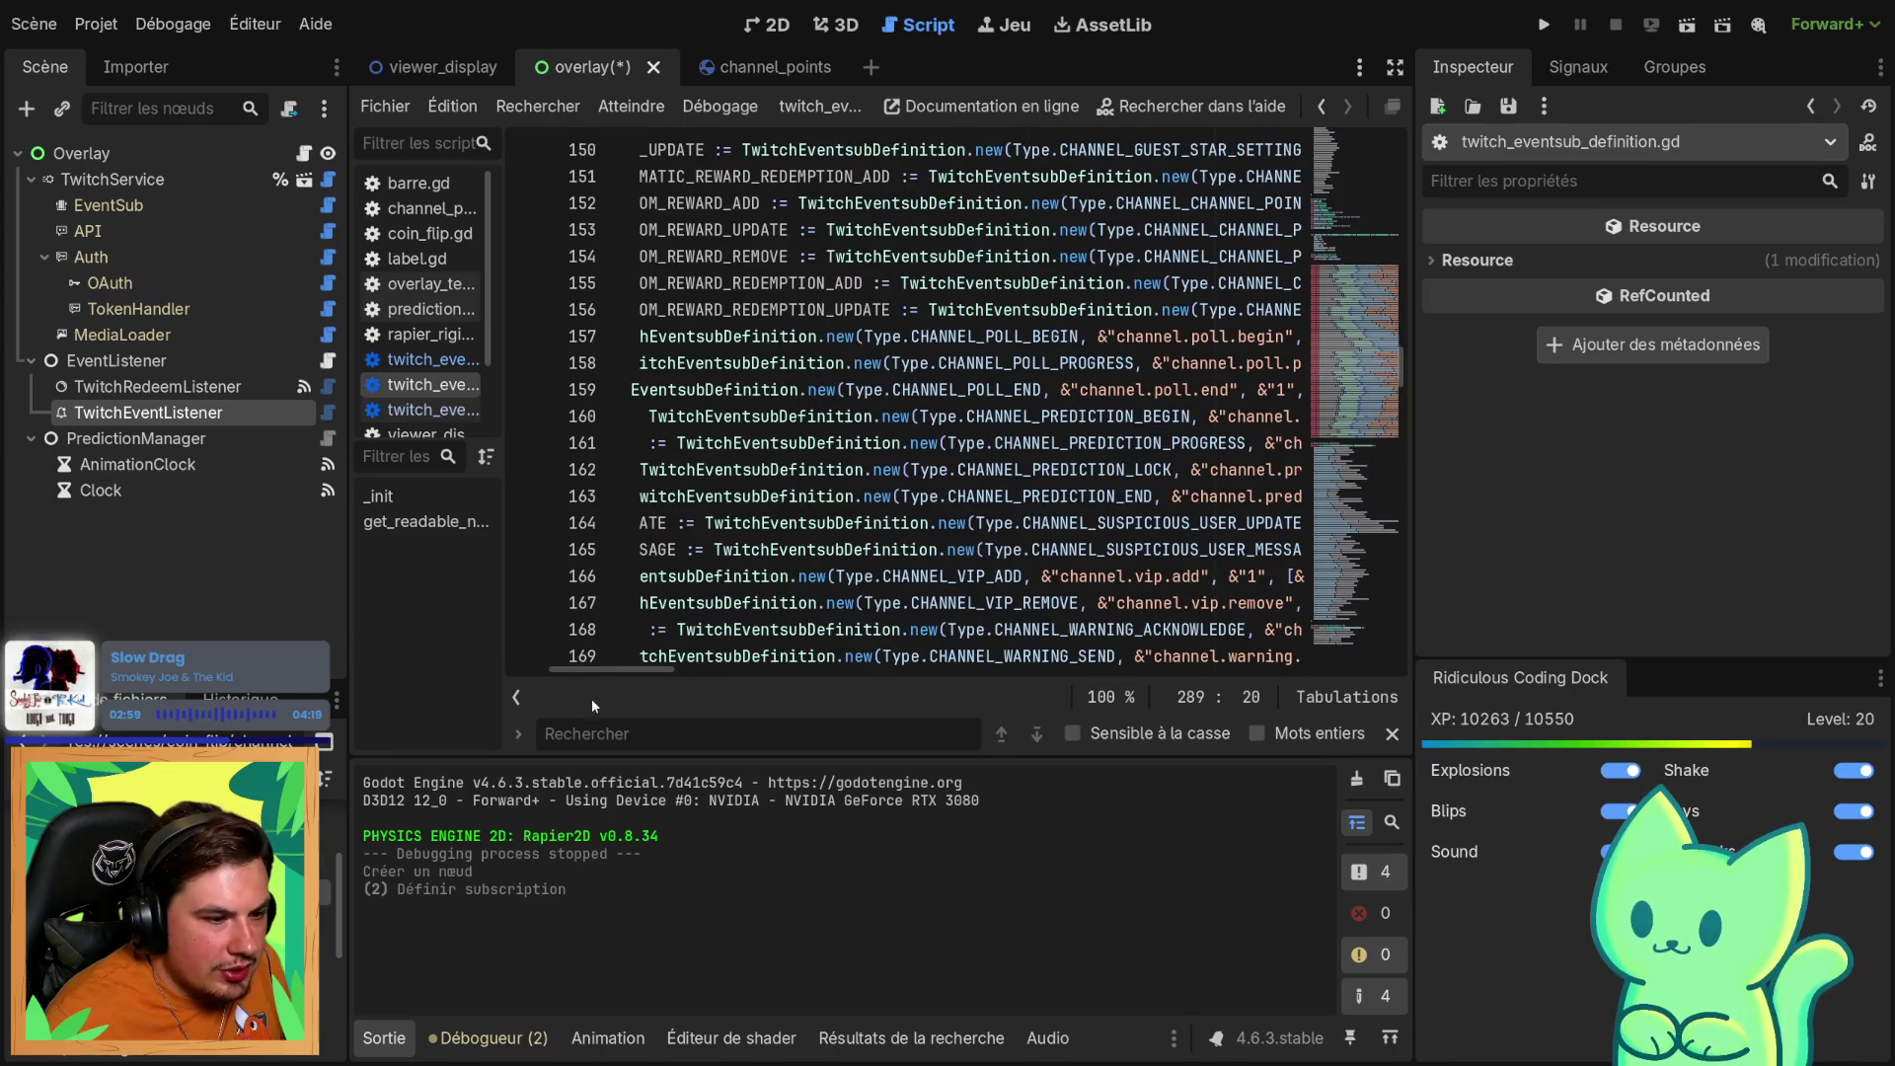
mouse_move(593, 669)
left_mouse_down()
mouse_move(855, 654)
mouse_move(534, 669)
left_mouse_up()
scroll(1362, 427, "down", 7)
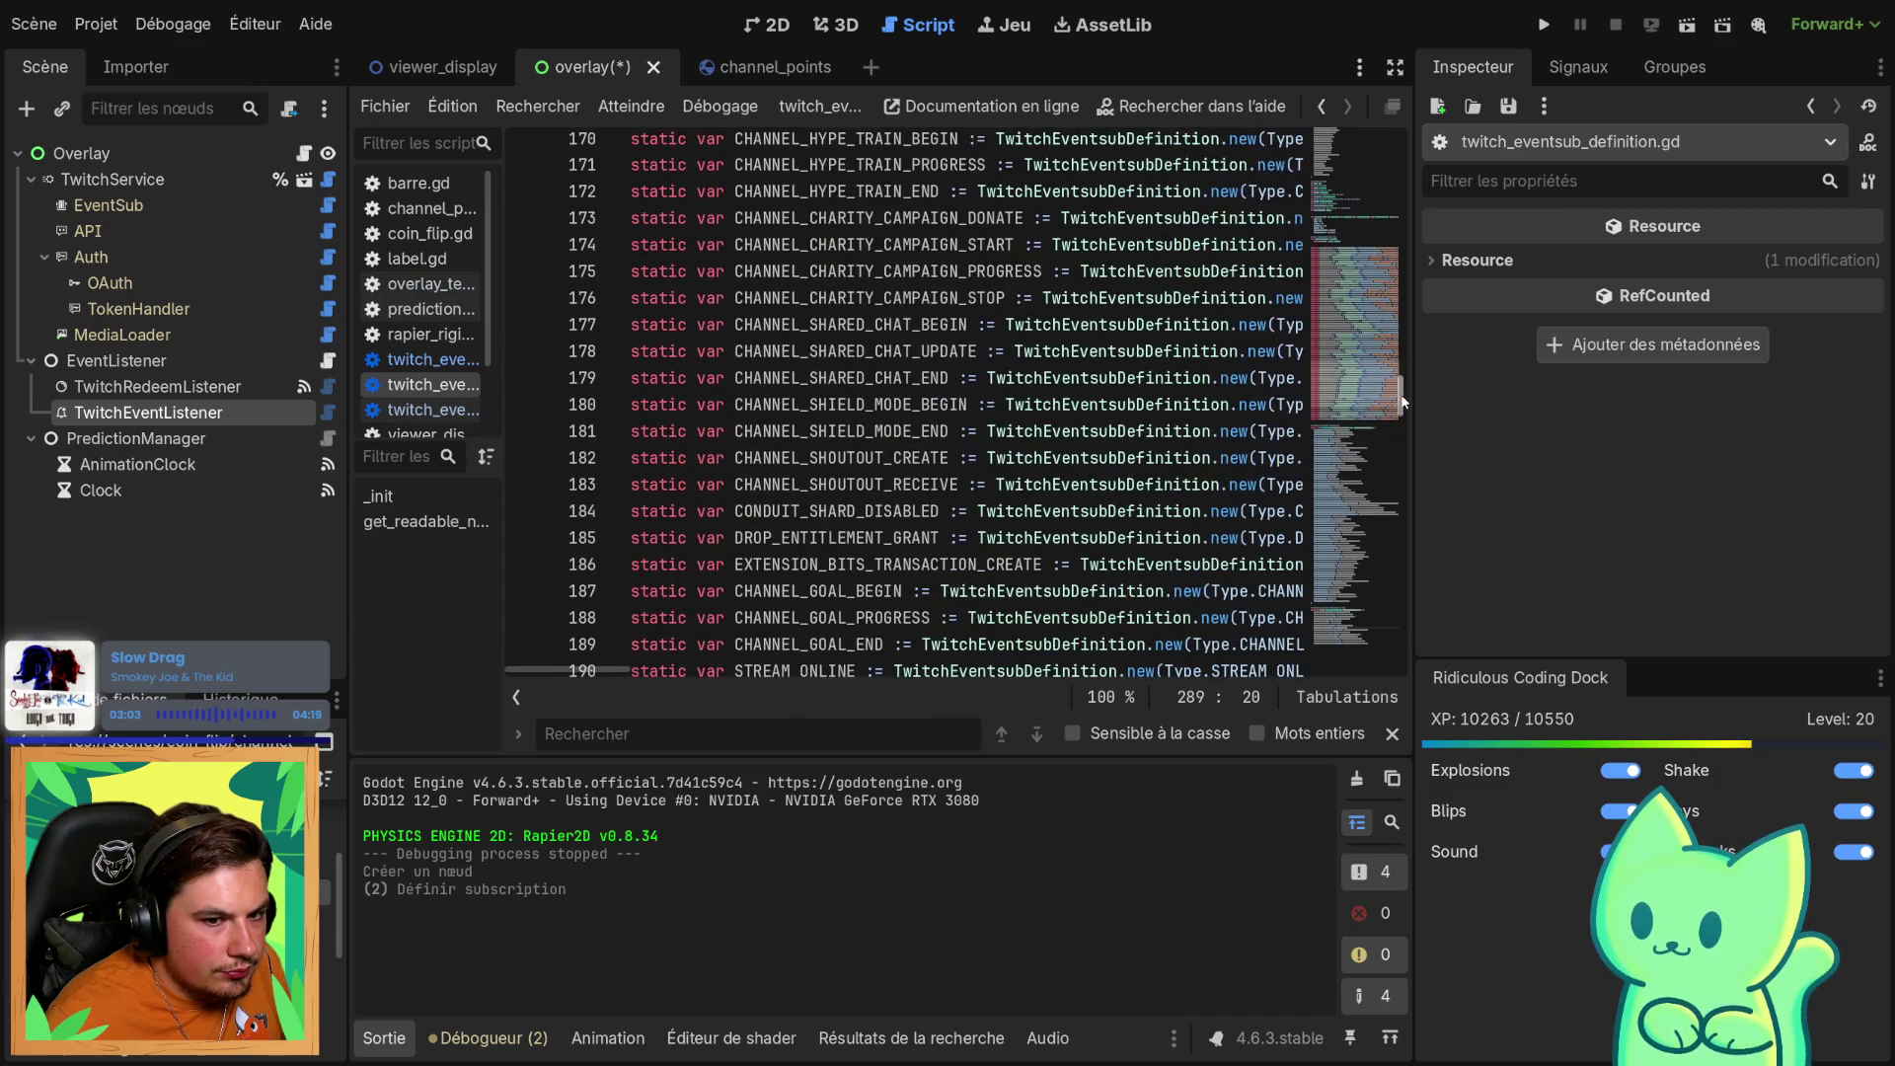
mouse_move(1401, 400)
left_mouse_down()
mouse_move(1348, 662)
mouse_move(1366, 446)
mouse_move(1343, 233)
mouse_move(1331, 352)
mouse_move(1287, 426)
left_mouse_up()
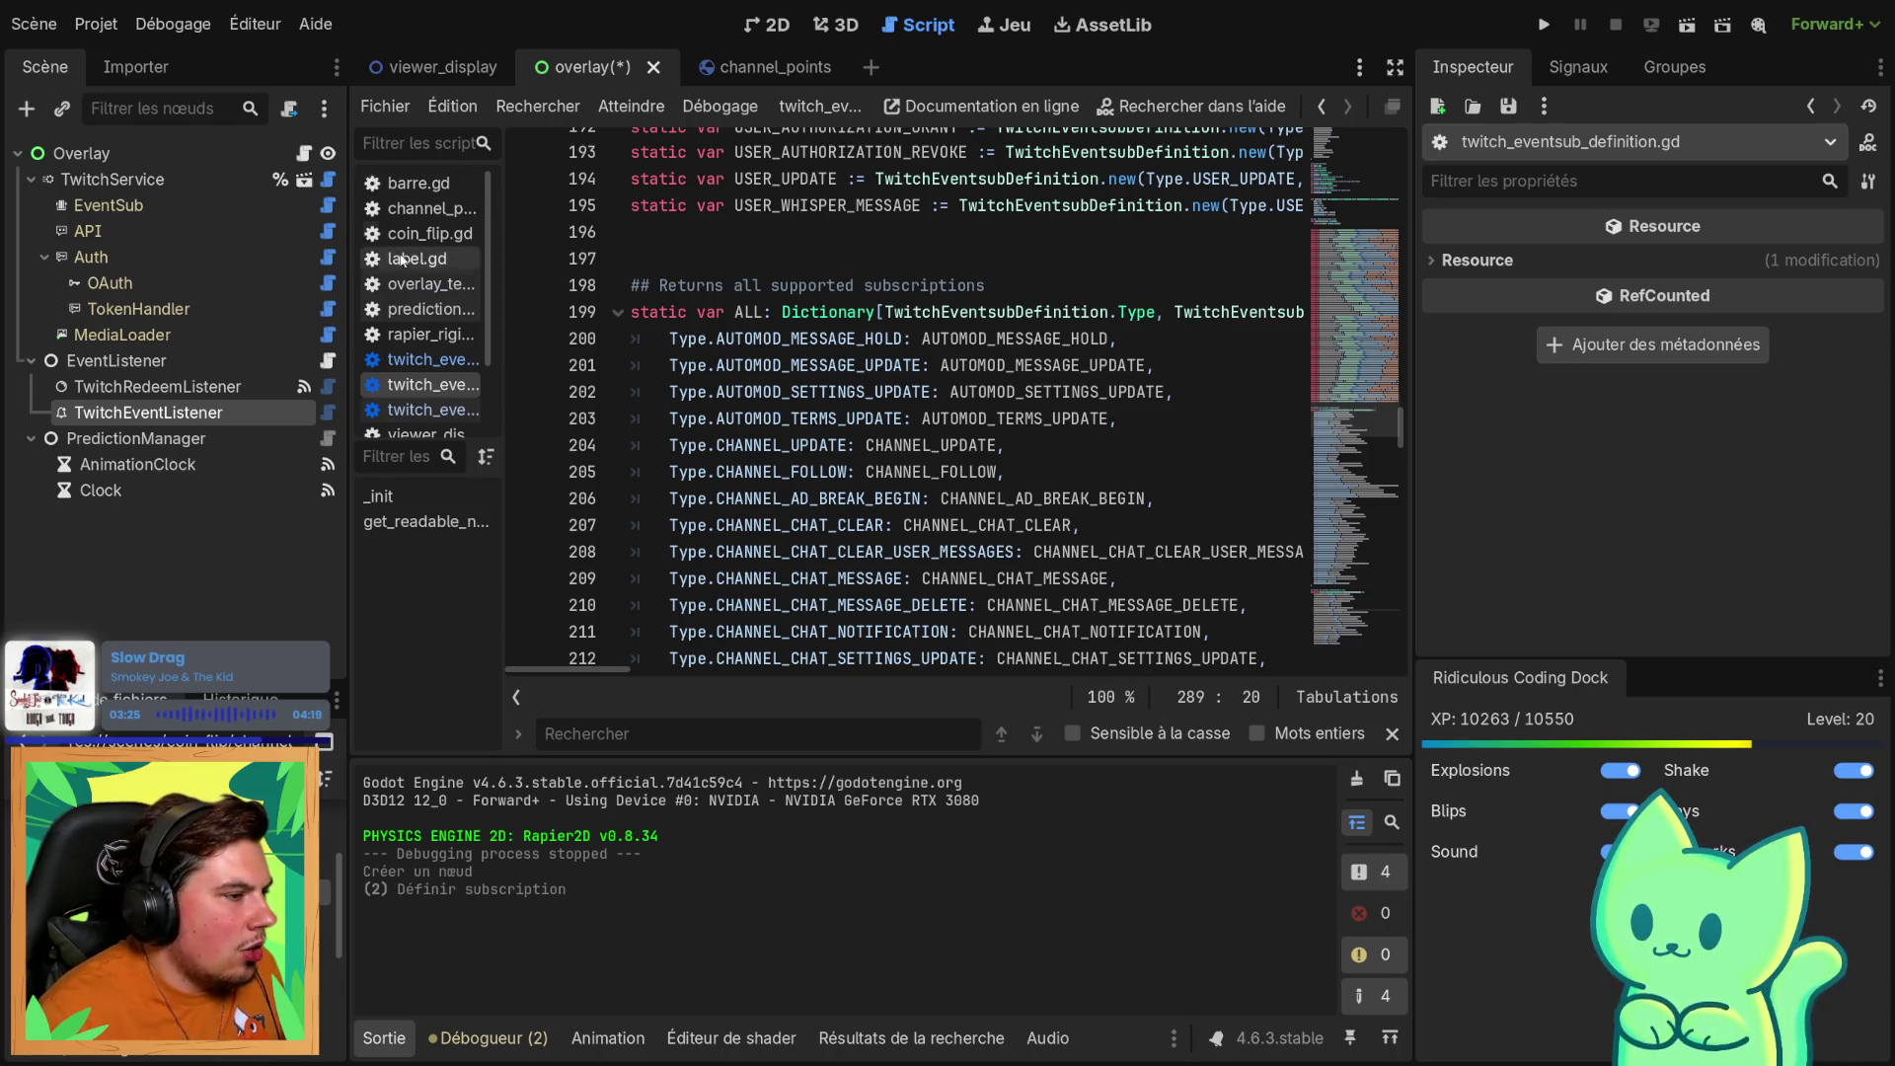
- Keep the new listener's subscription type set to Channel Prediction Lock
left_click(148, 411)
left_click(1742, 311)
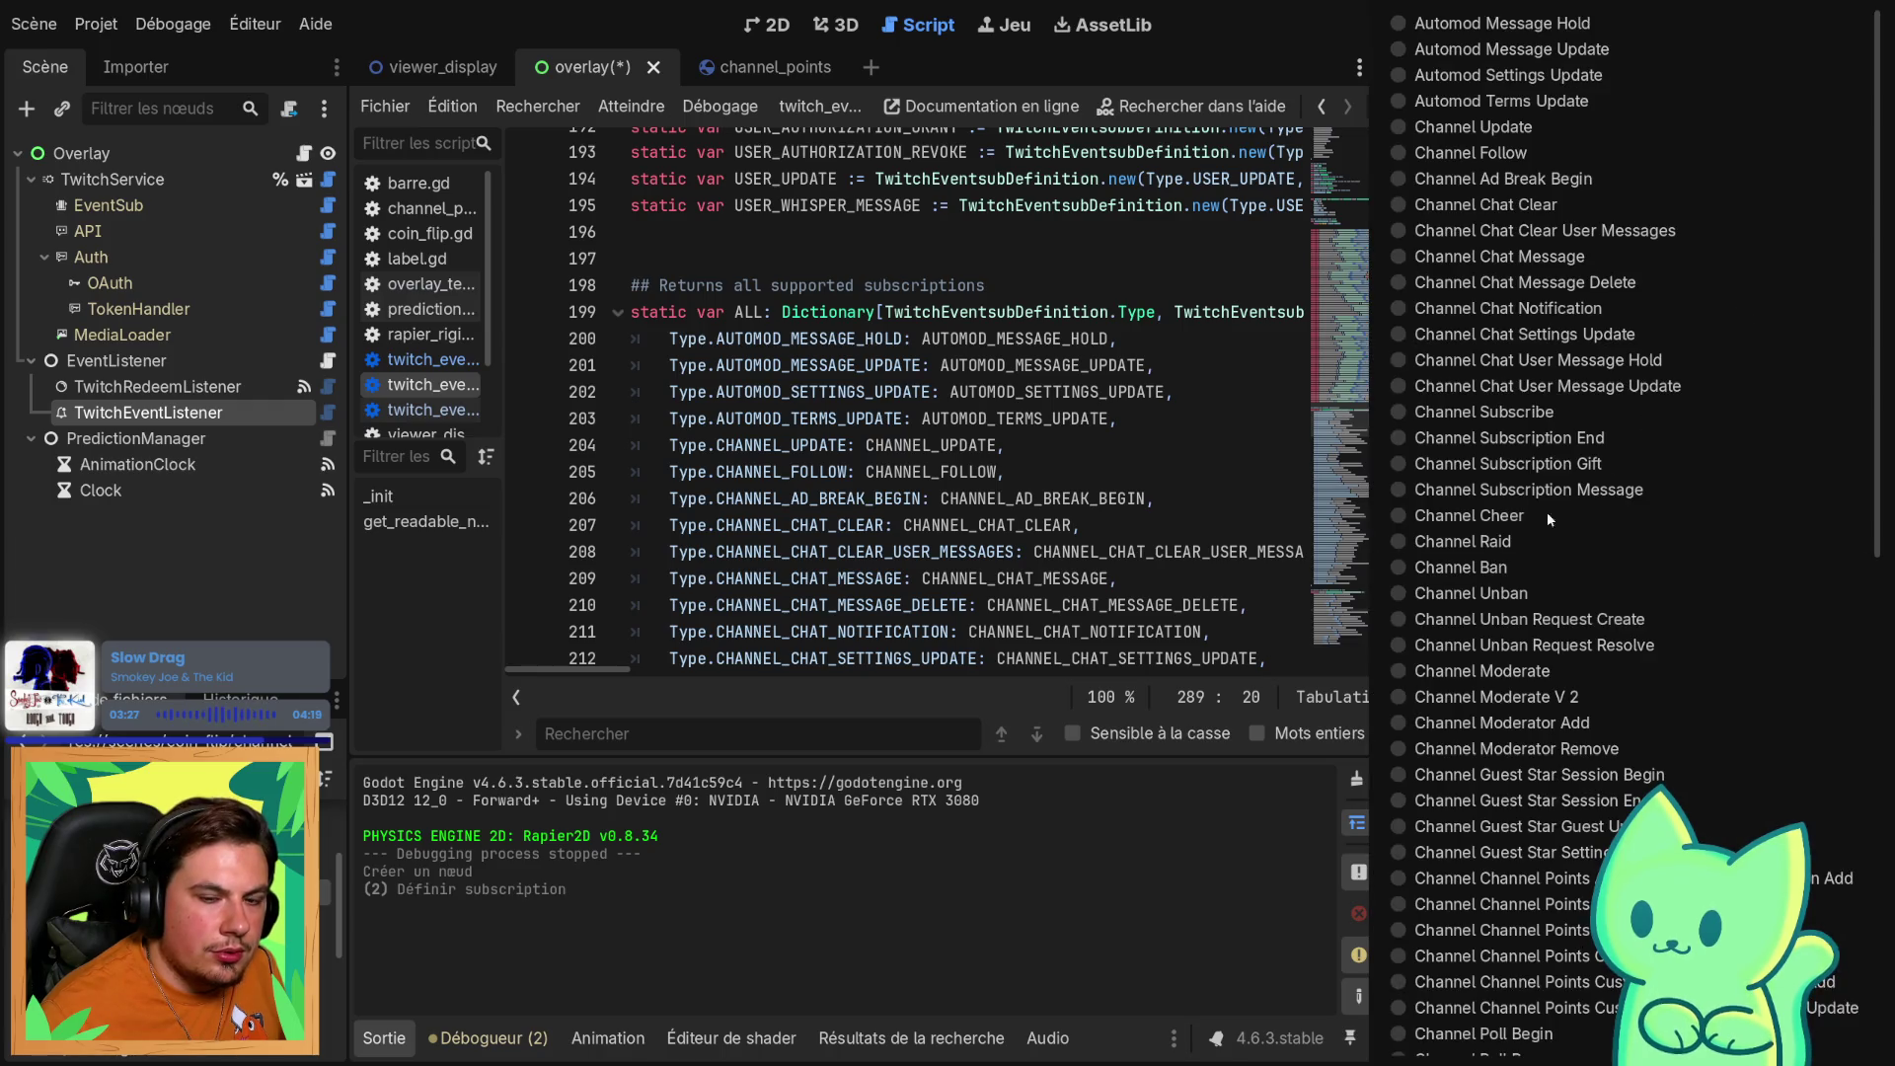
left_click(1142, 840)
left_click(1792, 305)
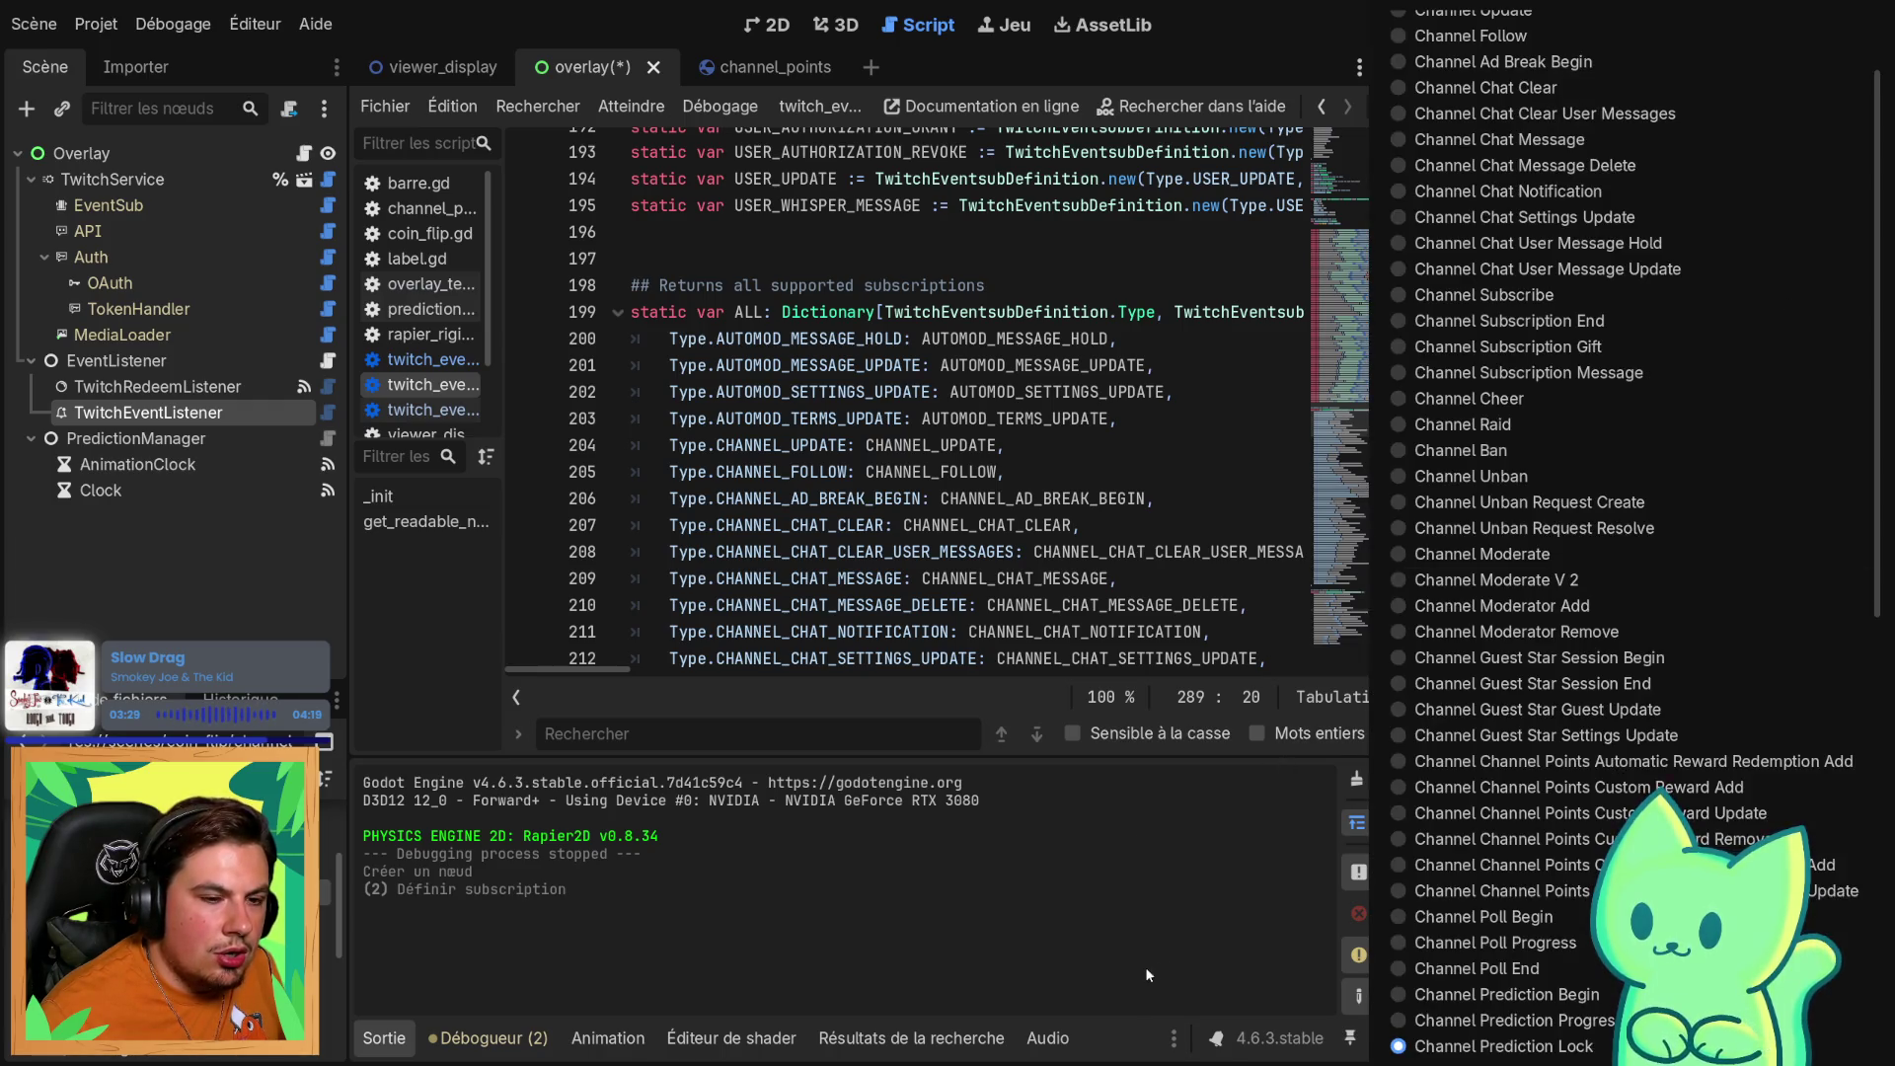
left_click(1144, 967)
- Rename the TwitchEventListener node to ChannelPredictionLockEventListener
right_click(143, 415)
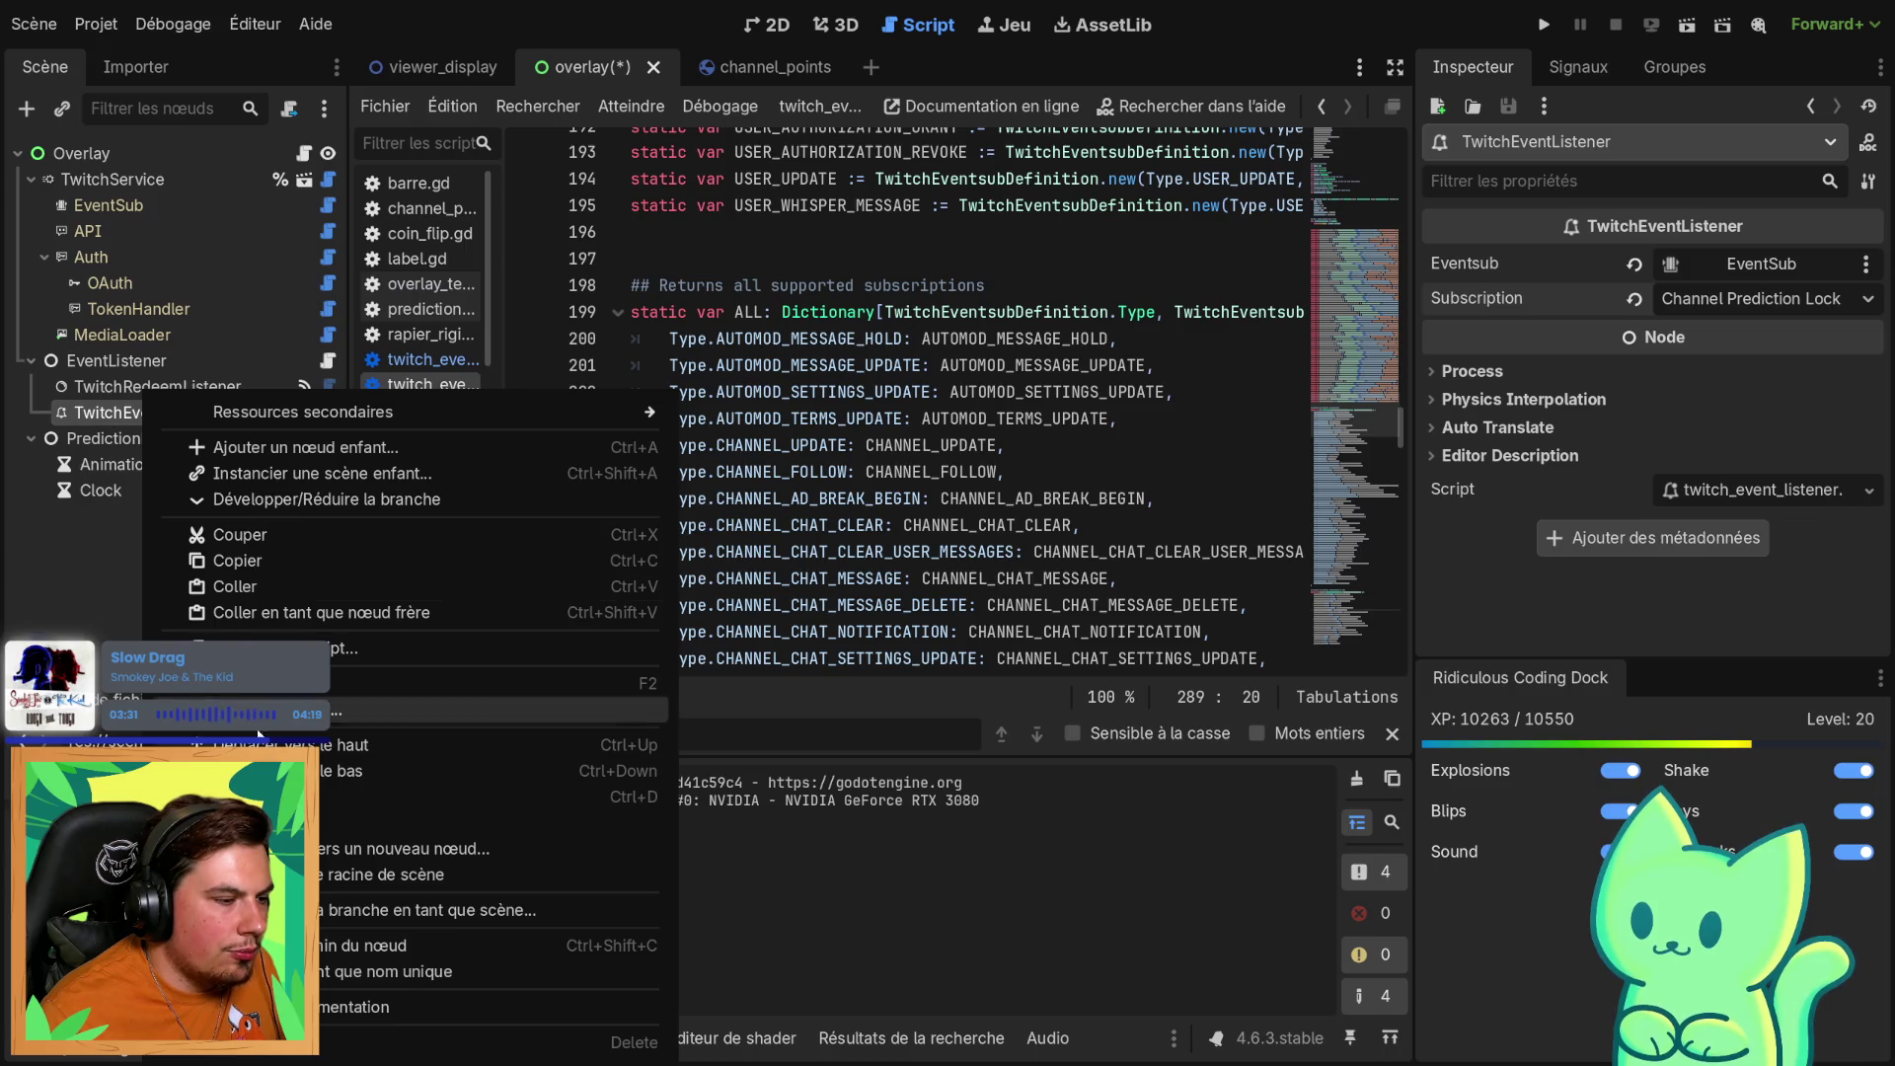
left_click(247, 683)
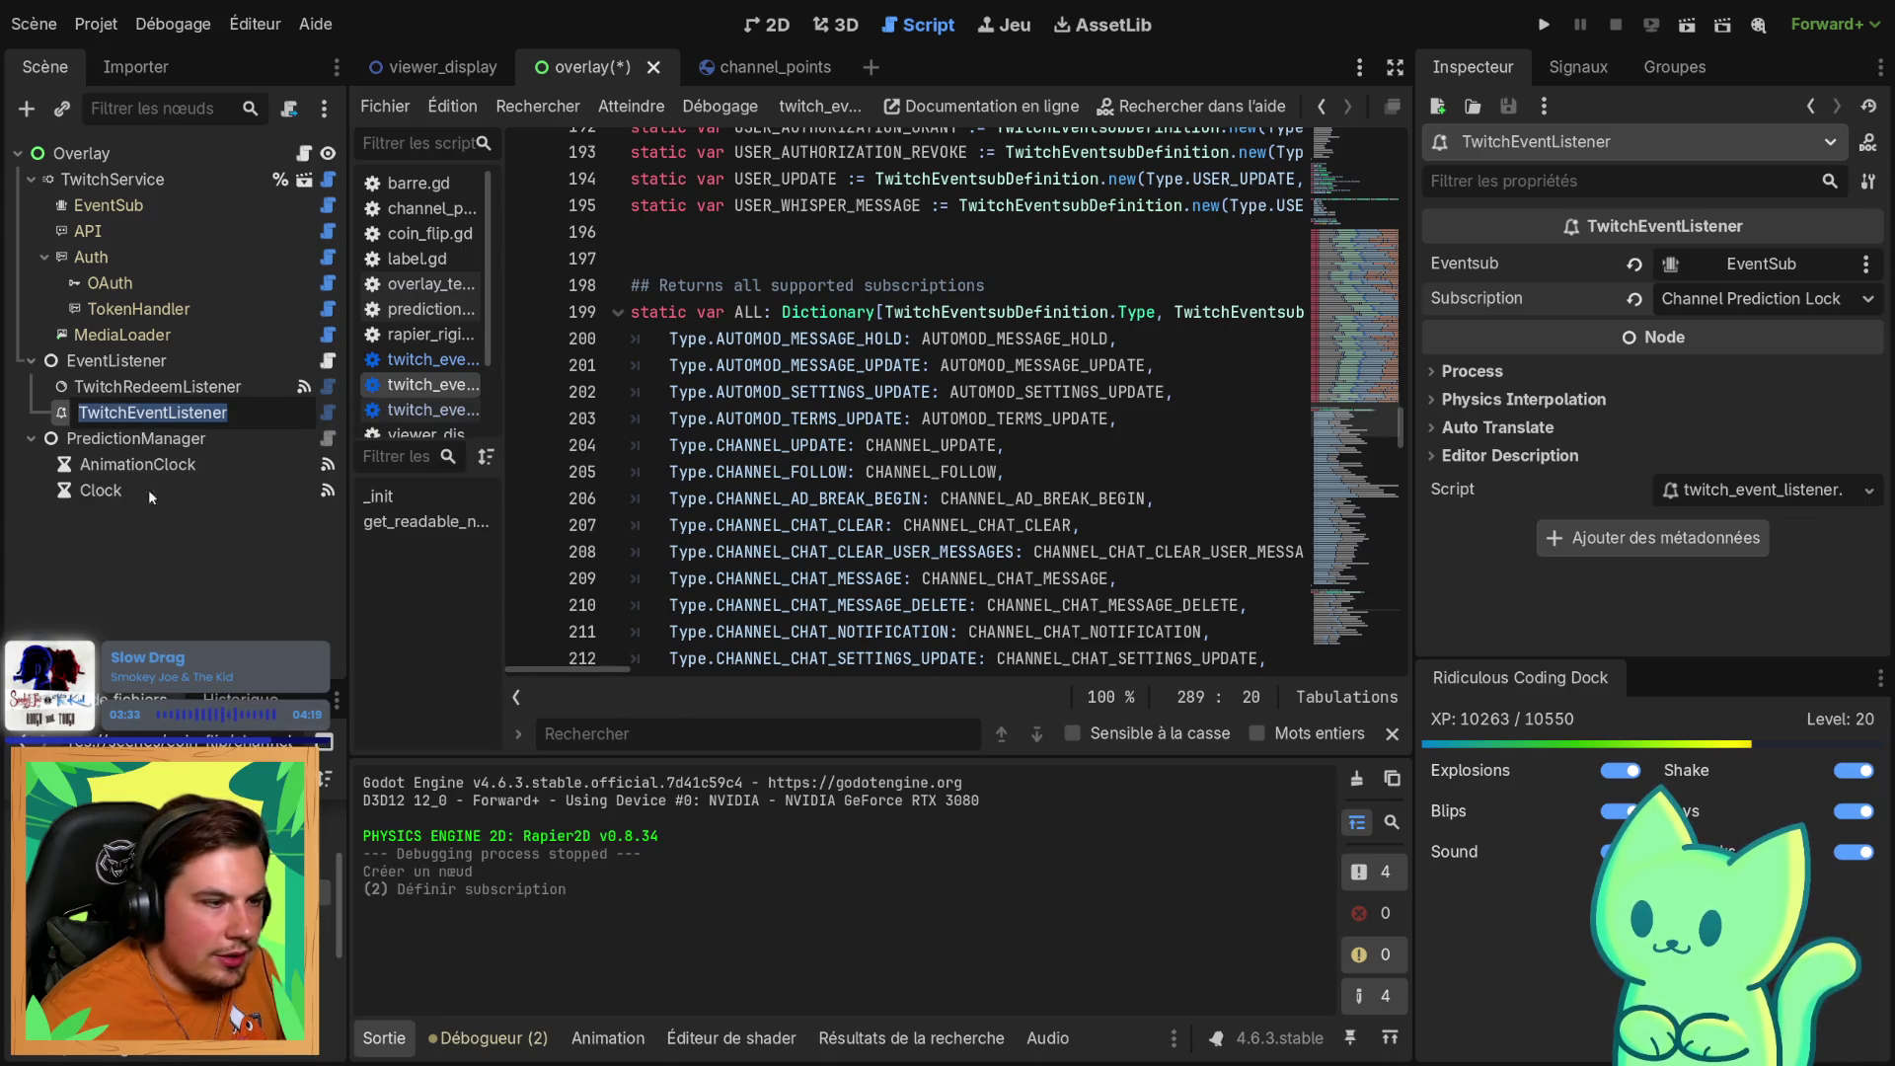
left_click(81, 411)
type("ChannelPre")
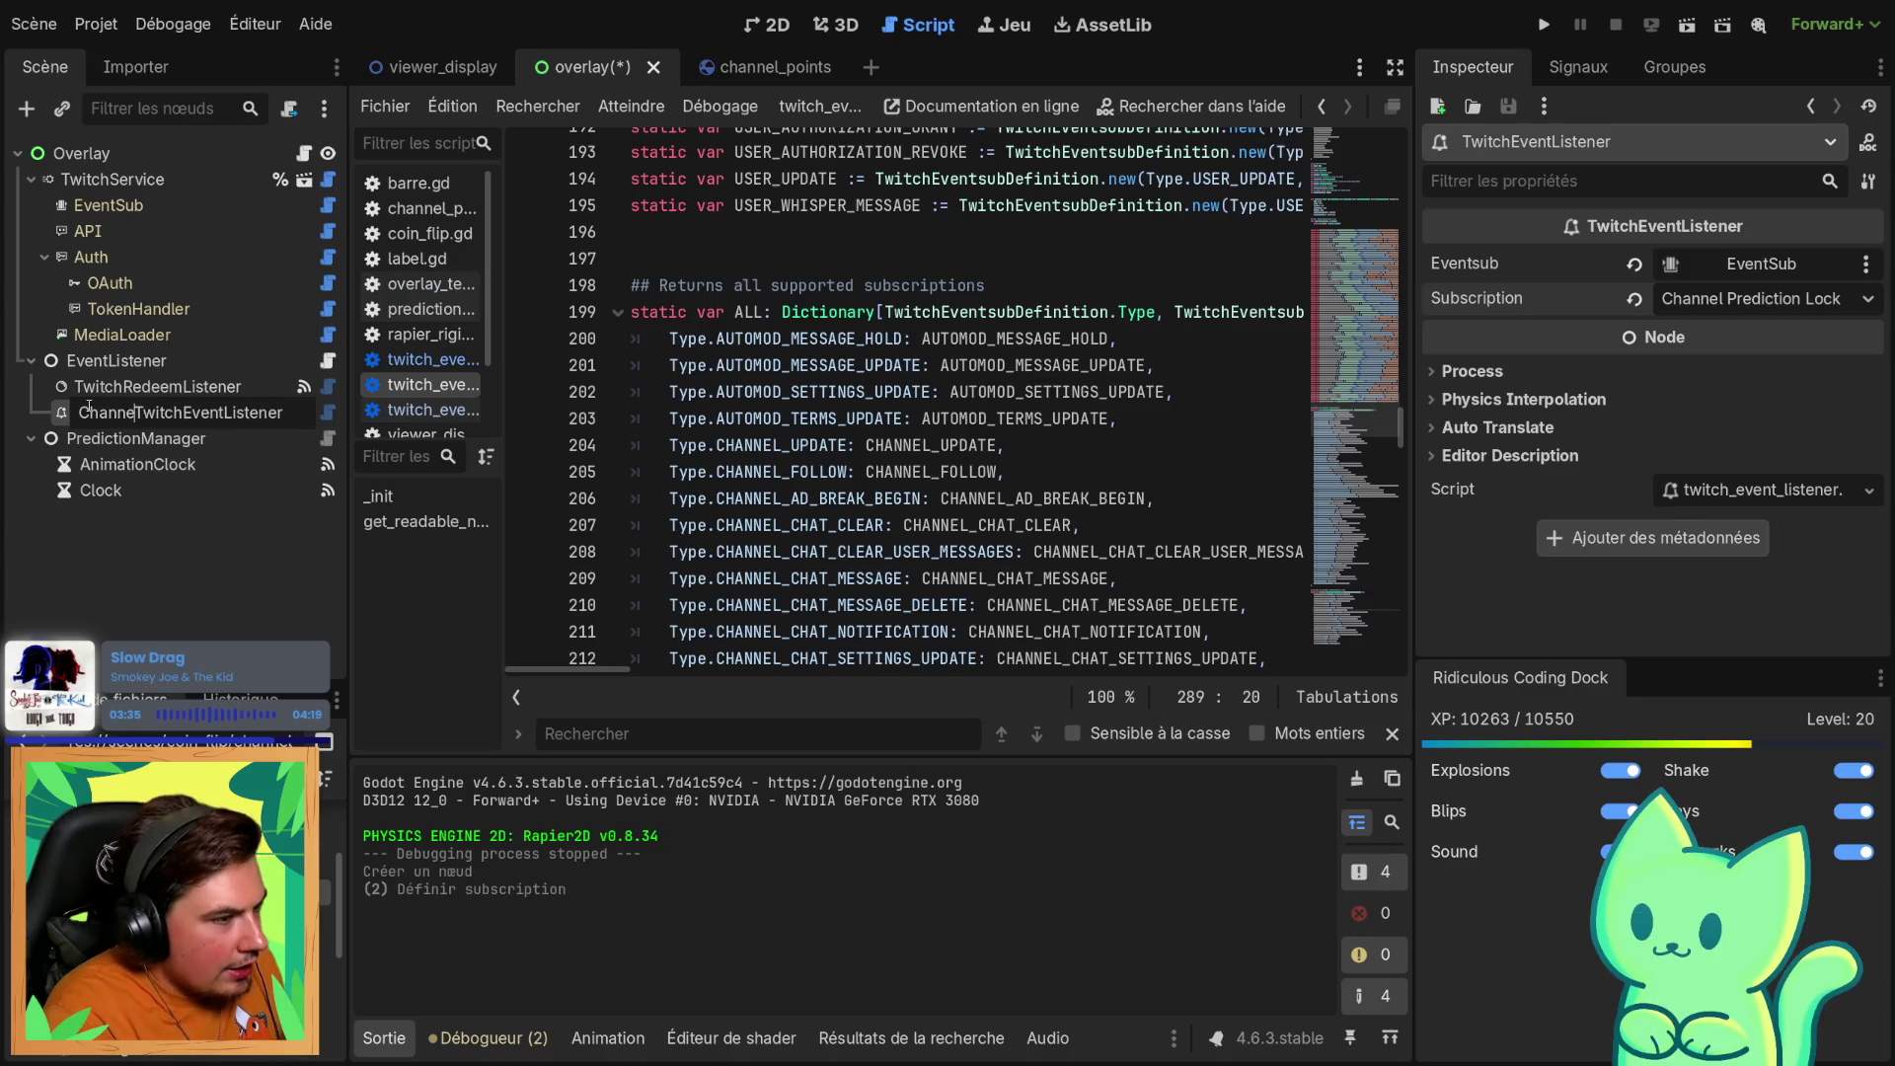
type("dictionLoc")
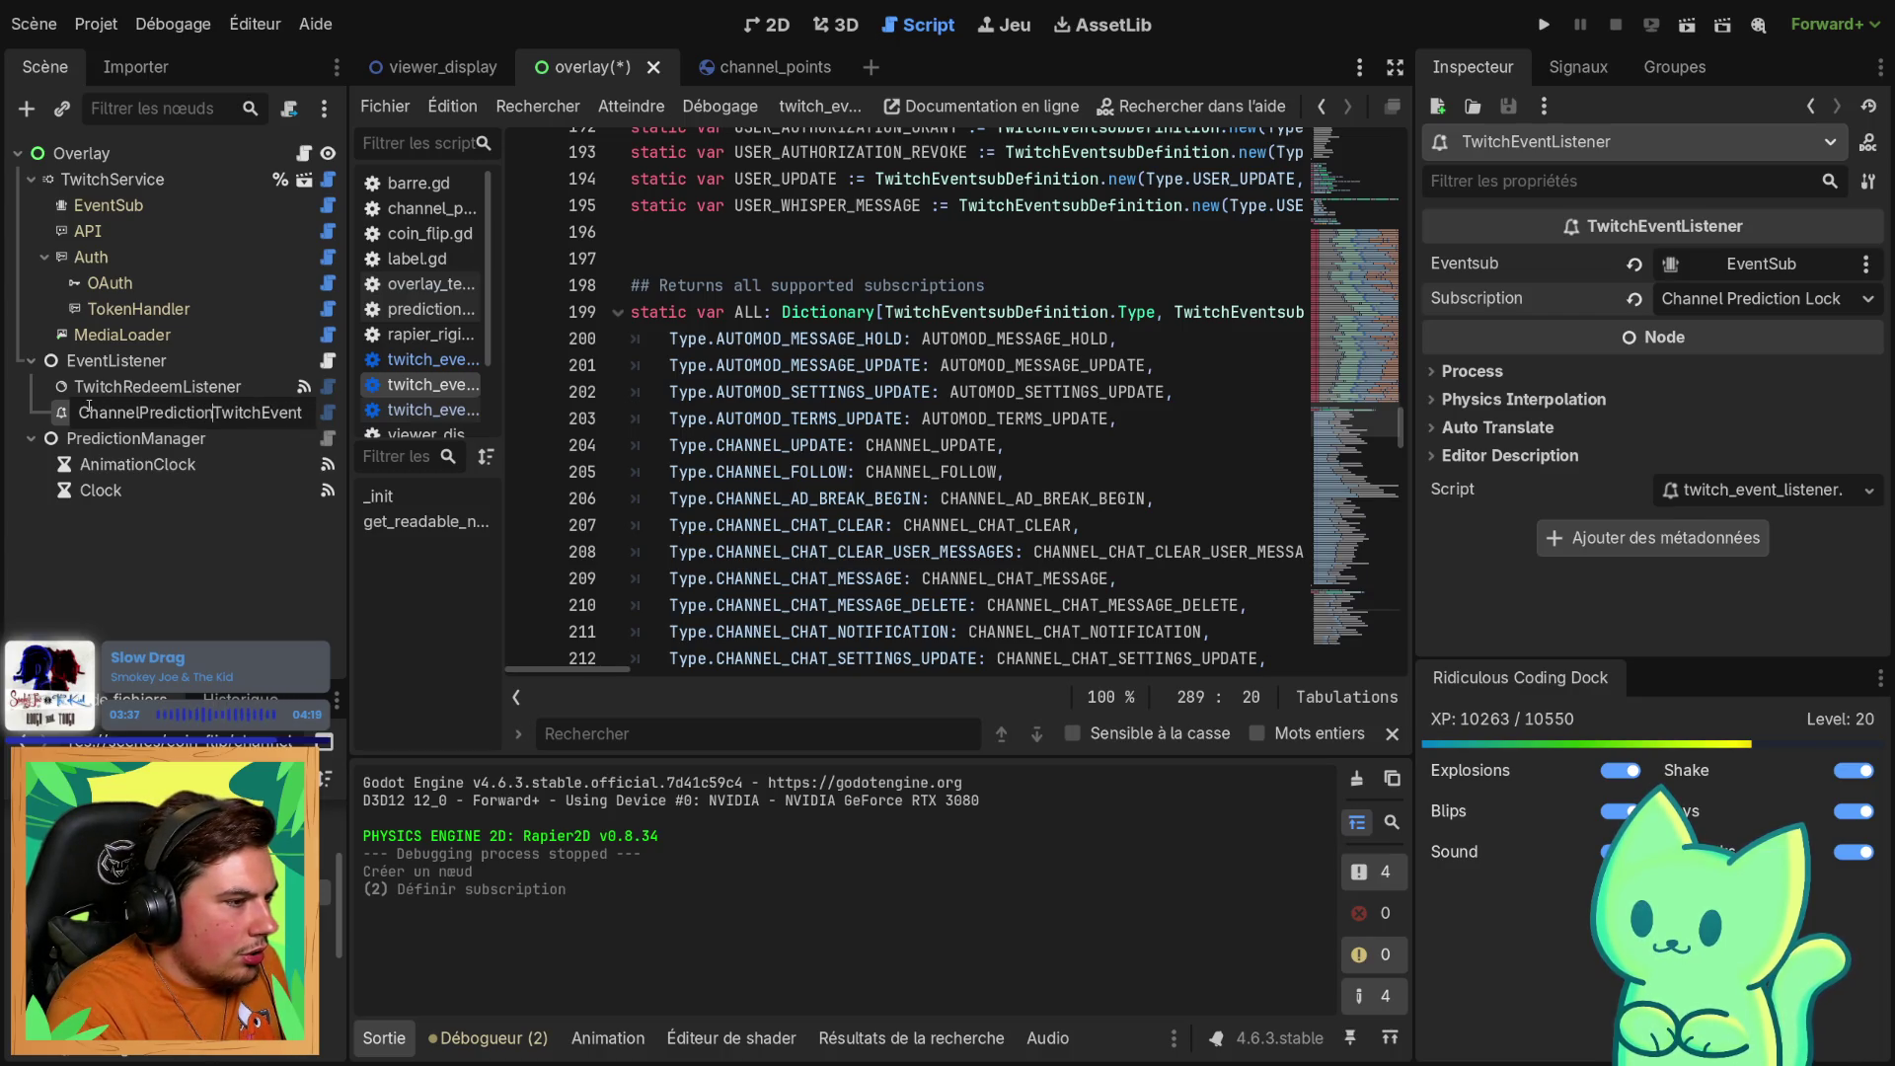
type("k")
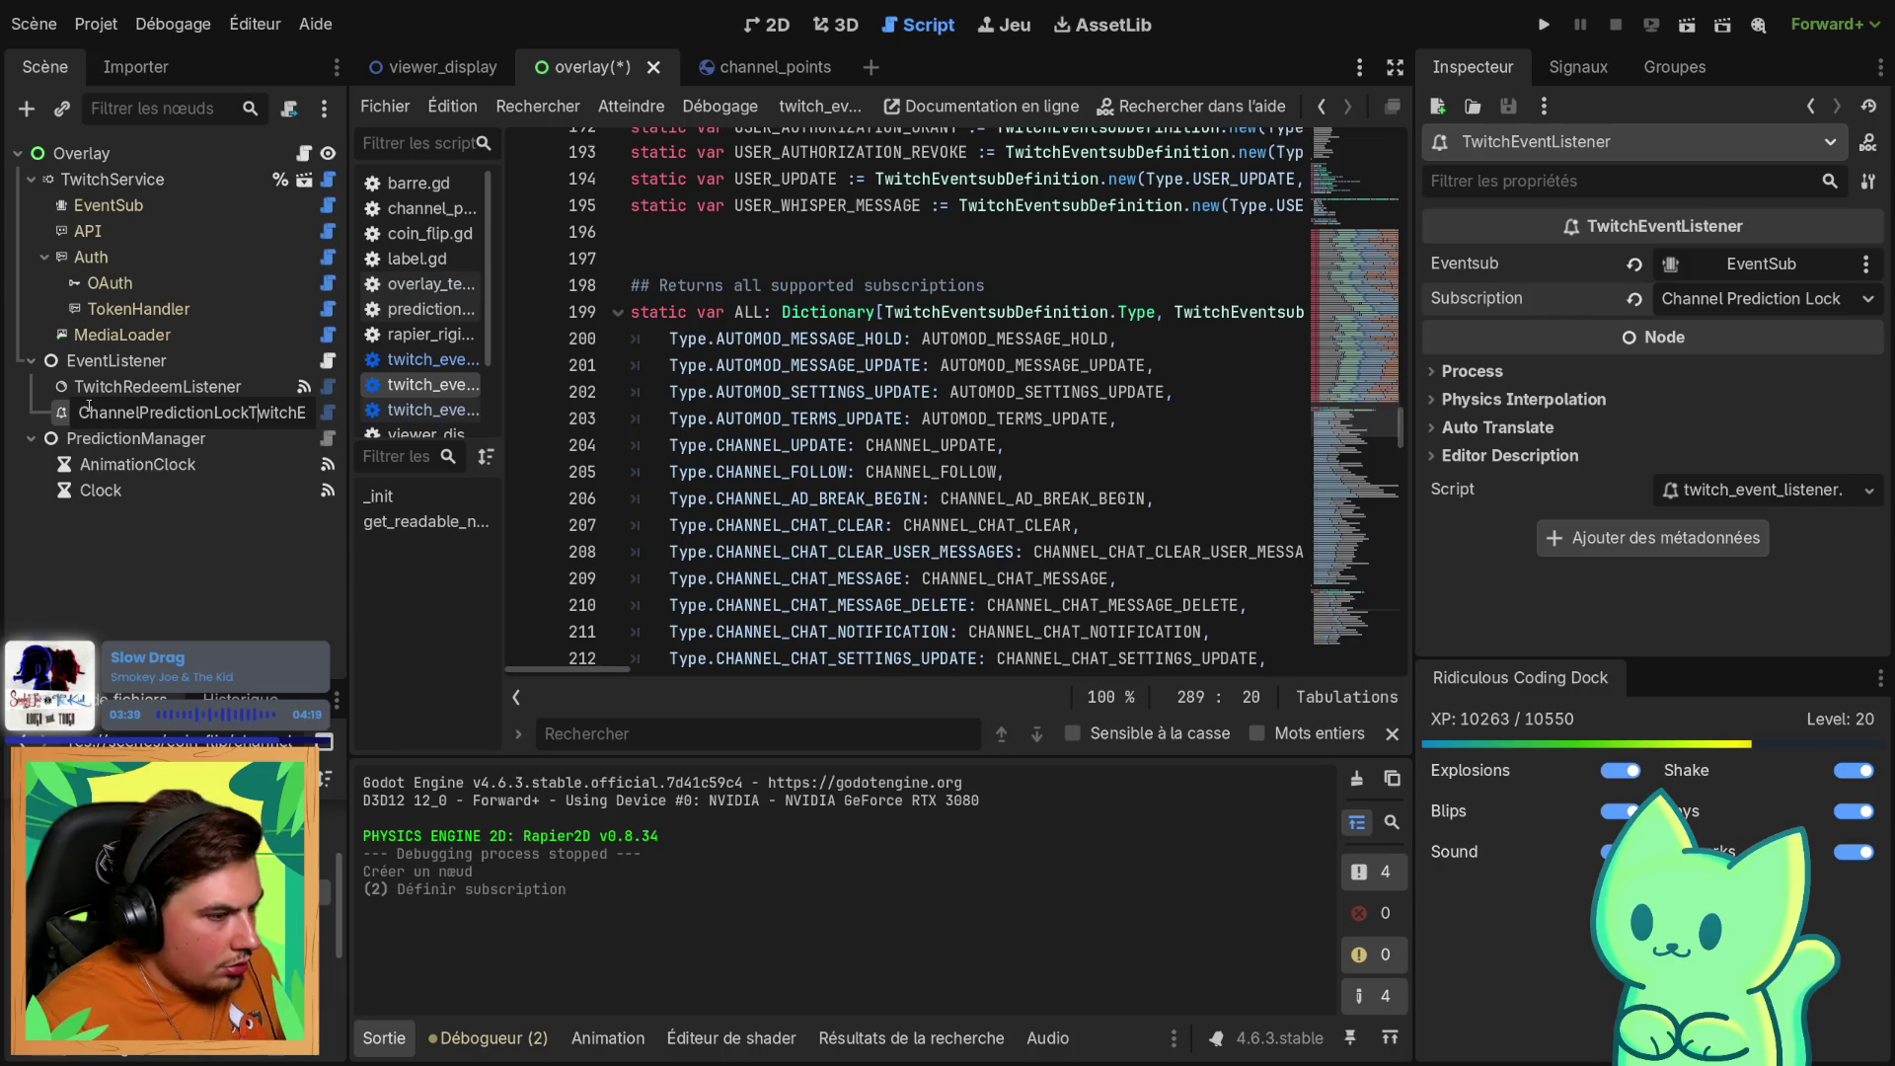
key("Delete")
key("Delete")
key("Delete")
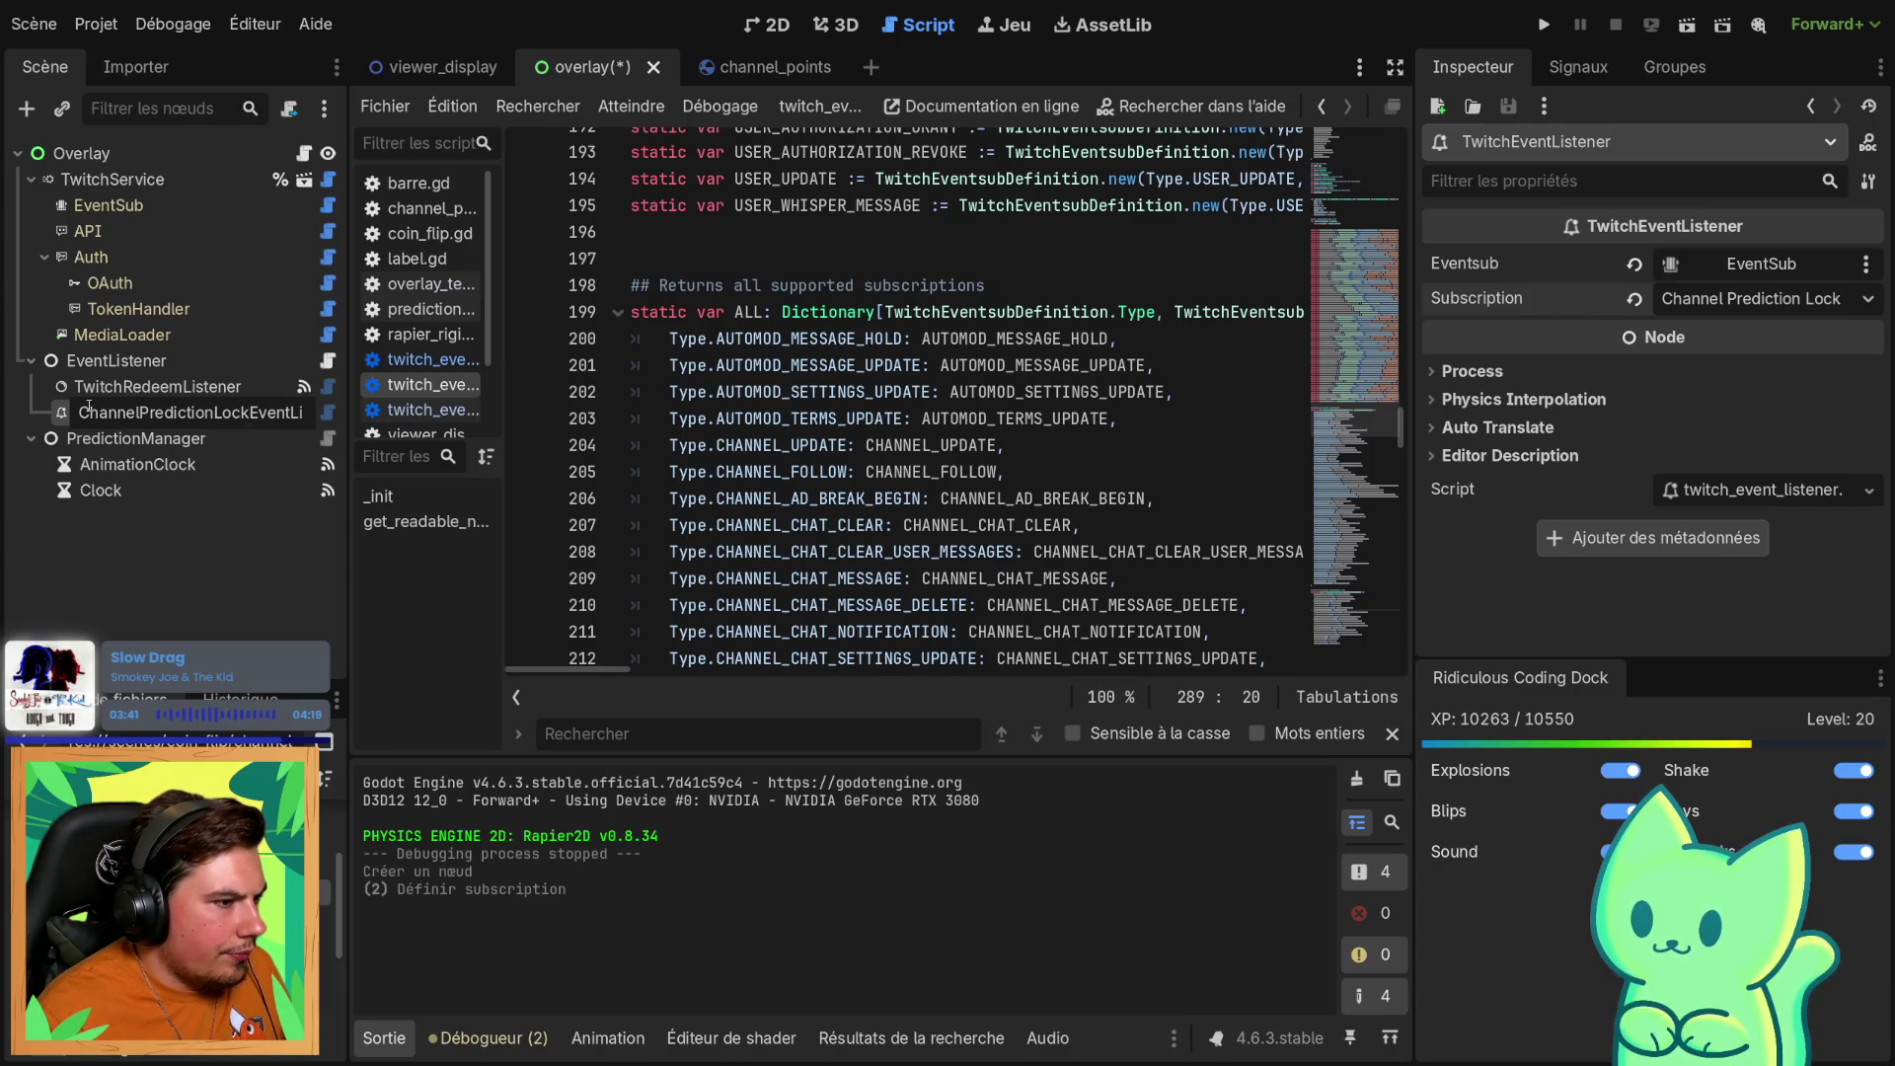
key("Return")
left_click(1578, 66)
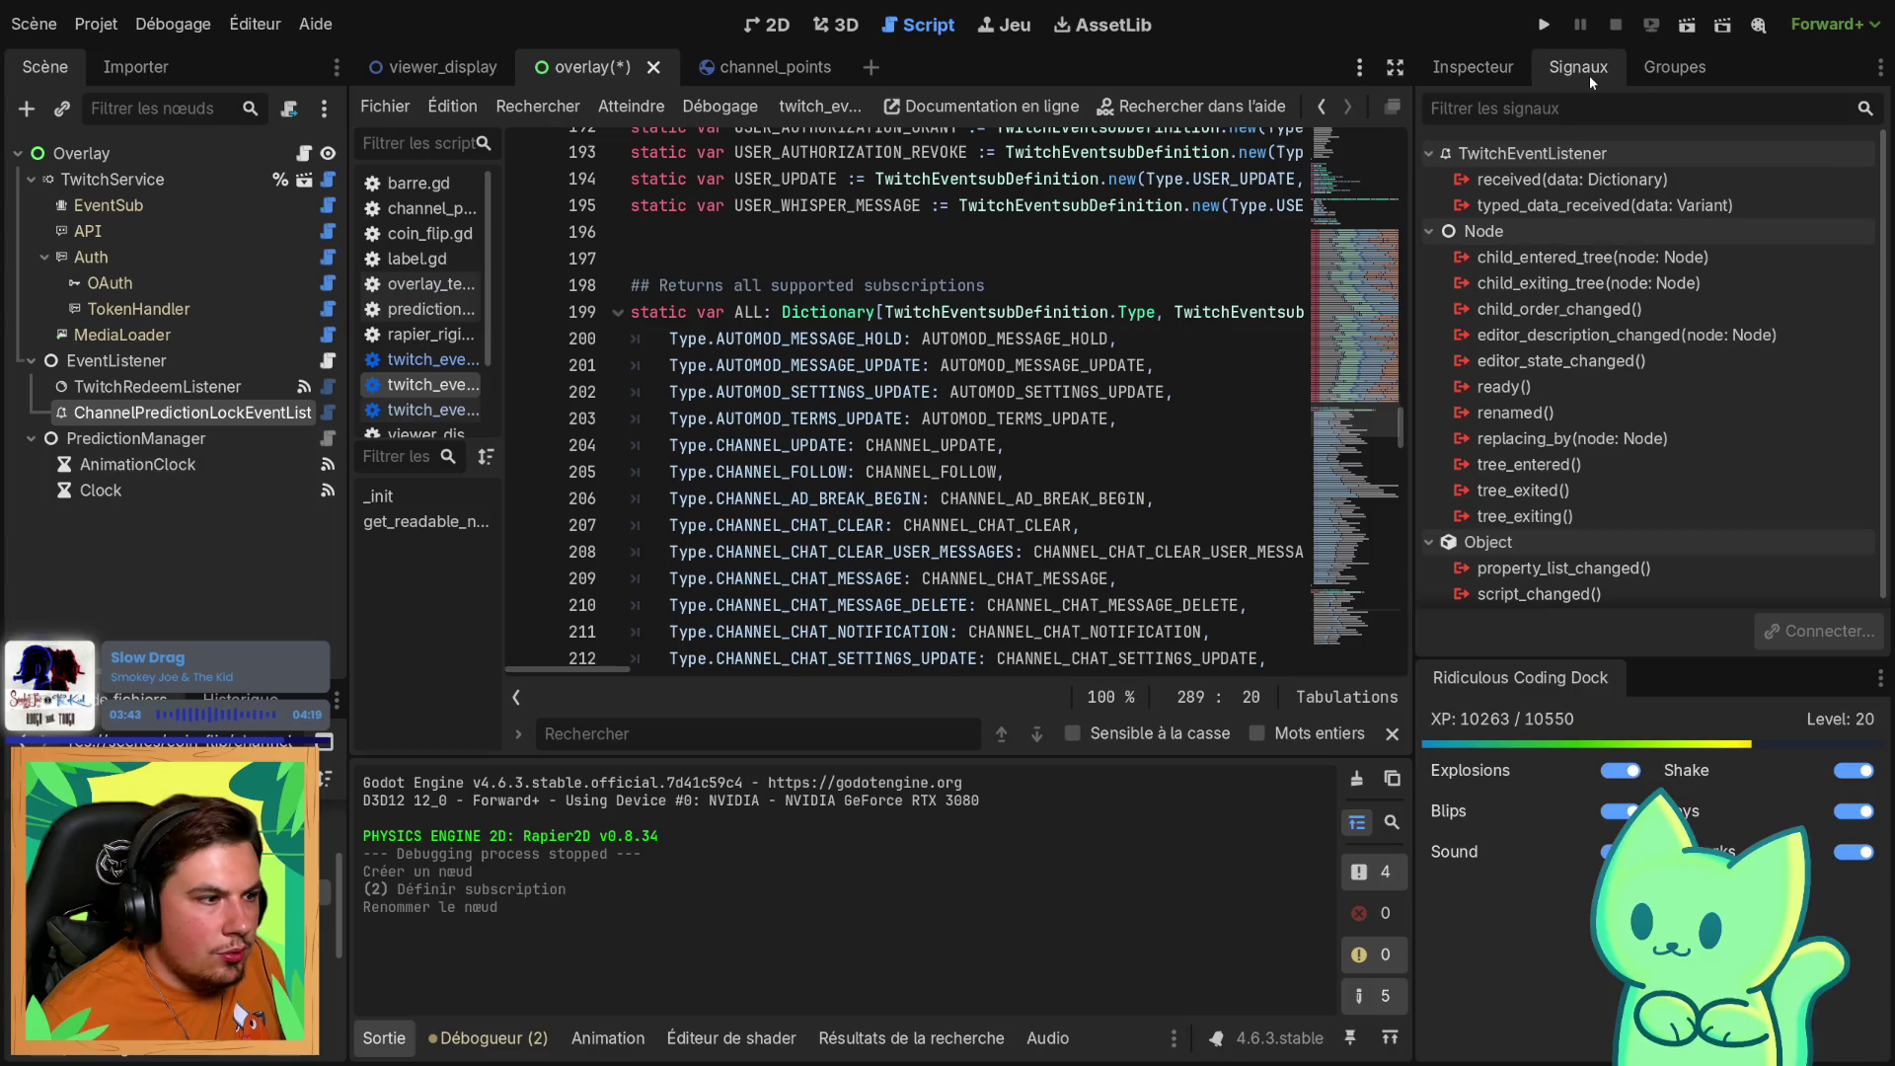
- Connect typed_data_received to a new _on_channel_prediction_lock_event_listener method
double_click(1519, 207)
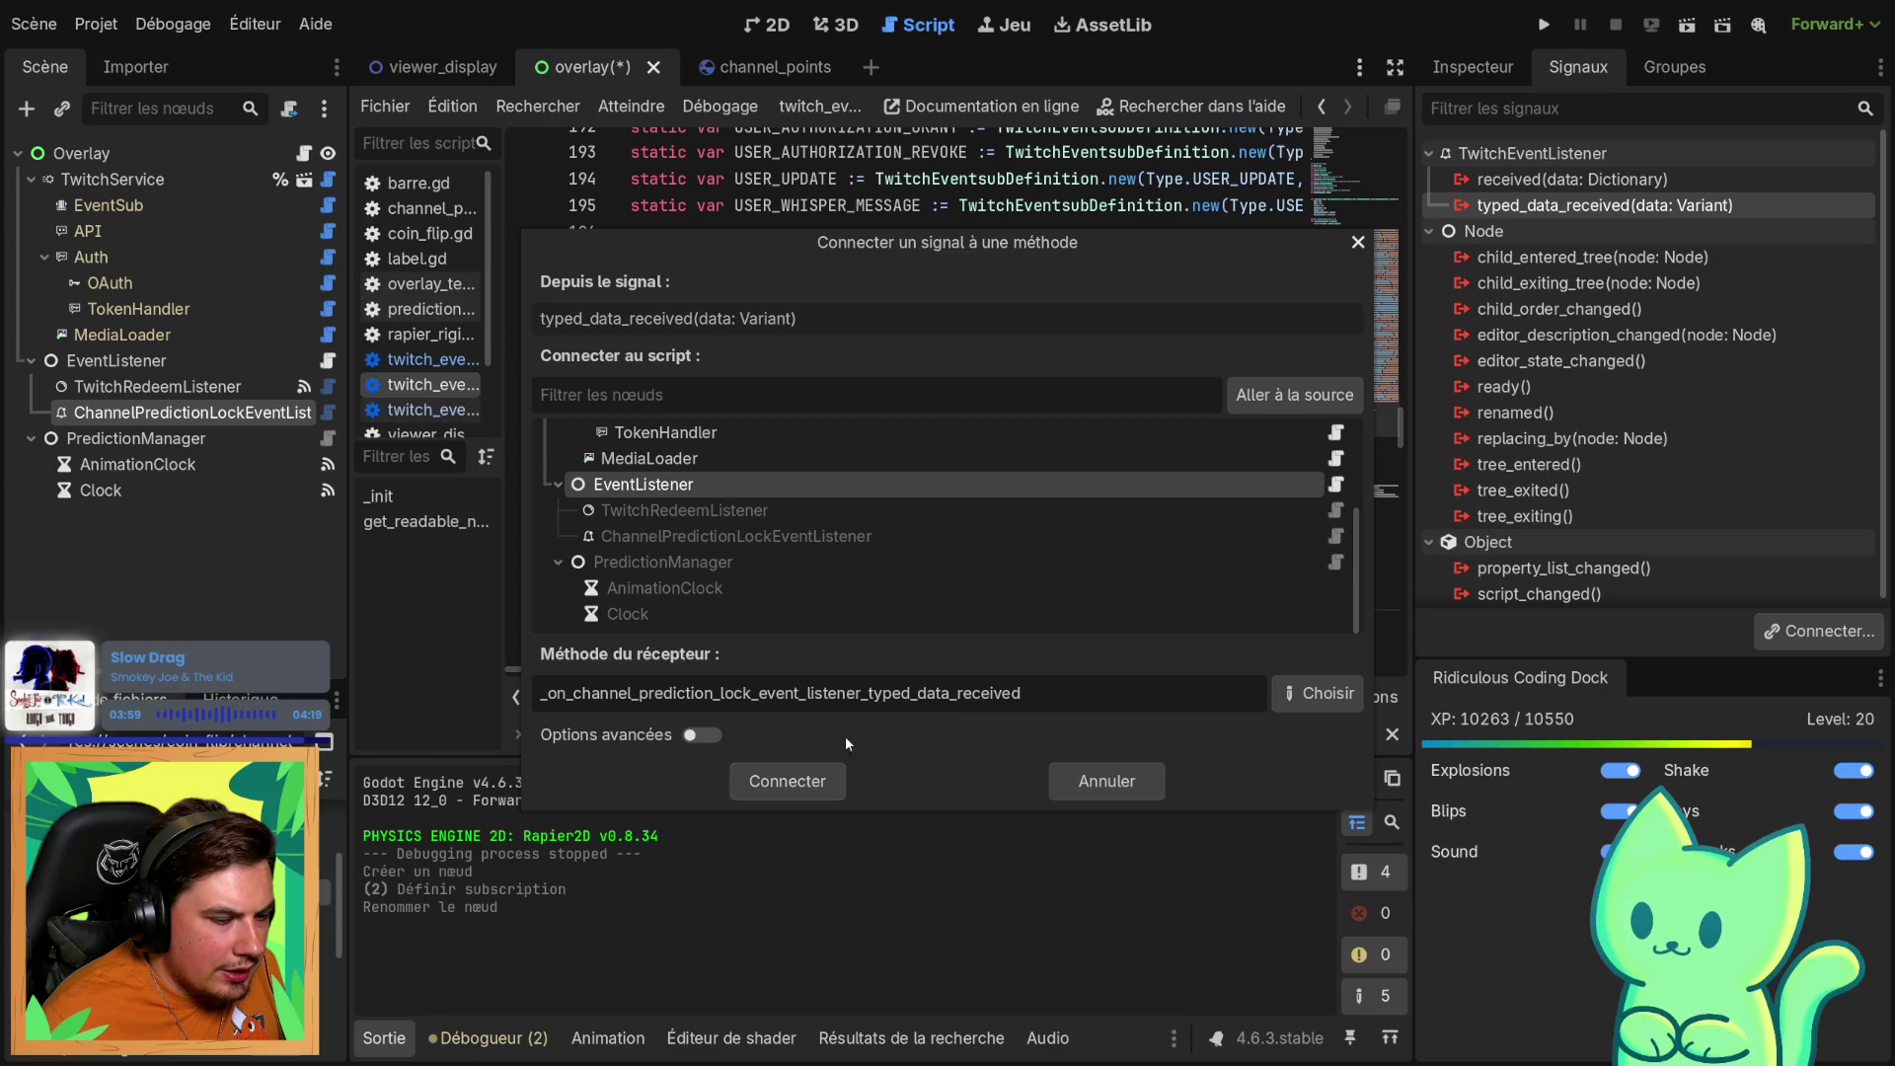
left_click_drag(867, 695, 1018, 695)
key("BackSpace")
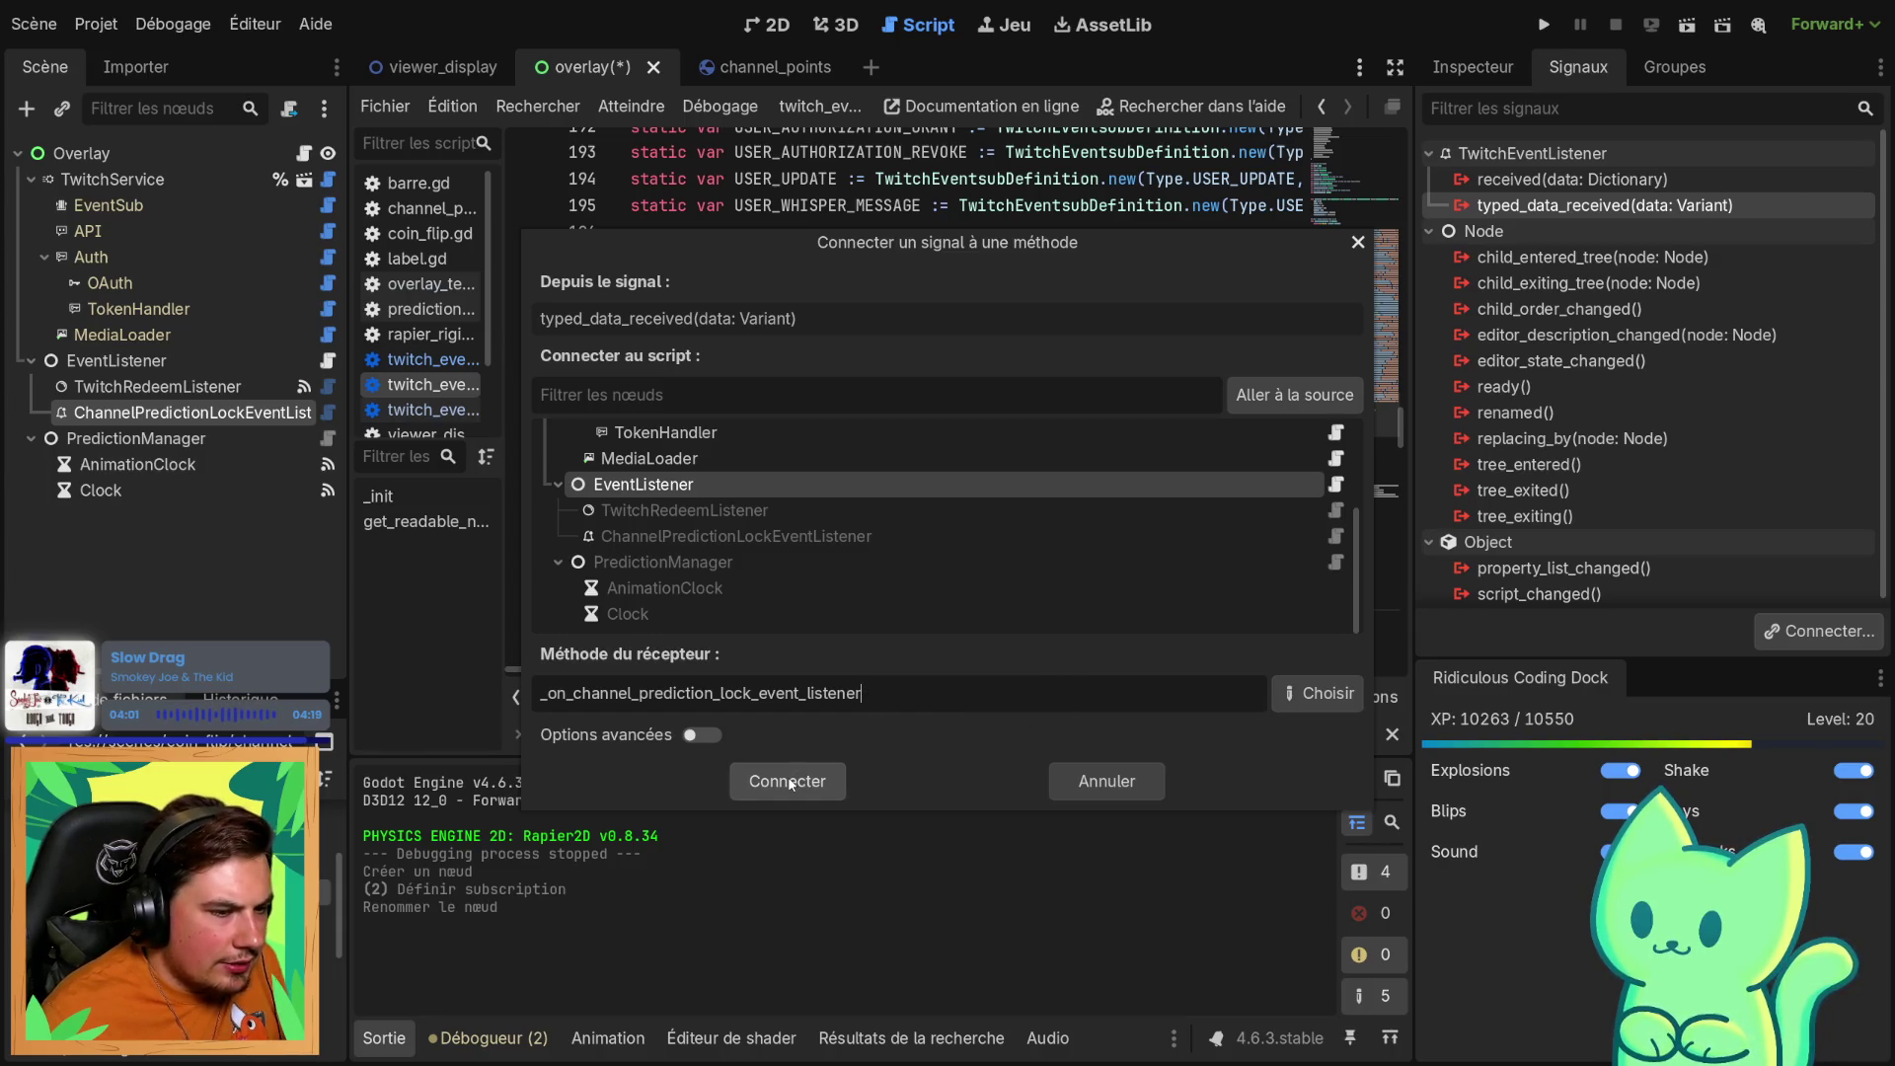
left_click(787, 778)
- Look over the existing redeem handler on line 13 of the script
scroll(795, 549, "up", 5)
scroll(699, 490, "down", 2)
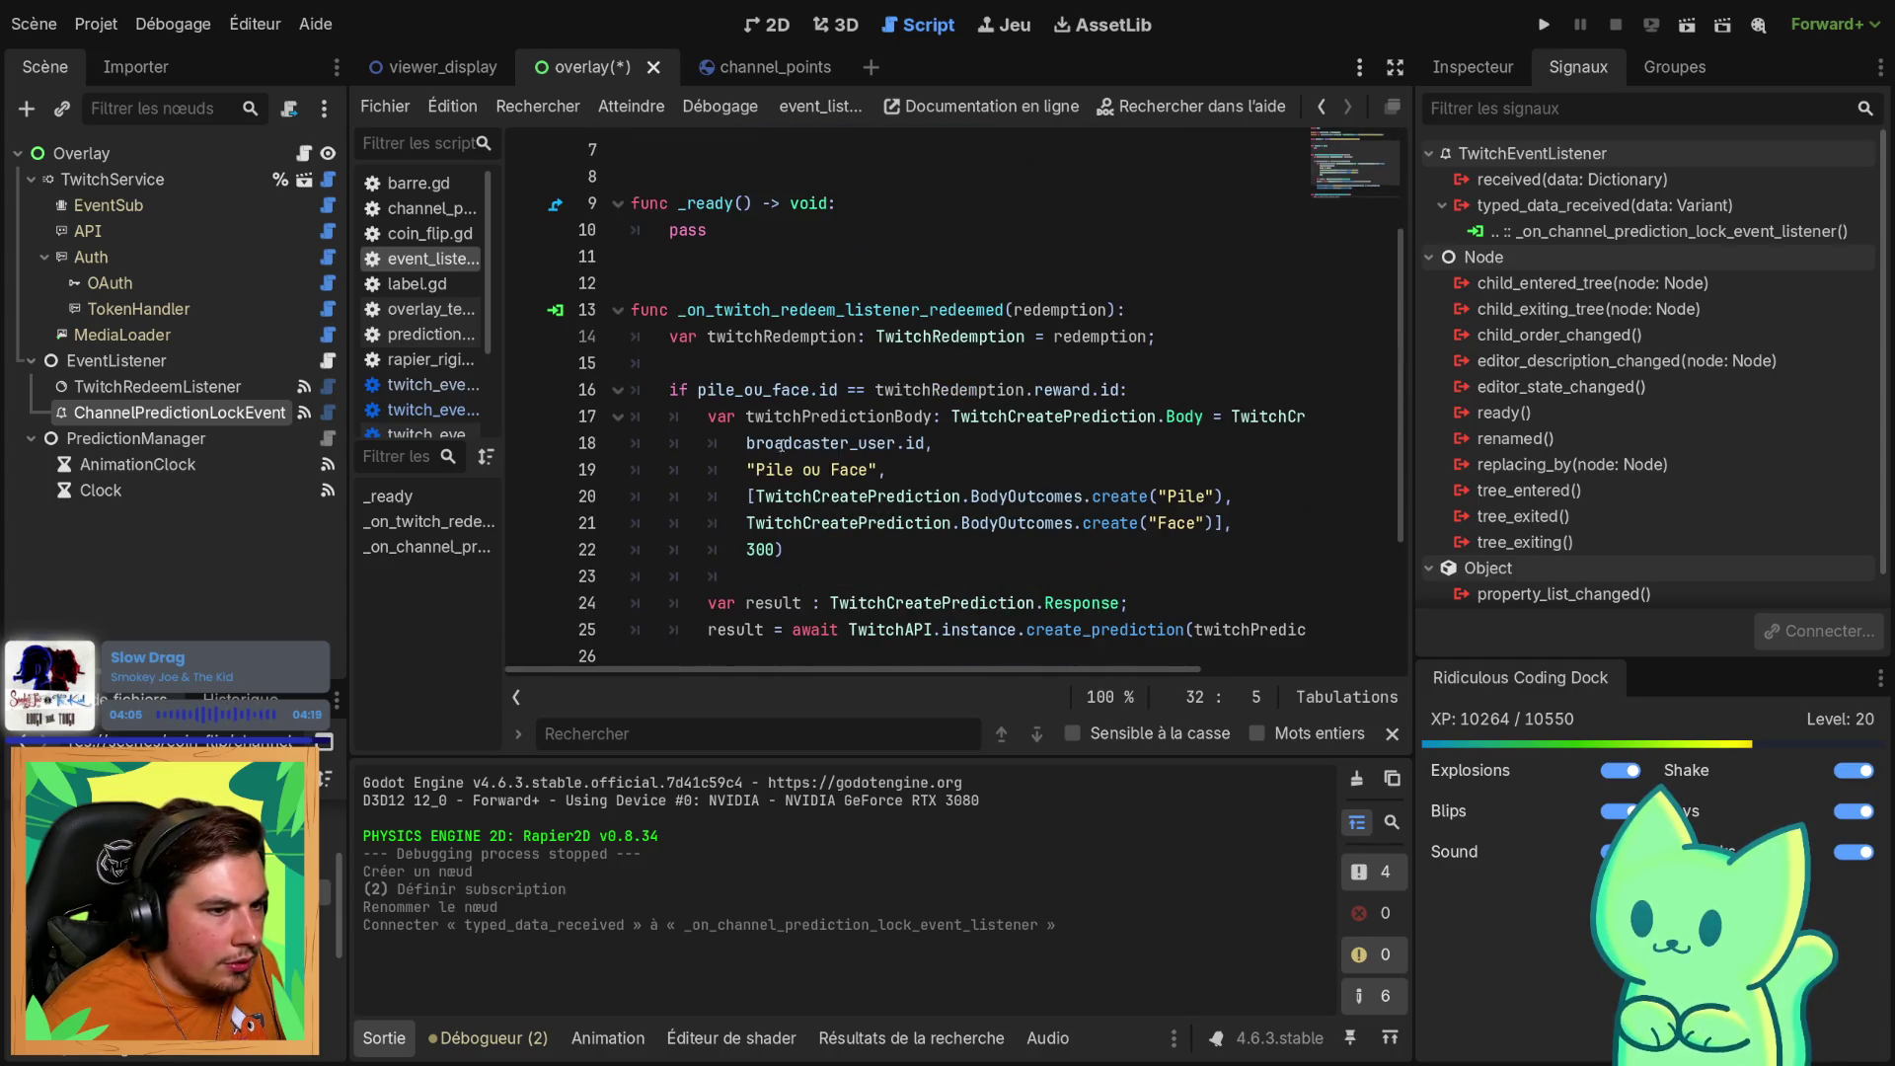
left_click_drag(686, 308, 966, 301)
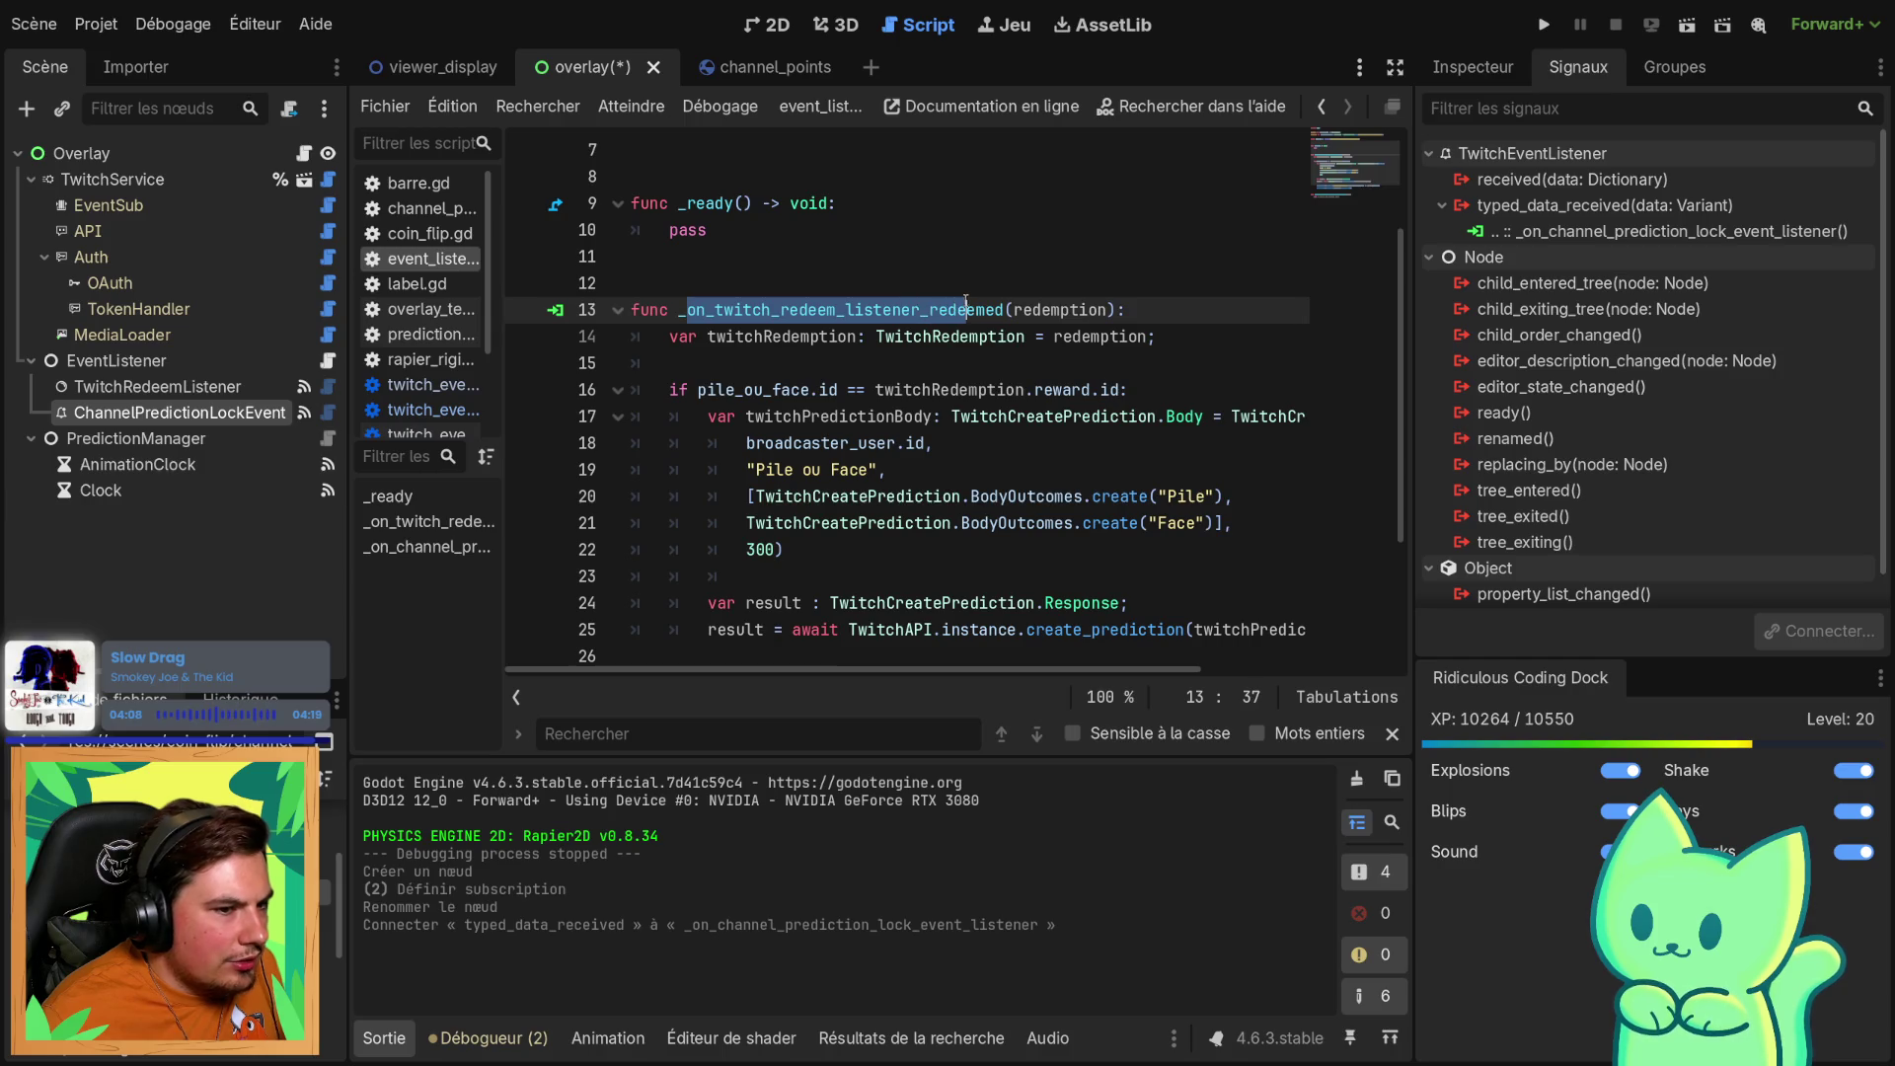
- Review the redeem handler and its redemption variable declaration on line 14
double_click(829, 309)
left_click(617, 309)
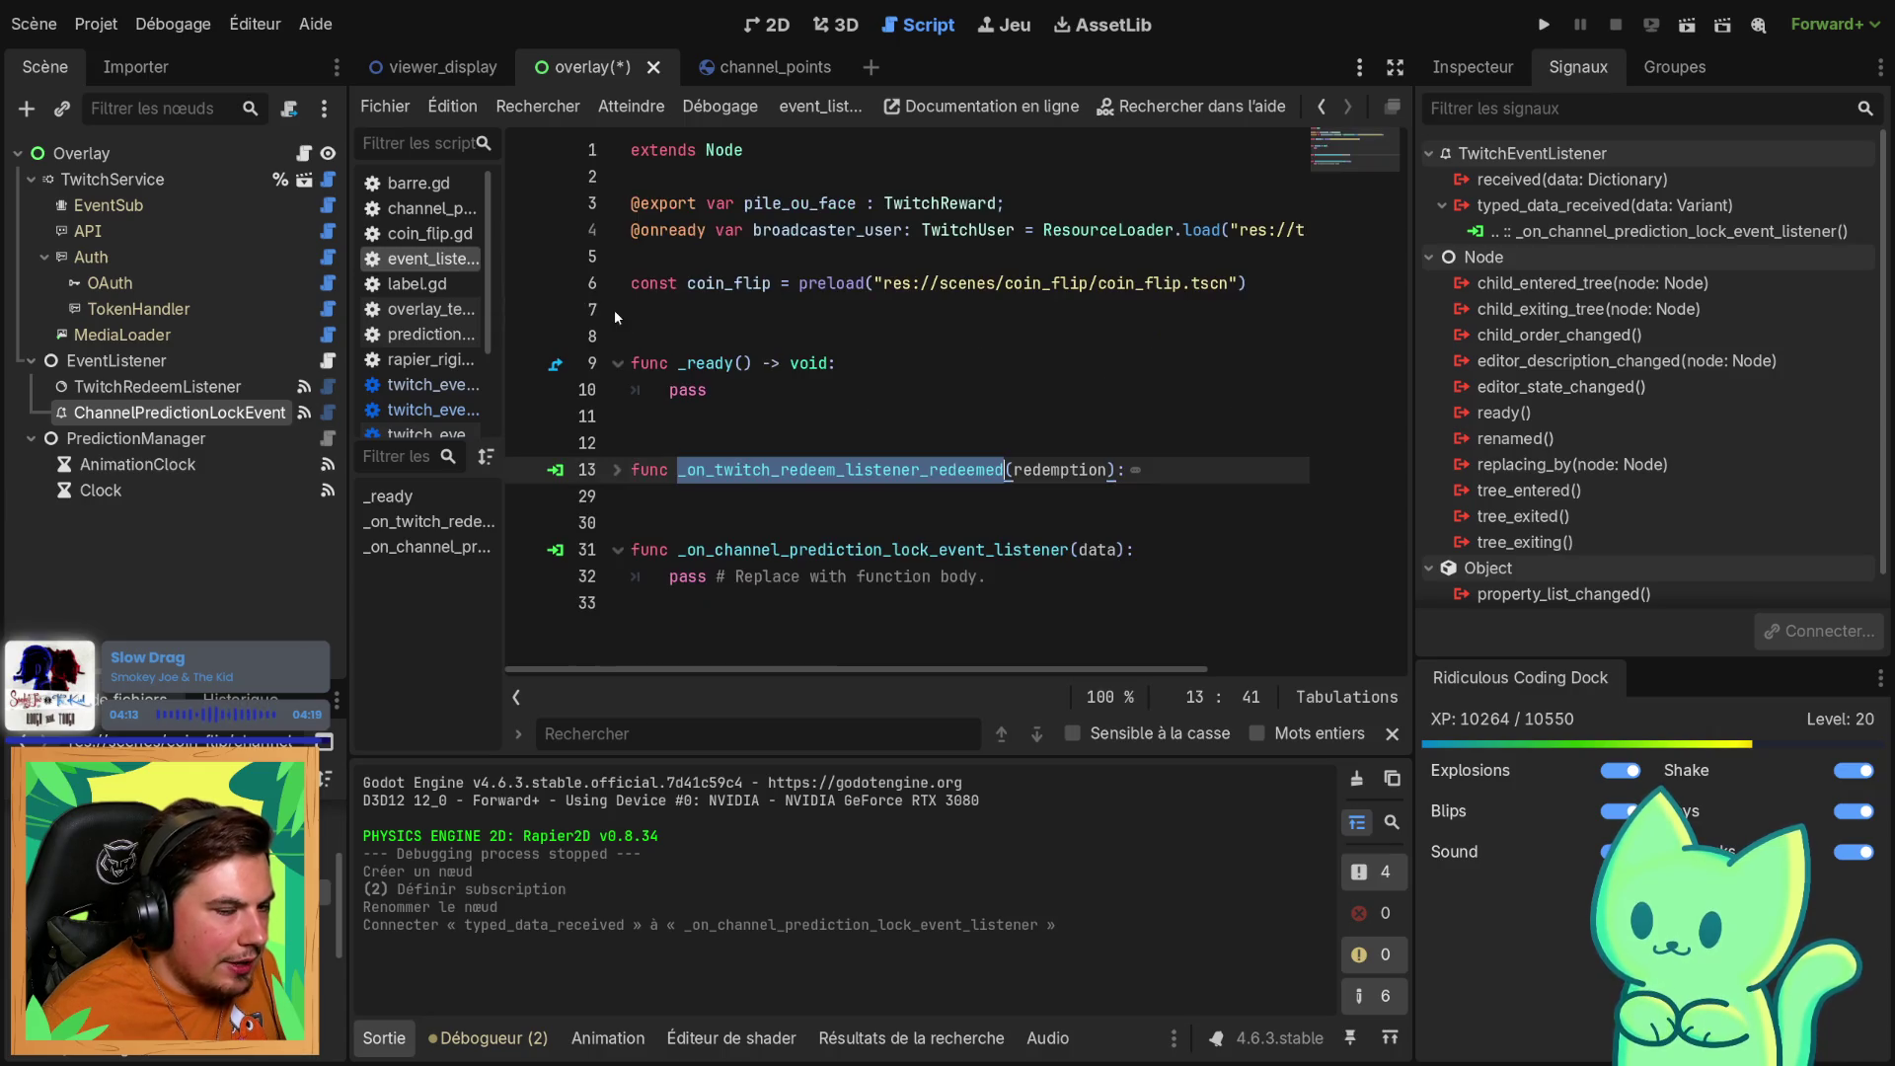
left_click(617, 471)
scroll(816, 435, "down", 3)
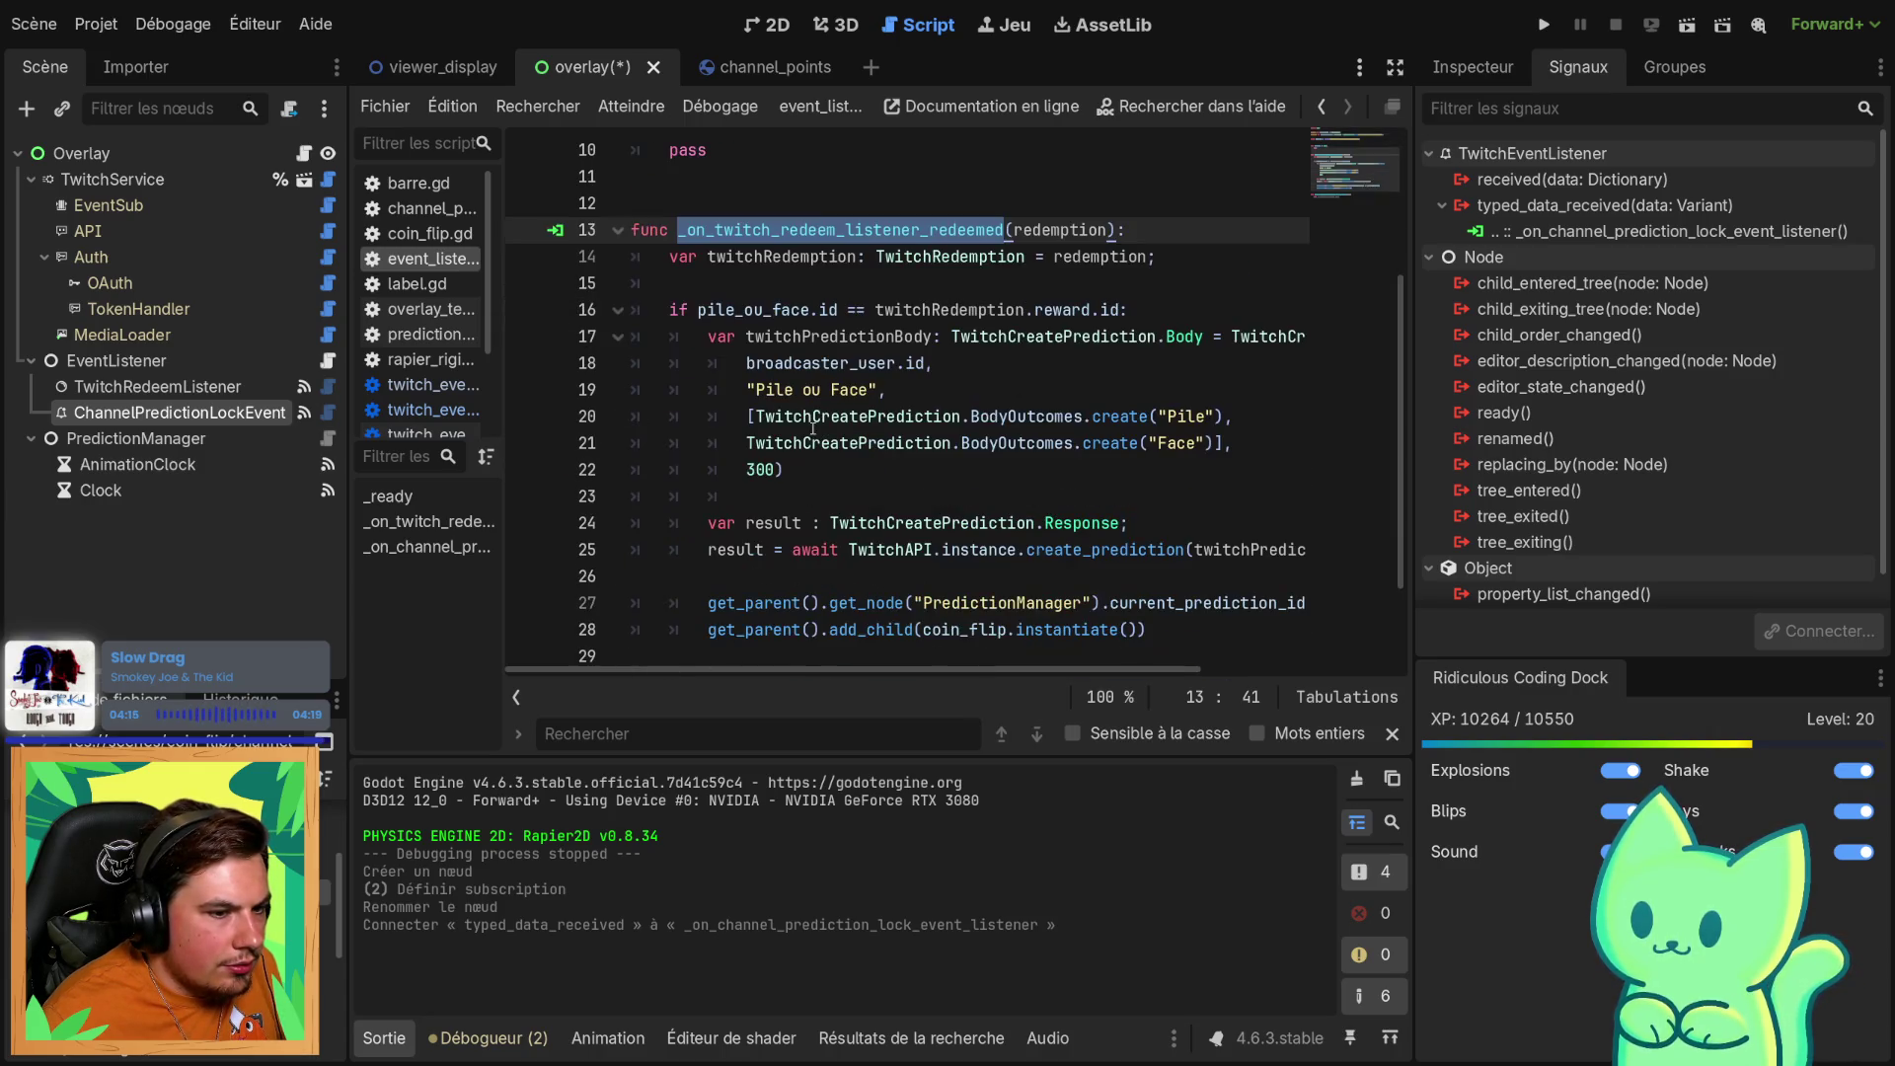
left_click_drag(672, 256, 1181, 256)
scroll(1096, 381, "down", 2)
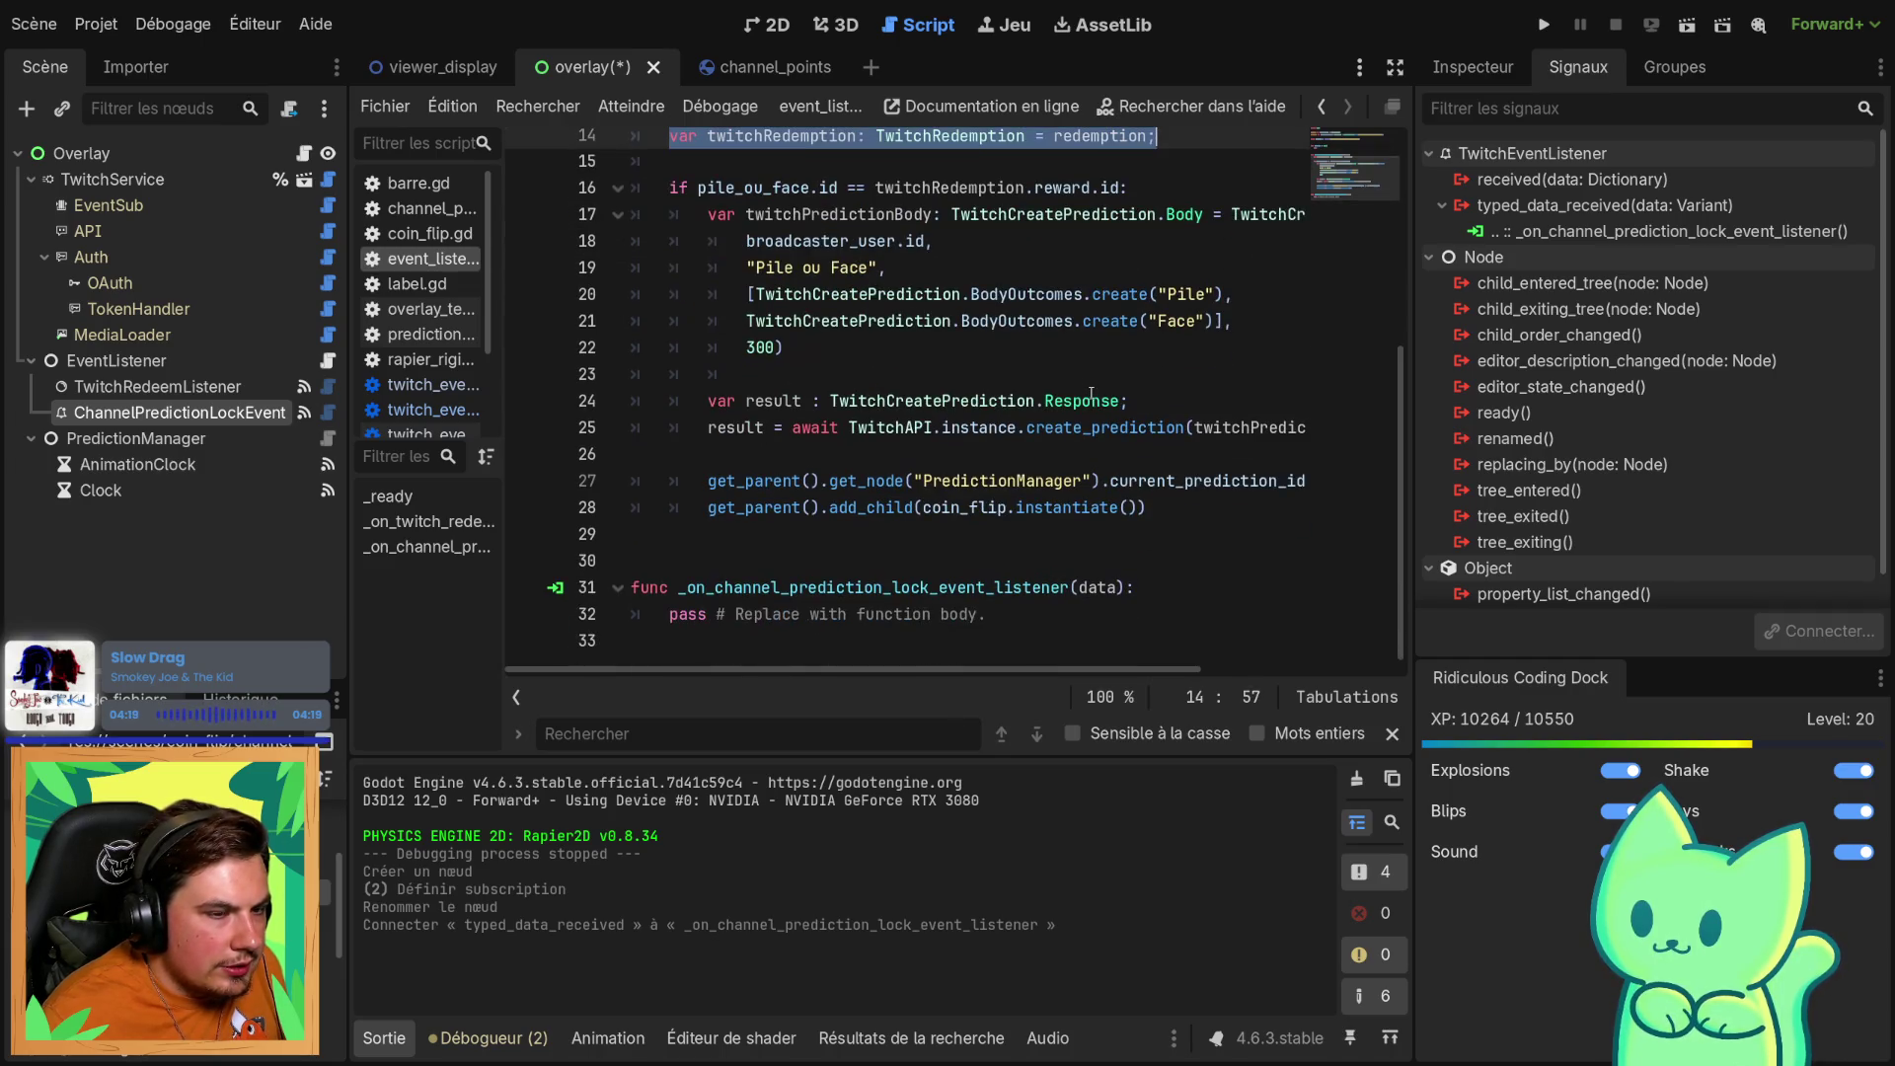
left_click(818, 573)
- From the prediction lock listener's Inspector, open twitch_event_listener.gd and follow it to twitch_eventsub.gd's Event class
left_click(197, 387)
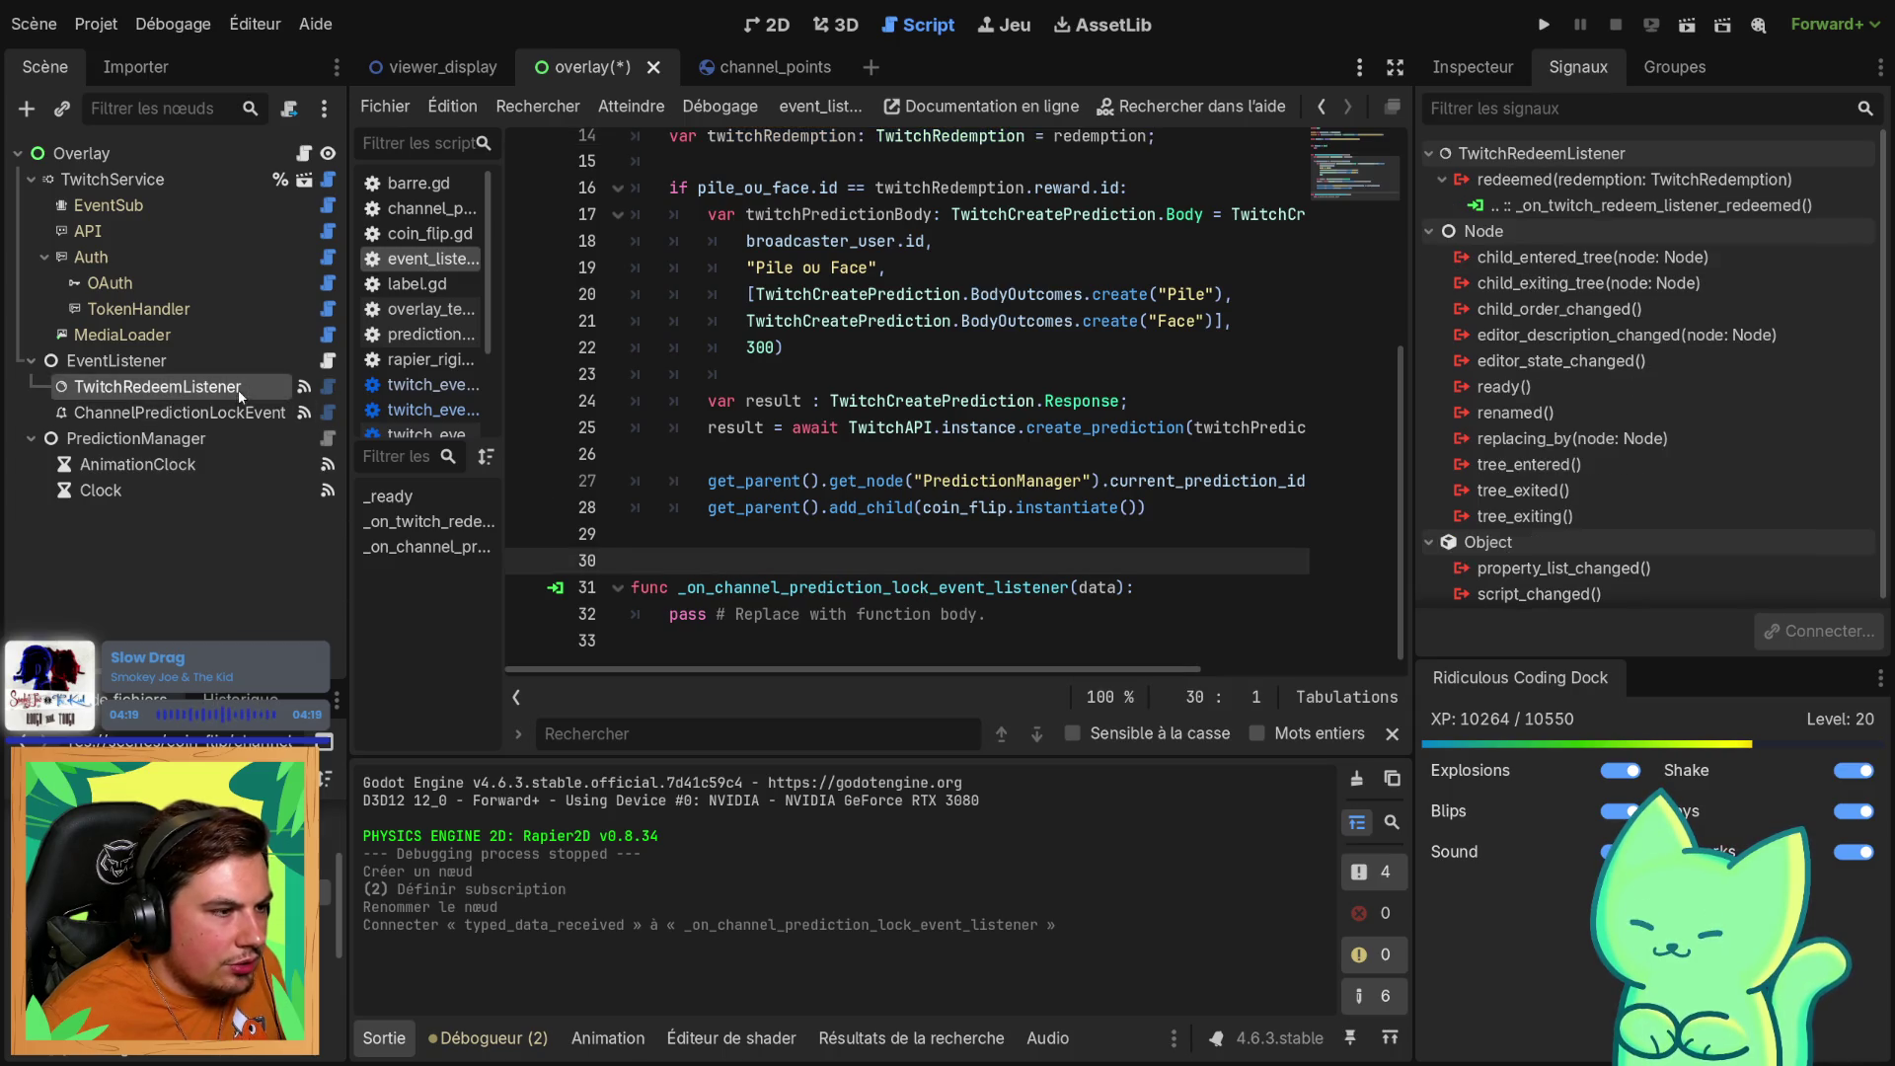
left_click(231, 421)
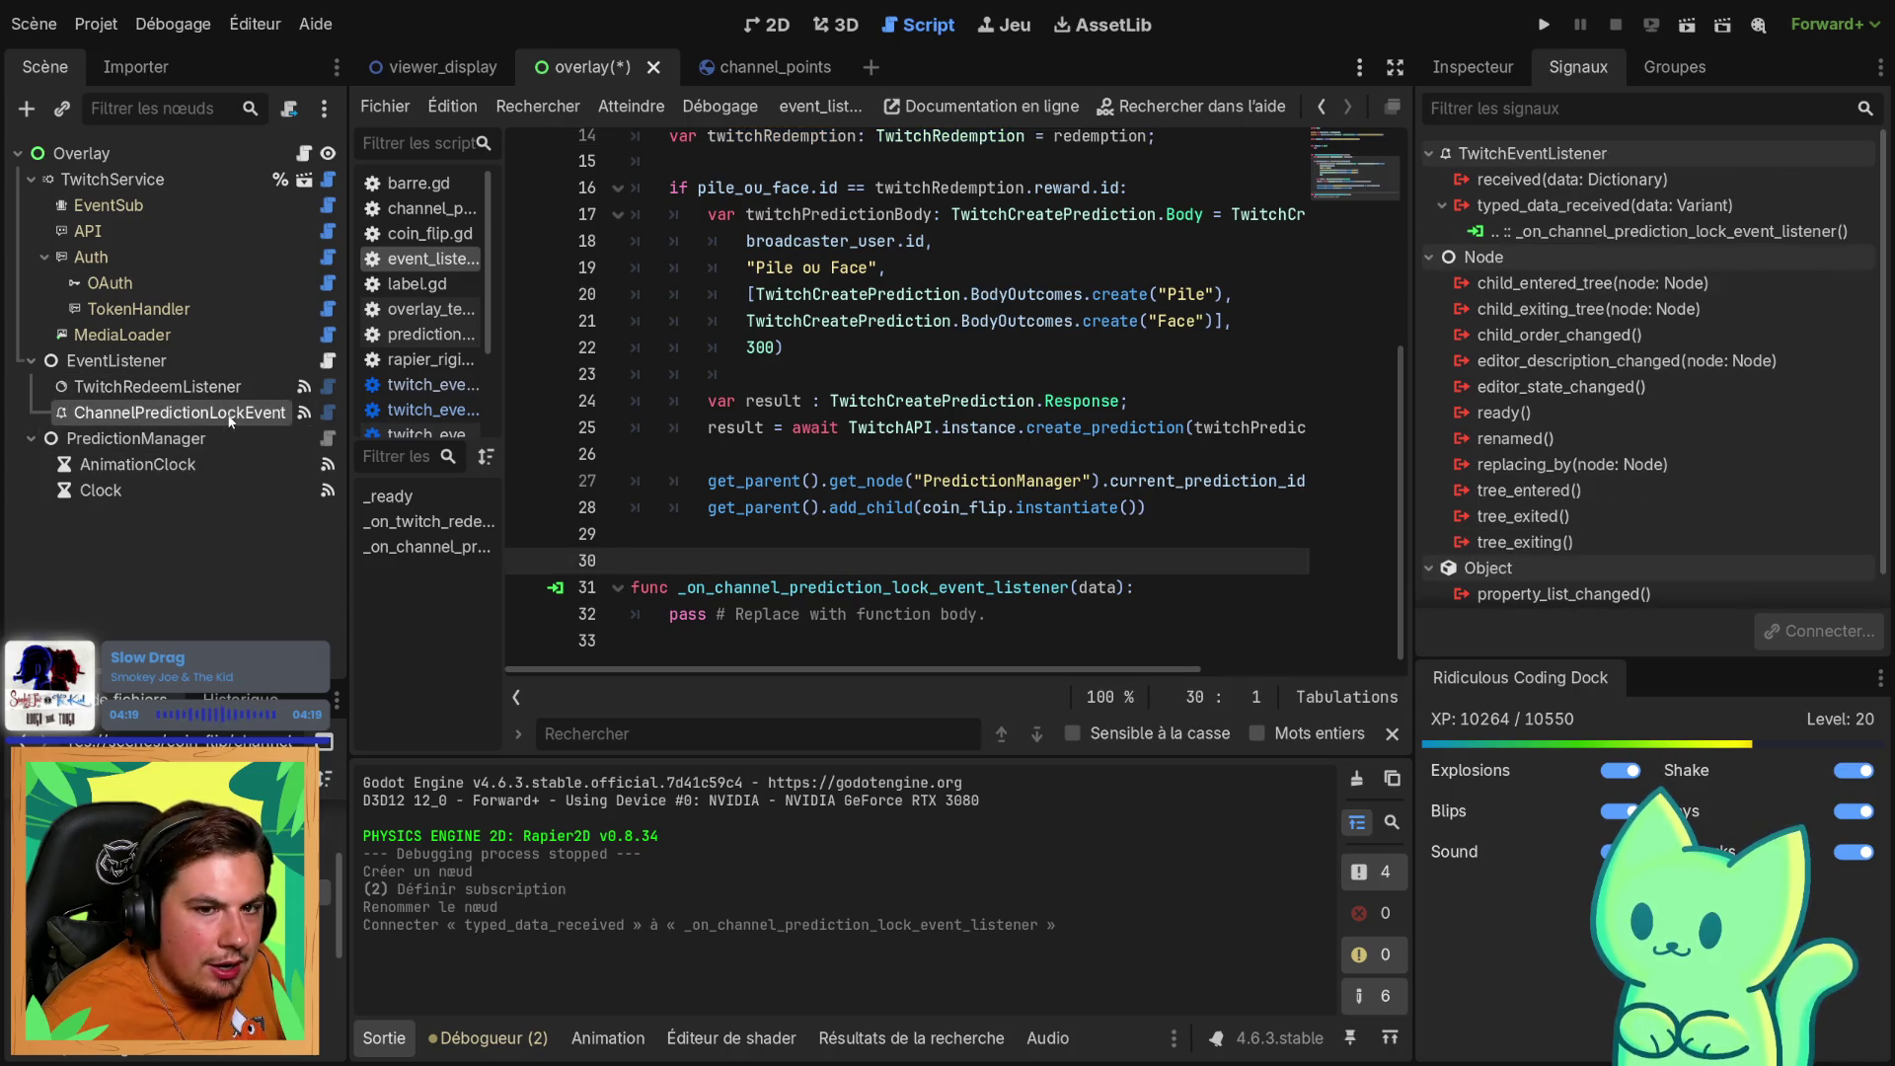
left_click(1448, 68)
left_click(1757, 304)
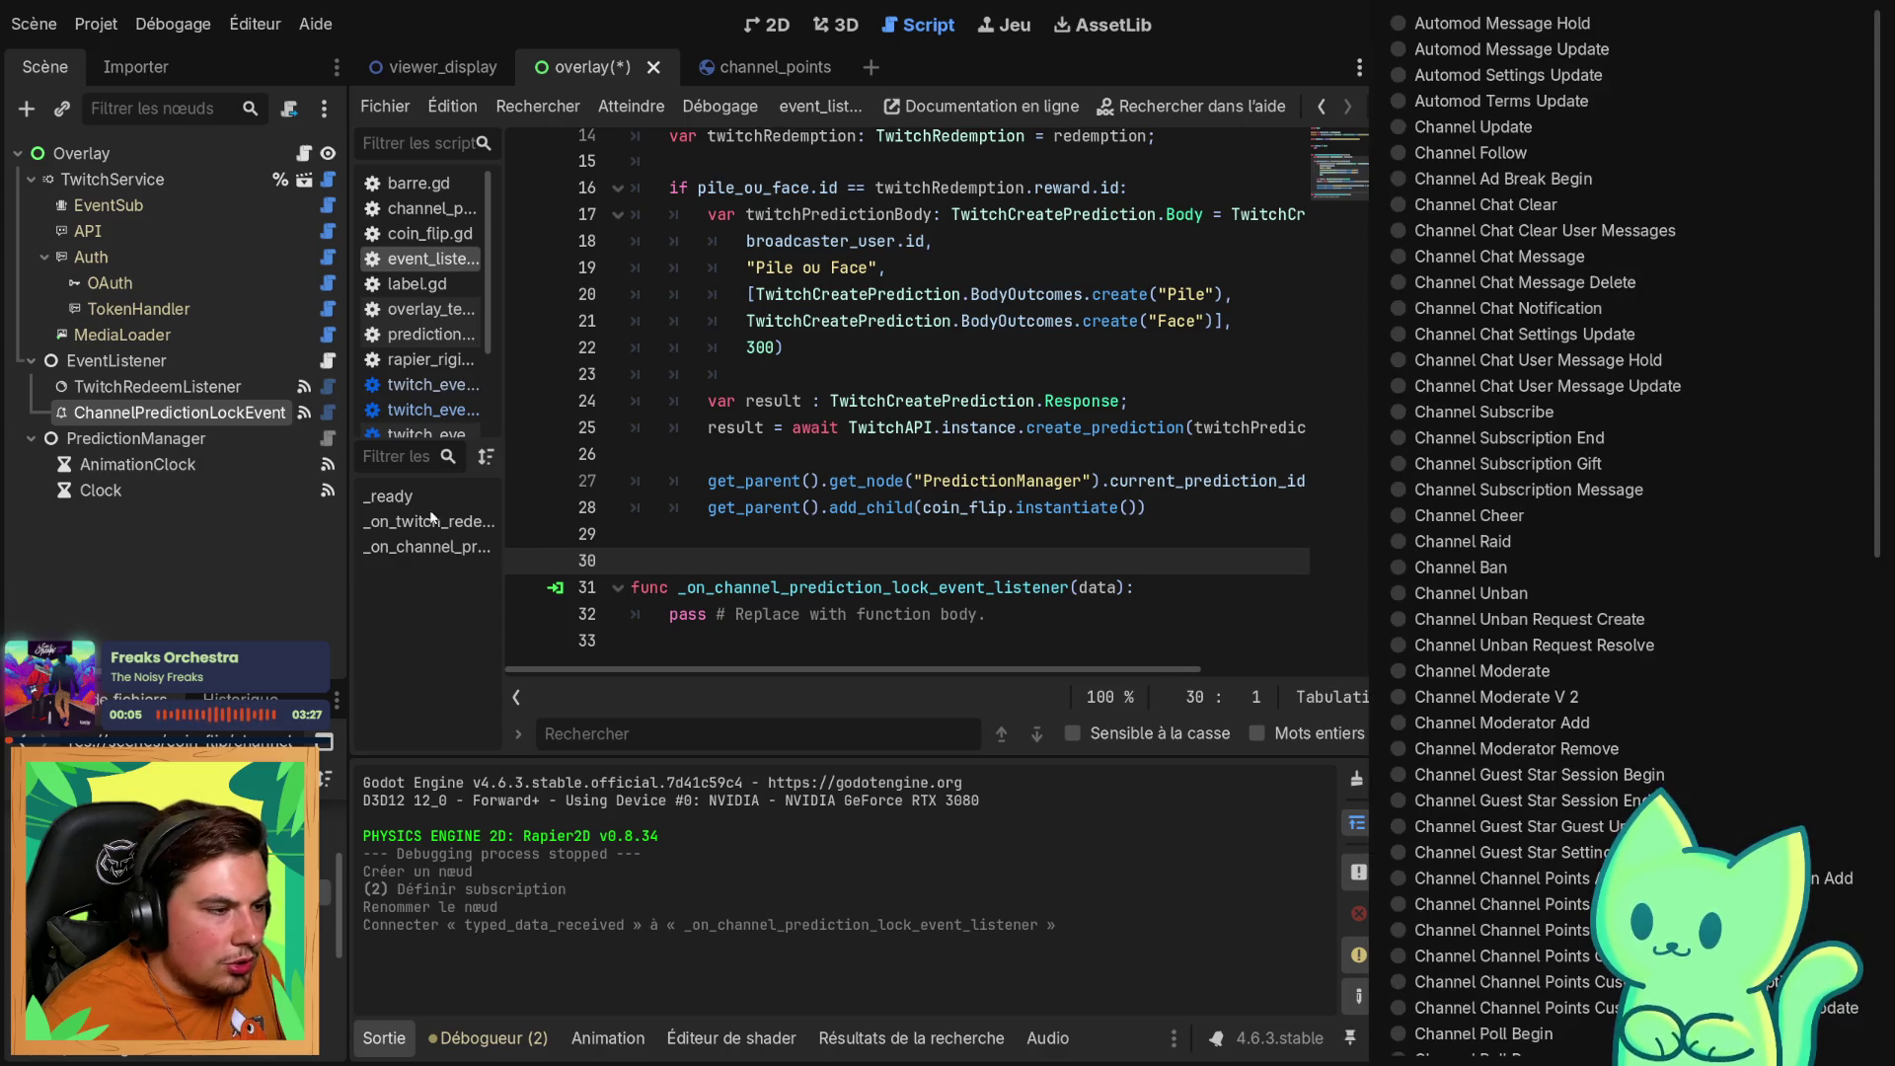
left_click(327, 386)
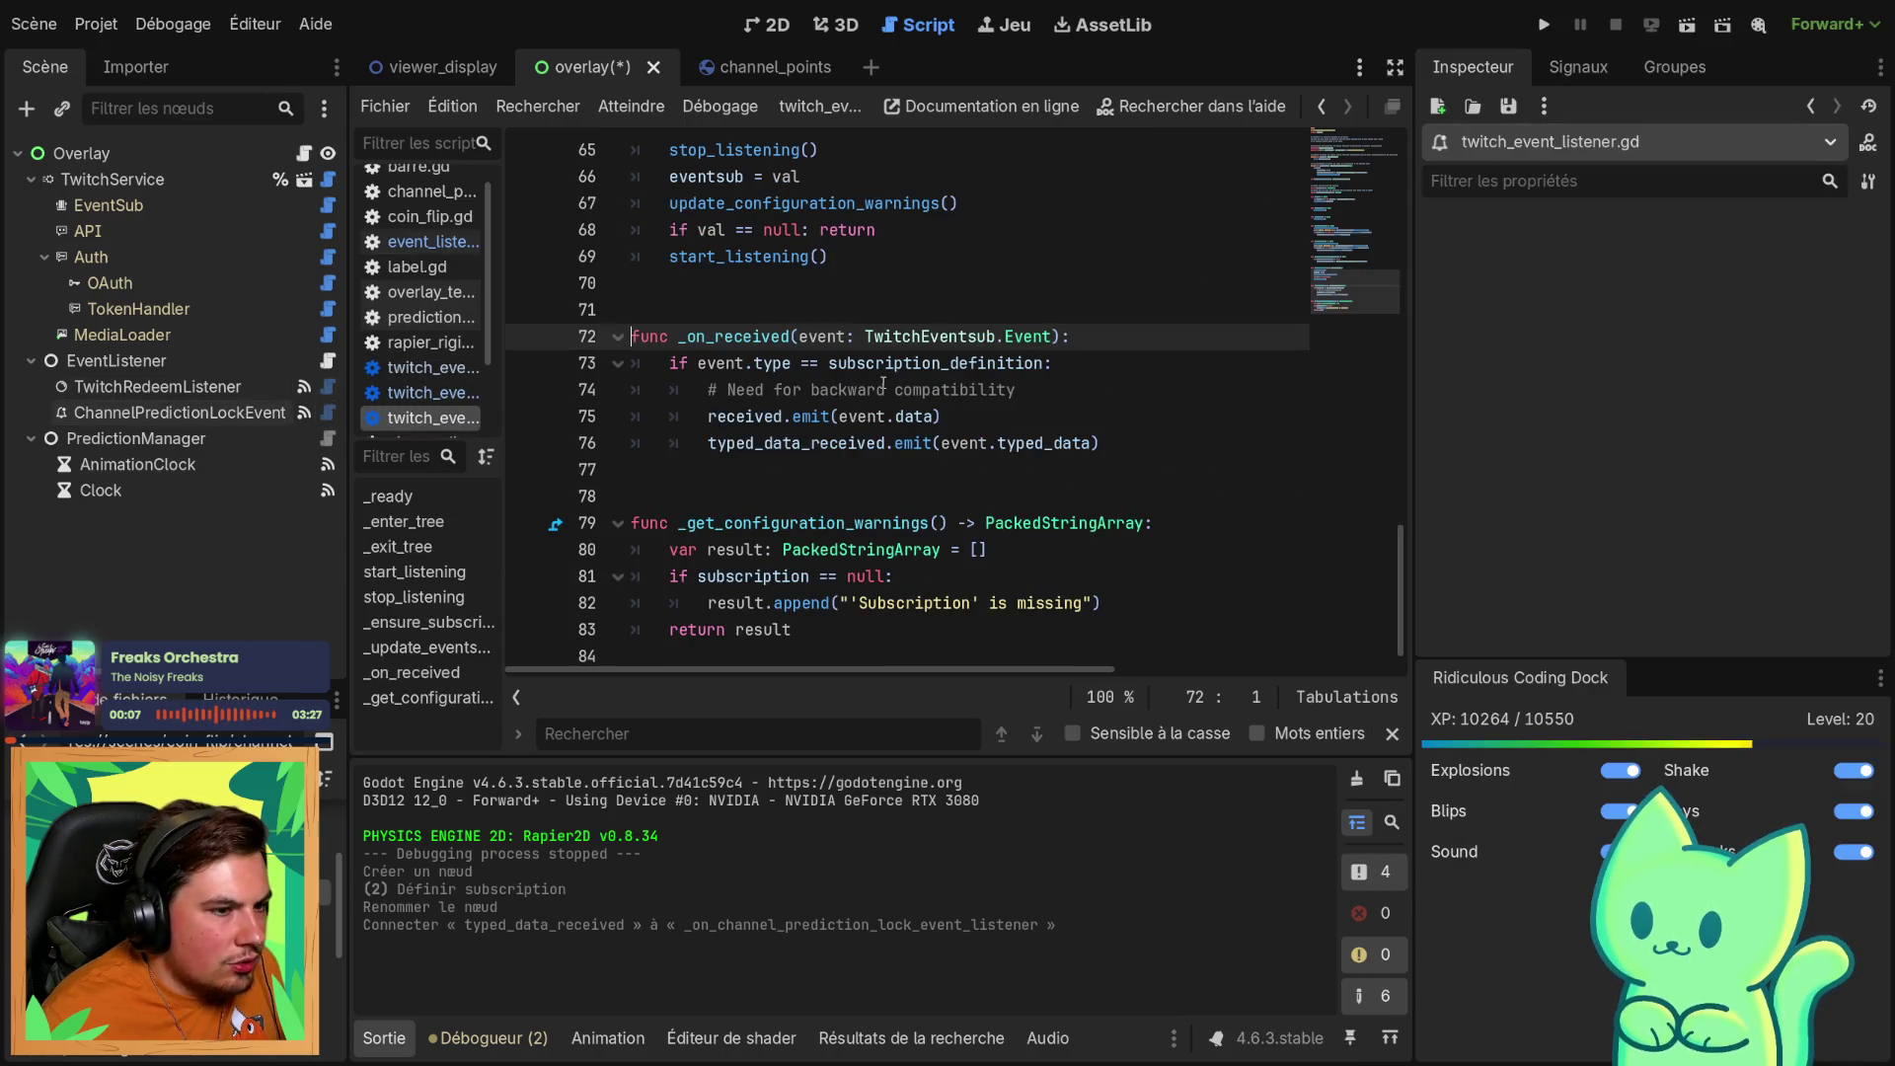
left_click(1037, 336, "ctrl")
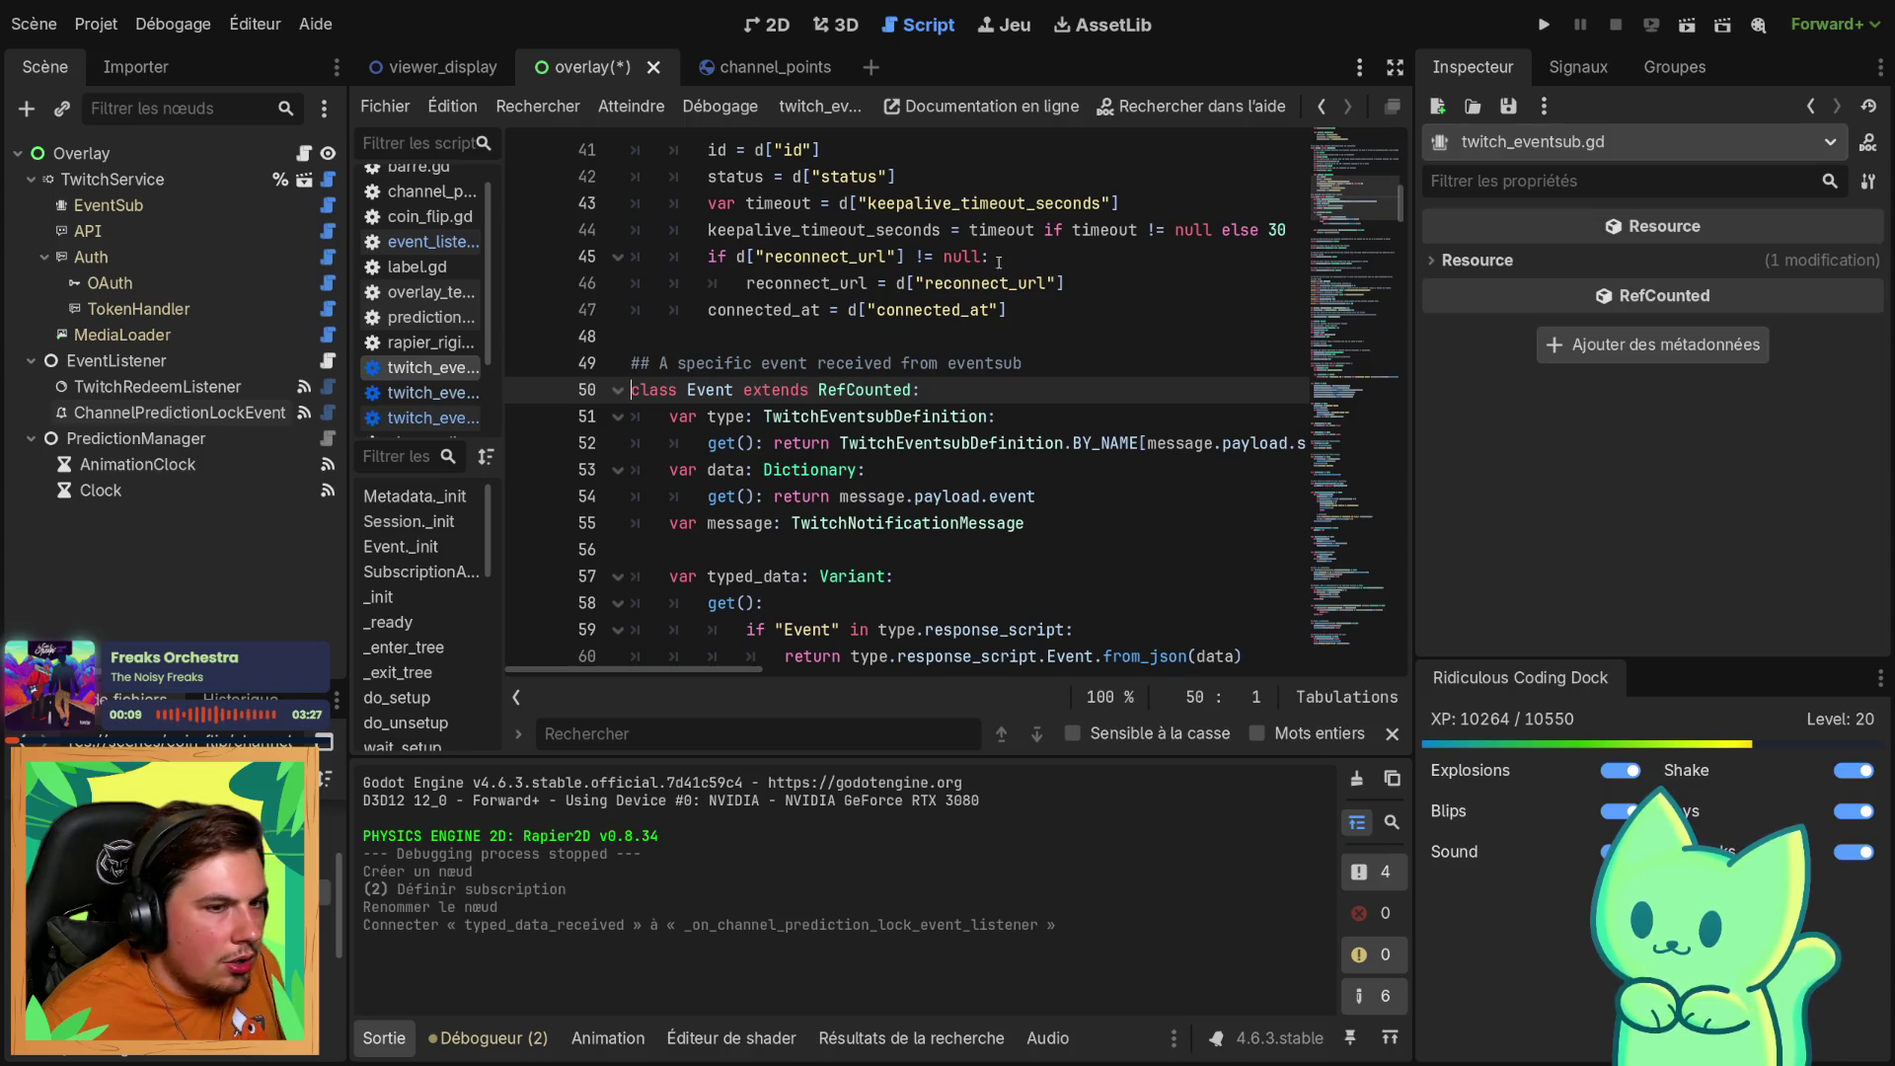
- Open the TwitchEventsubDefinition script source and scroll through it
scroll(999, 261, "up", 13)
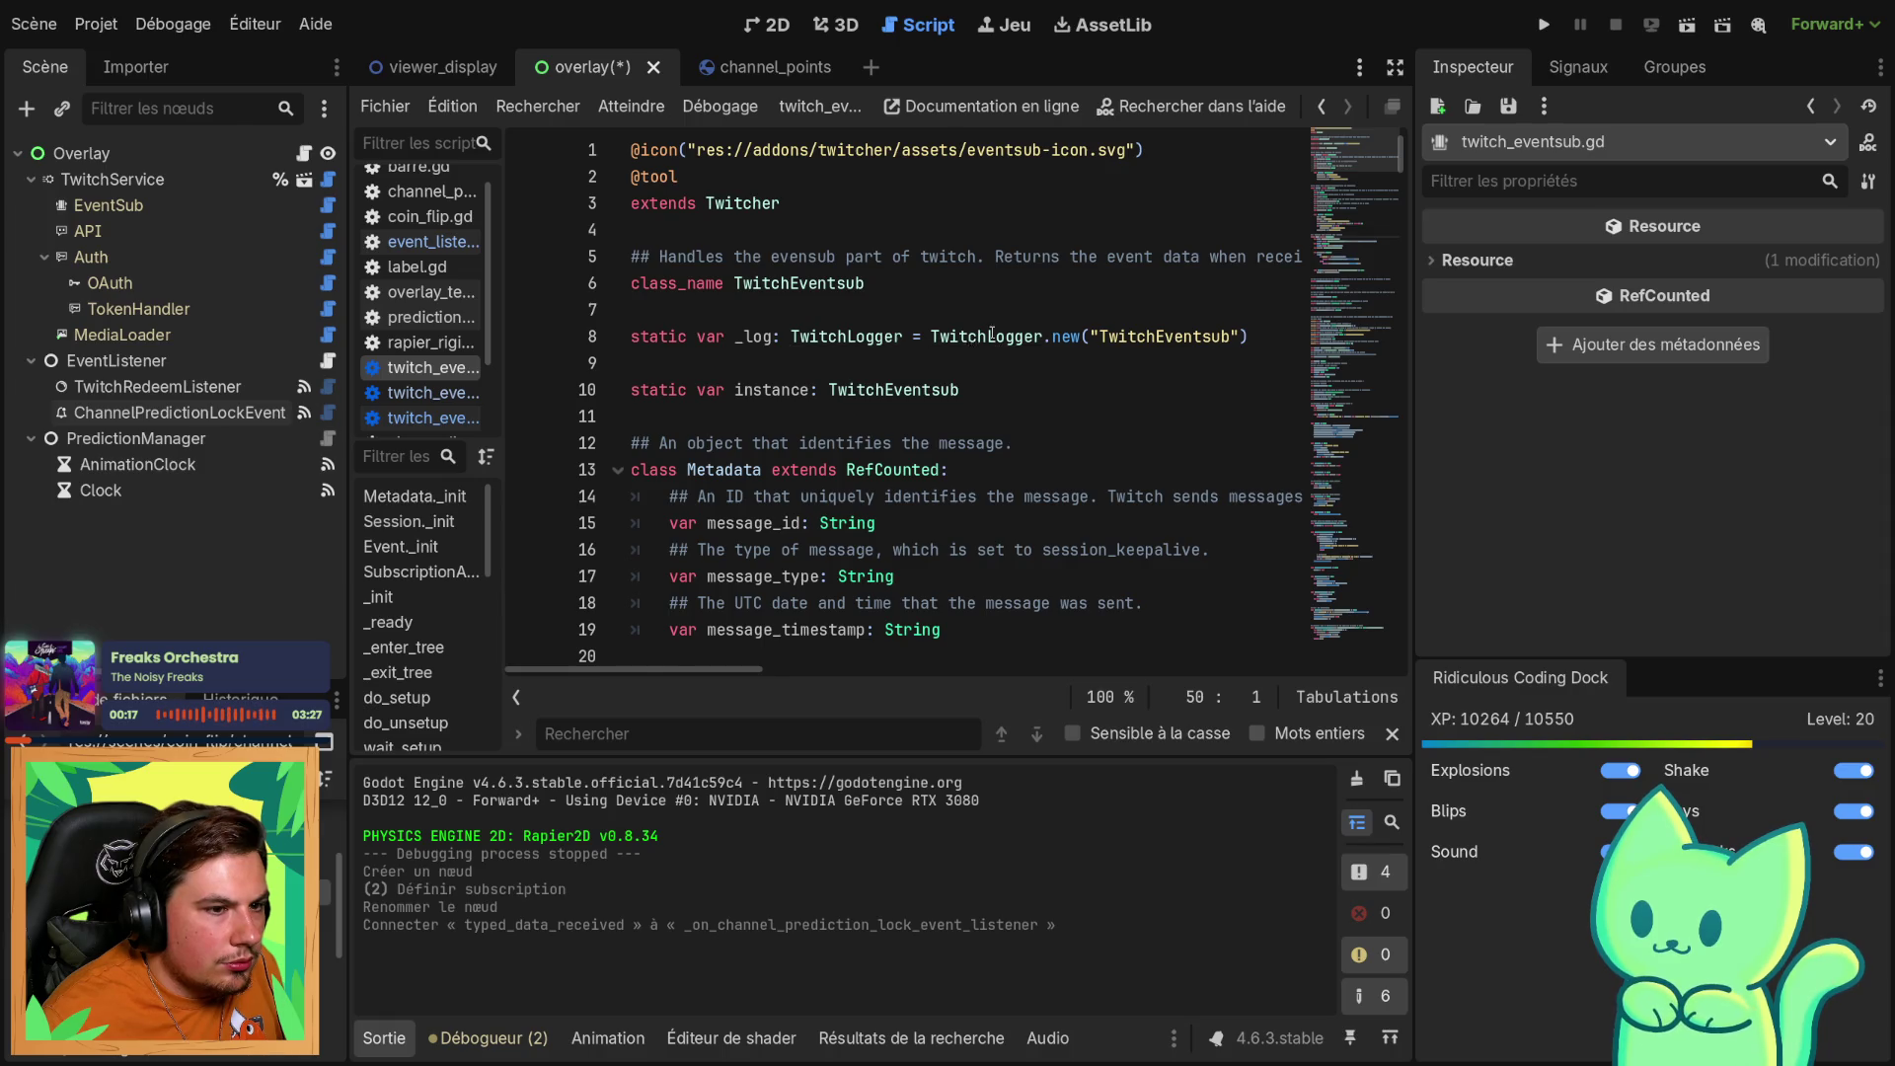
scroll(1064, 358, "down", 10)
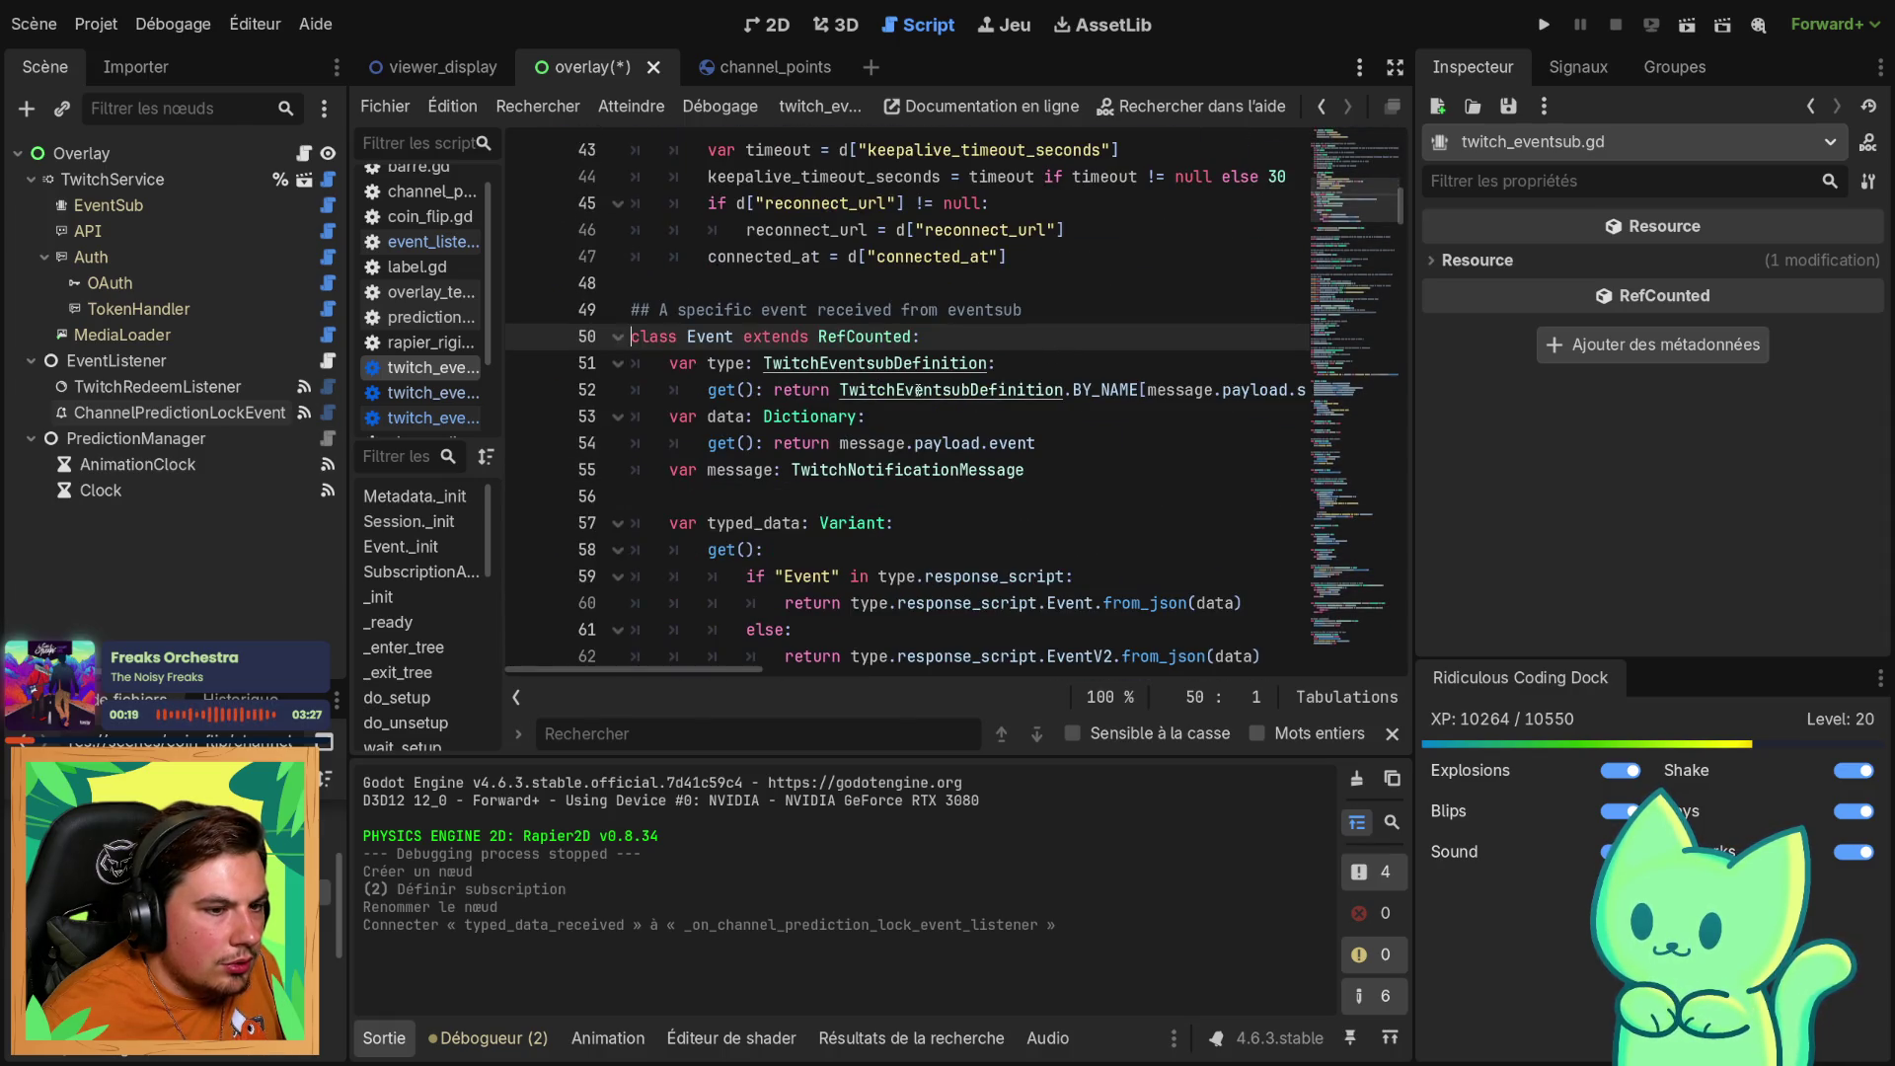
left_click(864, 391, "ctrl")
scroll(863, 399, "down", 4)
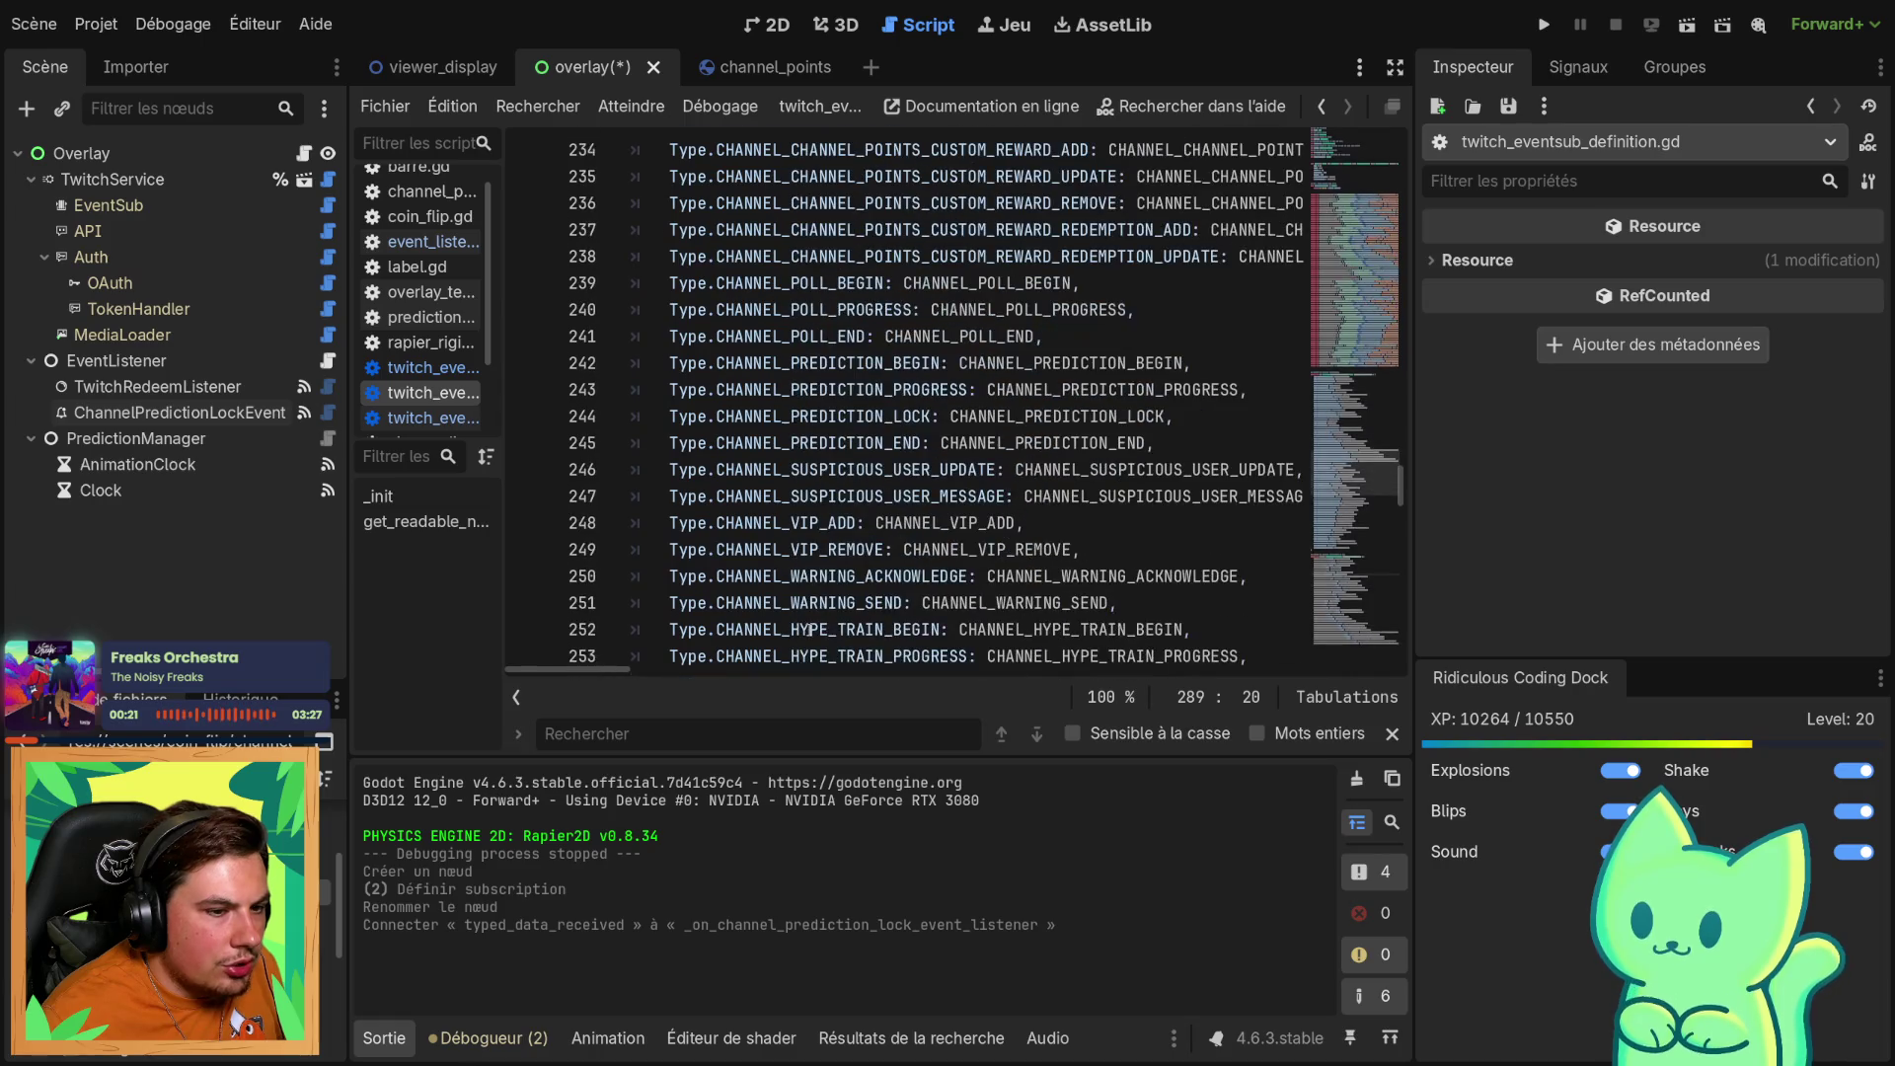
scroll(878, 493, "right", 5)
scroll(884, 575, "left", 3)
scroll(885, 575, "down", 10)
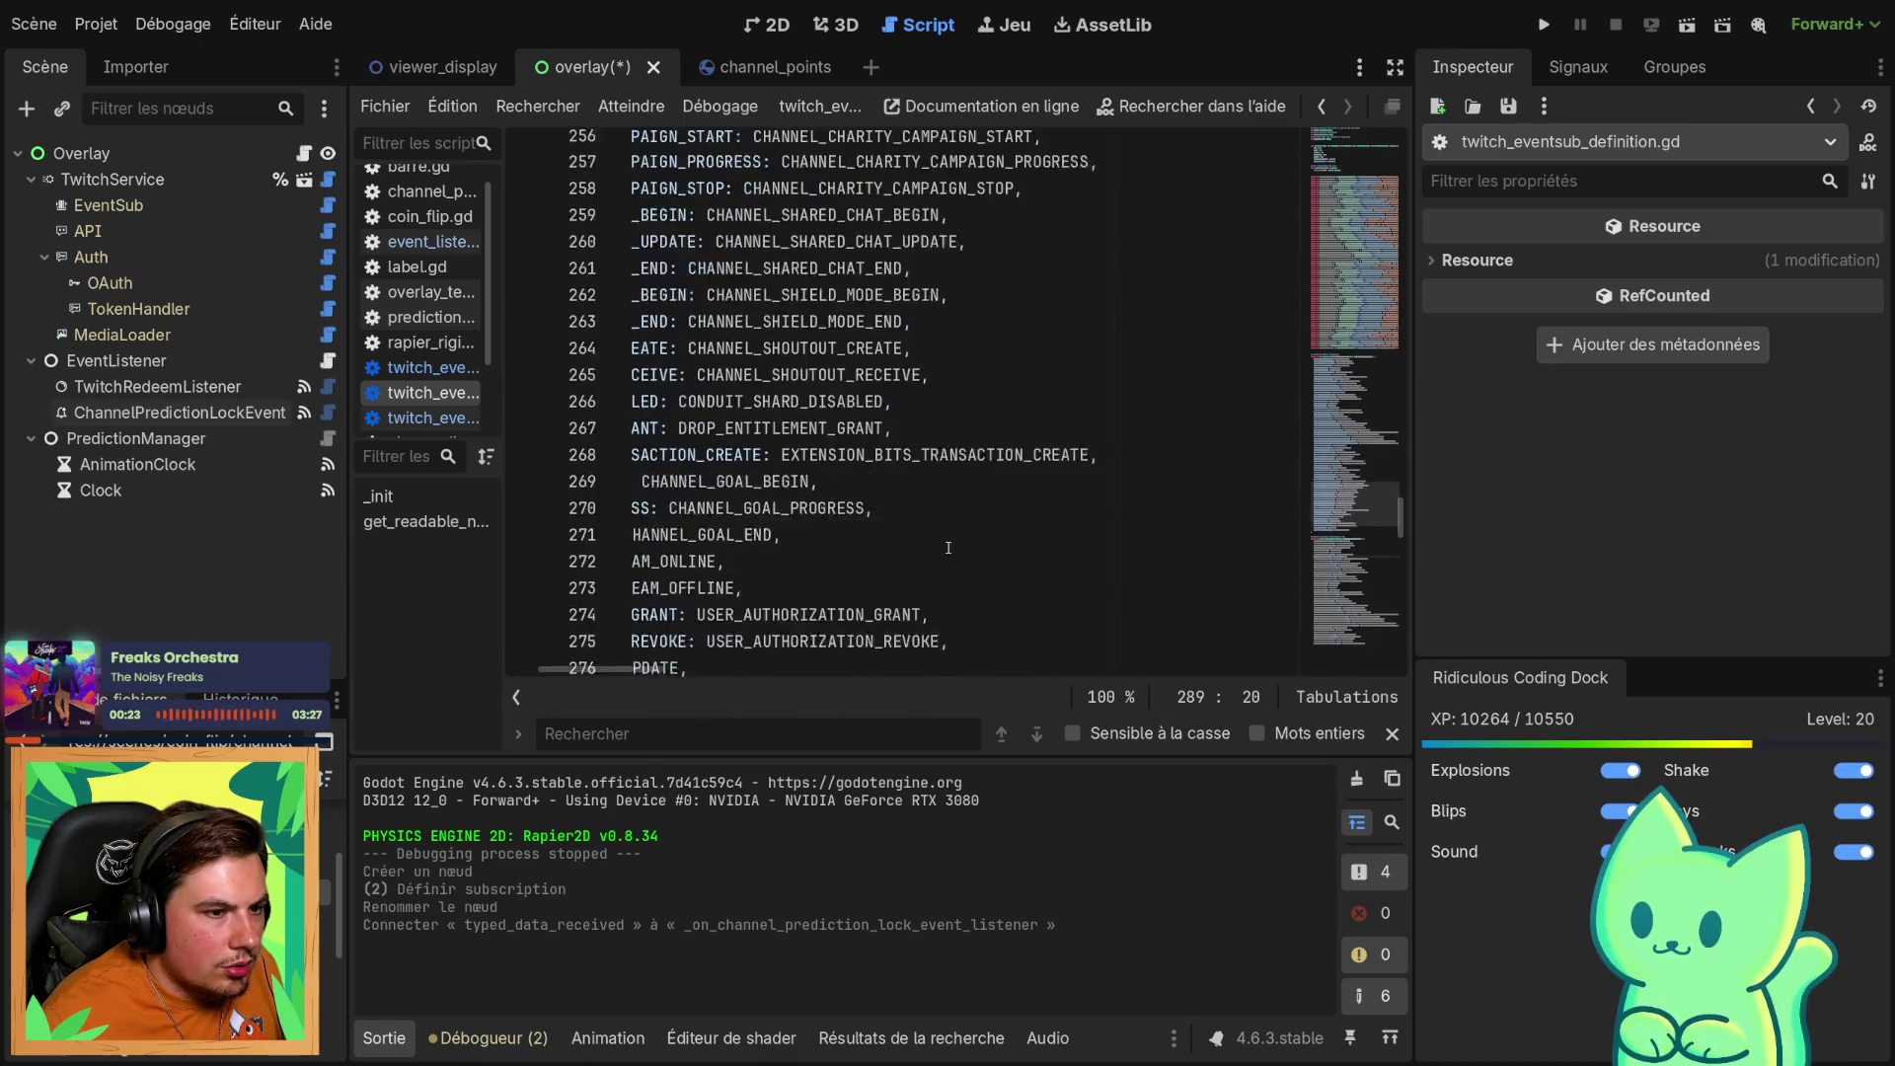
left_click_drag(625, 673, 595, 673)
- Search the definitions for 'PREDIV' to find the prediction entries
left_click(937, 421)
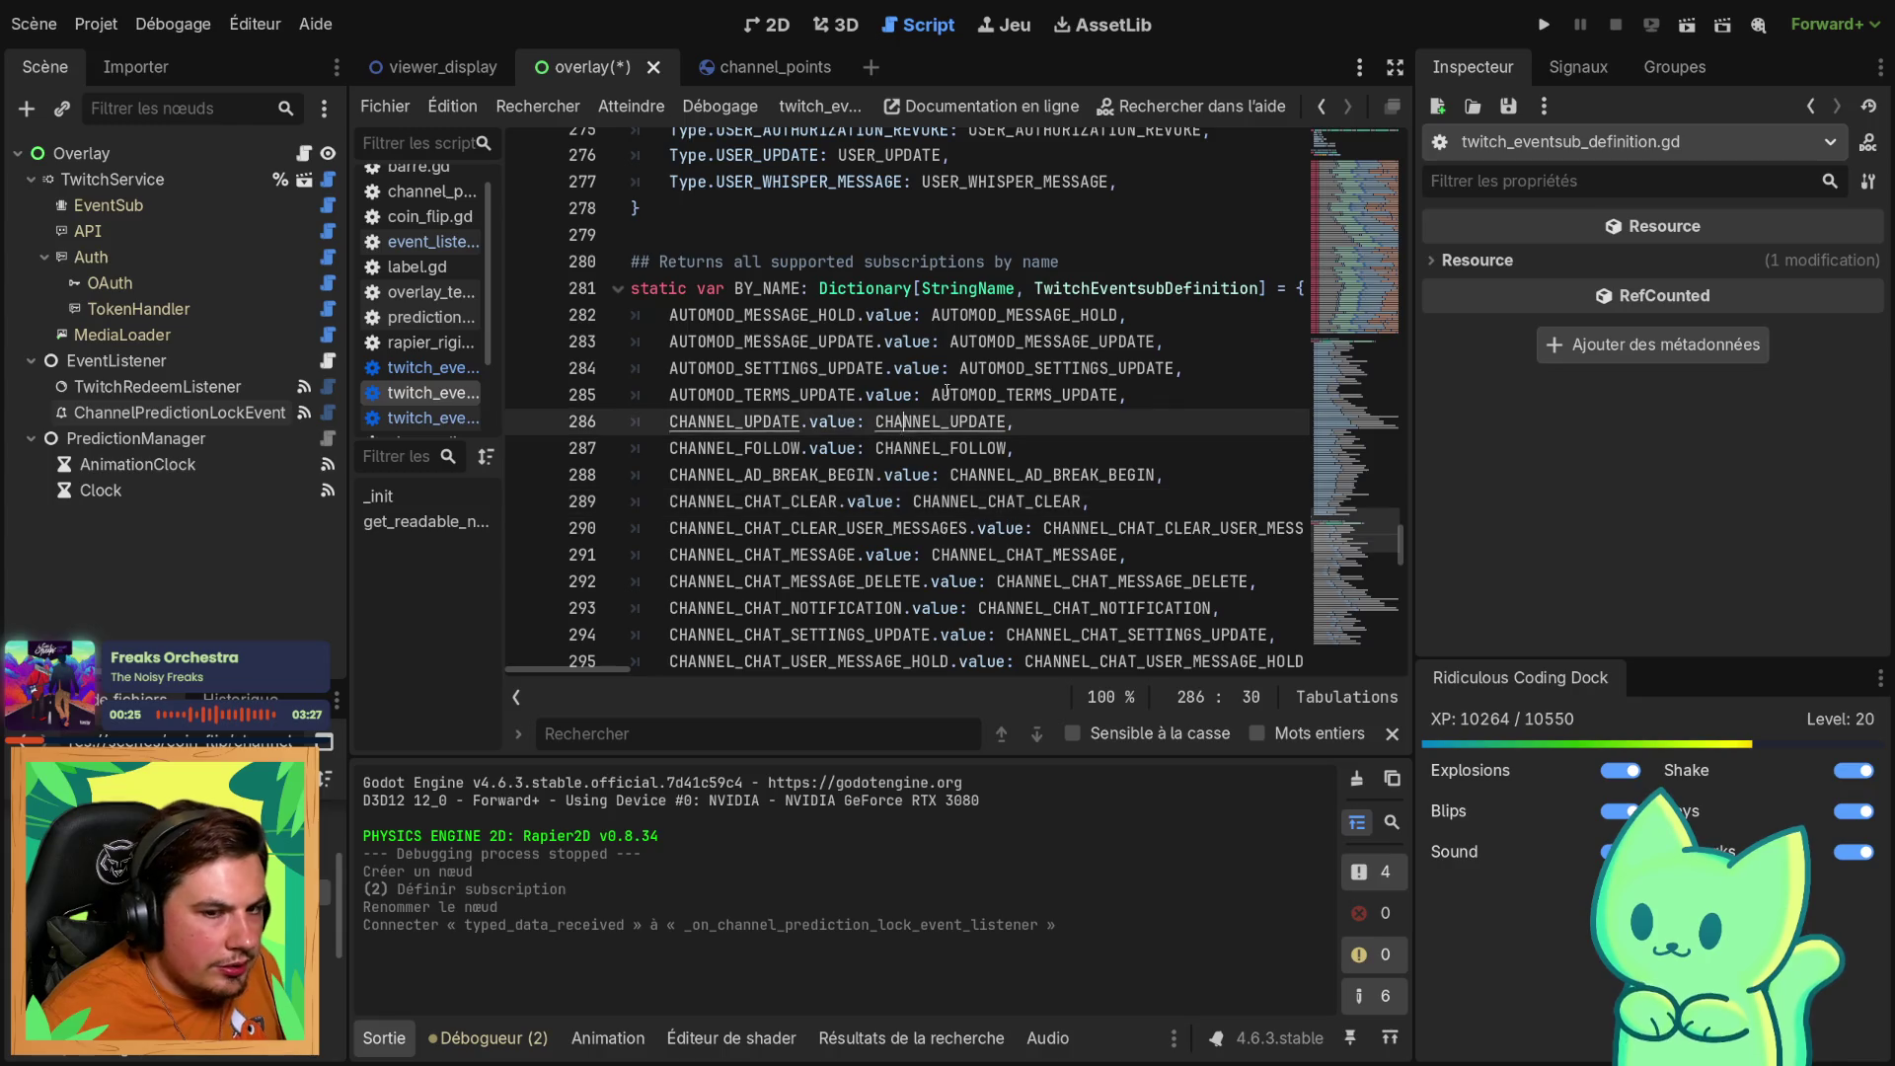
key("ctrl+f")
type("PREDIV")
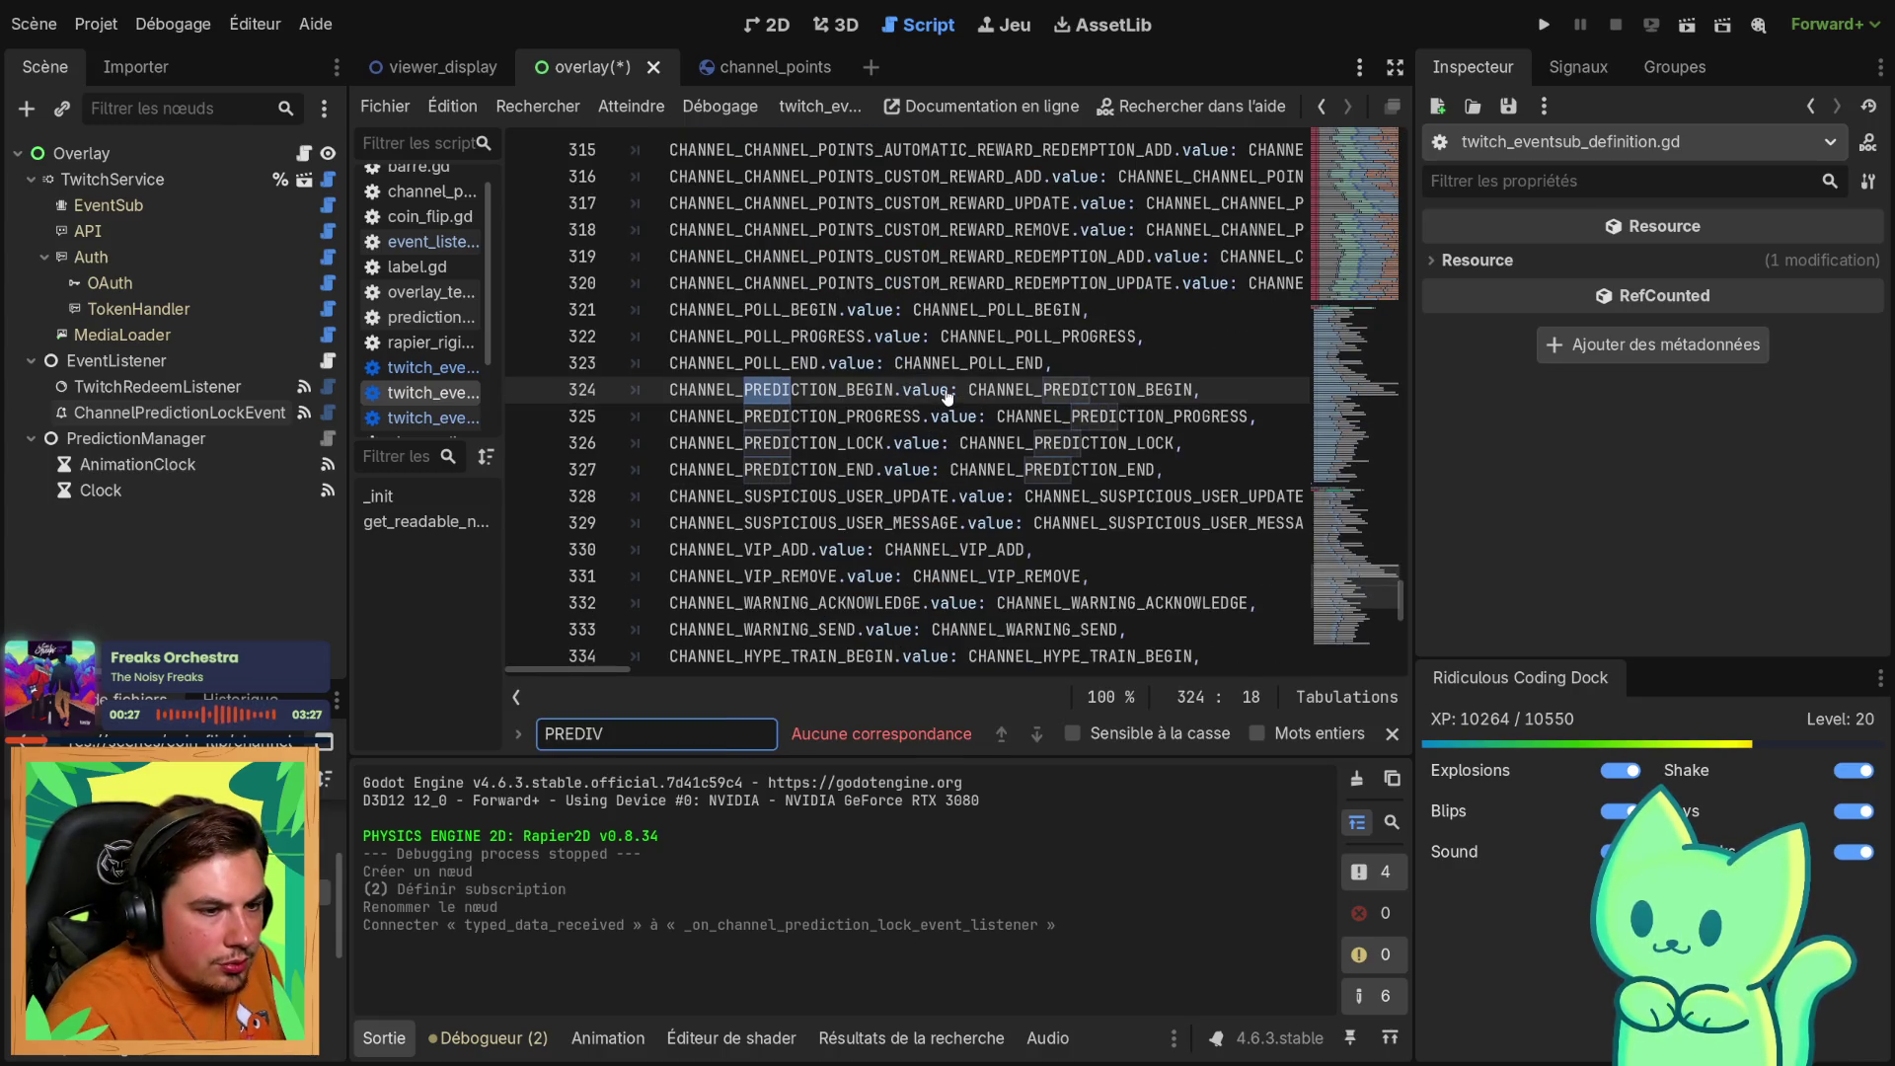
left_click(918, 441, "ctrl")
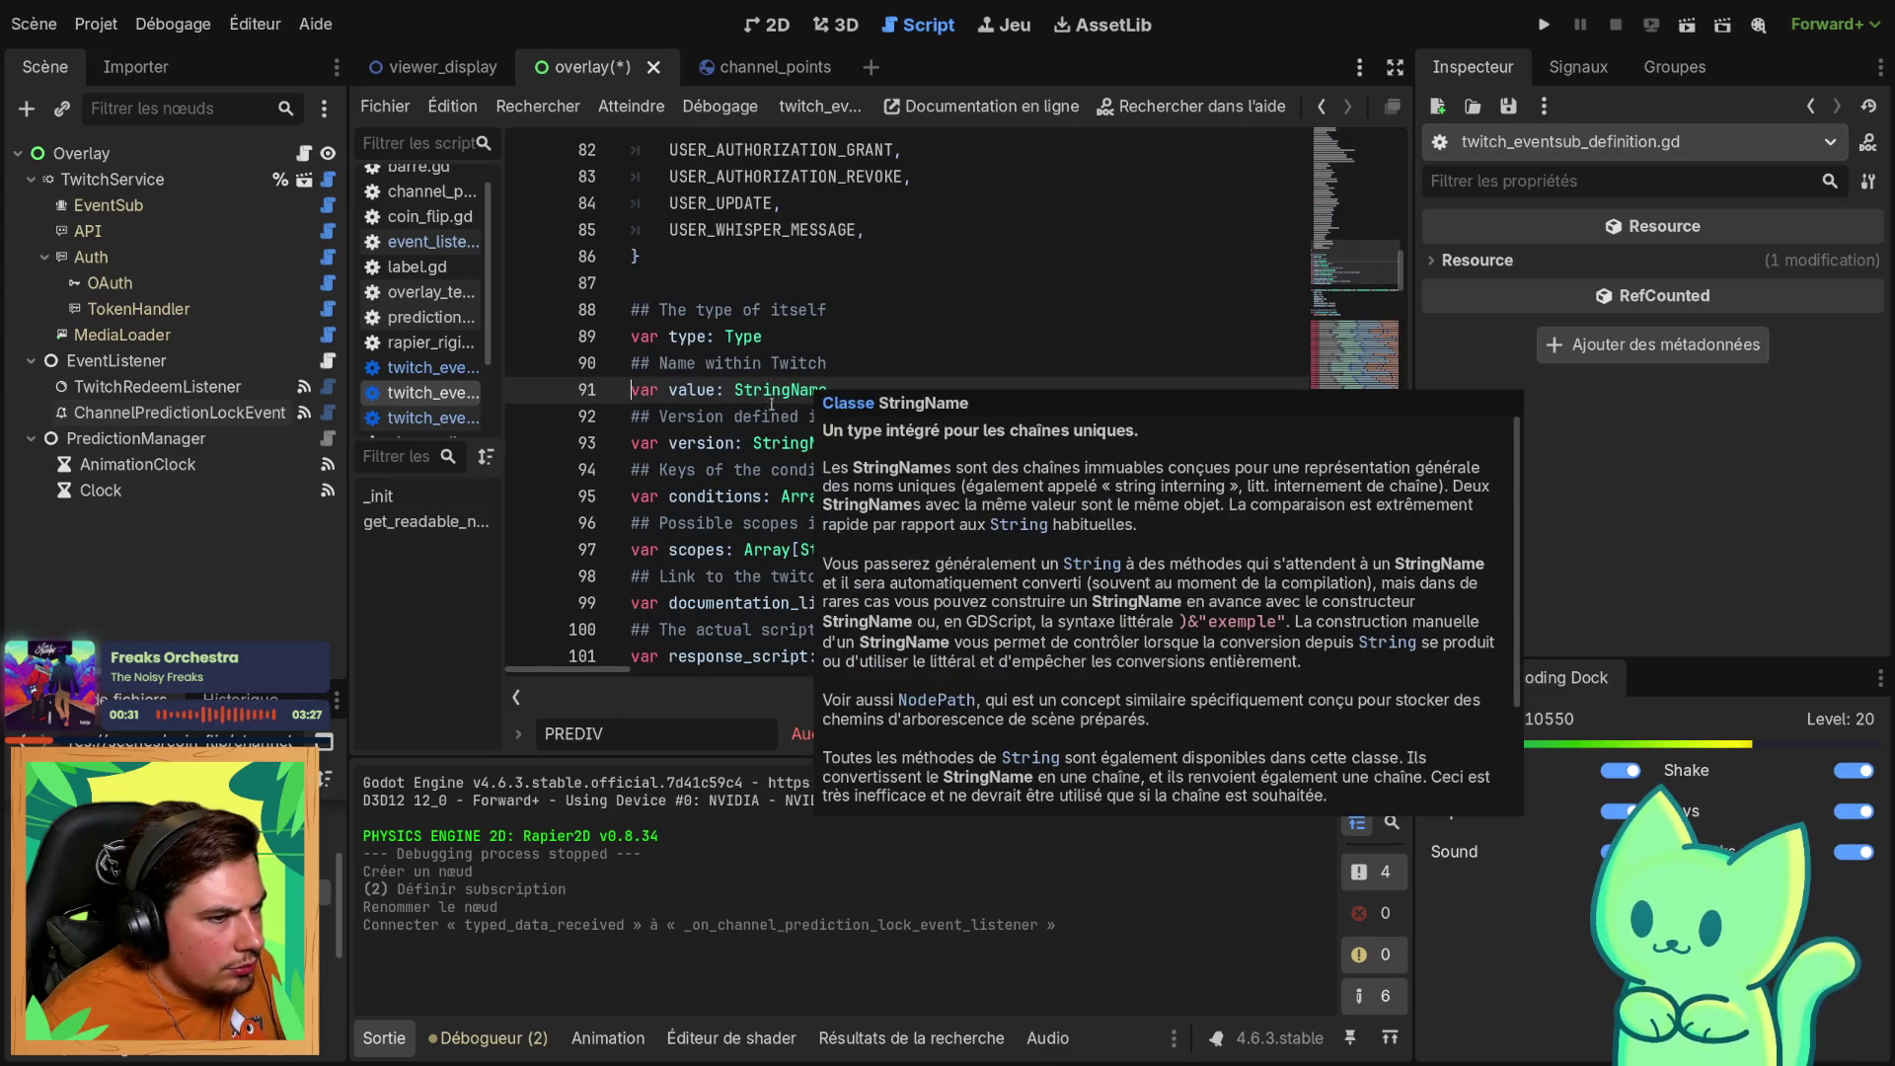
scroll(894, 605, "down", 8)
scroll(853, 588, "up", 4)
scroll(839, 584, "up", 2)
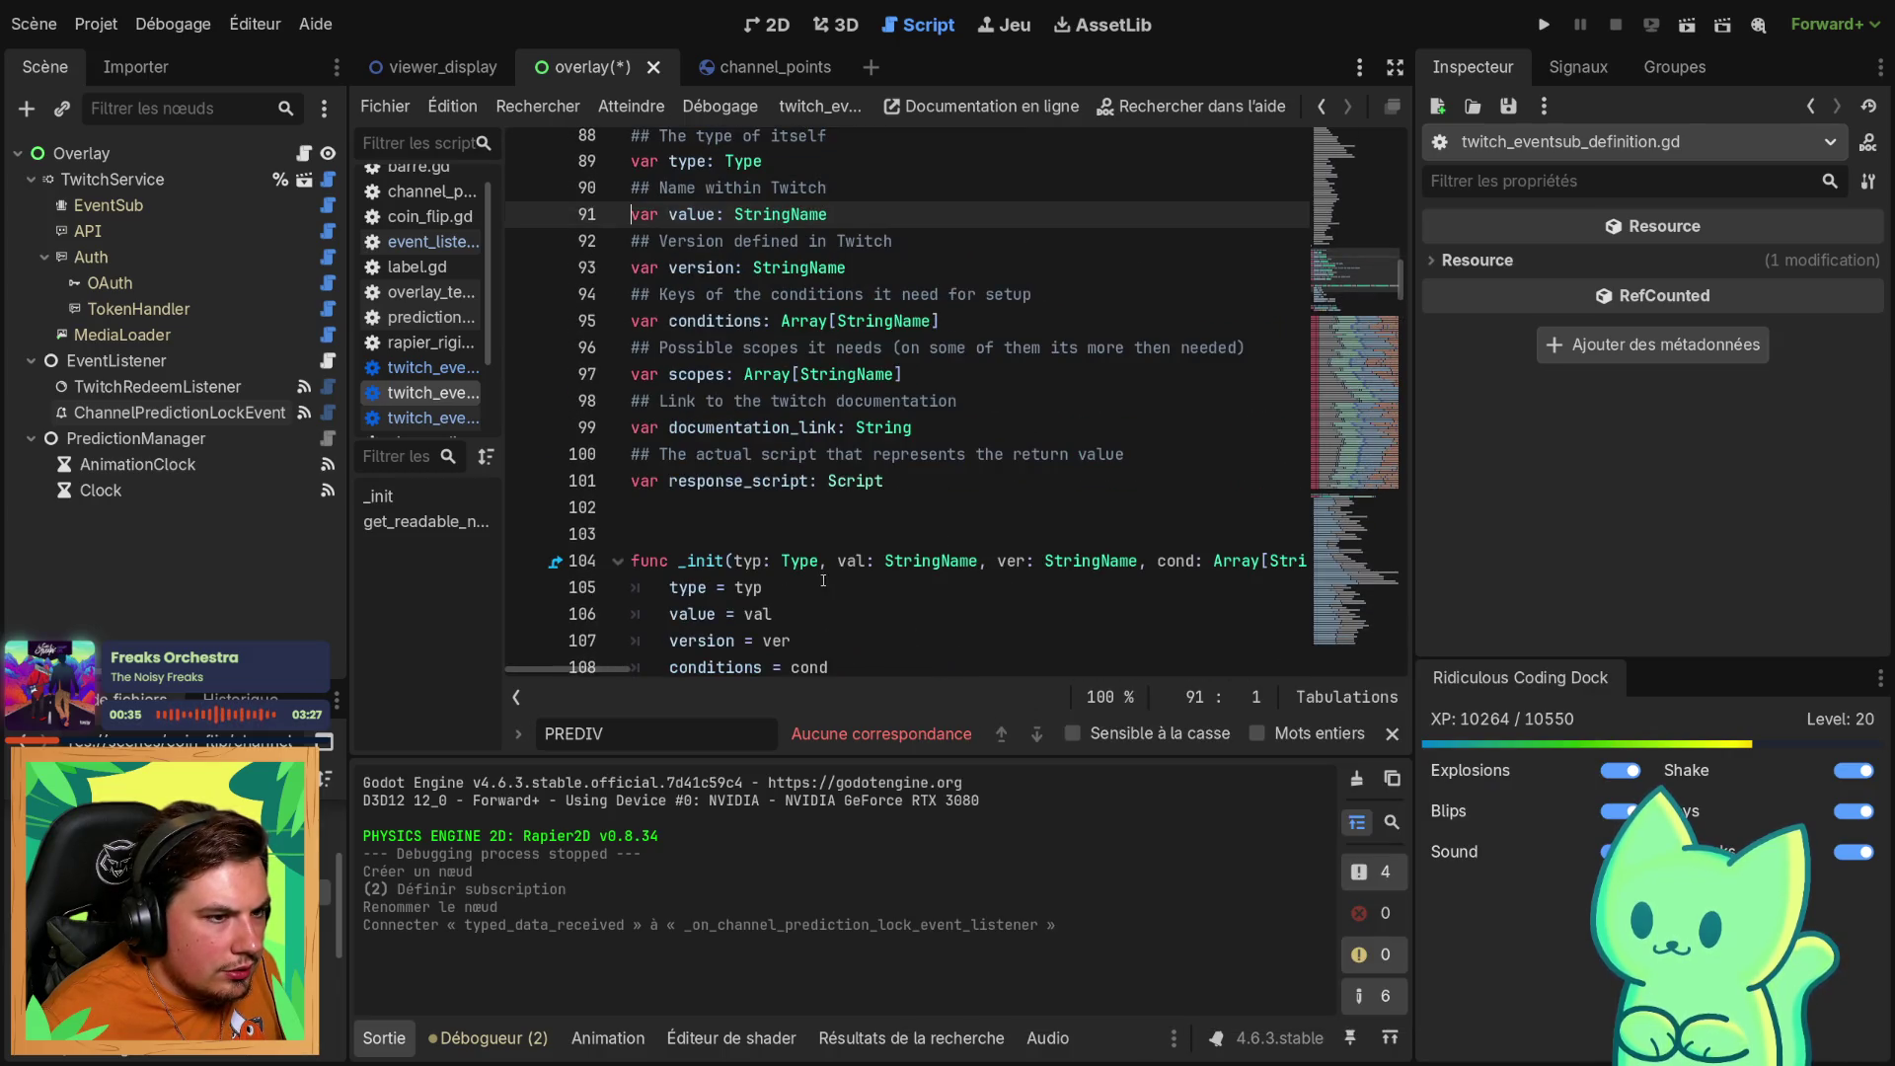
scroll(813, 579, "down", 12)
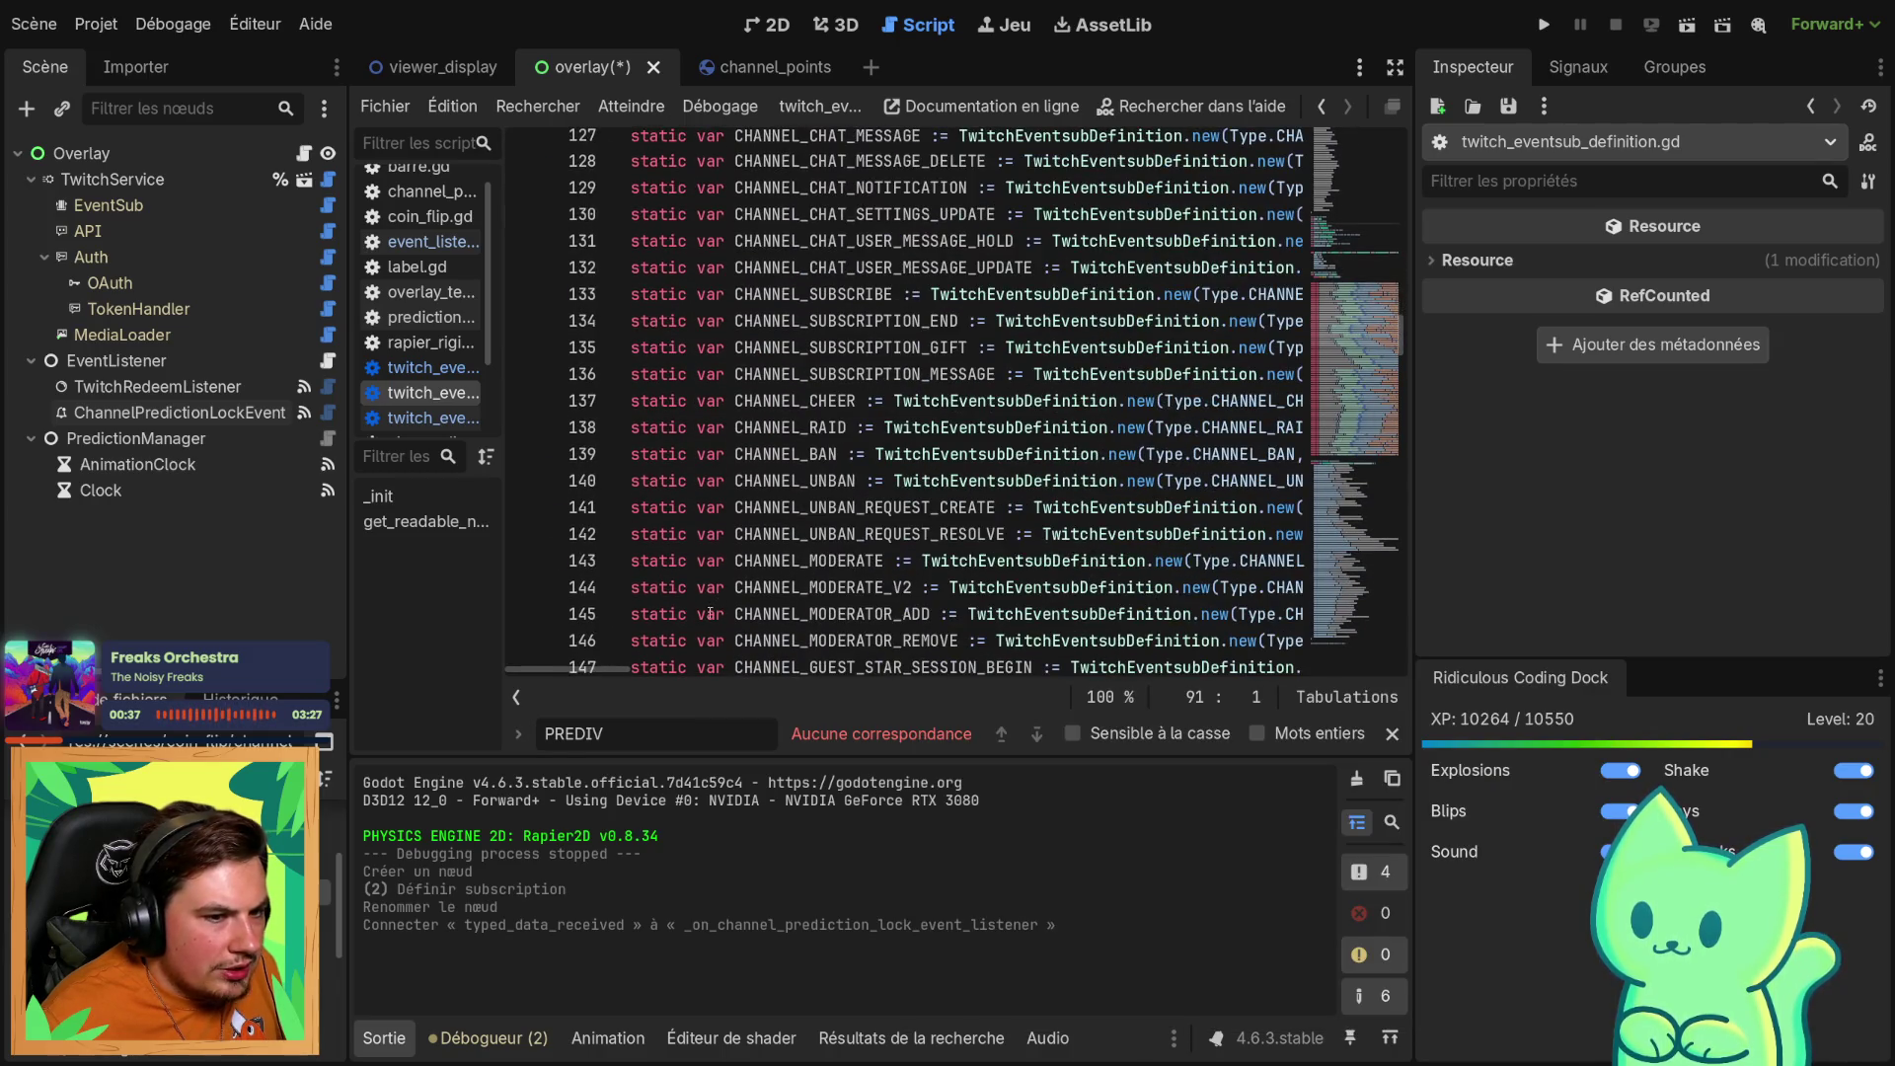
scroll(676, 663, "right", 5)
scroll(676, 665, "left", 3)
scroll(674, 667, "down", 9)
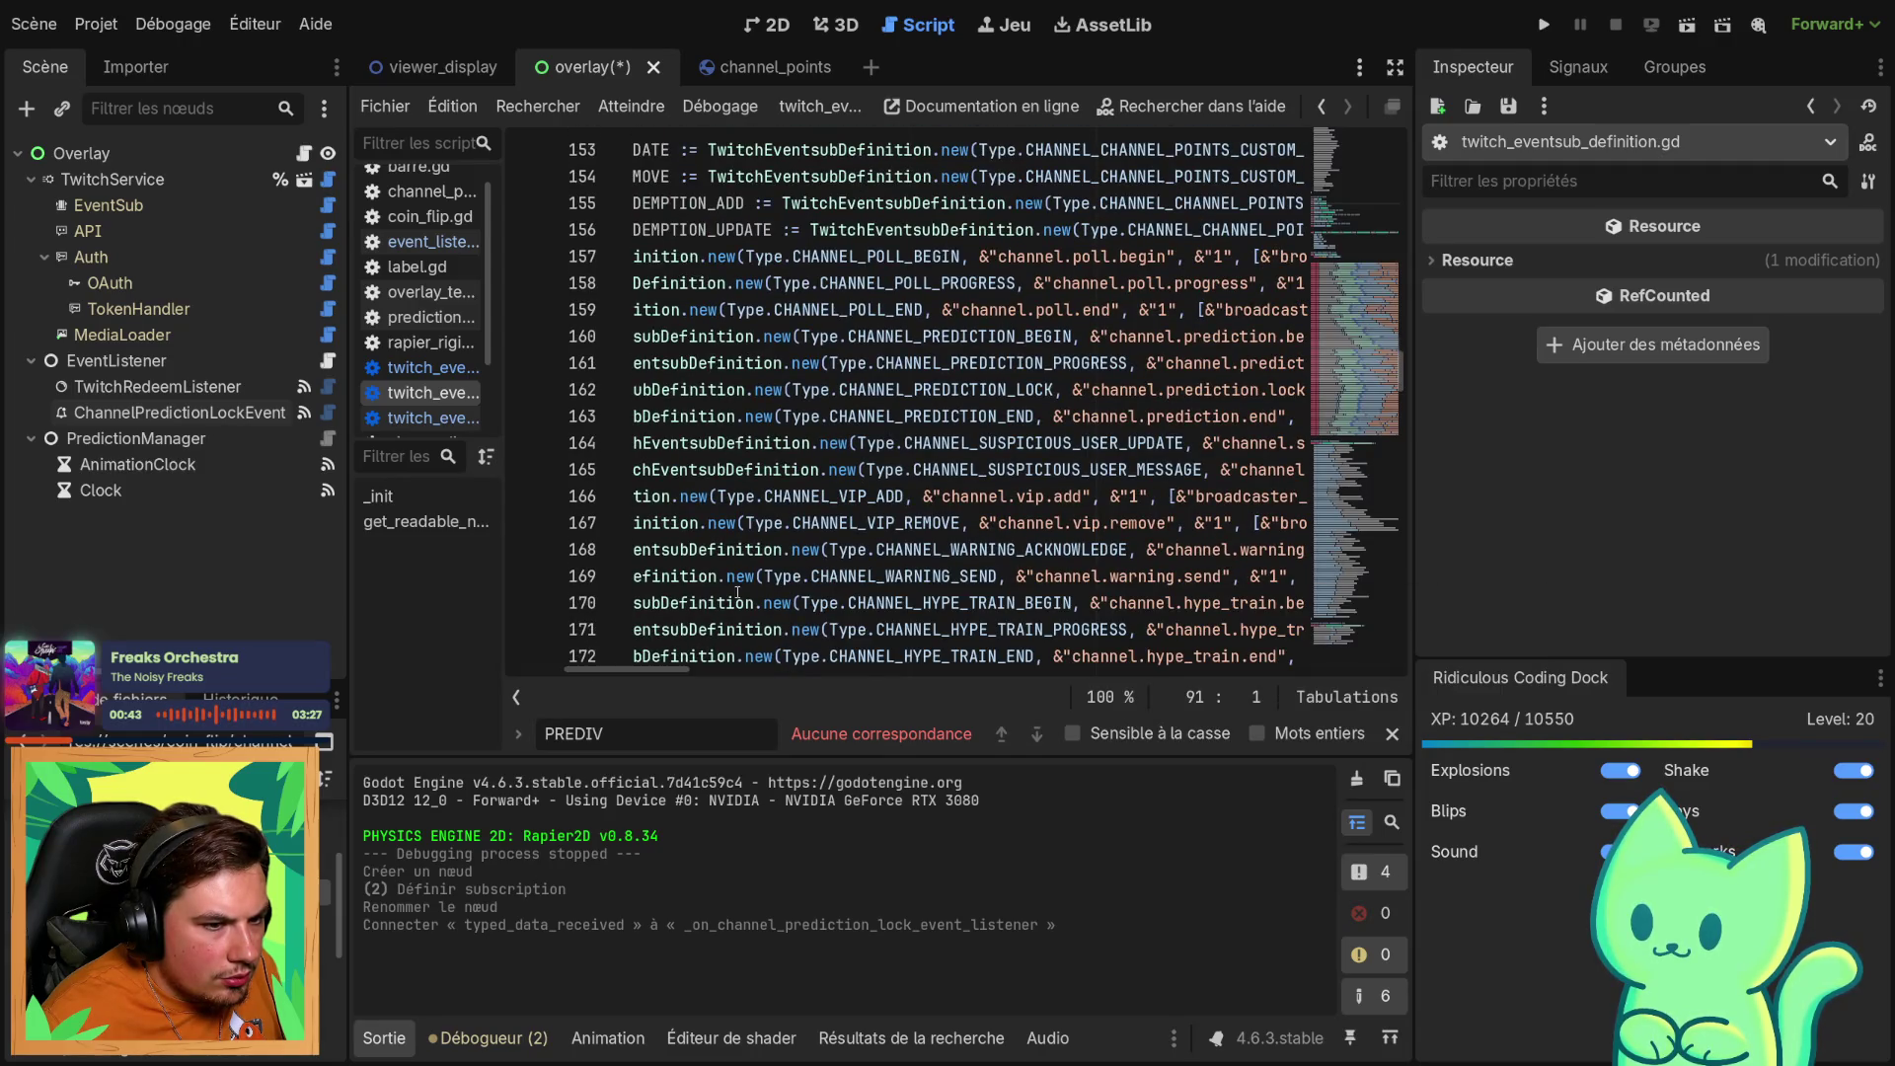
- Select CHANNEL_PREDICTION_LOCK on line 162 and open the TwitchESChannelPredictionLock class script
double_click(946, 390)
left_click_drag(643, 669, 915, 673)
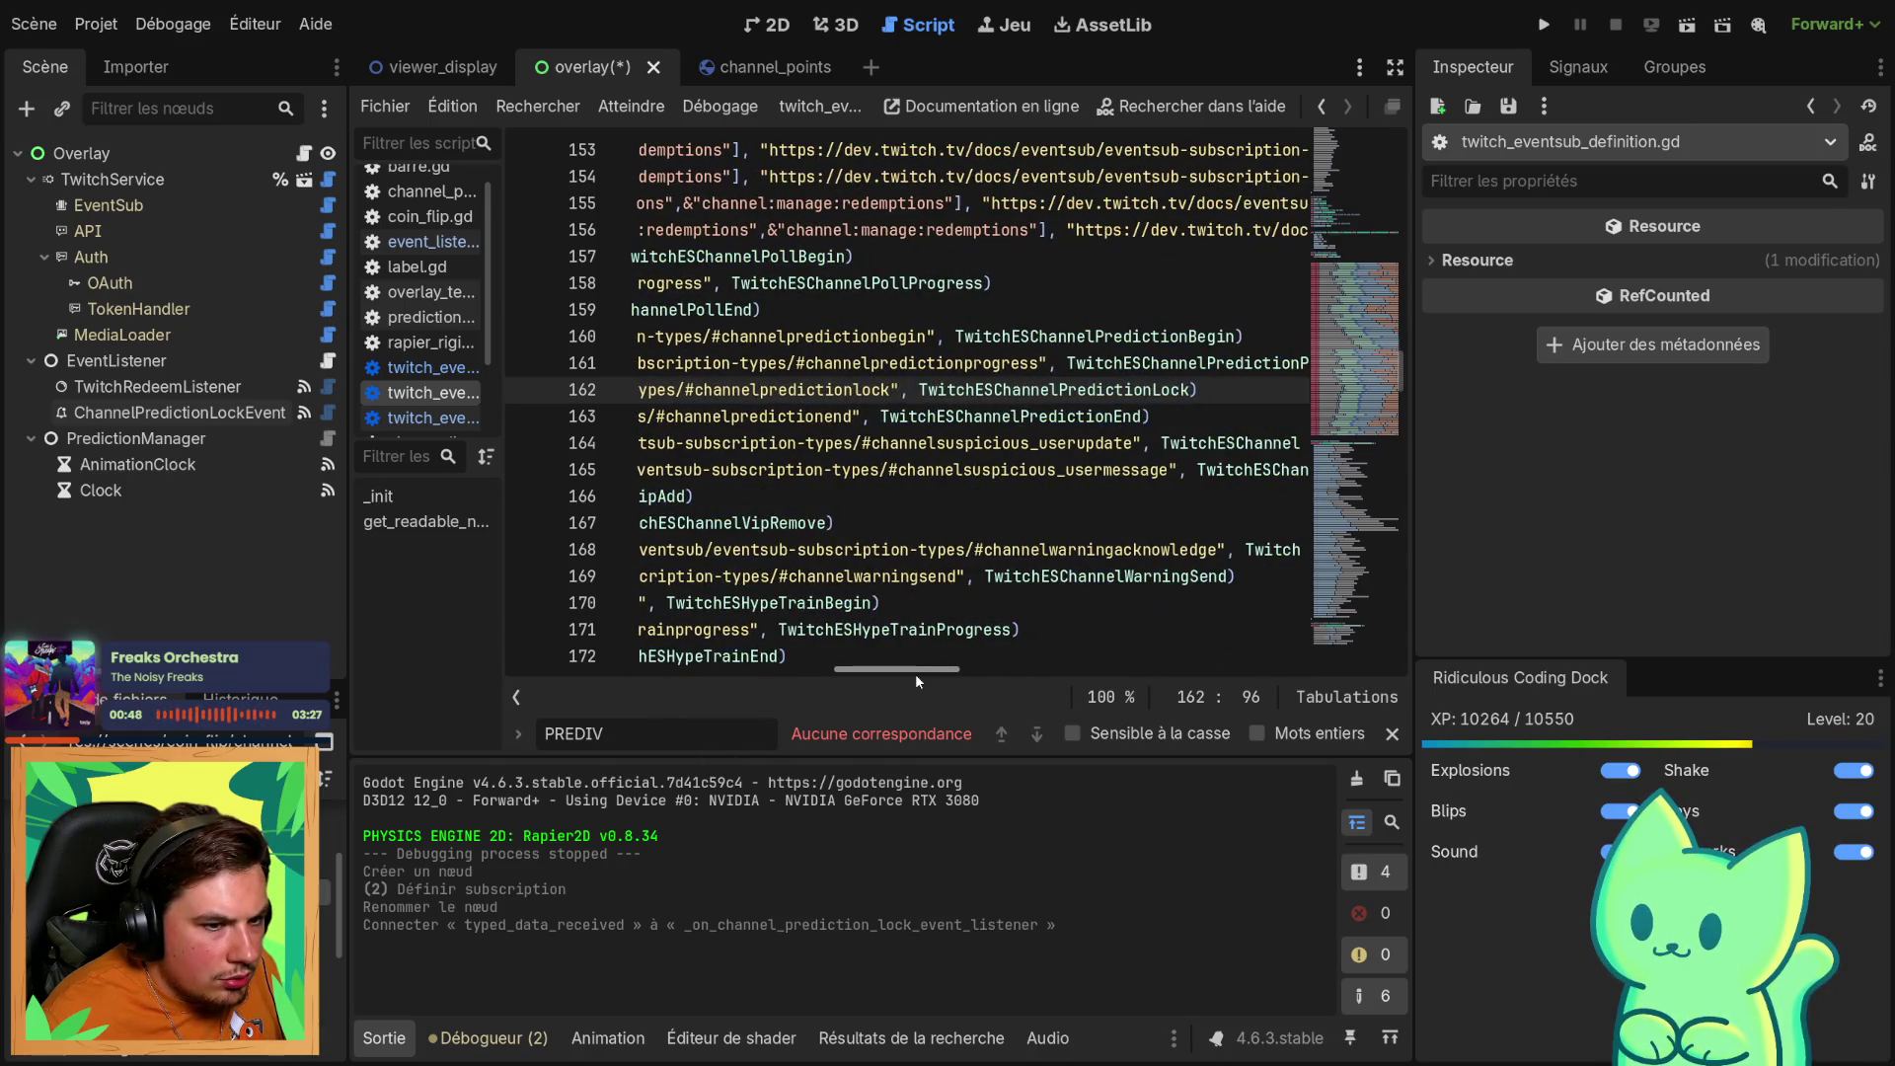
left_click(1106, 391, "ctrl")
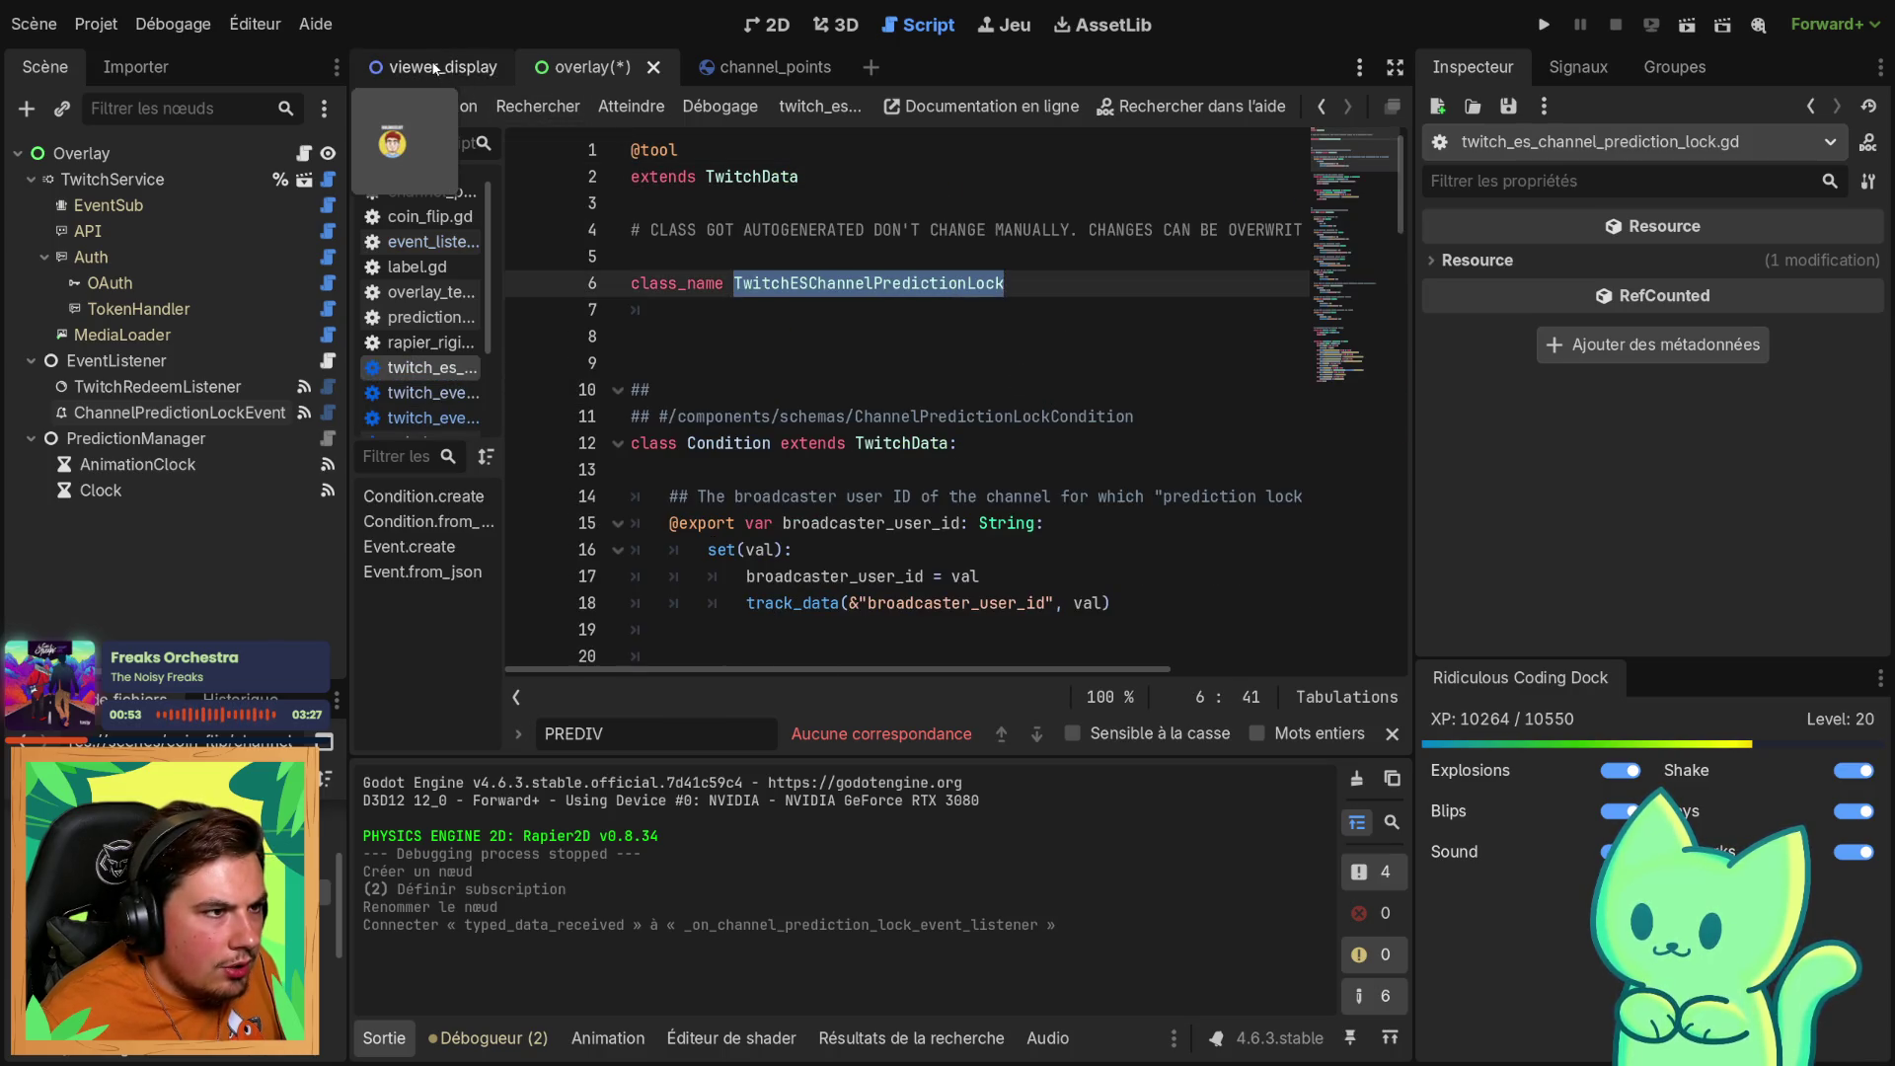
- Return to the overlay scene and open the EventListener node's script
left_click(477, 69)
left_click(613, 69)
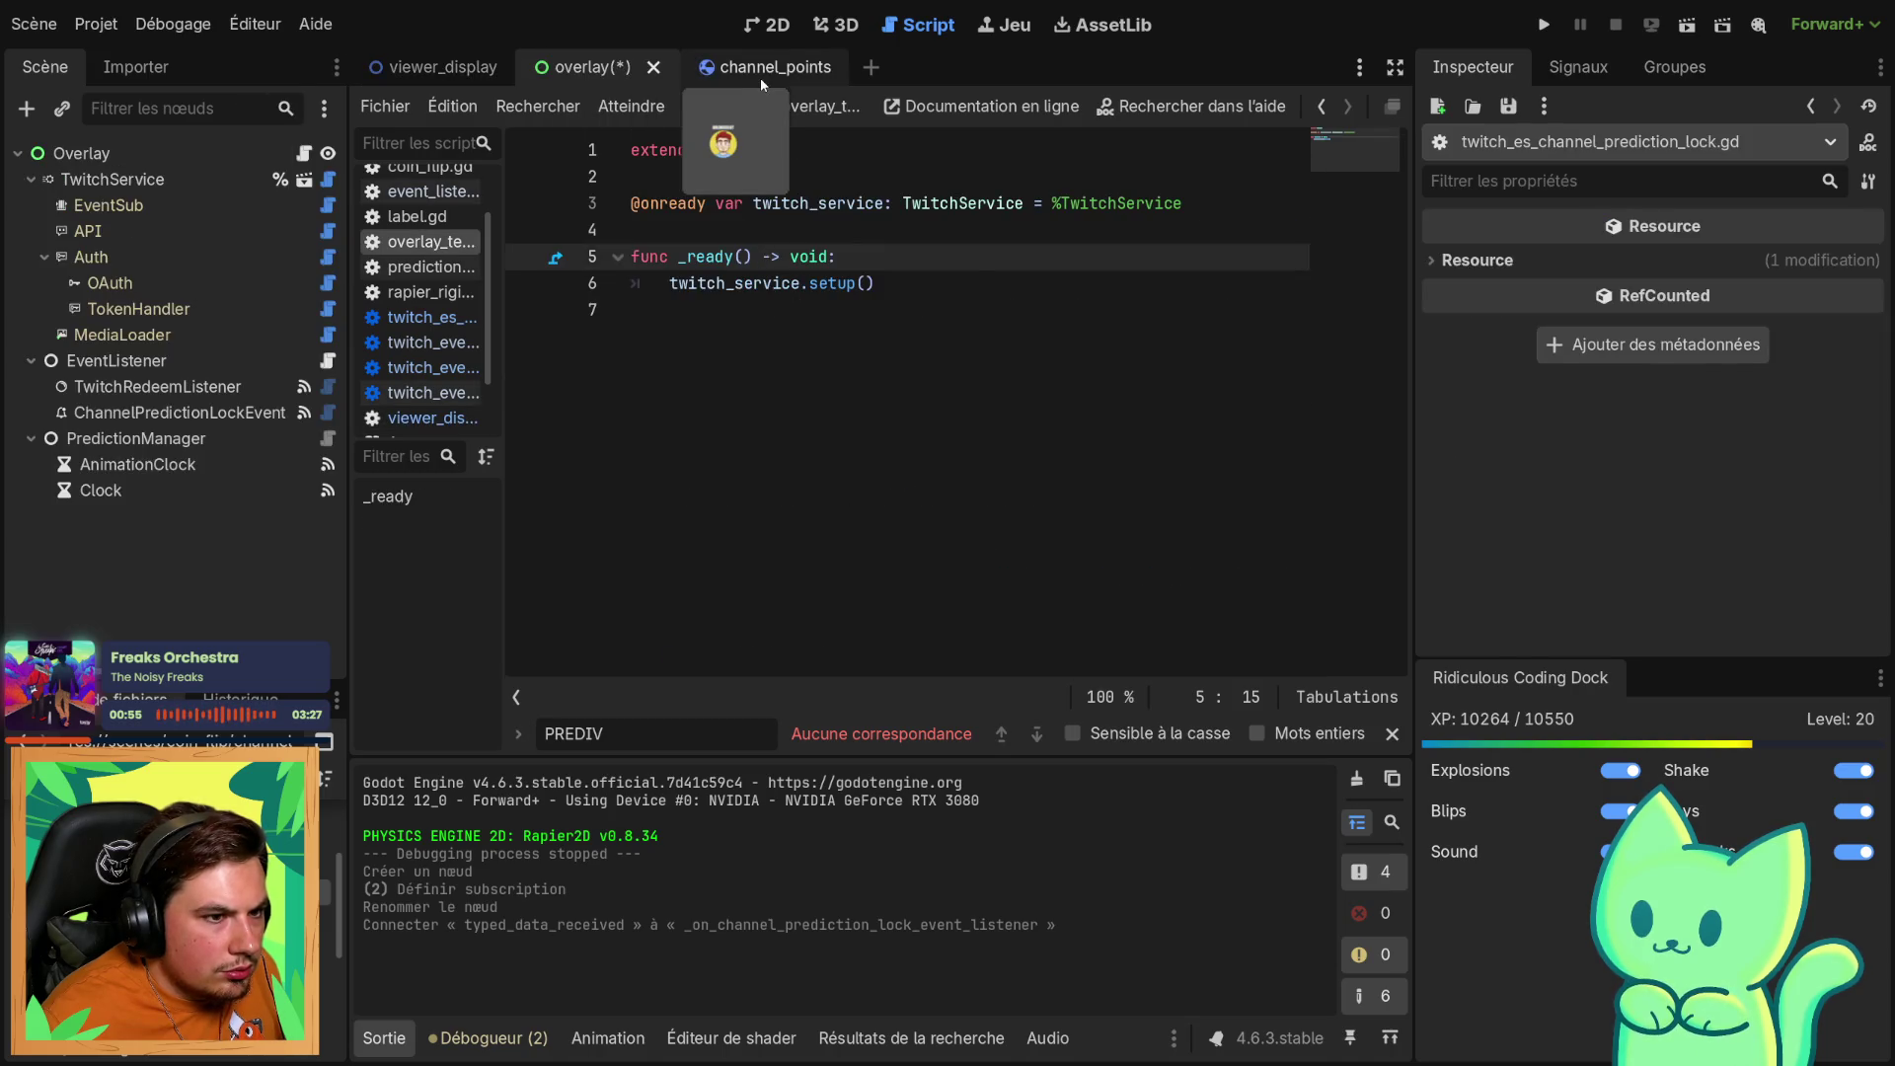
left_click(759, 69)
left_click(464, 69)
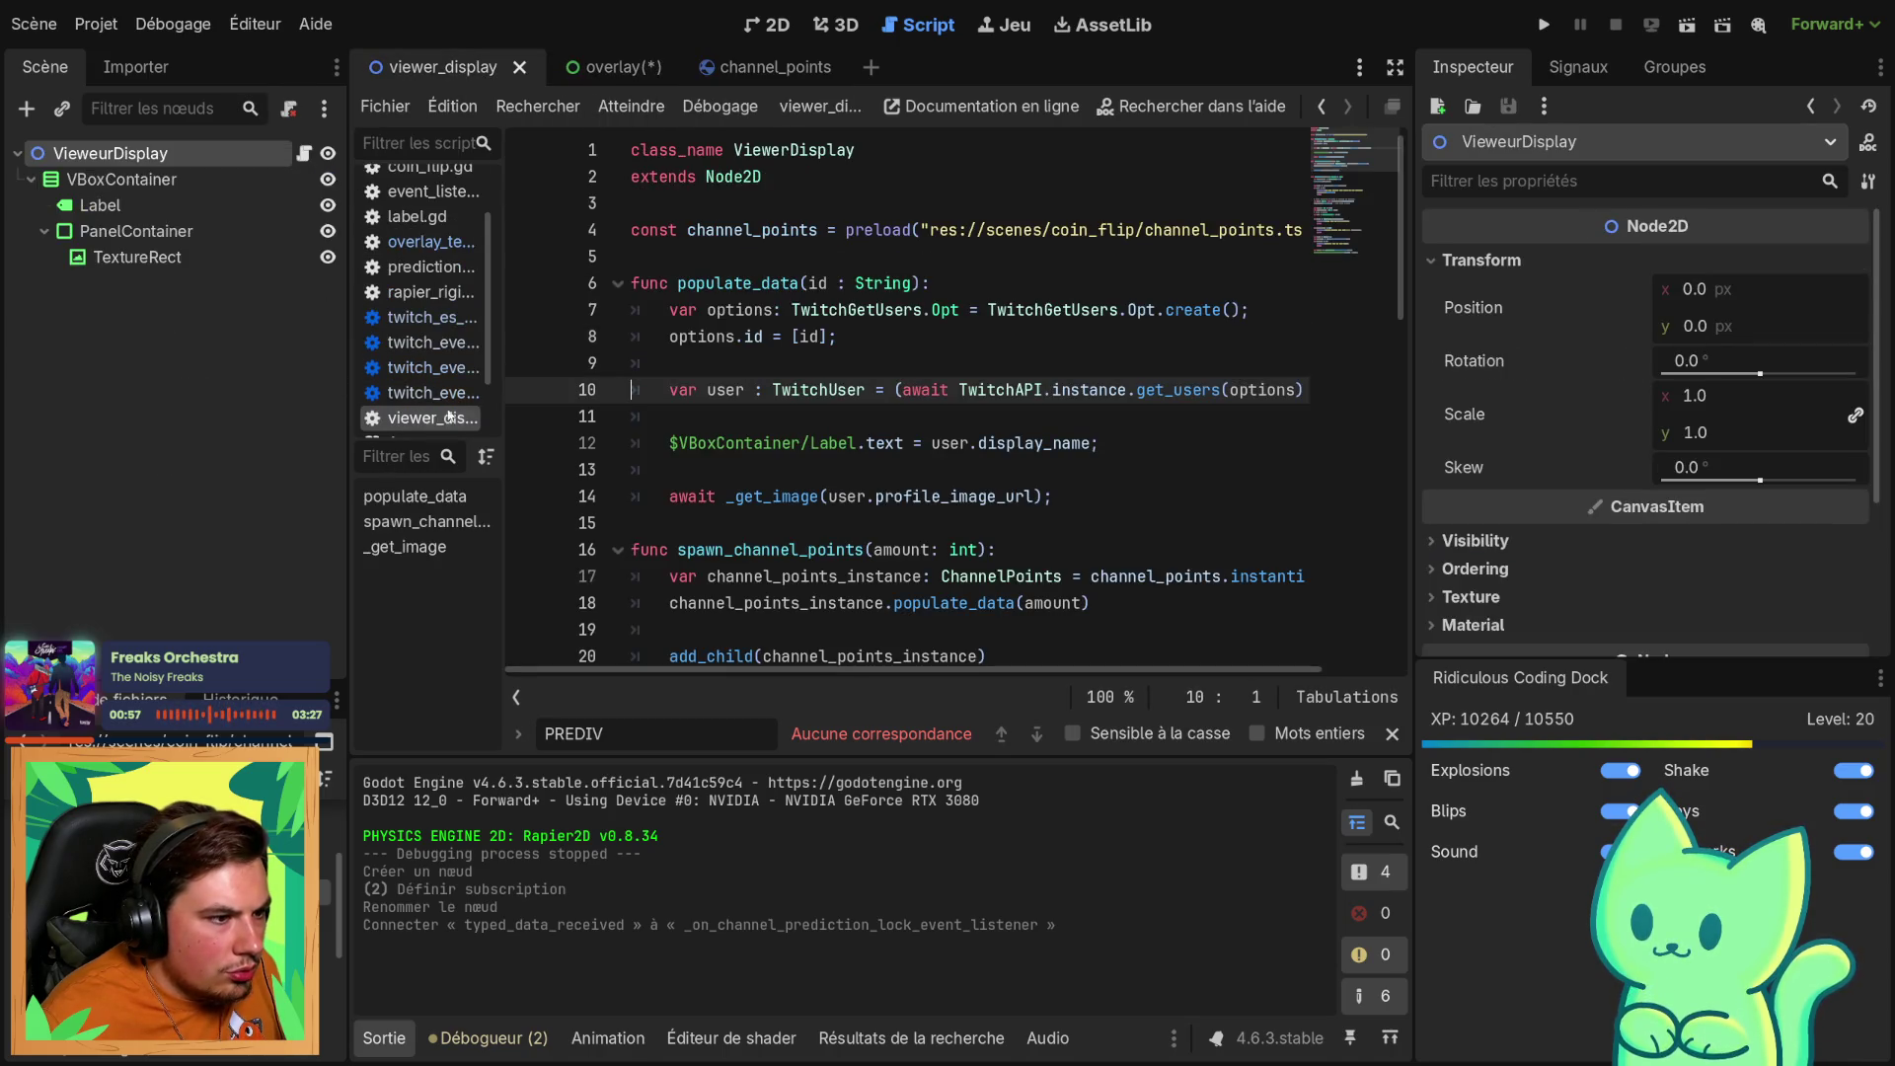
left_click(592, 67)
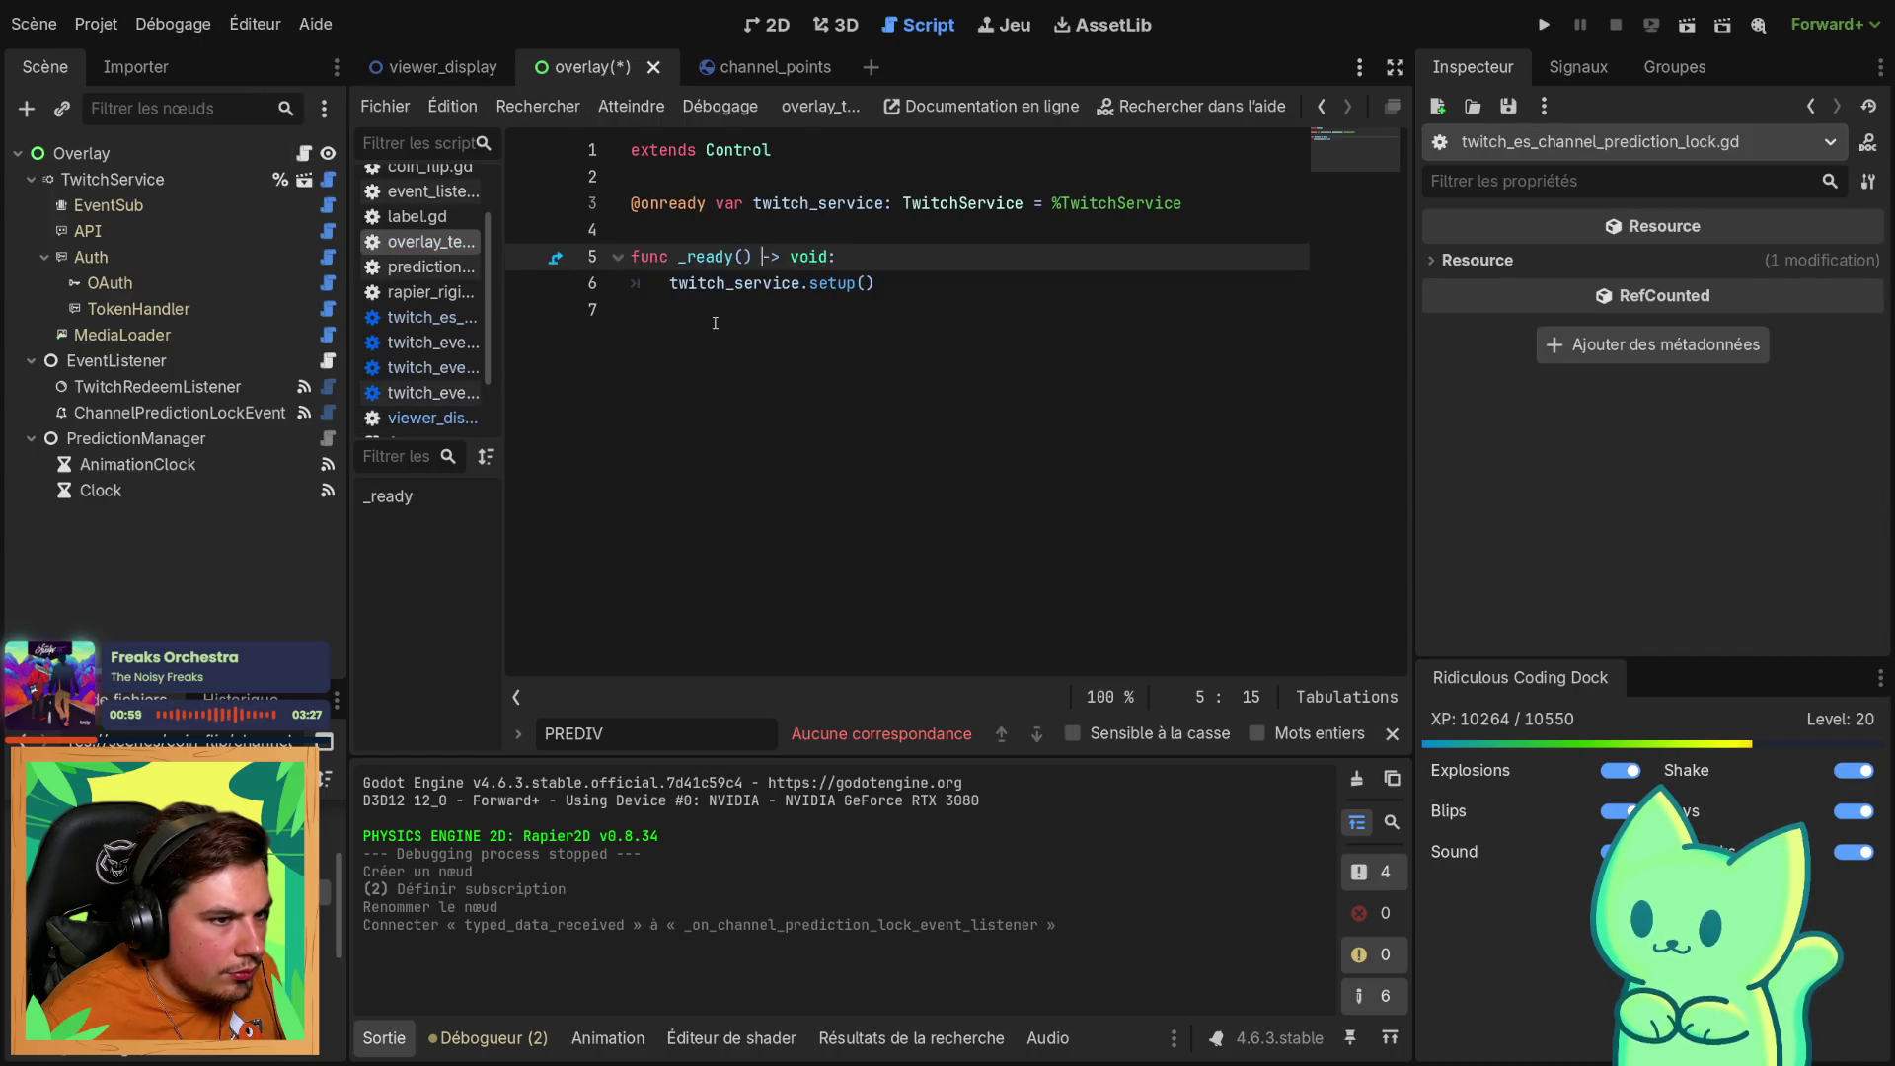
left_click(328, 360)
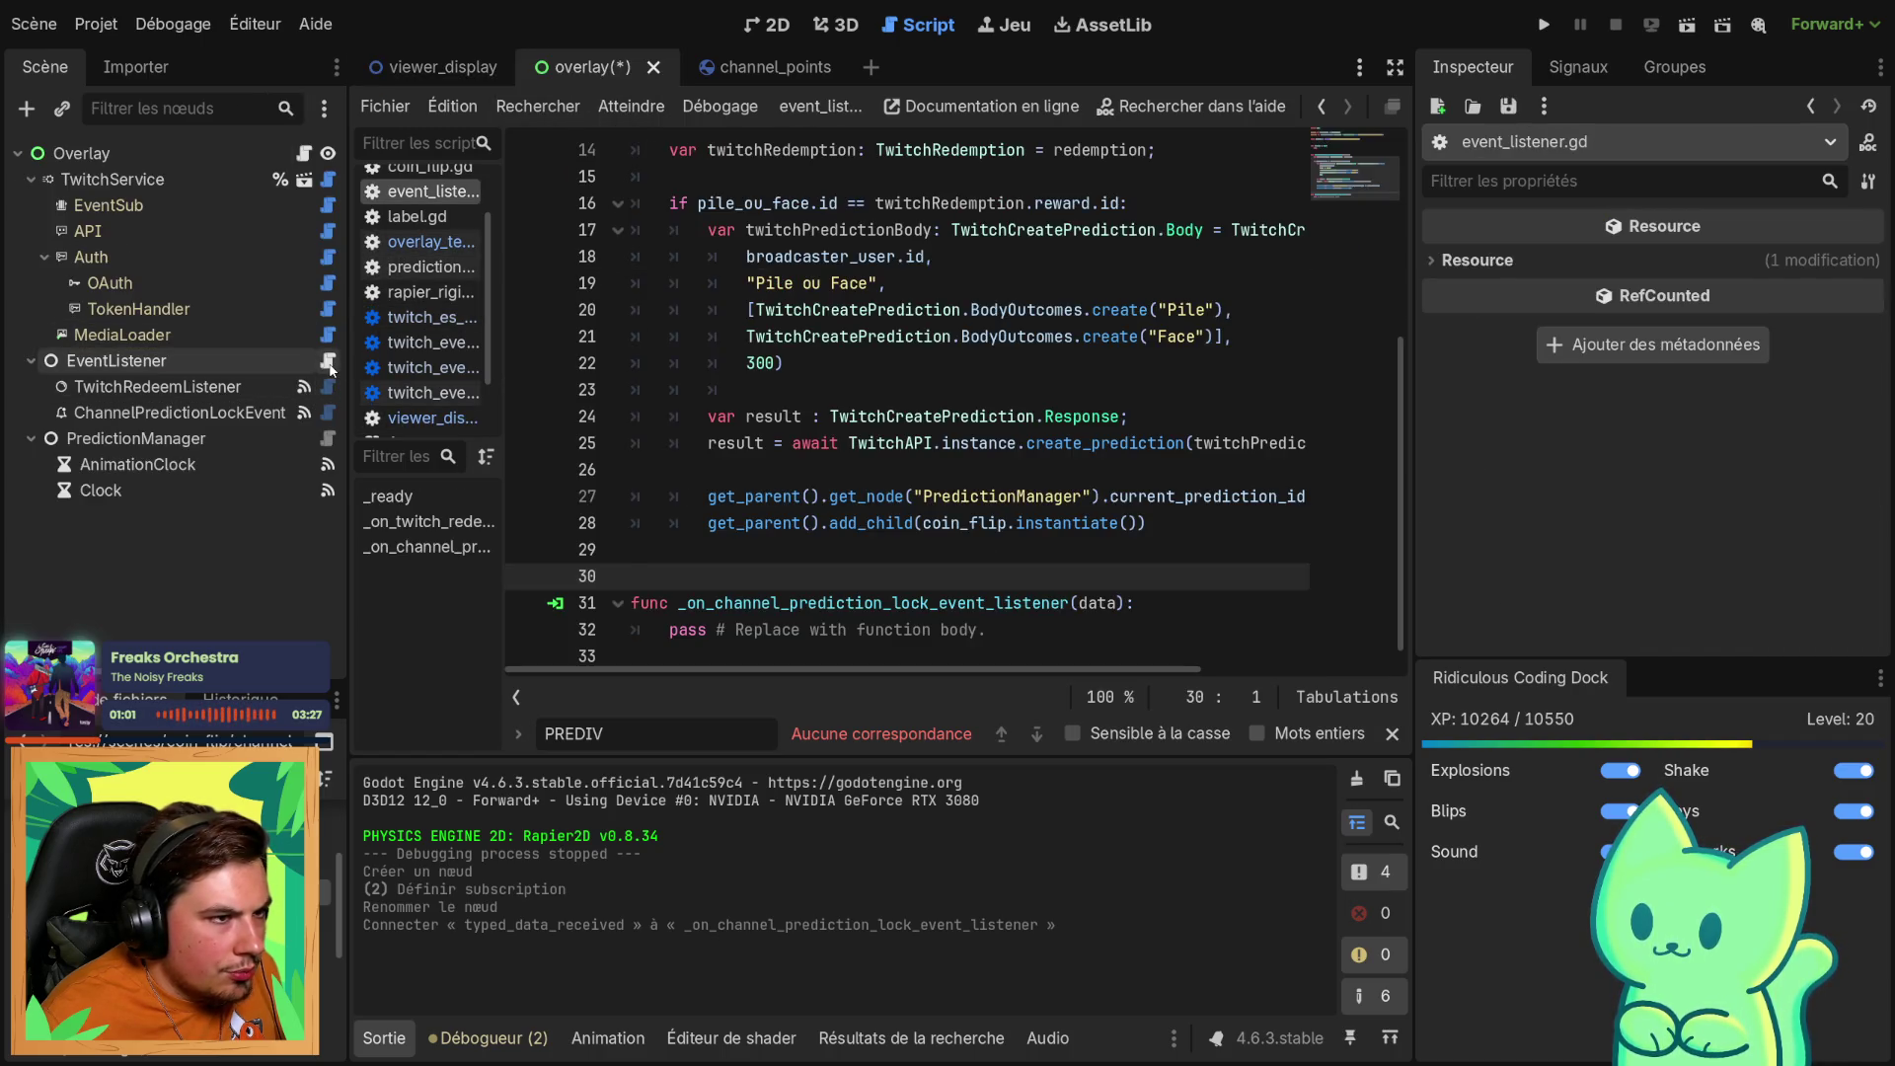
- Replace the handler's pass with 'var received_data: TwitchESChannelPredictionLock = data;' and save
scroll(822, 524, "down", 1)
left_click_drag(987, 614, 671, 620)
type("TwitchESChannelPredictionLock")
left_click(667, 614)
type("var")
type(" redemp")
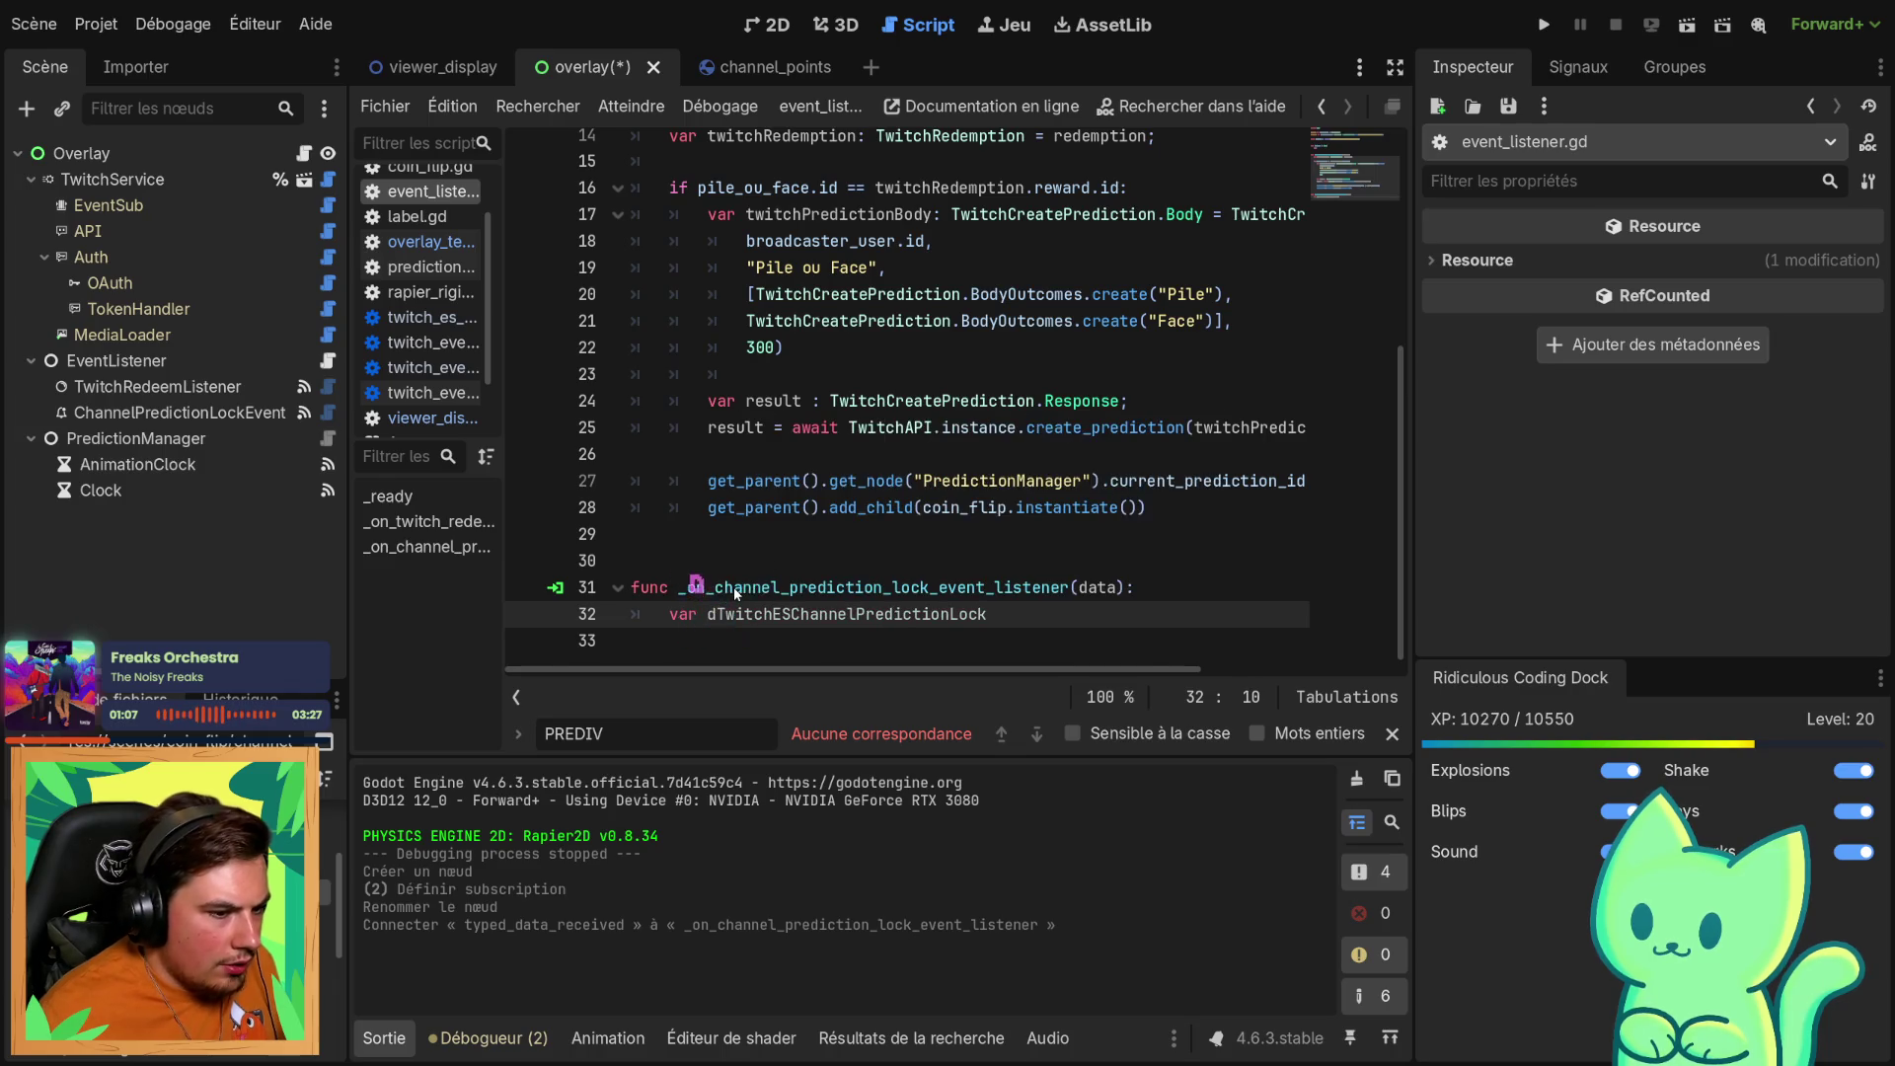
key("BackSpace")
key("BackSpace")
key("BackSpace")
key("BackSpace")
type("ceived")
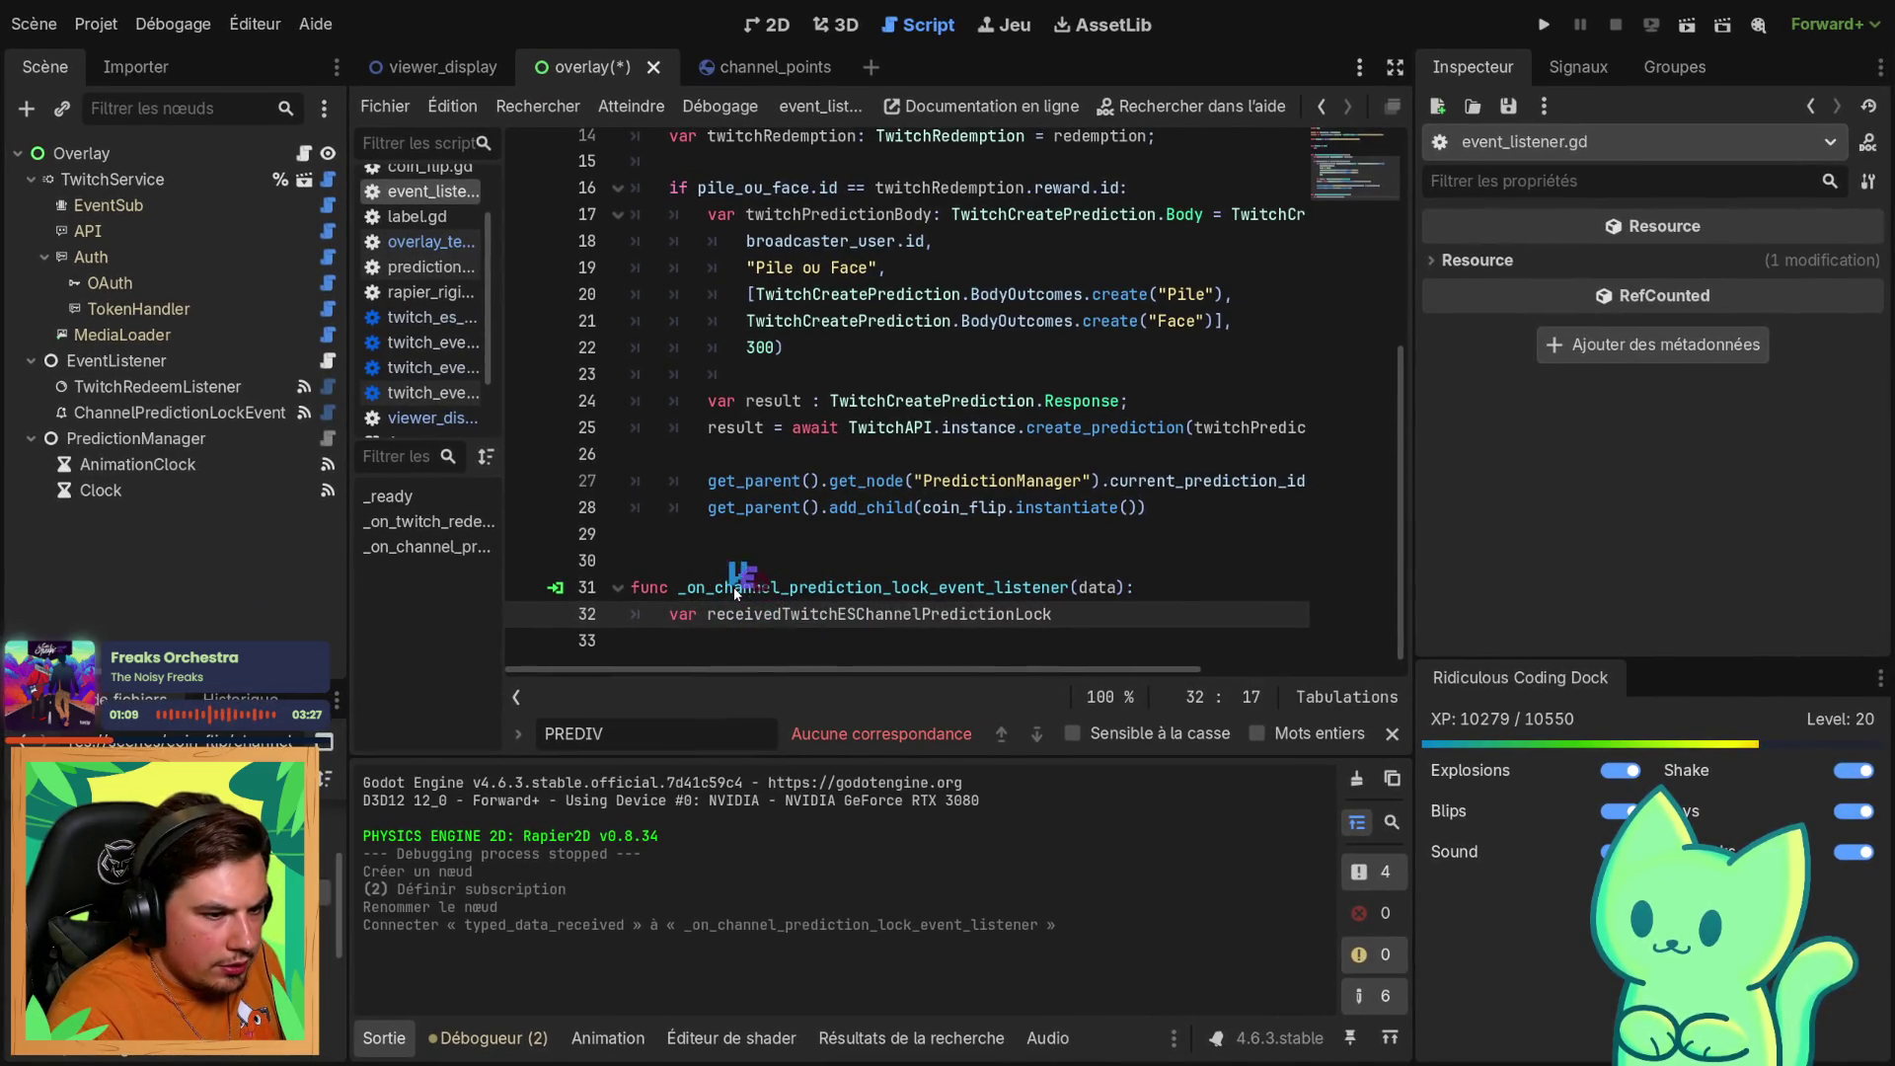
type("_data:")
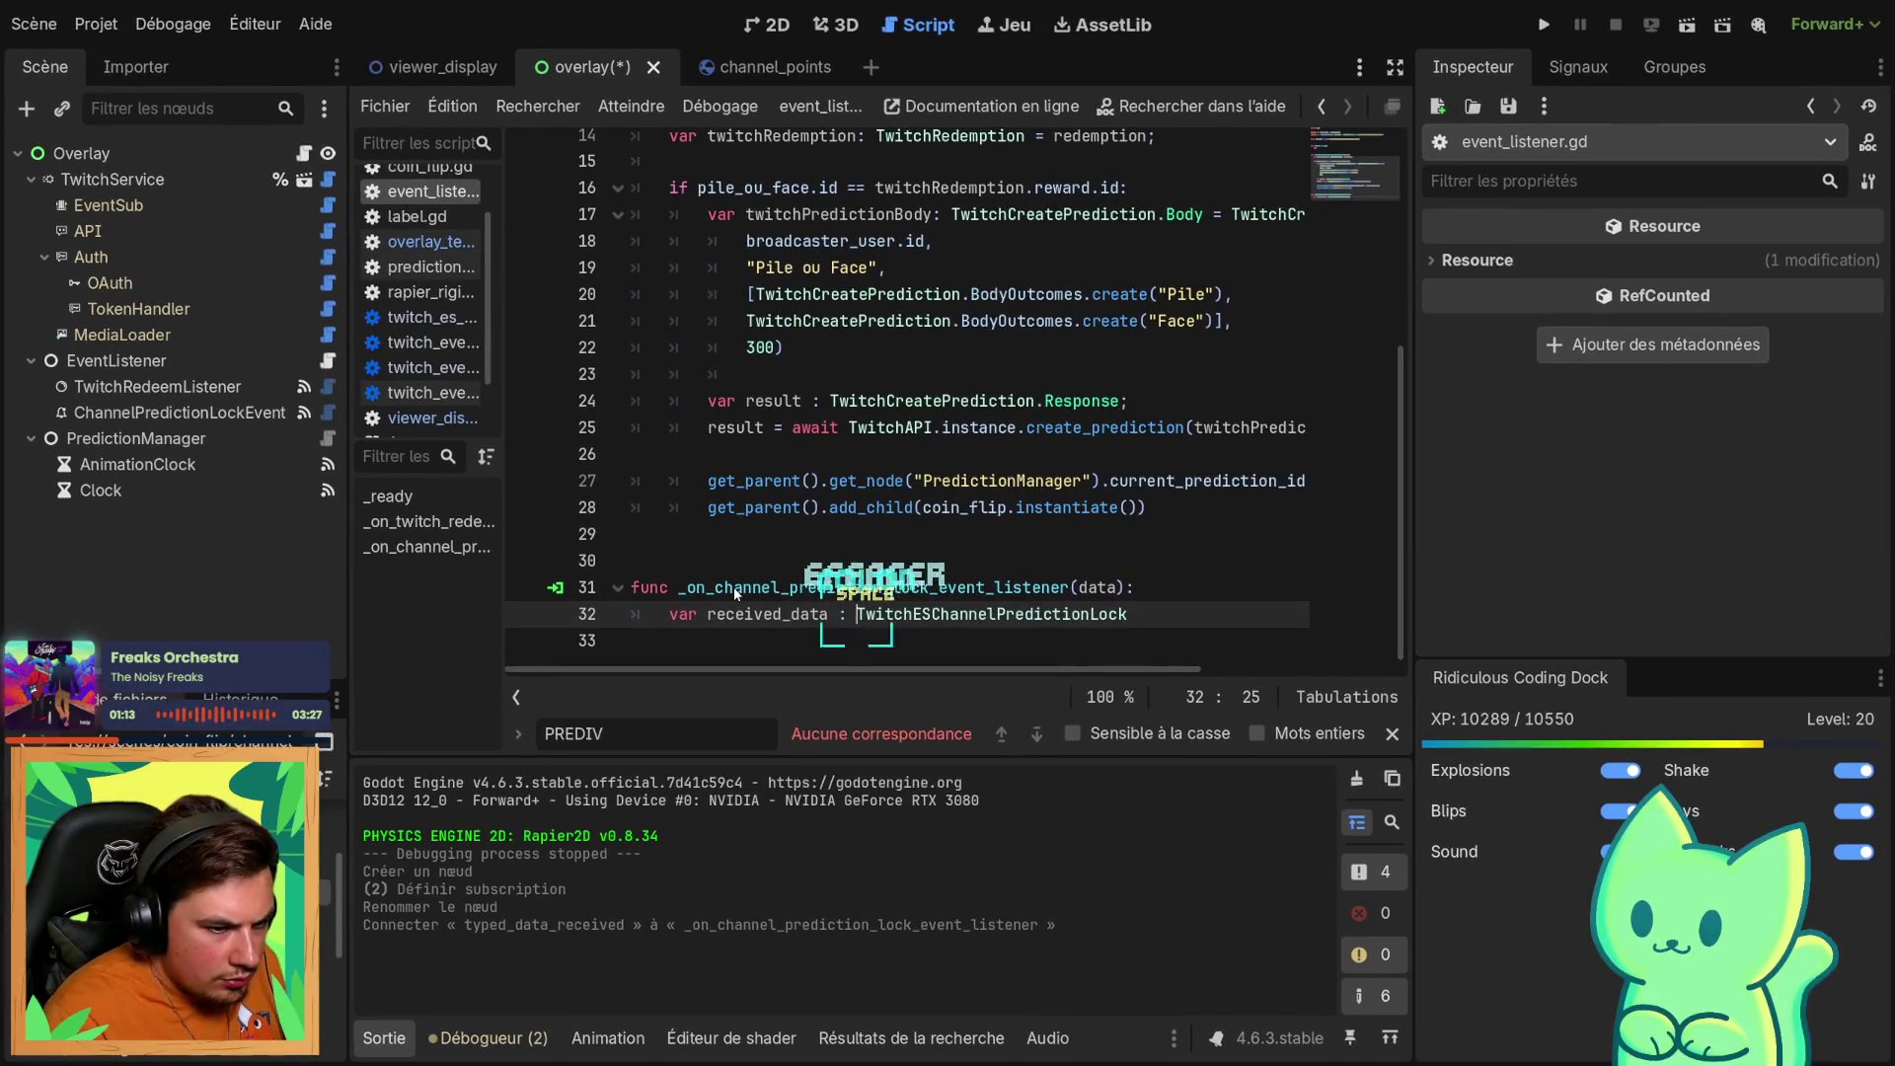
key("End")
type("= data")
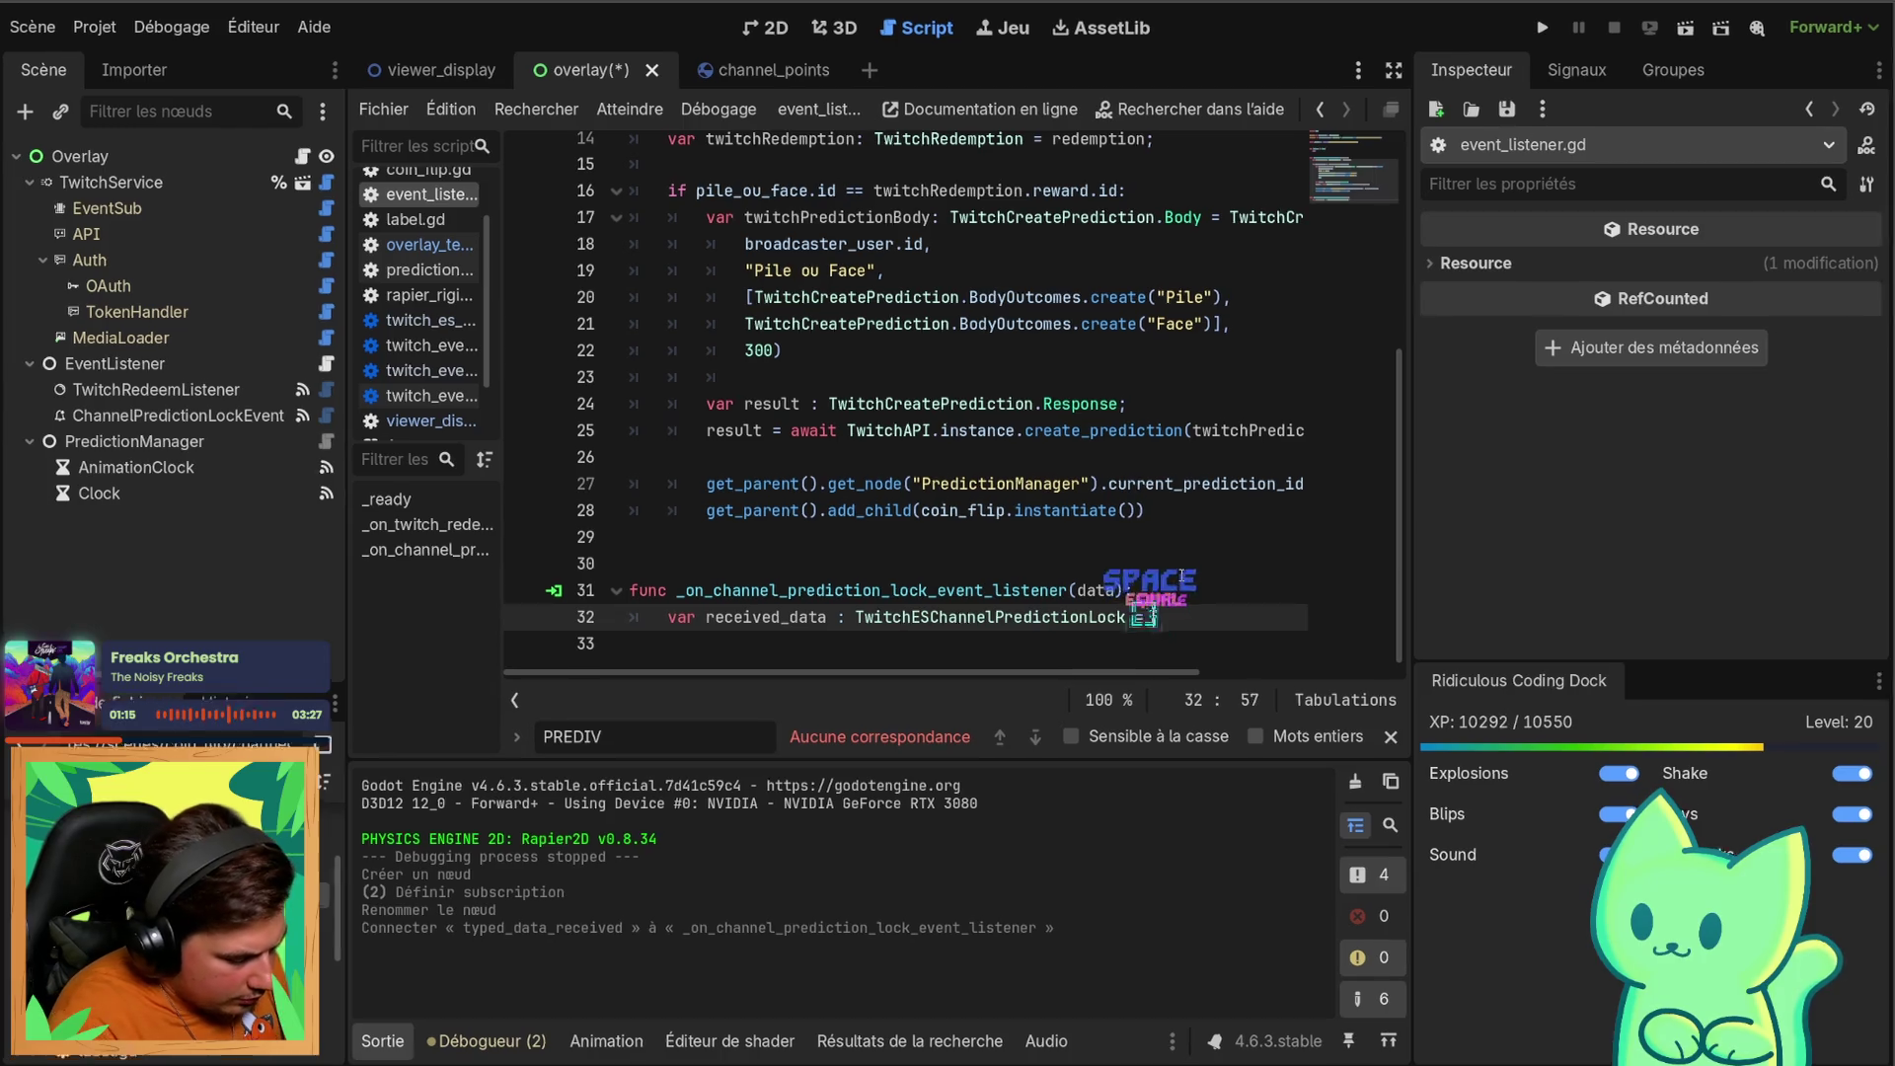
type(":")
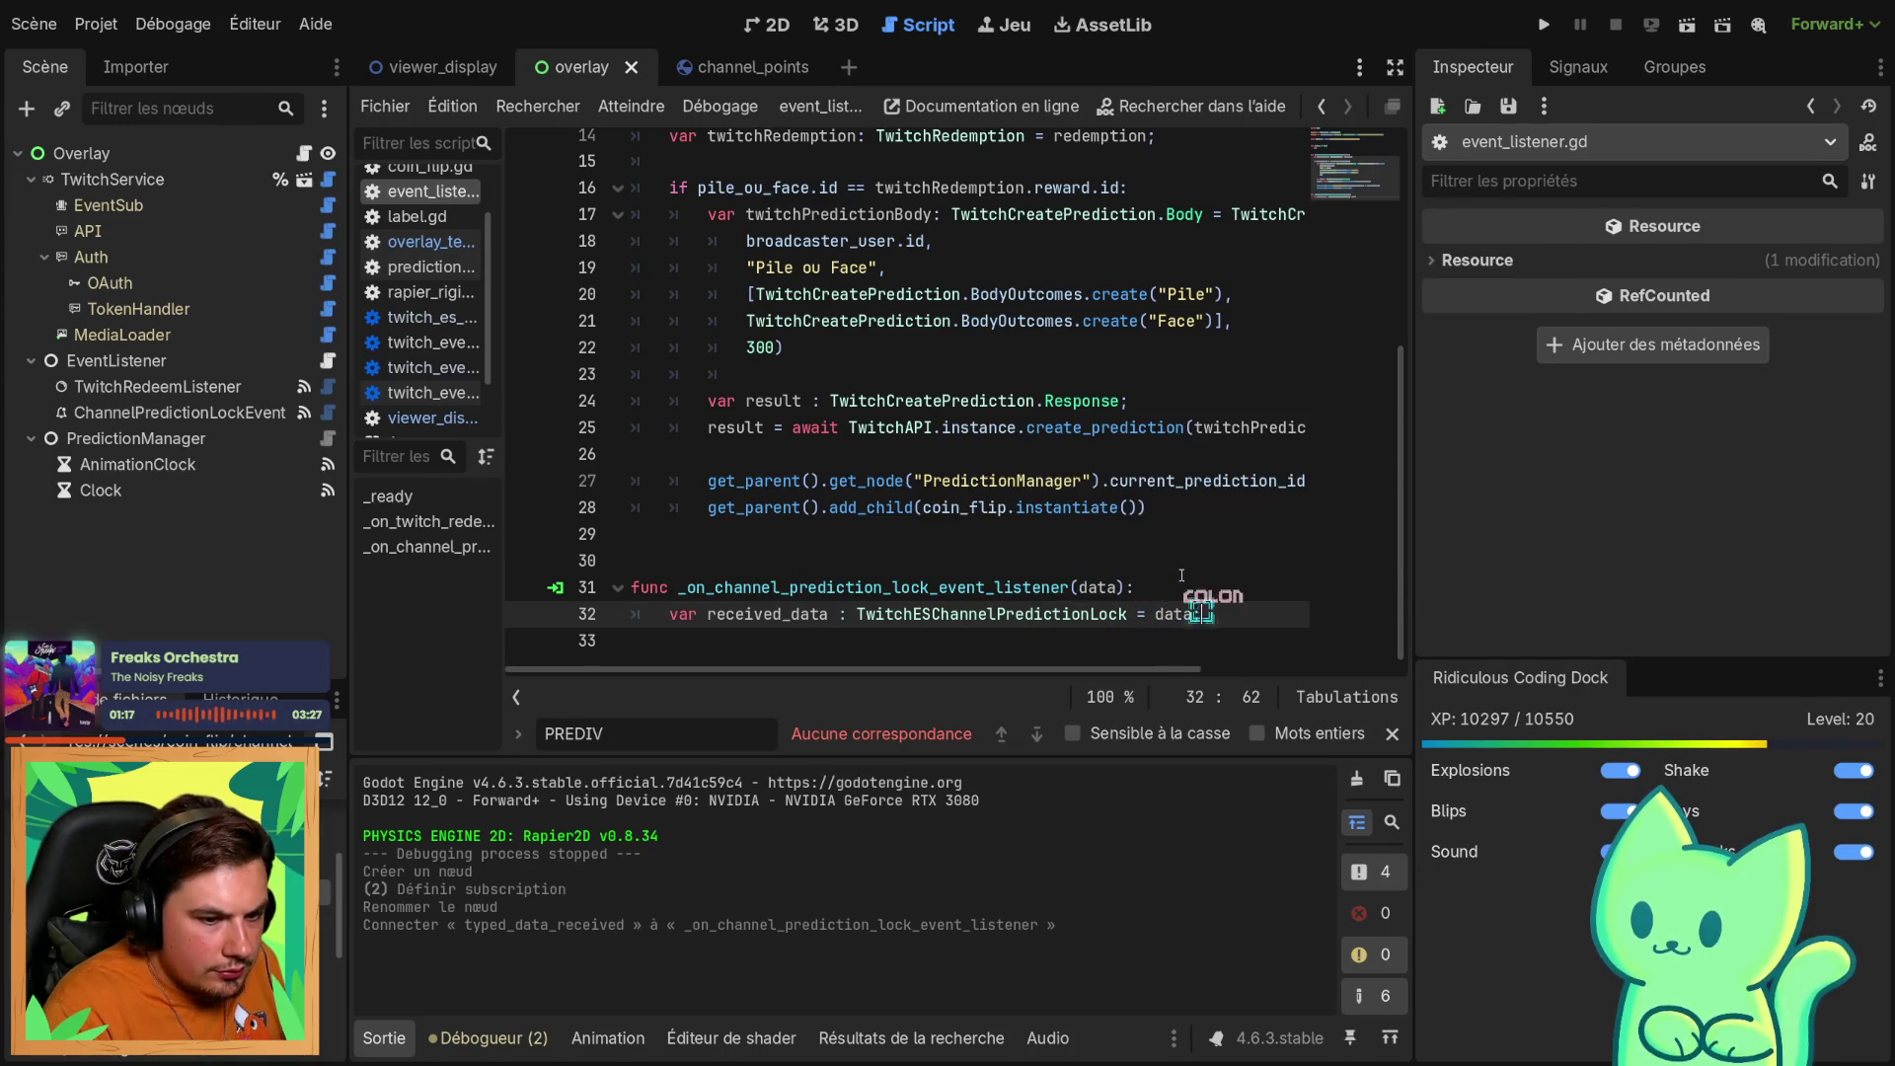
key("ctrl+s")
key("BackSpace")
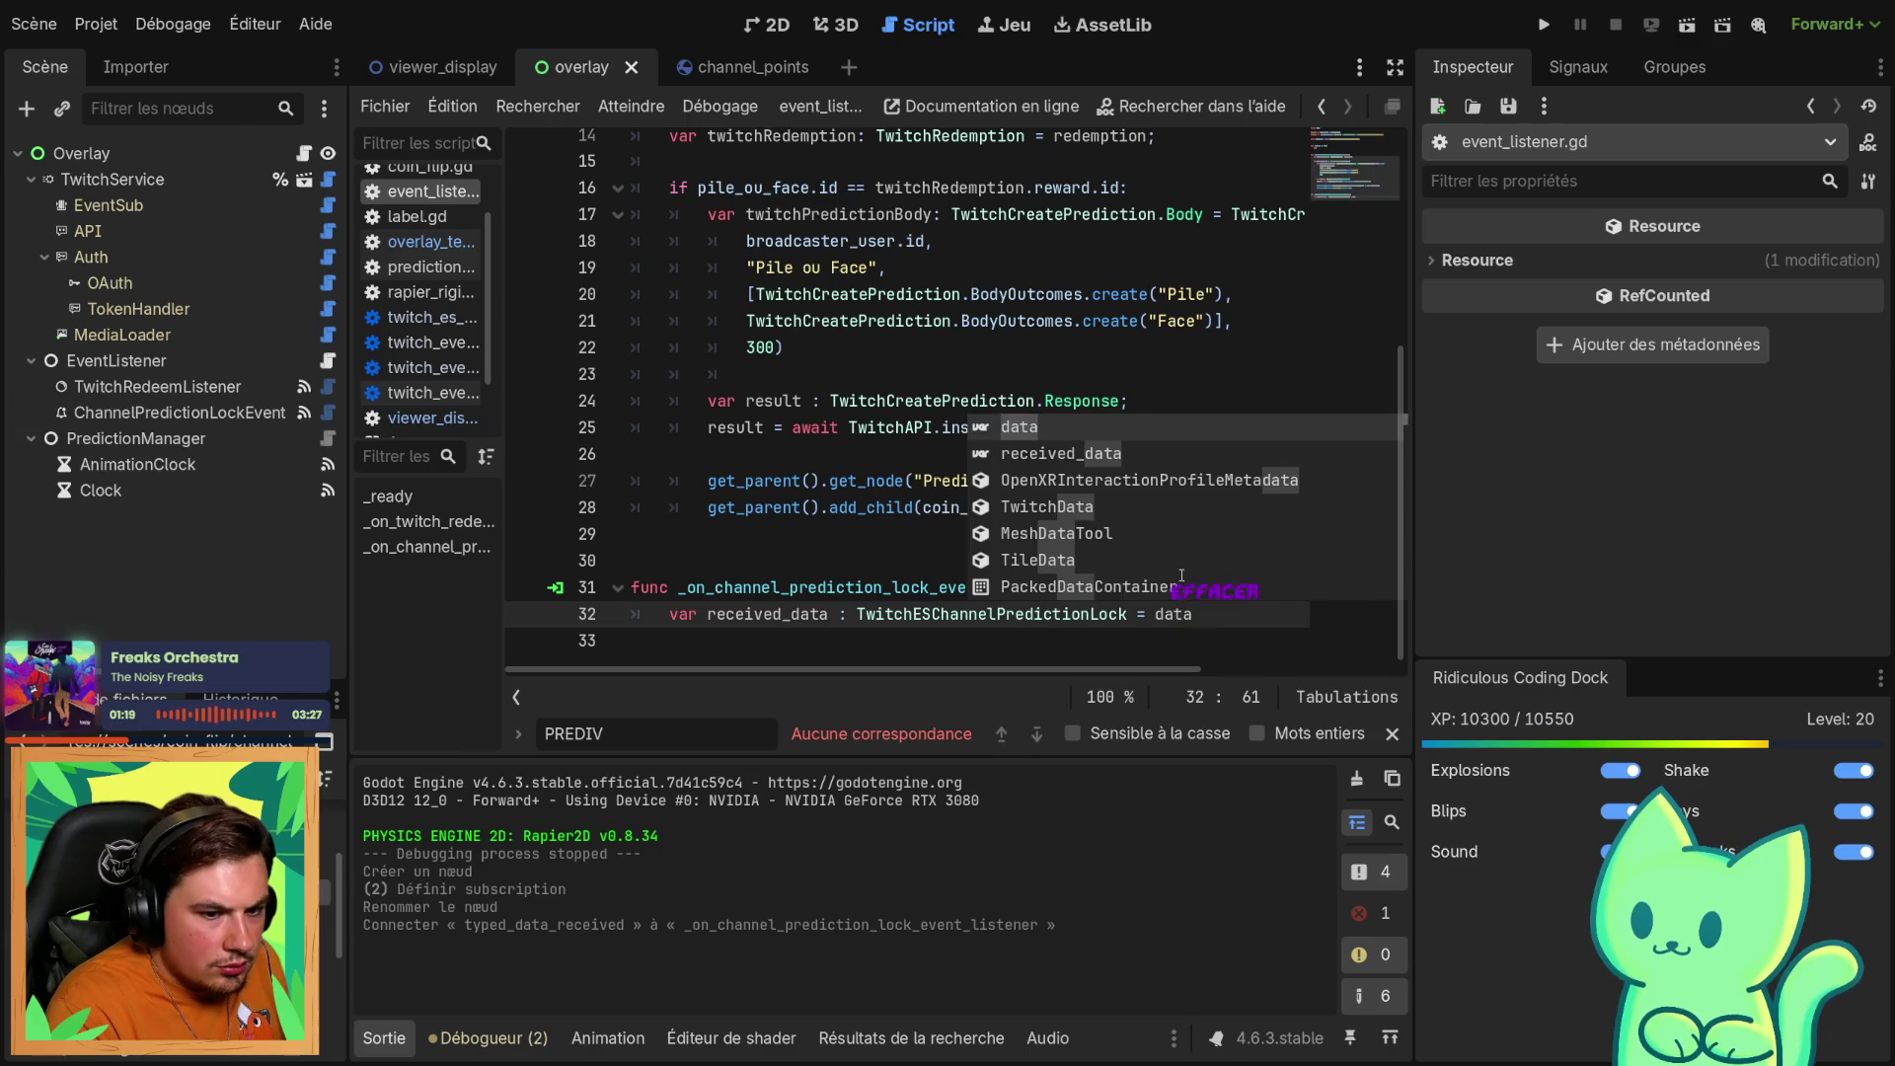
type(":")
key("BackSpace")
type(";")
key("ctrl+s")
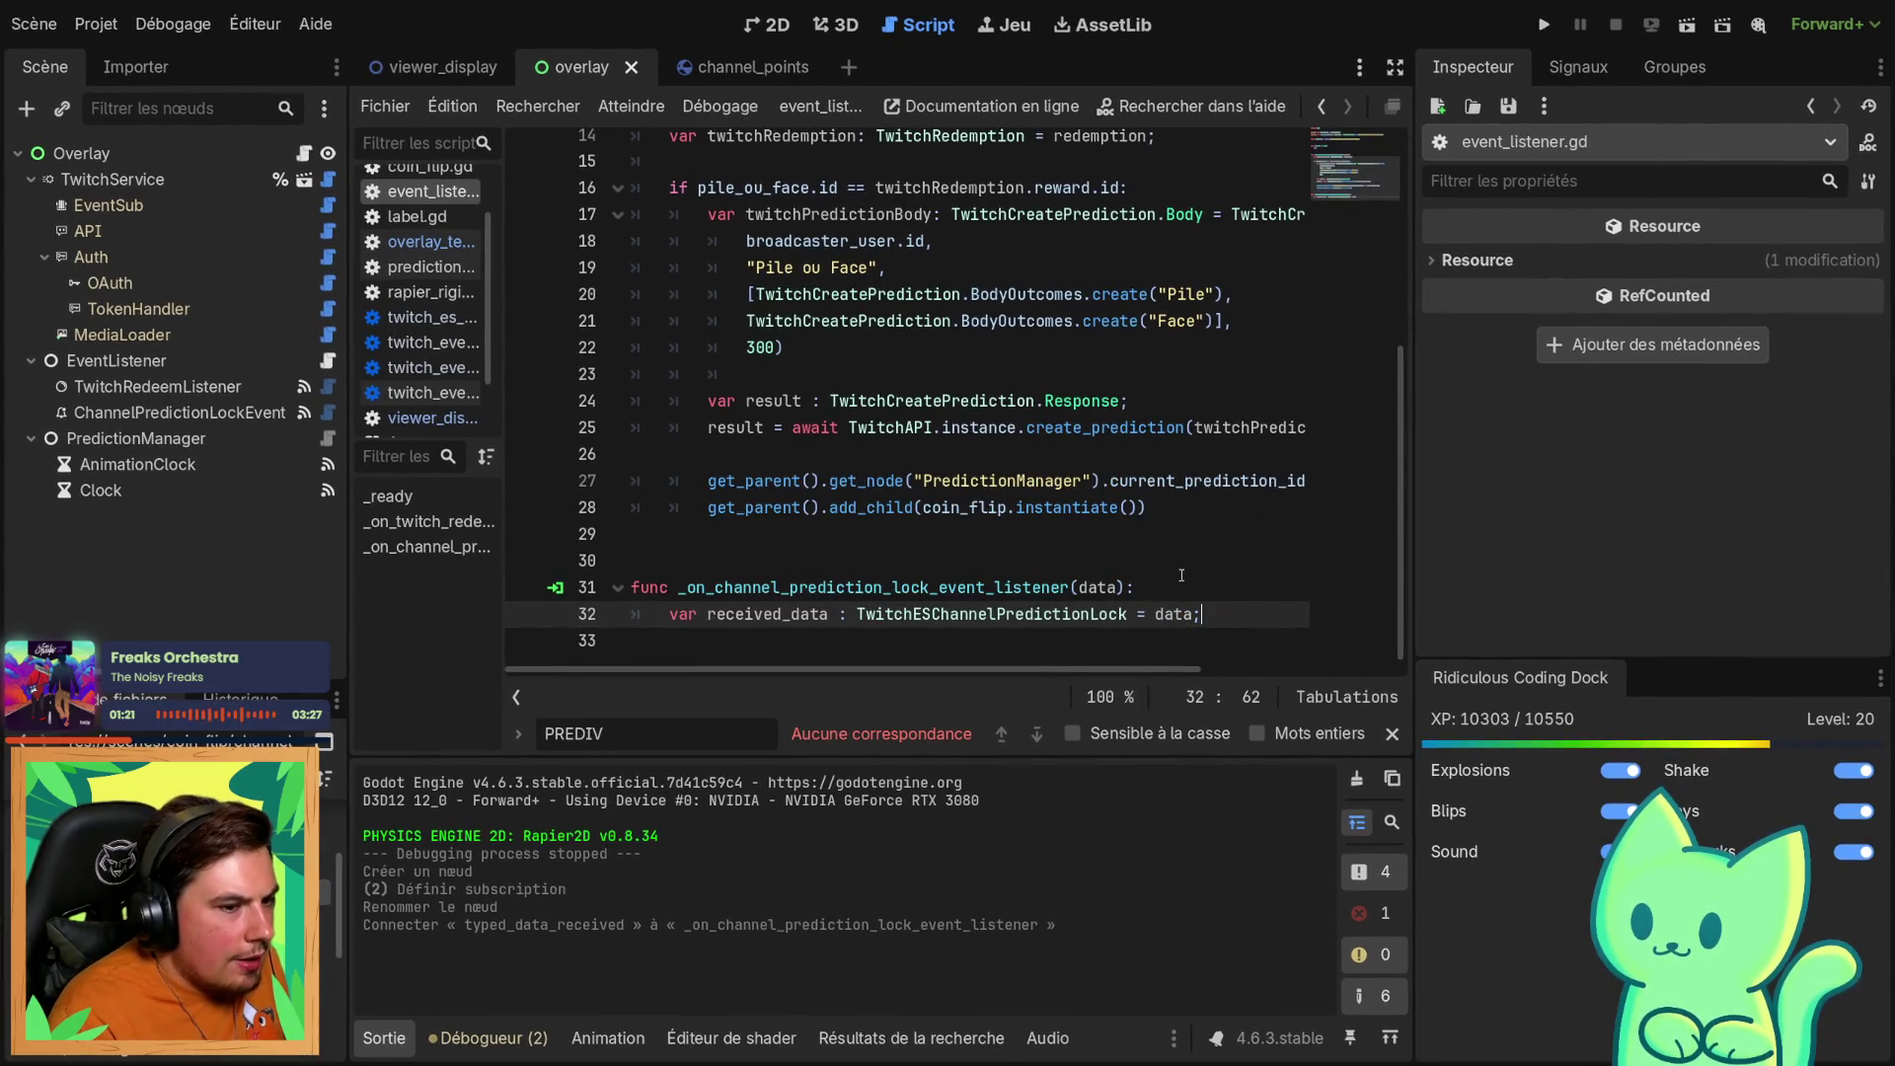
- Add a 'received_data.' line and browse its member suggestions
key("Return")
key("Return")
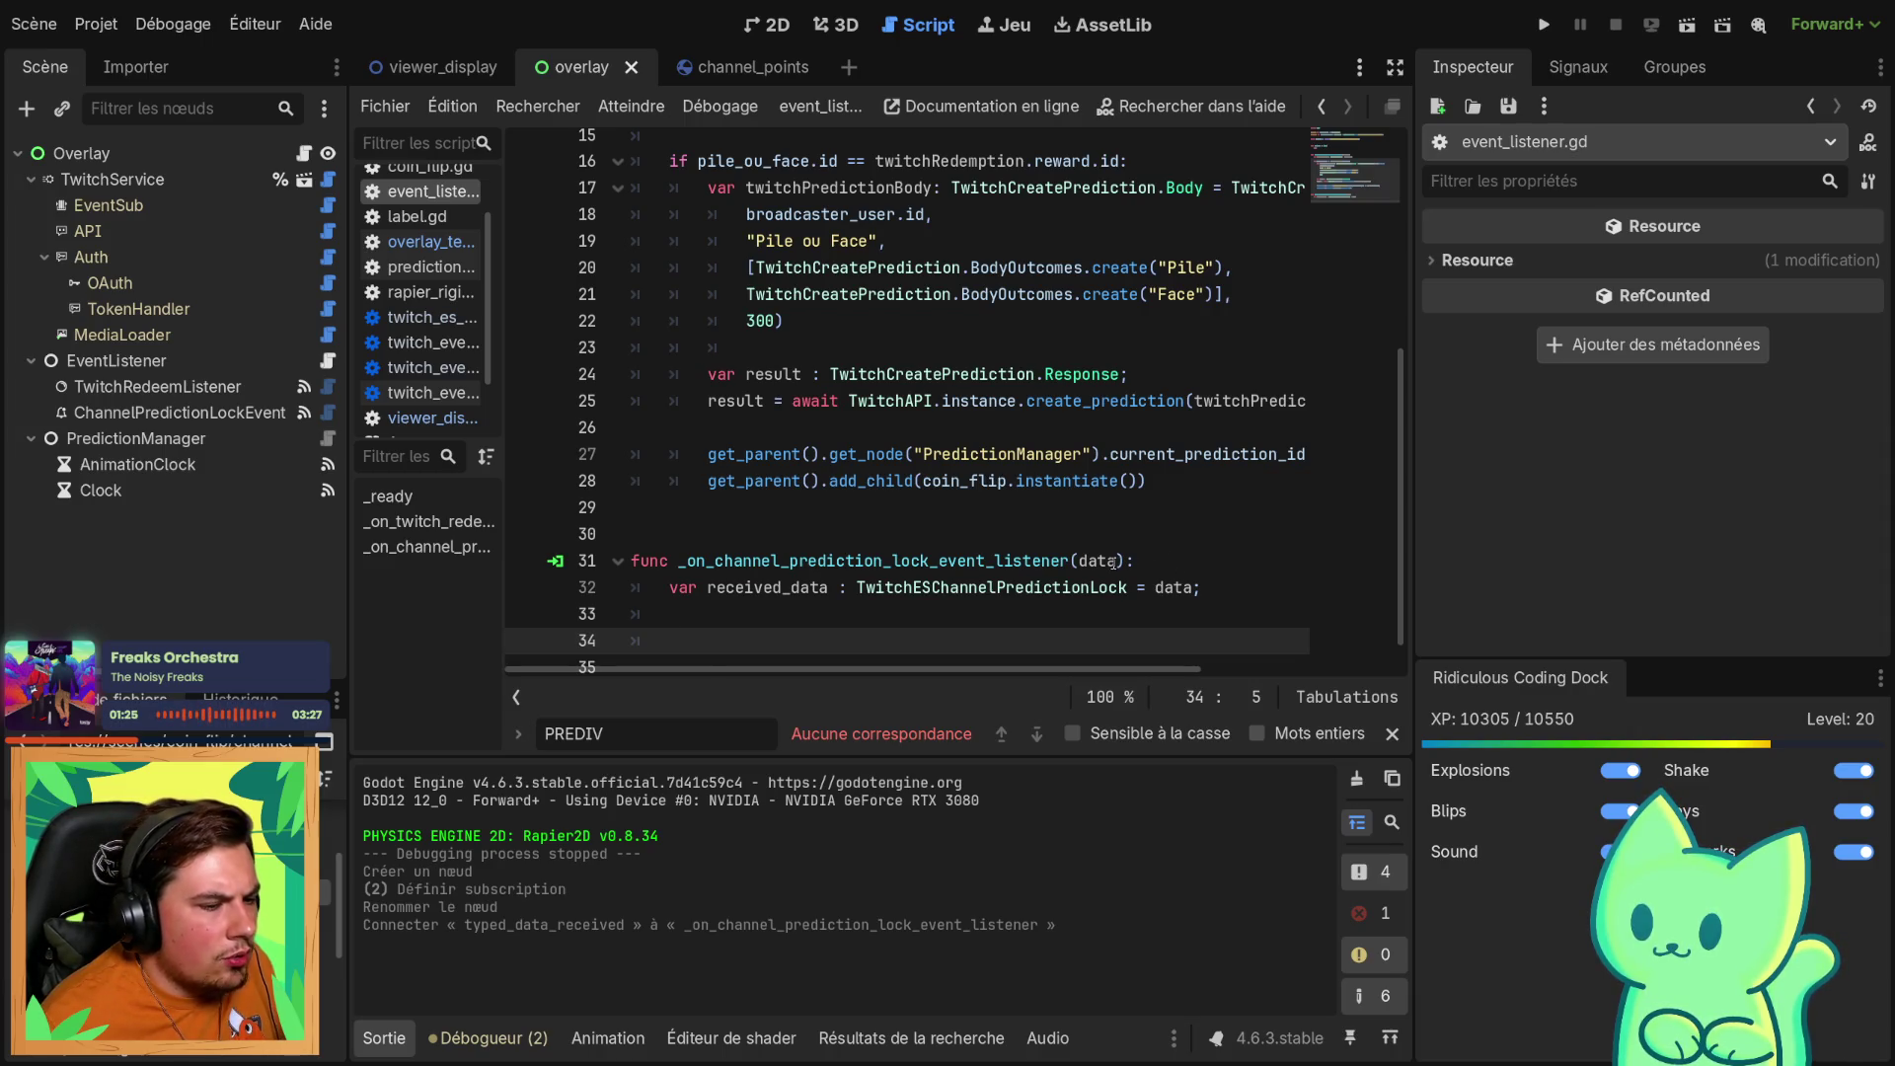
type("data.")
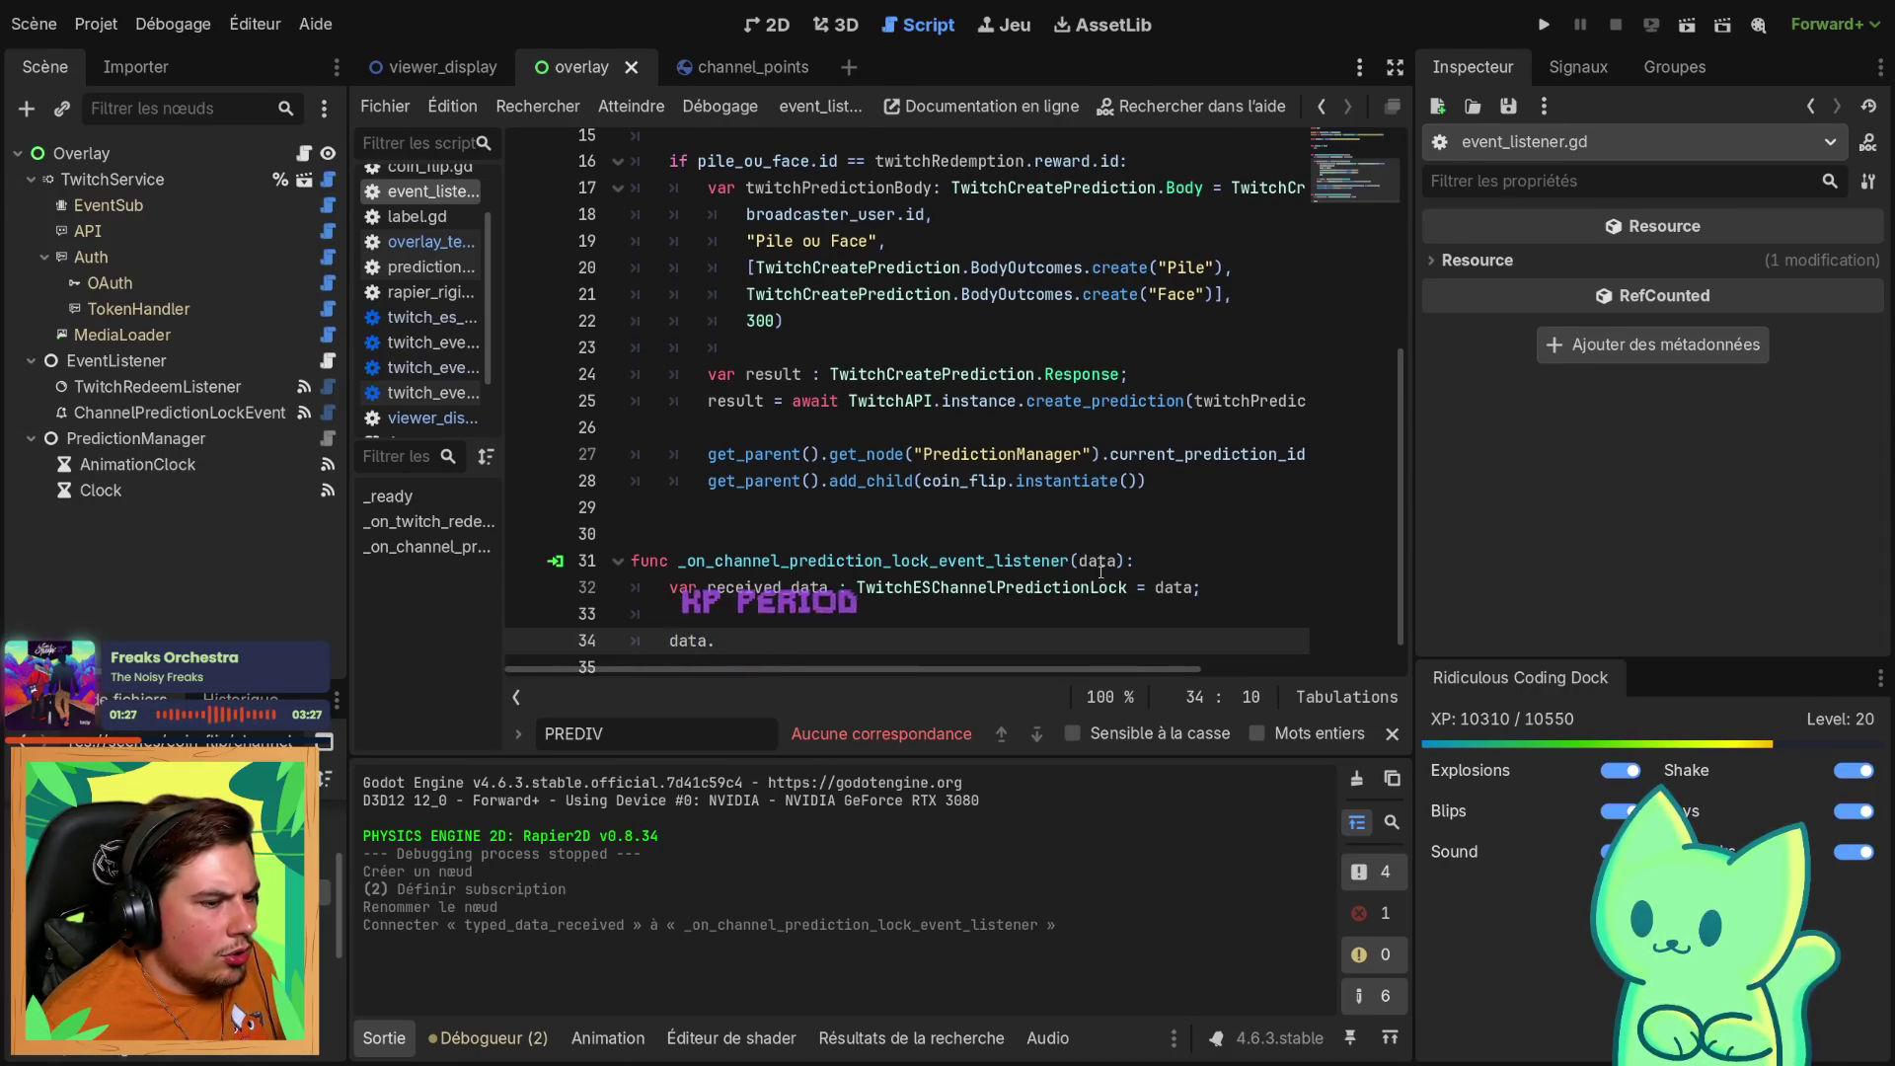
key("ctrl+z")
key("ctrl+z")
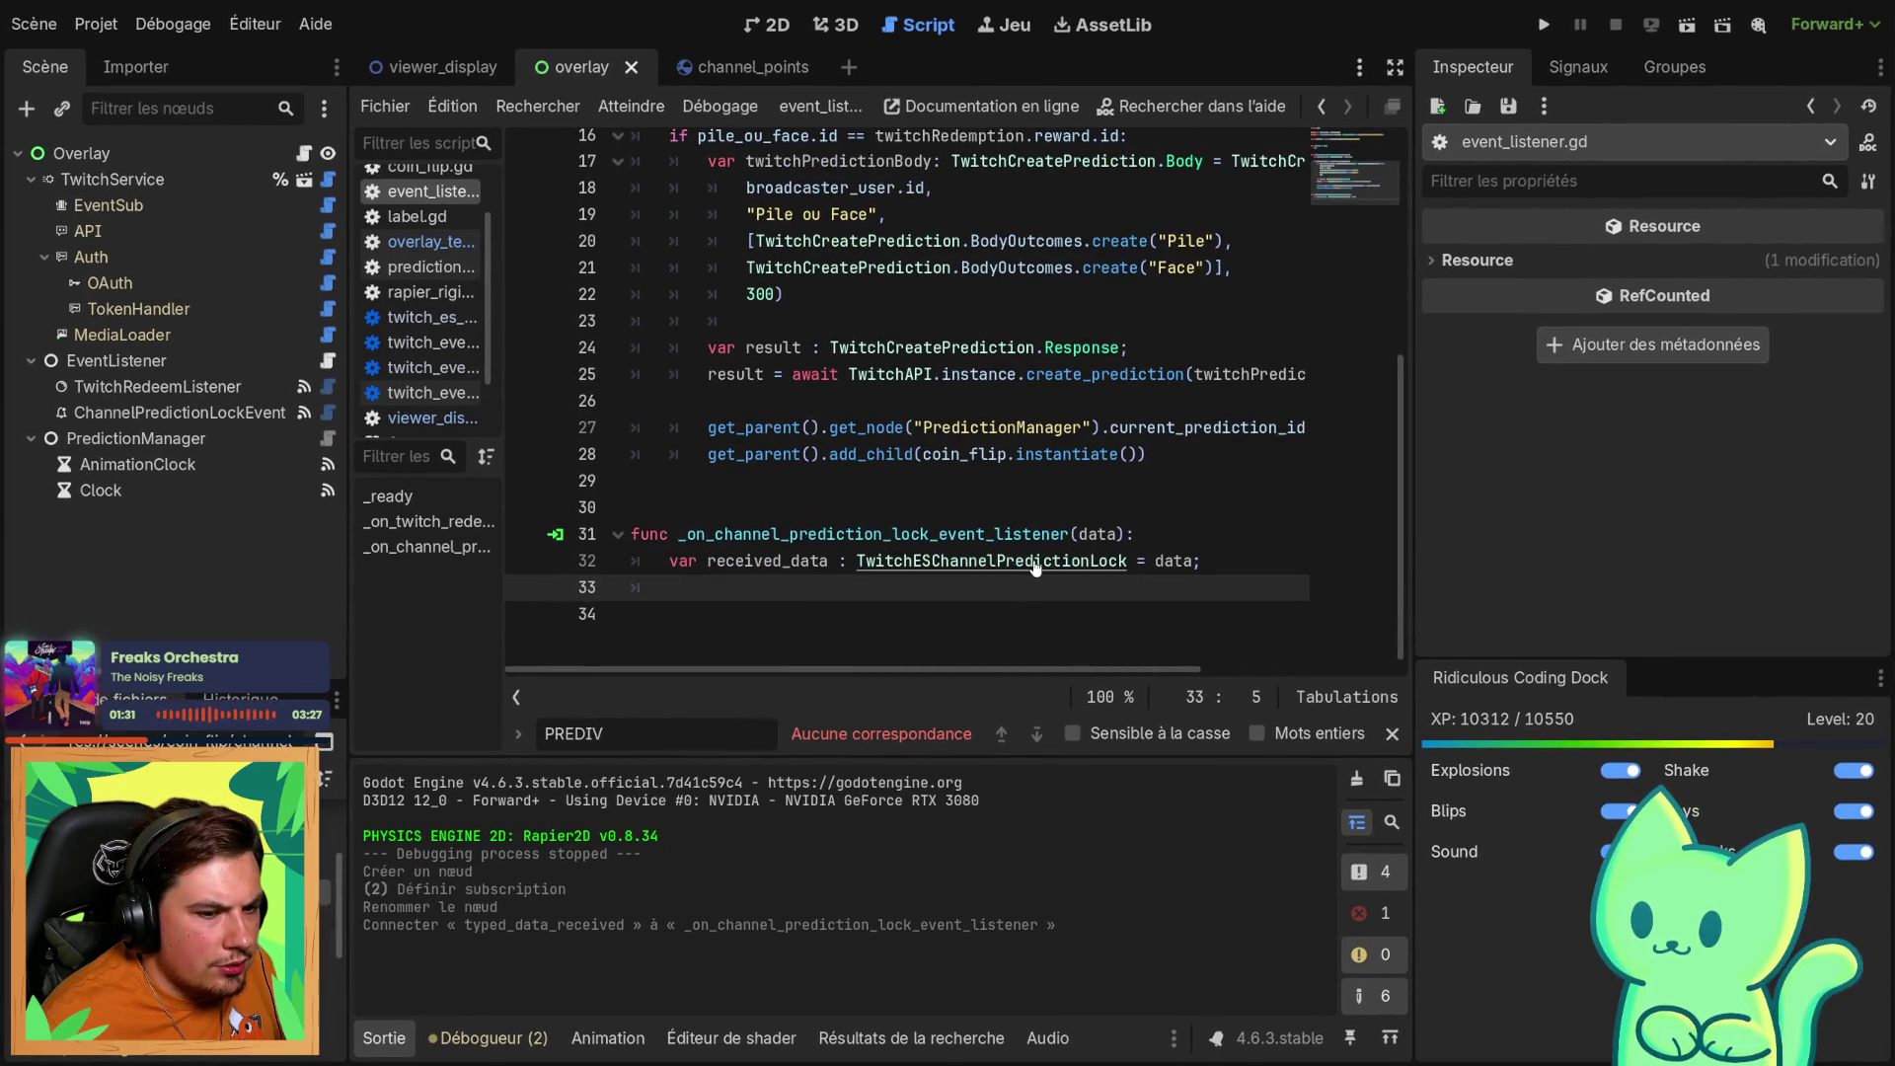
type("received_data")
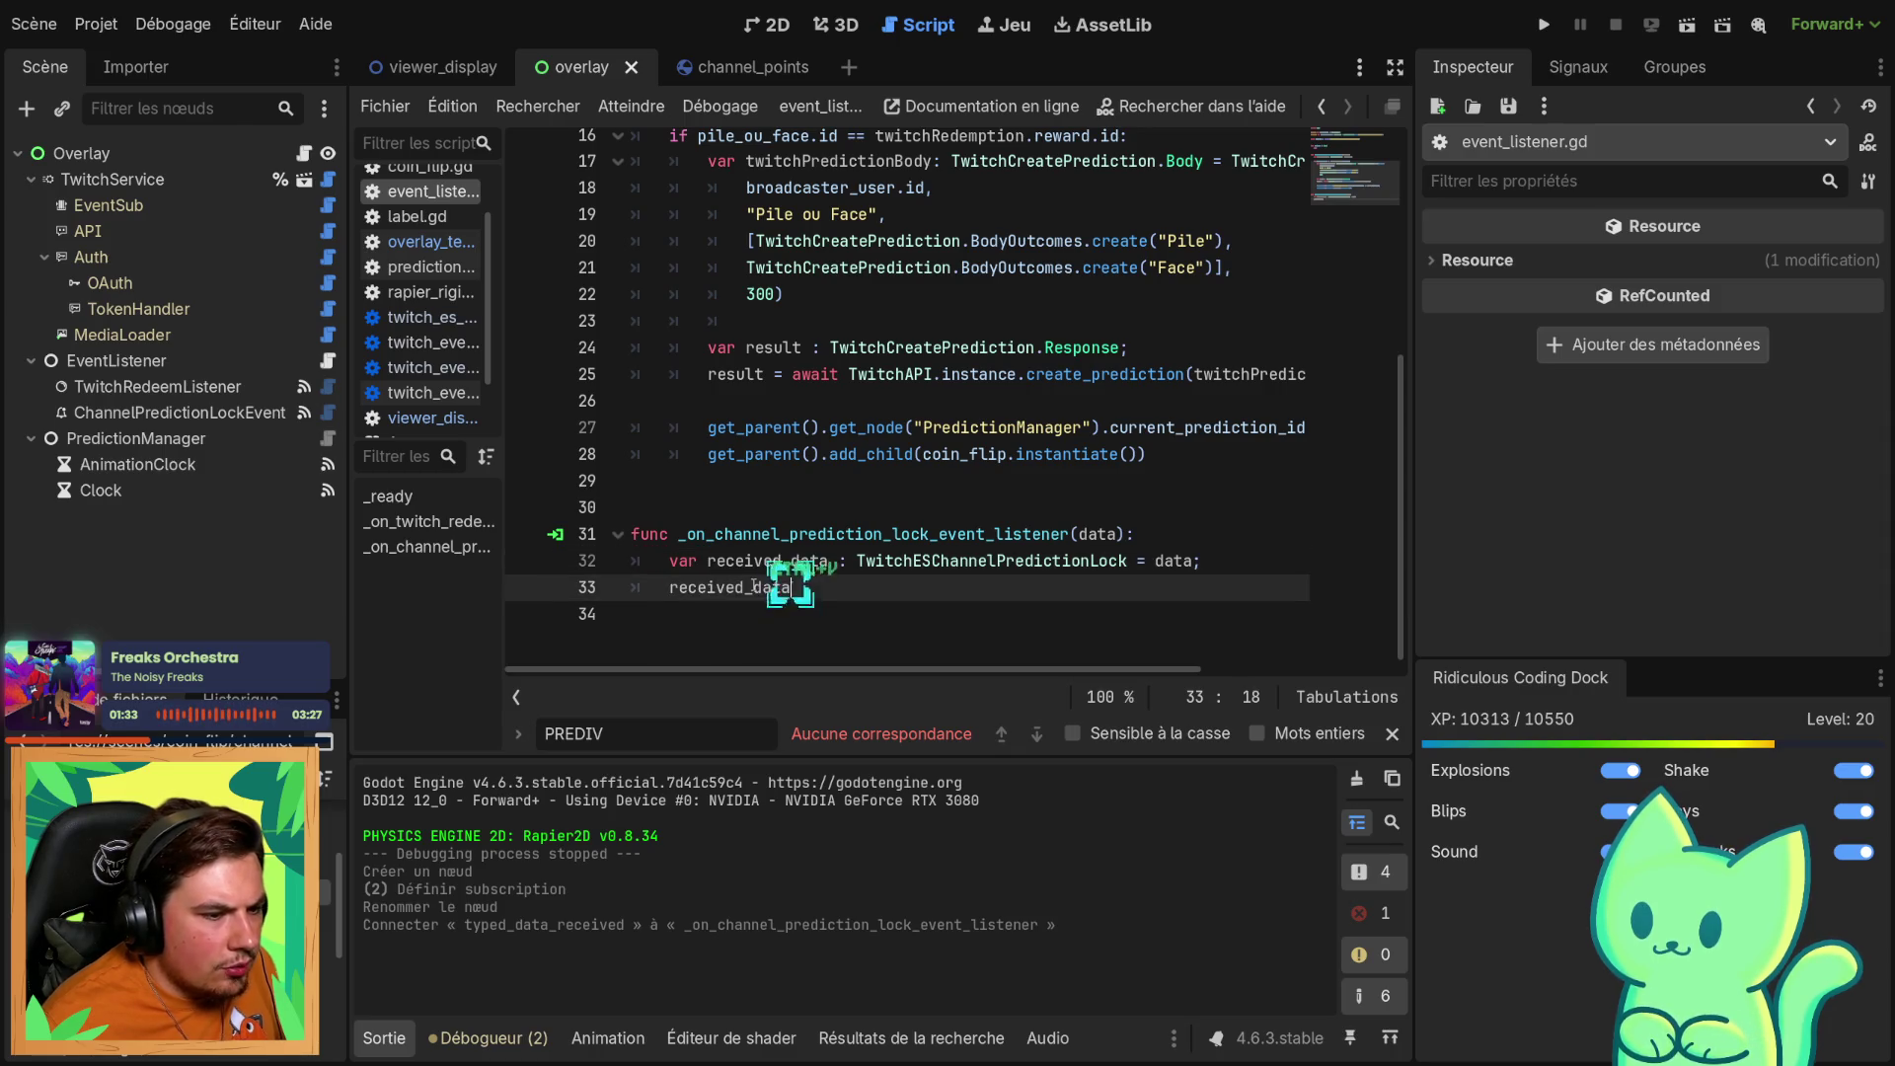
type(".")
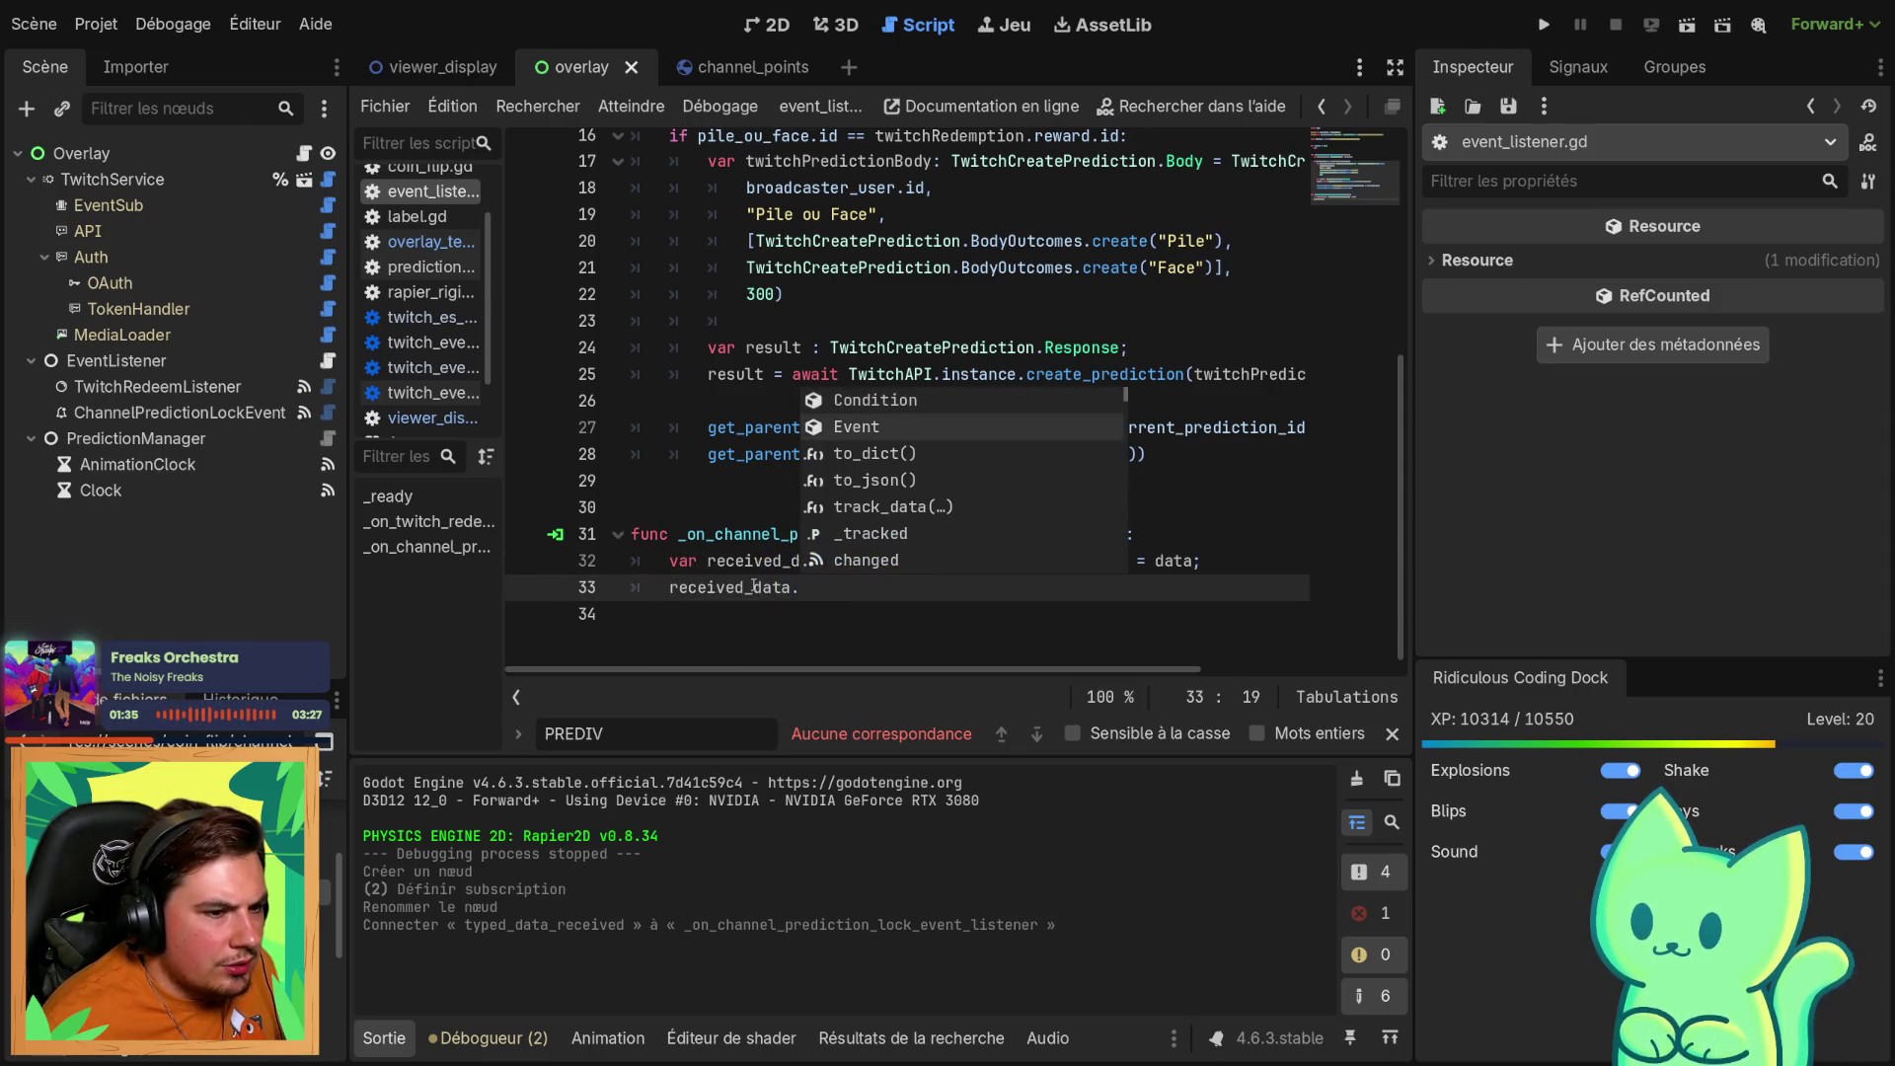
key("Down")
key("Down")
key("Down")
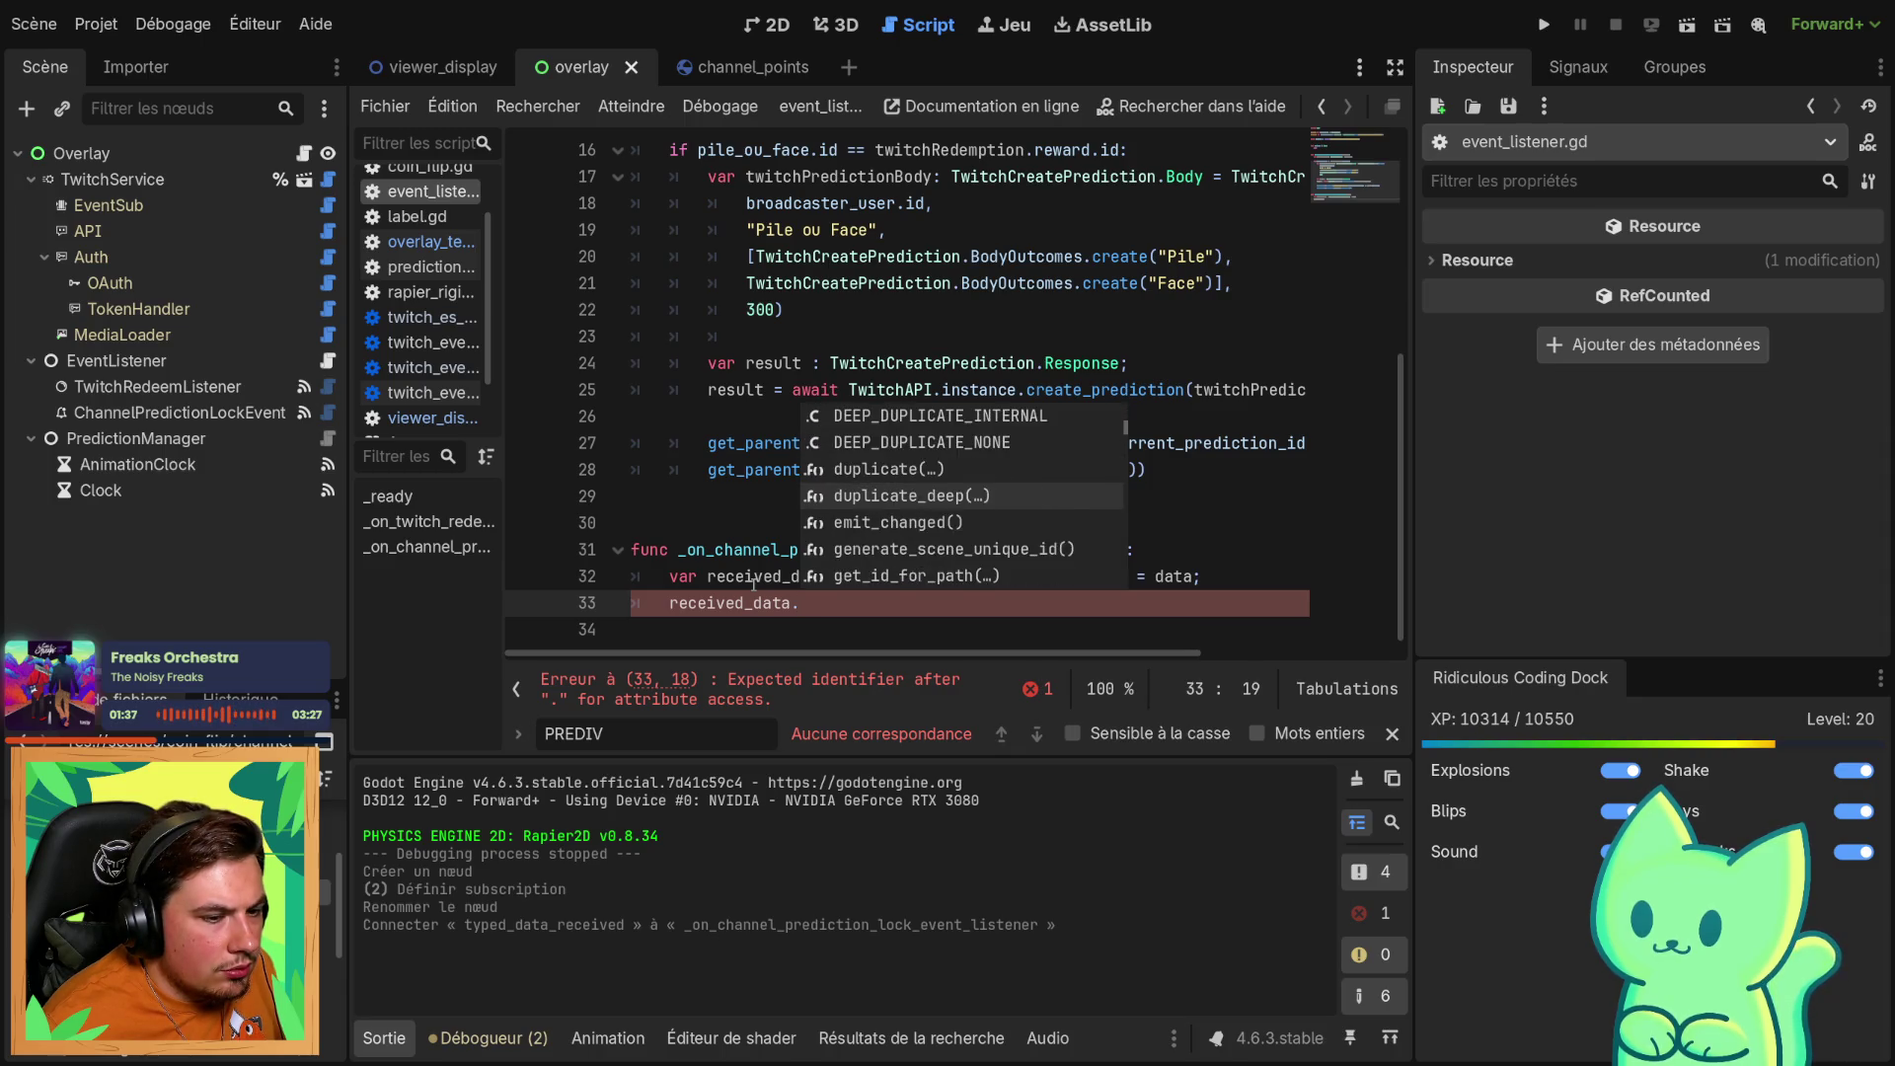
key("Down")
key("Down")
key("Down")
key("Escape")
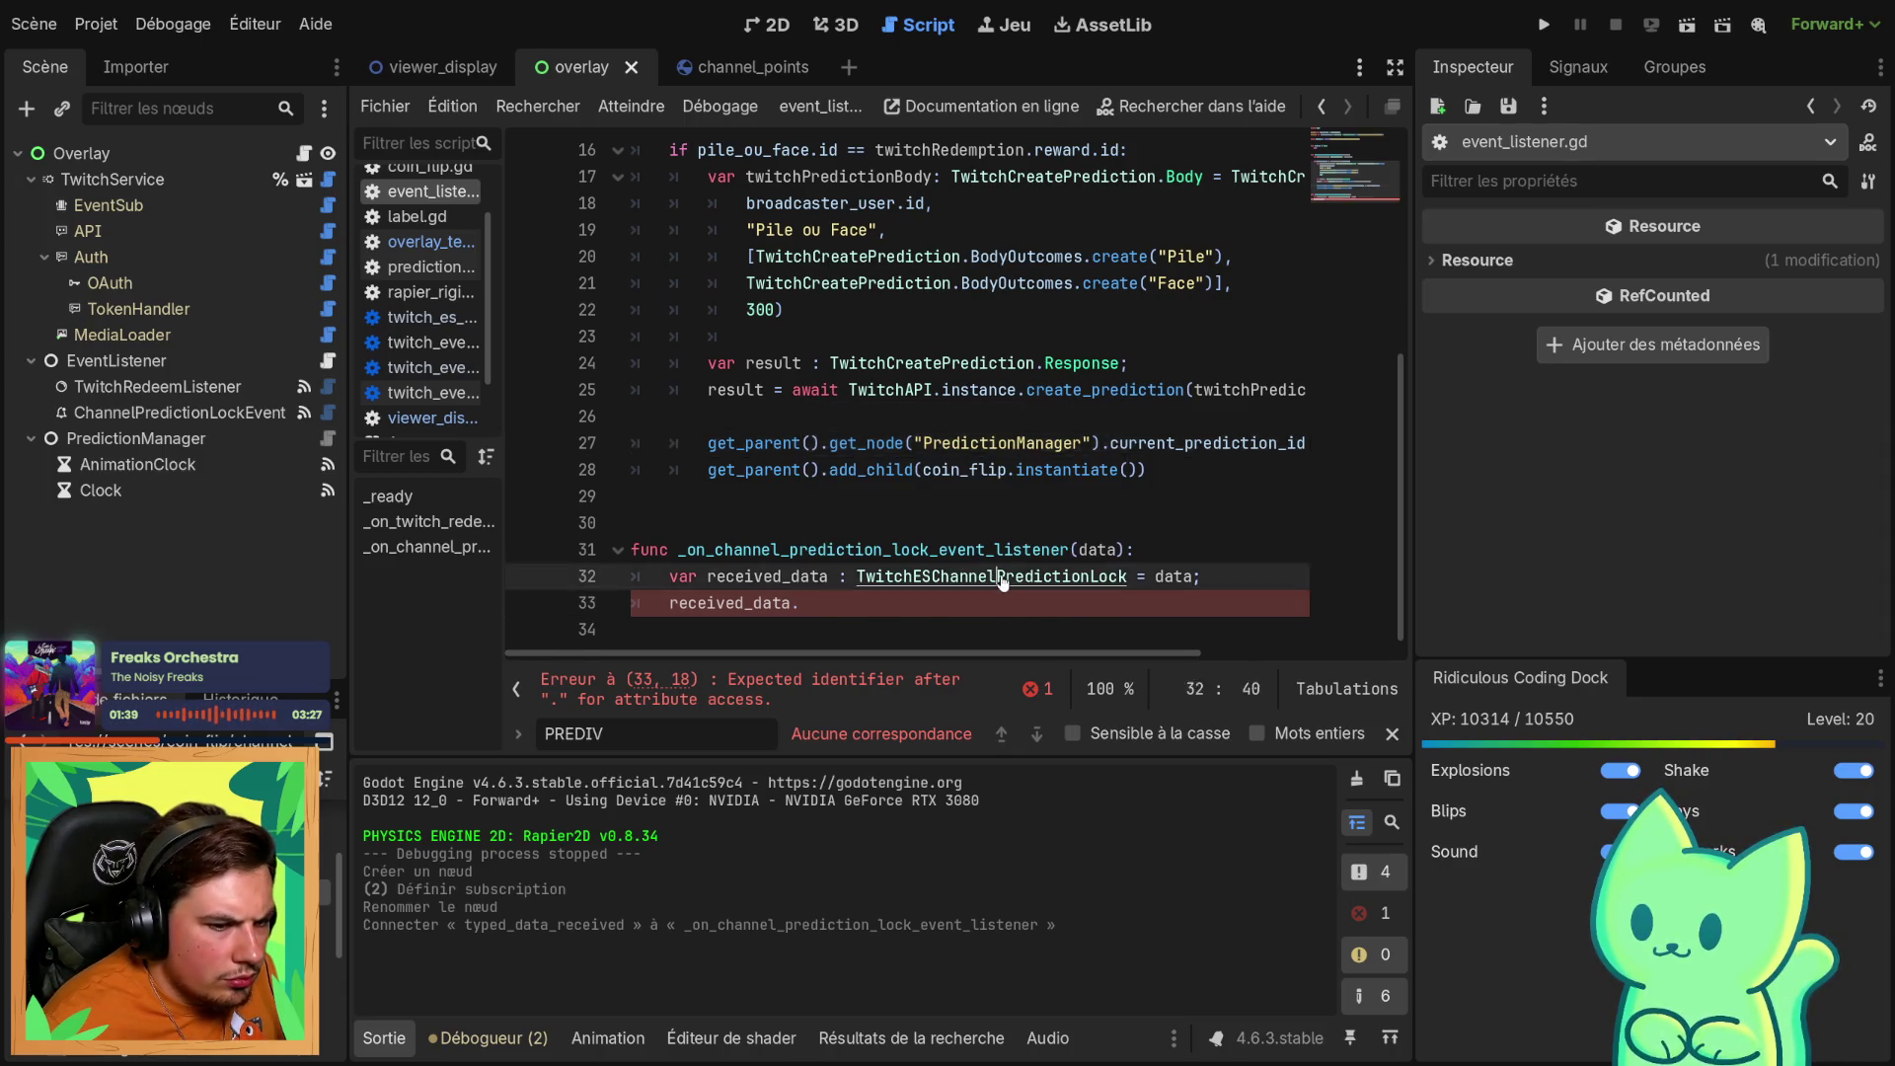
- Inspect the TwitchESChannelPredictionLock class definition from line 32
left_click(998, 576, "ctrl")
scroll(803, 418, "down", 4)
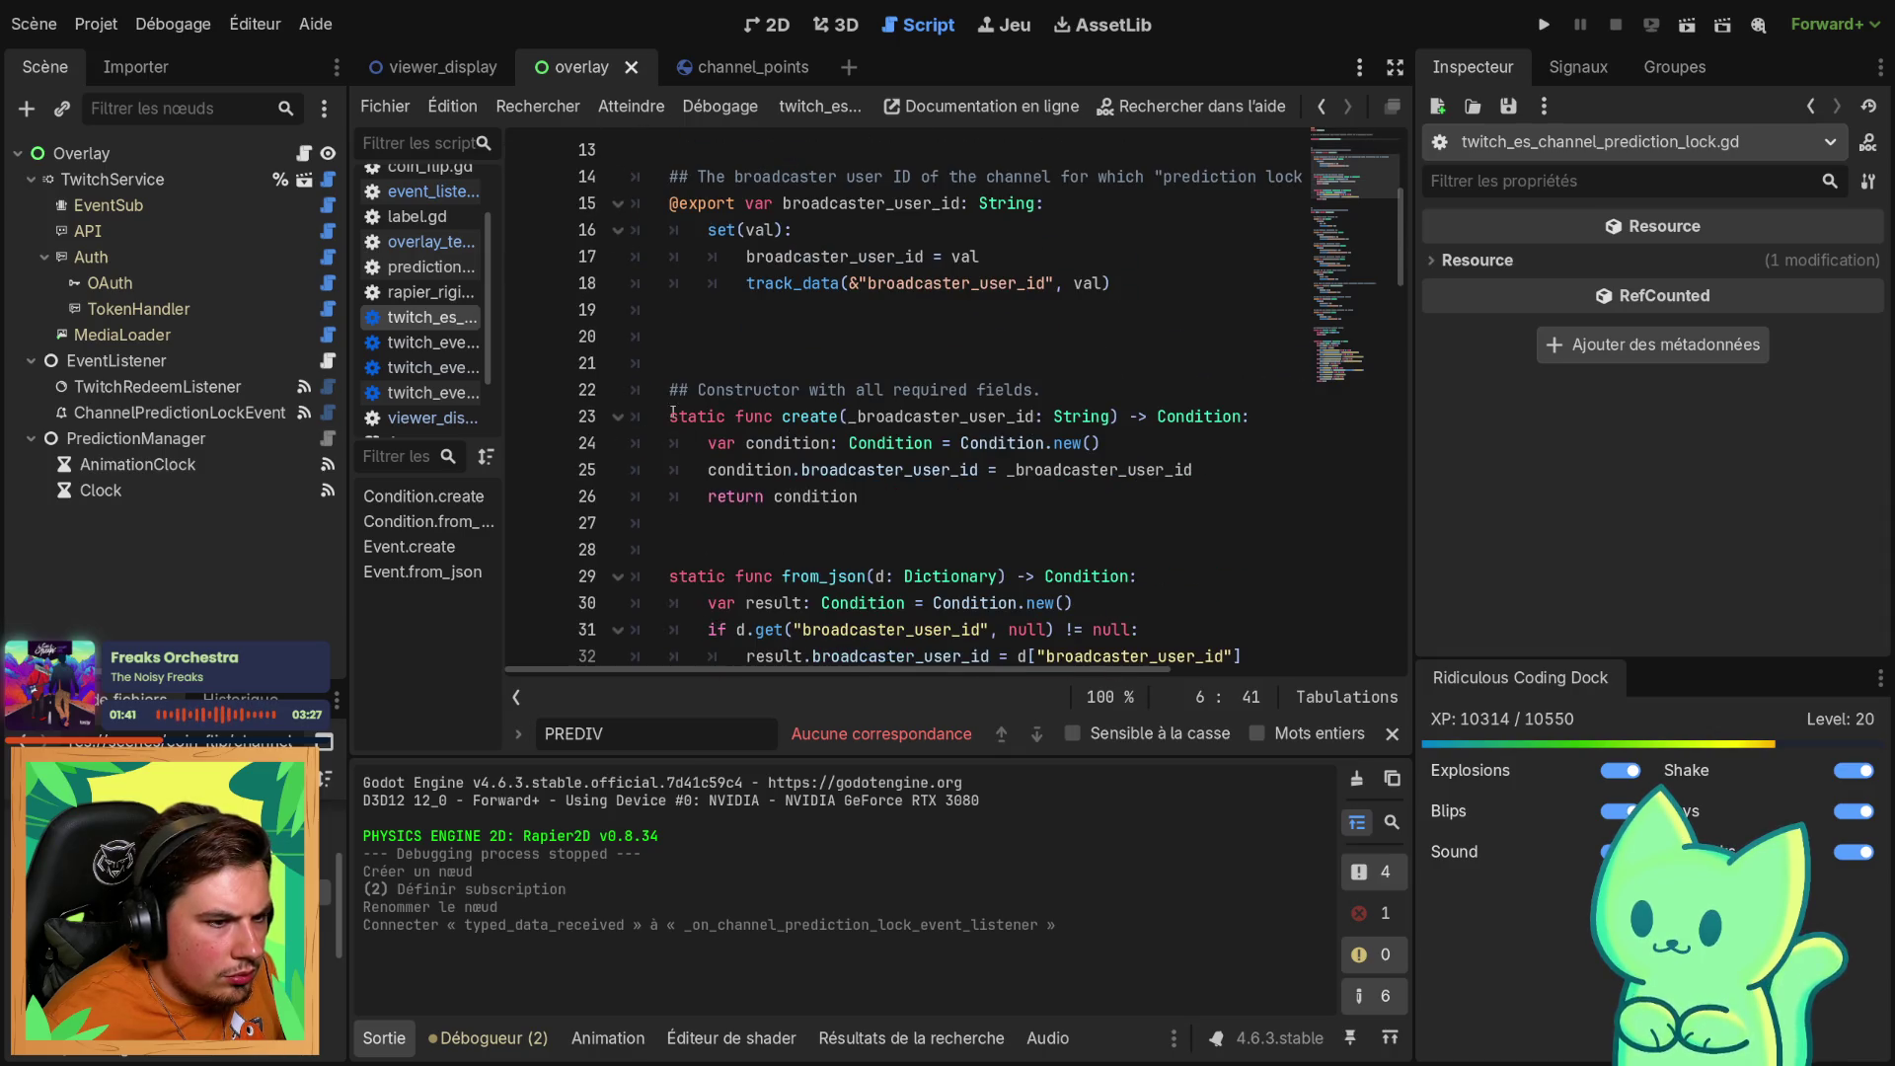
scroll(641, 423, "down", 6)
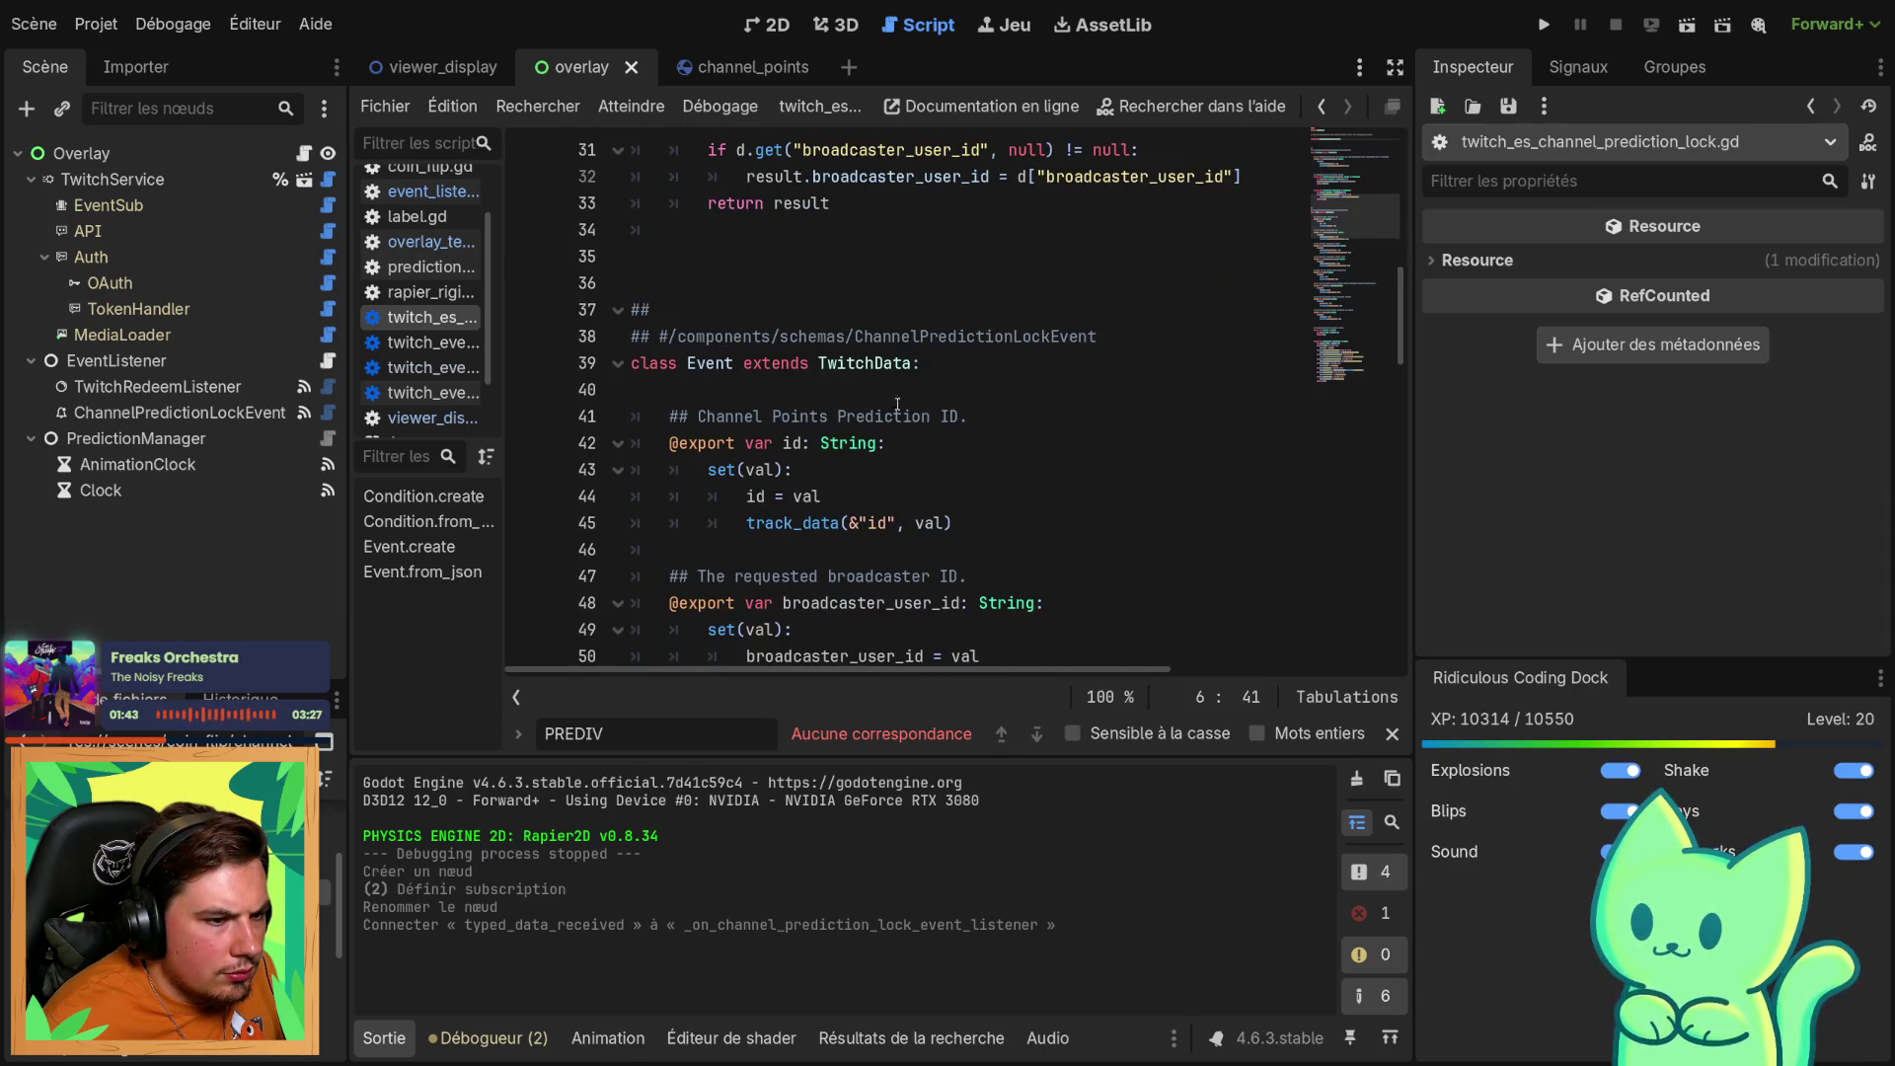
scroll(885, 403, "down", 5)
- Go back to the overlay scene and reopen the EventListener node's script
left_click(475, 79)
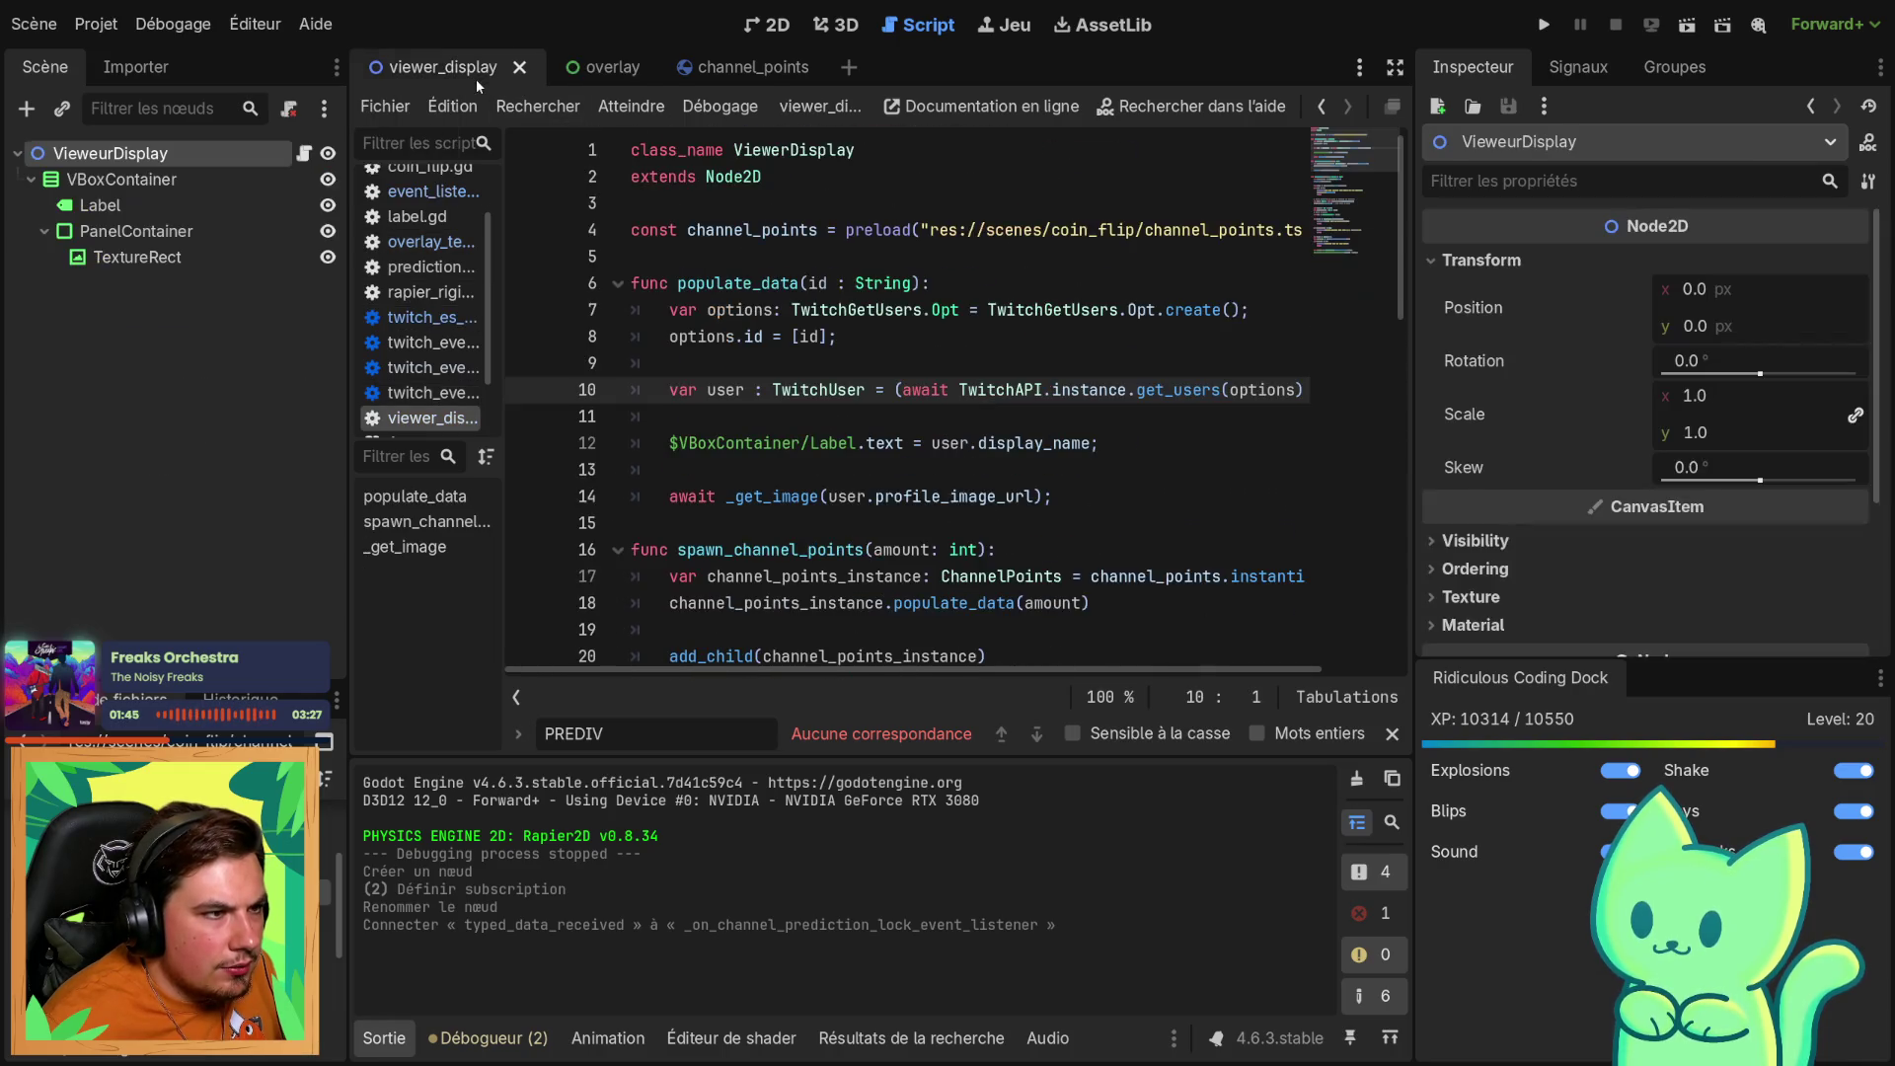
left_click(602, 69)
left_click_drag(766, 75, 436, 79)
scroll(423, 265, "down", 3)
left_click(581, 67)
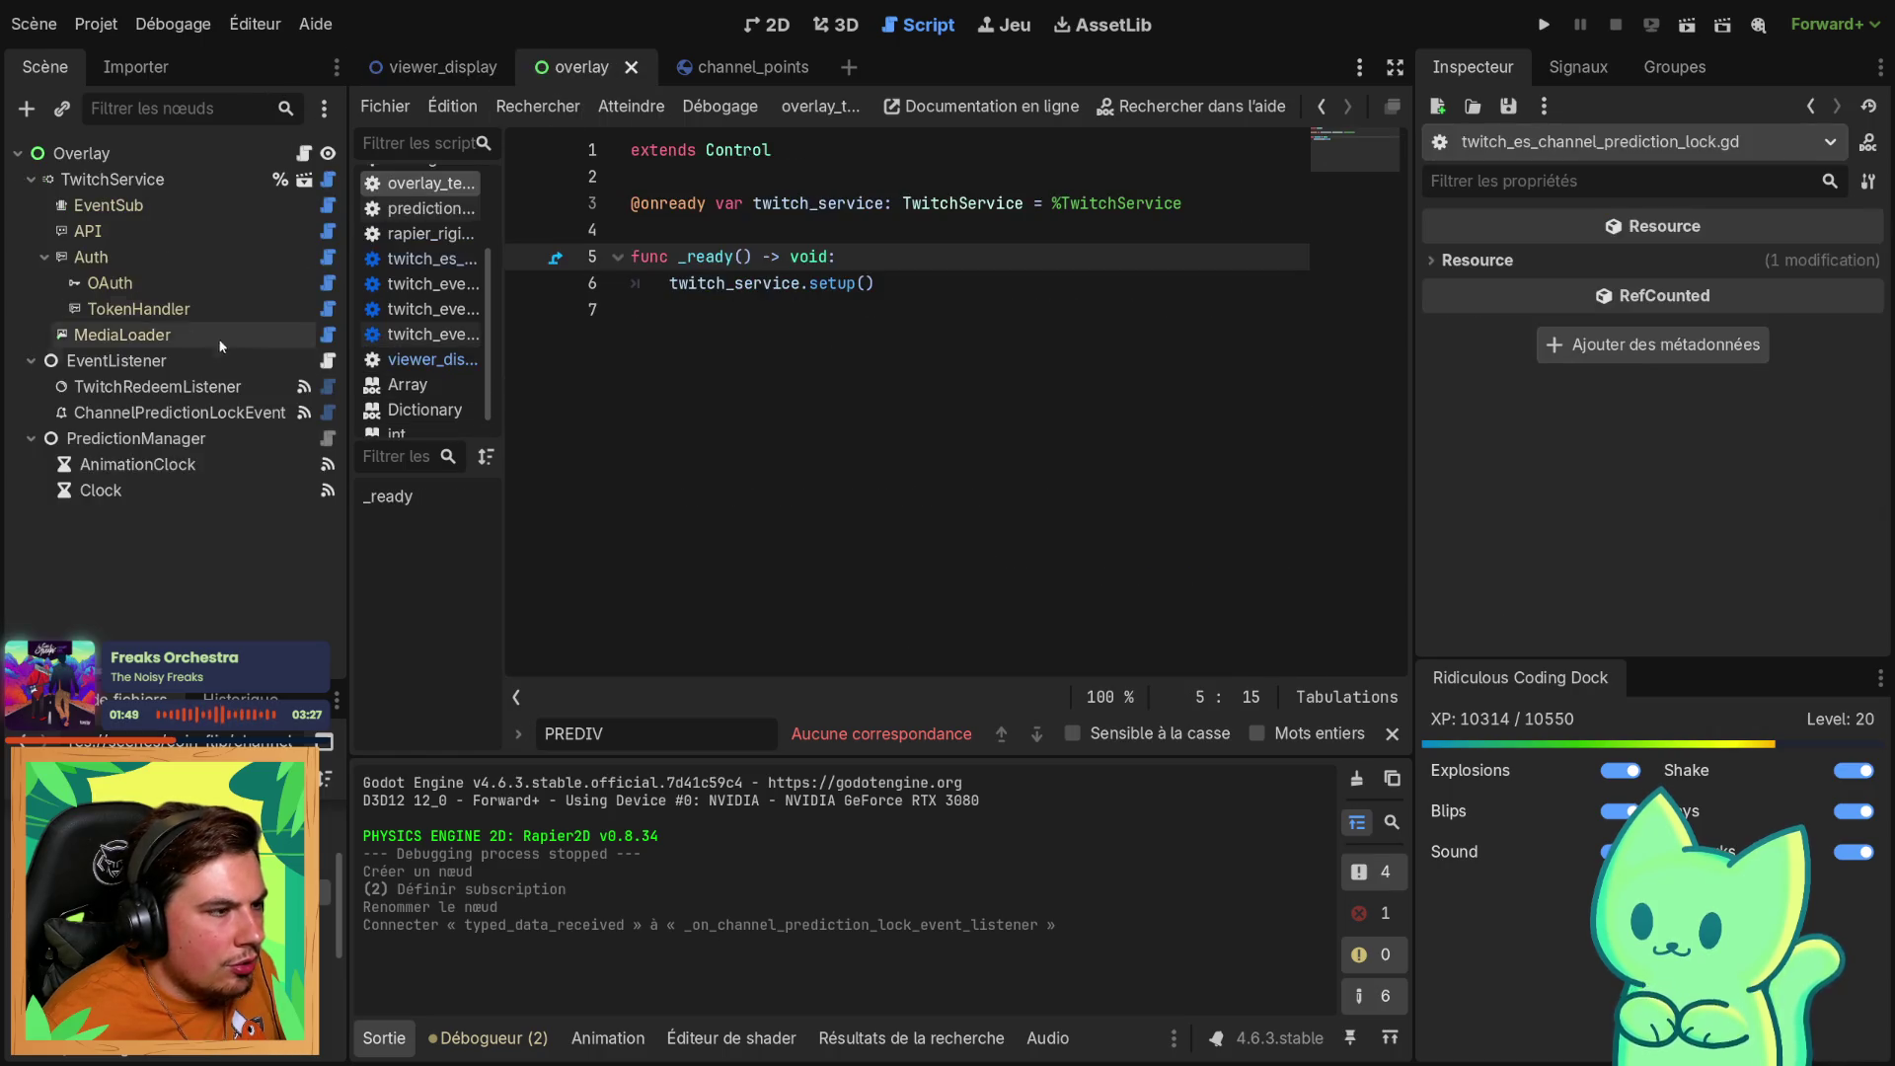
left_click(328, 360)
- Replace the handler's two received_data lines with pass and save event_listener.gd
left_click_drag(801, 603, 621, 560)
key("BackSpace")
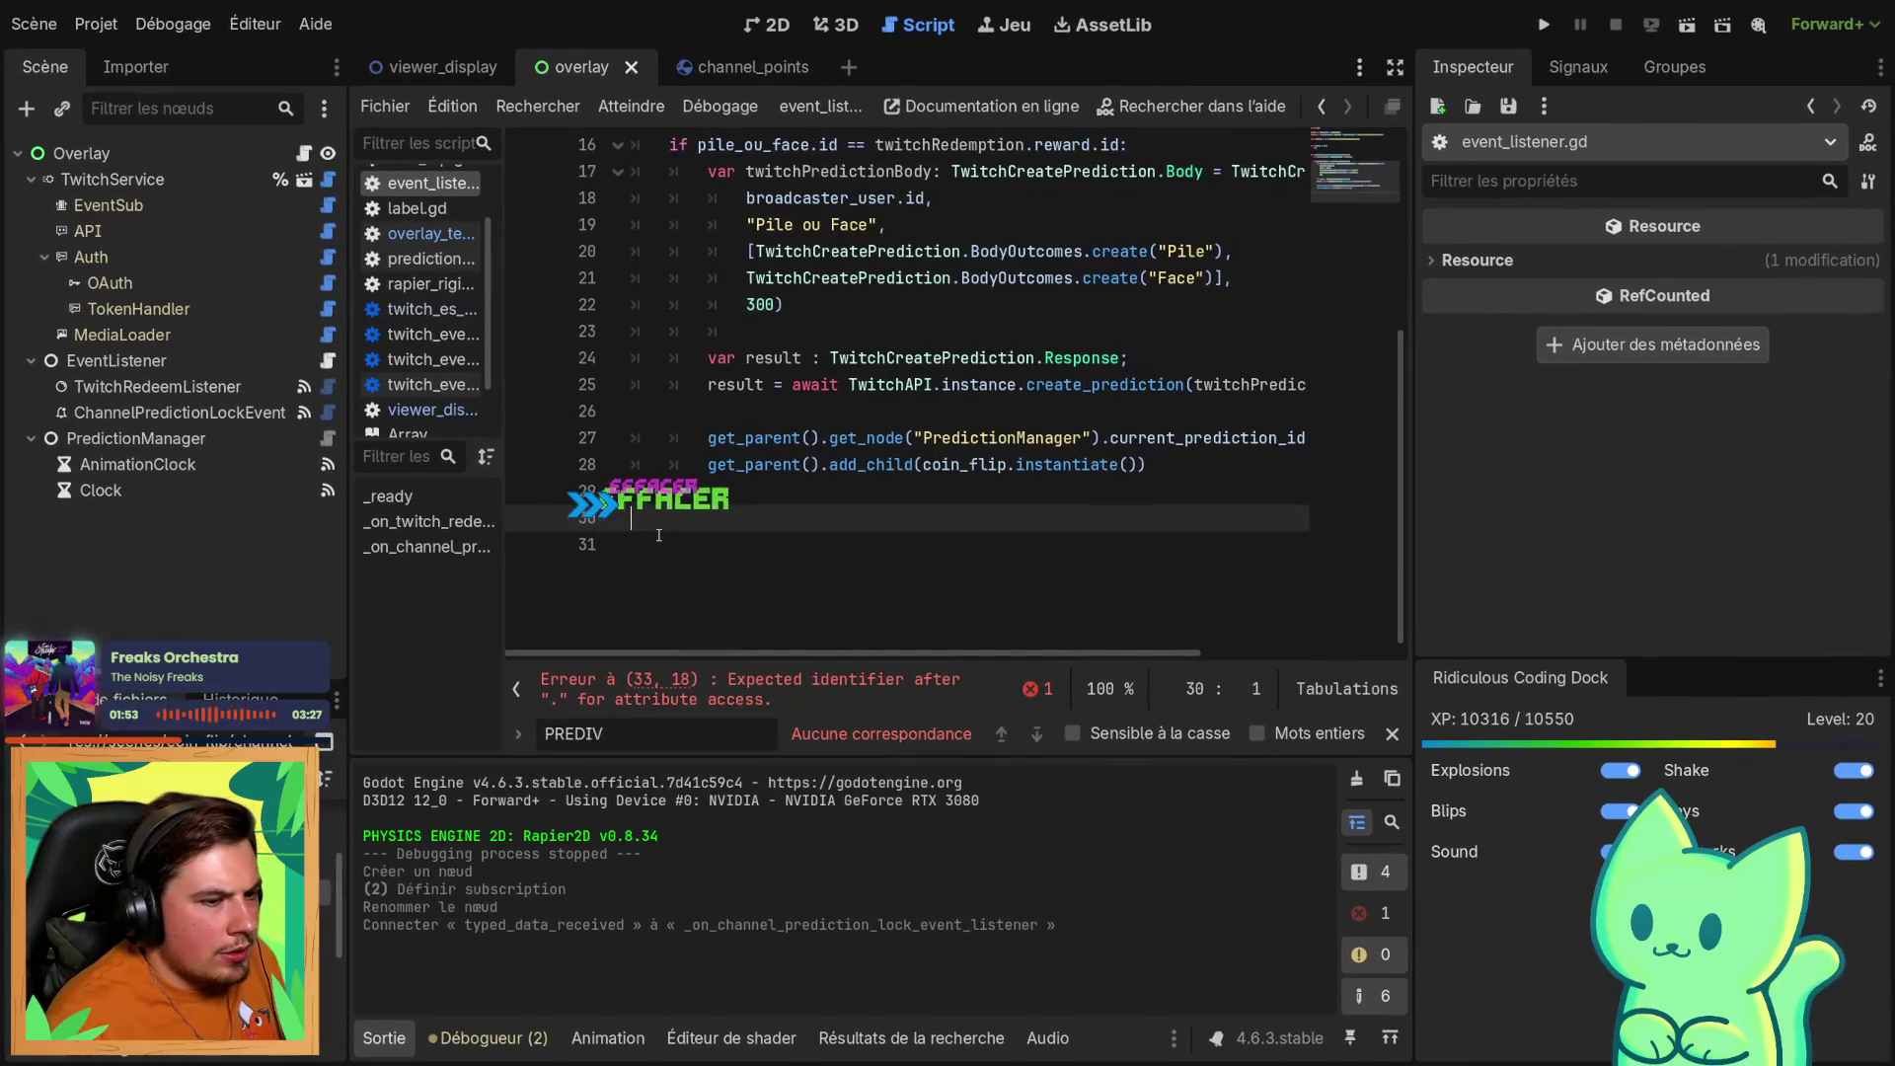
key("ctrl+z")
left_click(812, 622)
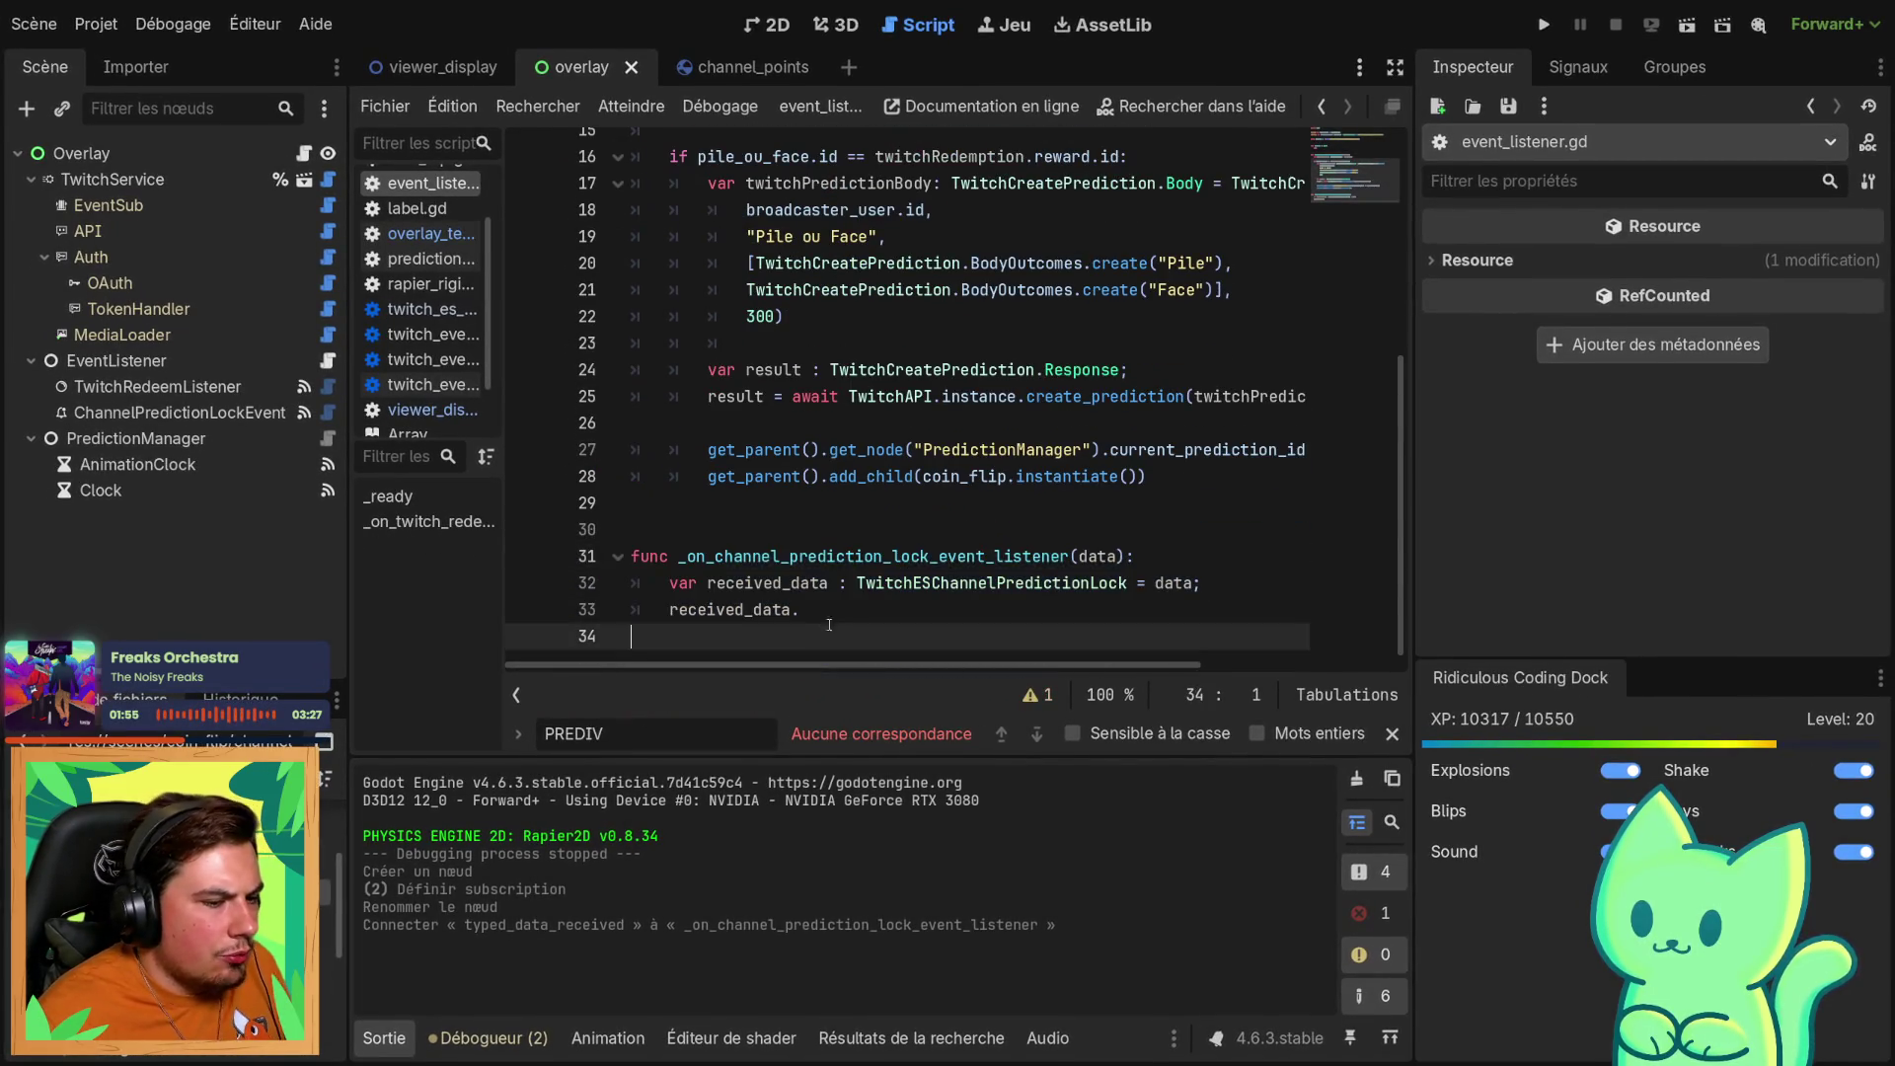
type(".")
left_click_drag(812, 622, 669, 597)
key("BackSpace")
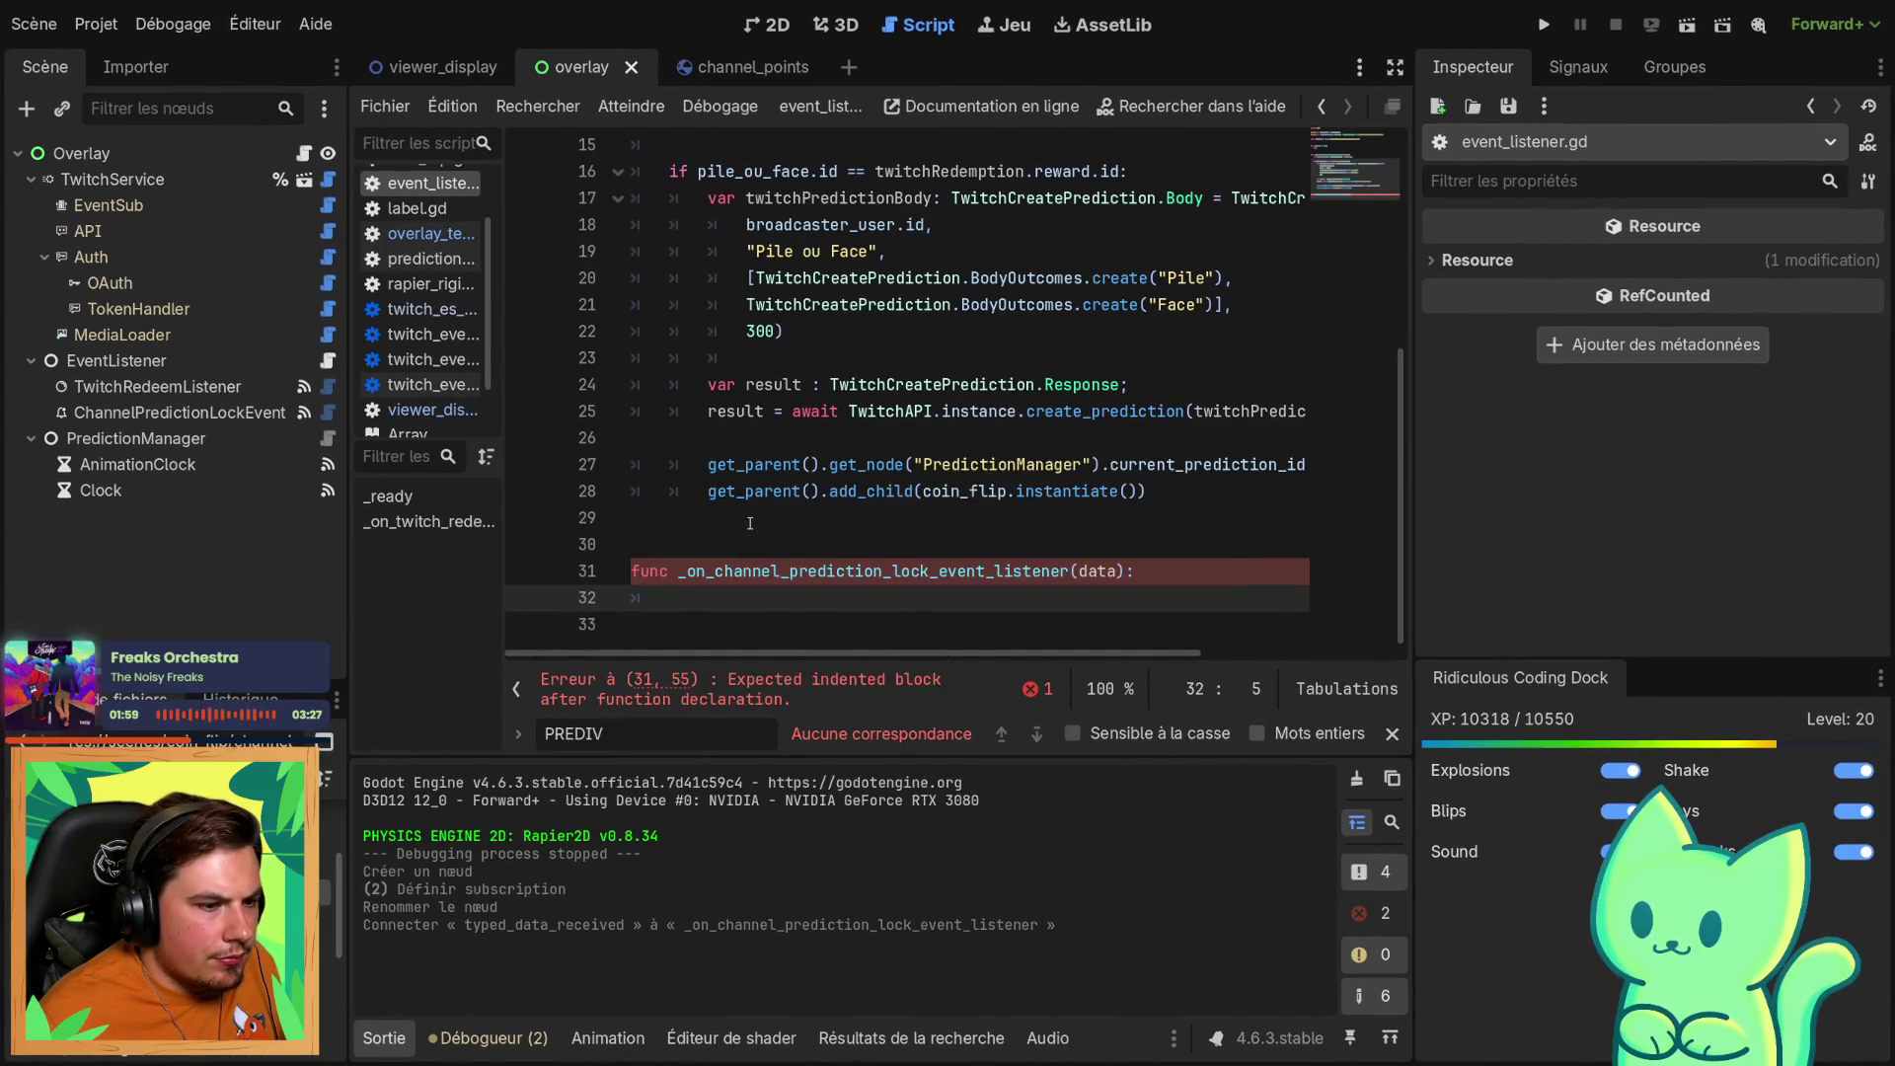
type("pass")
key("ctrl+s")
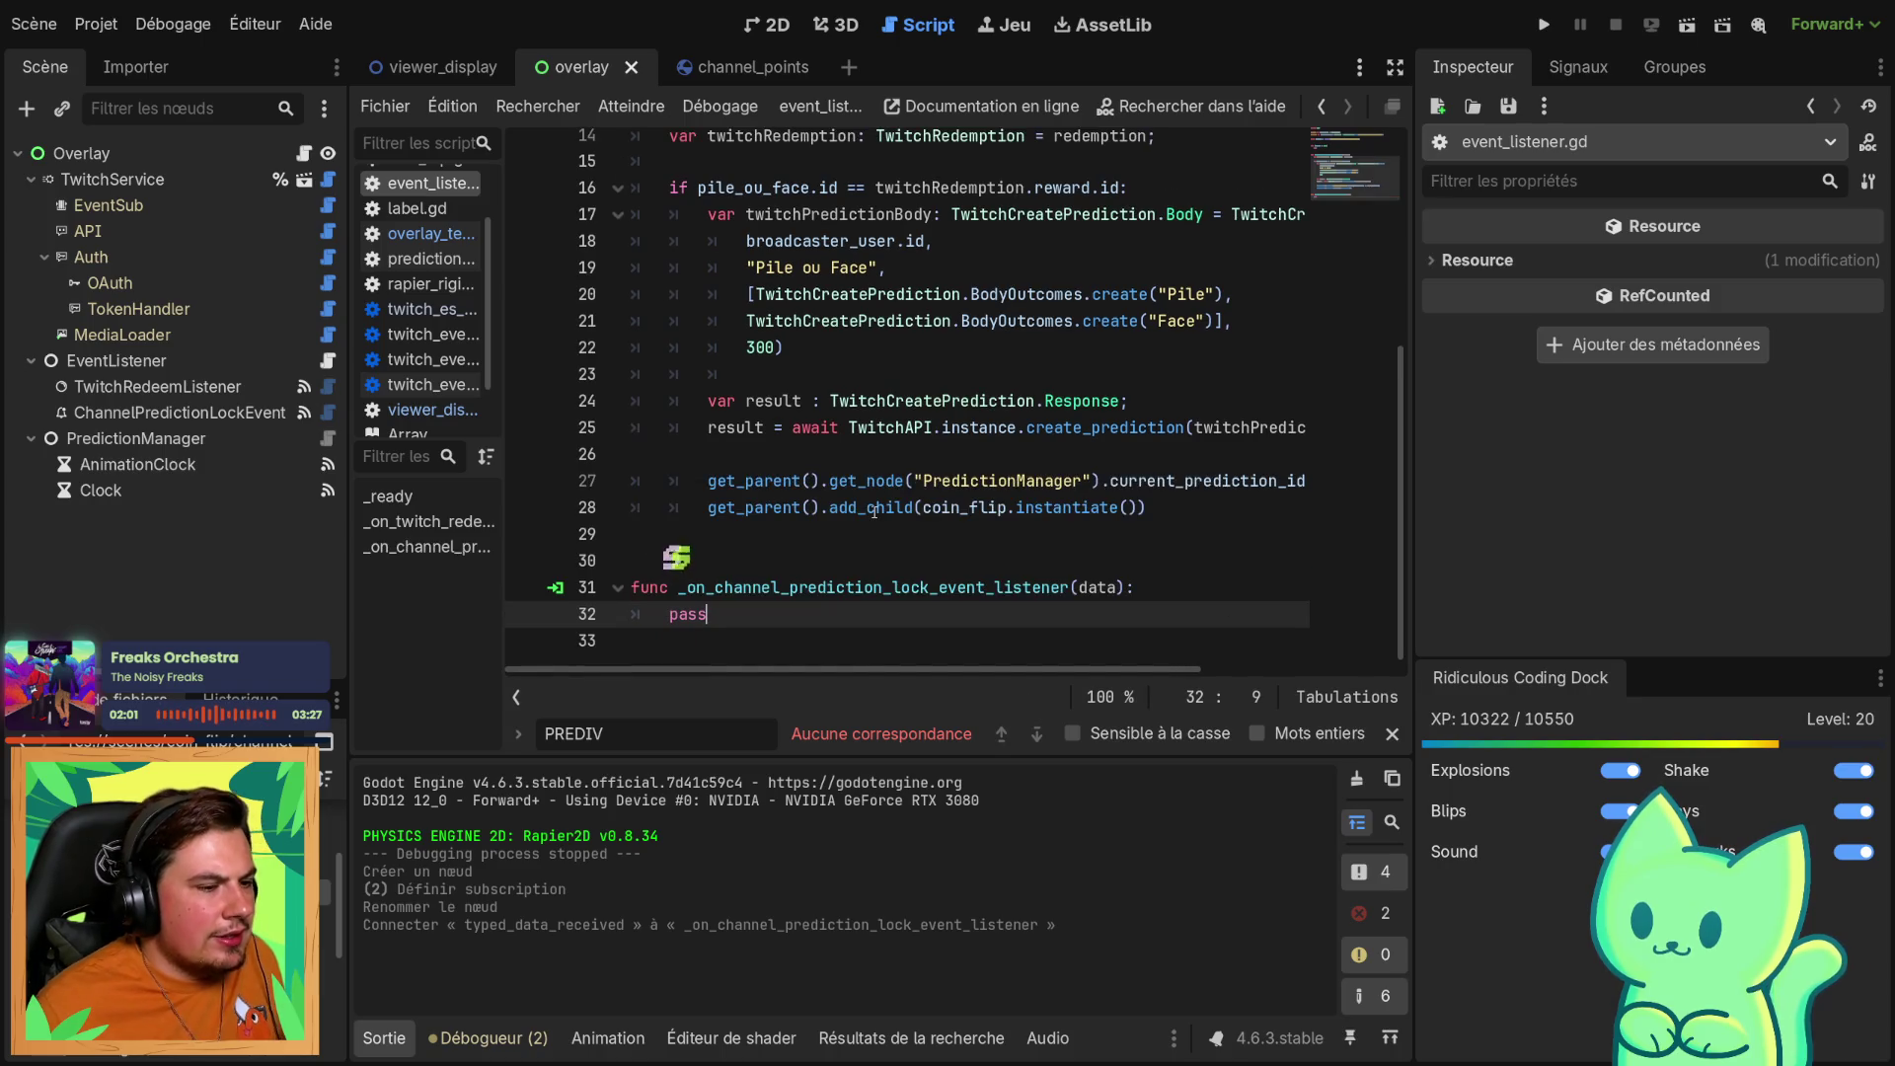
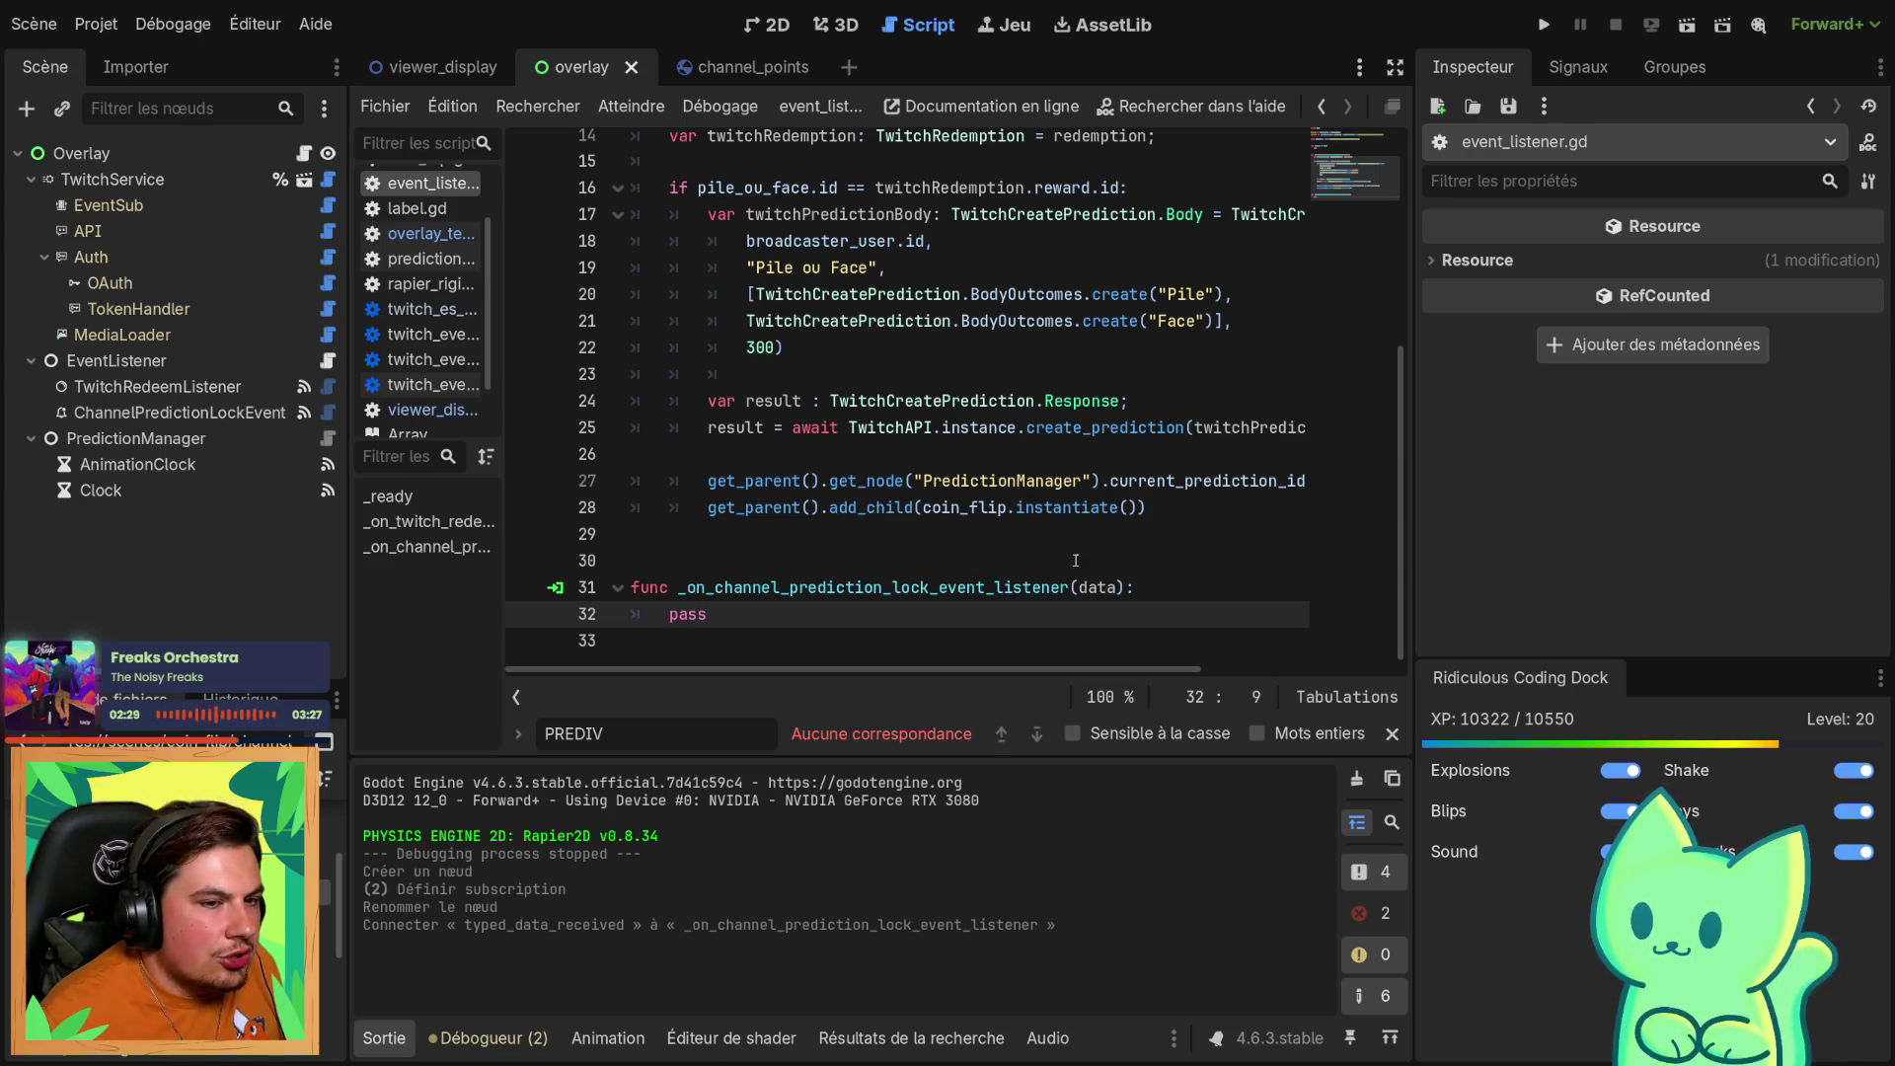
- Review event_listener.gd's stub lock handler, then open twitch_event_listener.gd from ChannelPredictionLockEvent
scroll(1086, 558, "up", 1)
left_click(791, 215)
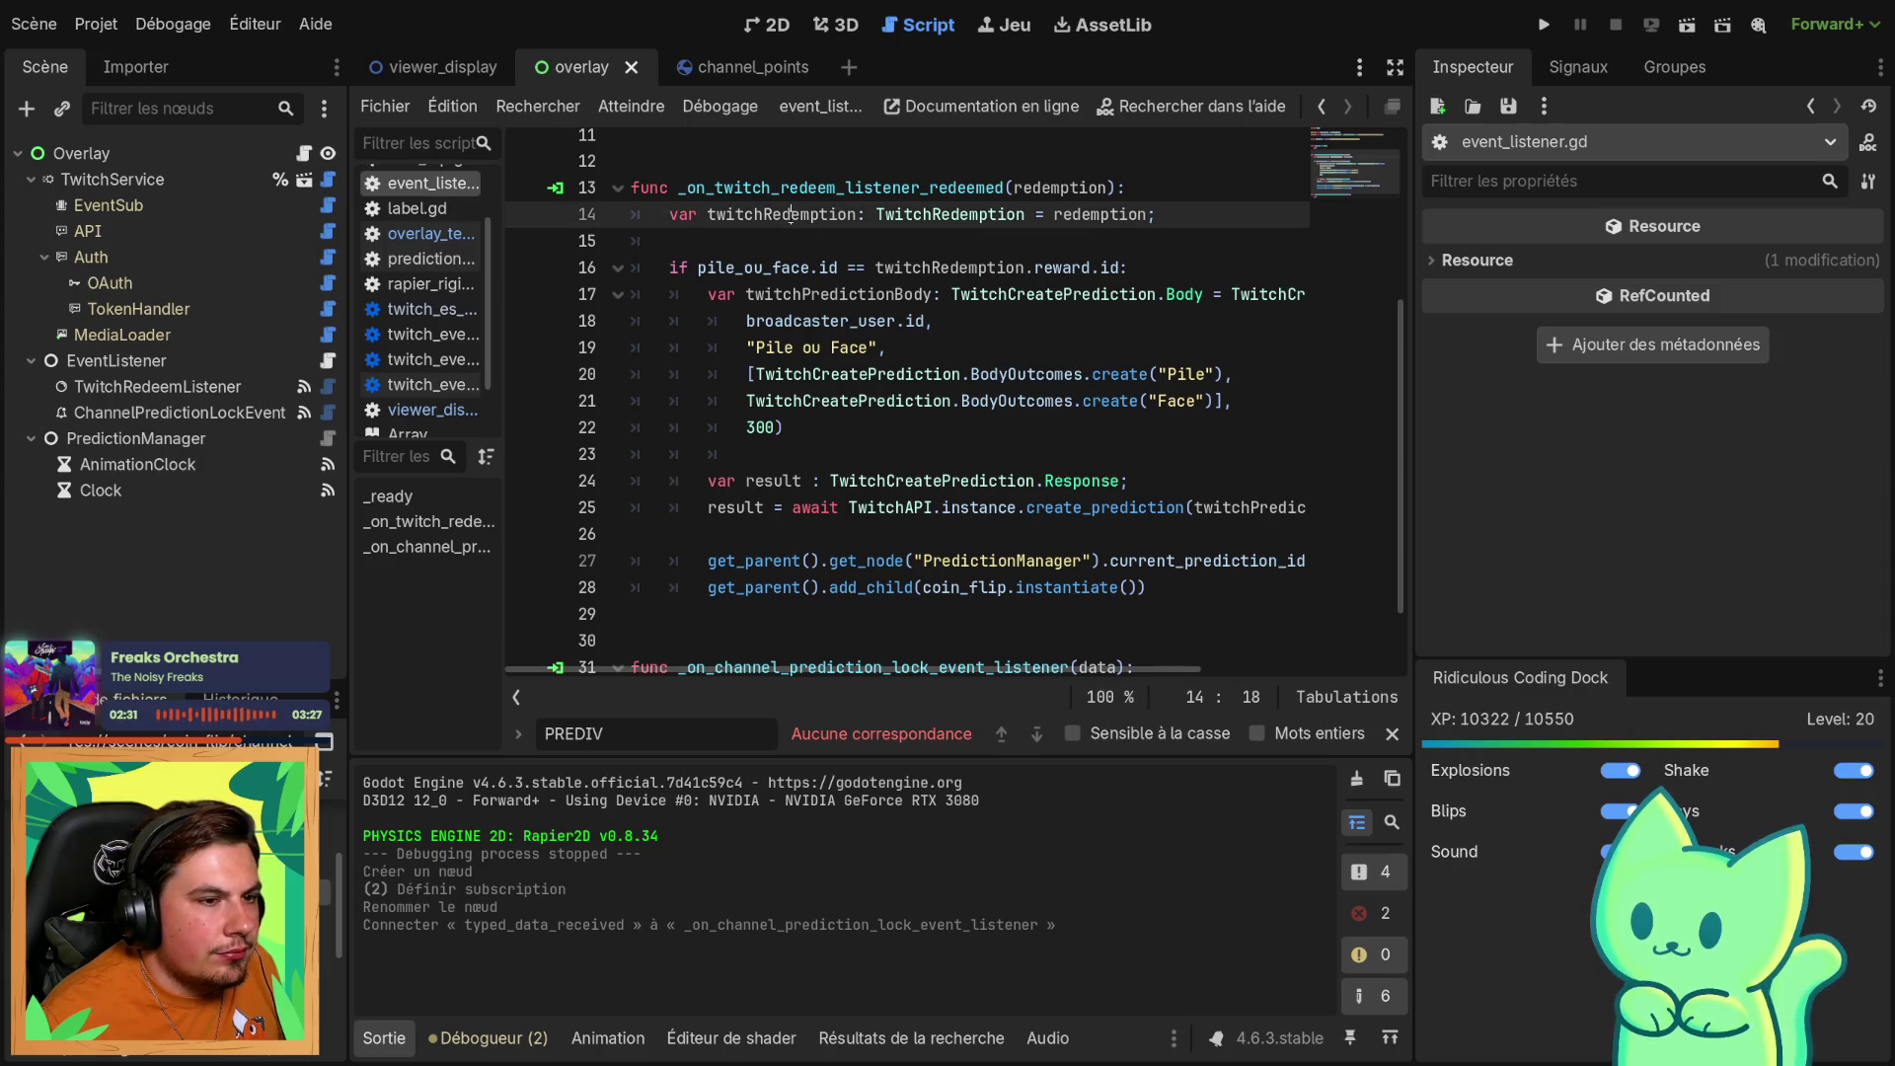
double_click(933, 216)
scroll(1122, 559, "down", 1)
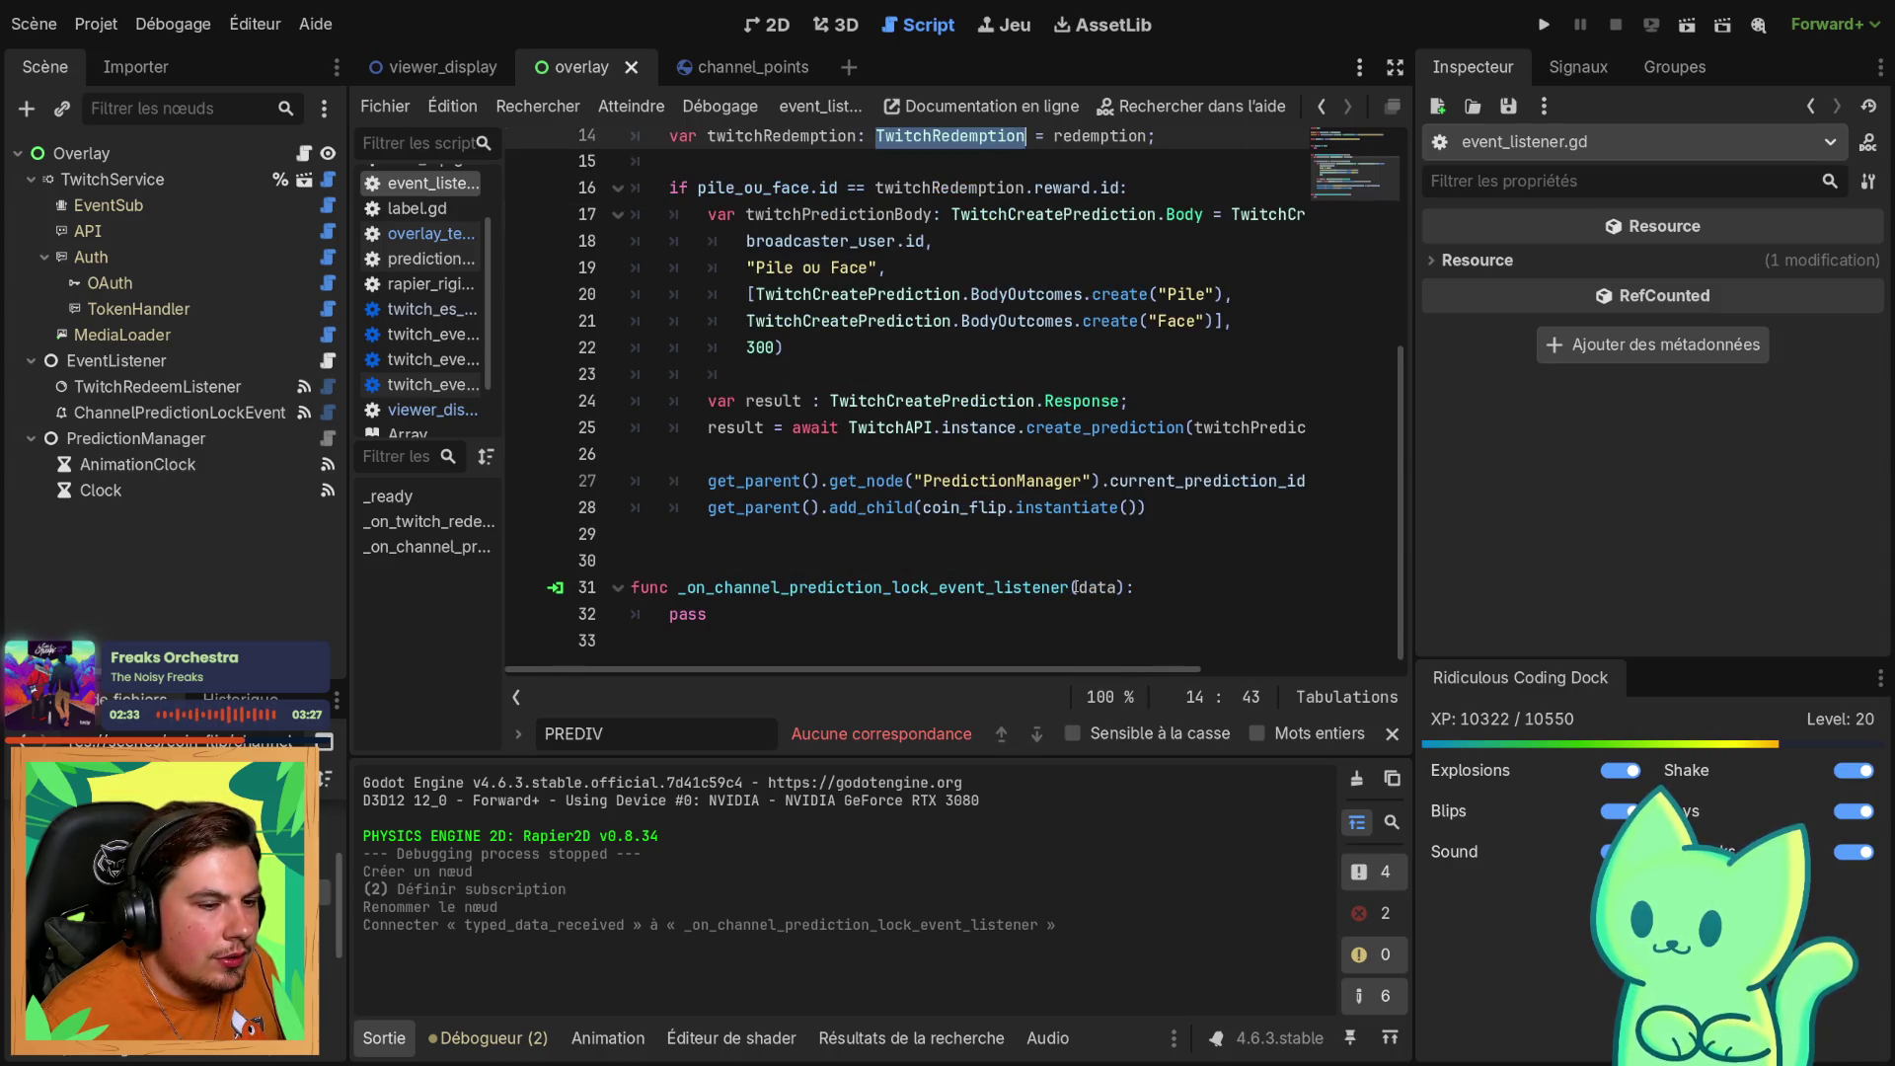
double_click(1095, 587)
left_click(997, 603)
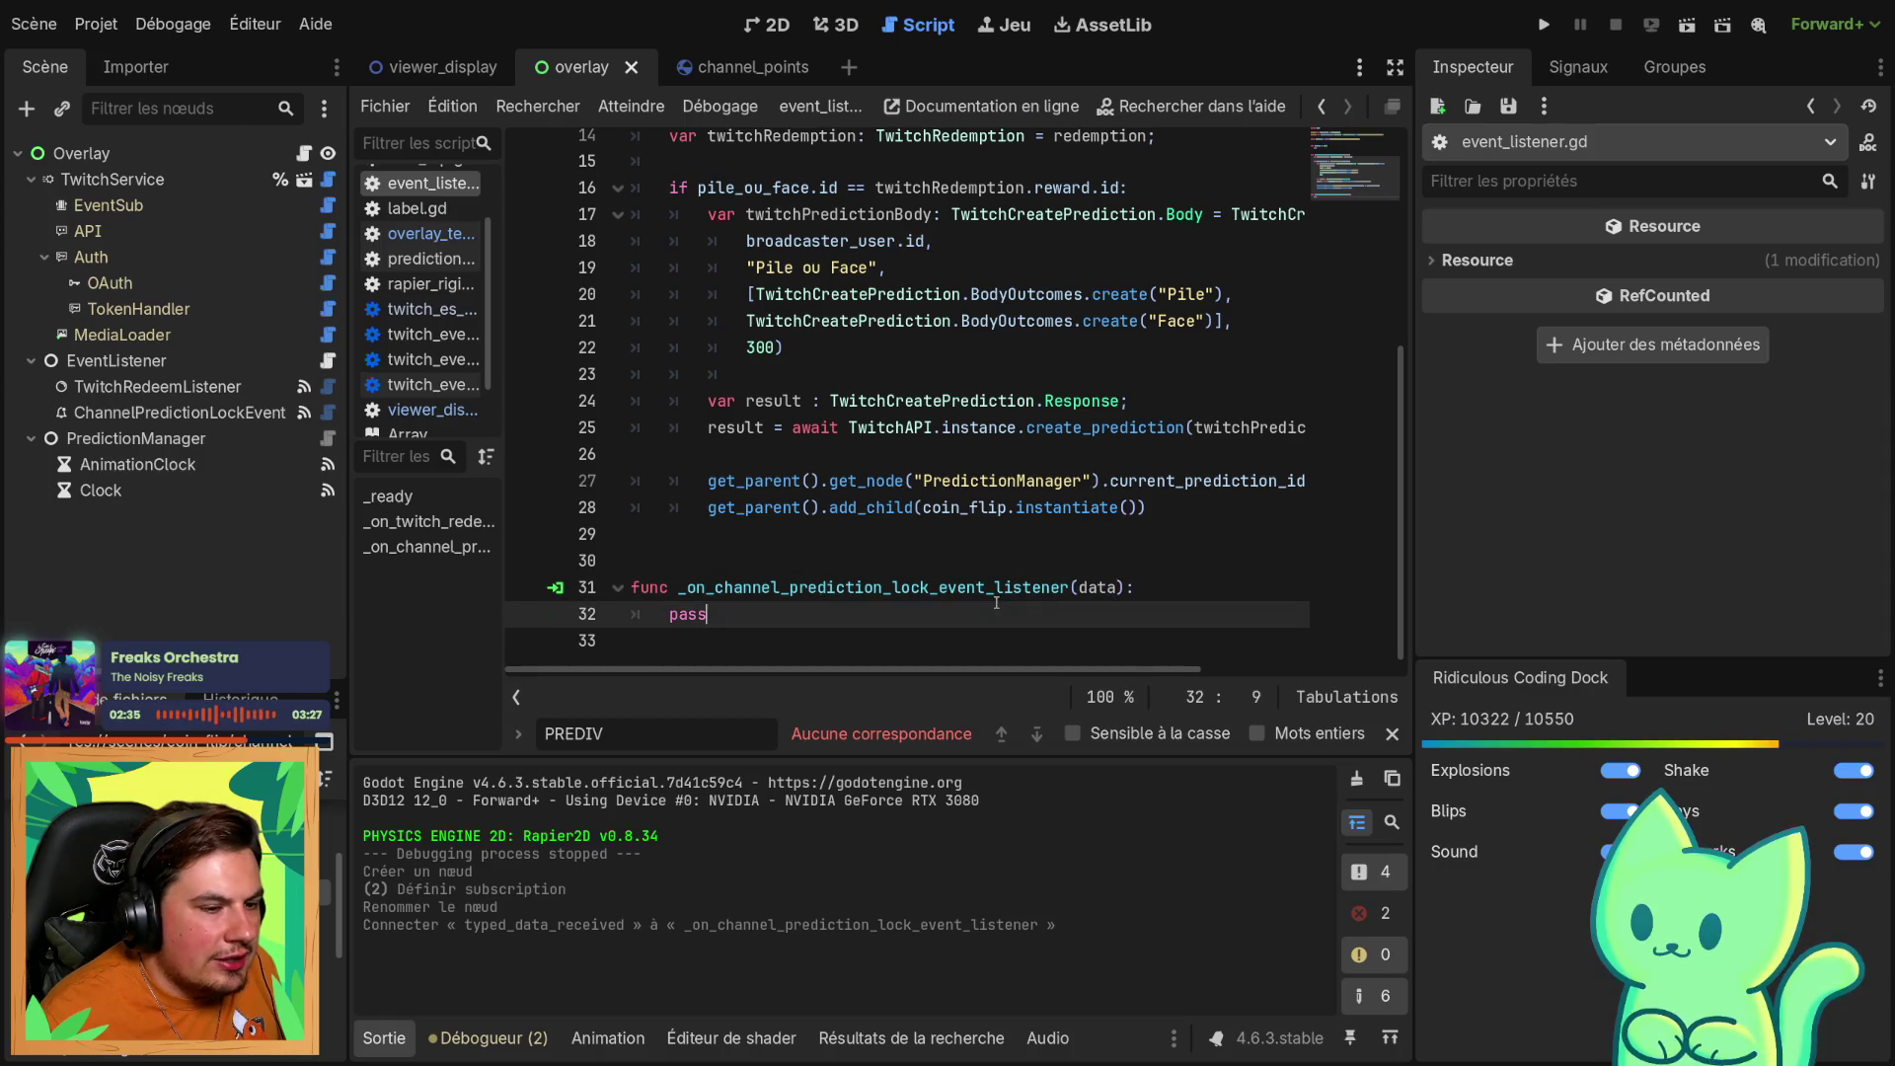
key("shift+Left")
key("shift+Left")
key("shift+Left")
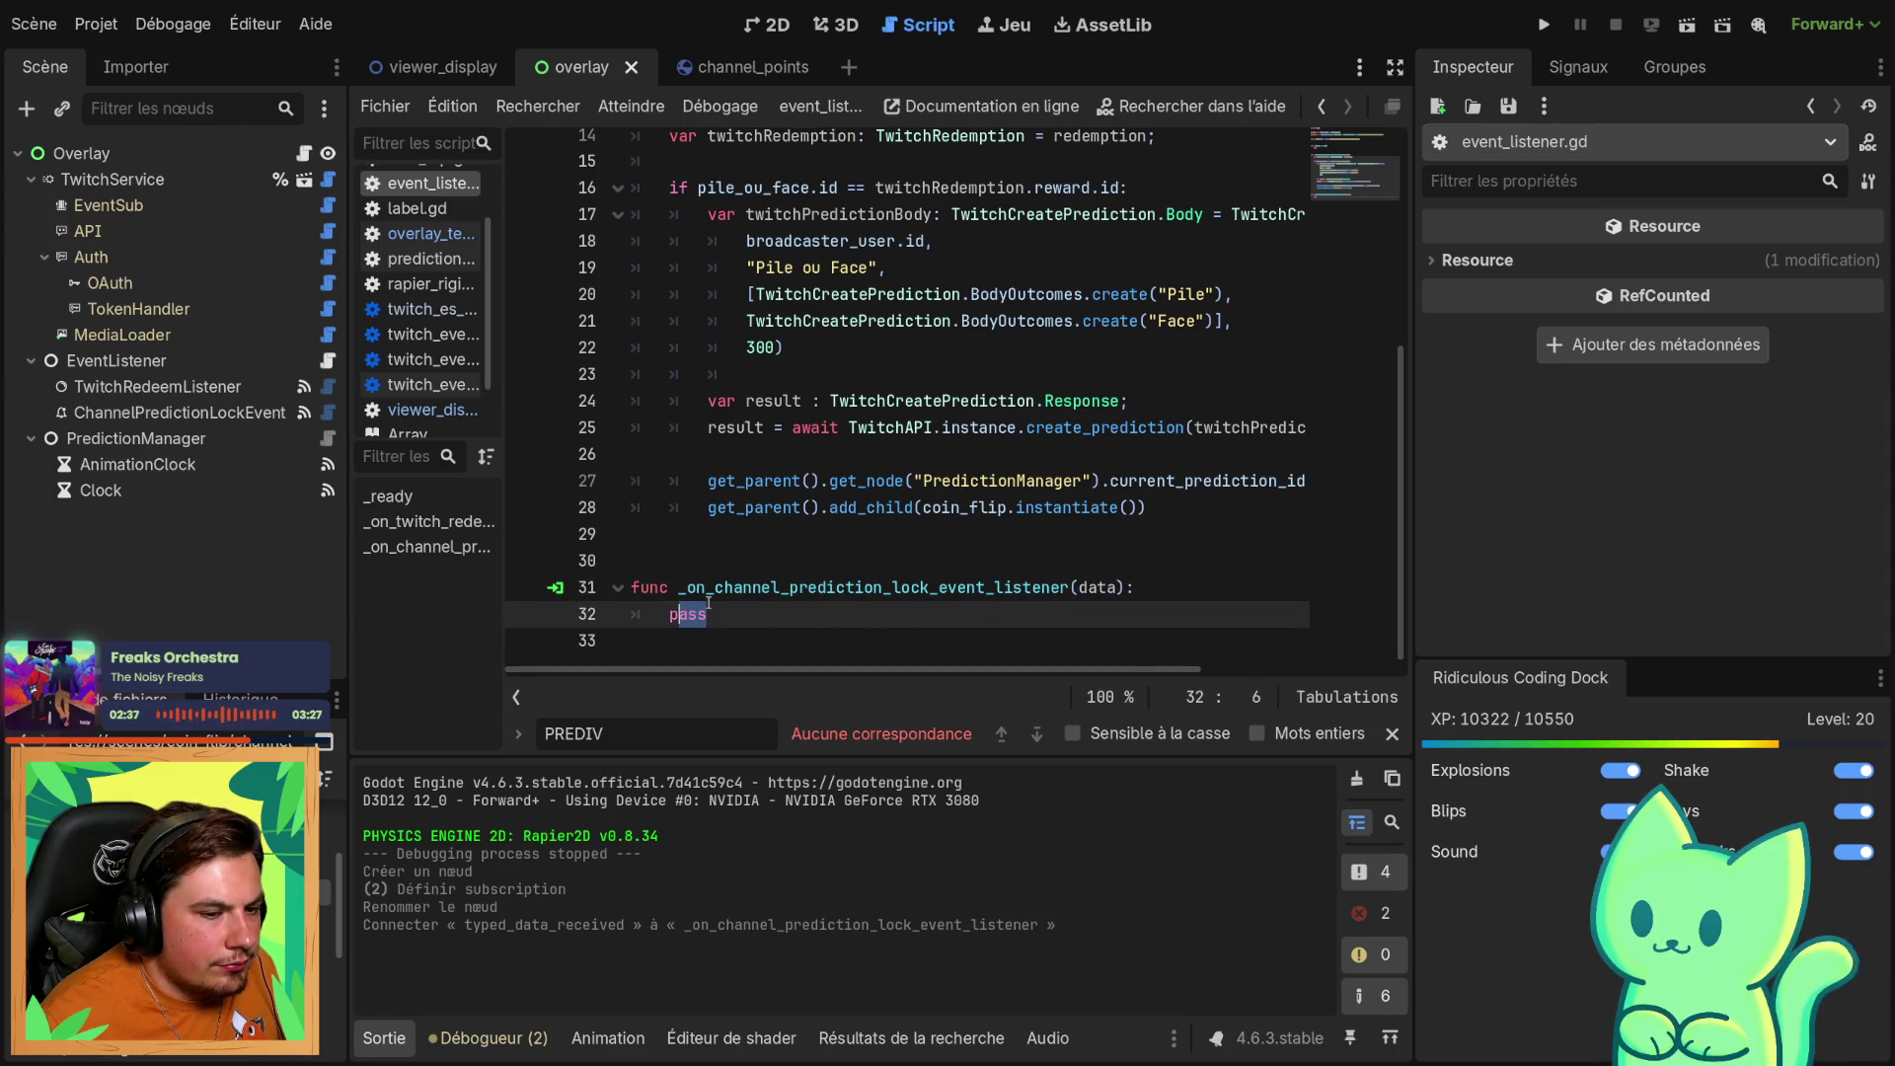
key("Right")
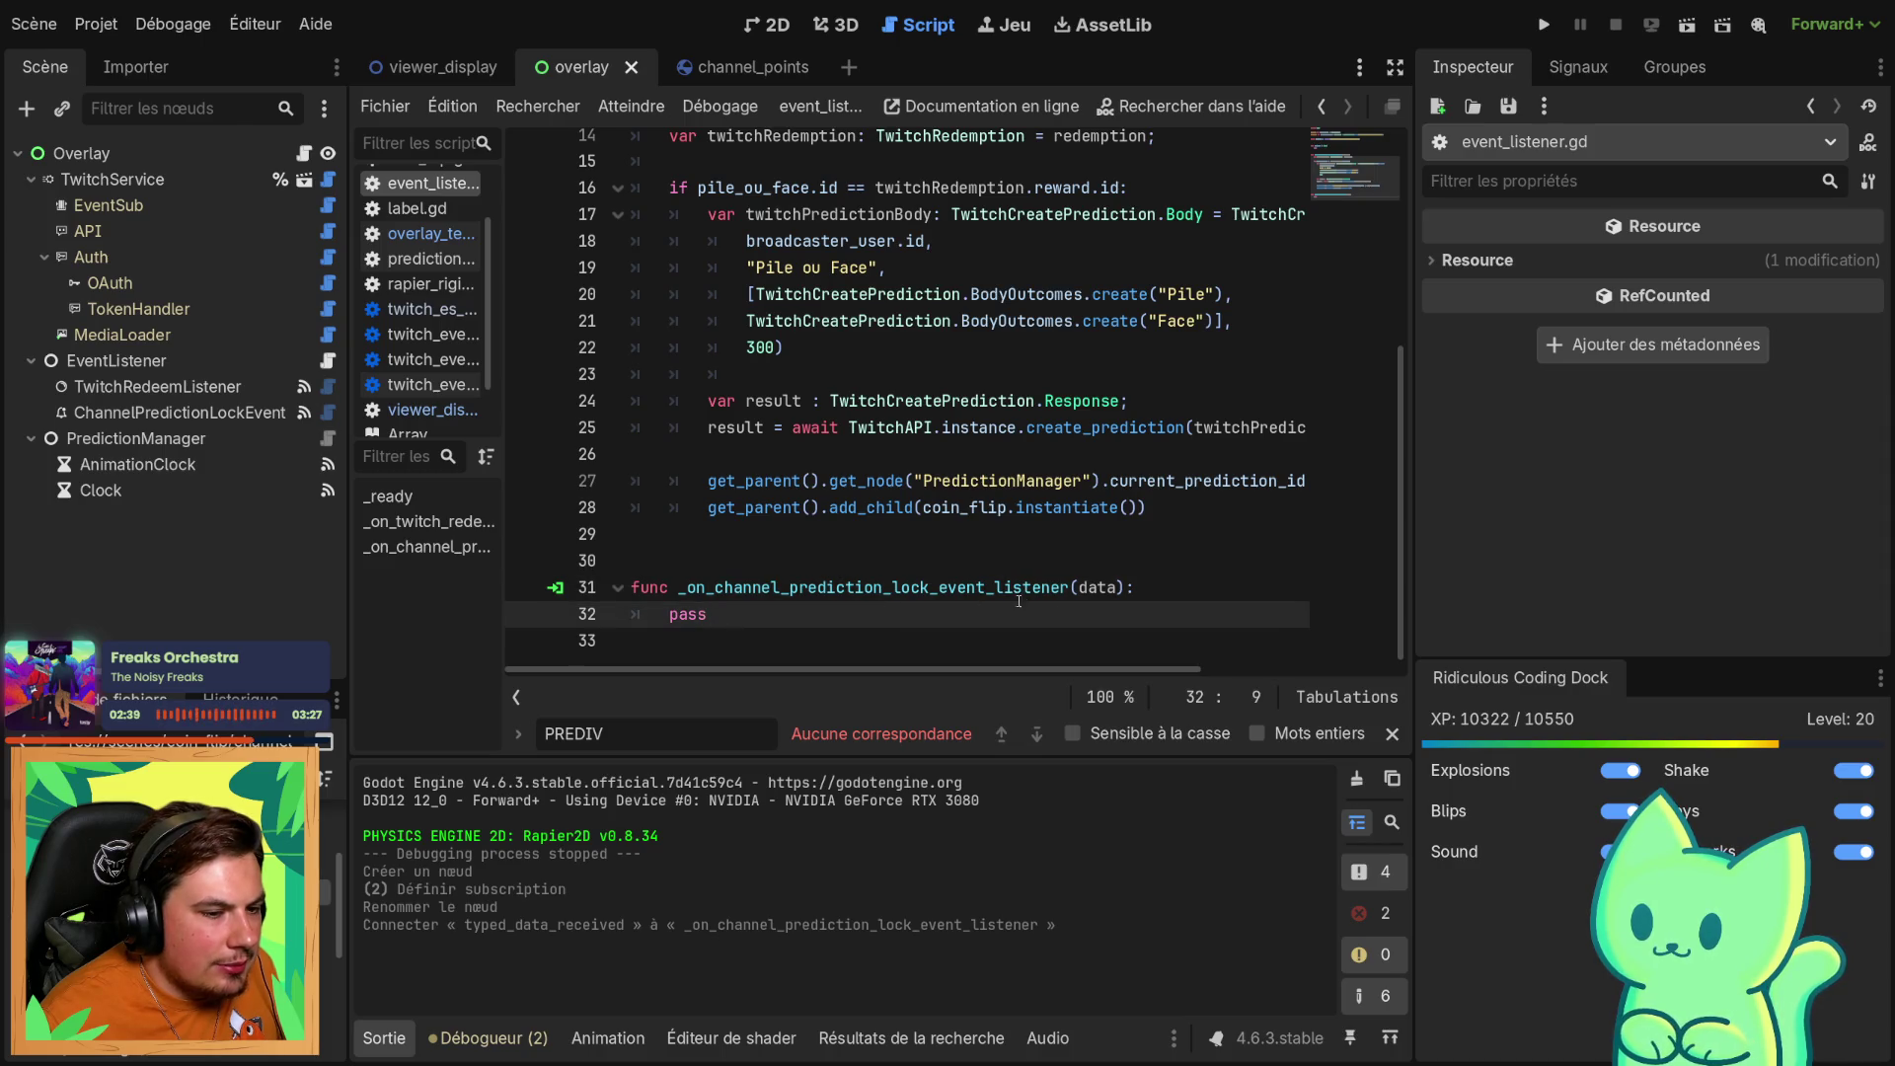
double_click(960, 590)
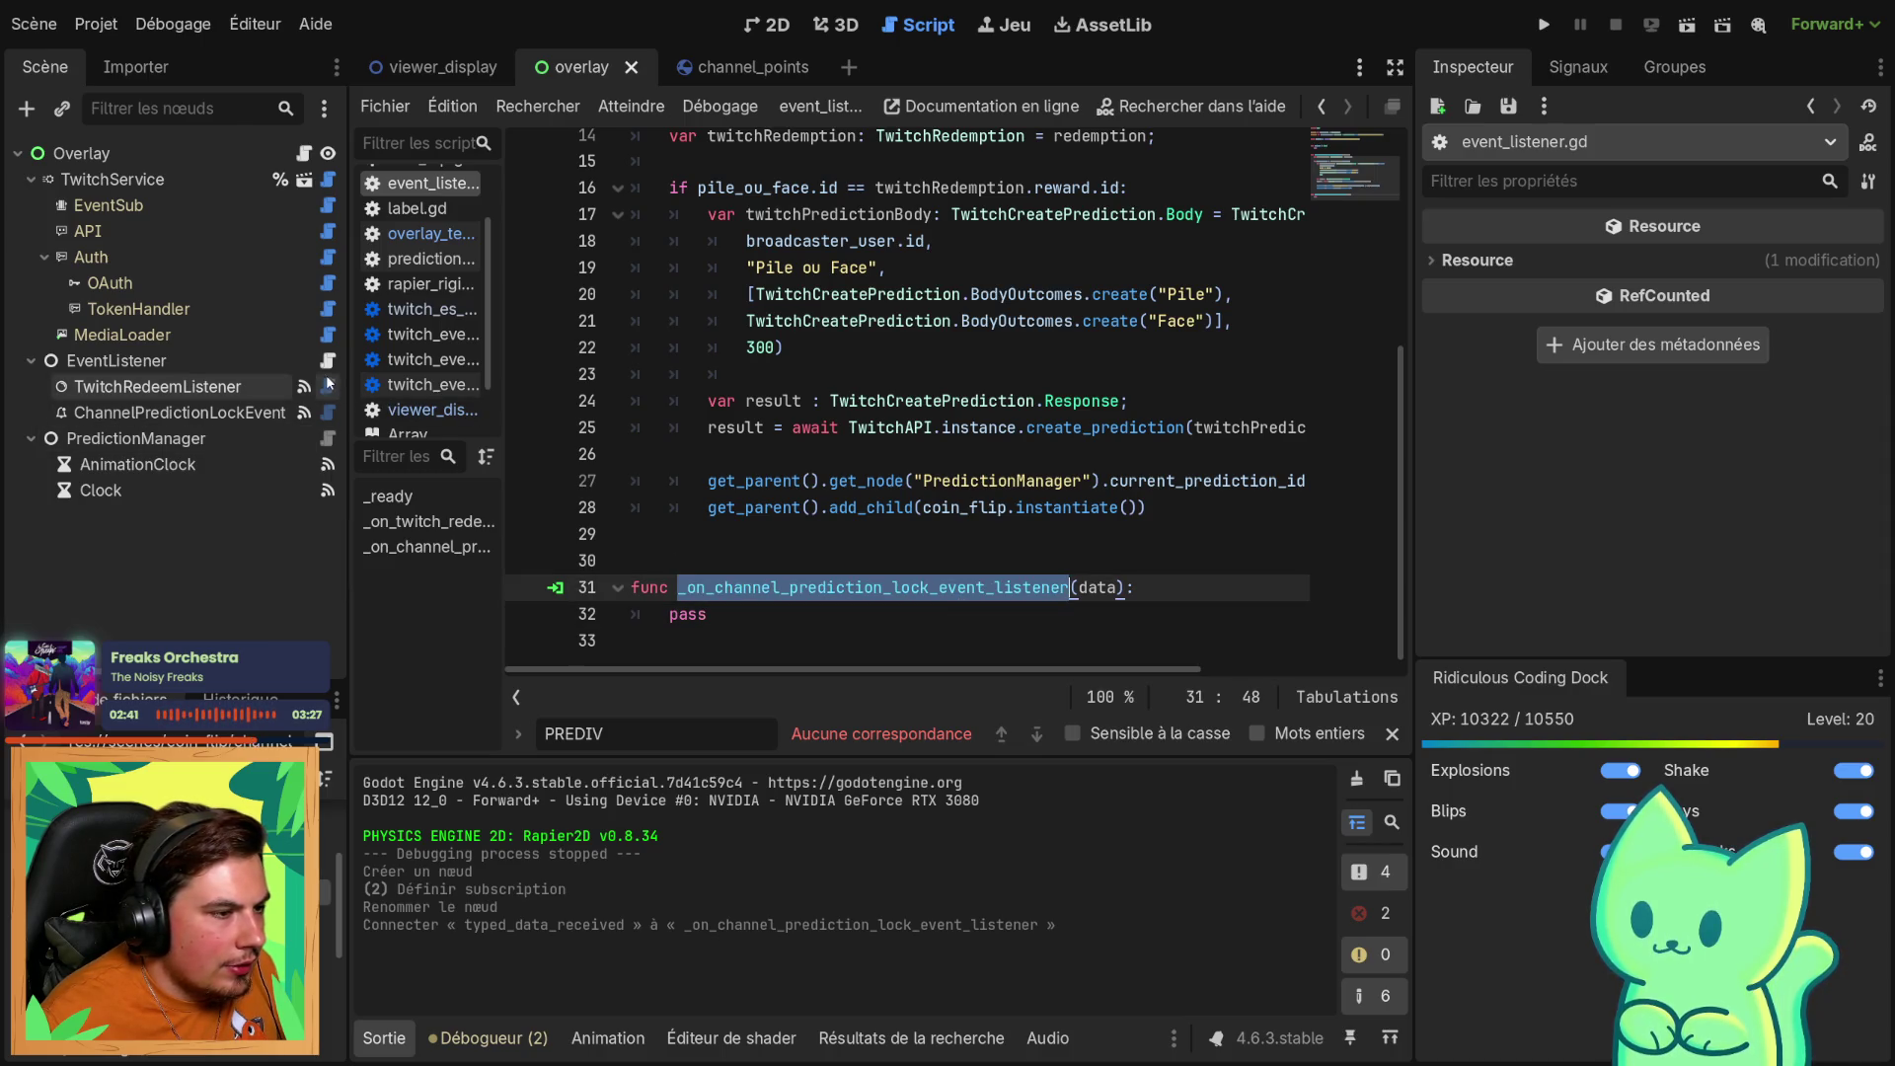
left_click(328, 413)
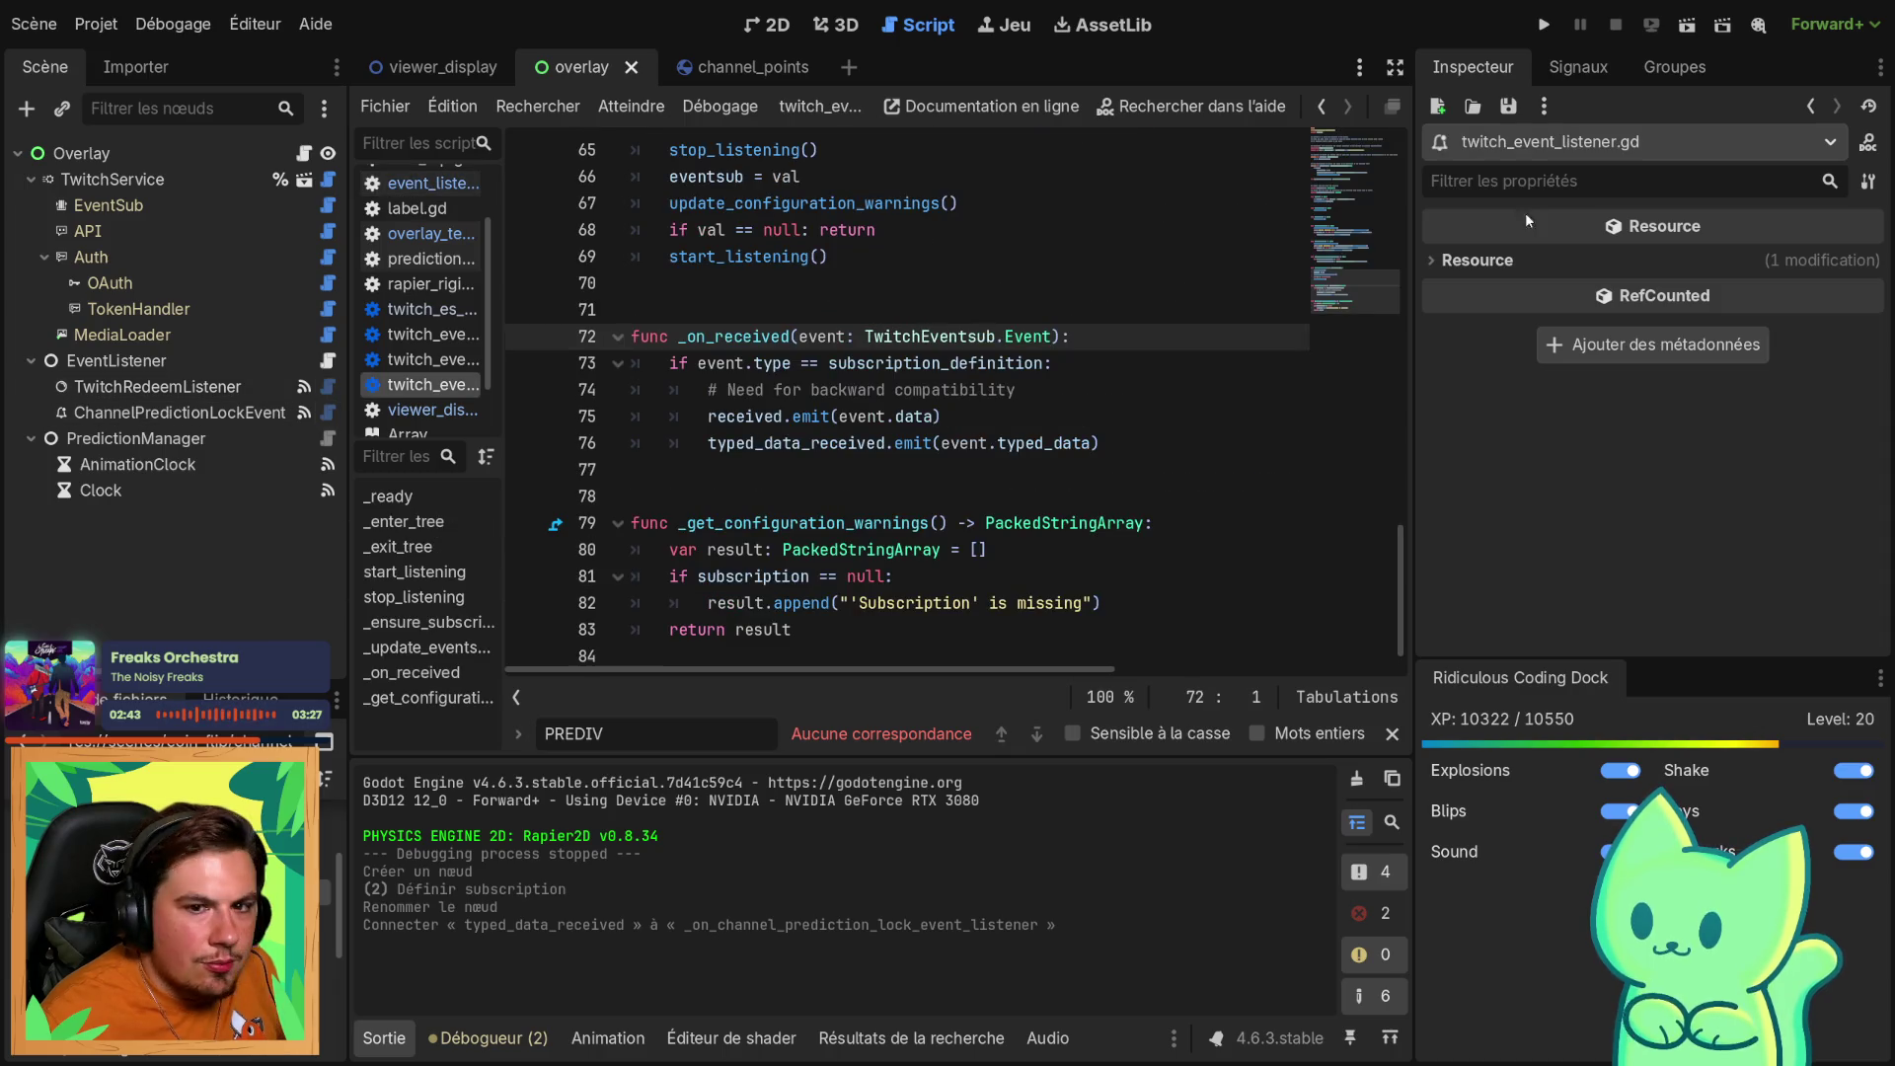
- Inspect the ChannelPredictionLockEvent node and _on_received, then go to class Event in twitch_eventsub.gd
double_click(167, 413)
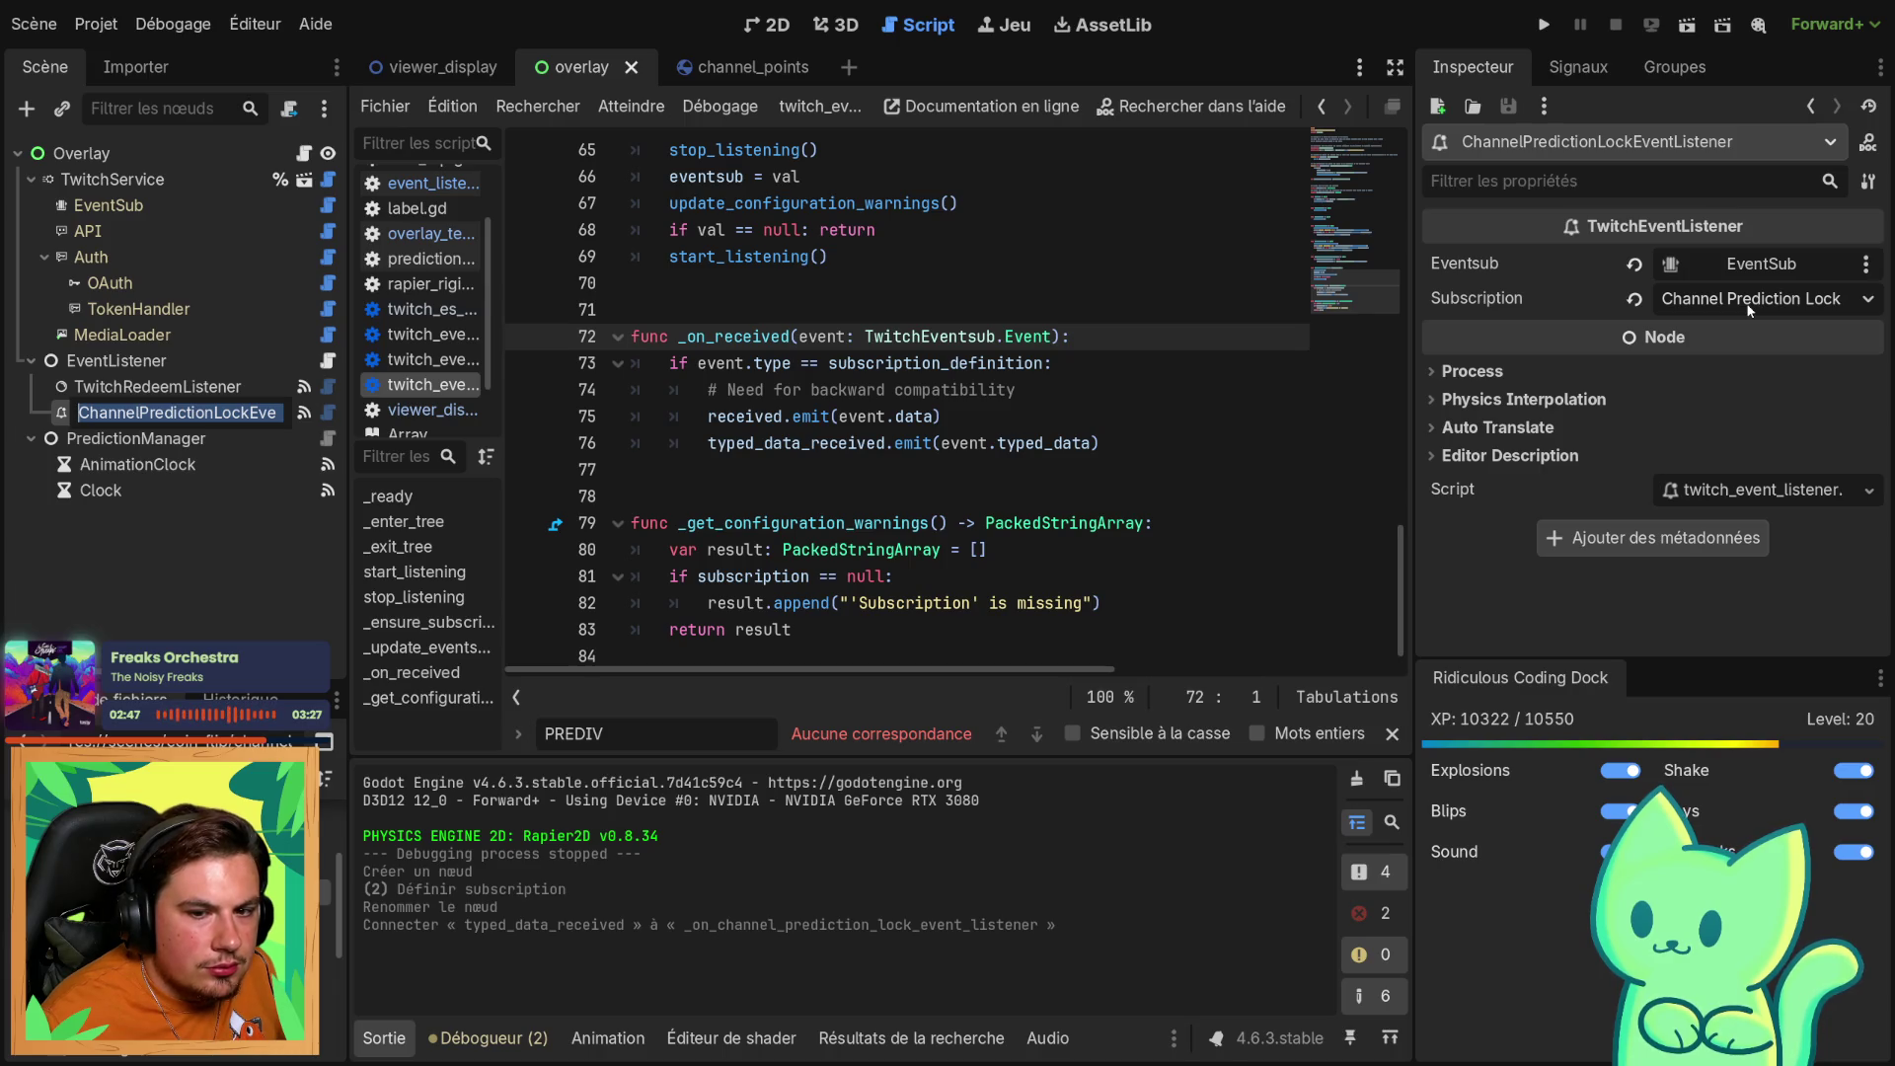
left_click(1766, 489)
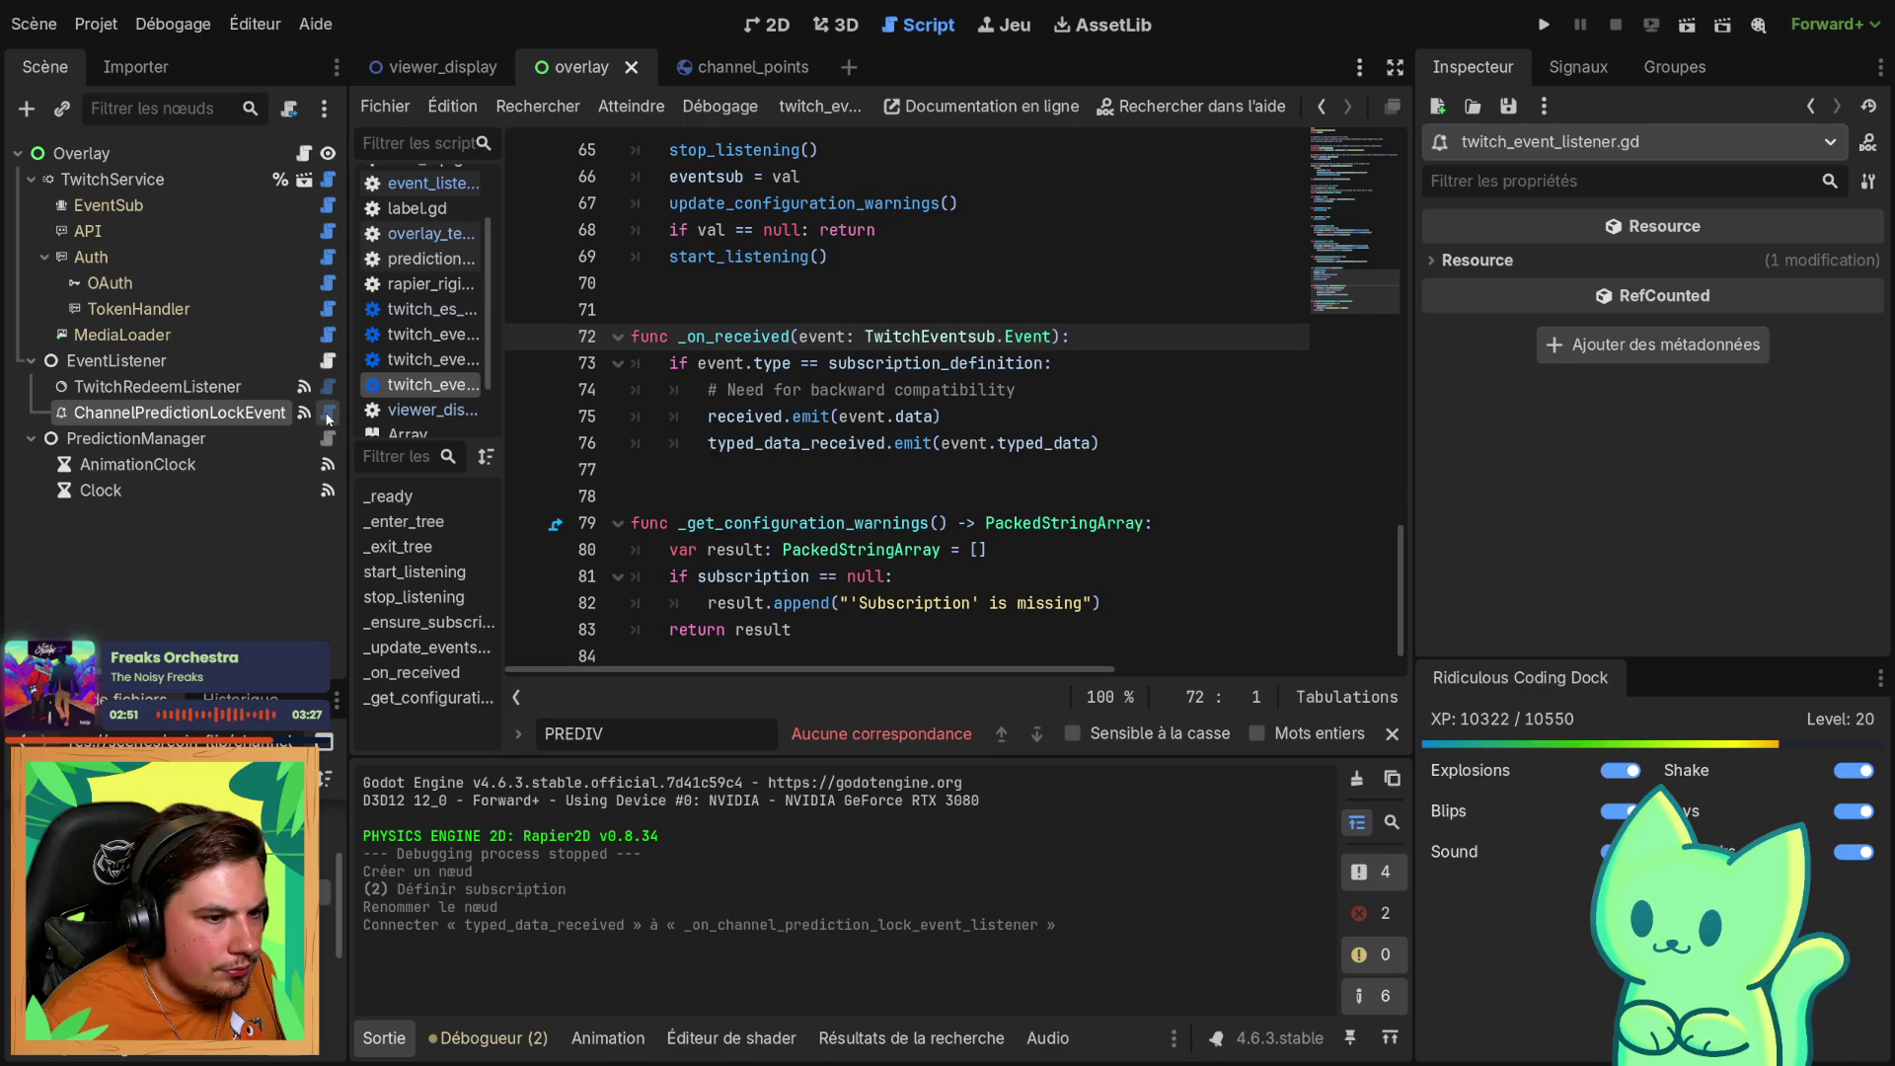
scroll(561, 446, "down", 1)
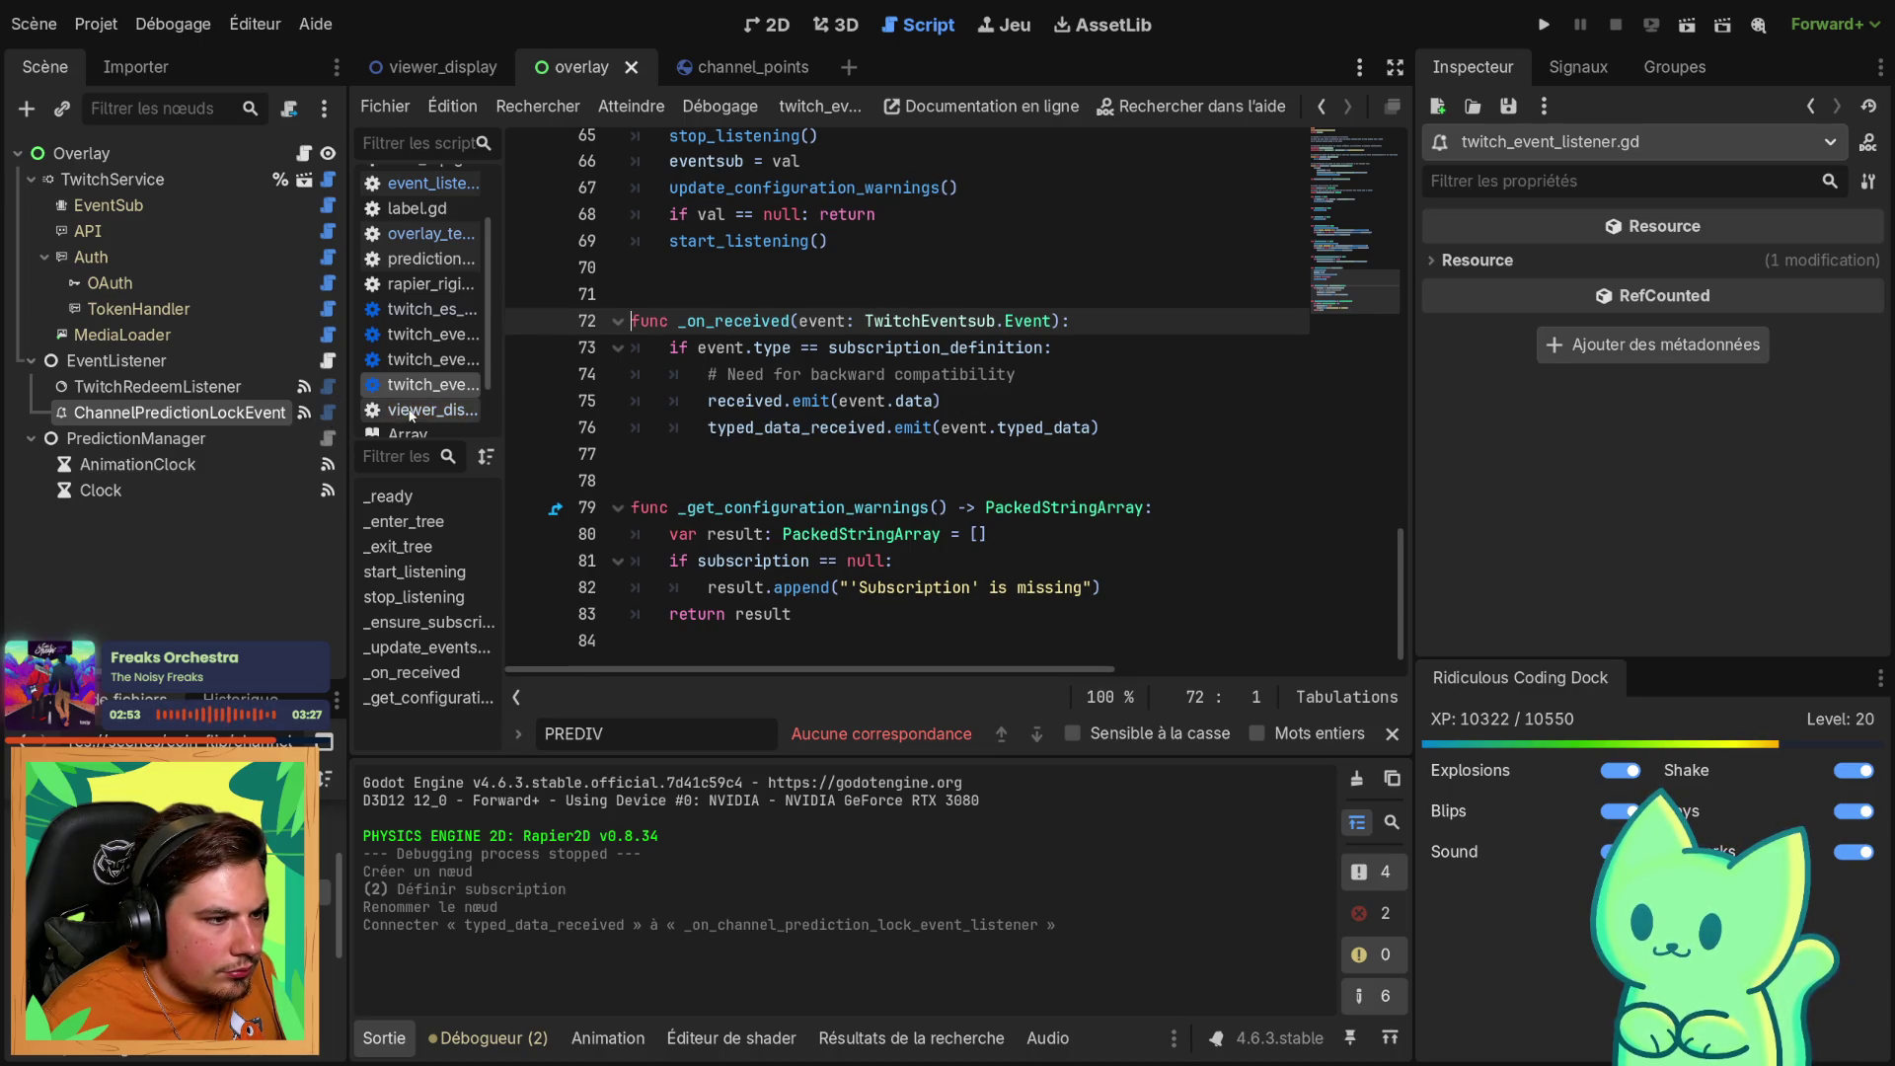
scroll(586, 353, "up", 10)
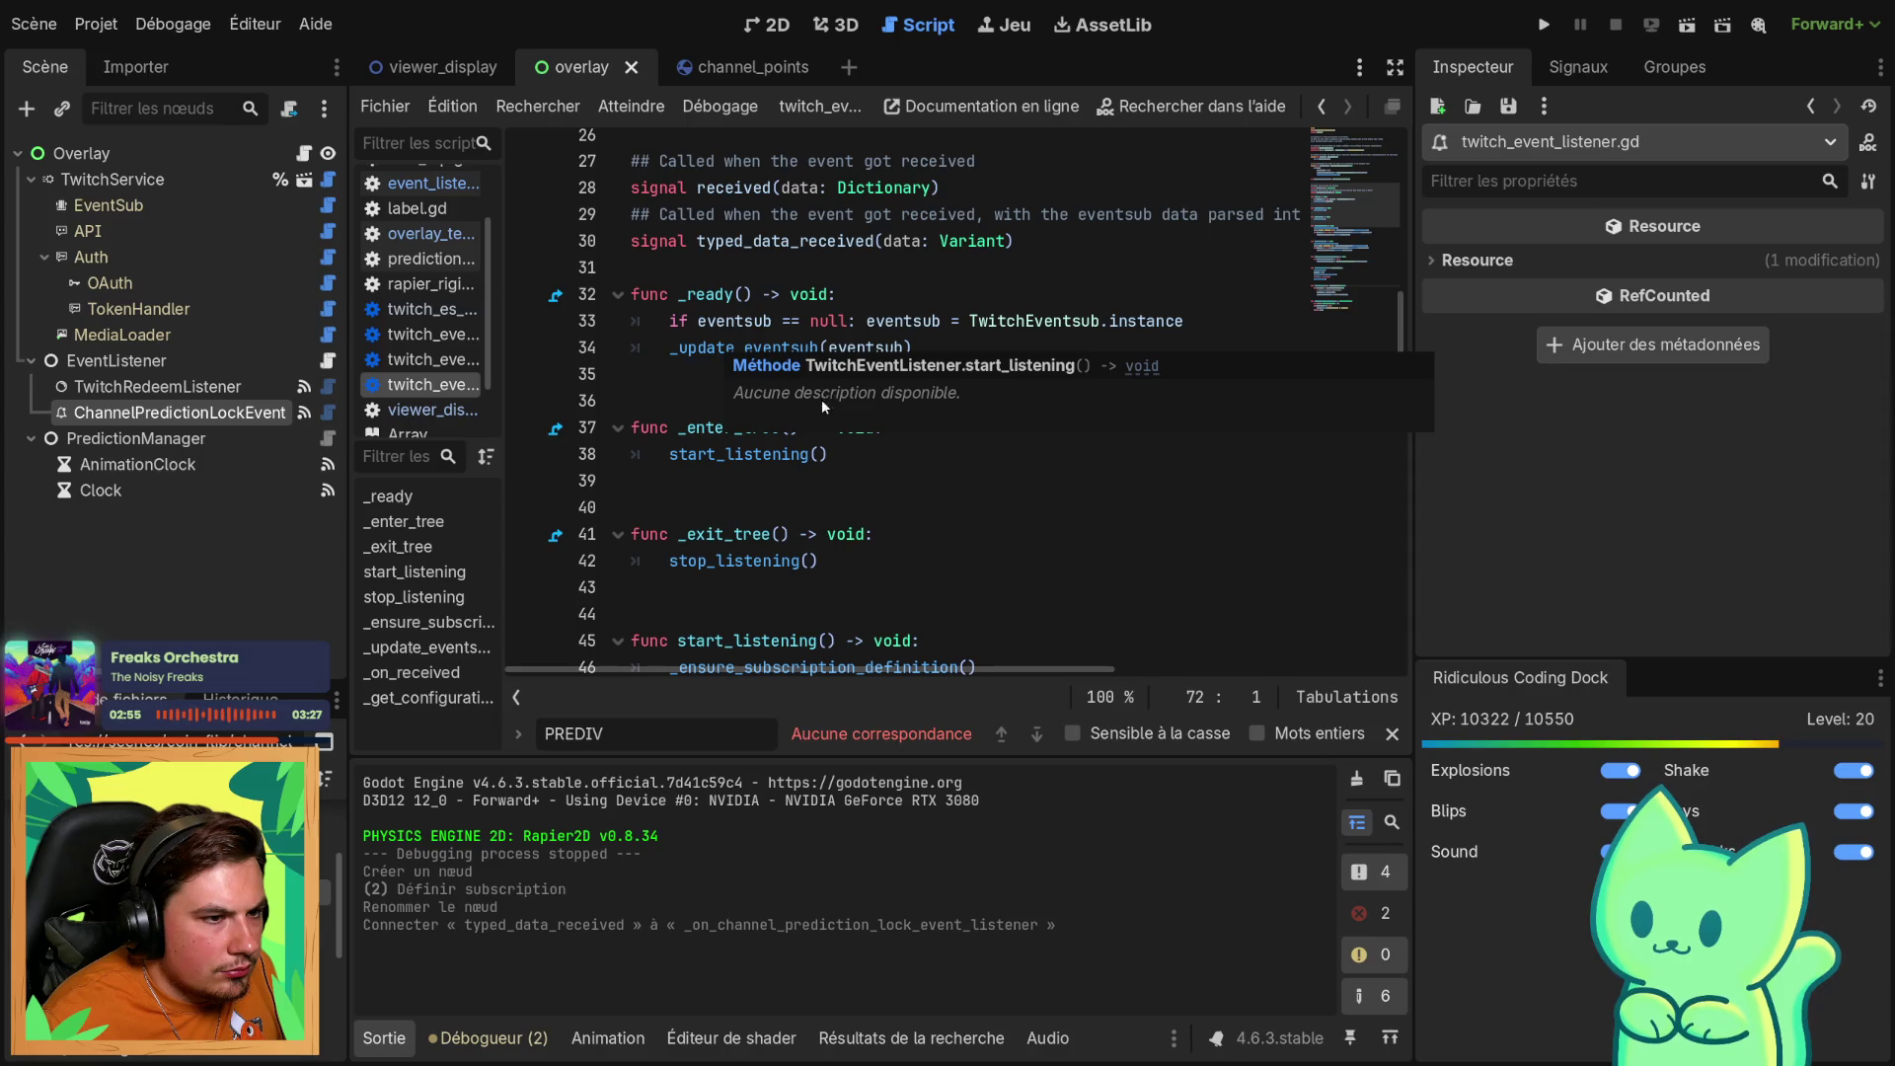
scroll(757, 453, "down", 8)
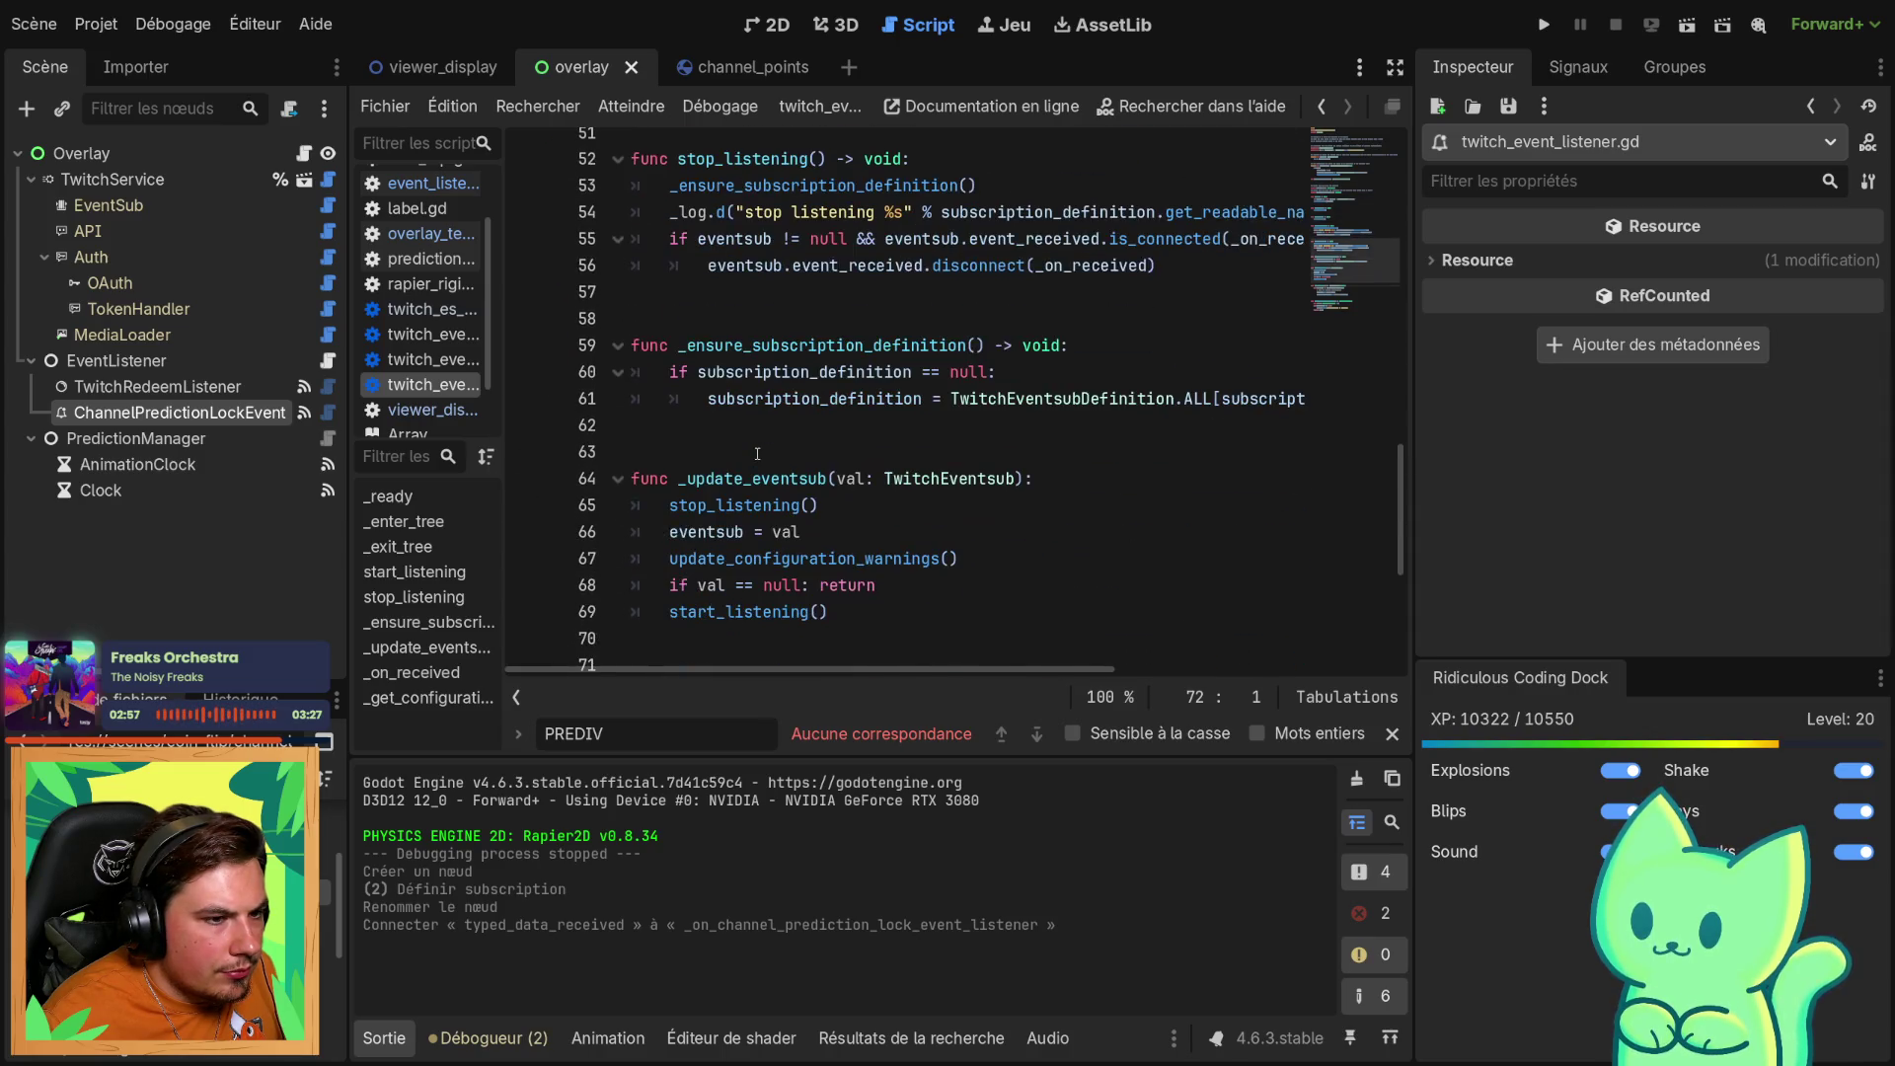
scroll(757, 453, "down", 4)
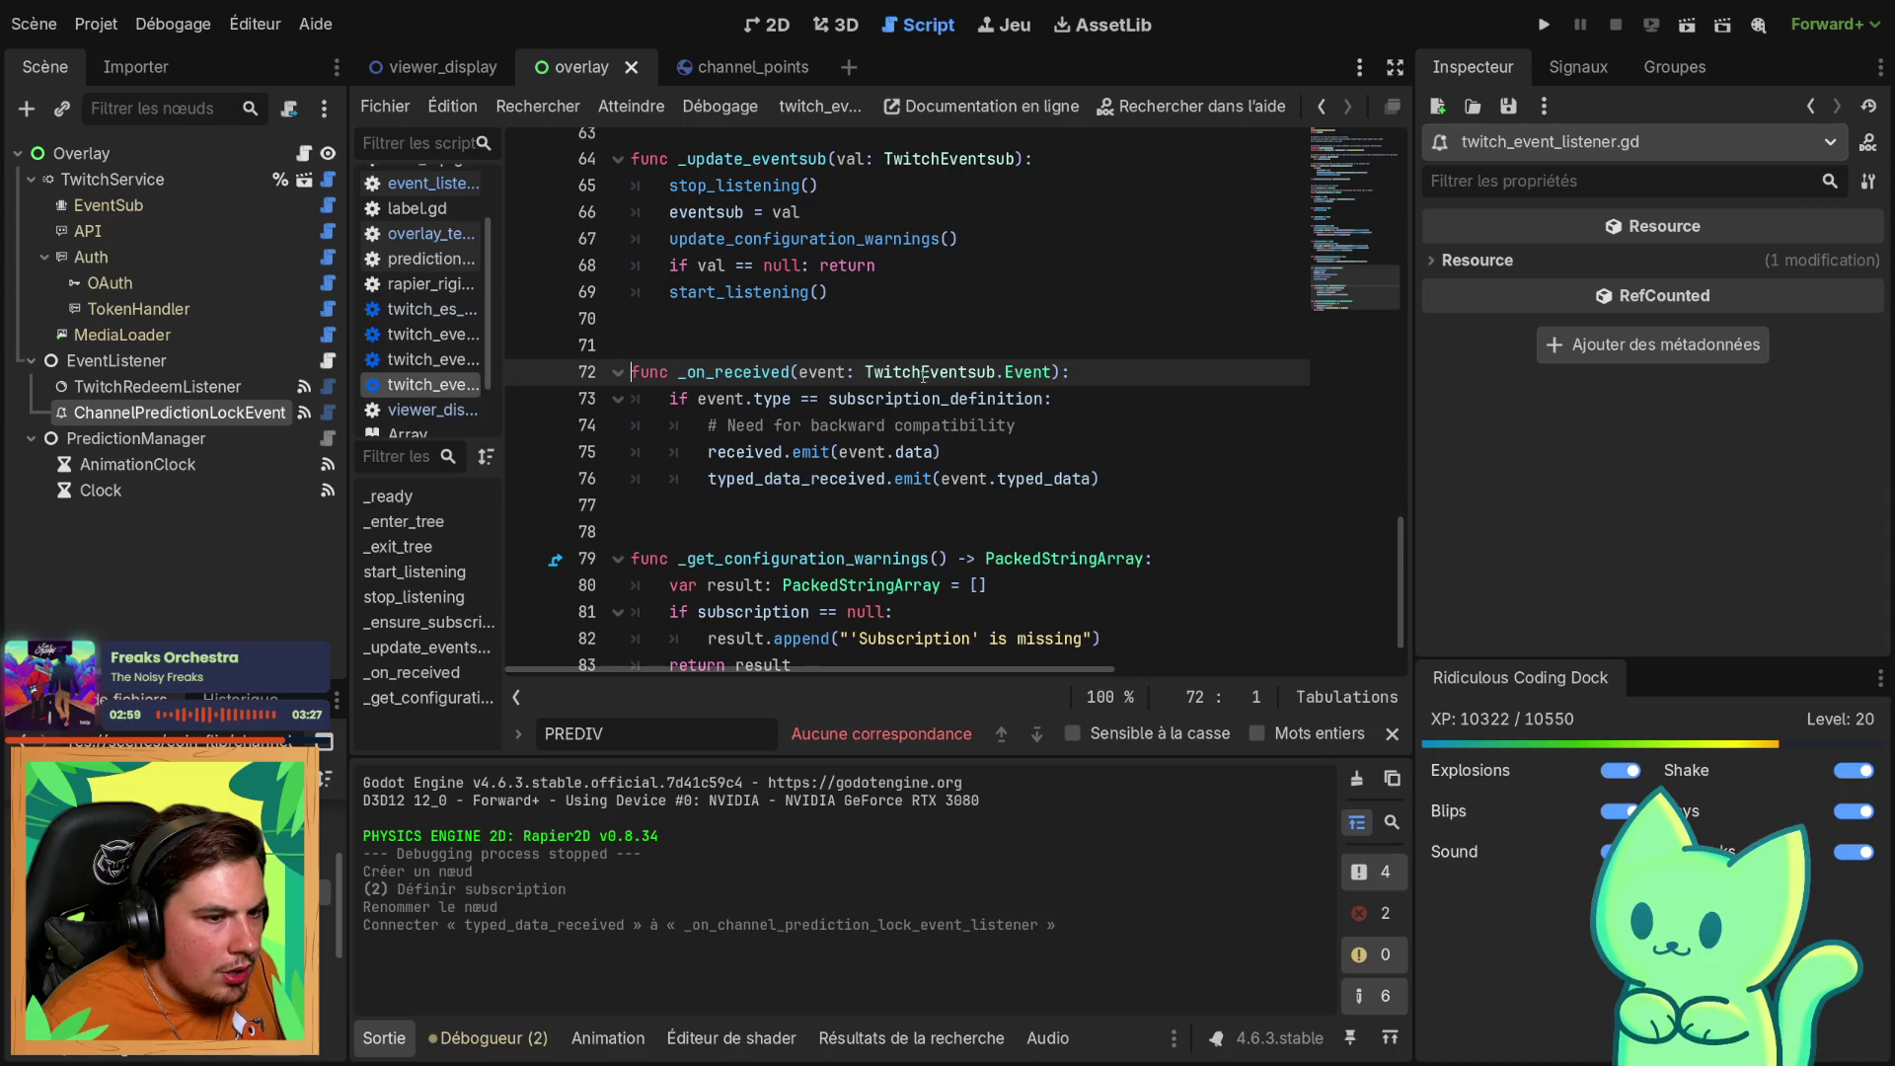
double_click(923, 372)
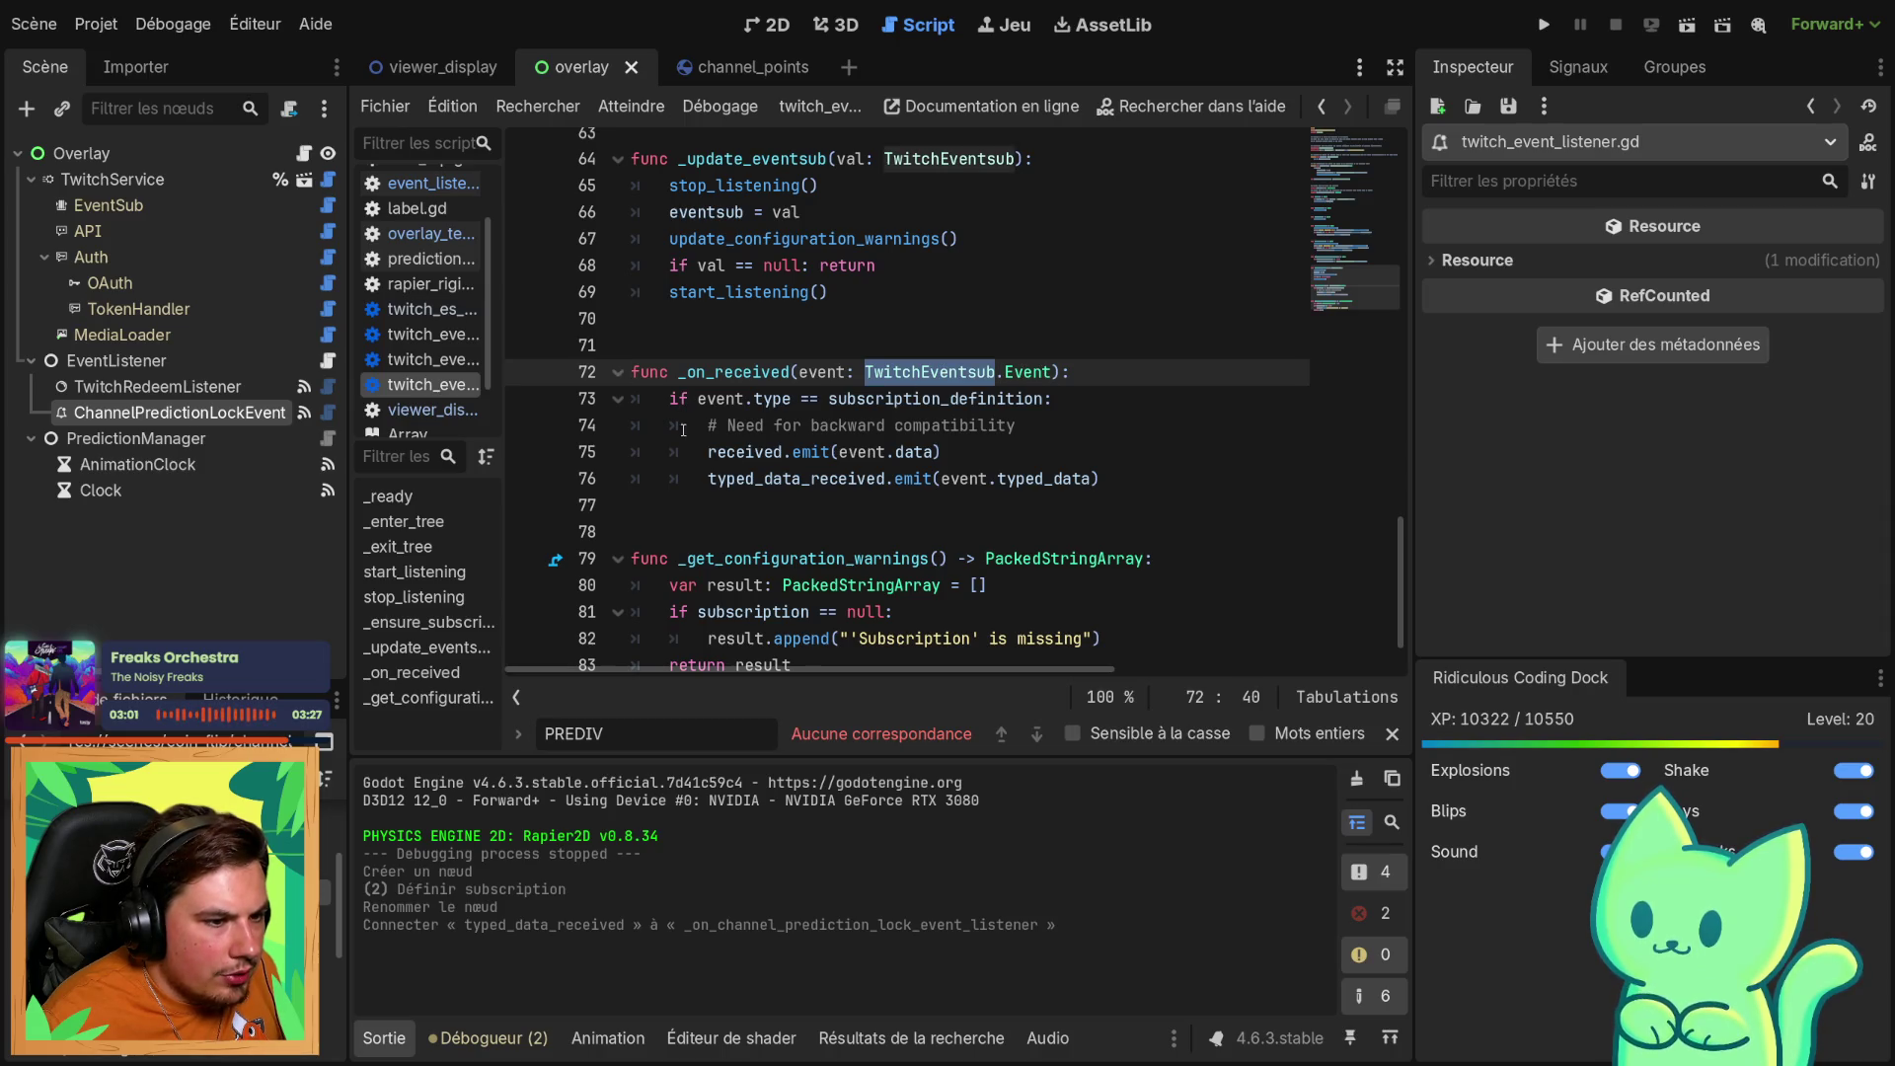
double_click(914, 452)
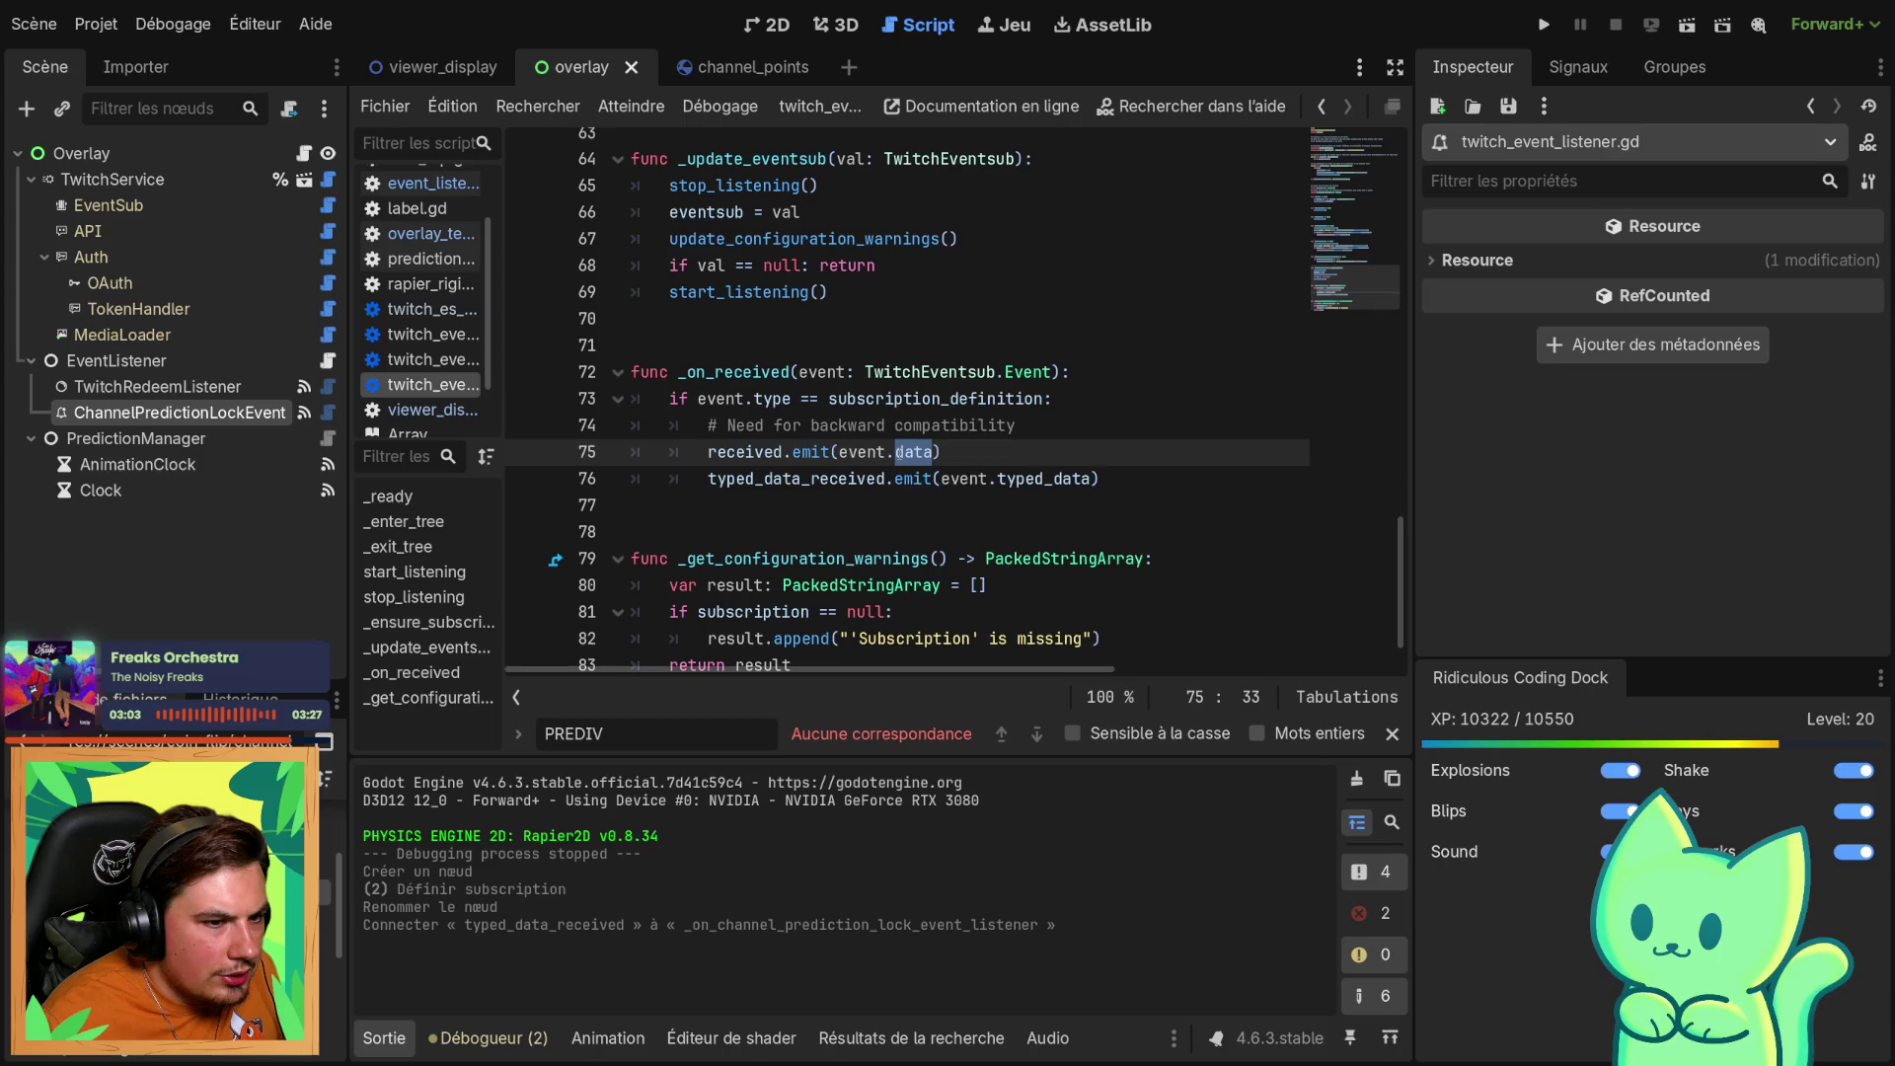
left_click(1026, 372, "ctrl")
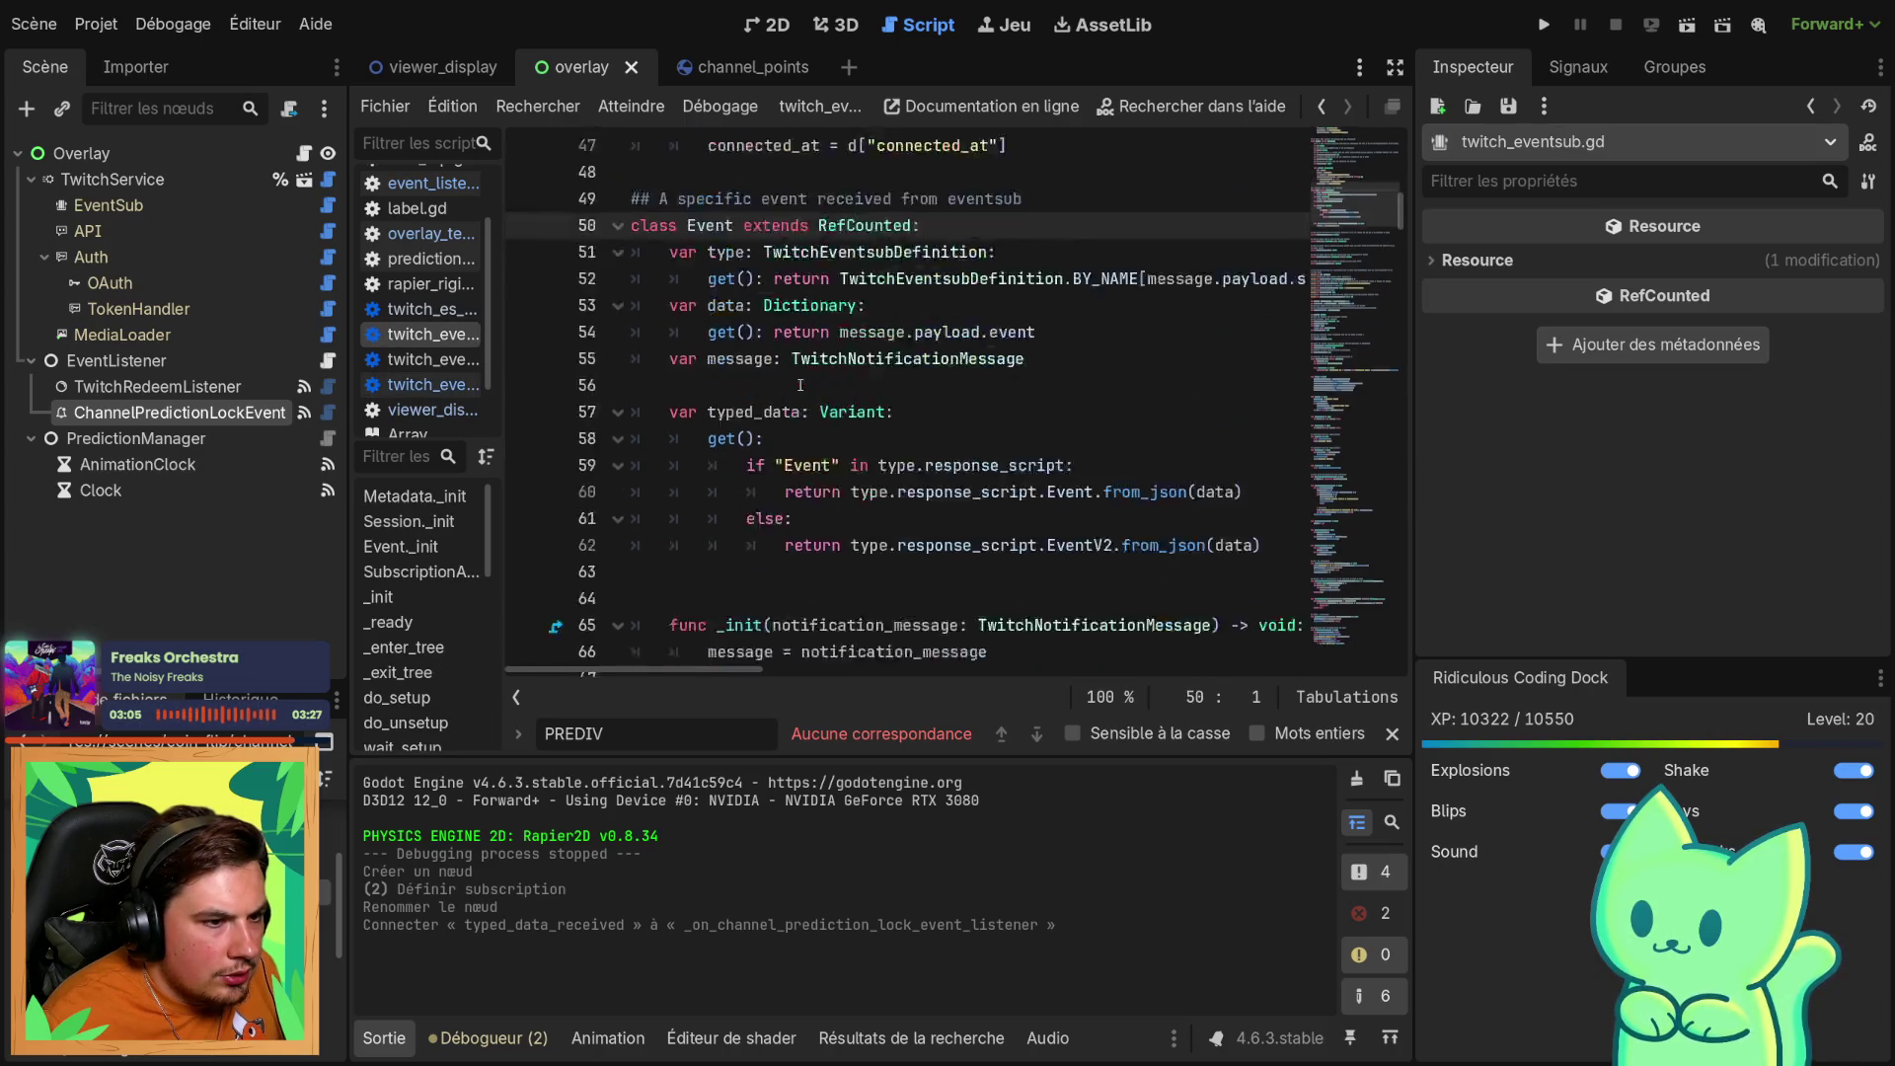
- Scroll to the top of twitch_eventsub.gd and select the TwitchEventsub class name on line 6
scroll(799, 385, "down", 15)
scroll(800, 385, "down", 18)
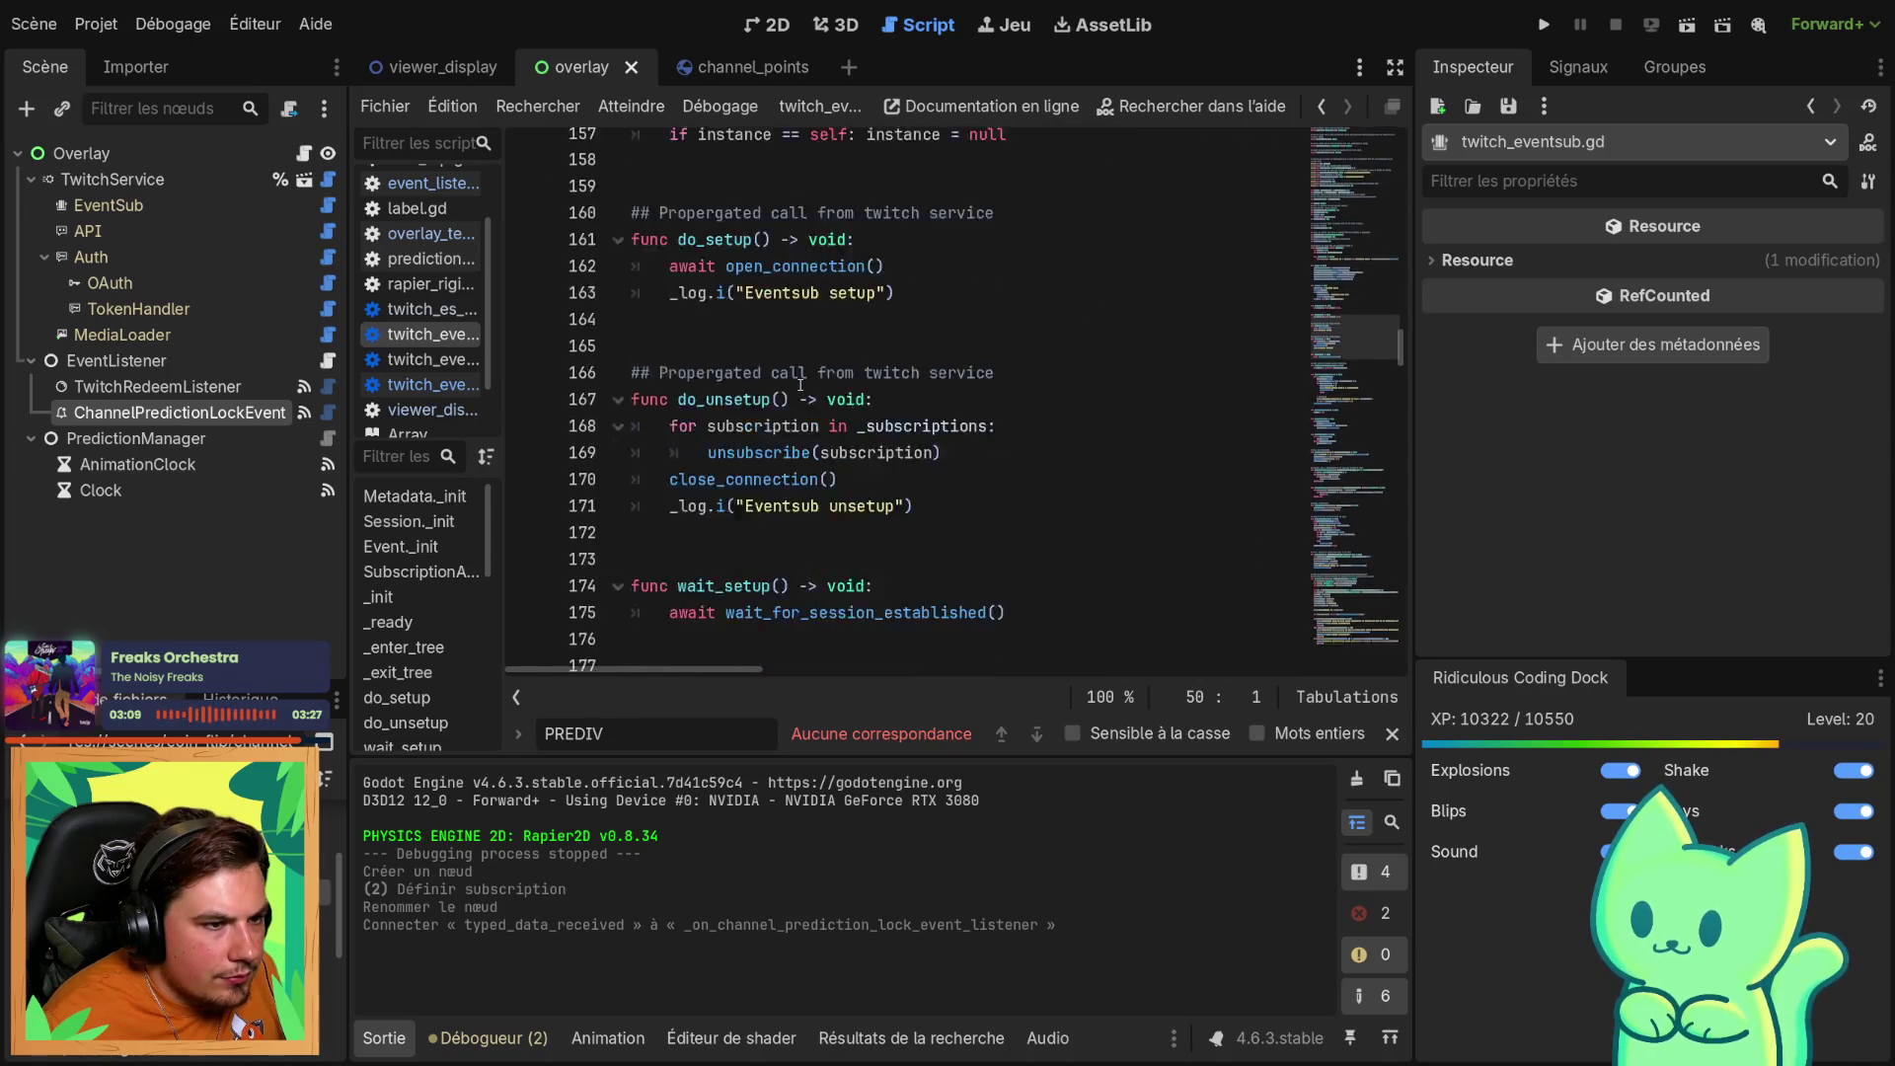
scroll(799, 385, "down", 16)
left_click(1350, 355)
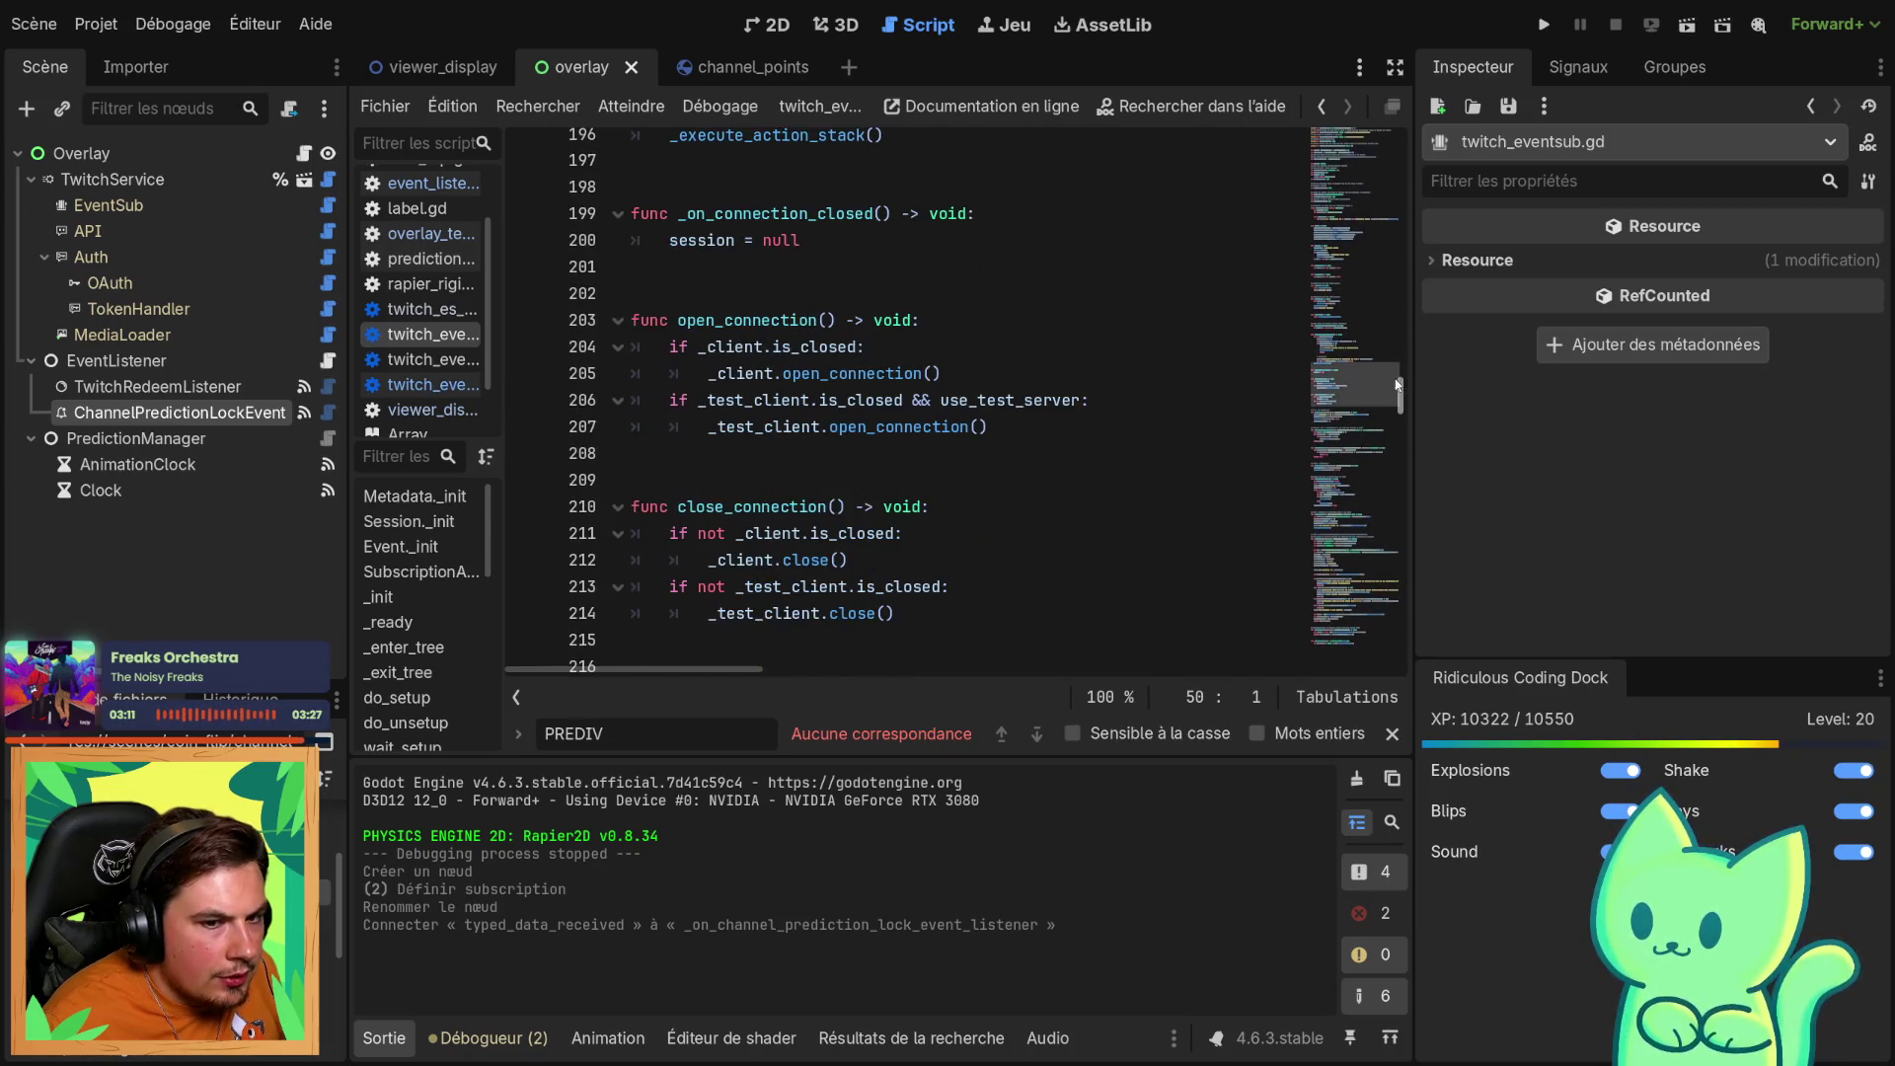
left_click_drag(1405, 390, 1382, 101)
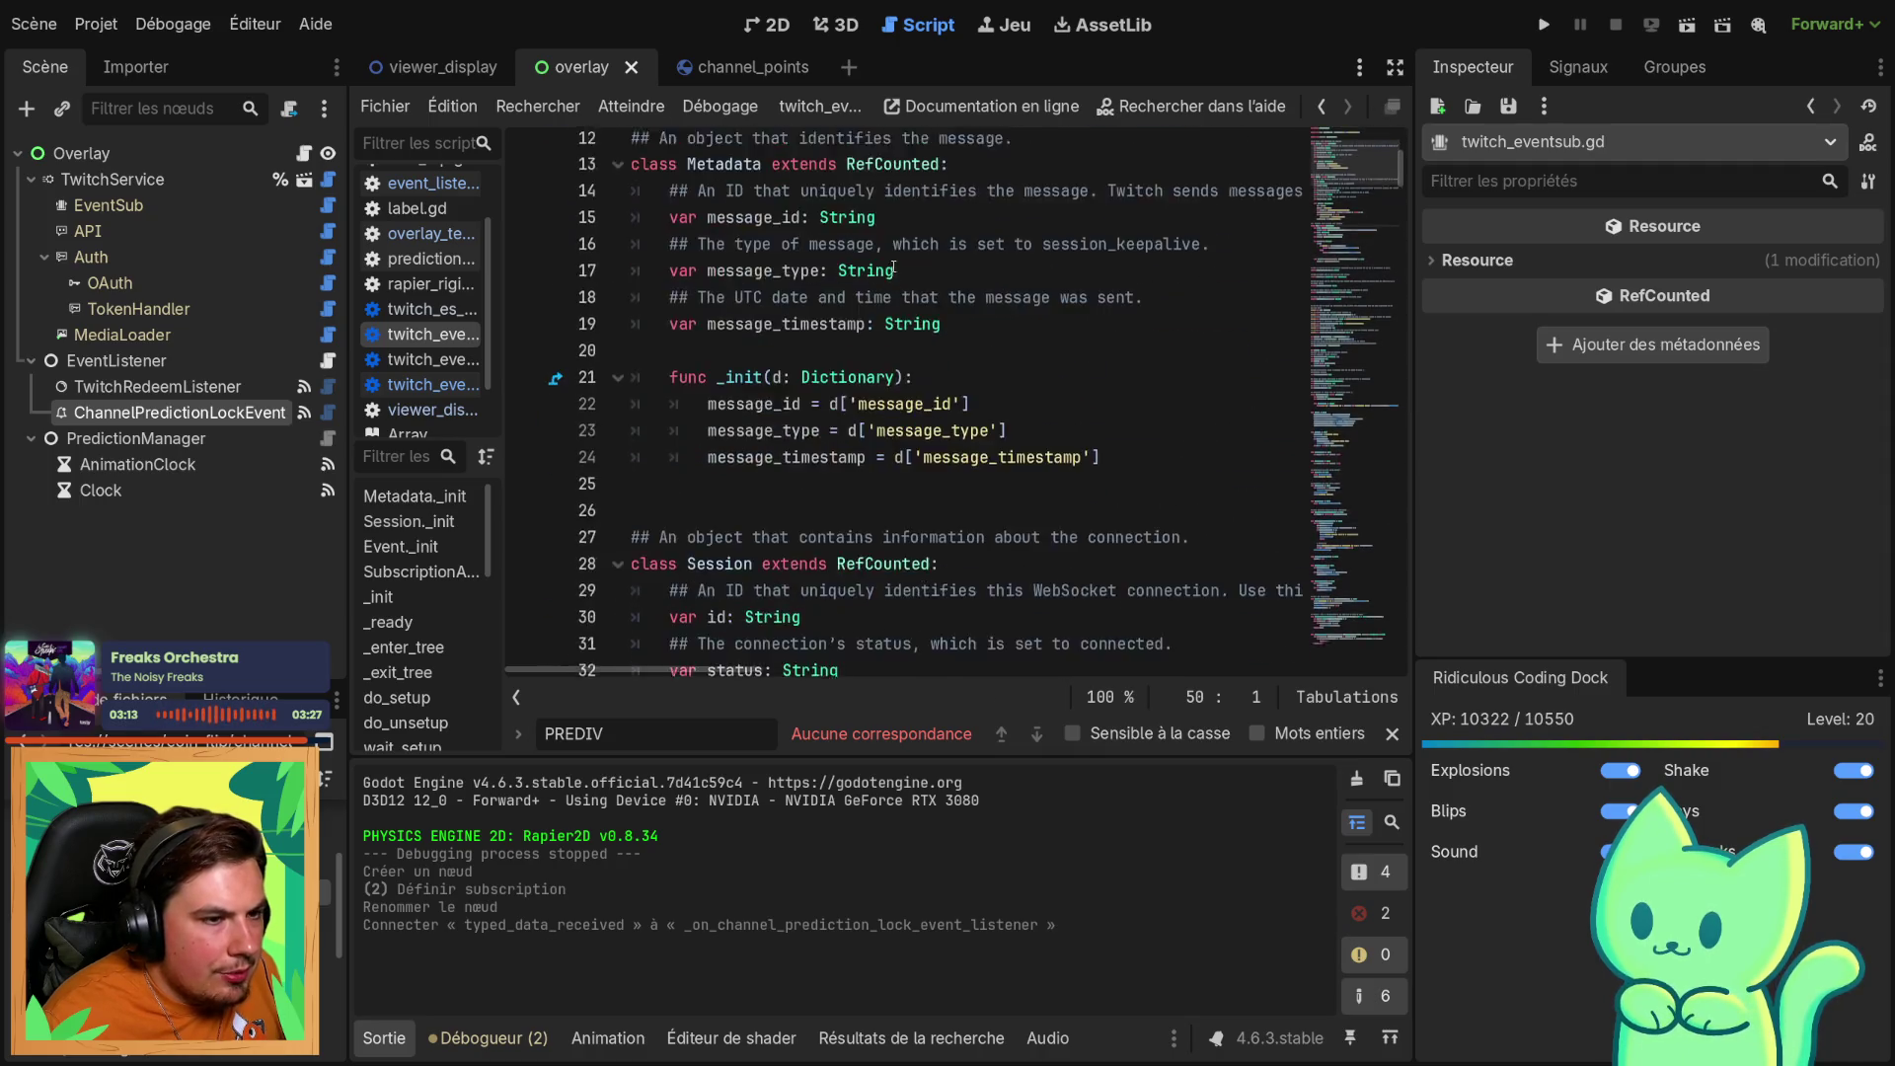
double_click(825, 285)
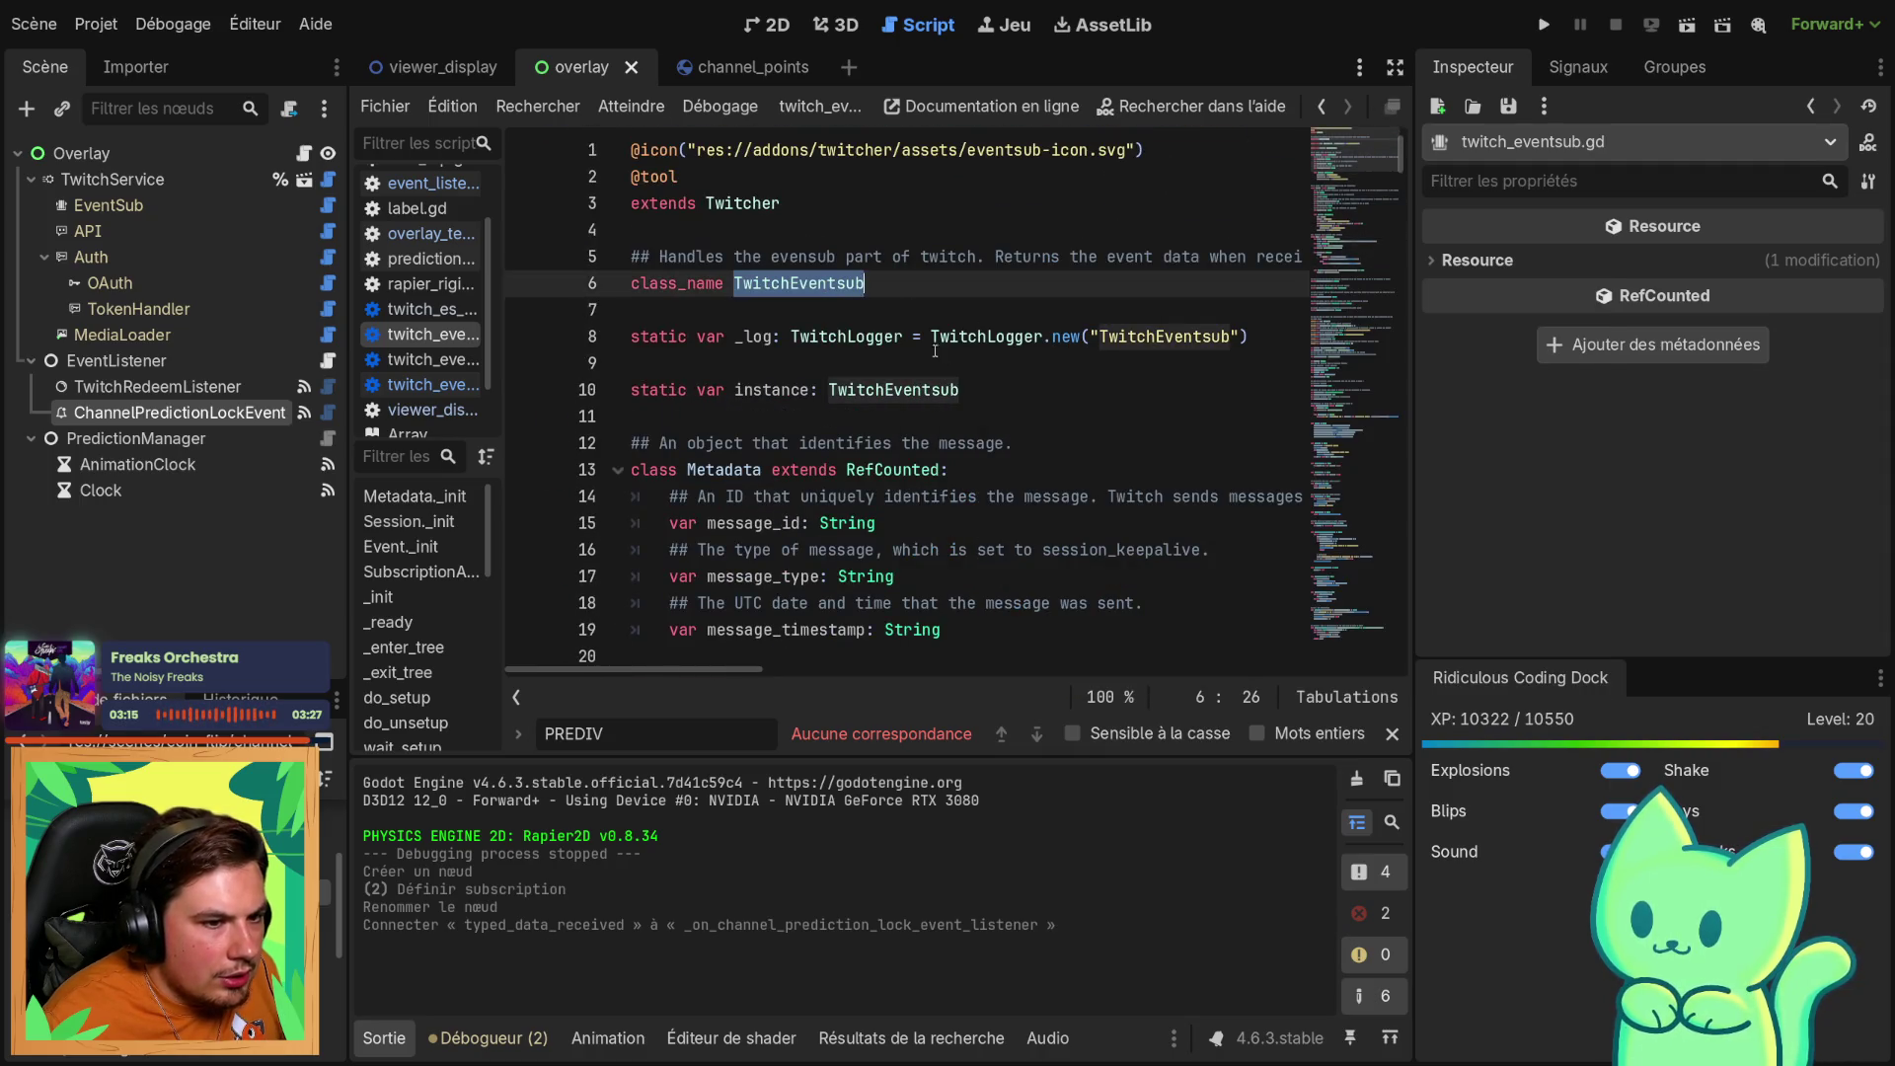
- Follow TwitchEventsubDefinition on line 52 to the CHANNEL_PREDICTION_LOCK definition in twitch_eventsub_definition.gd
scroll(923, 353, "down", 5)
scroll(834, 336, "up", 5)
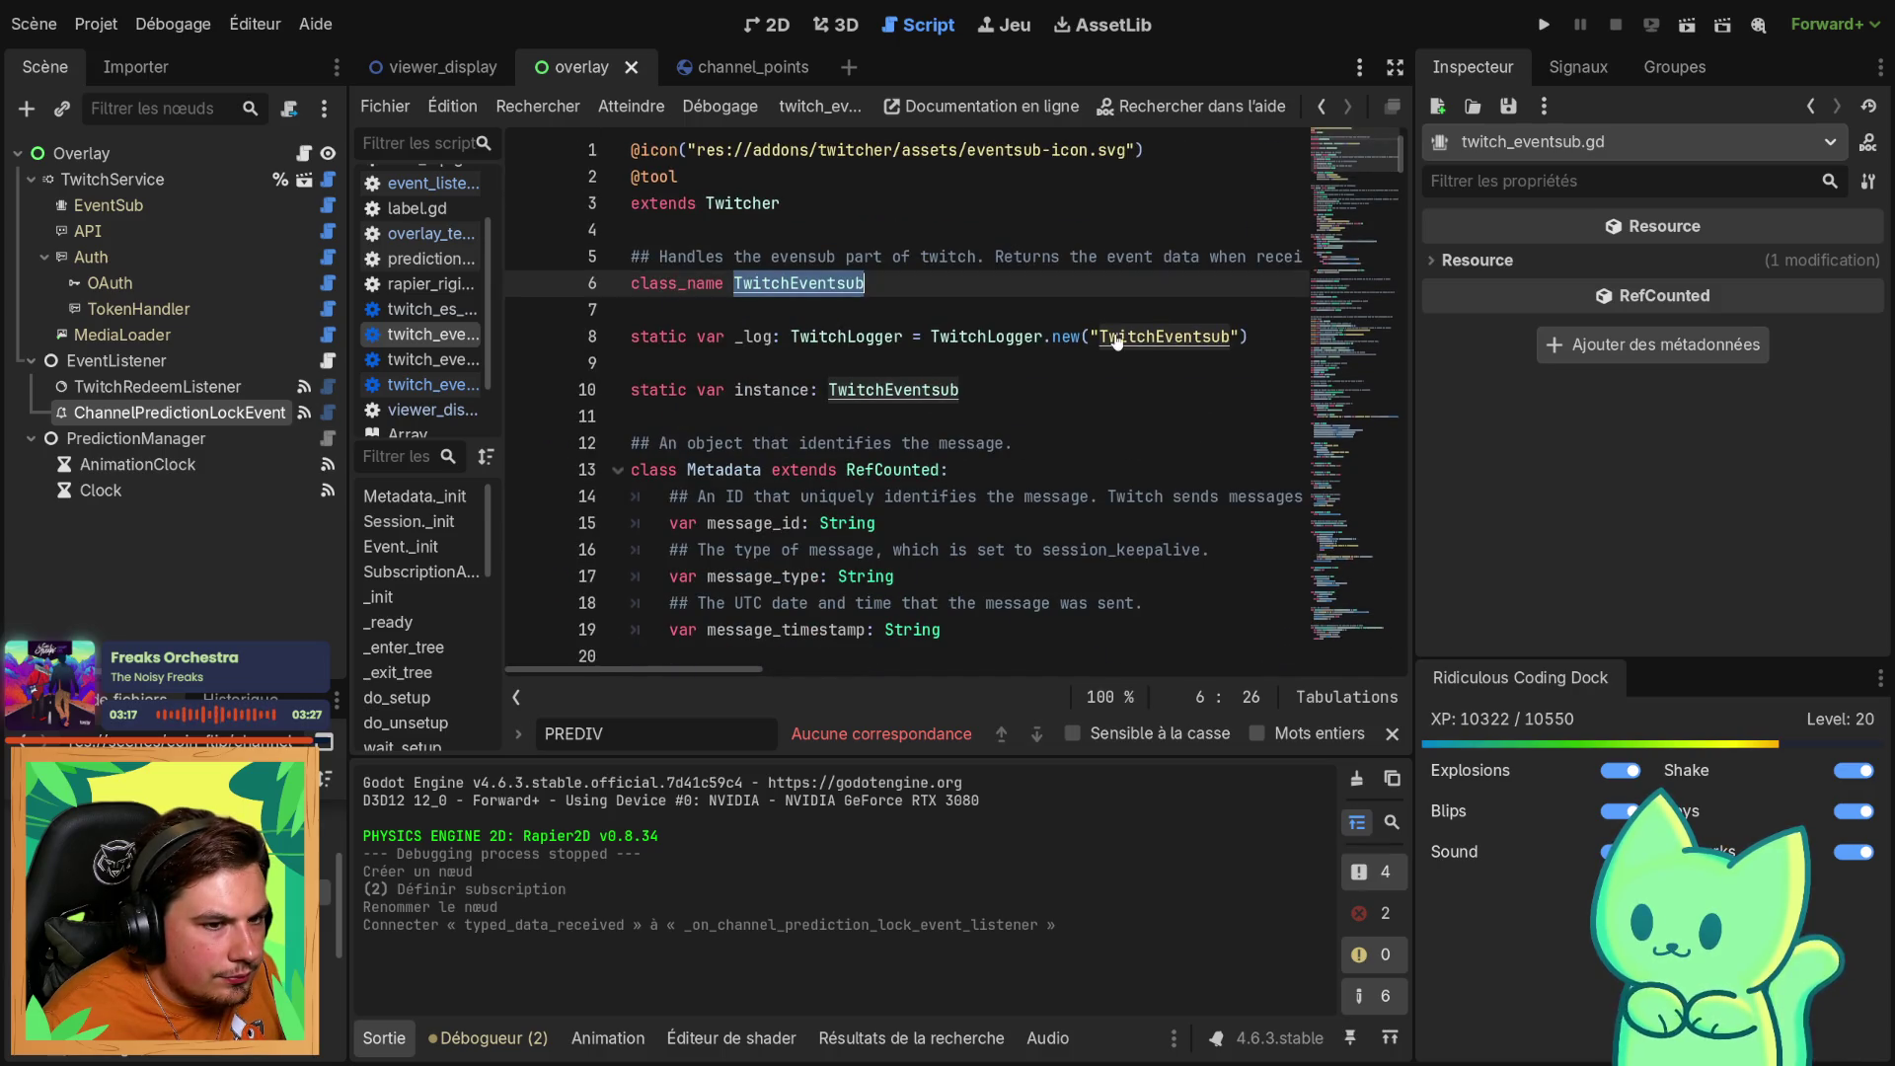
scroll(709, 347, "down", 14)
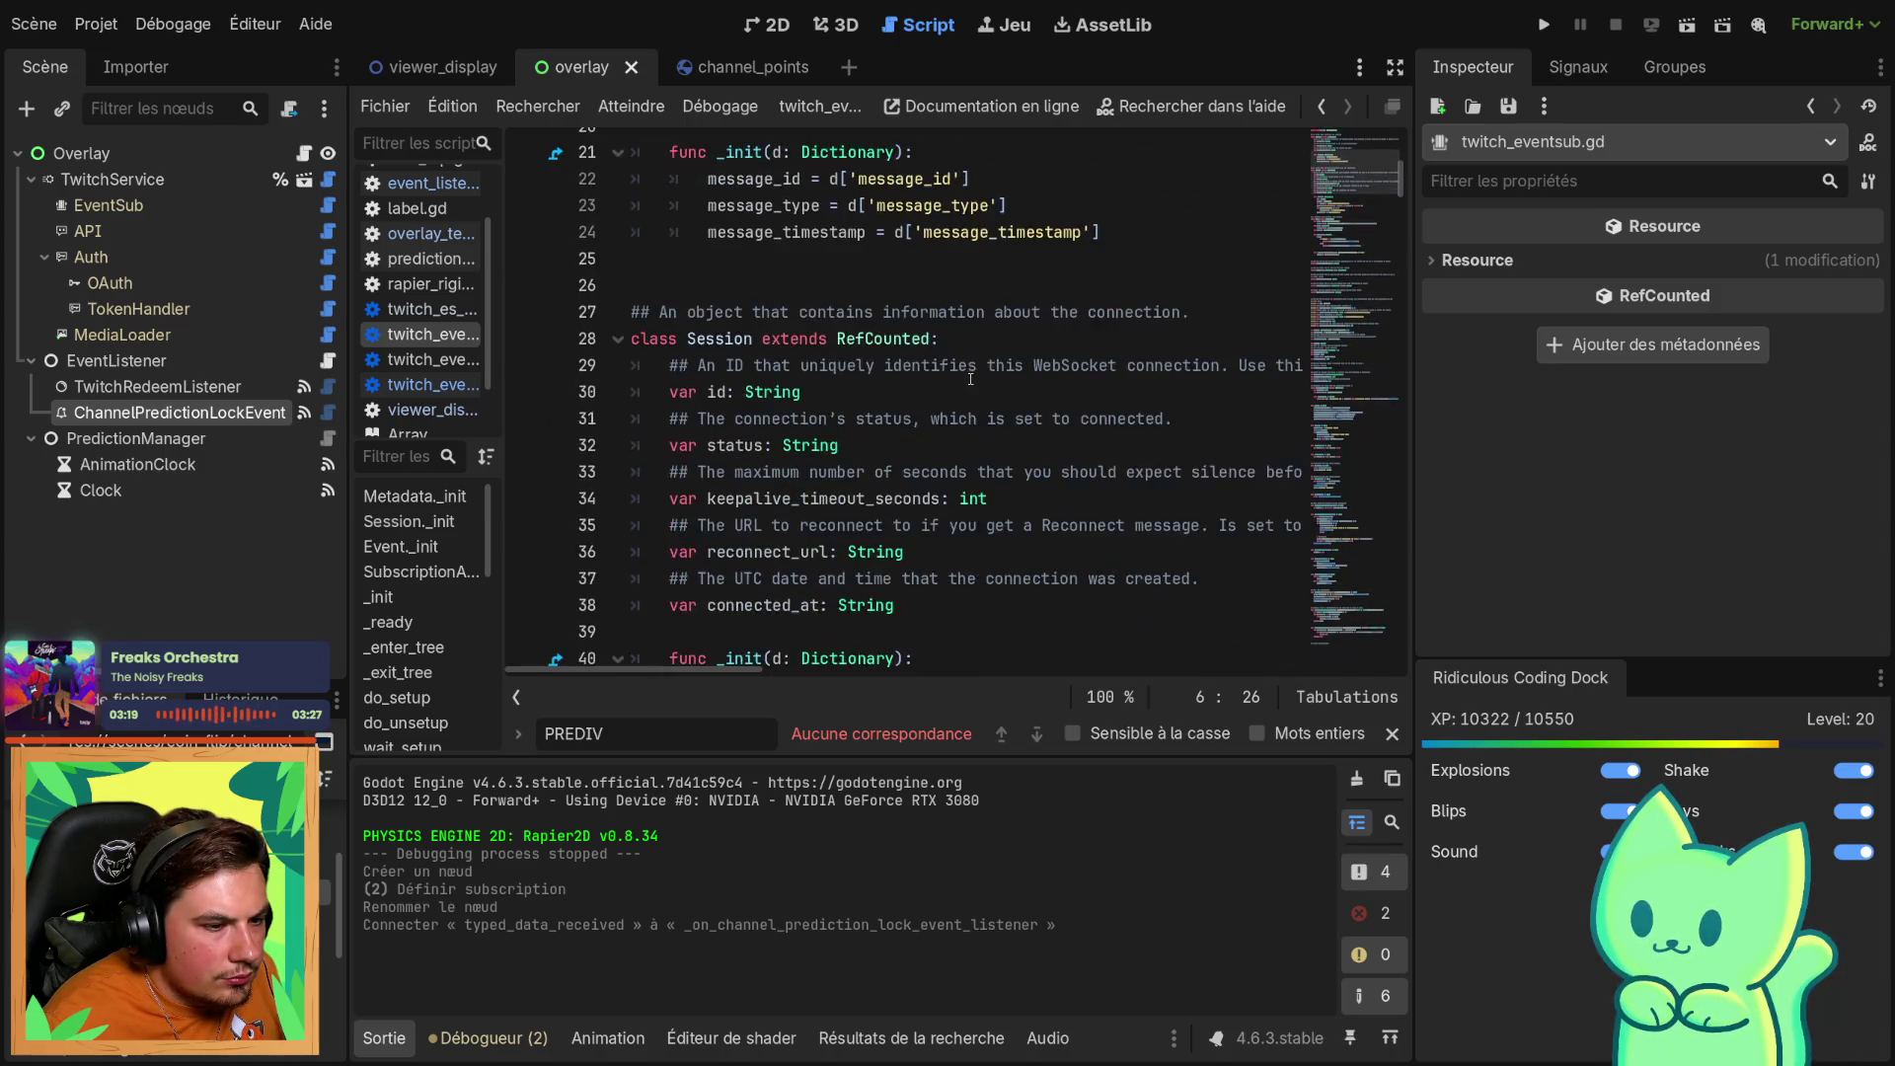
scroll(966, 371, "down", 3)
scroll(840, 334, "up", 2)
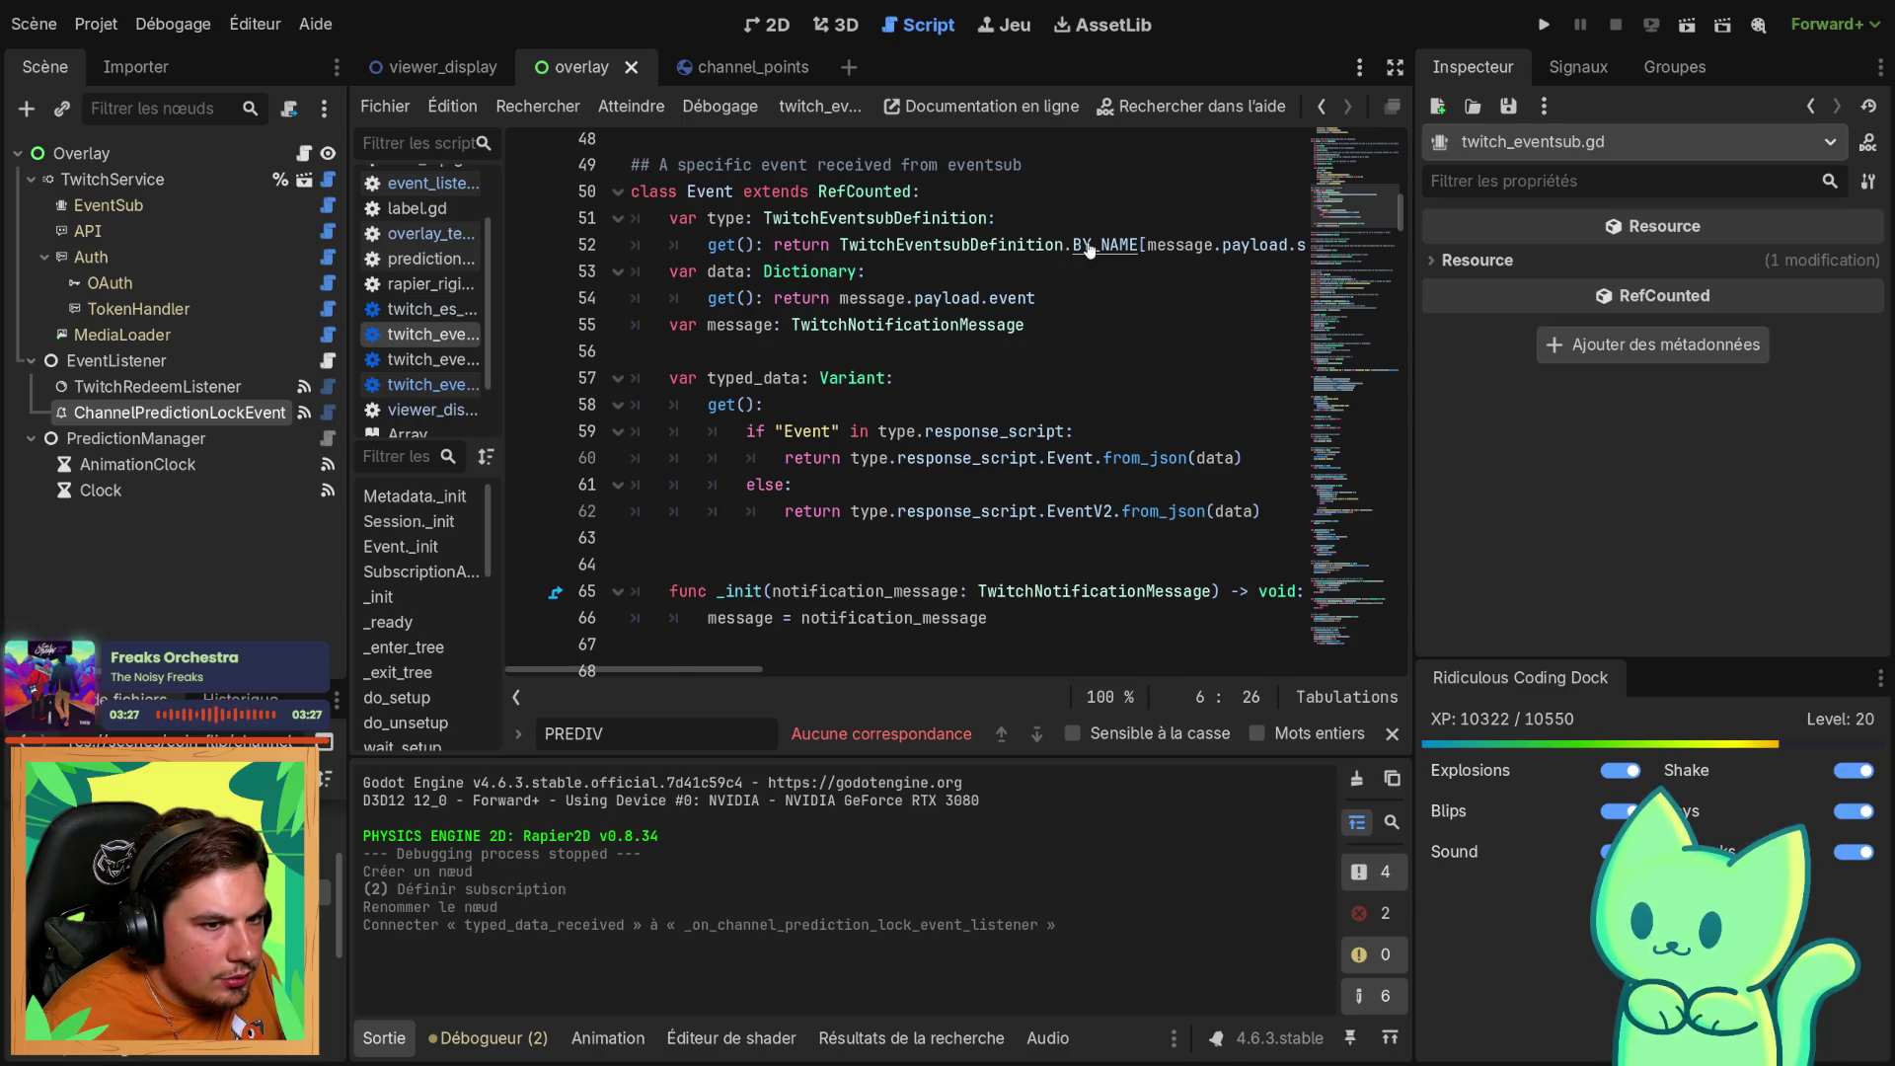
mouse_move(649, 671)
left_mouse_down()
mouse_move(750, 669)
mouse_move(632, 672)
left_mouse_up()
left_click(1032, 249)
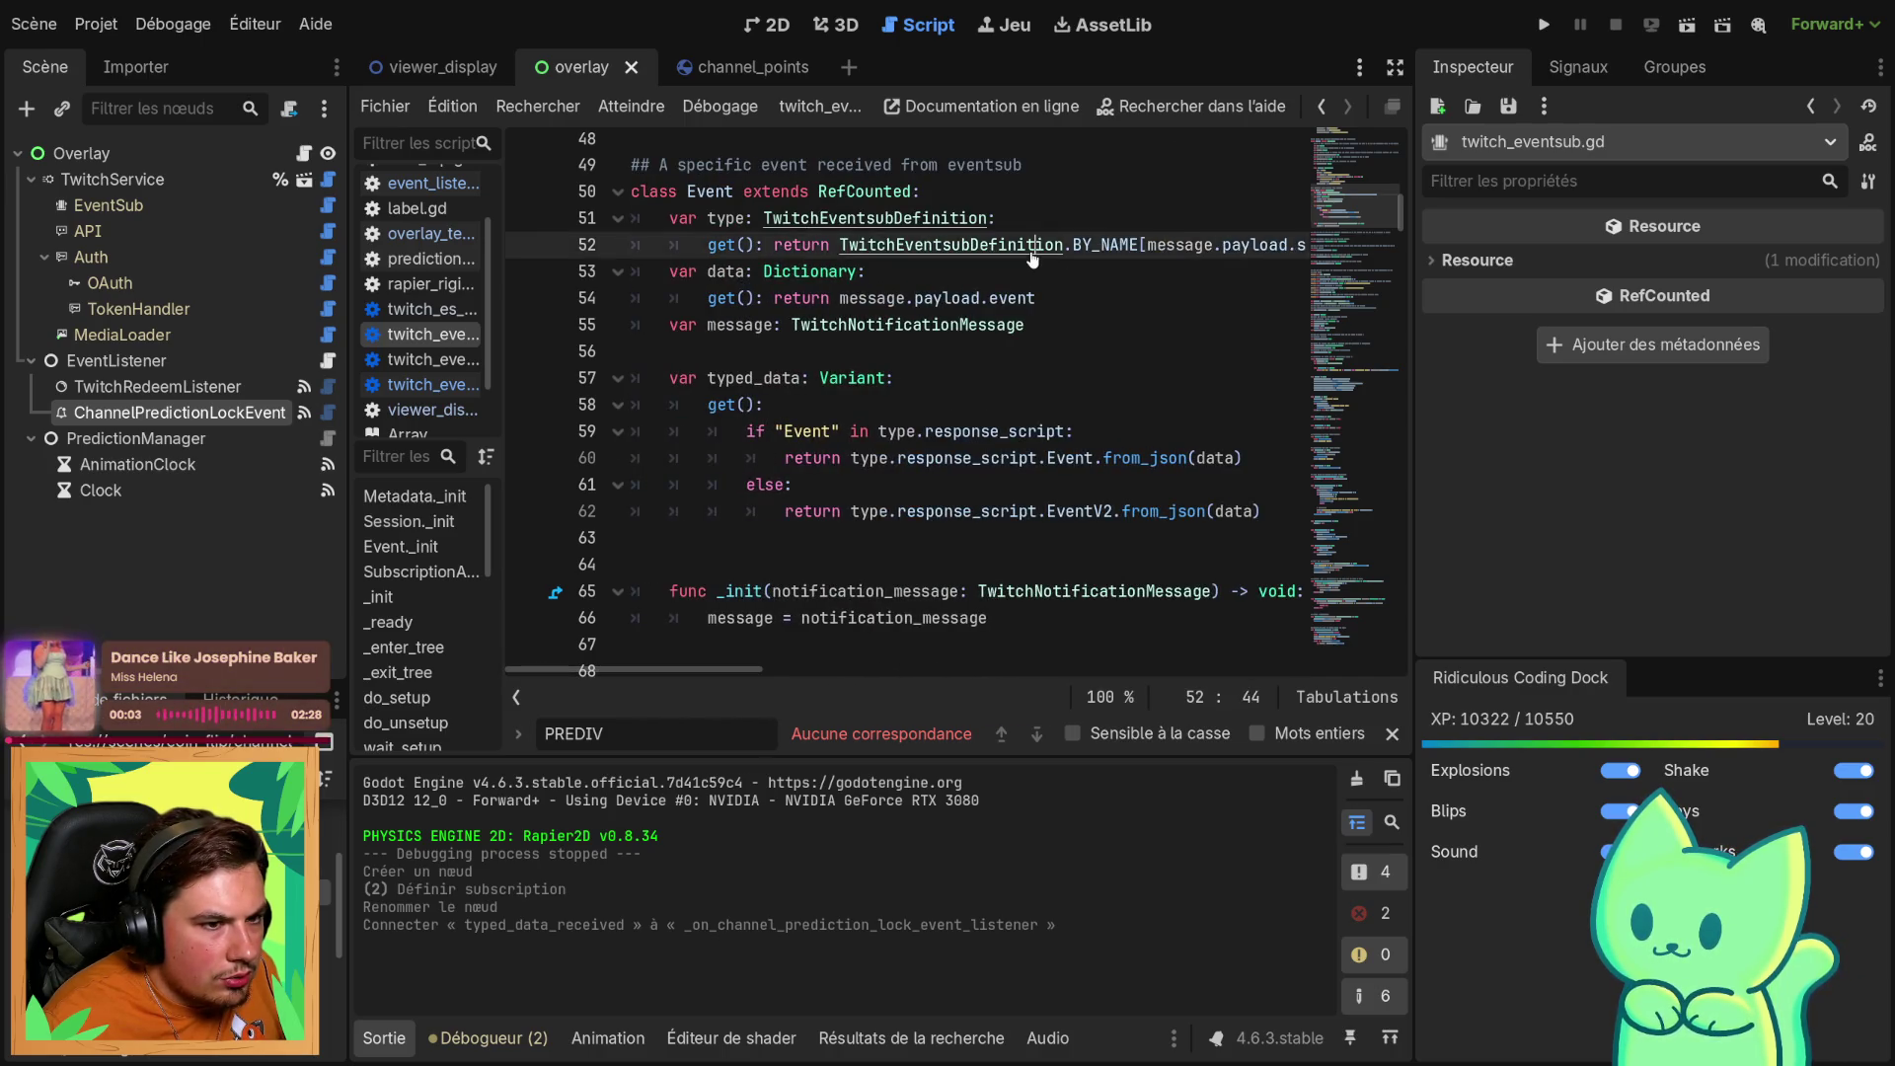
left_click(1032, 248, "ctrl")
mouse_move(857, 672)
left_mouse_down()
mouse_move(476, 690)
mouse_move(626, 715)
mouse_move(932, 705)
mouse_move(843, 701)
left_mouse_up()
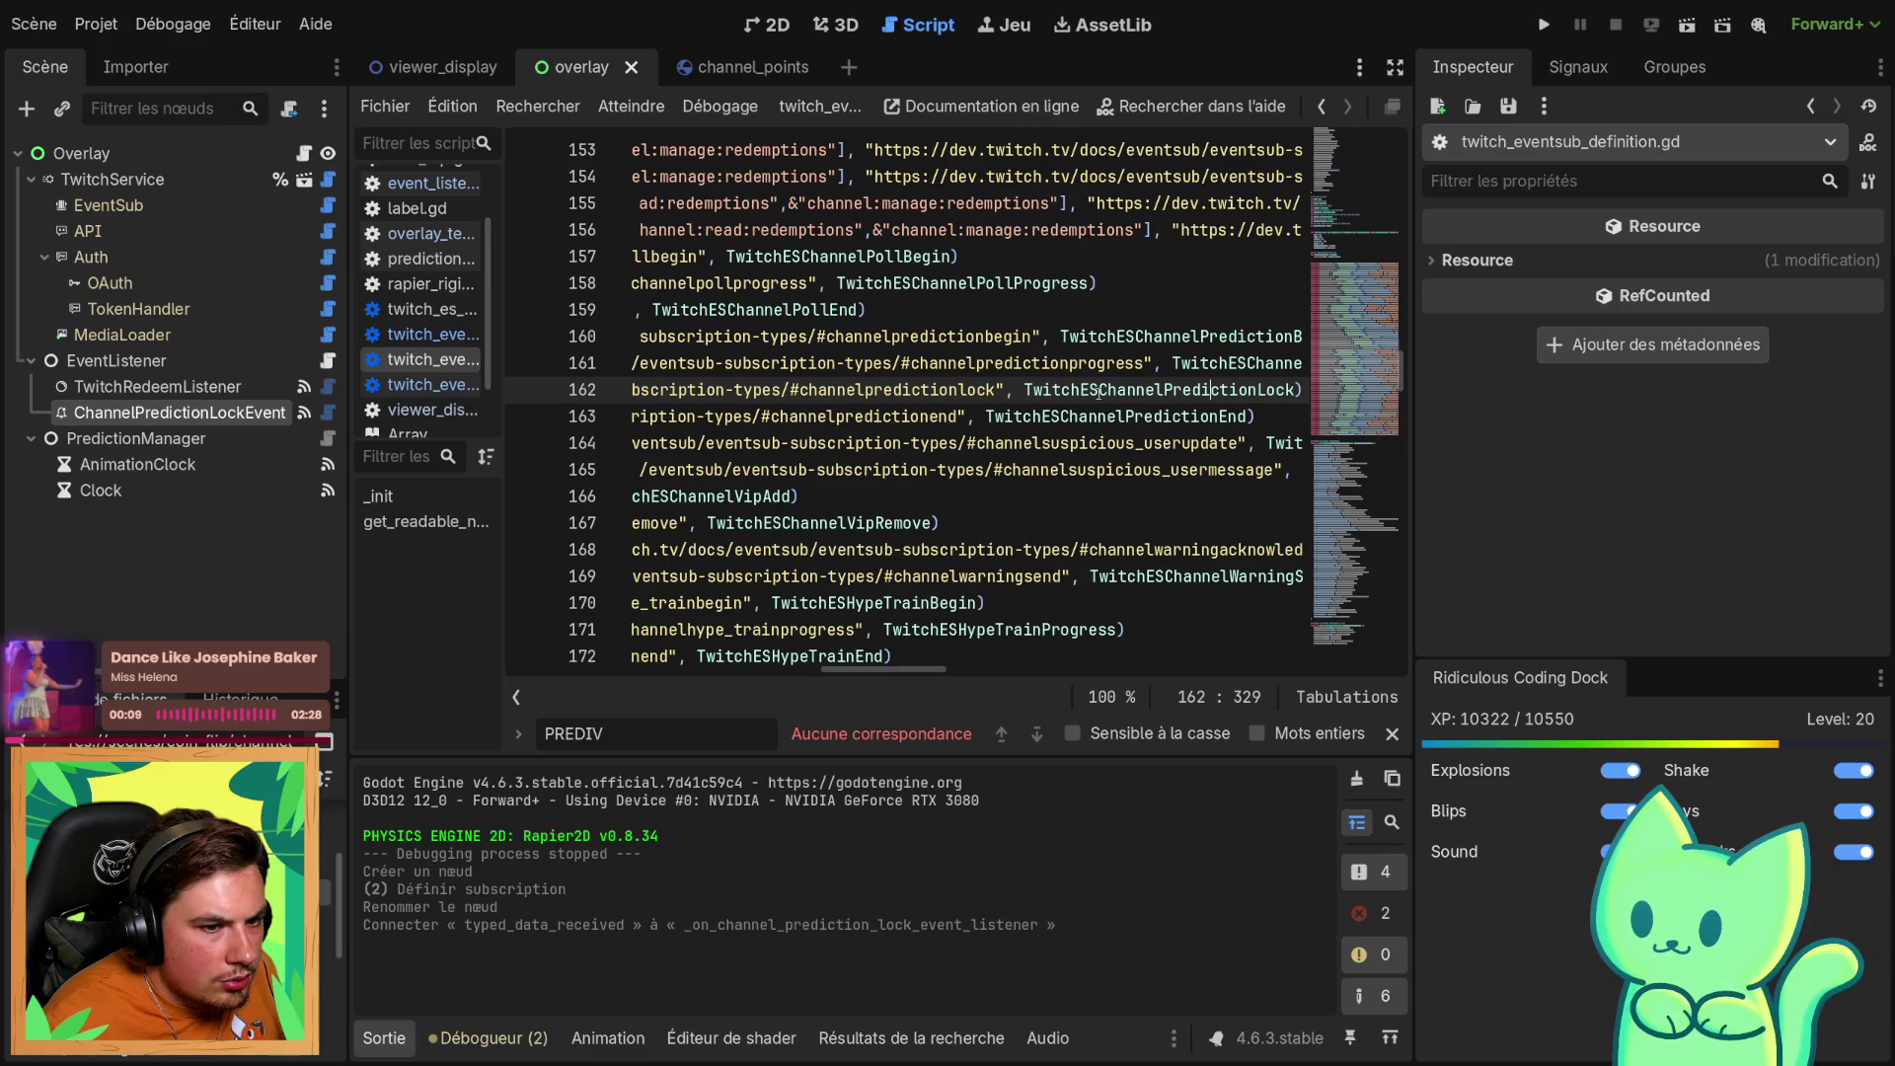
- Open and browse the TwitchESChannelPredictionLock class definition, undoing an accidental paste over its name
mouse_move(1098, 391)
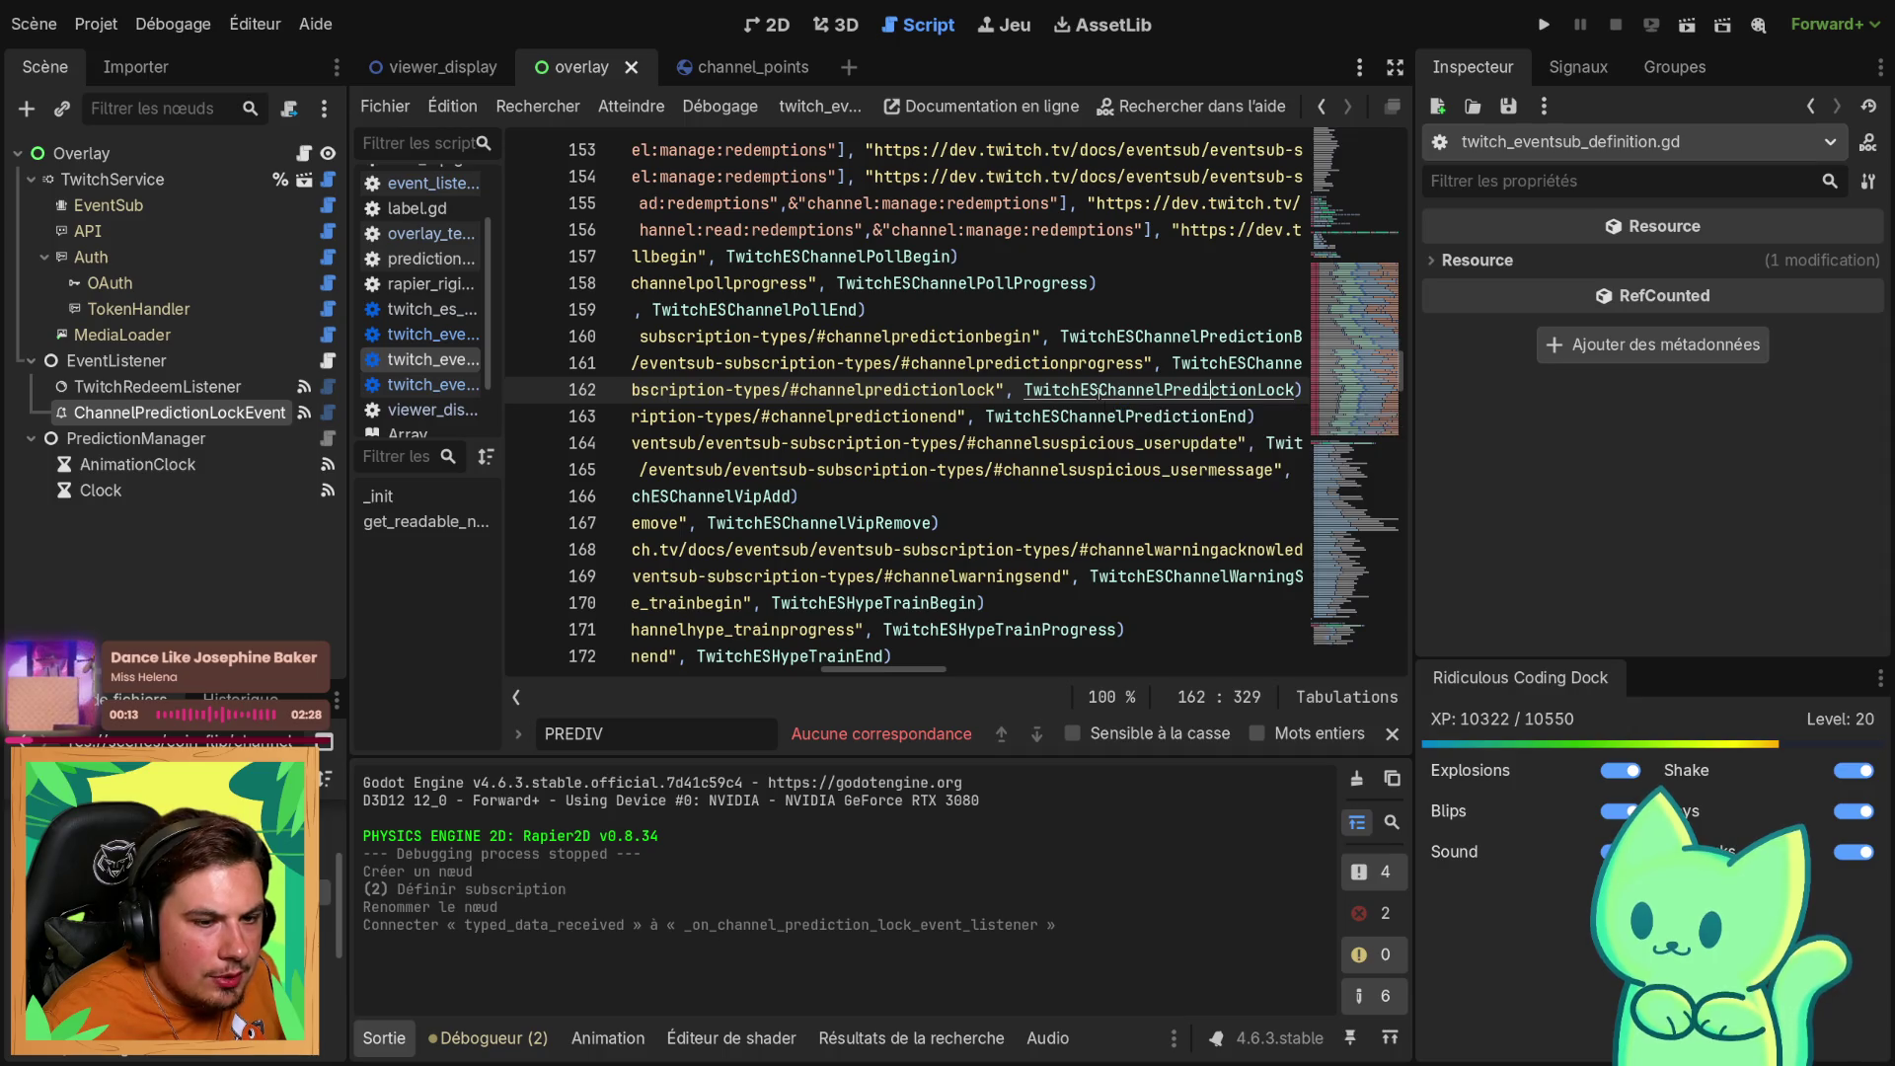
left_click(1086, 390, "ctrl")
scroll(947, 376, "up", 1)
scroll(932, 373, "down", 5)
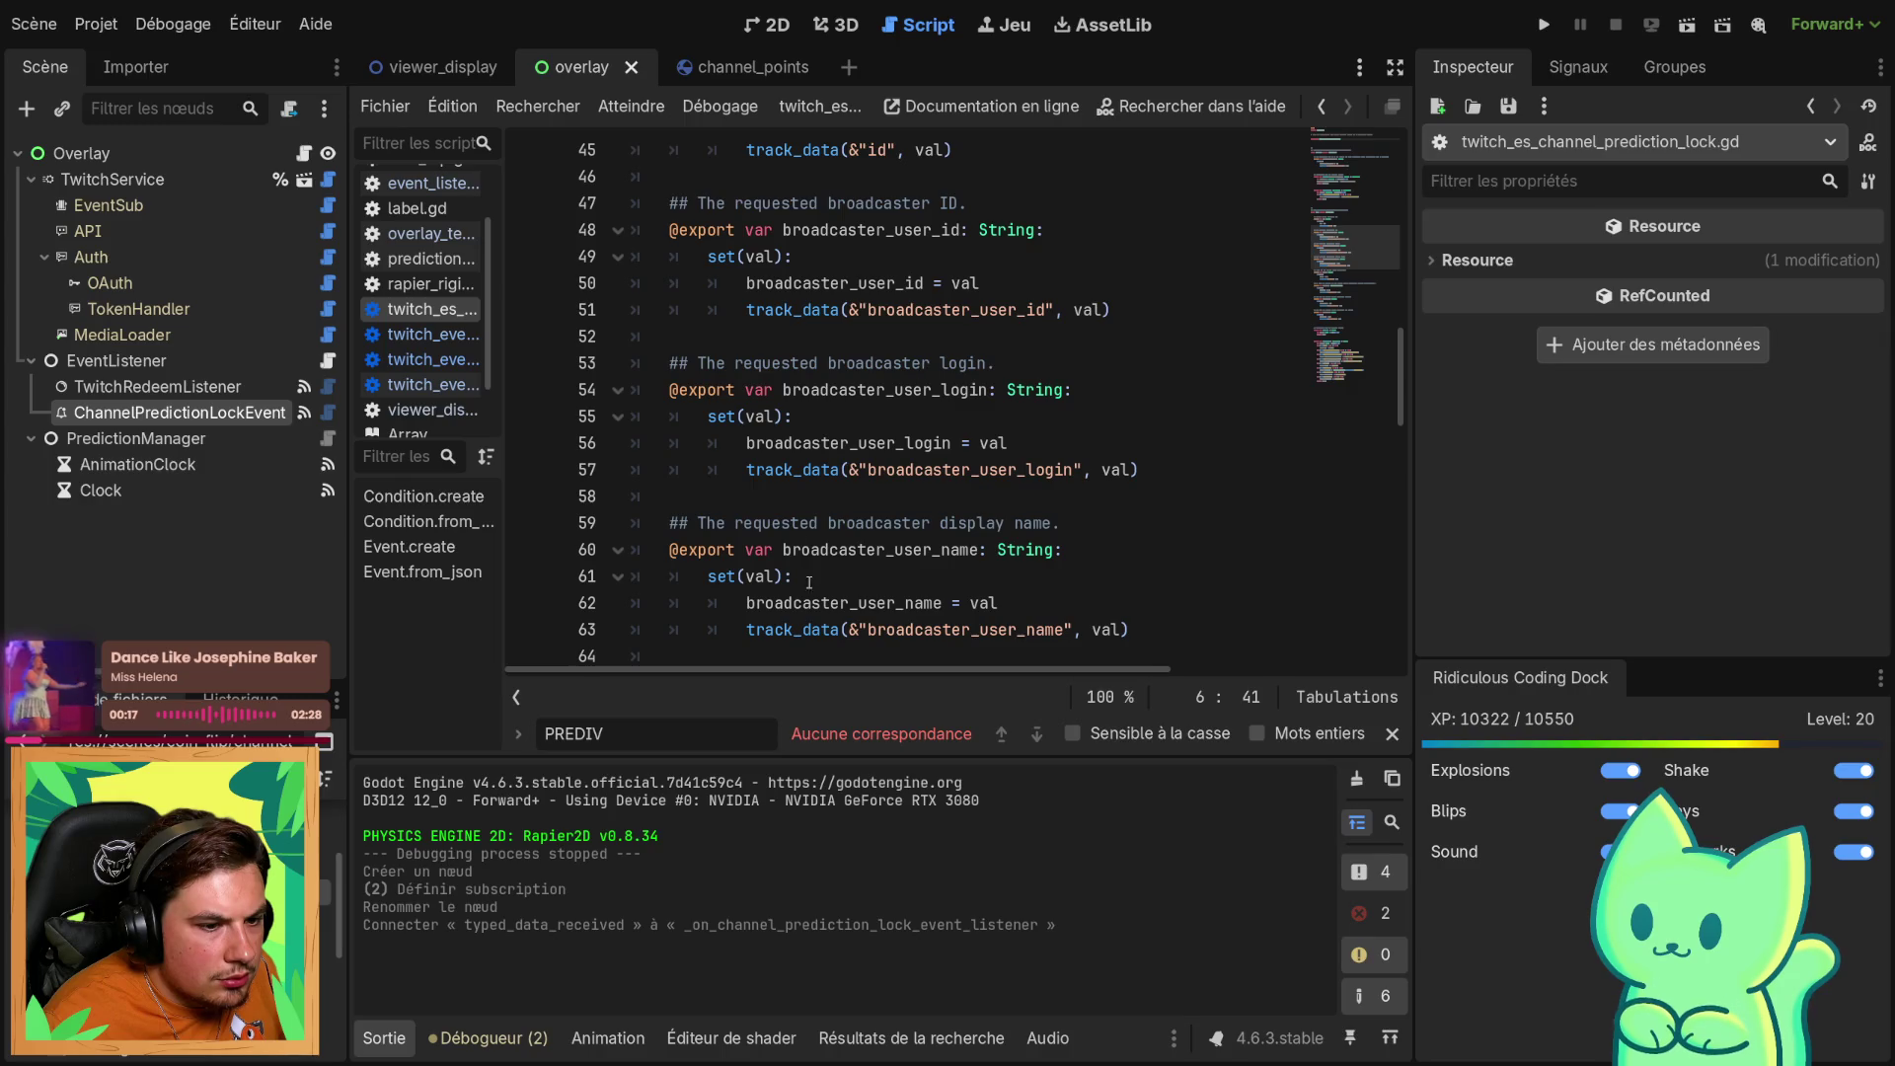
scroll(856, 504, "up", 14)
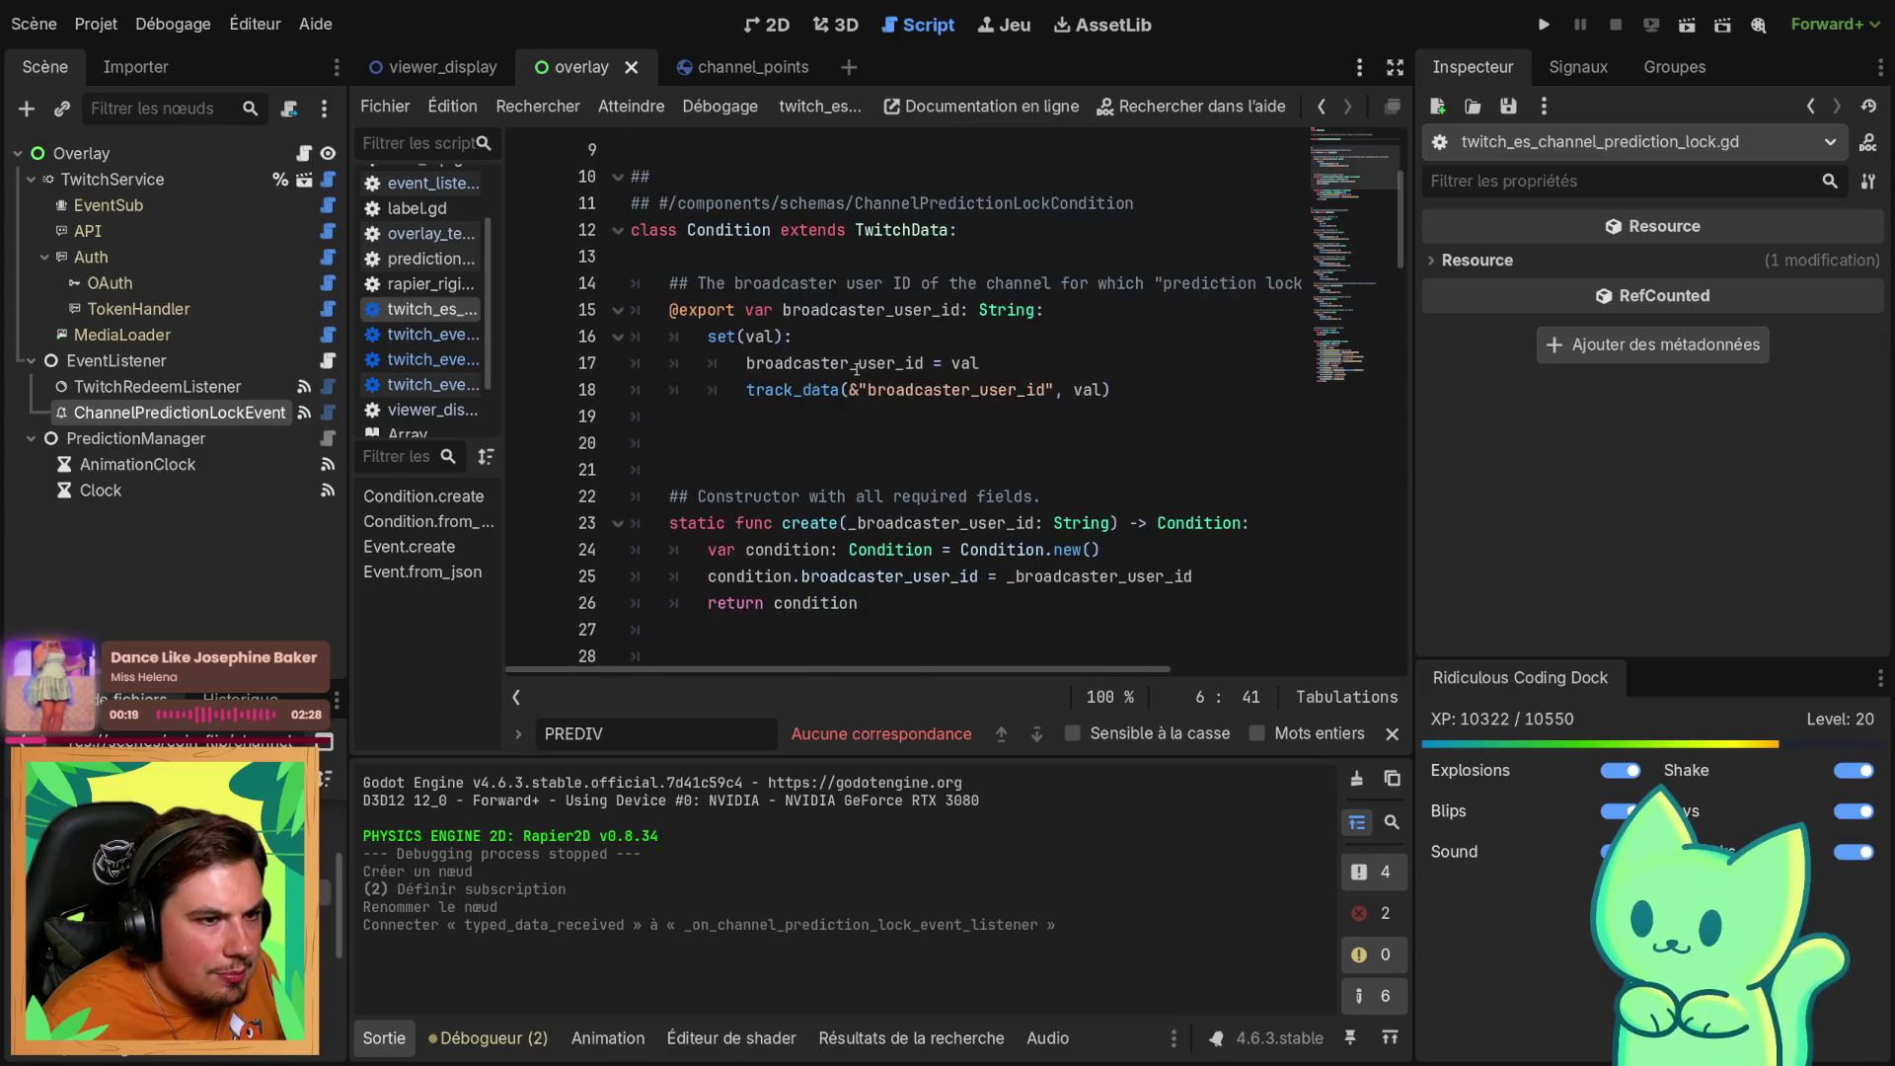
type("received_data")
key("ctrl+z")
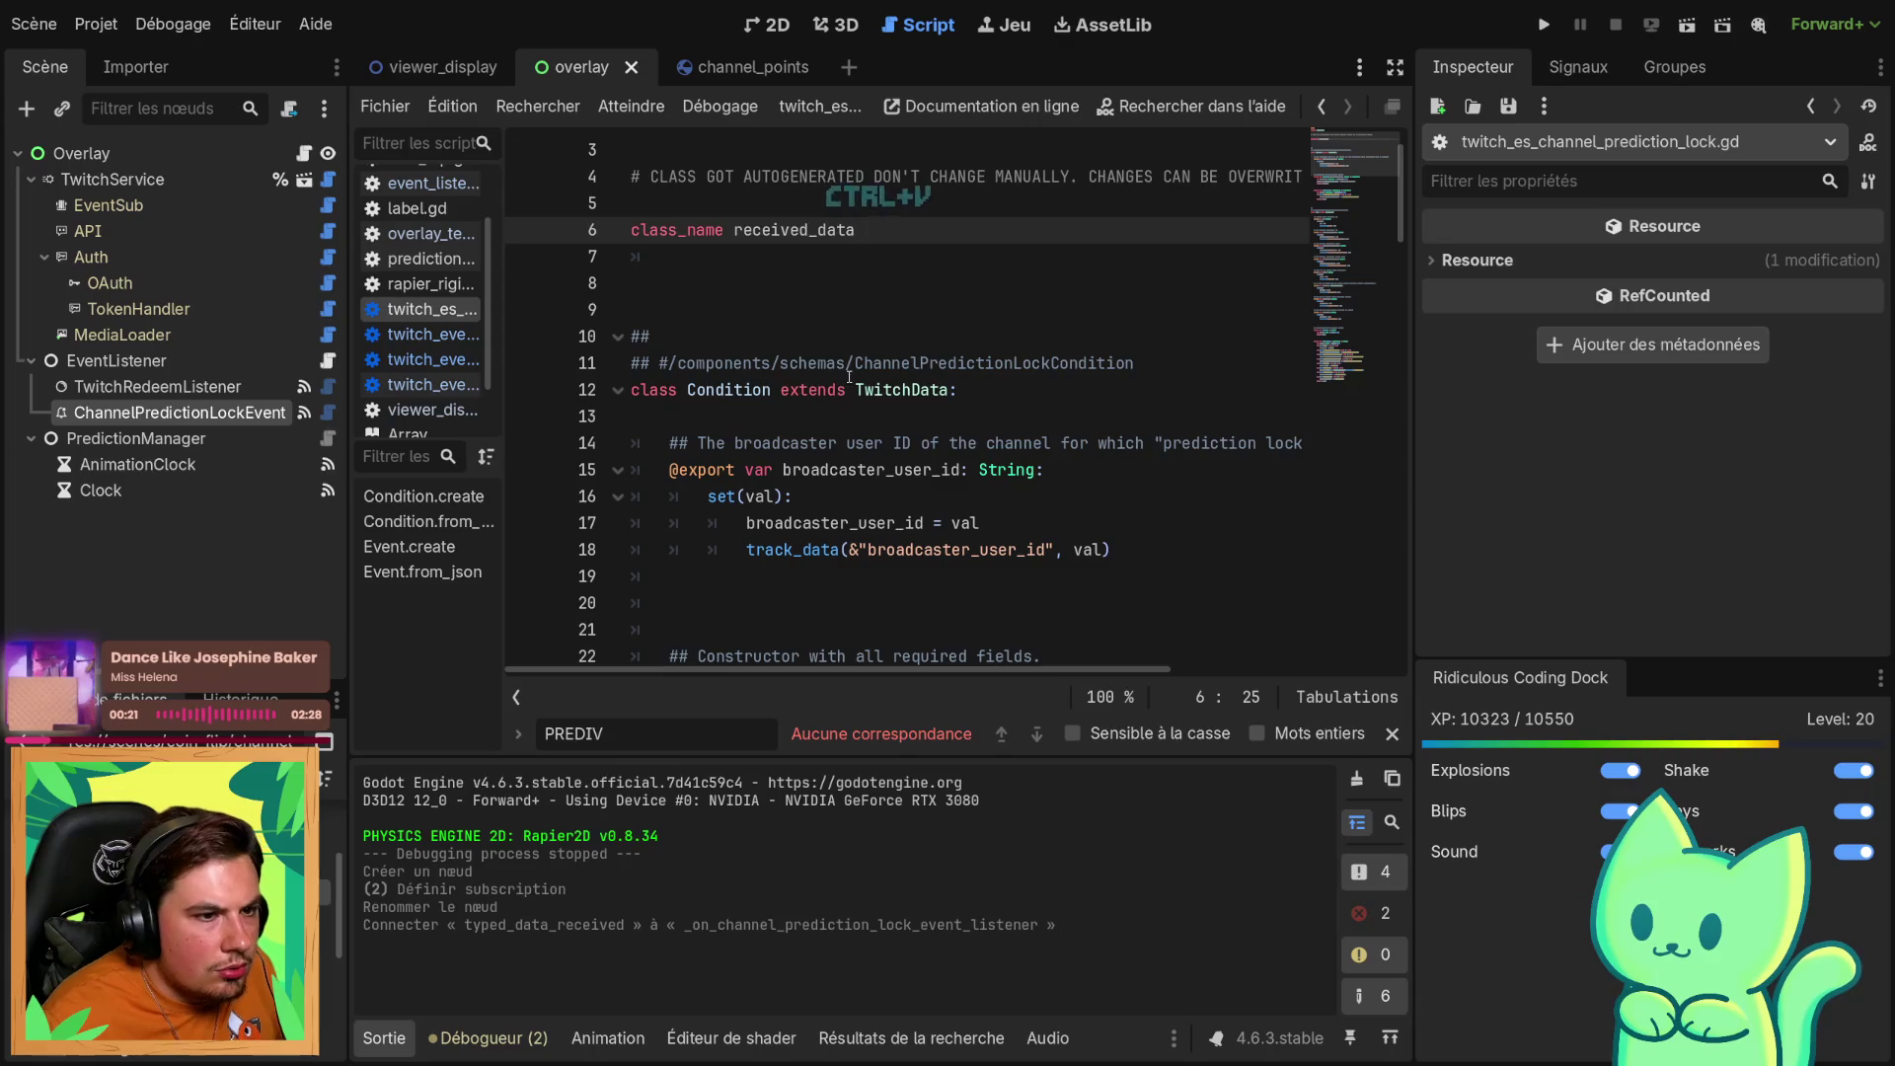
- Visit the viewer_display and channel_points scenes, return to overlay, and reopen the lock handler
left_click_drag(419, 67, 706, 75)
left_click(706, 75)
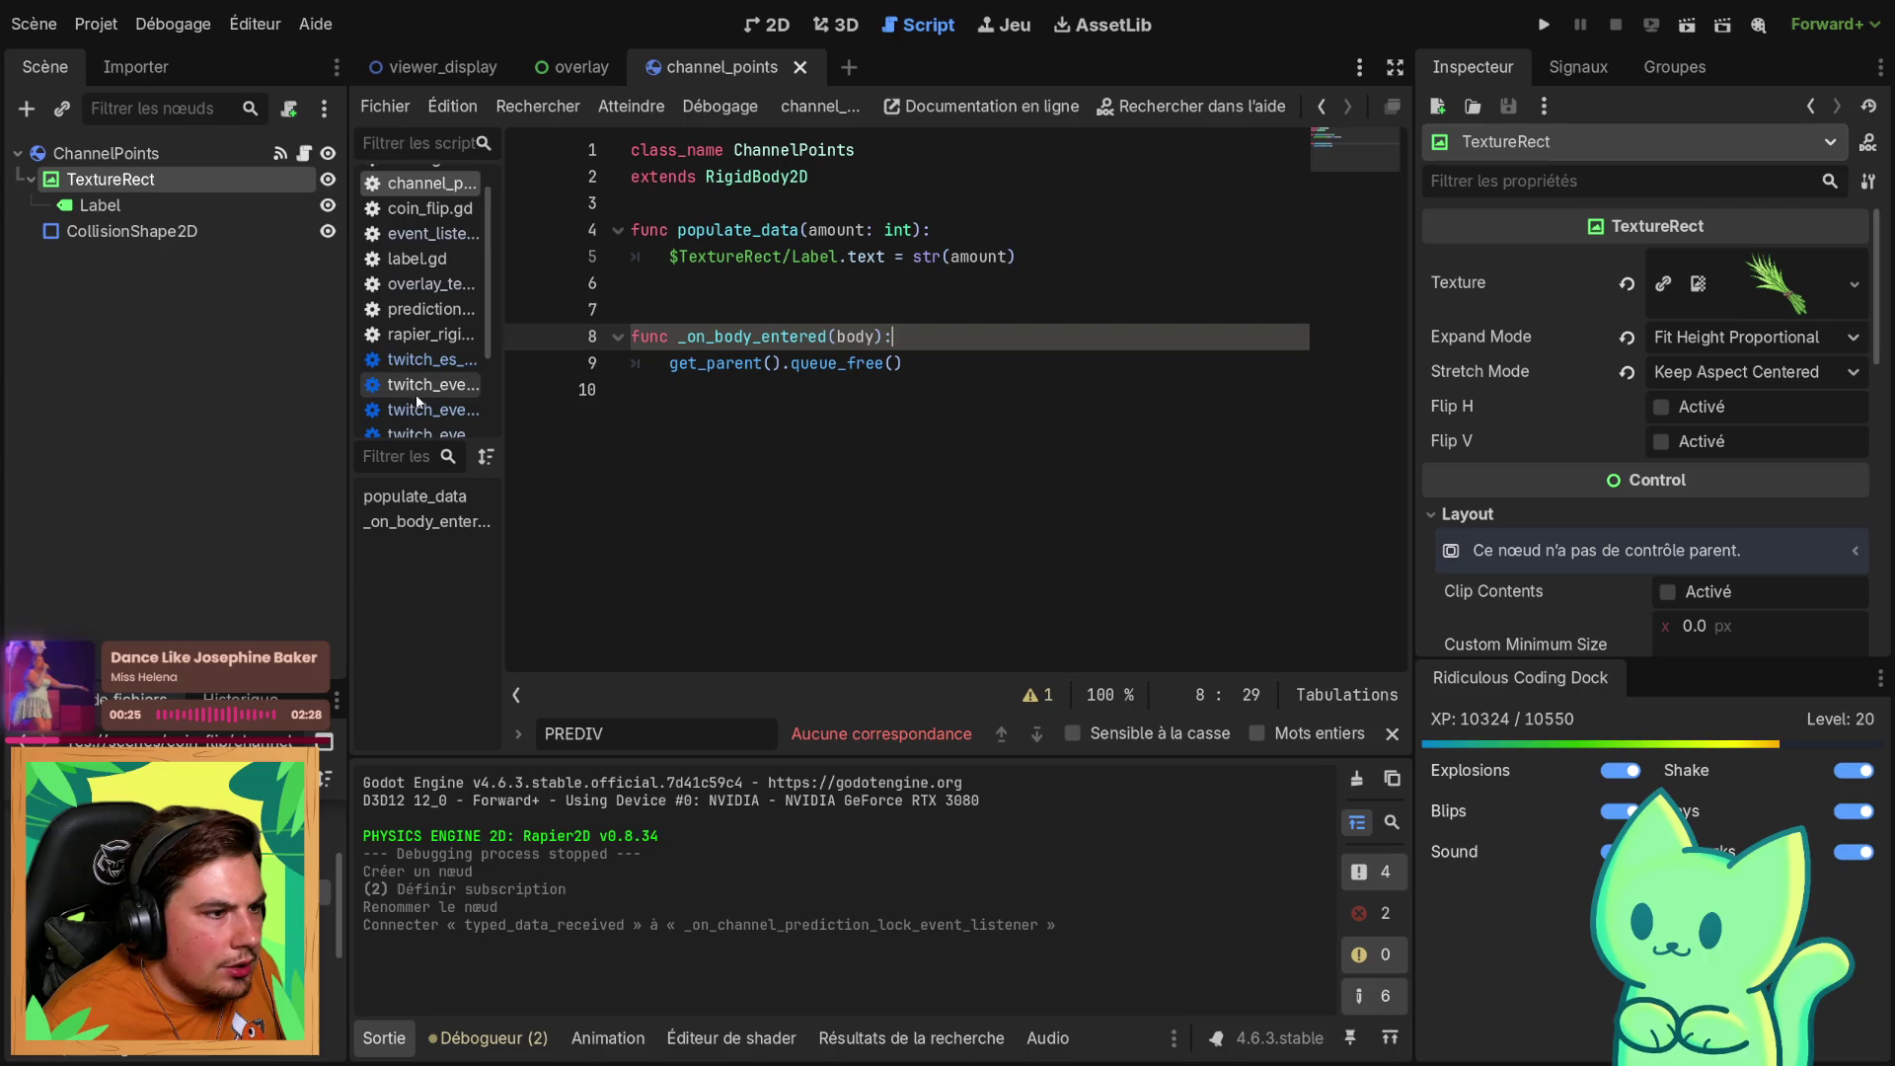
left_click(582, 67)
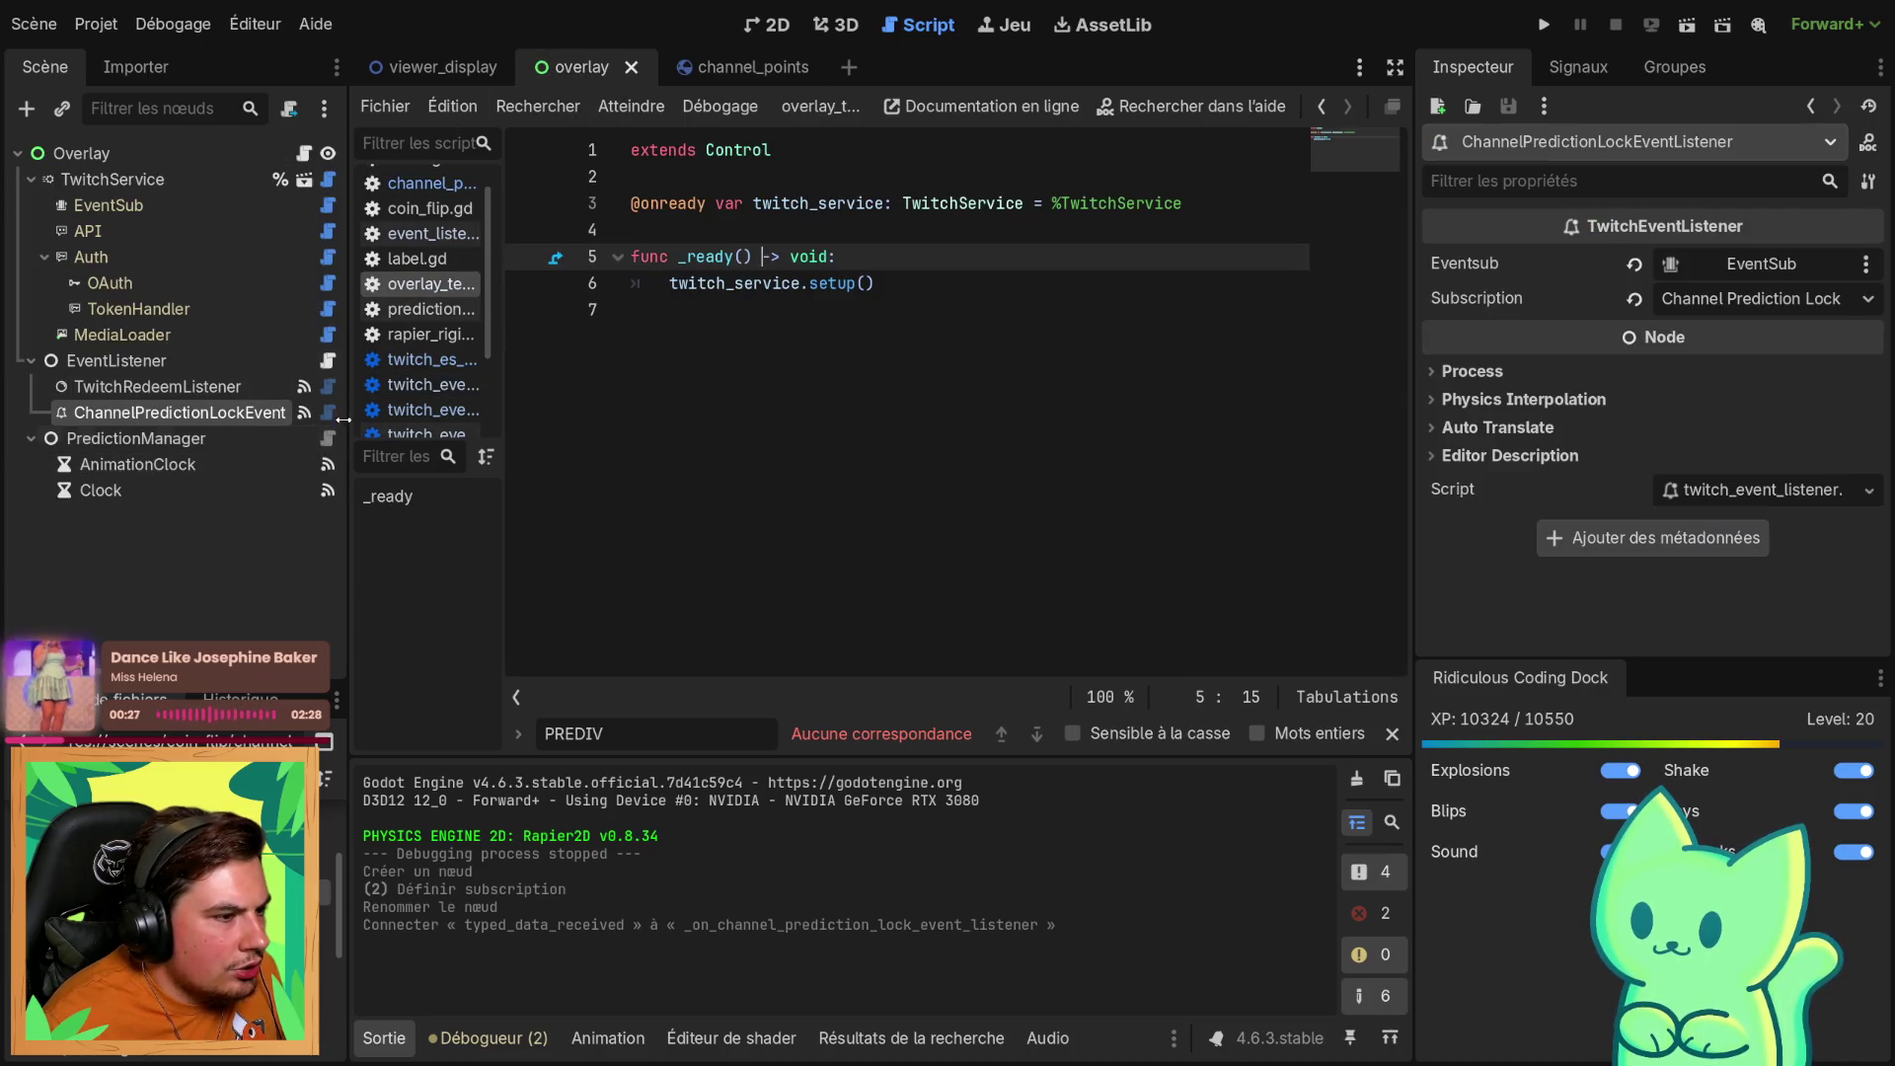
left_click(328, 361)
- Replace the handler's pass with var received_data: TwitchESChannelPredictionLock = data; and save
double_click(669, 634)
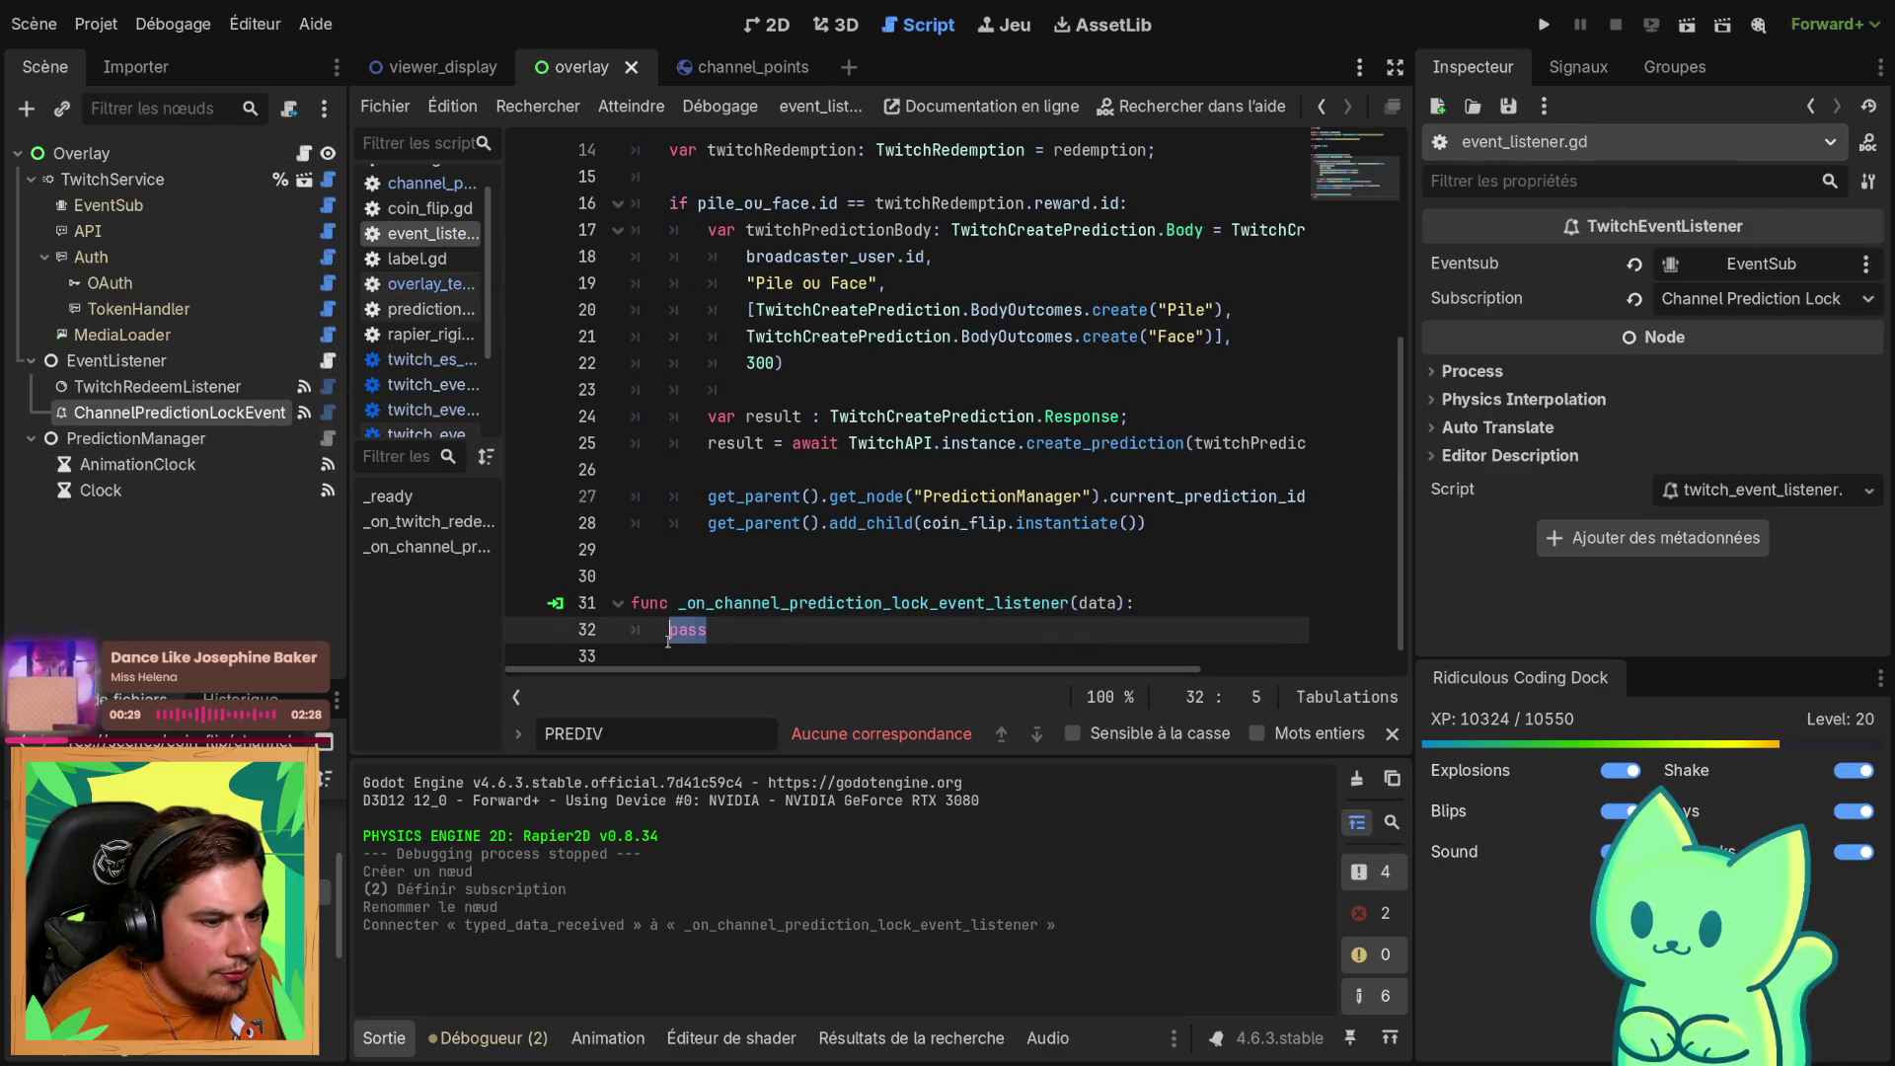
type("var rece")
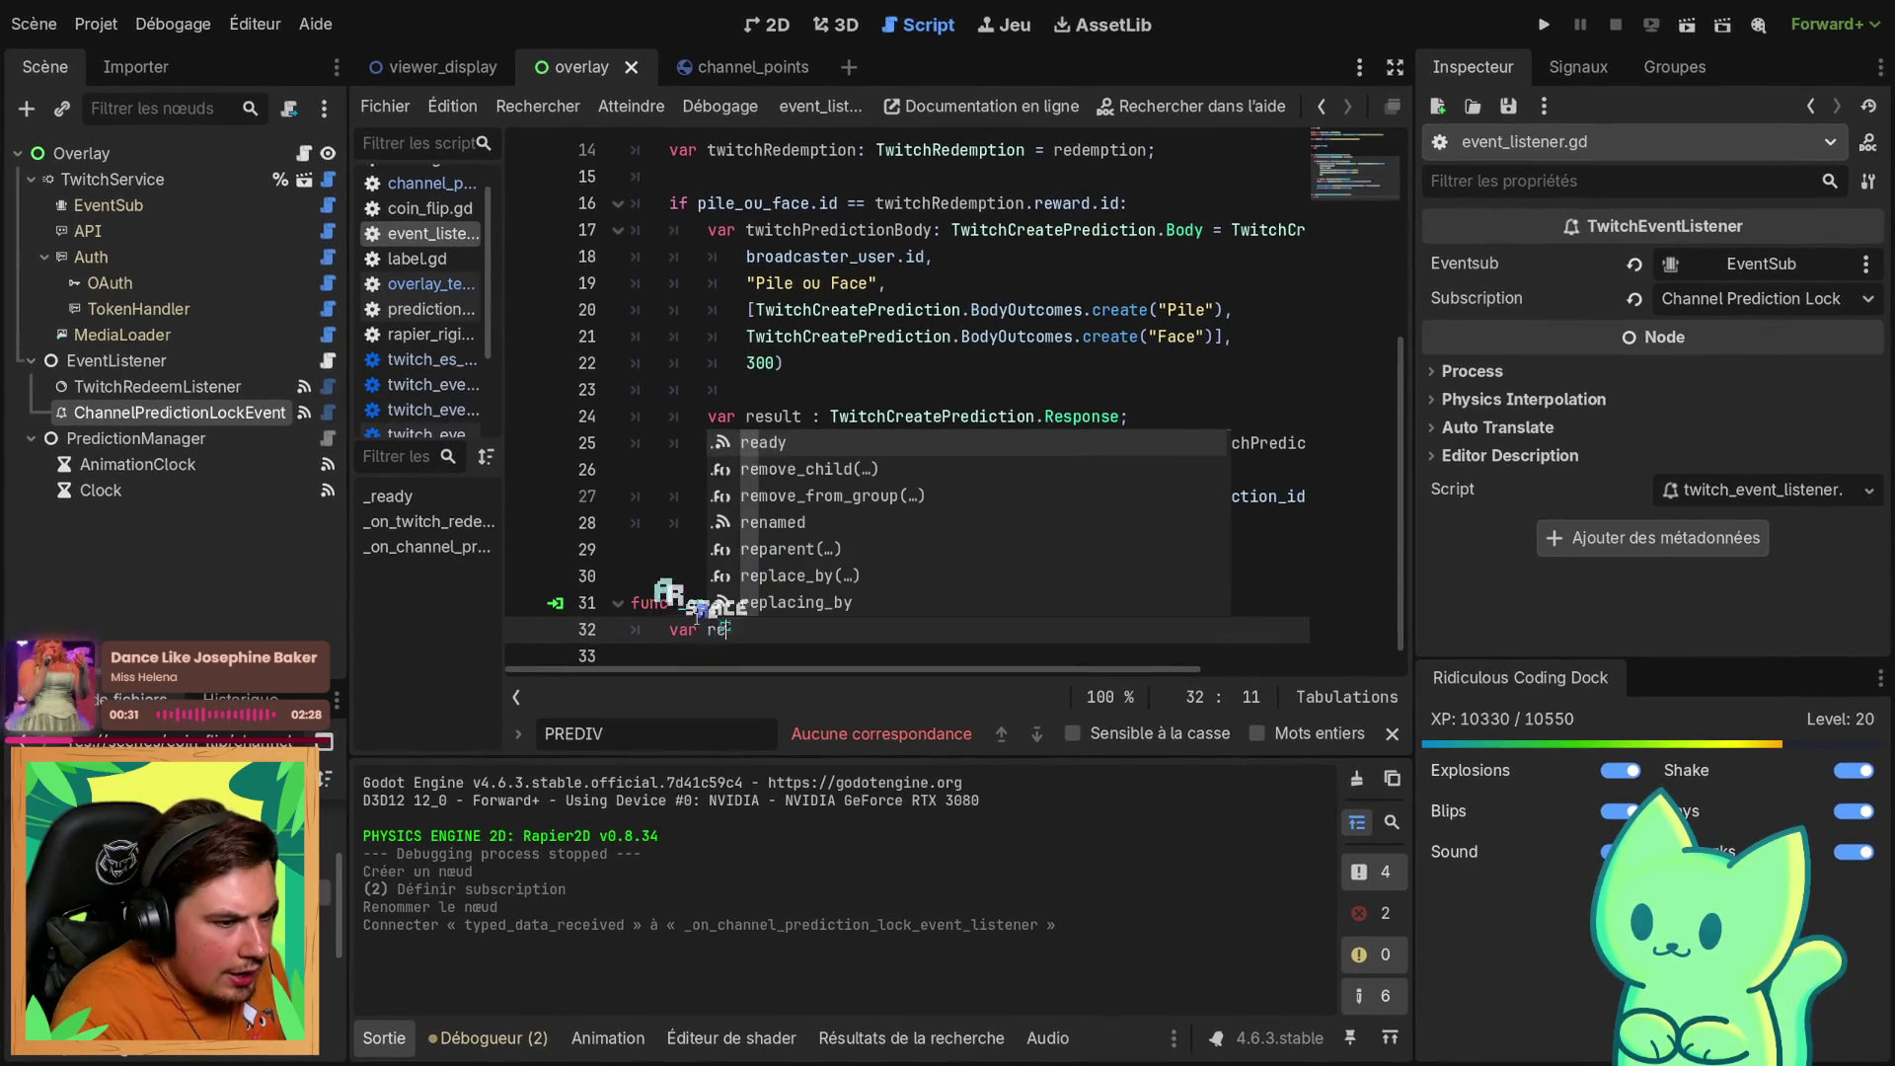
type("ived_d")
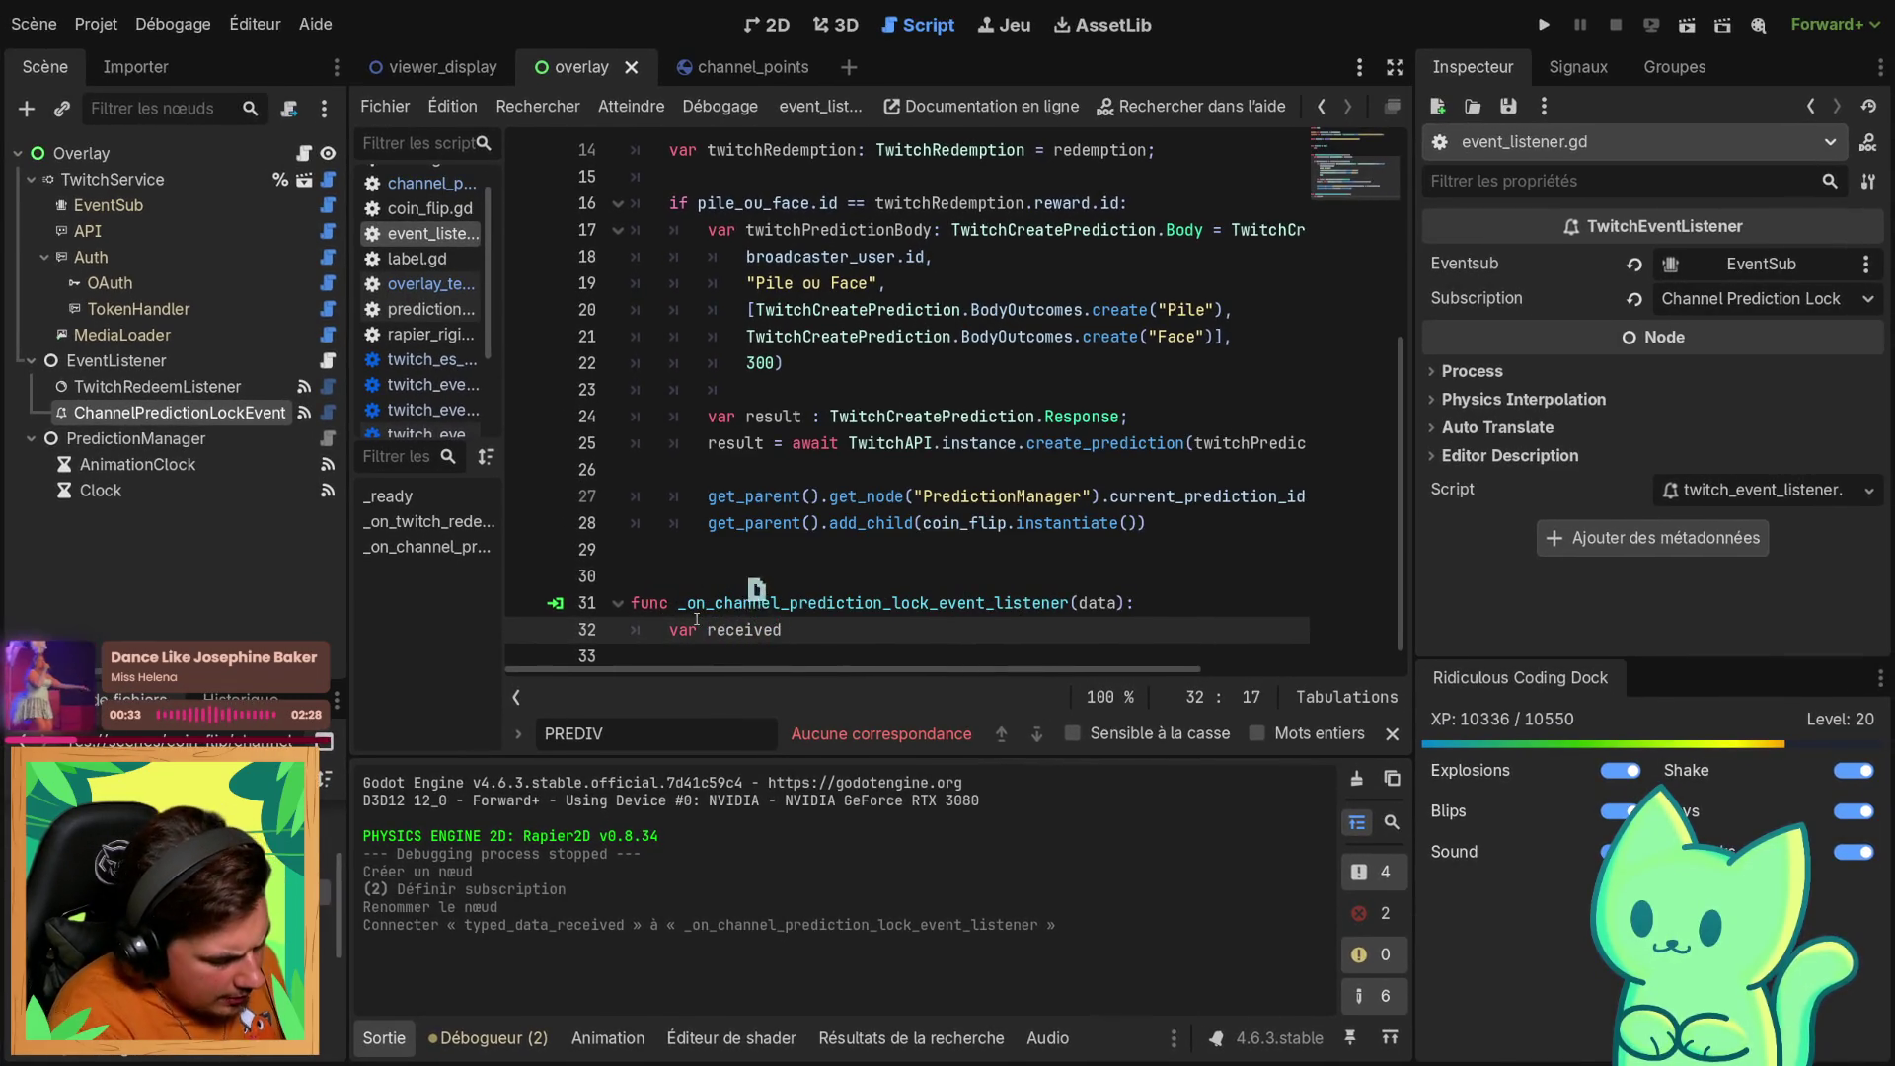
type("ata: ")
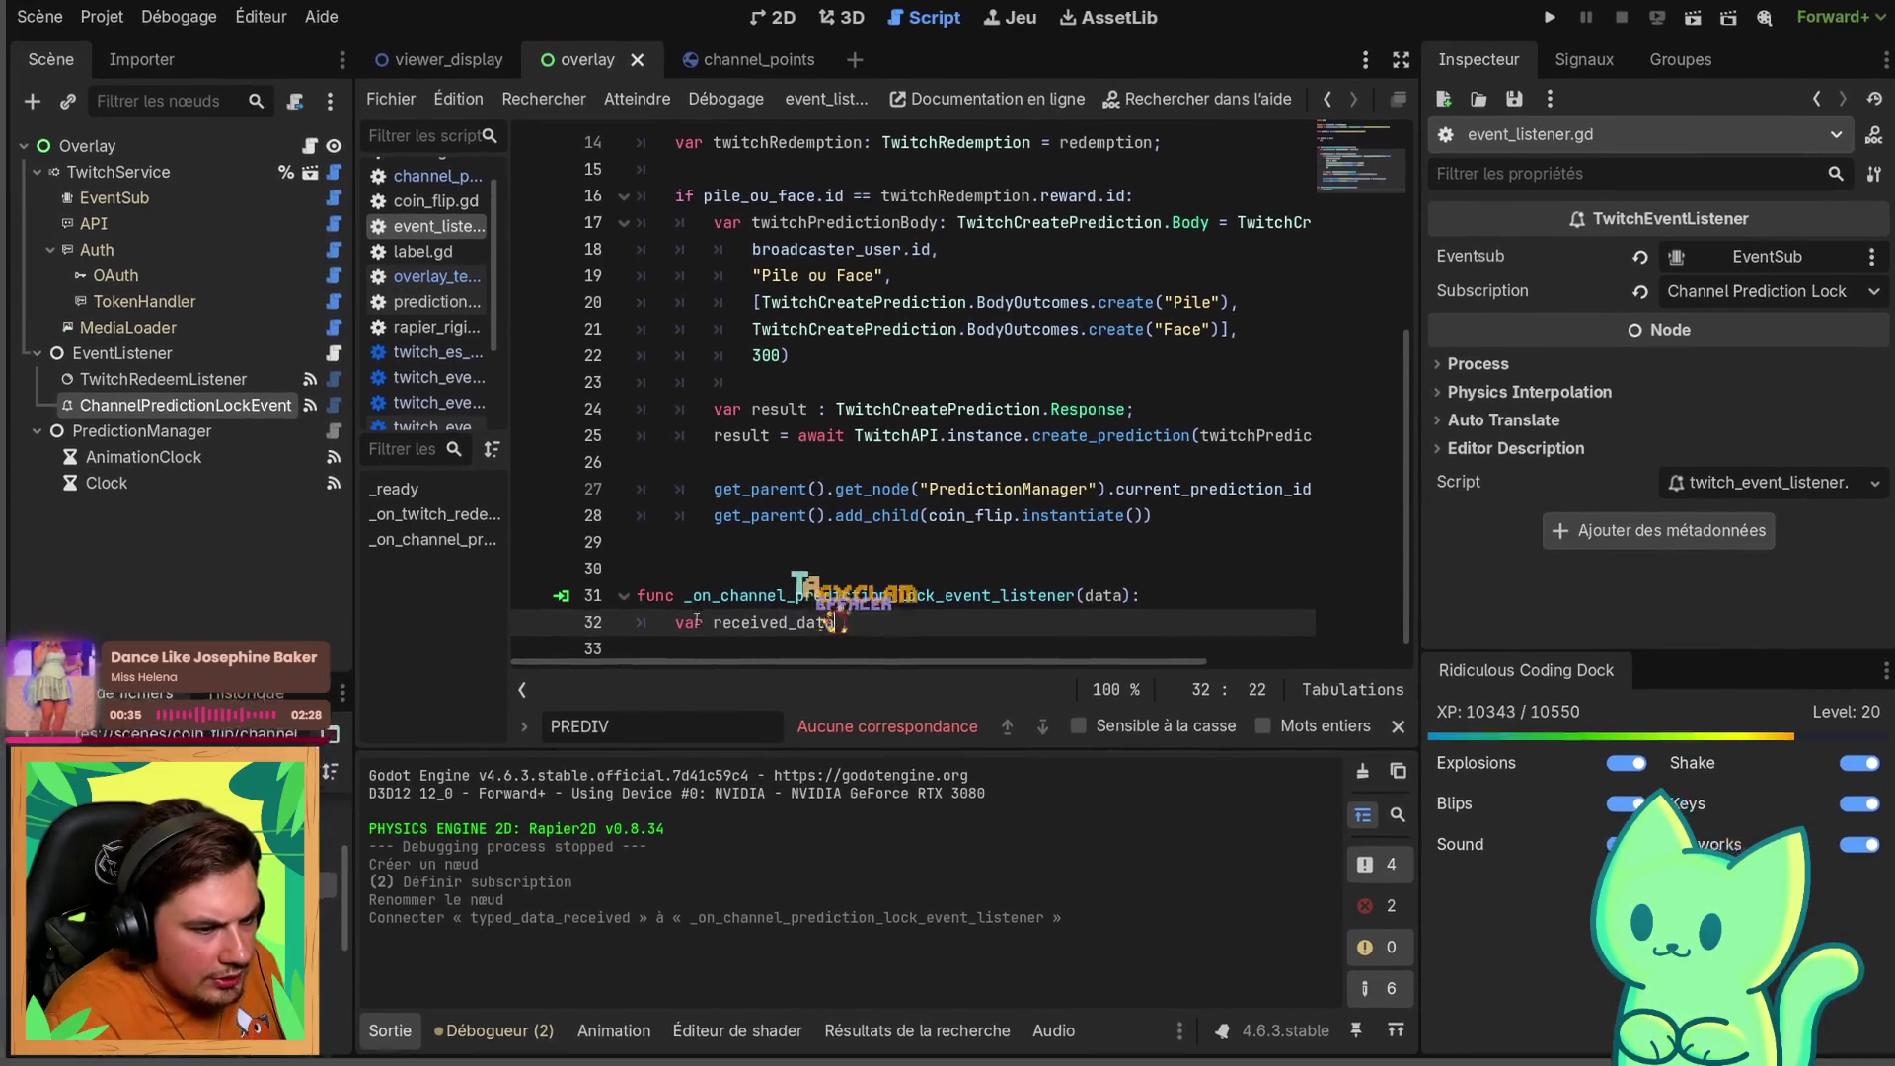
type("TwitchESChannelPredictionLock = data")
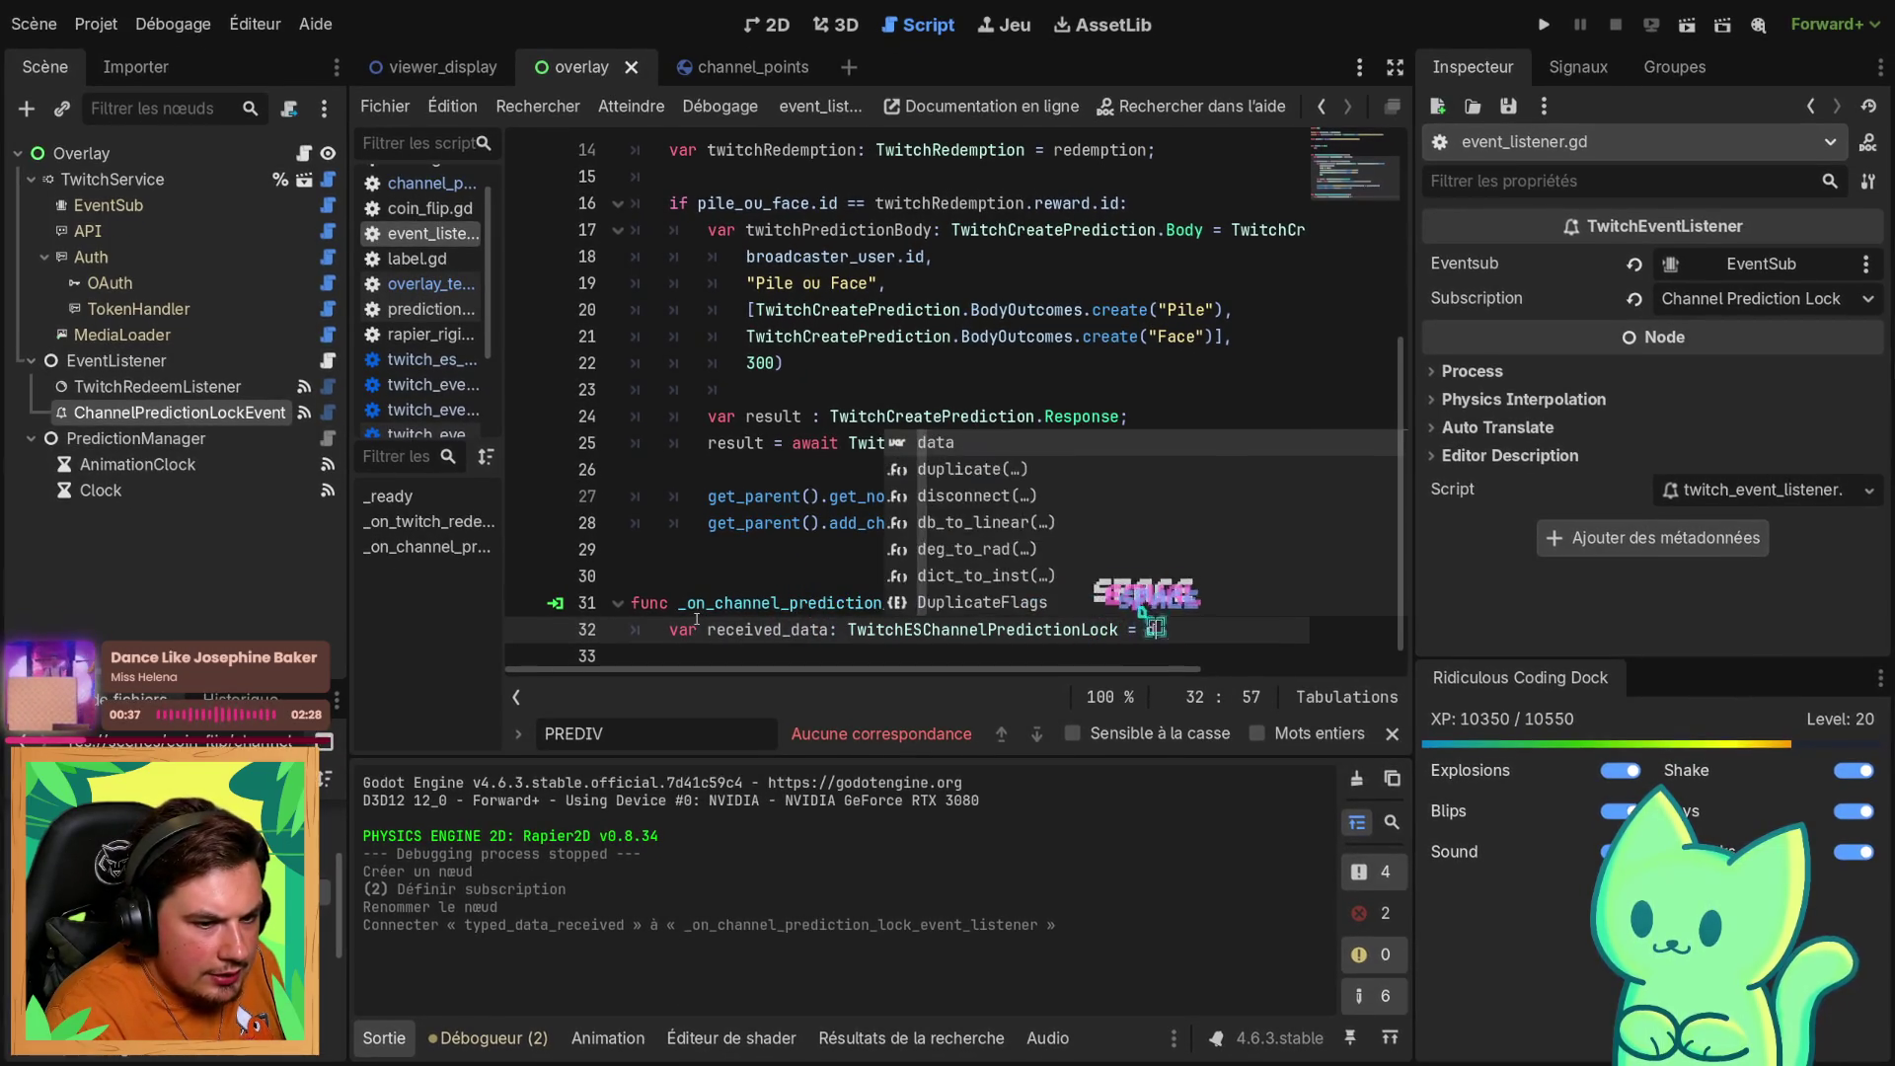
type(";")
key("ctrl+s")
- On a new line, autocomplete received_data and browse its member suggestions, then undo
key("Return")
key("Return")
type("rec")
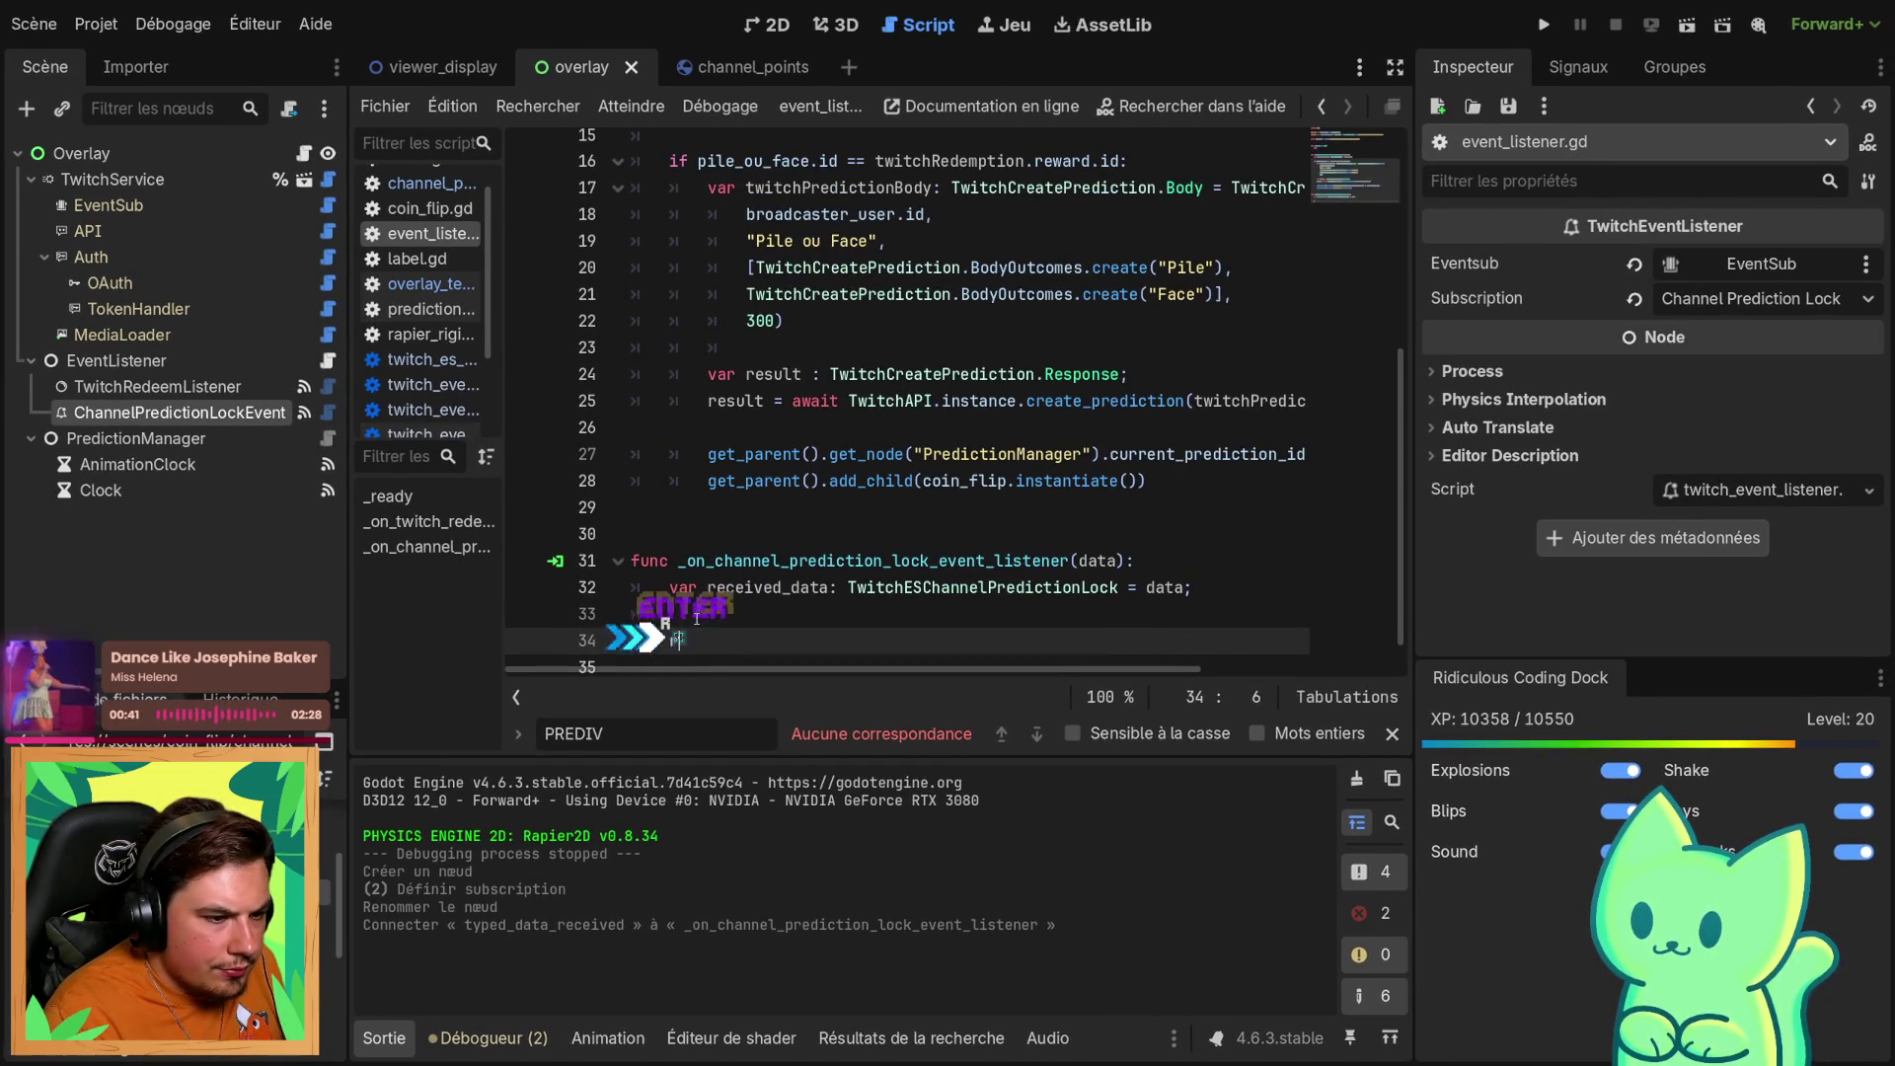
key("Return")
type(".")
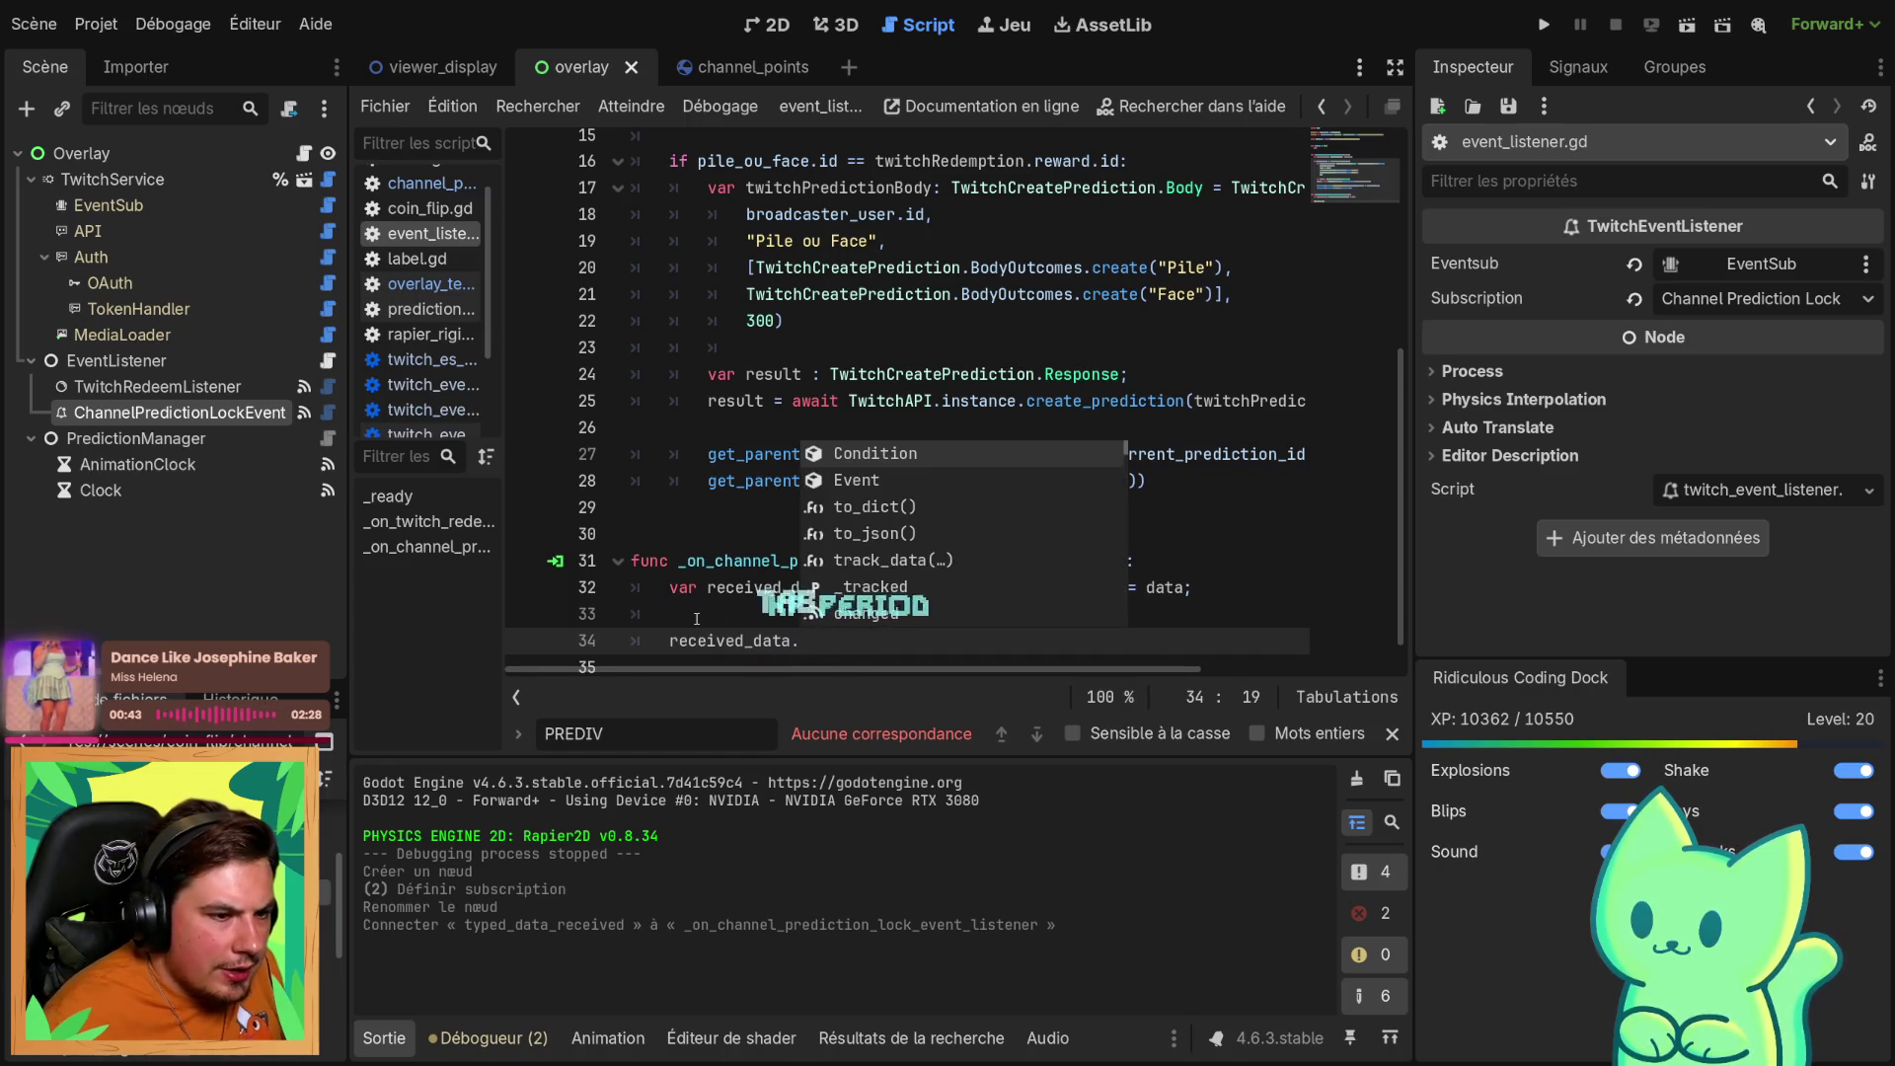
key("Down")
key("Down")
key("Down")
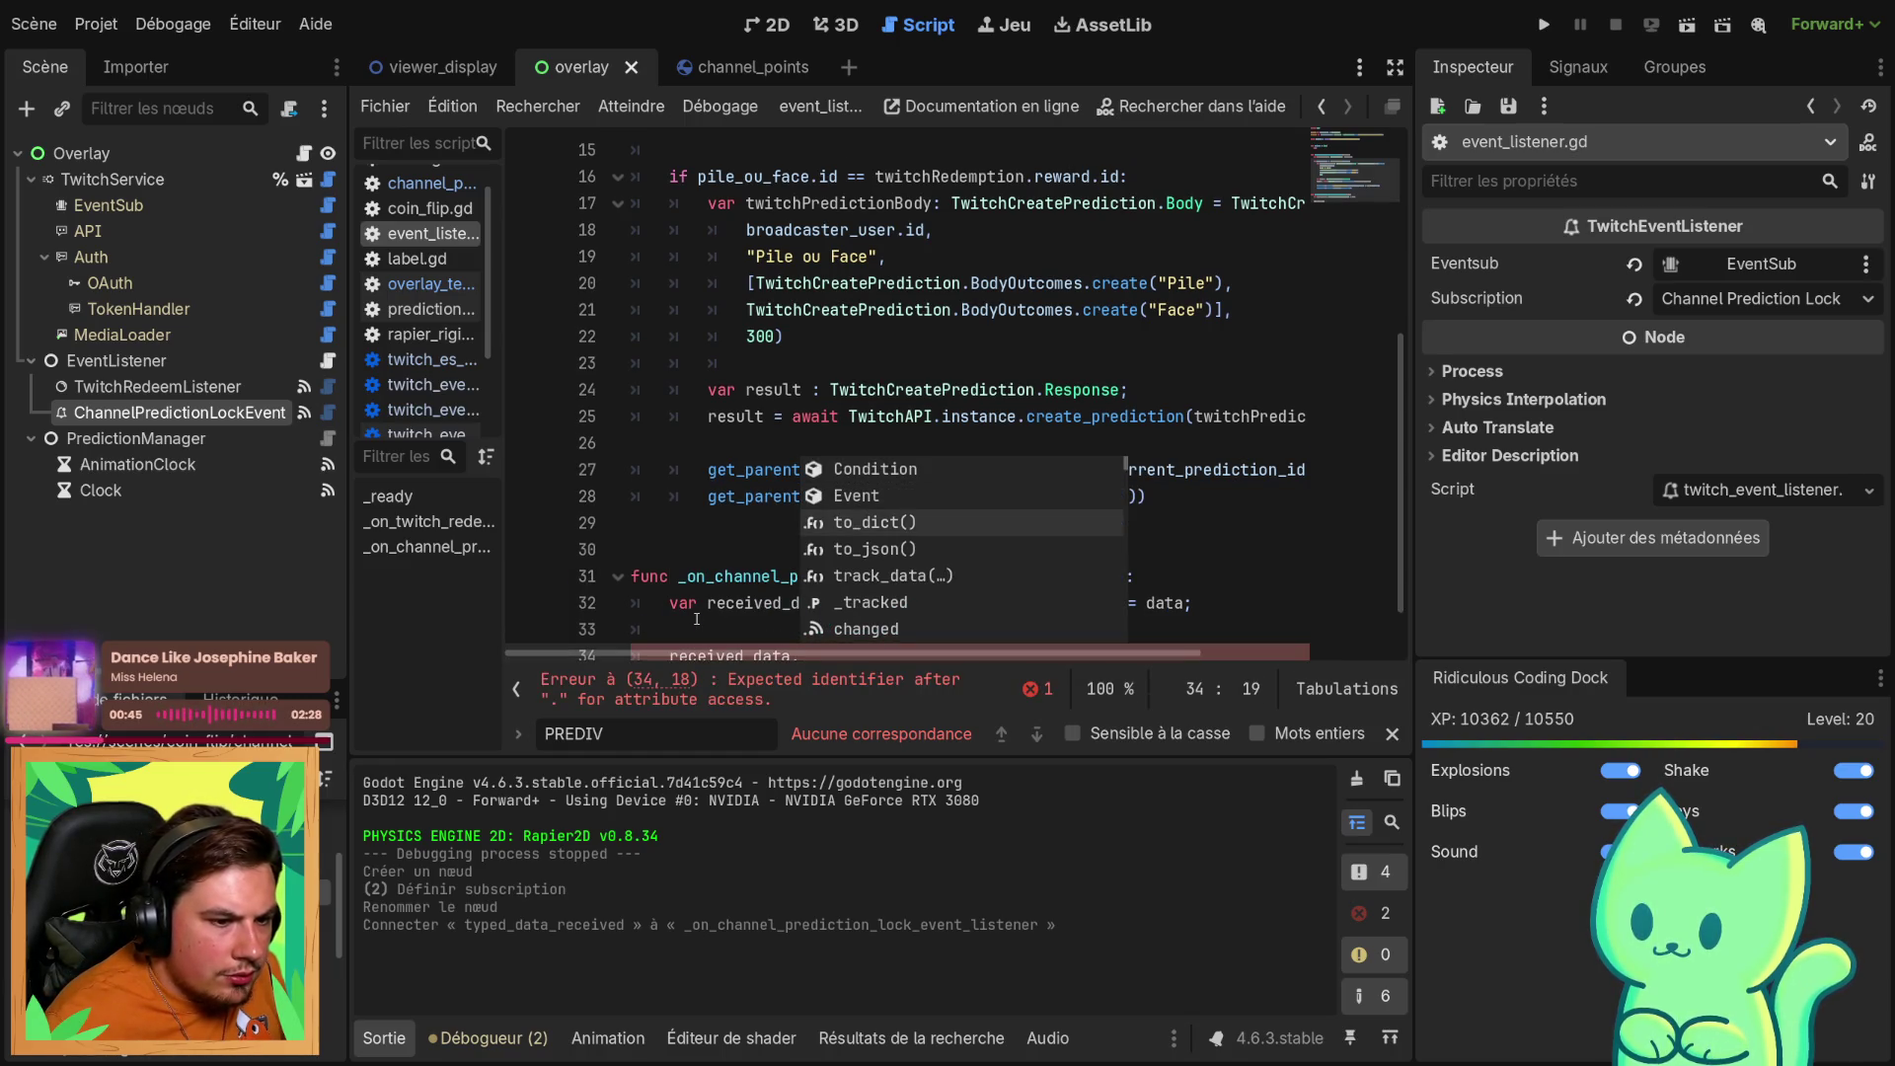
key("Down")
key("Down")
key("Down")
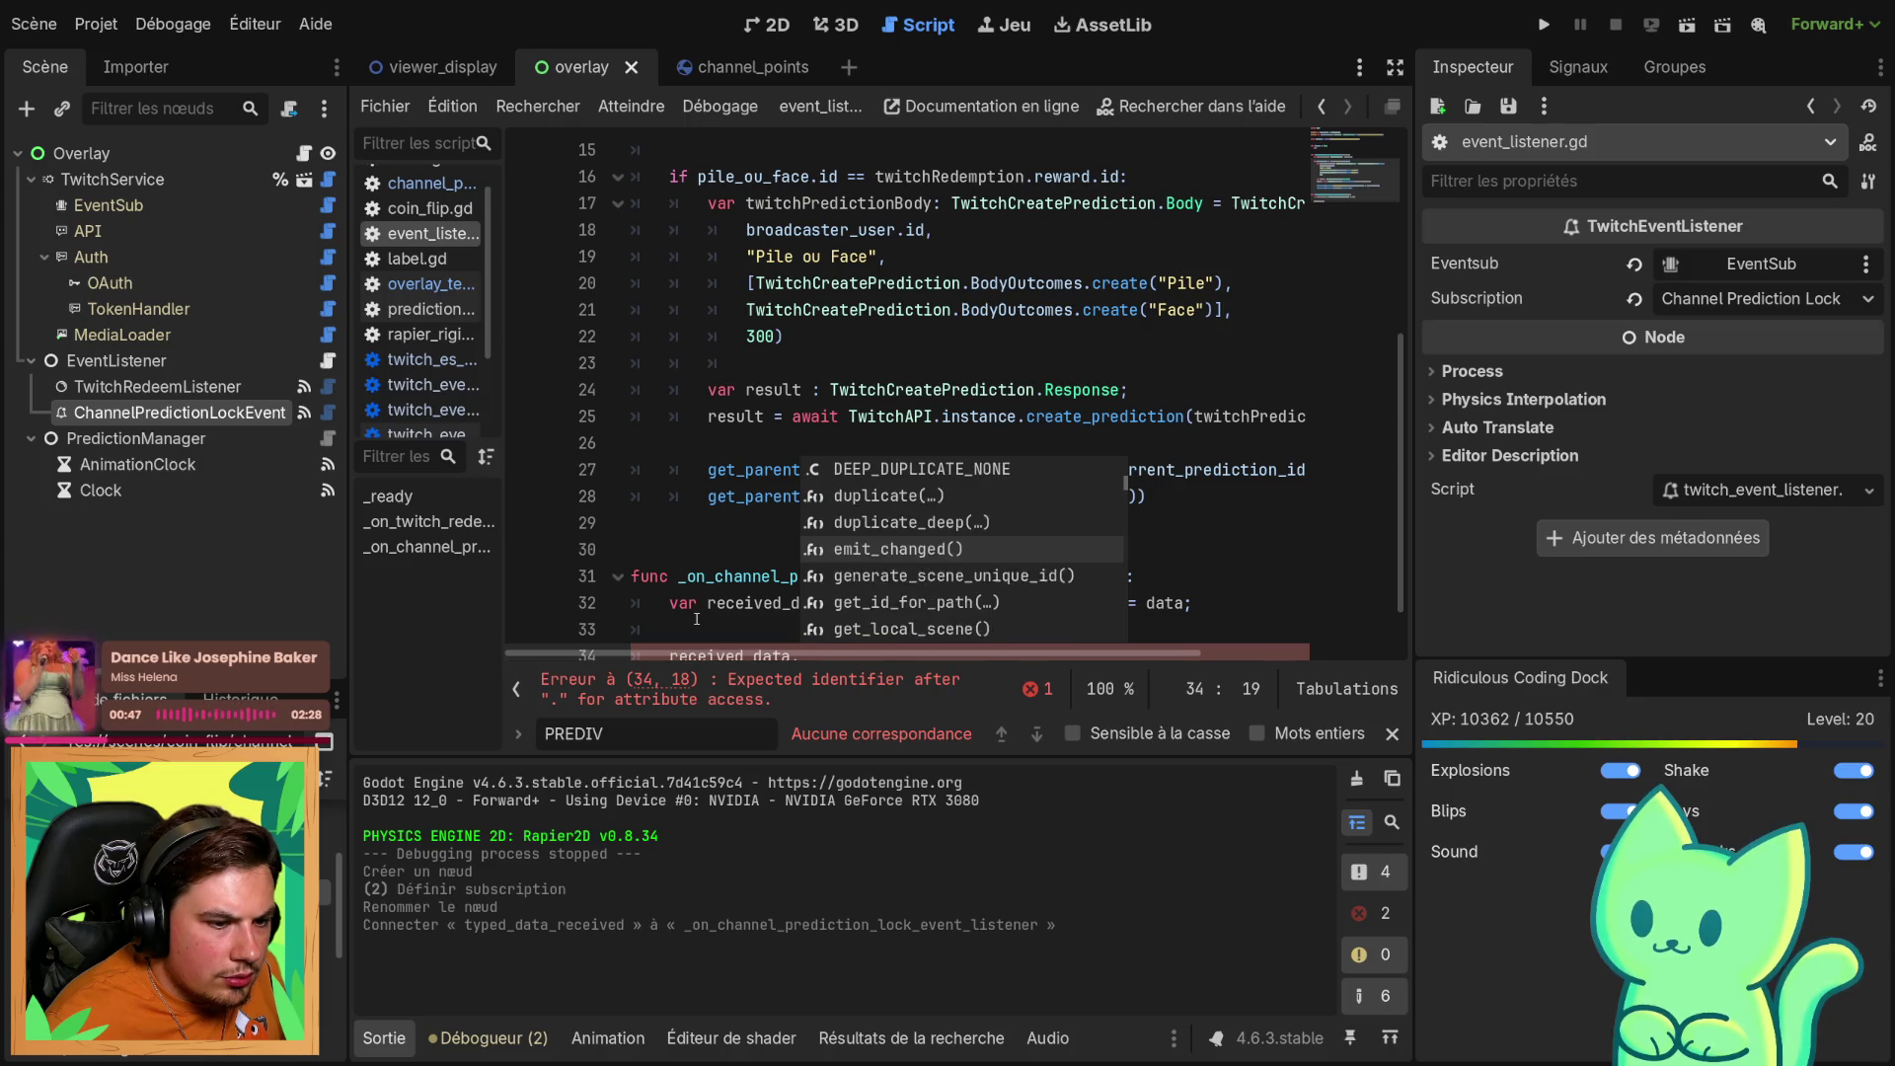
key("Down")
key("Down")
key("Down")
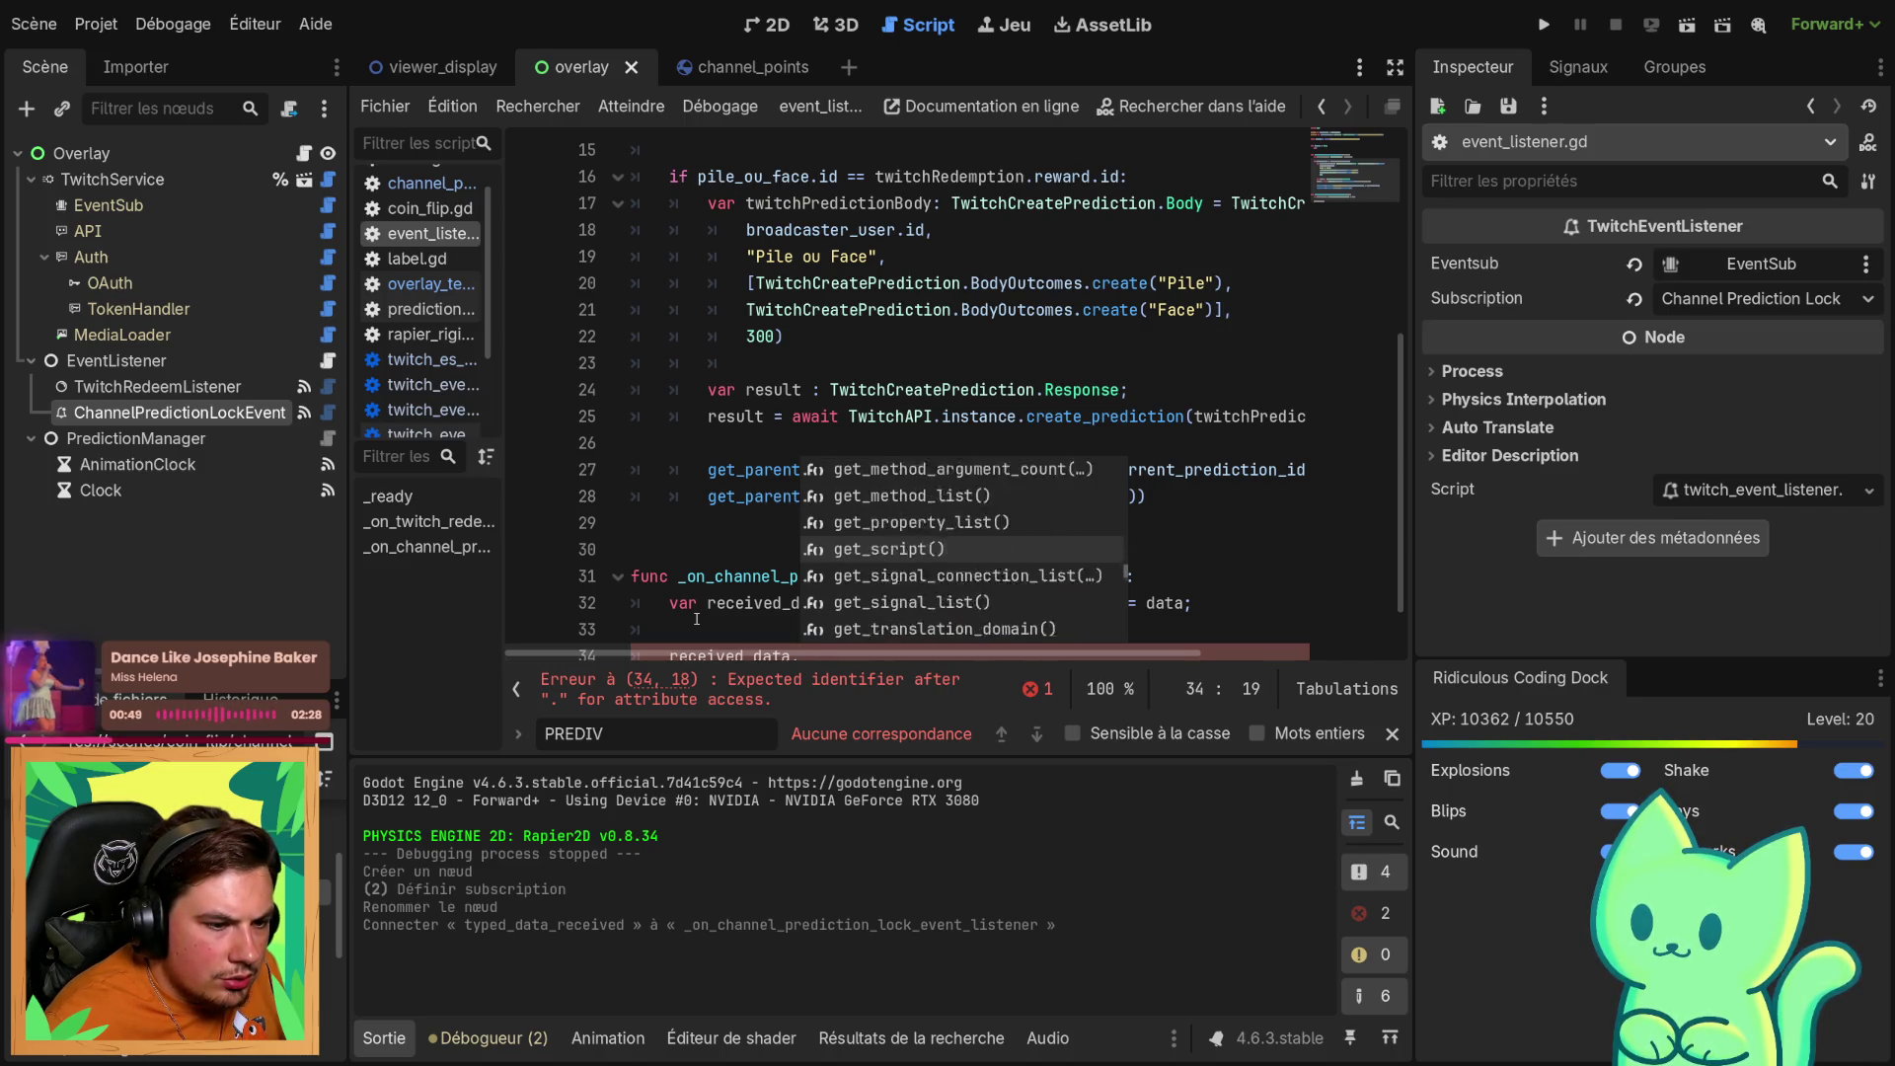
key("ctrl+z")
key("BackSpace")
key("BackSpace")
key("BackSpace")
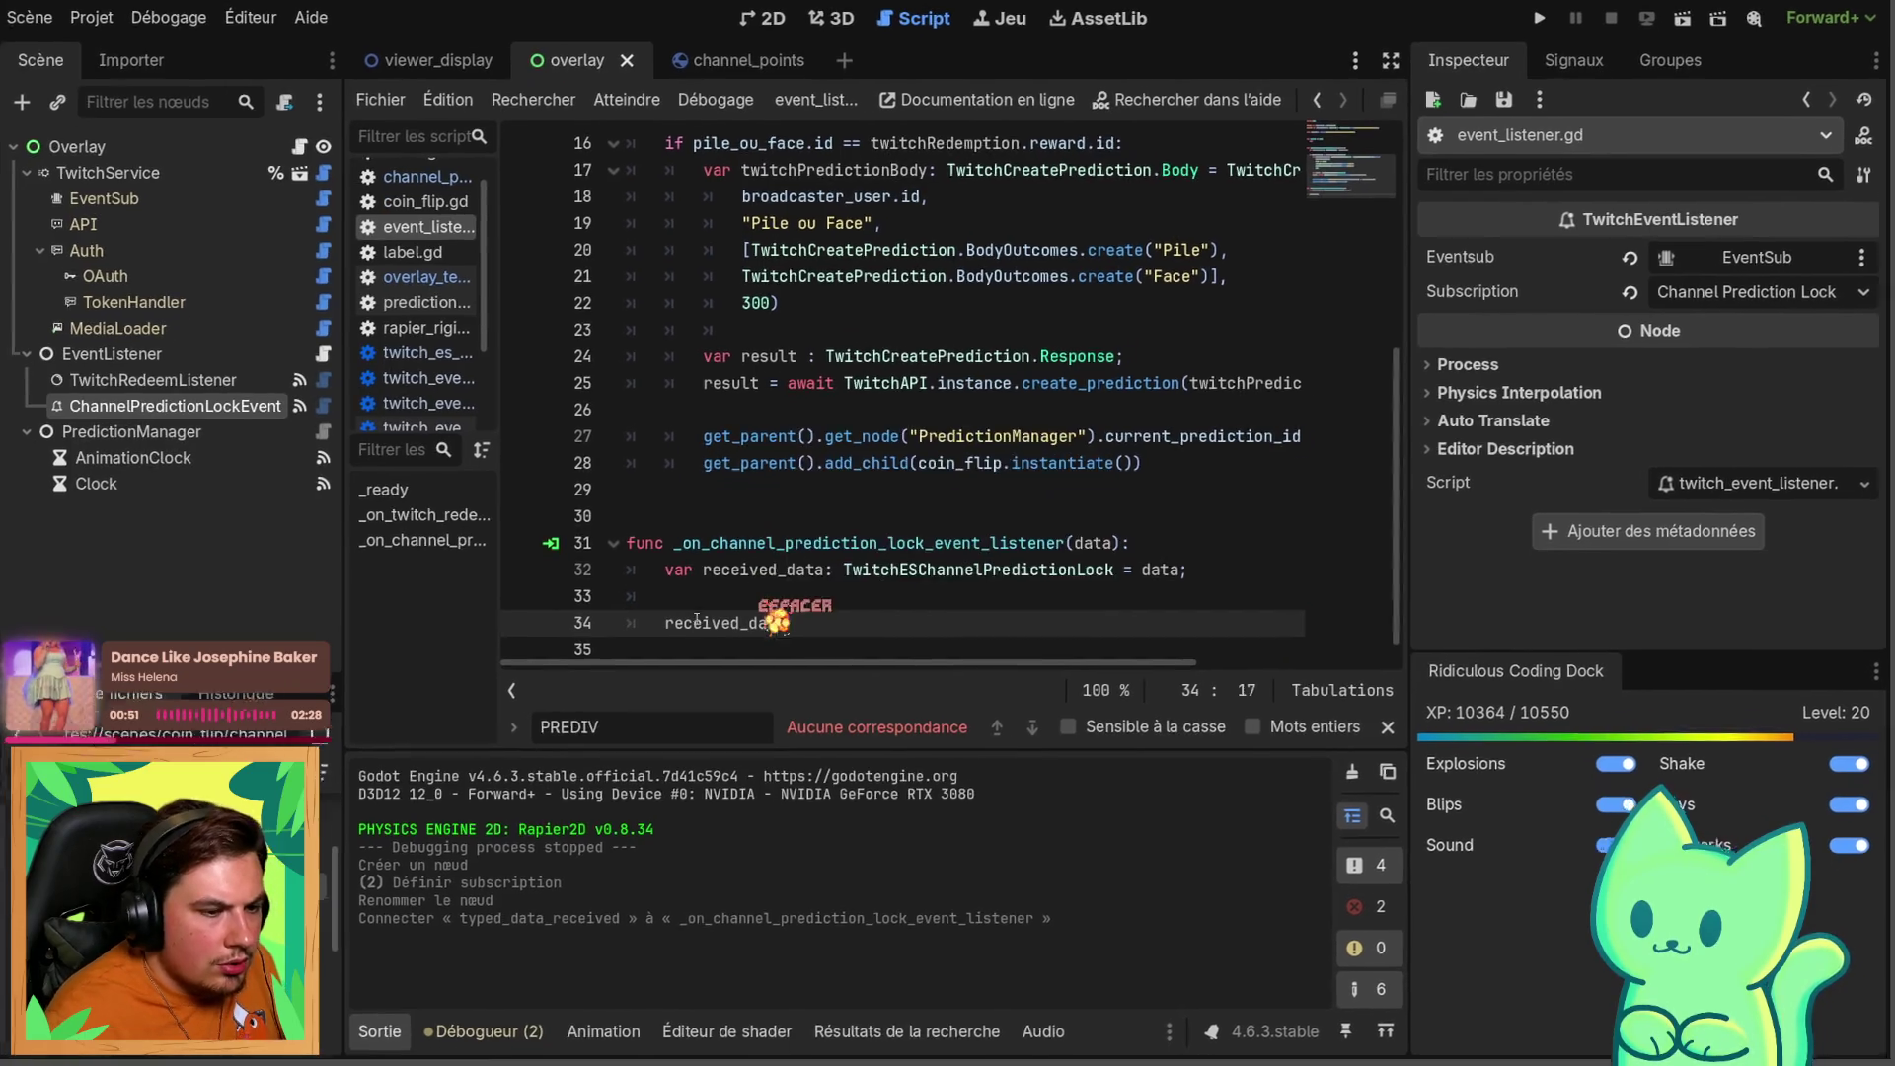
- Experiment with data and event member accesses on line 34, erasing the mistyped parts
type("data.bro")
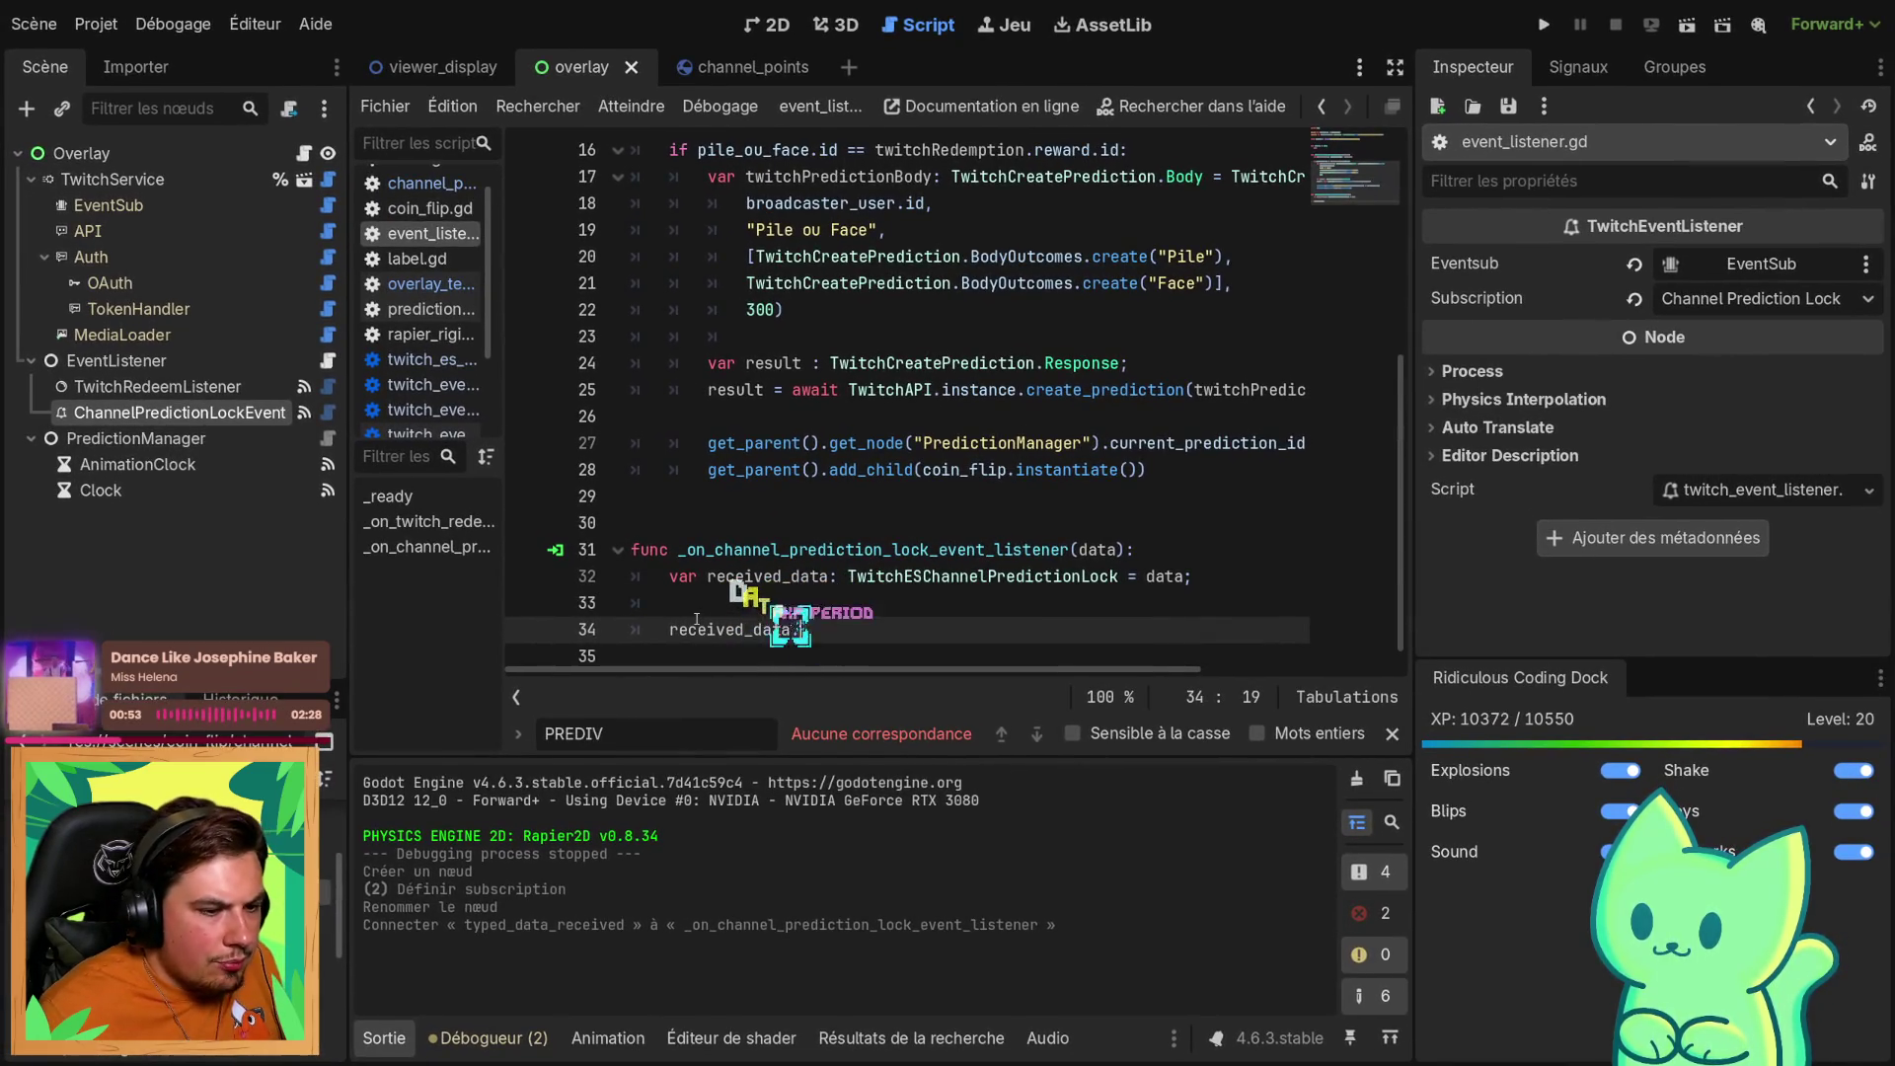
key("BackSpace")
key("BackSpace")
key("BackSpace")
type("evc")
key("BackSpace")
type("e")
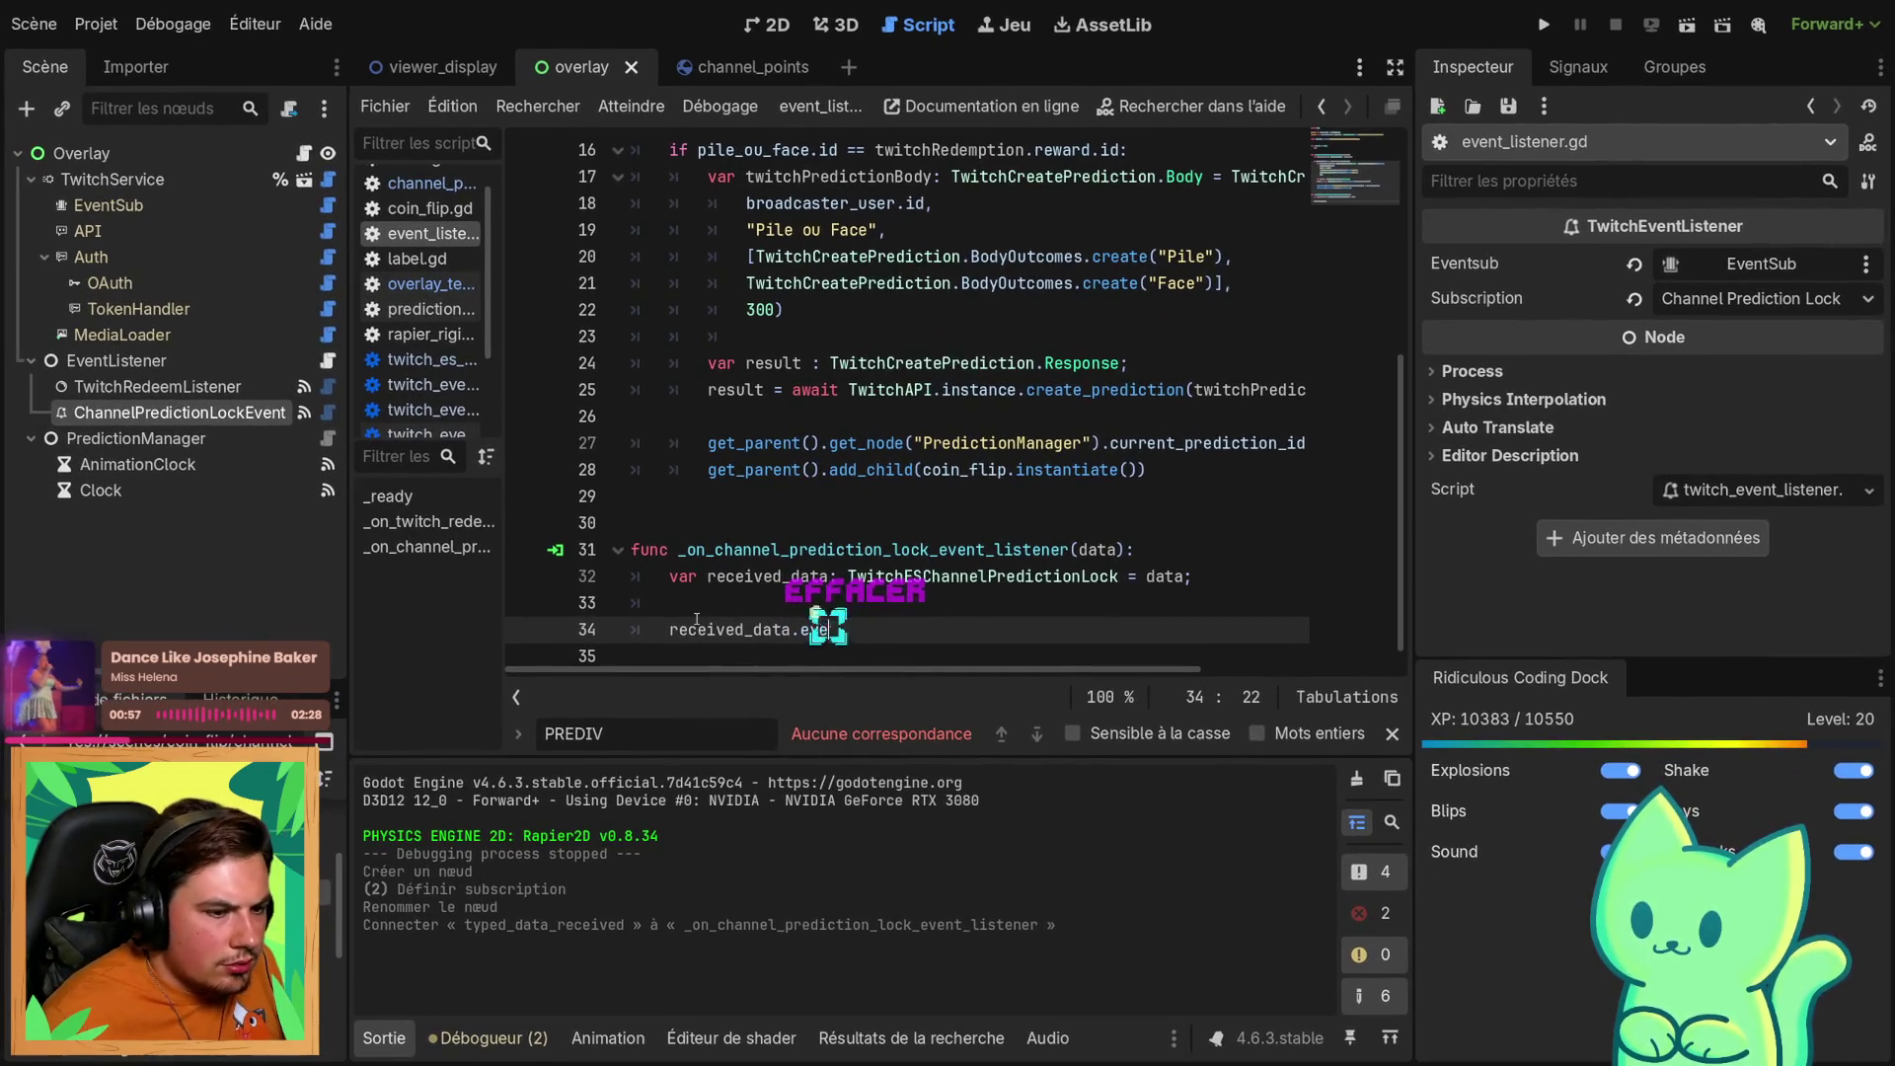
key("Tab")
key("BackSpace")
key("BackSpace")
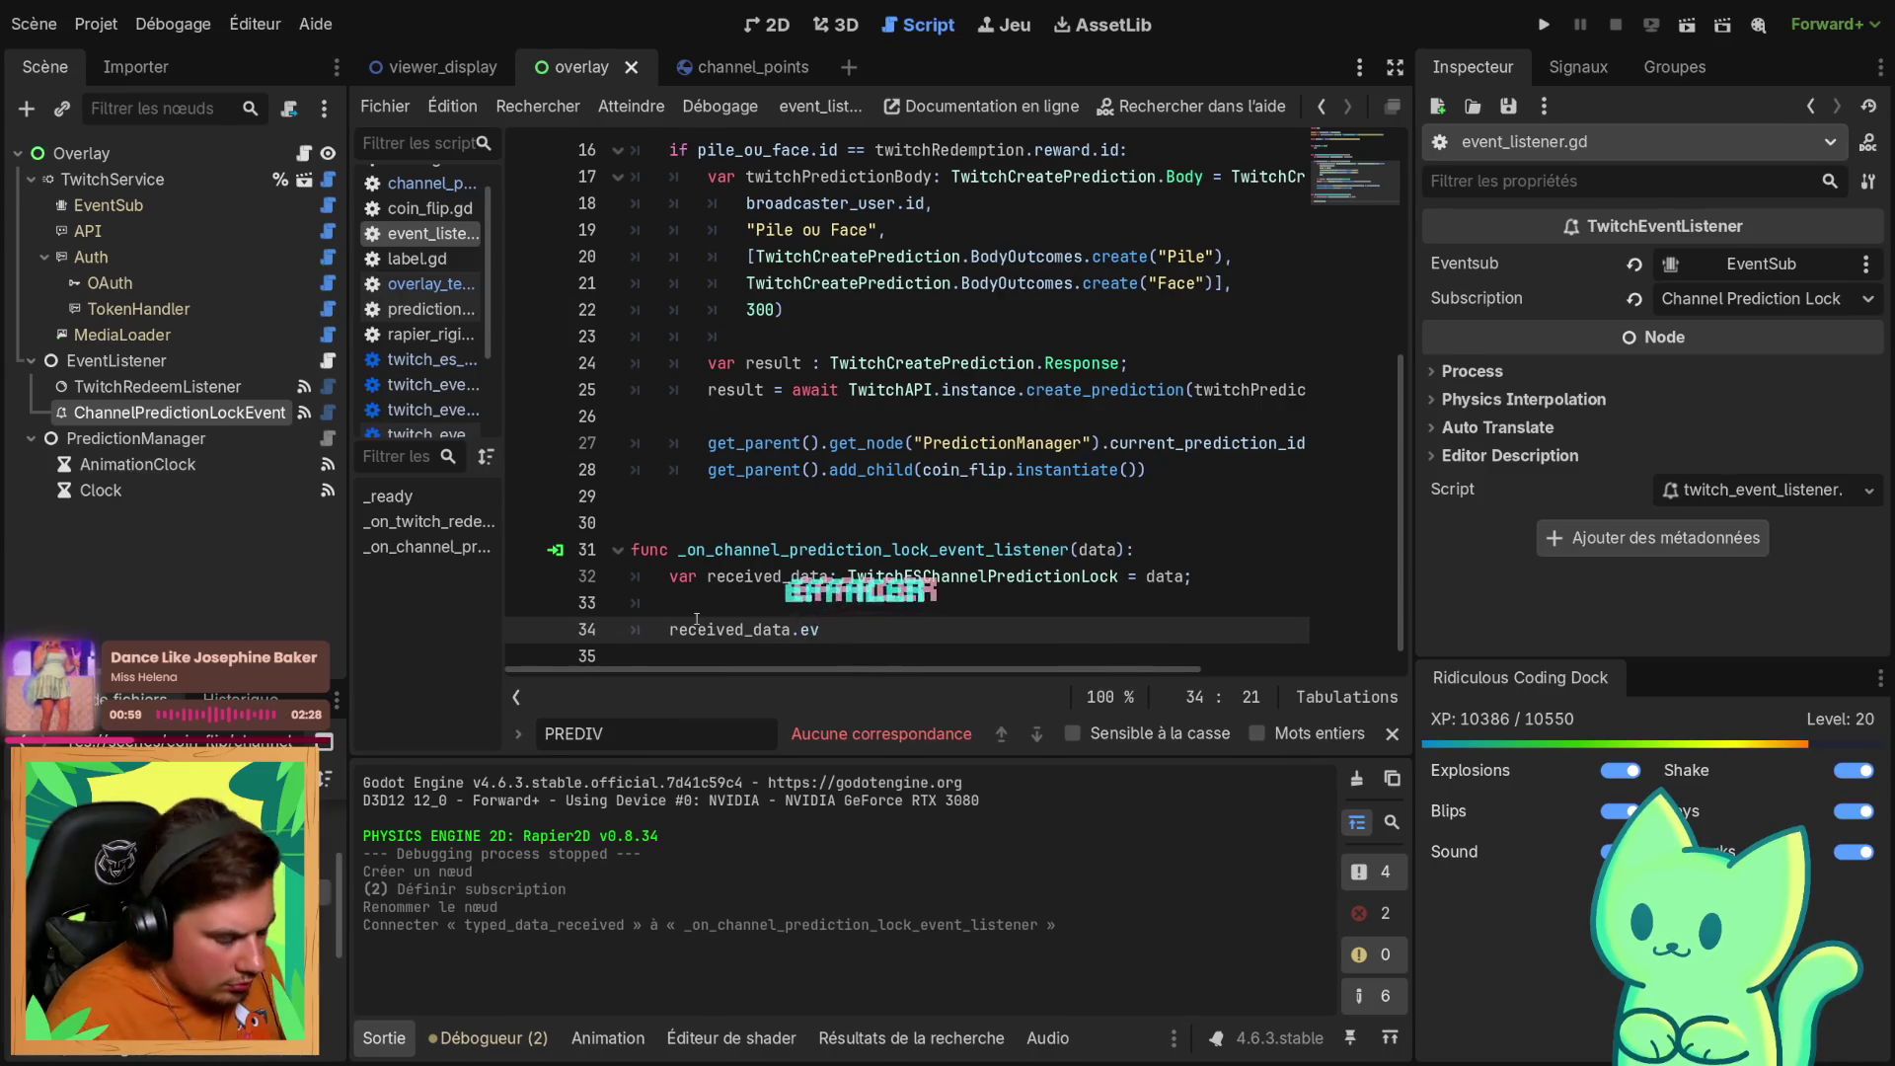
type(".")
key("ctrl+z")
key("BackSpace")
key("BackSpace")
- Try the Event completion, revert line 34 to received_data.eve, and open TwitchESChannelPredictionLock's definition
key("Return")
type(".")
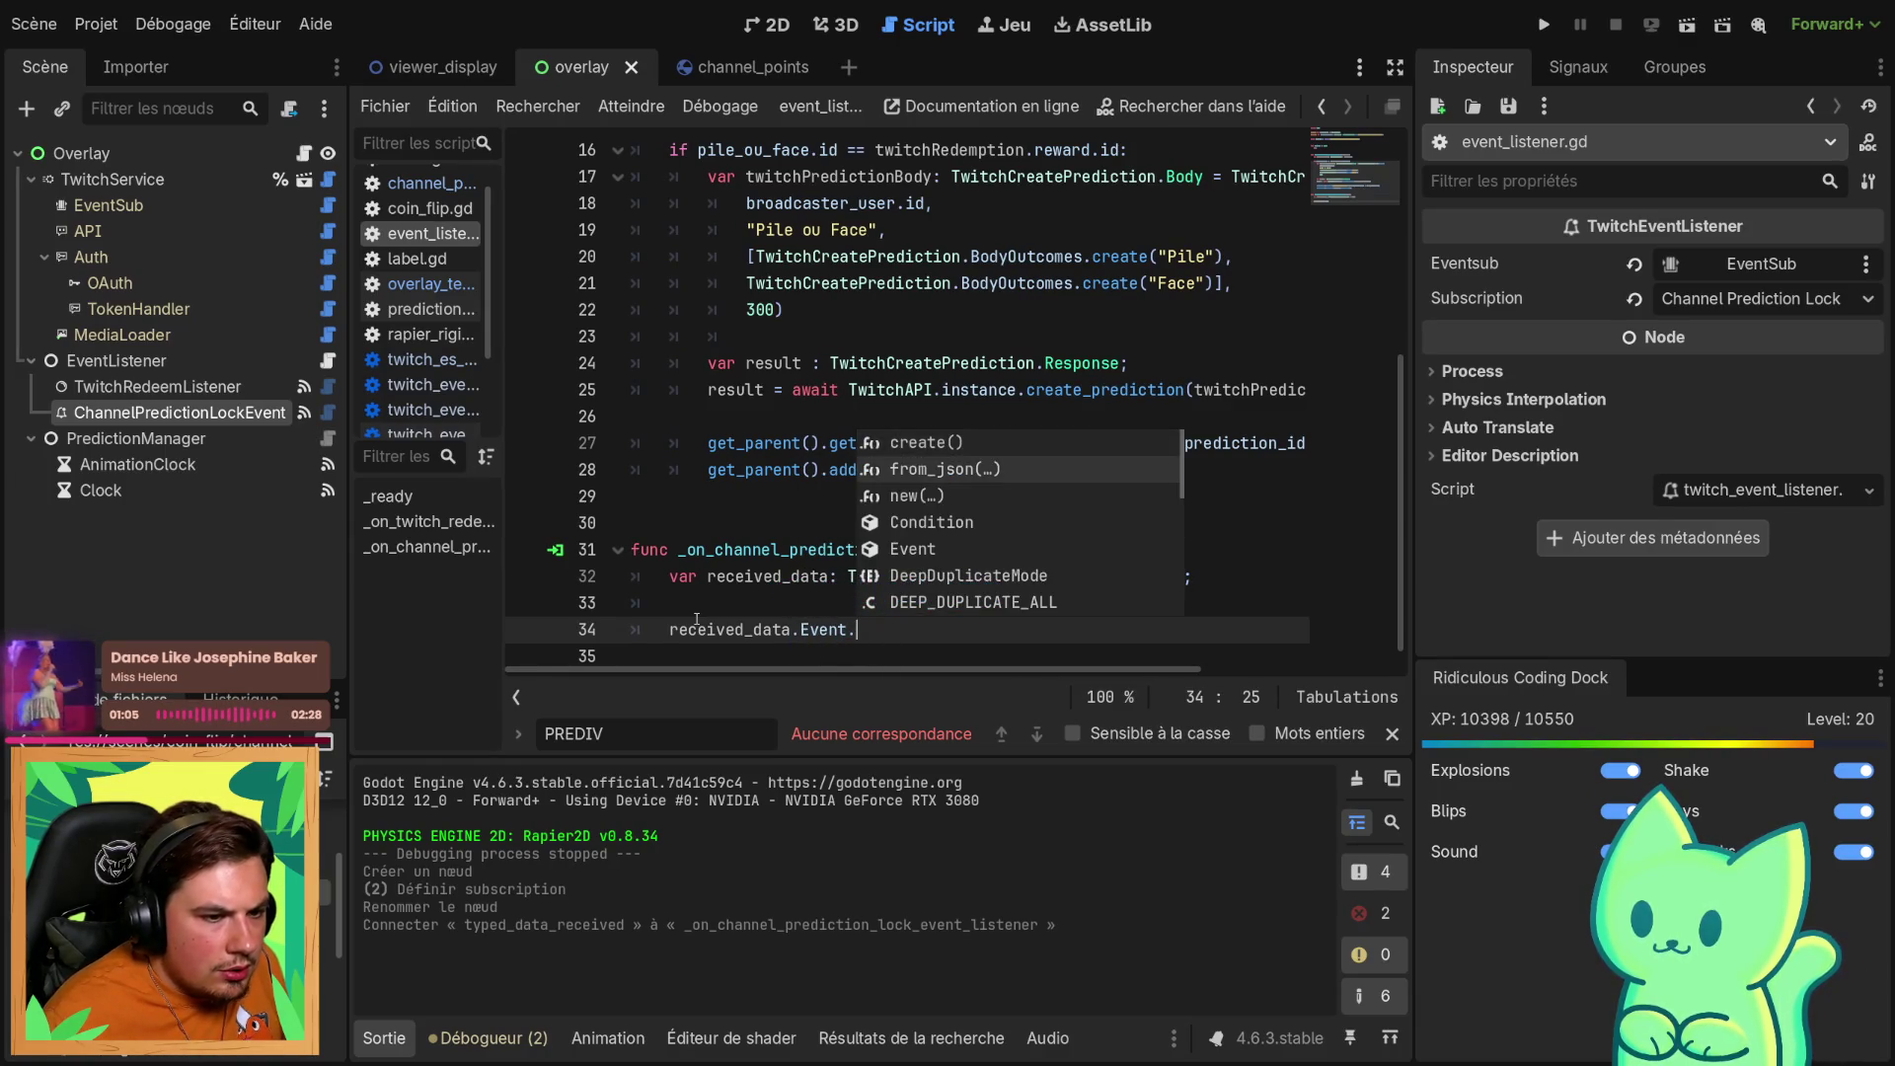
key("Down")
key("Down")
key("Down")
key("ctrl+z")
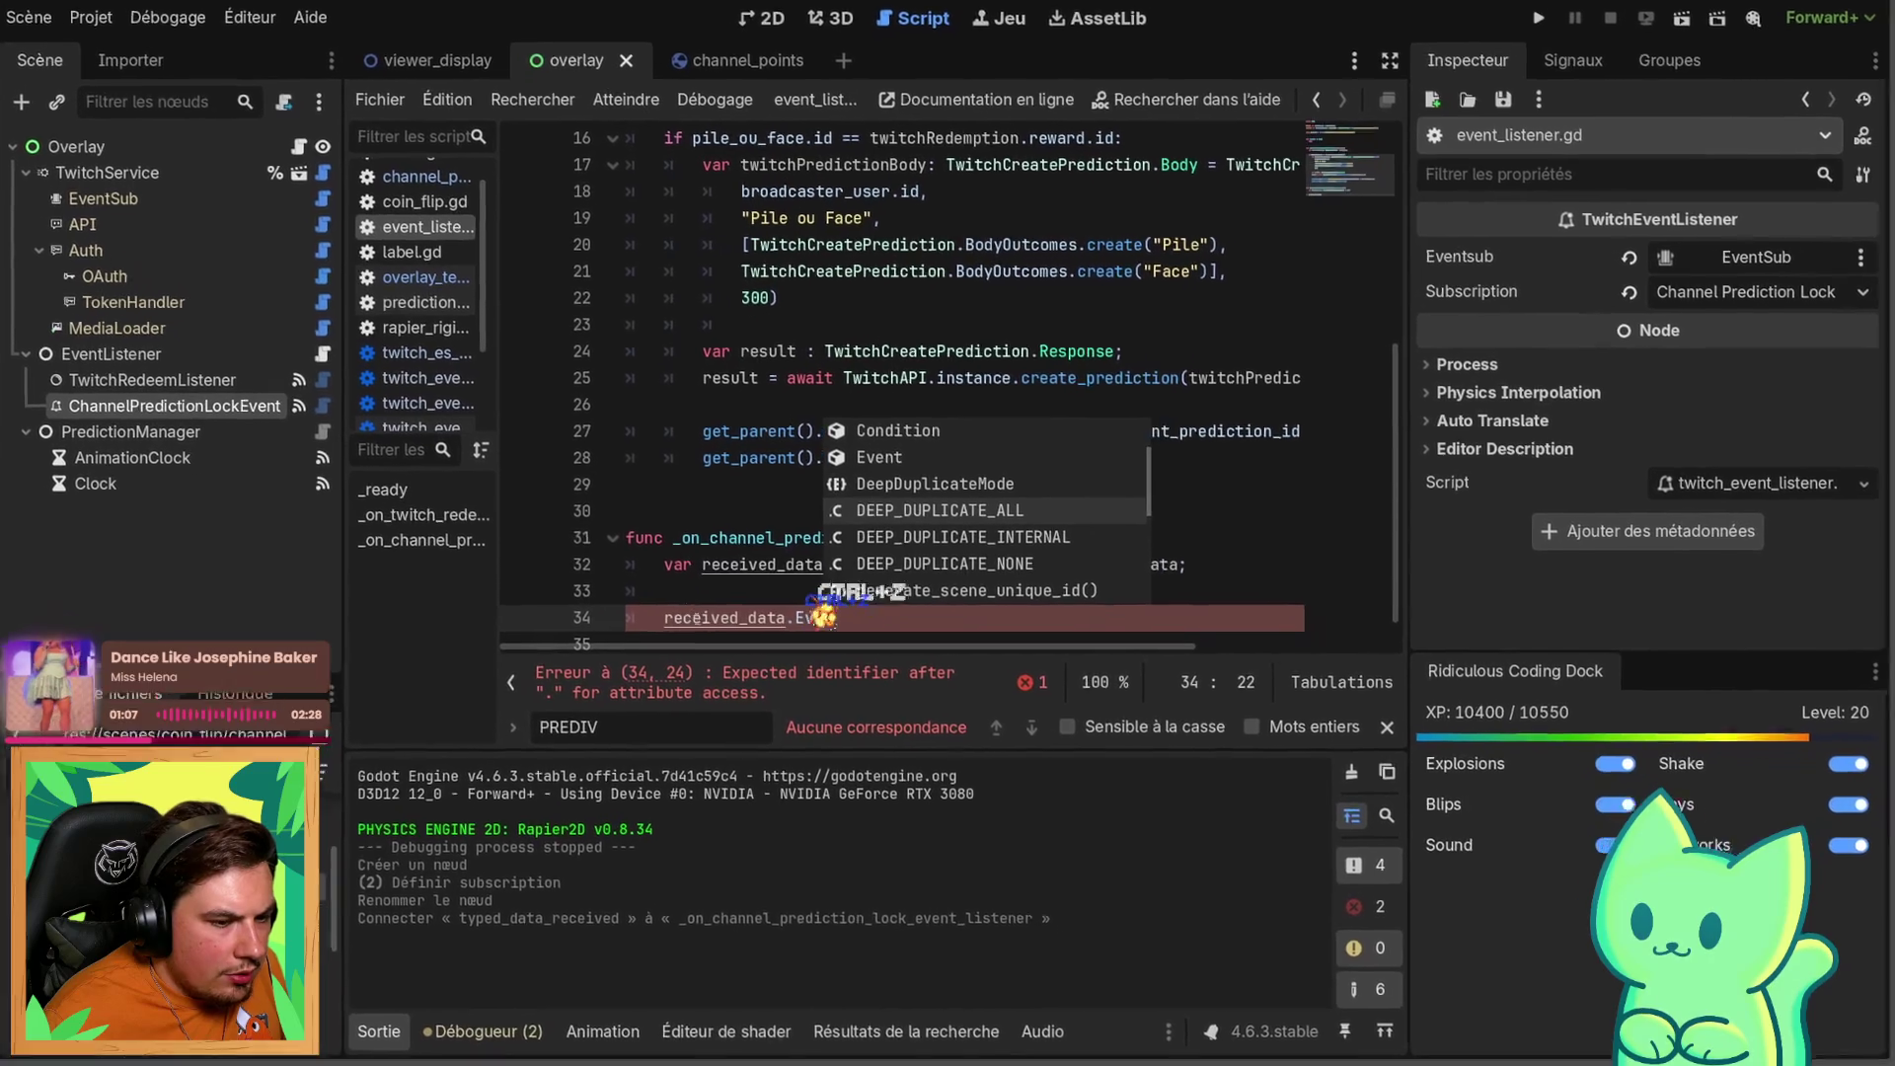
key("ctrl+z")
key("ctrl+z")
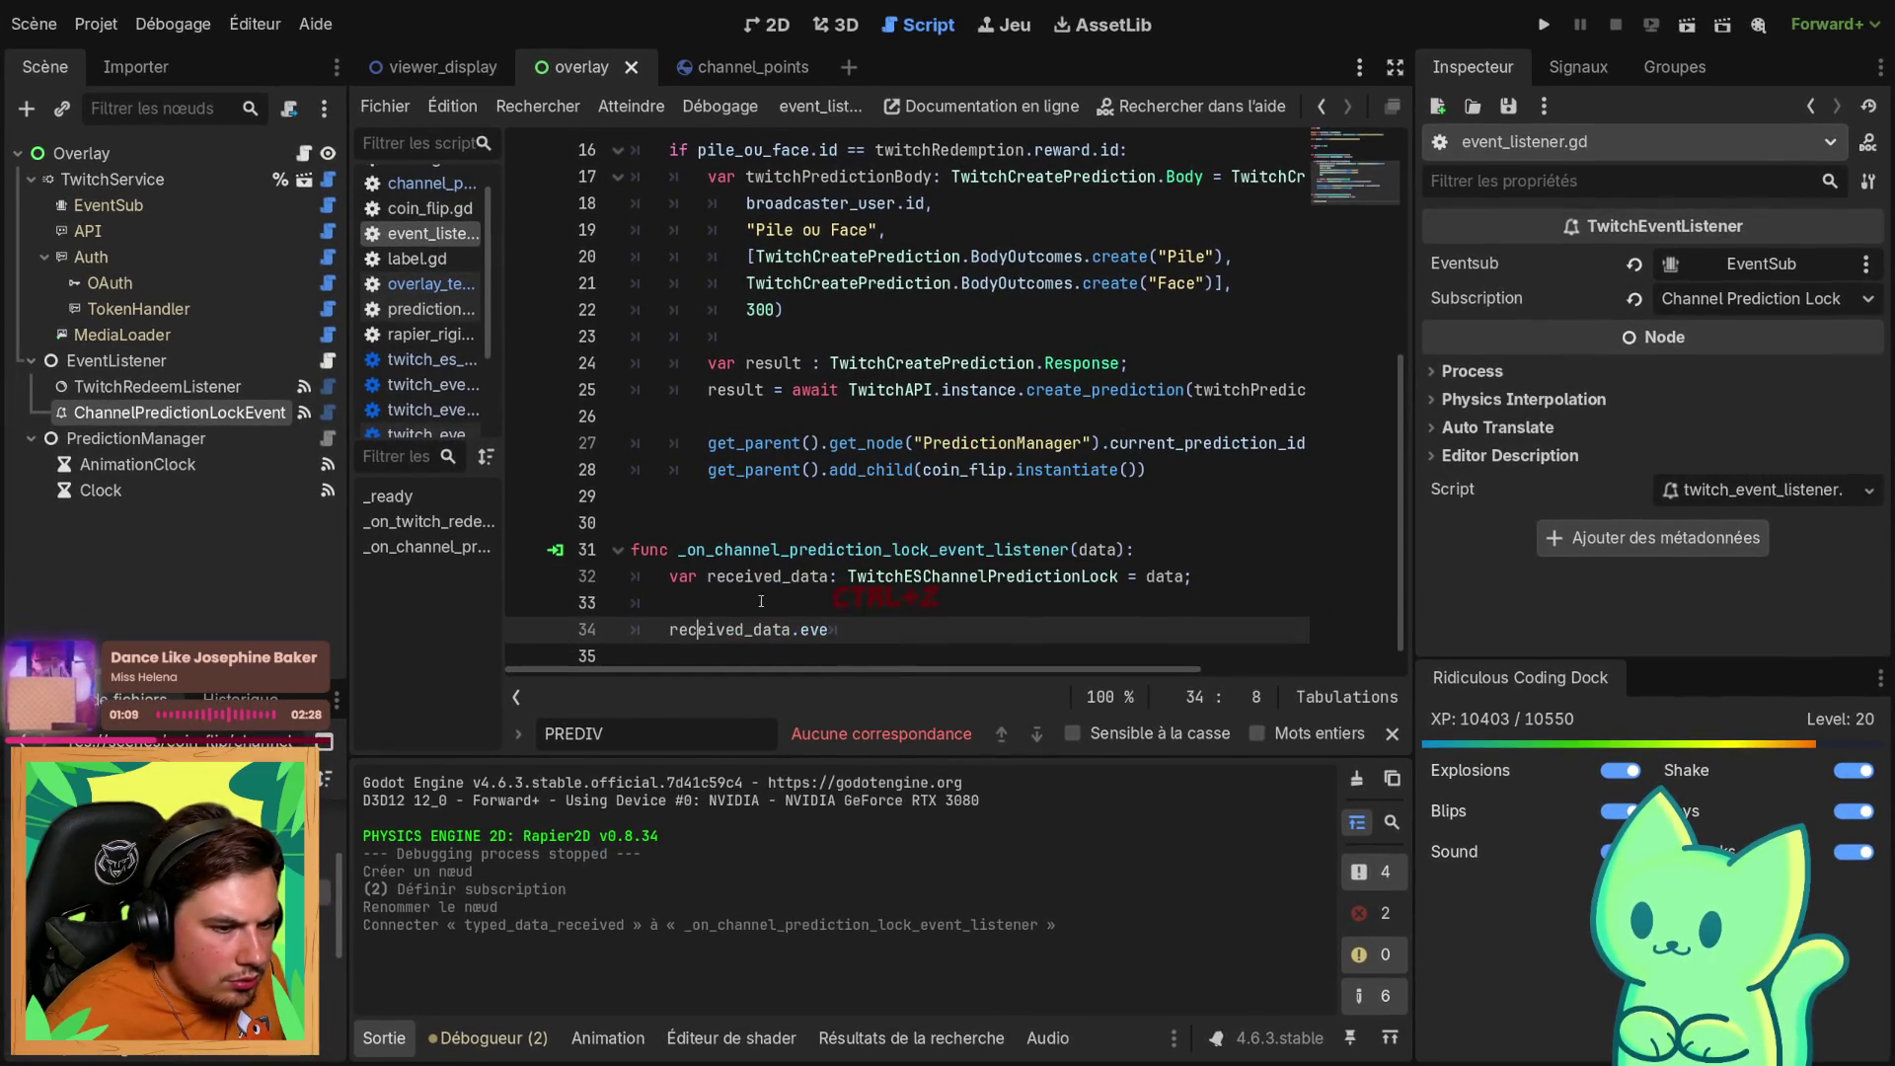
left_click(1007, 580, "ctrl")
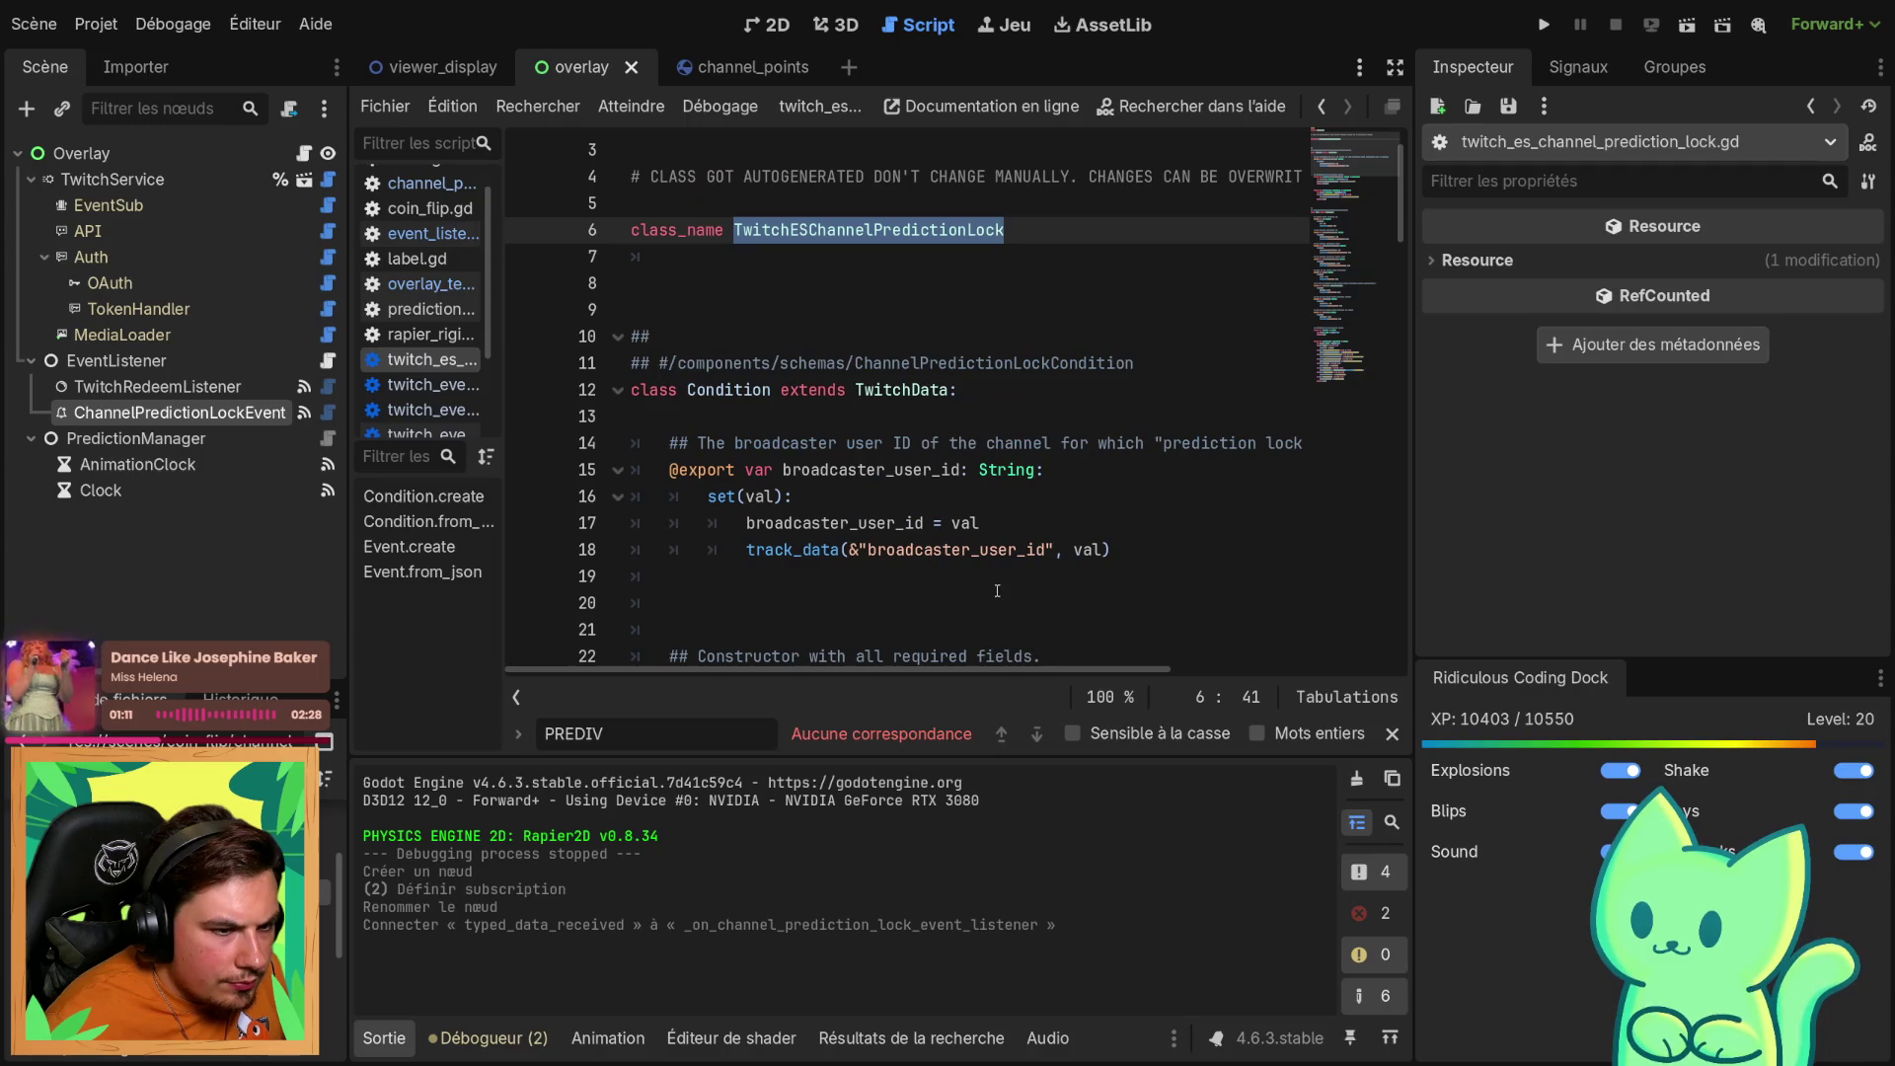
- Read through the Condition class (ChannelPredictionLockCondition schema) and the TwitchData-based Event class
scroll(756, 483, "down", 2)
left_click(685, 466)
left_click(672, 418)
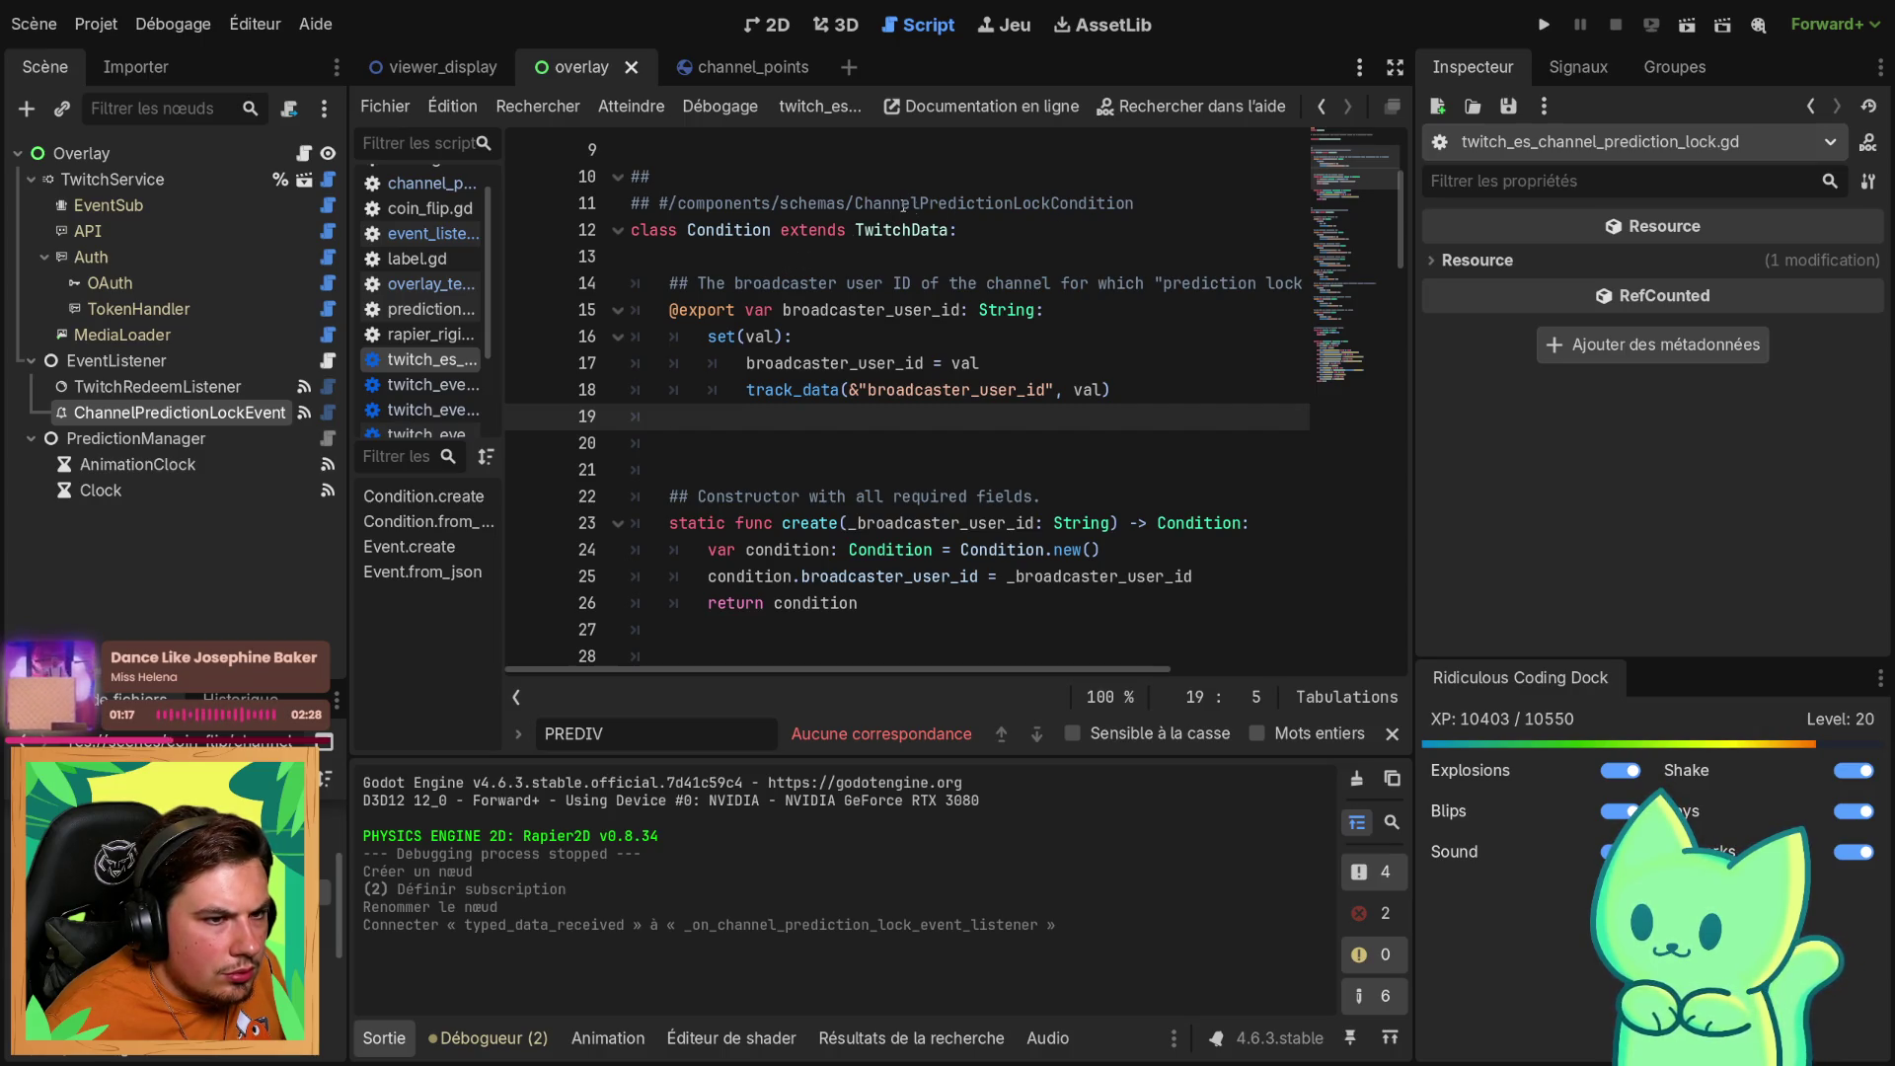
double_click(904, 203)
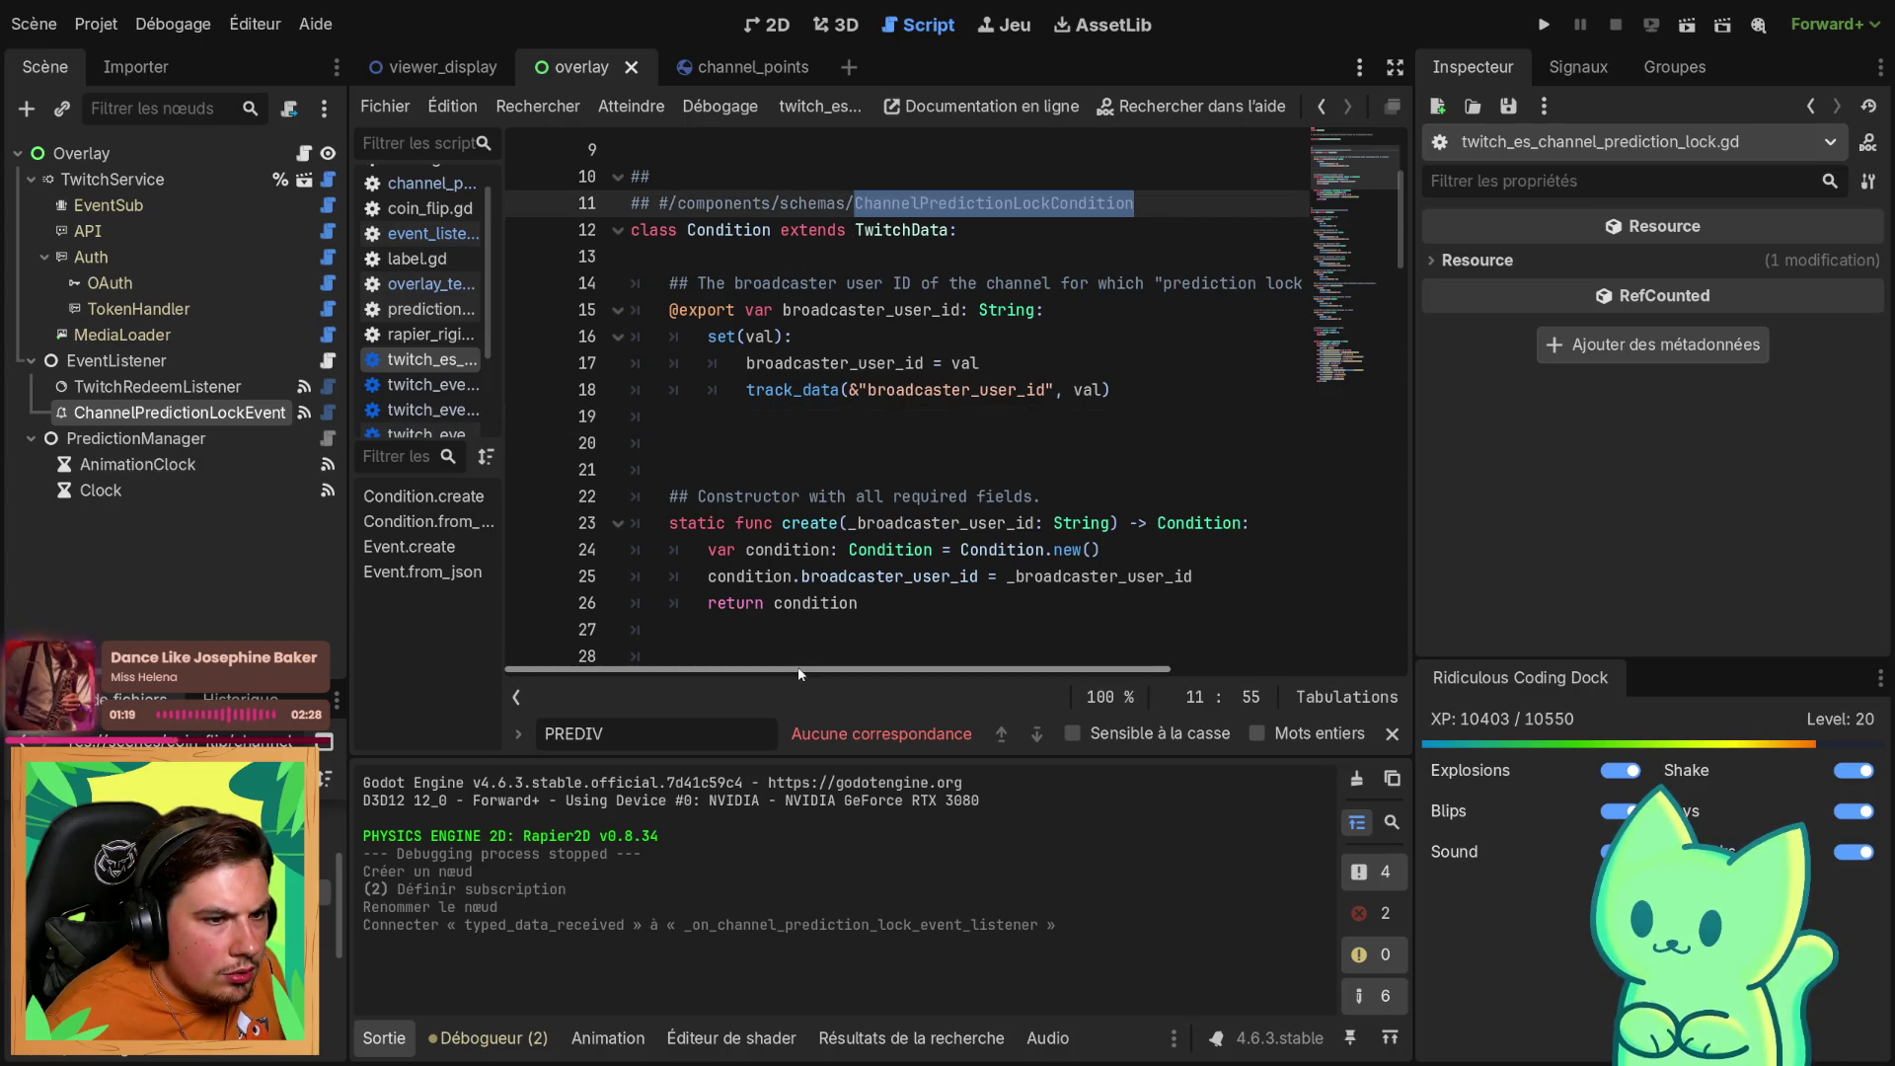
mouse_move(800, 670)
left_mouse_down()
mouse_move(997, 668)
mouse_move(809, 668)
left_mouse_up()
scroll(862, 428, "down", 4)
scroll(863, 428, "down", 4)
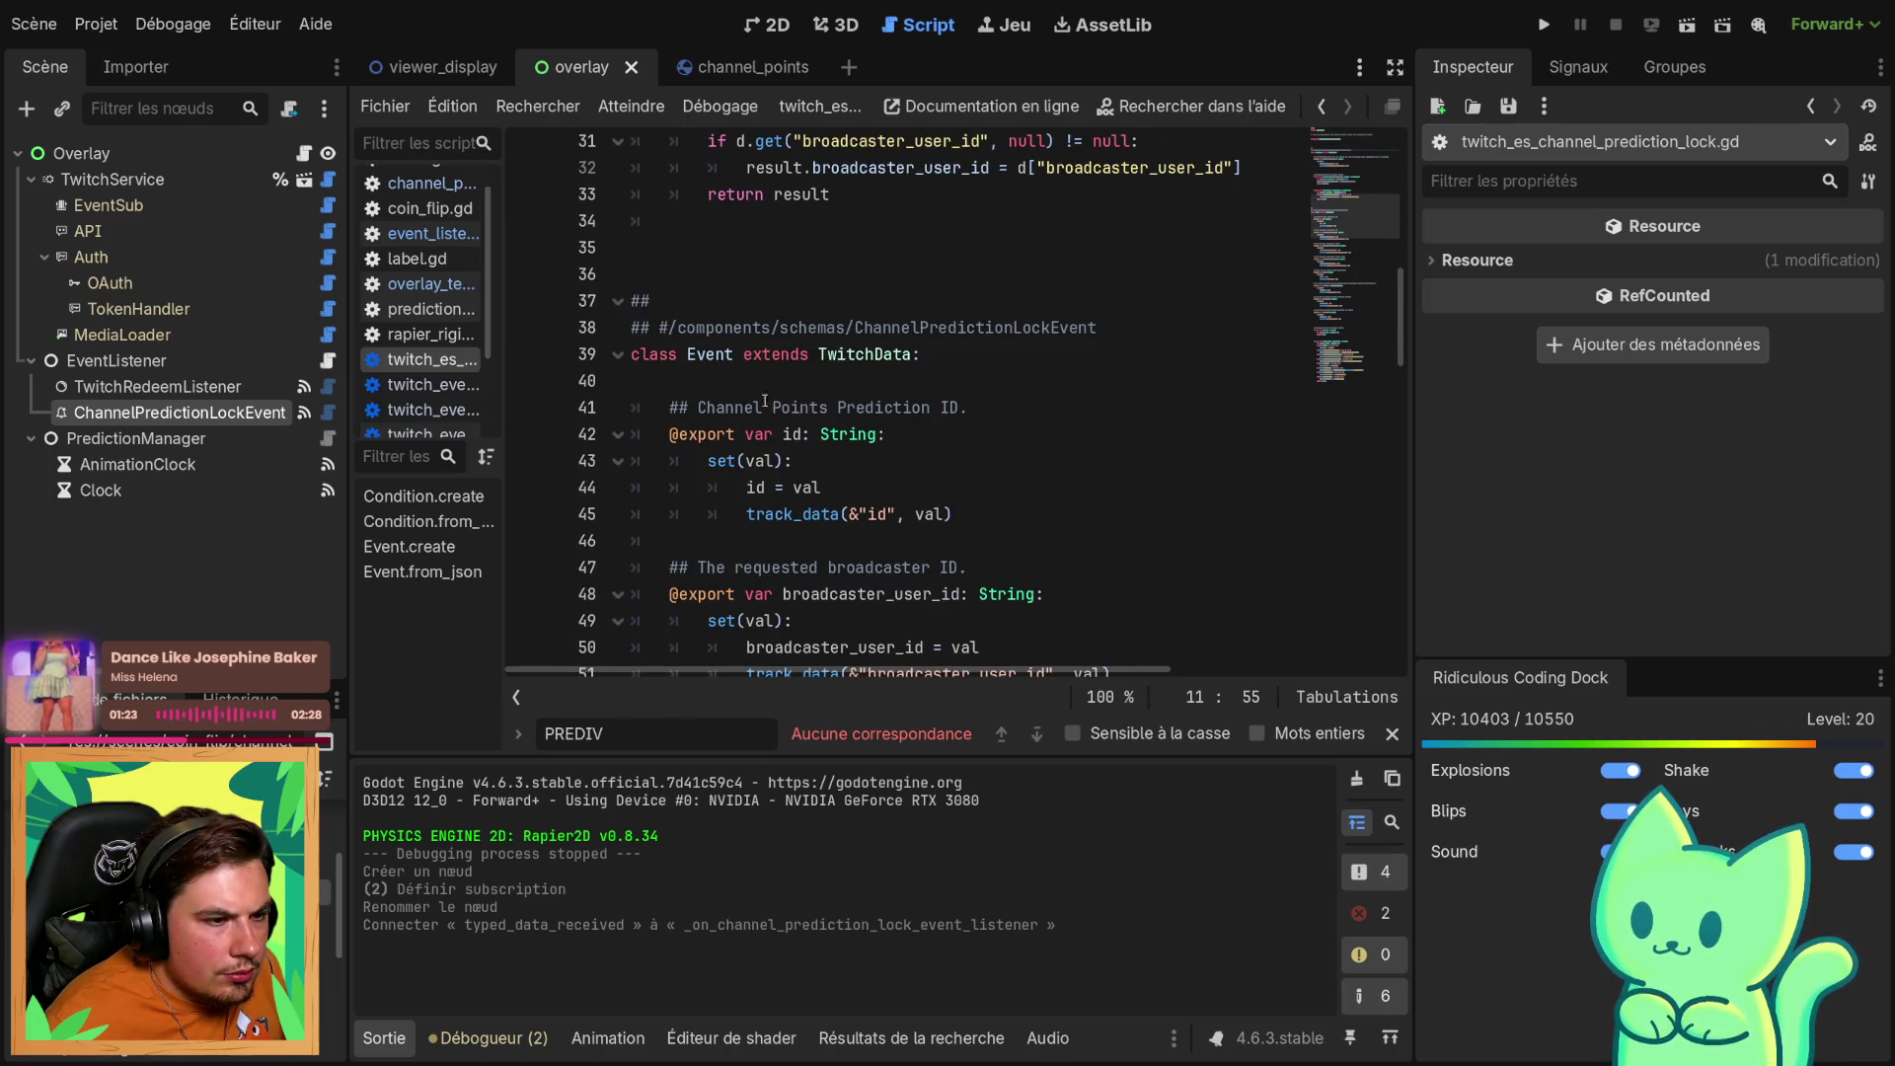
double_click(903, 354)
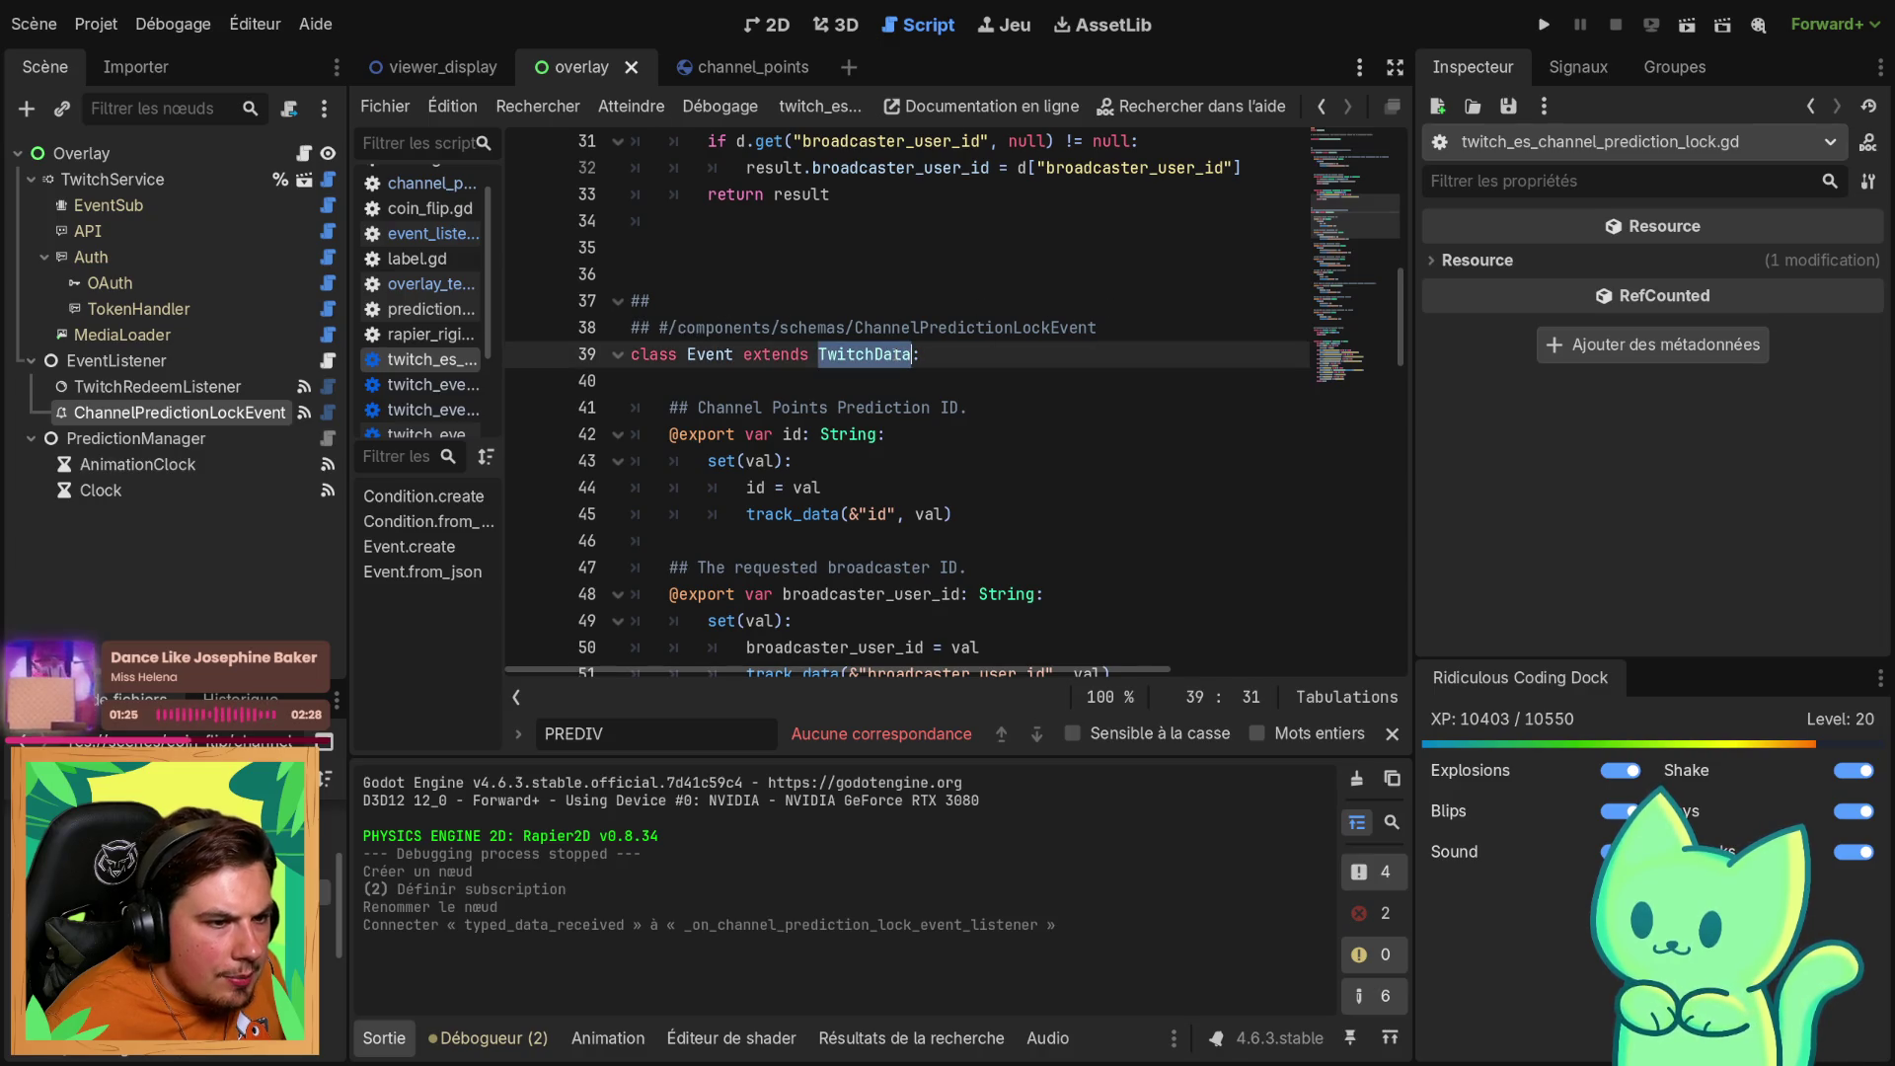
double_click(711, 353)
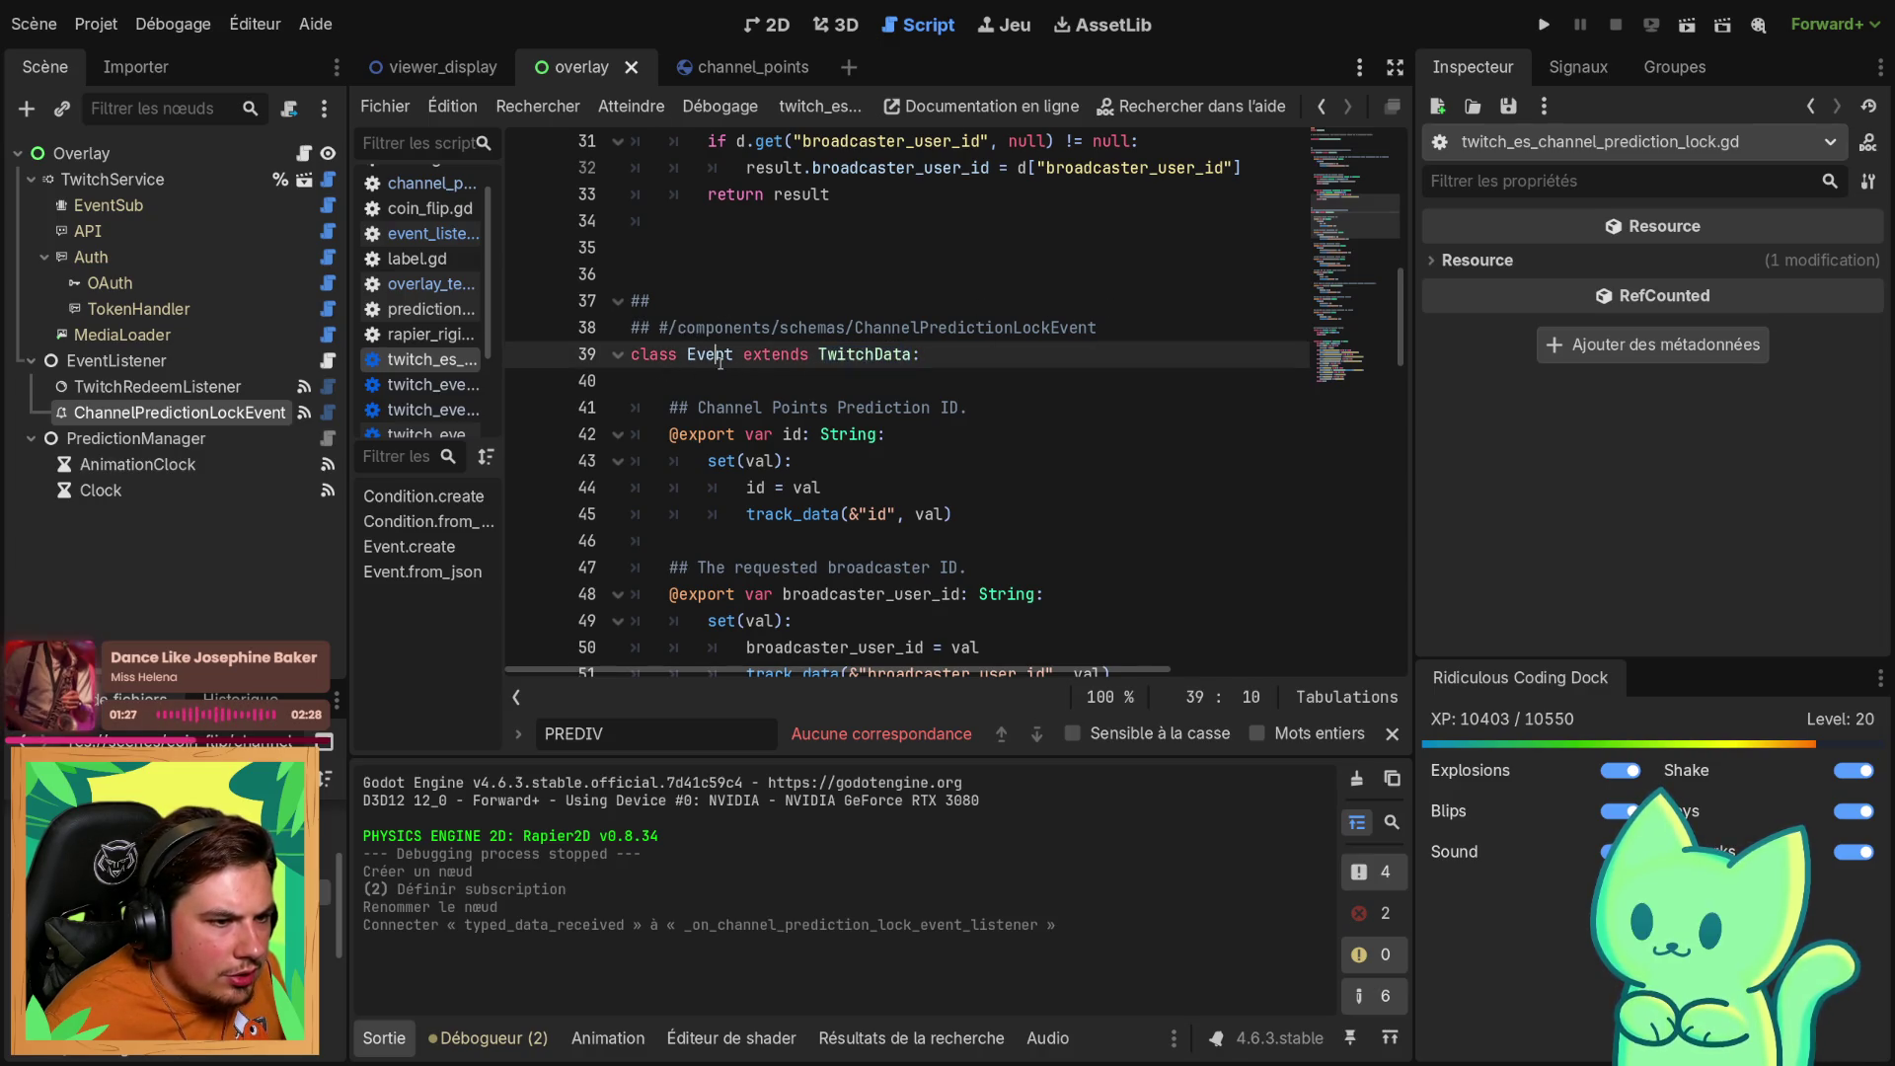
scroll(684, 209, "down", 4)
- Switch to viewer_display, return to the Overlay scene, and reopen the lock handler in event_listener.gd
left_click(456, 75)
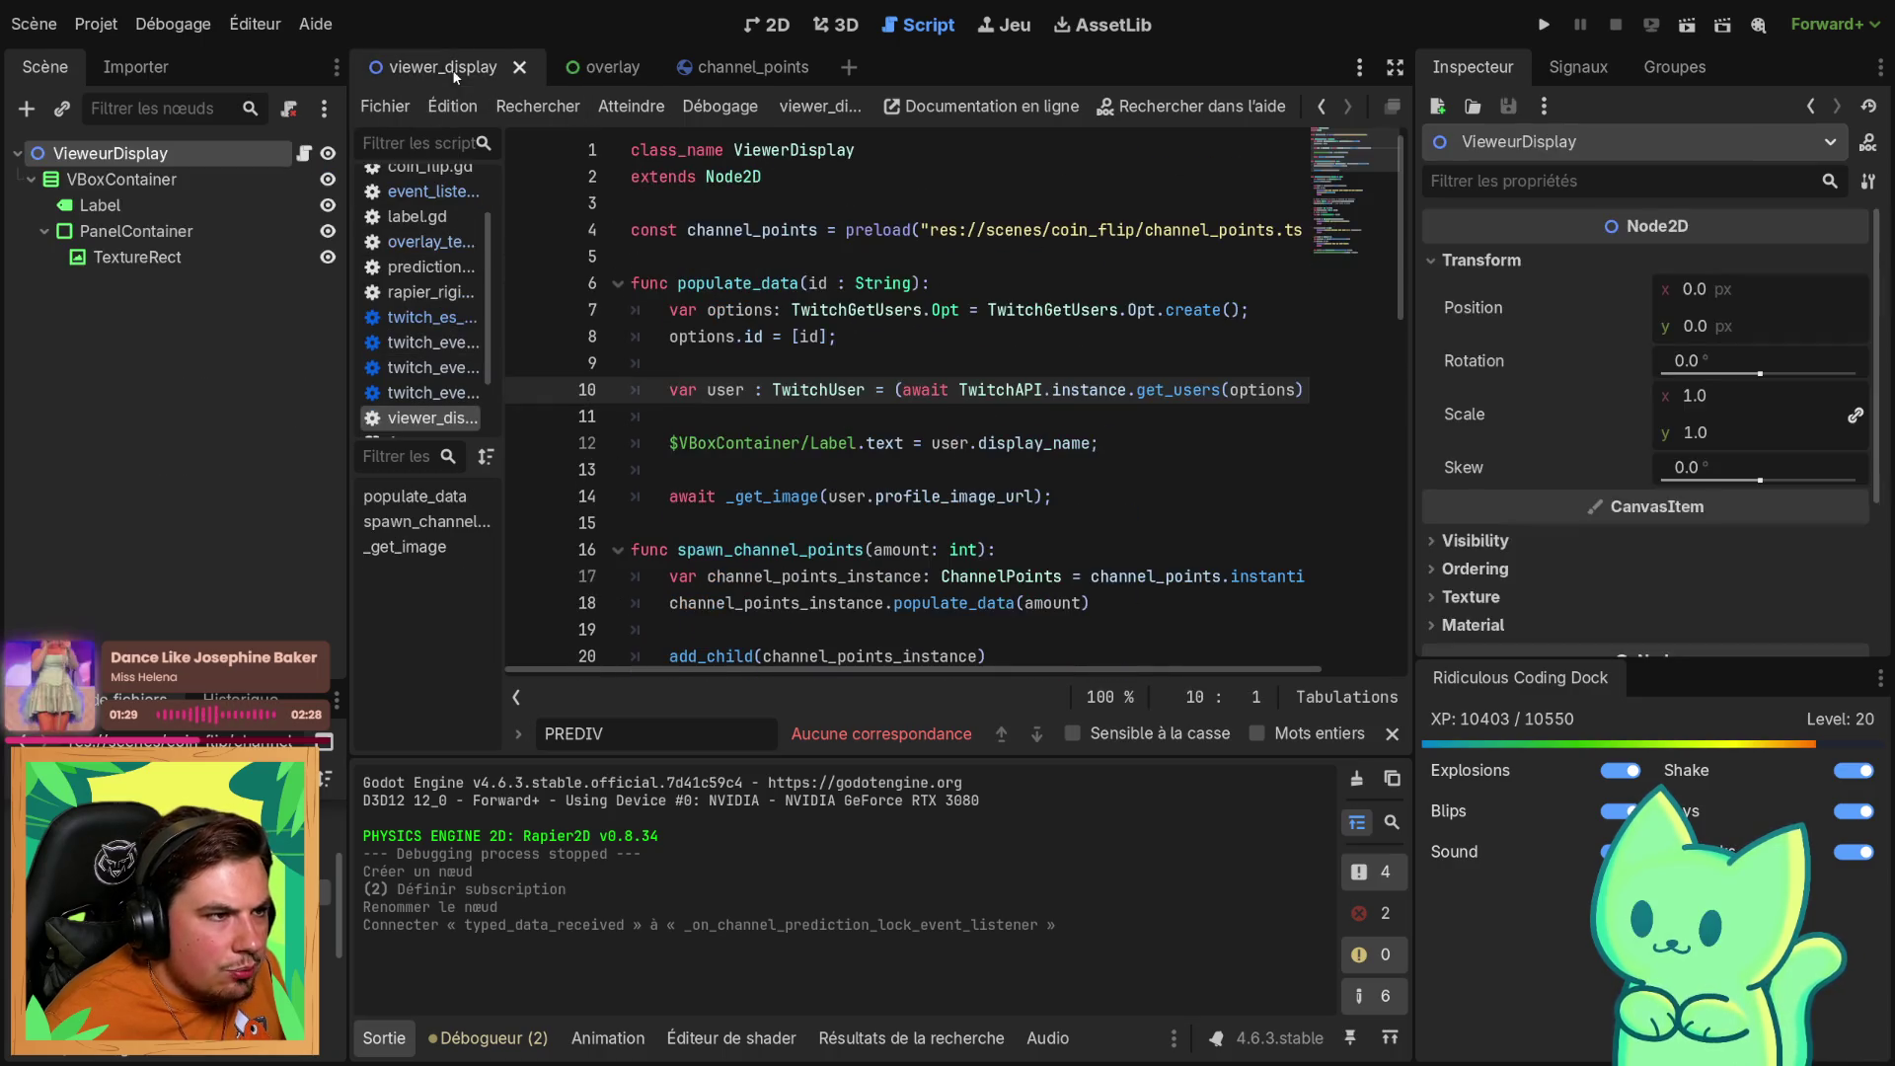
key("ctrl+Tab")
key("ctrl+Tab")
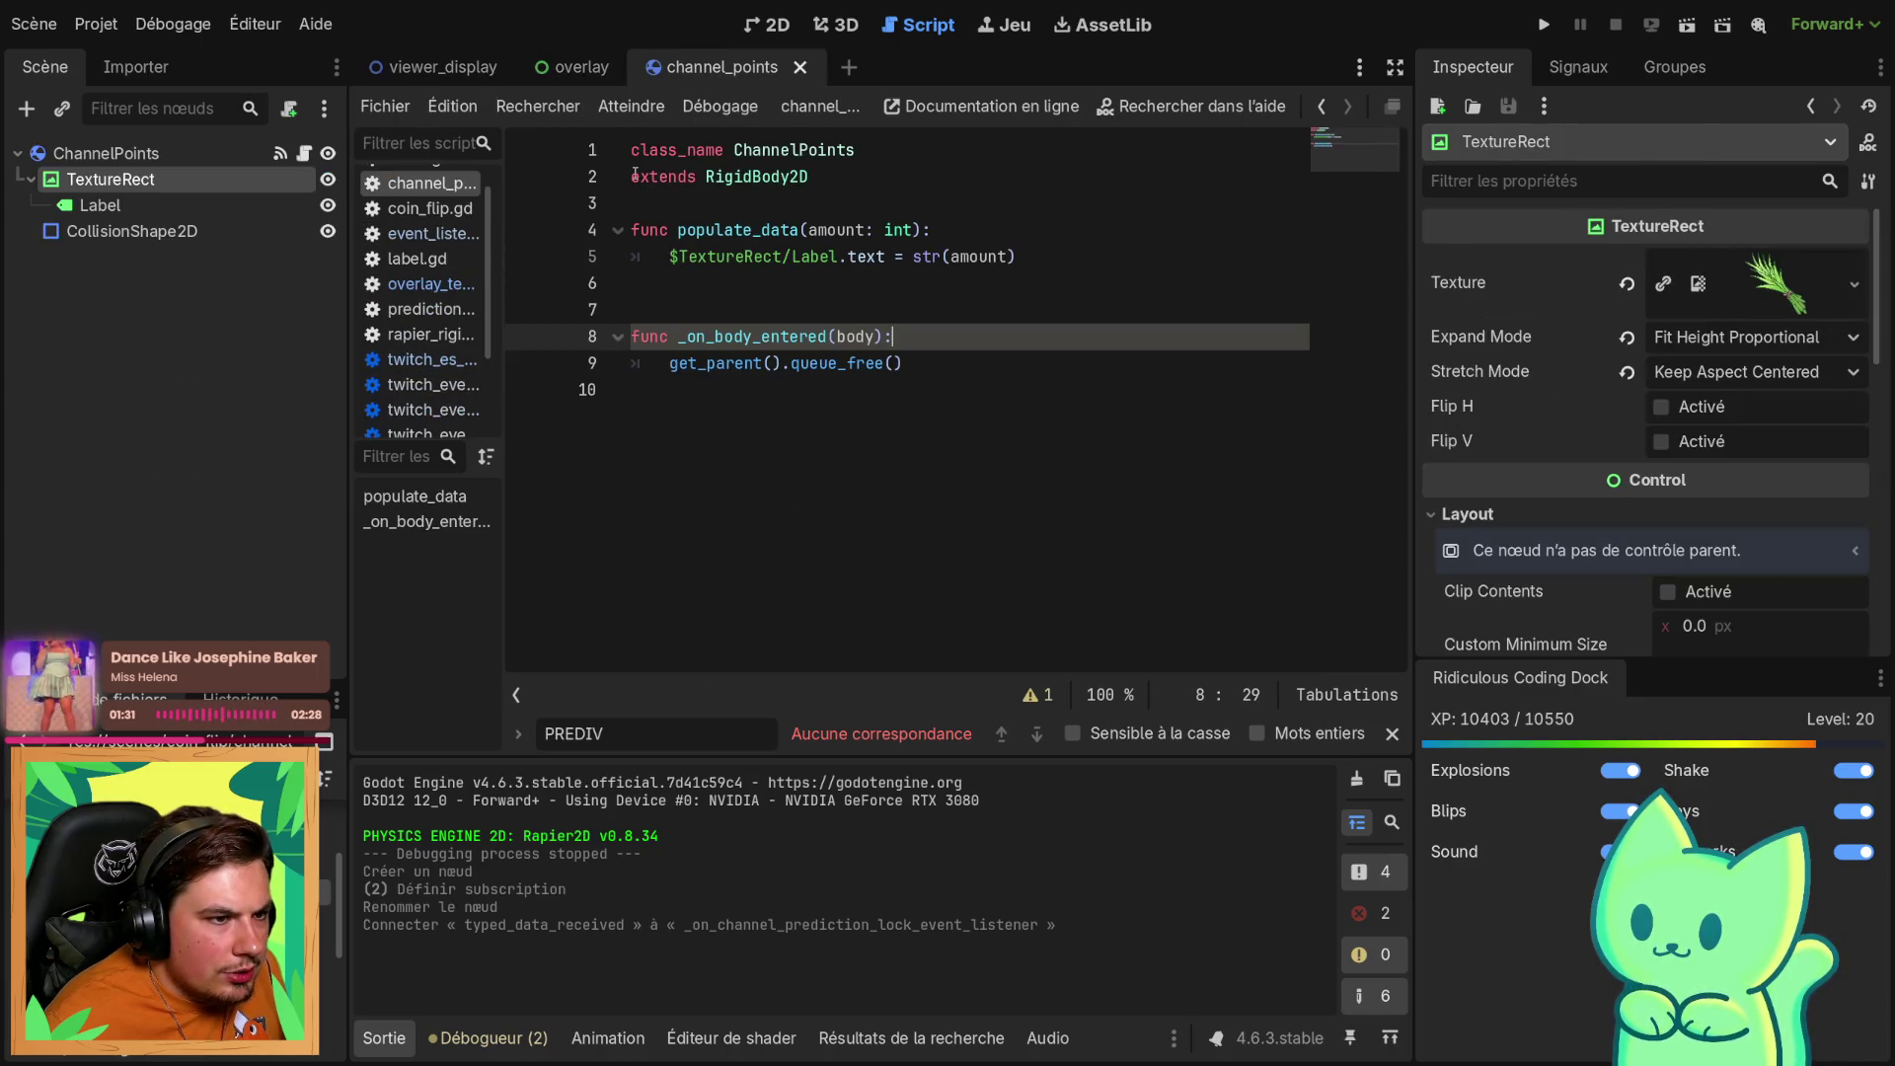
key("ctrl+shift+Tab")
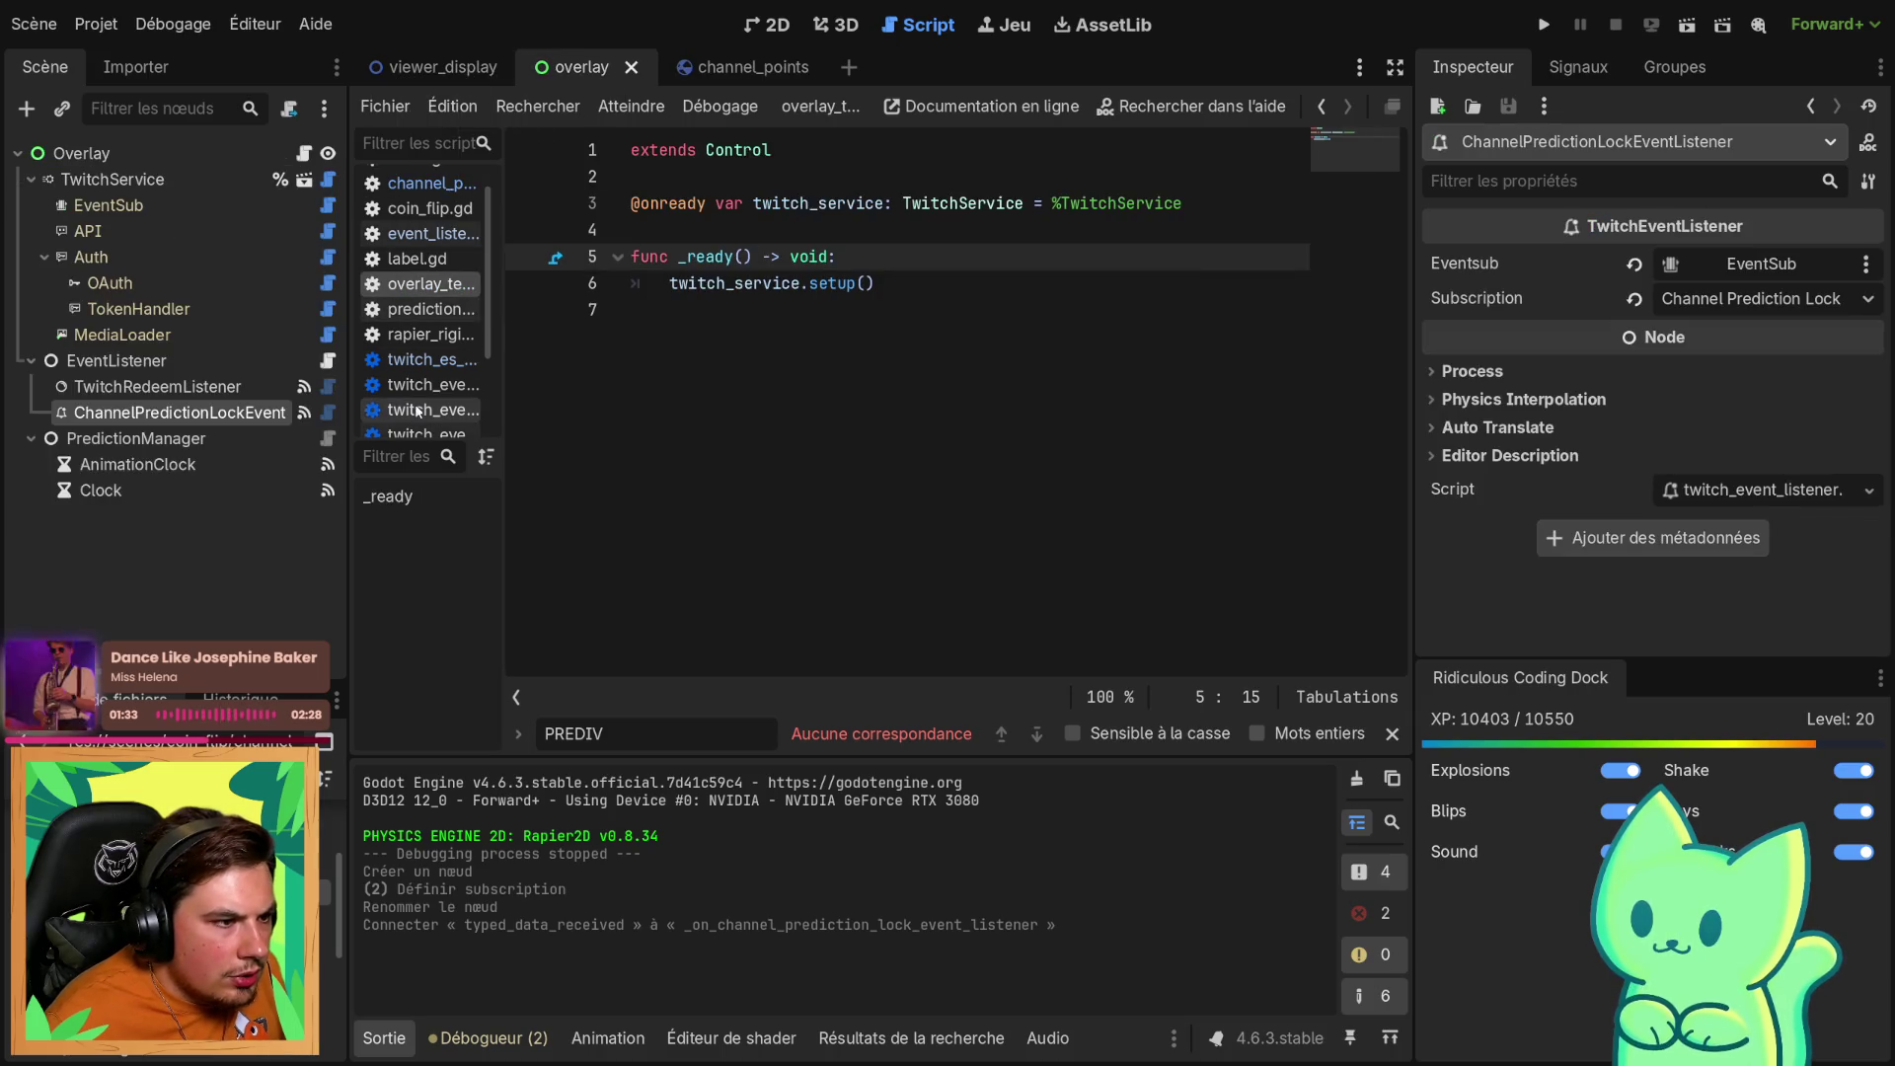
left_click(328, 412)
- Trim line 34 to received_data. and look through its member suggestions
double_click(815, 628)
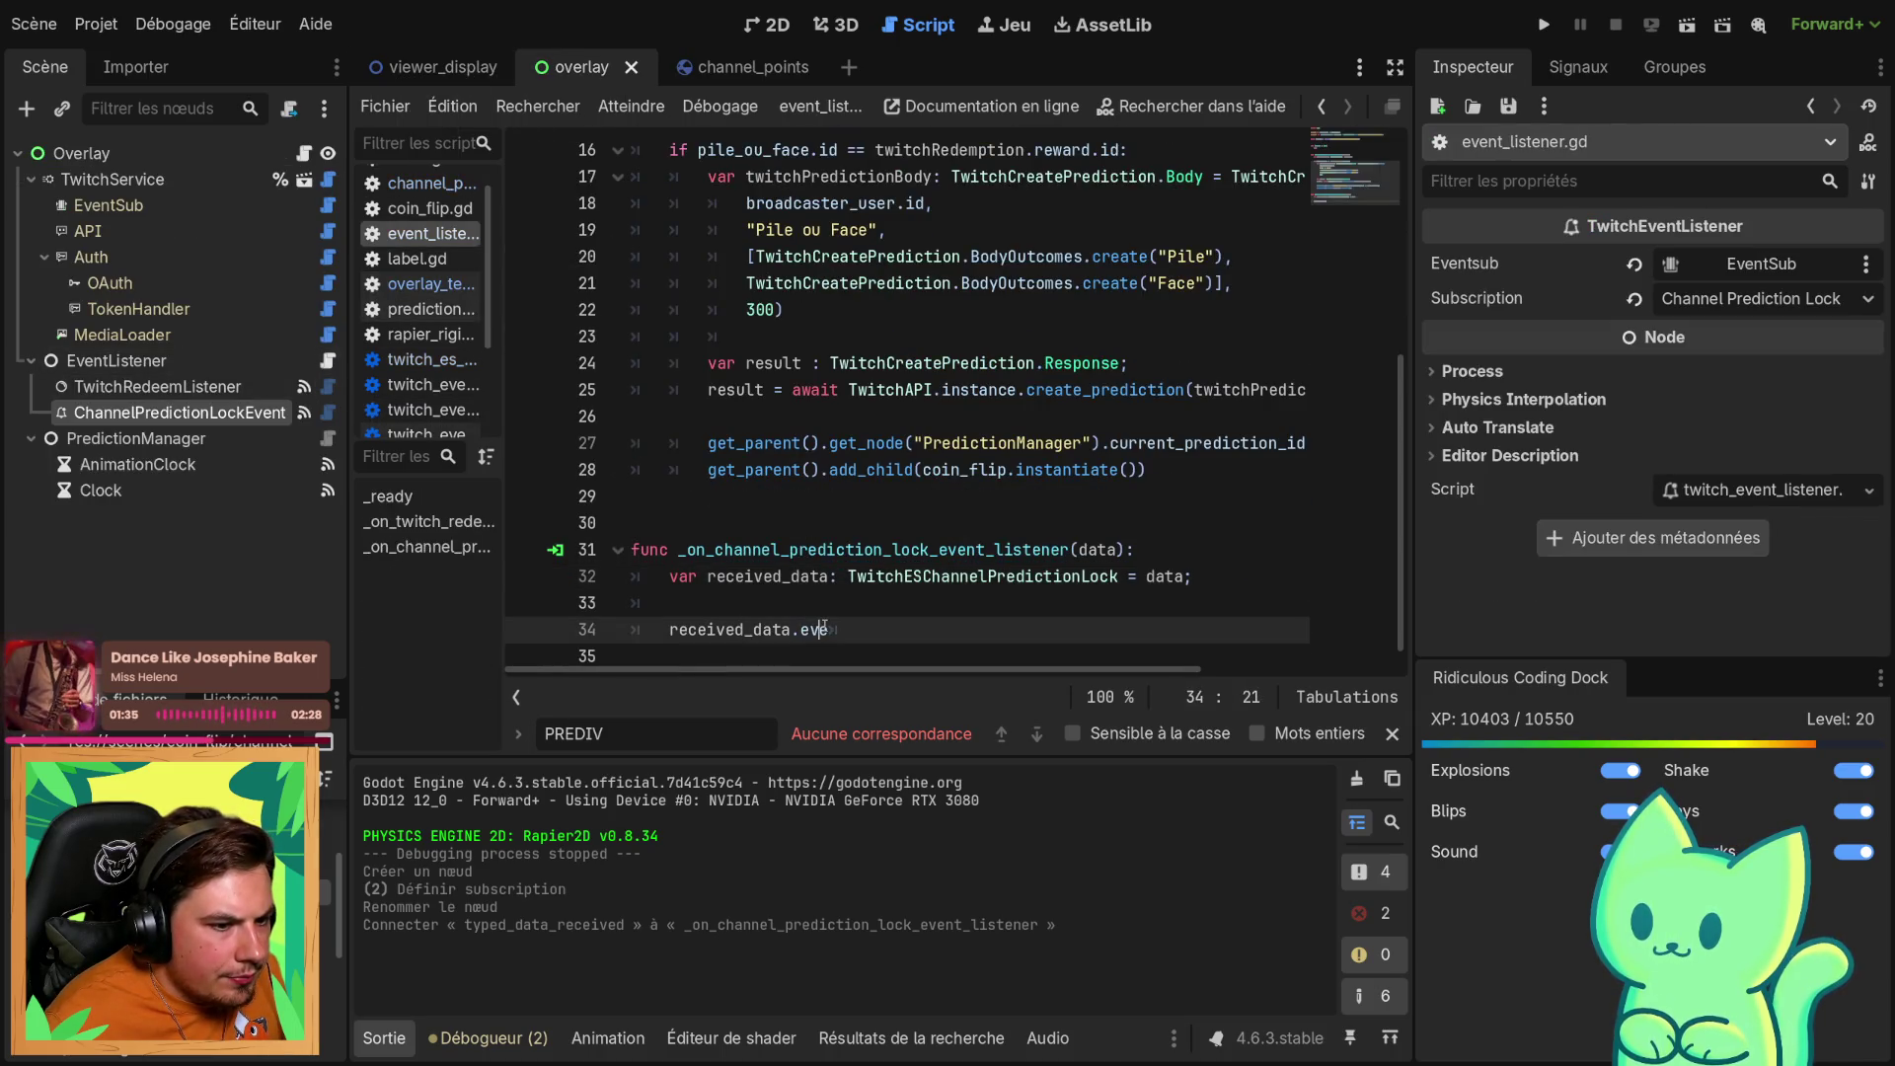
key("BackSpace")
key("BackSpace")
type(".")
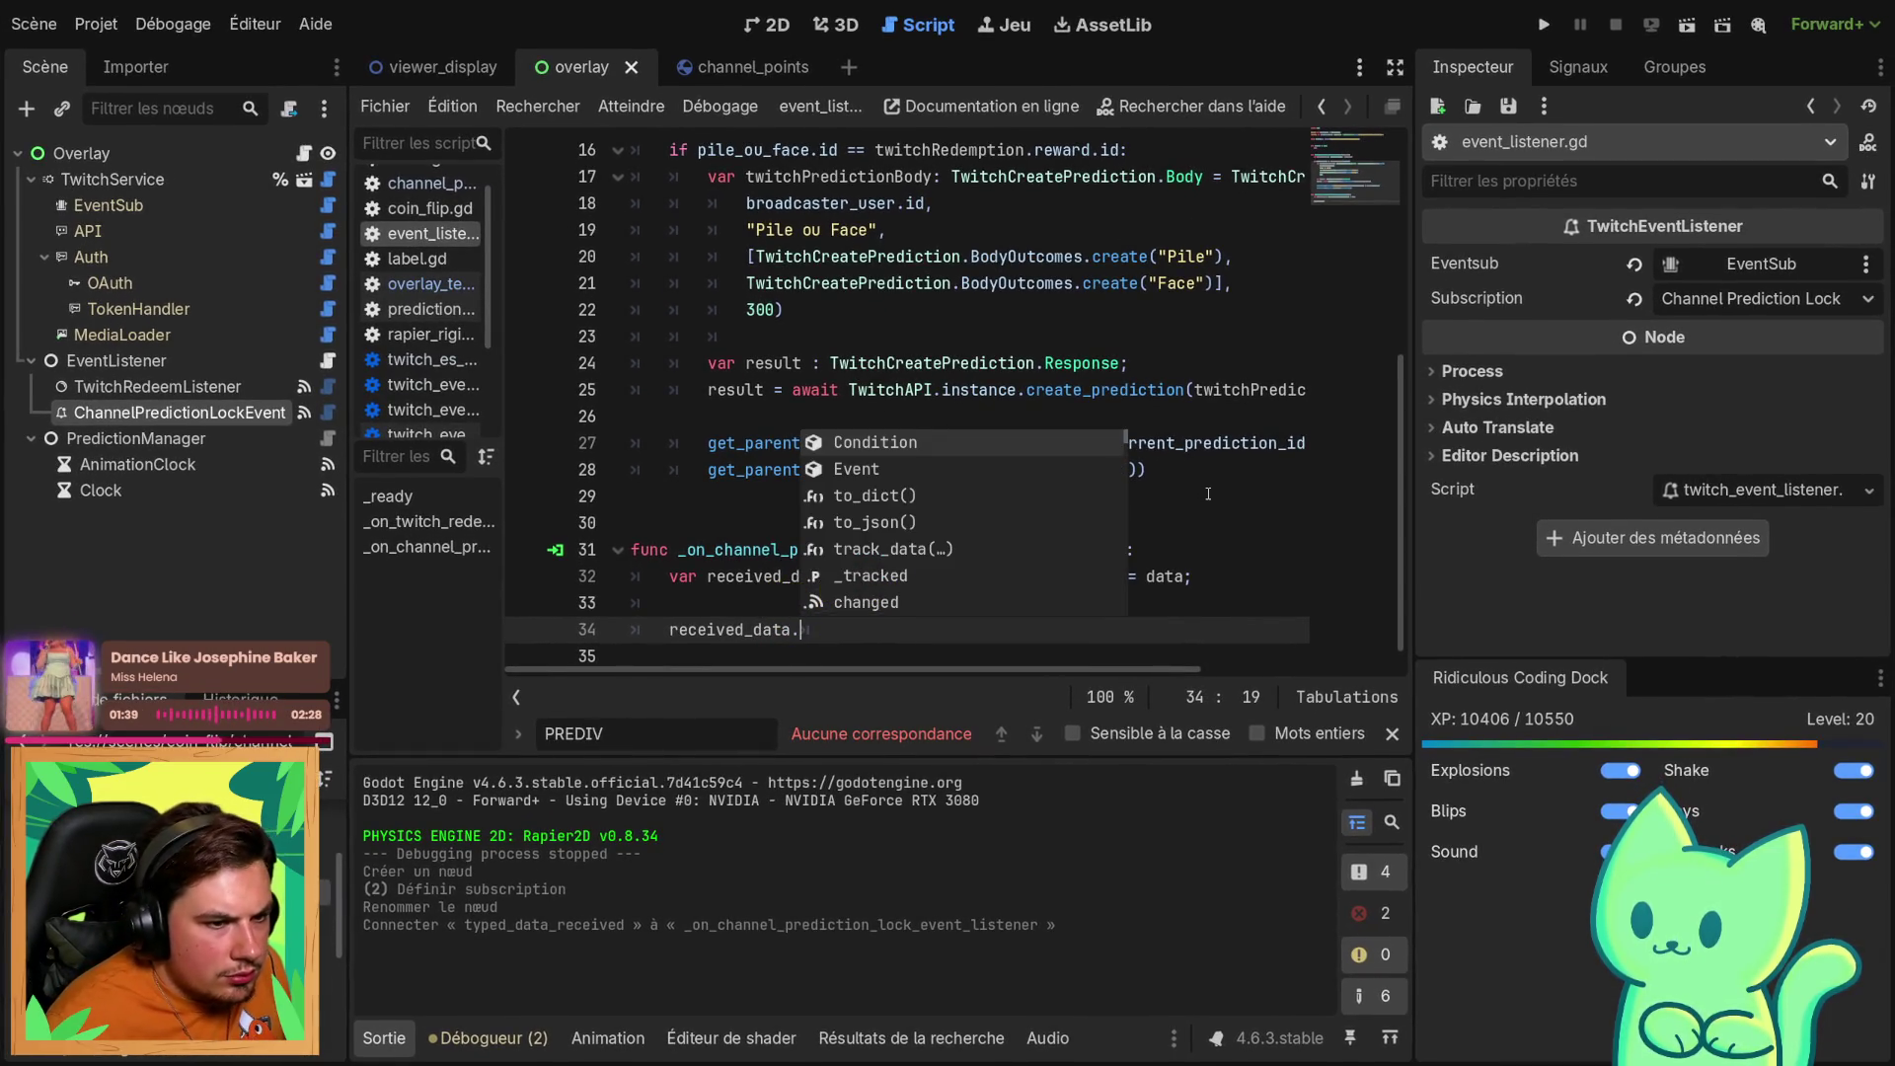
key("Down")
key("Down")
key("Down")
key("Down")
key("Down")
key("Up")
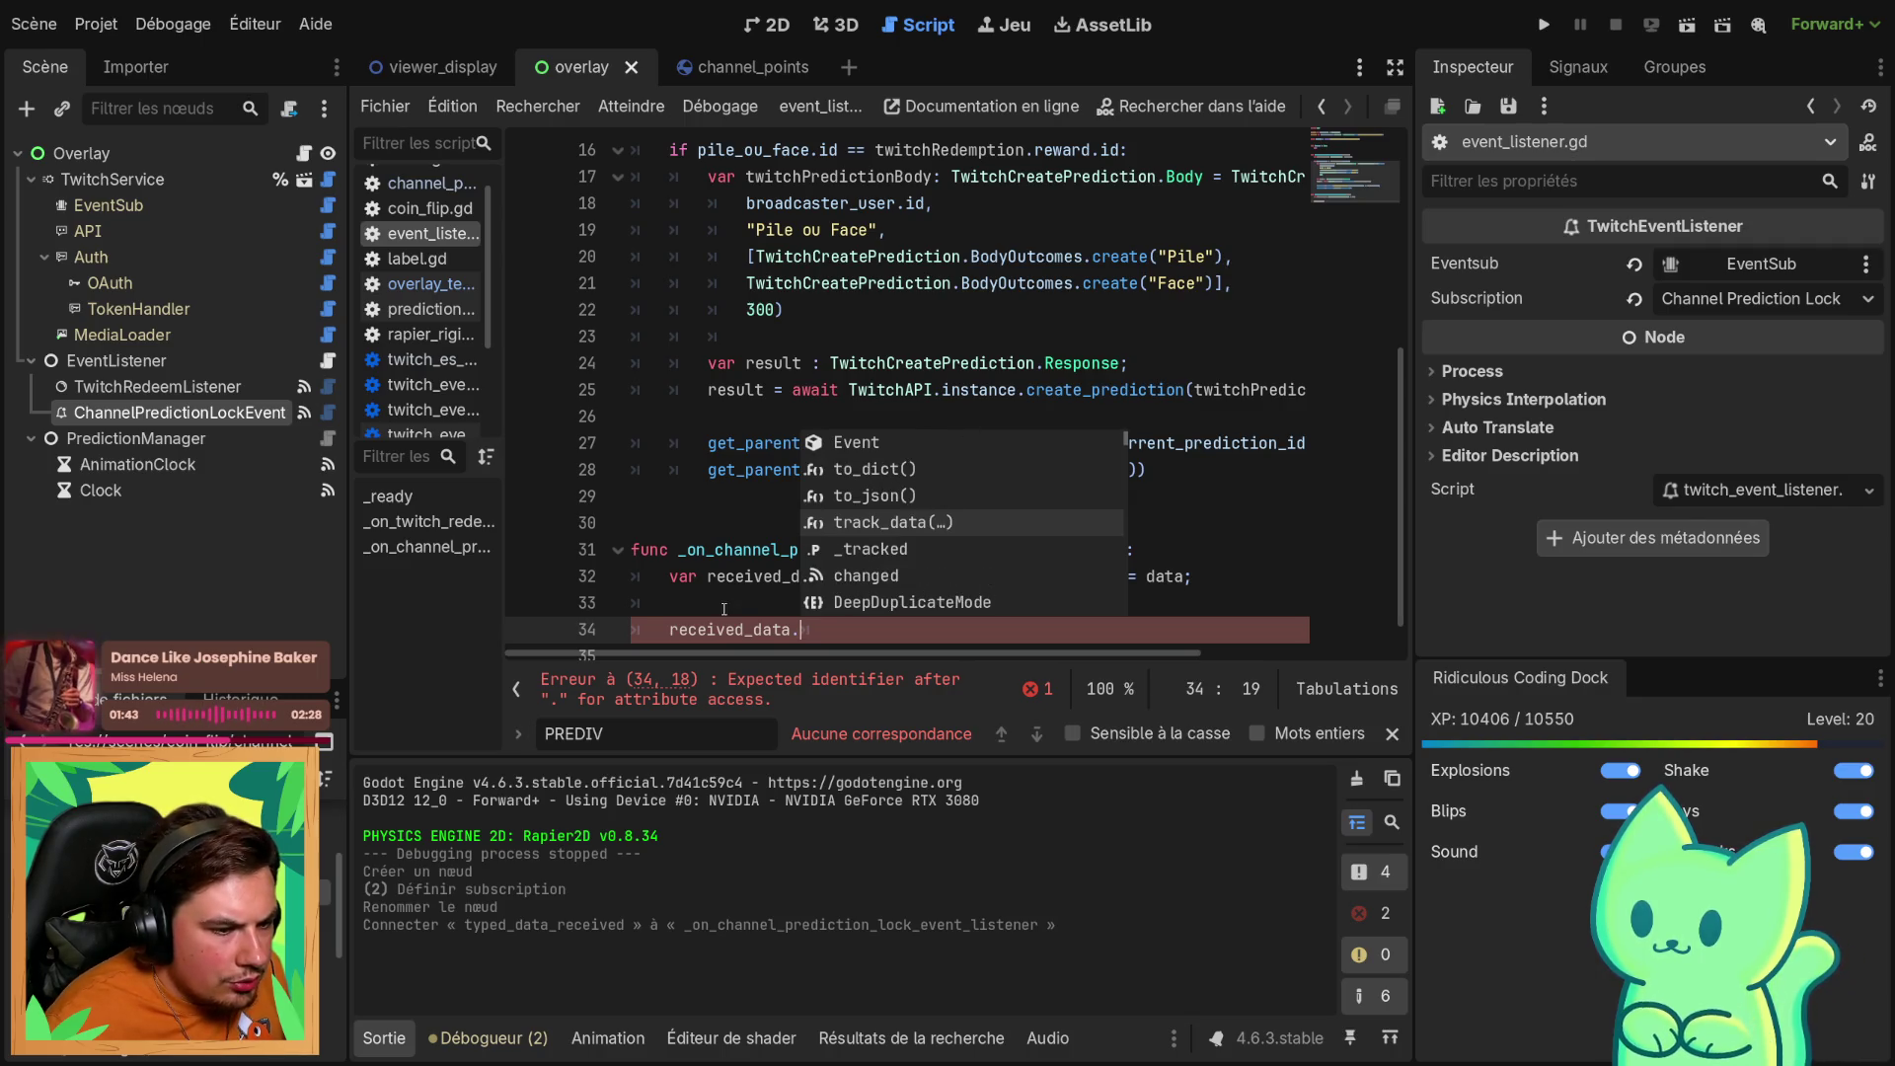
key("Escape")
- In twitch_es_channel_prediction_lock.gd, fold the Condition class, leaving the Event class expanded
left_click(1097, 571, "ctrl")
scroll(1098, 563, "up", 14)
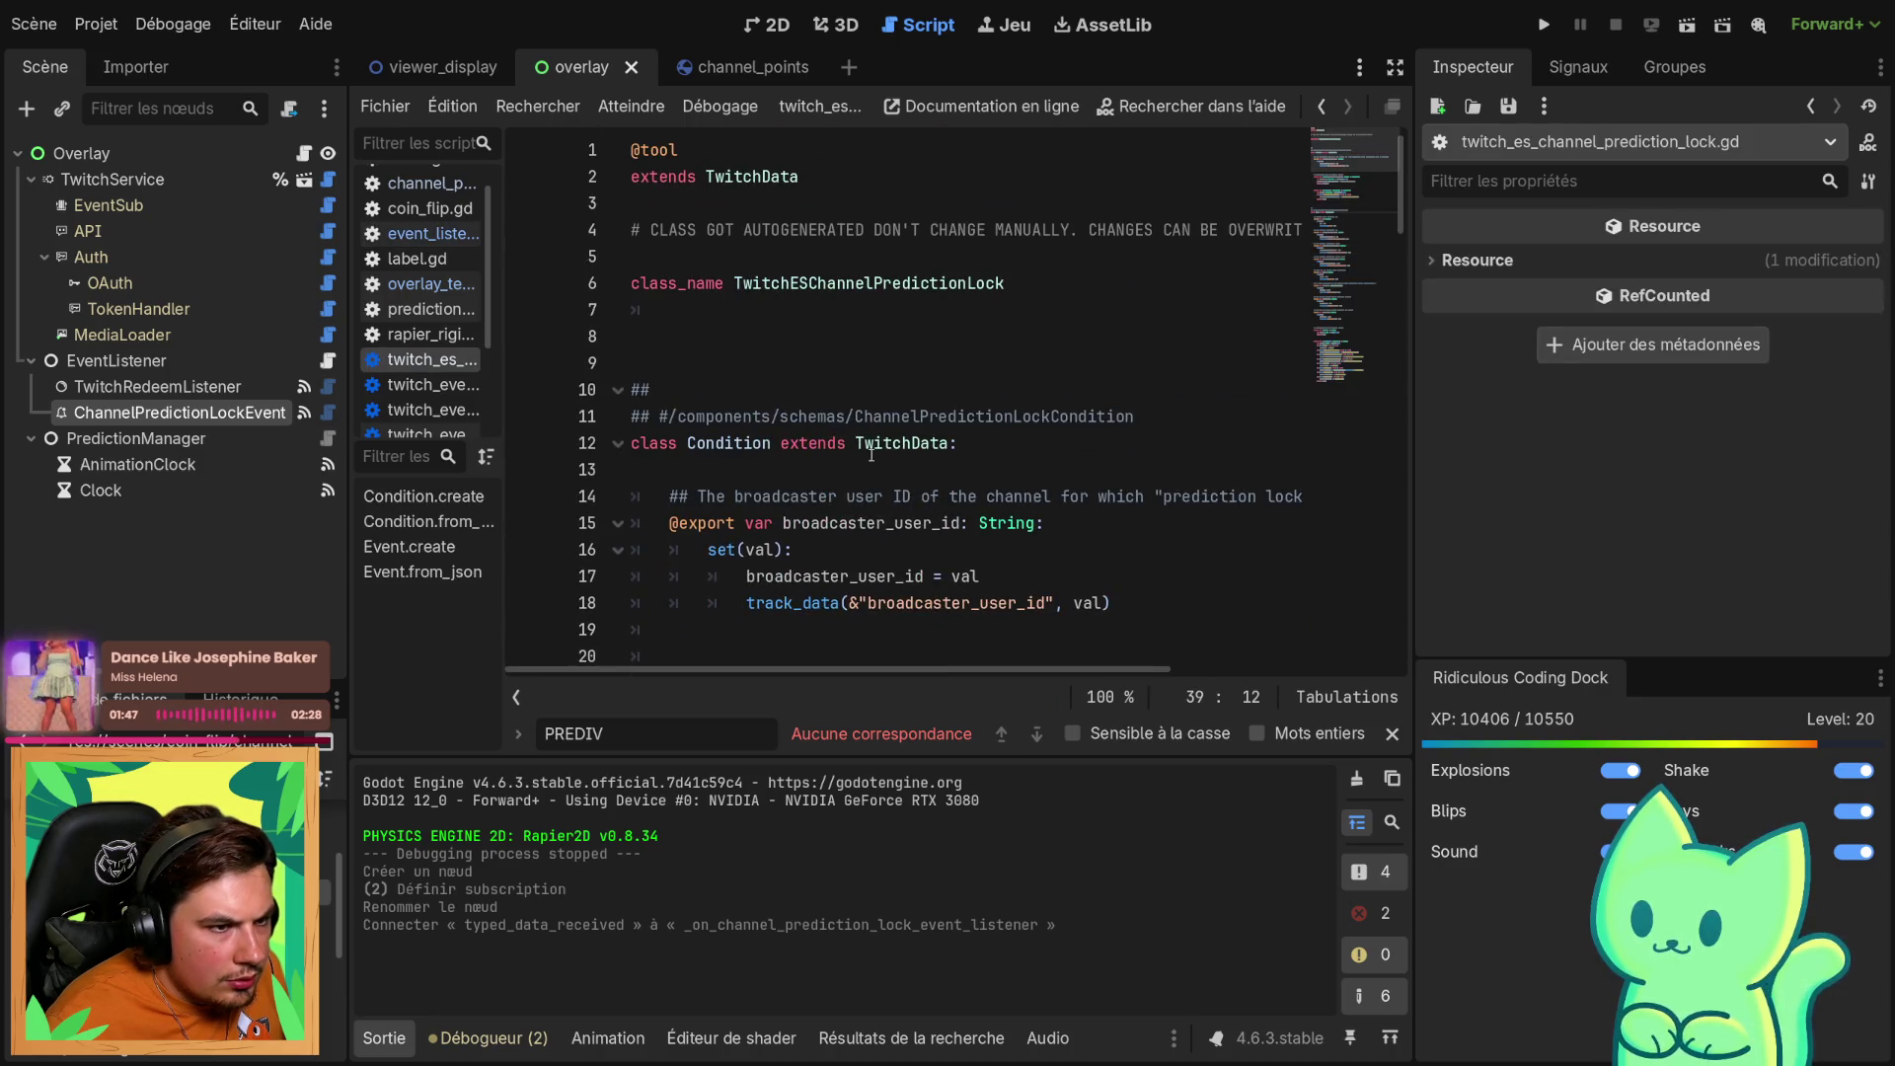
left_click(648, 197)
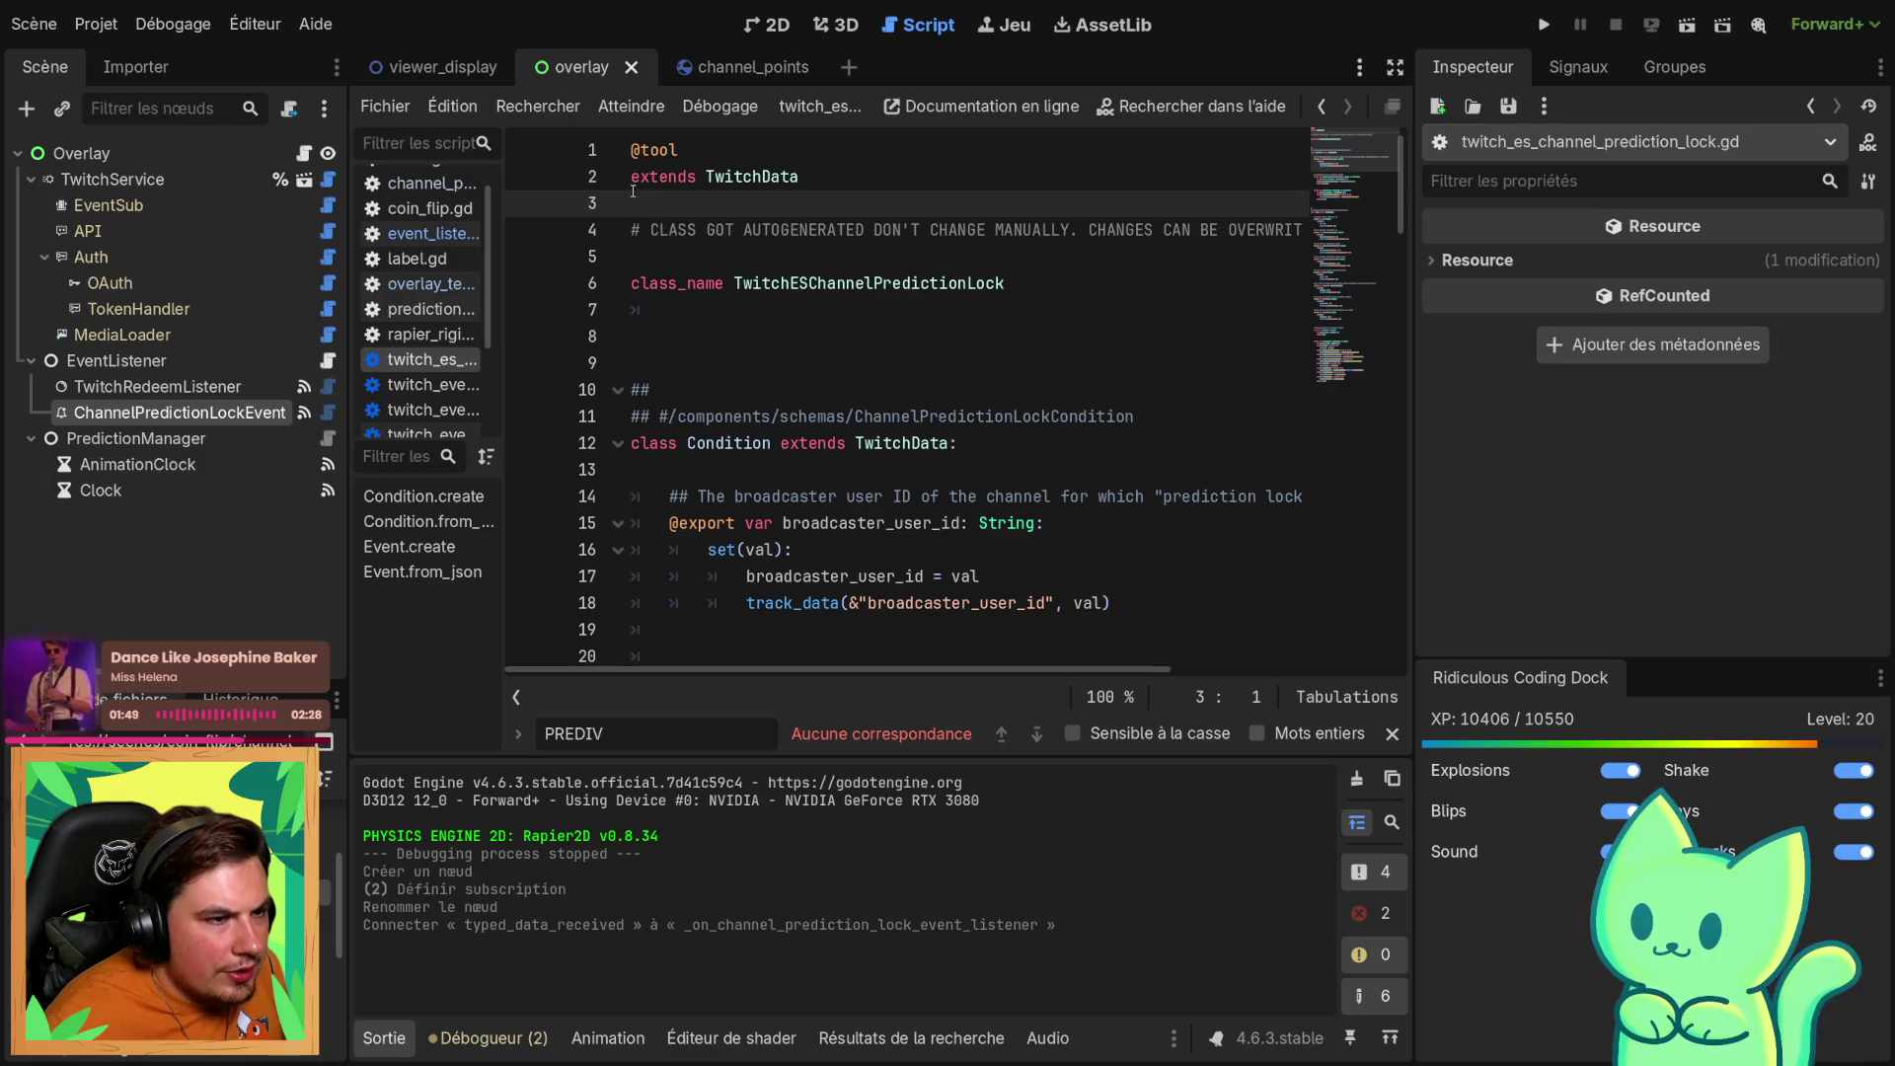
left_click(617, 443)
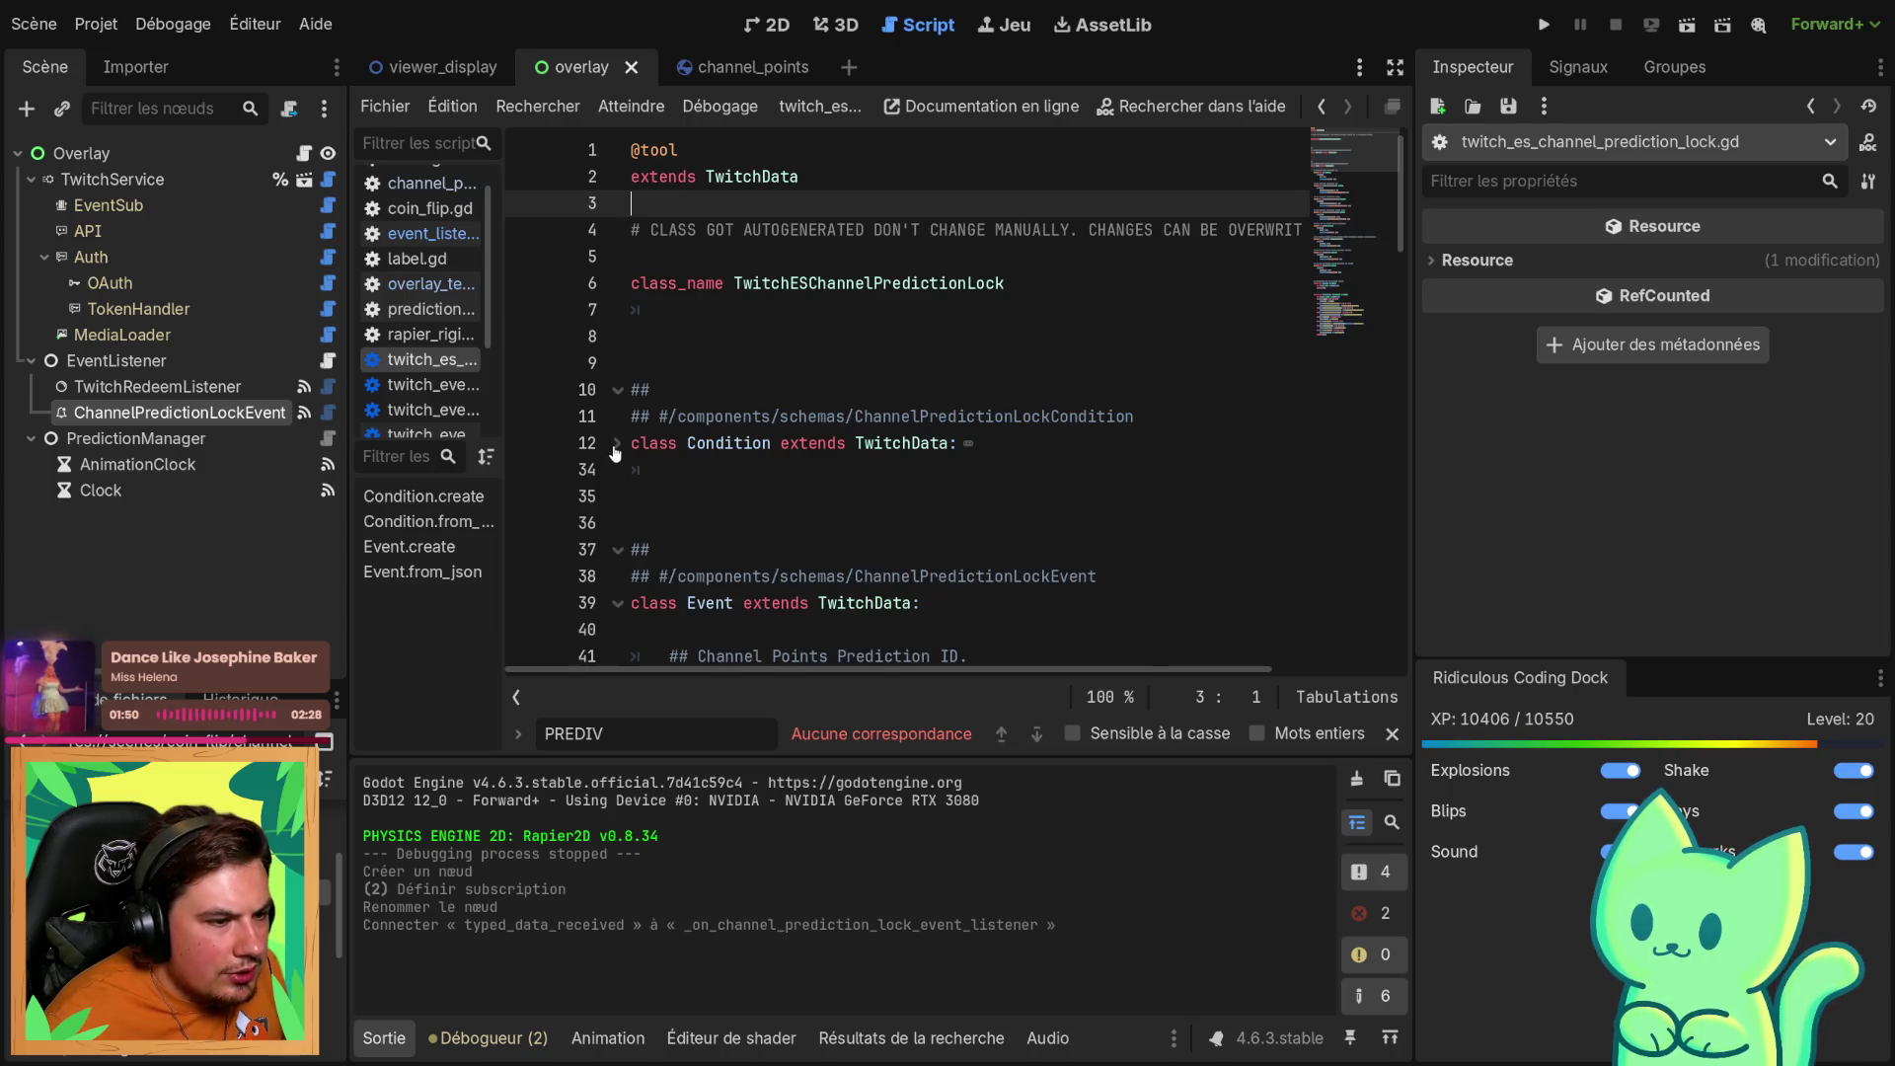
left_click(617, 603)
left_click(618, 603)
scroll(618, 493, "down", 3)
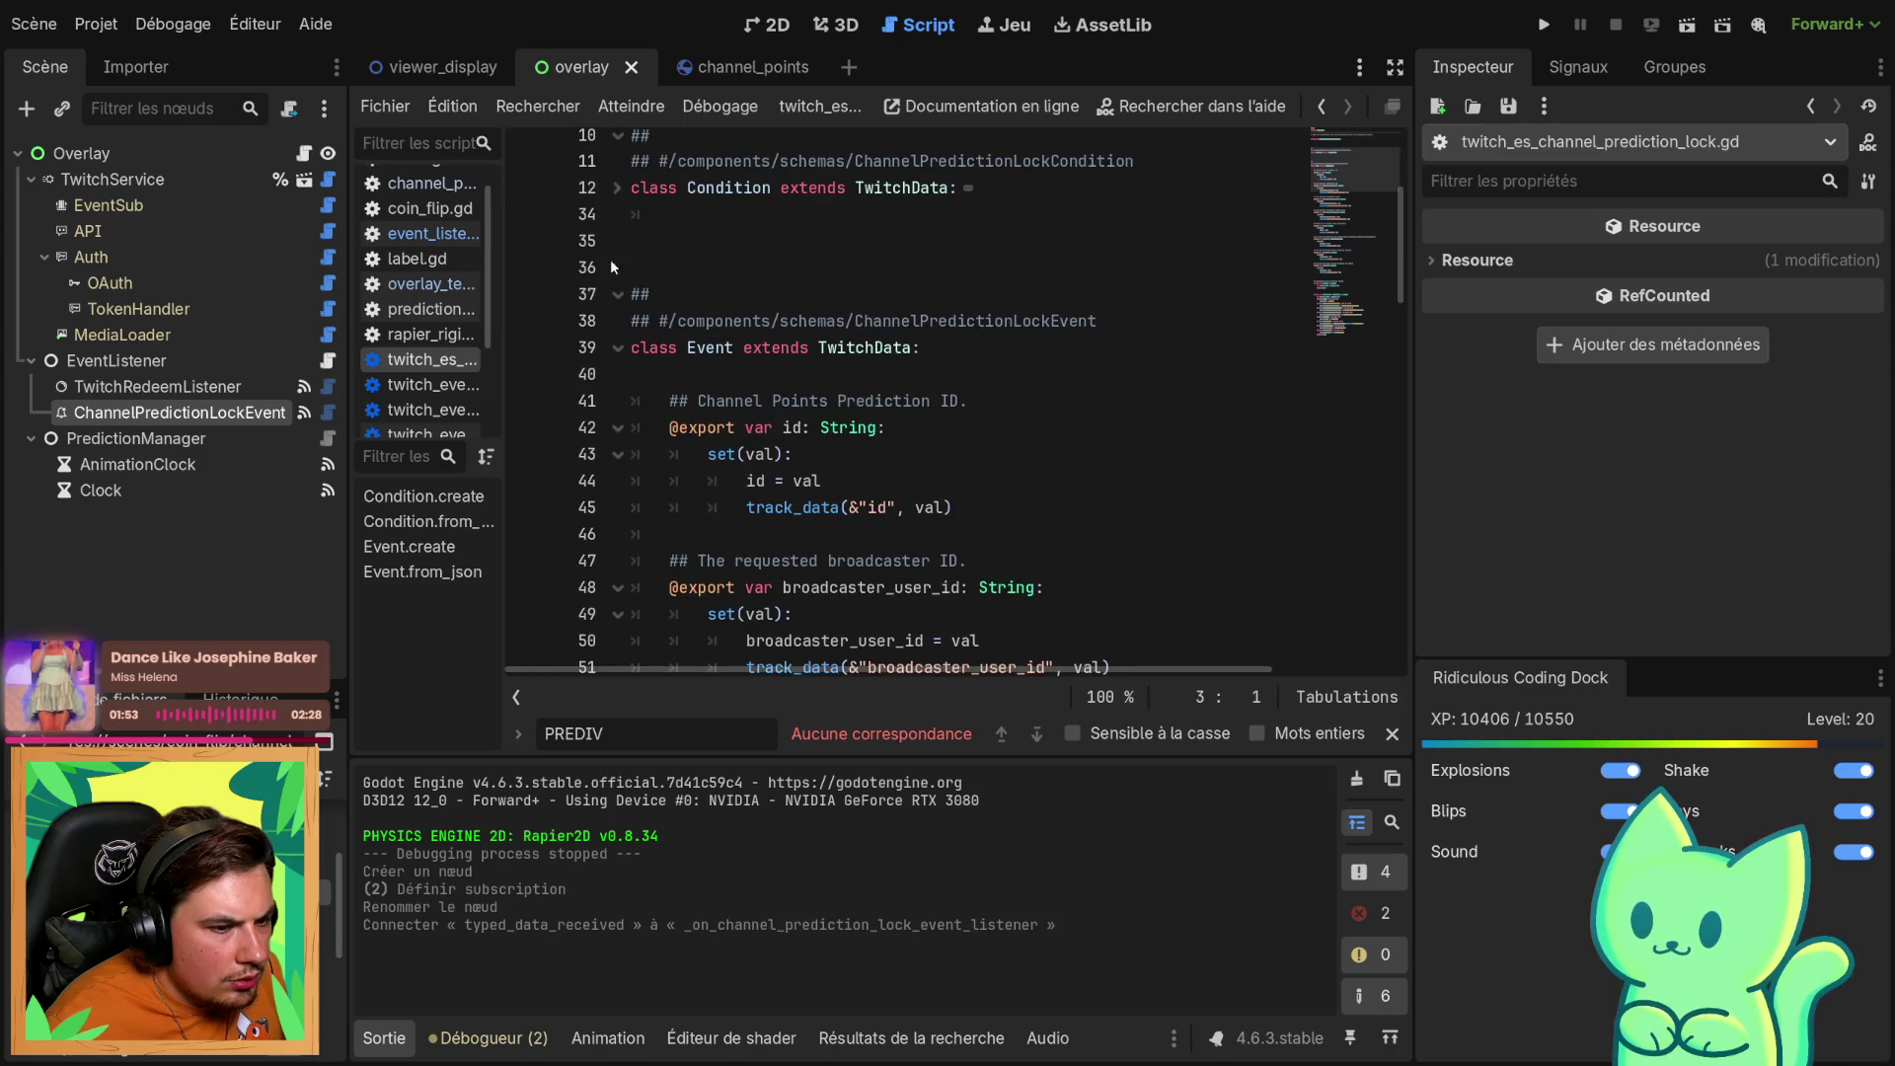
- Switch to viewer_display and back to overlay, then open the EventListener node's script
left_click(427, 85)
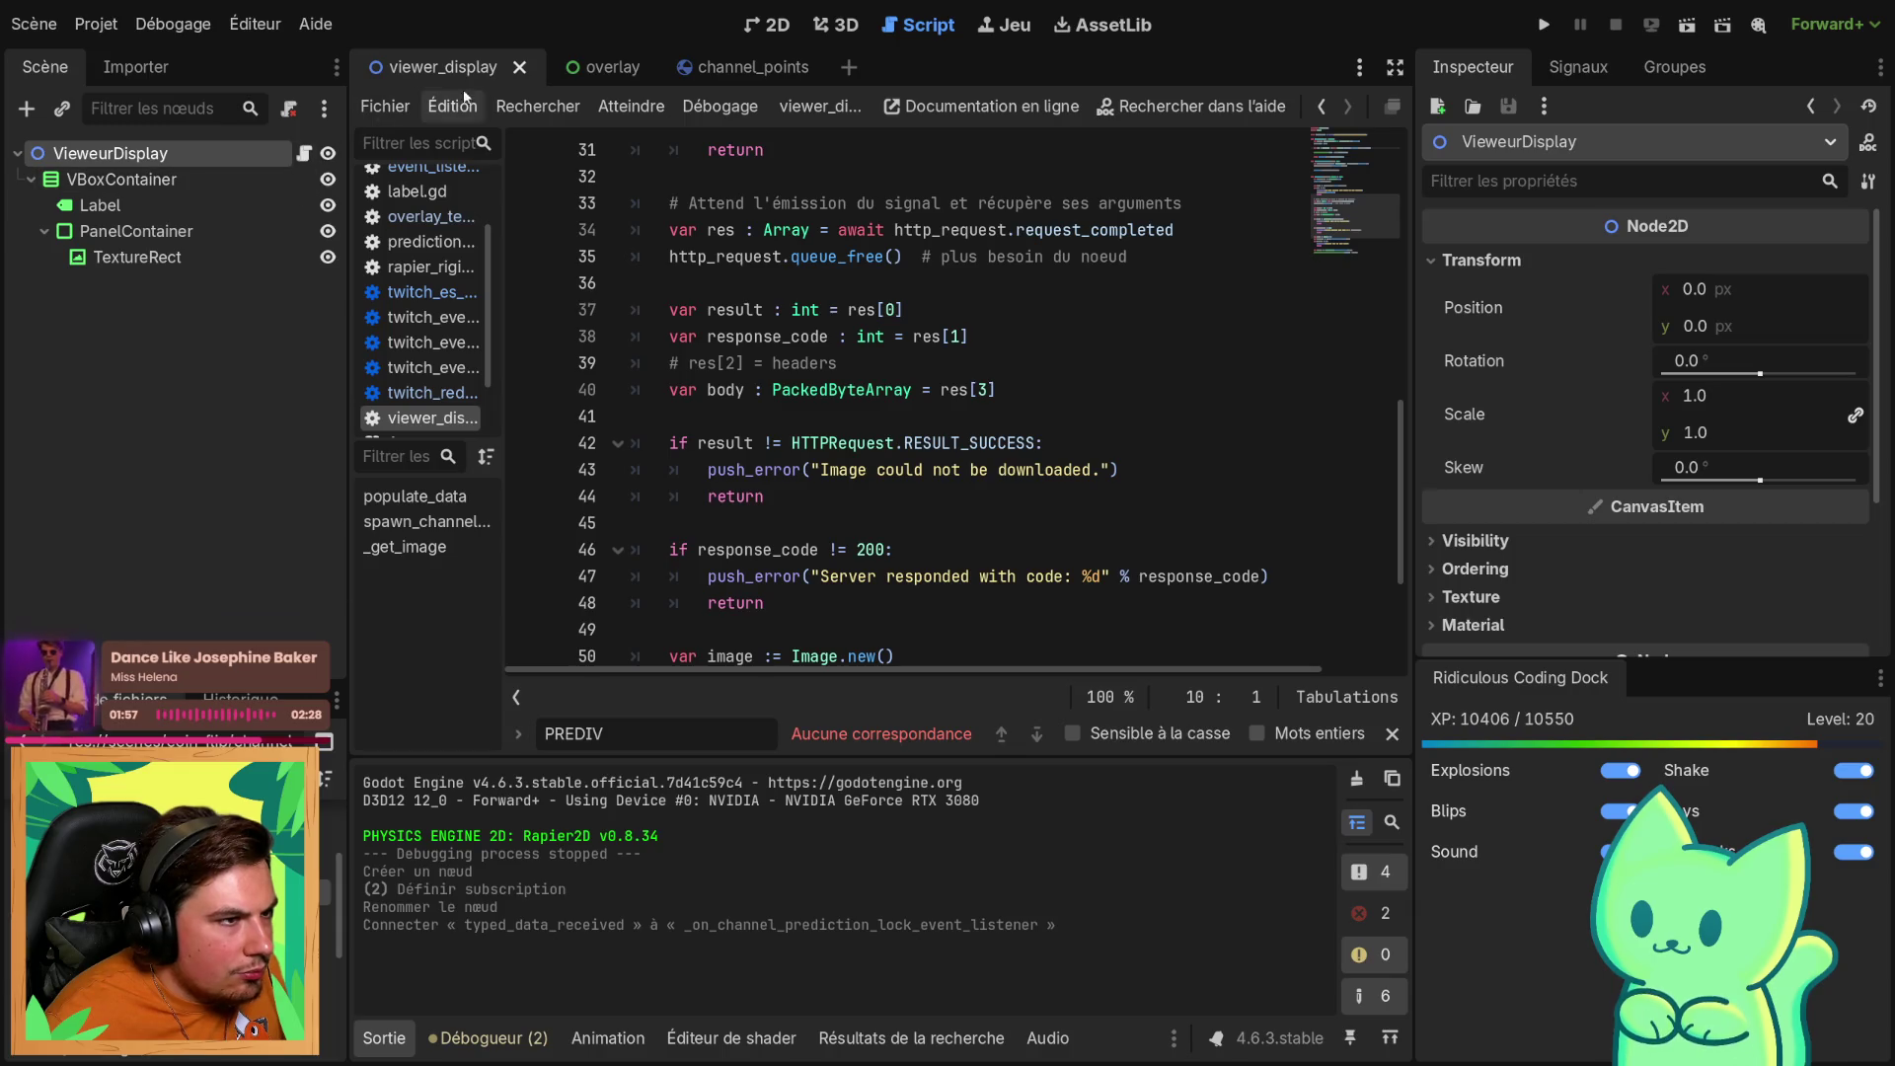
left_click(584, 70)
left_click(327, 360)
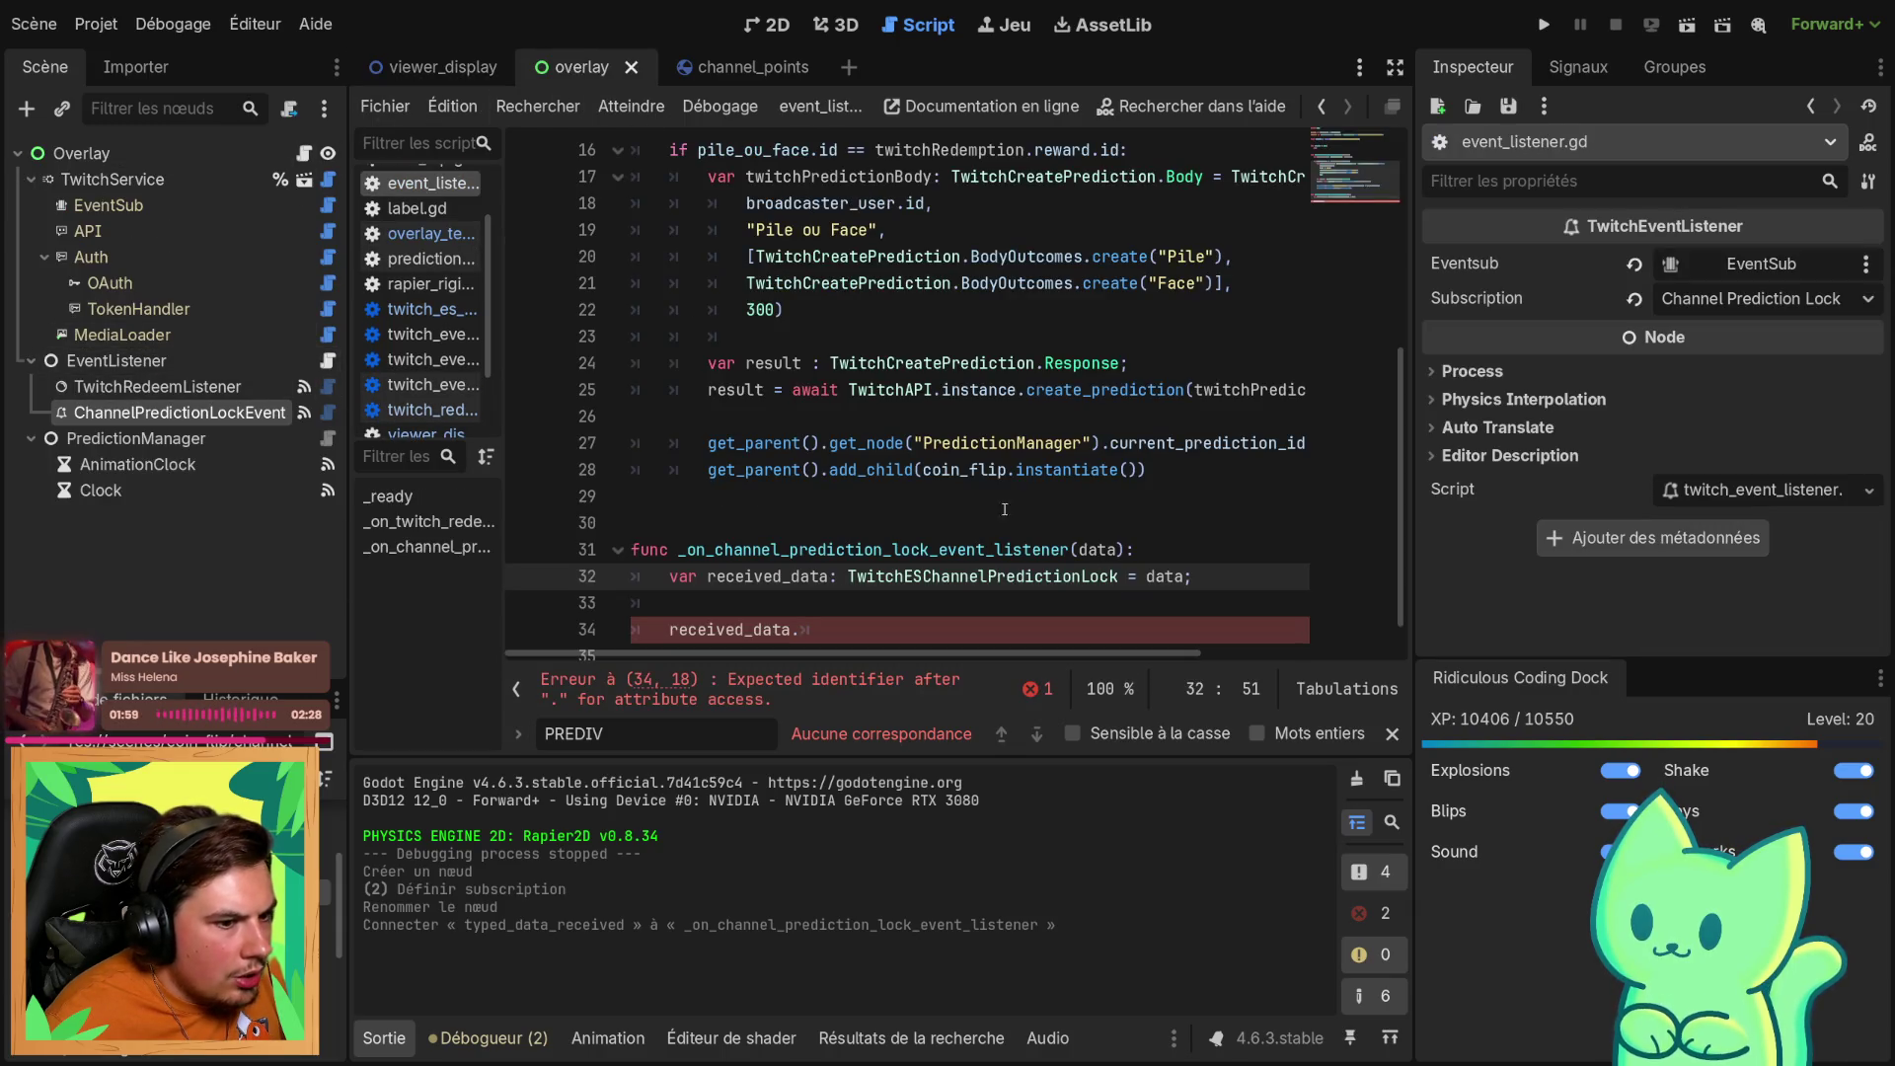
- Change the received_data type on line 32 to TwitchESChannelPredictionLock.Event and save
left_click(1181, 582)
left_click(824, 575)
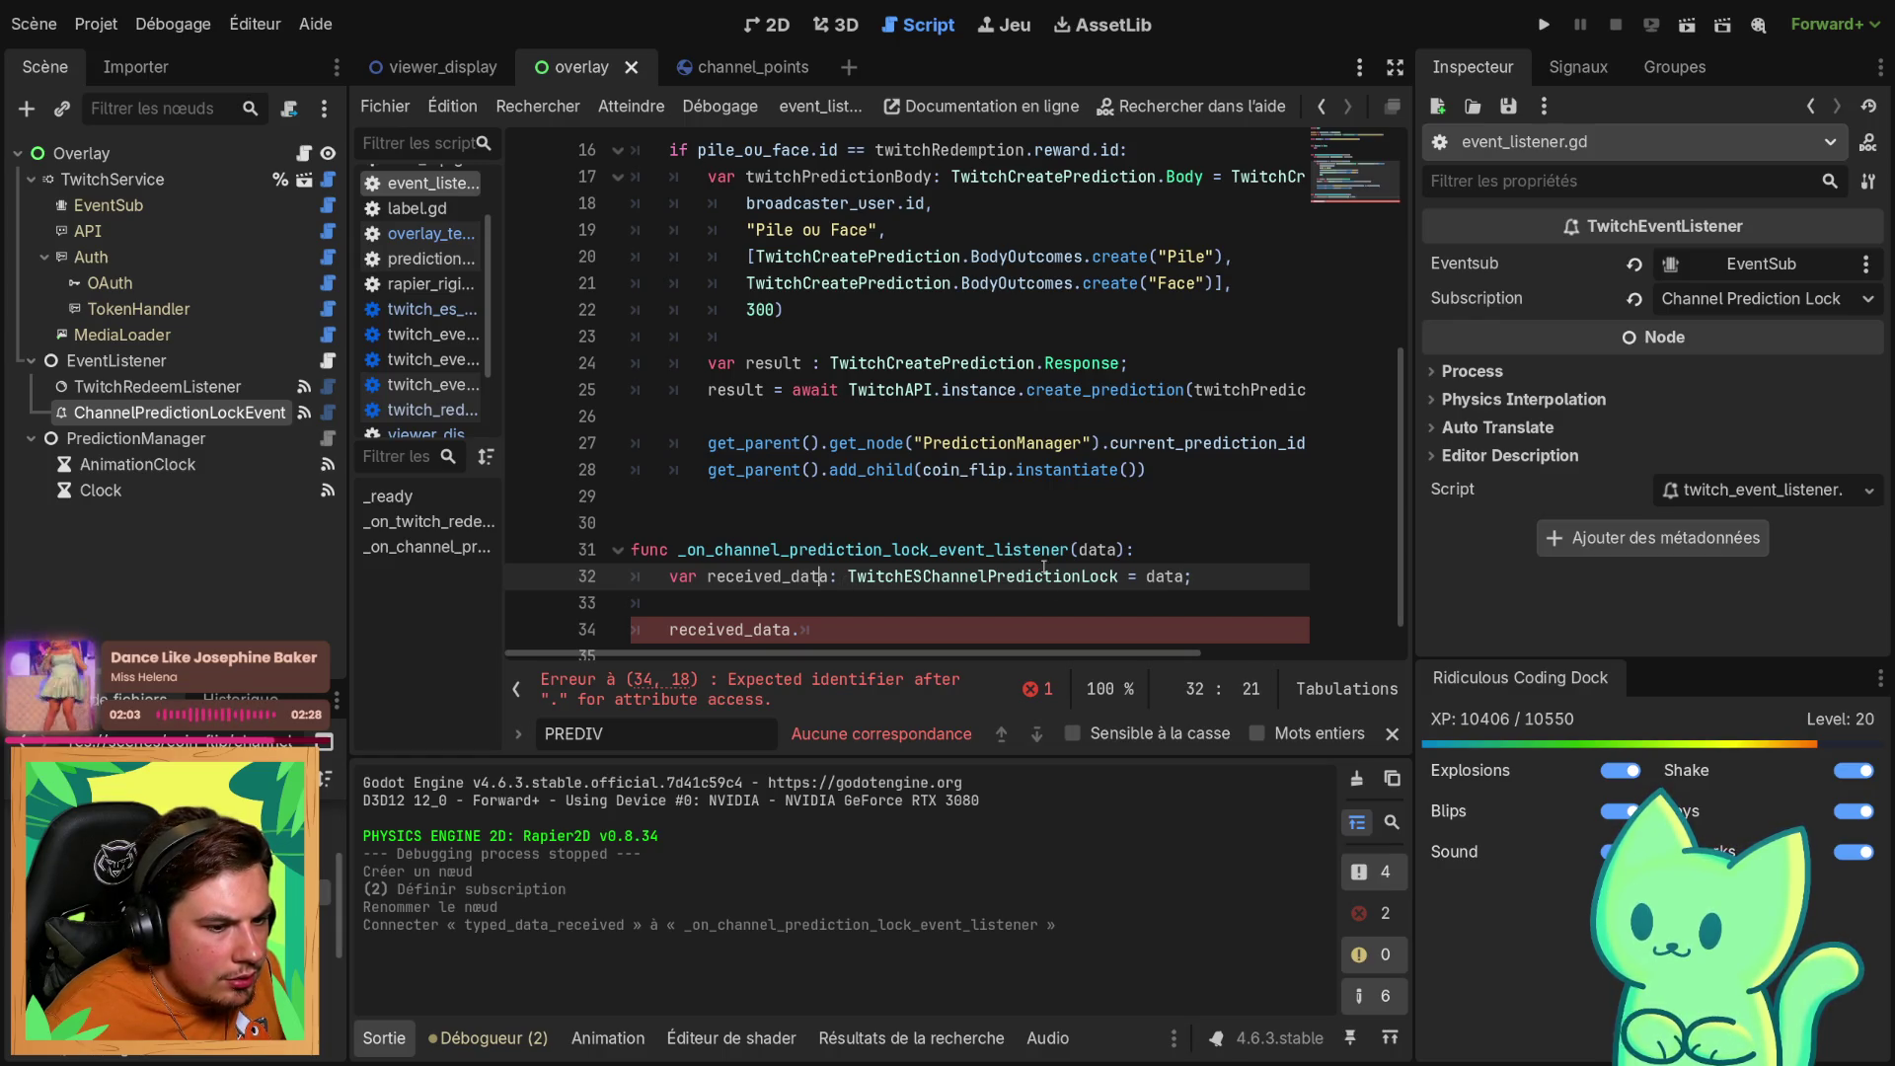
left_click(1126, 577)
type(".Event")
key("ctrl+s")
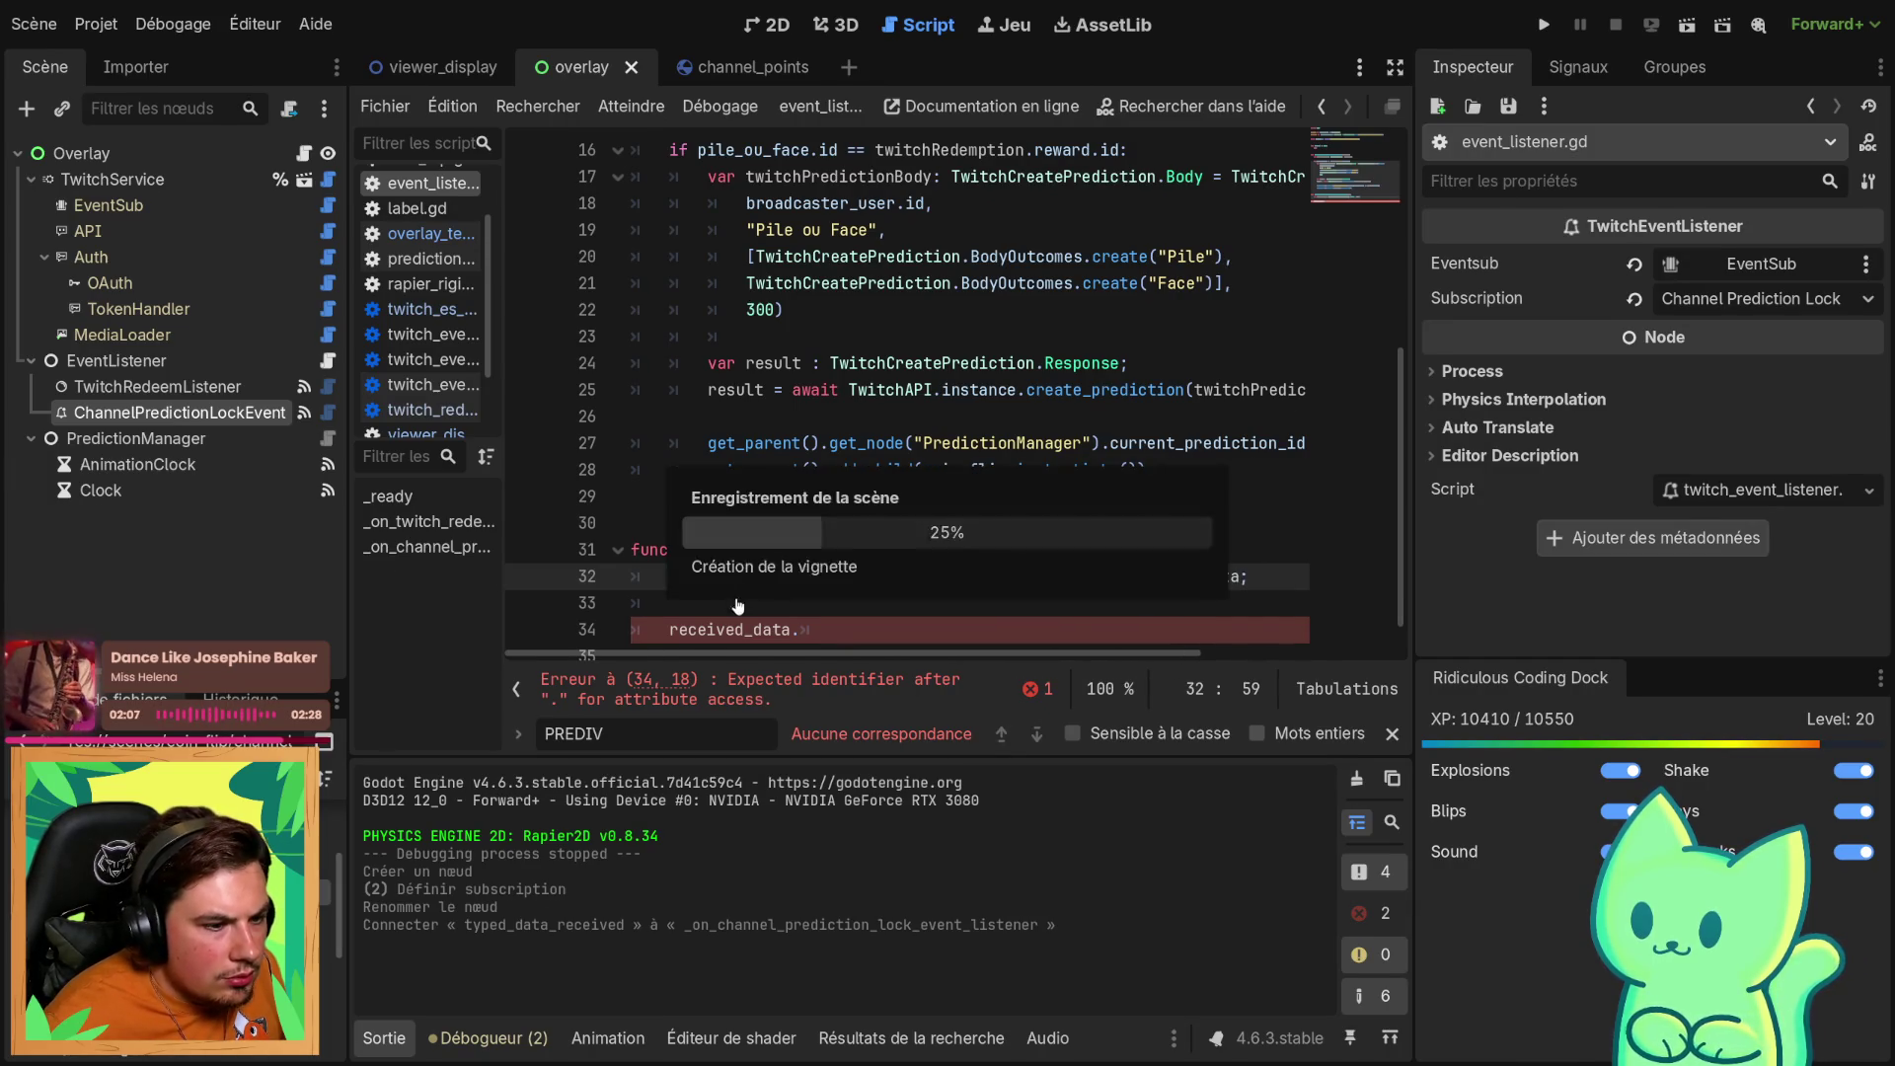
- Autocomplete line 34 to received_data.outcomes[0]. and jump to the outcomes definition
left_click(833, 626)
key("BackSpace")
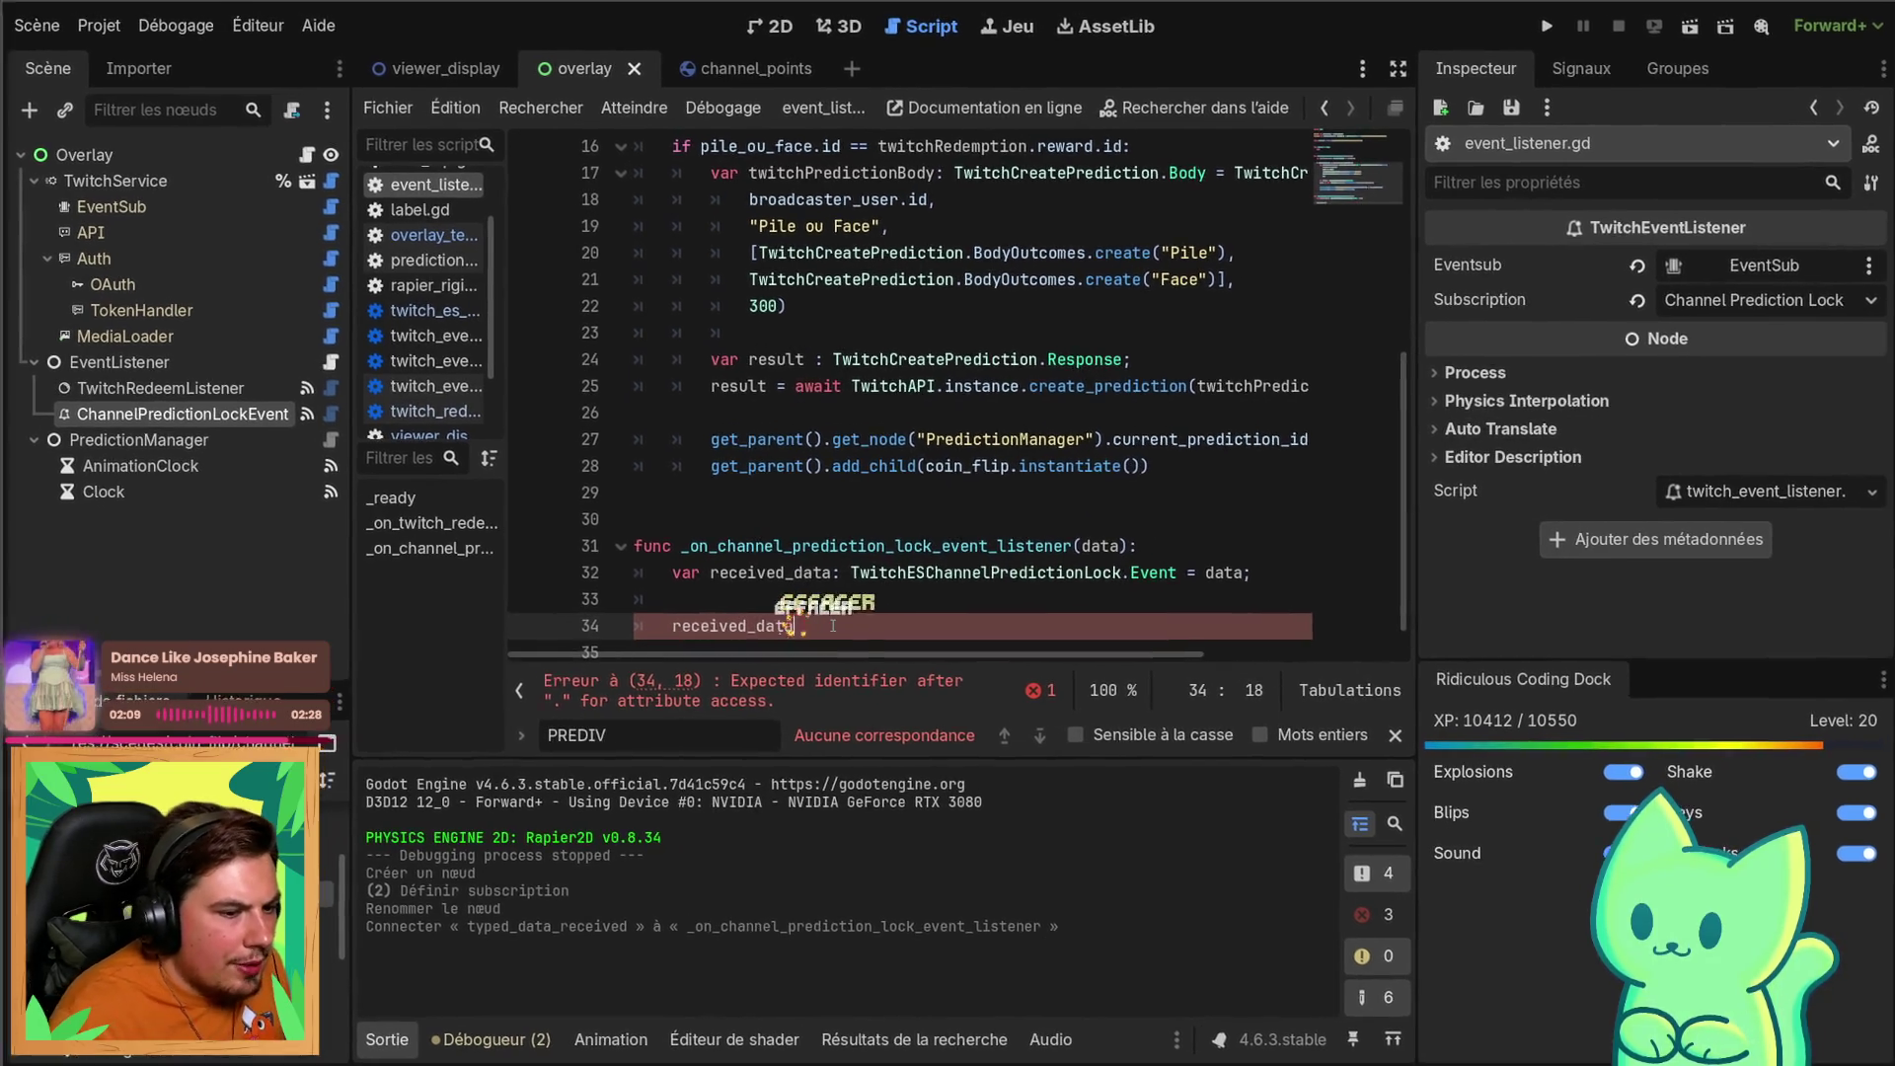
type(".")
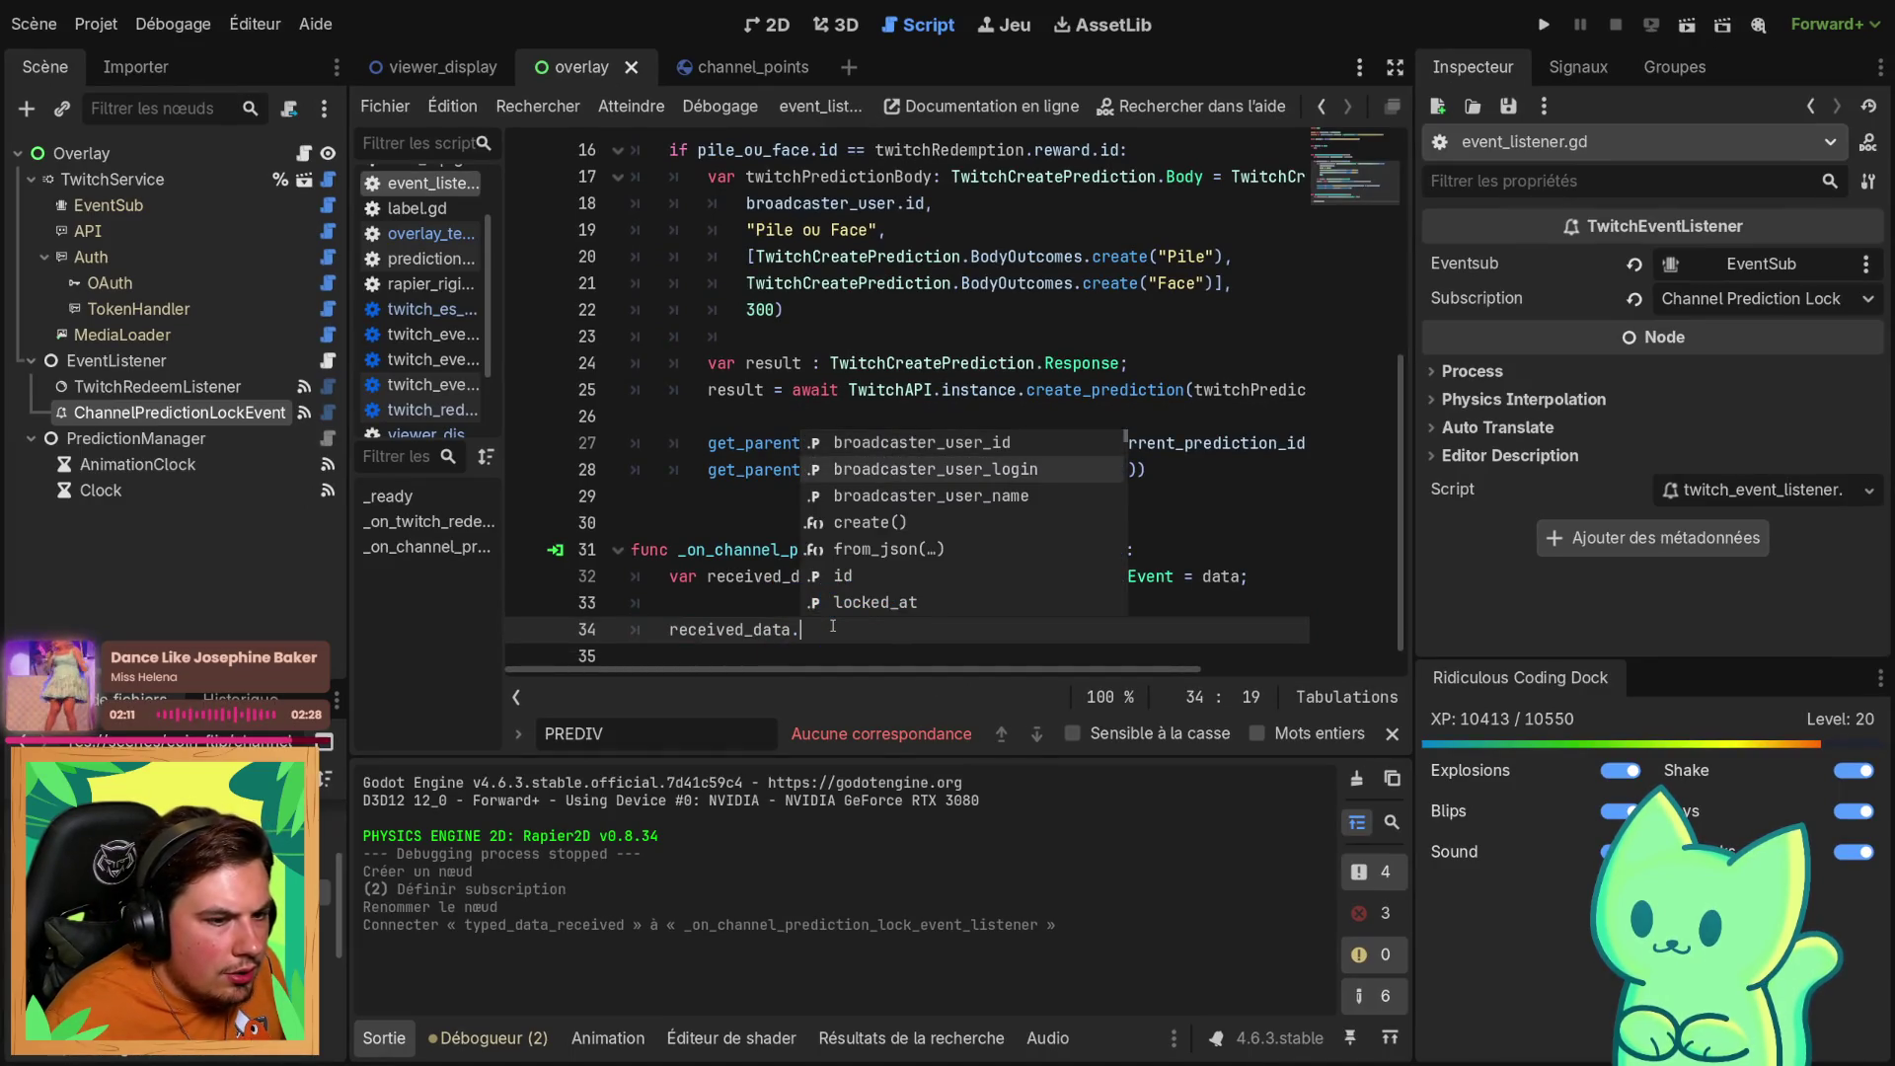
key("Down")
key("Down")
key("Down")
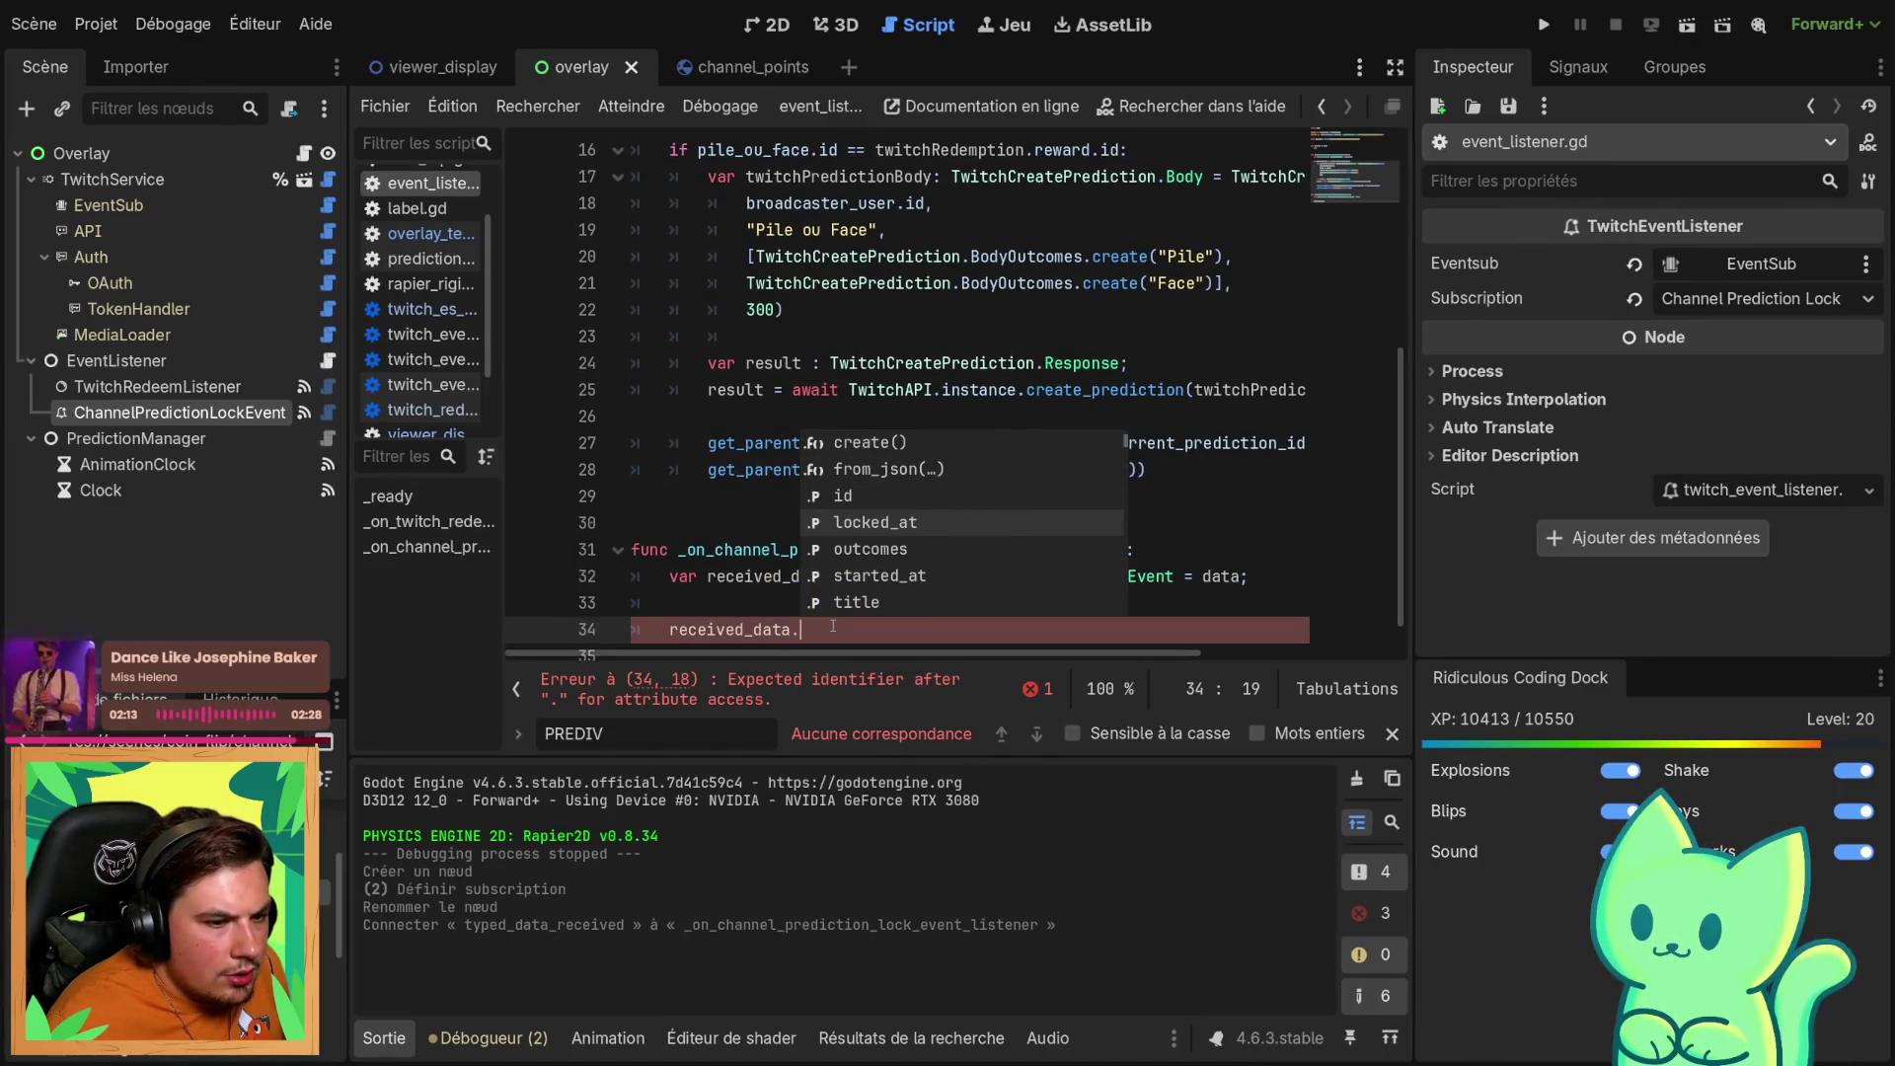
key("Down")
key("Down")
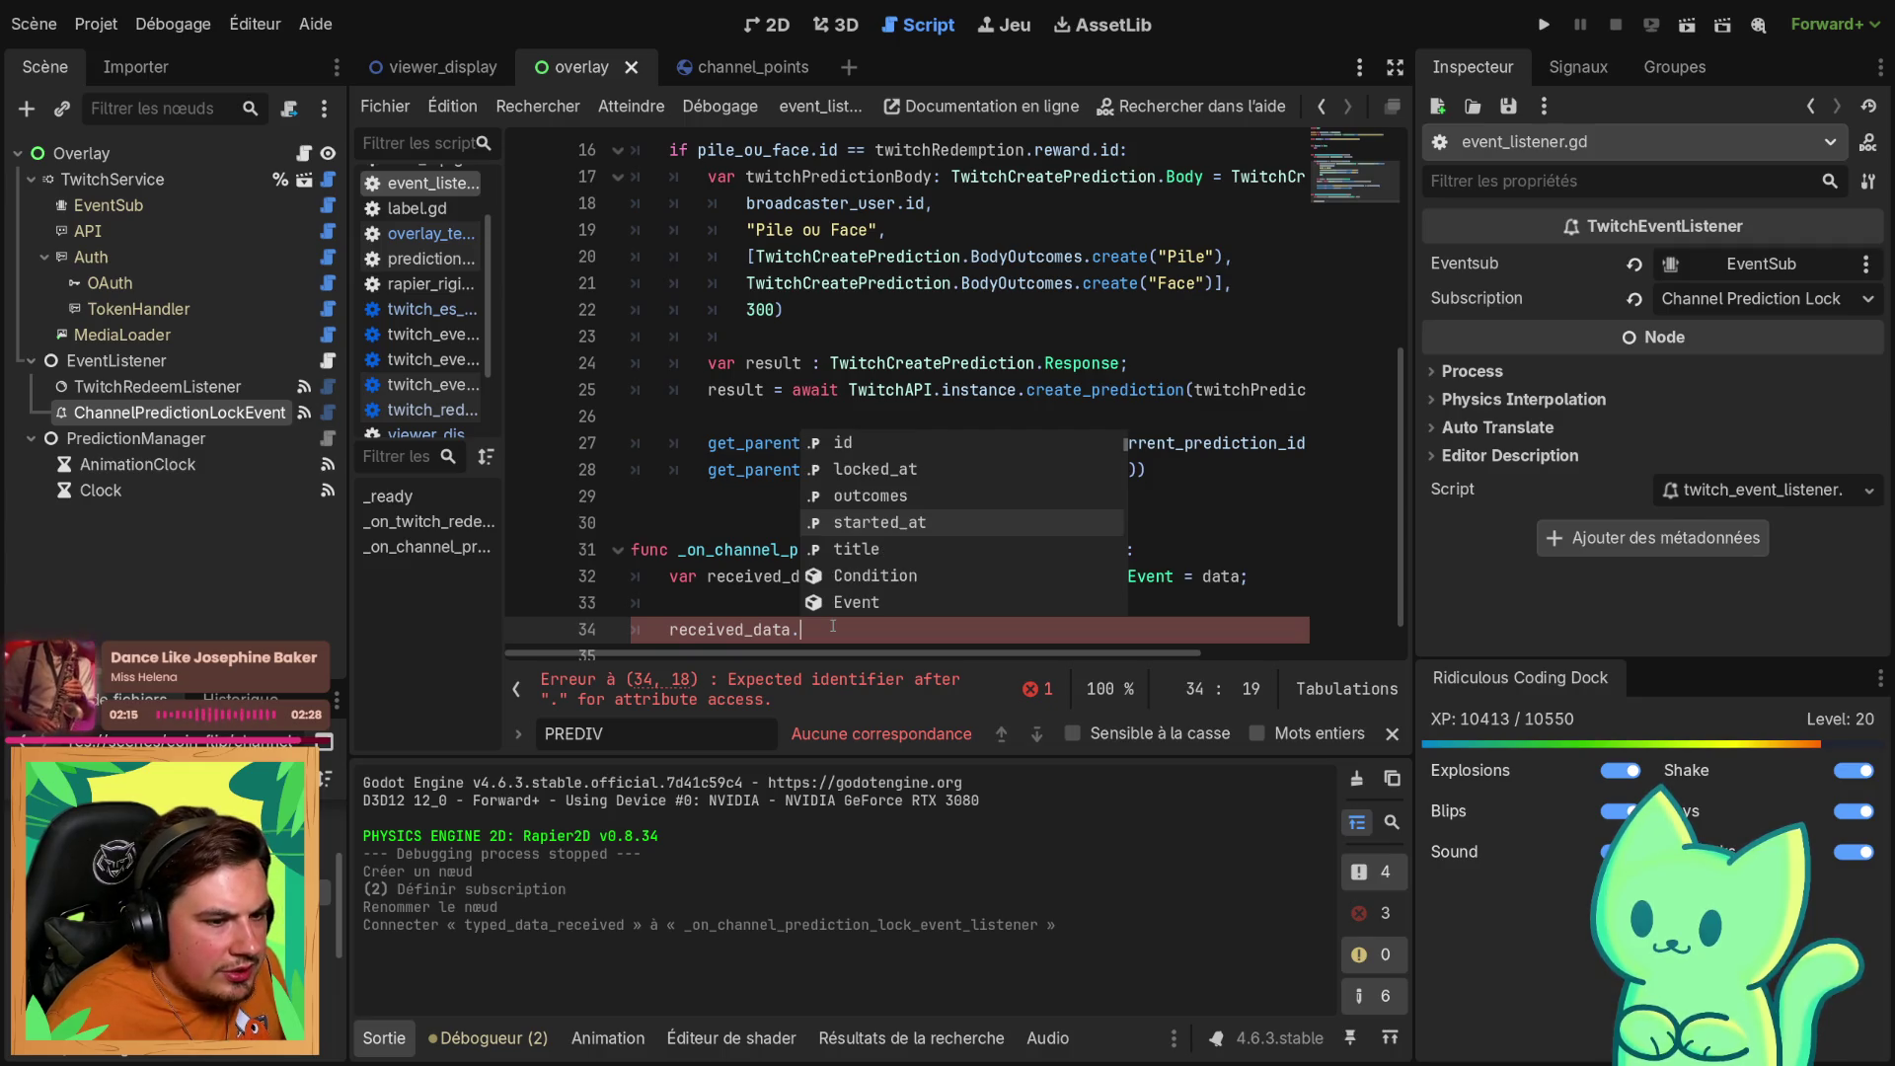
key("Up")
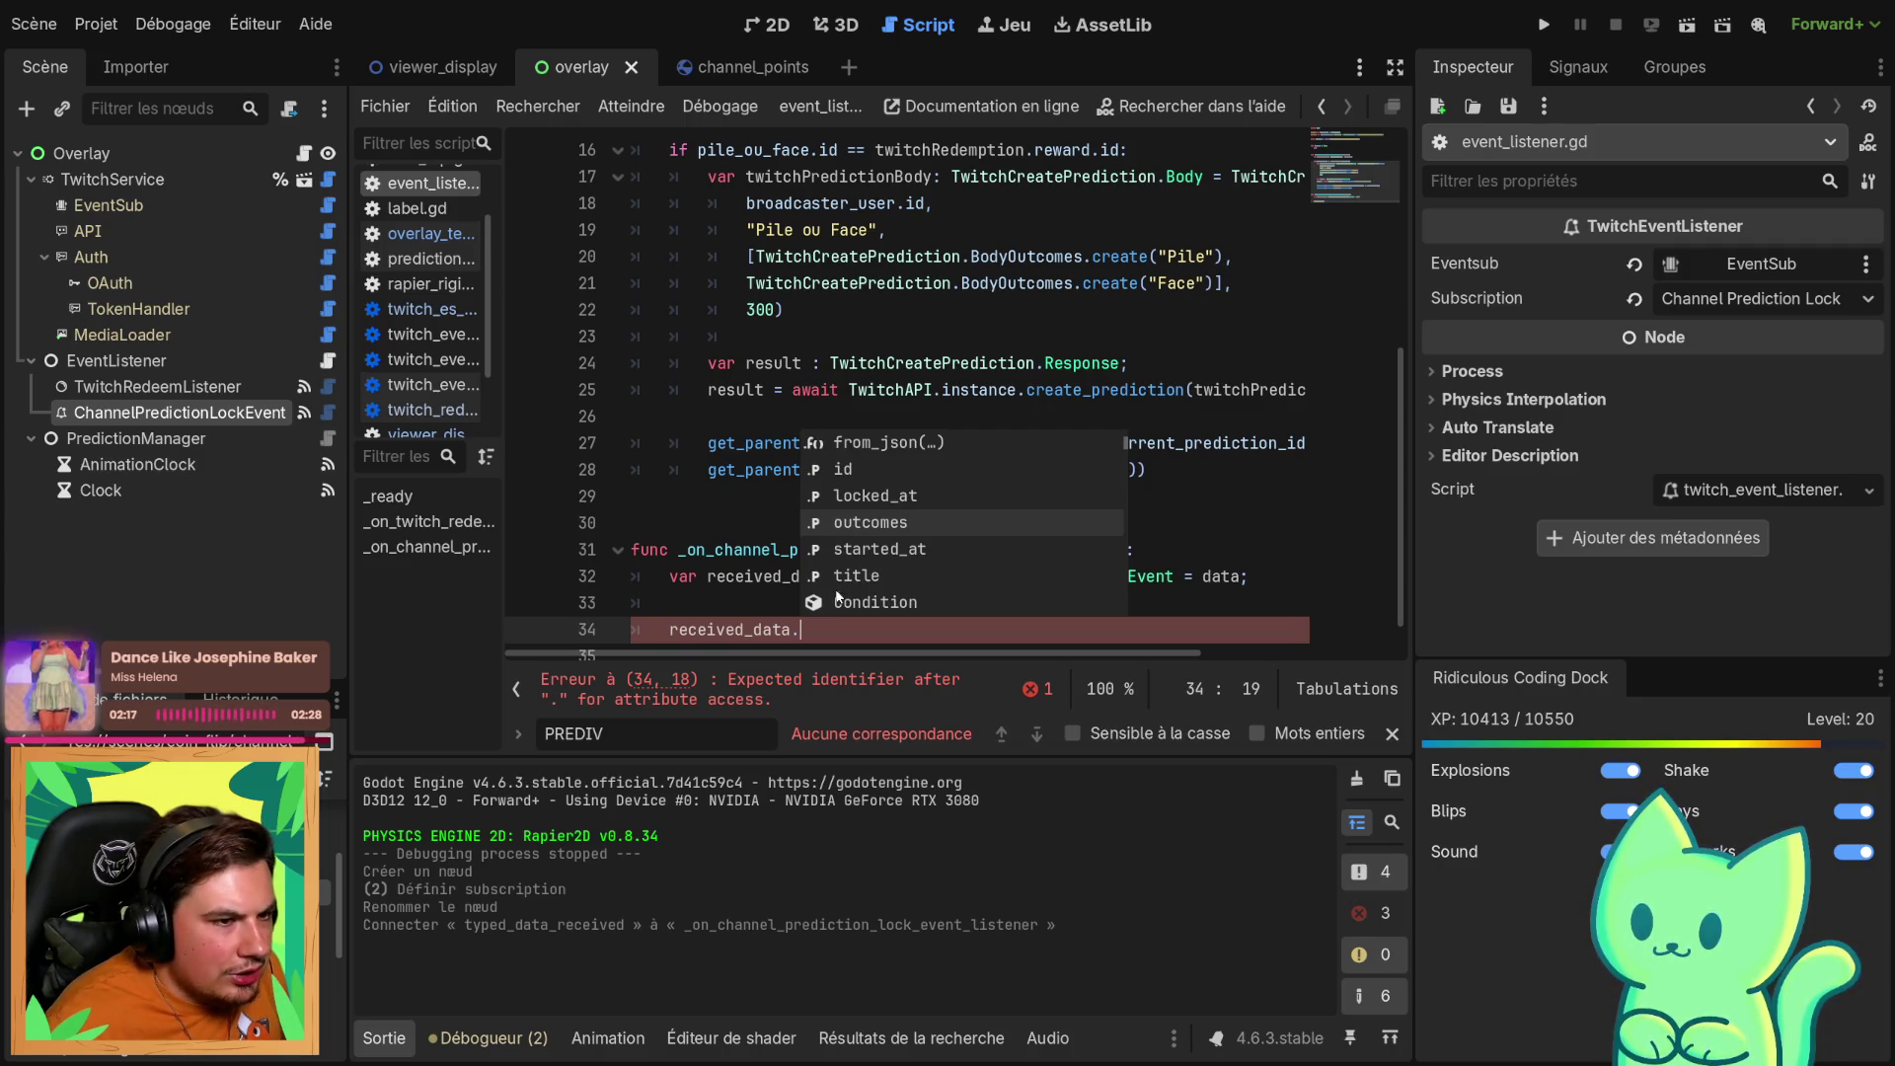
key("Return")
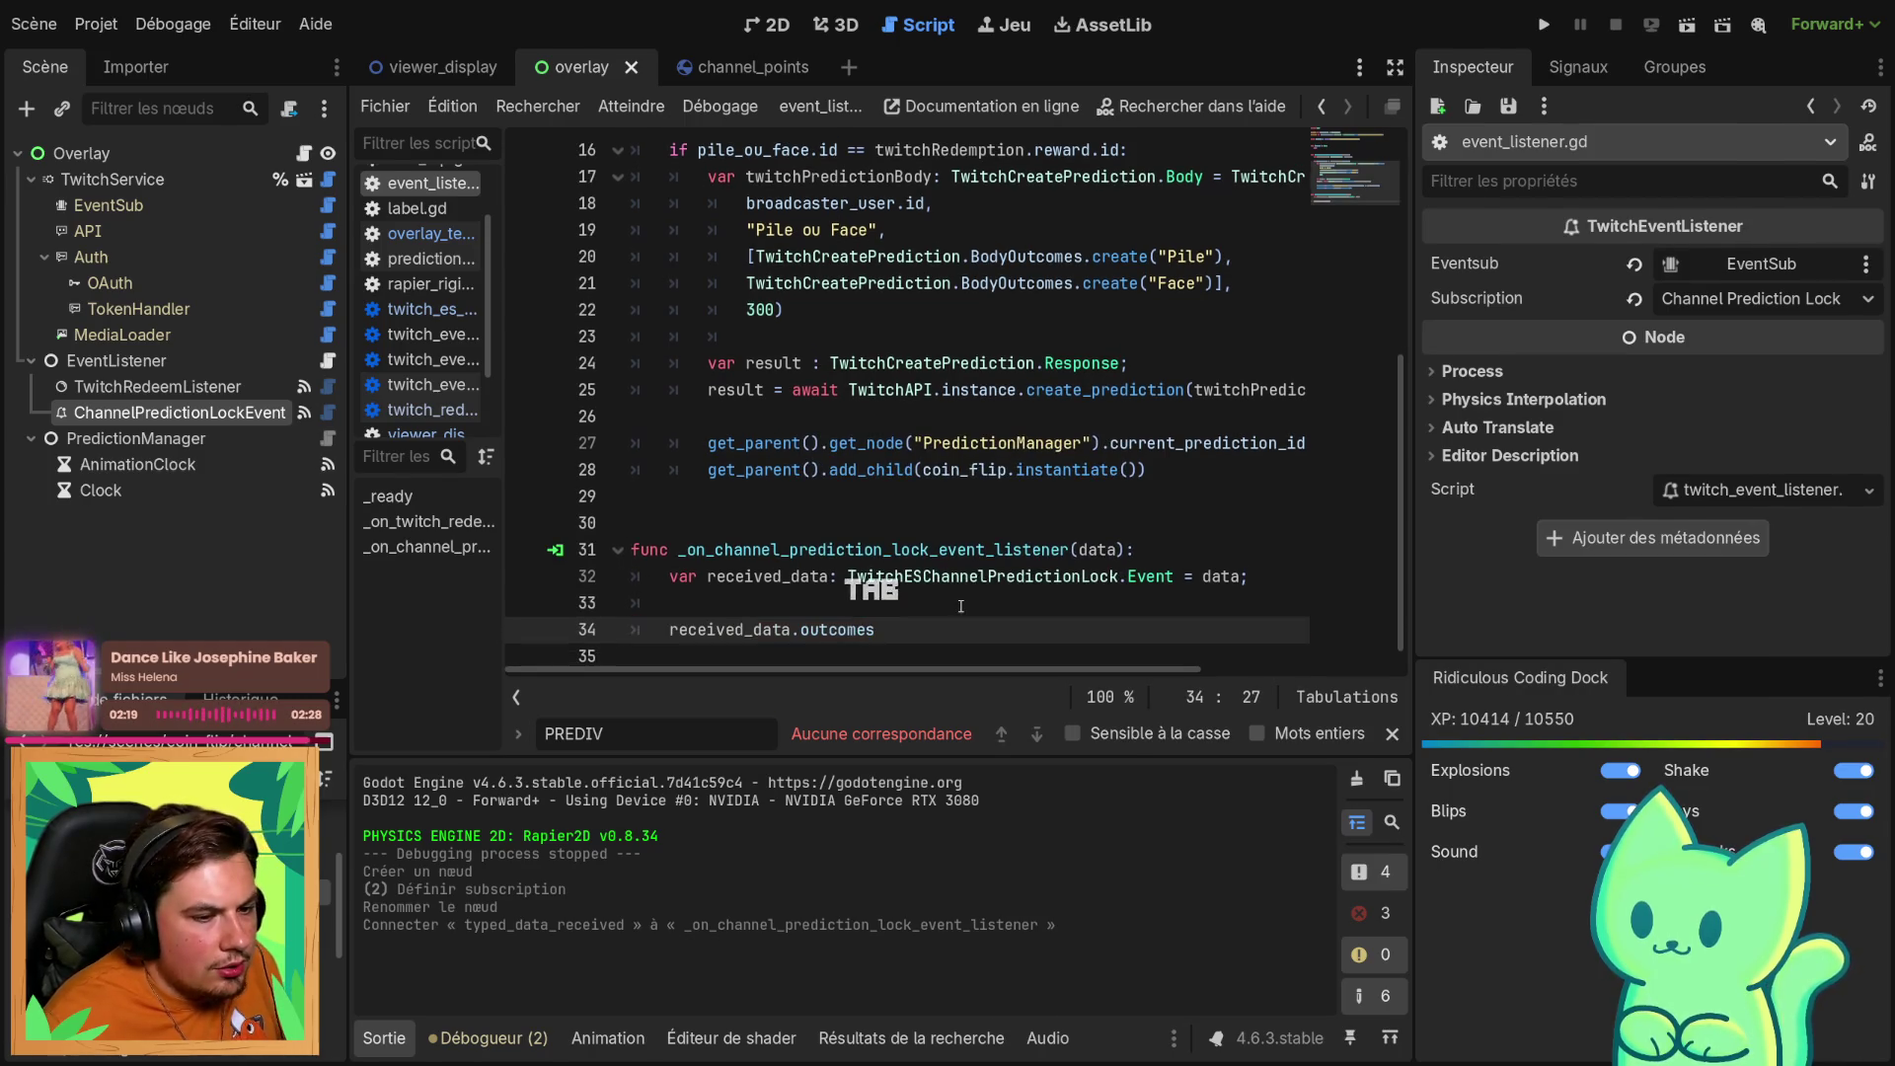
type(".")
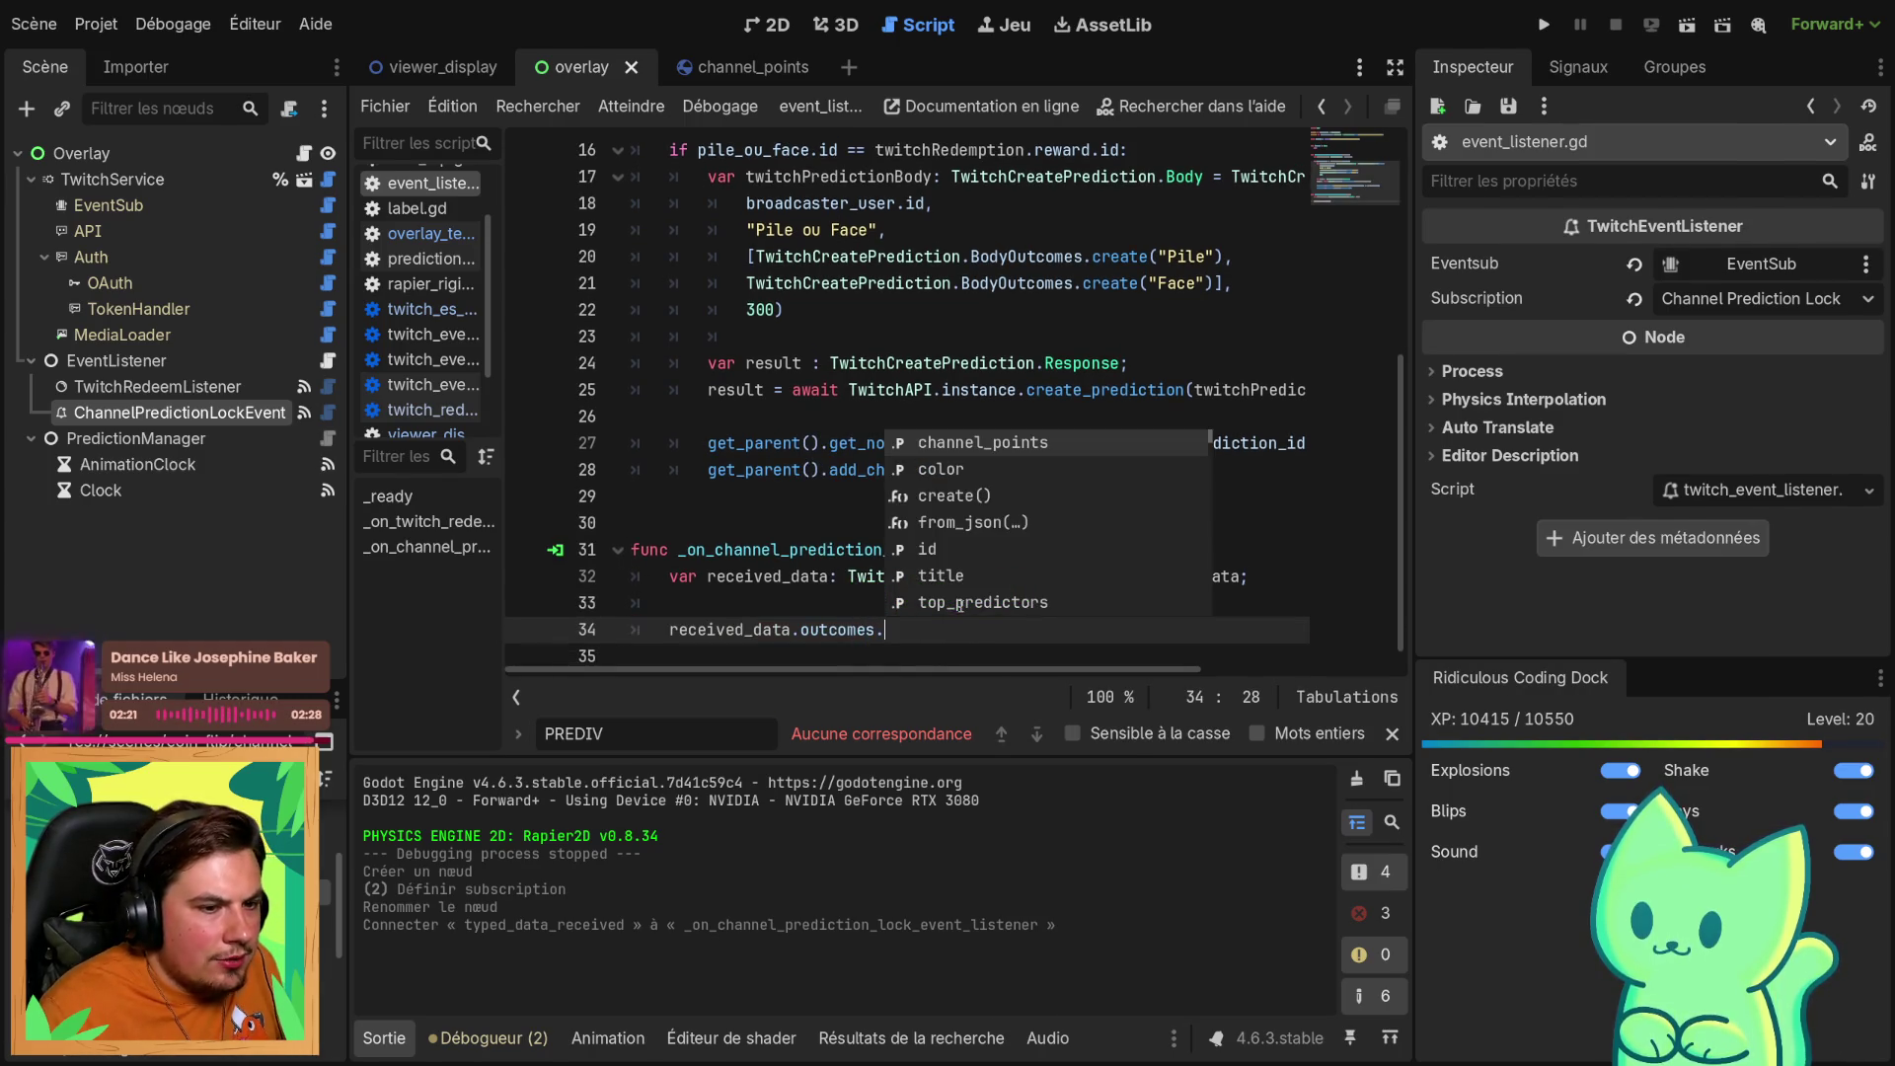
key("BackSpace")
type("[0")
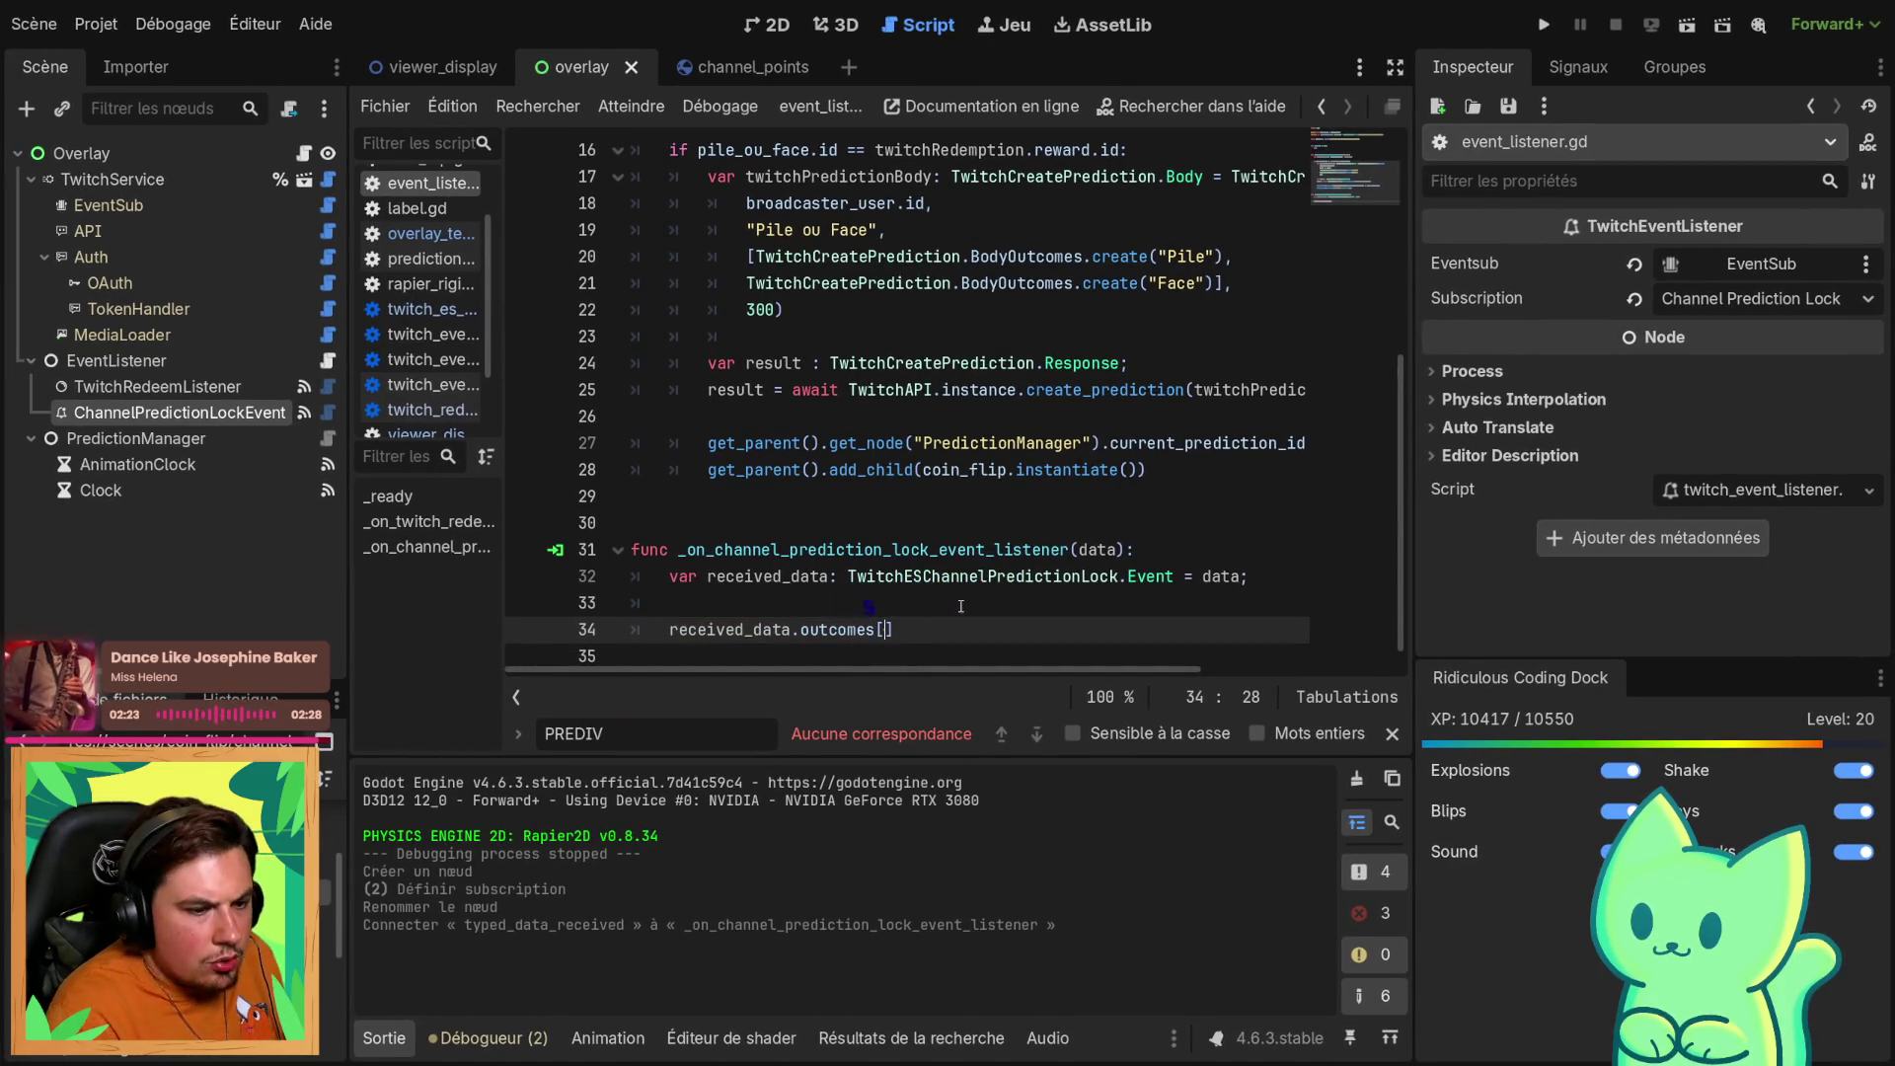
type("].")
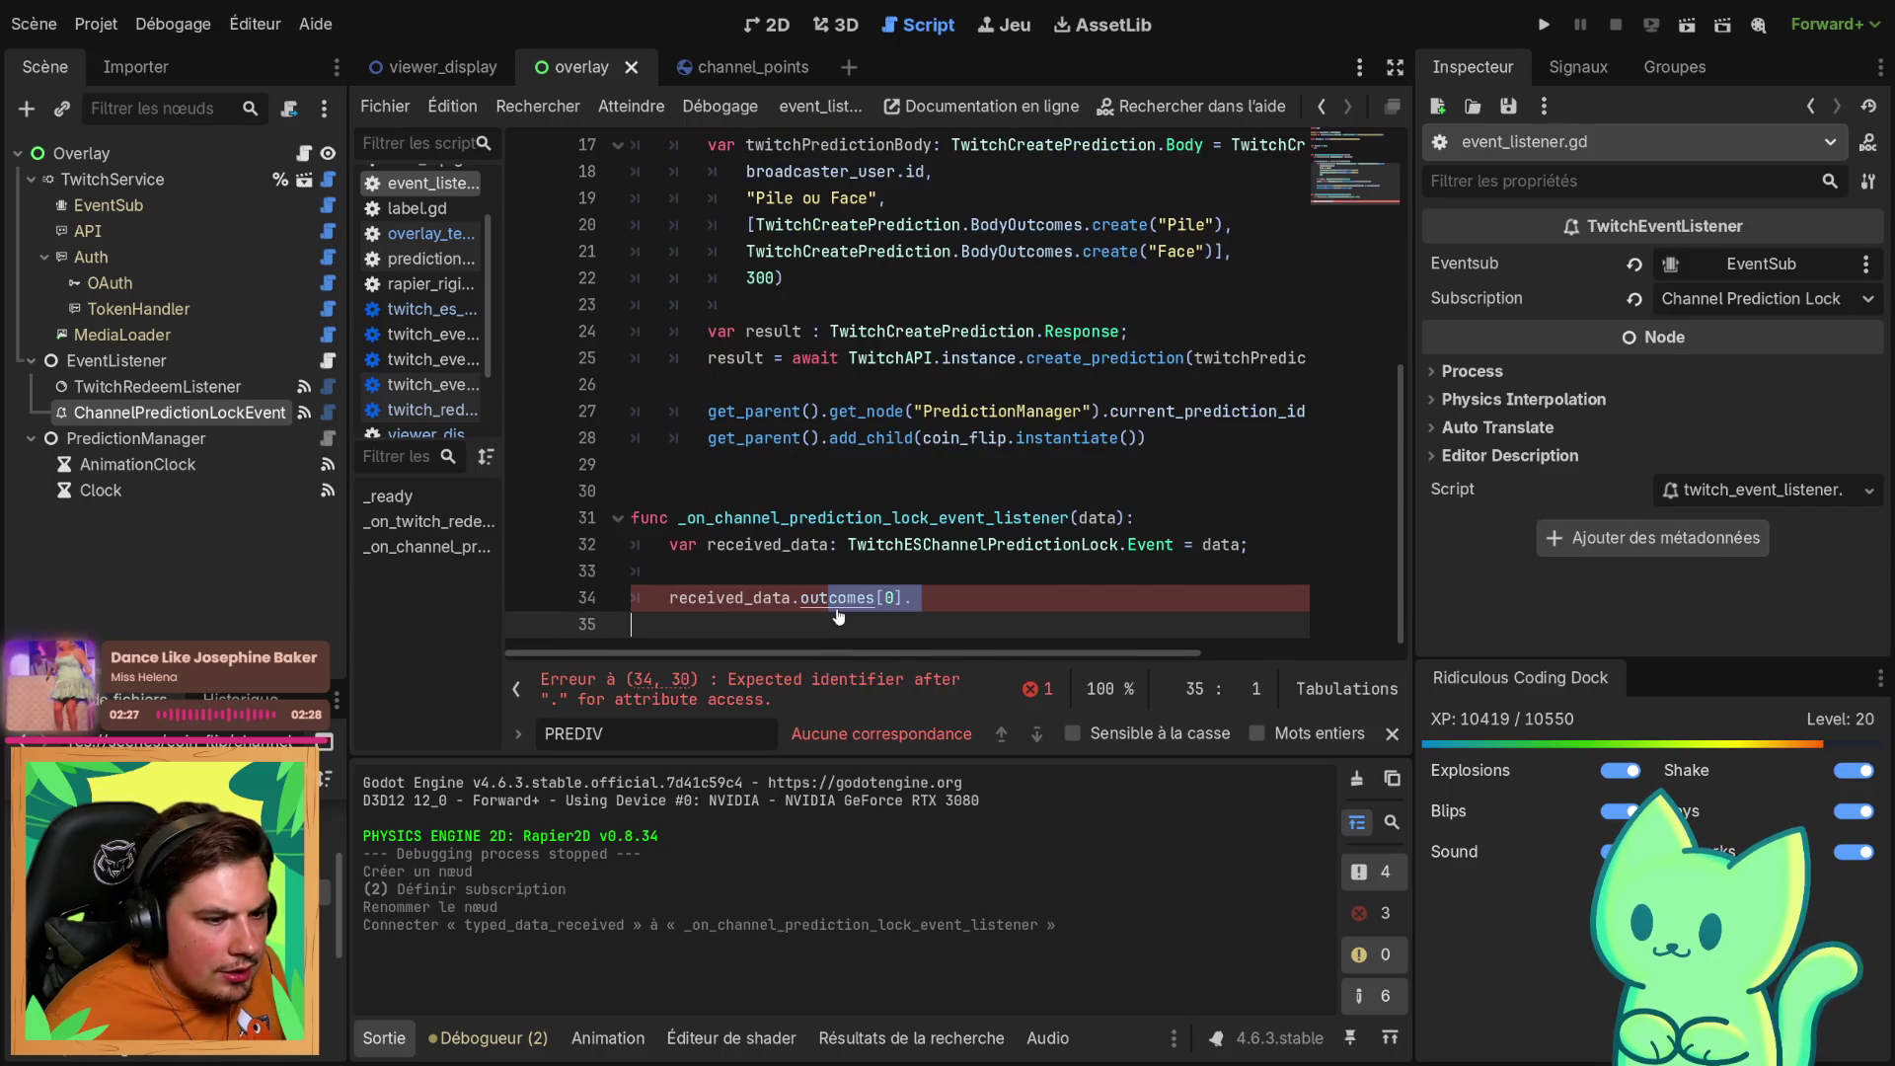
left_click(860, 612, "ctrl")
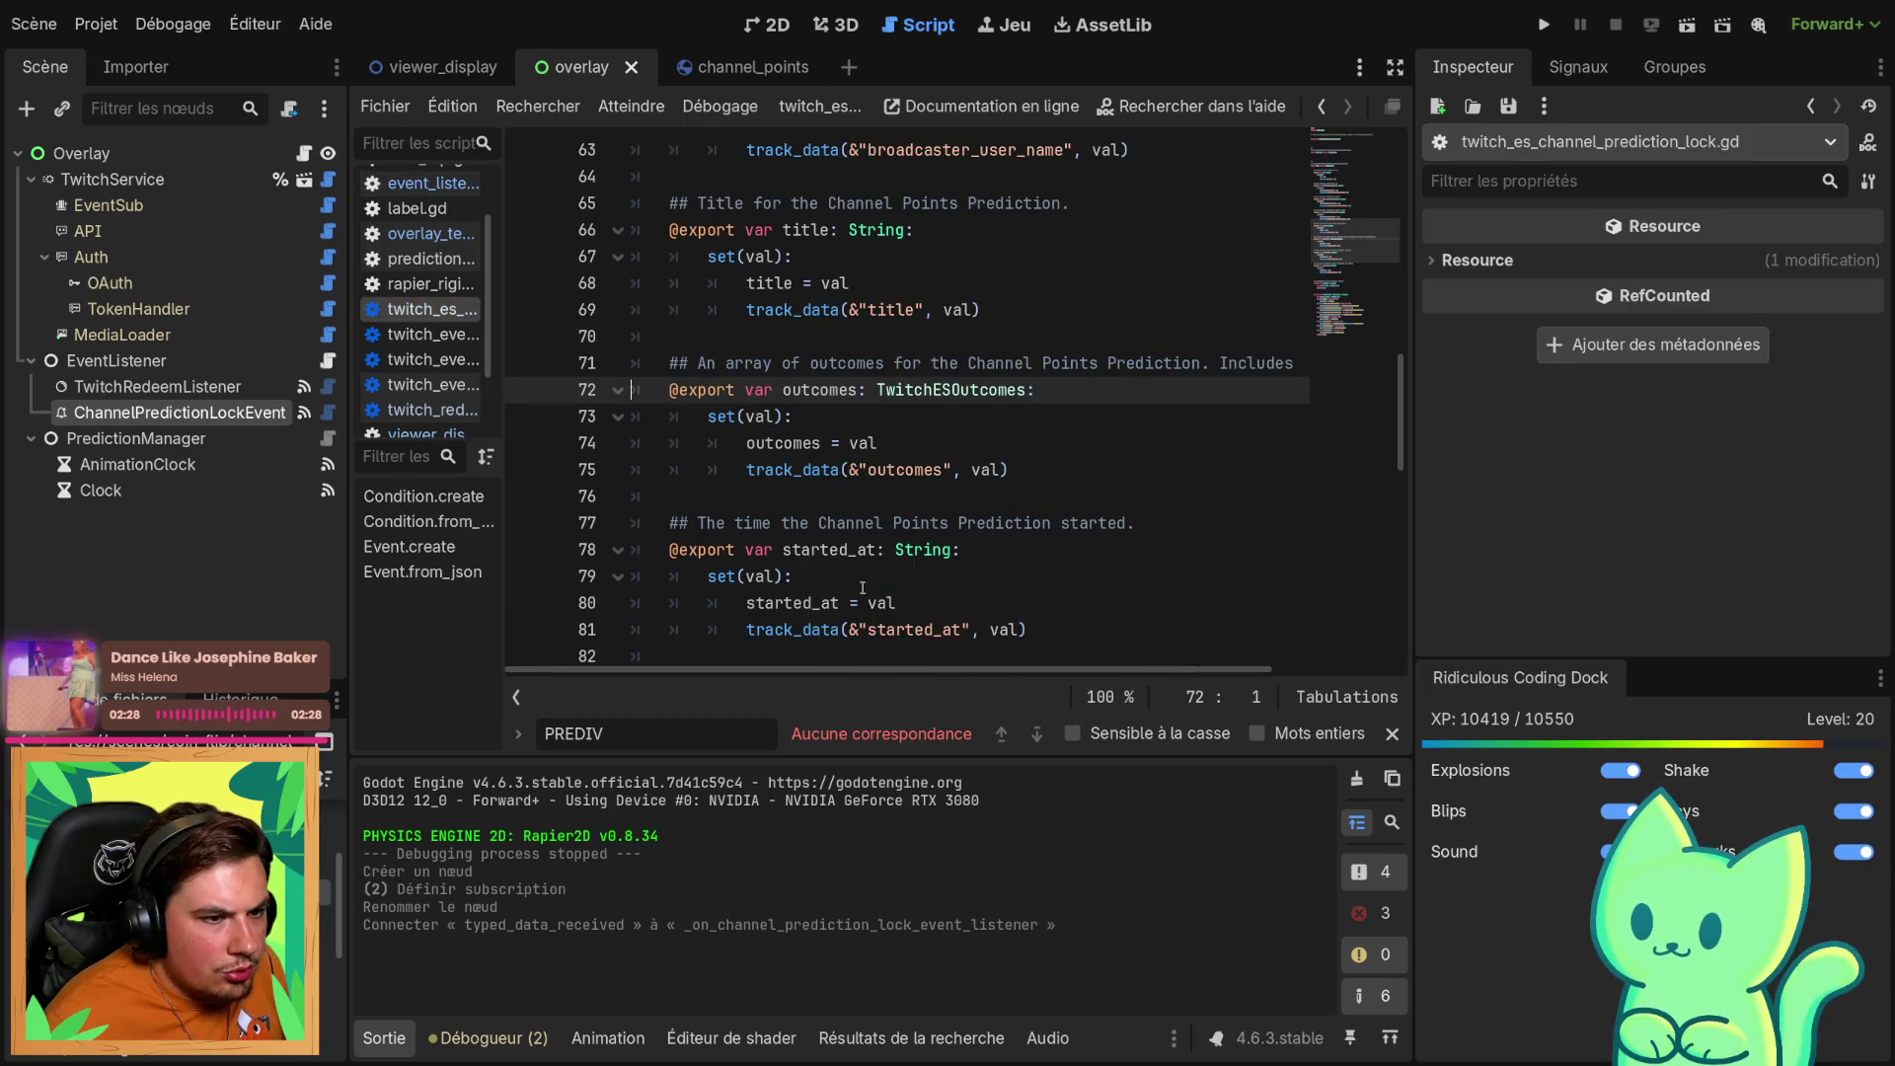
- Open twitch_es_outcomes.gd, scan its fields highlighting users, then switch to the viewer_display scene
left_click(912, 393, "ctrl")
scroll(908, 442, "down", 3)
scroll(908, 442, "down", 2)
scroll(903, 415, "up", 2)
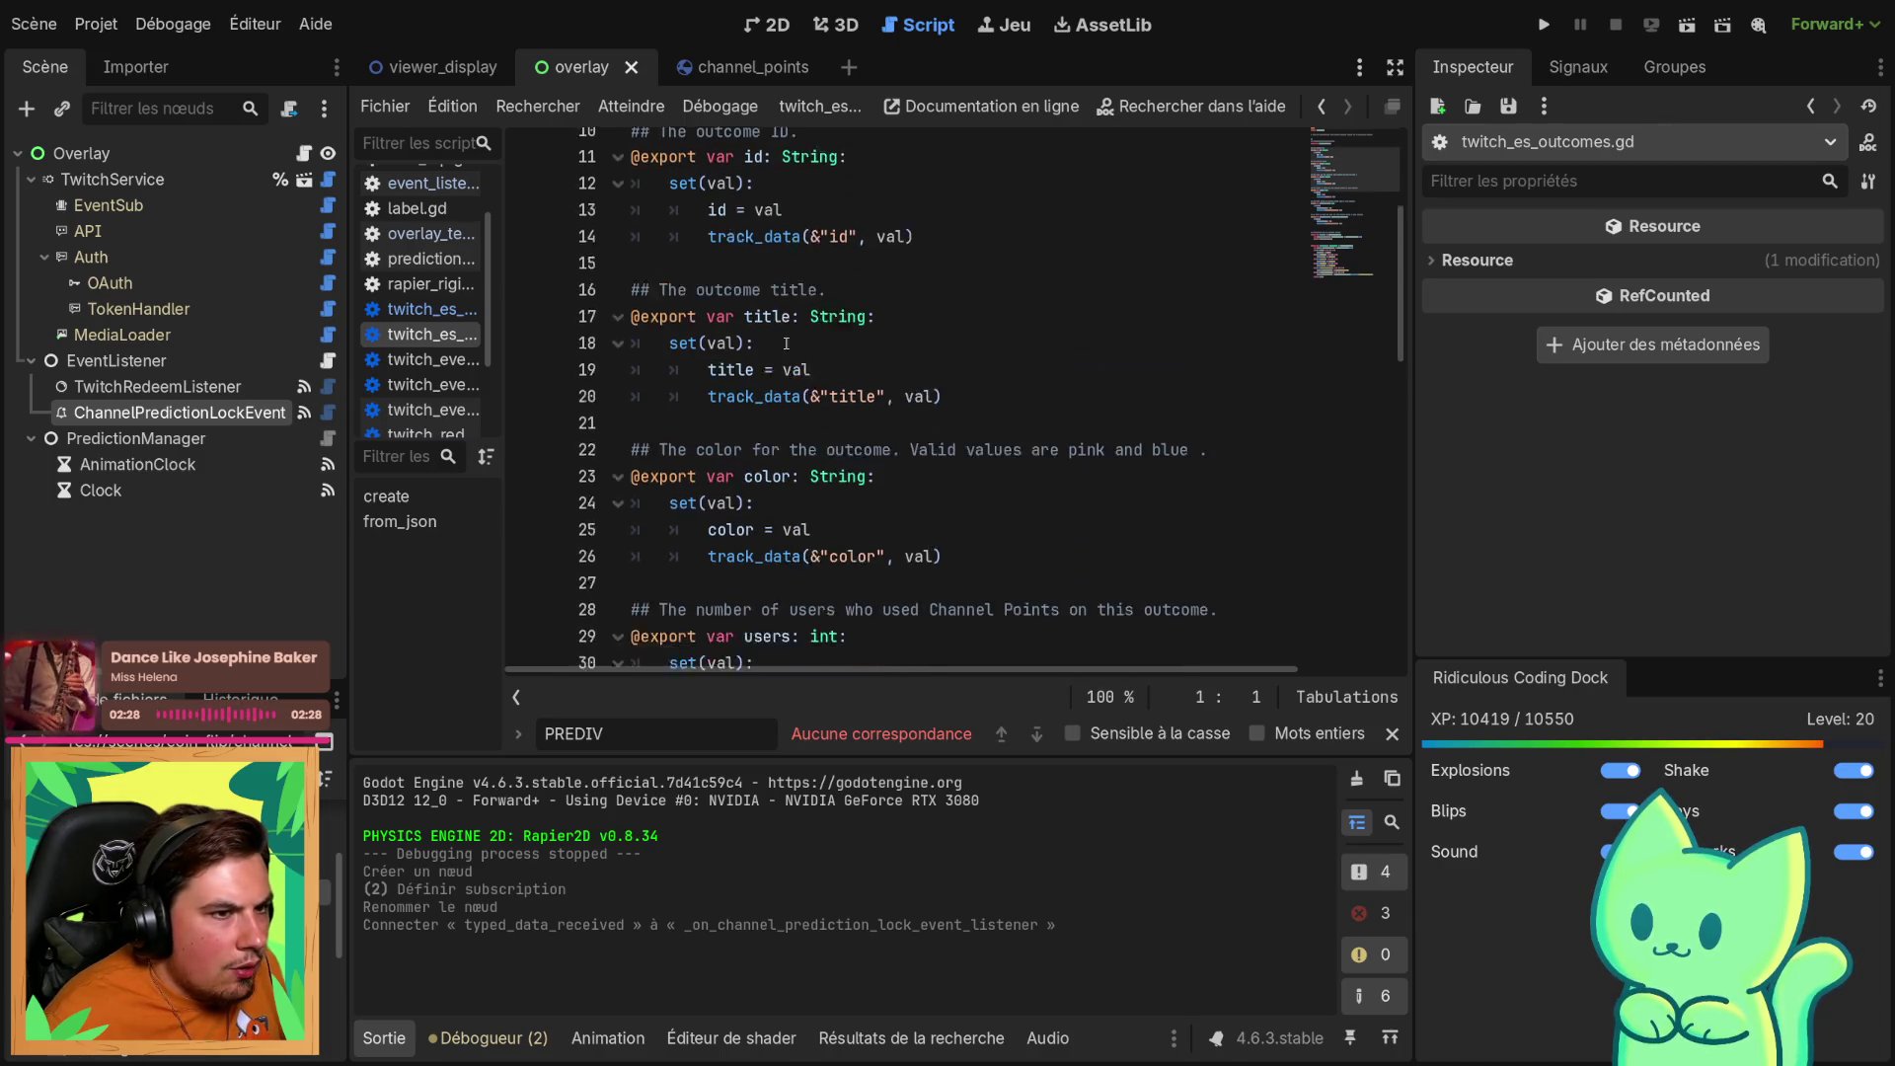
scroll(888, 336, "down", 3)
scroll(785, 329, "down", 1)
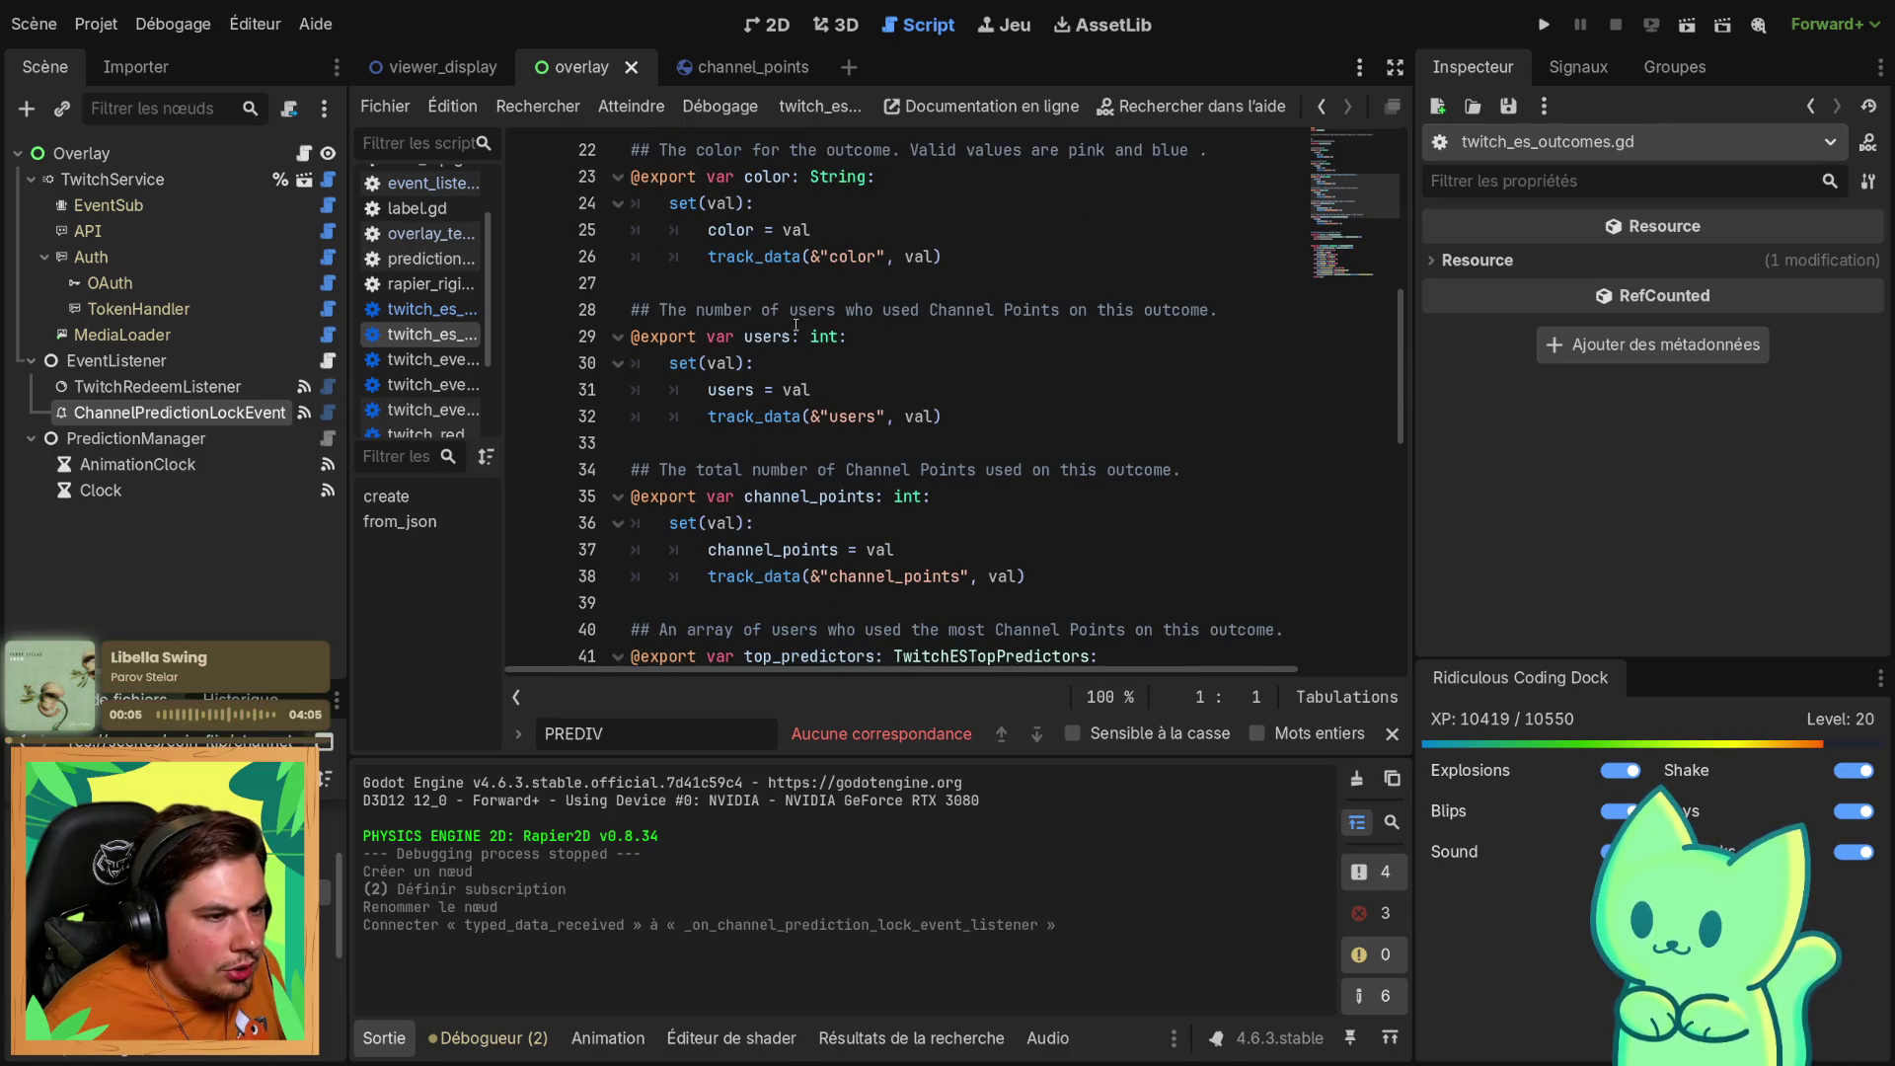
double_click(770, 337)
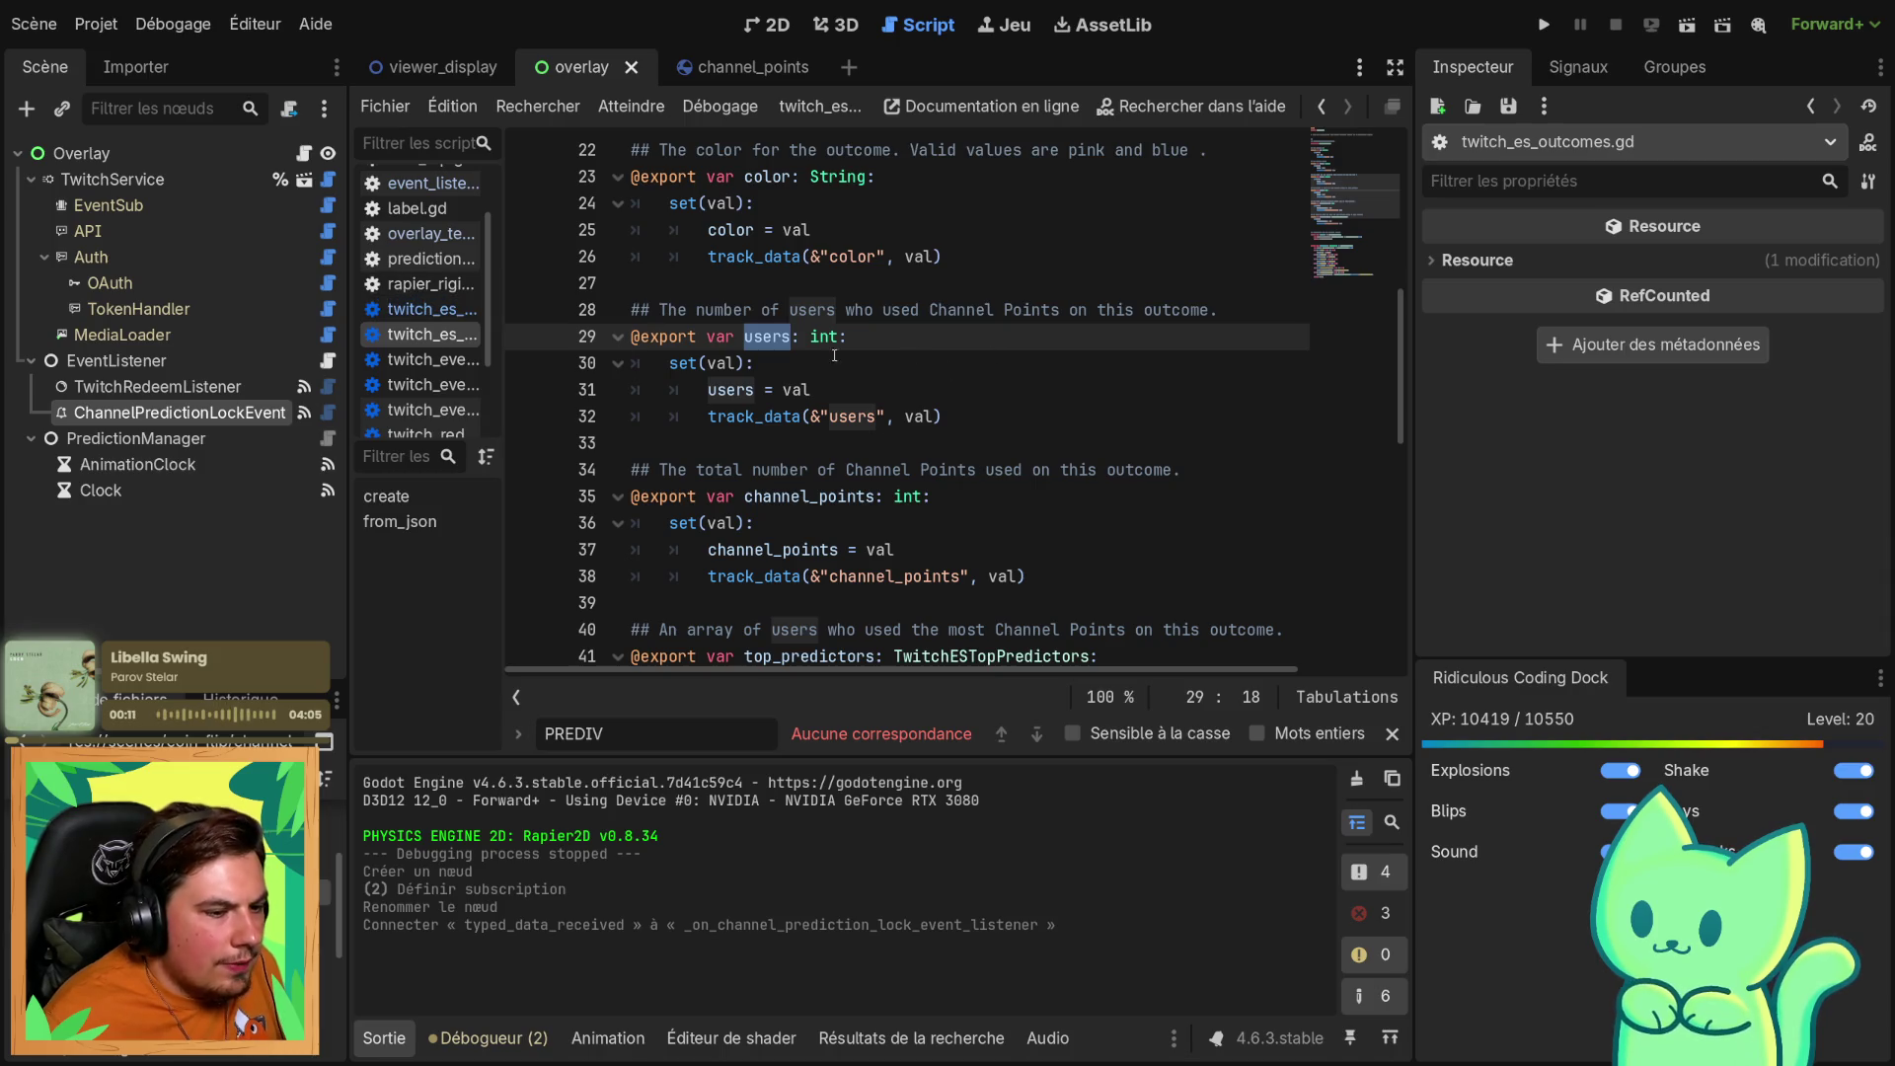
scroll(677, 367, "down", 2)
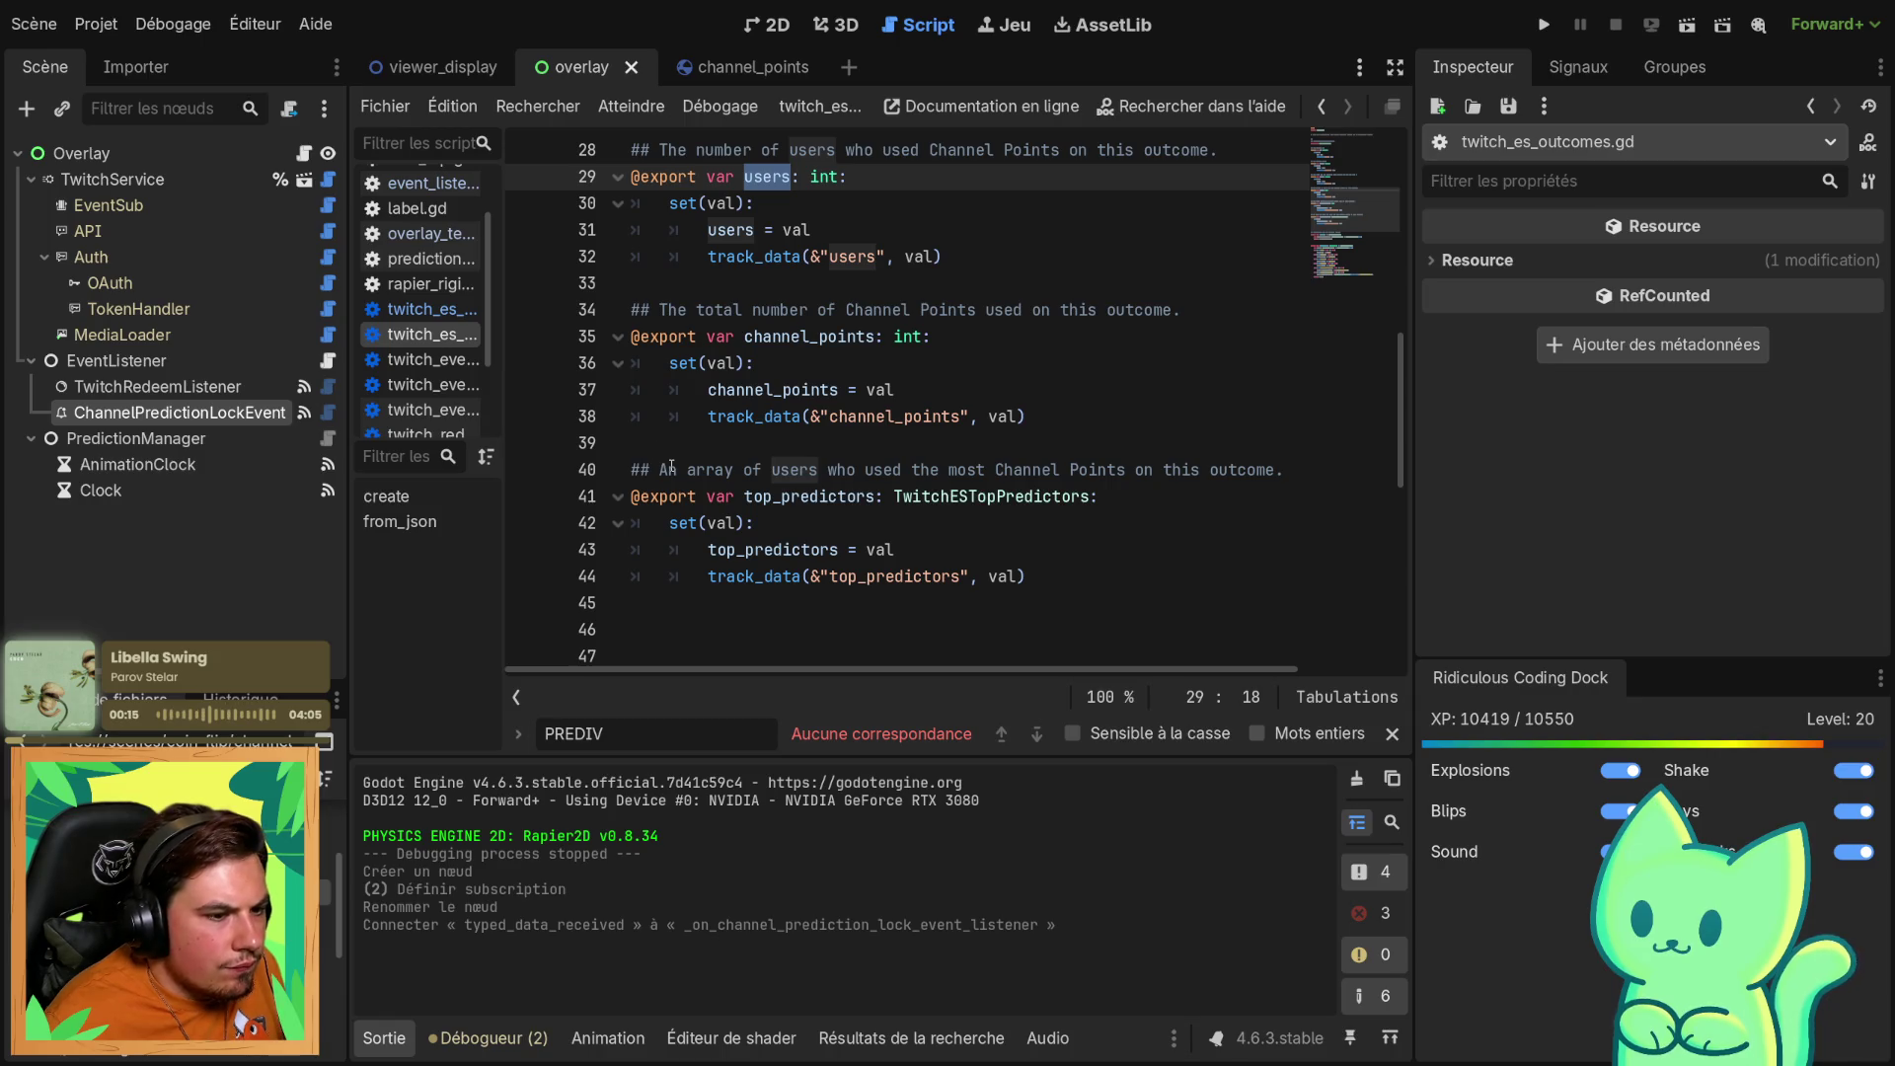
left_click(442, 68)
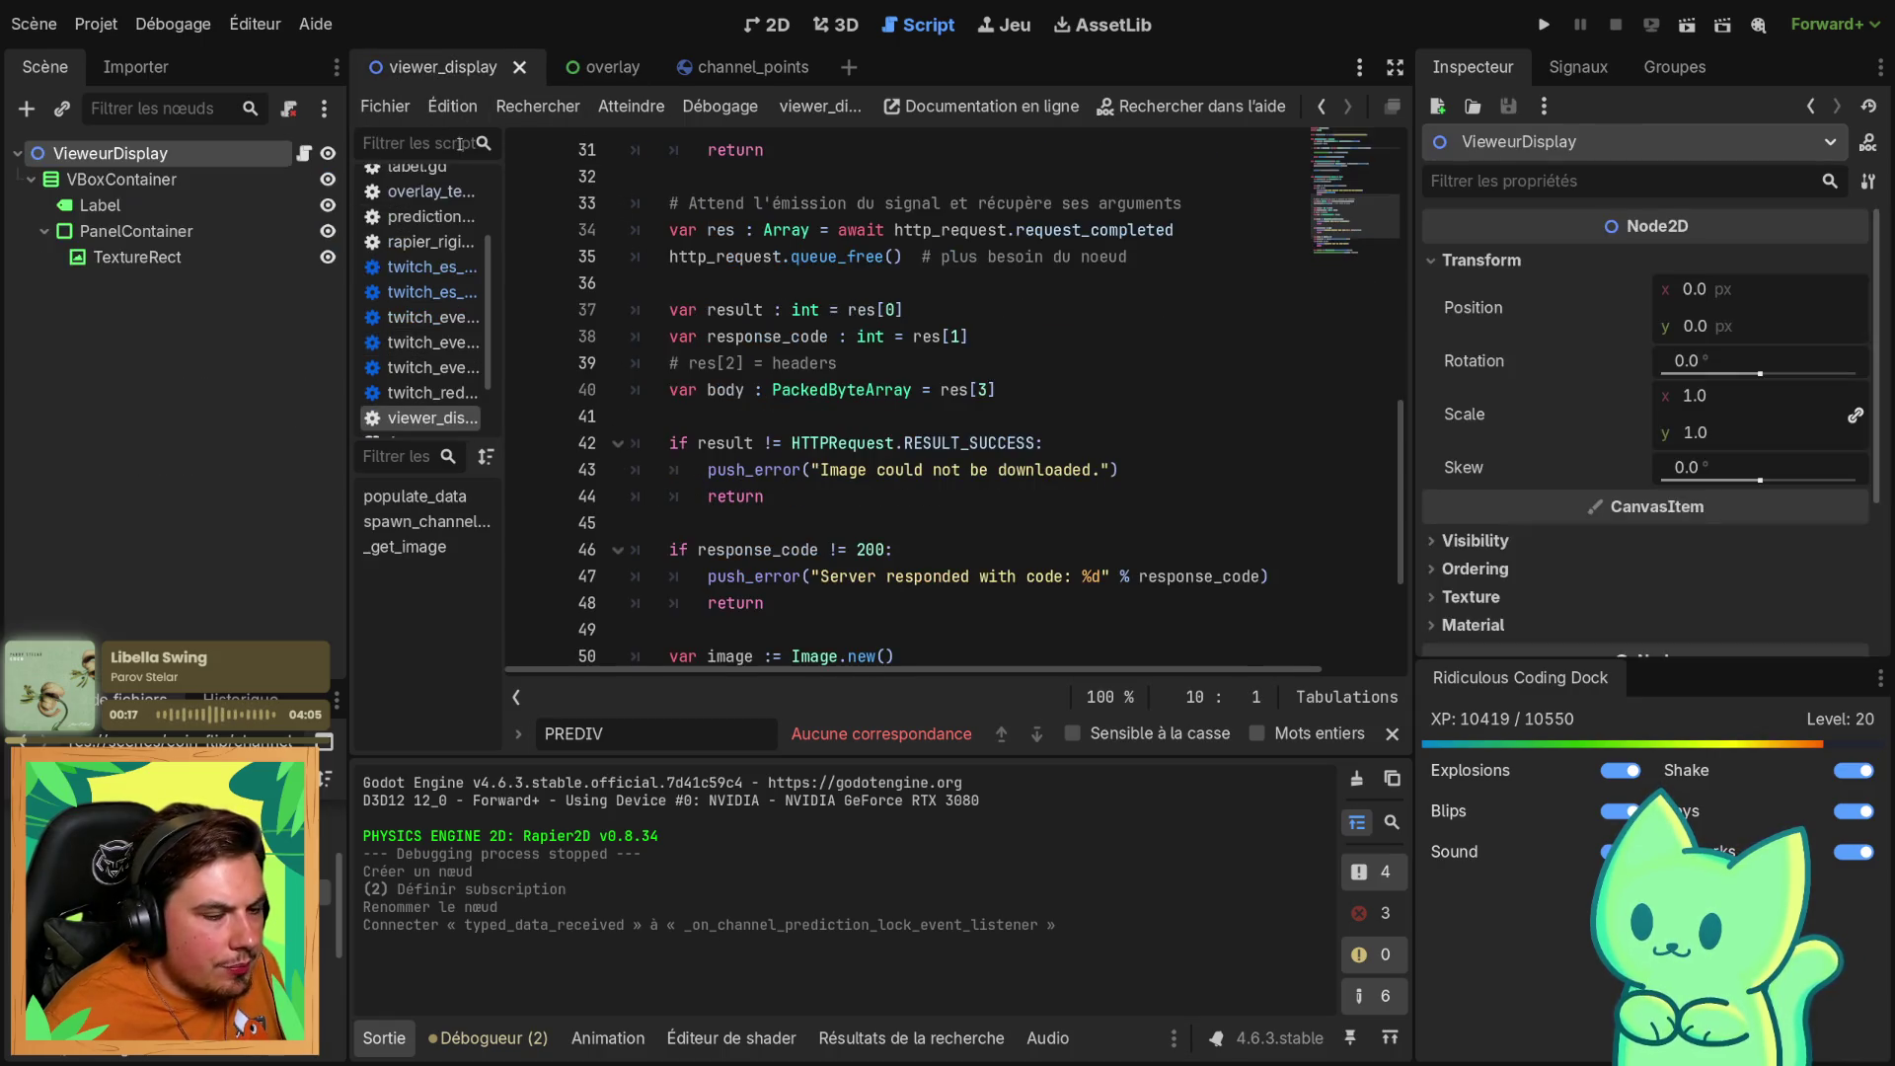
- Flip between the overlay, viewer_display and channel_points scenes, ending on the overlay scene
scroll(807, 383, "up", 1)
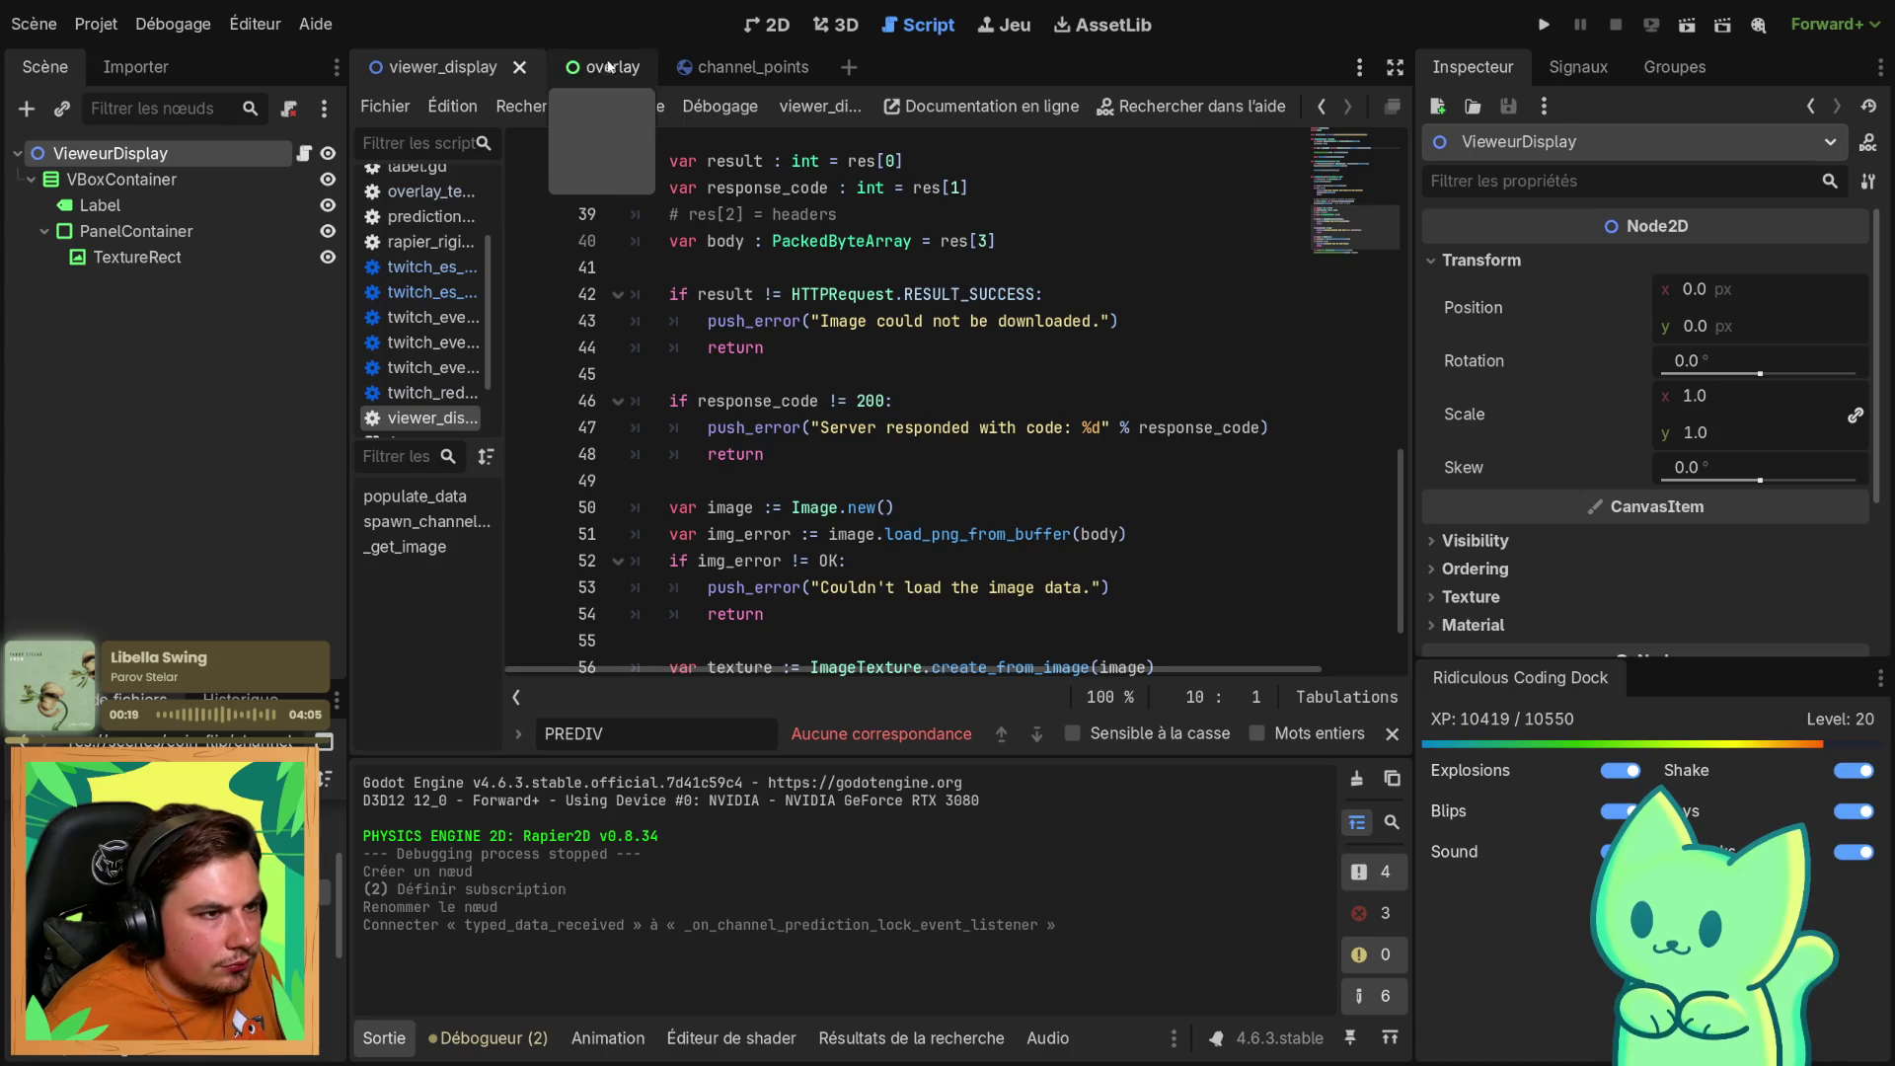
left_click(588, 67)
left_click(418, 69)
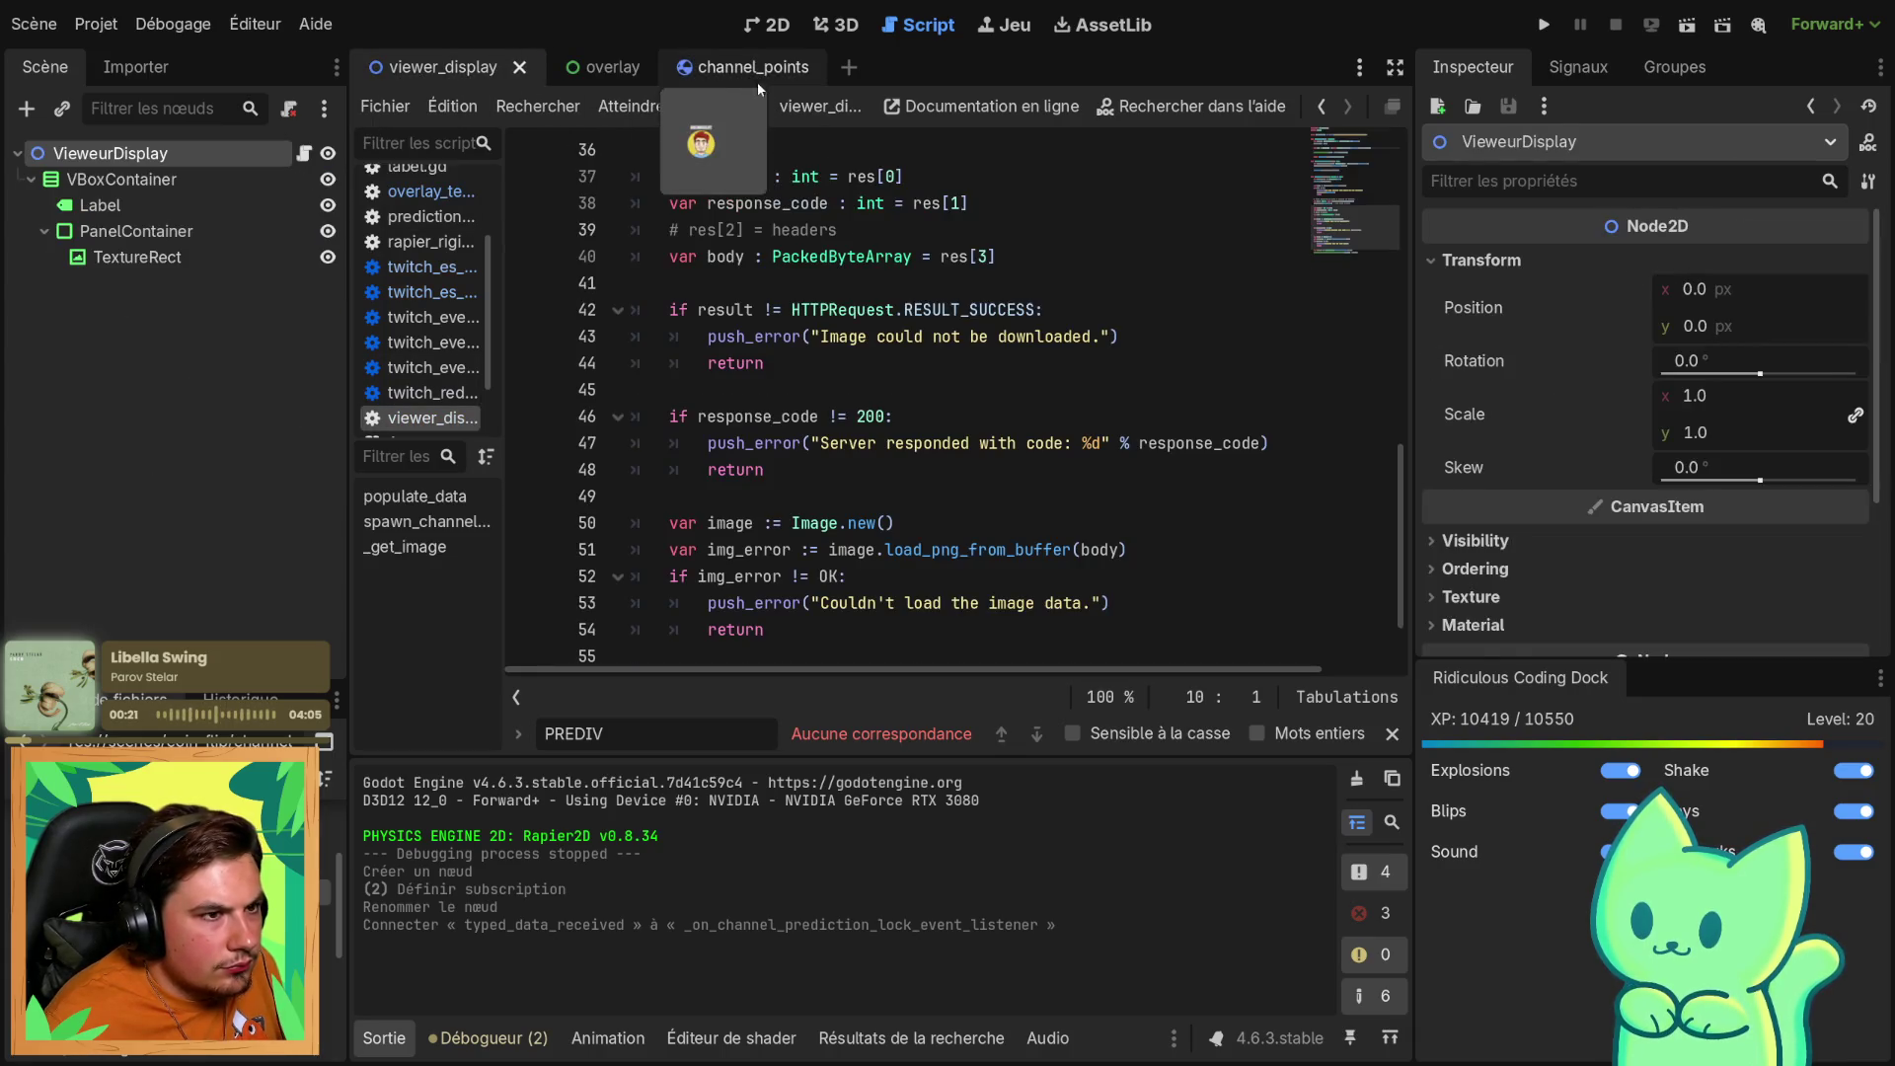
left_click(742, 69)
left_click(577, 69)
left_click(442, 67)
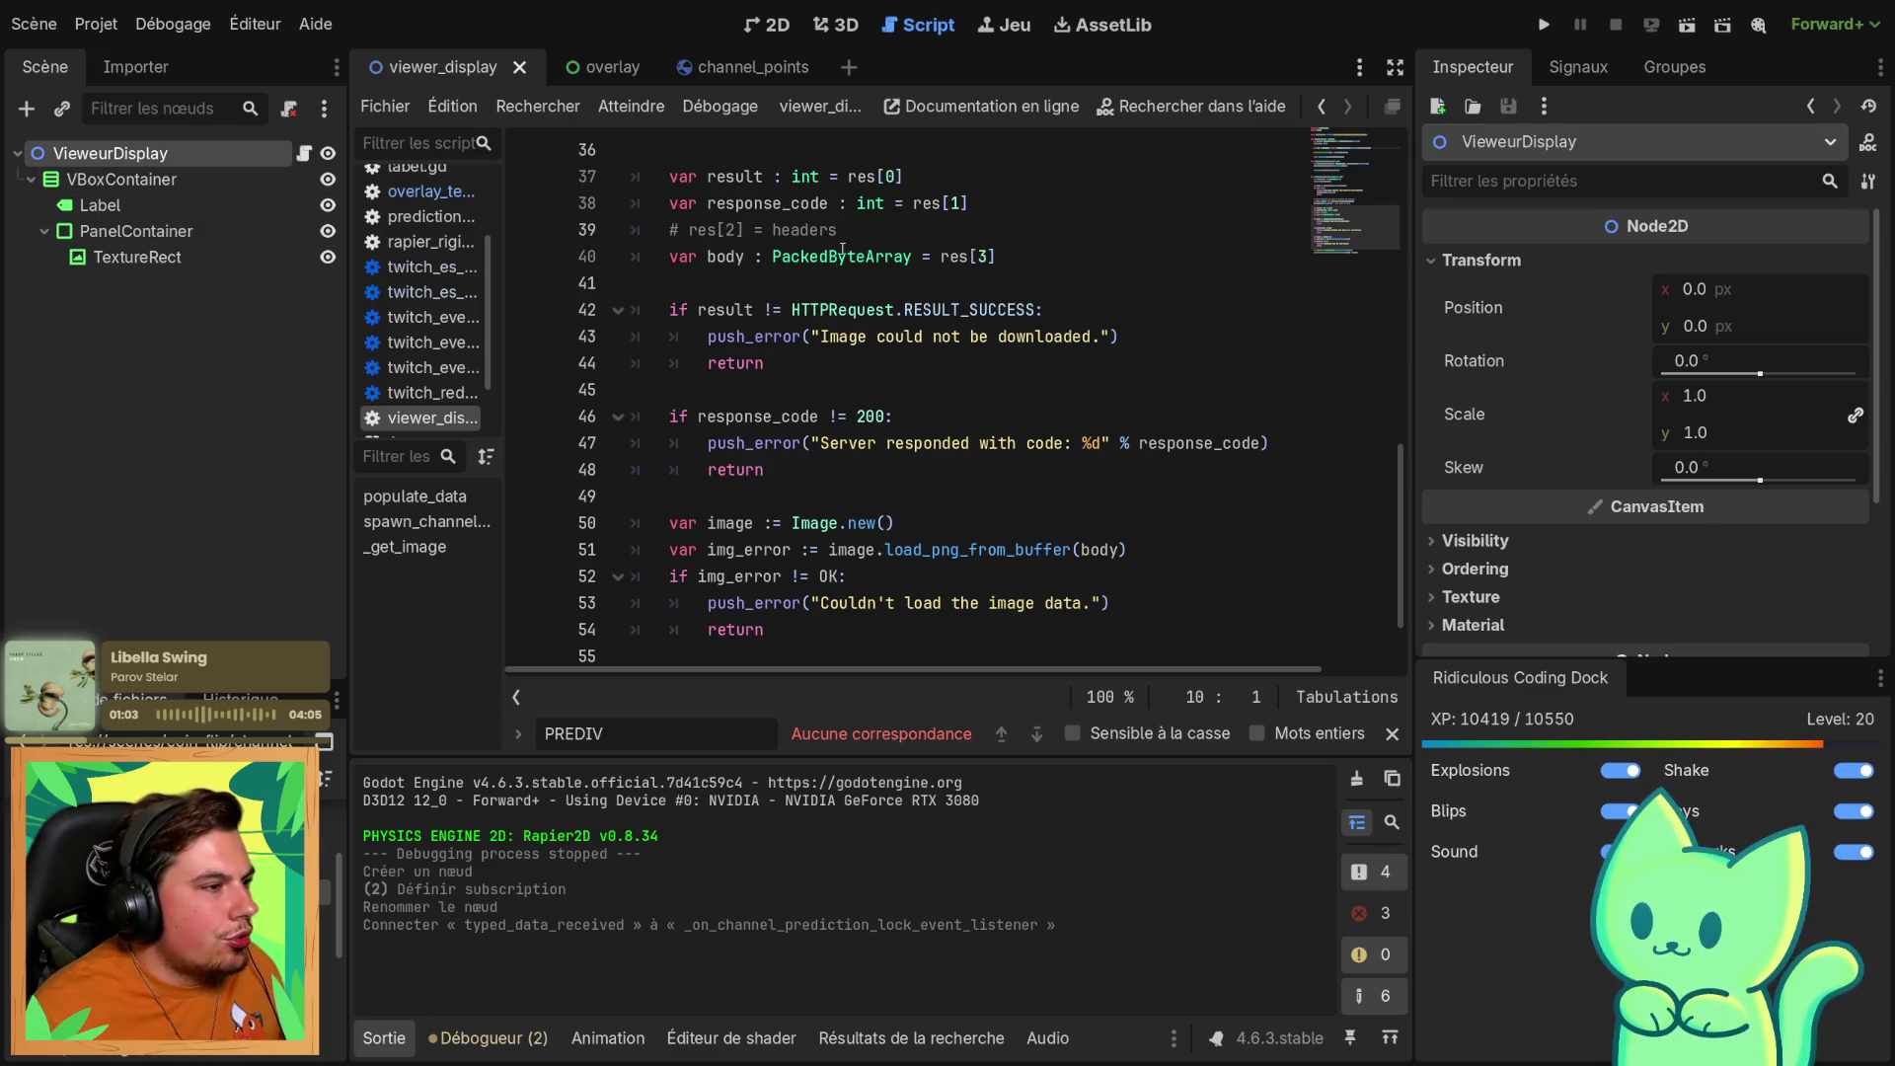
scroll(648, 388, "down", 2)
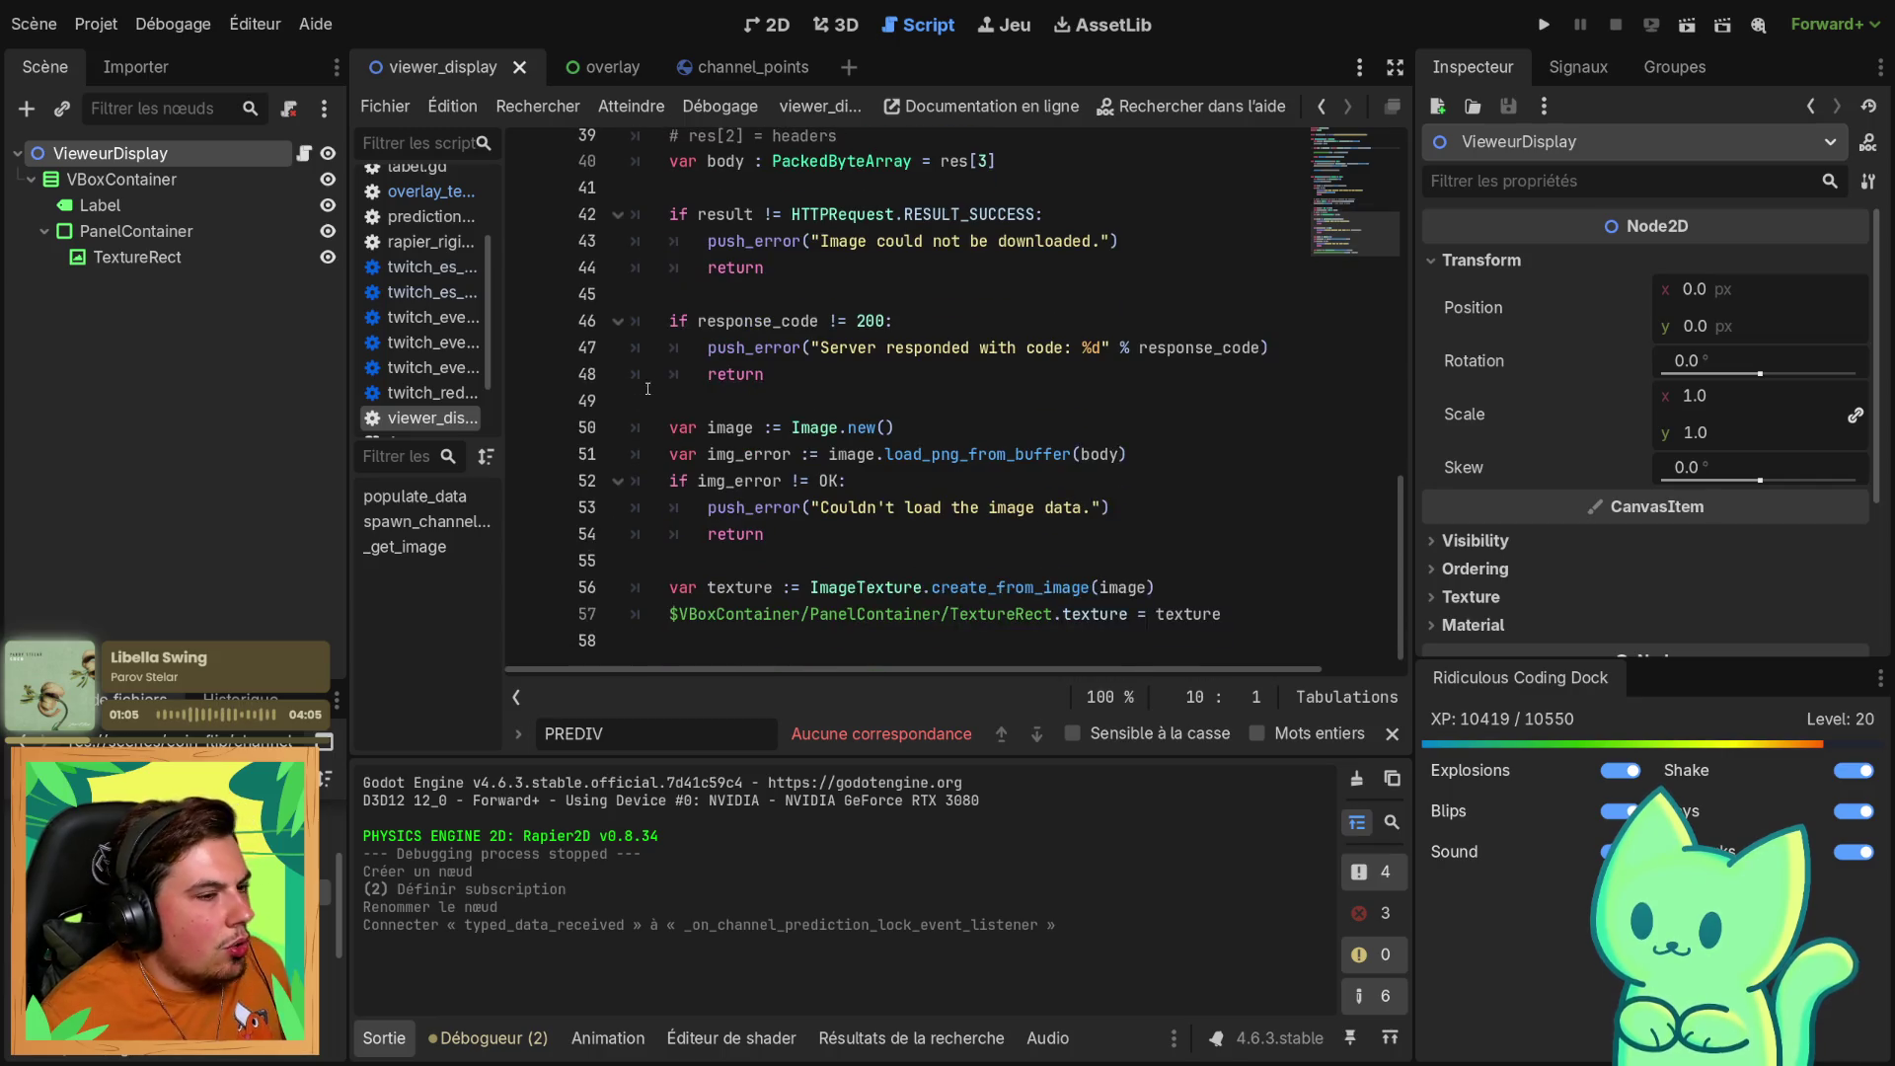
scroll(606, 300, "up", 7)
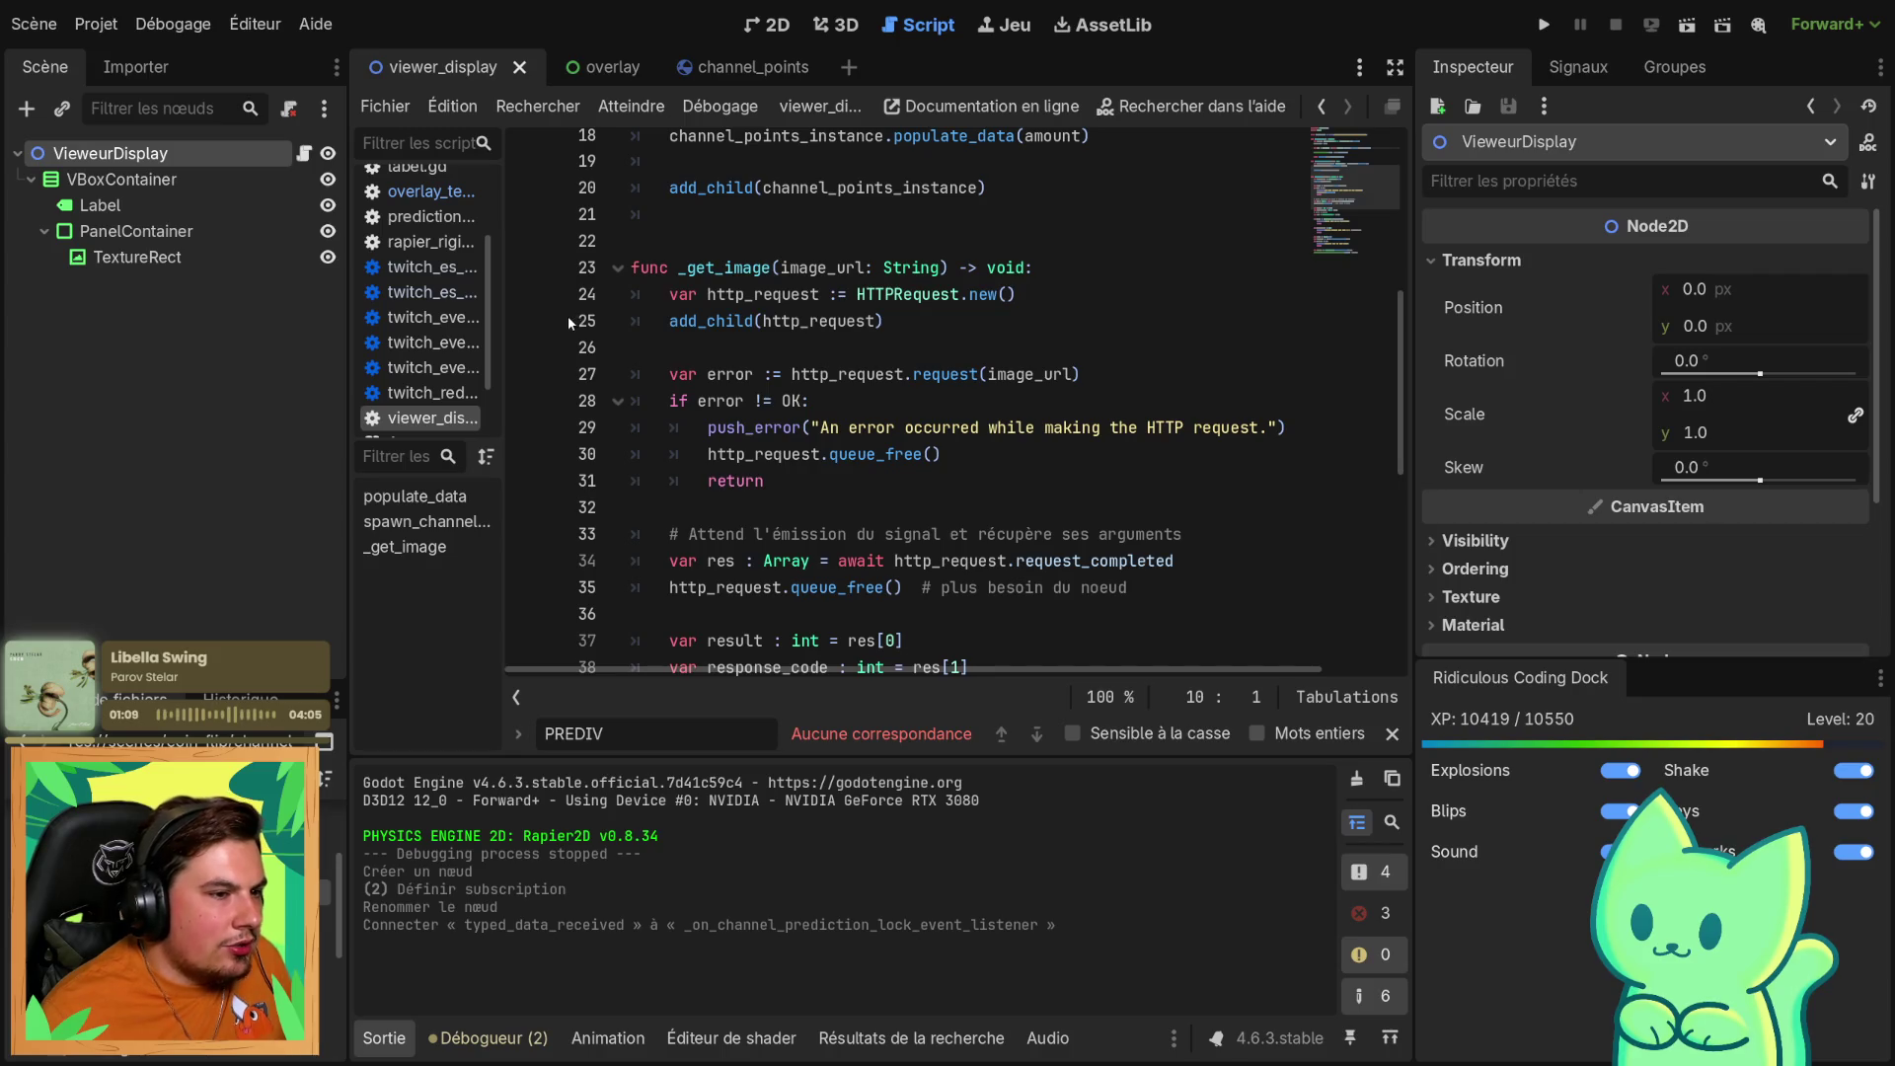
scroll(592, 326, "down", 7)
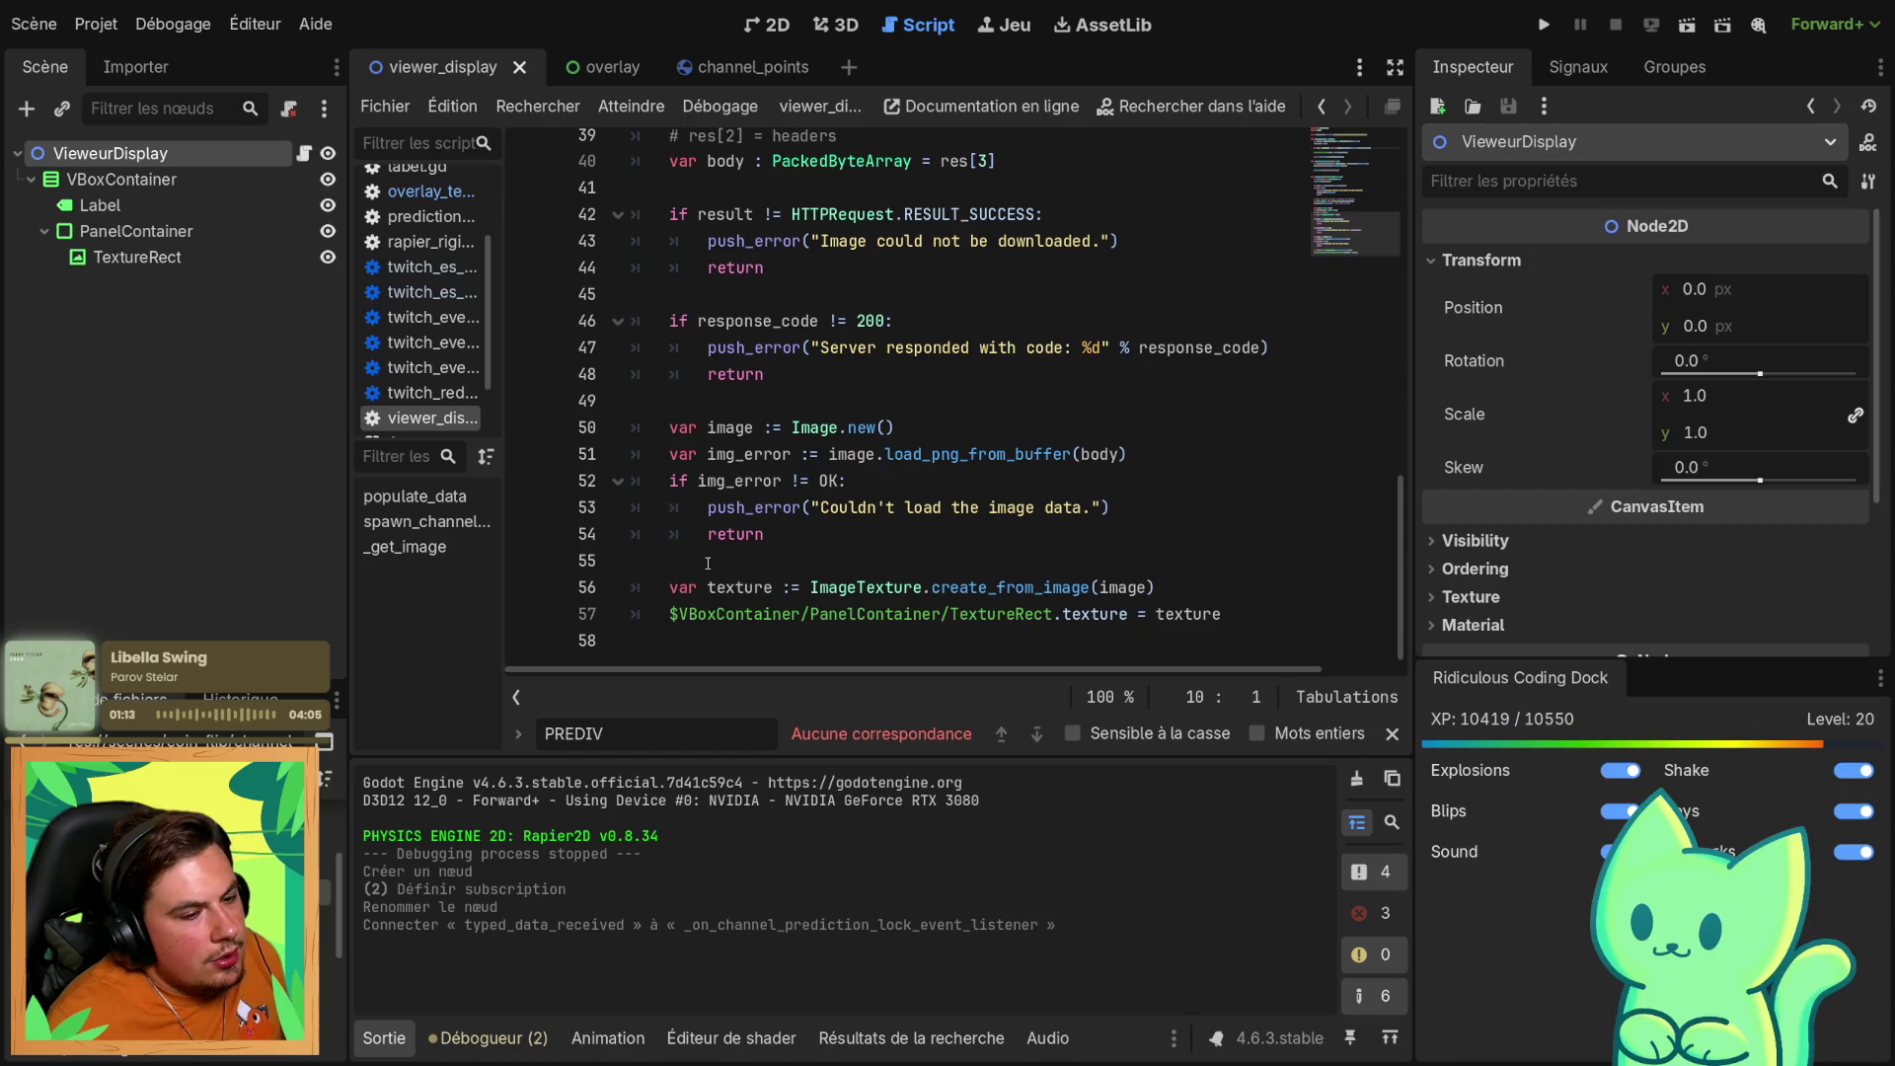
left_click(683, 69)
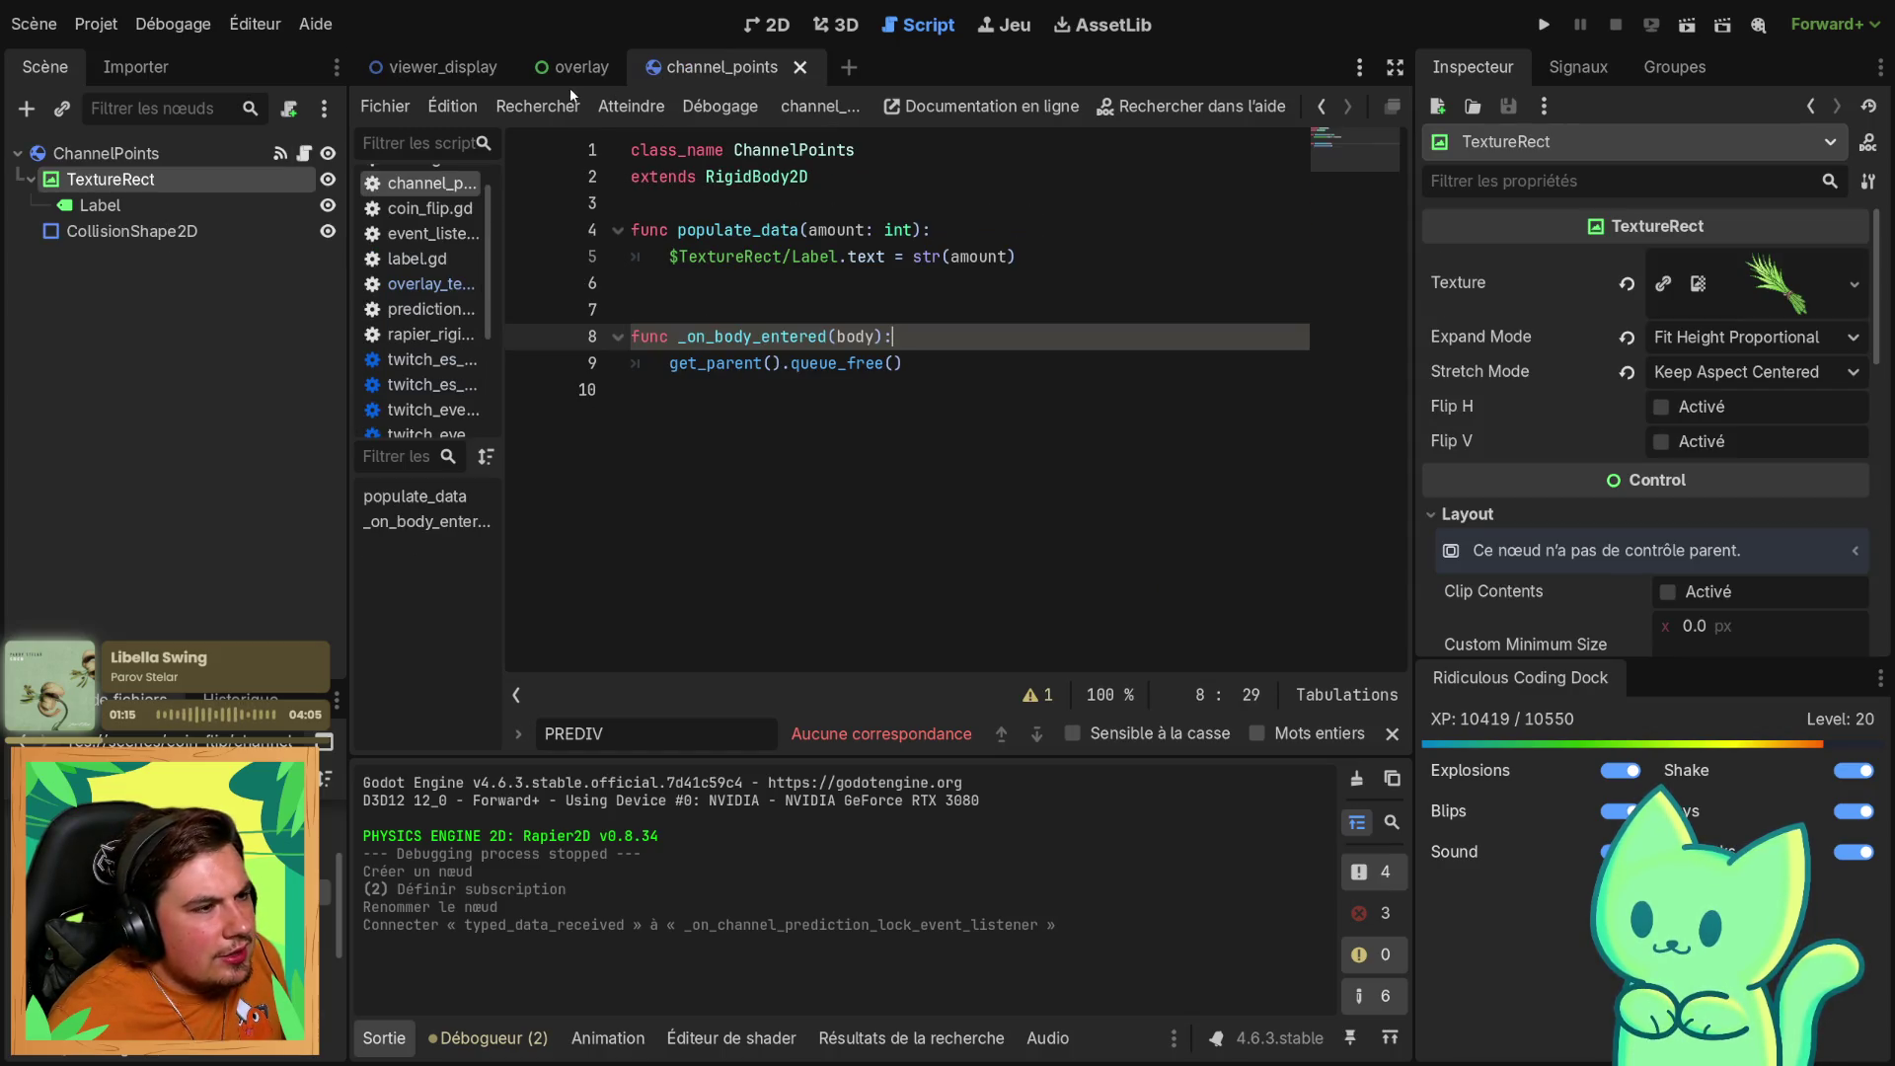
left_click(565, 71)
- Reopen event_listener.gd and go to line 34's unfinished received_data.outcomes[0] statement
left_click(326, 386)
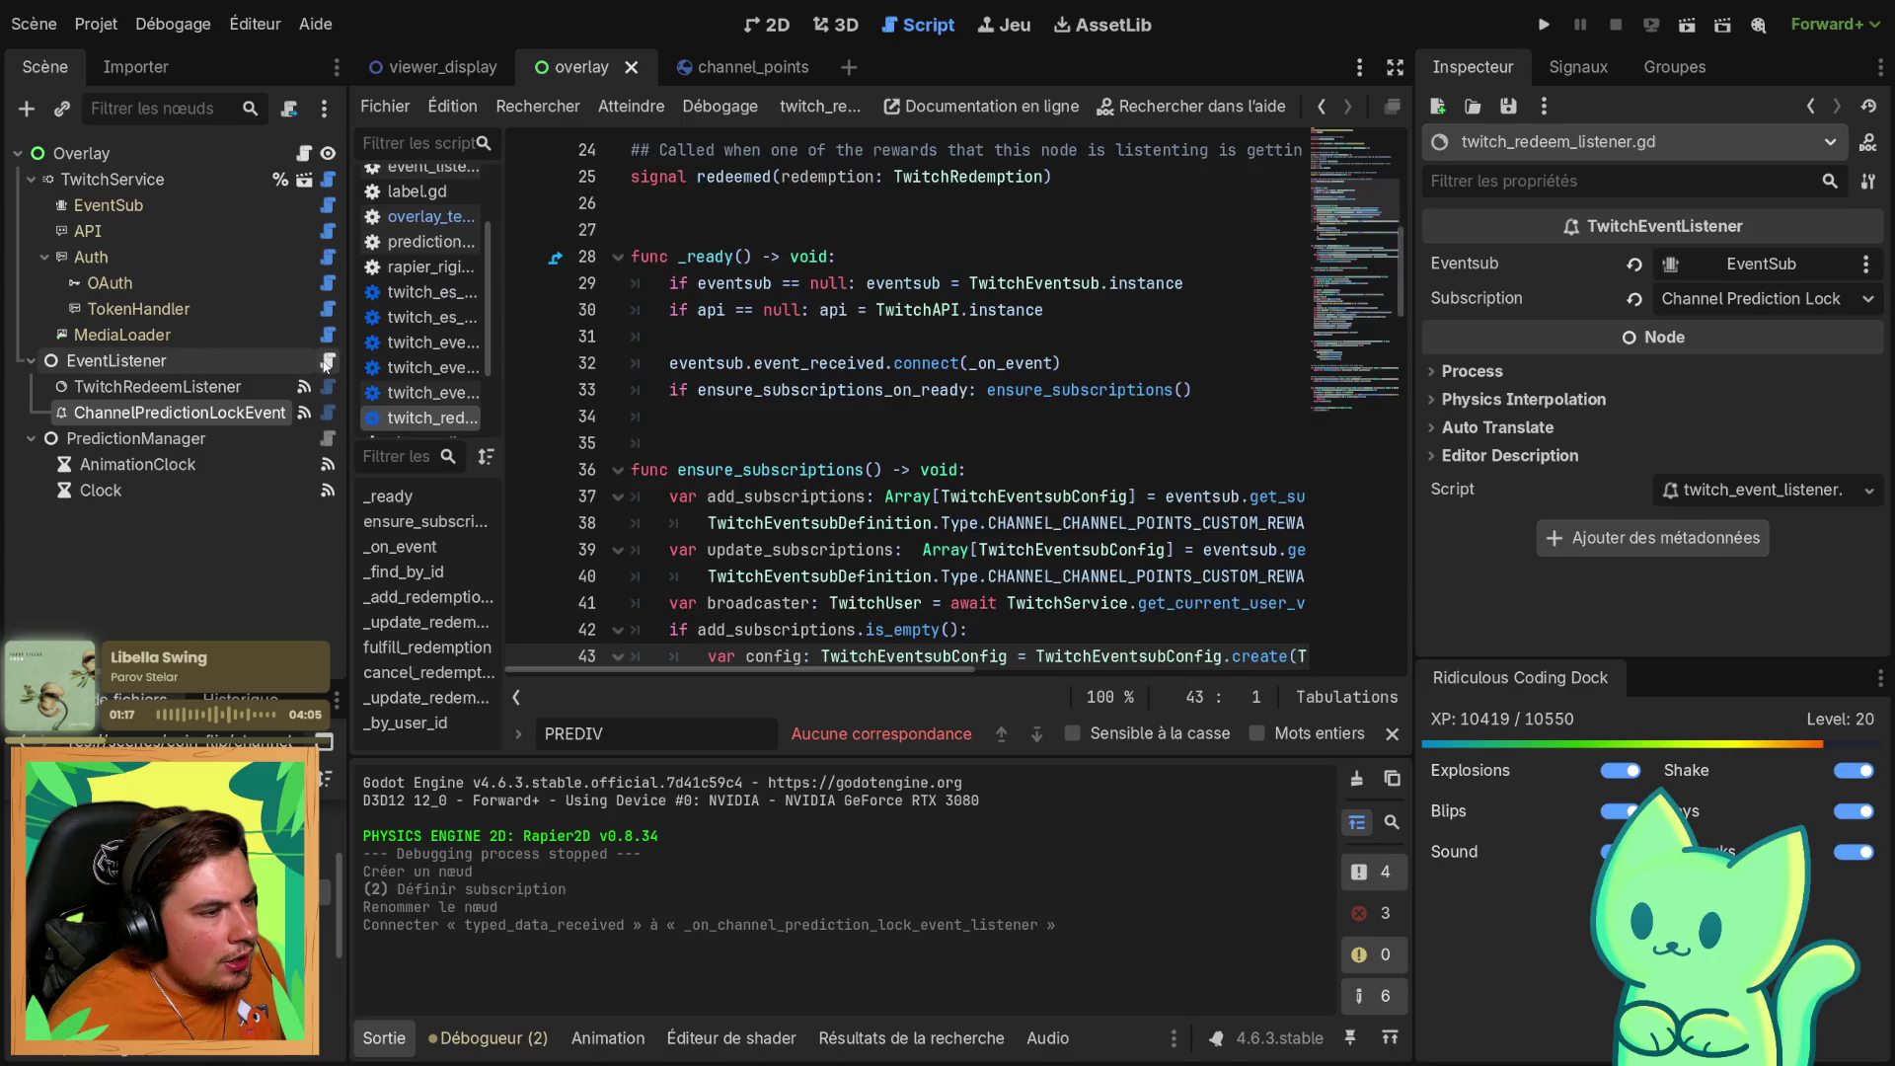
left_click(326, 360)
left_click_drag(937, 604, 716, 602)
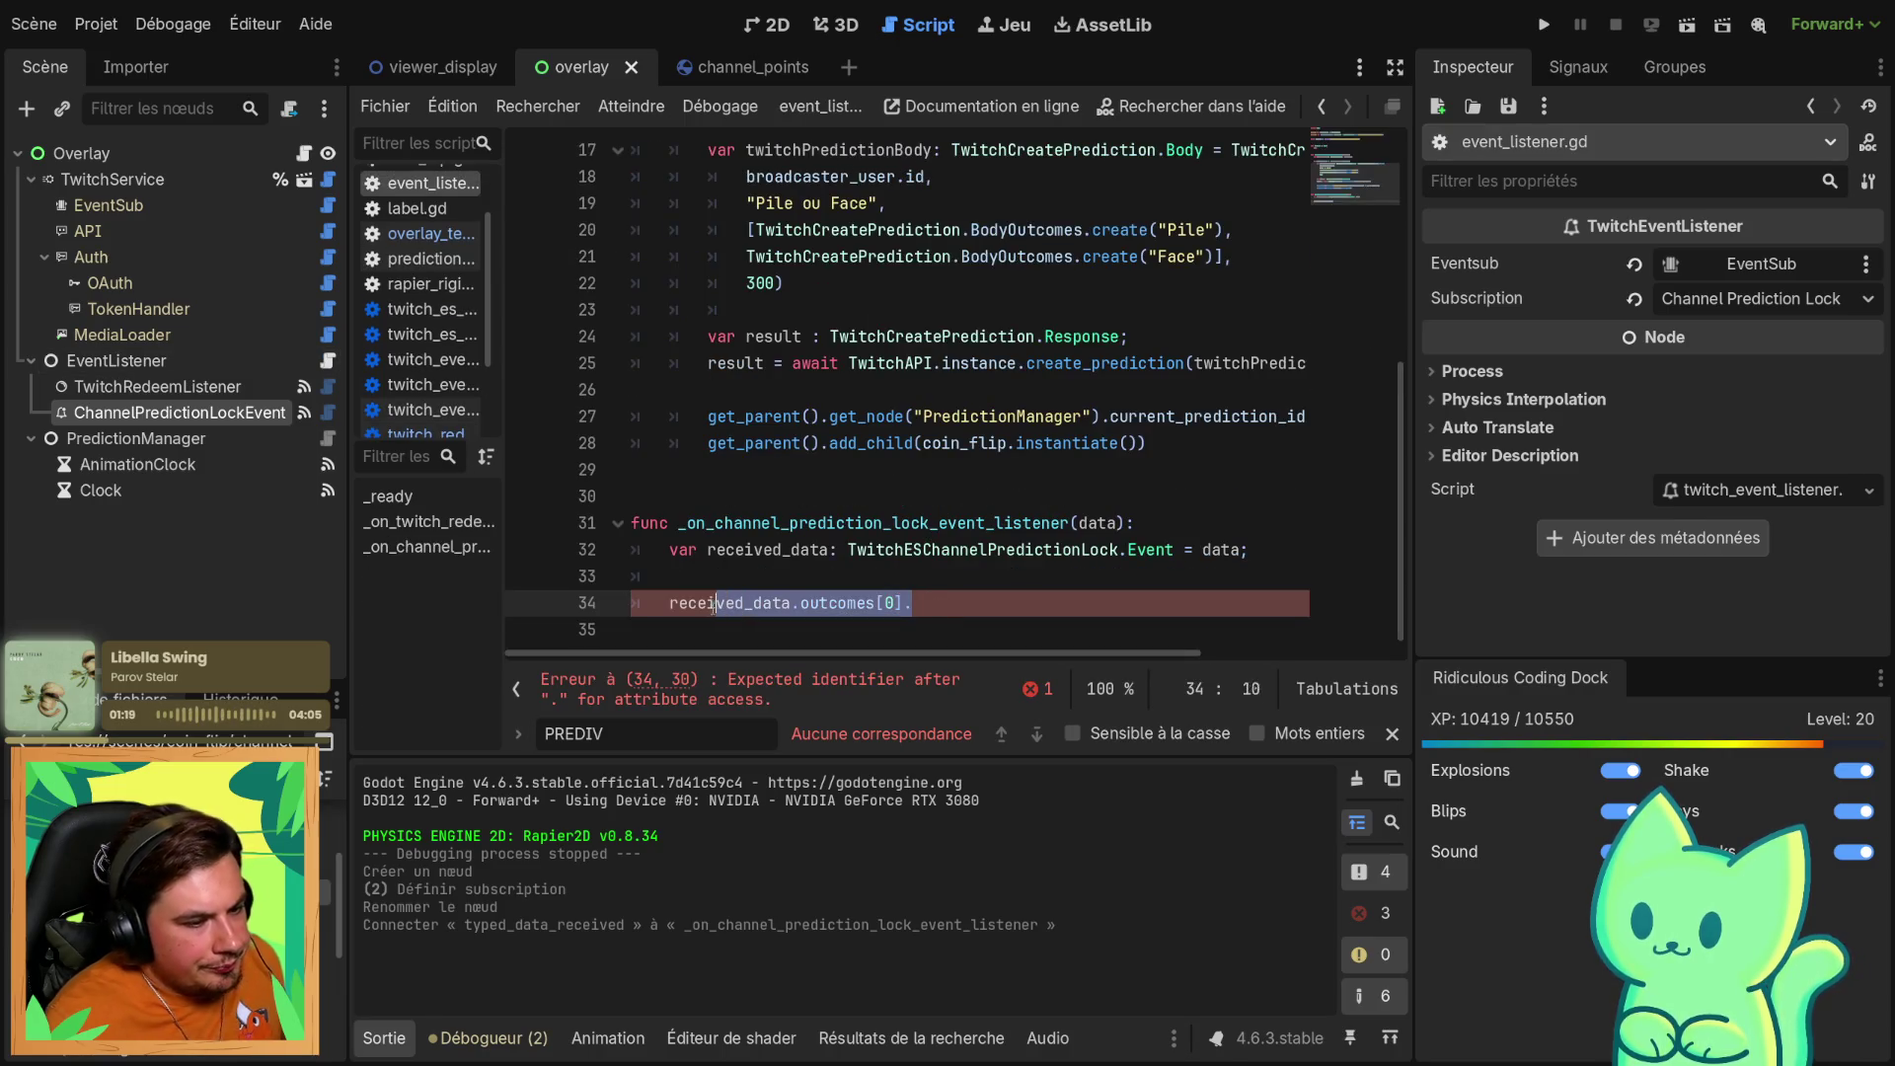
key("shift+Home")
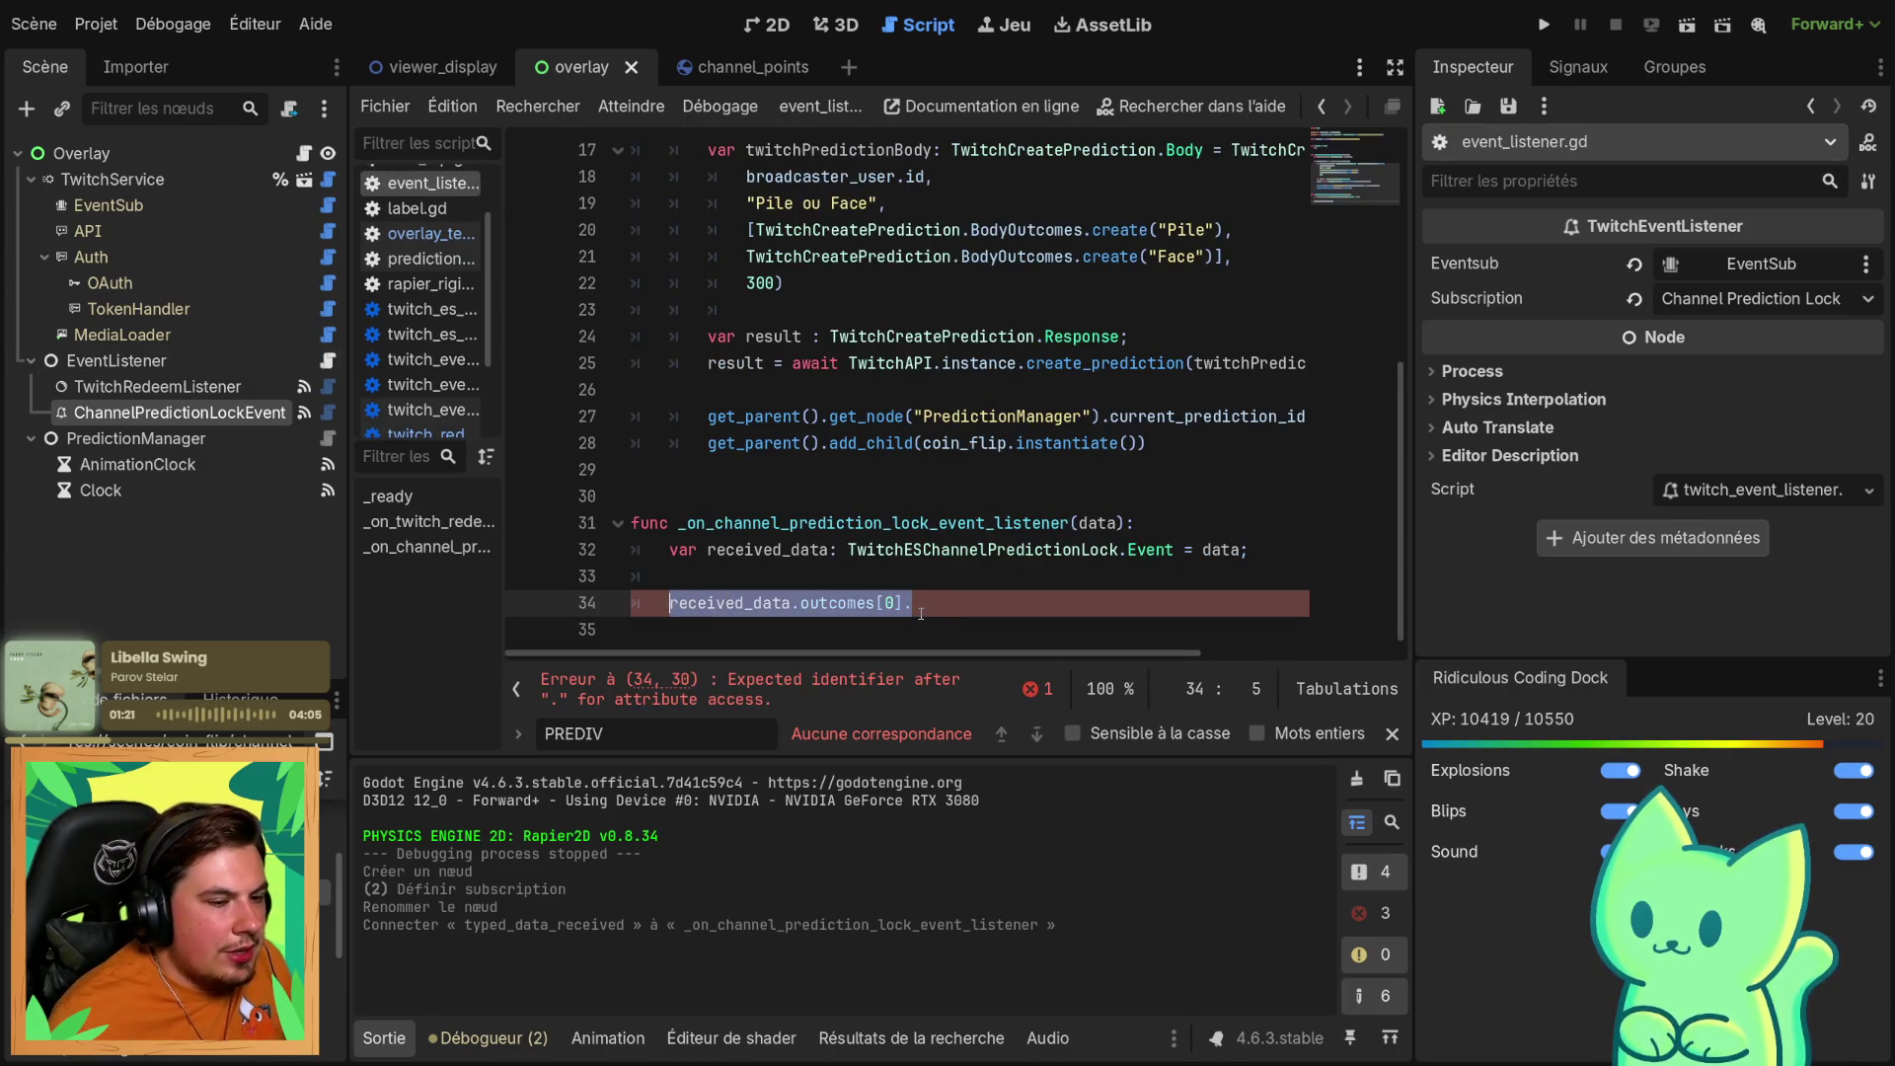
left_click(933, 602)
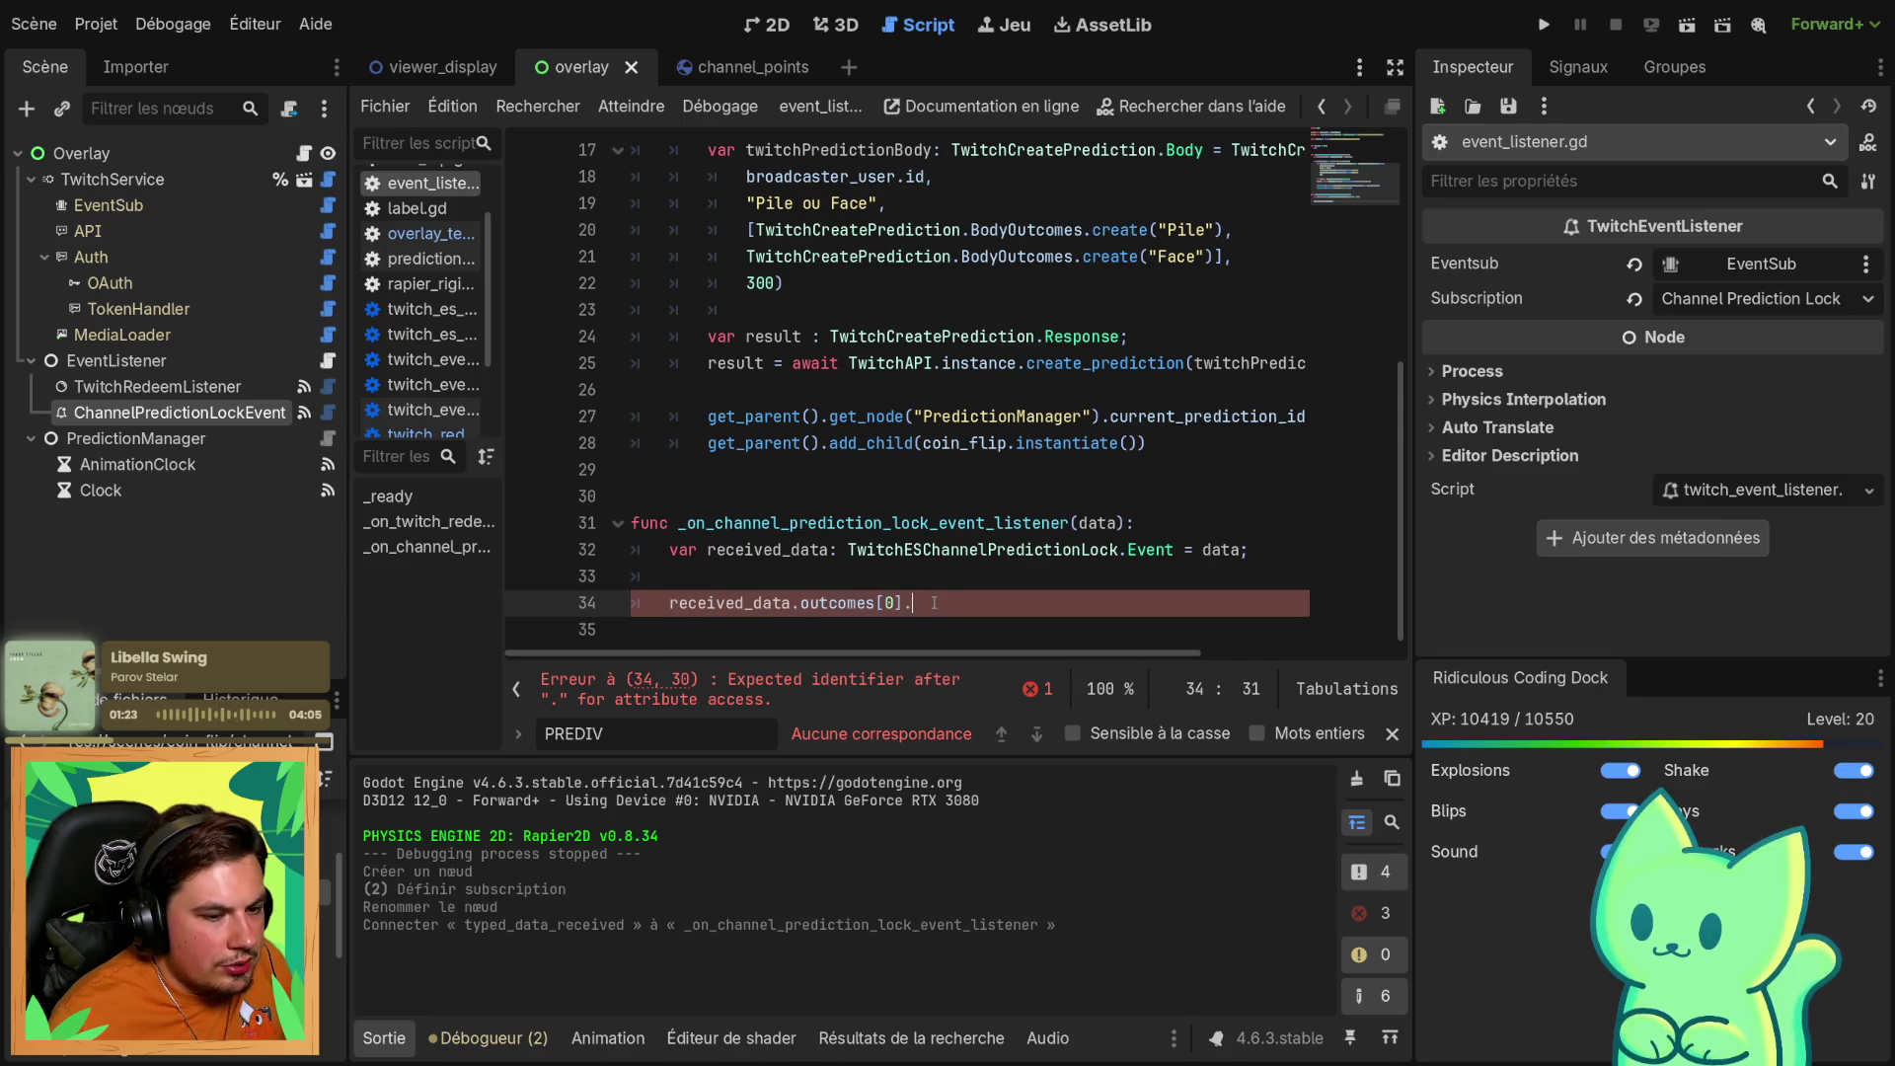
- Confirm outcomes is typed TwitchESOutcomes, then return to line 34 of the lock handler
left_click(839, 602, "ctrl")
double_click(964, 390)
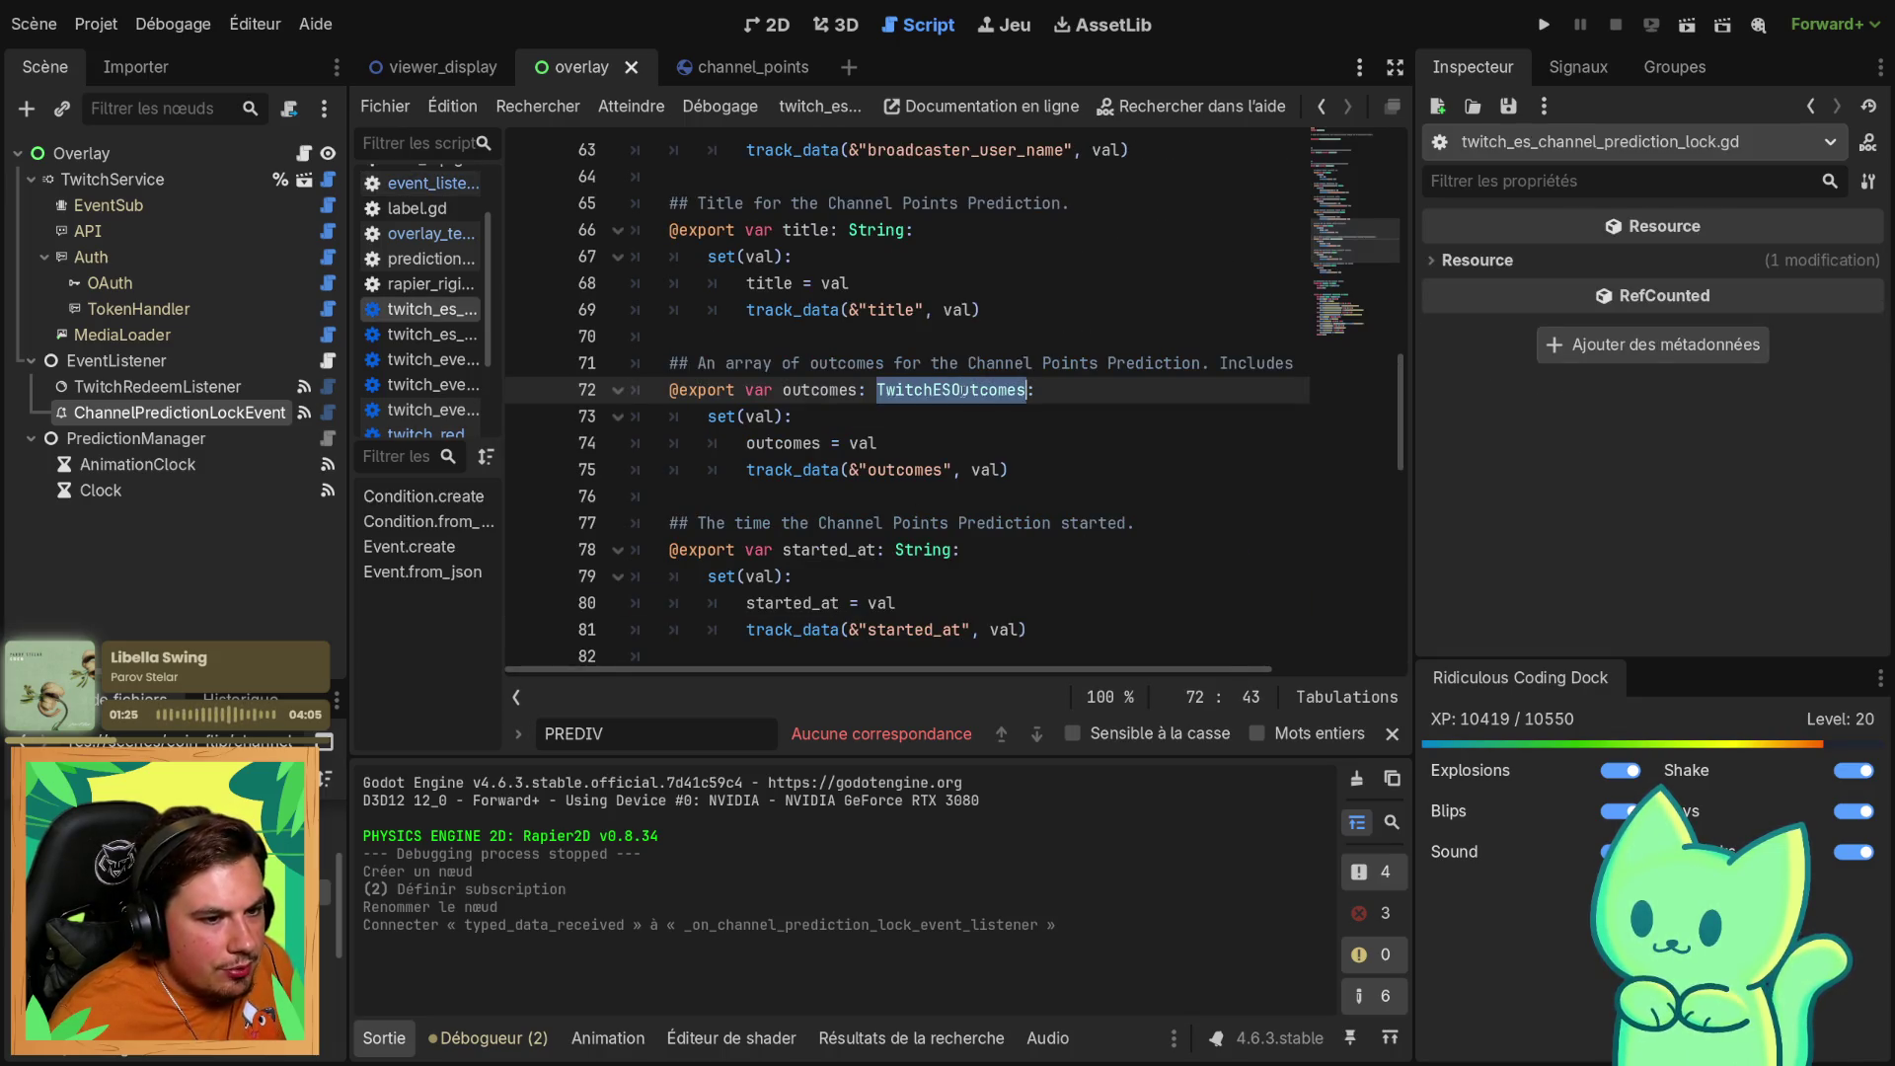
left_click(435, 67)
left_click(582, 66)
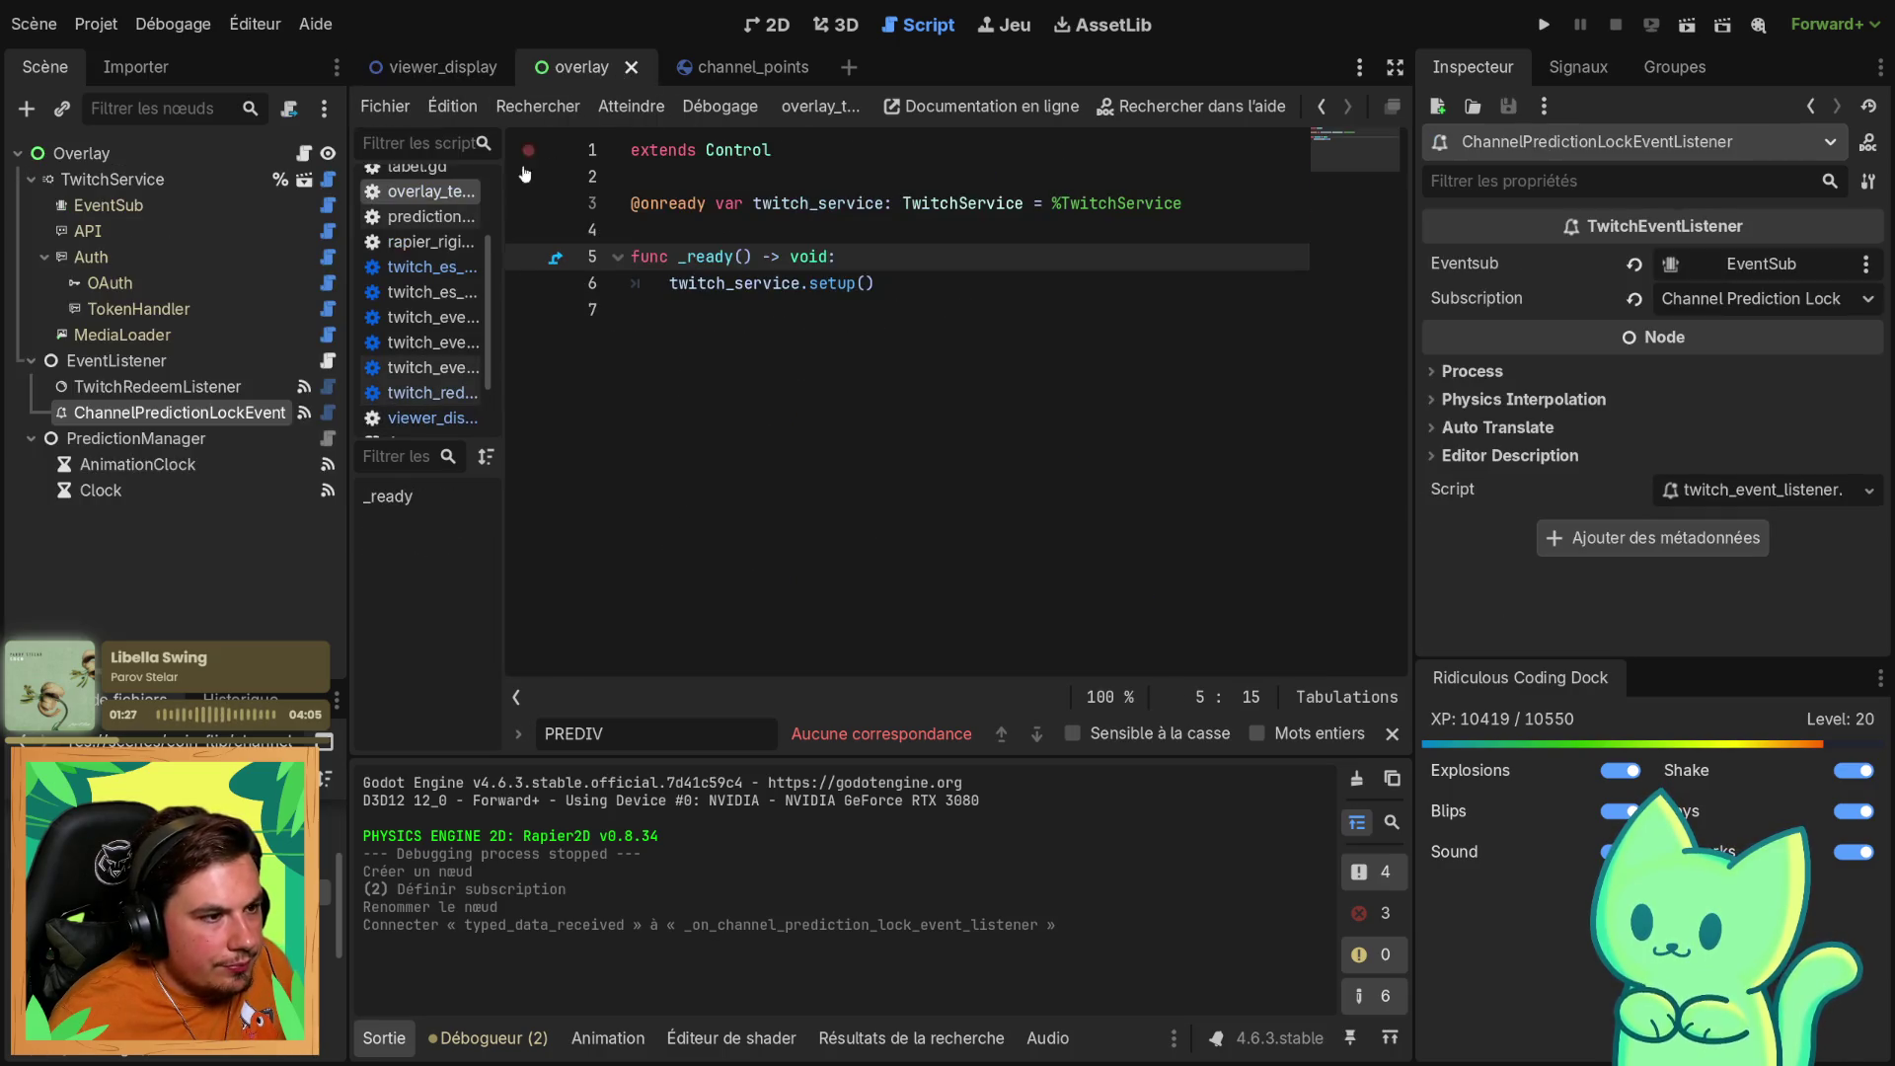
left_click(328, 360)
left_click(897, 586)
key("Down")
key("shift+End")
- Write line 34 as var pile_outcome: TwitchESOutcomes = received_data.outcomes[0];
type("a")
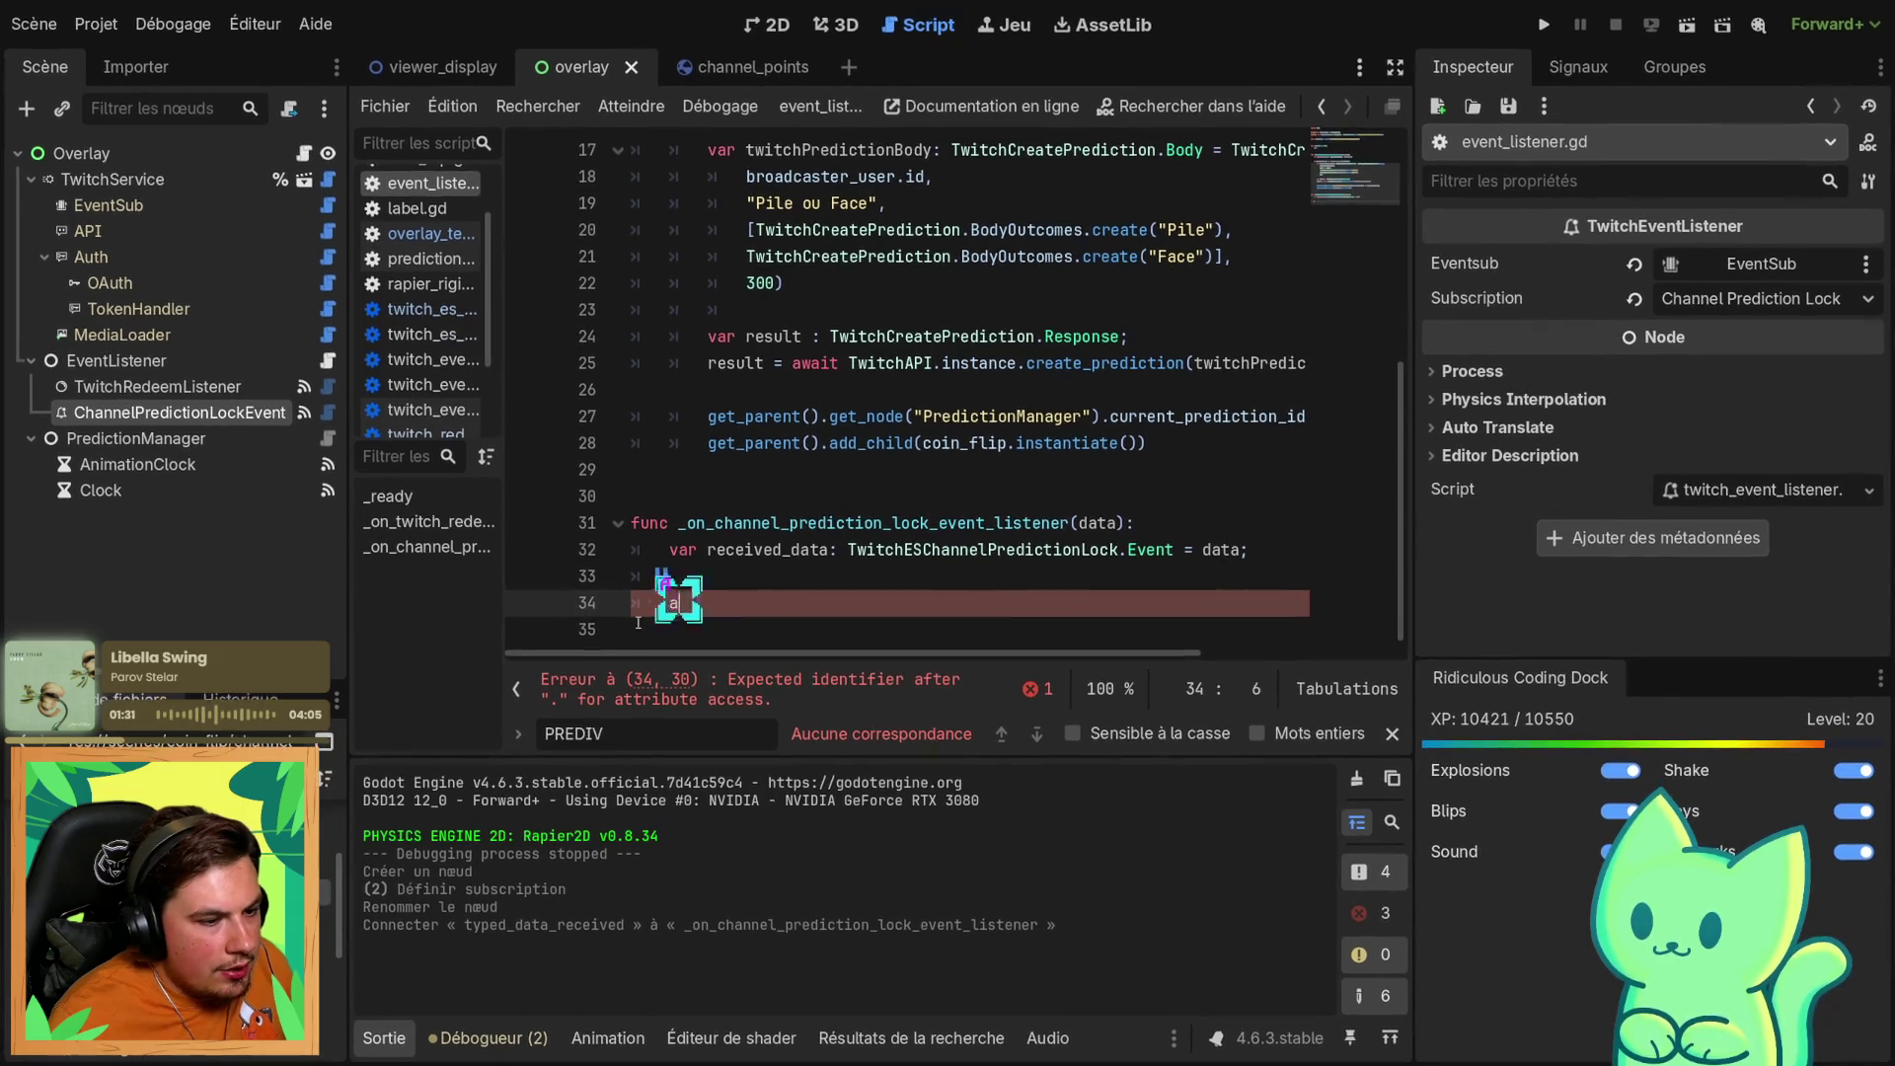
key("BackSpace")
type("var pile_o")
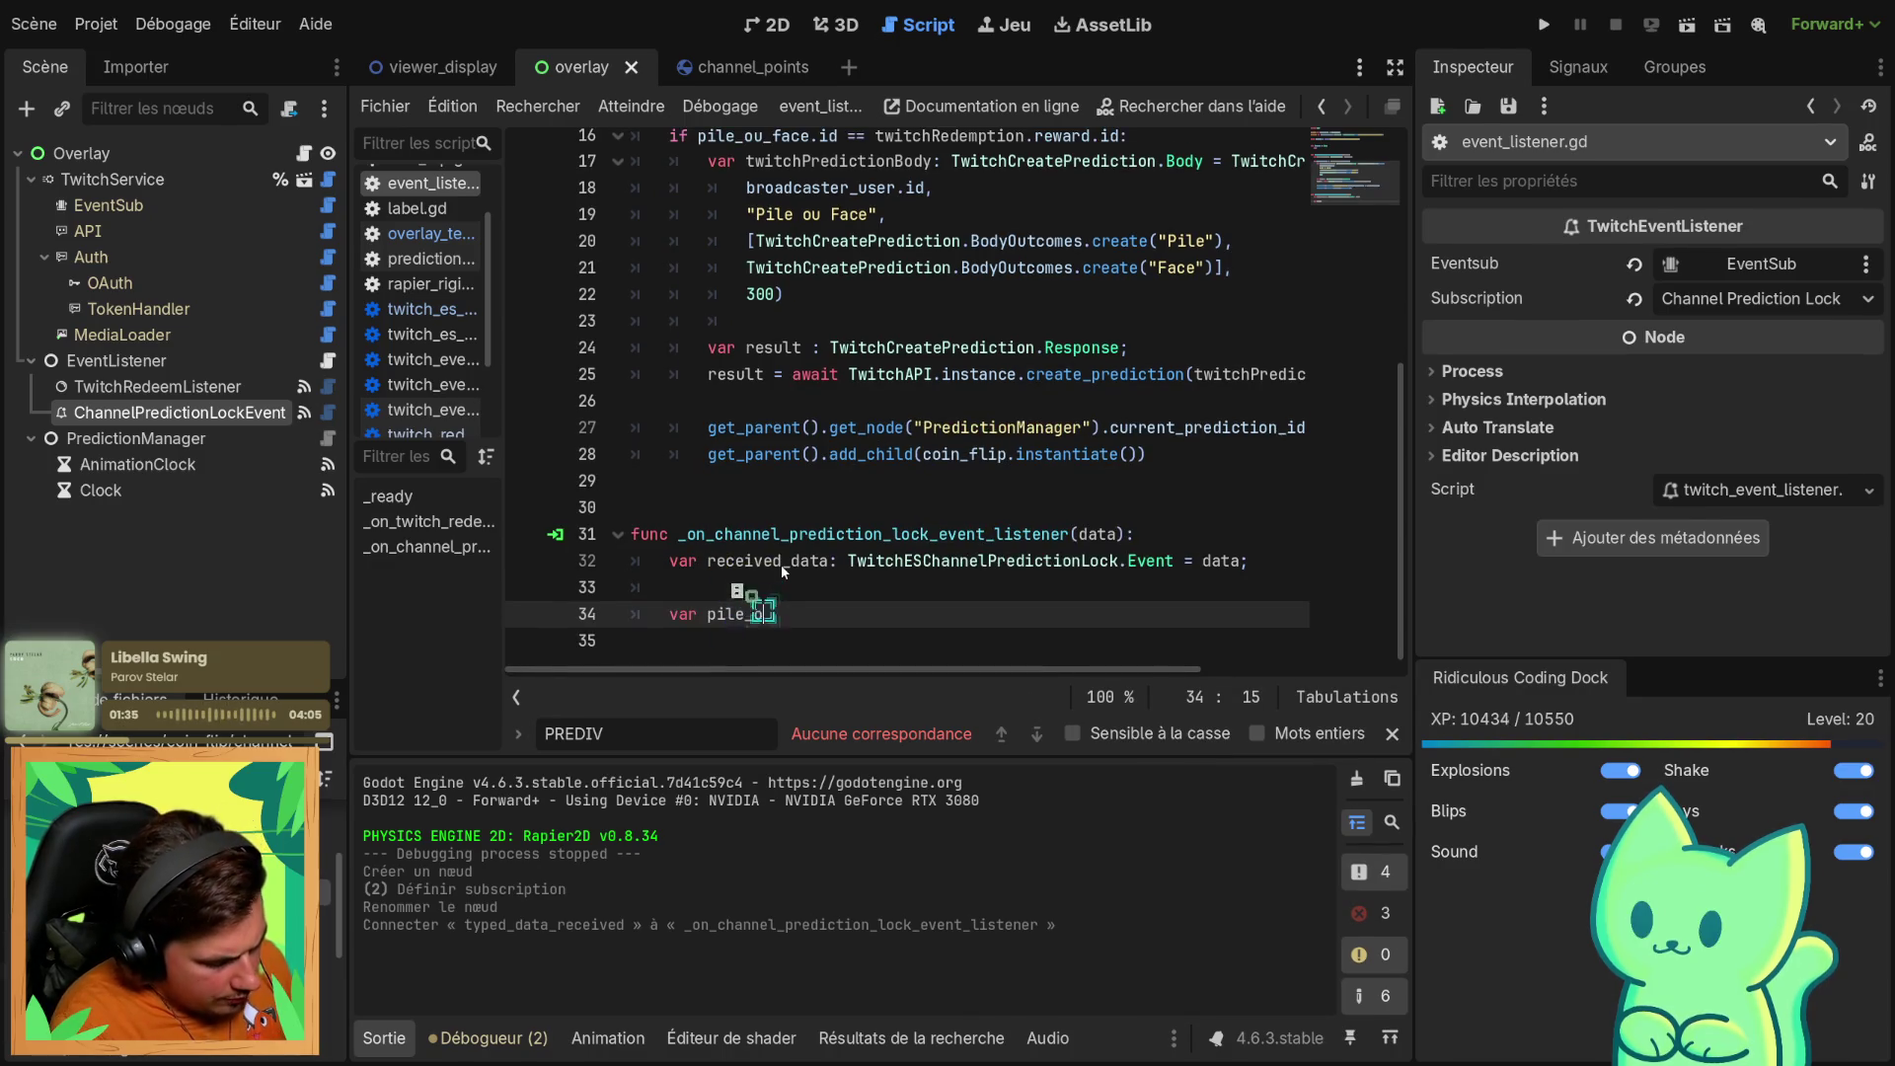
type("utcome =")
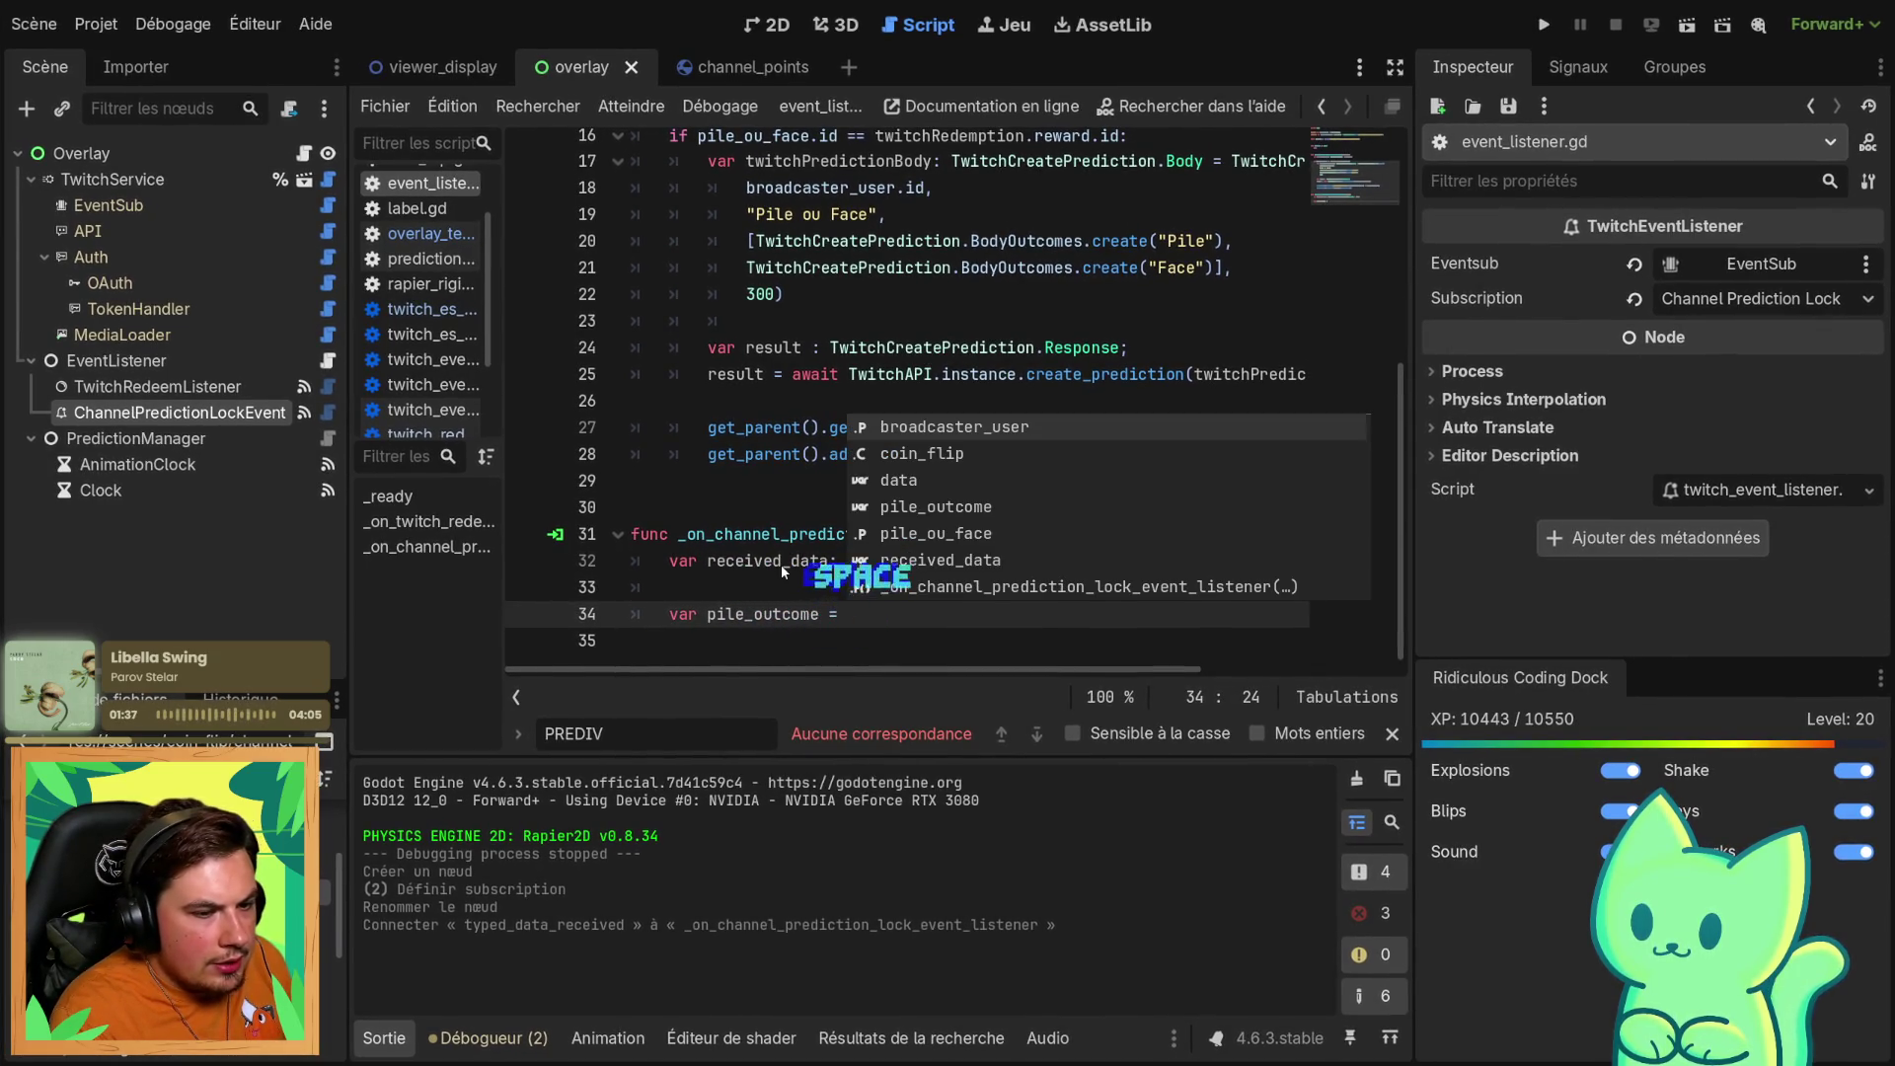
key("BackSpace")
key("BackSpace")
type(": TwitchESOutcomes = ")
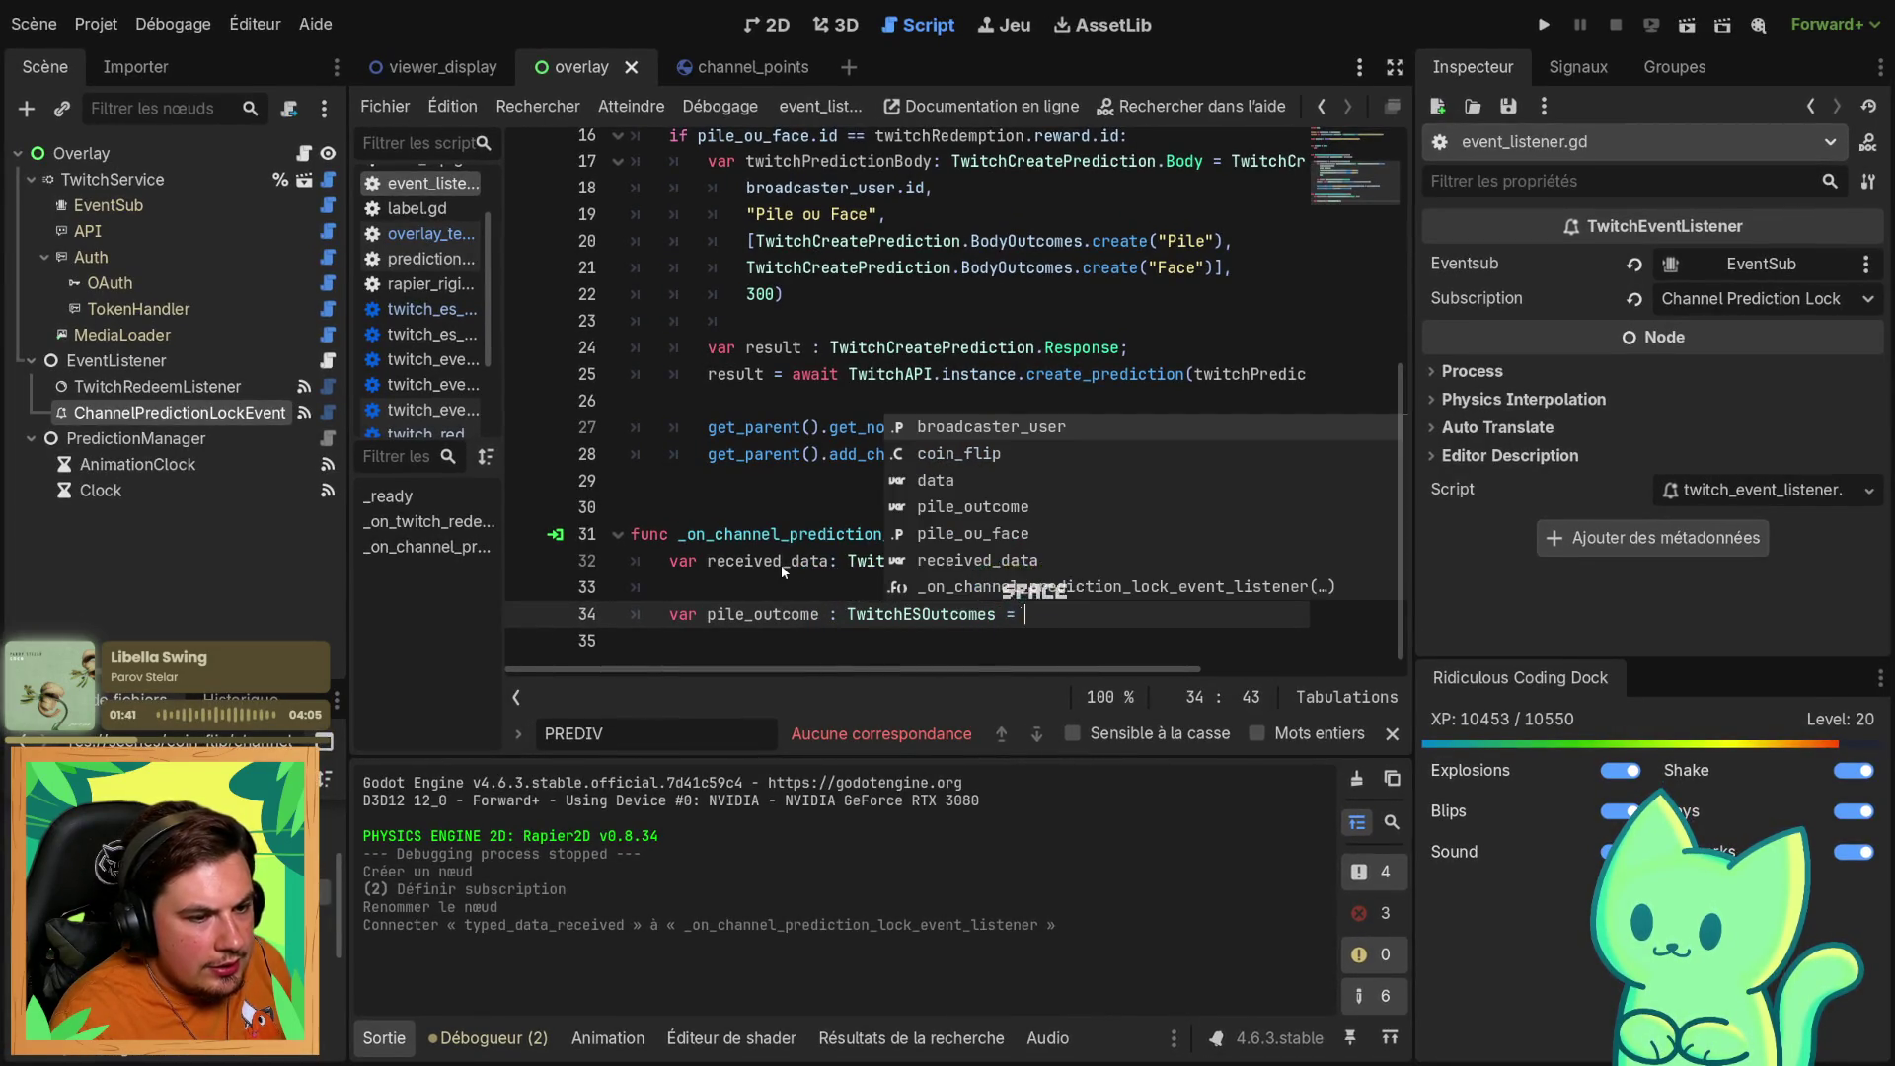
type("received_data.")
type("out")
key("Tab")
type("[0]")
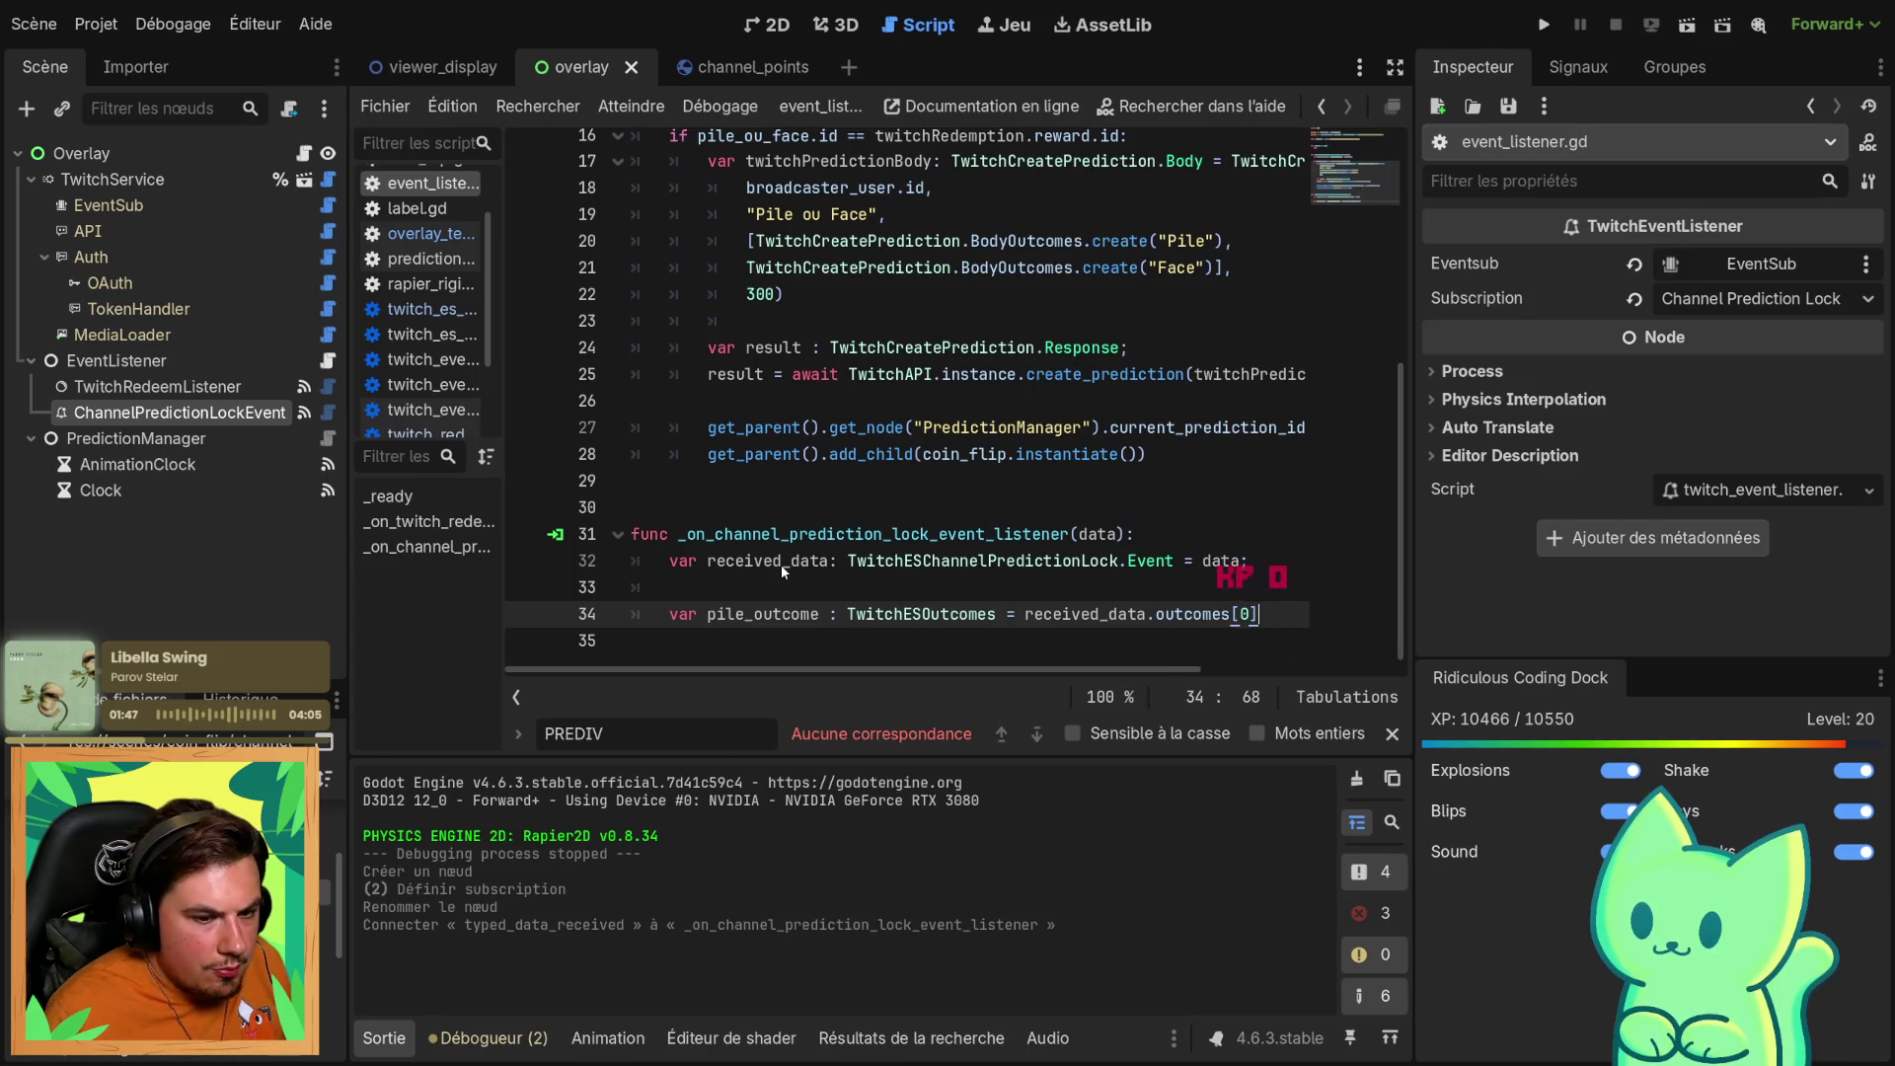
type(";")
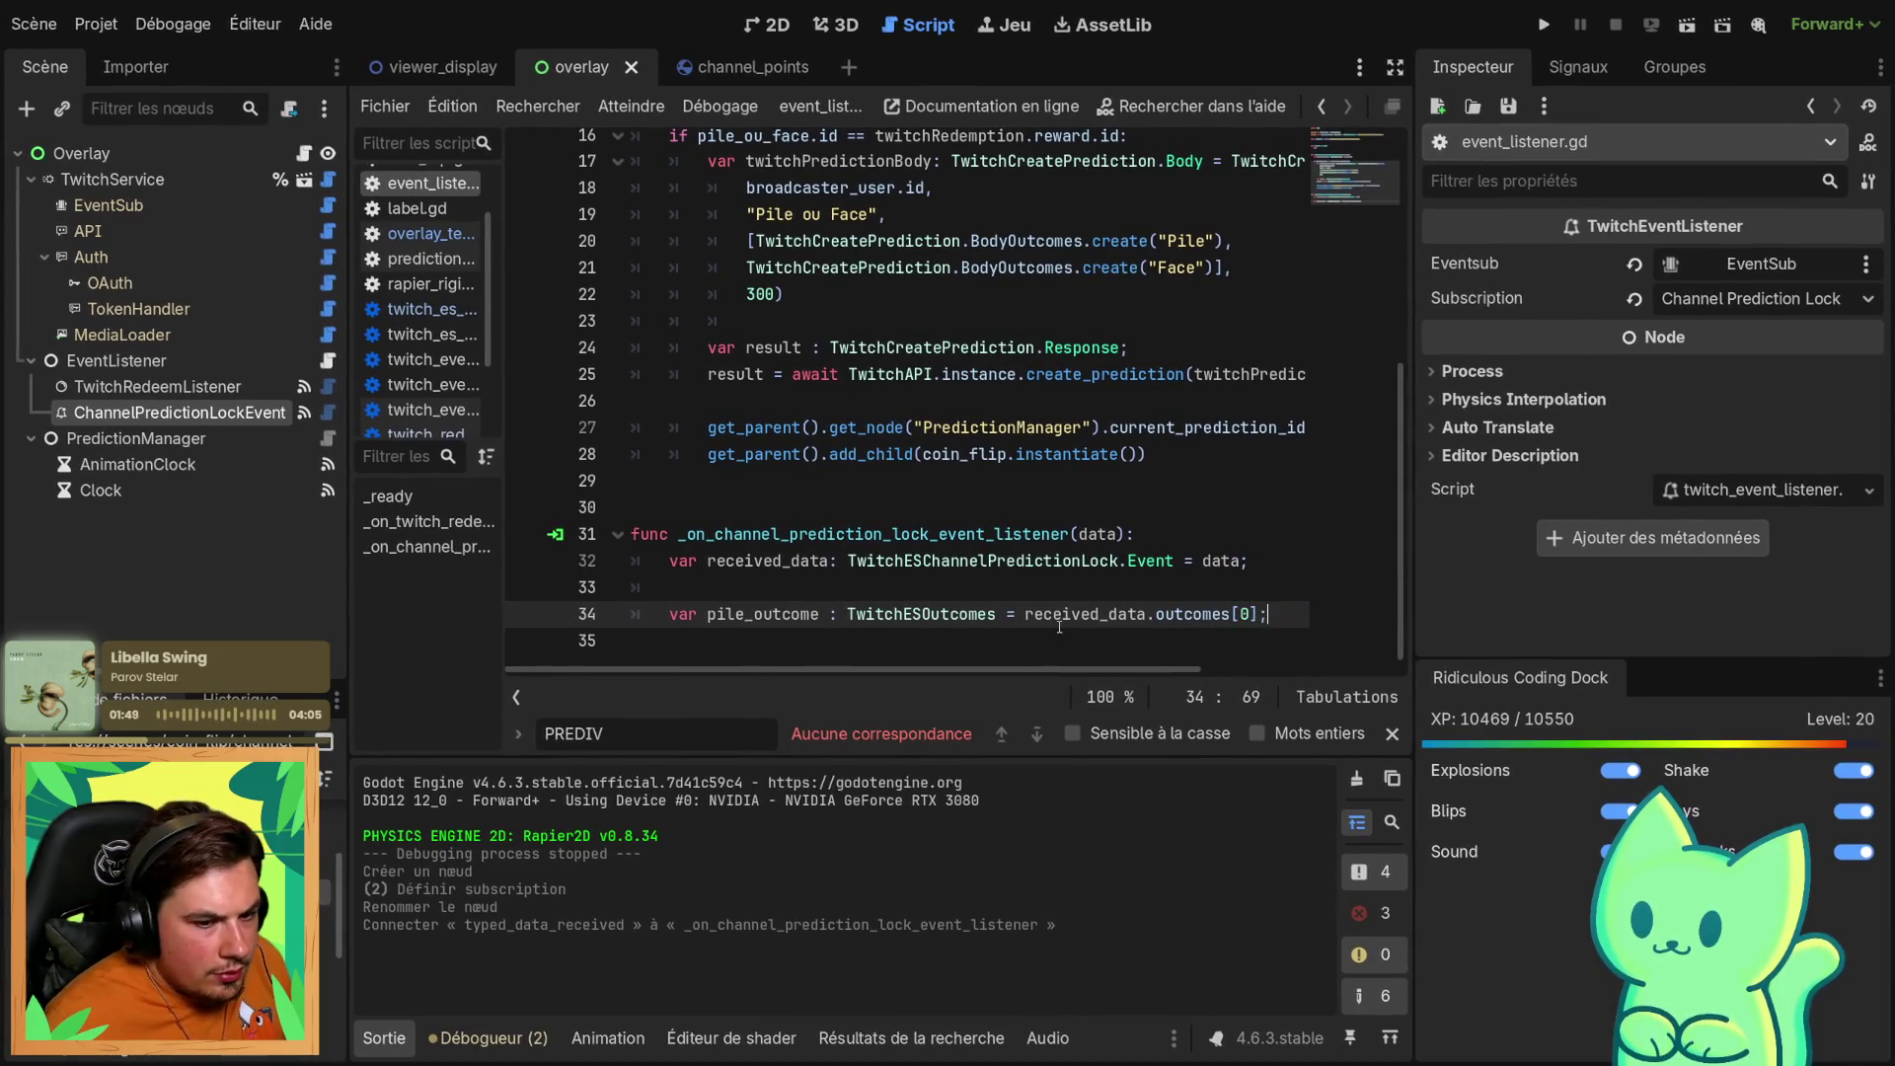
- Duplicate the declaration onto line 35 using outcomes[1], and save
key("shift+Home")
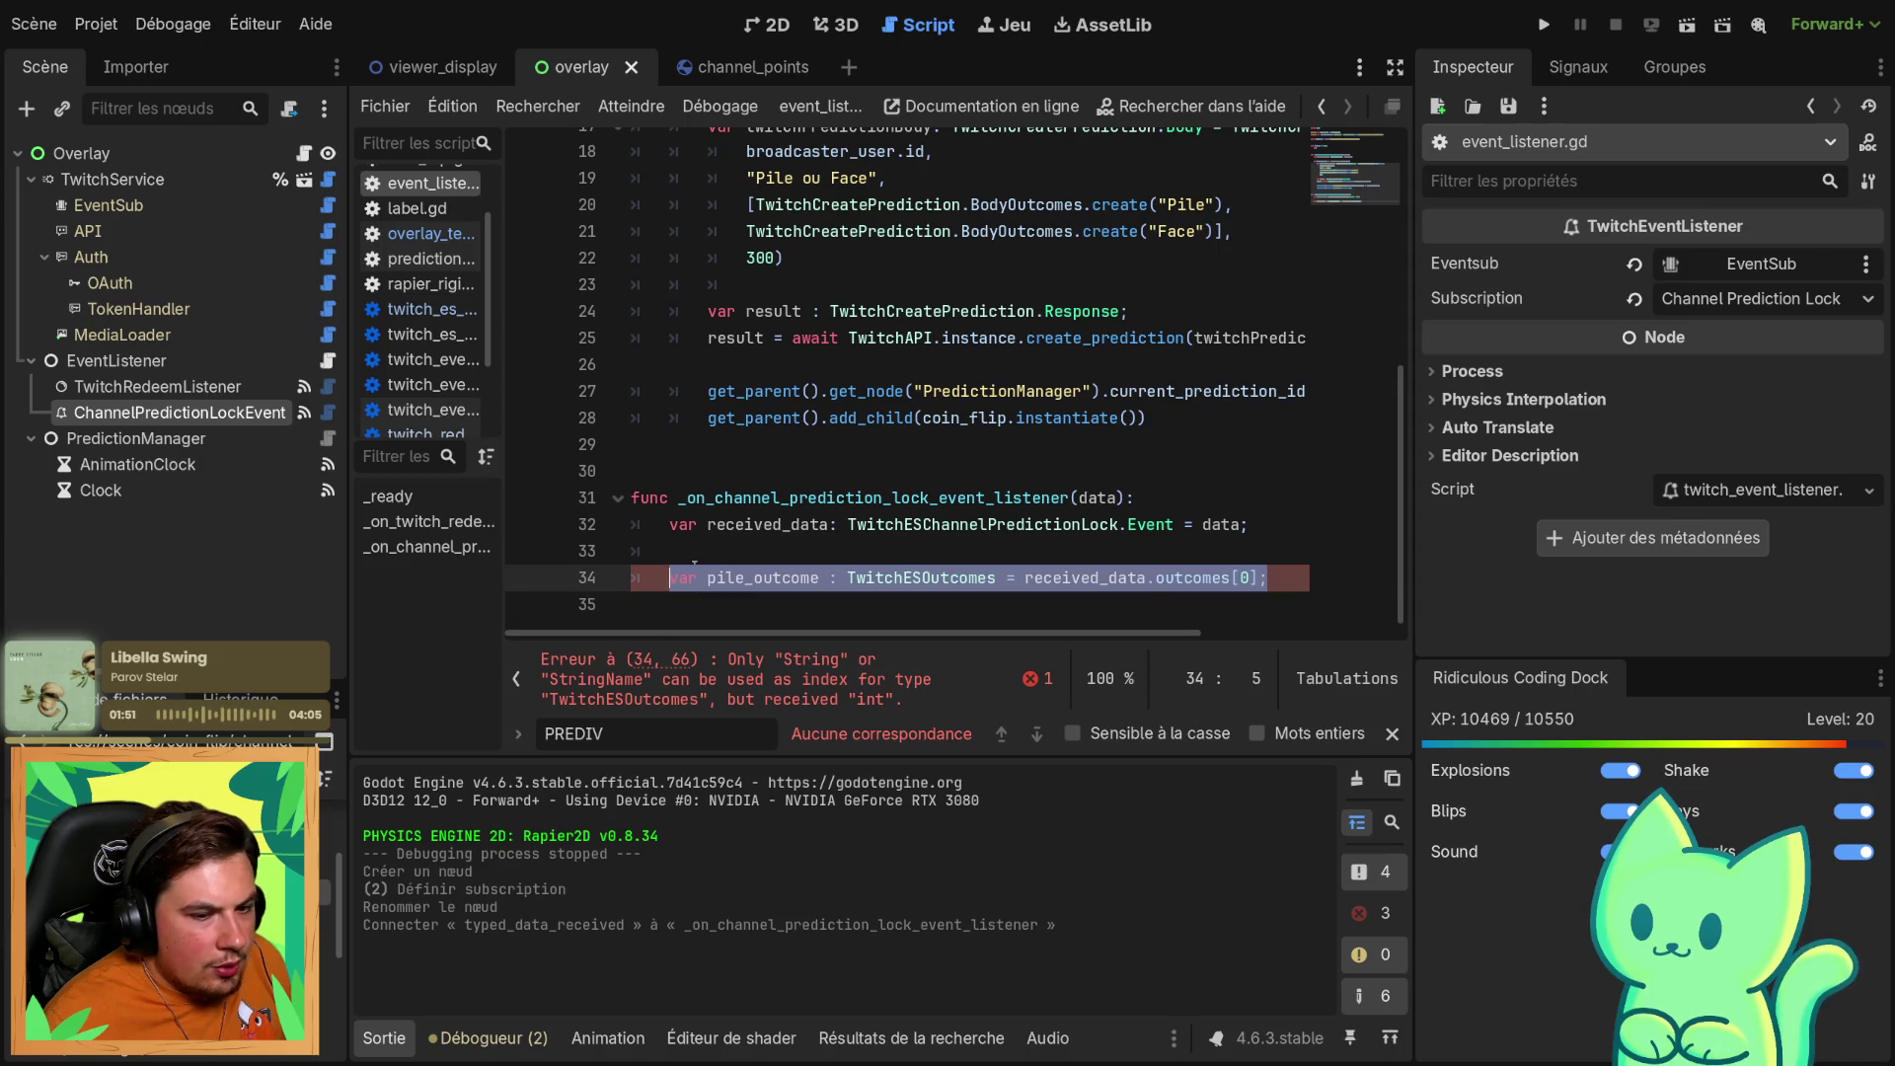
left_click(1283, 579)
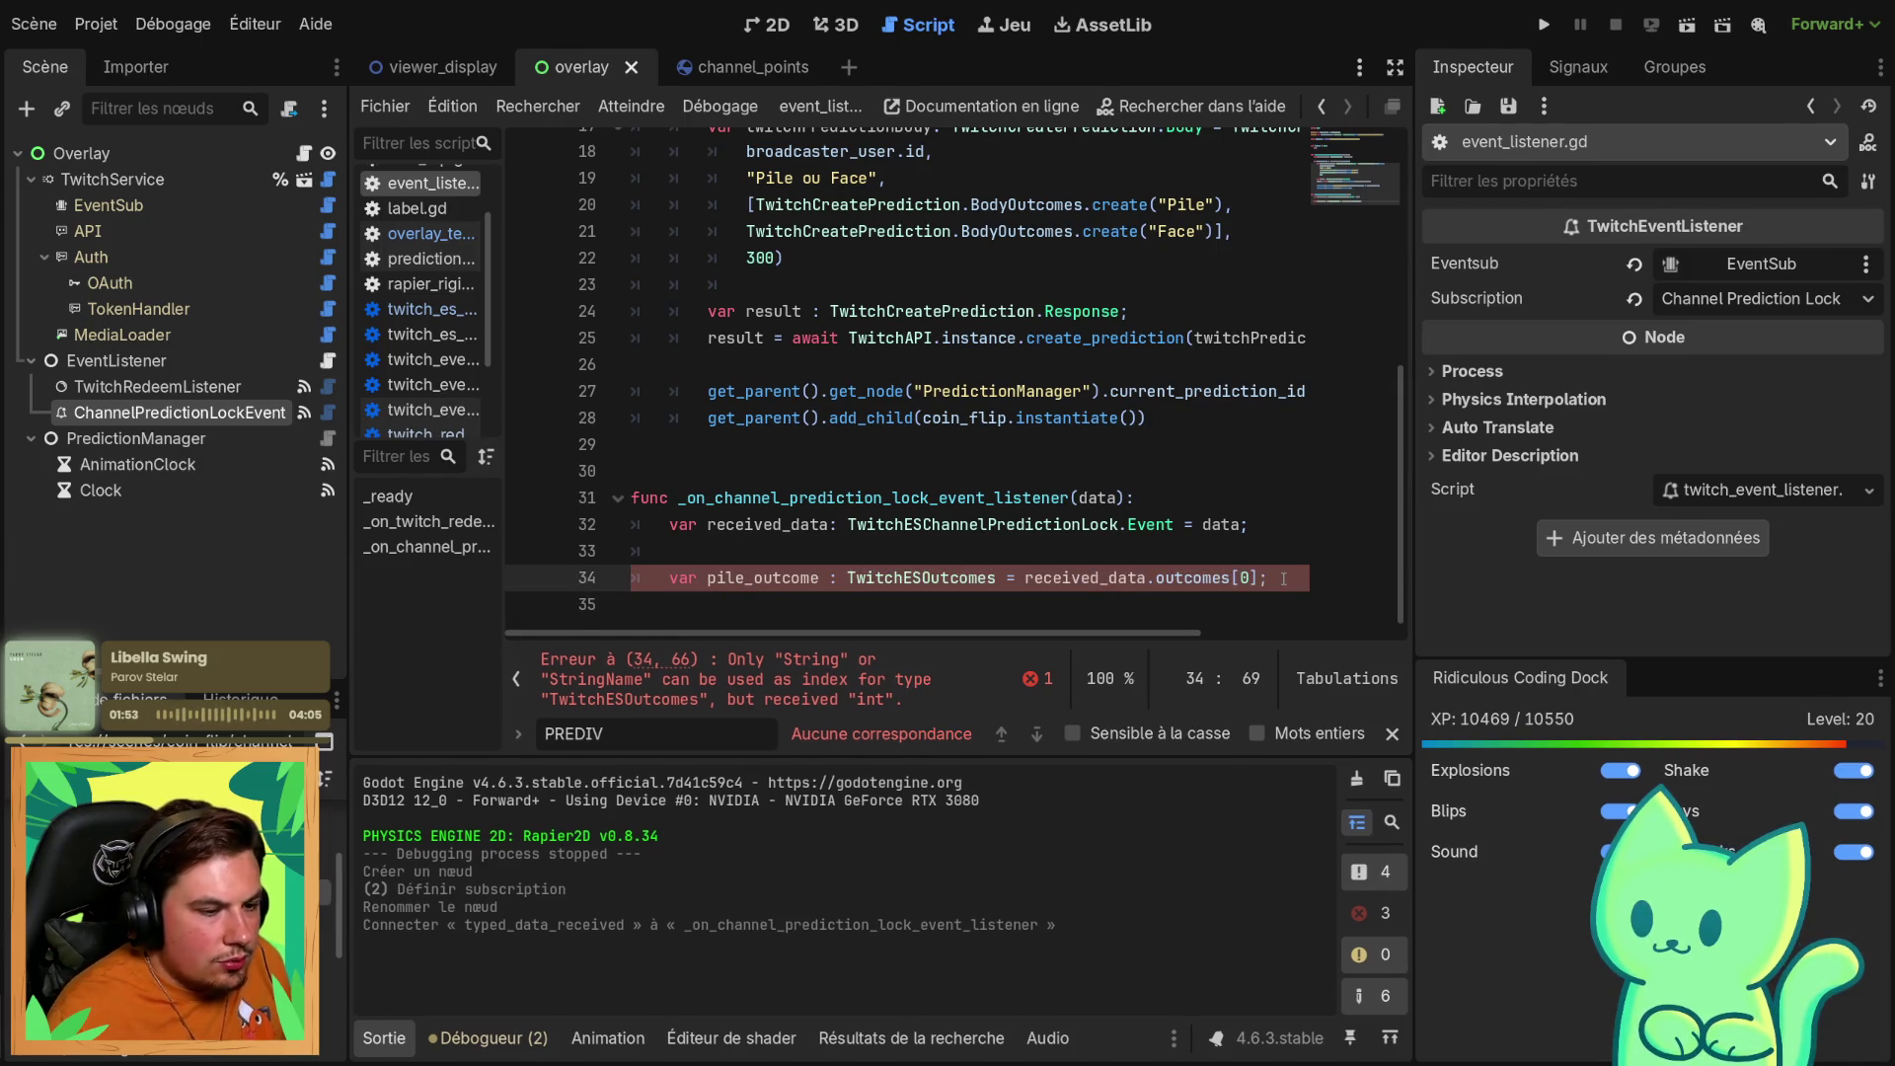
key("shift+Home")
key("ctrl+c")
key("End")
key("Return")
key("ctrl+v")
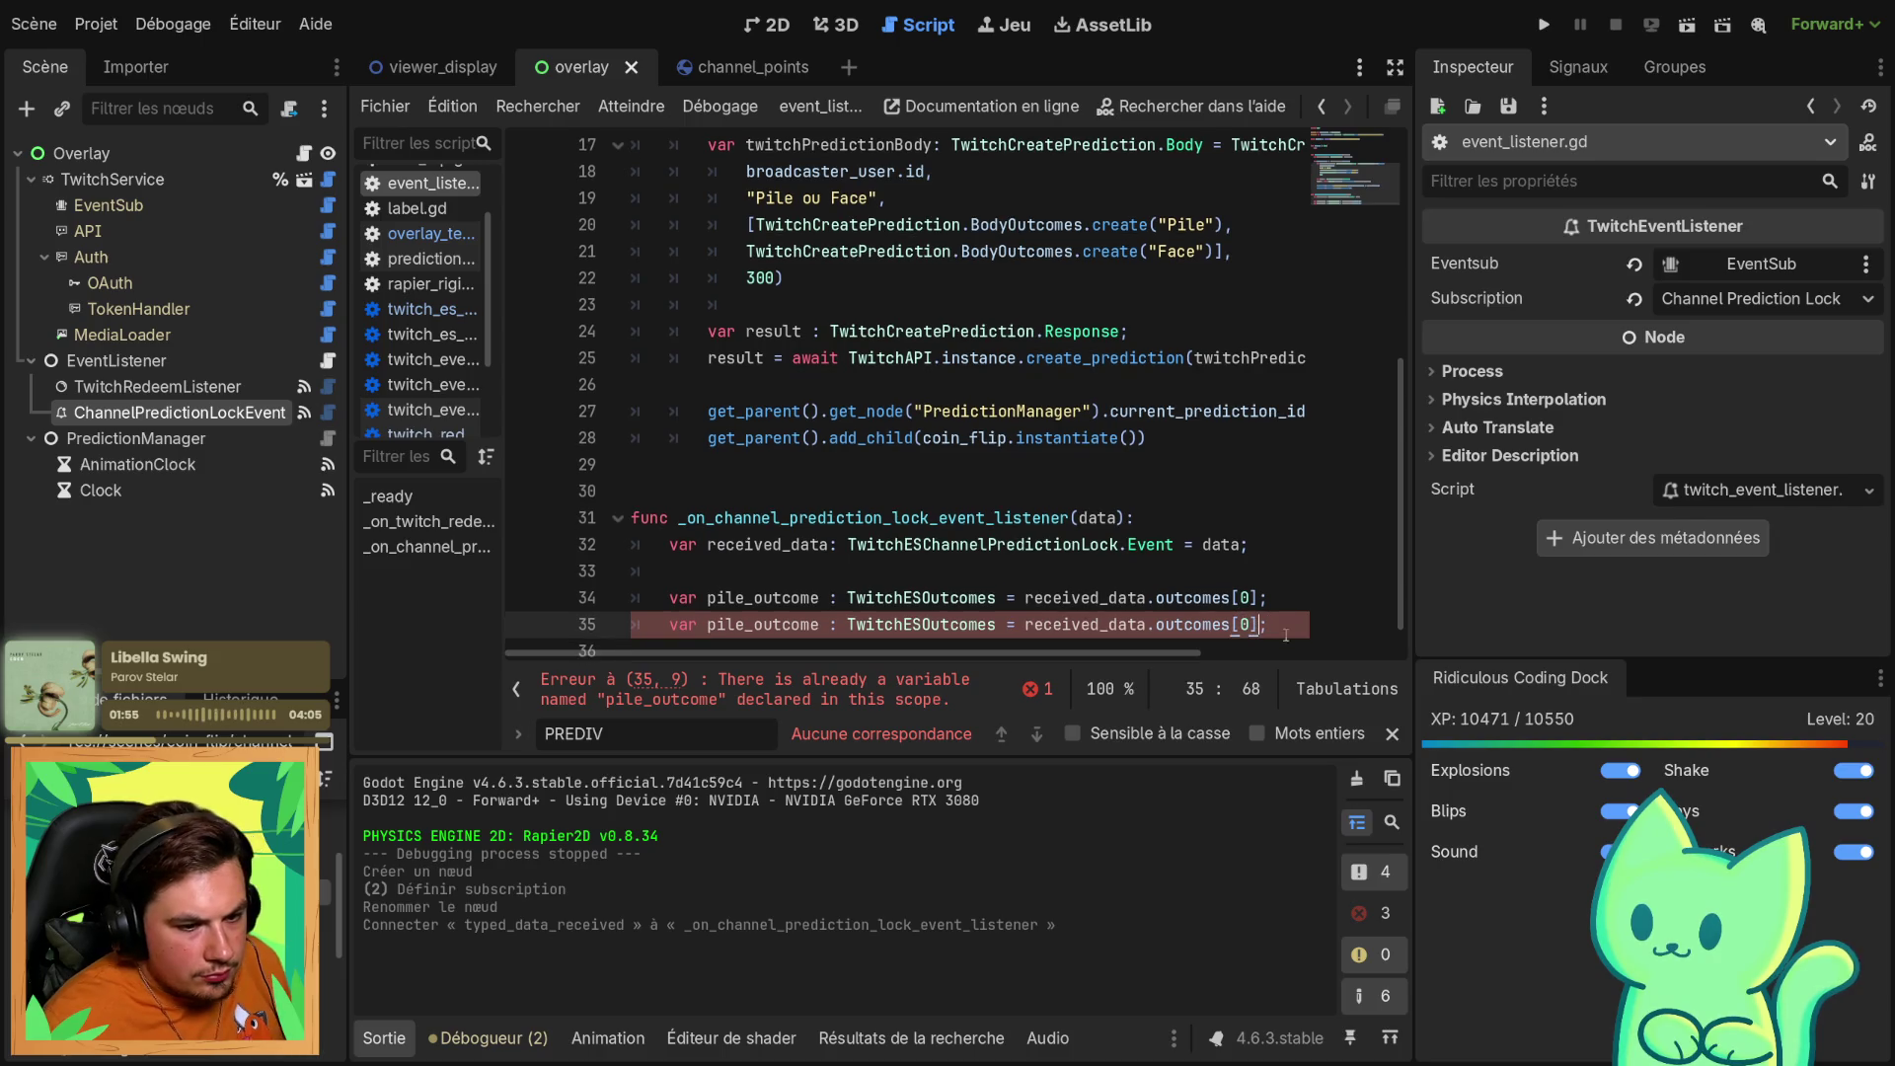
key("Left")
key("BackSpace")
type("1")
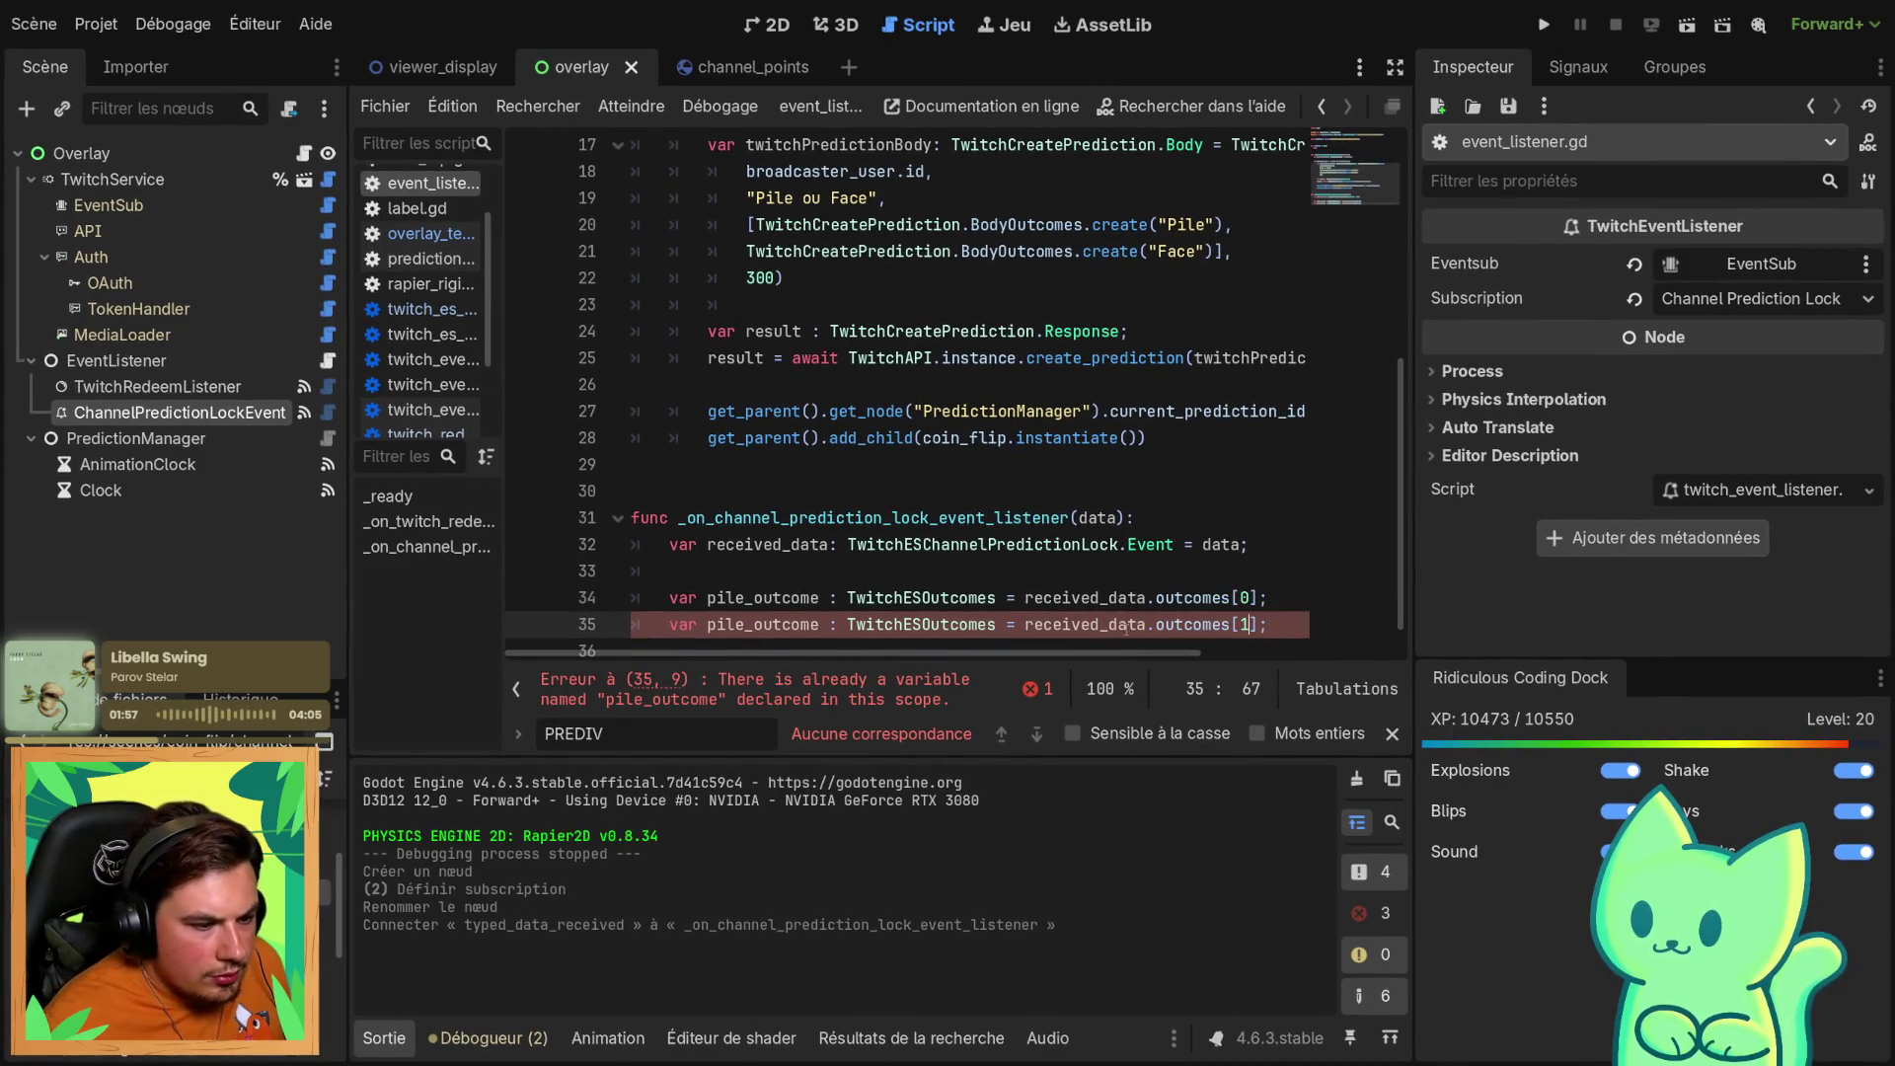
key("ctrl+s")
- Rename line 35's variable from pile_outcome to face_outcome and save
double_click(743, 599)
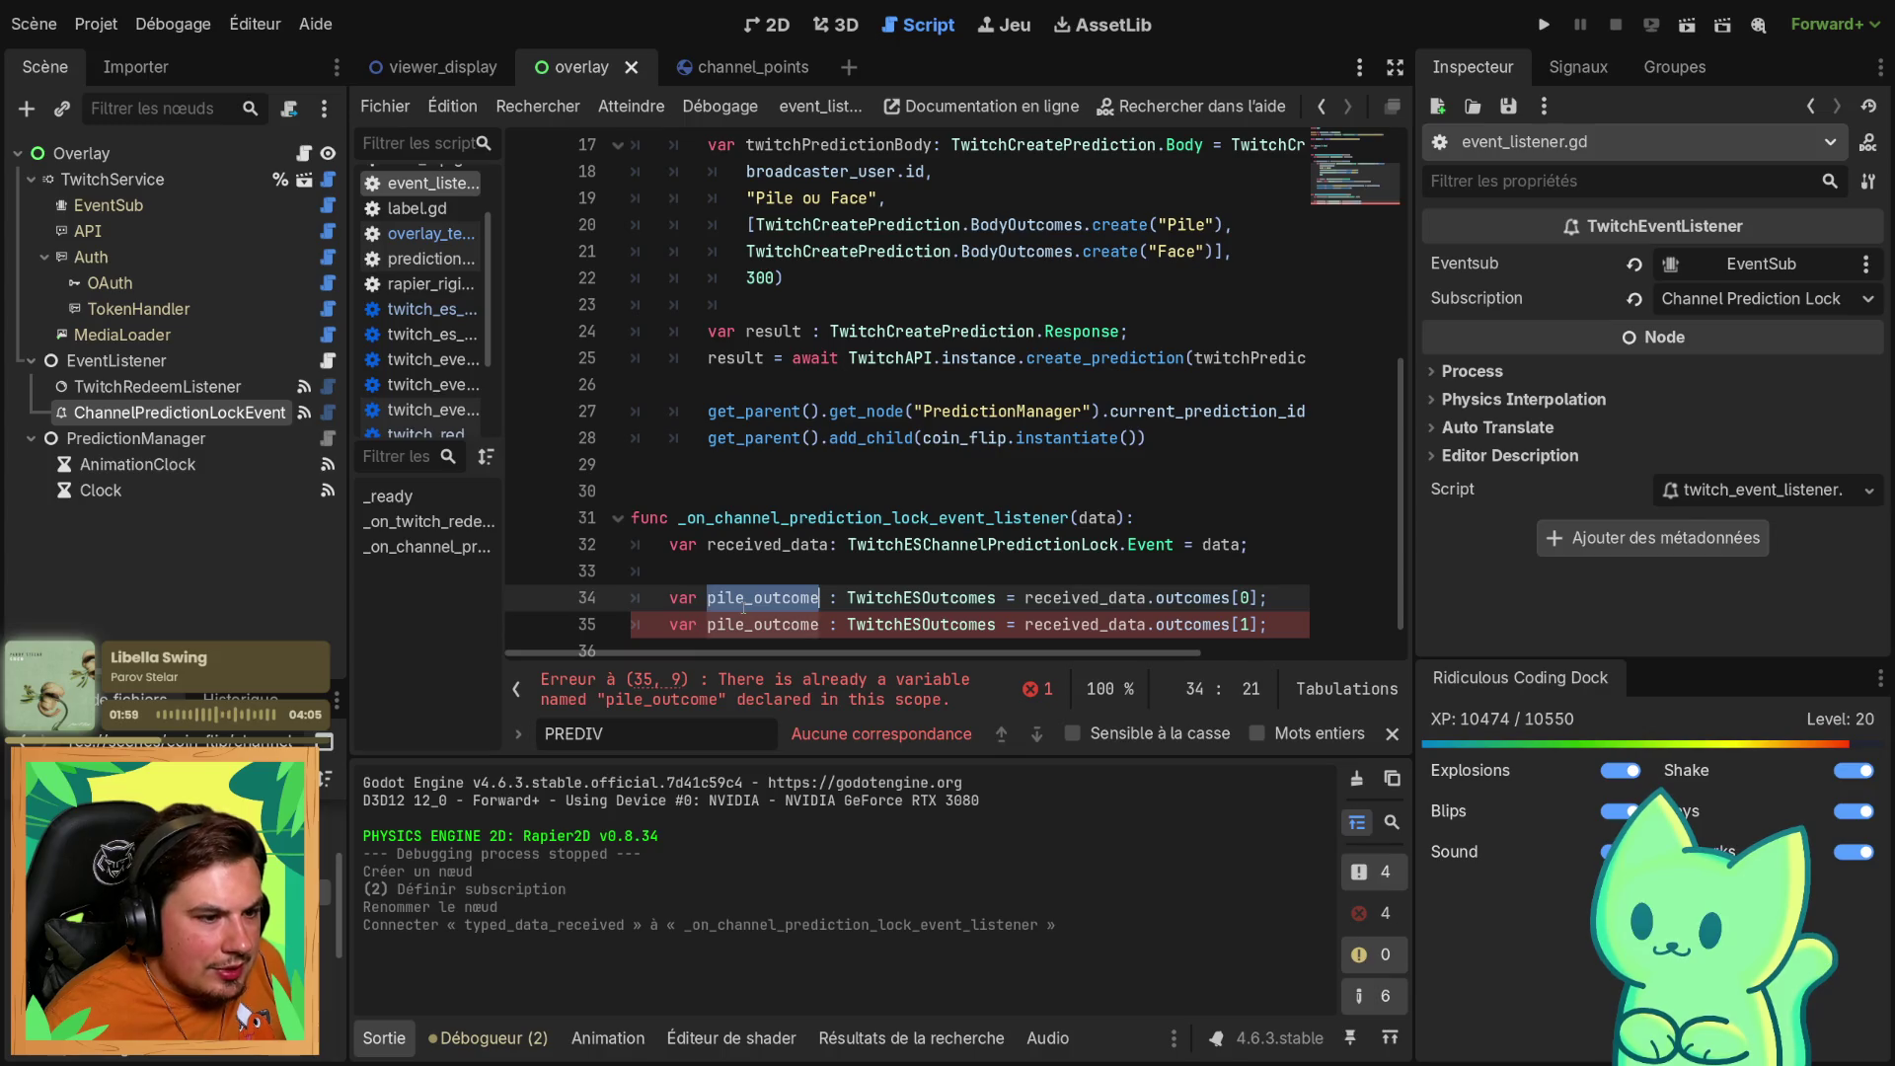
left_click(736, 623)
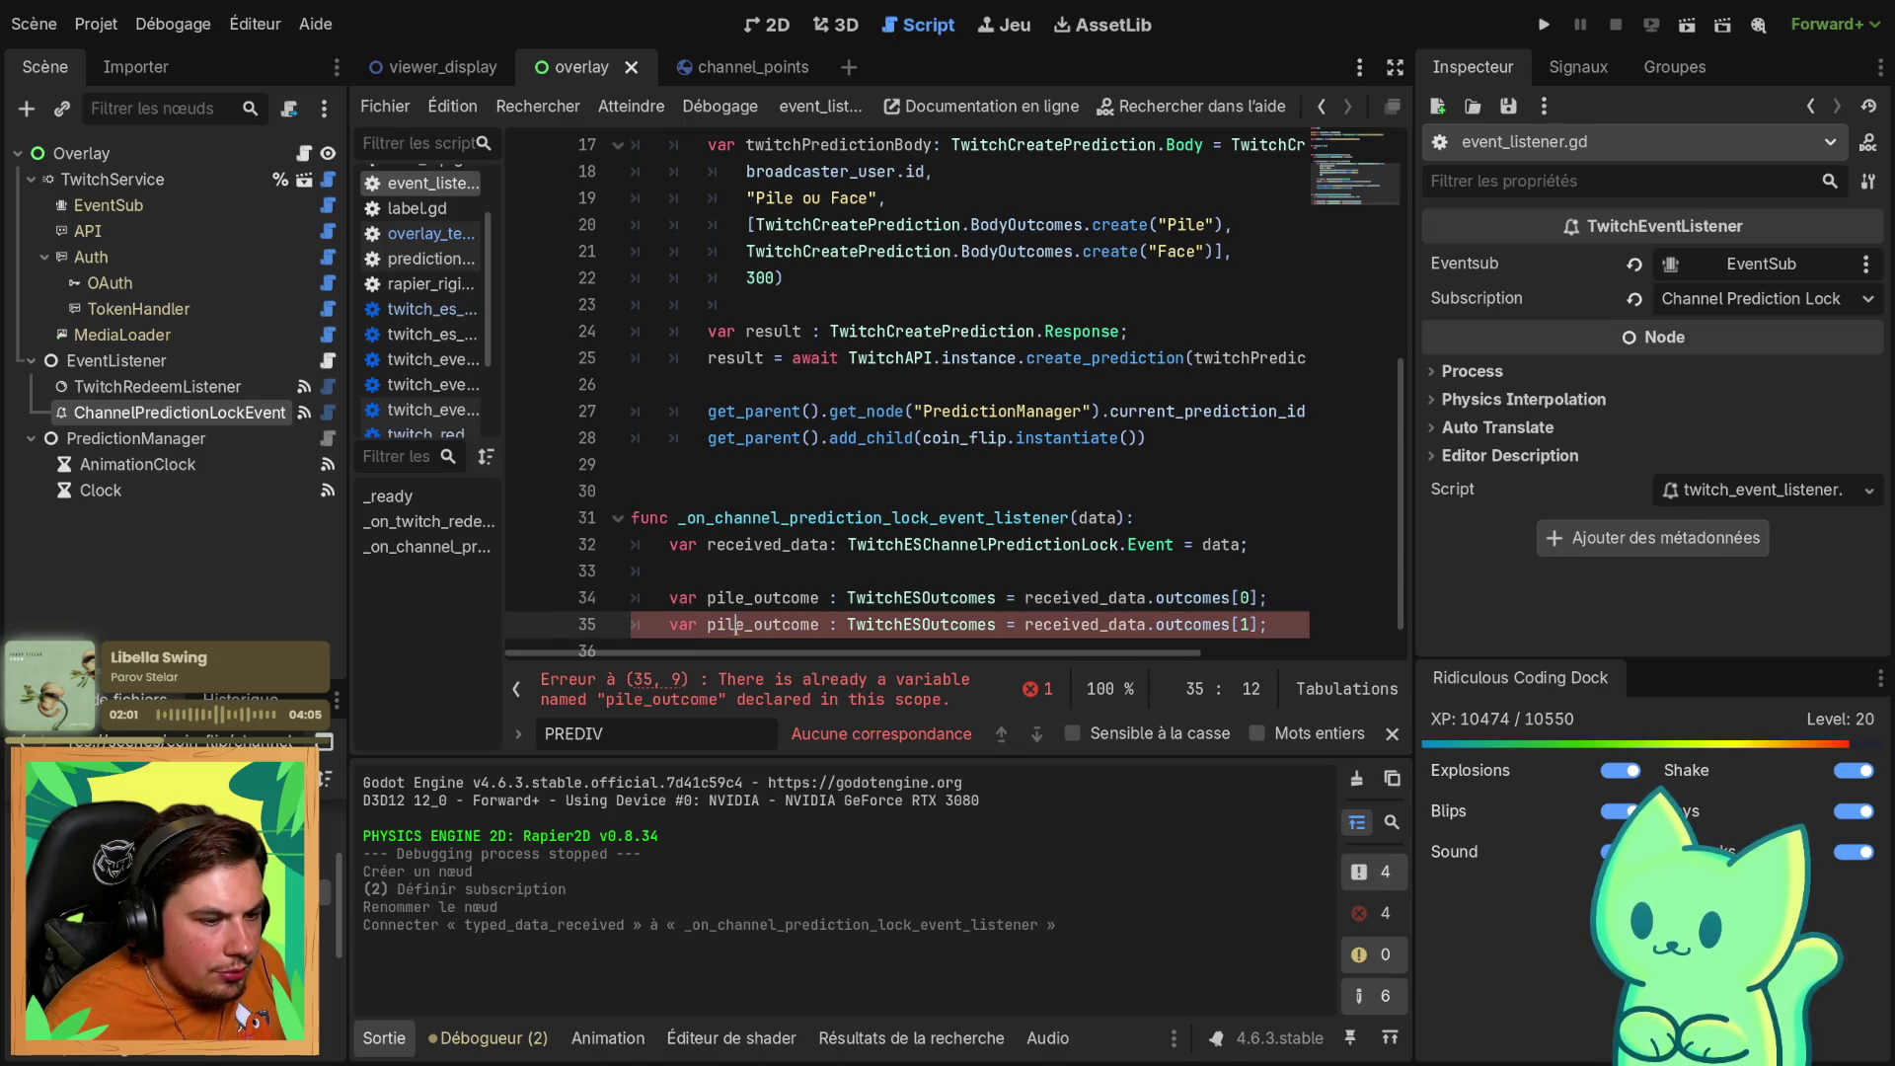
key("Delete")
key("BackSpace")
key("BackSpace")
key("BackSpace")
type("face")
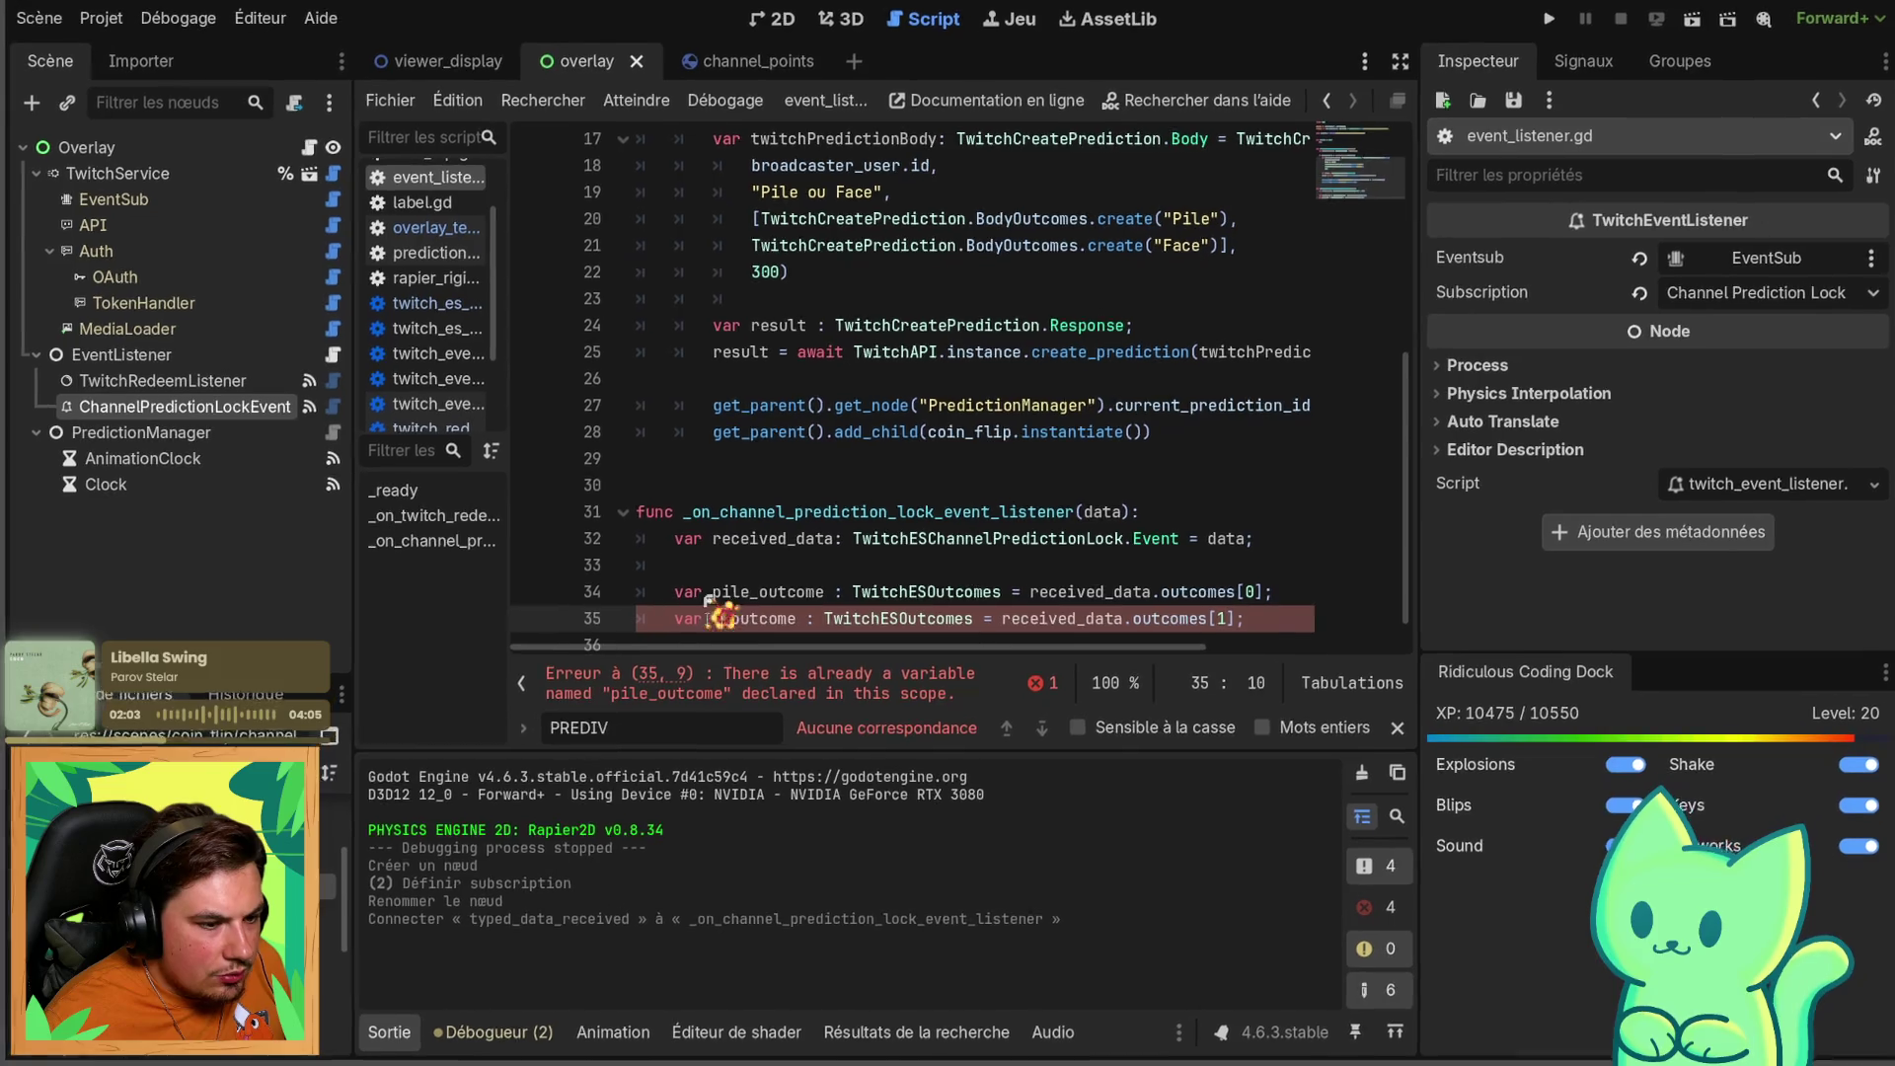
key("ctrl+s")
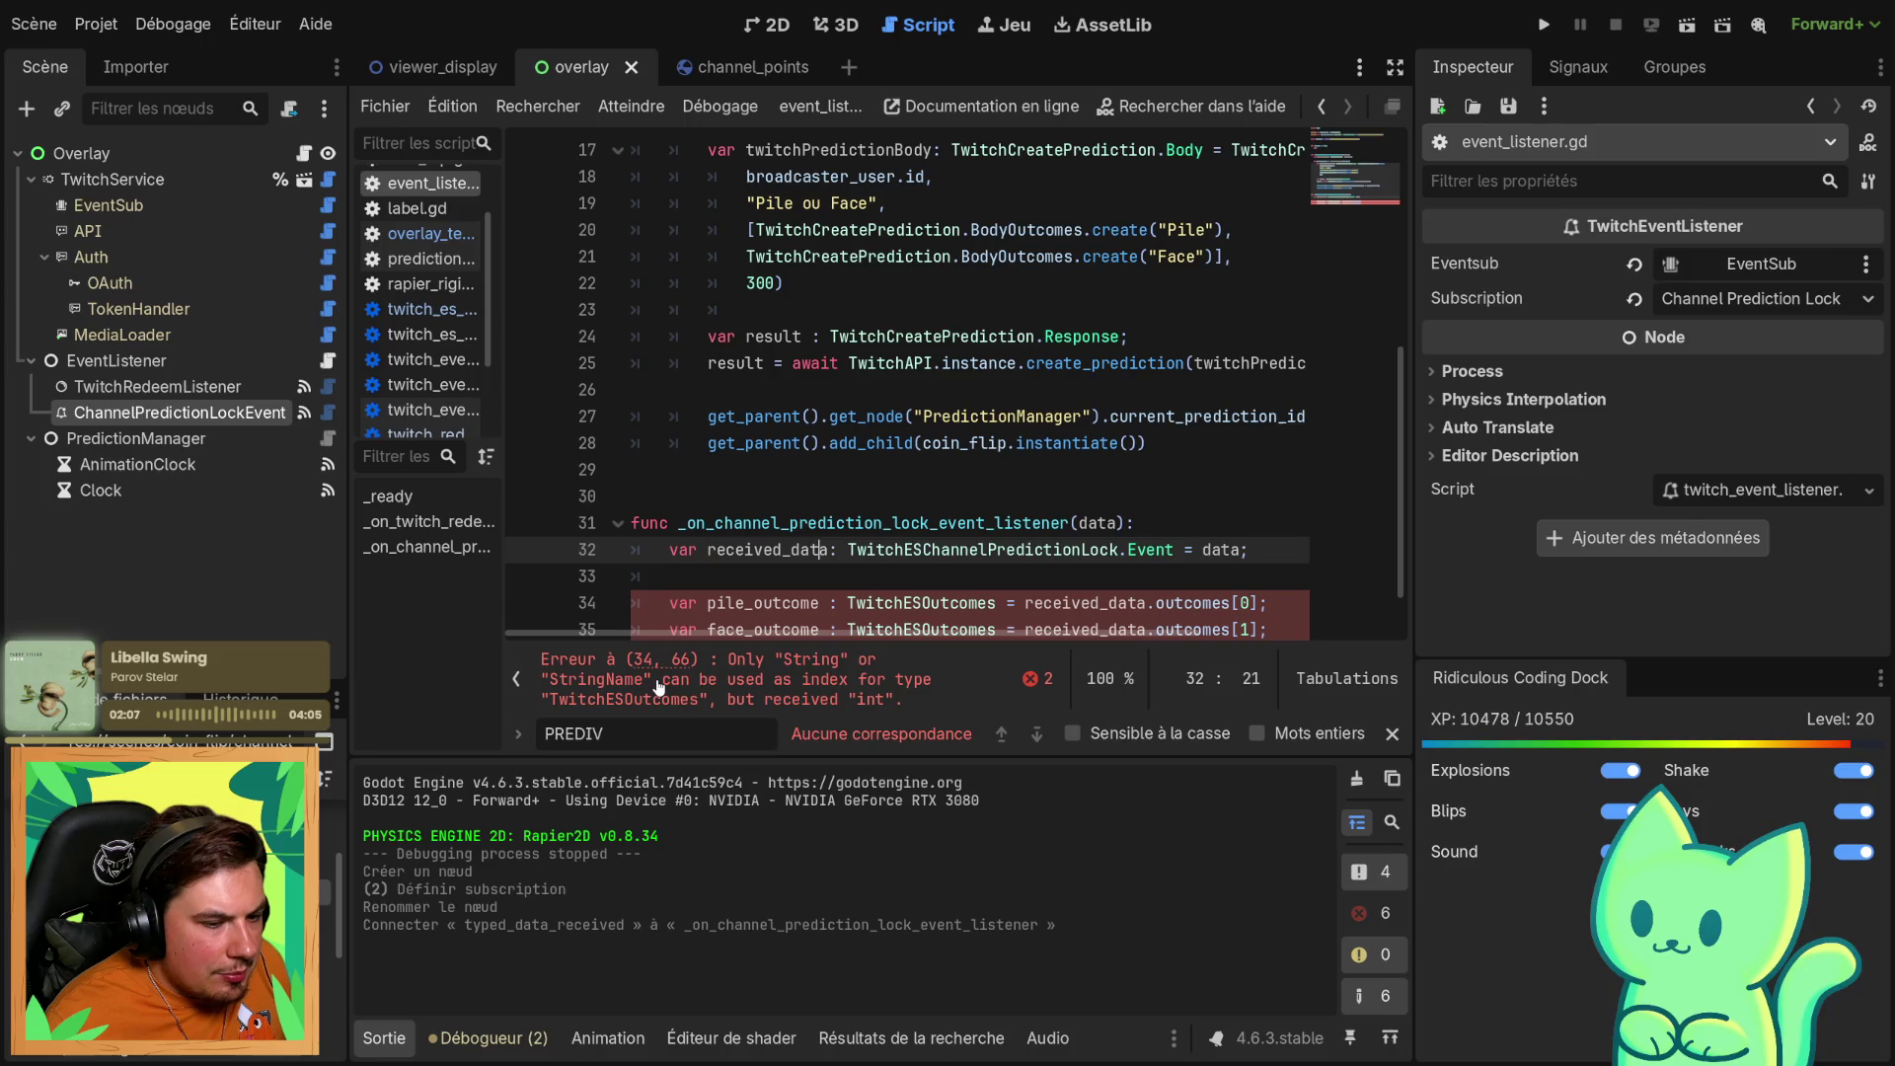
left_click(1093, 582)
- Recheck the outcomes definition and the channel_points scene, then return to event_listener.gd
left_click(1174, 603, "ctrl")
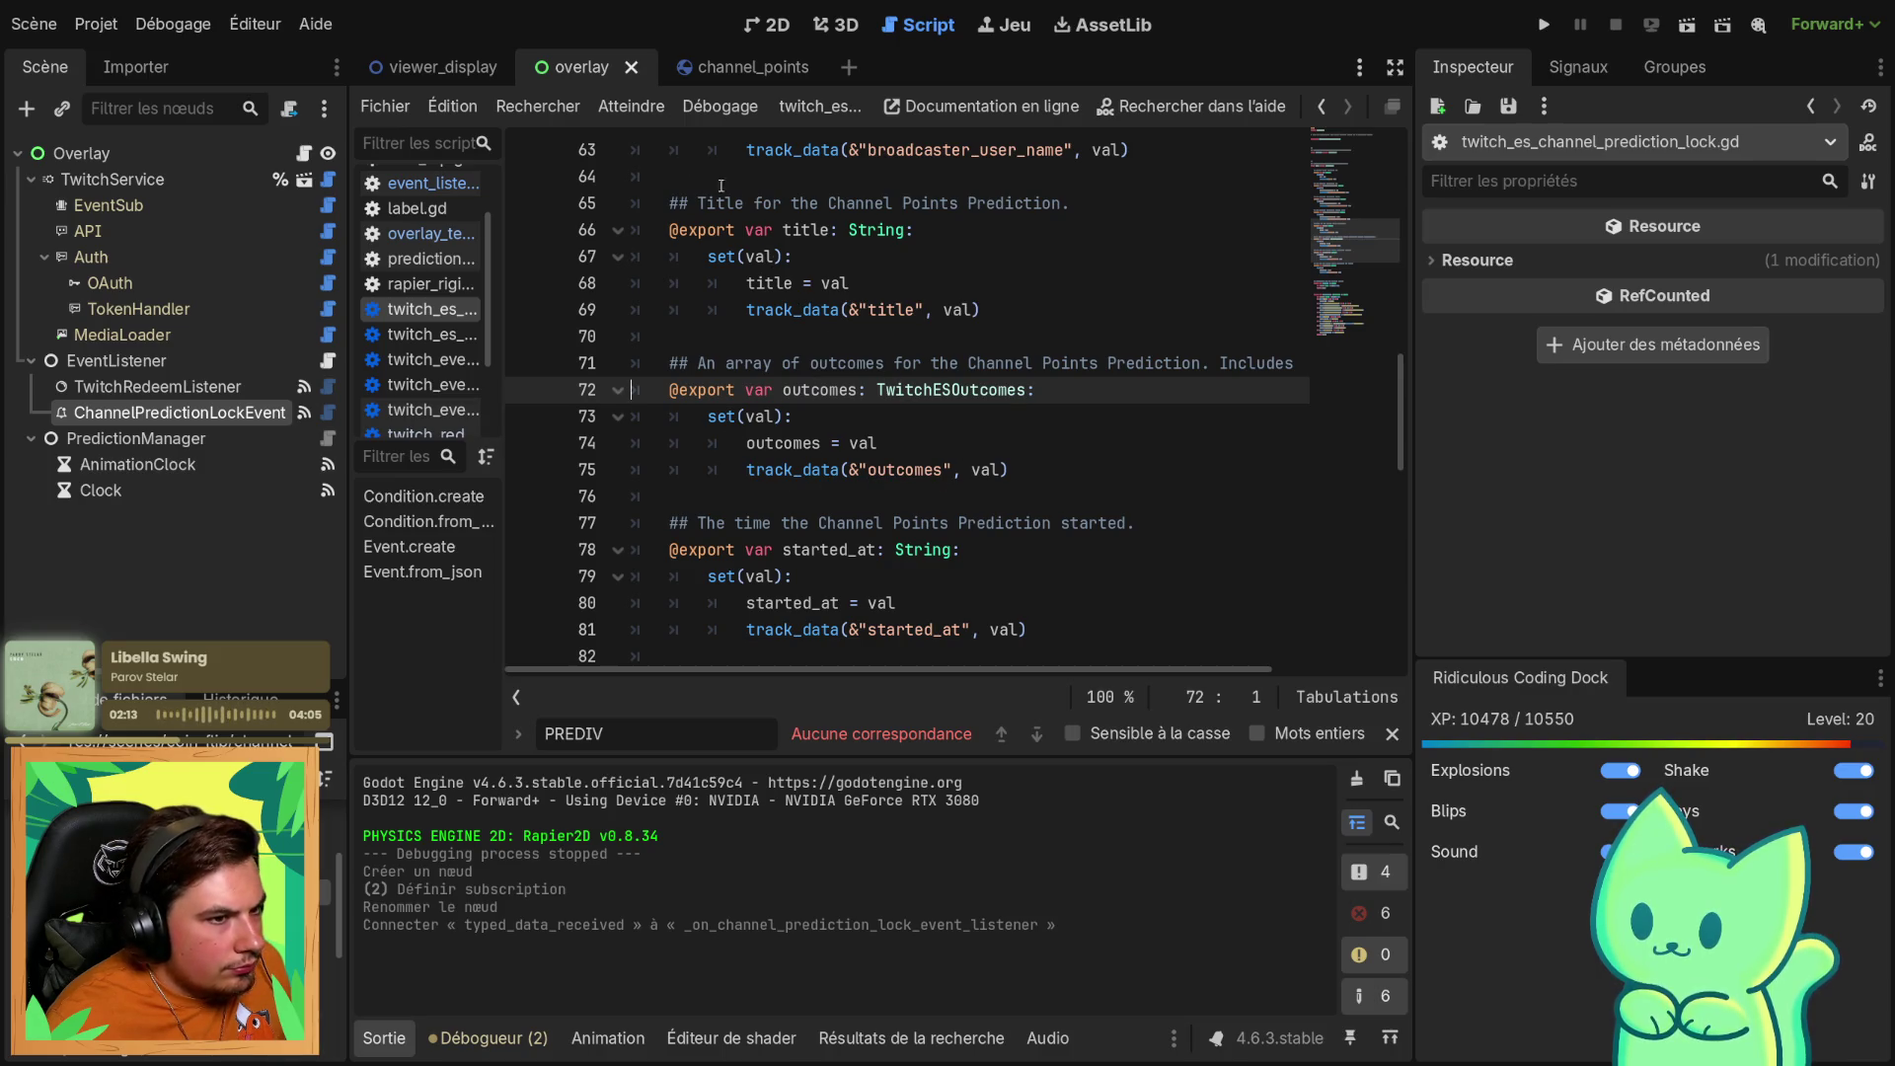
left_click(443, 67)
left_click(588, 66)
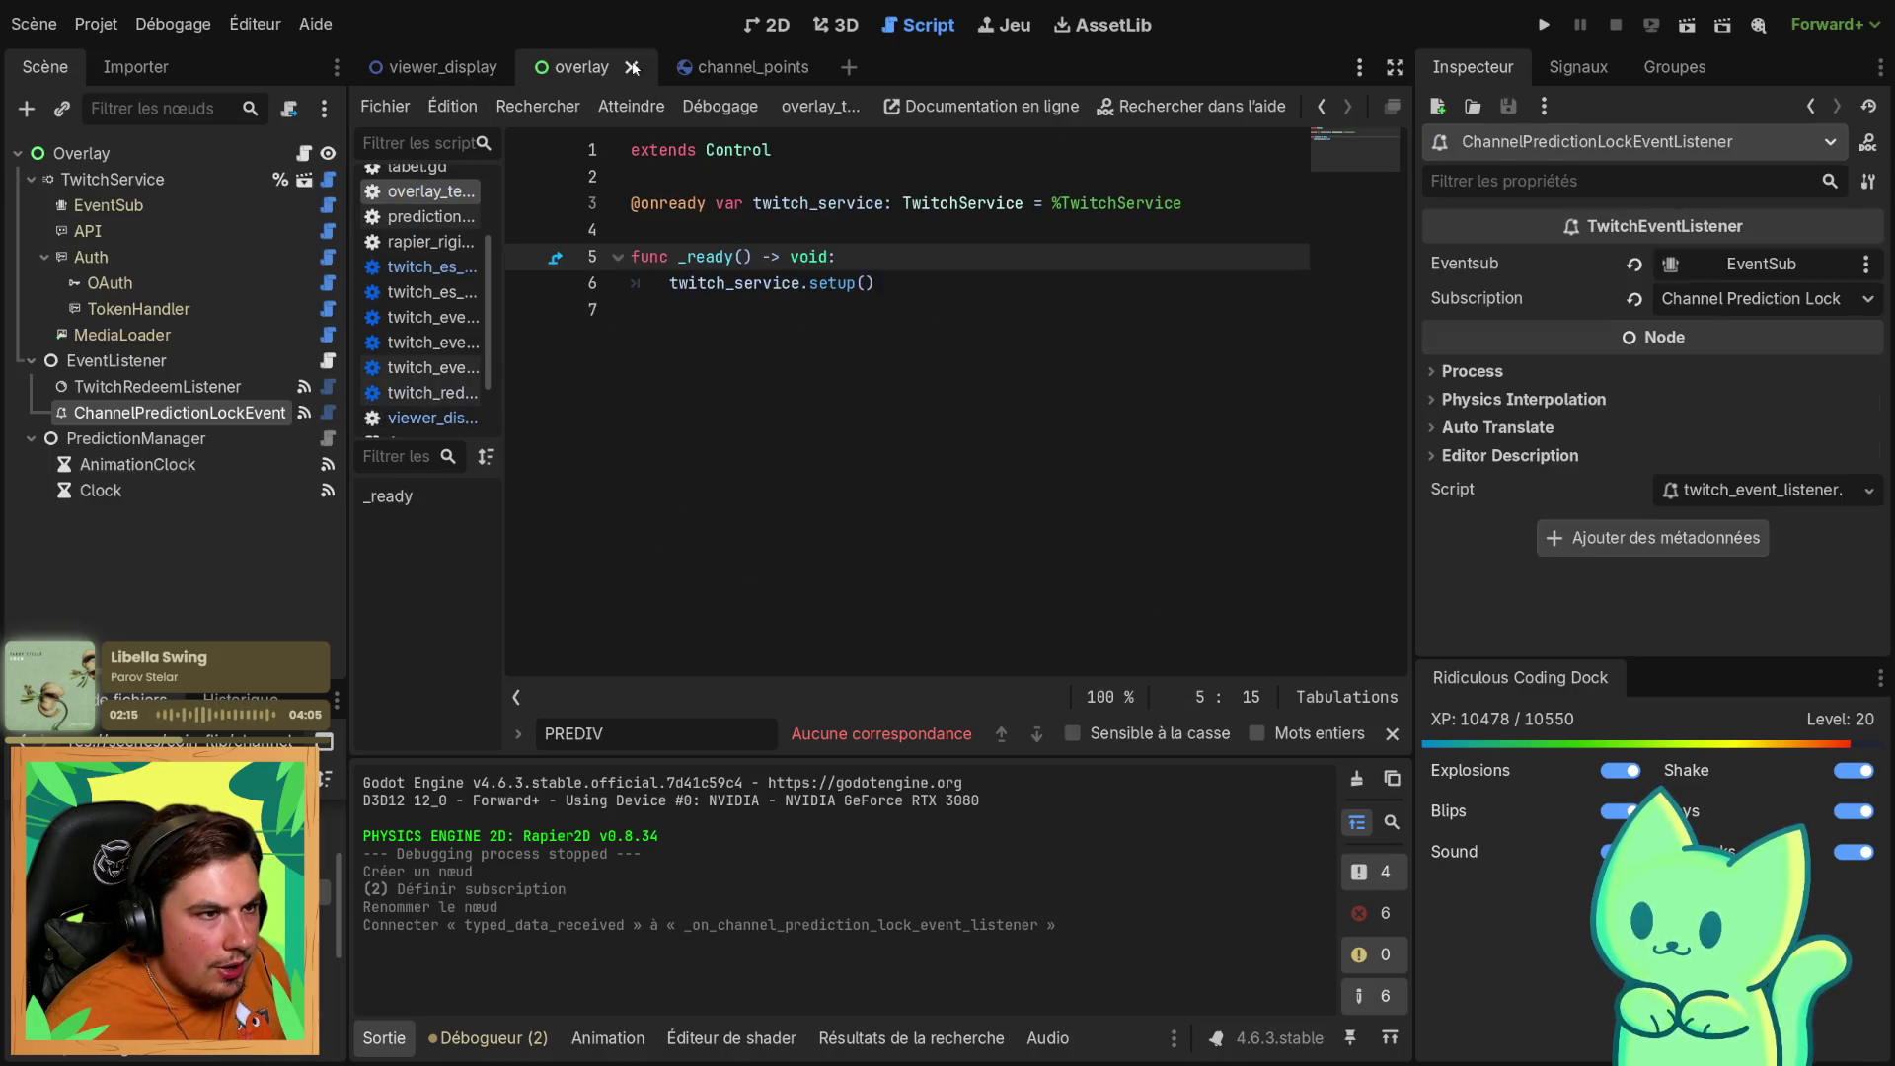
left_click(725, 71)
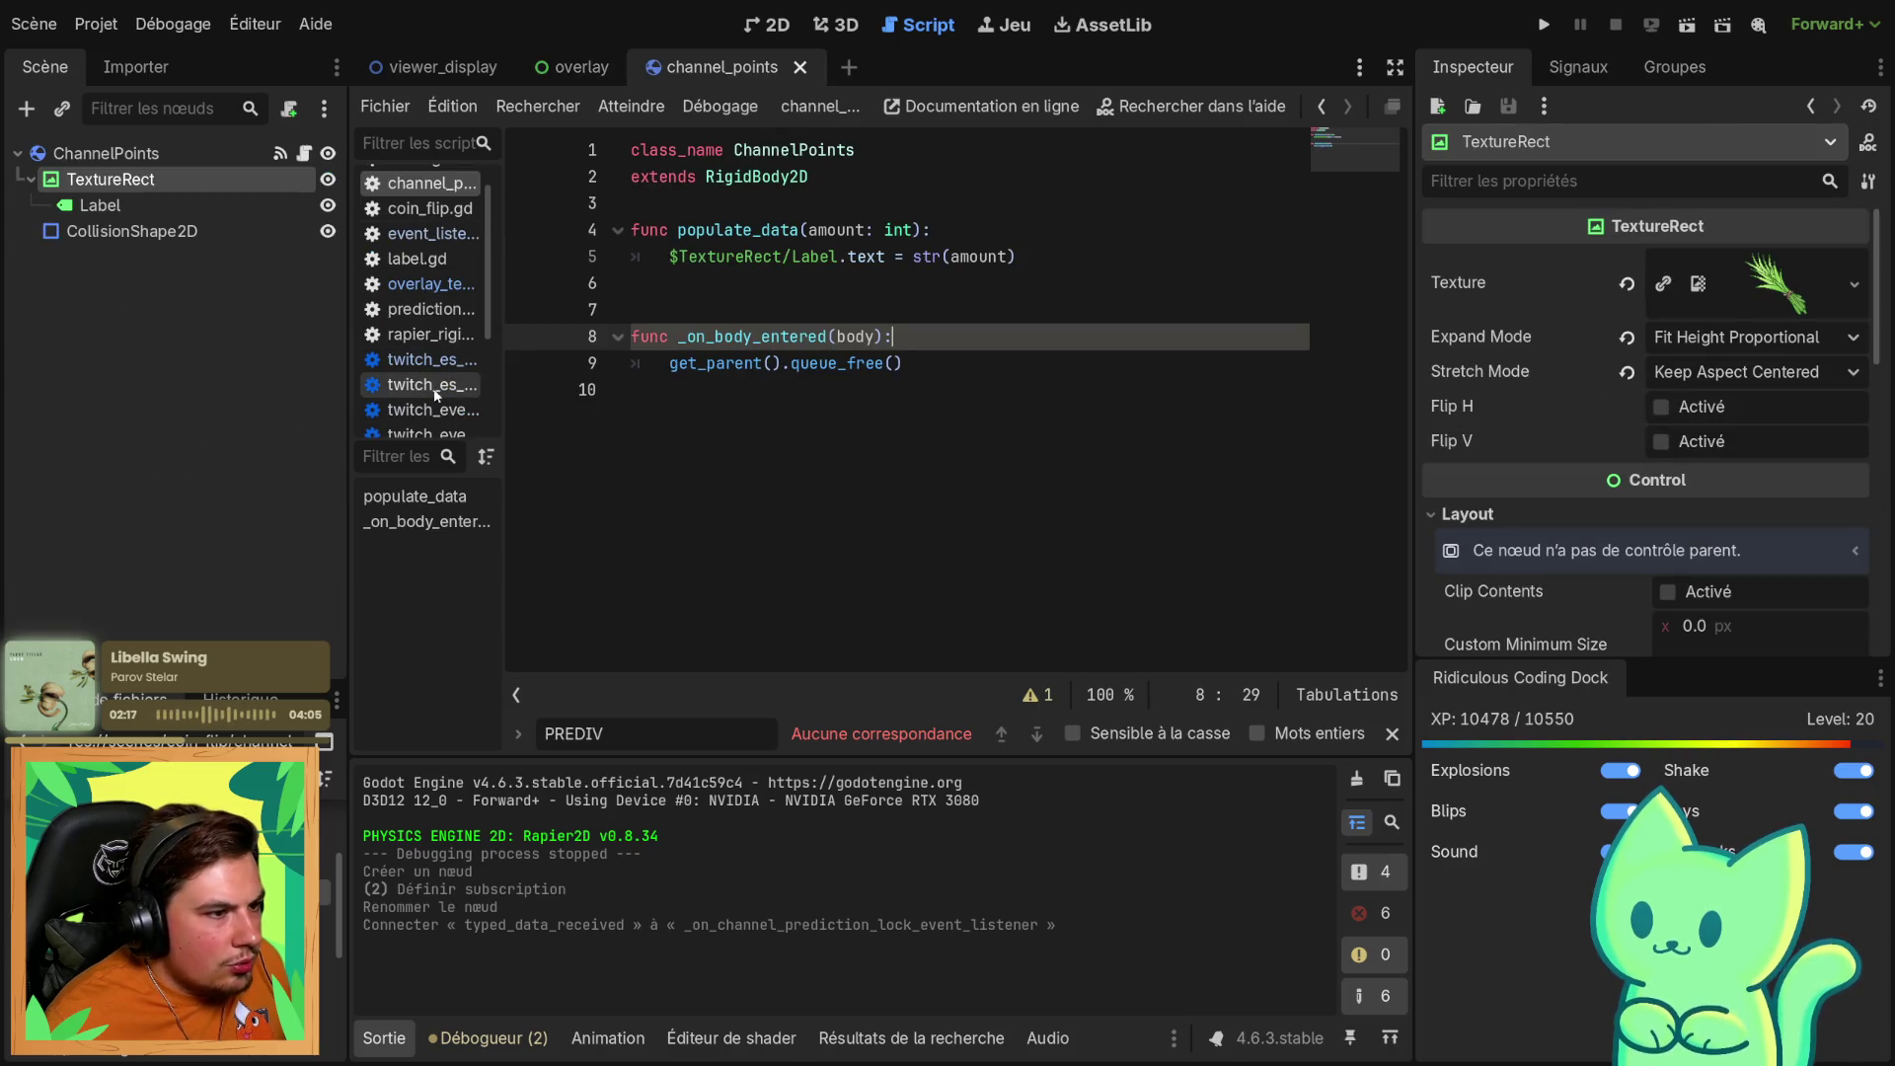
left_click(535, 73)
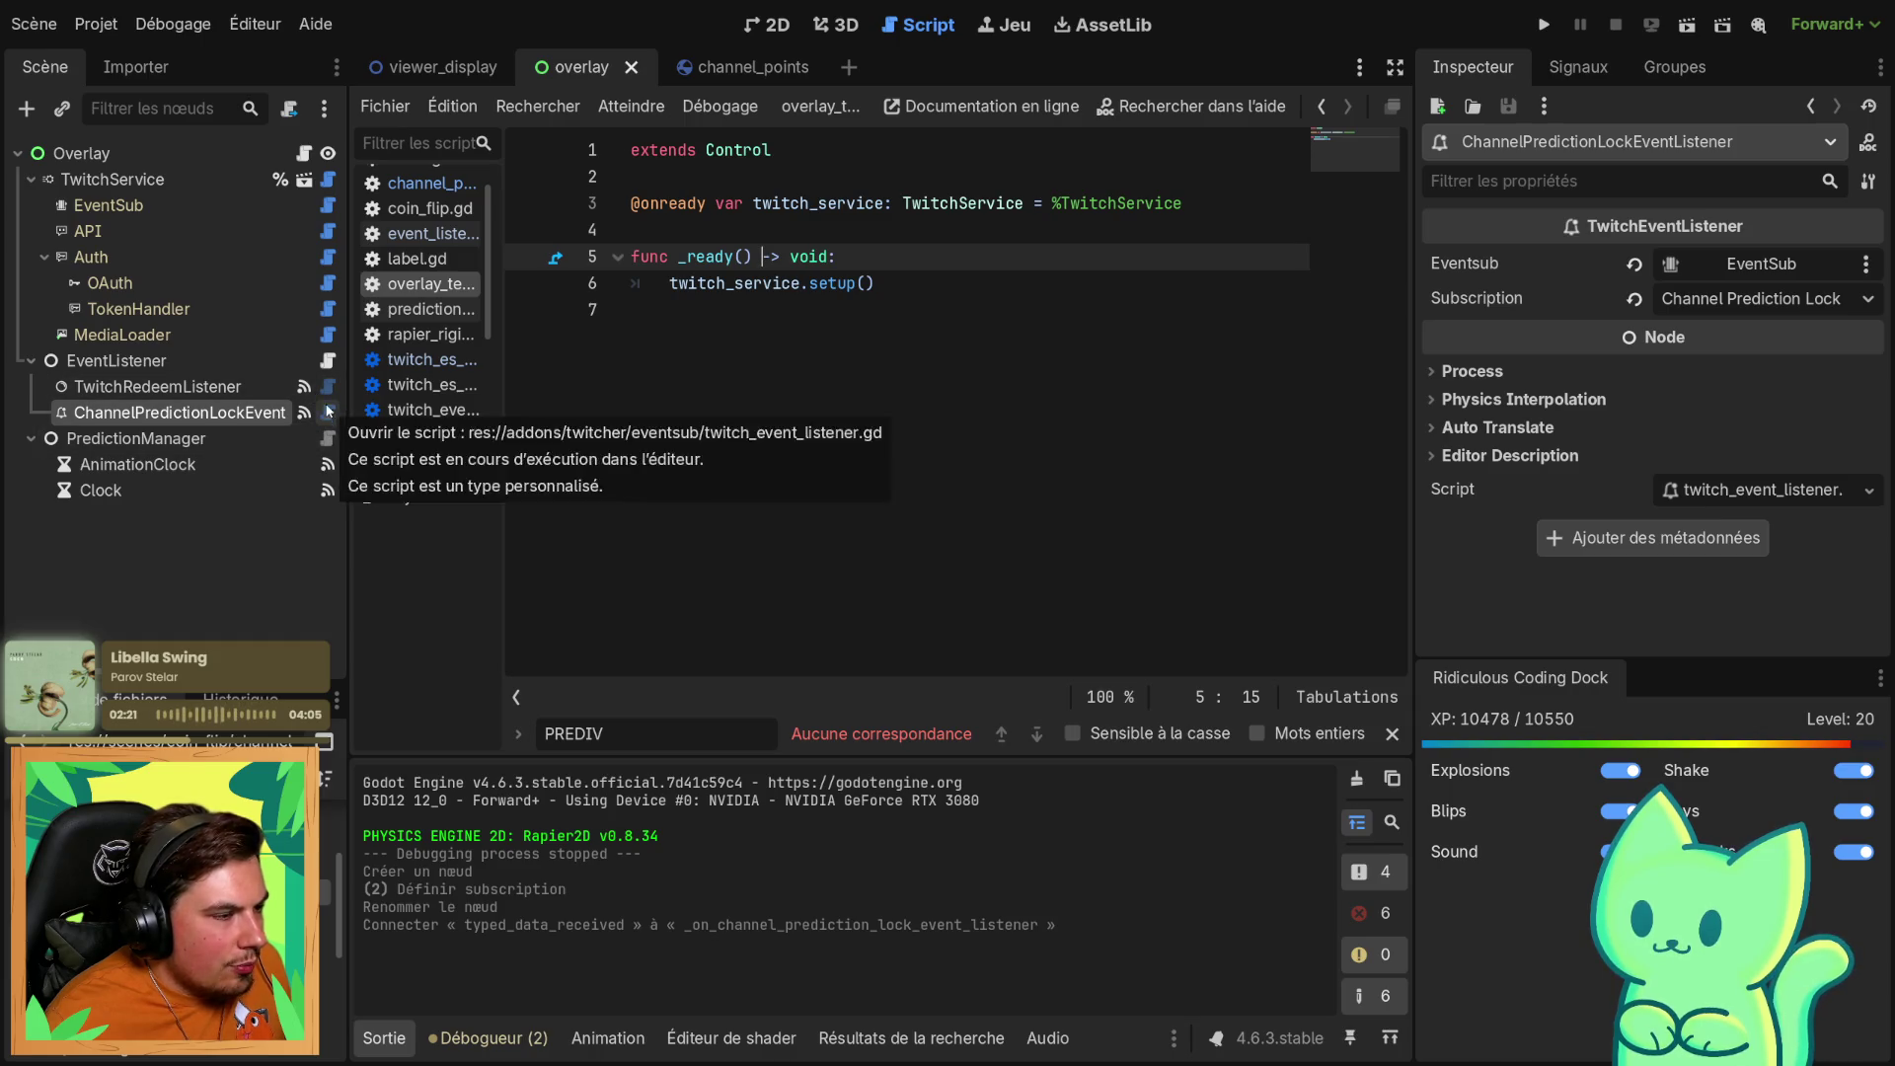
left_click(327, 364)
- Replace the indexes with outcomes["Pile"] on line 34 and outcomes["Face"] on line 35
key("BackSpace")
type("\"Pile\"];")
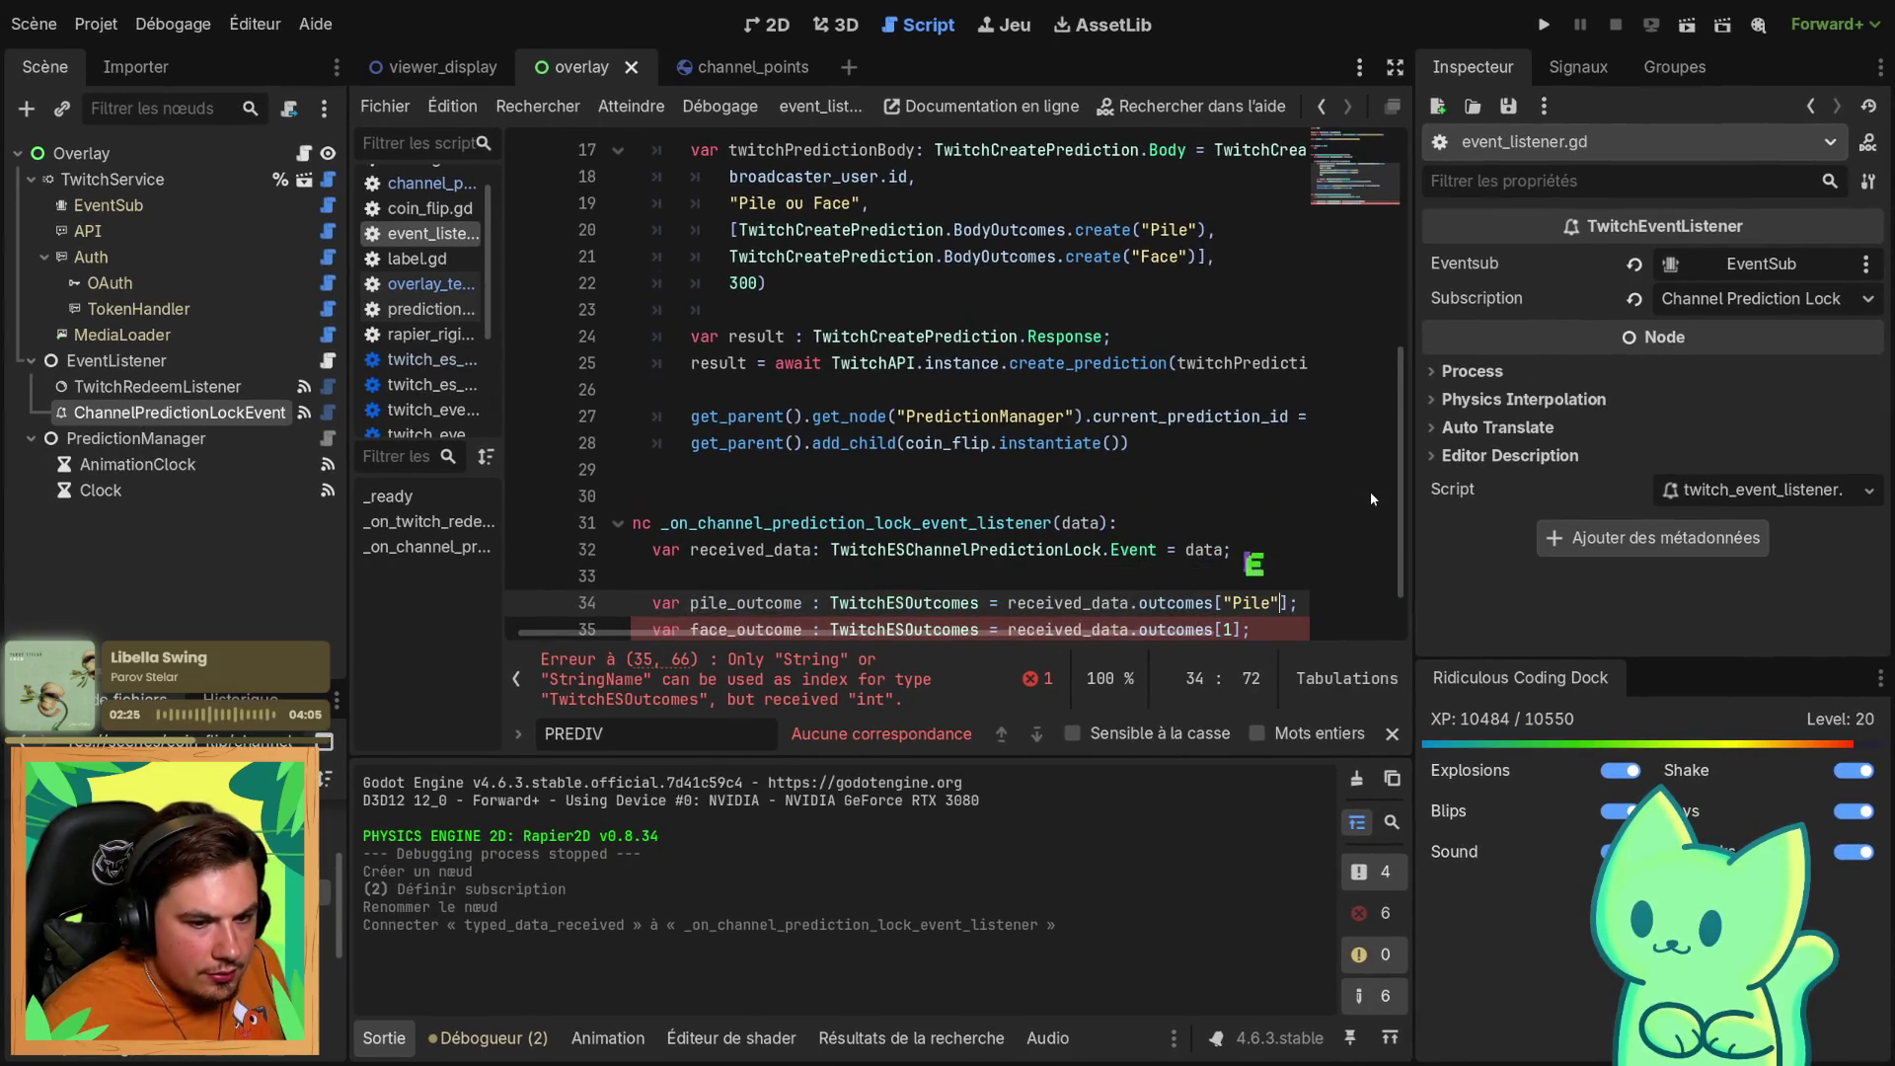
mouse_move(898, 633)
left_mouse_down()
mouse_move(1076, 632)
mouse_move(1213, 578)
left_mouse_up()
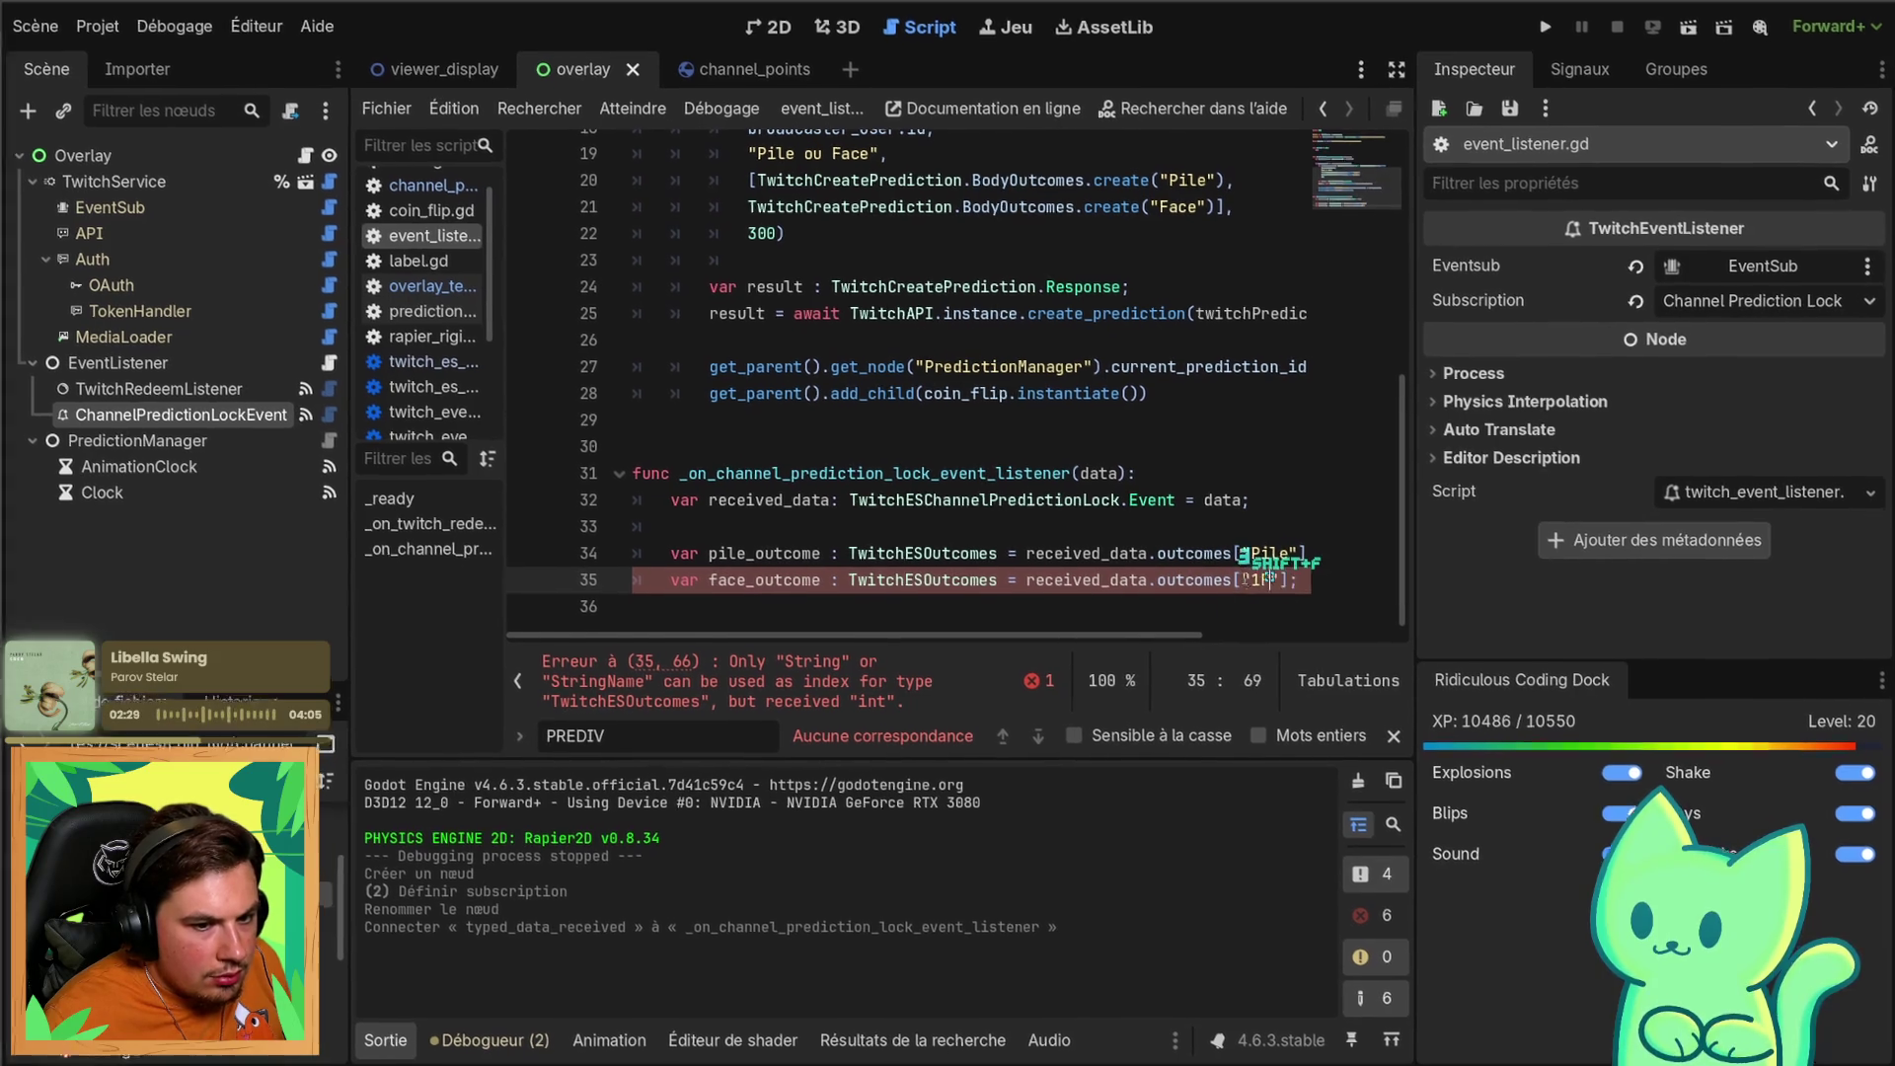
key("Left")
key("BackSpace")
key("Right")
type("ace")
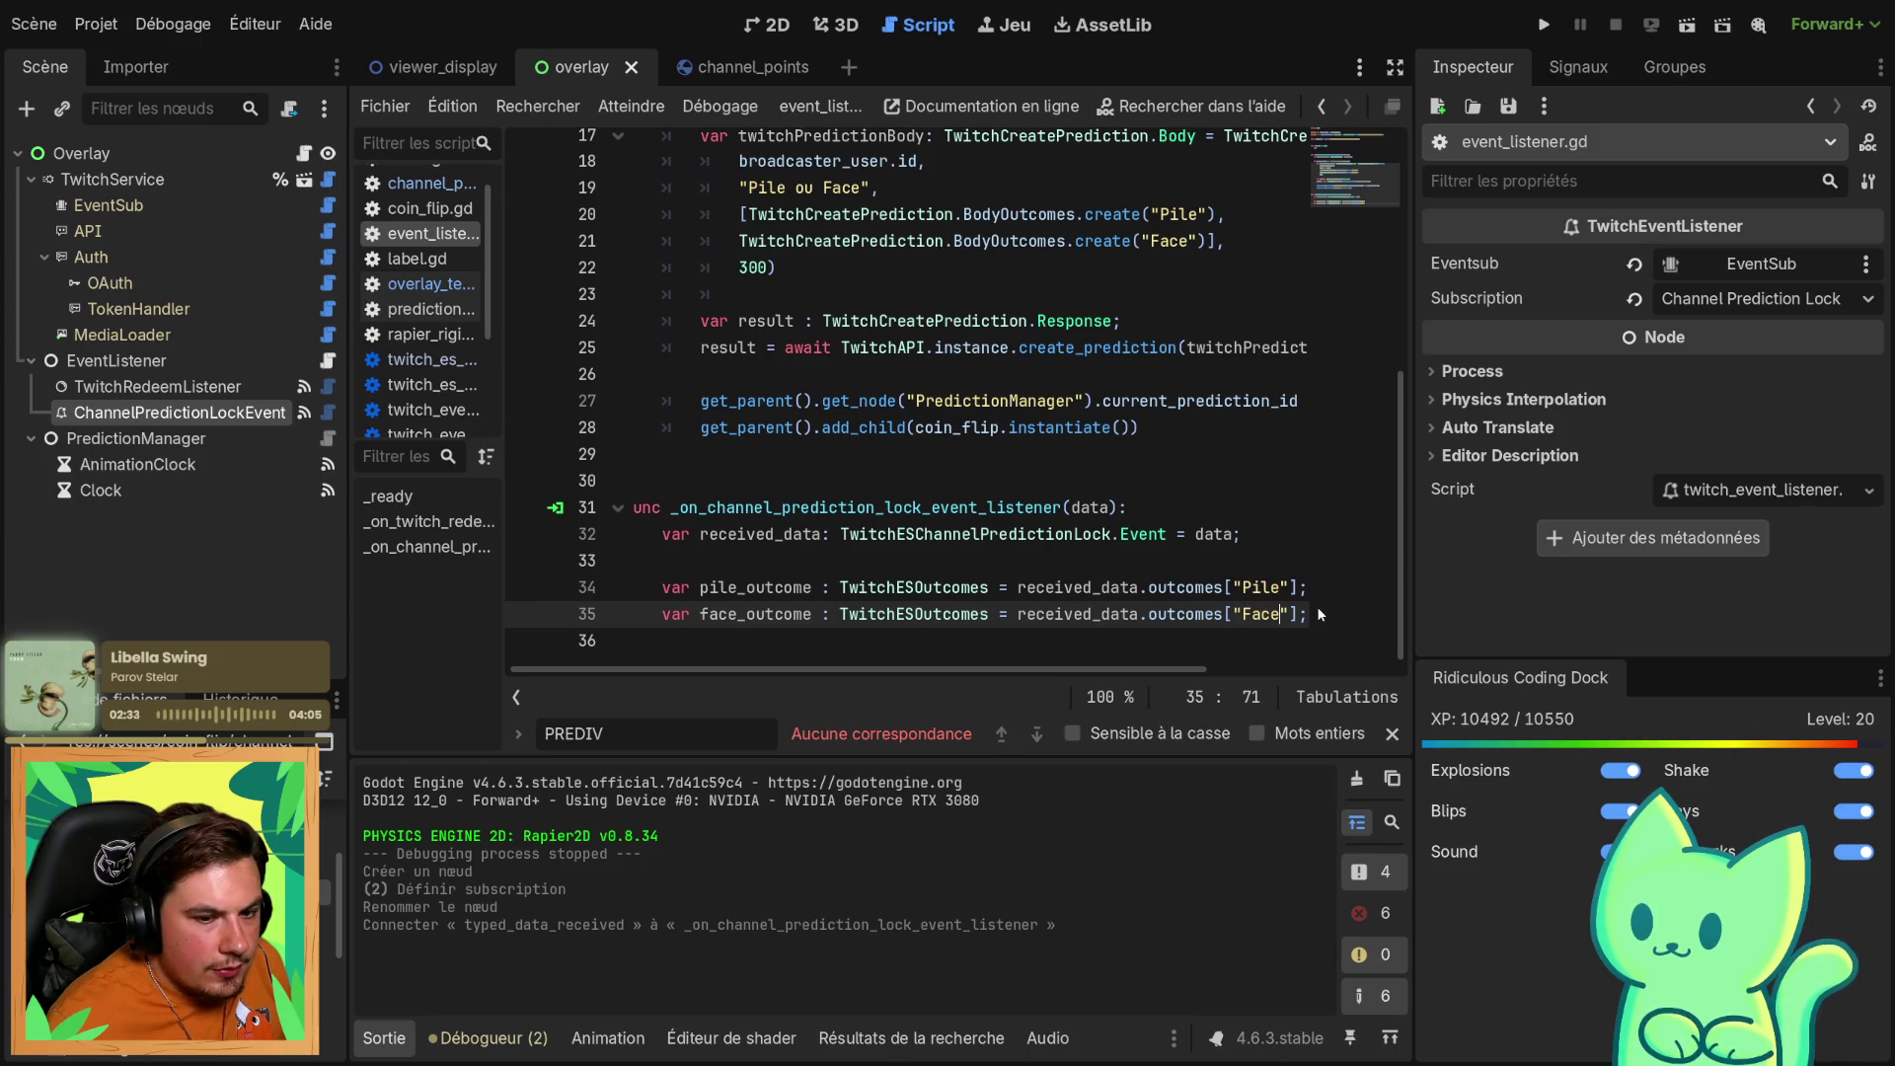
- Add the condition if pile_outcome.users == 0 or face_outcome.users == 0: below the outcome variables
key("End")
key("Return")
key("Return")
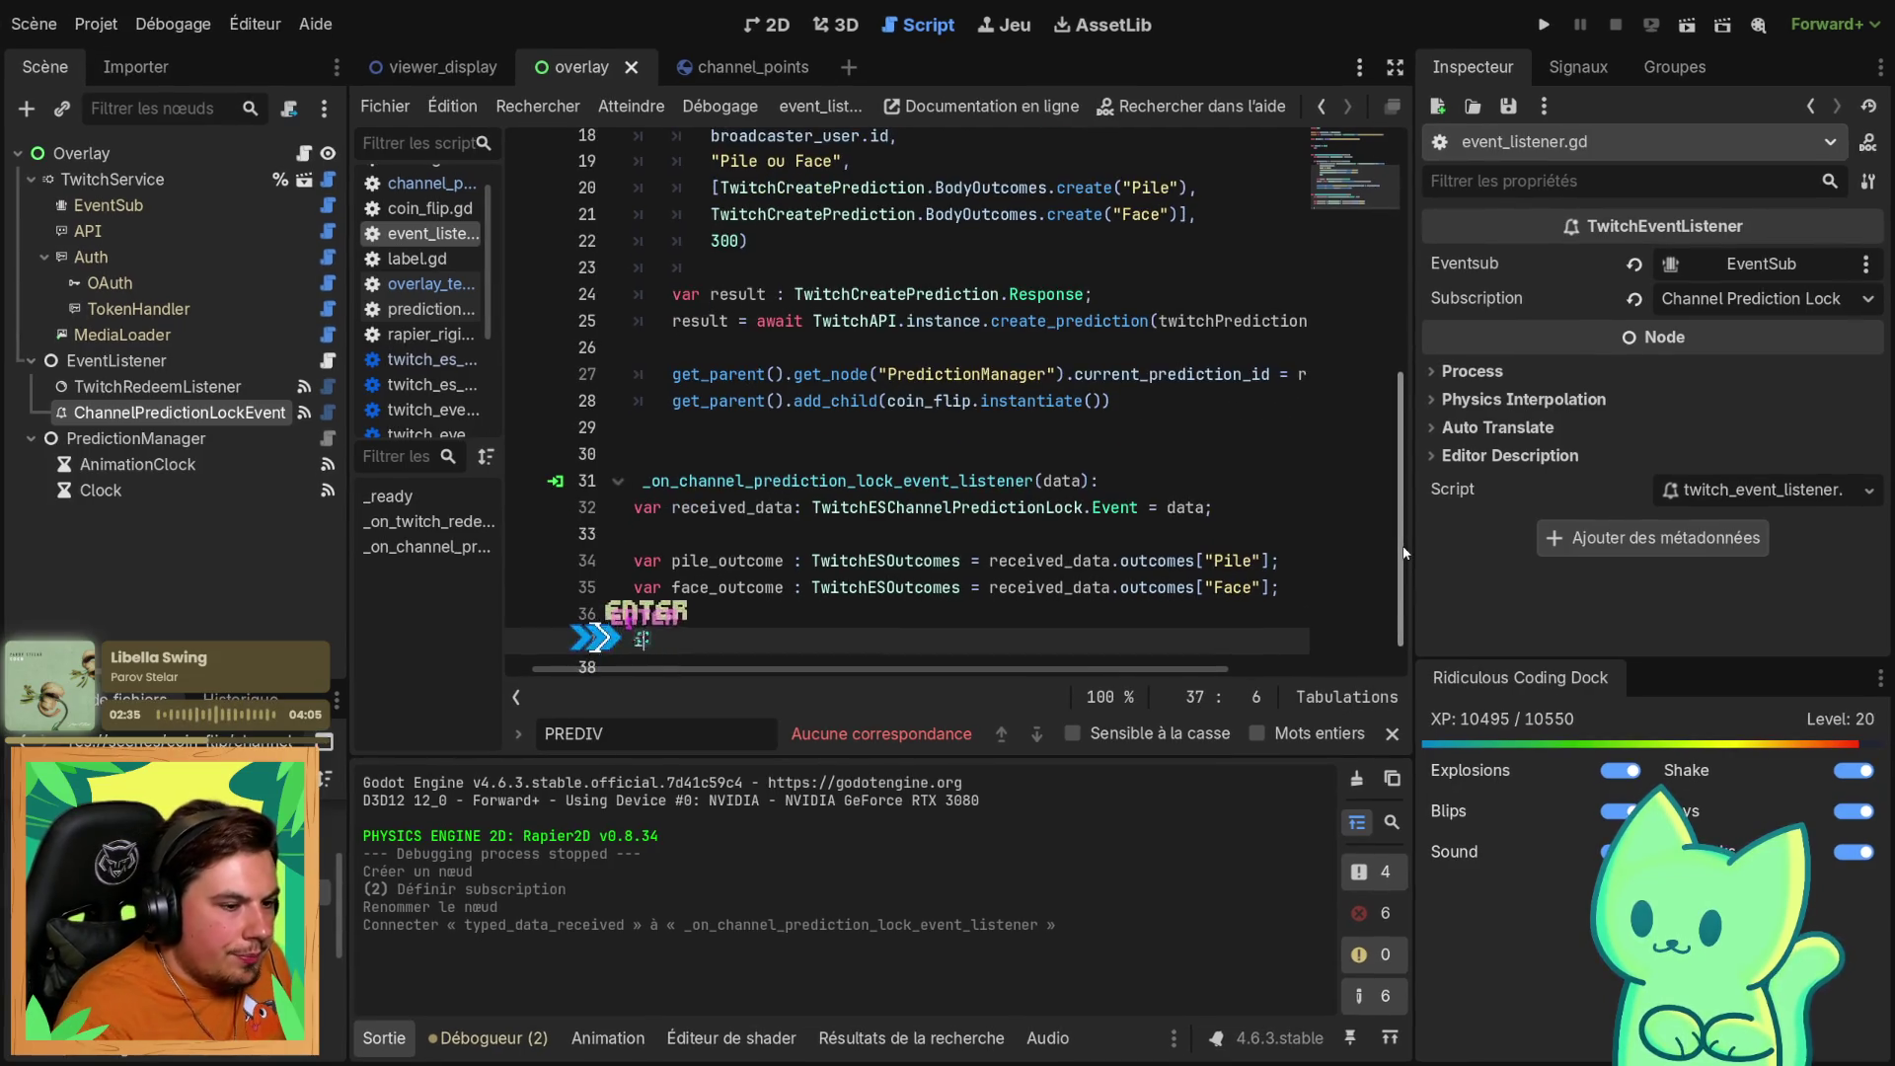
type("if p")
key("BackSpace")
type(",")
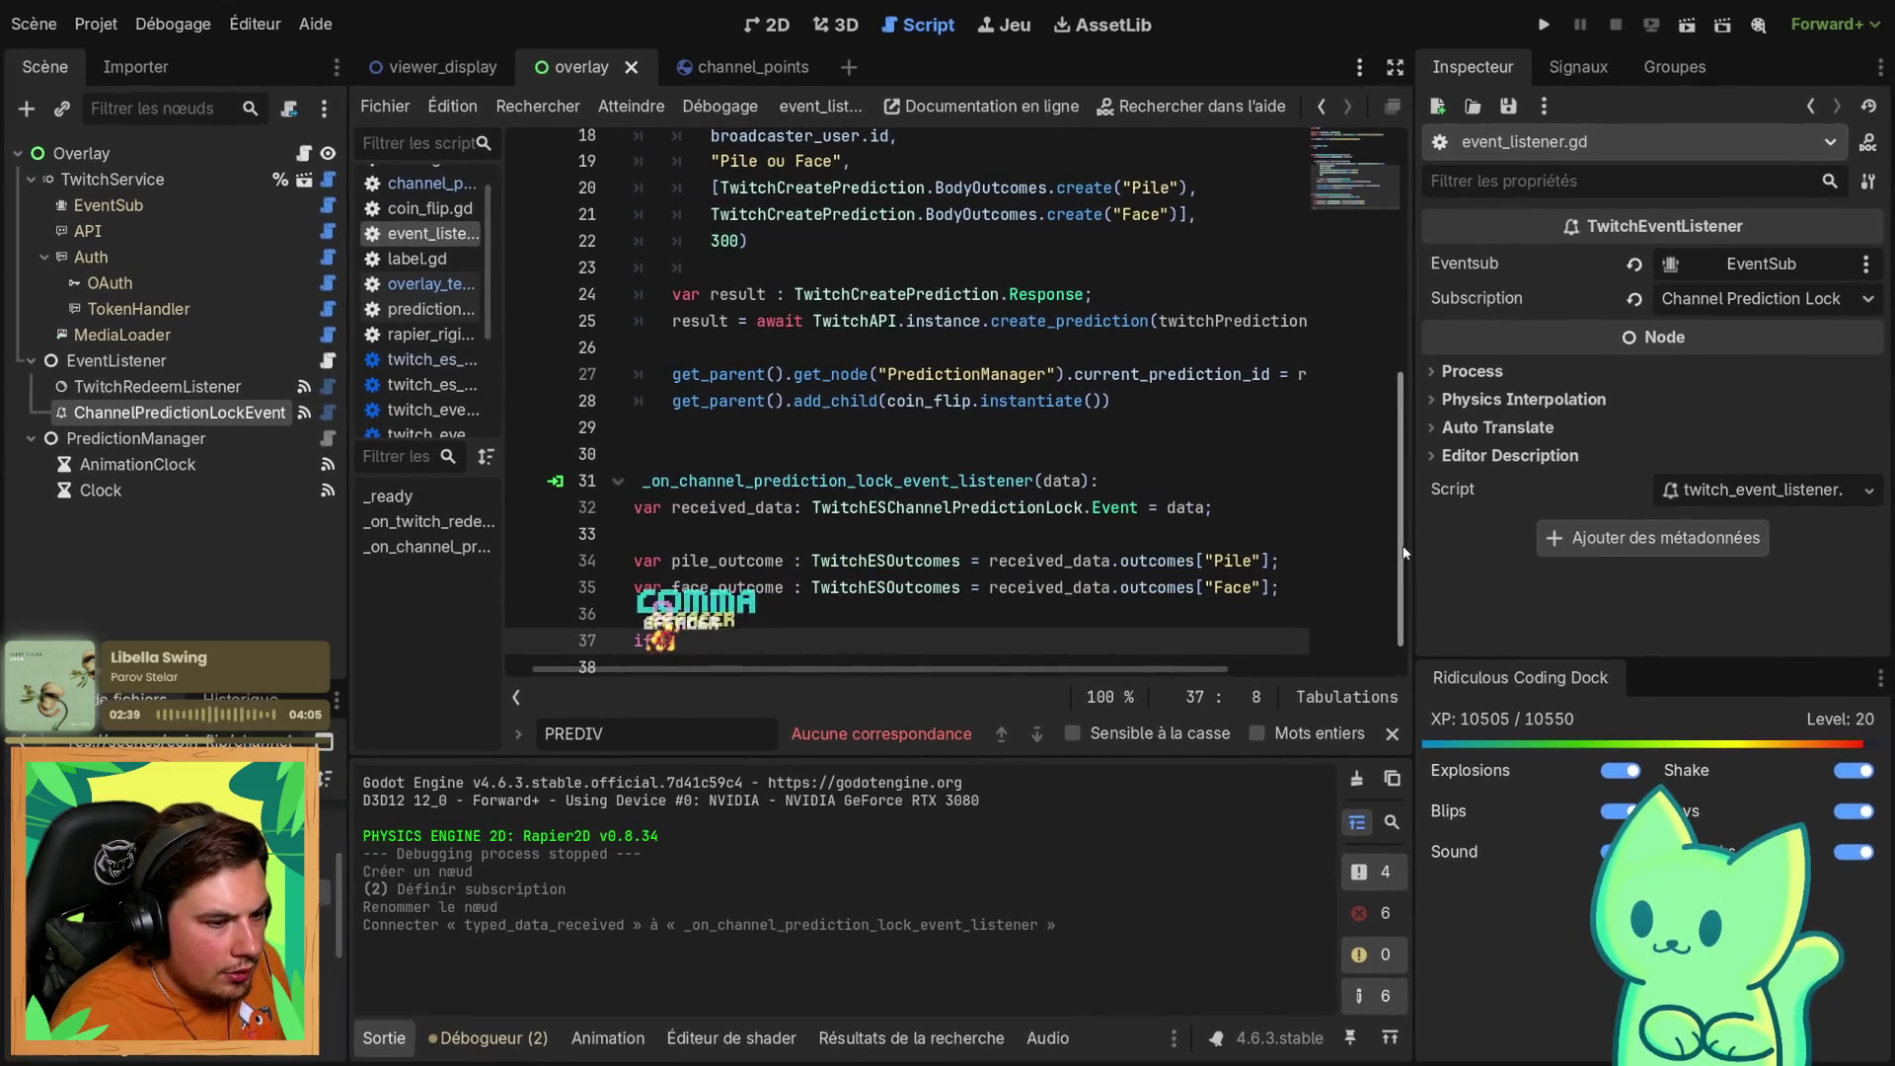
type("p")
key("Tab")
type(".")
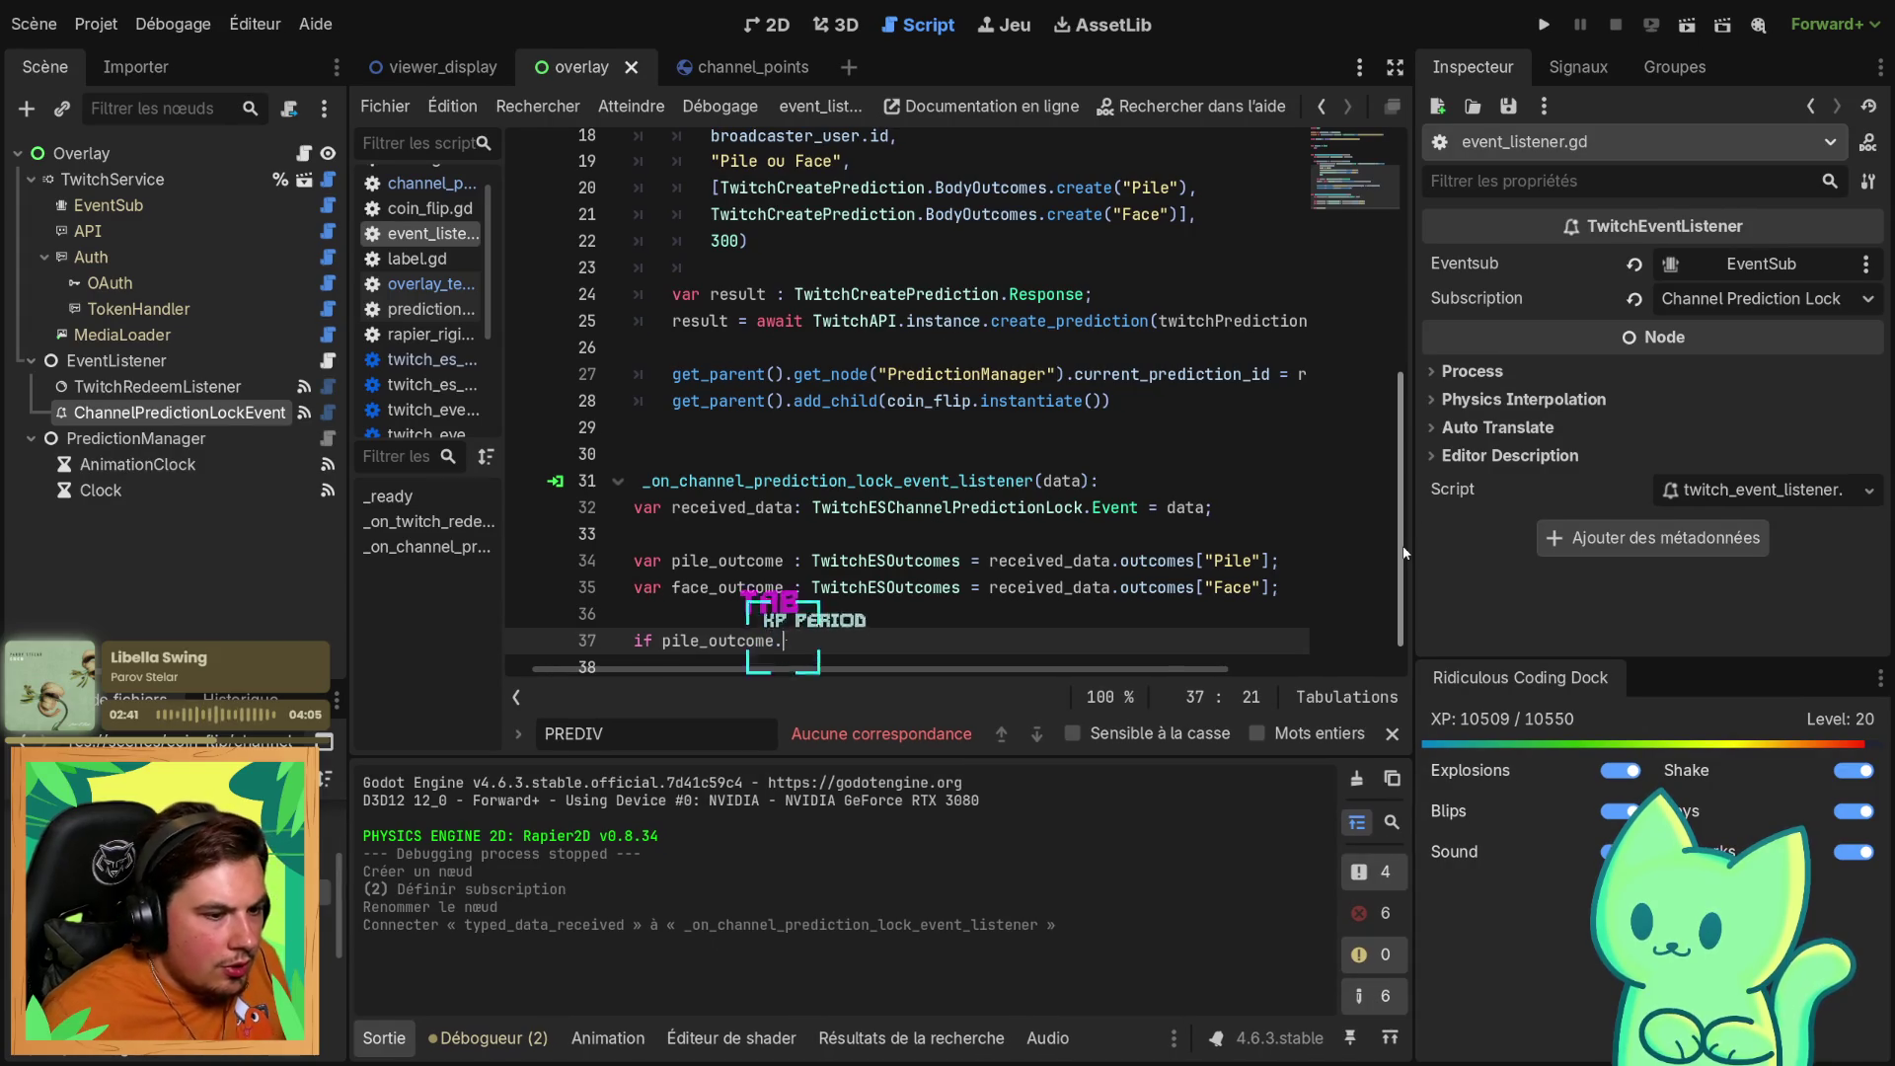
key("Down")
key("Down")
key("Down")
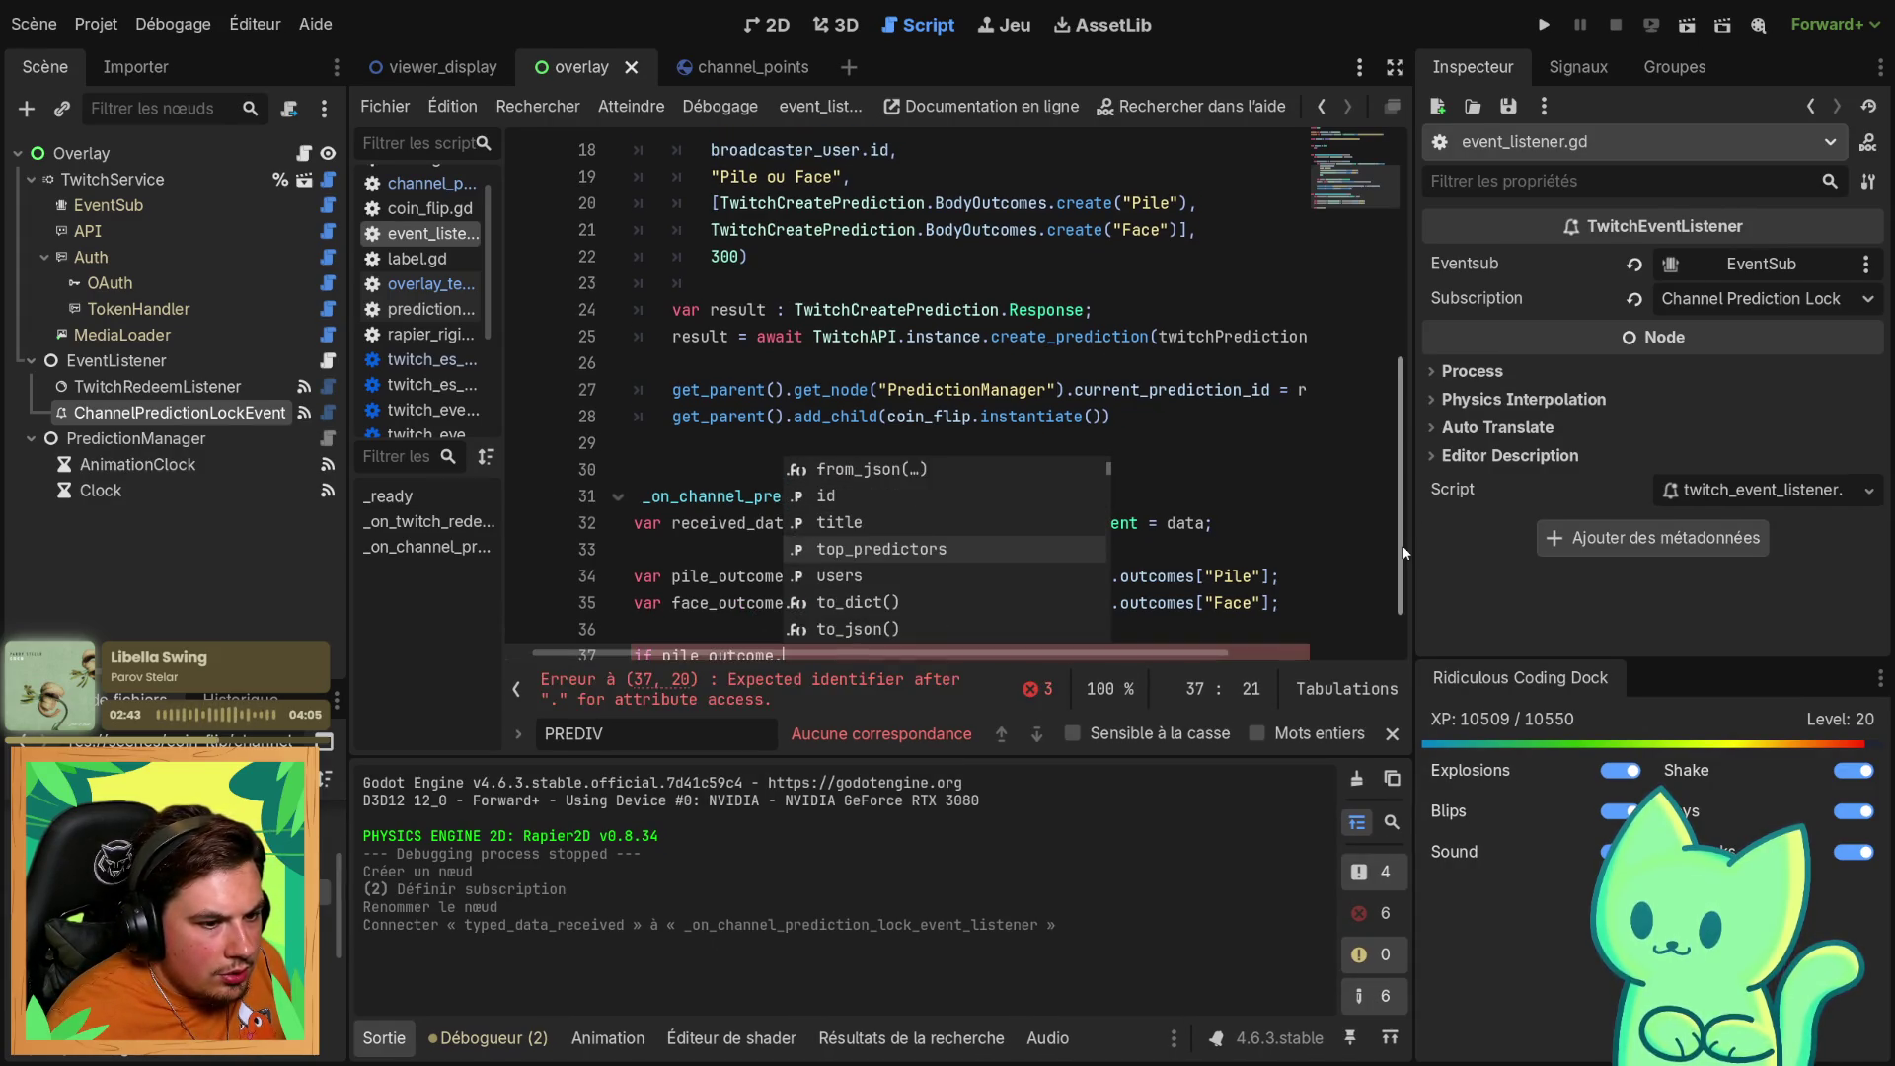
key("Tab")
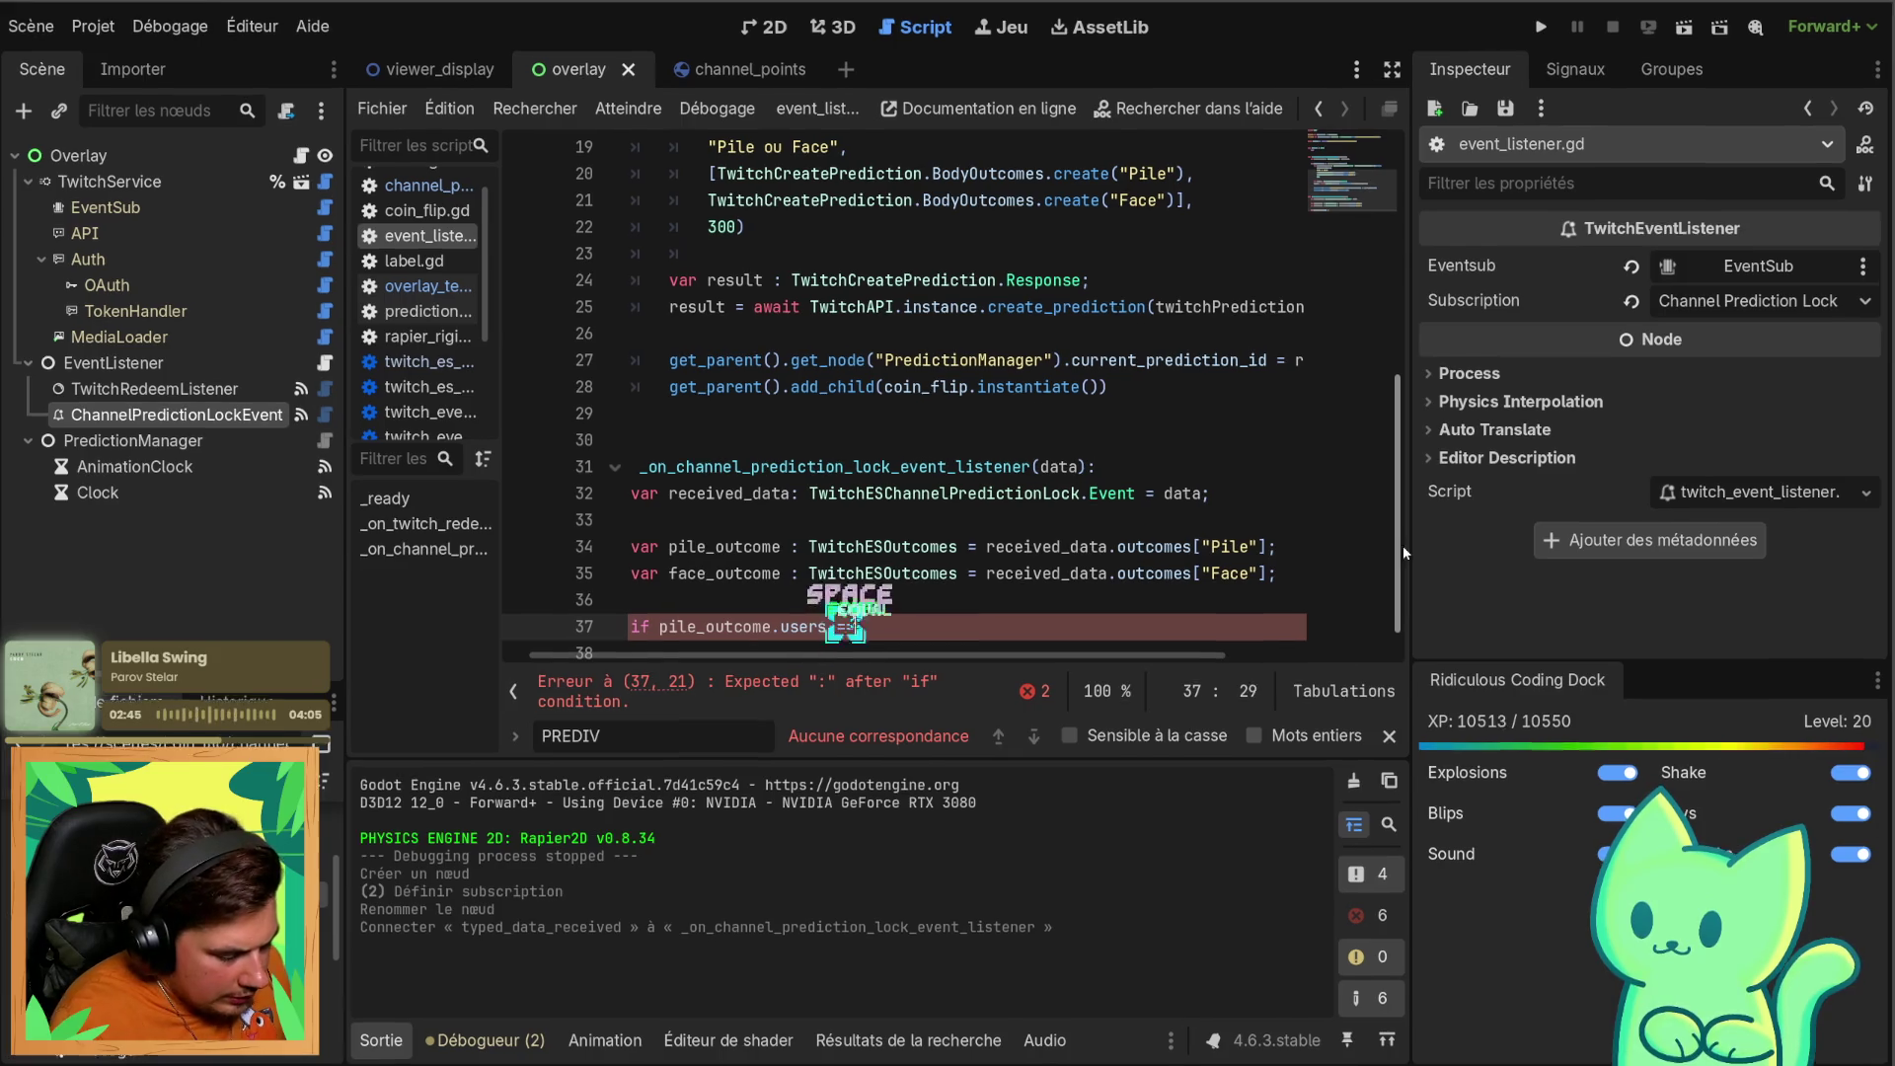
type("0 or ")
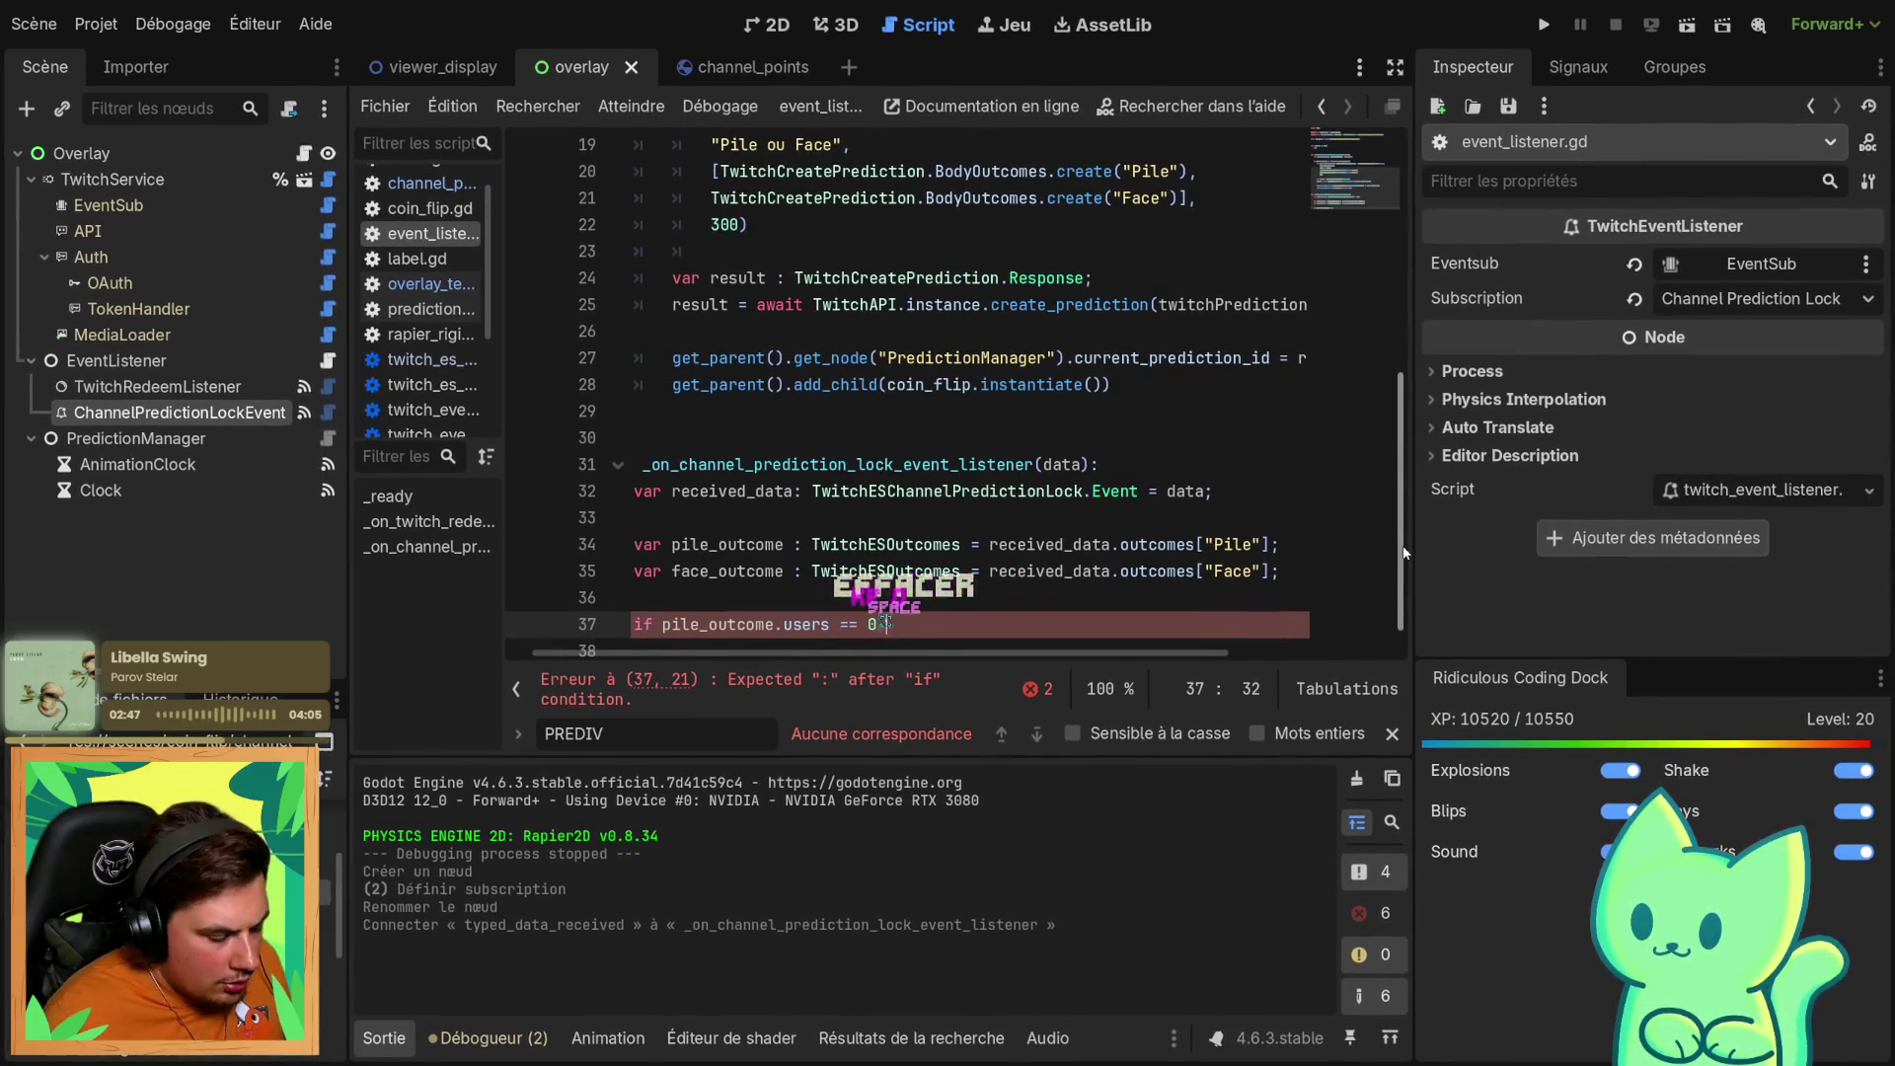
type("fac")
key("Tab")
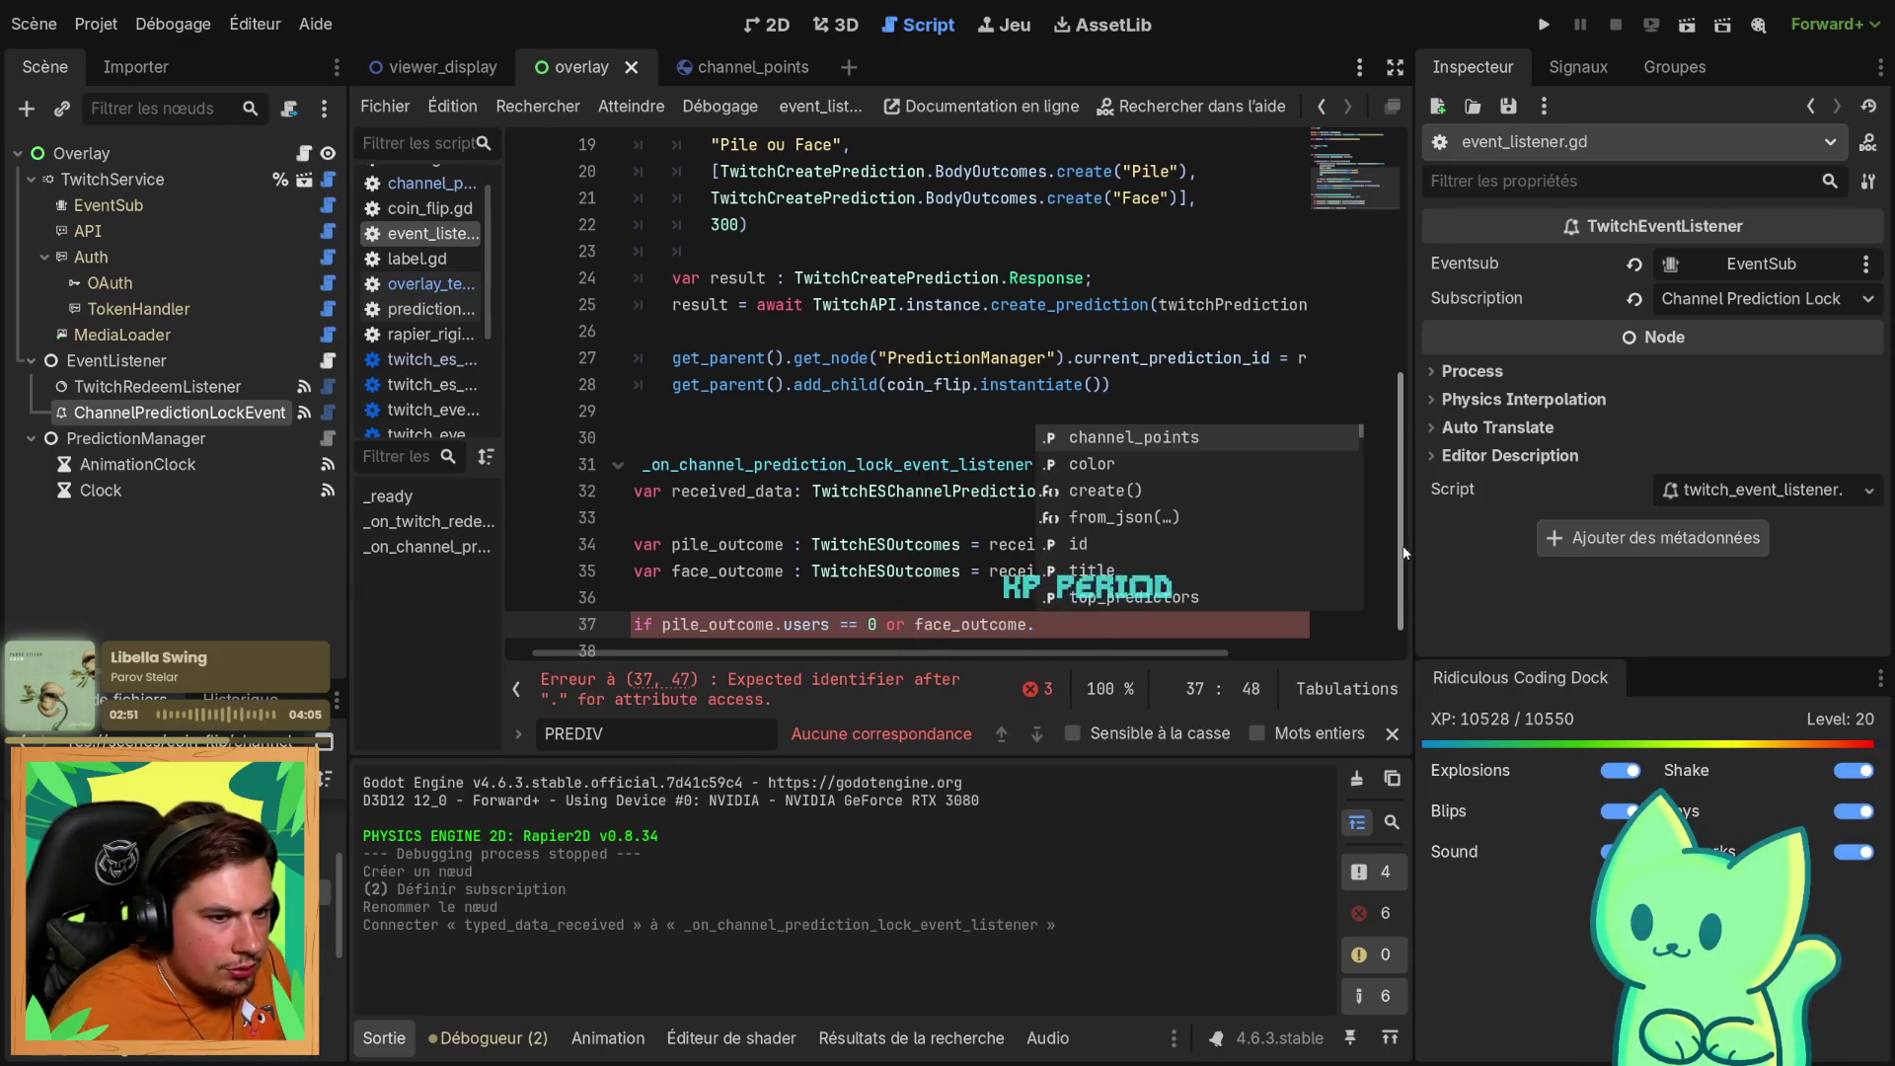
type("users ))")
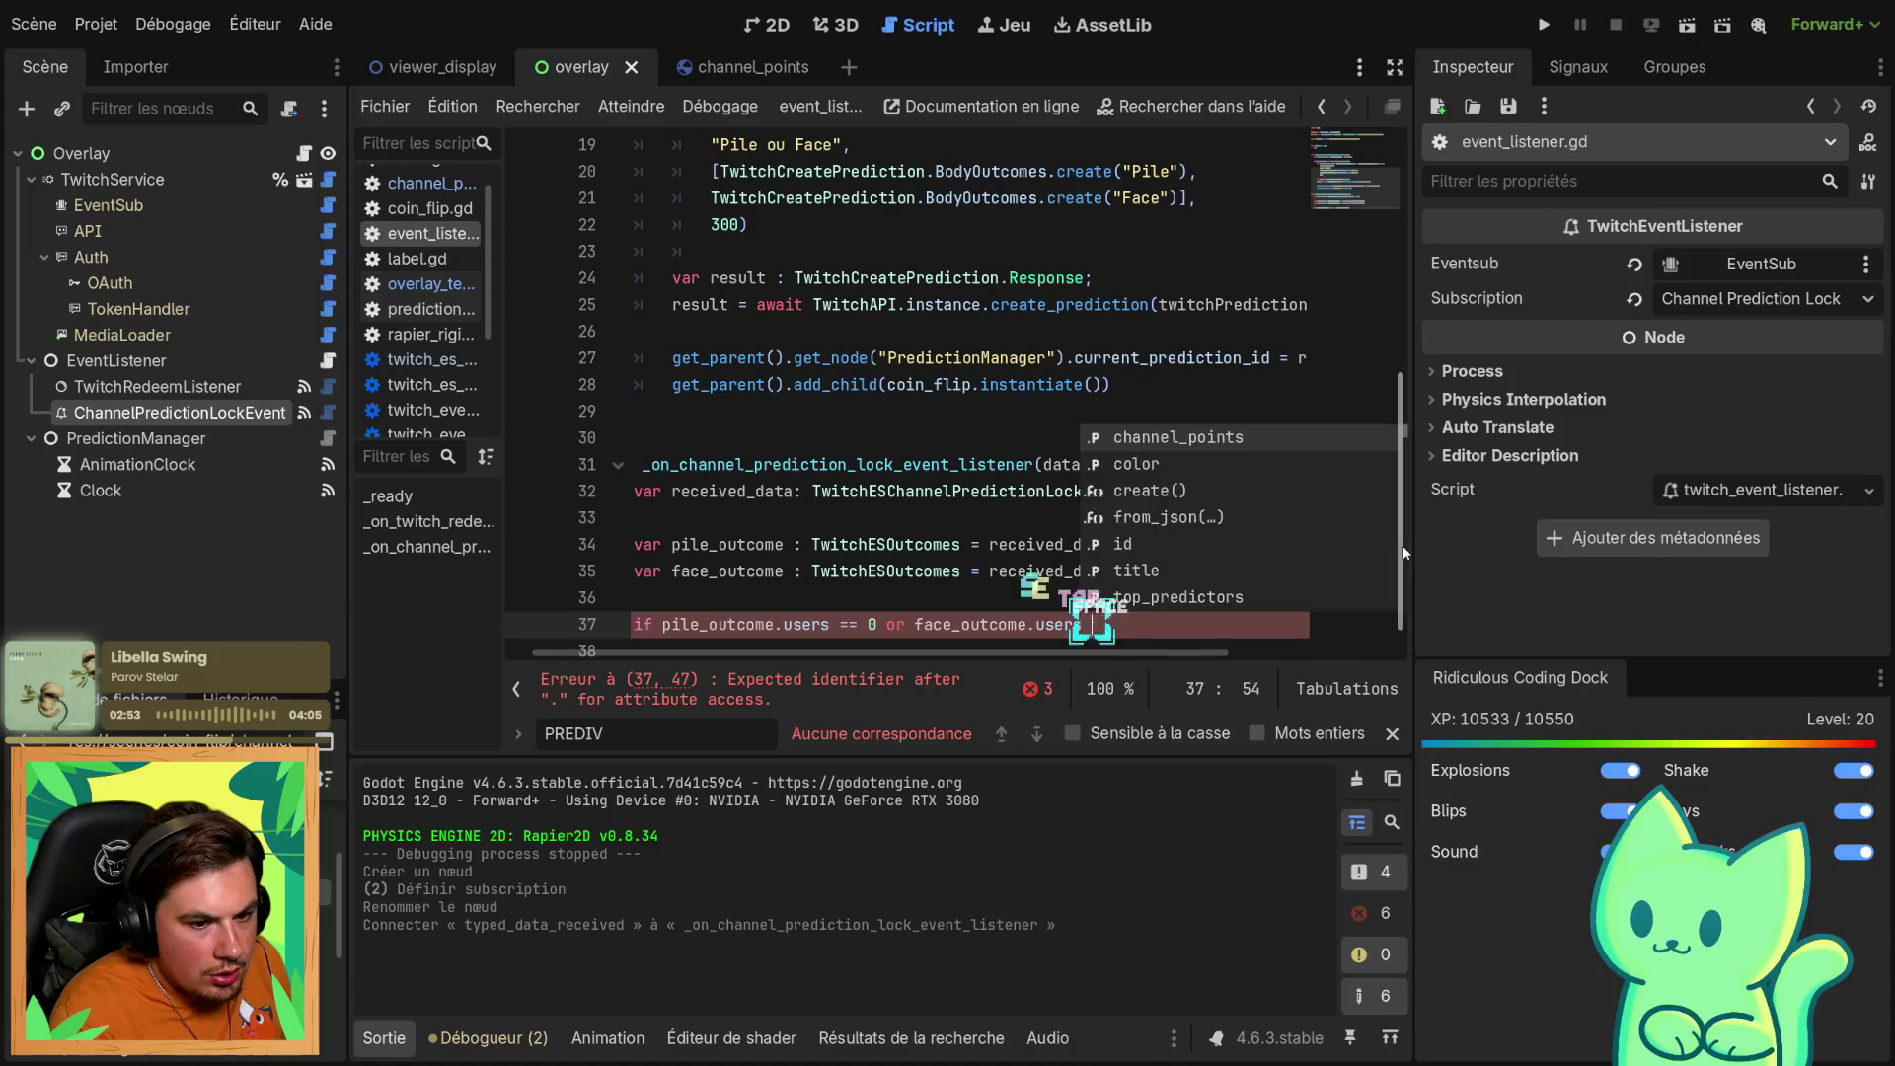
key("BackSpace")
key("BackSpace")
type("== 0")
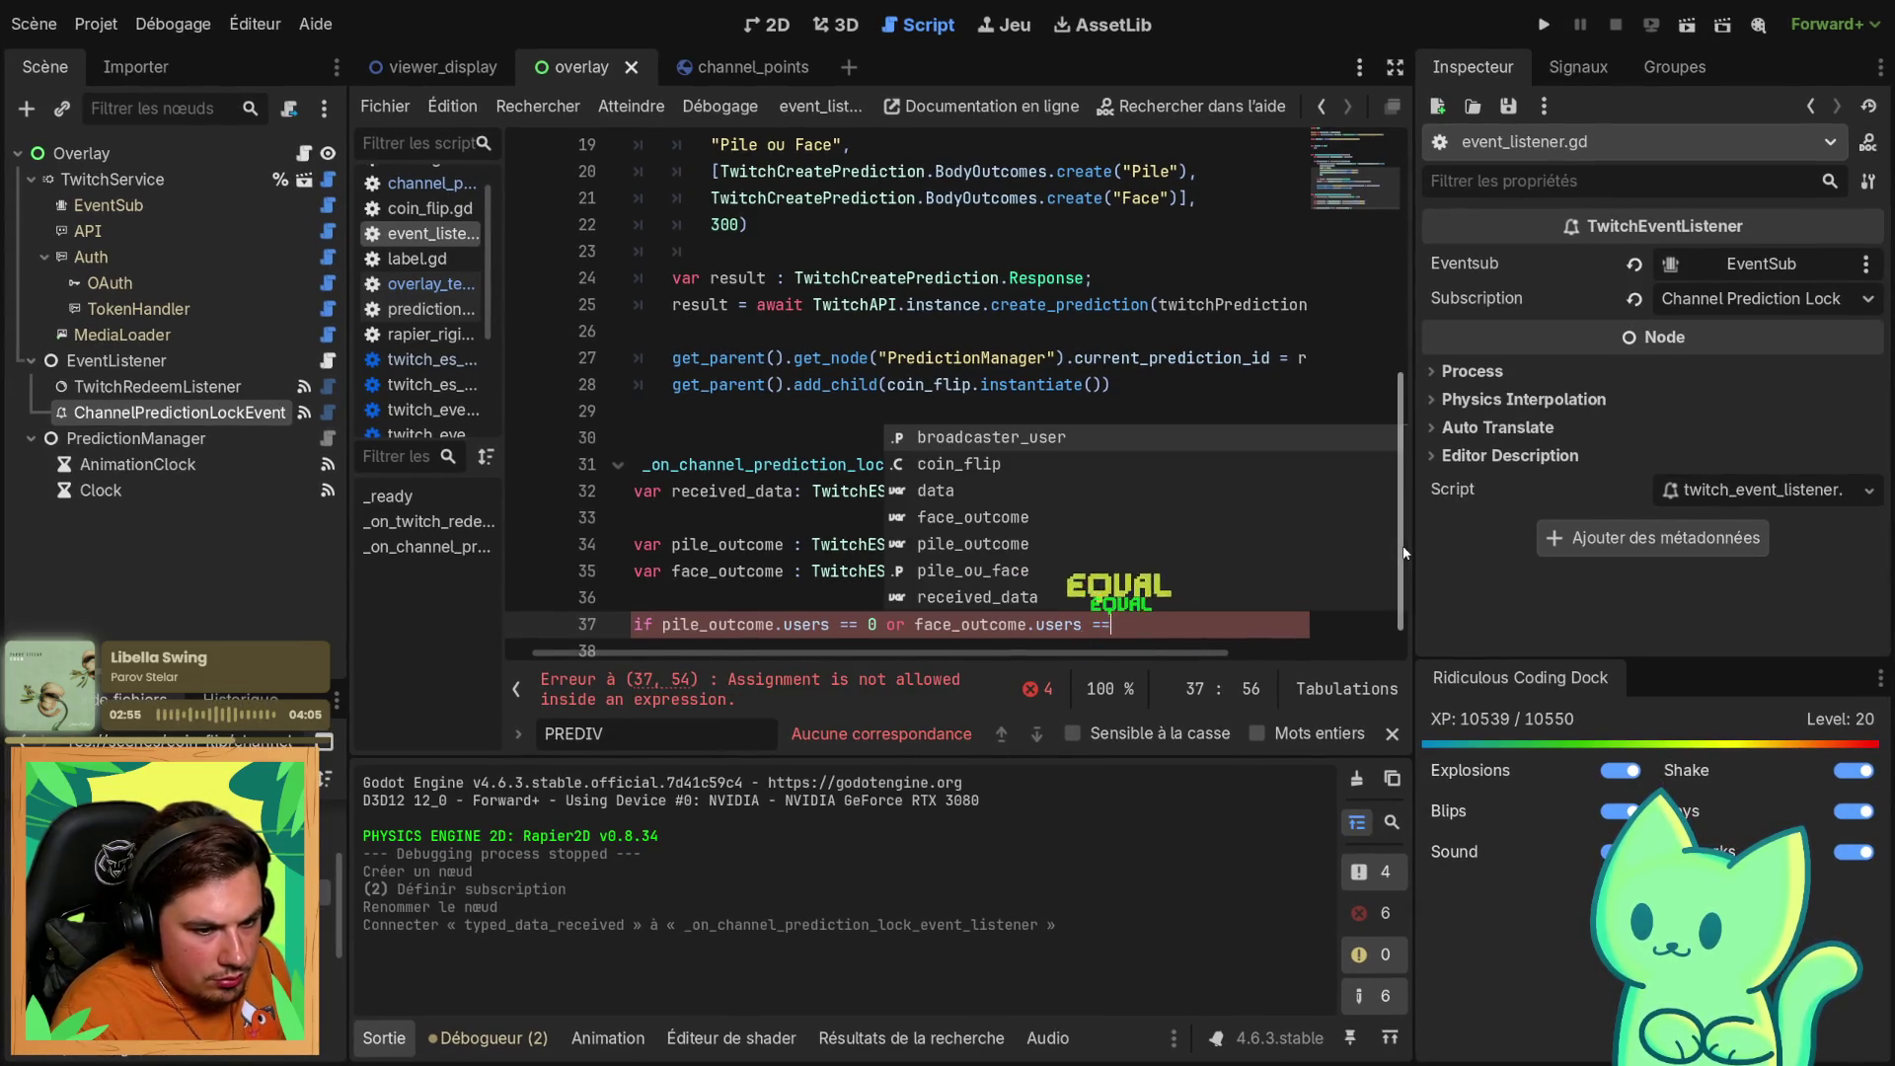
type(":")
- Put an indented return statement inside the new if block
key("Return")
key("Tab")
key("BackSpace")
type("re")
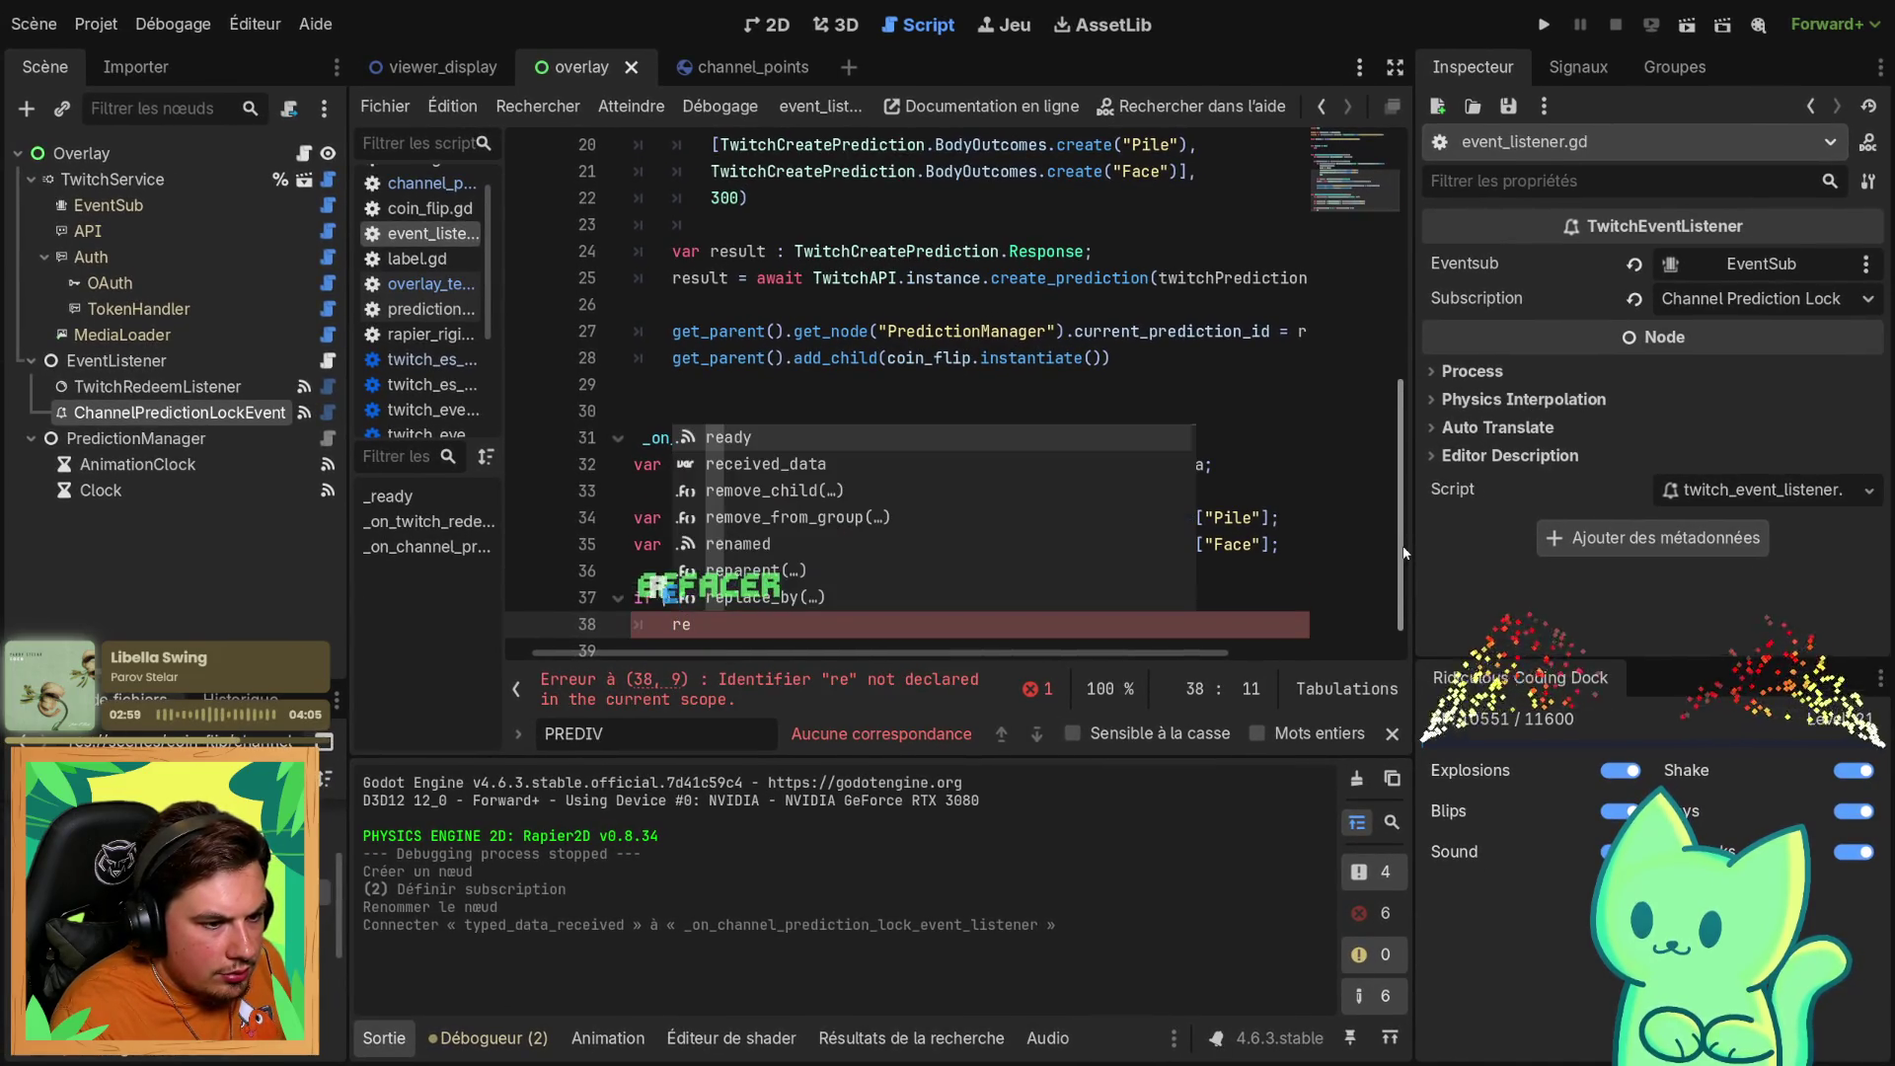
type("turn")
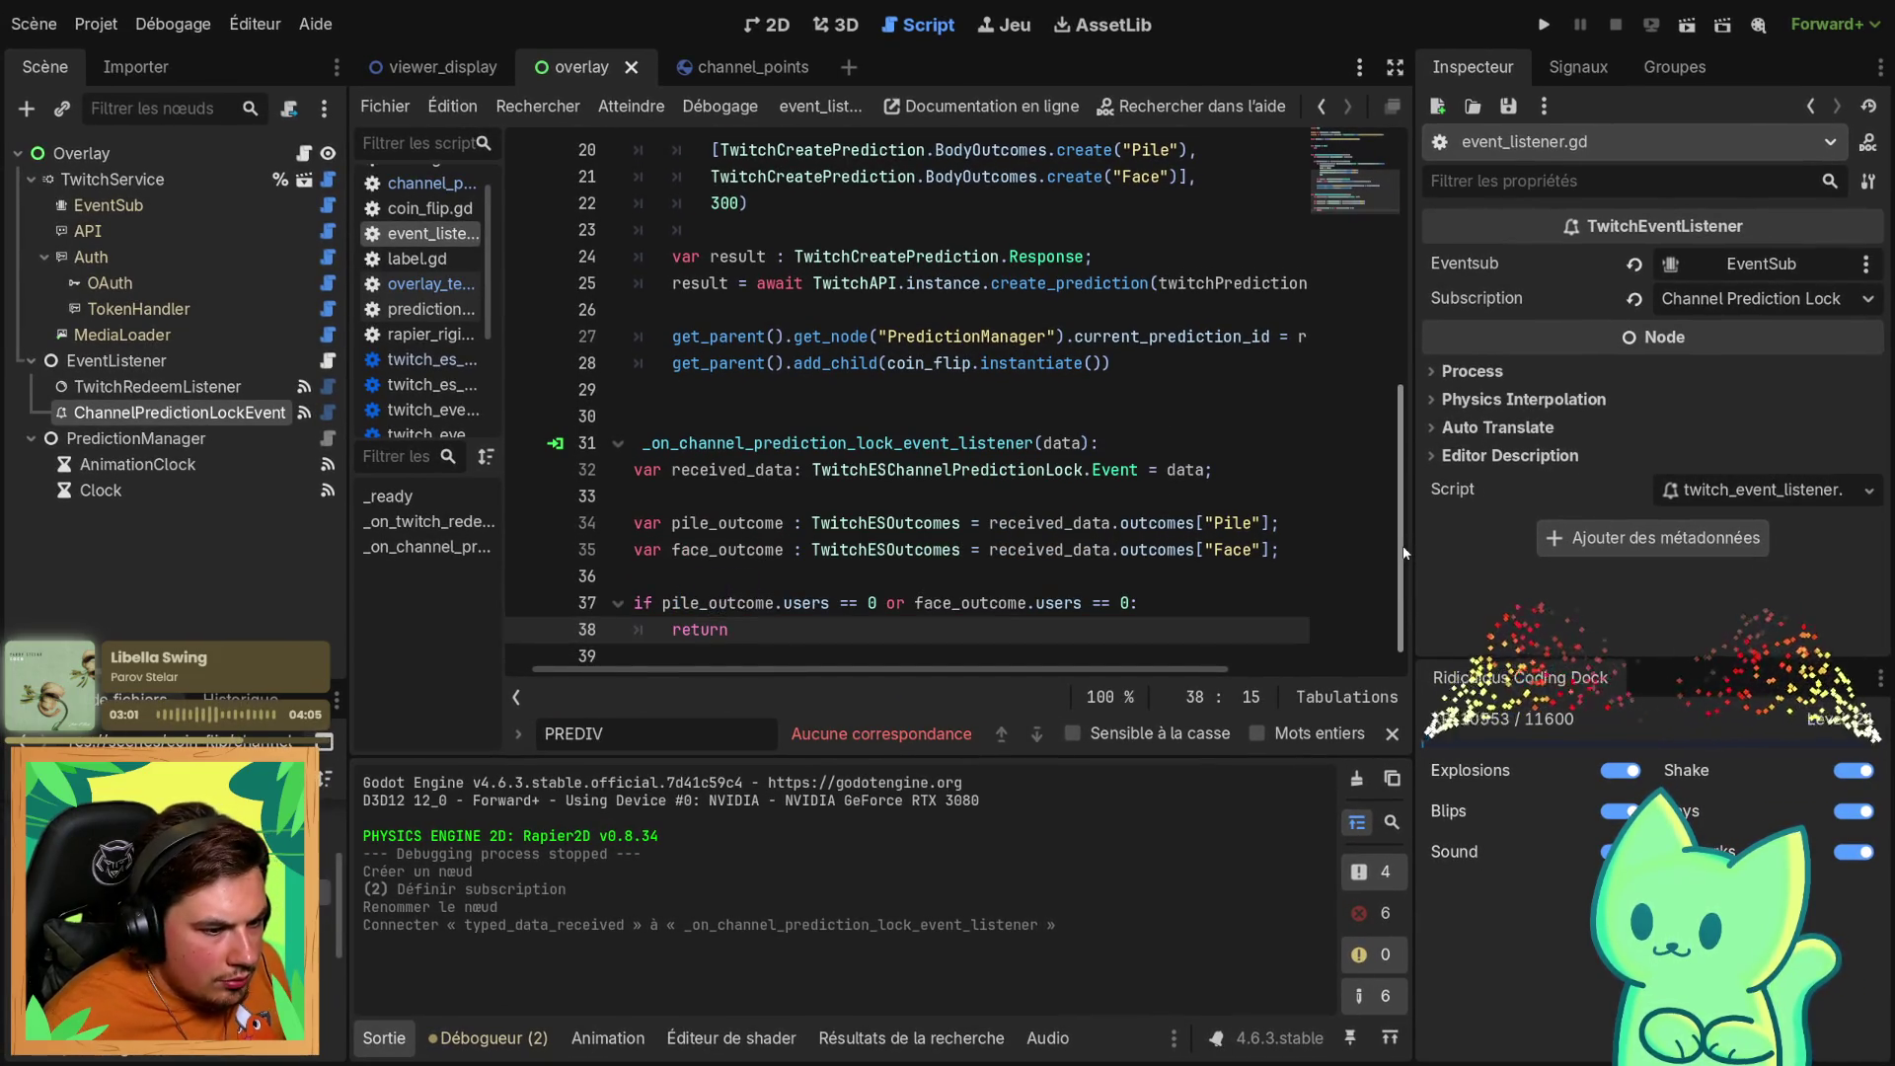
left_click_drag(659, 603, 1164, 619)
- Delete the return on line 38 and start the call with TwitchAPI.instance
left_click(1110, 622)
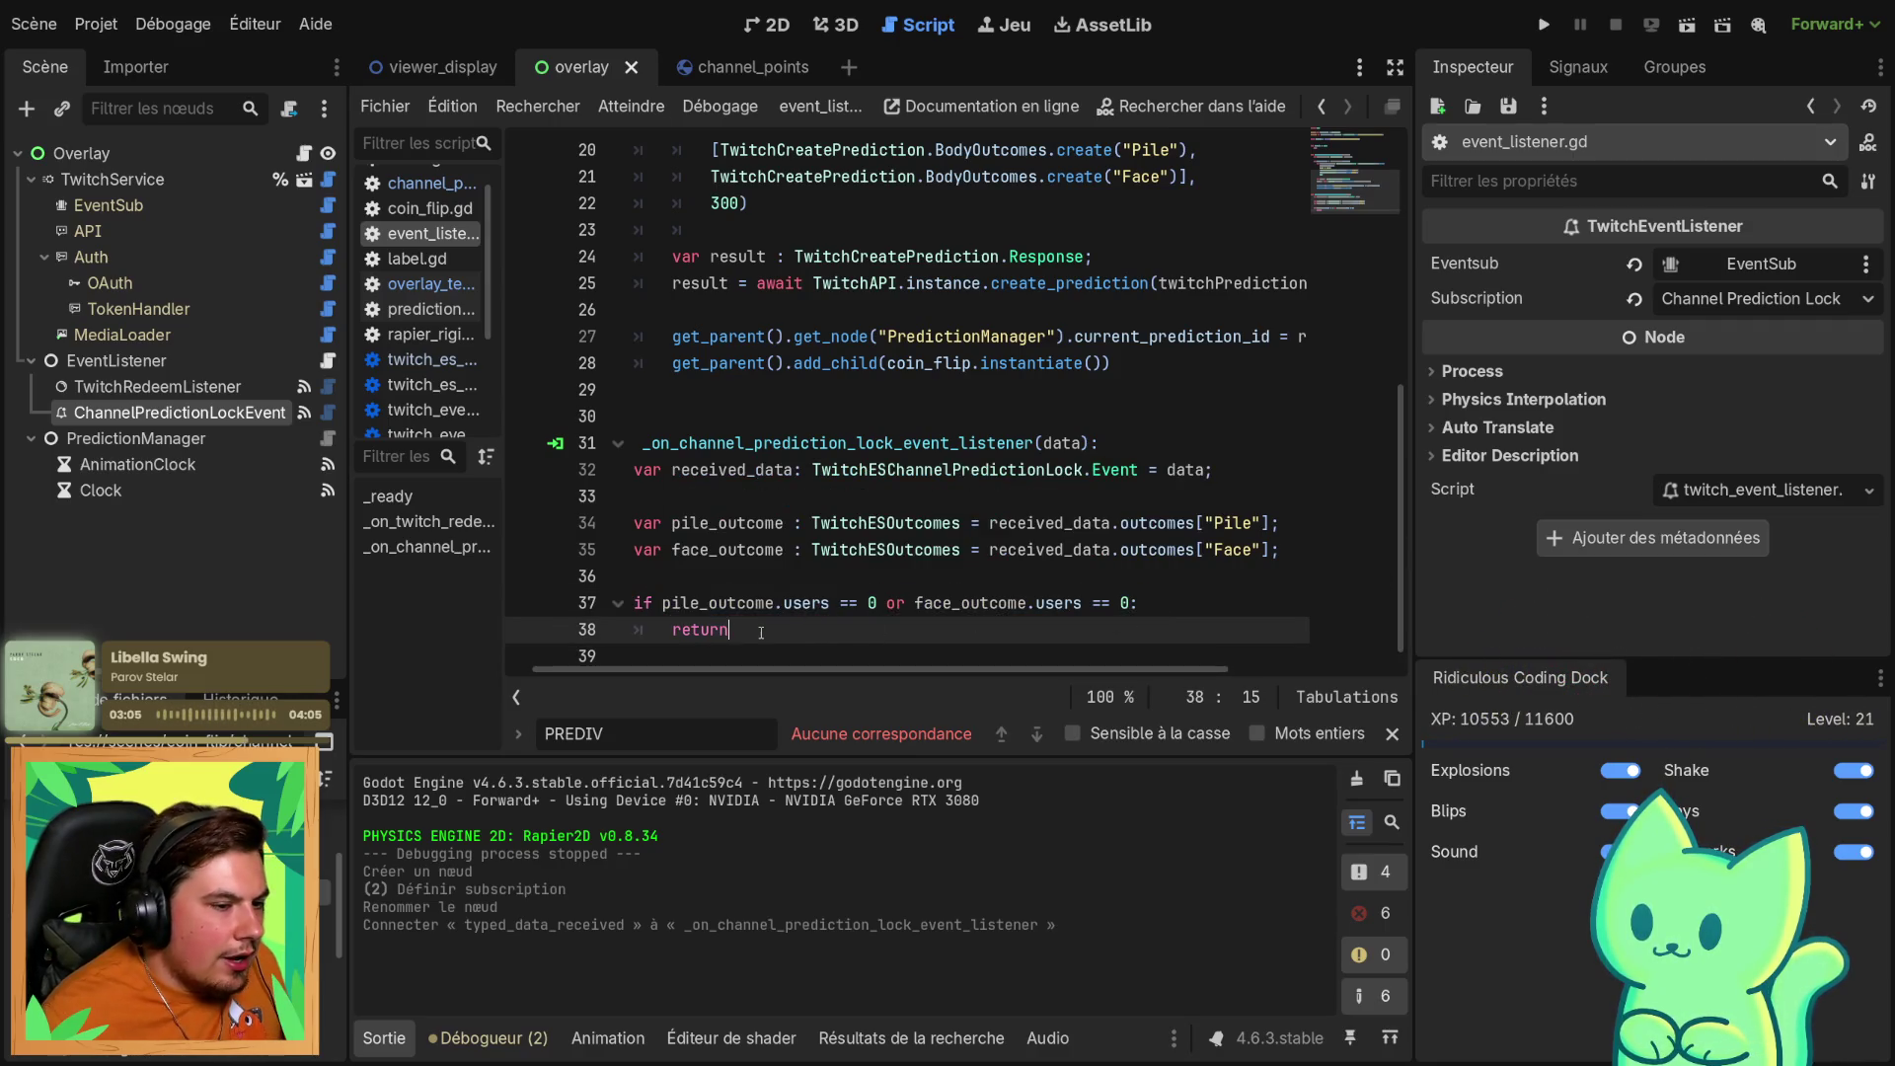
left_click_drag(701, 637, 674, 632)
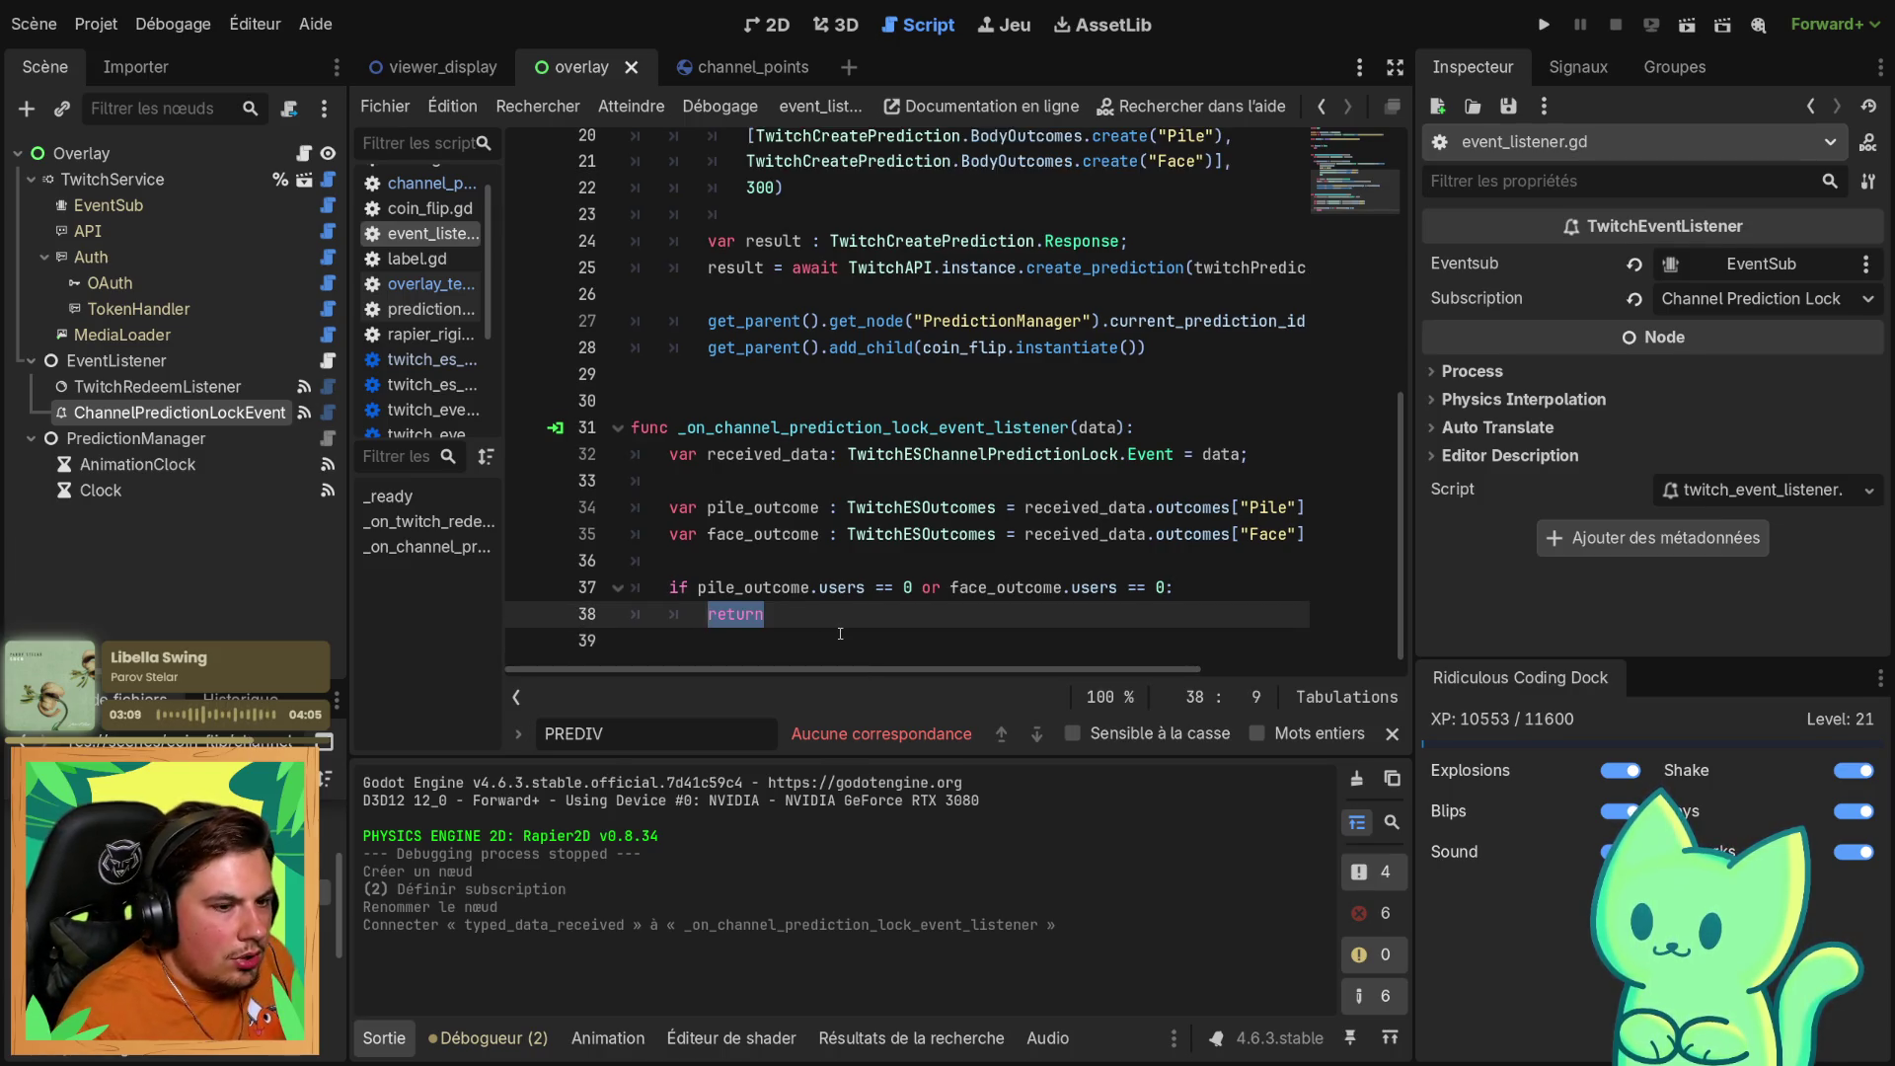
key("BackSpace")
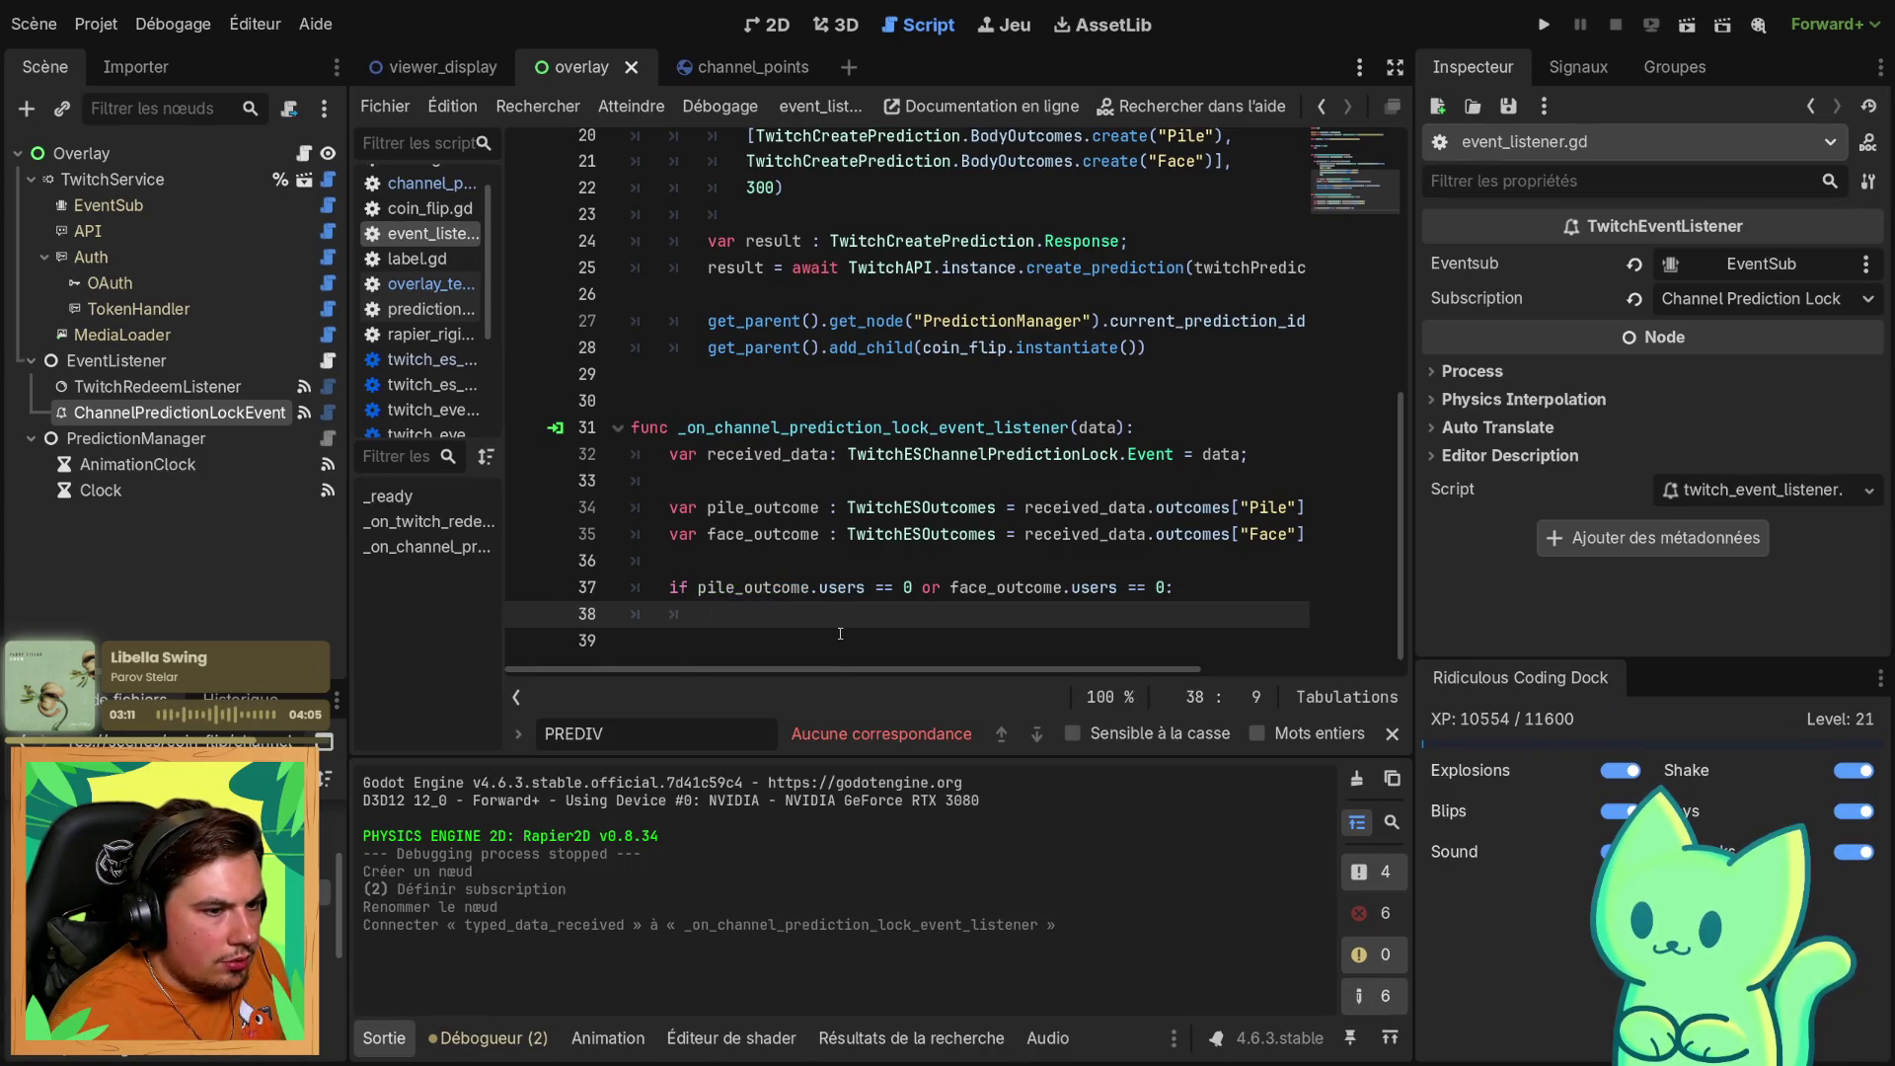
type("Tw")
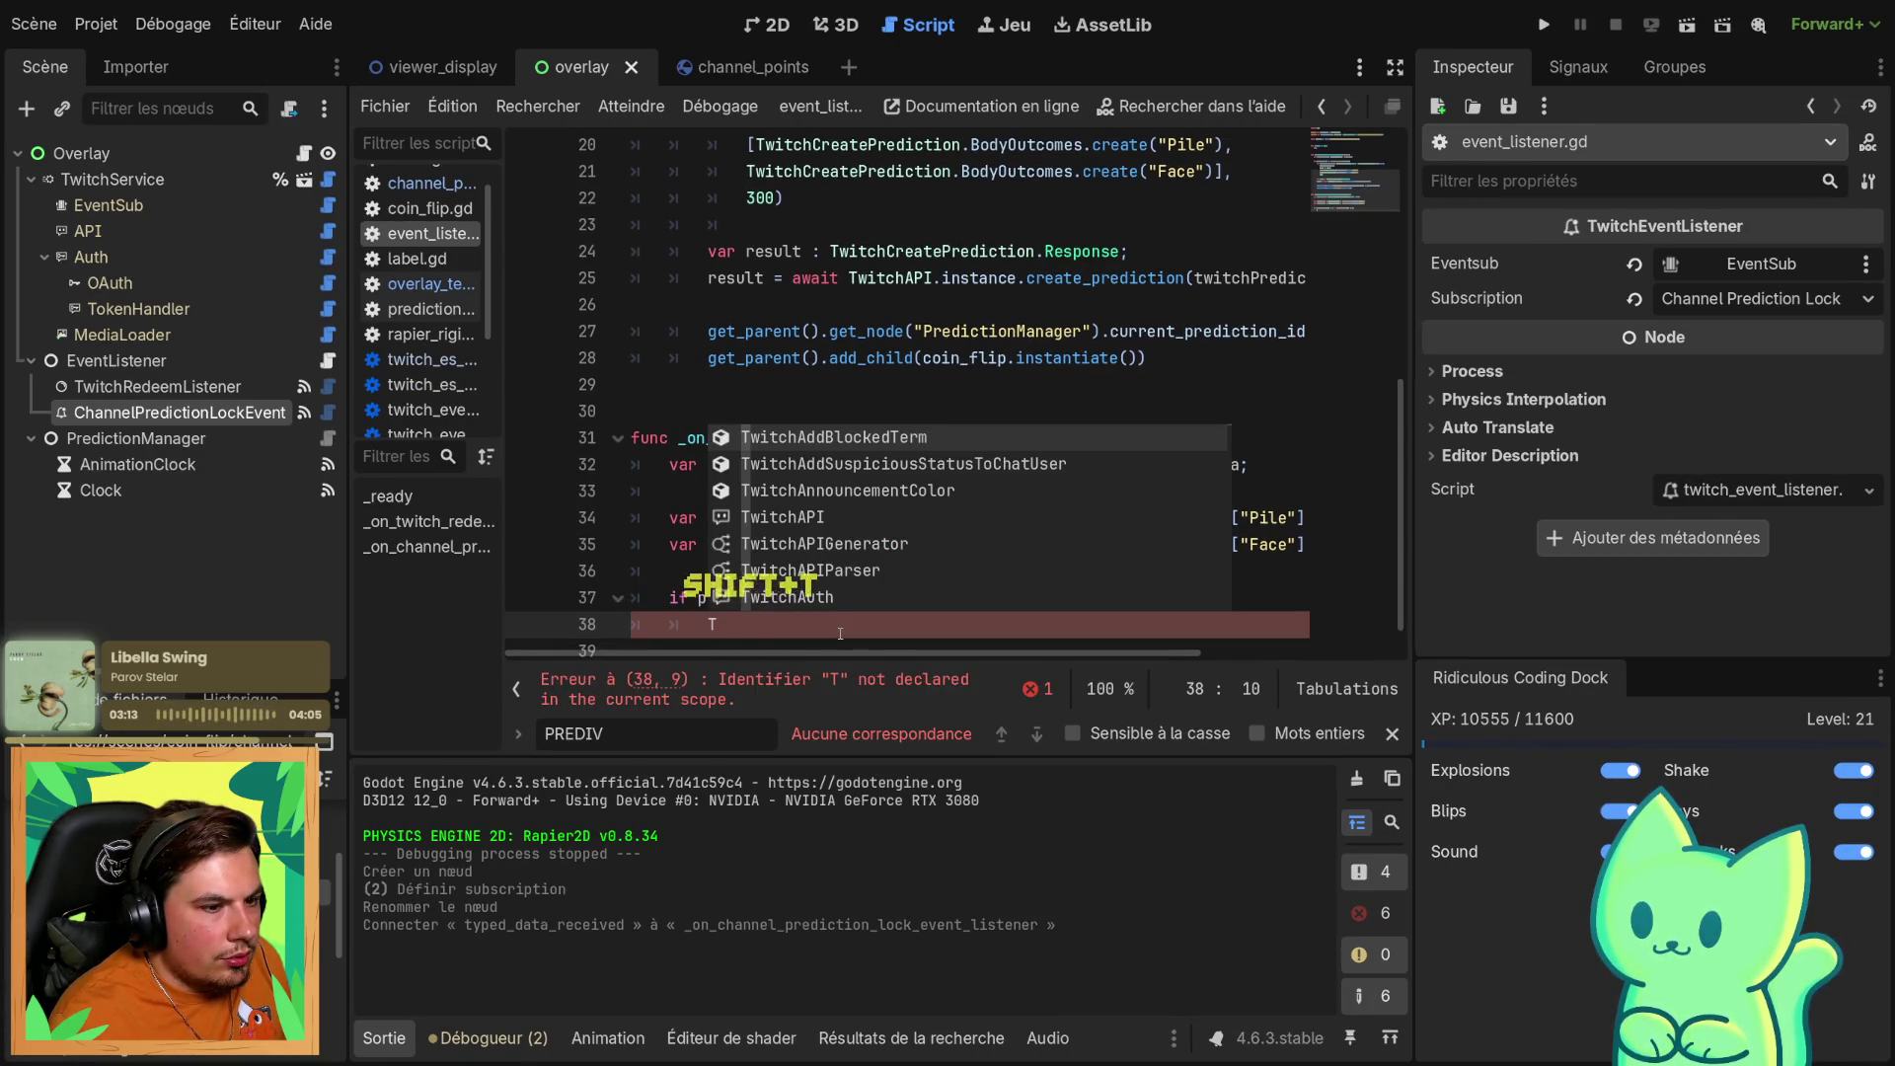
key("Down")
key("Down")
key("Tab")
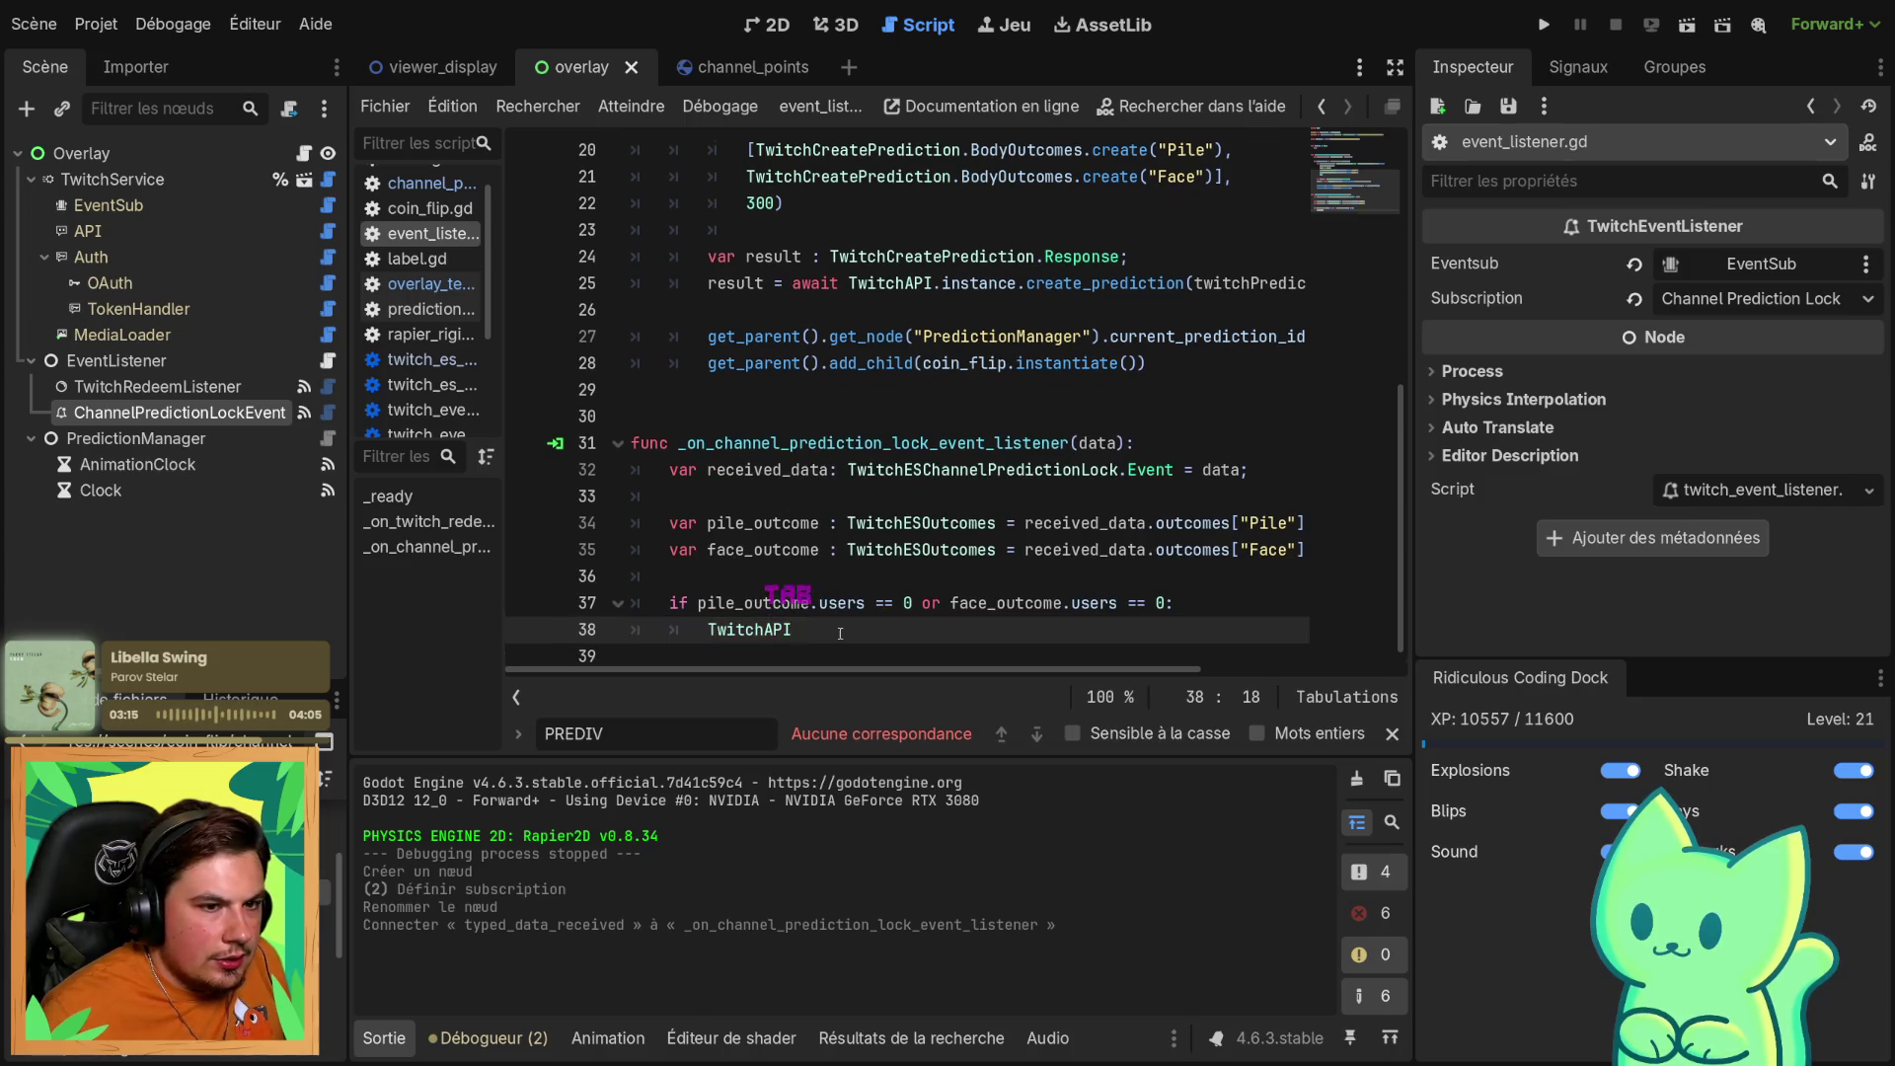
type(".")
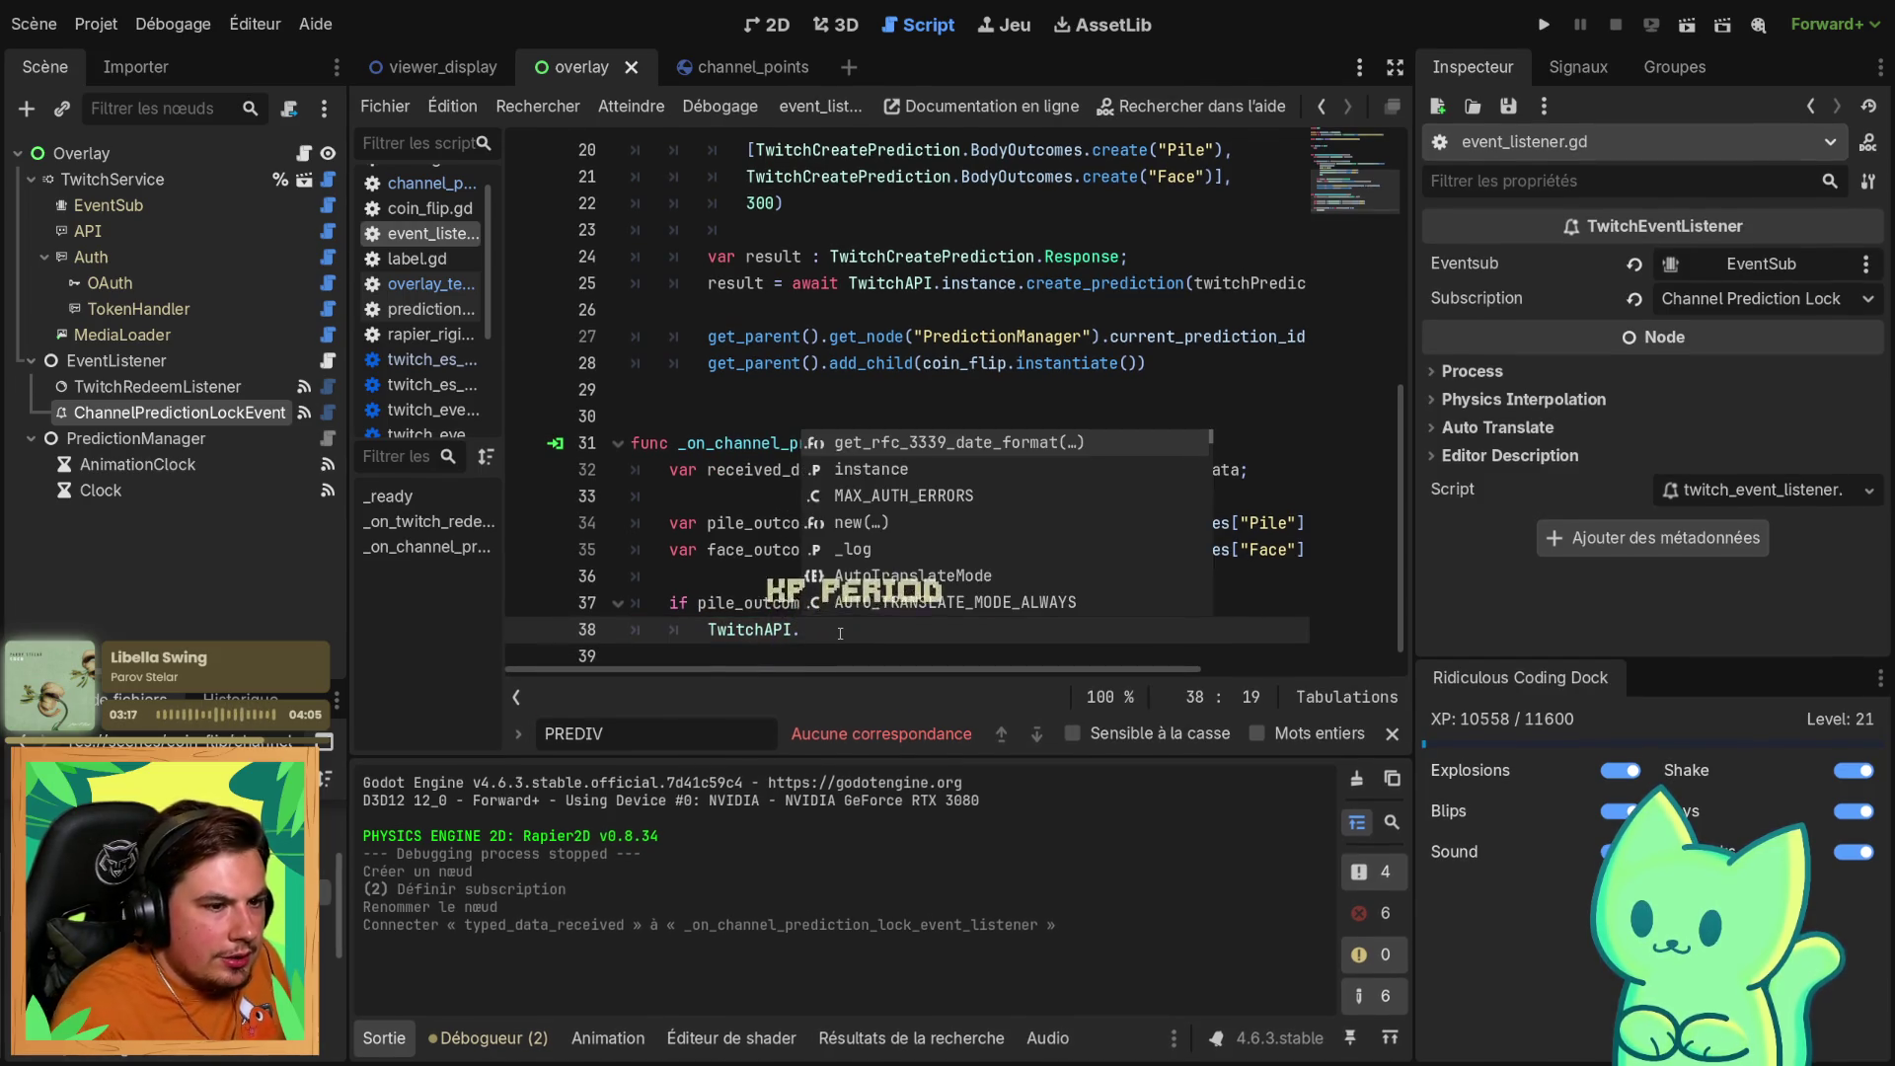
type(",")
key("BackSpace")
type("inst")
key("Tab")
- Complete the call as TwitchAPI.instance.end_prediction() and jump to its definition in twitch_api.gd
type(".c,")
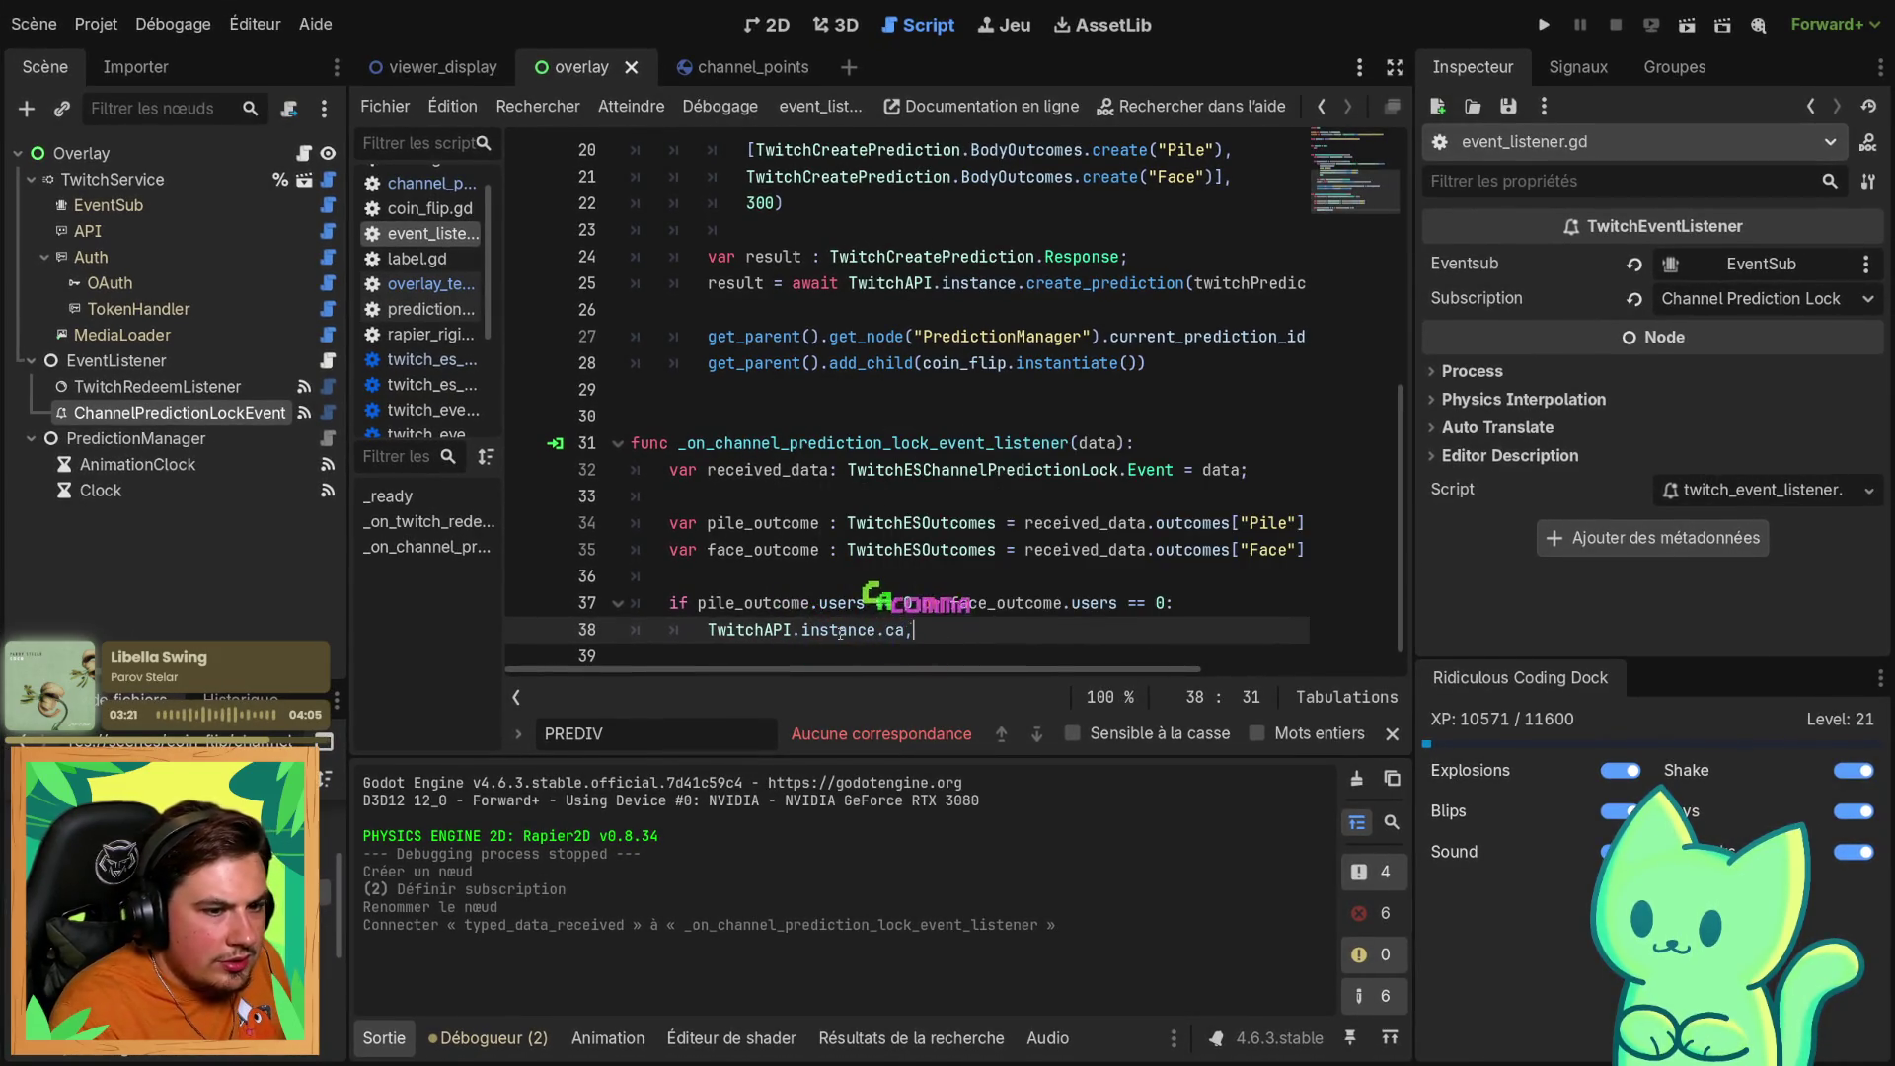
key("BackSpace")
type("ance")
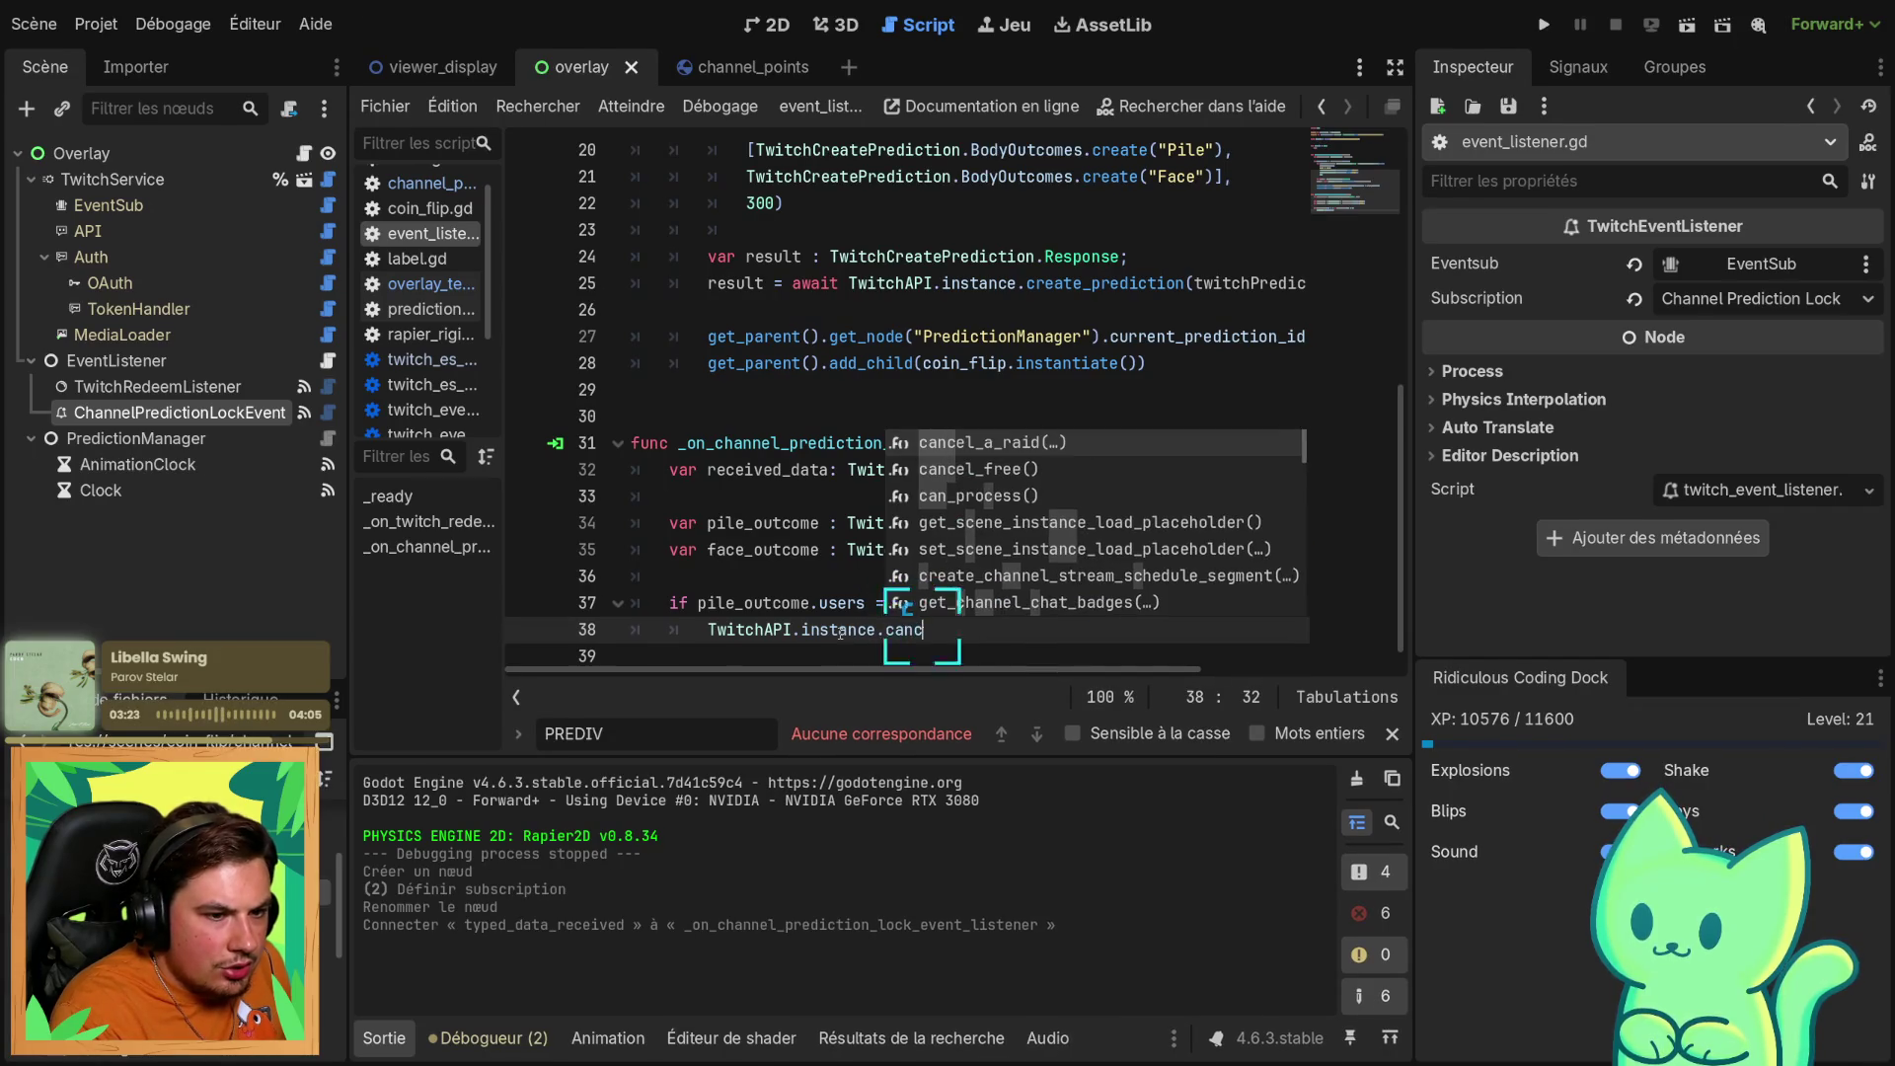
key("BackSpace")
key("BackSpace")
key("BackSpace")
type("predic")
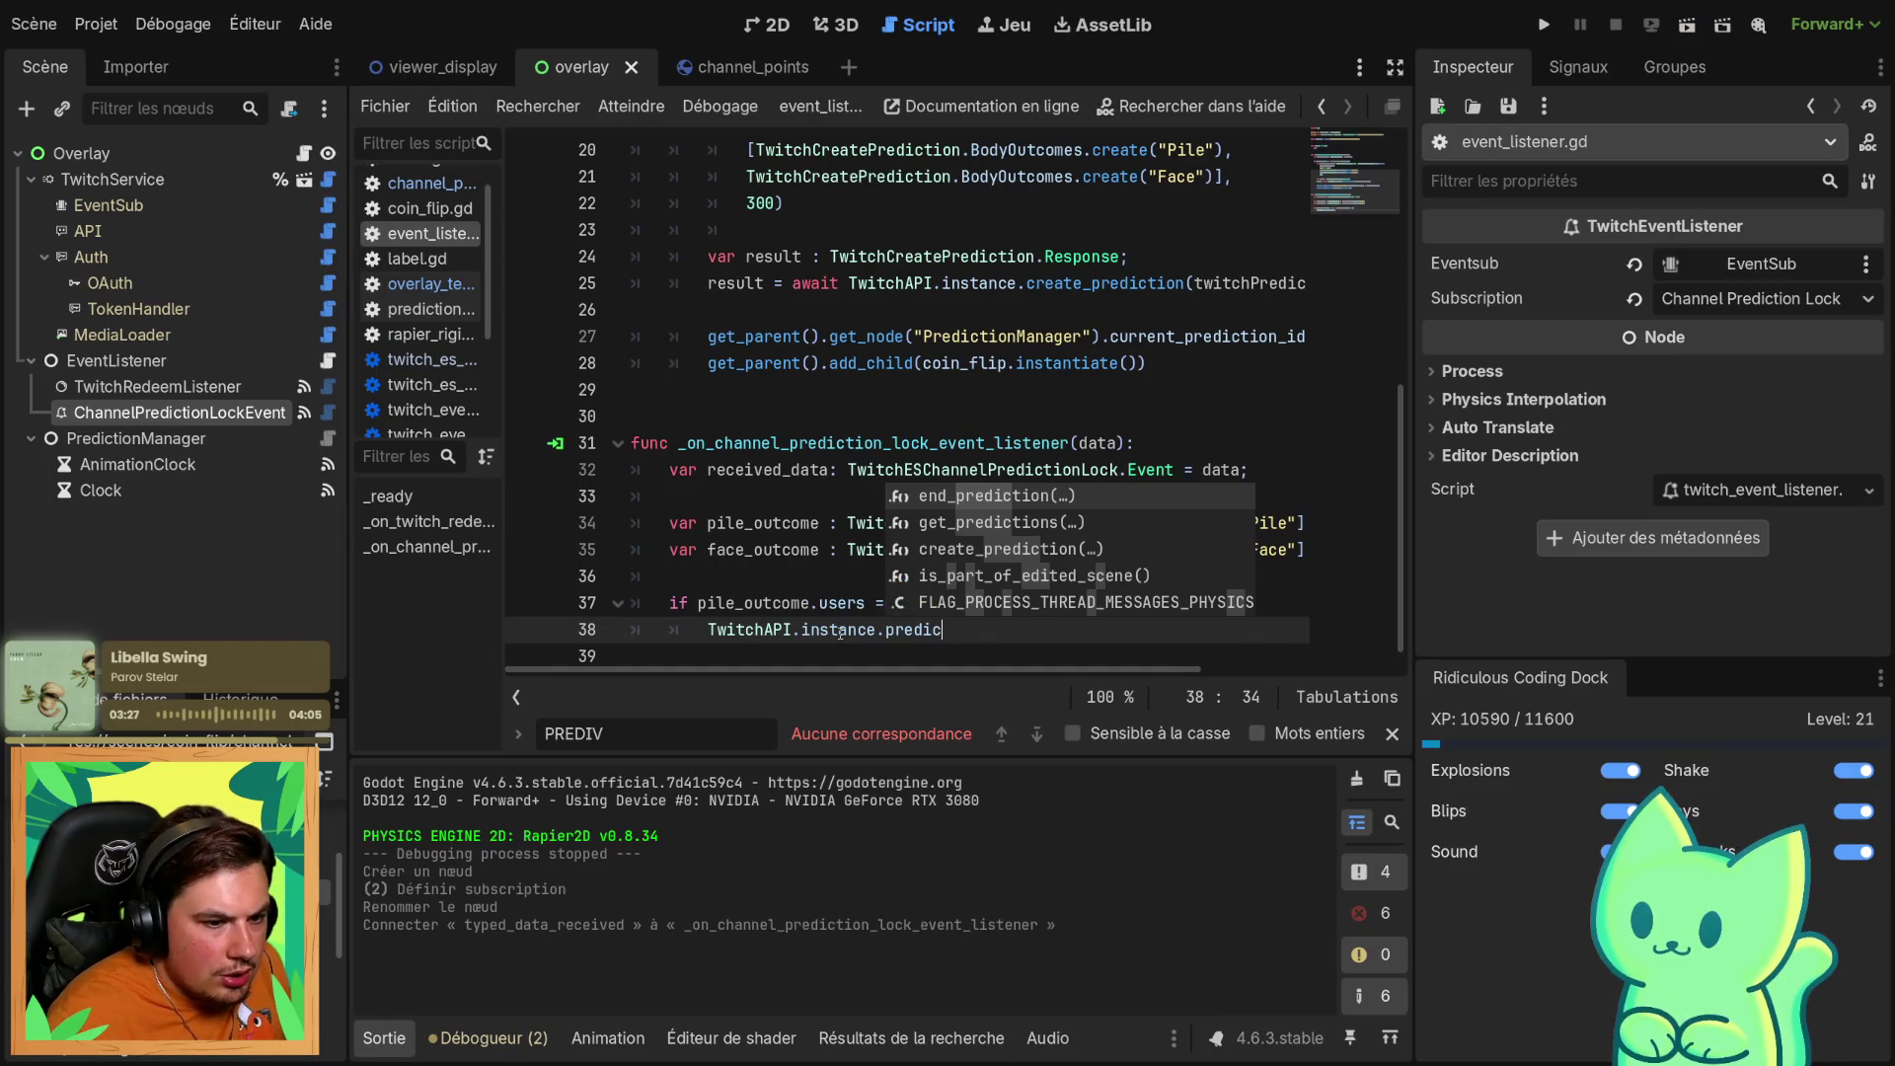
key("Down")
key("Down")
key("Down")
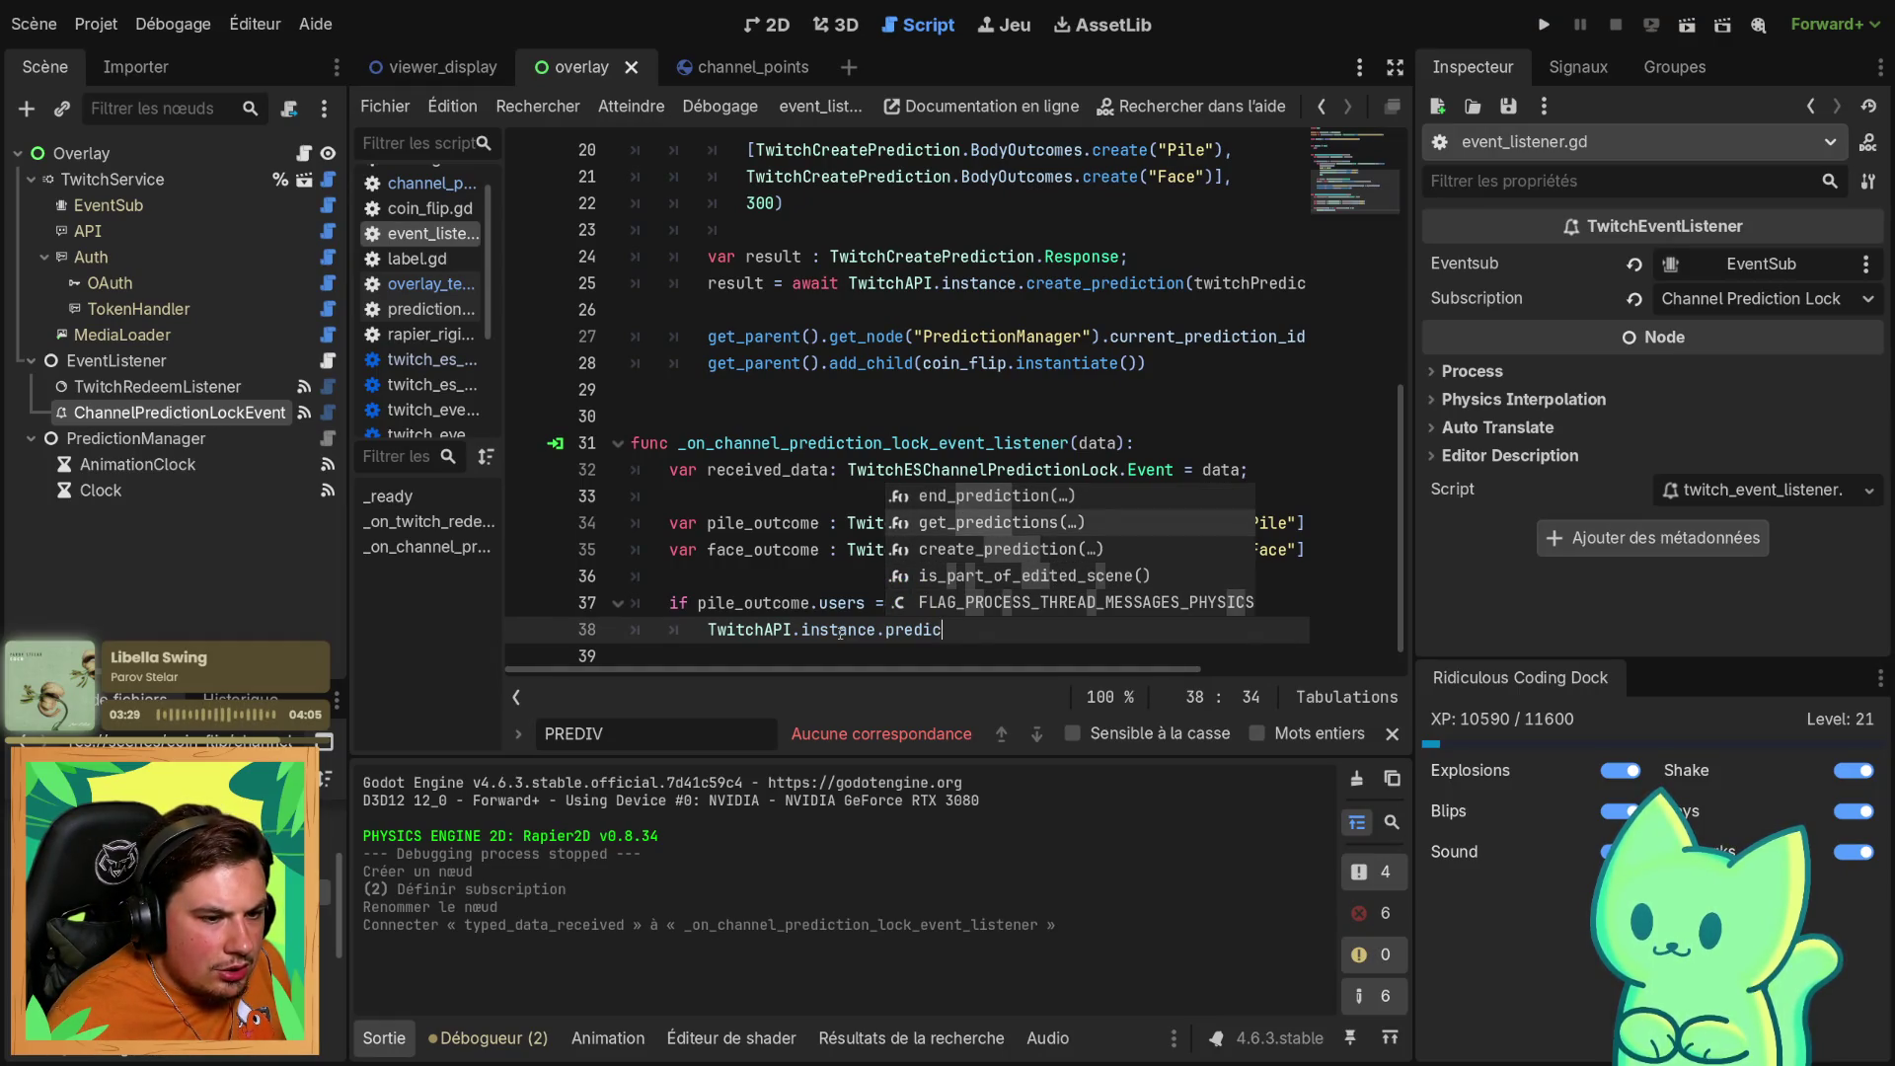
key("Up")
key("Up")
key("Up")
key("Return")
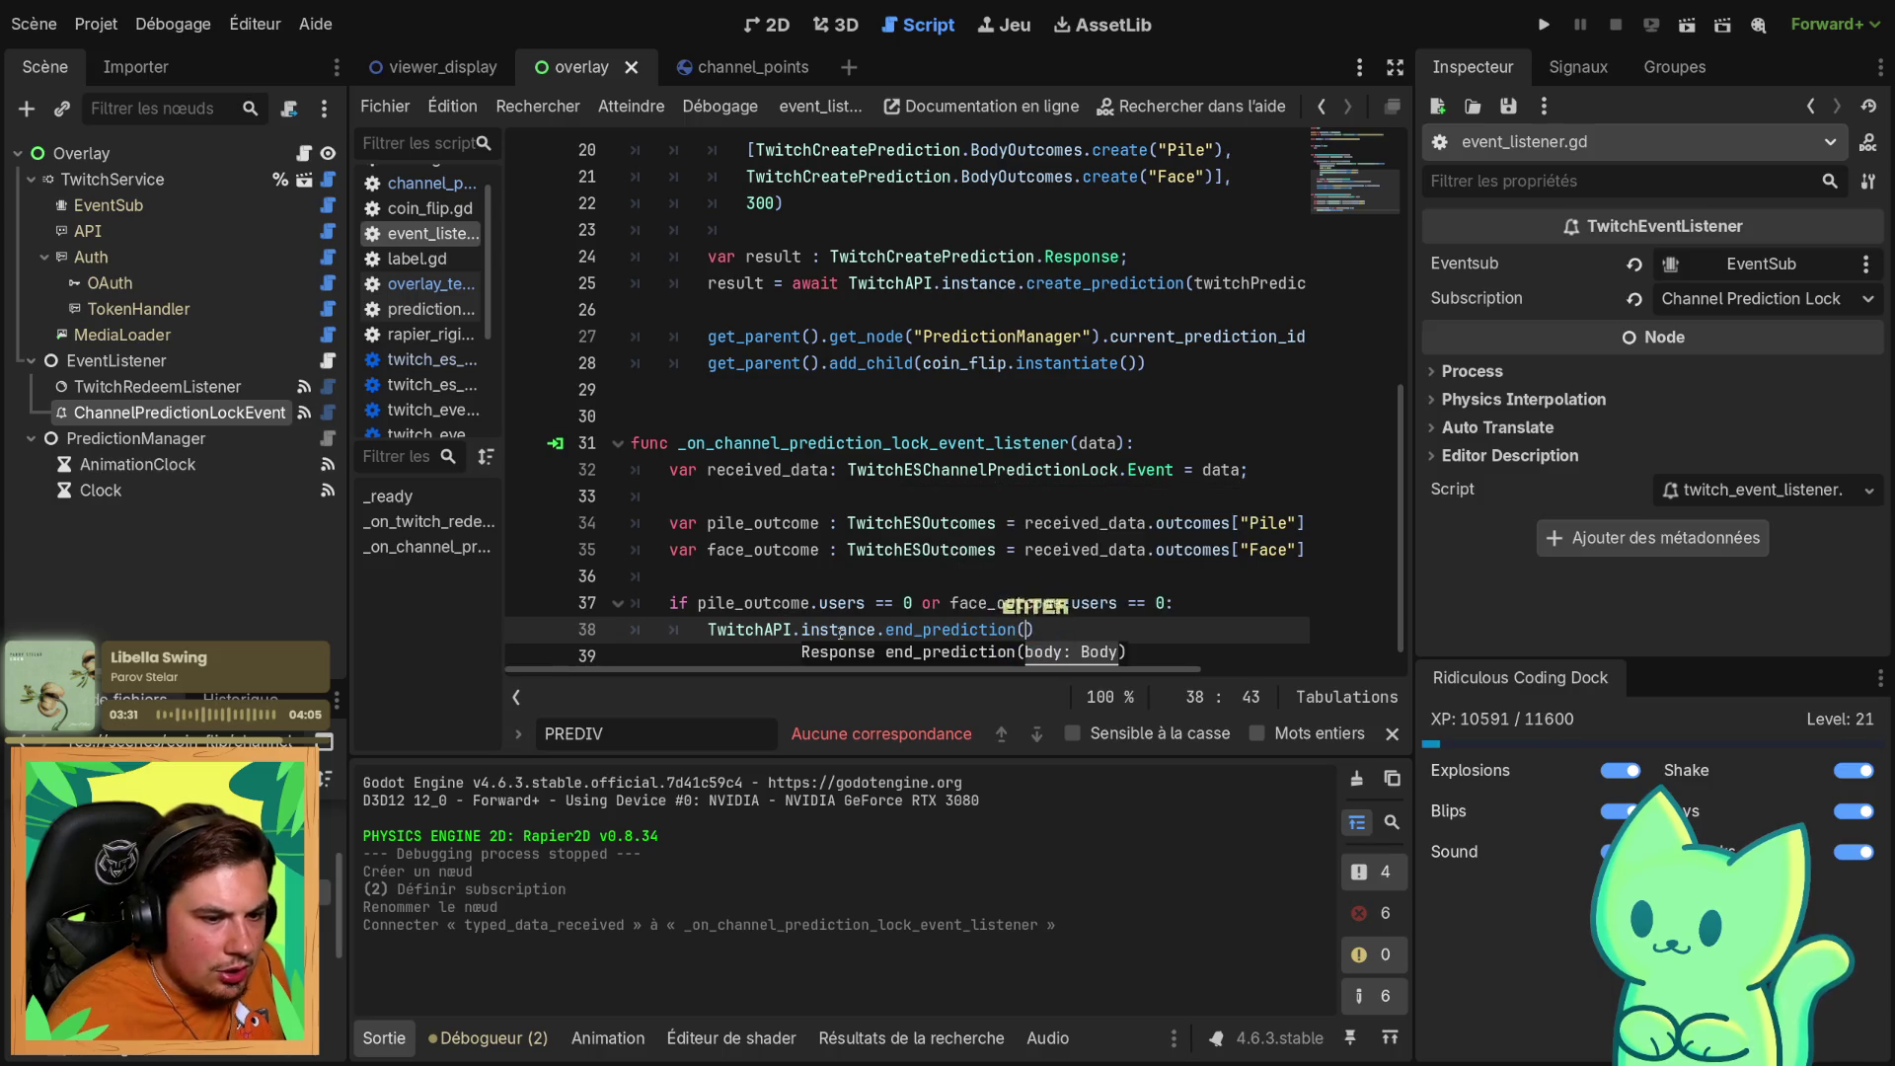
left_click_drag(945, 632, 946, 624)
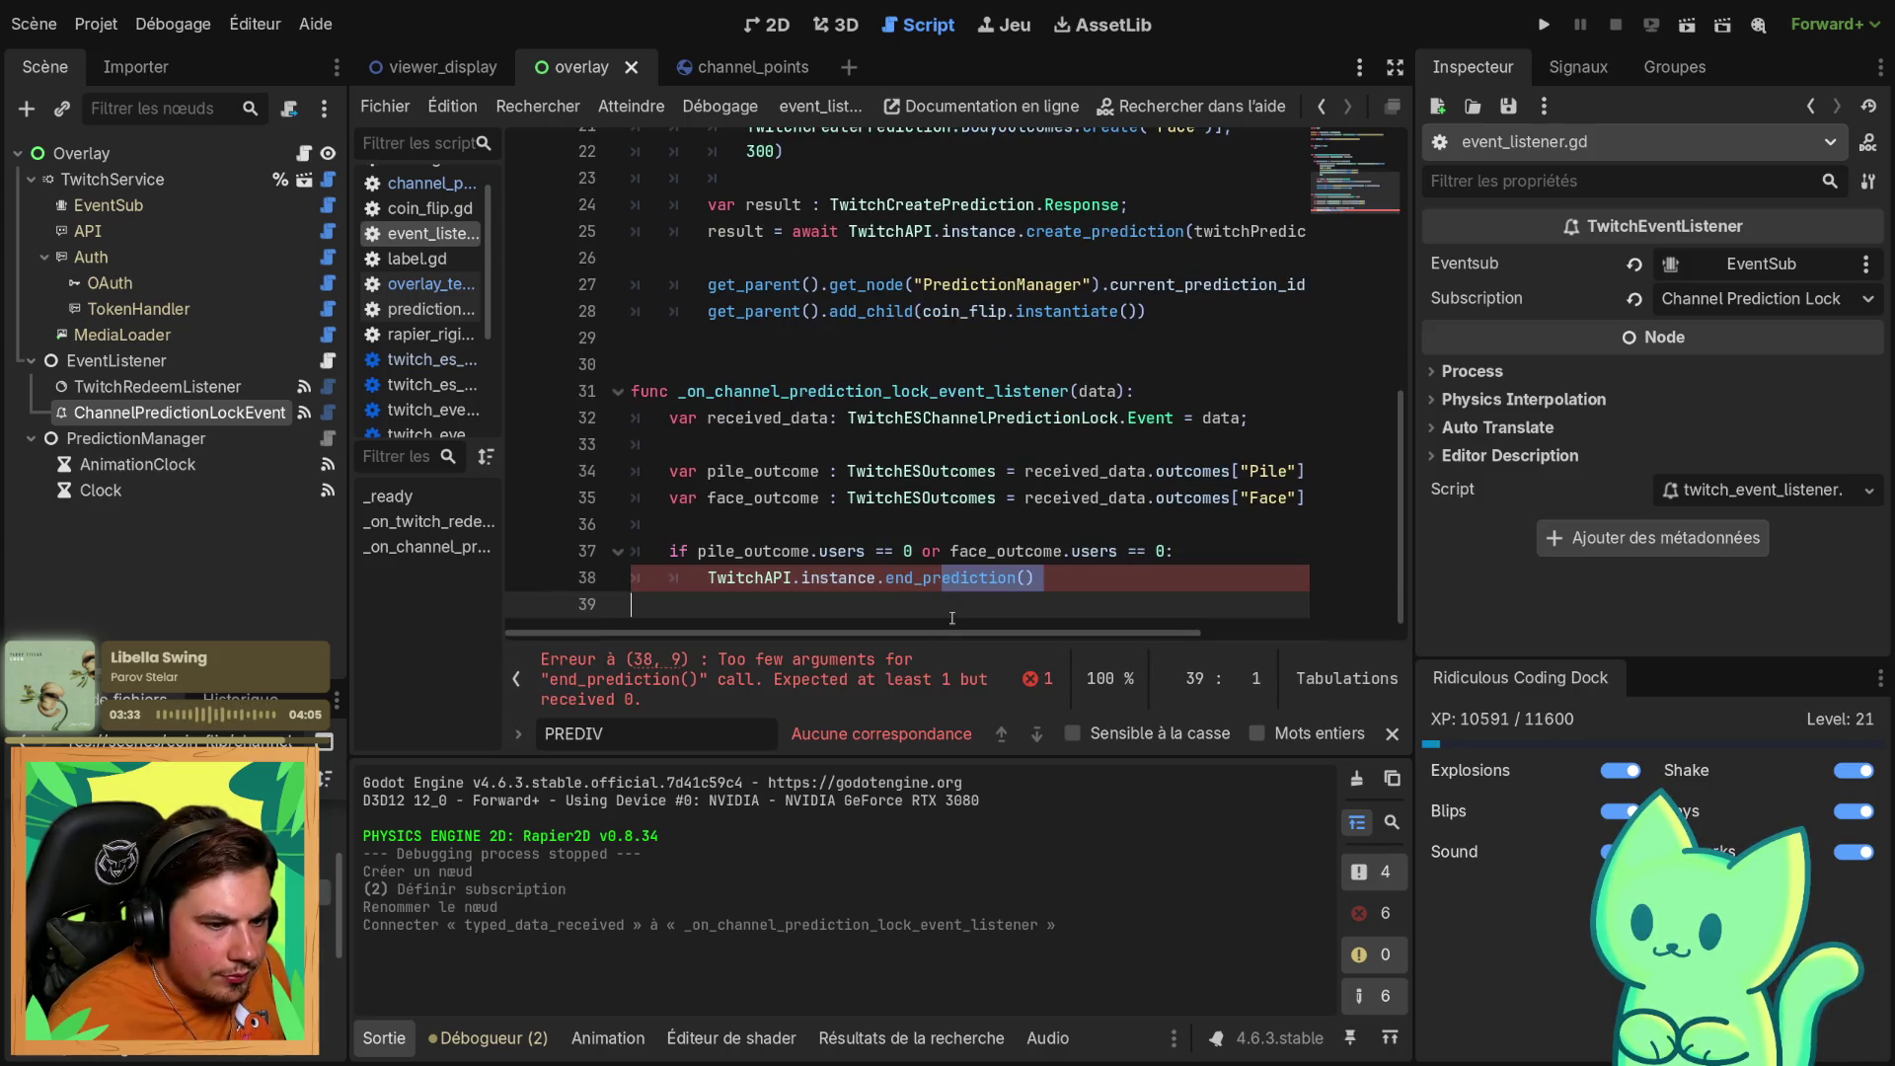
left_click(931, 580, "ctrl")
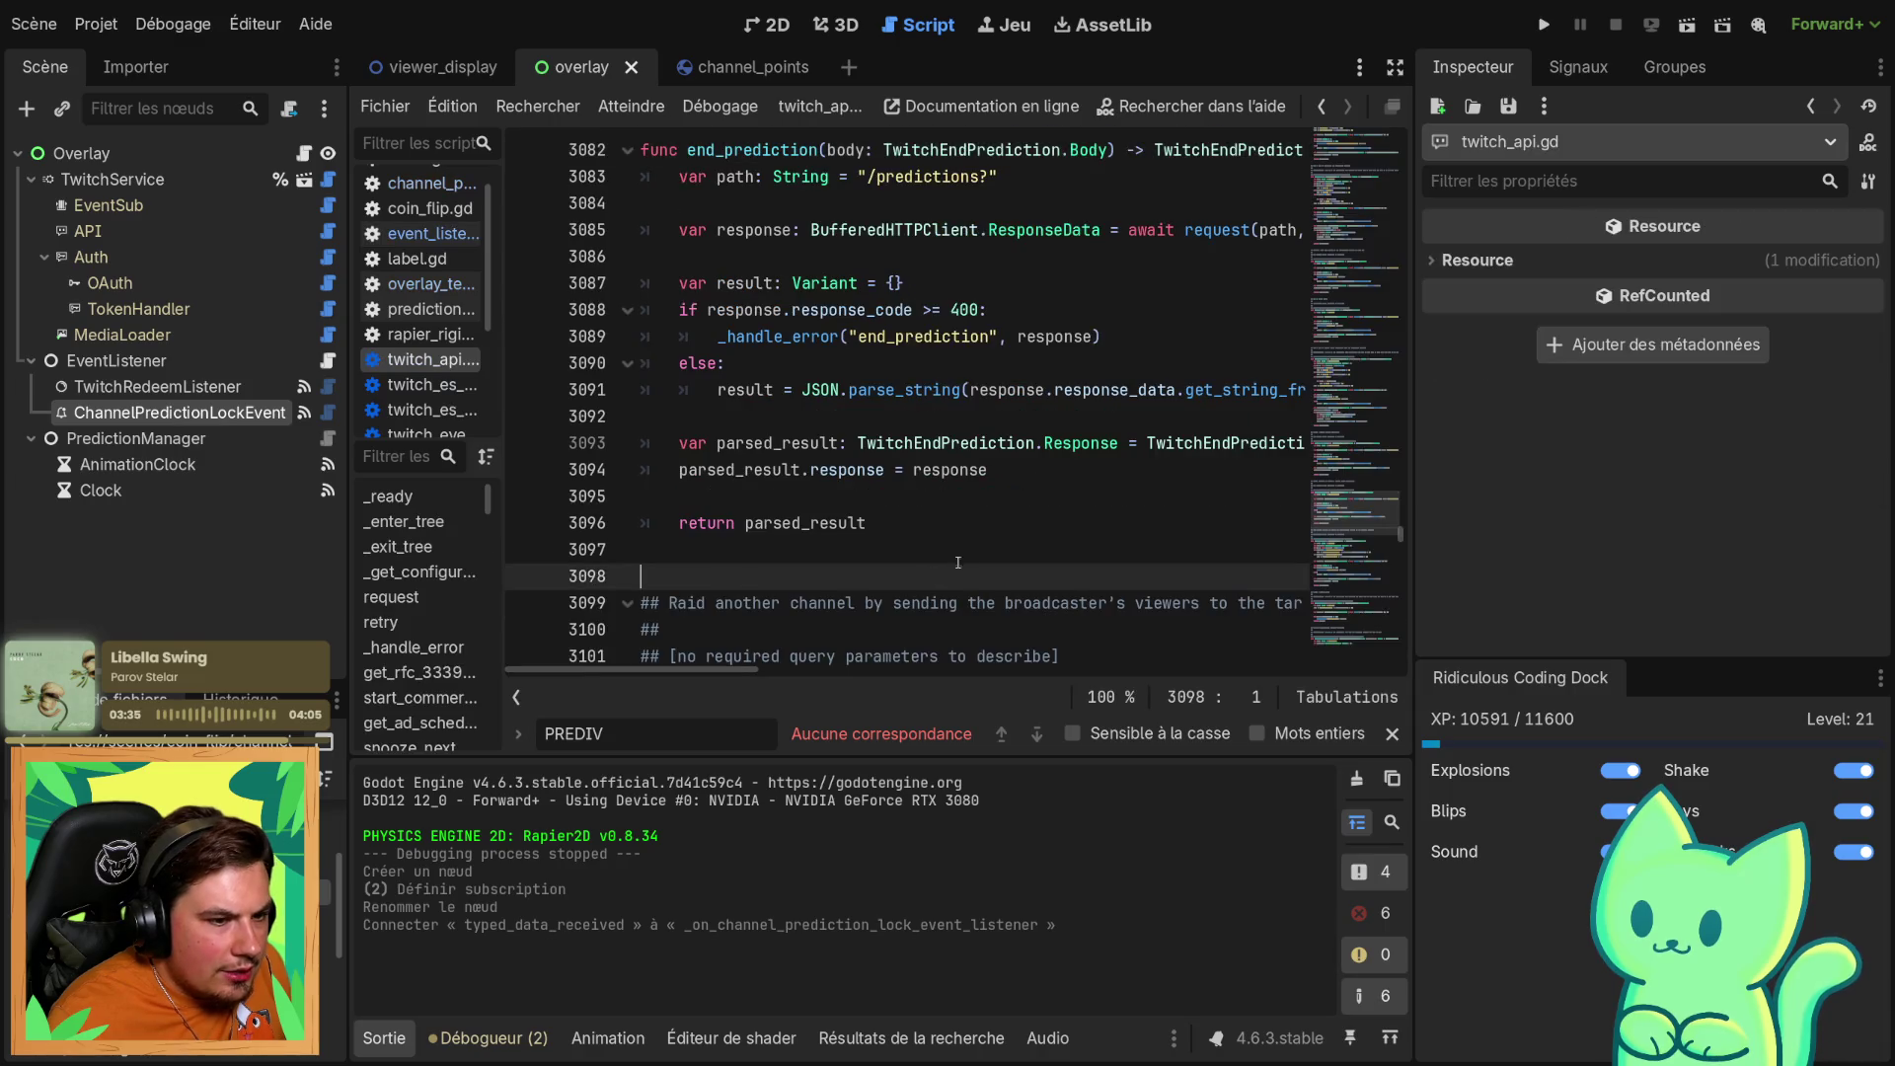
- Inspect the TwitchEndPrediction class, noting its CANCELED status and winning_outcome_id property
scroll(896, 368, "up", 1)
left_click(883, 229)
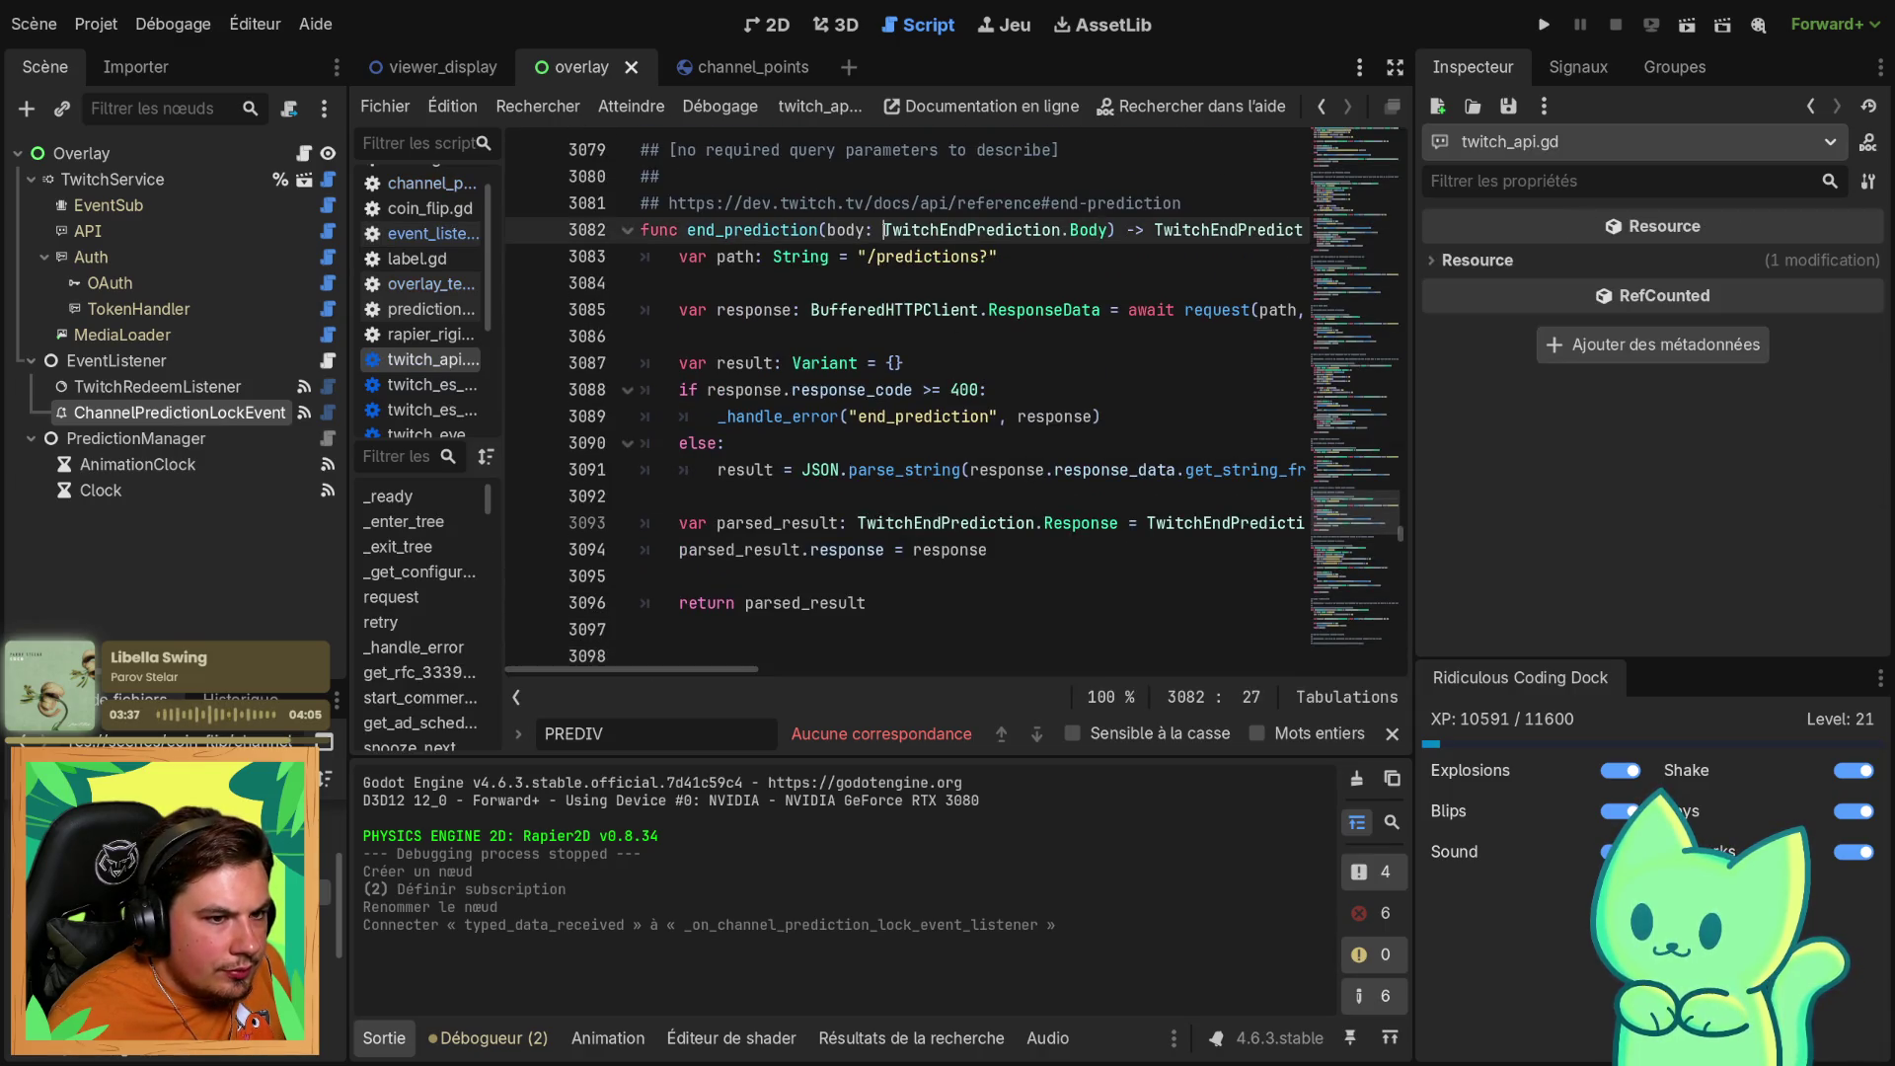
left_click(991, 242, "ctrl")
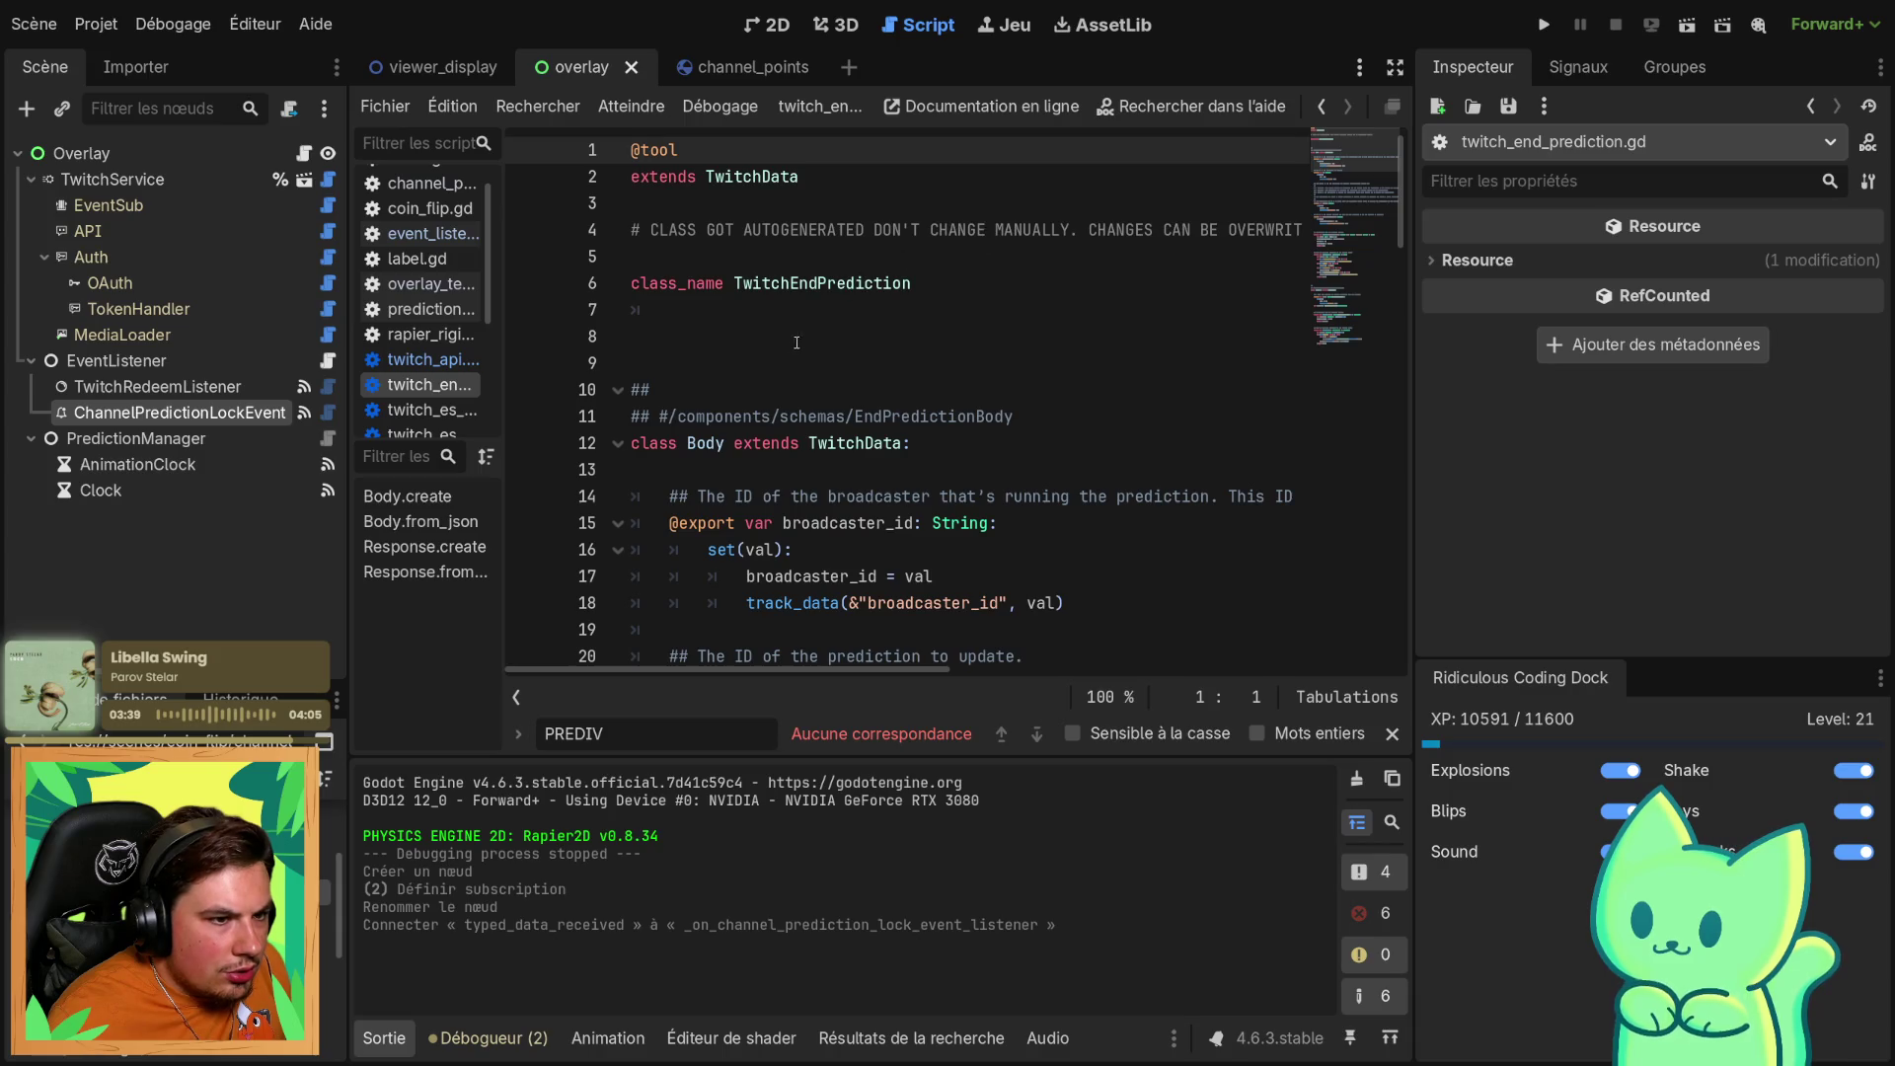
scroll(795, 365, "down", 1)
scroll(962, 457, "down", 2)
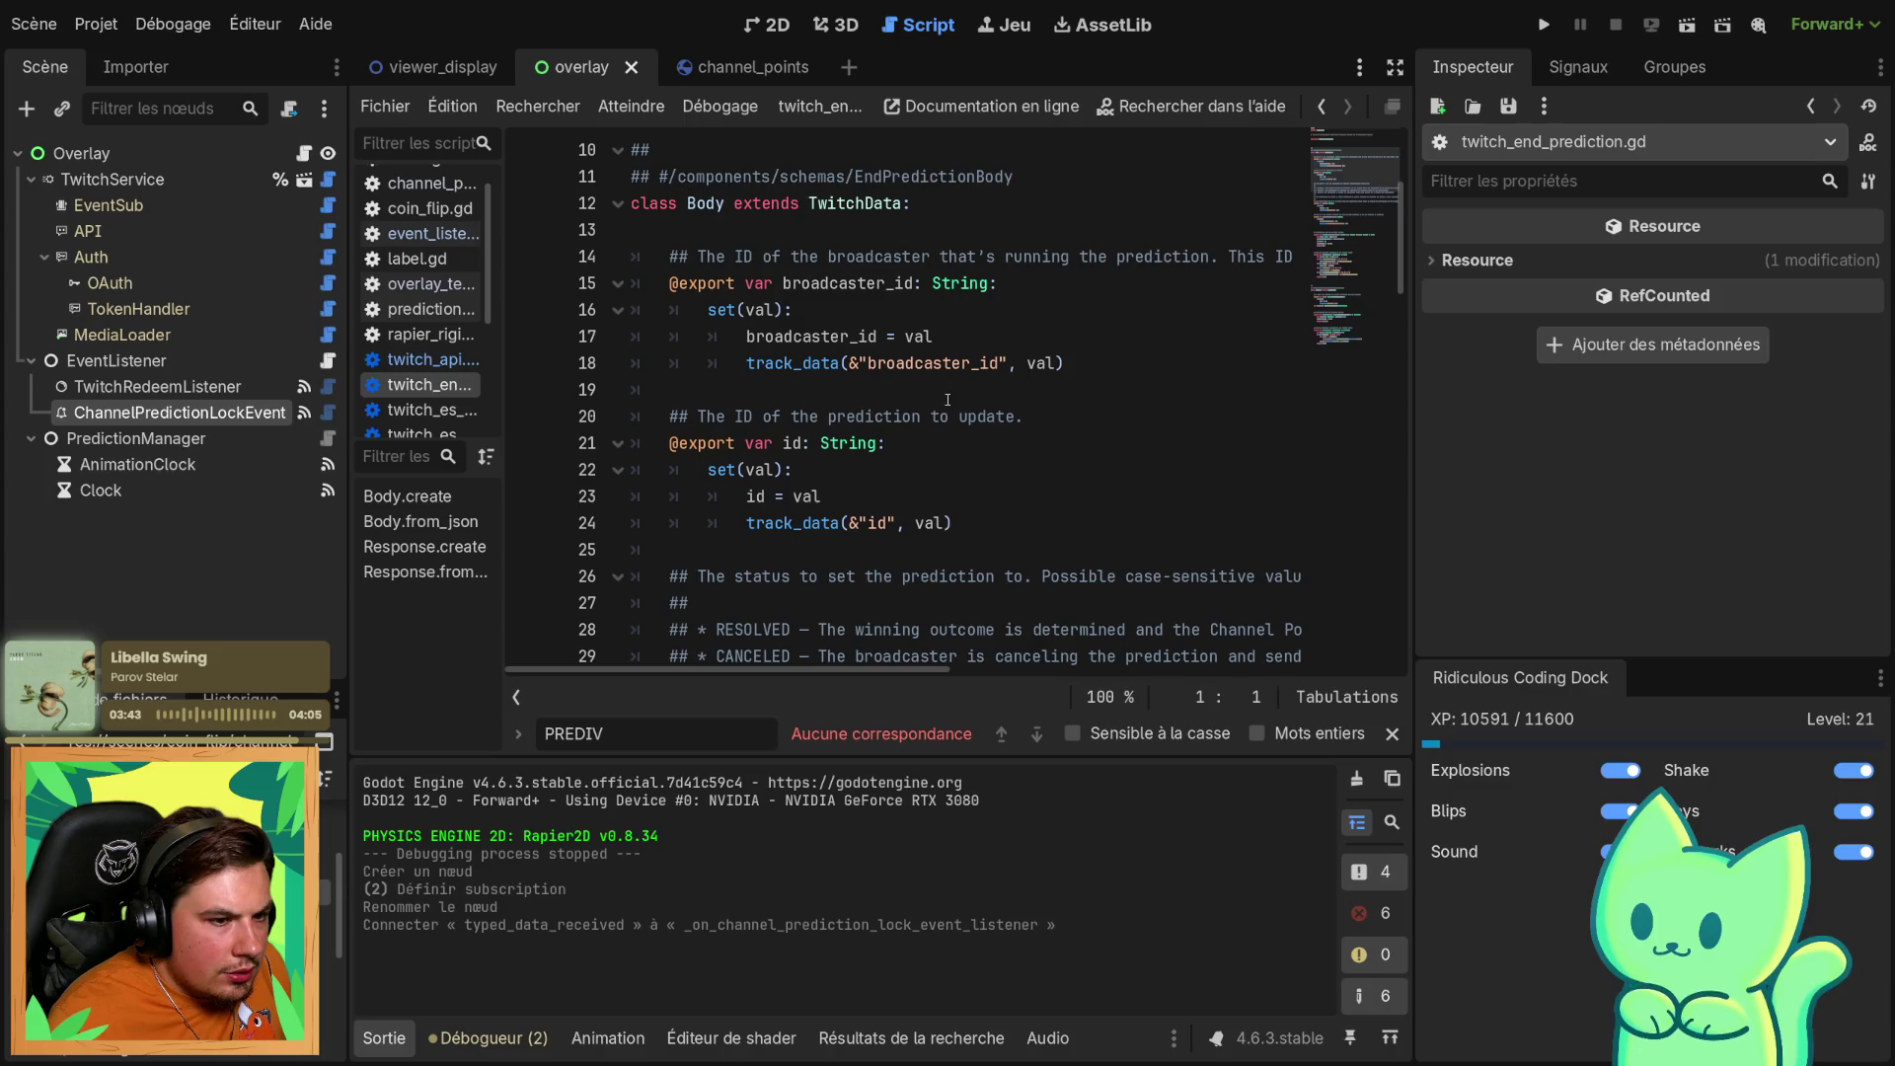
scroll(867, 427, "down", 2)
scroll(849, 450, "up", 1)
scroll(819, 483, "down", 3)
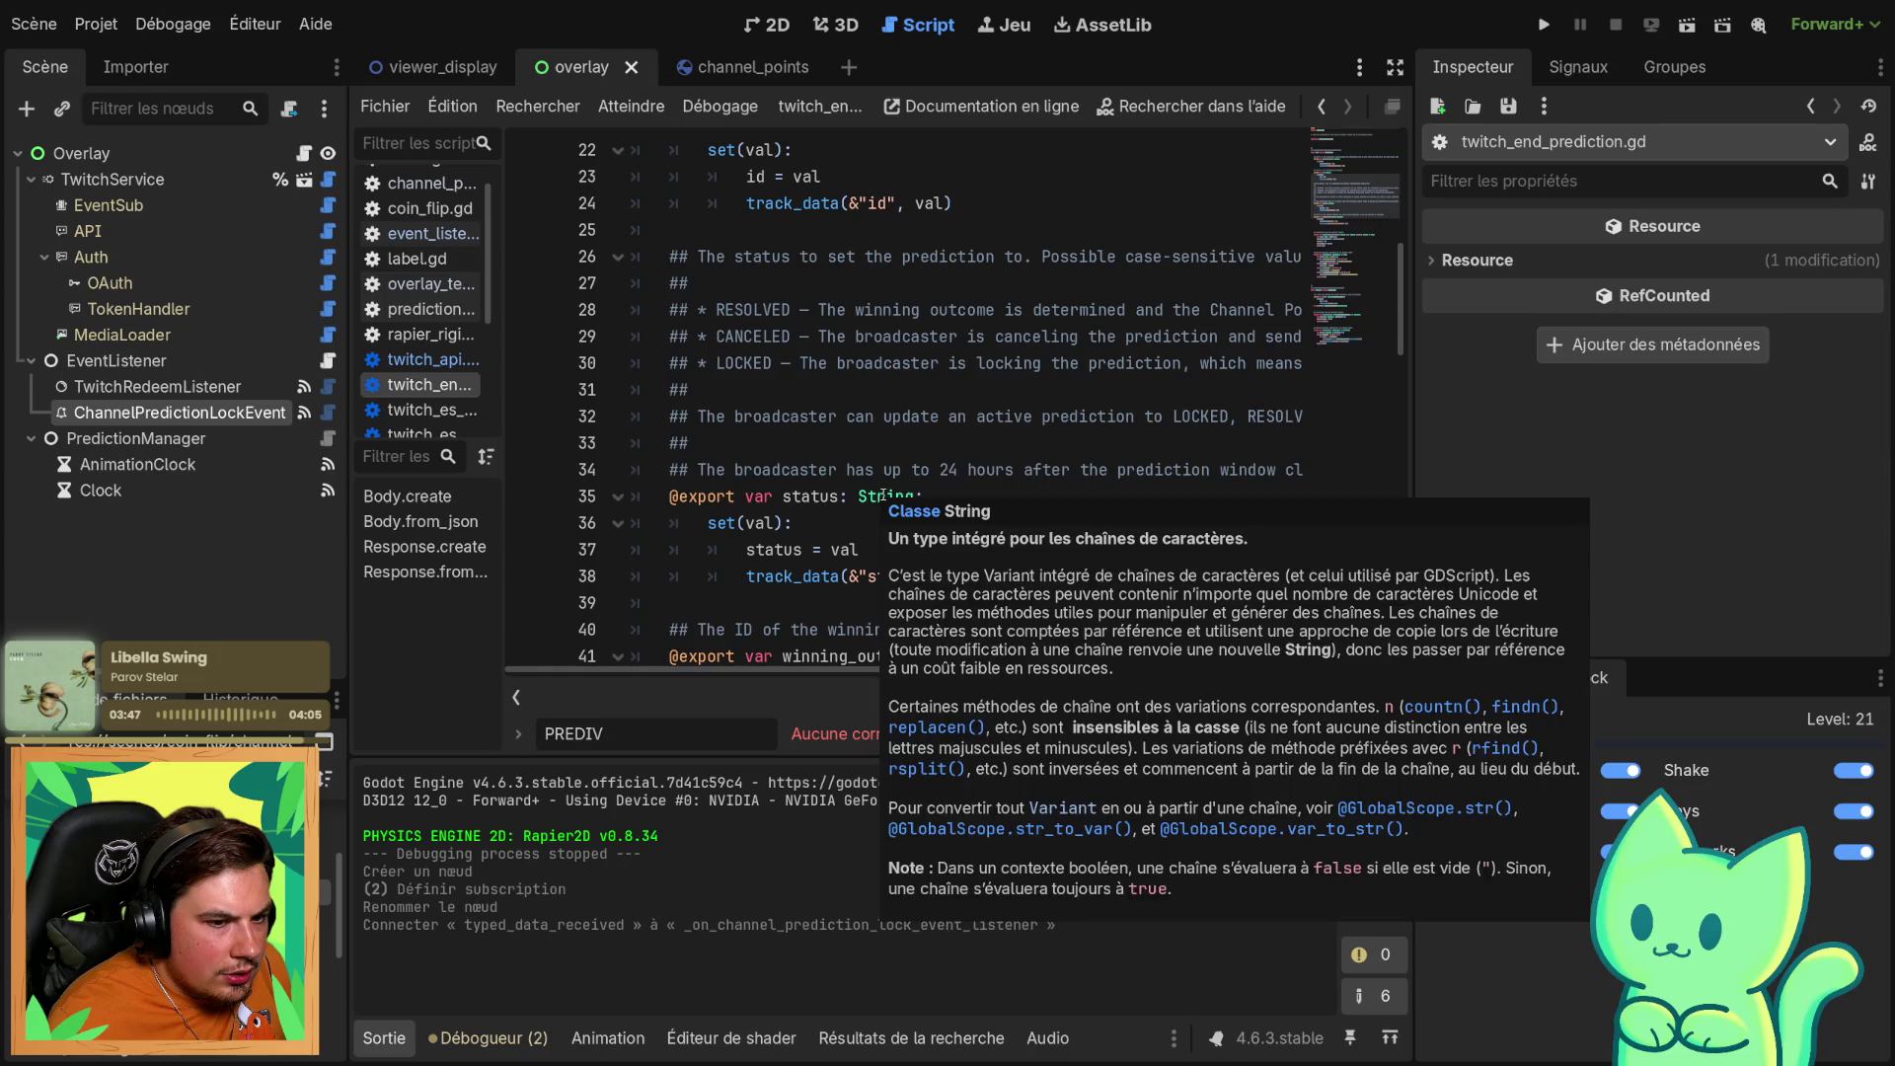
double_click(881, 497)
double_click(754, 337)
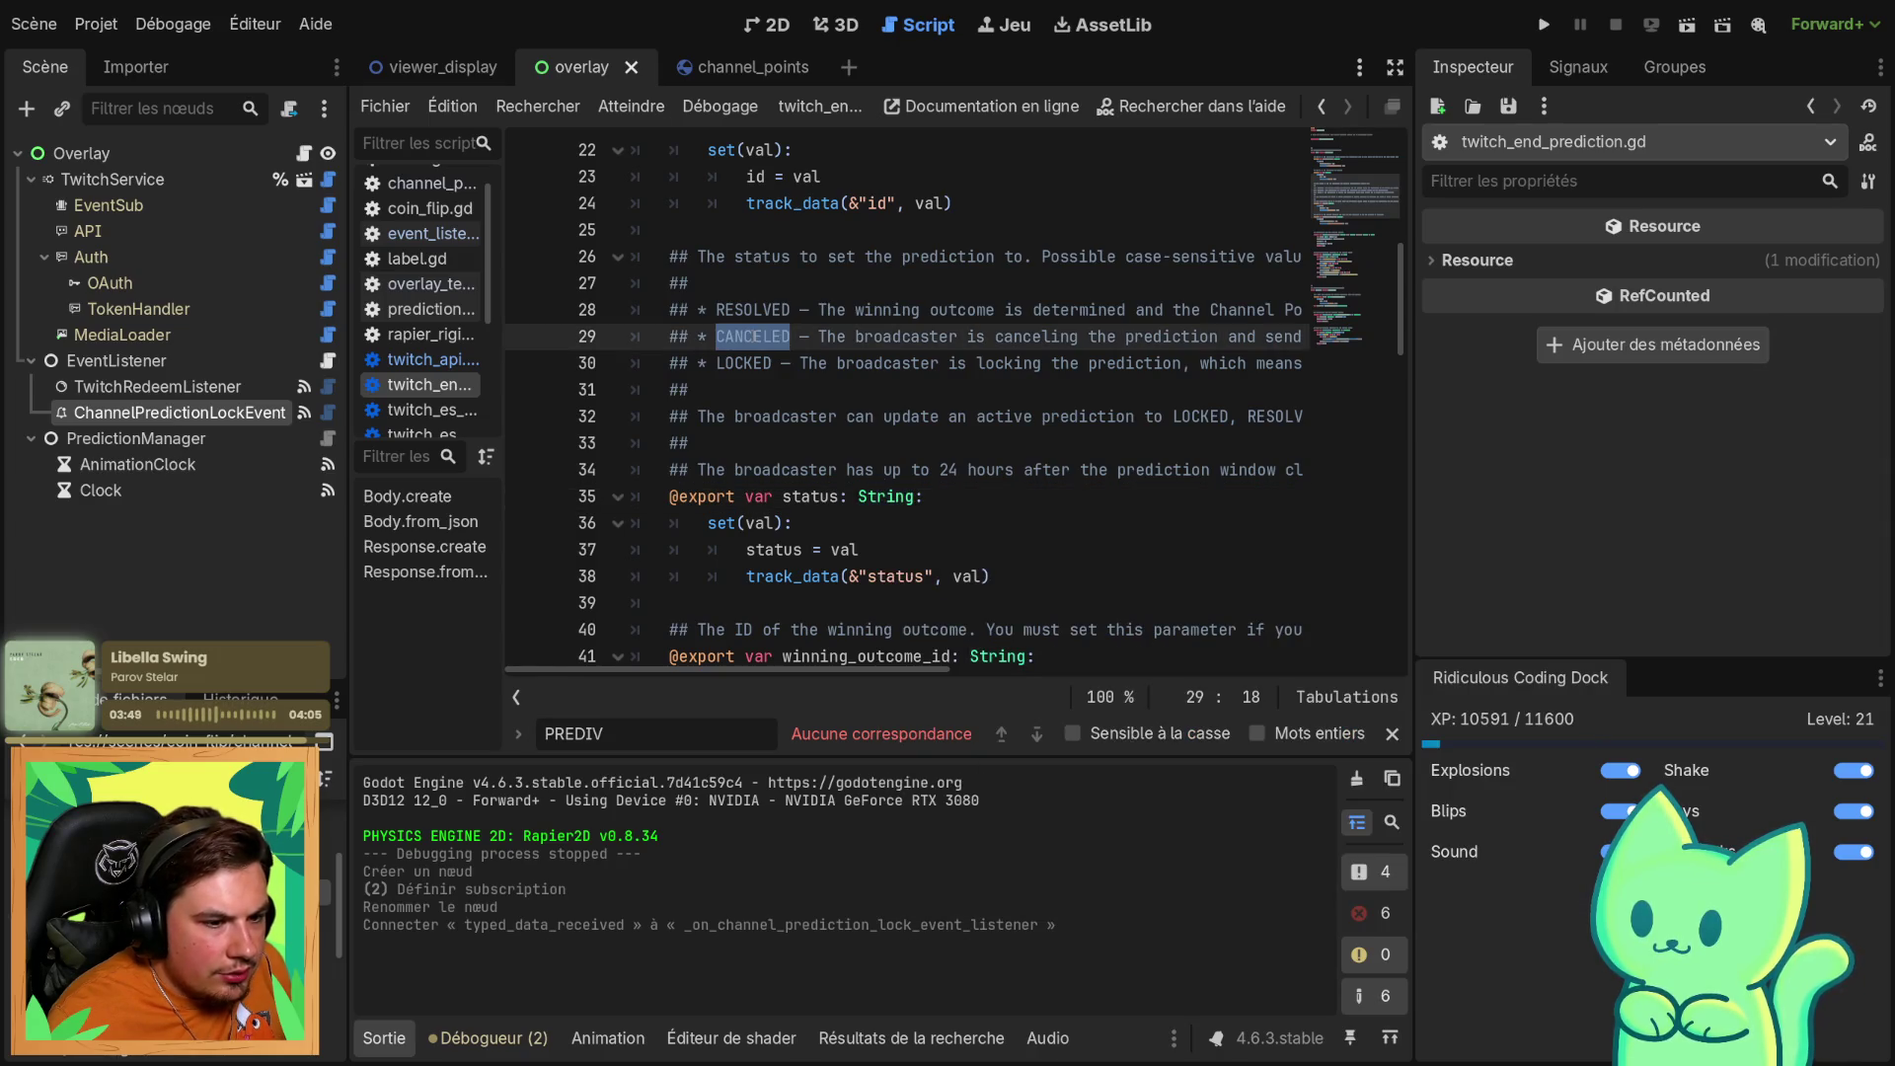
scroll(949, 436, "down", 2)
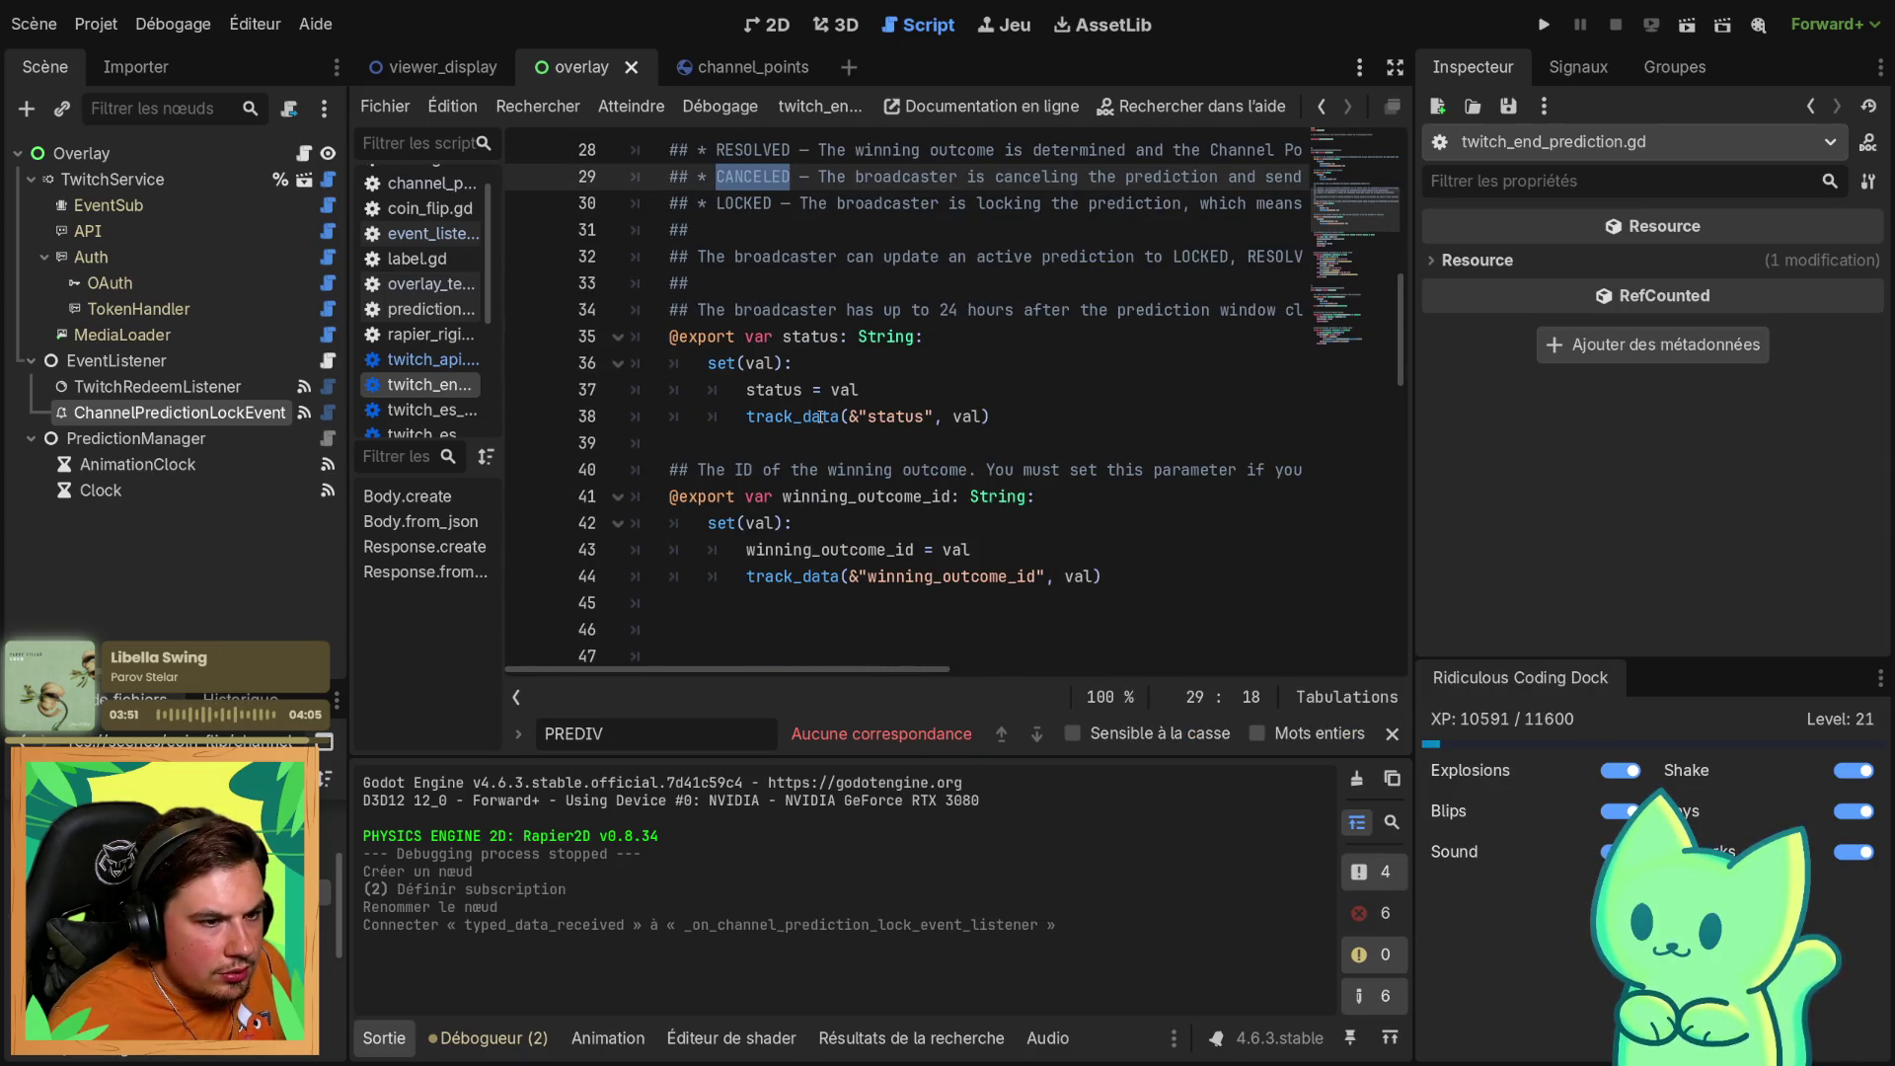
double_click(814, 494)
mouse_move(669, 470)
left_mouse_down()
mouse_move(1302, 470)
mouse_move(612, 474)
left_mouse_up()
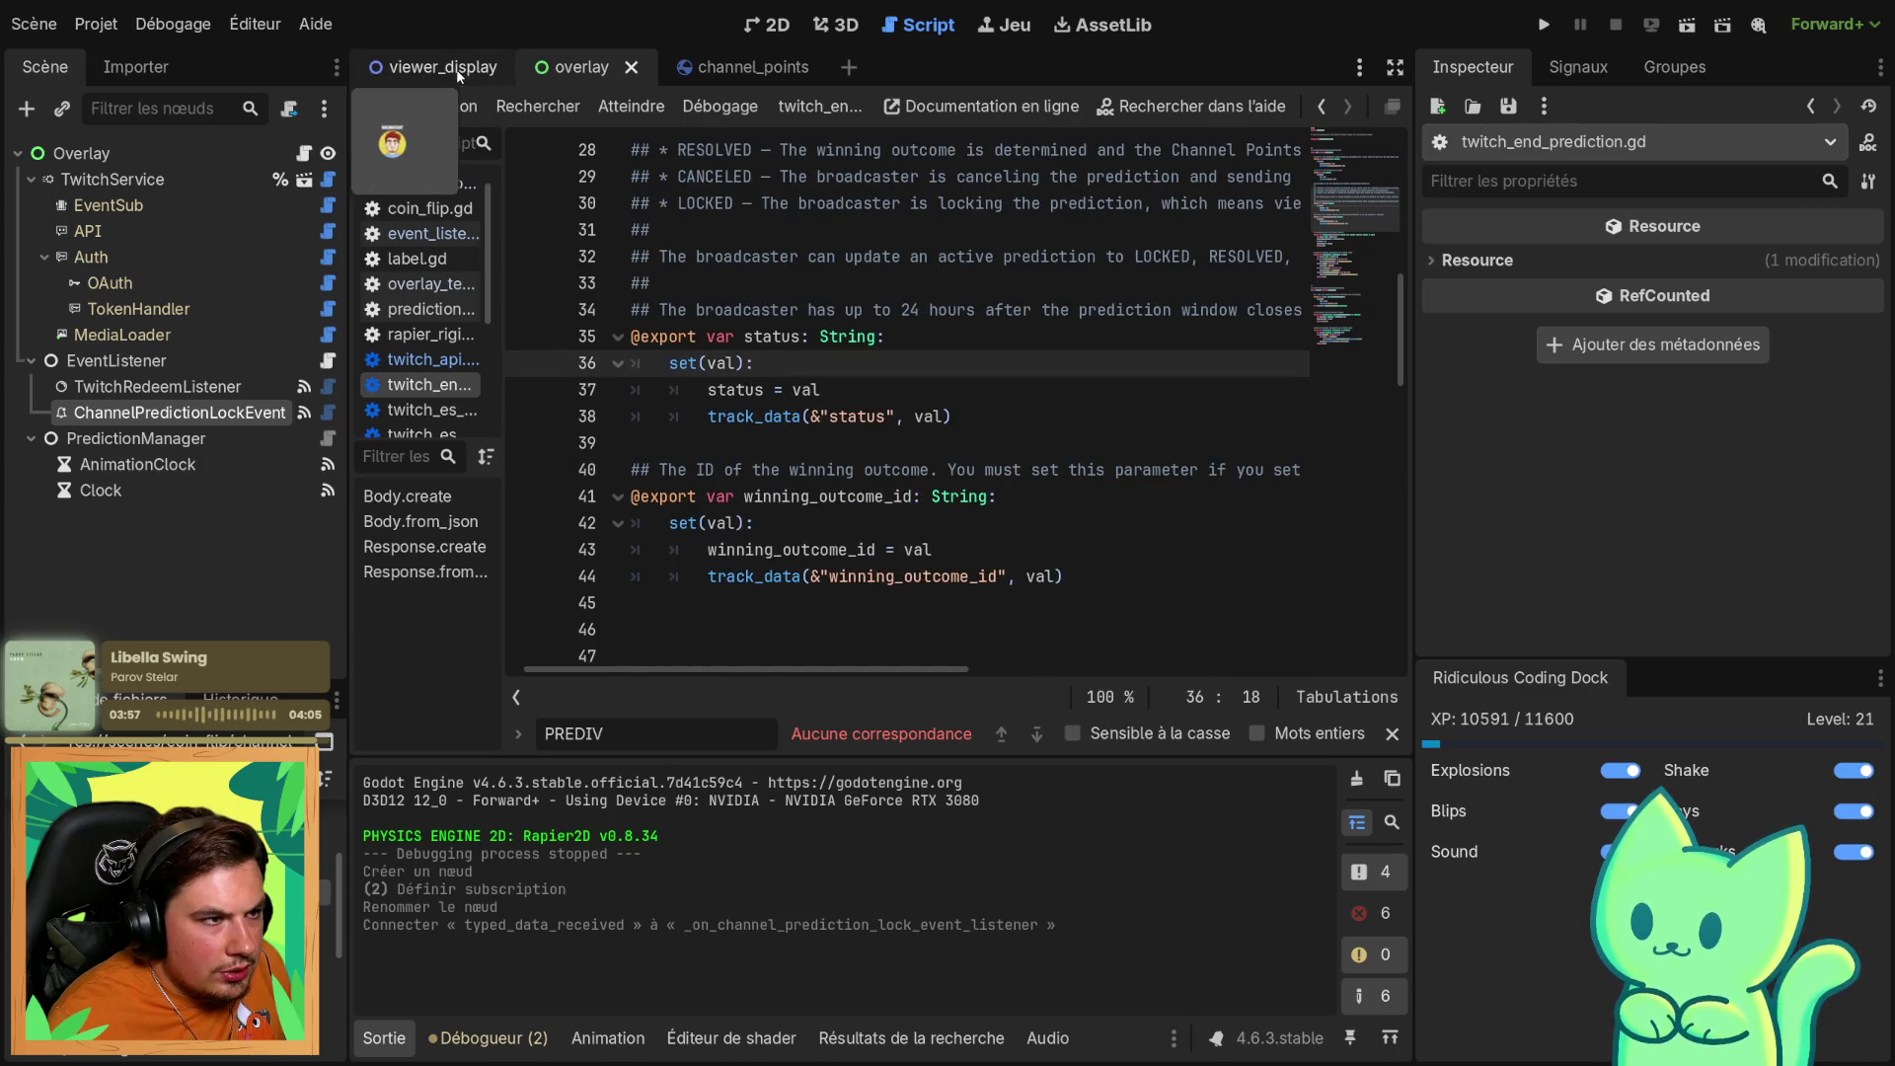
- Browse the viewer_display, overlay and channel_points scenes and glance at a Twitch redemption script
left_click(464, 71)
left_click(637, 71)
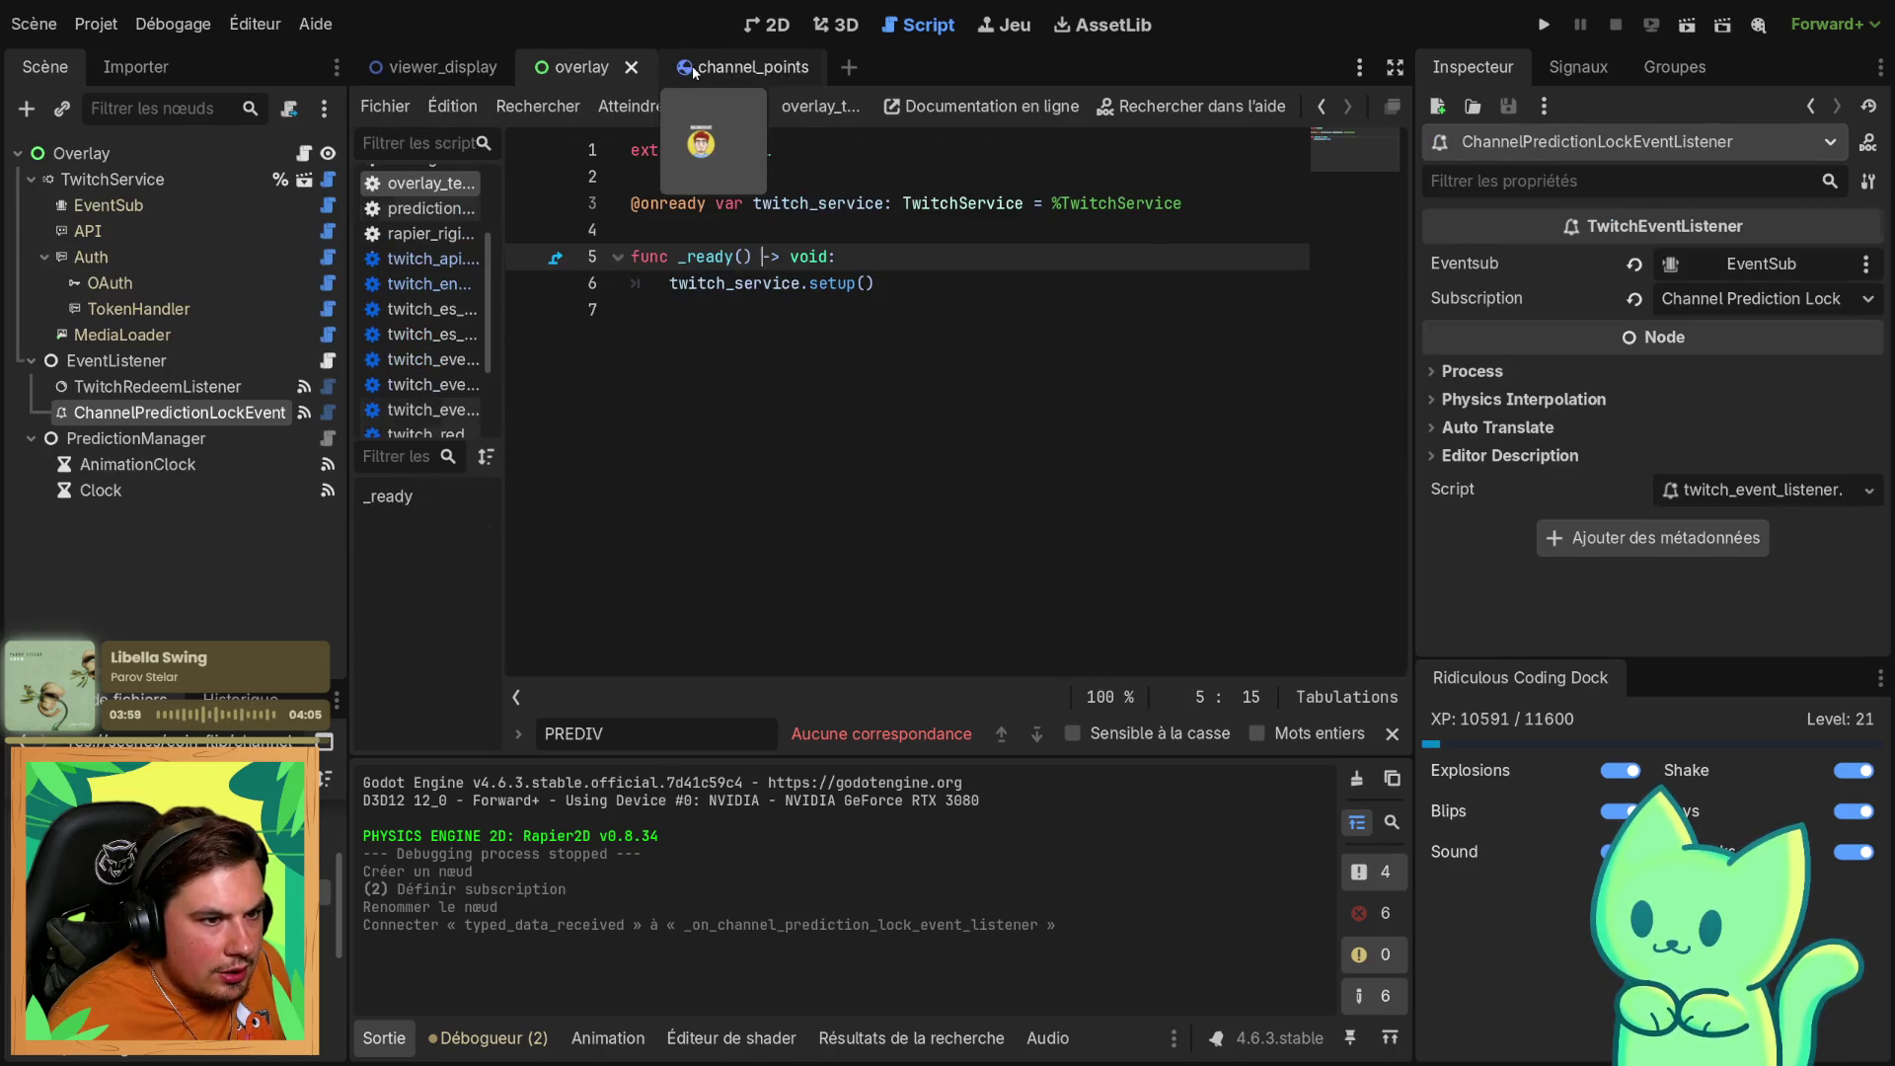
left_click(694, 67)
left_click(563, 67)
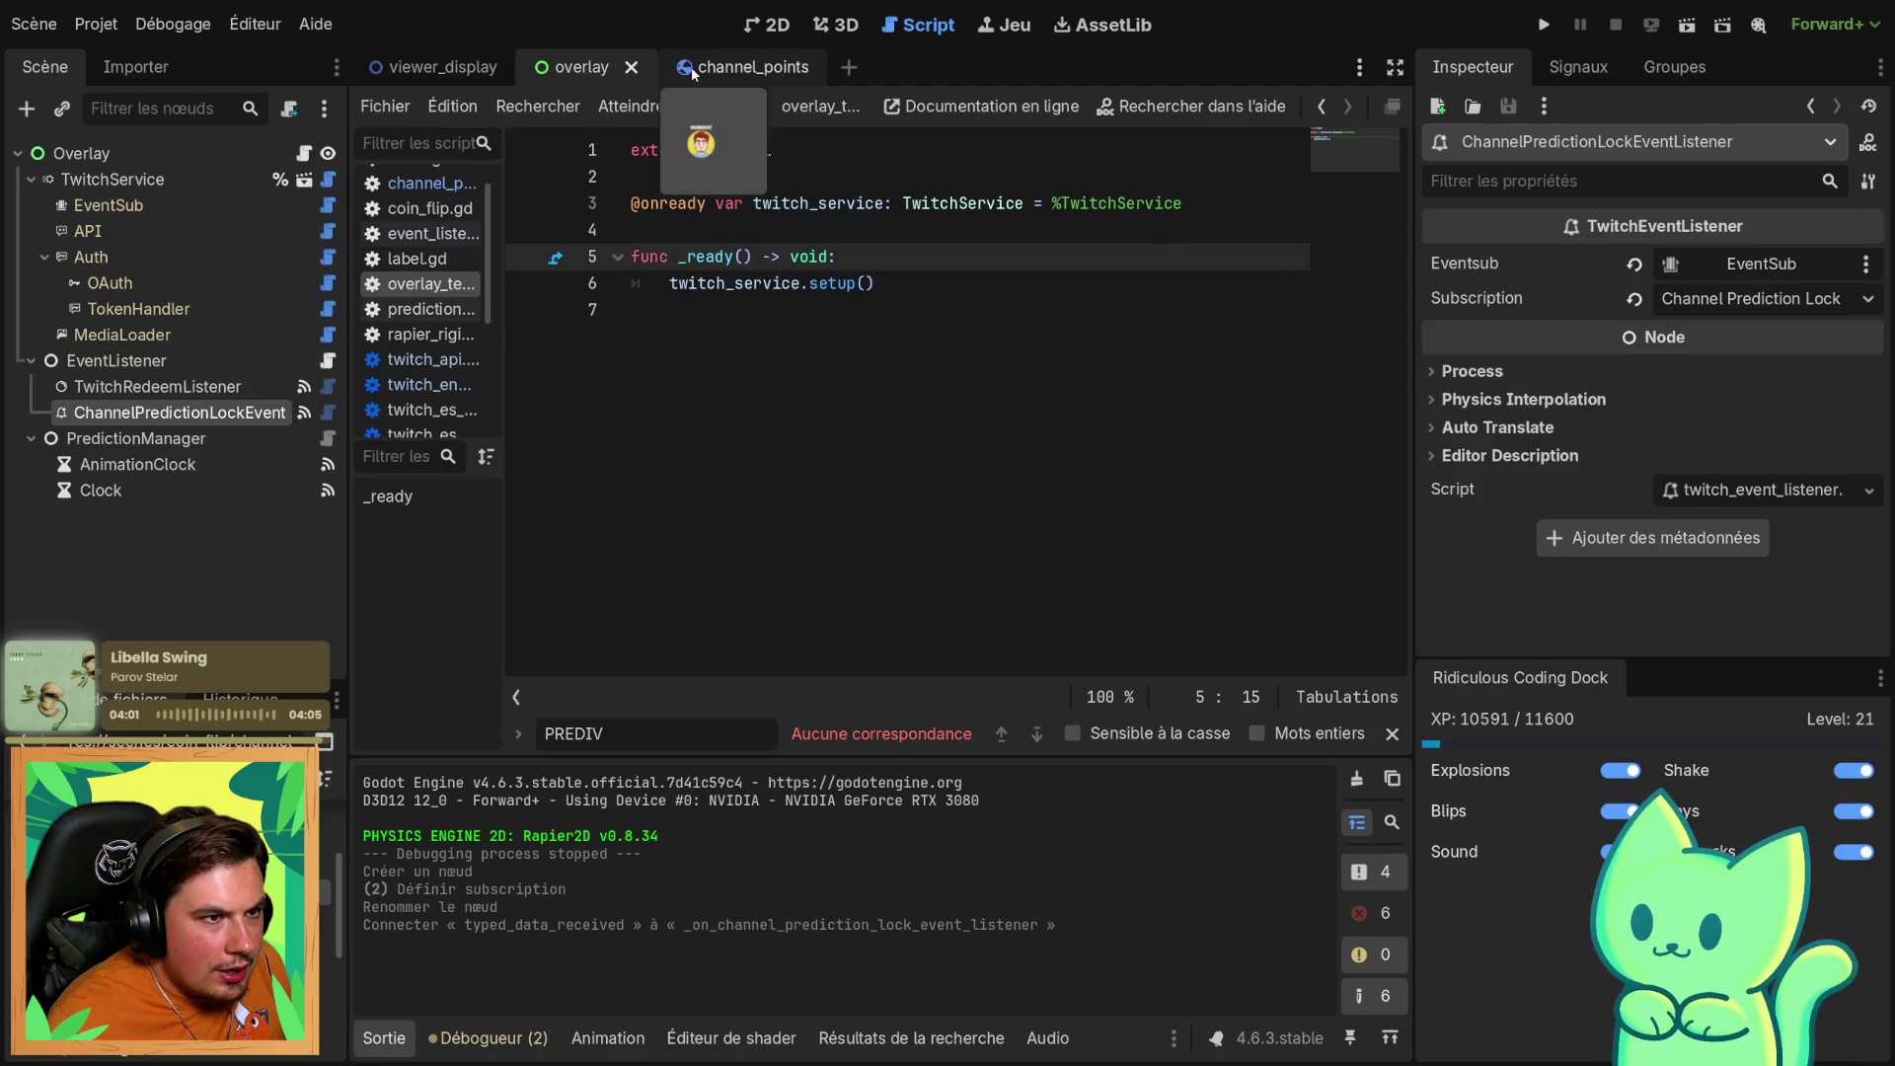
left_click(691, 68)
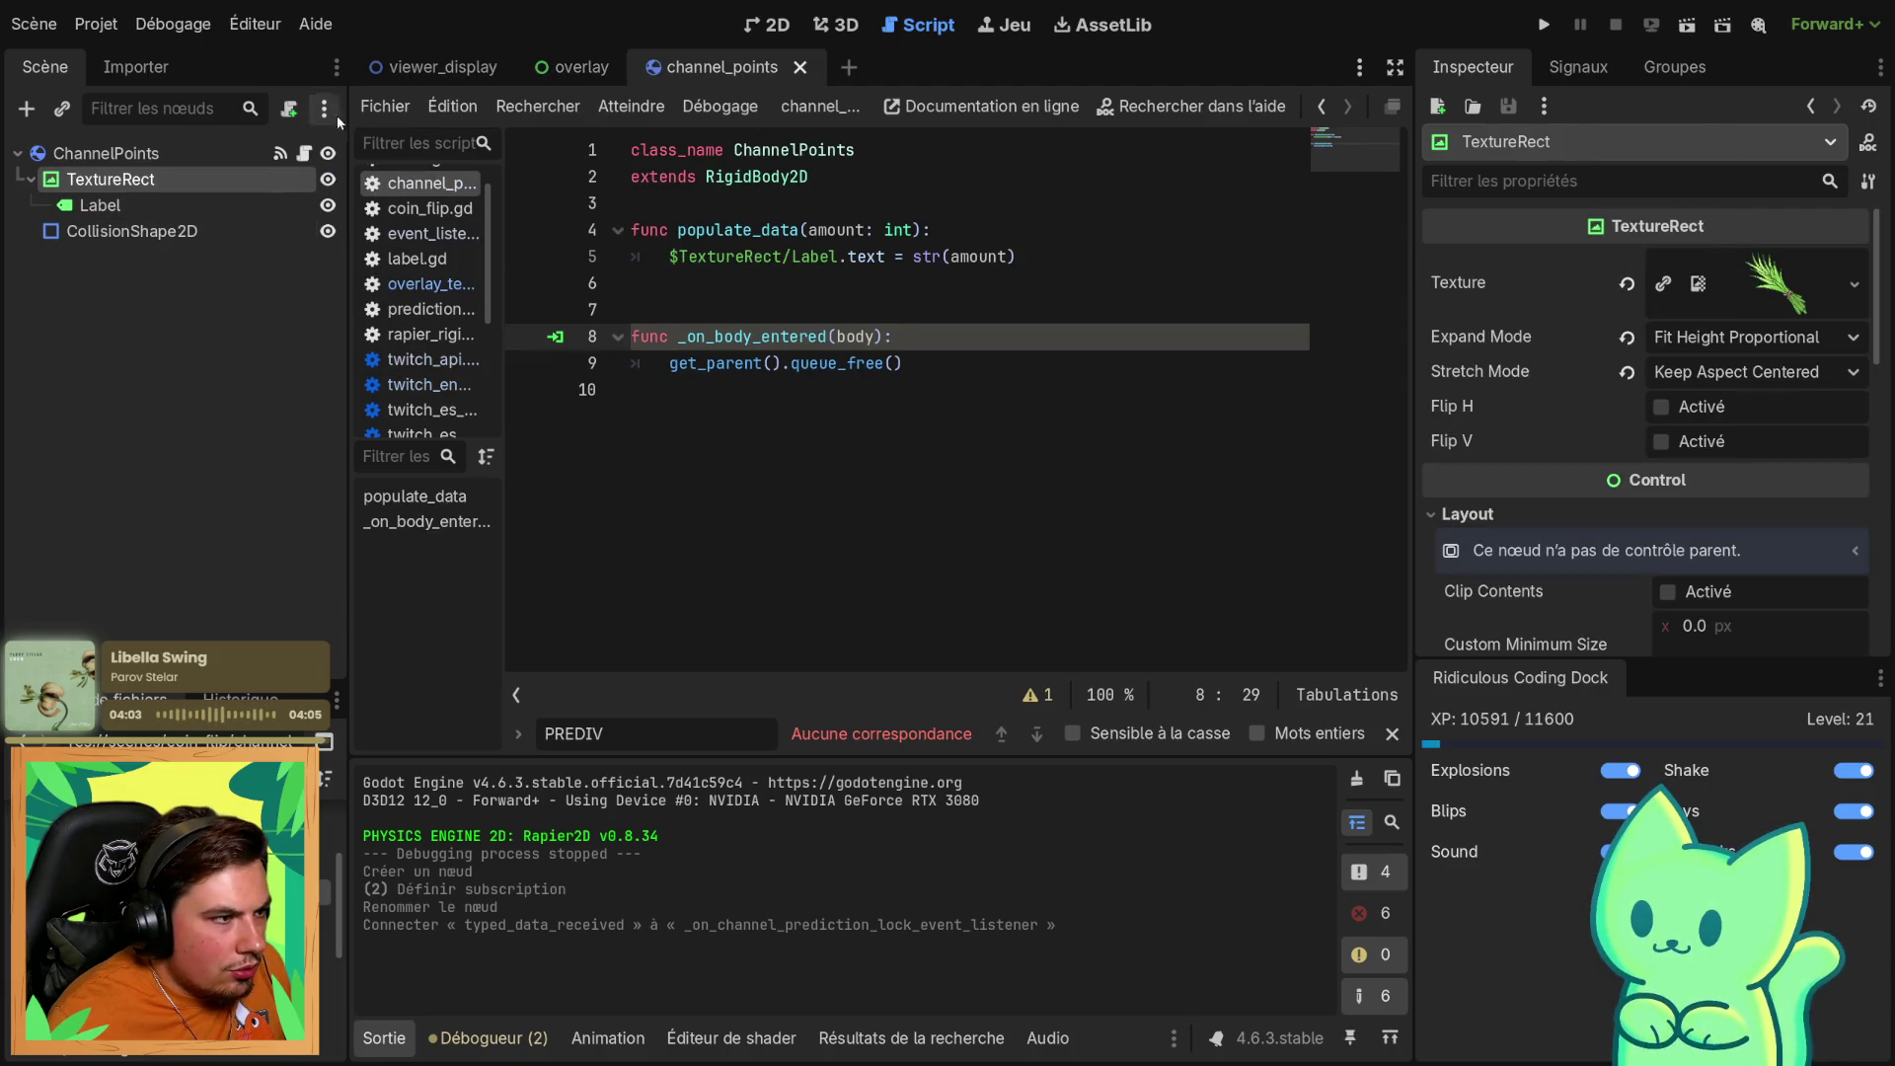
left_click(445, 60)
scroll(429, 380, "down", 2)
left_click(430, 350)
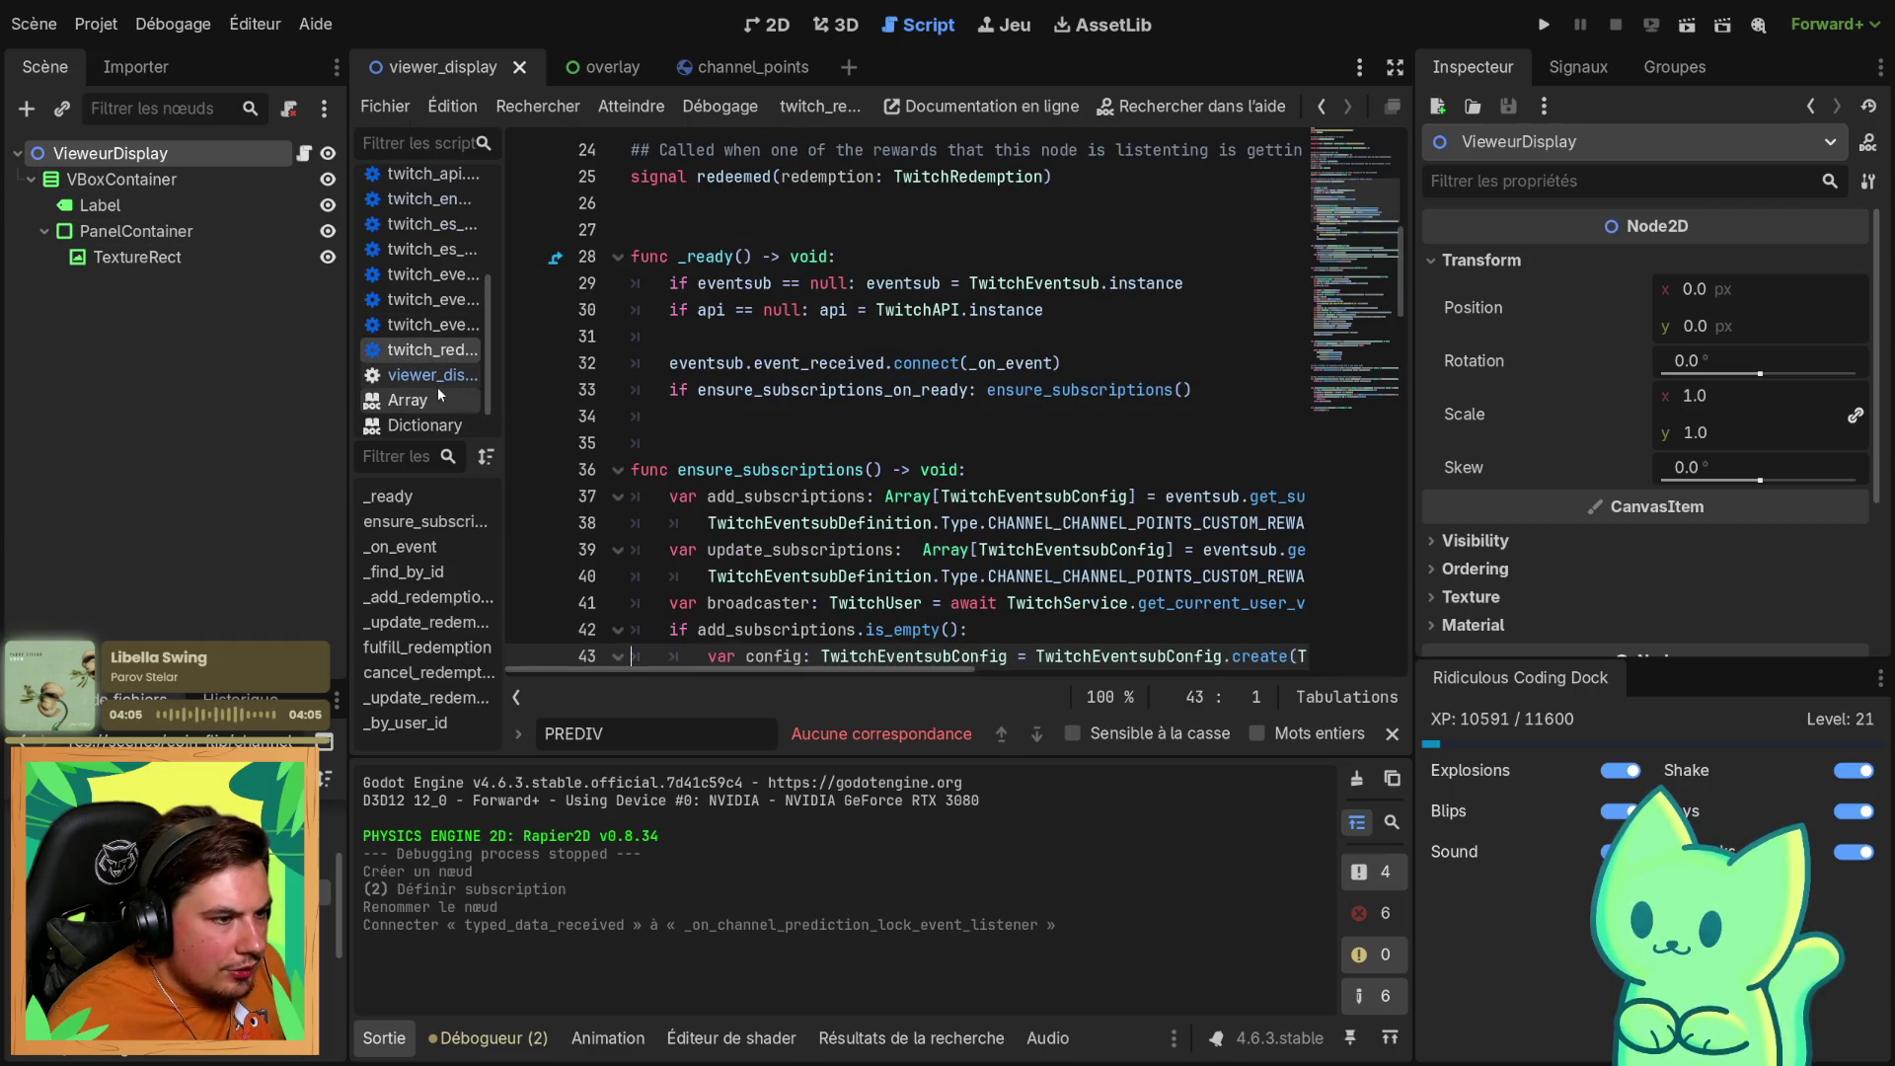
left_click(434, 383)
- Reopen event_listener.gd from the overlay scene and place the caret at the end of line 36
left_click(587, 67)
left_click(327, 361)
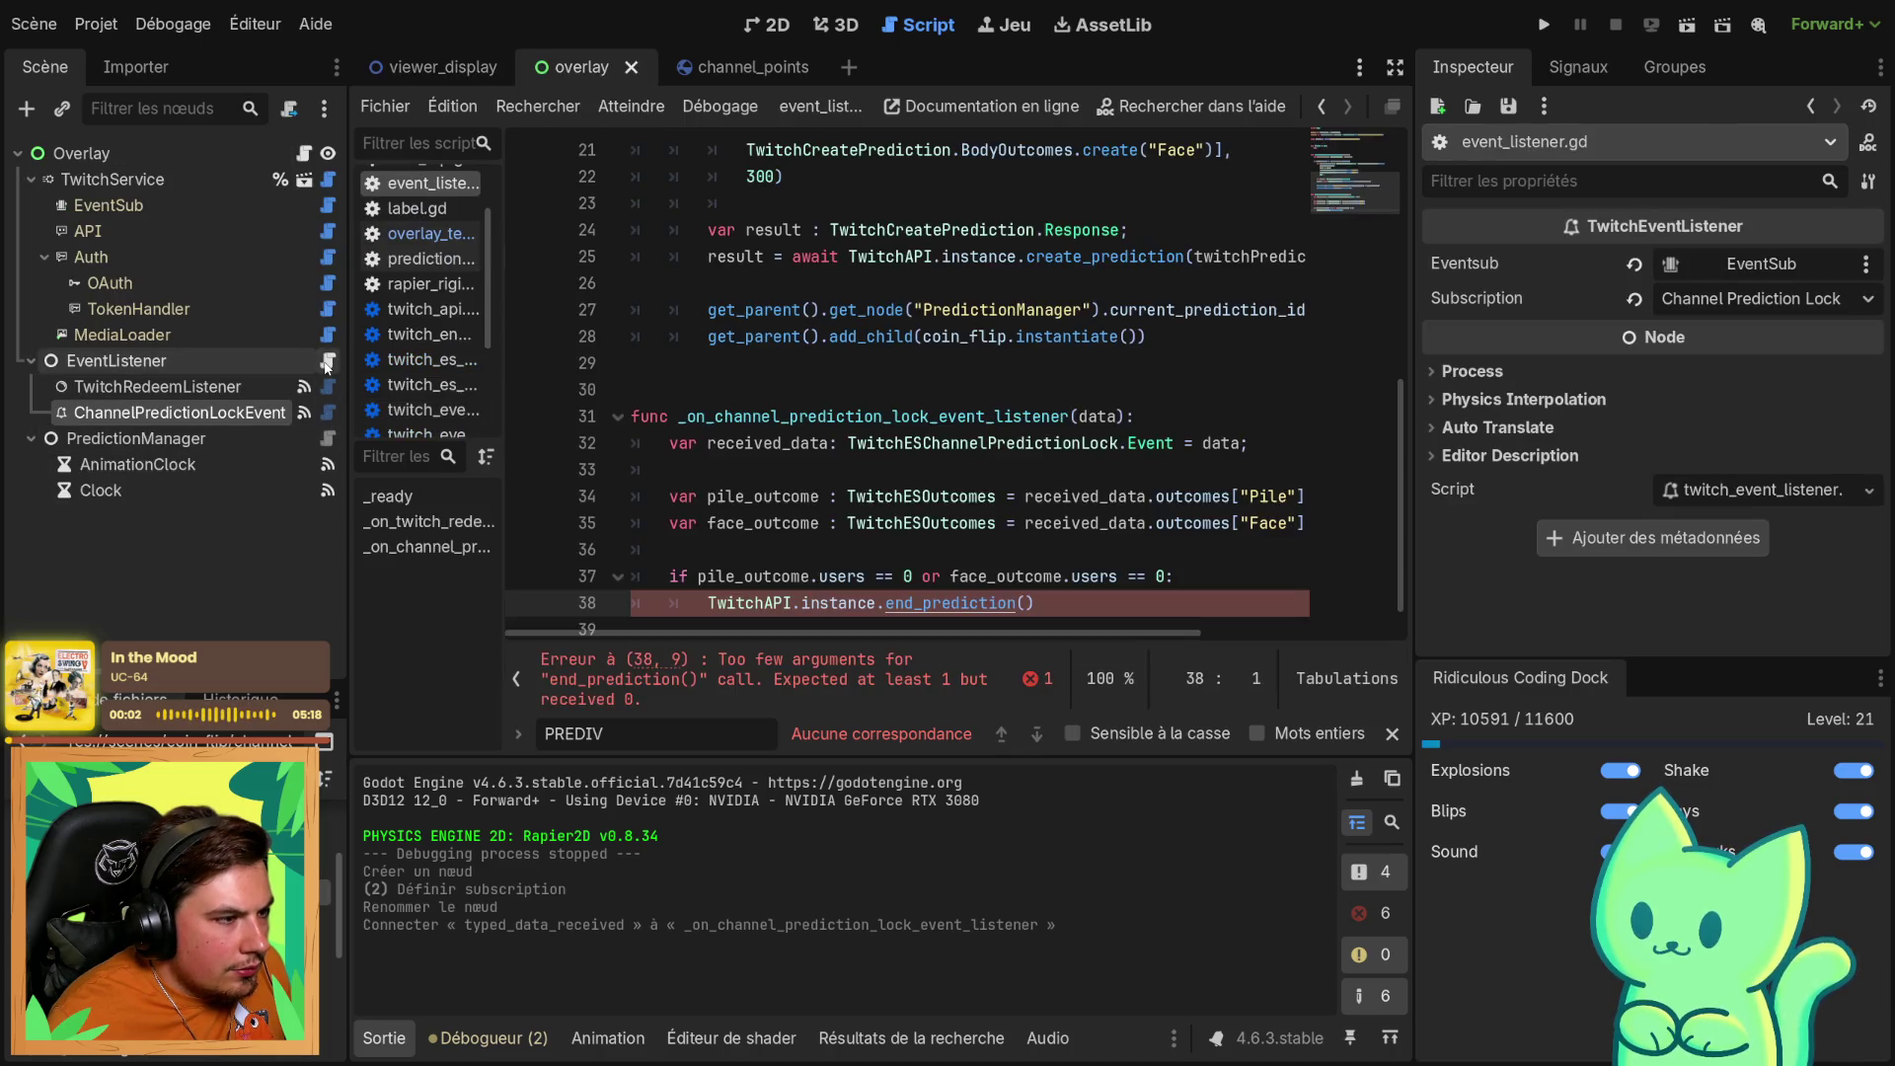
left_click(931, 603, "ctrl")
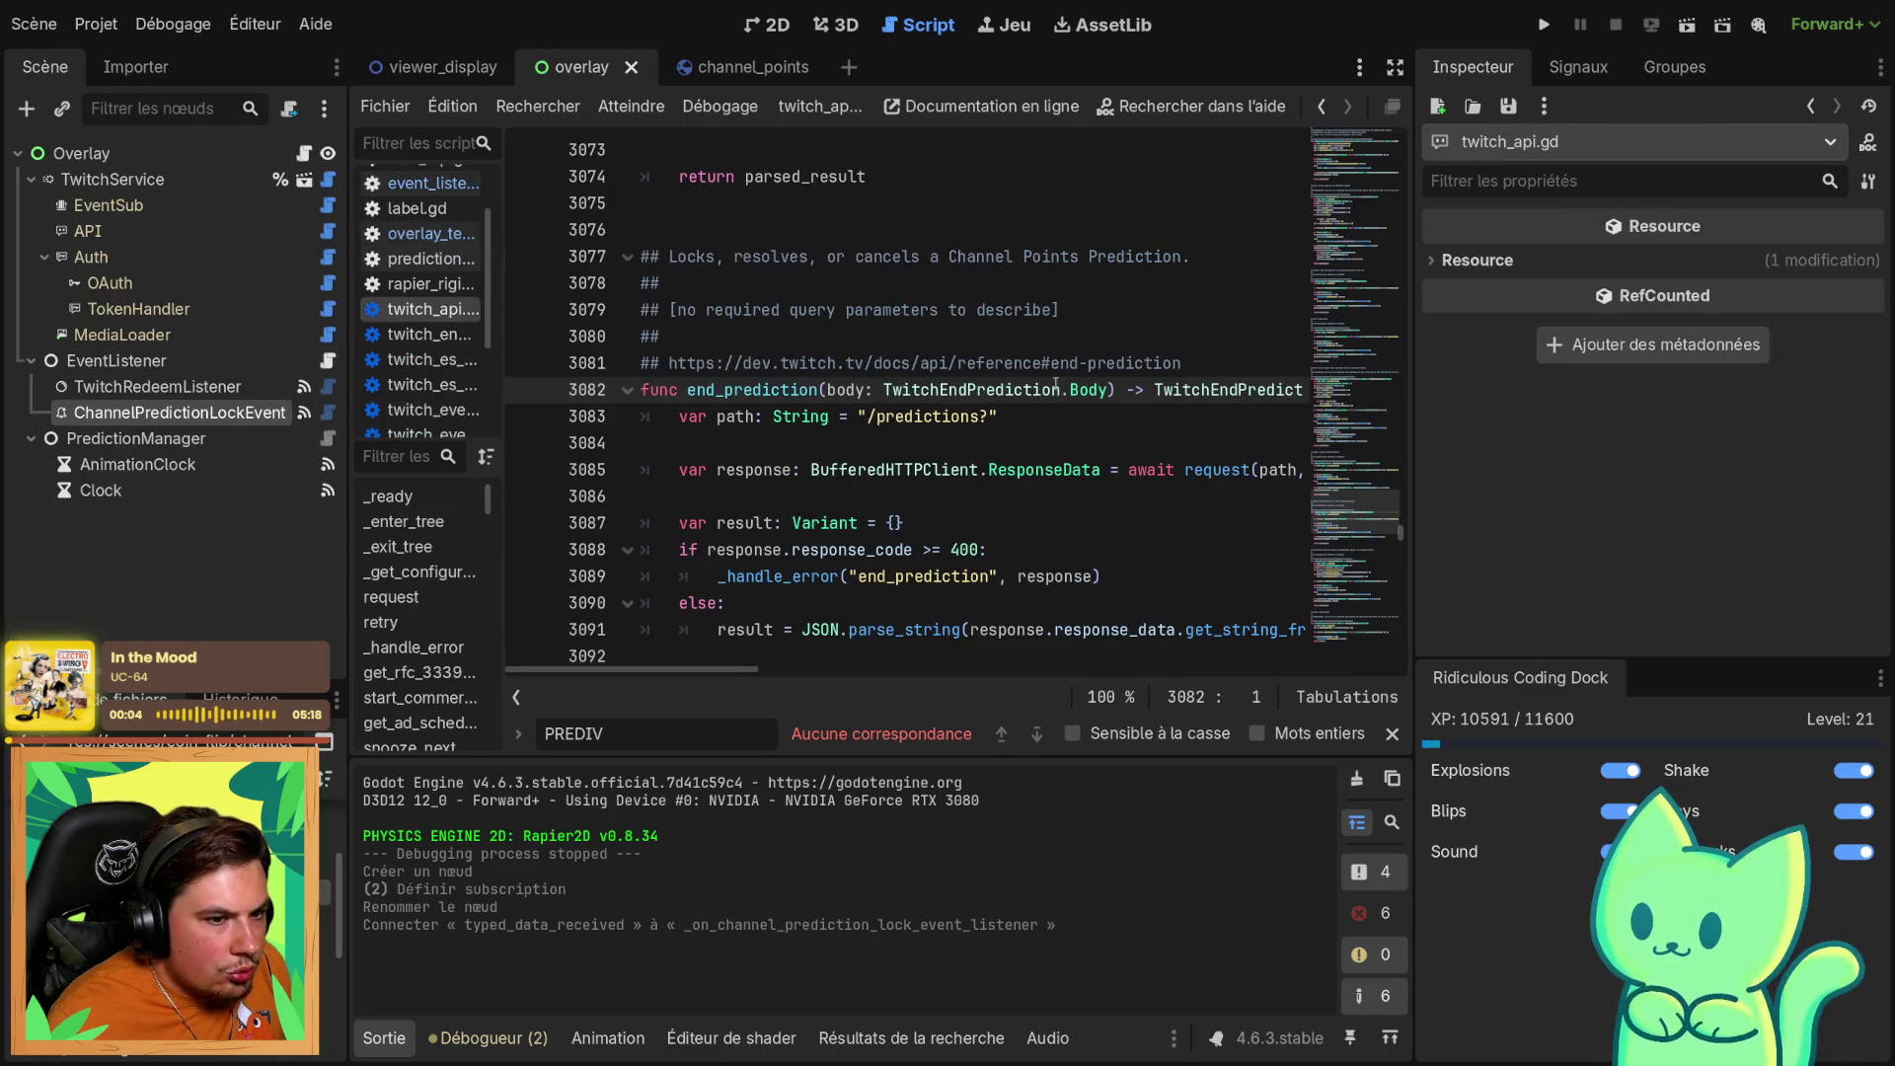
double_click(991, 389)
left_click(439, 67)
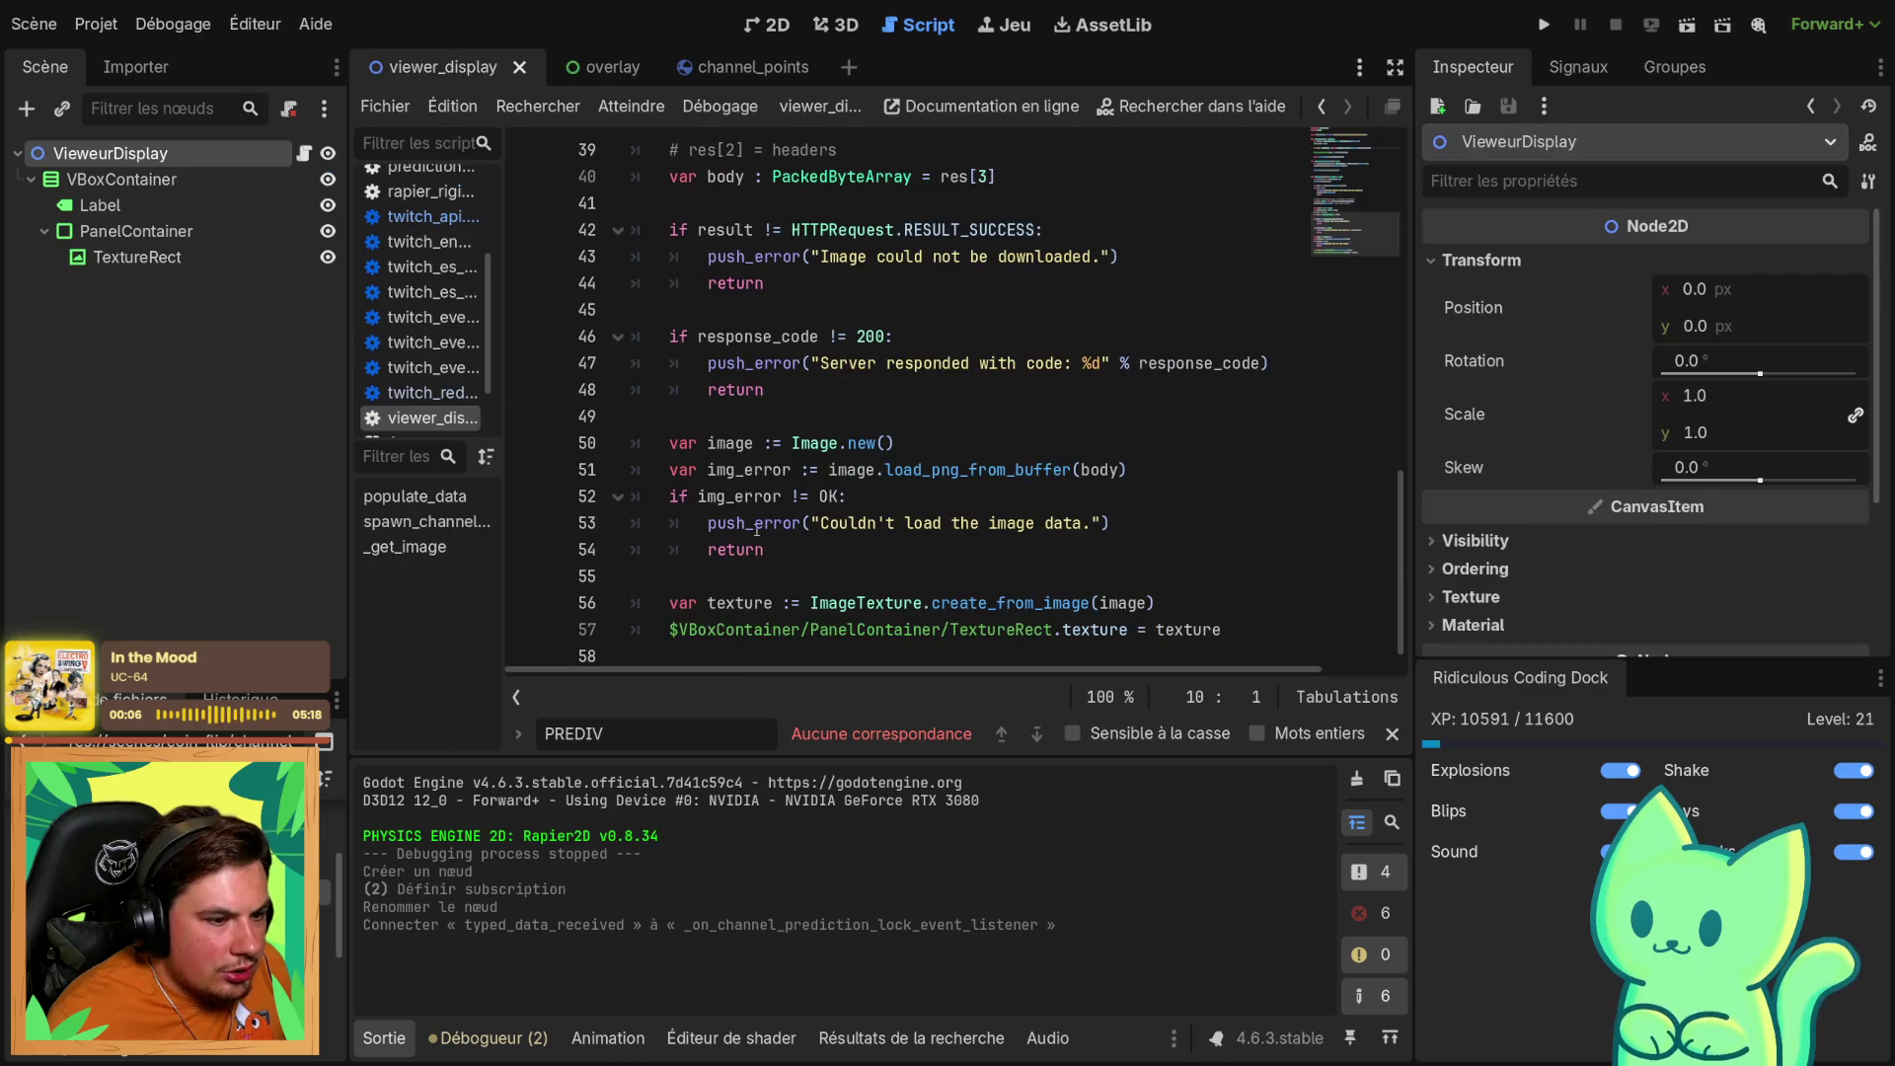
left_click(586, 67)
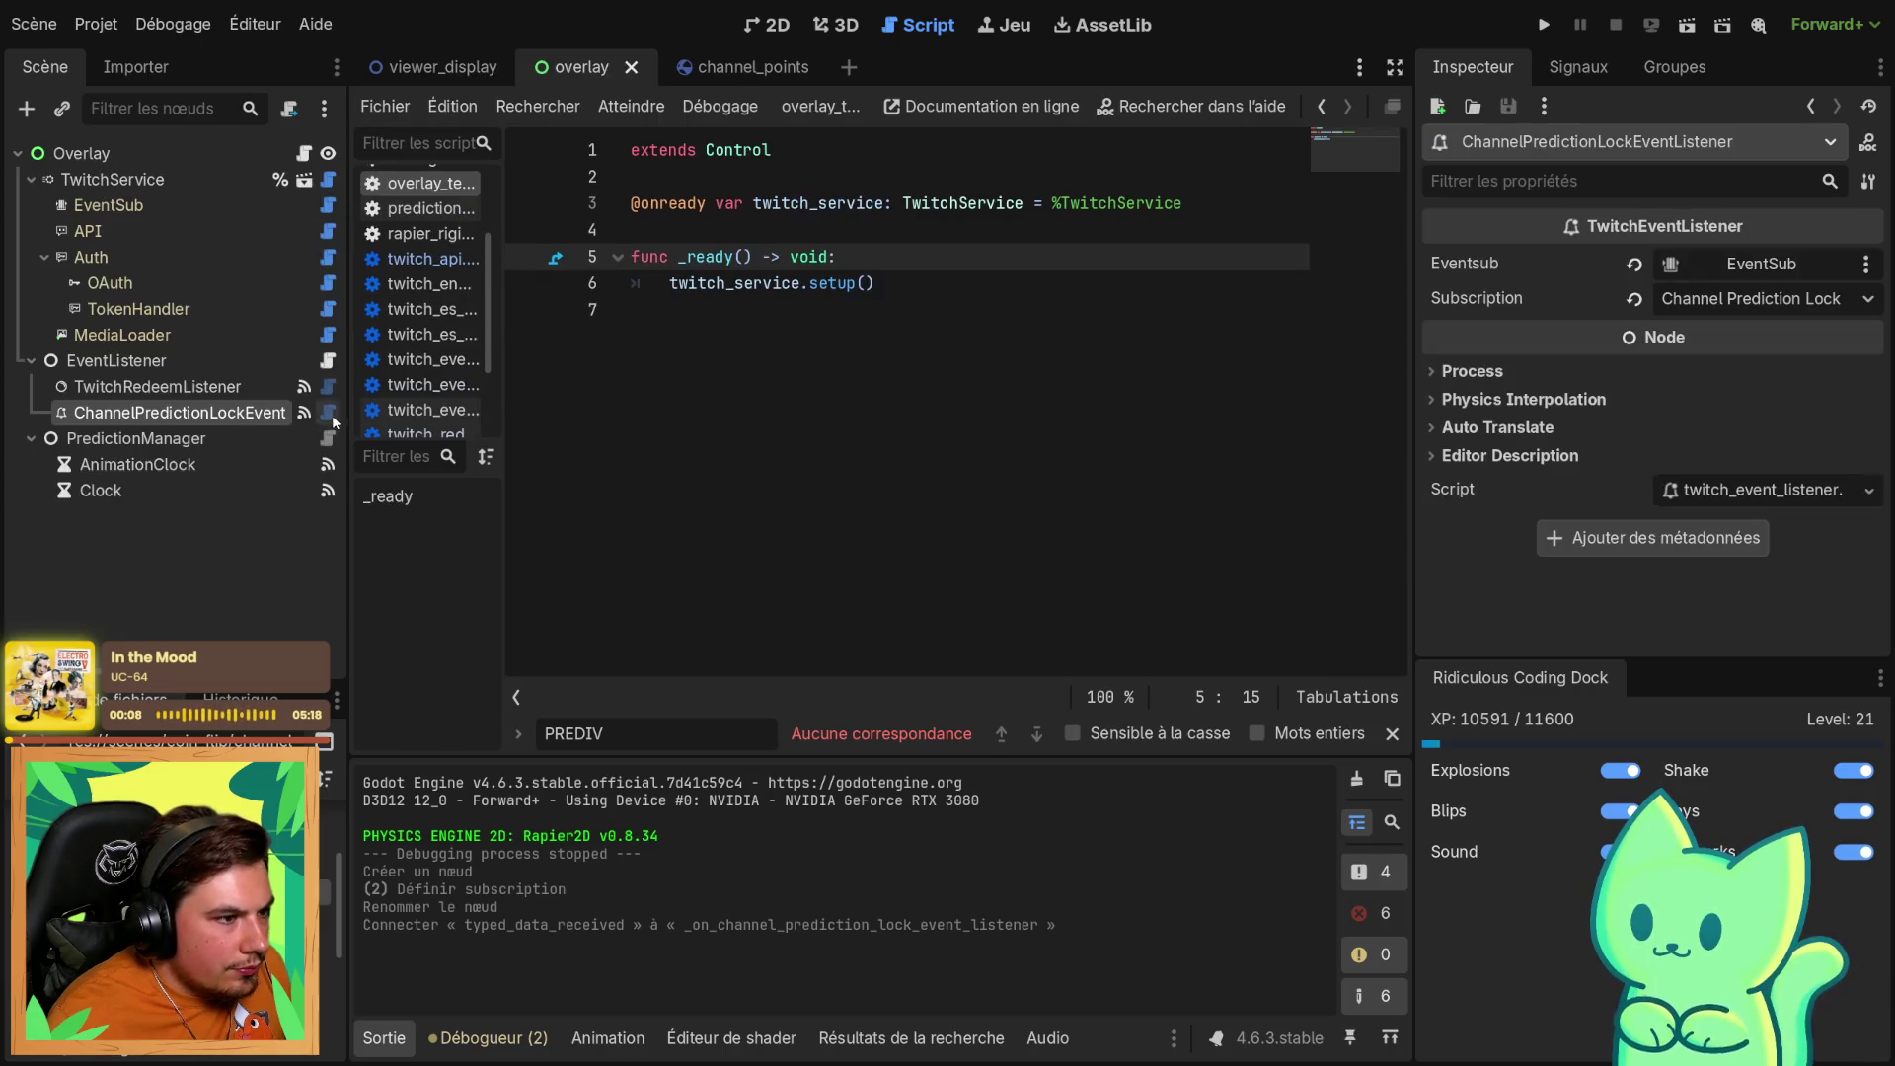
left_click(848, 553)
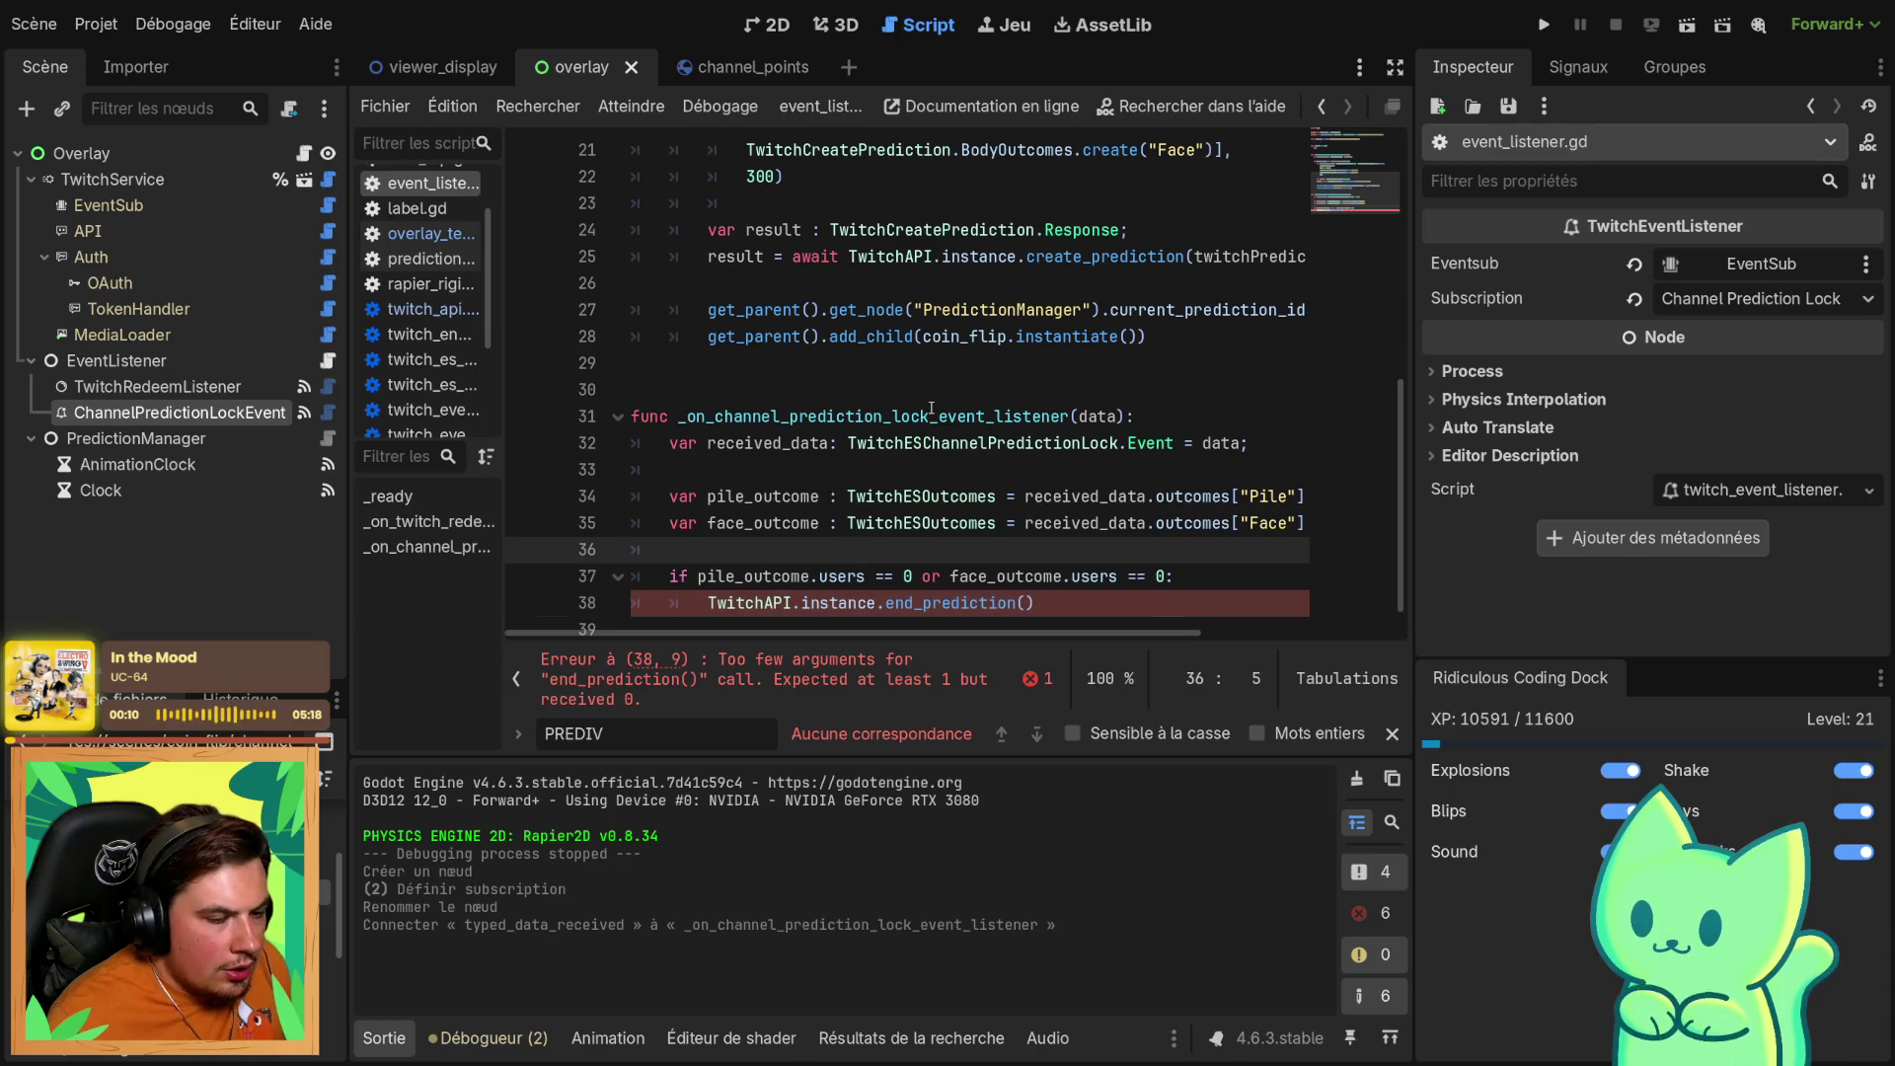
- In the zero-users branch, start line 39 declaring var body typed as TwitchEndPrediction.Body
key("Return")
key("Return")
key("Up")
type("v")
key("BackSpace")
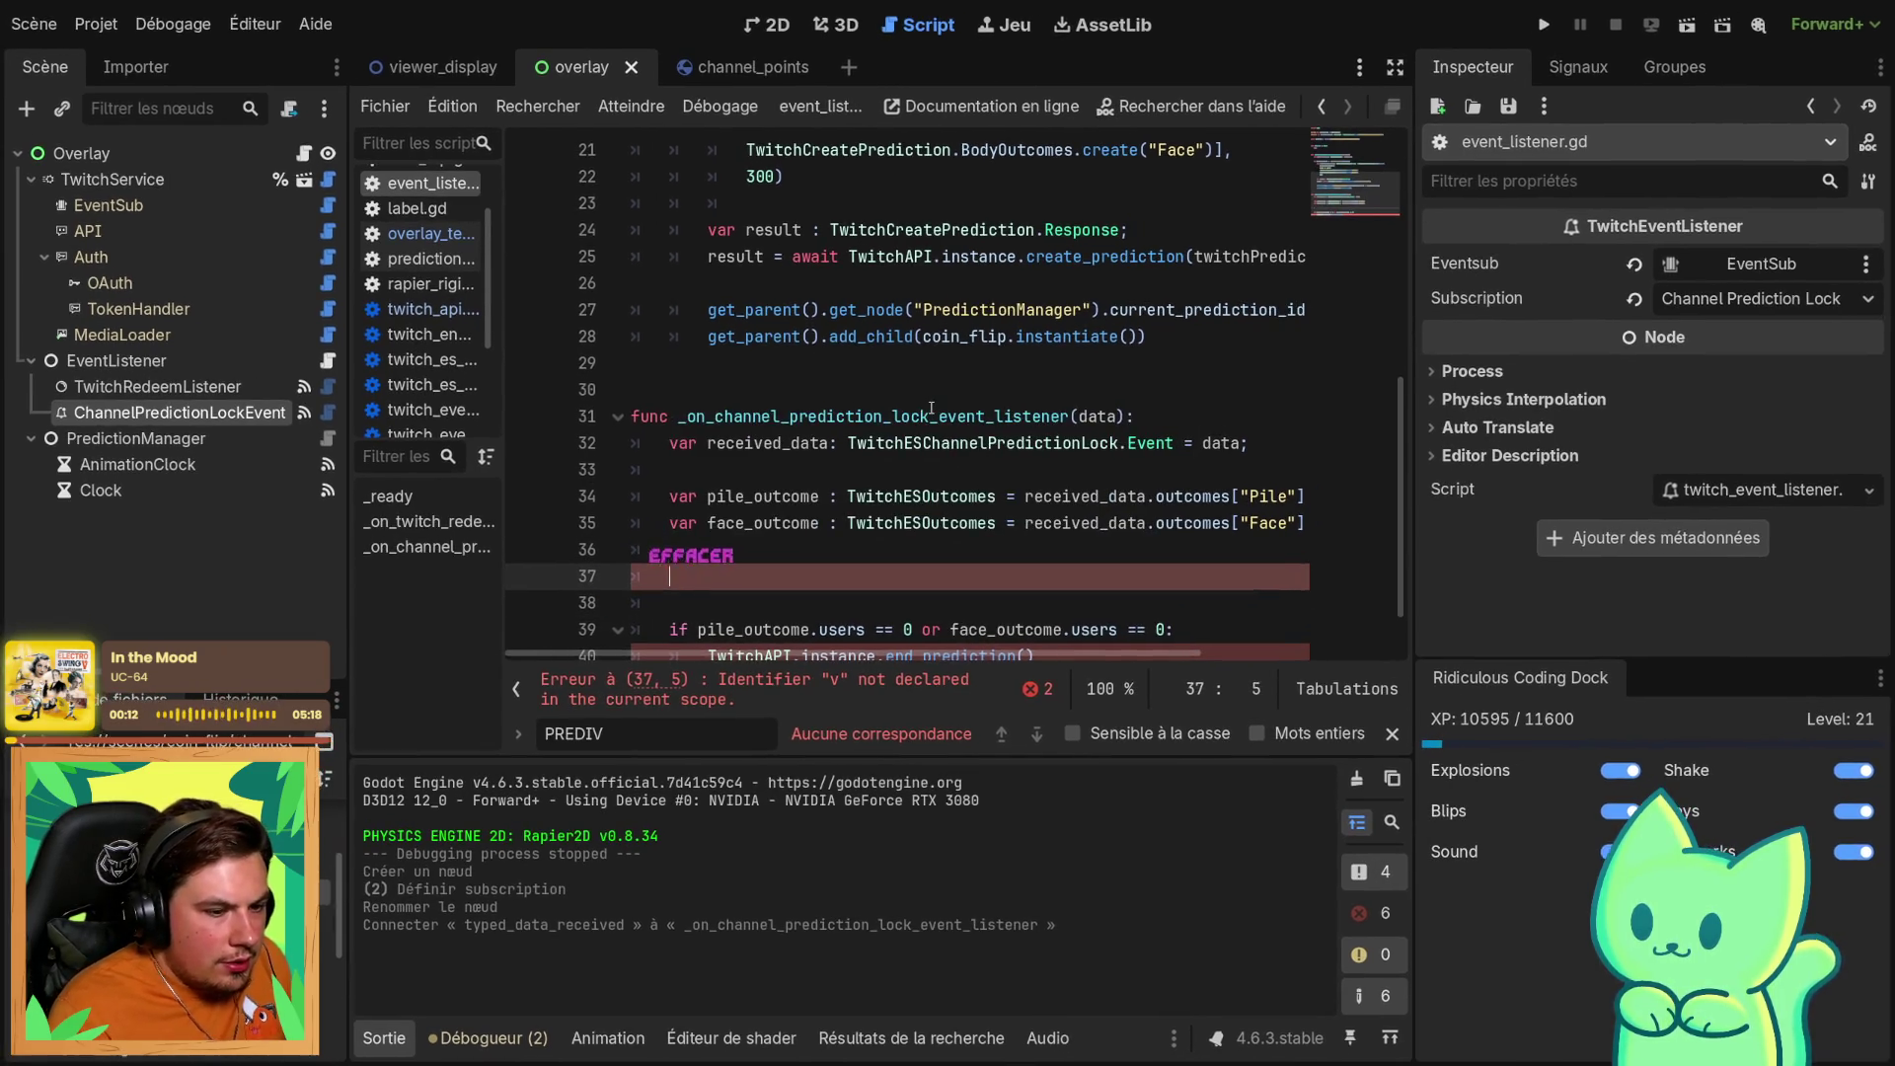
key("ctrl+z")
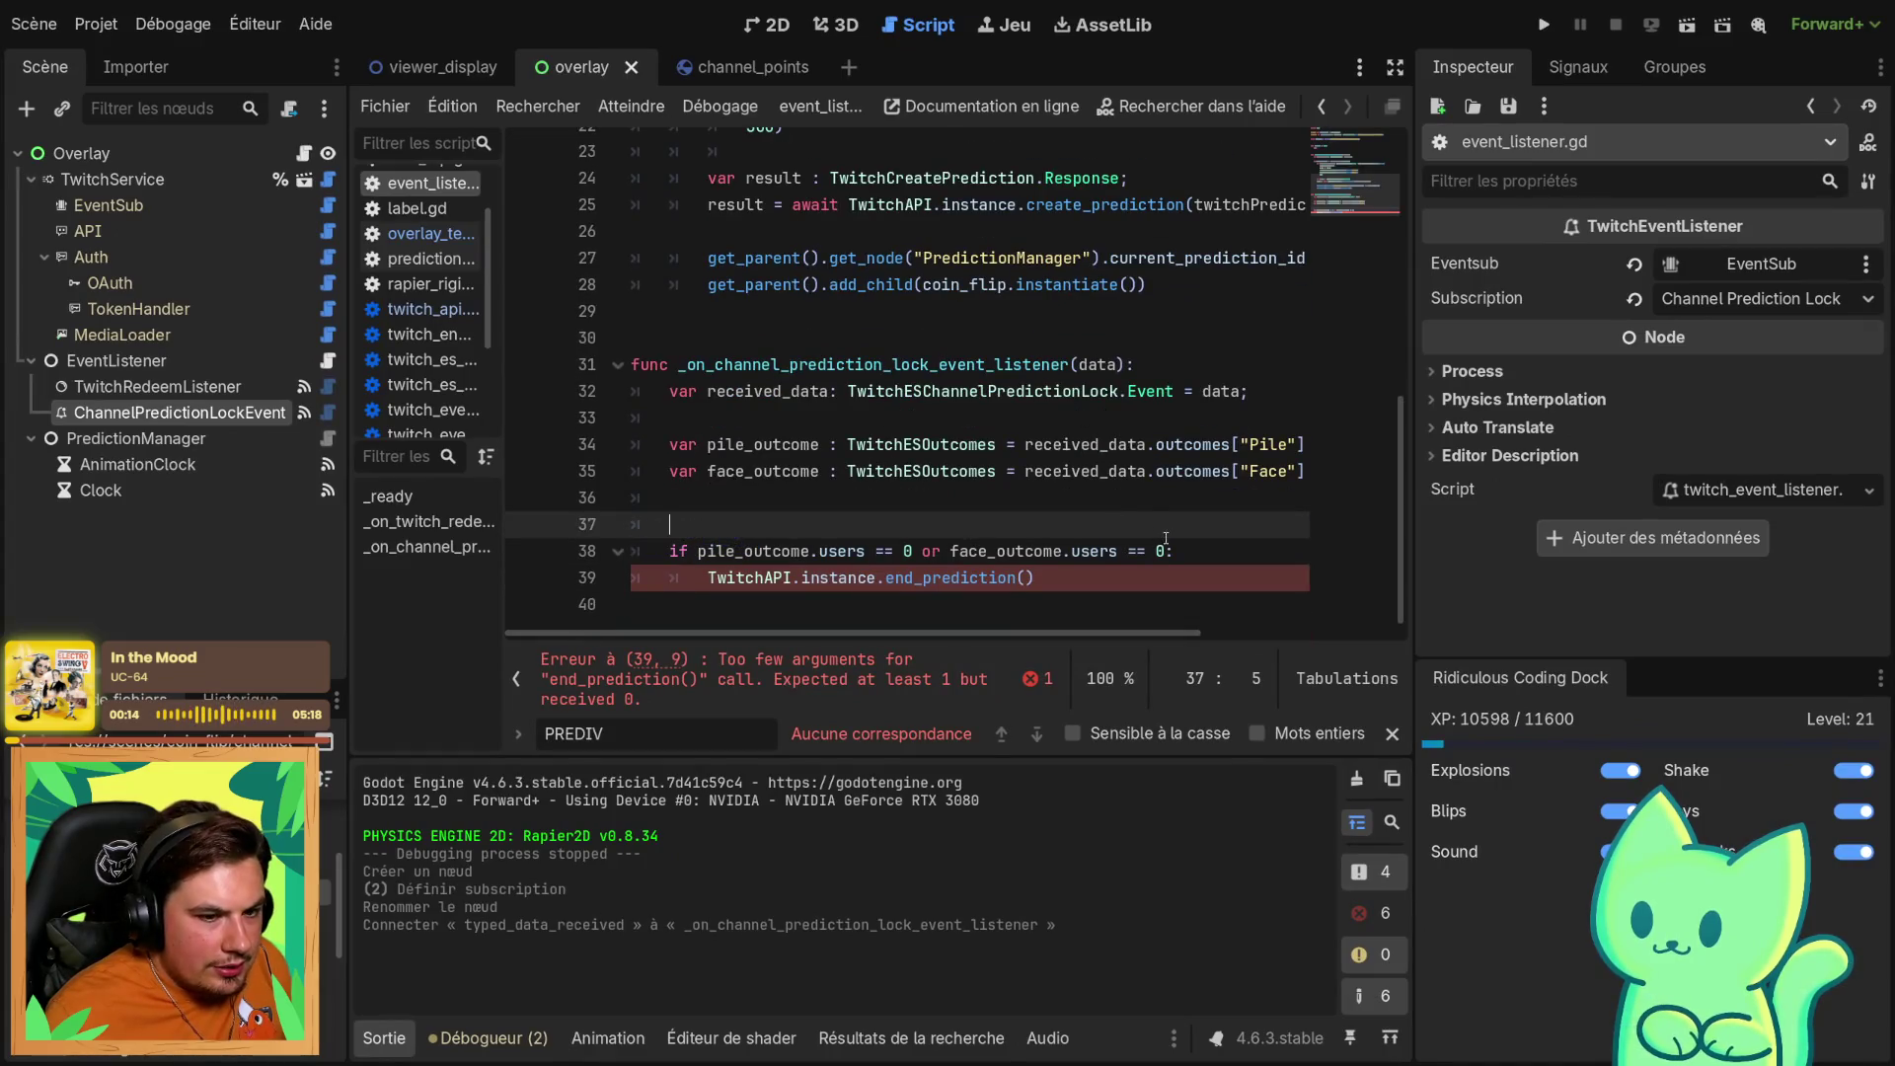
left_click(1217, 538)
key("Return")
type("va")
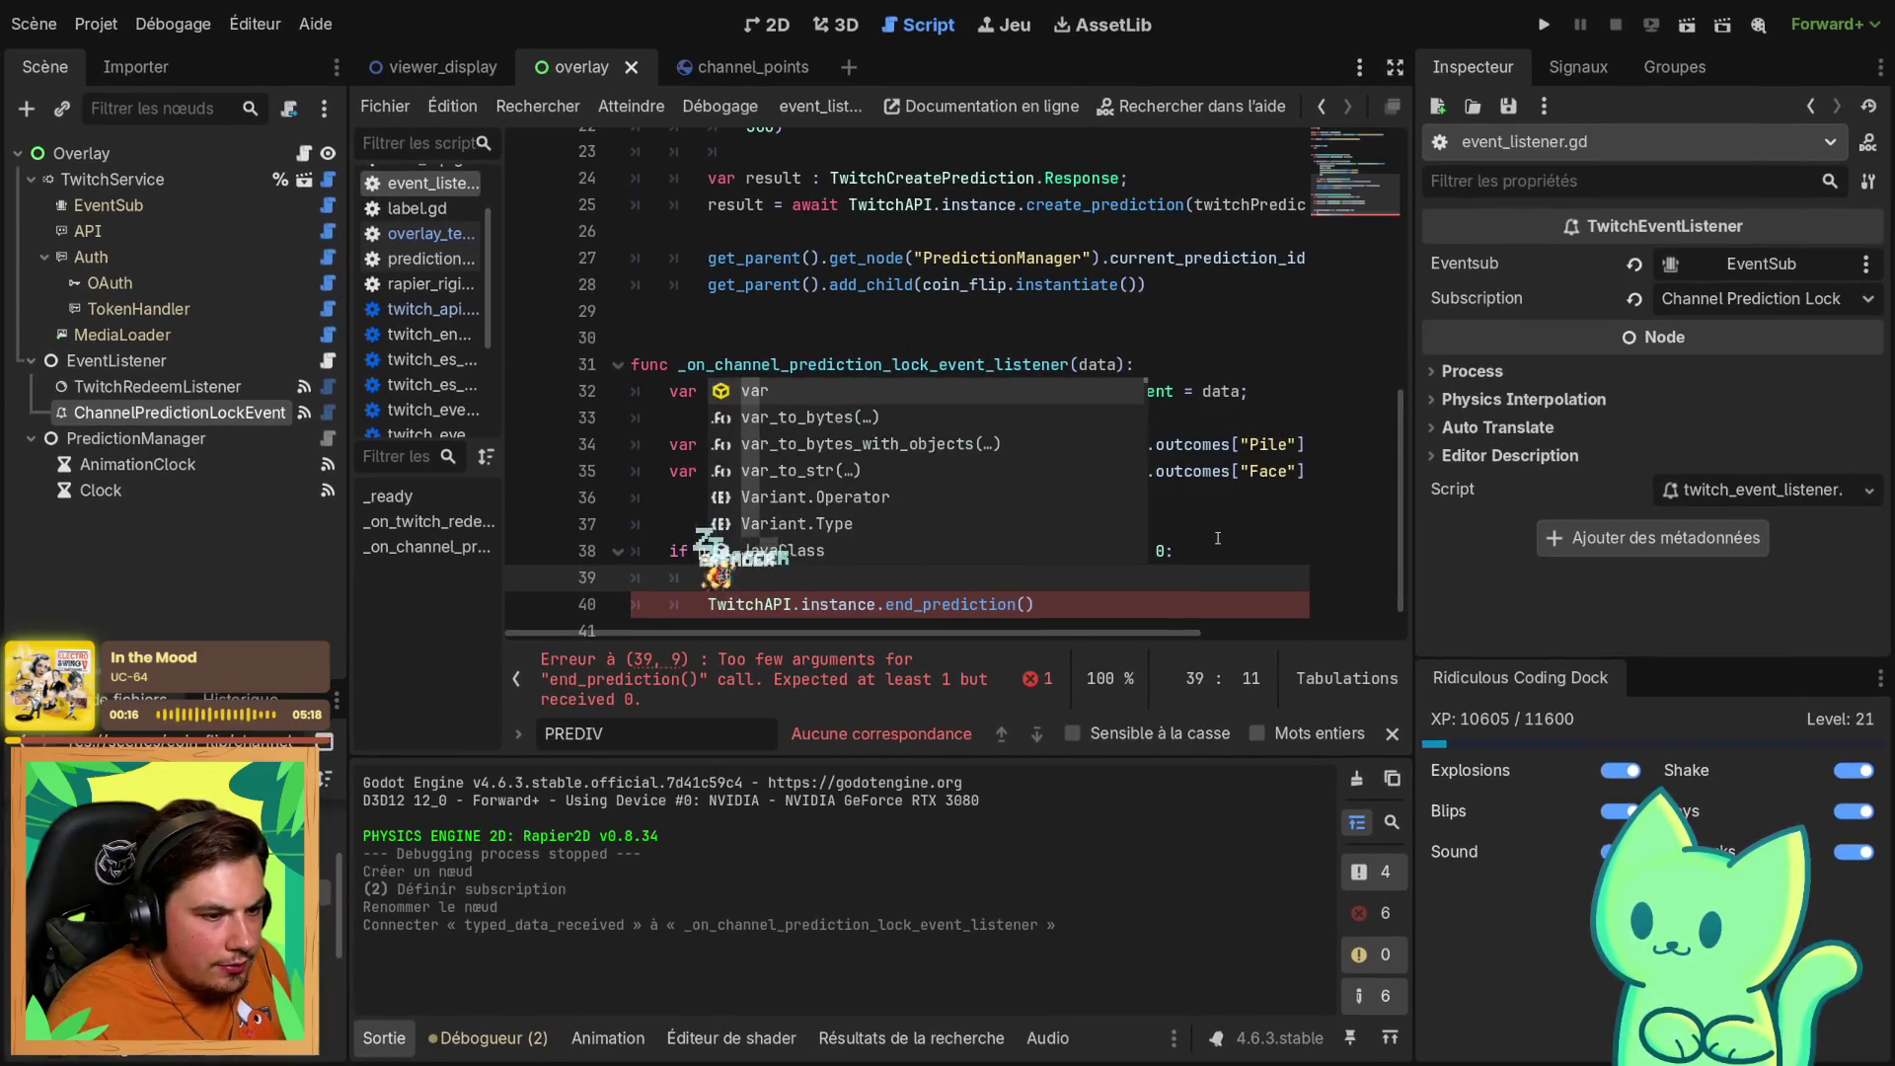
type("r")
key("space")
key("ctrl+v")
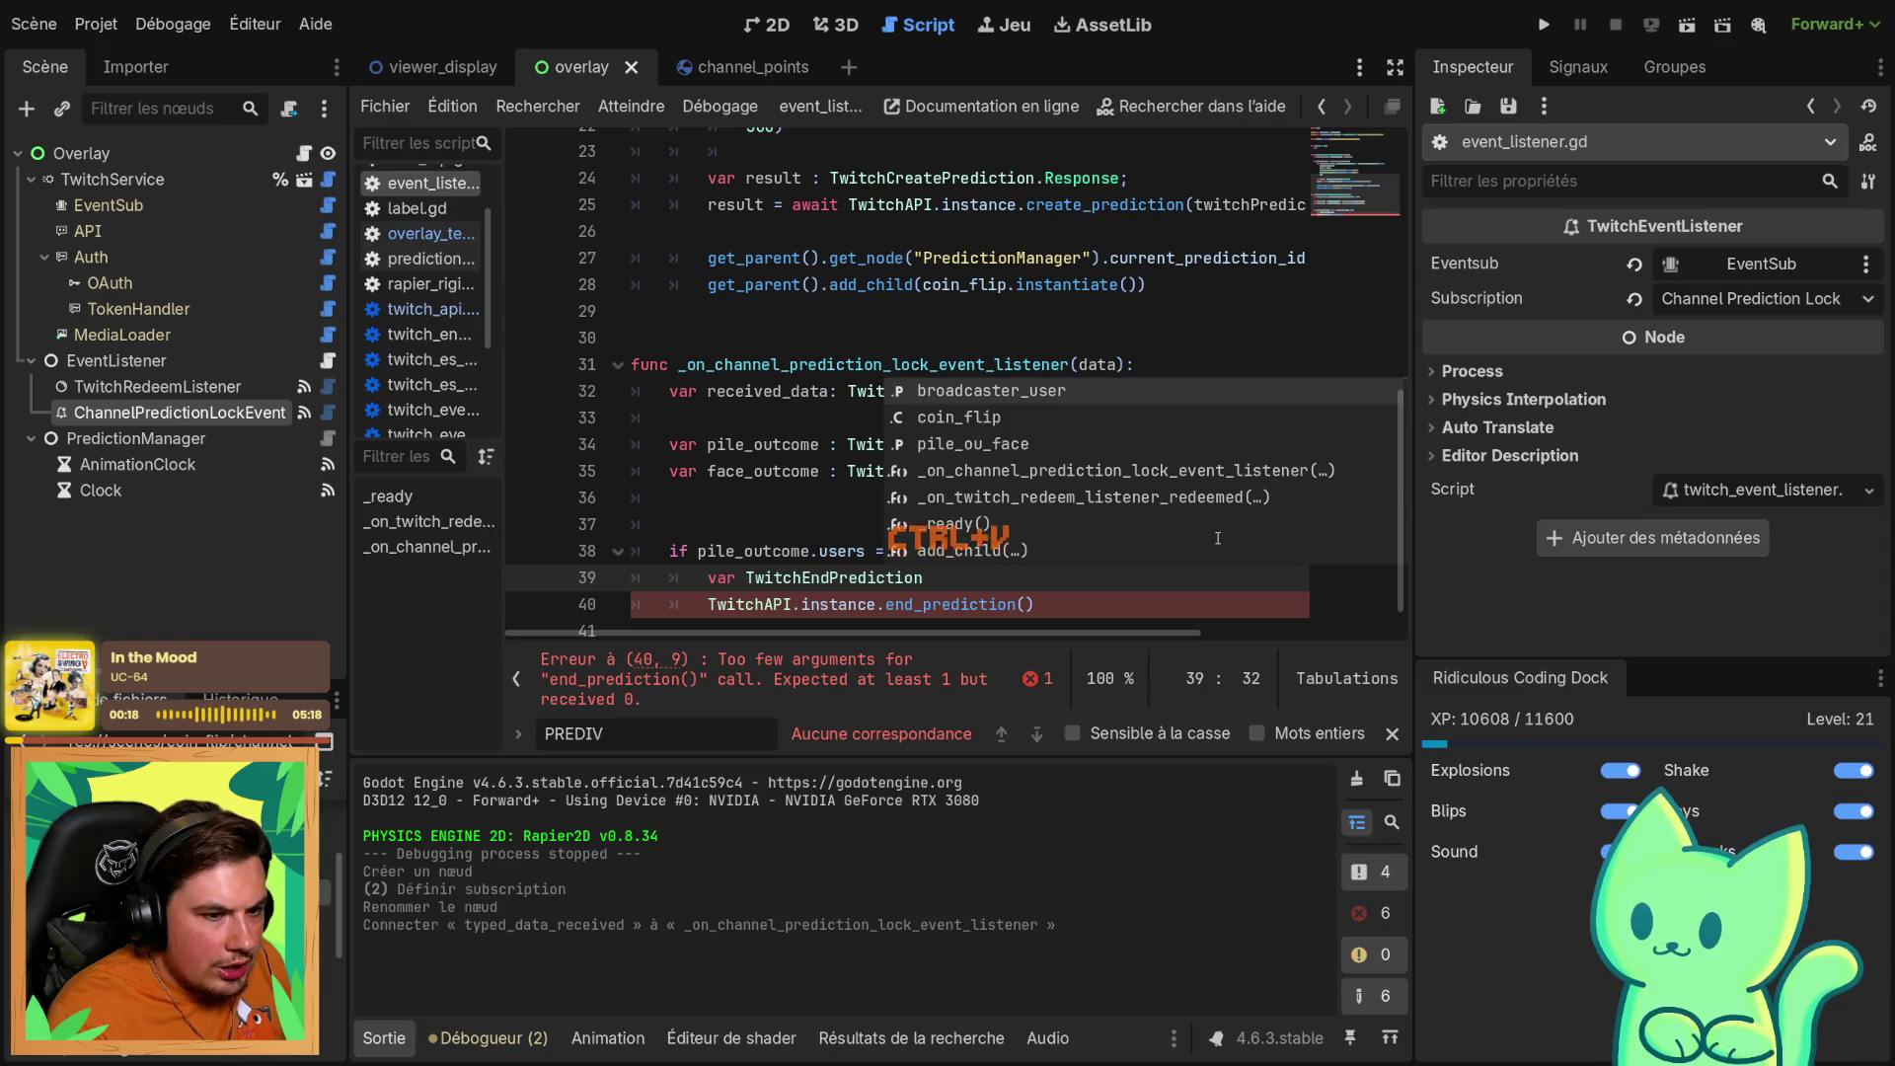
type("3")
key("BackSpace")
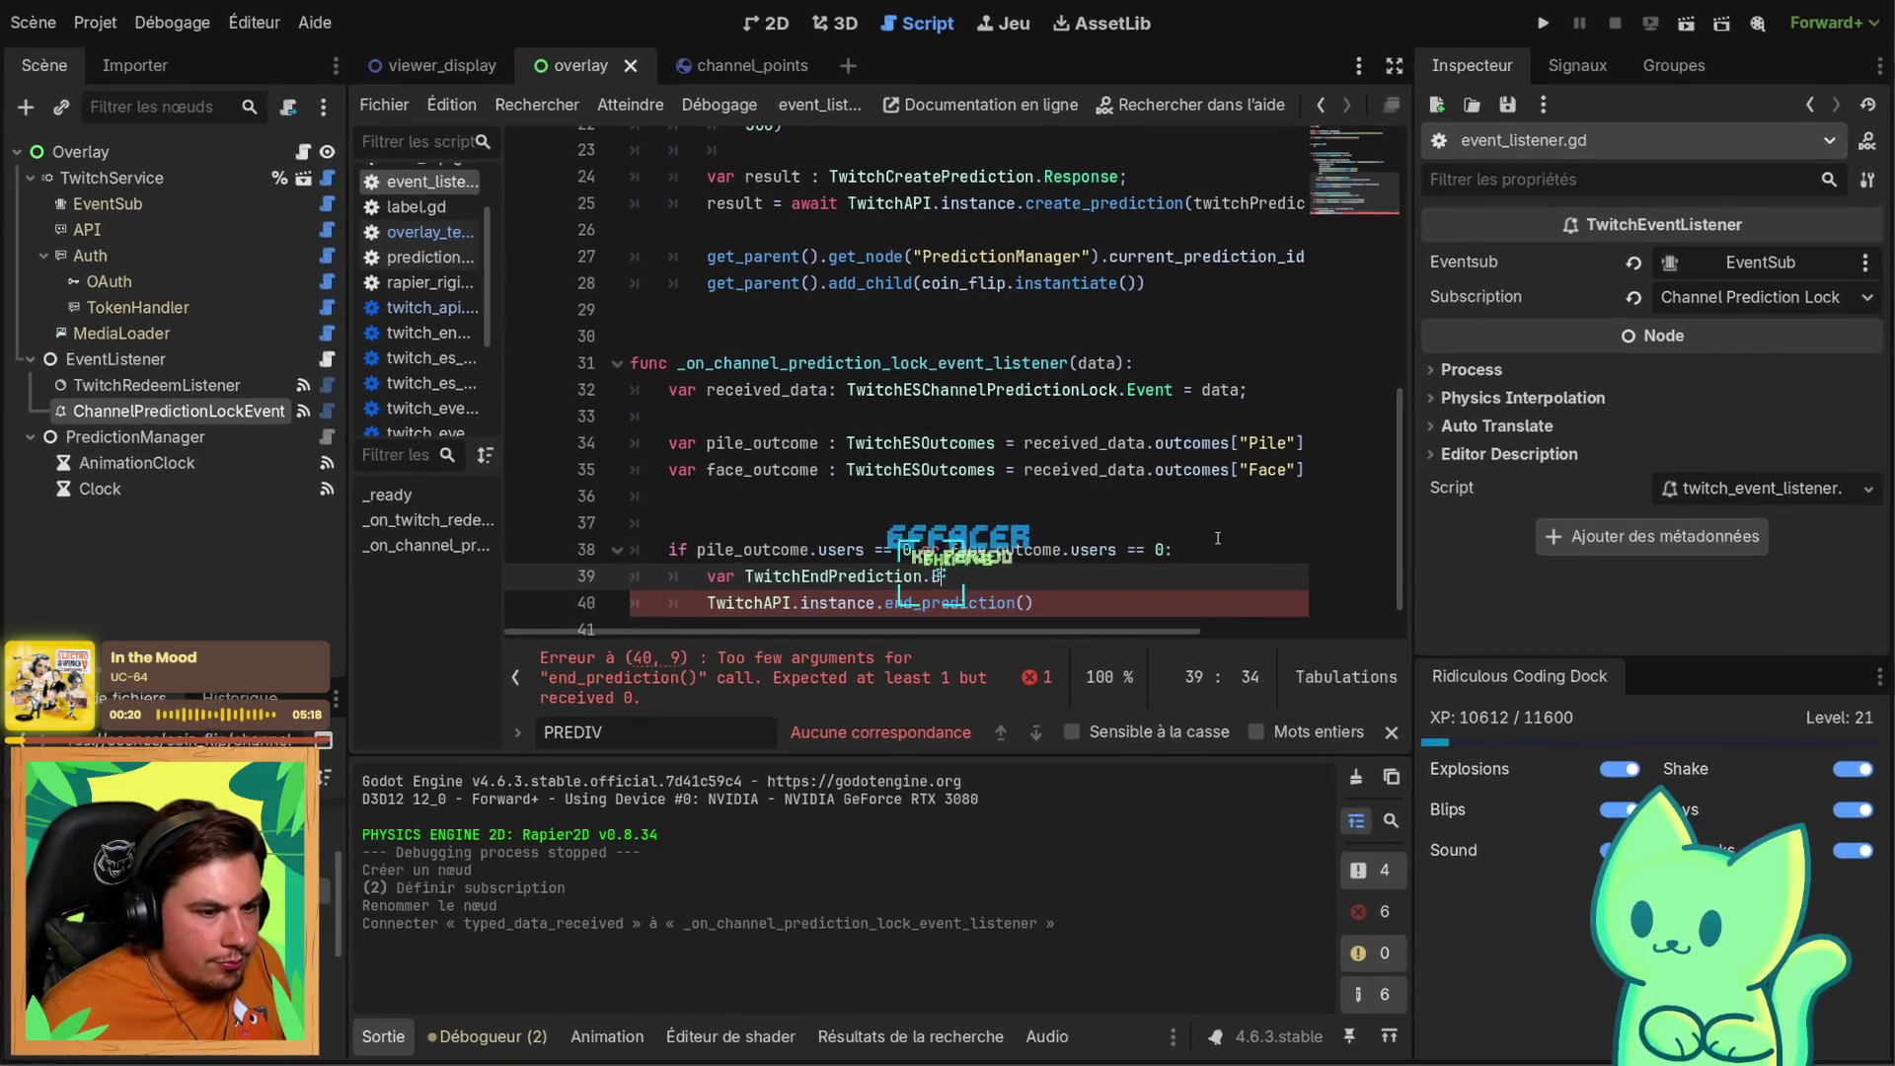
type(".B")
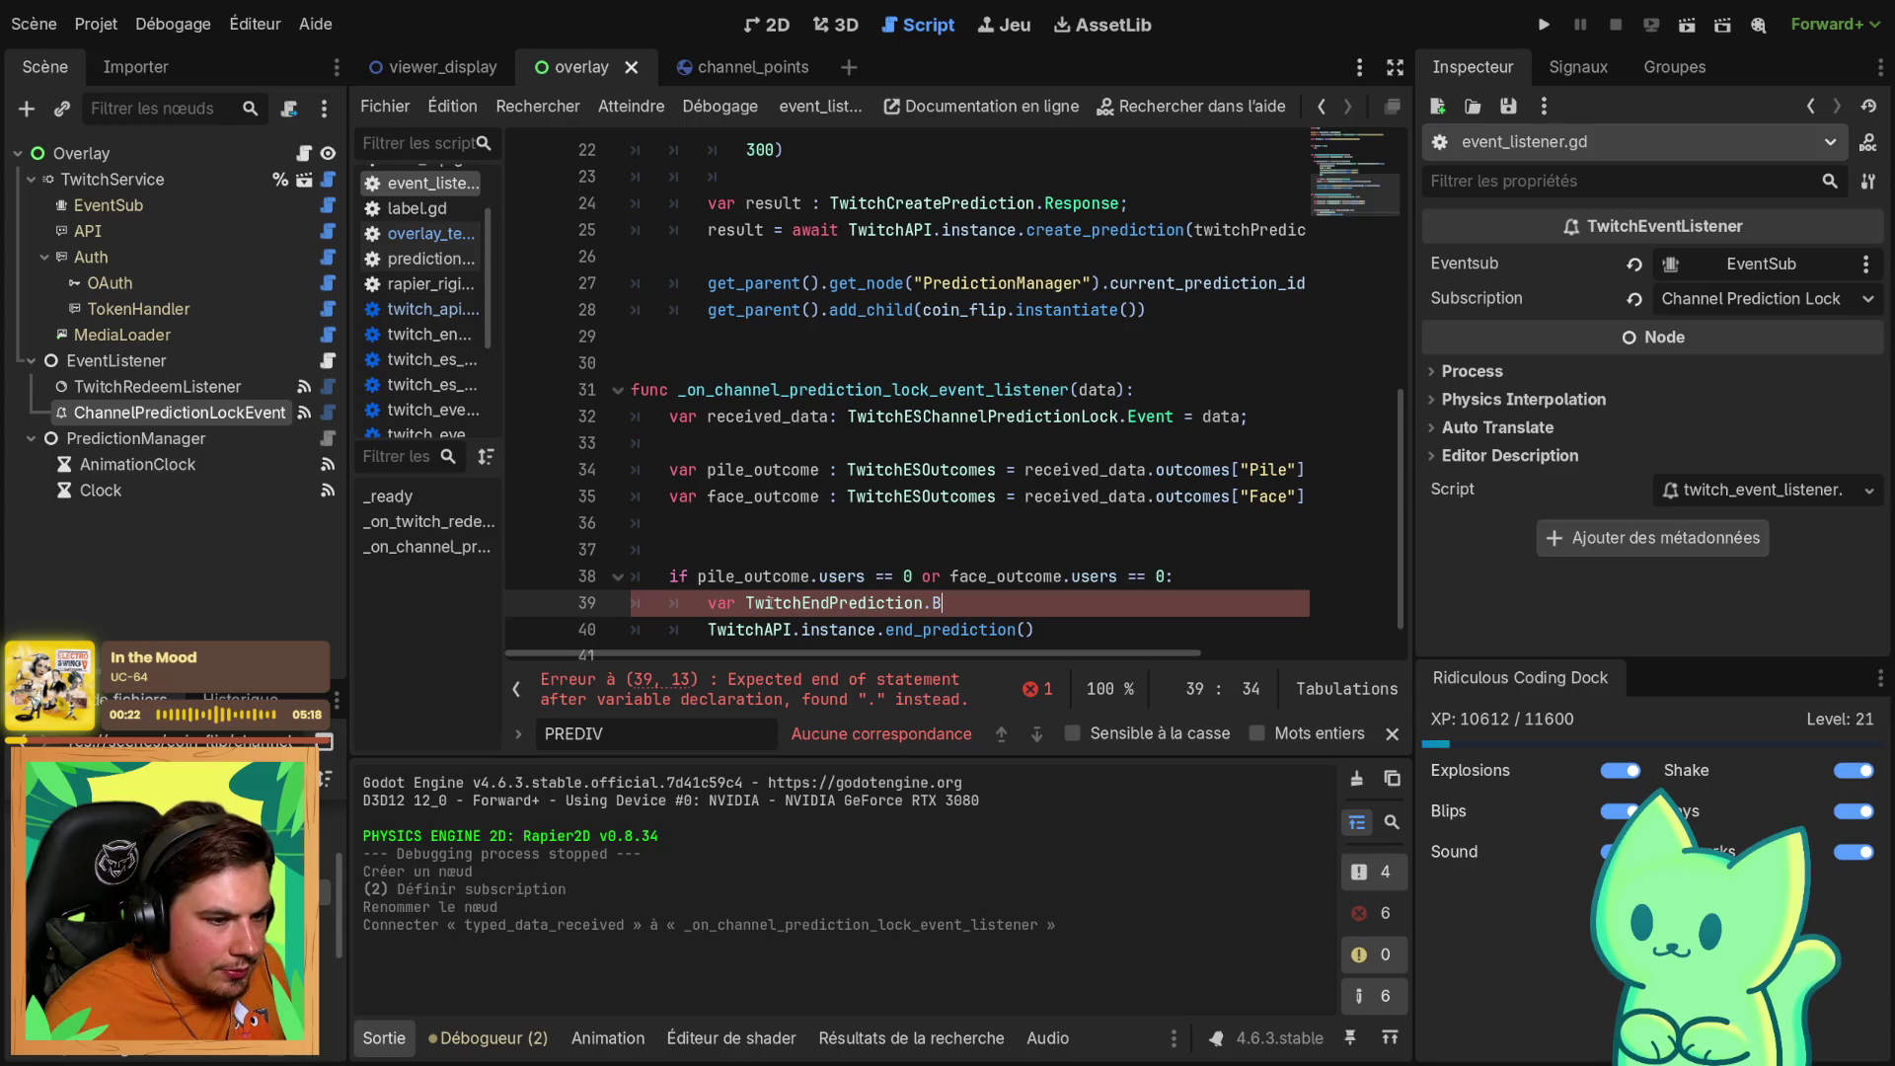
type("body !")
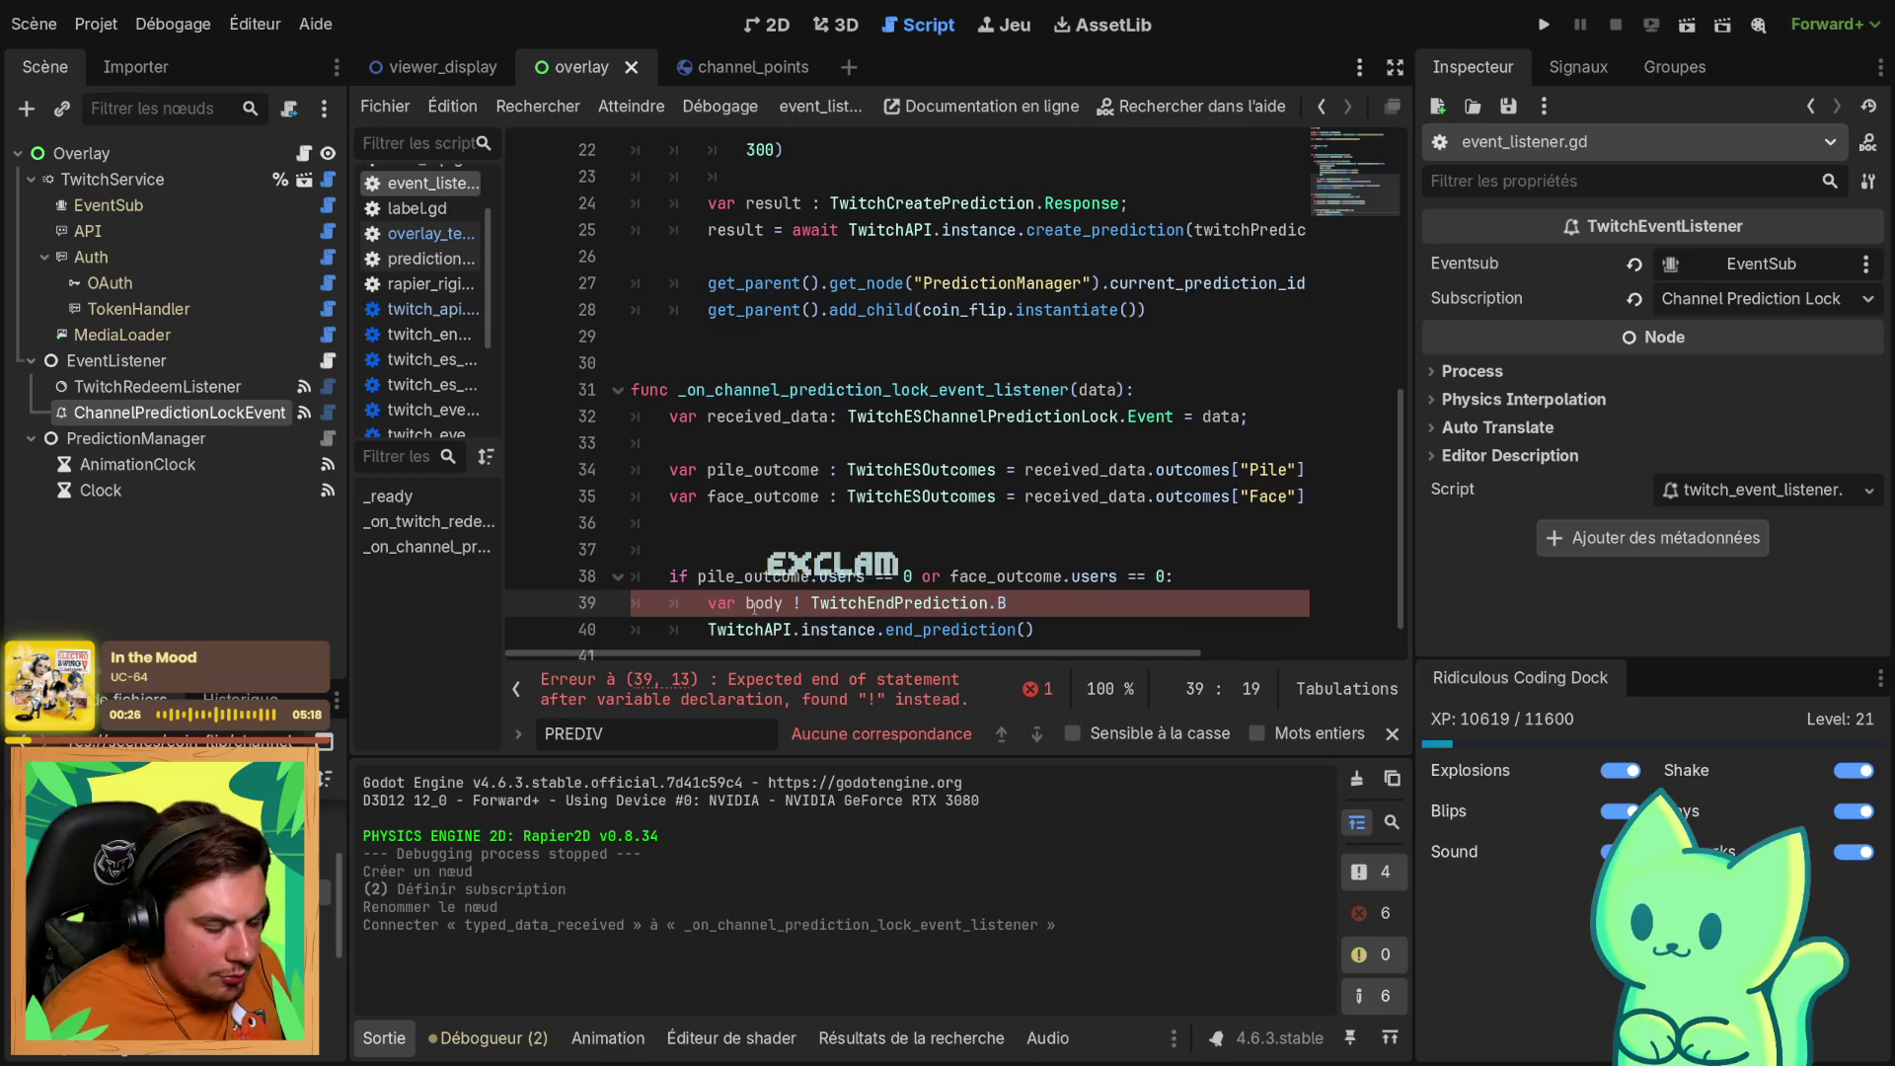
key("BackSpace")
type(":")
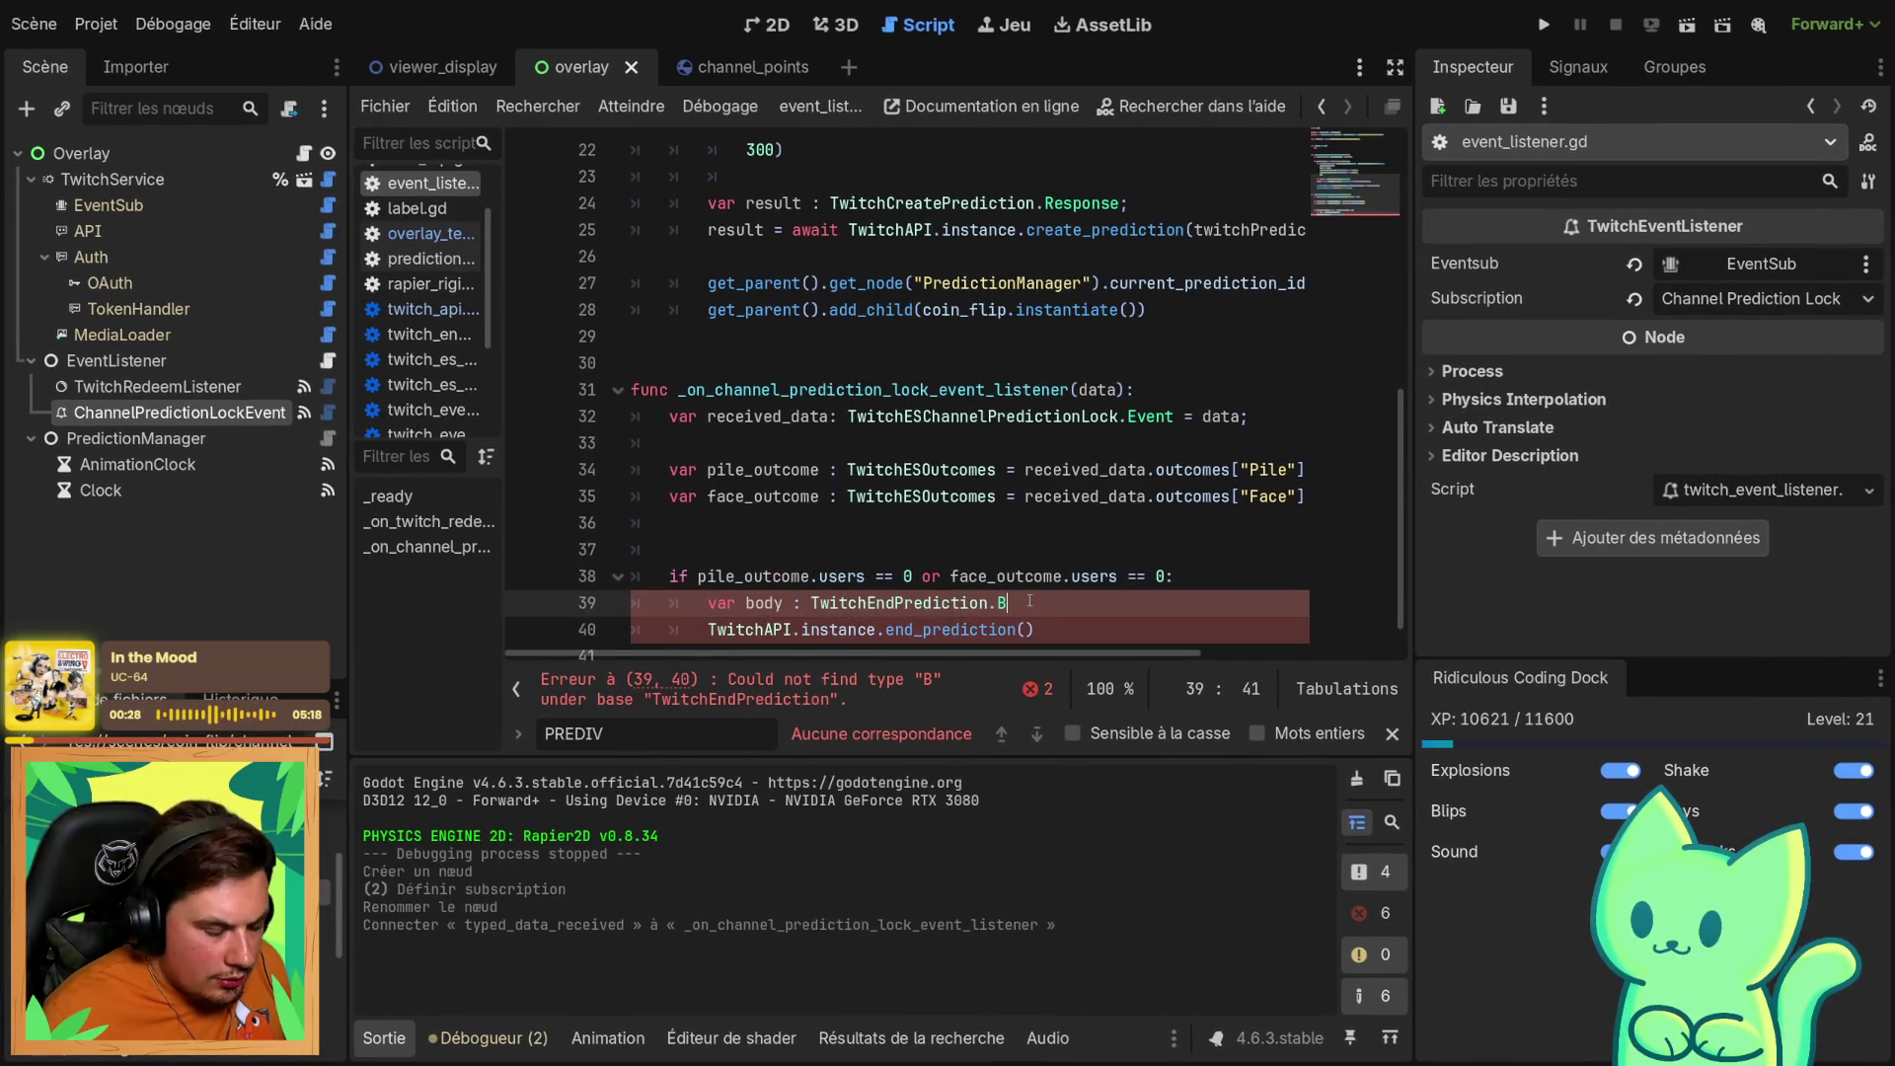
key("Tab")
- Initialise body with TwitchEndPrediction.Body.create(), using autocomplete for each name
type("()")
key("BackSpace")
key("BackSpace")
type("= Twitch")
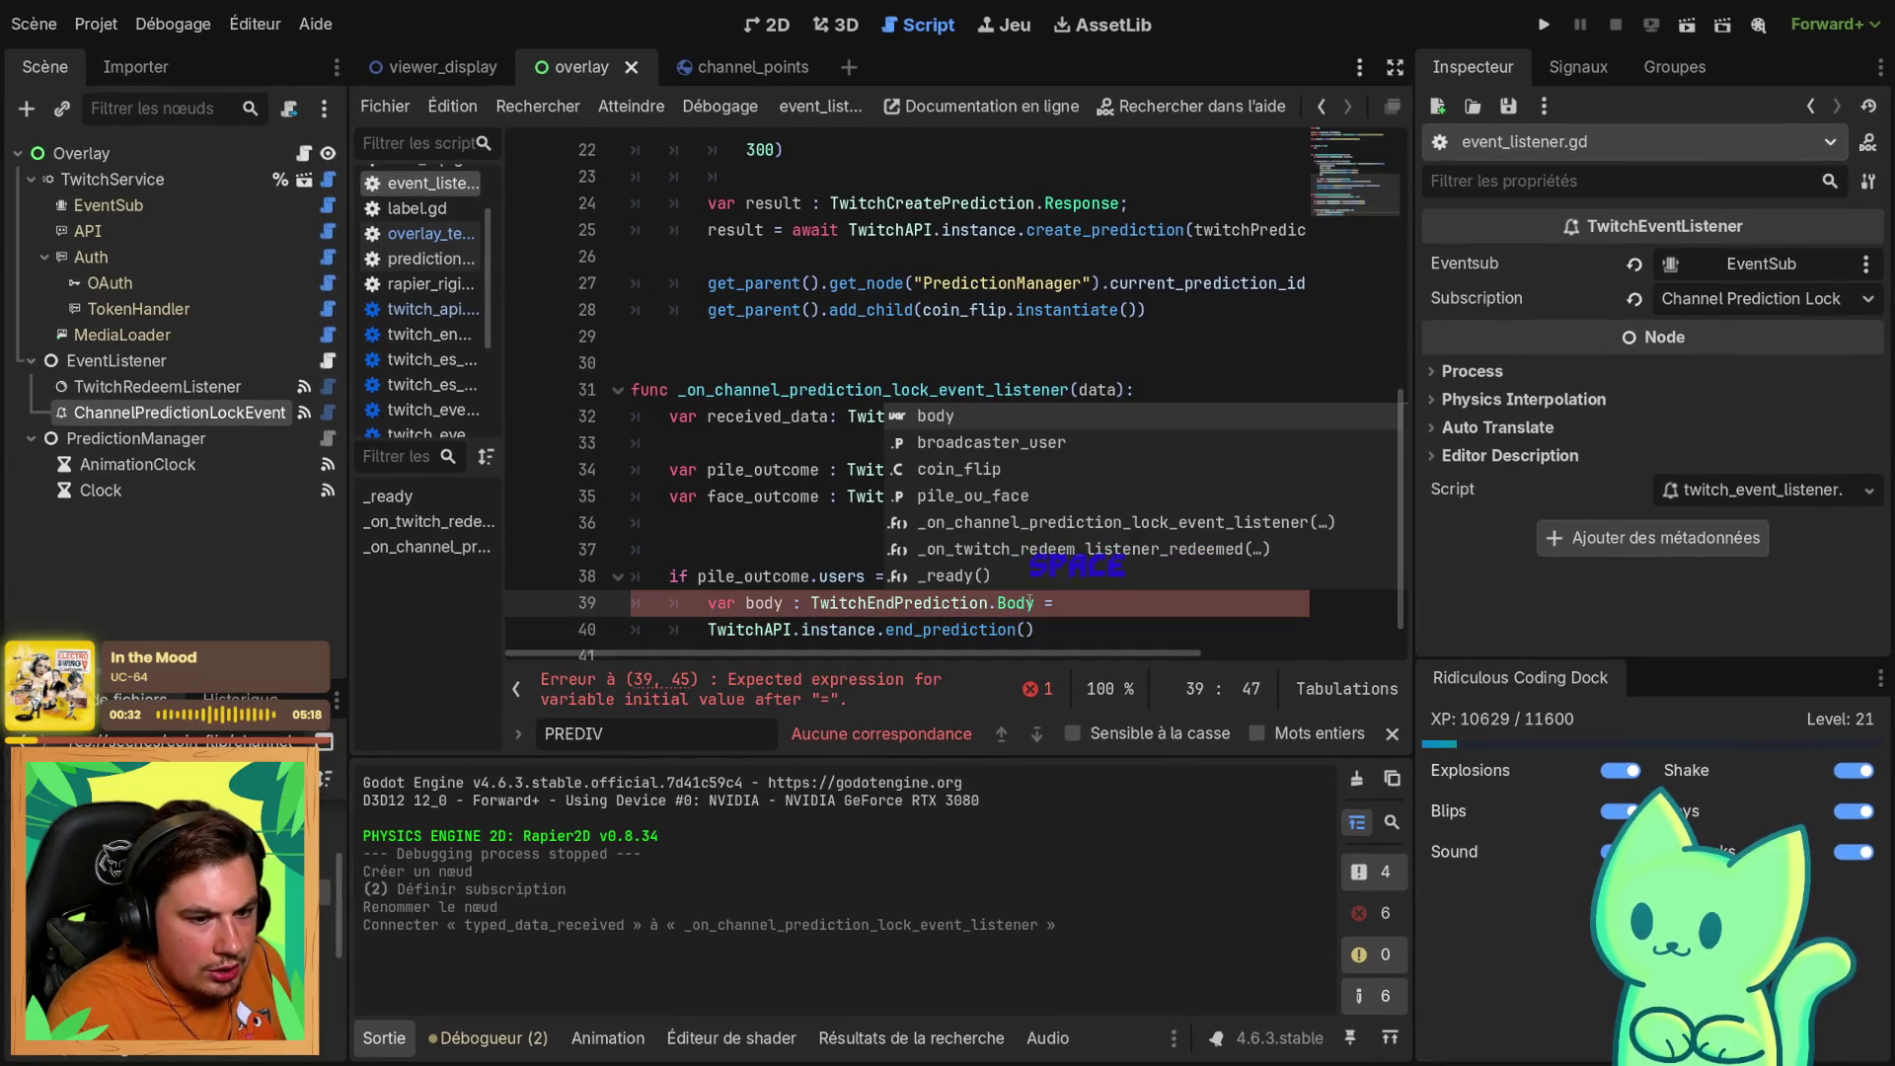
key("Tab")
key("ctrl+z")
type("itchE")
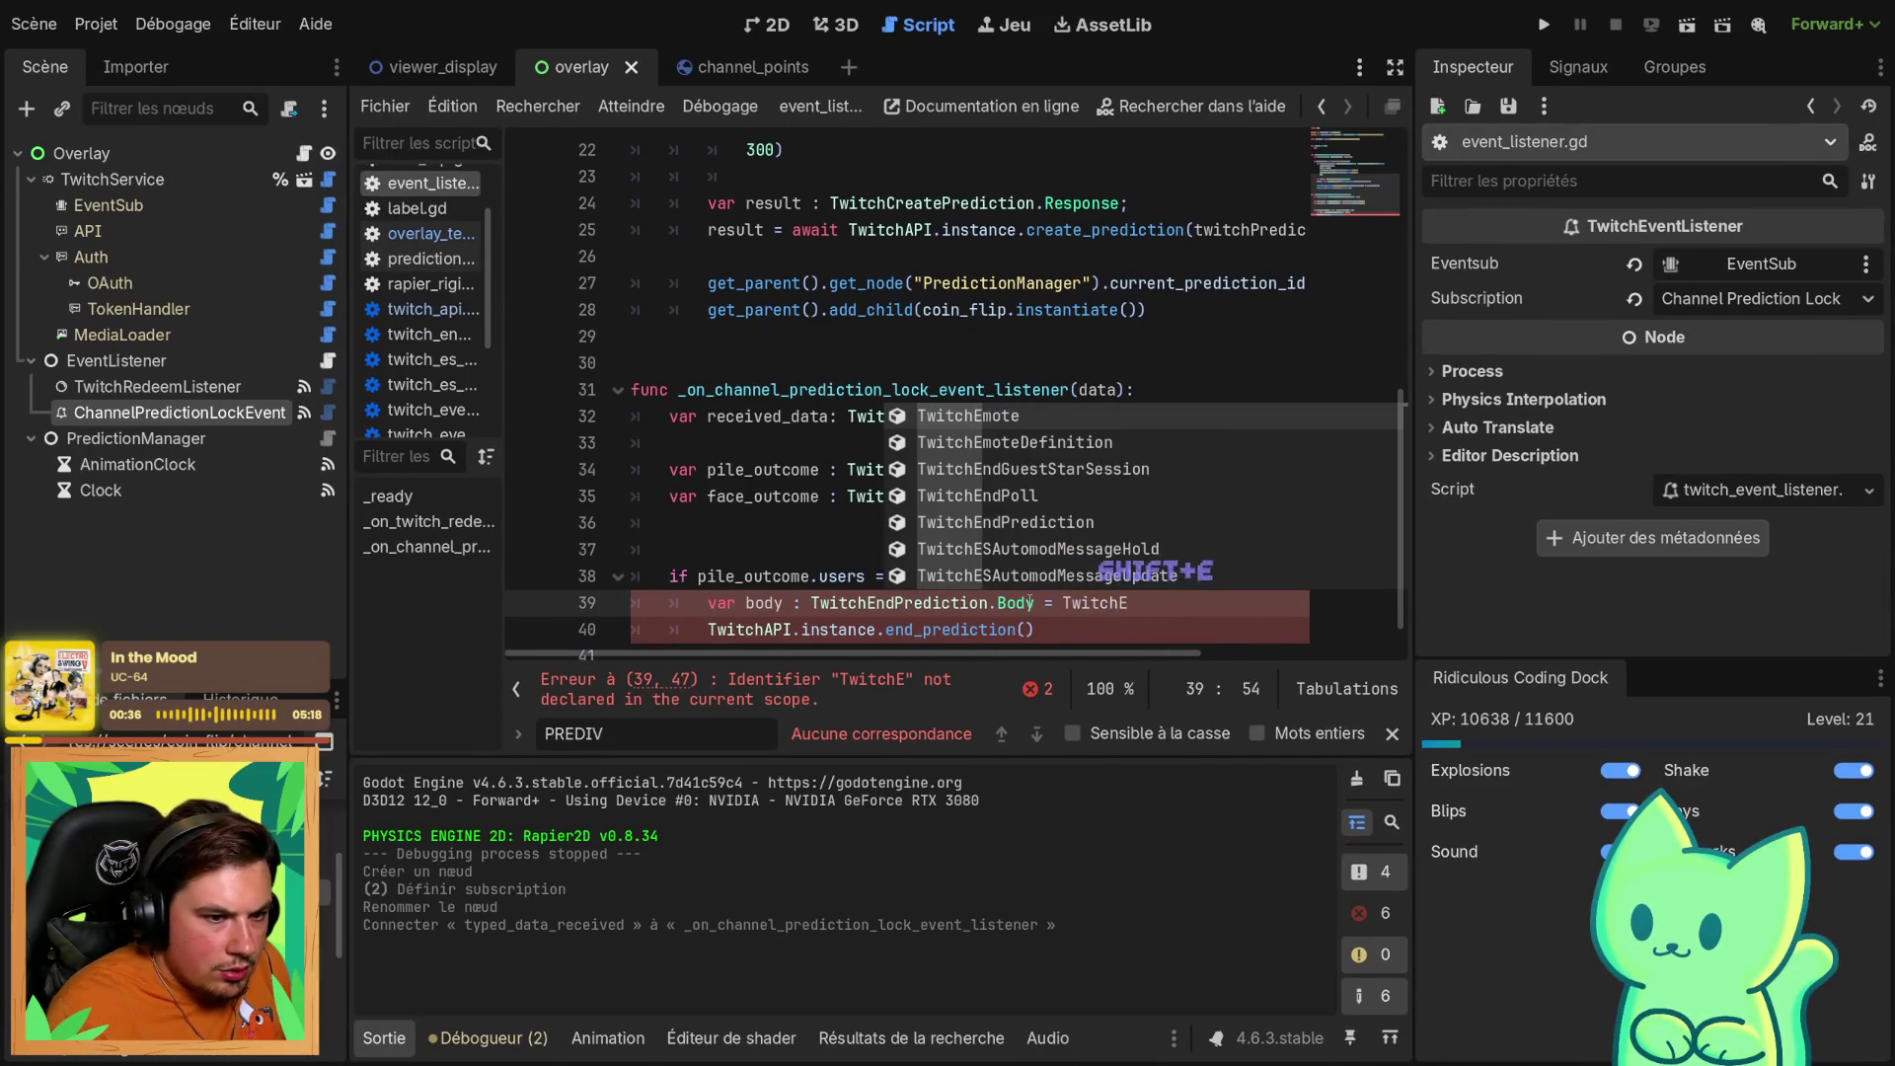
type("nd")
key("Tab")
type(".V")
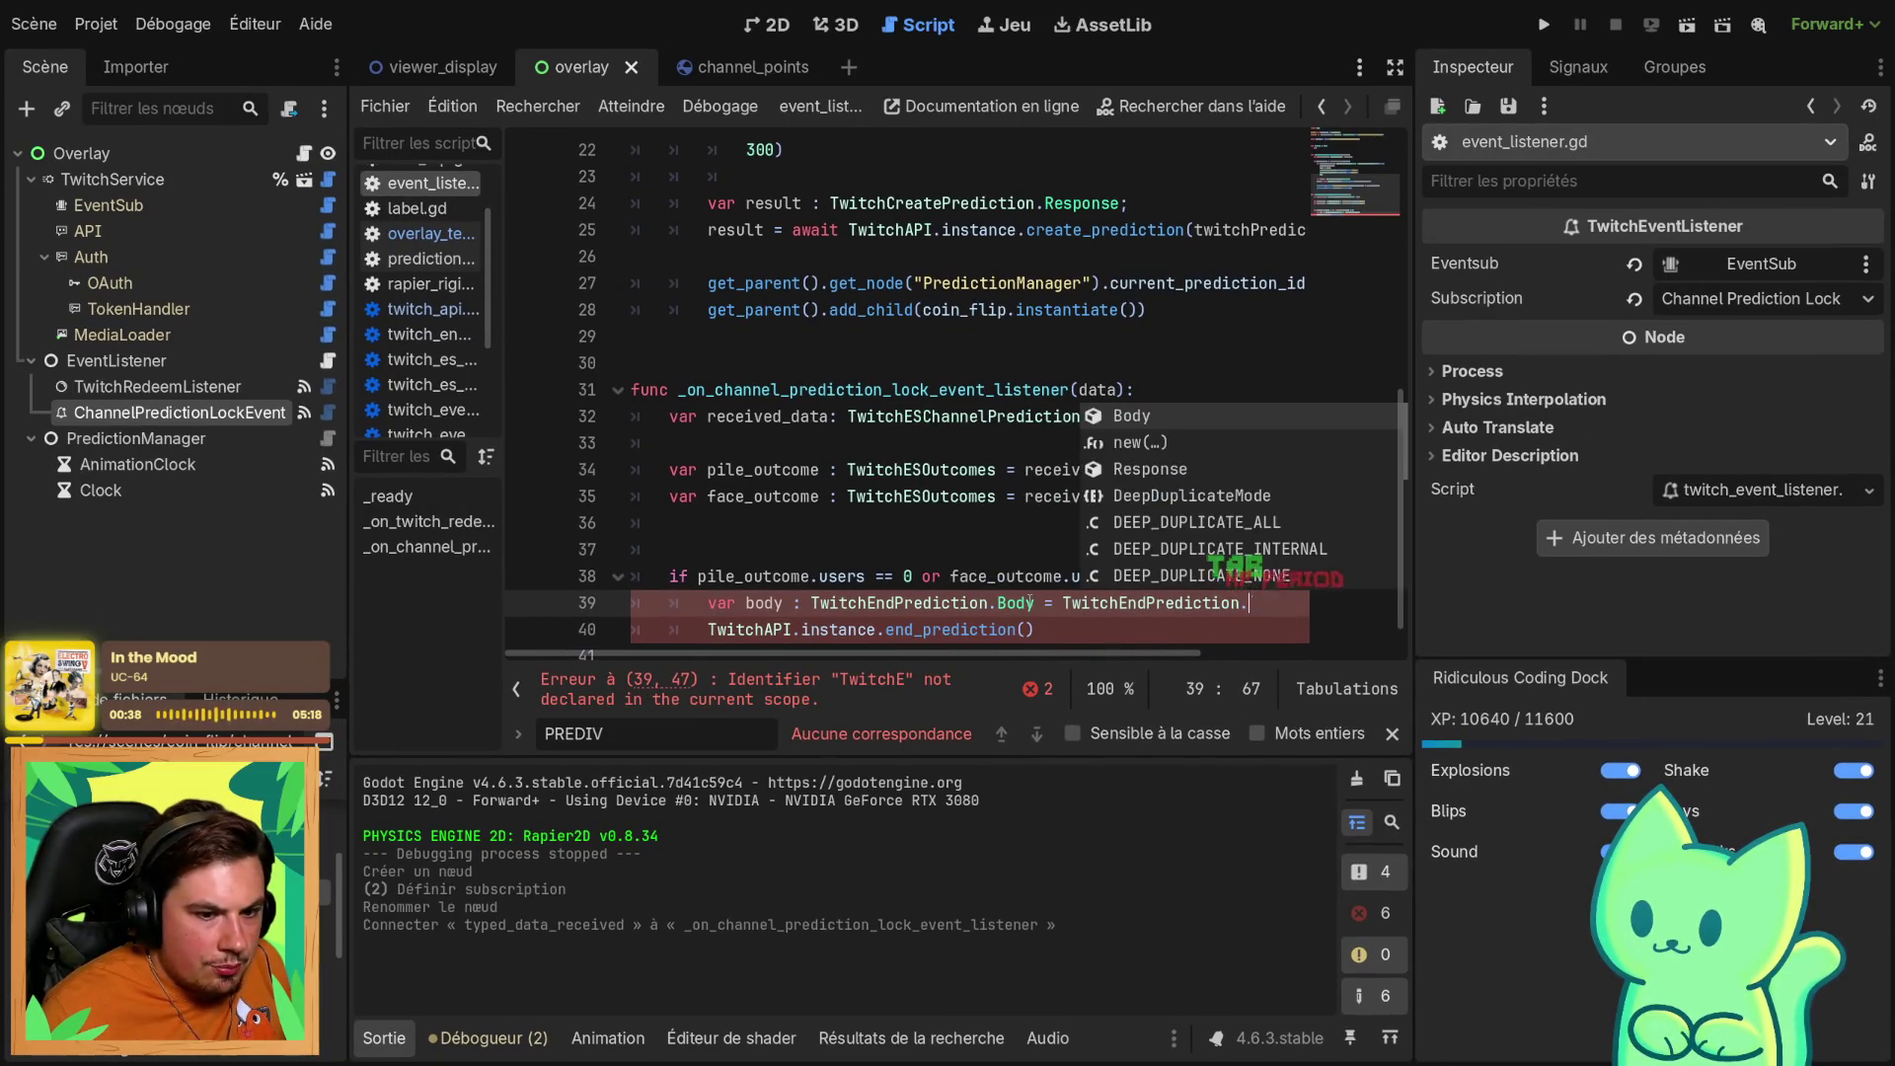
key("BackSpace")
type("B")
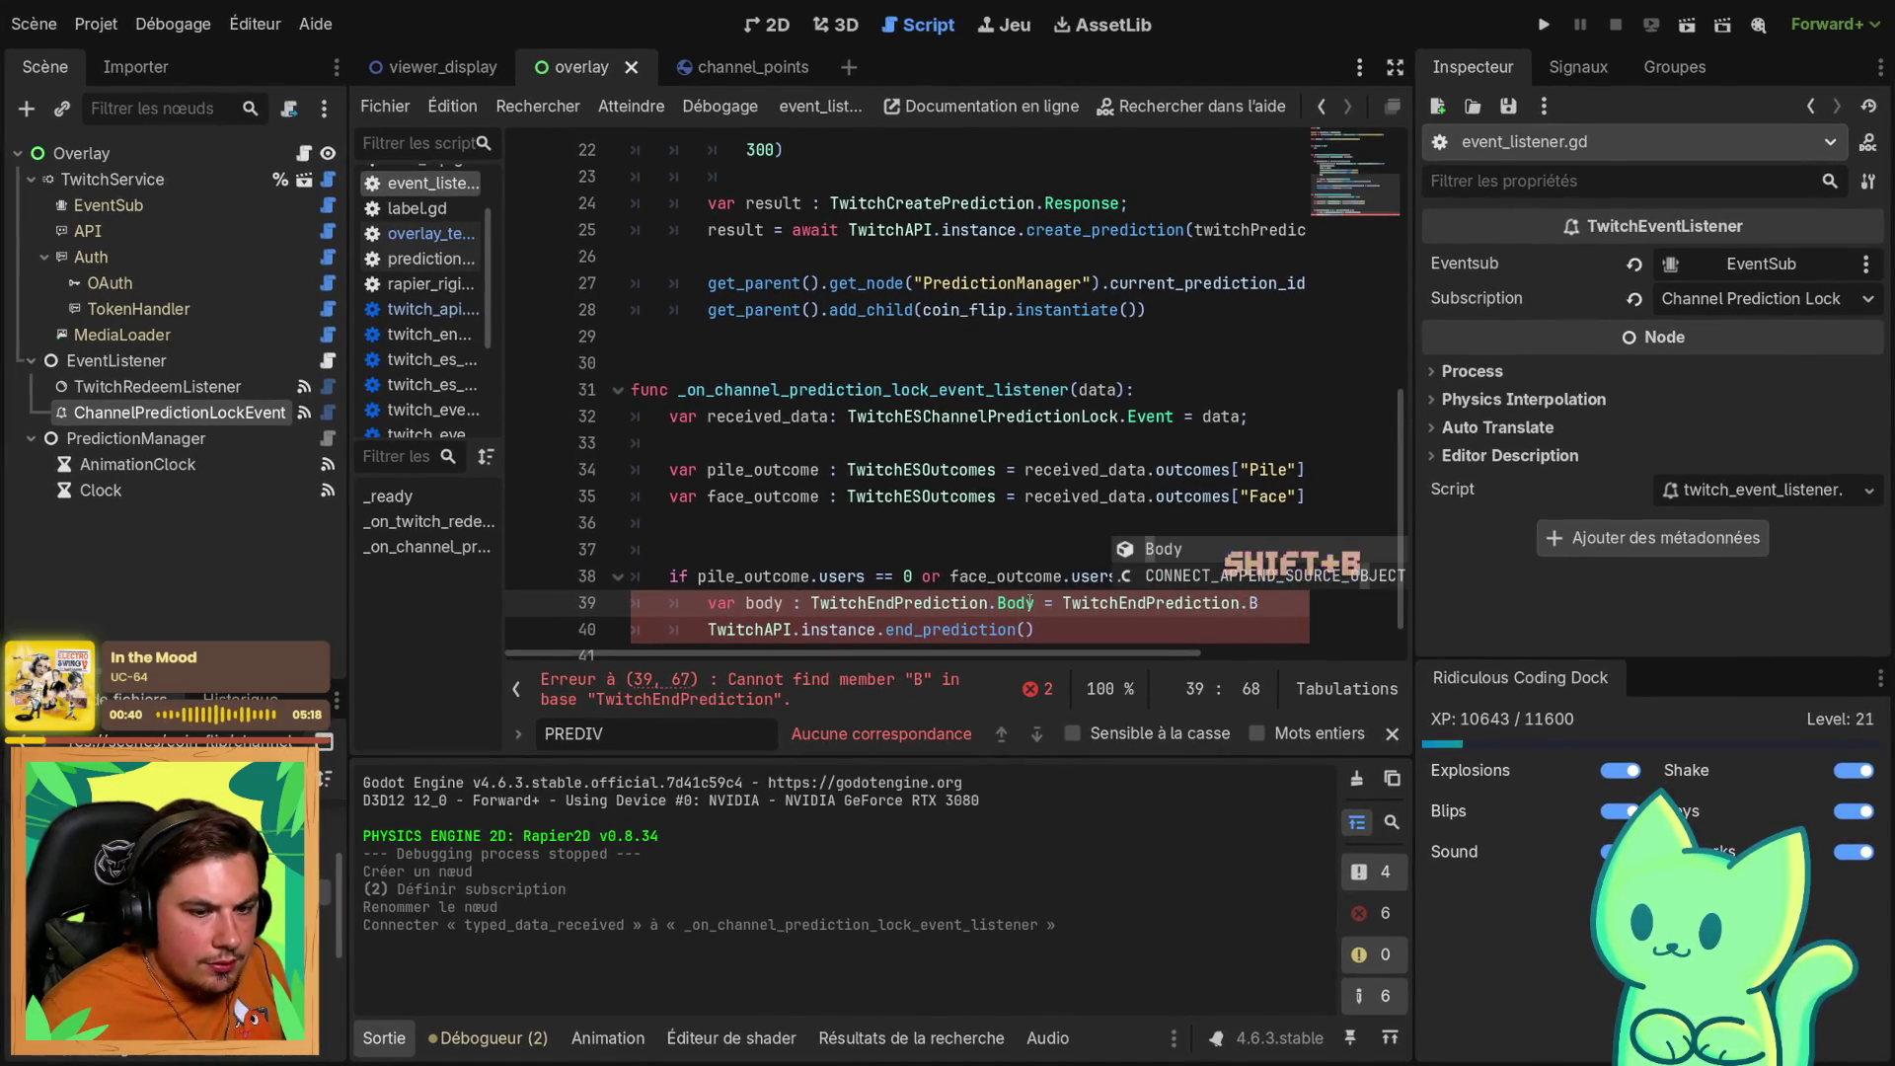
key("Tab")
type(".c")
key("Tab")
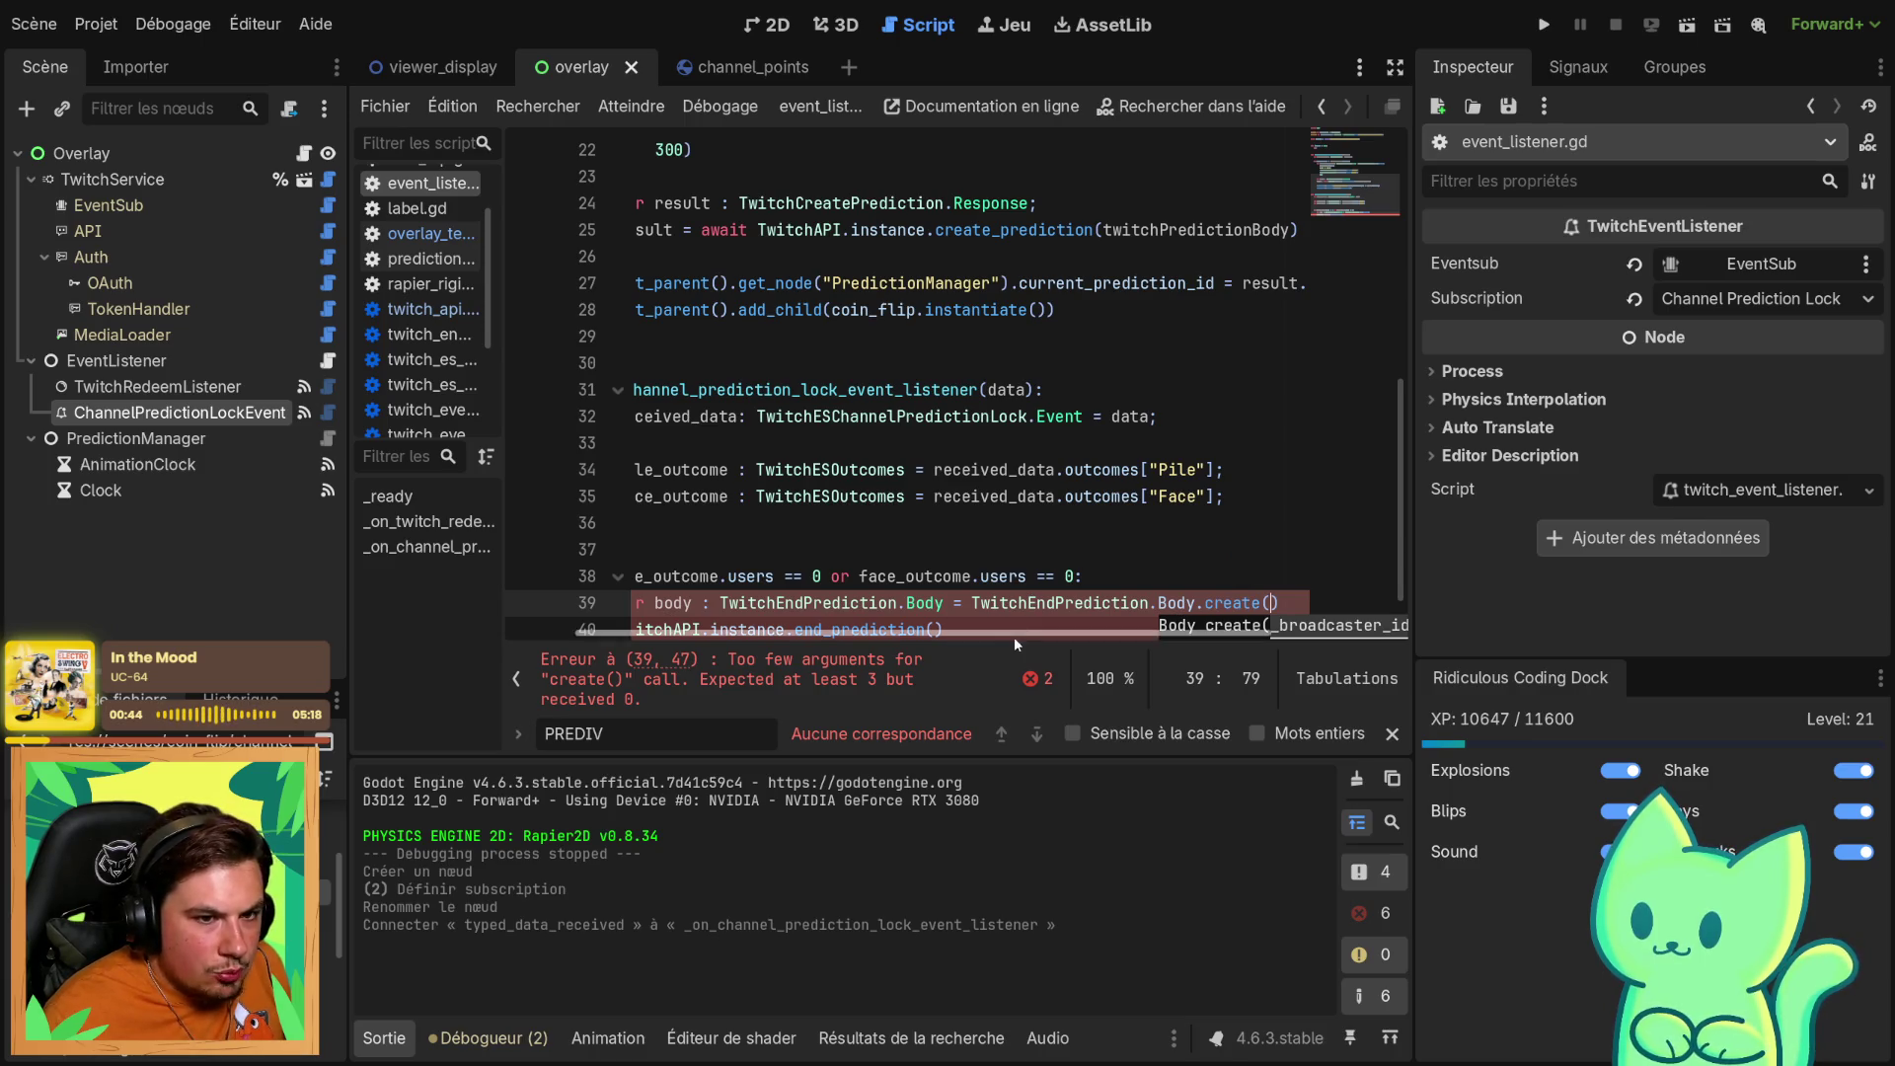
- Copy broadcaster_user from line 4, pass broadcaster_user.id into create() on line 39, and save
scroll(938, 621, "left", 2)
scroll(825, 229, "up", 7)
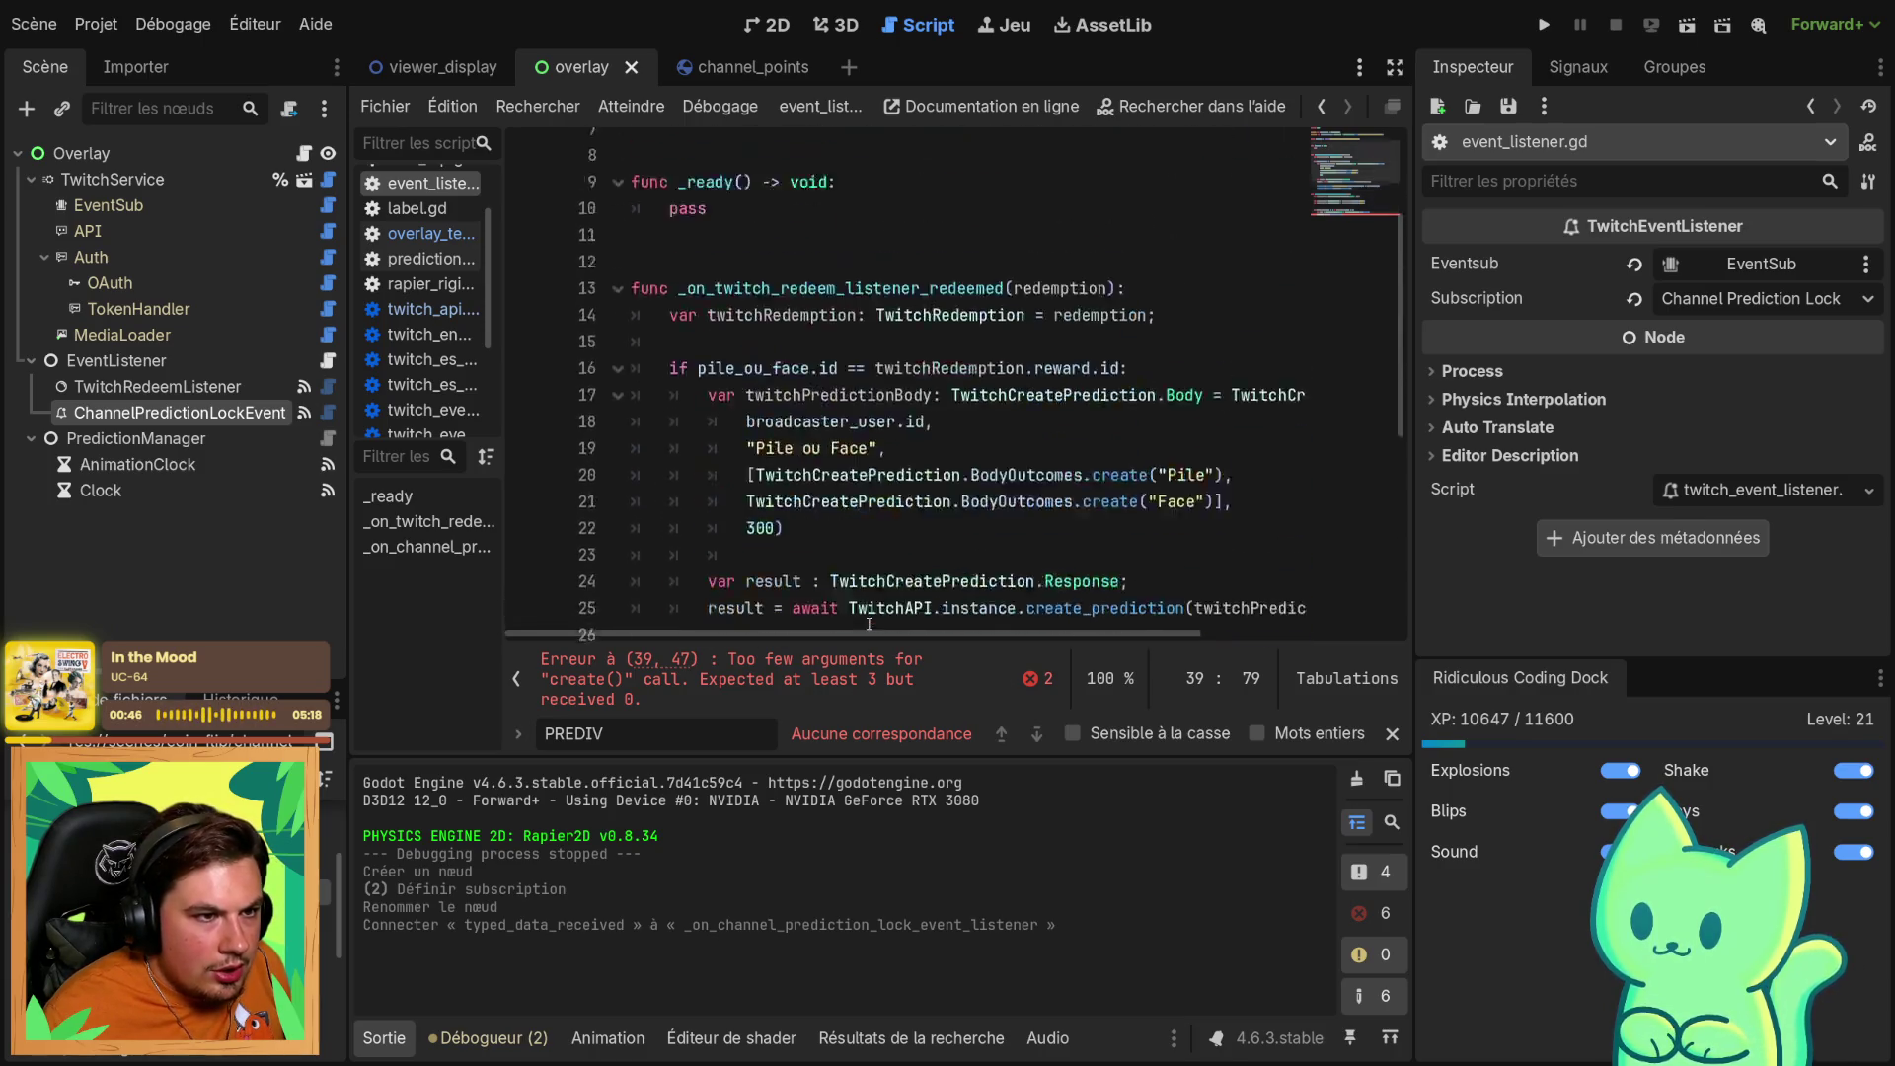
double_click(825, 229)
key("ctrl+c")
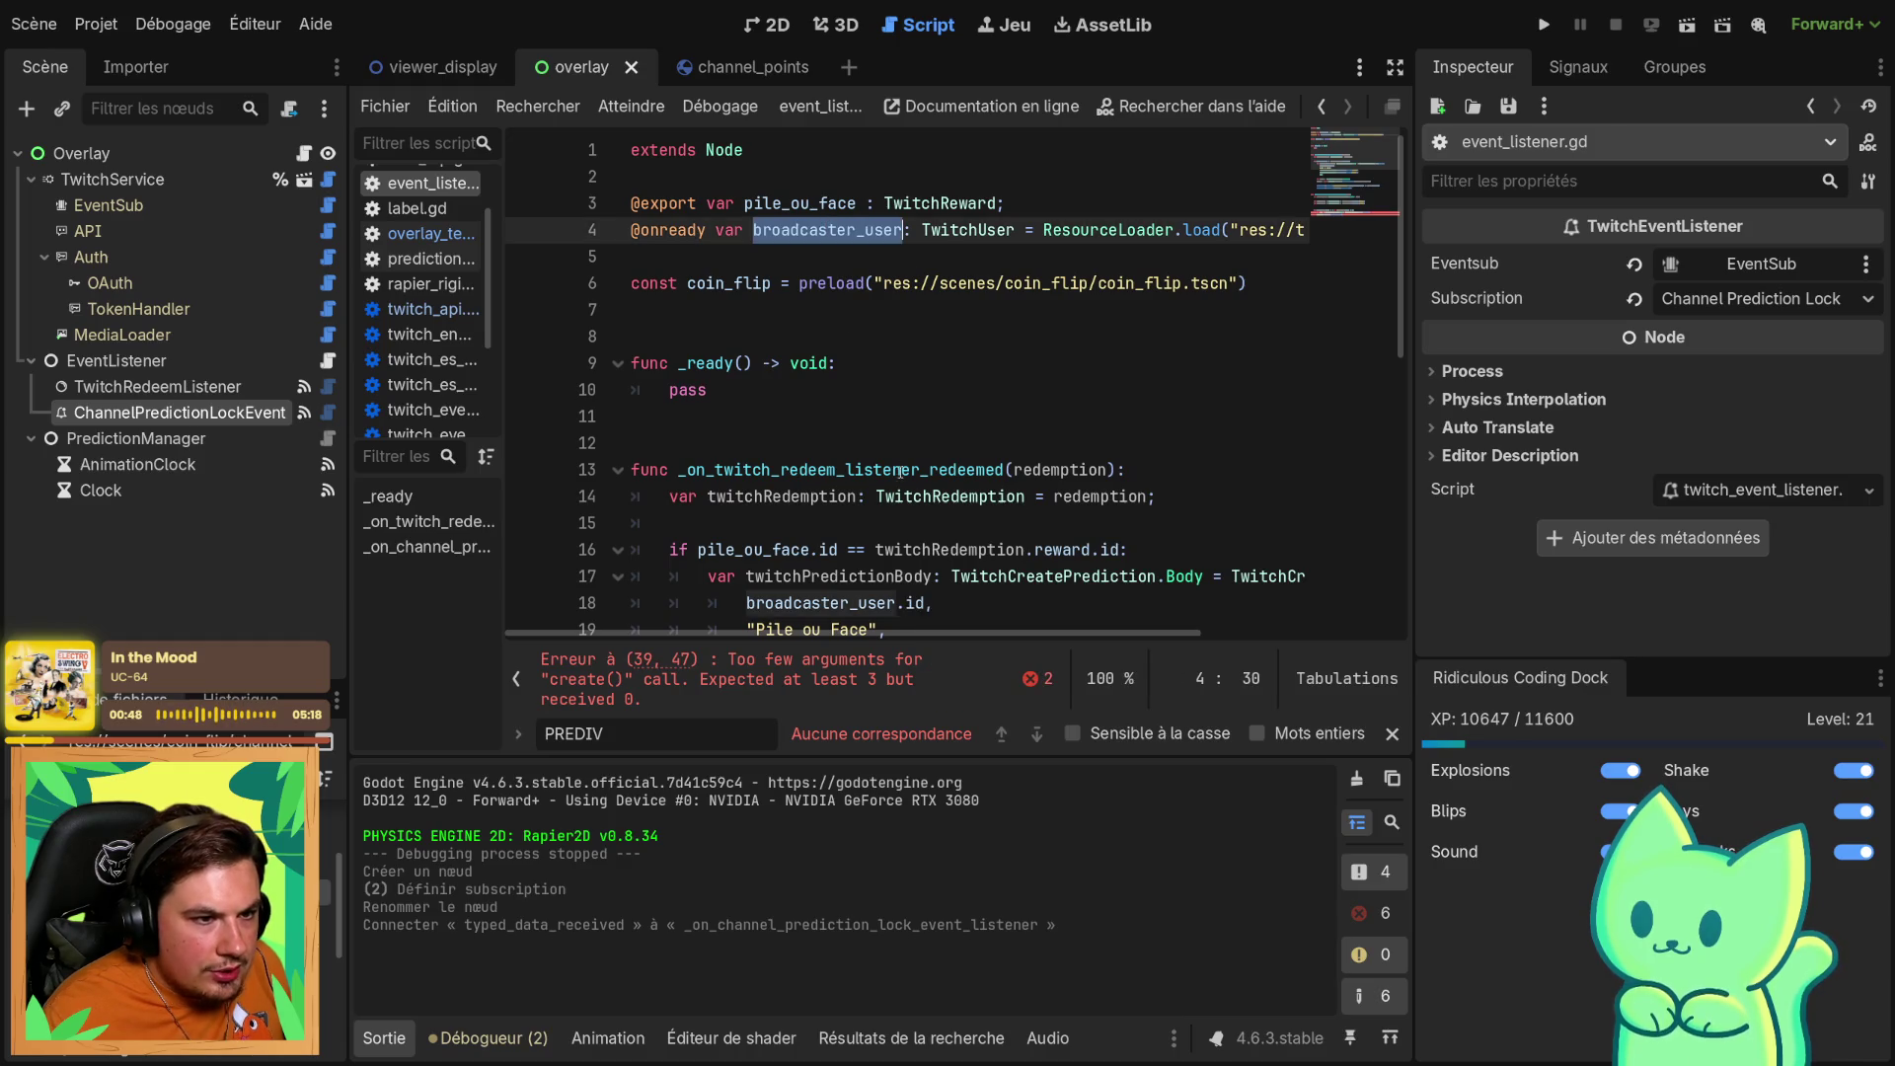
left_click_drag(909, 631, 917, 533)
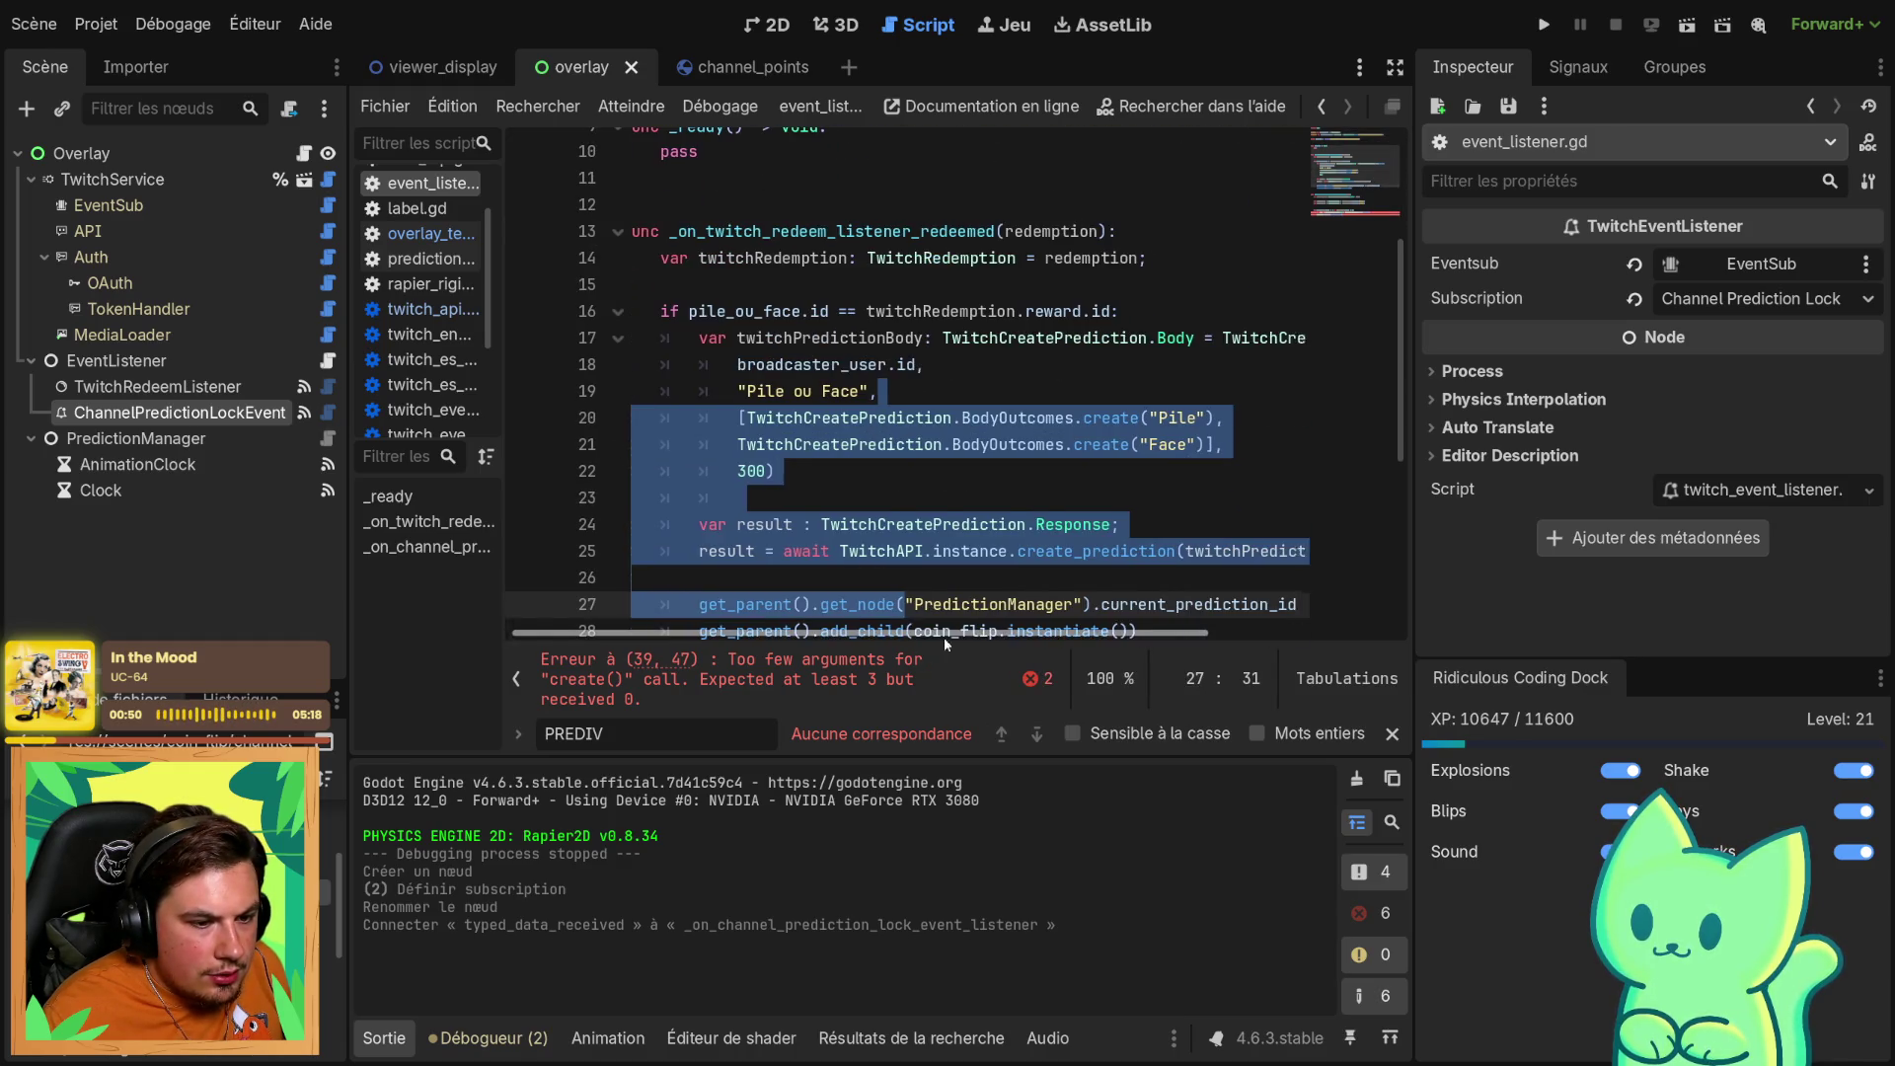
scroll(1208, 542, "right", 2)
scroll(1213, 538, "down", 4)
left_click(1118, 550)
key("ctrl+v")
type(".id")
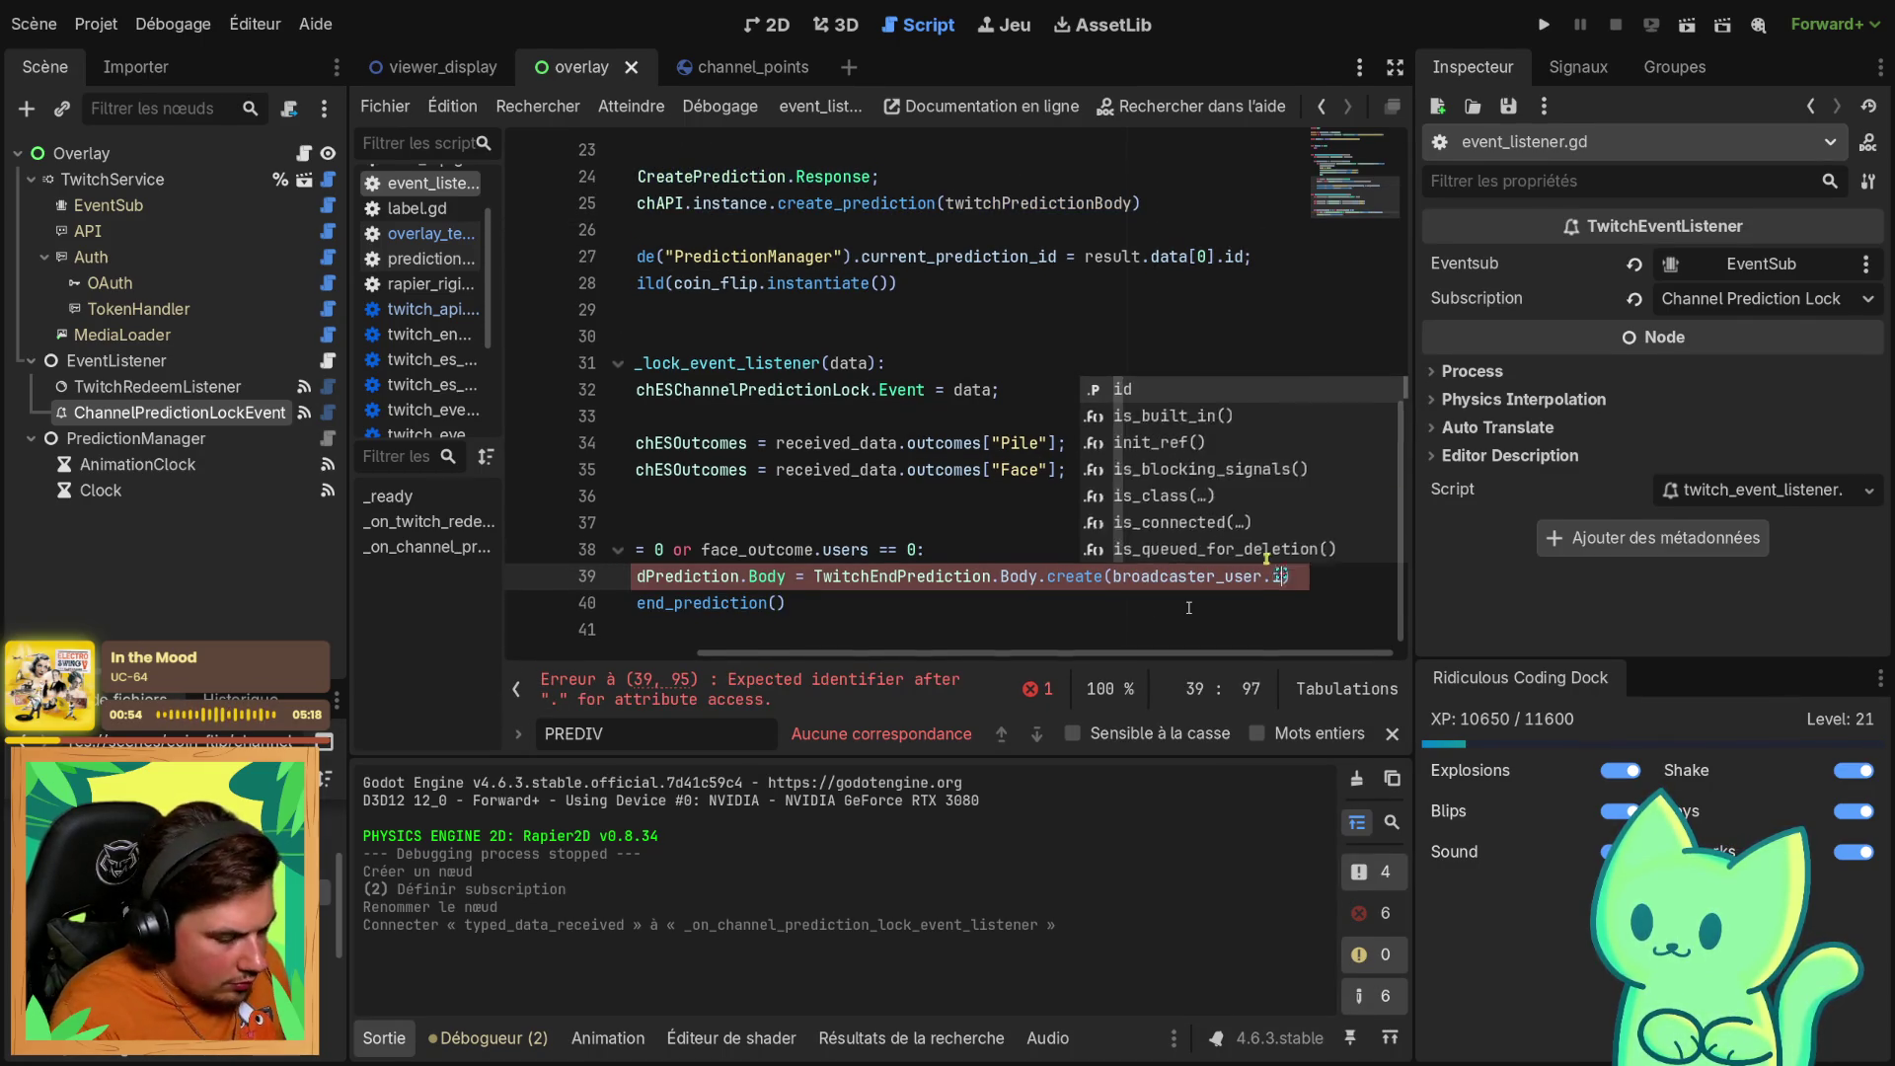
key("Tab")
key("ctrl+s")
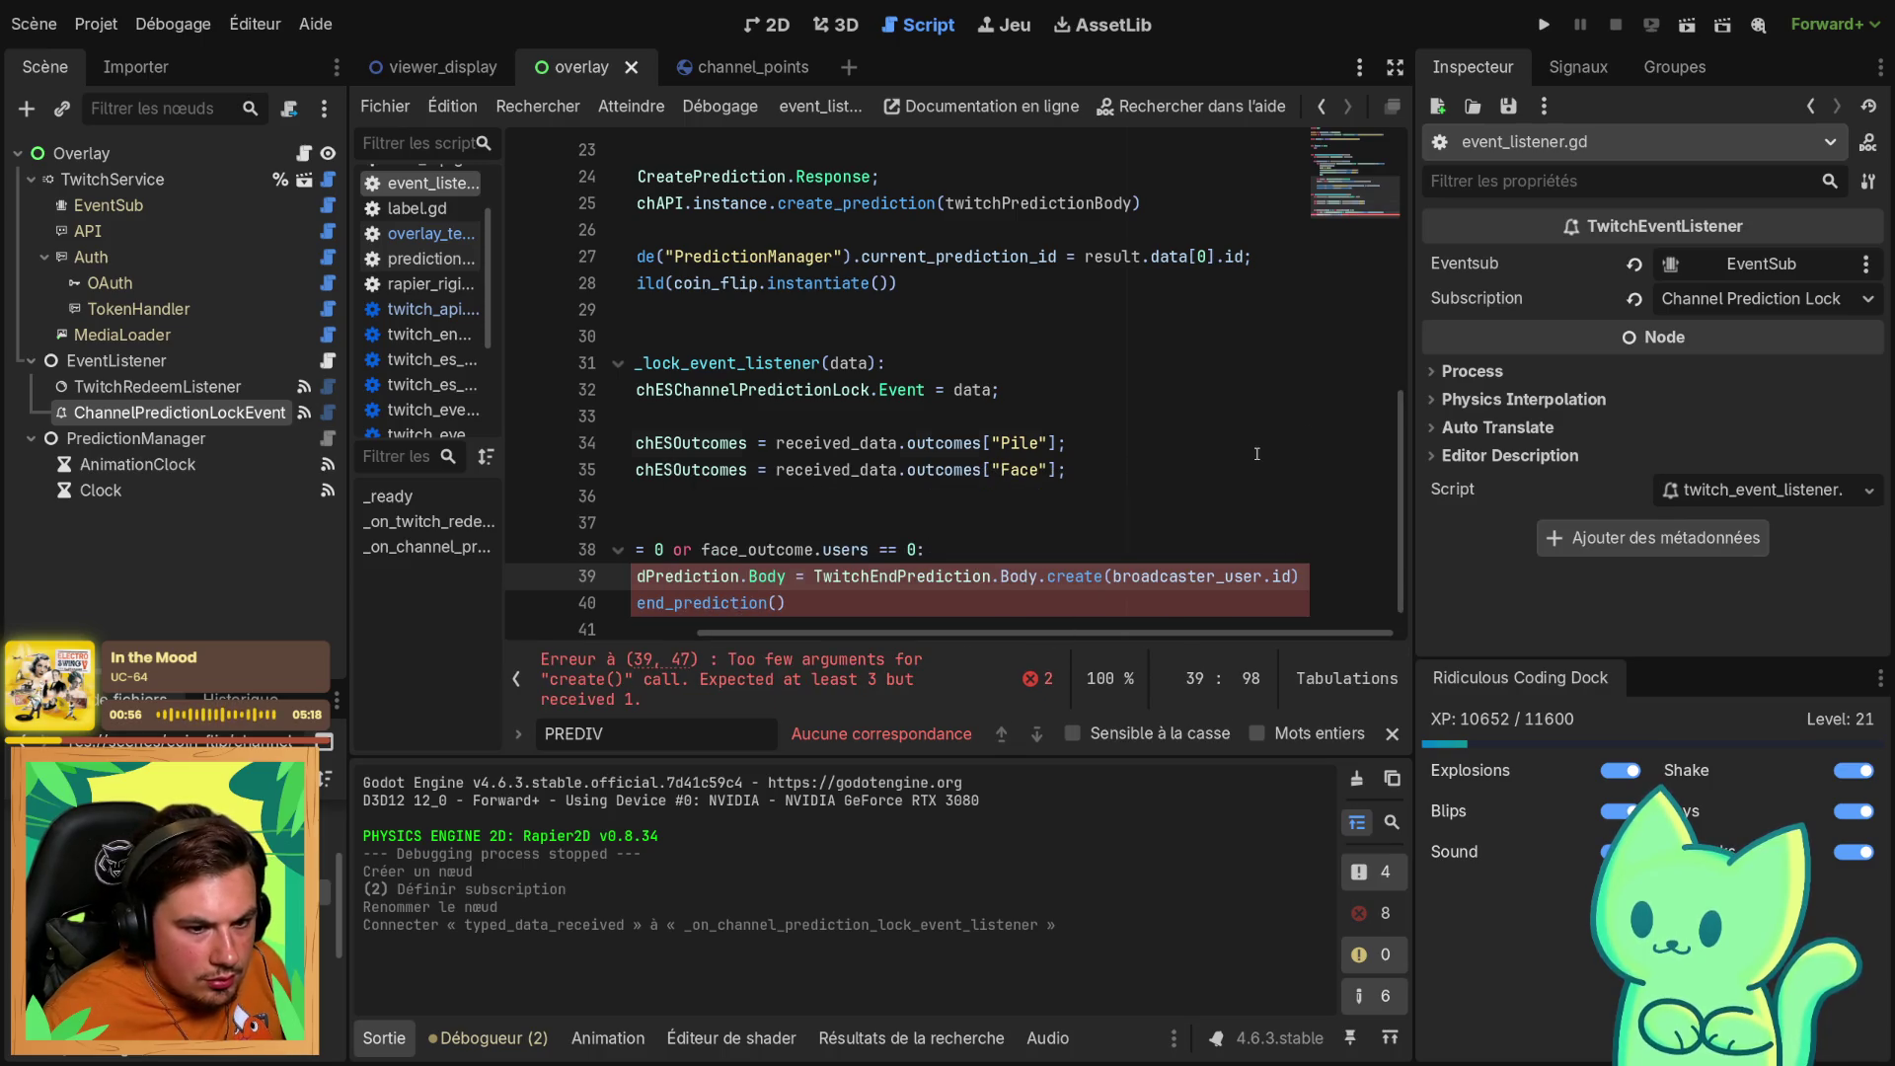
- Open the definition of Body.create() to check its required arguments
left_click_drag(1170, 603, 589, 533)
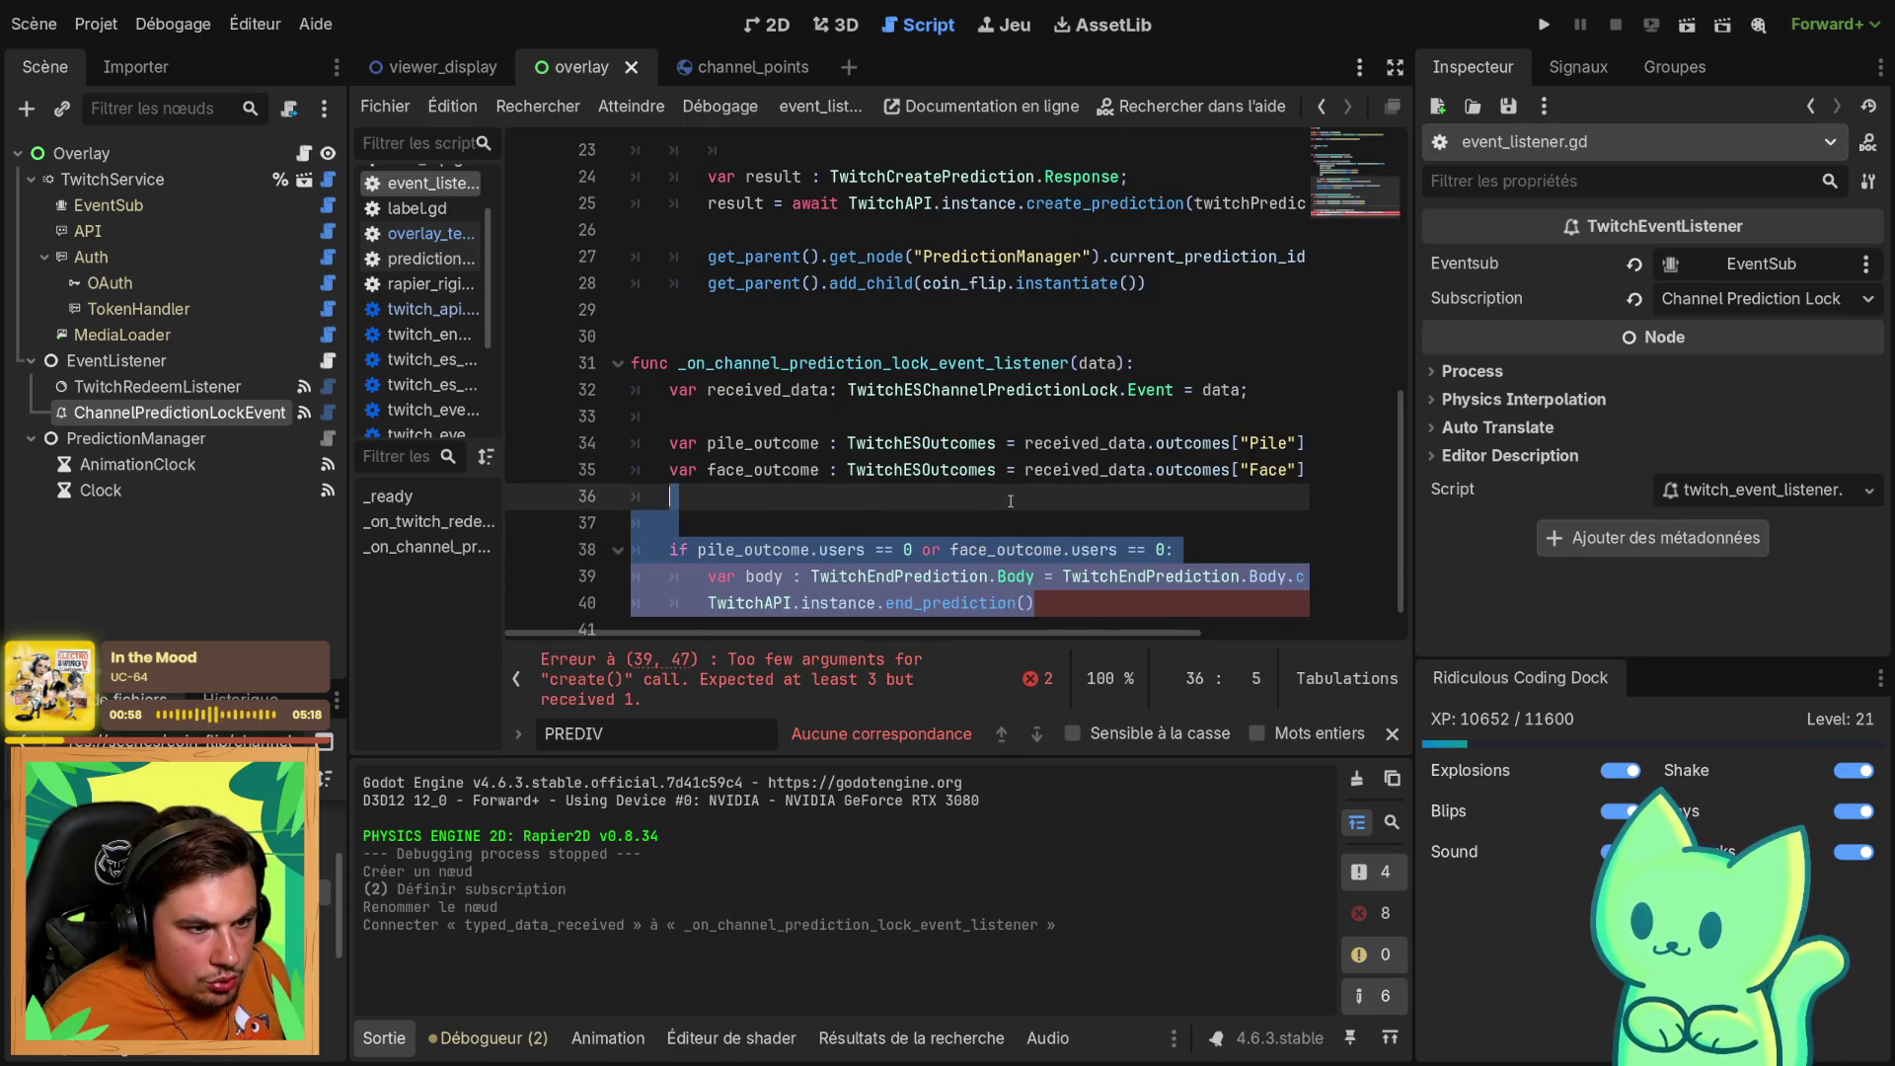
left_click(691, 496)
scroll(1219, 586, "right", 3)
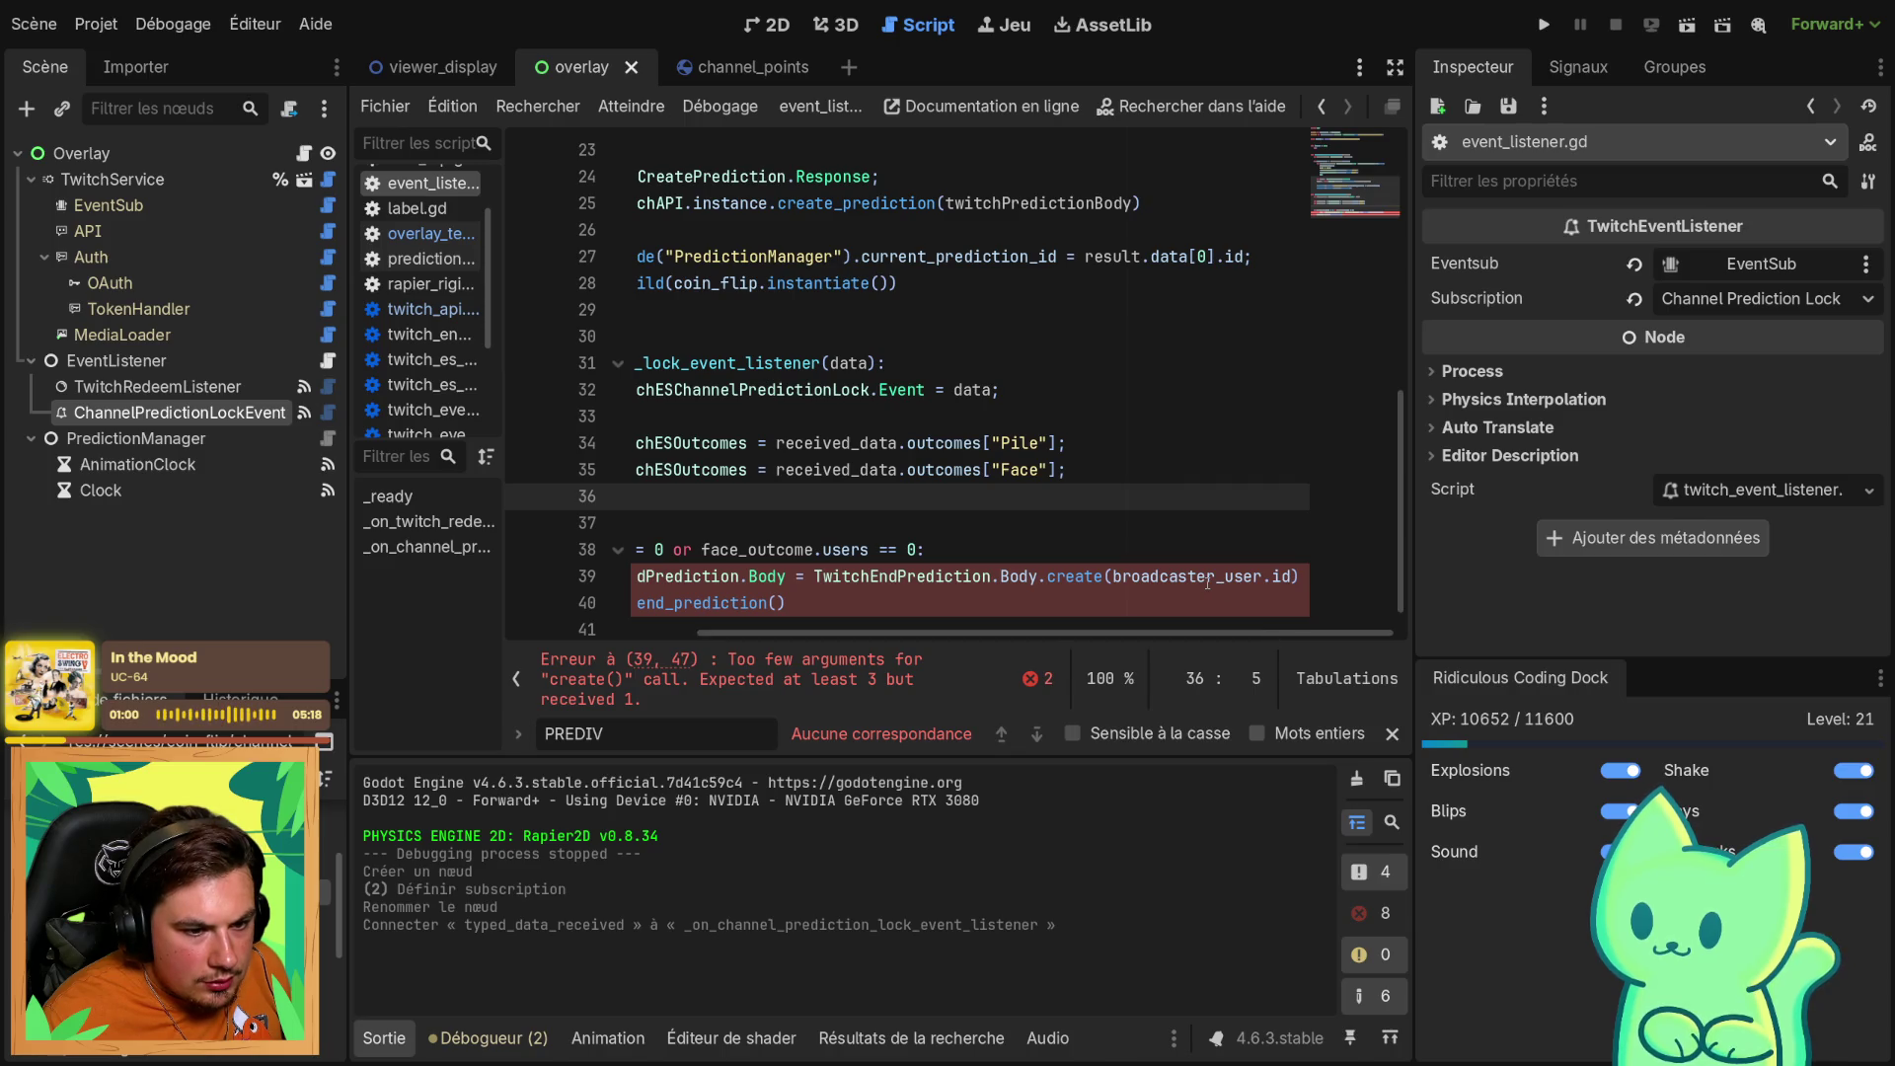
mouse_move(1044, 571)
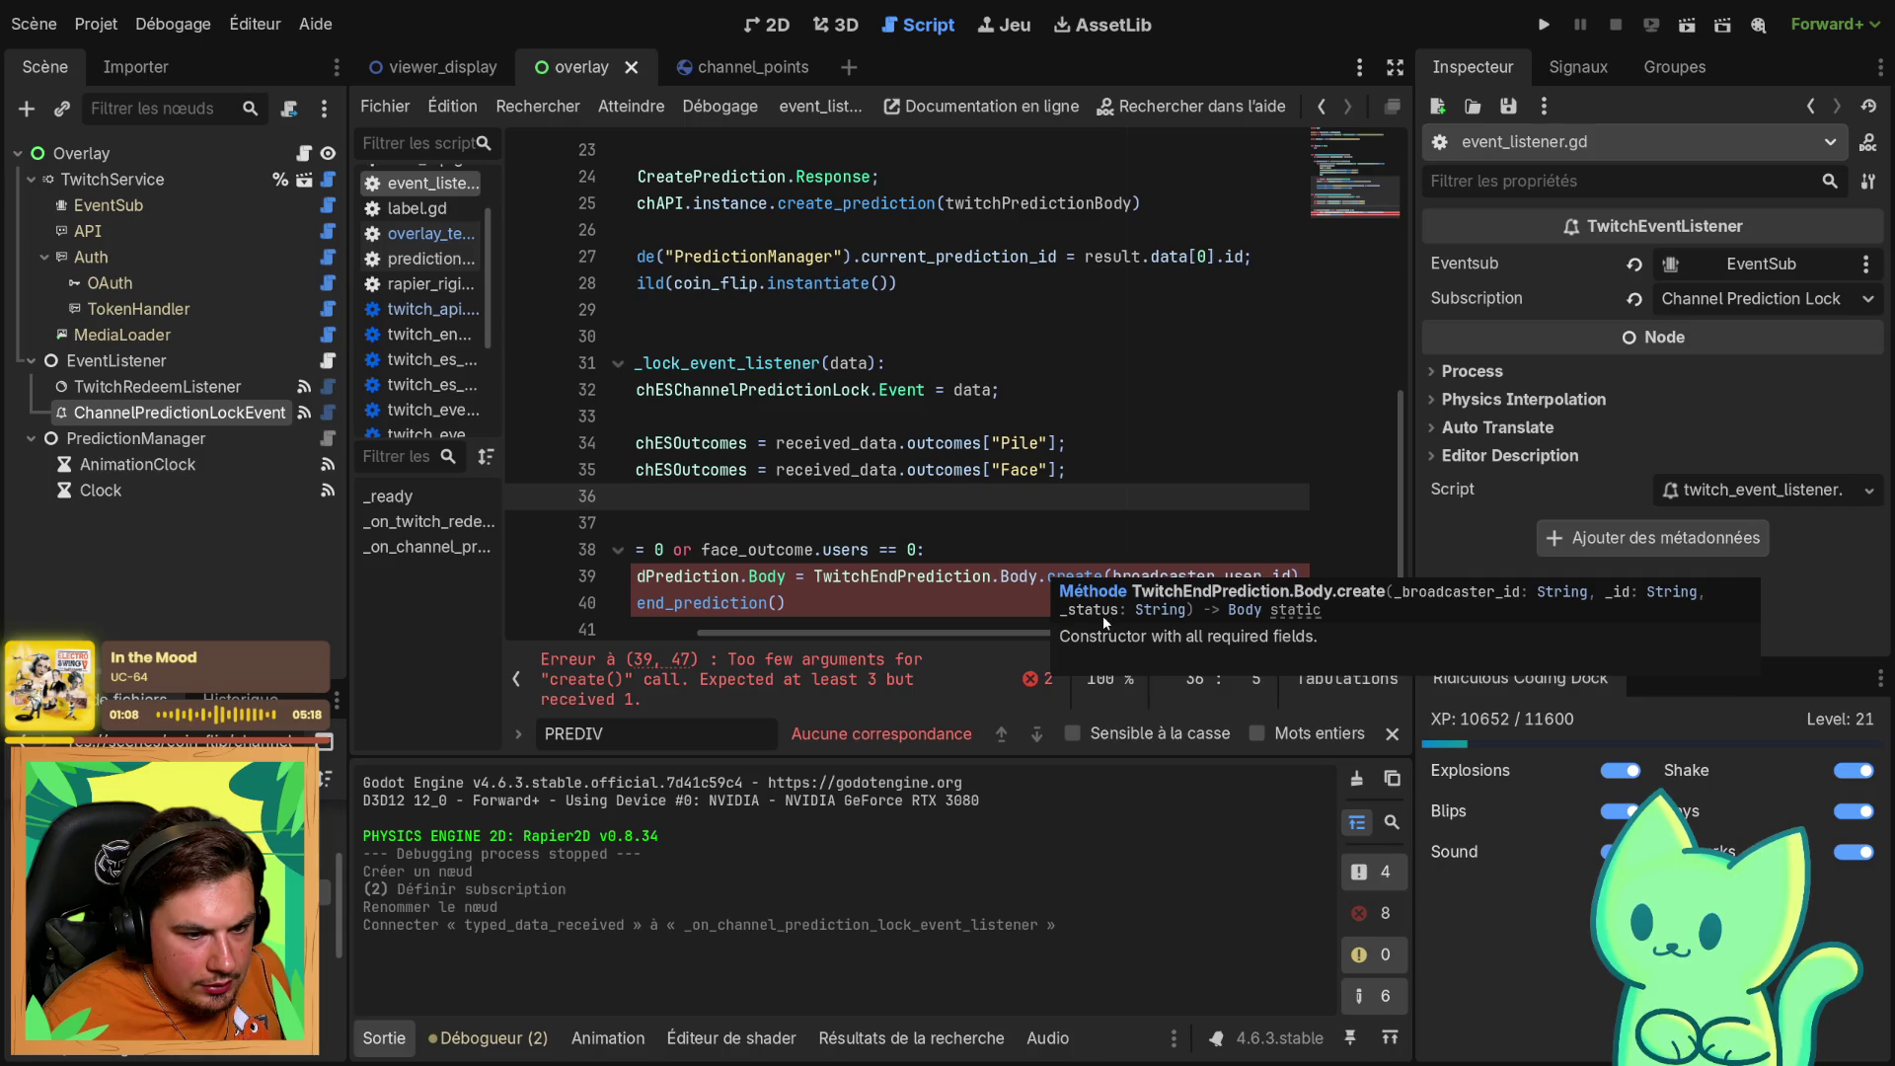
left_click(1085, 549)
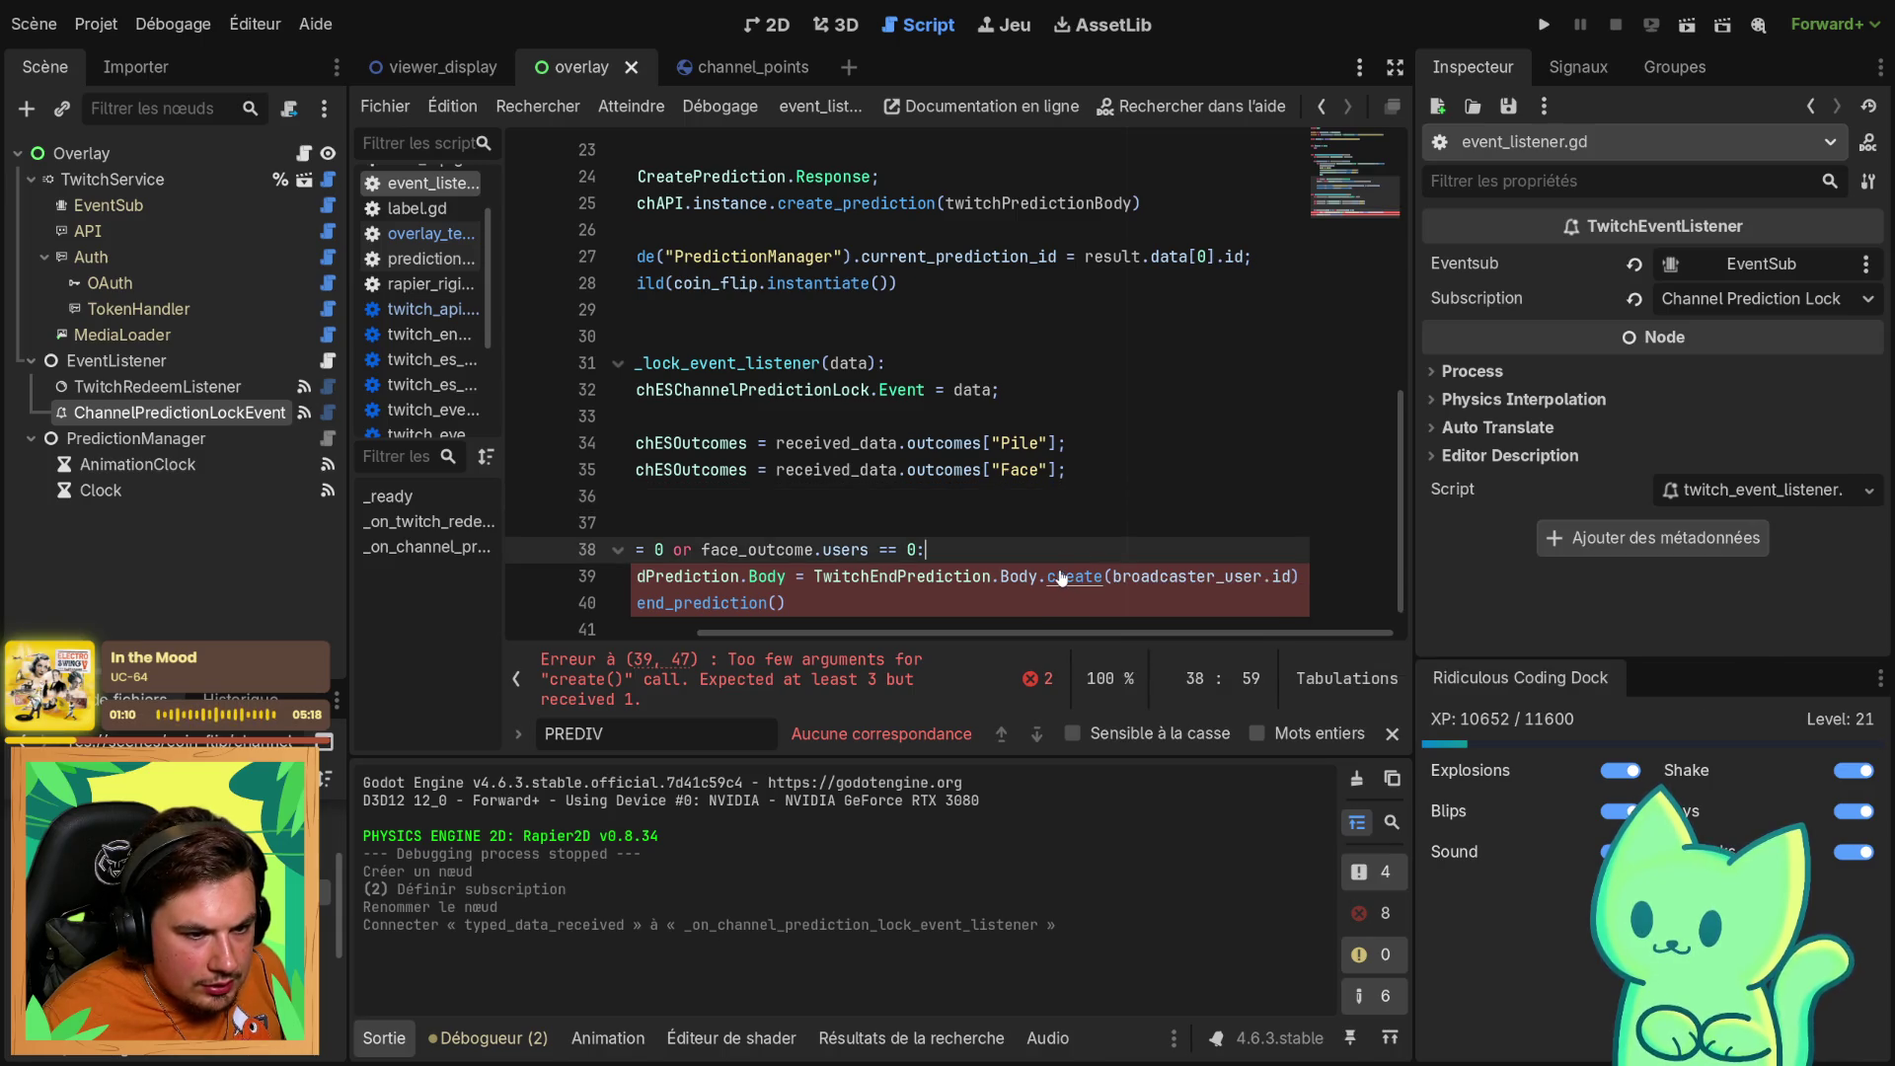
left_click(1061, 578, "ctrl")
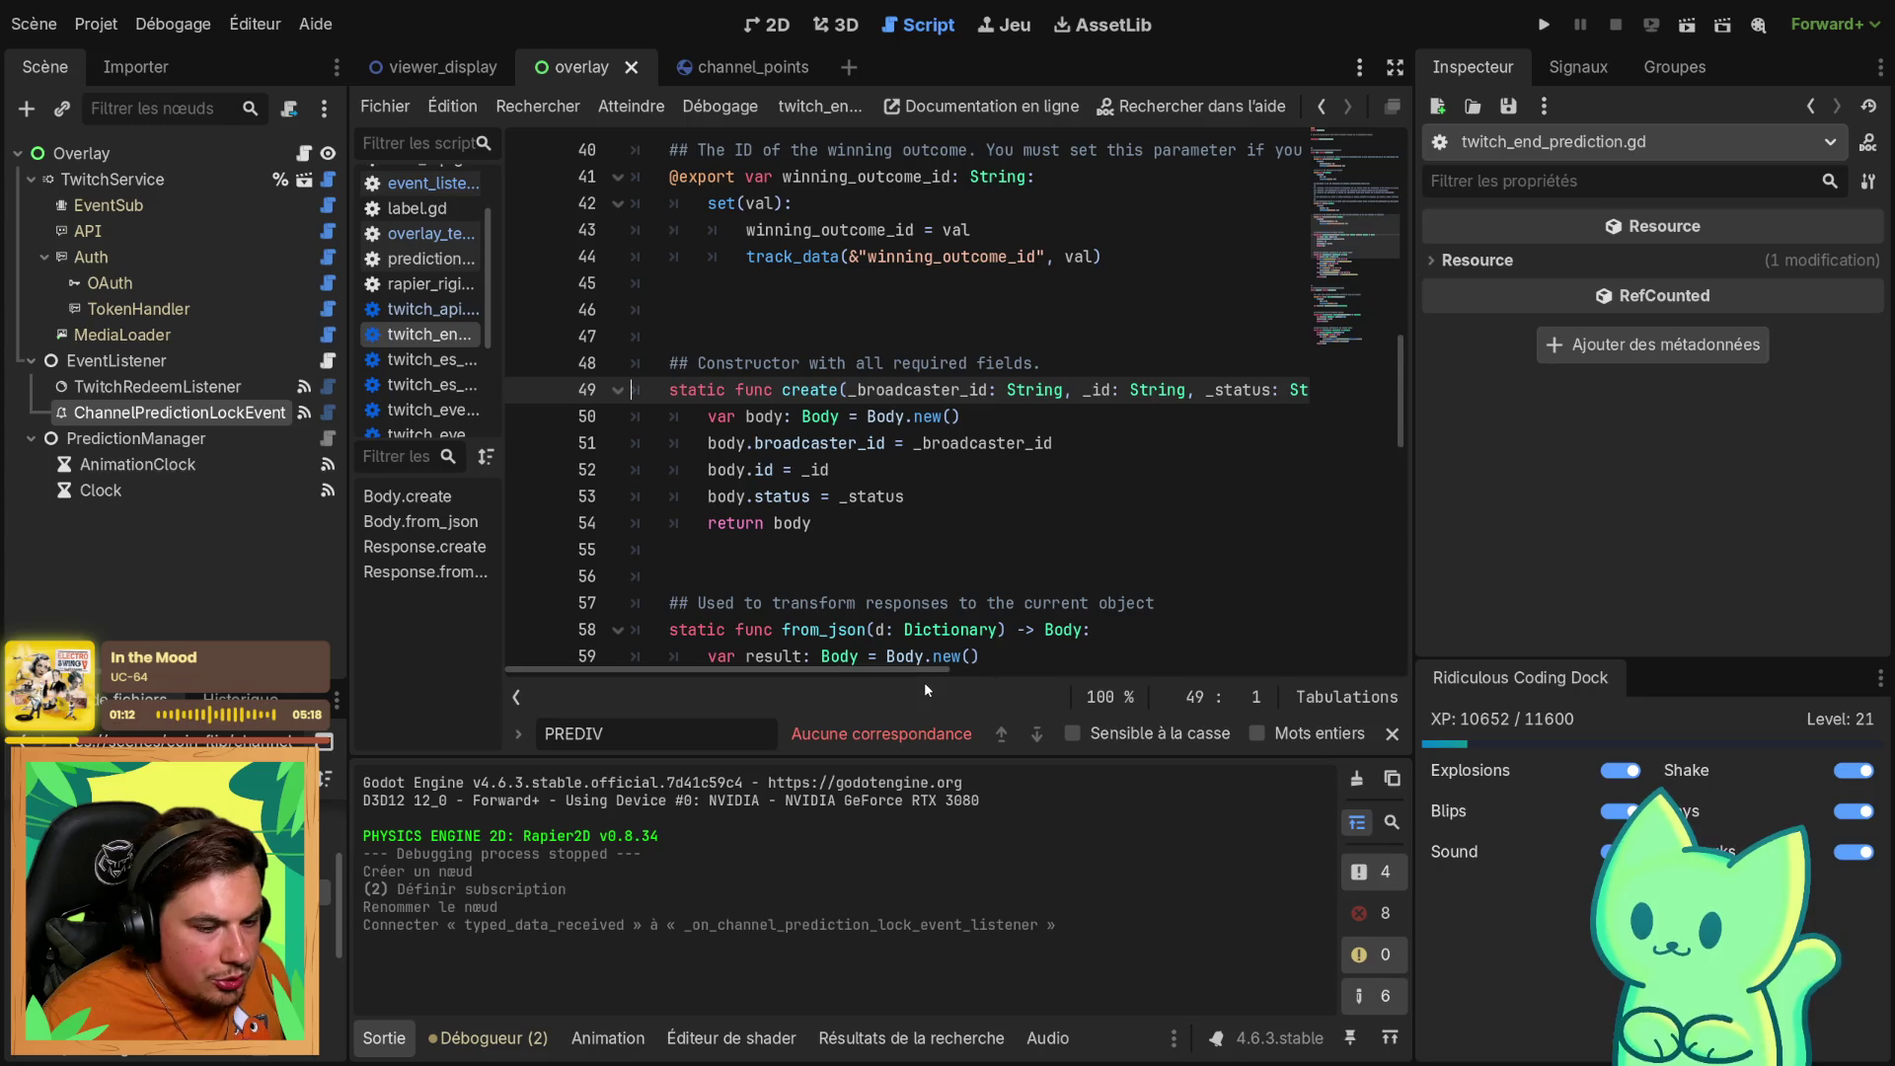
- Flip through the viewer_display, channel_points and overlay scenes, then reopen event_listener.gd
mouse_move(932, 671)
left_mouse_down()
mouse_move(1105, 671)
mouse_move(932, 671)
left_mouse_up()
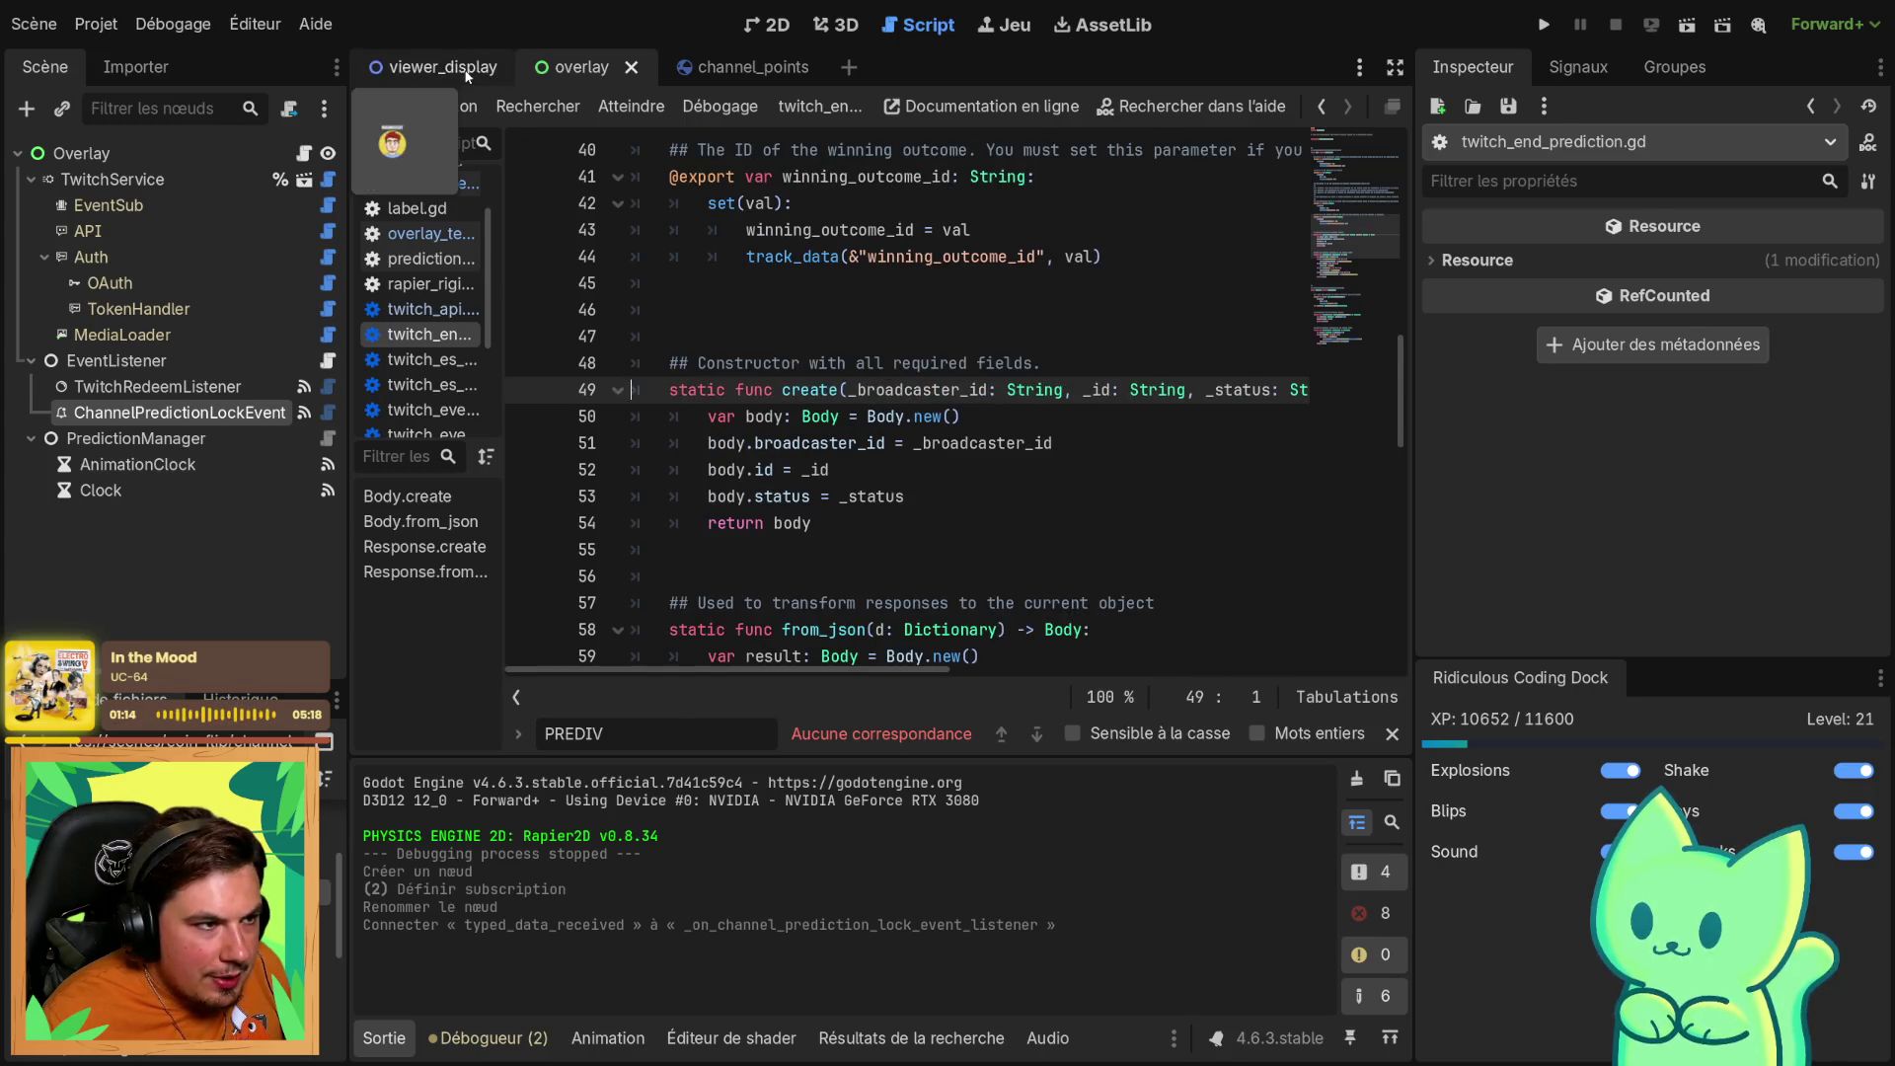
left_click(465, 74)
left_click(590, 69)
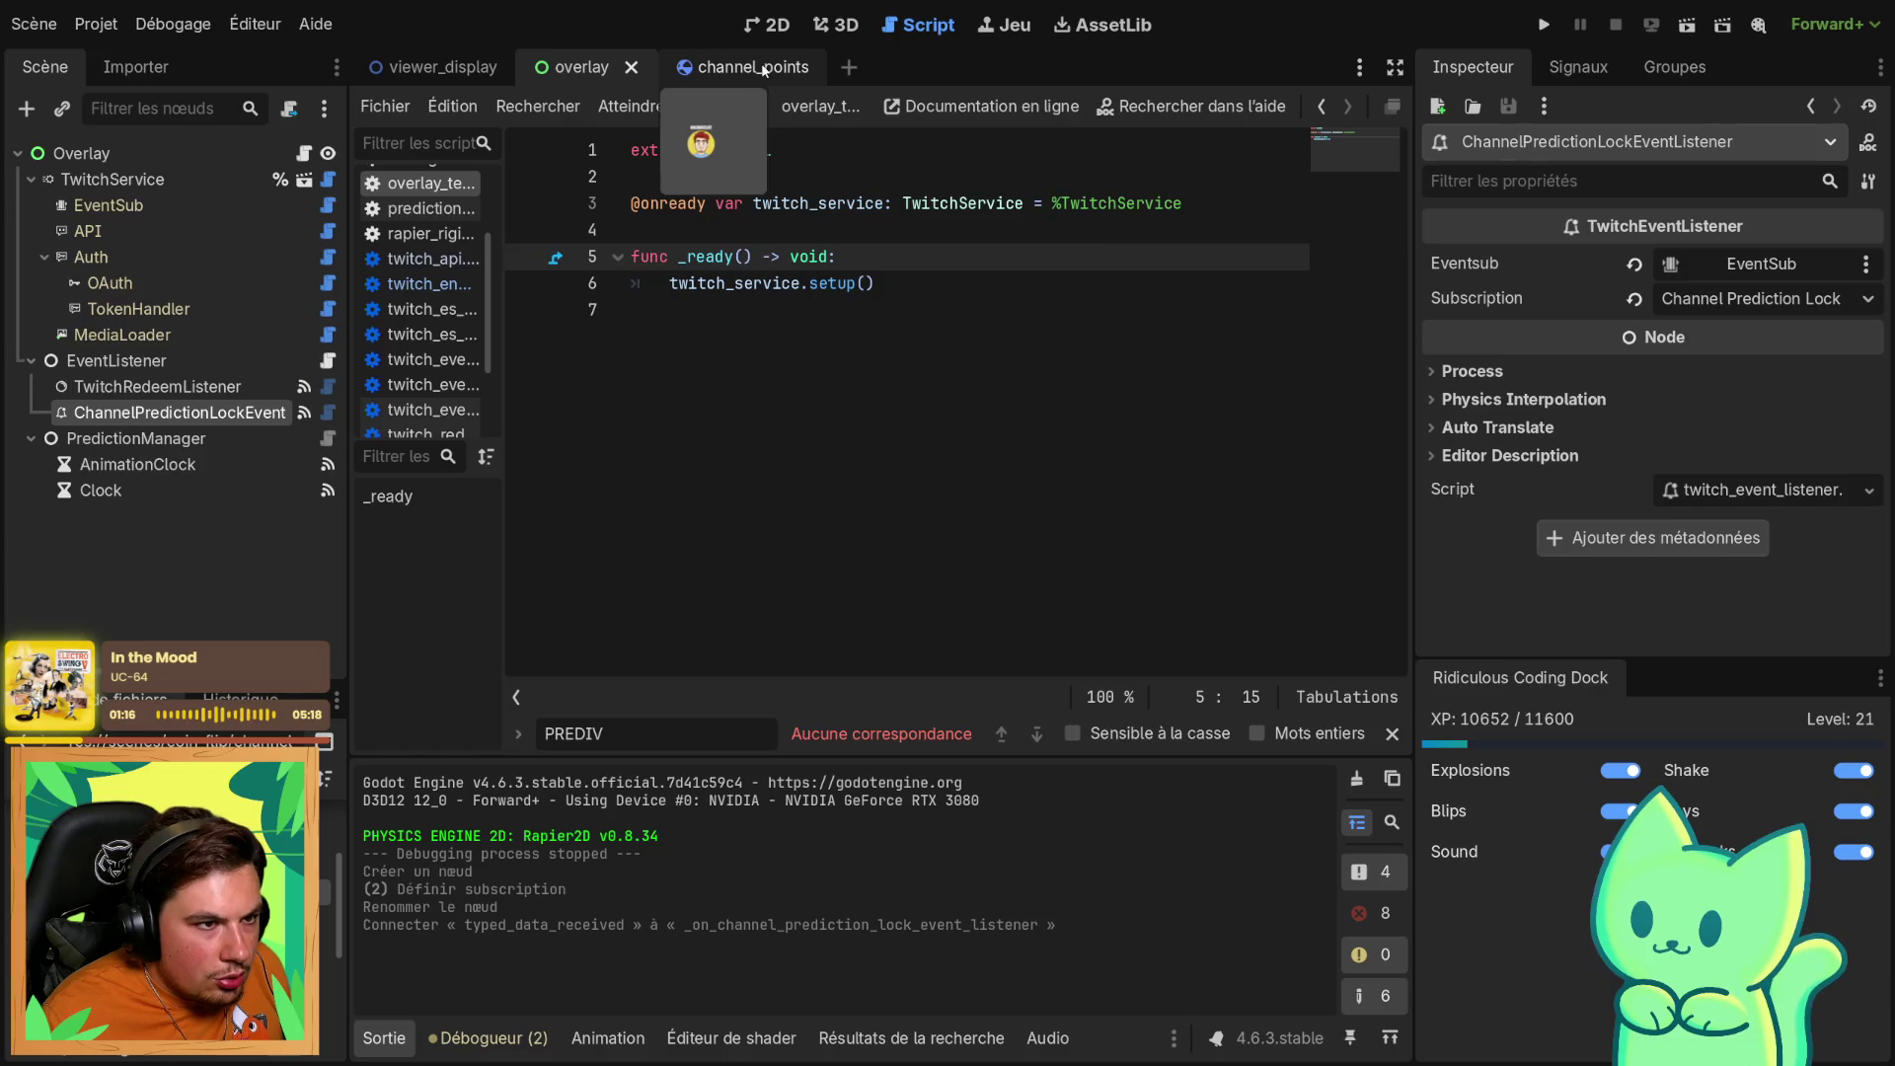
left_click(753, 67)
key("ctrl+Tab")
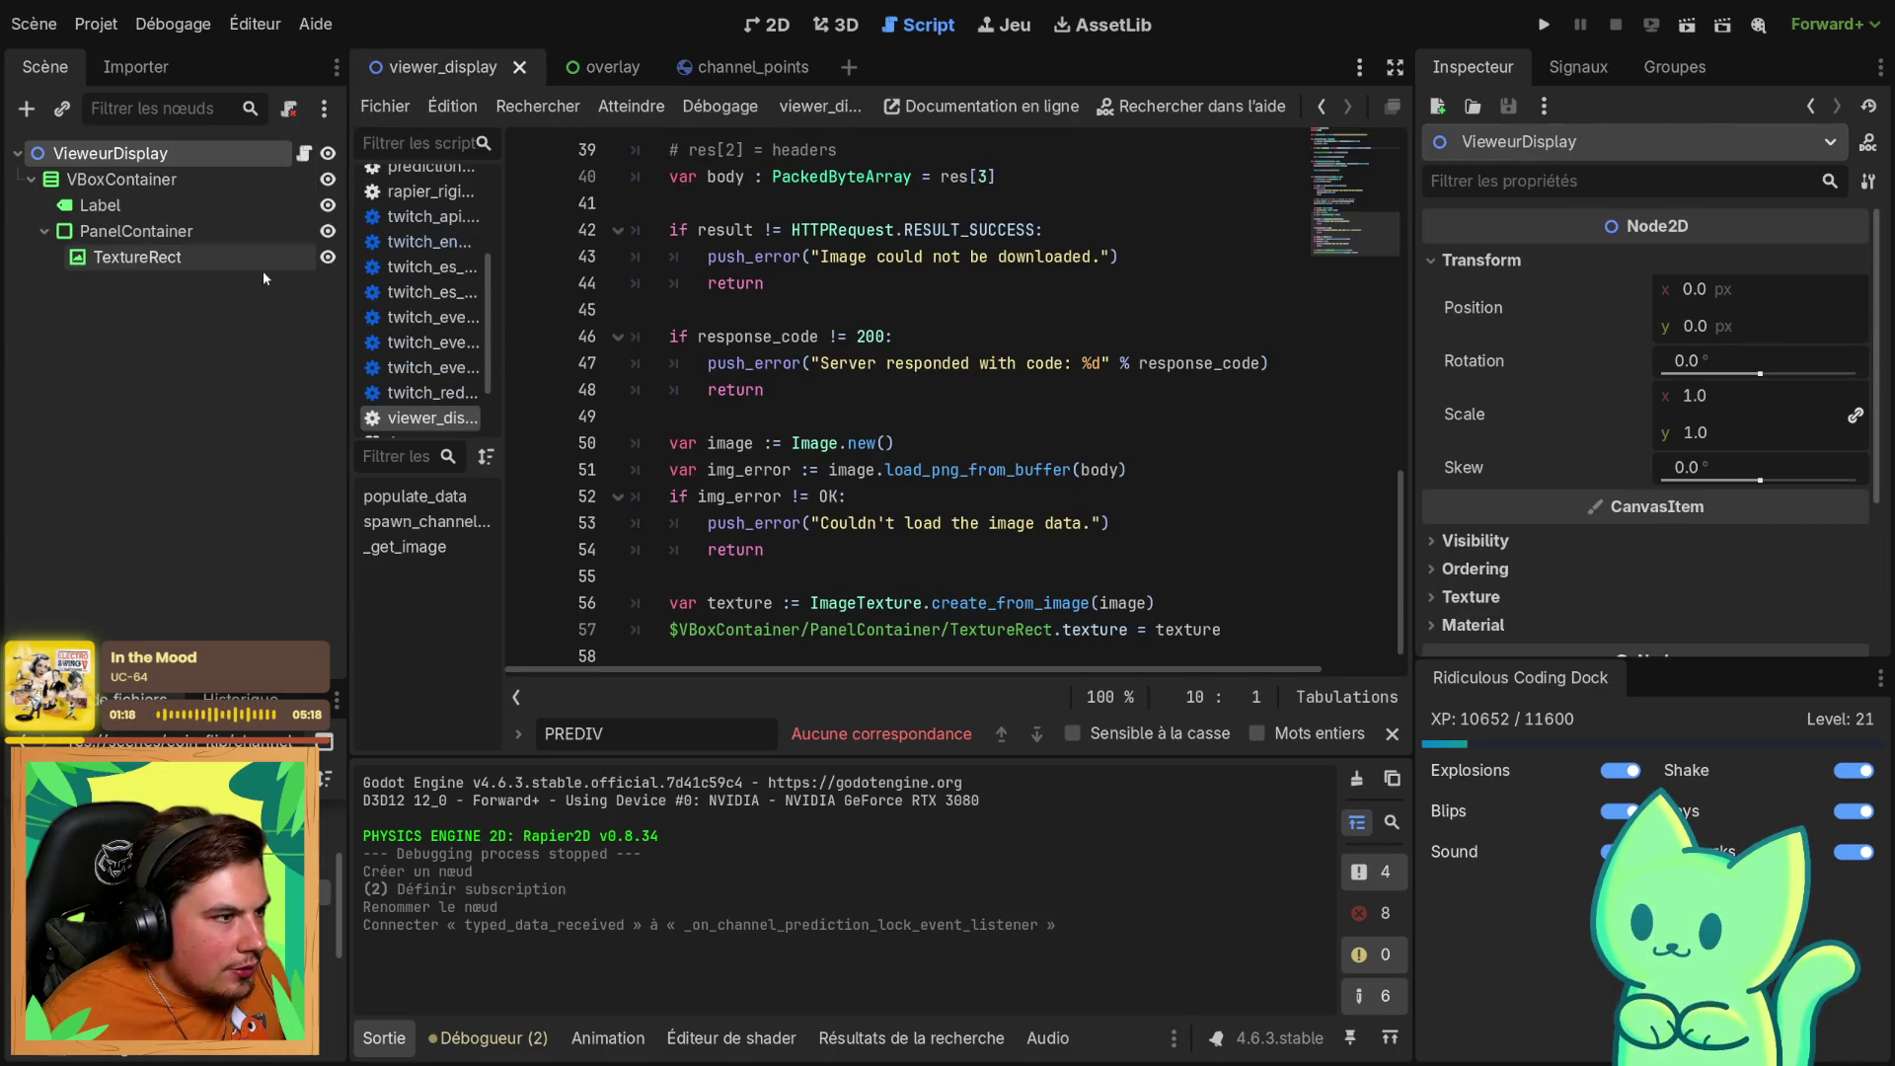
left_click(579, 77)
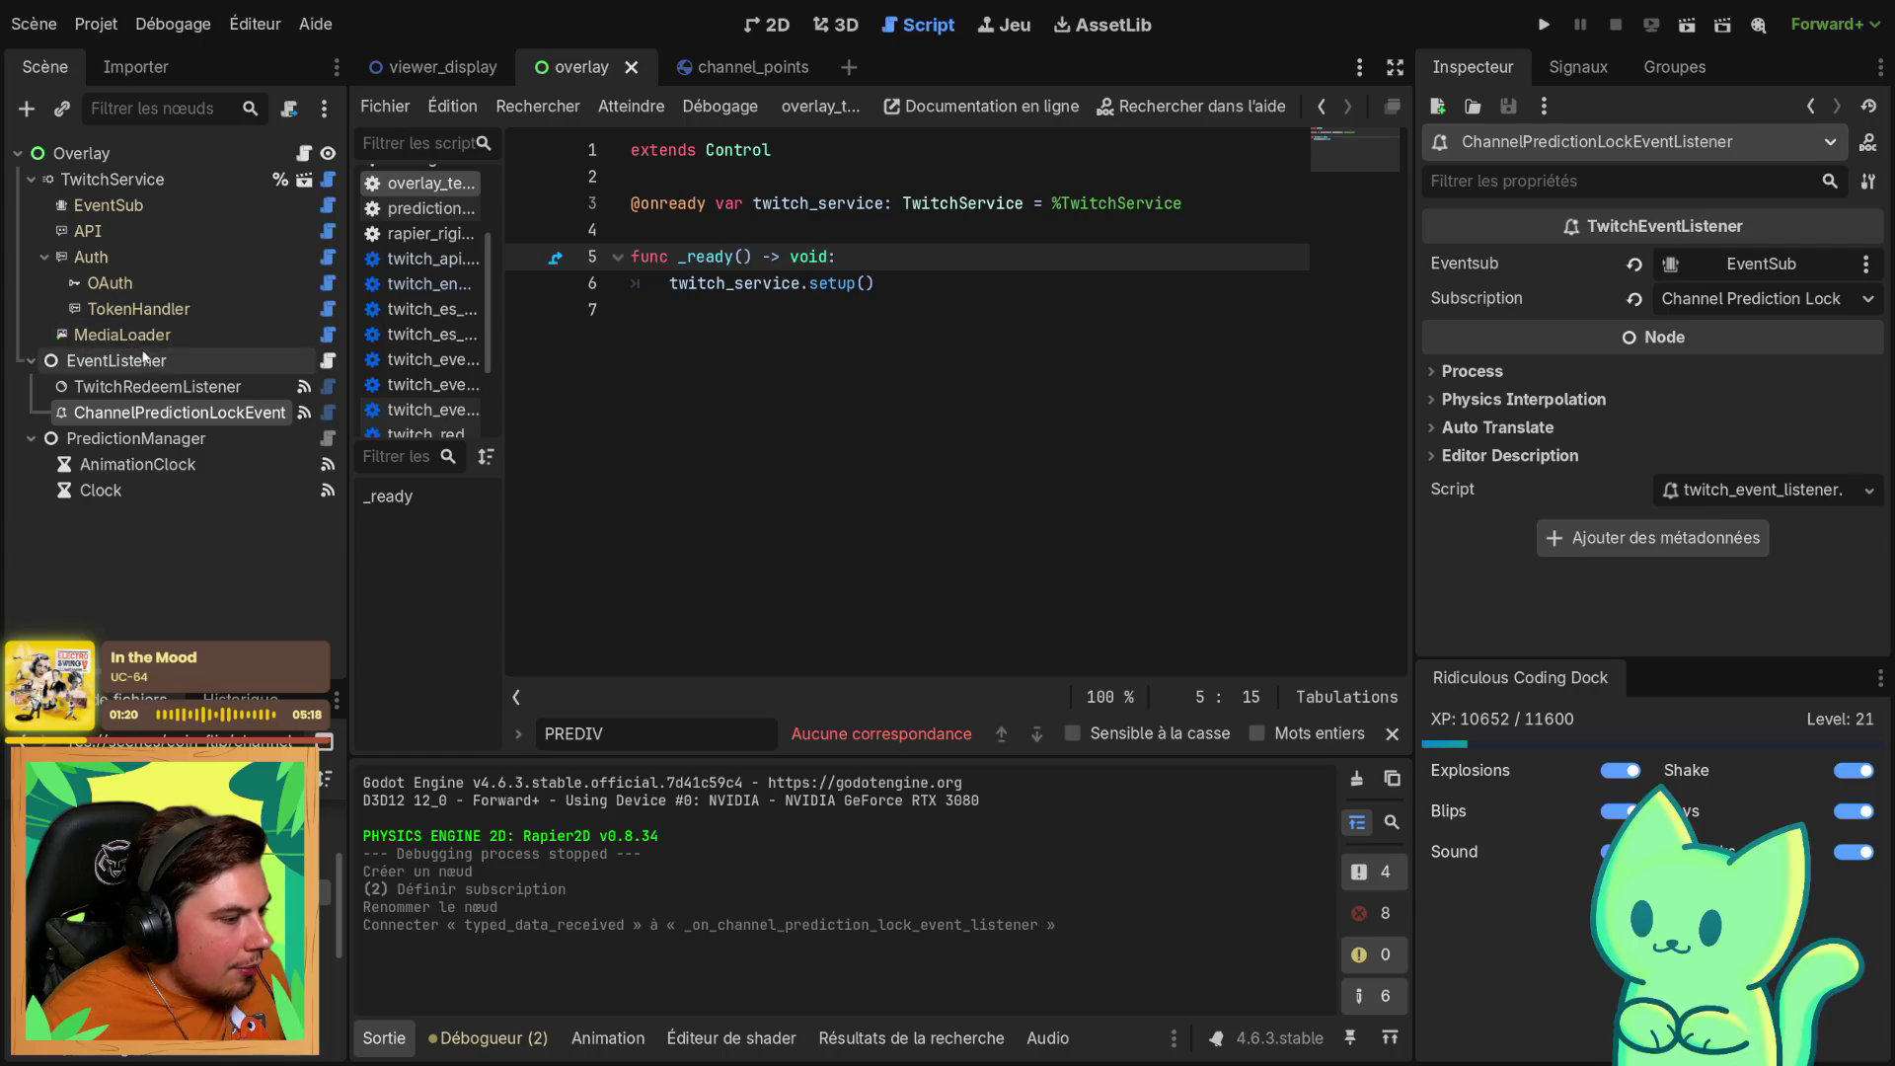
left_click(327, 360)
- Scroll to the top of event_listener.gd and put the caret on blank line 5 below the declarations
mouse_move(934, 636)
left_mouse_down()
mouse_move(1205, 675)
mouse_move(1283, 600)
left_mouse_up()
mouse_move(1290, 580)
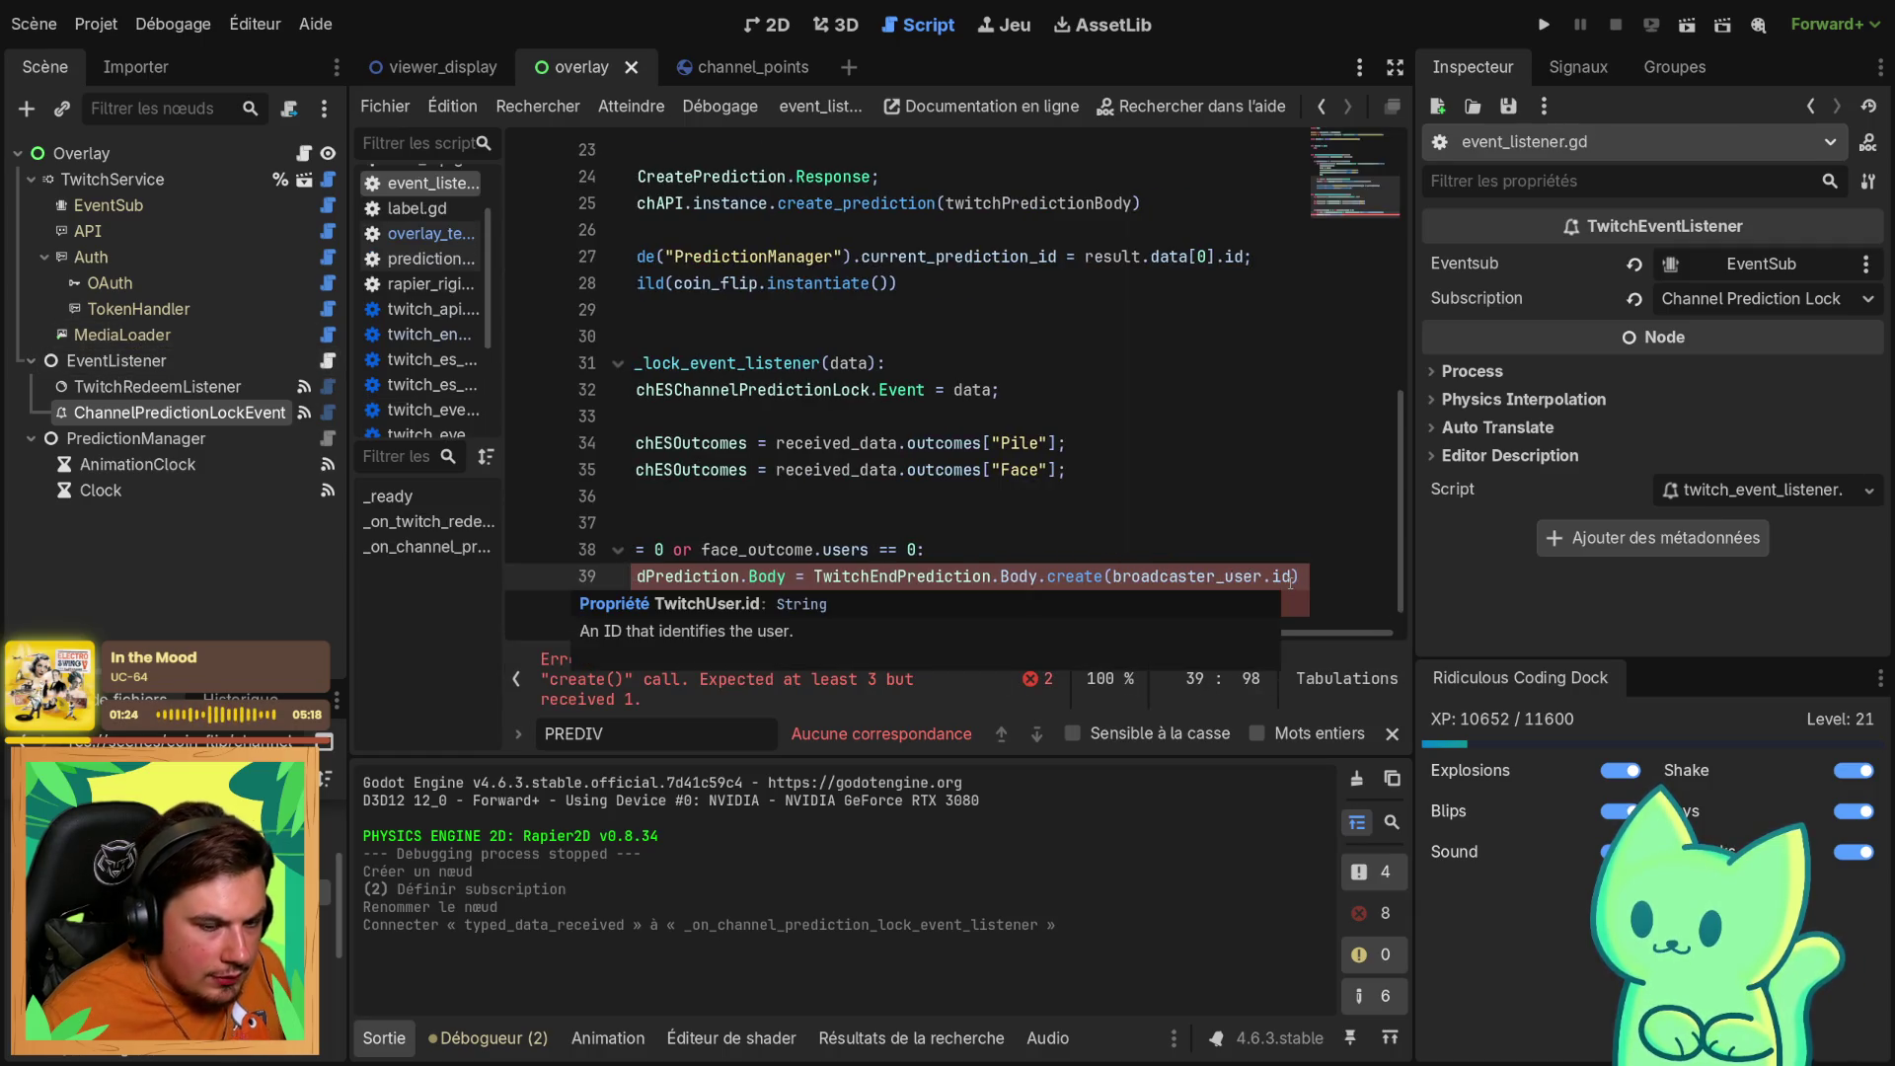
scroll(987, 395, "up", 7)
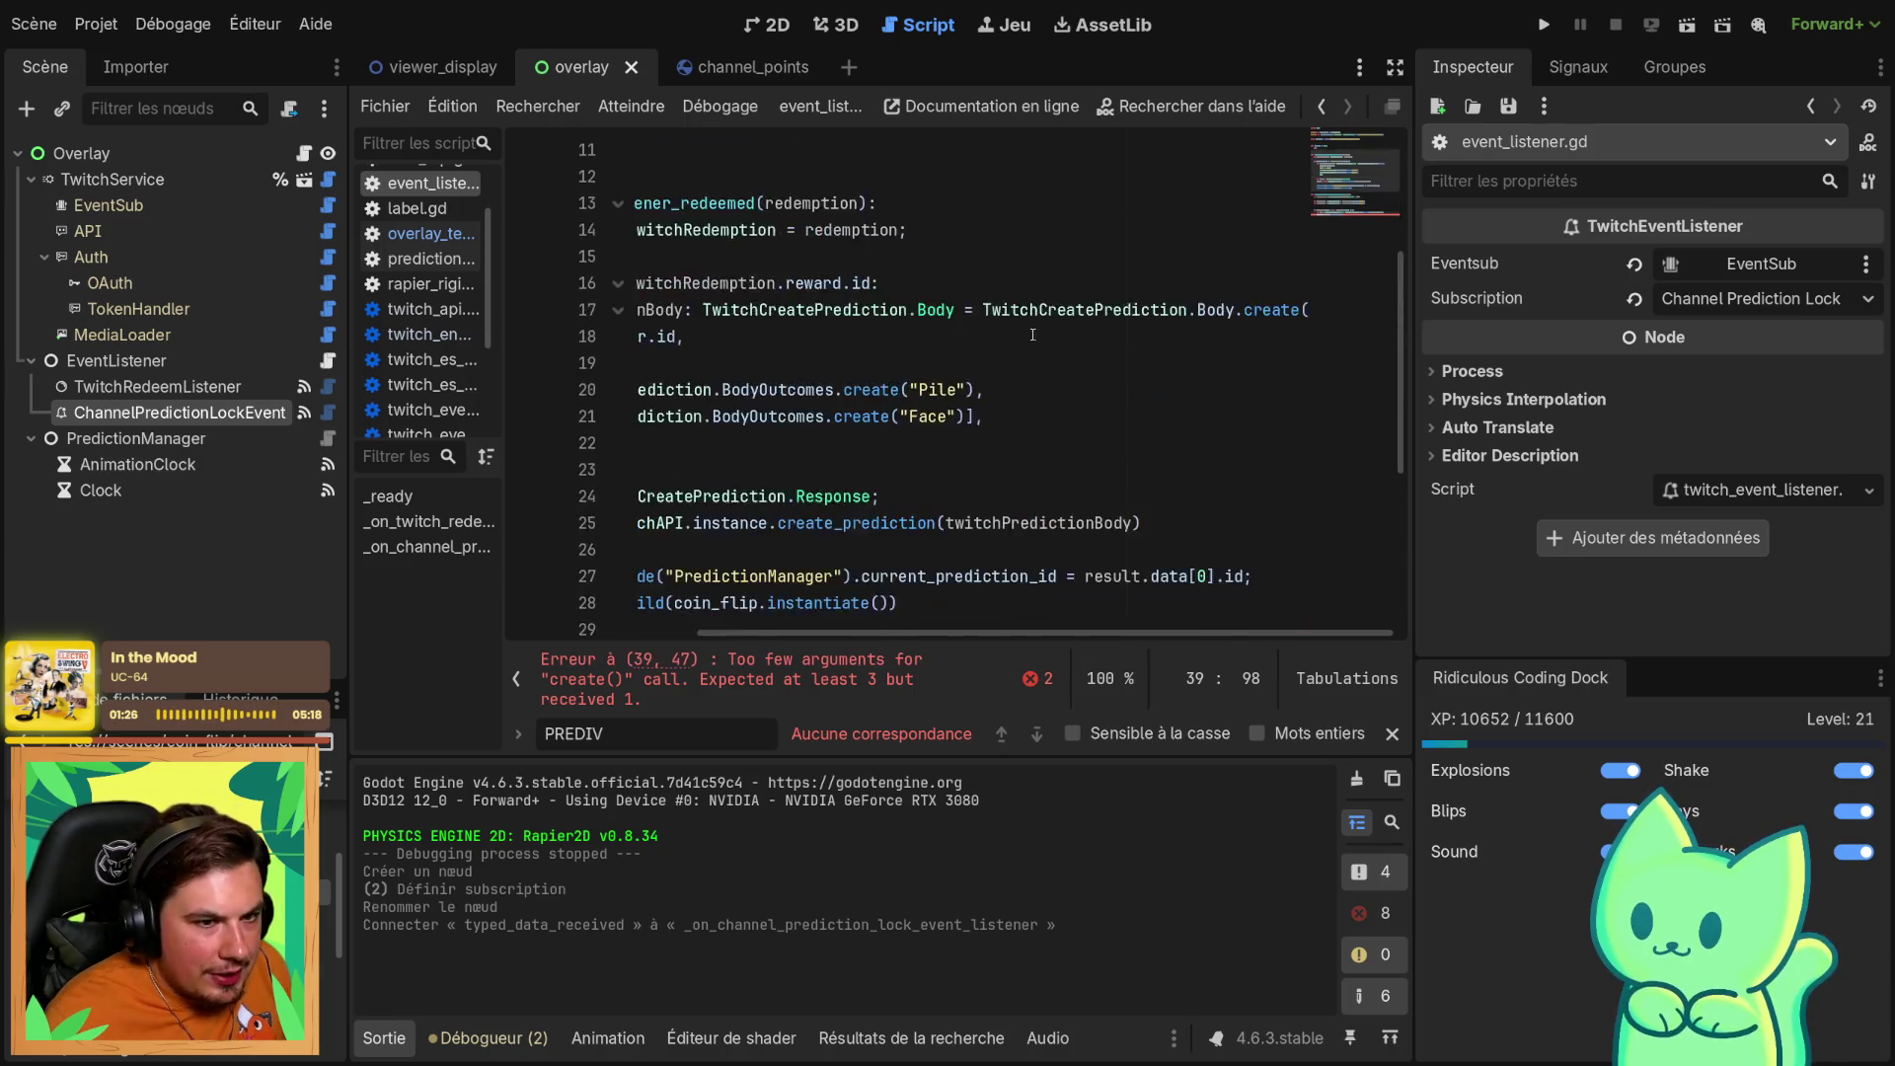
left_click_drag(706, 363, 556, 312)
scroll(556, 312, "up", 1)
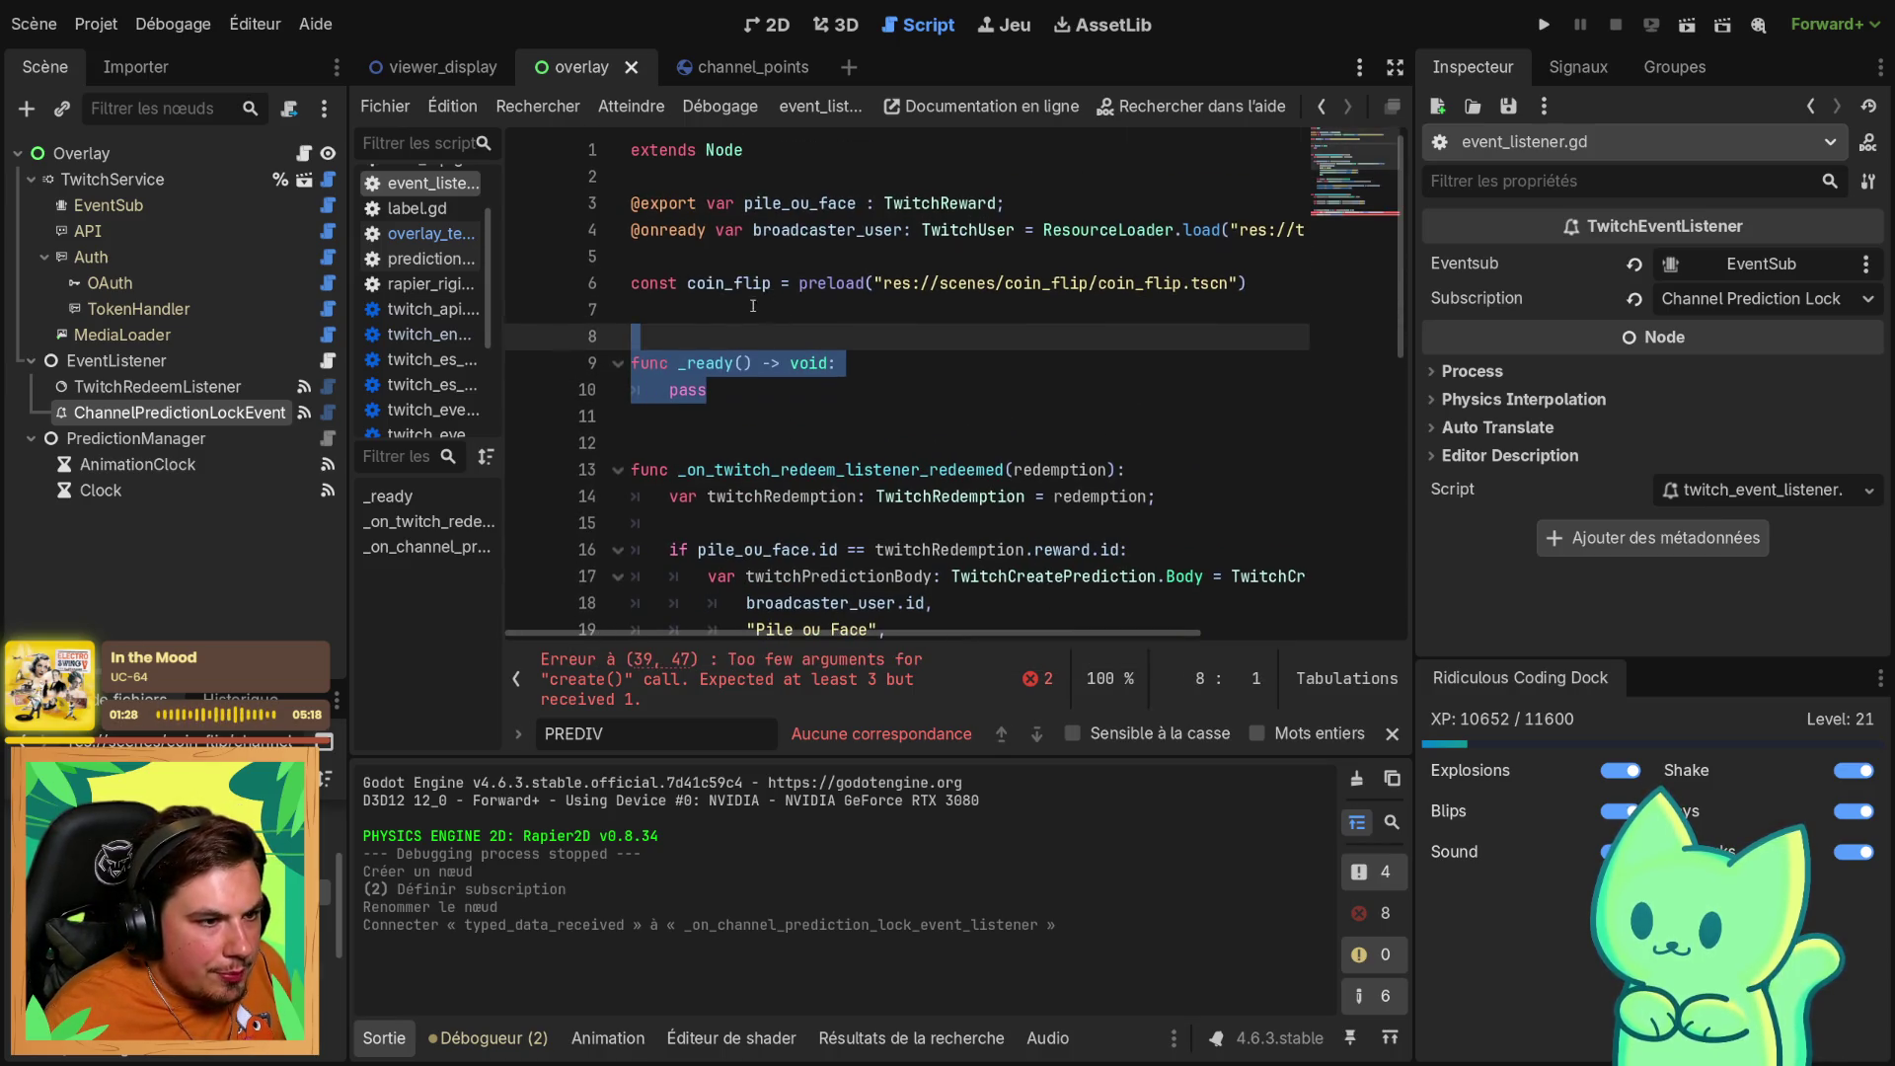
left_click(674, 255)
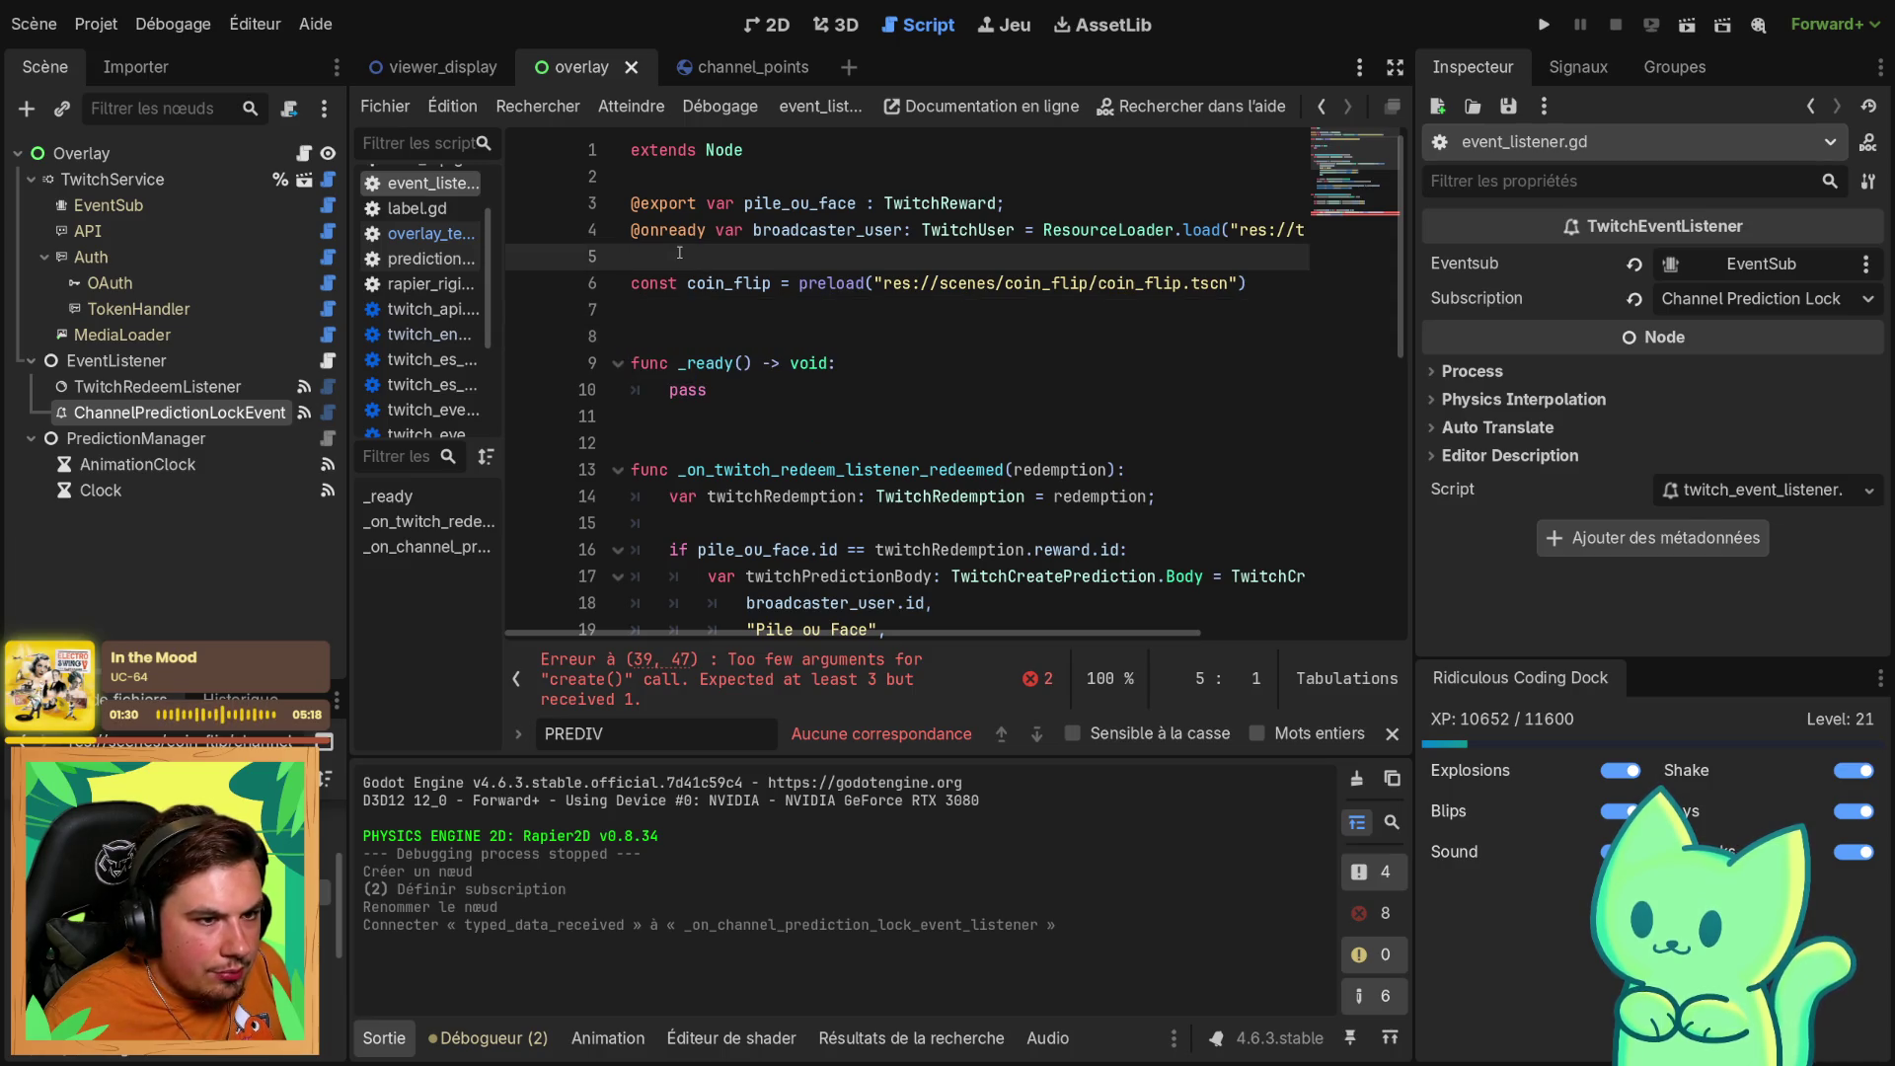
key("Return")
key("Up")
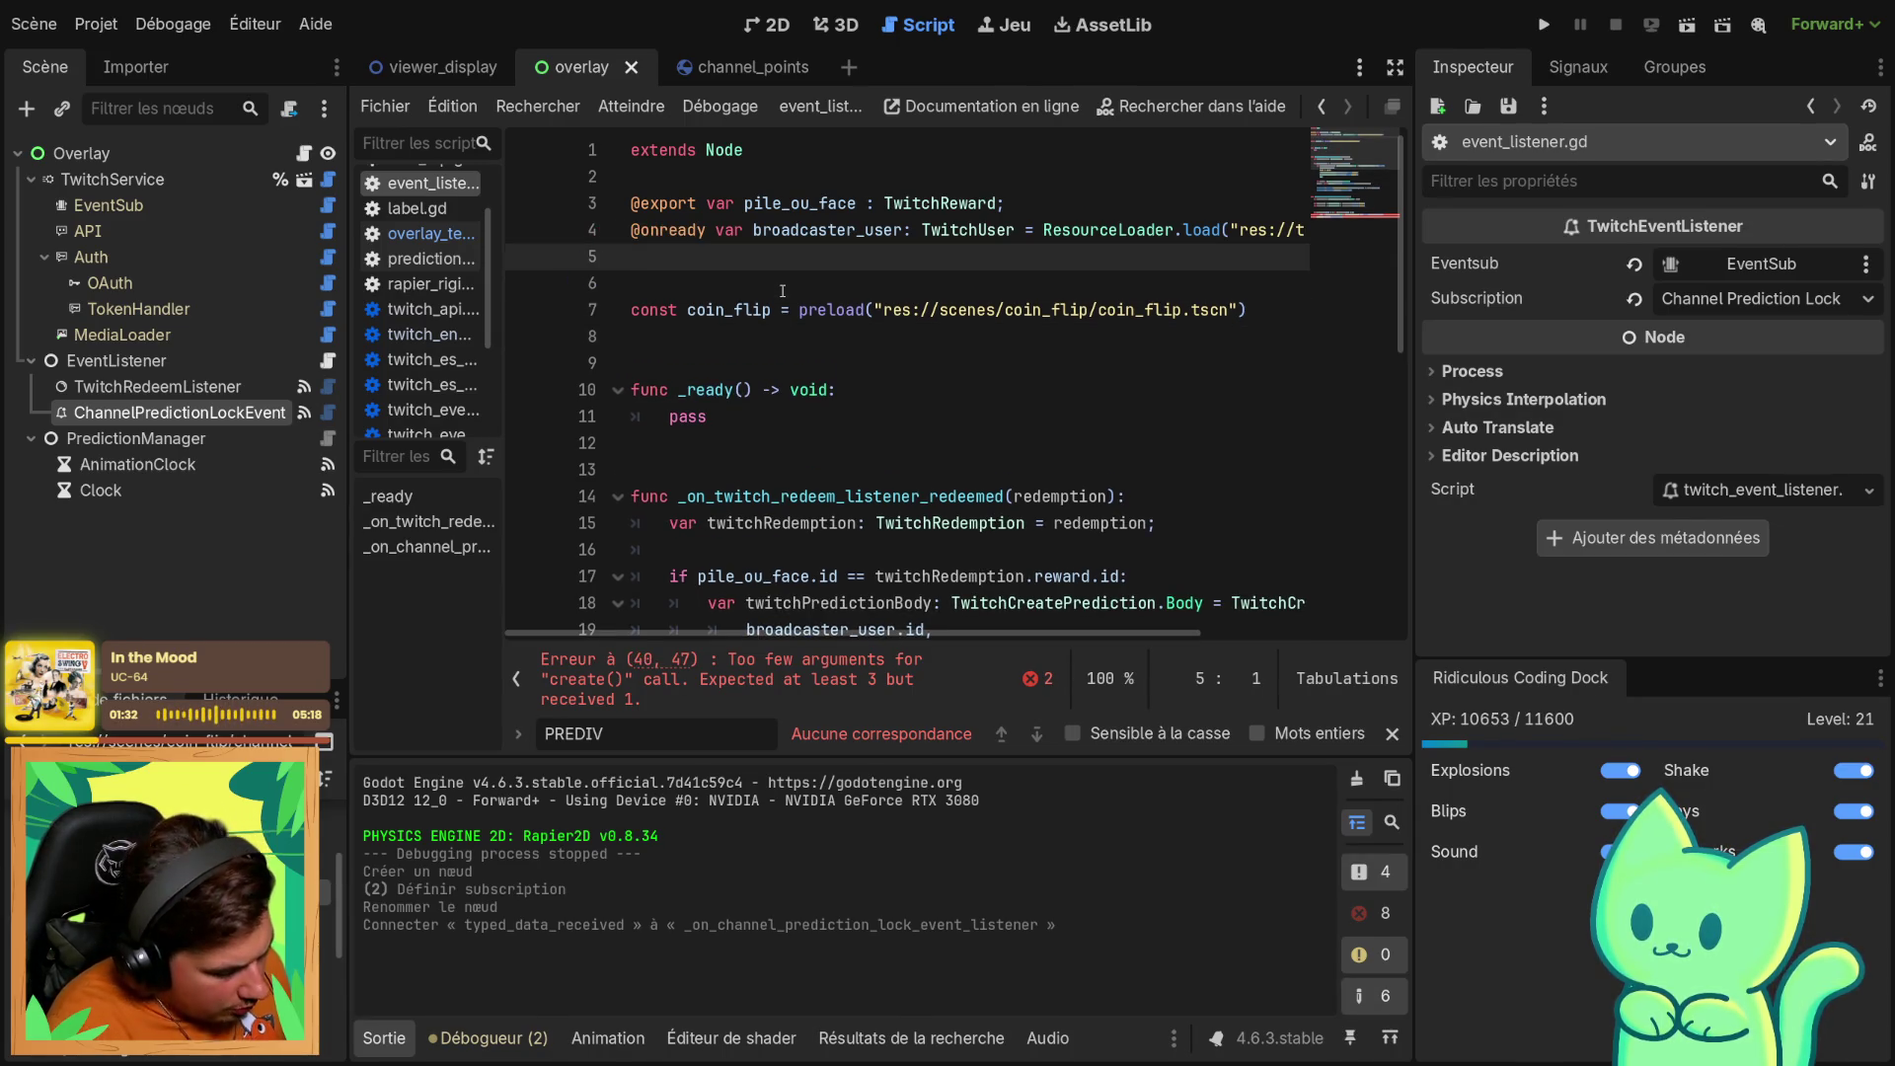
type("@onready")
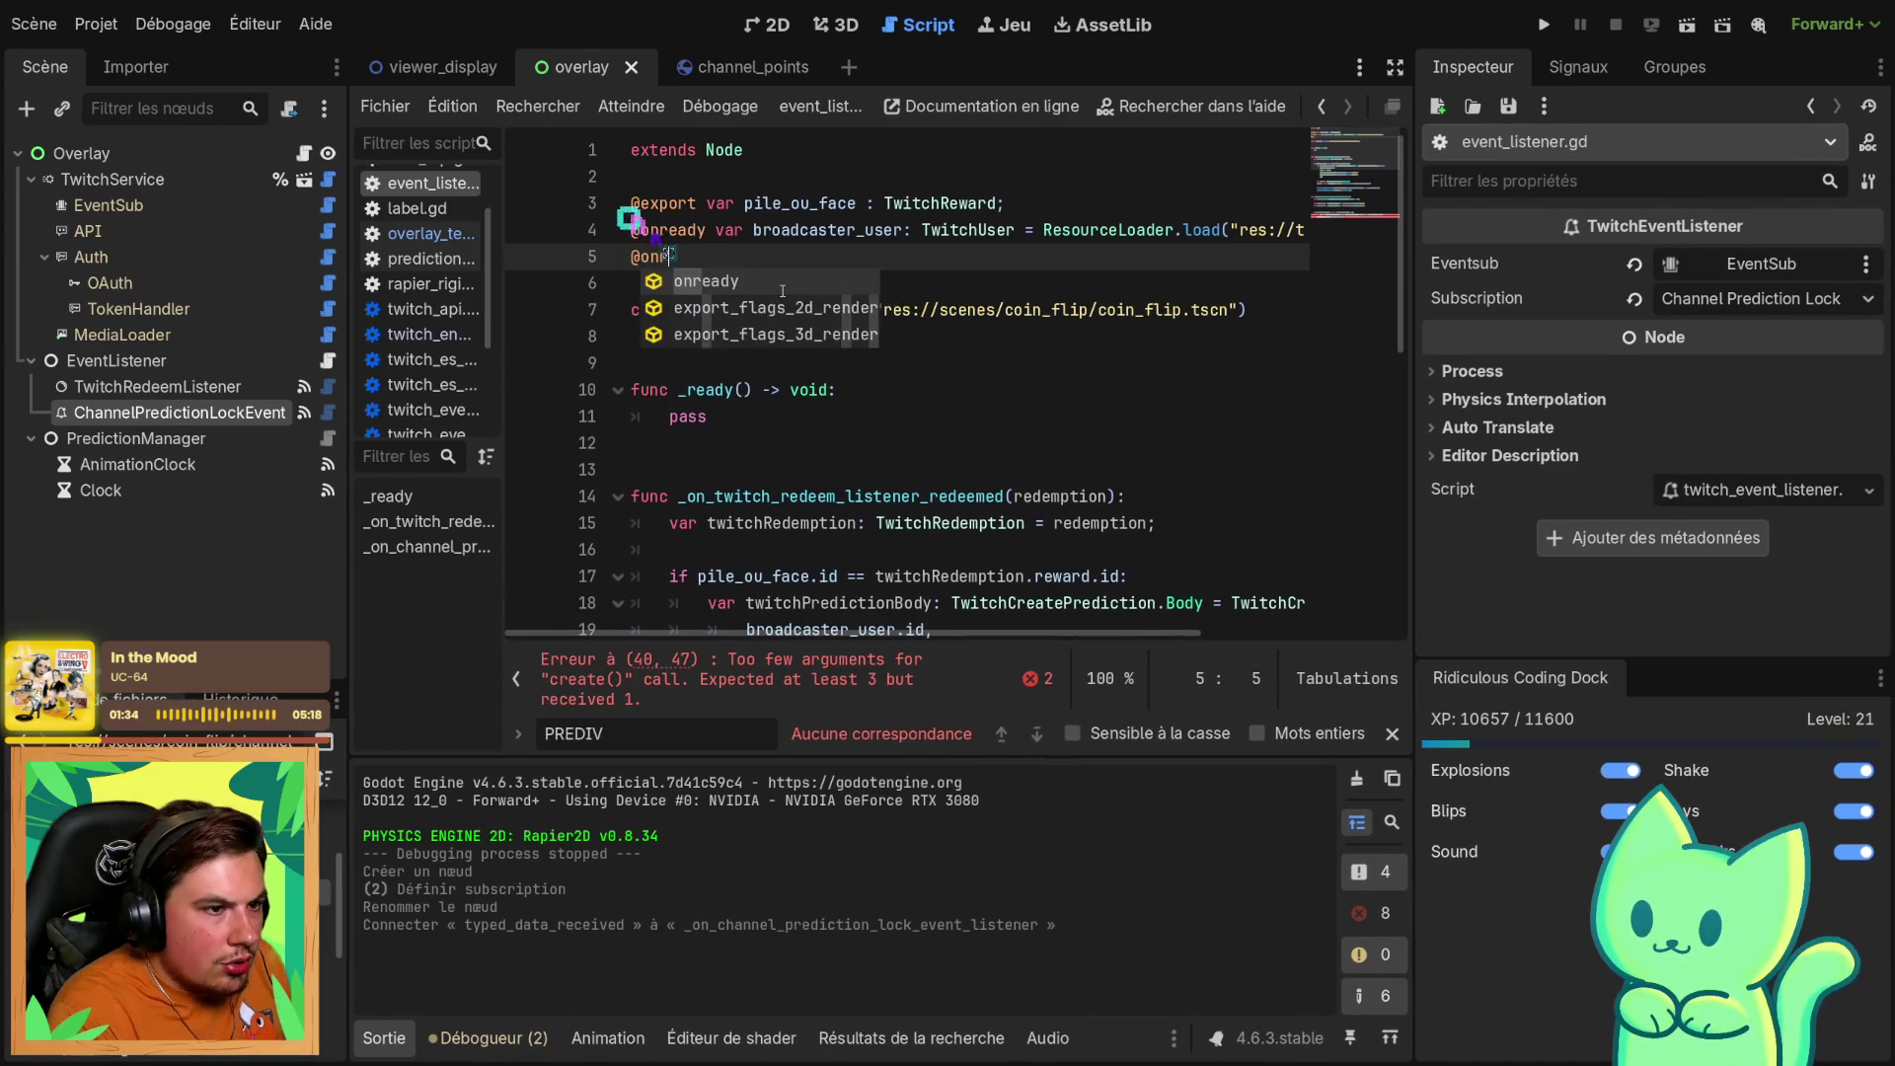
type(" var")
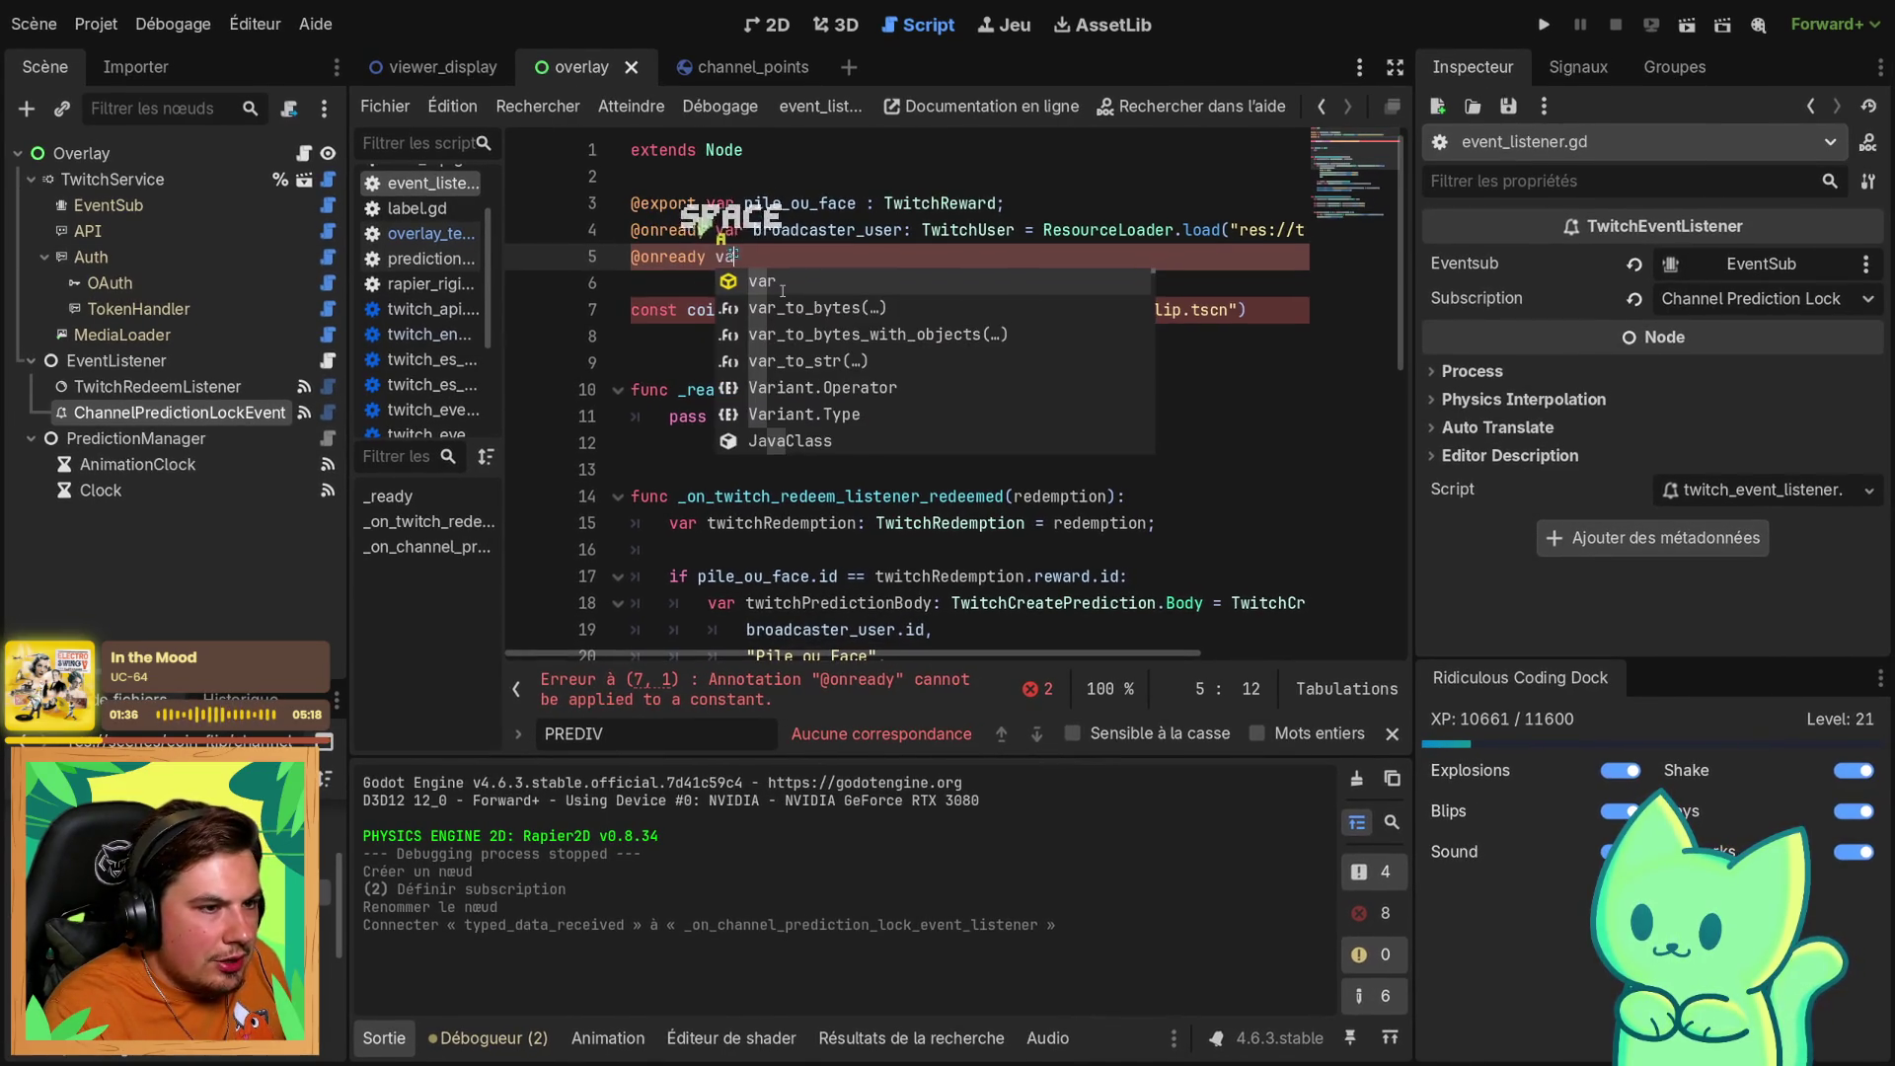
type(" predic")
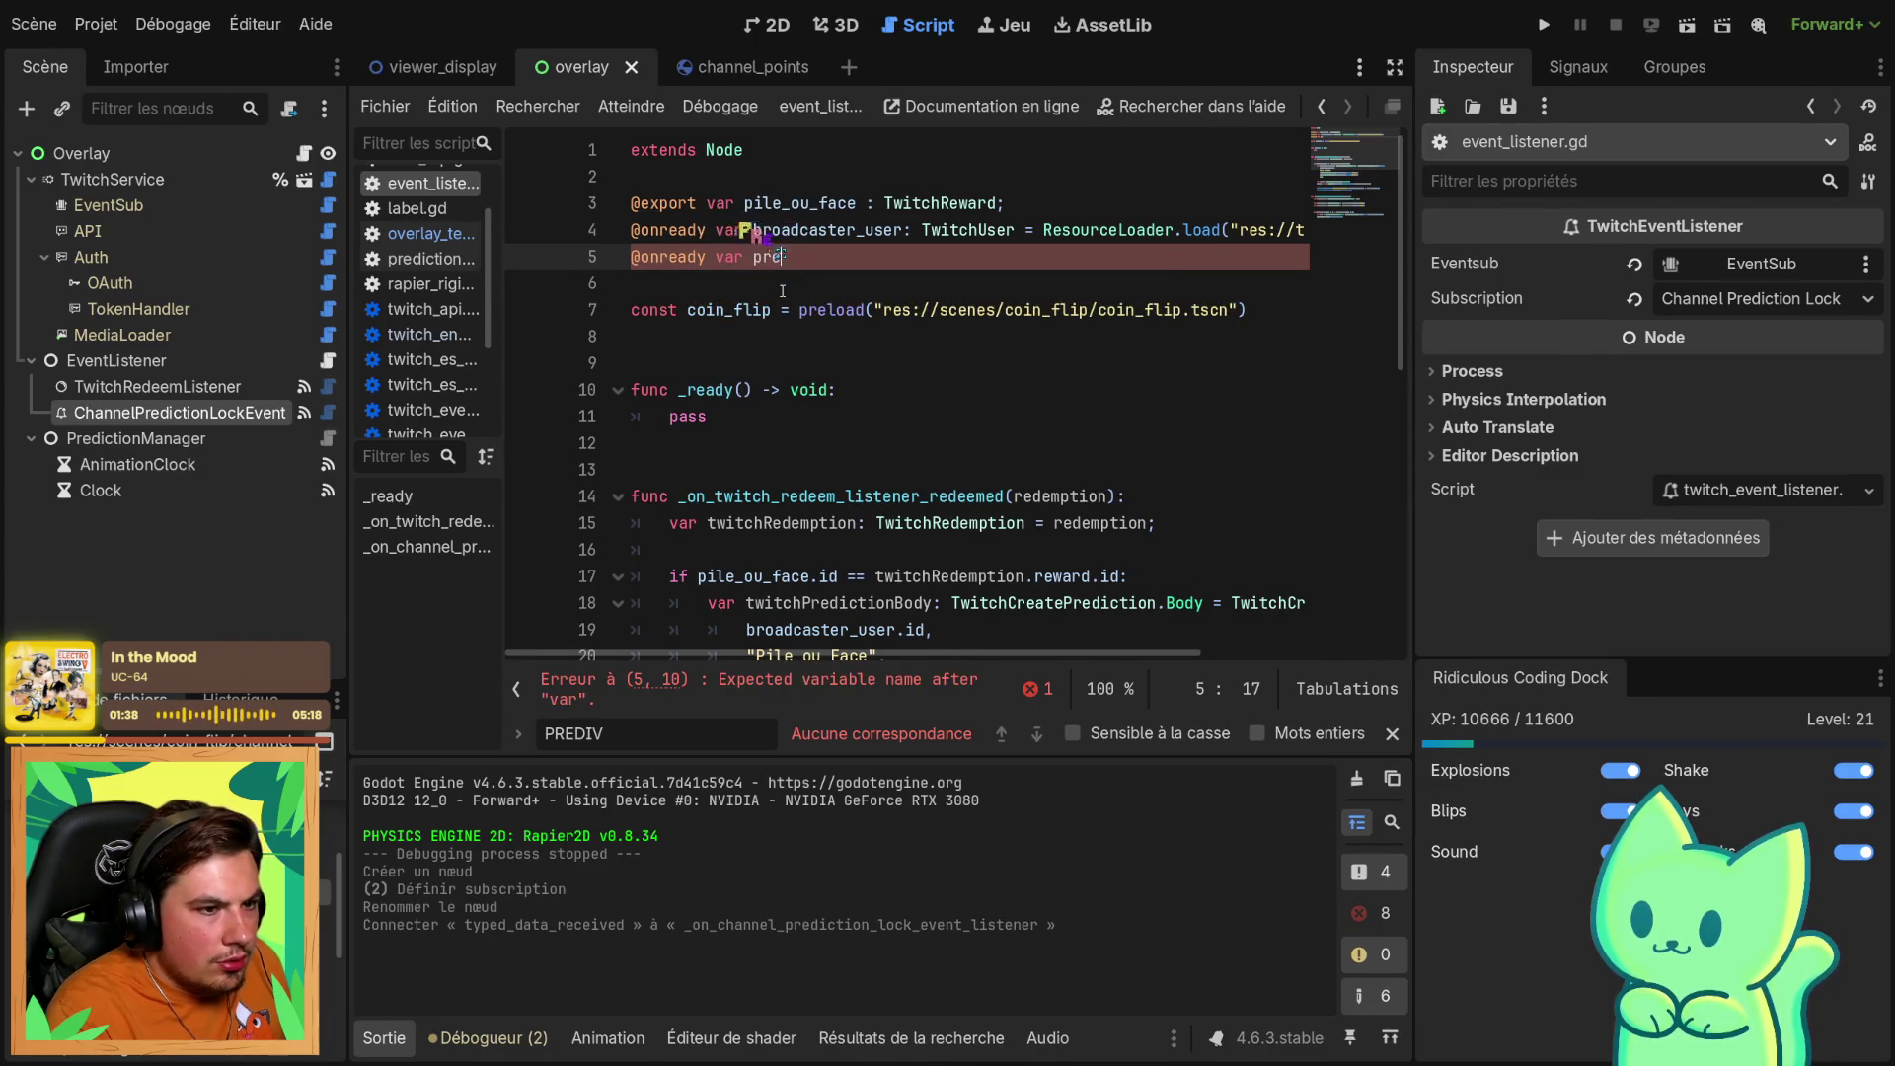
type("tionç")
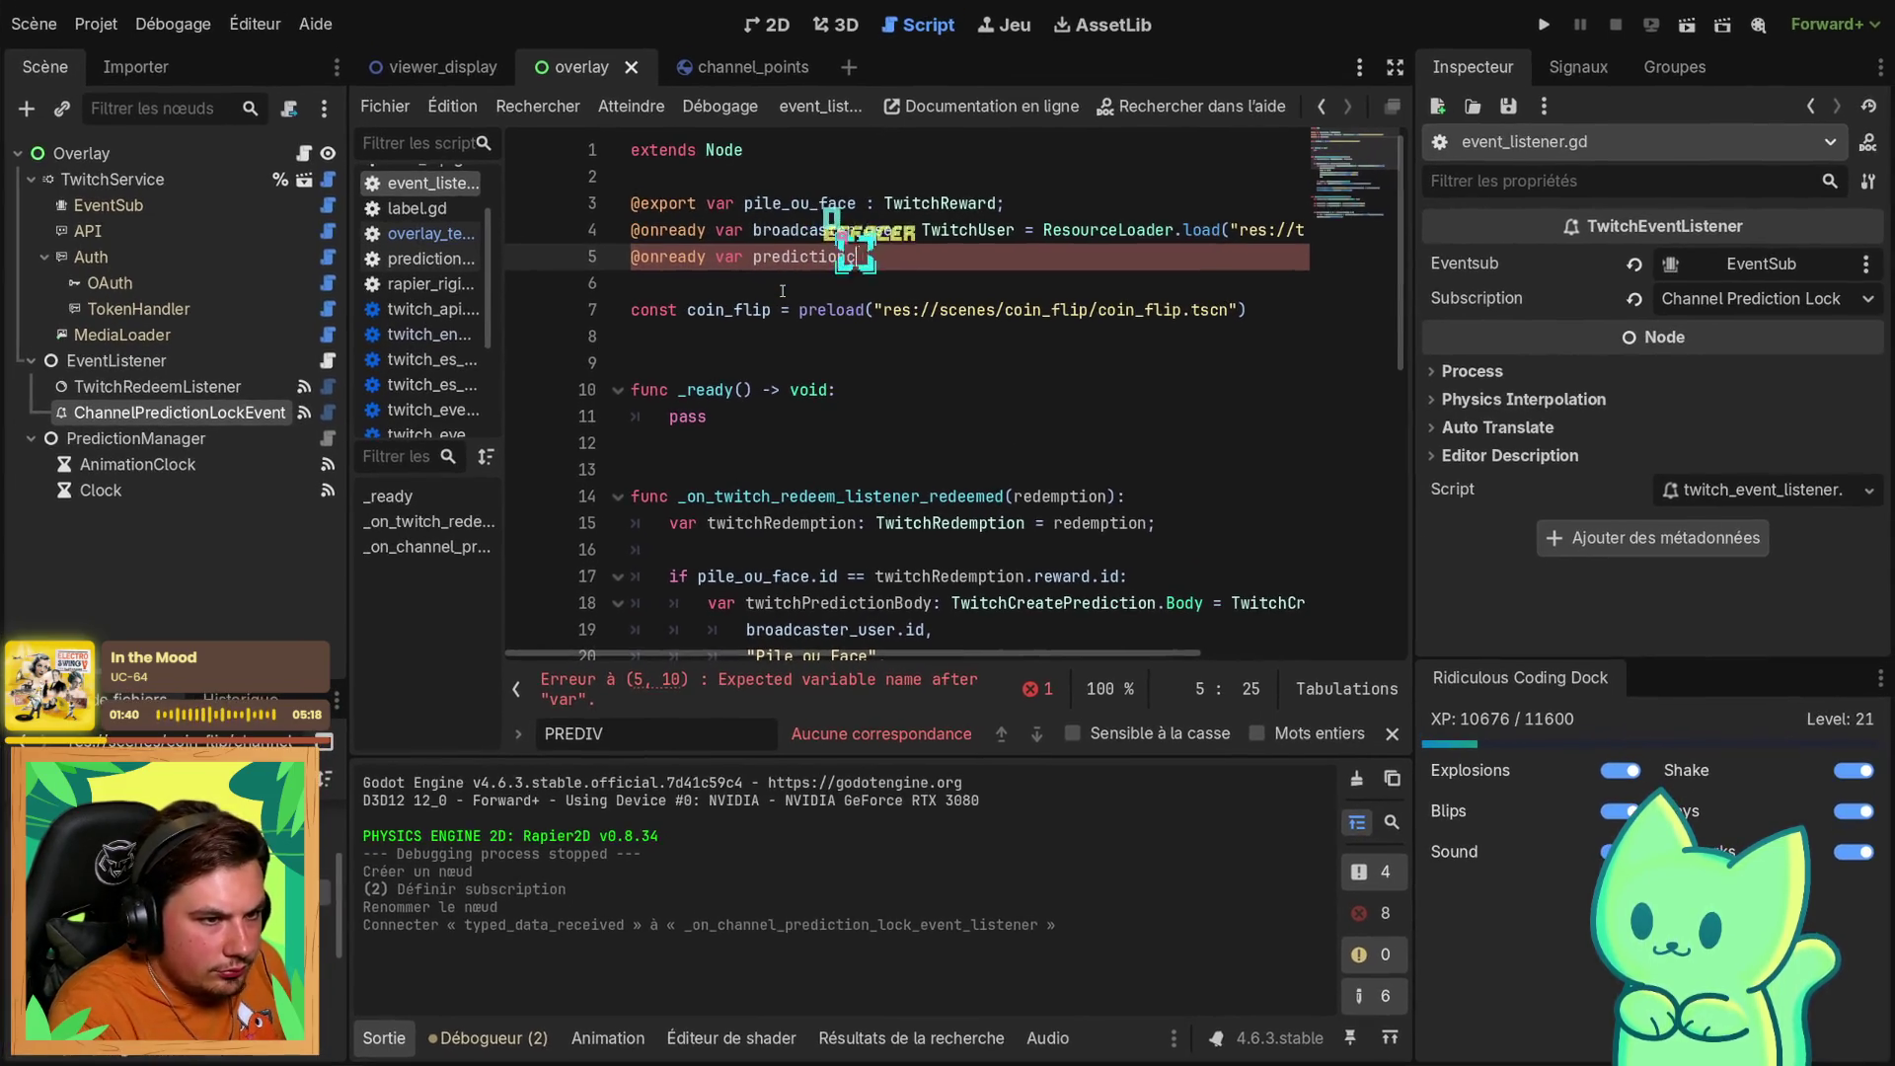
key("BackSpace")
type("_manager: Predi")
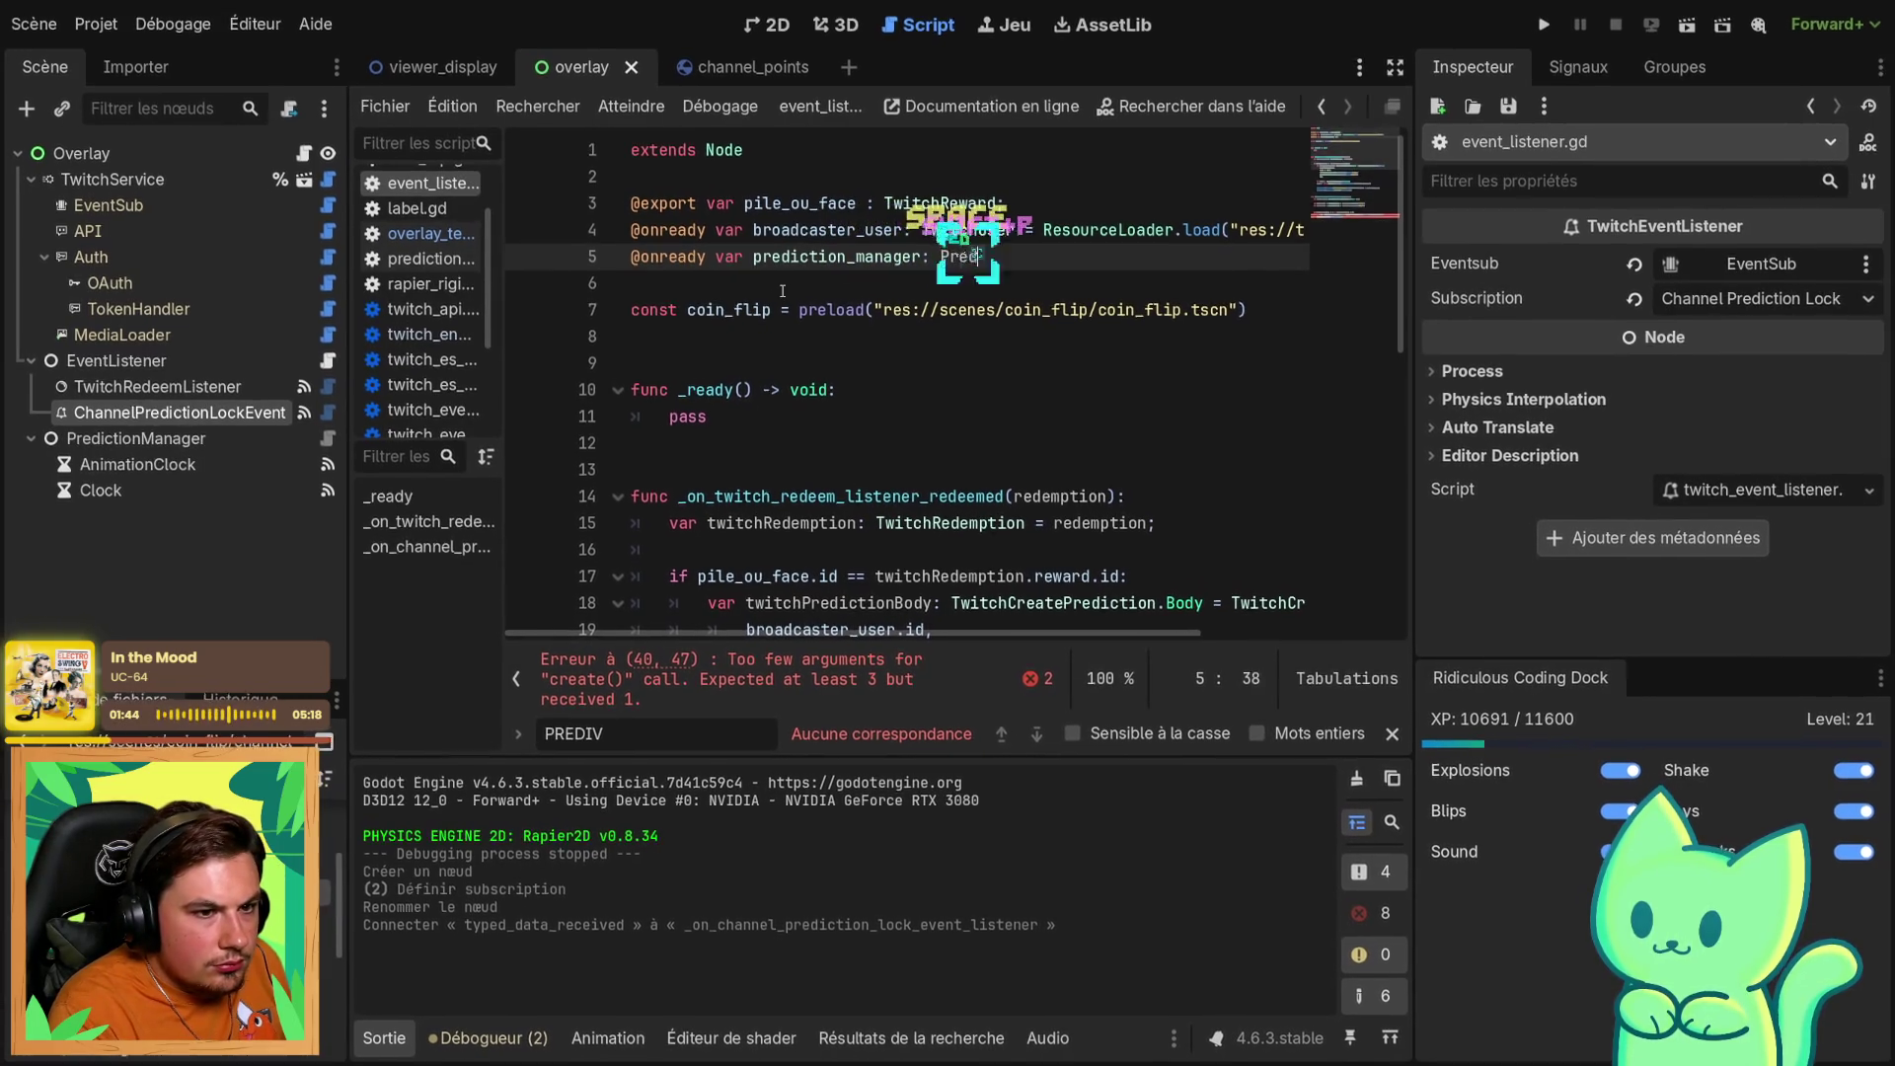
type("c")
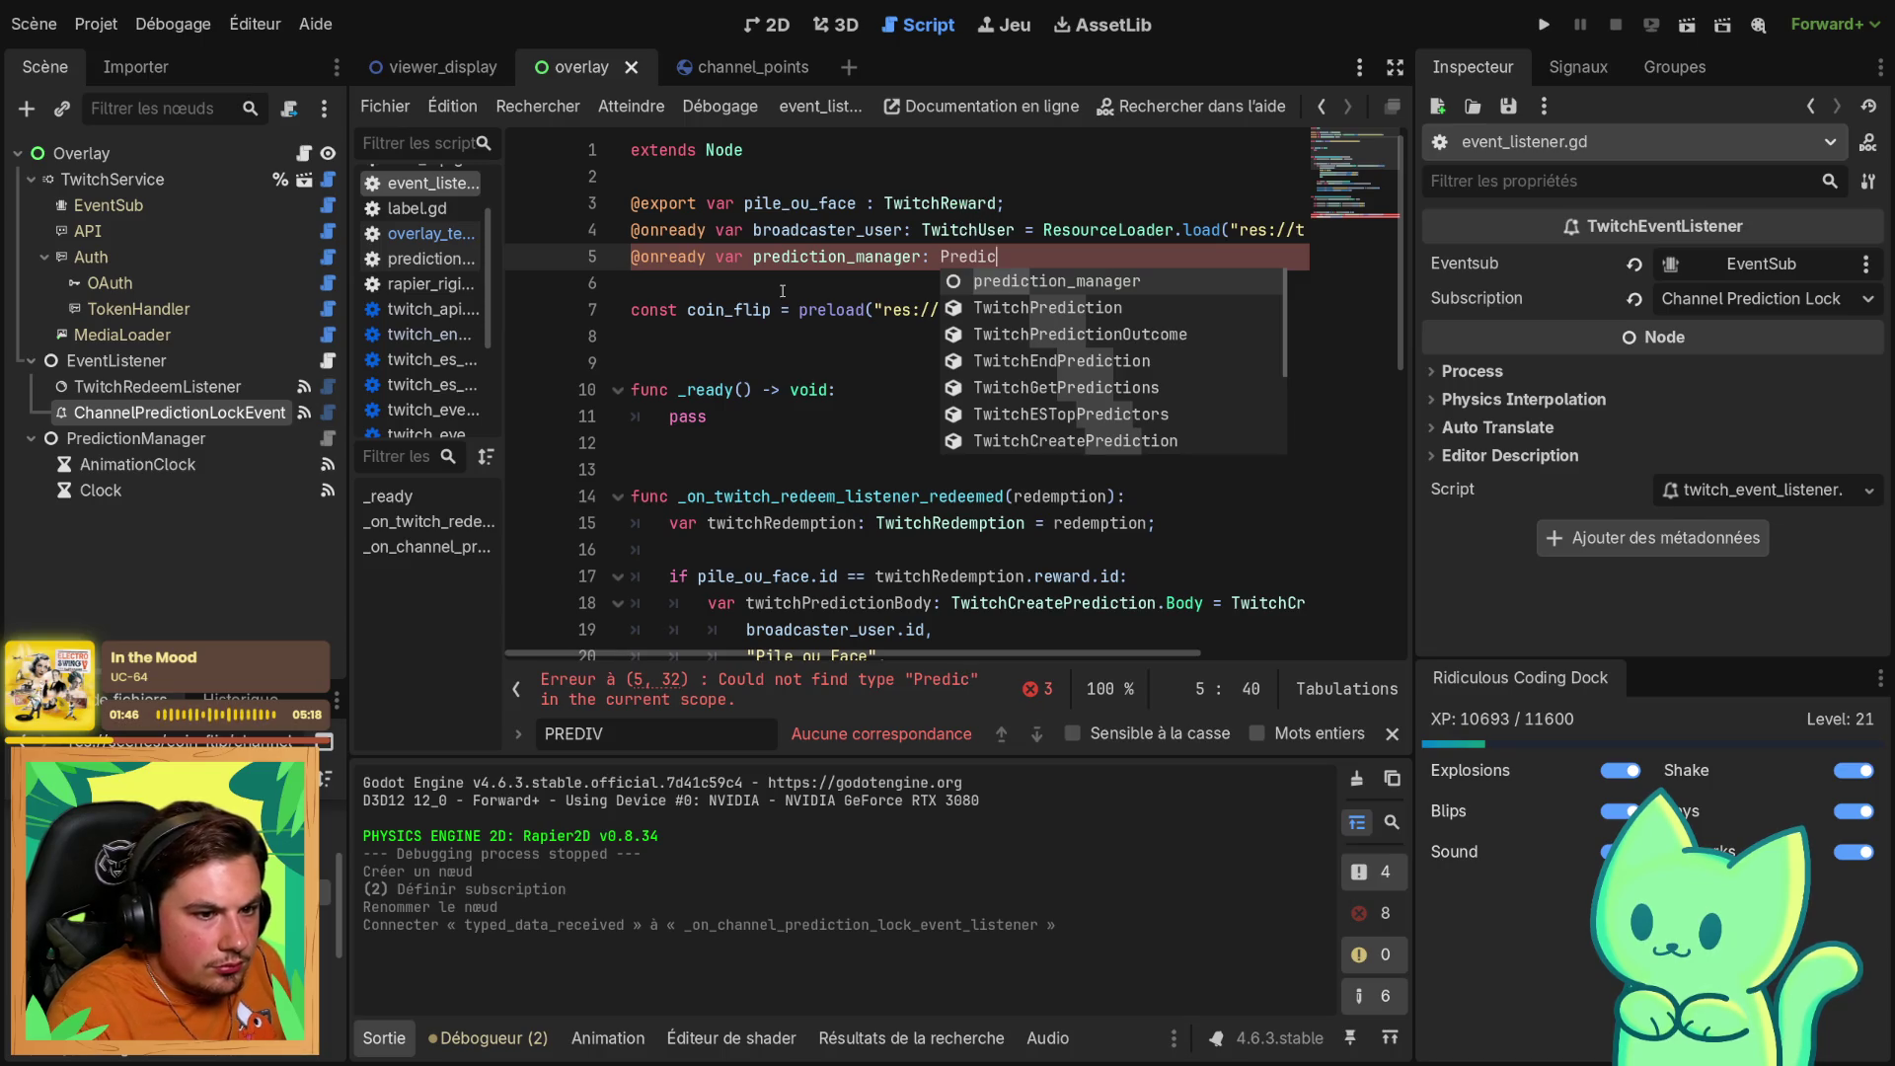
type("tionMa")
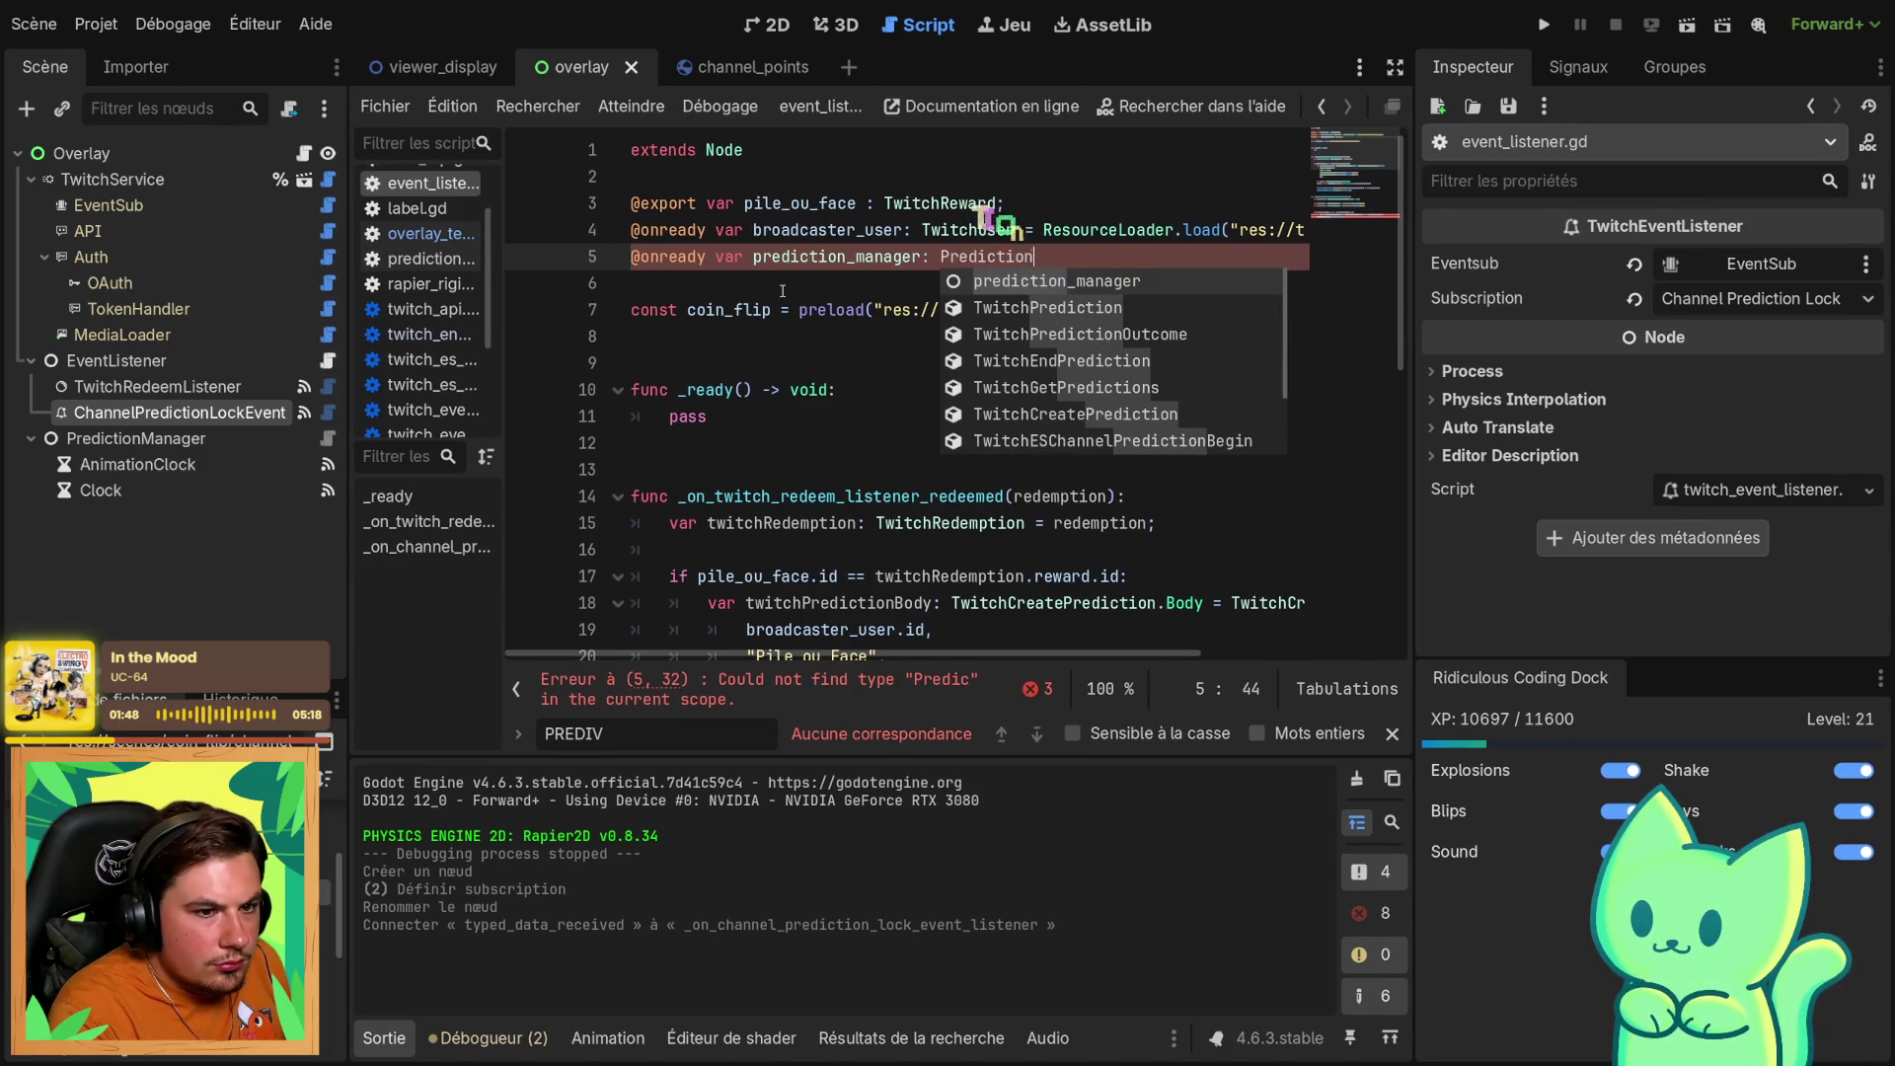
key("Tab")
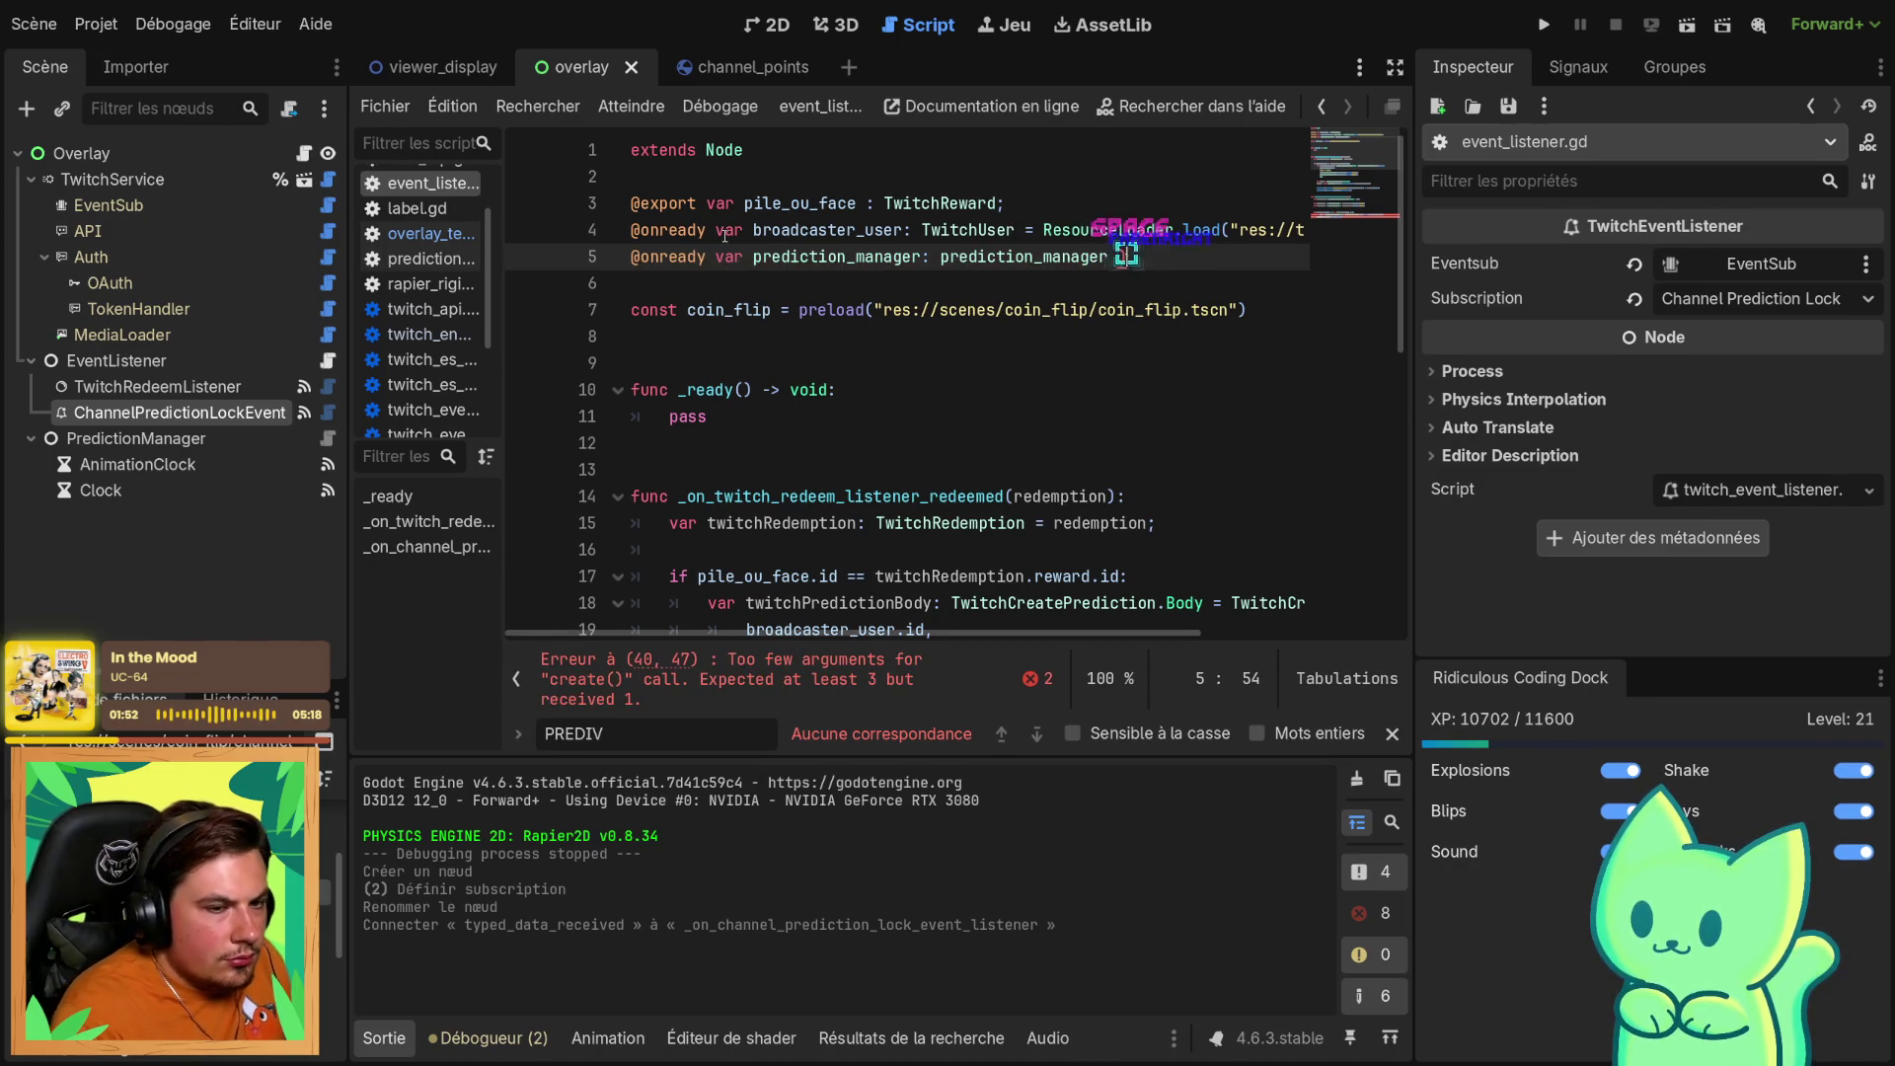
key("BackSpace")
type("= ")
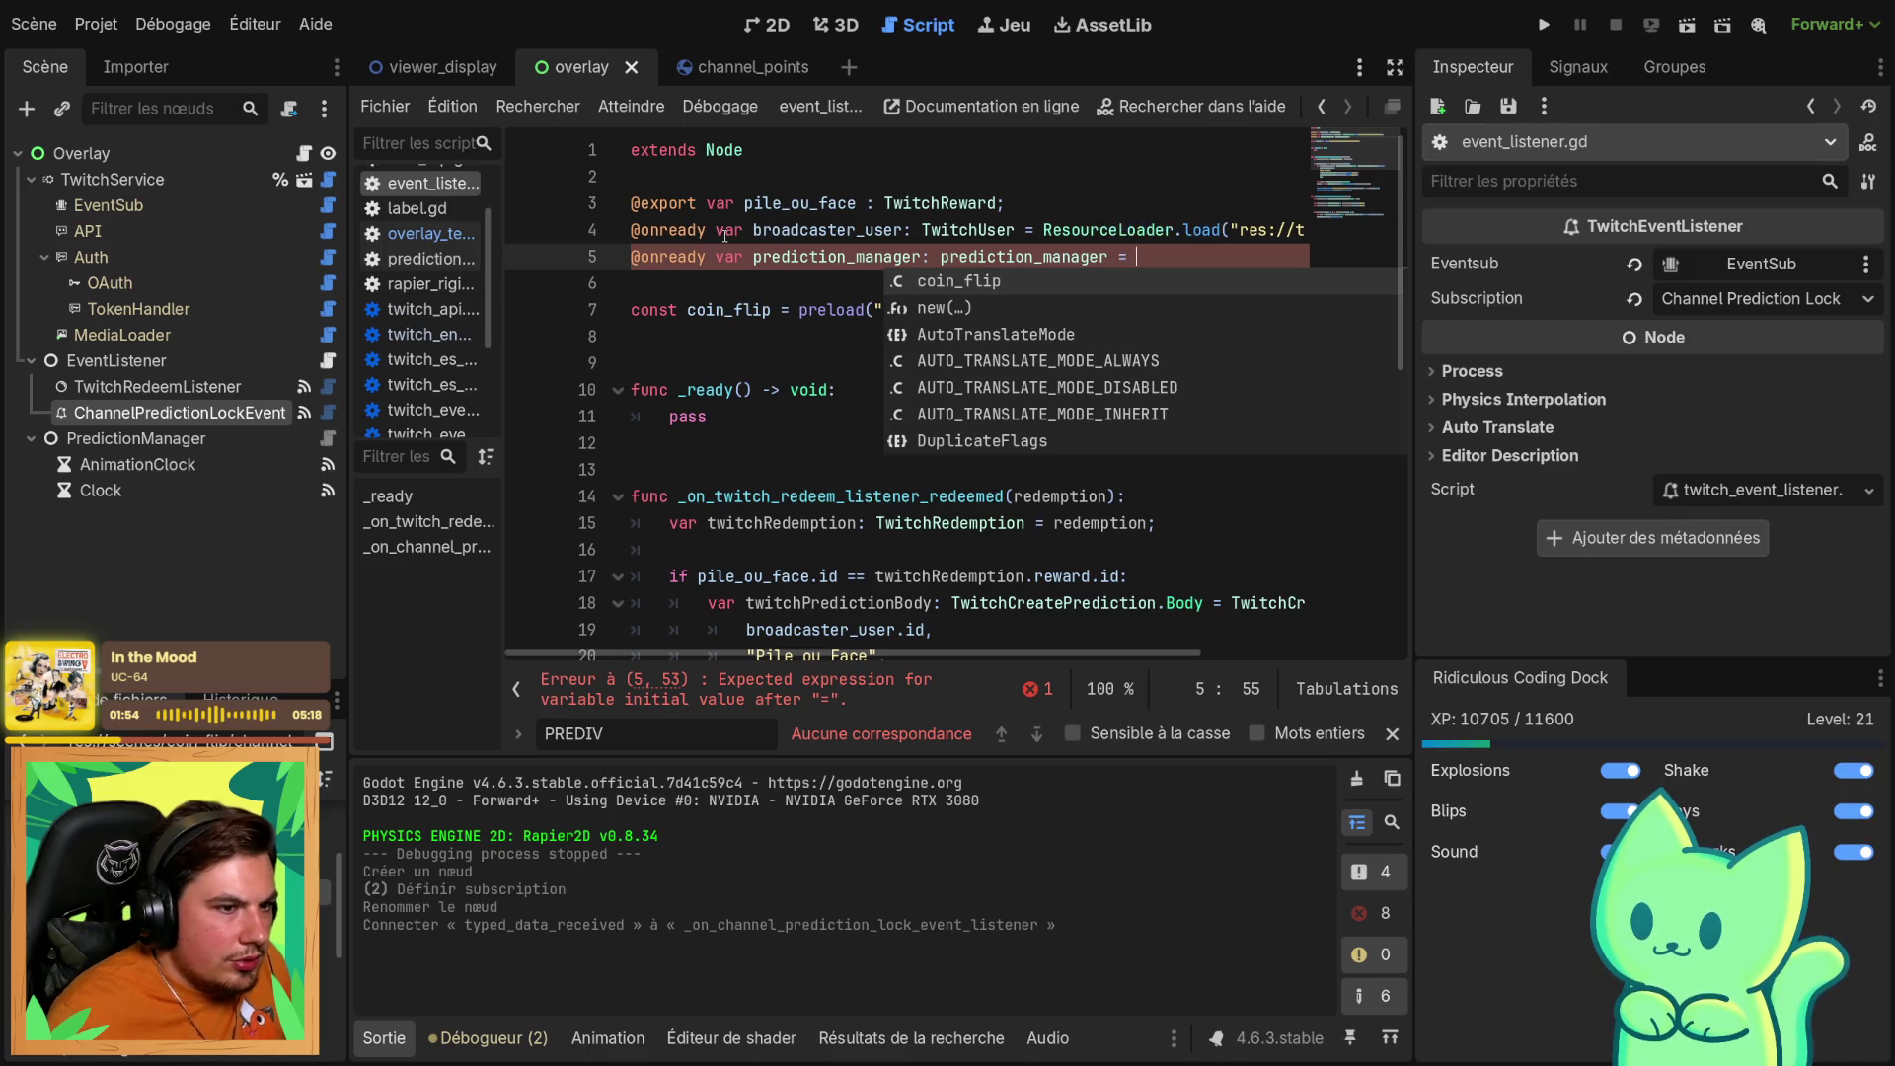
type(")")
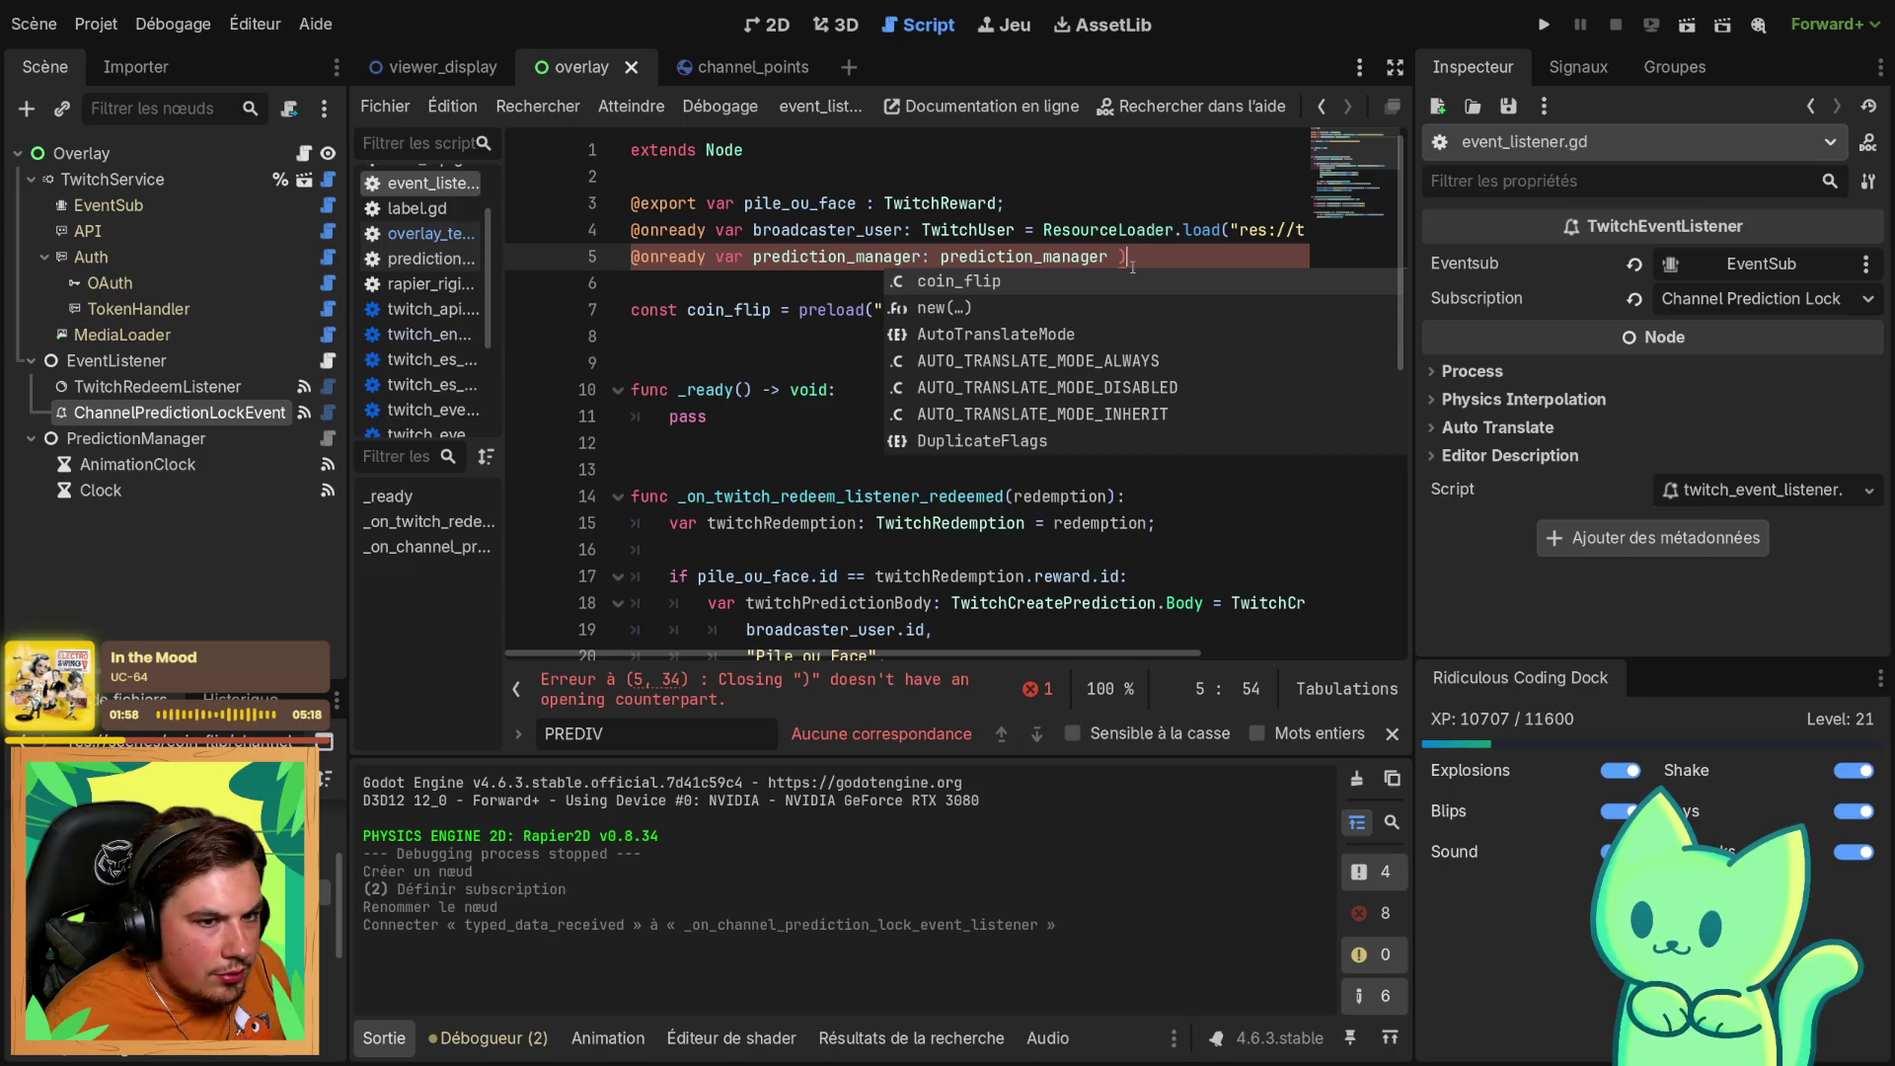
key("BackSpace")
key("BackSpace")
key("BackSpace")
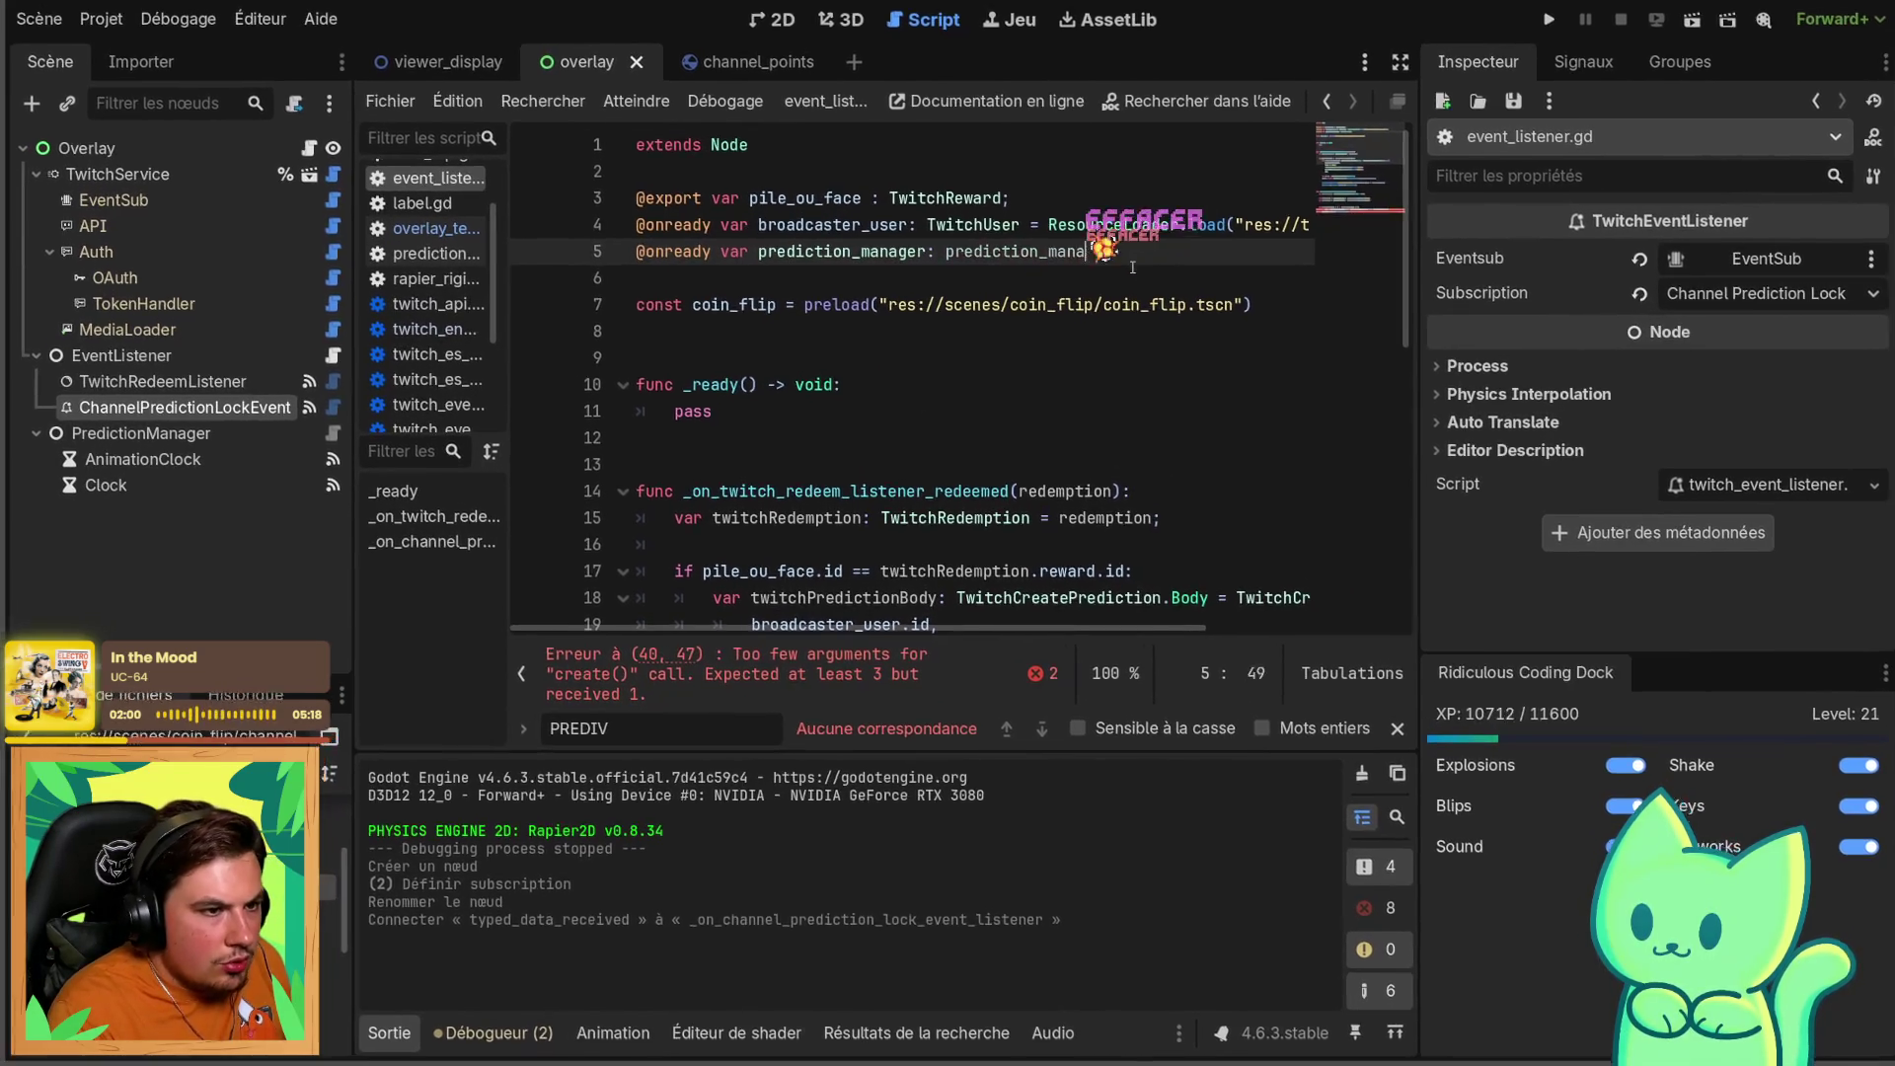
key("BackSpace")
key("BackSpace")
key("BackSpace")
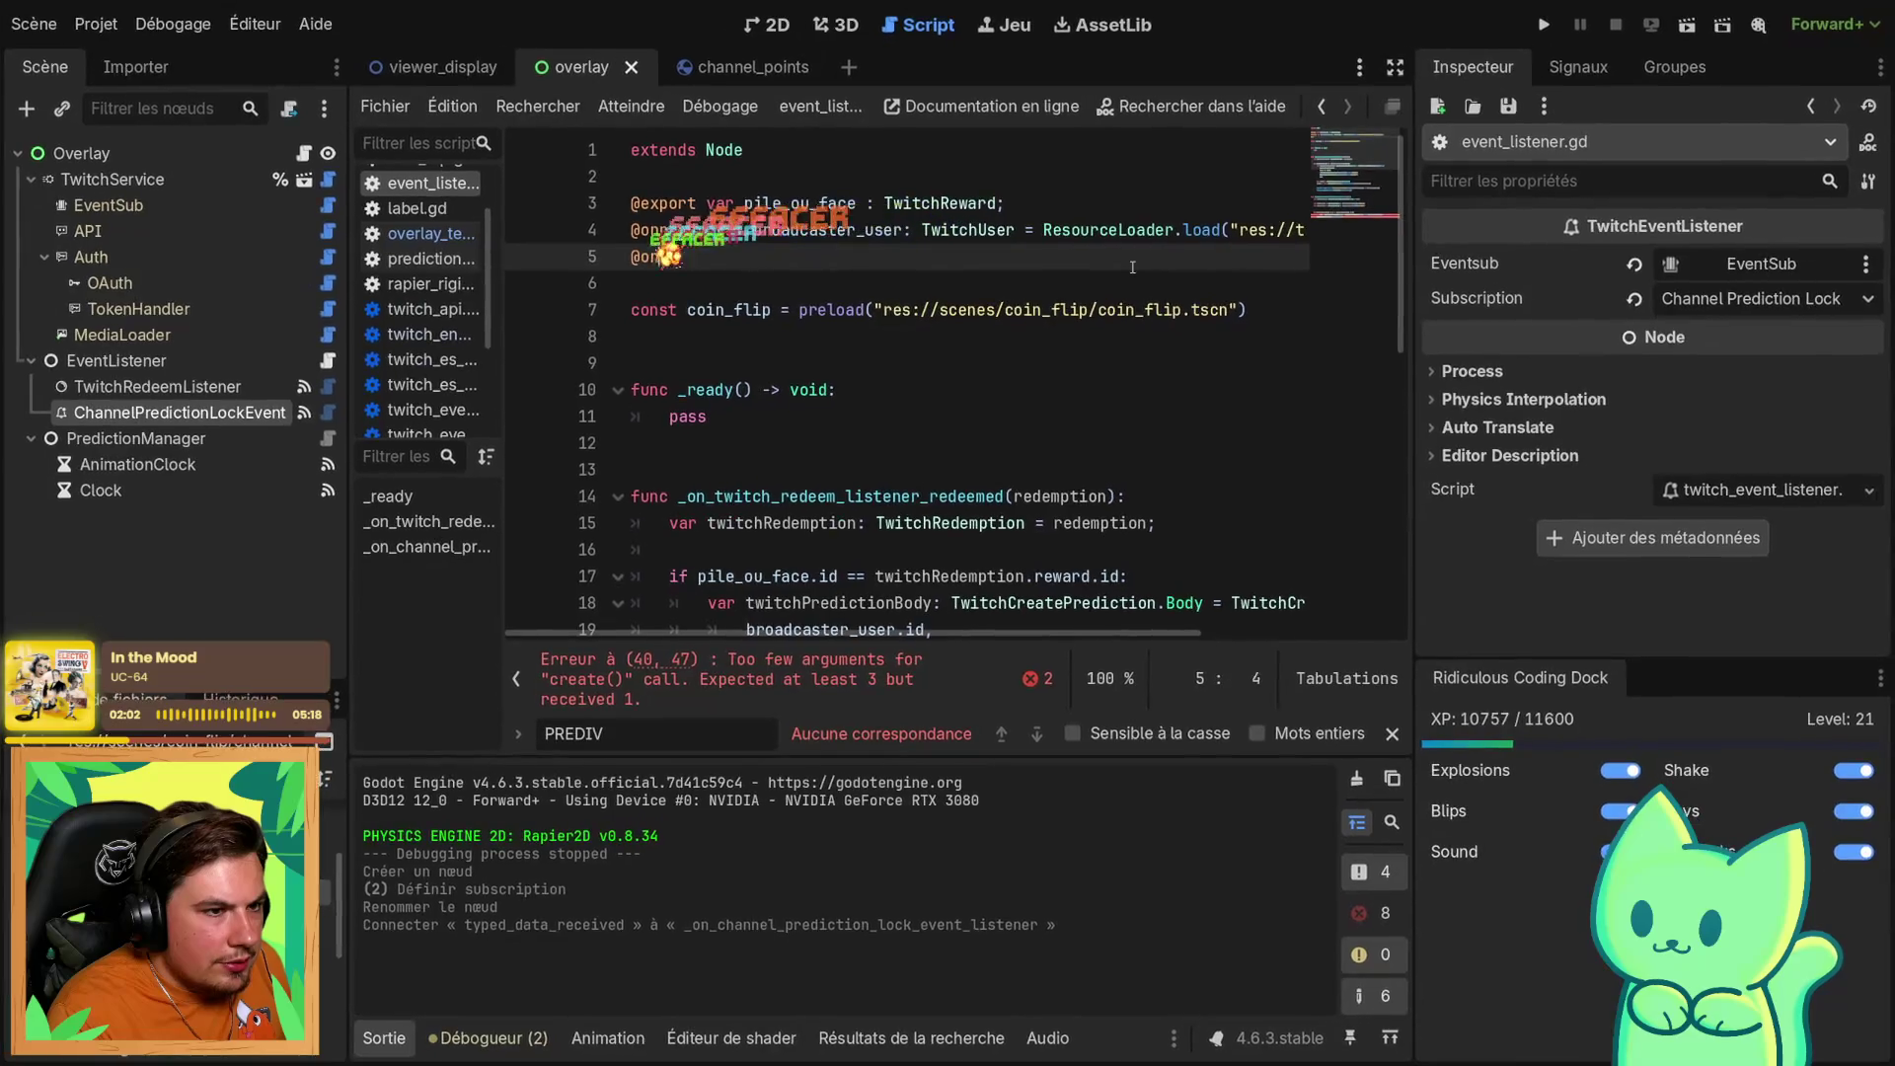
key("BackSpace")
key("BackSpace")
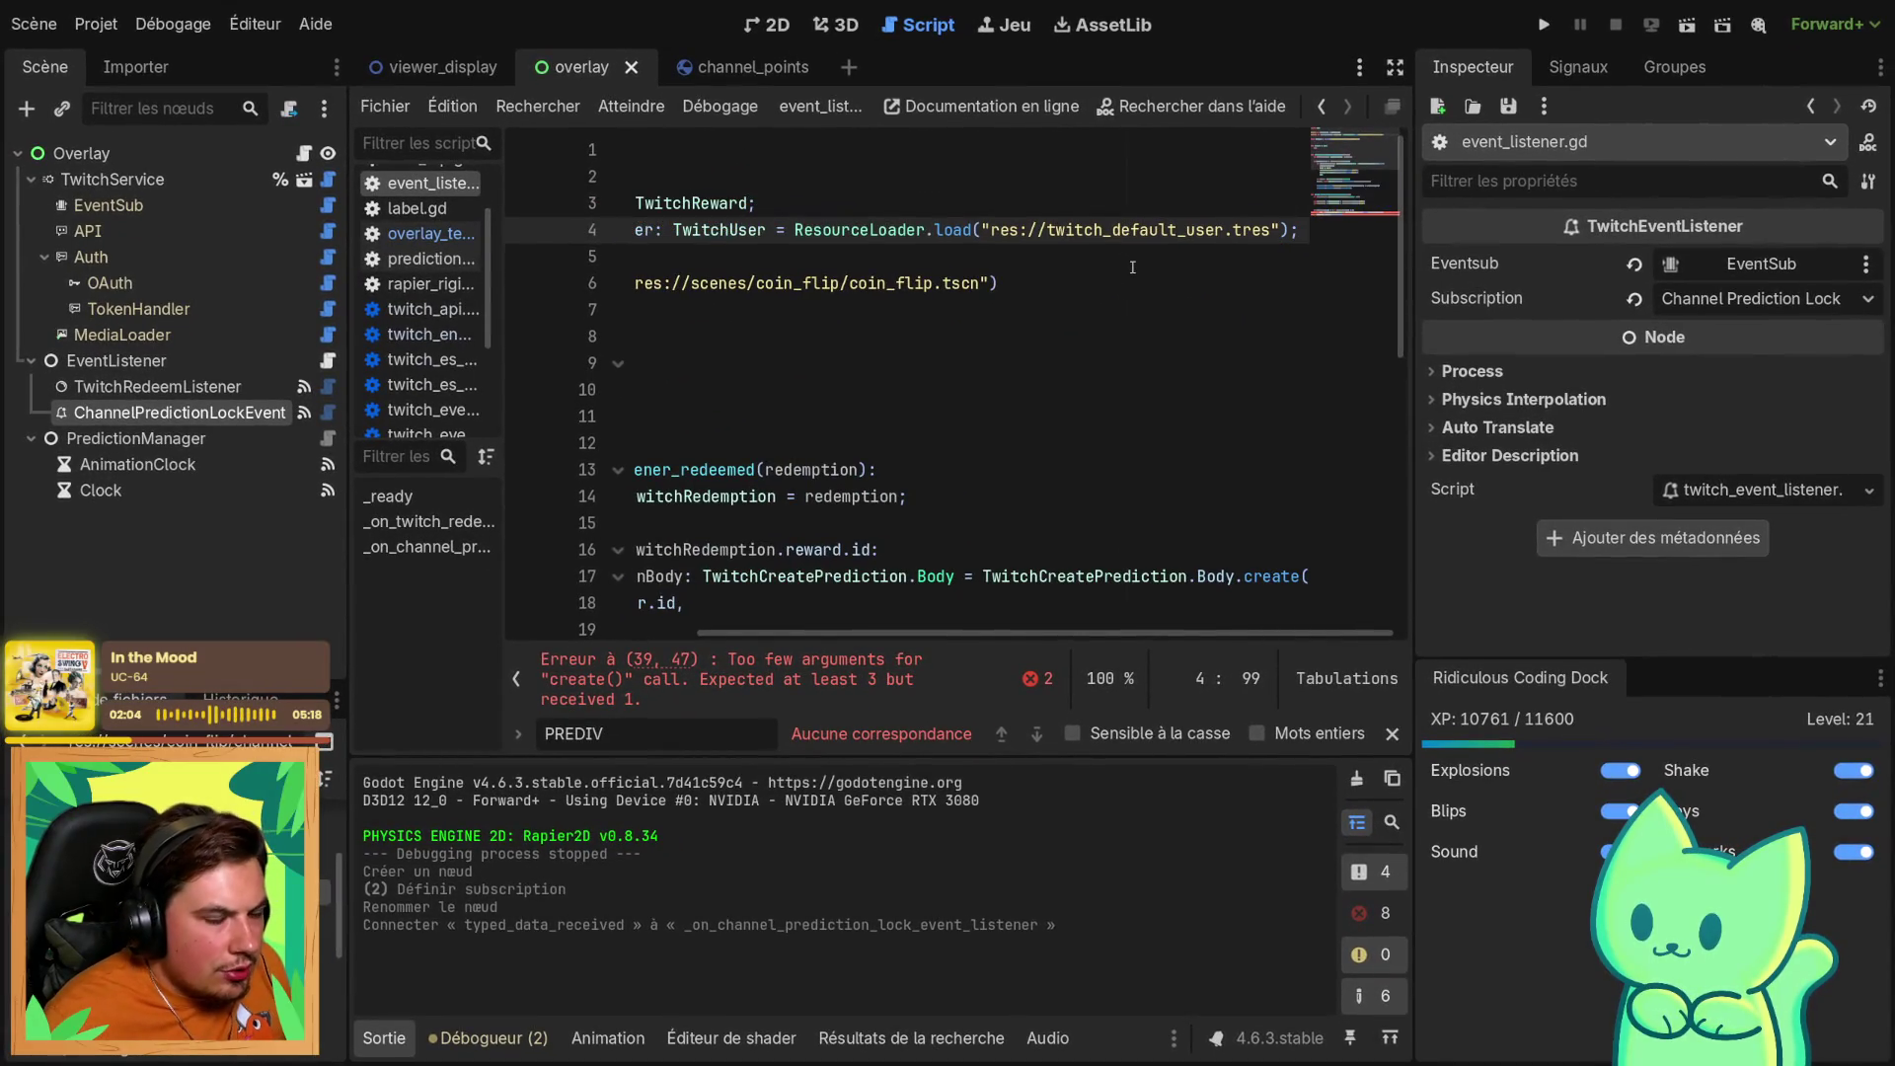
key("ctrl+s")
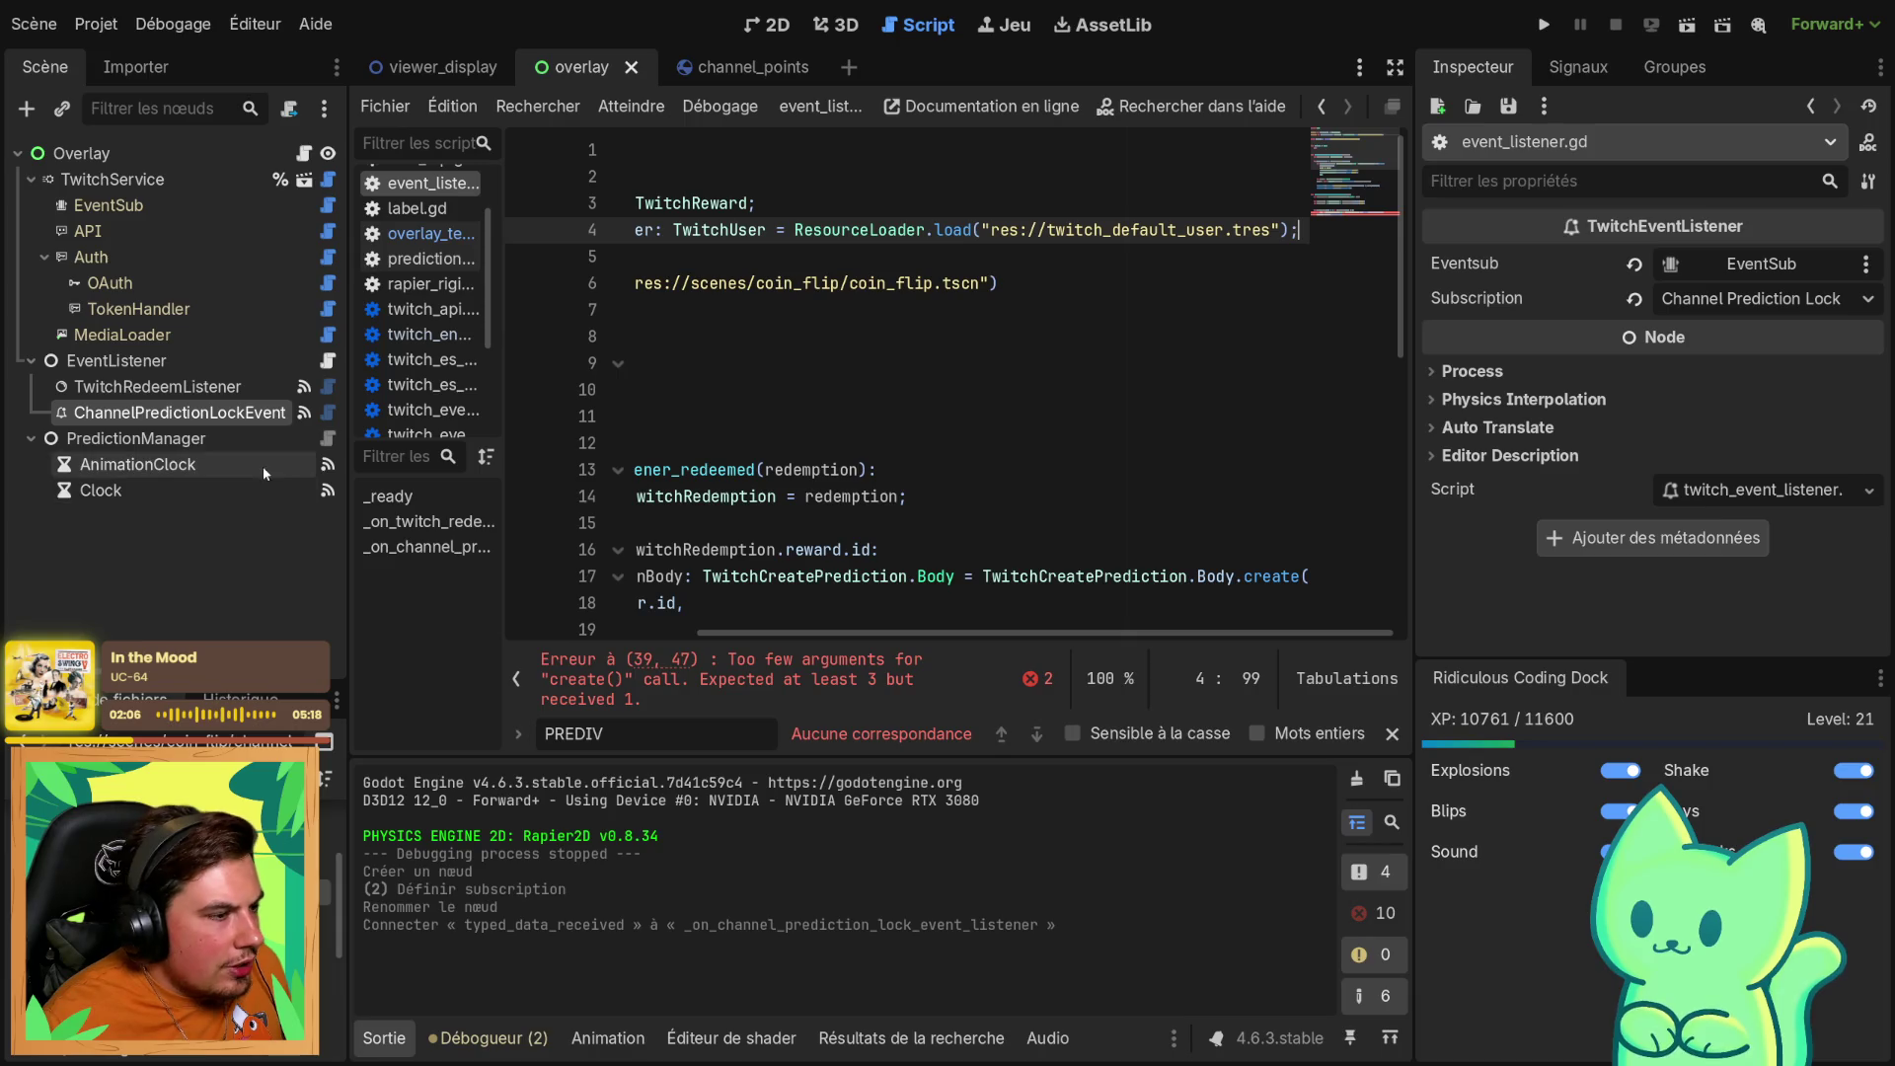
- Find Project Settings in the Projet menu and go to its Chargement automatique (Autoload) page
left_click(33, 23)
mouse_move(96, 23)
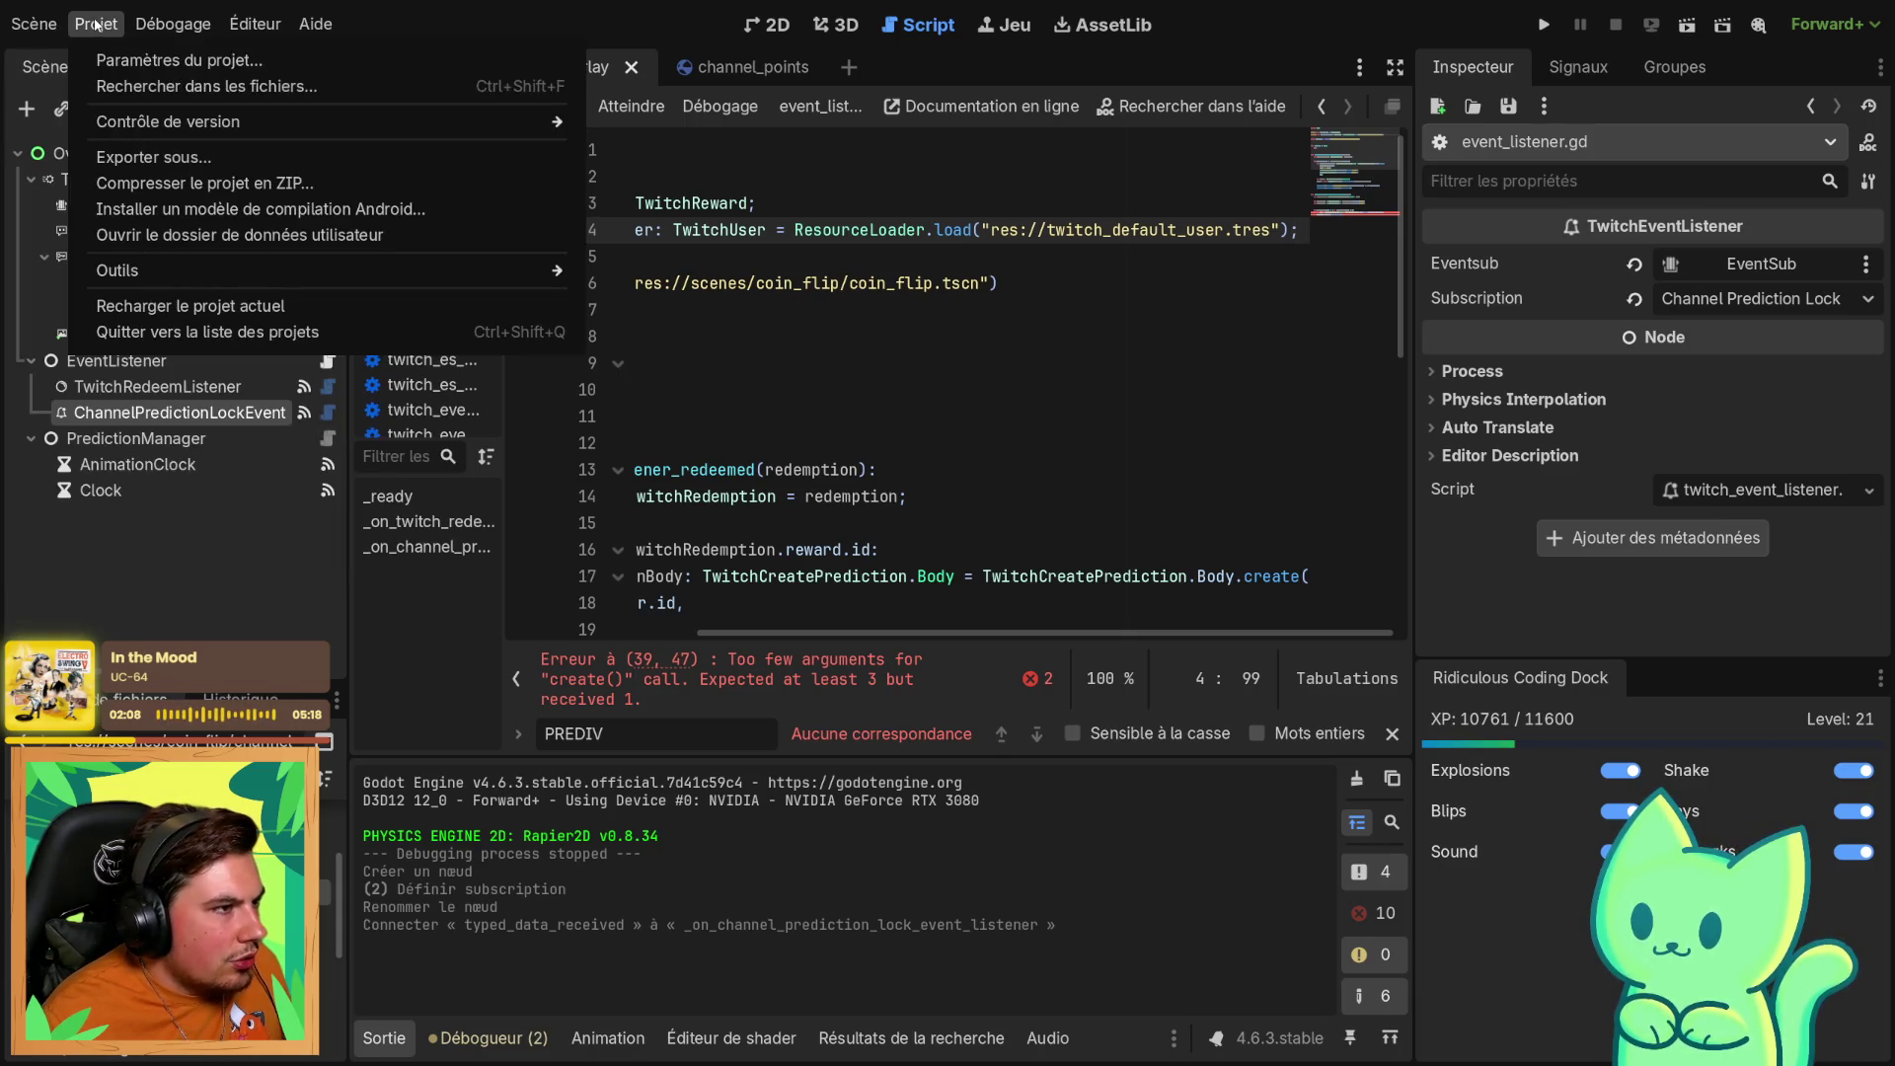
left_click(134, 465)
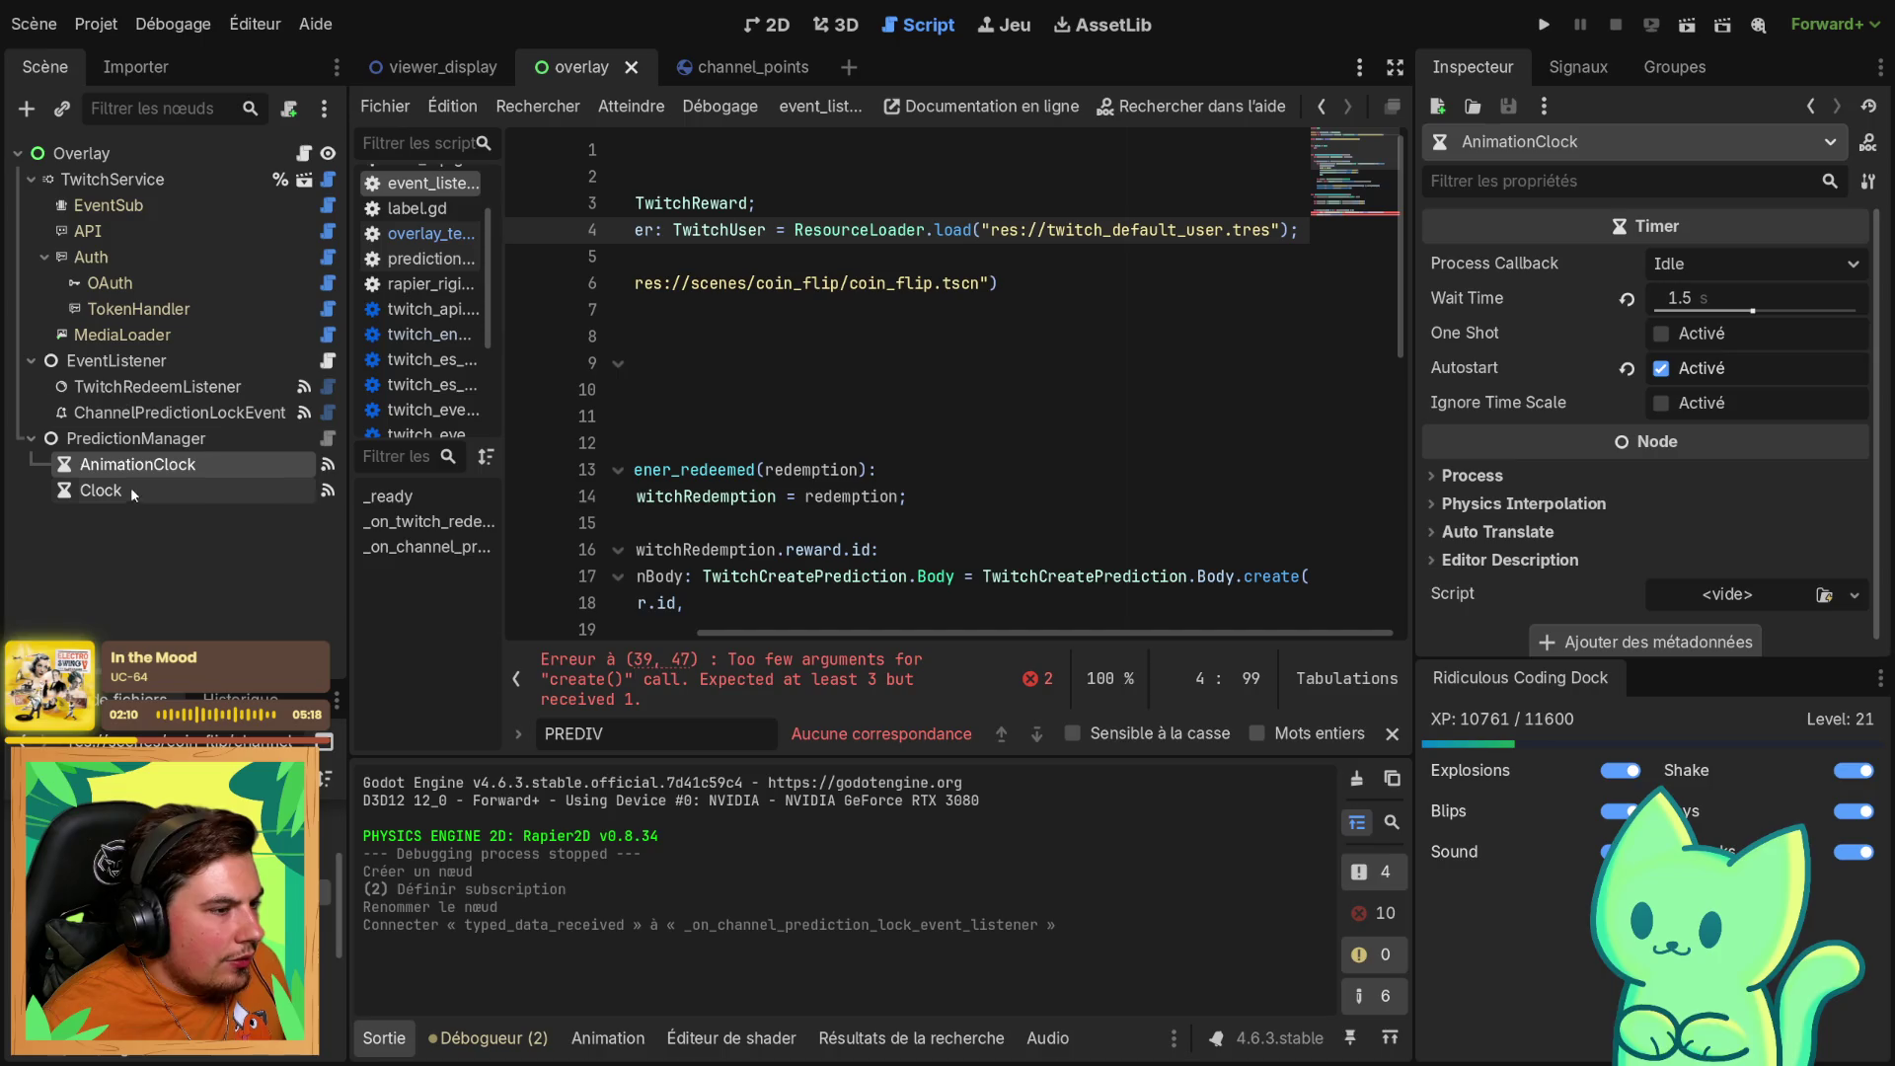
left_click(94, 26)
left_click(31, 36)
left_click(89, 24)
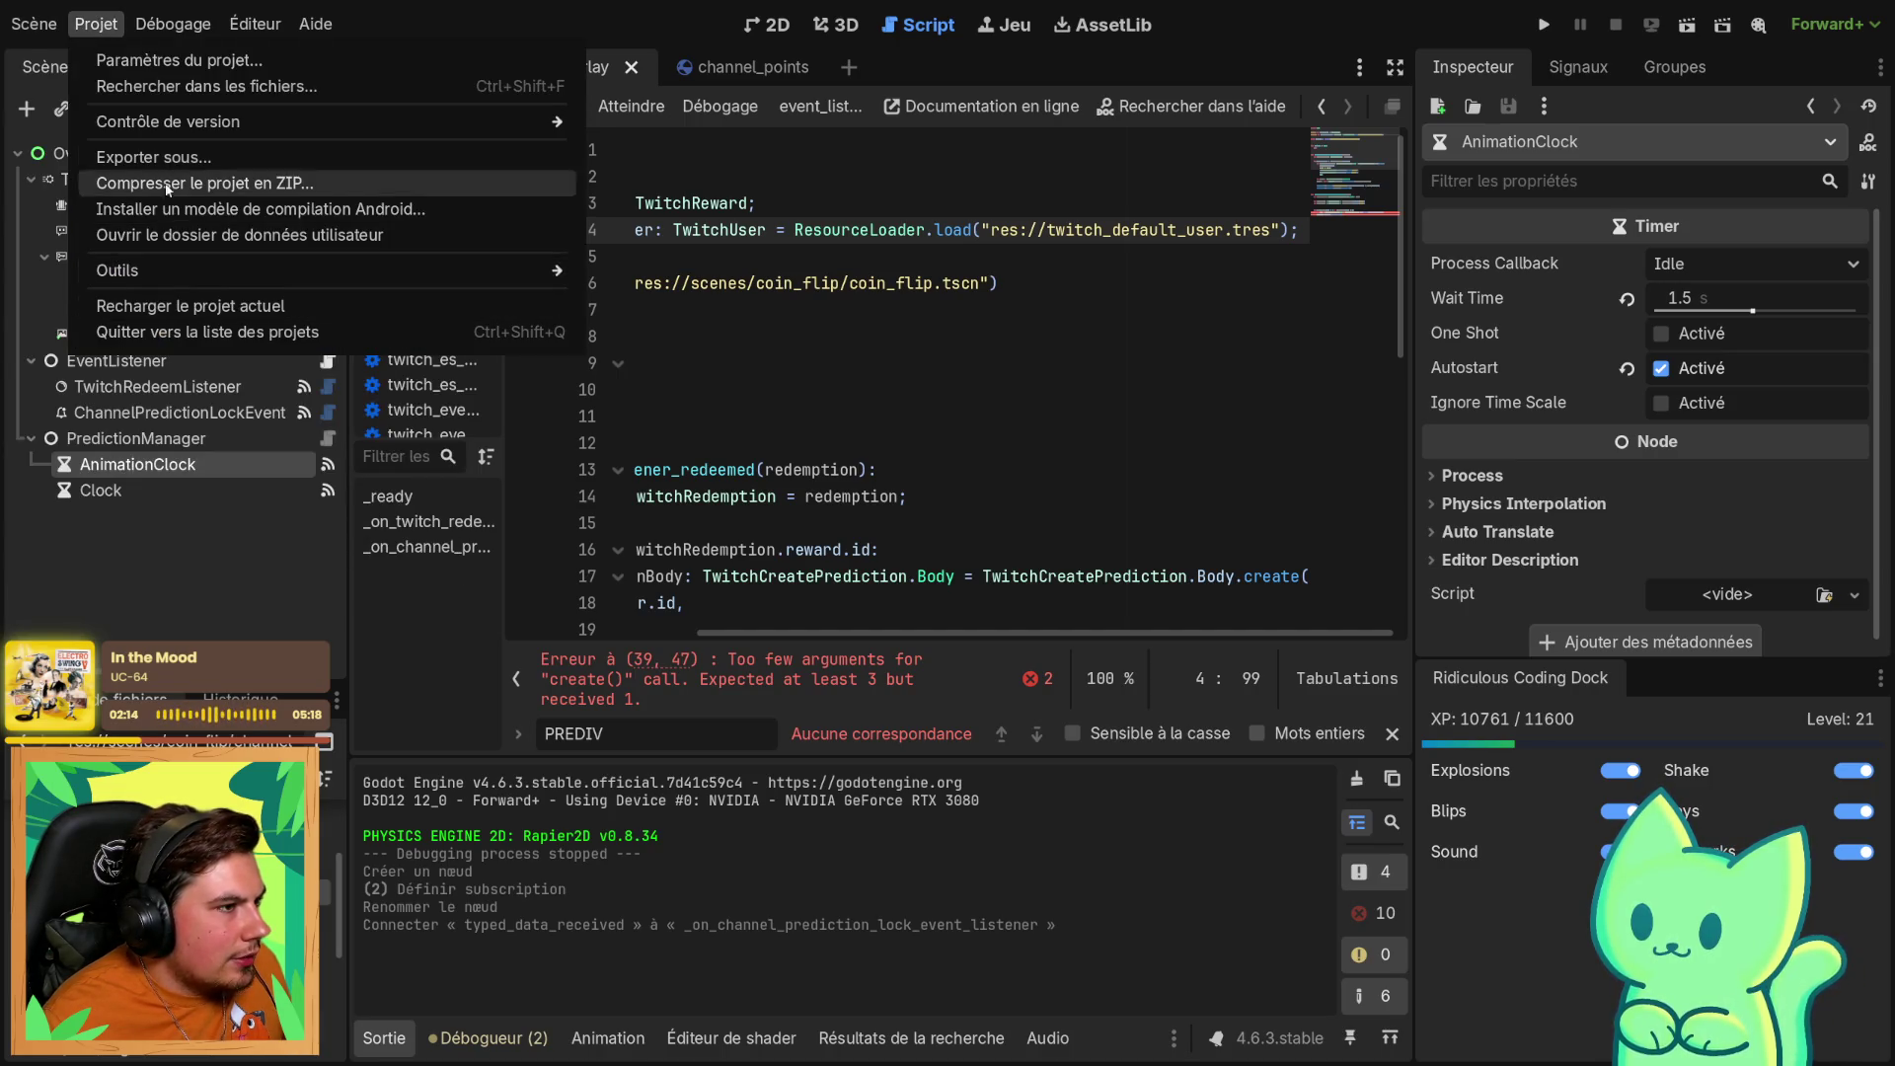
mouse_move(44, 30)
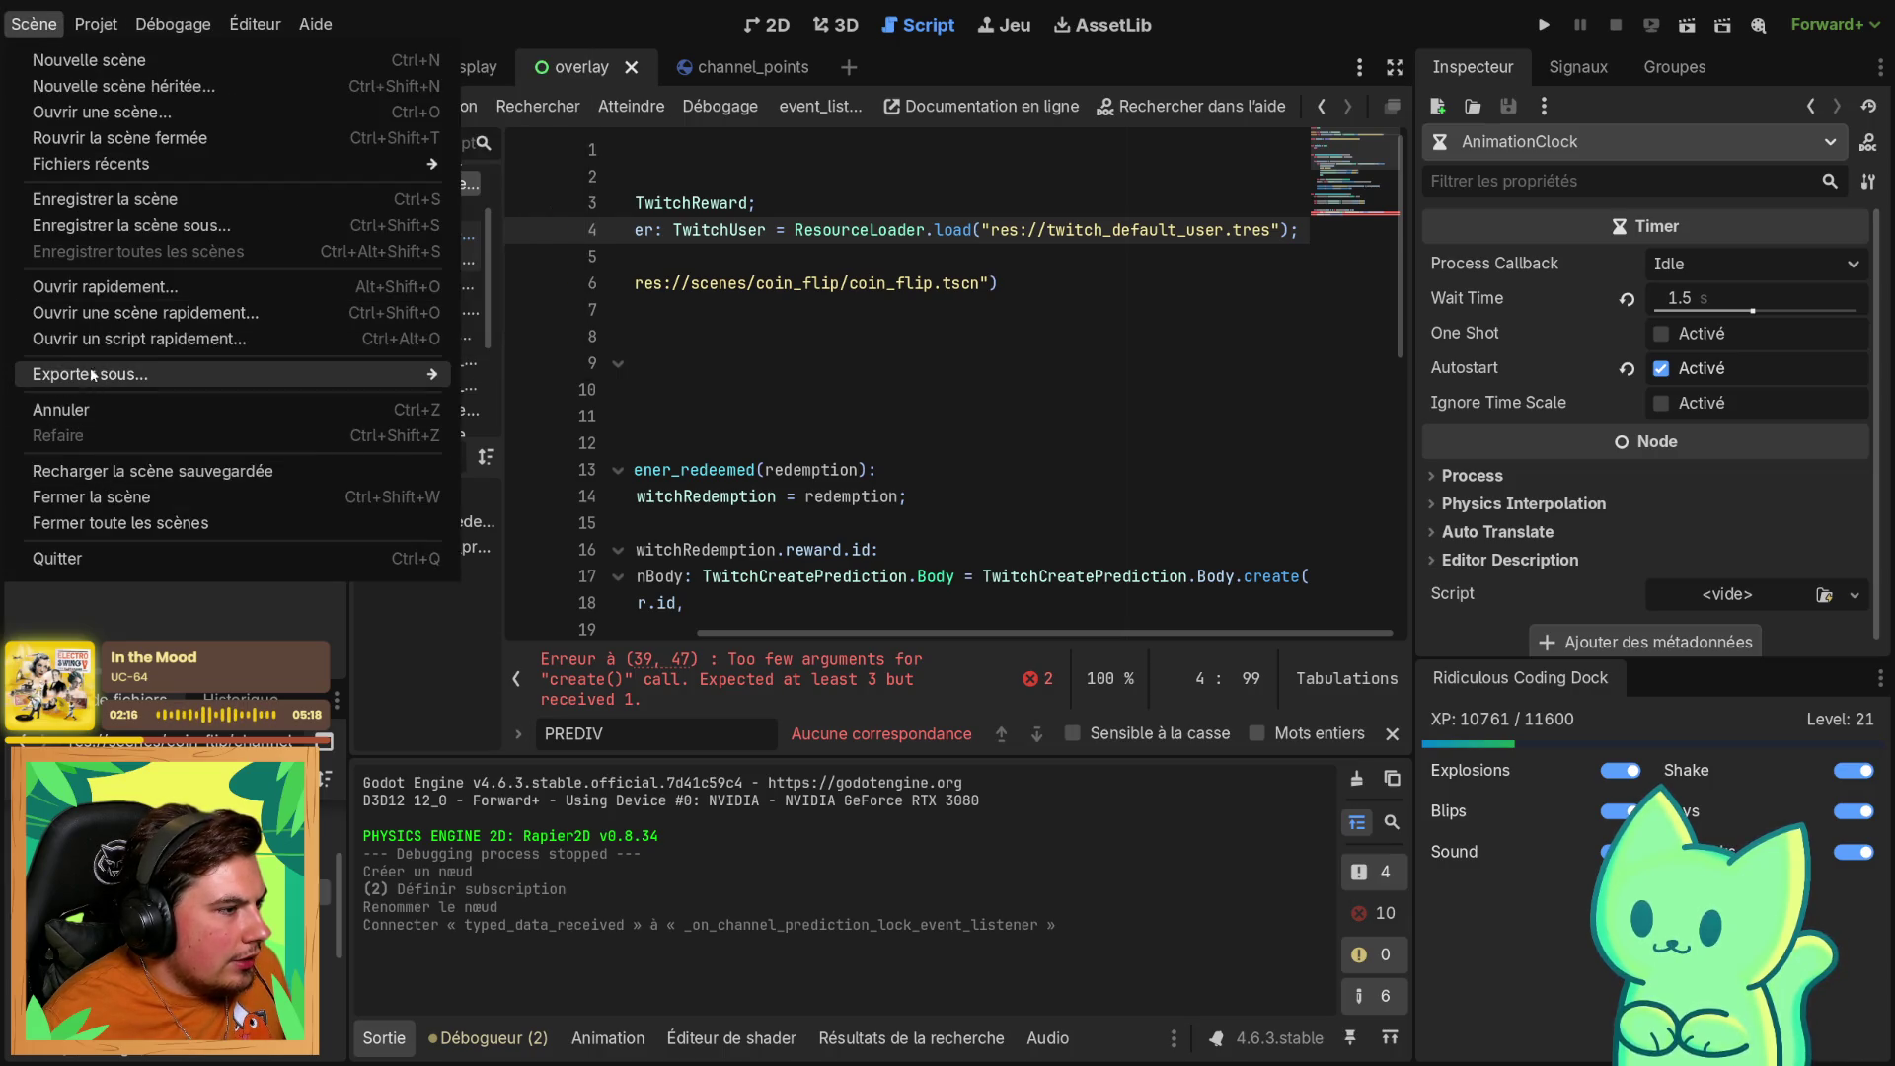
left_click(33, 24)
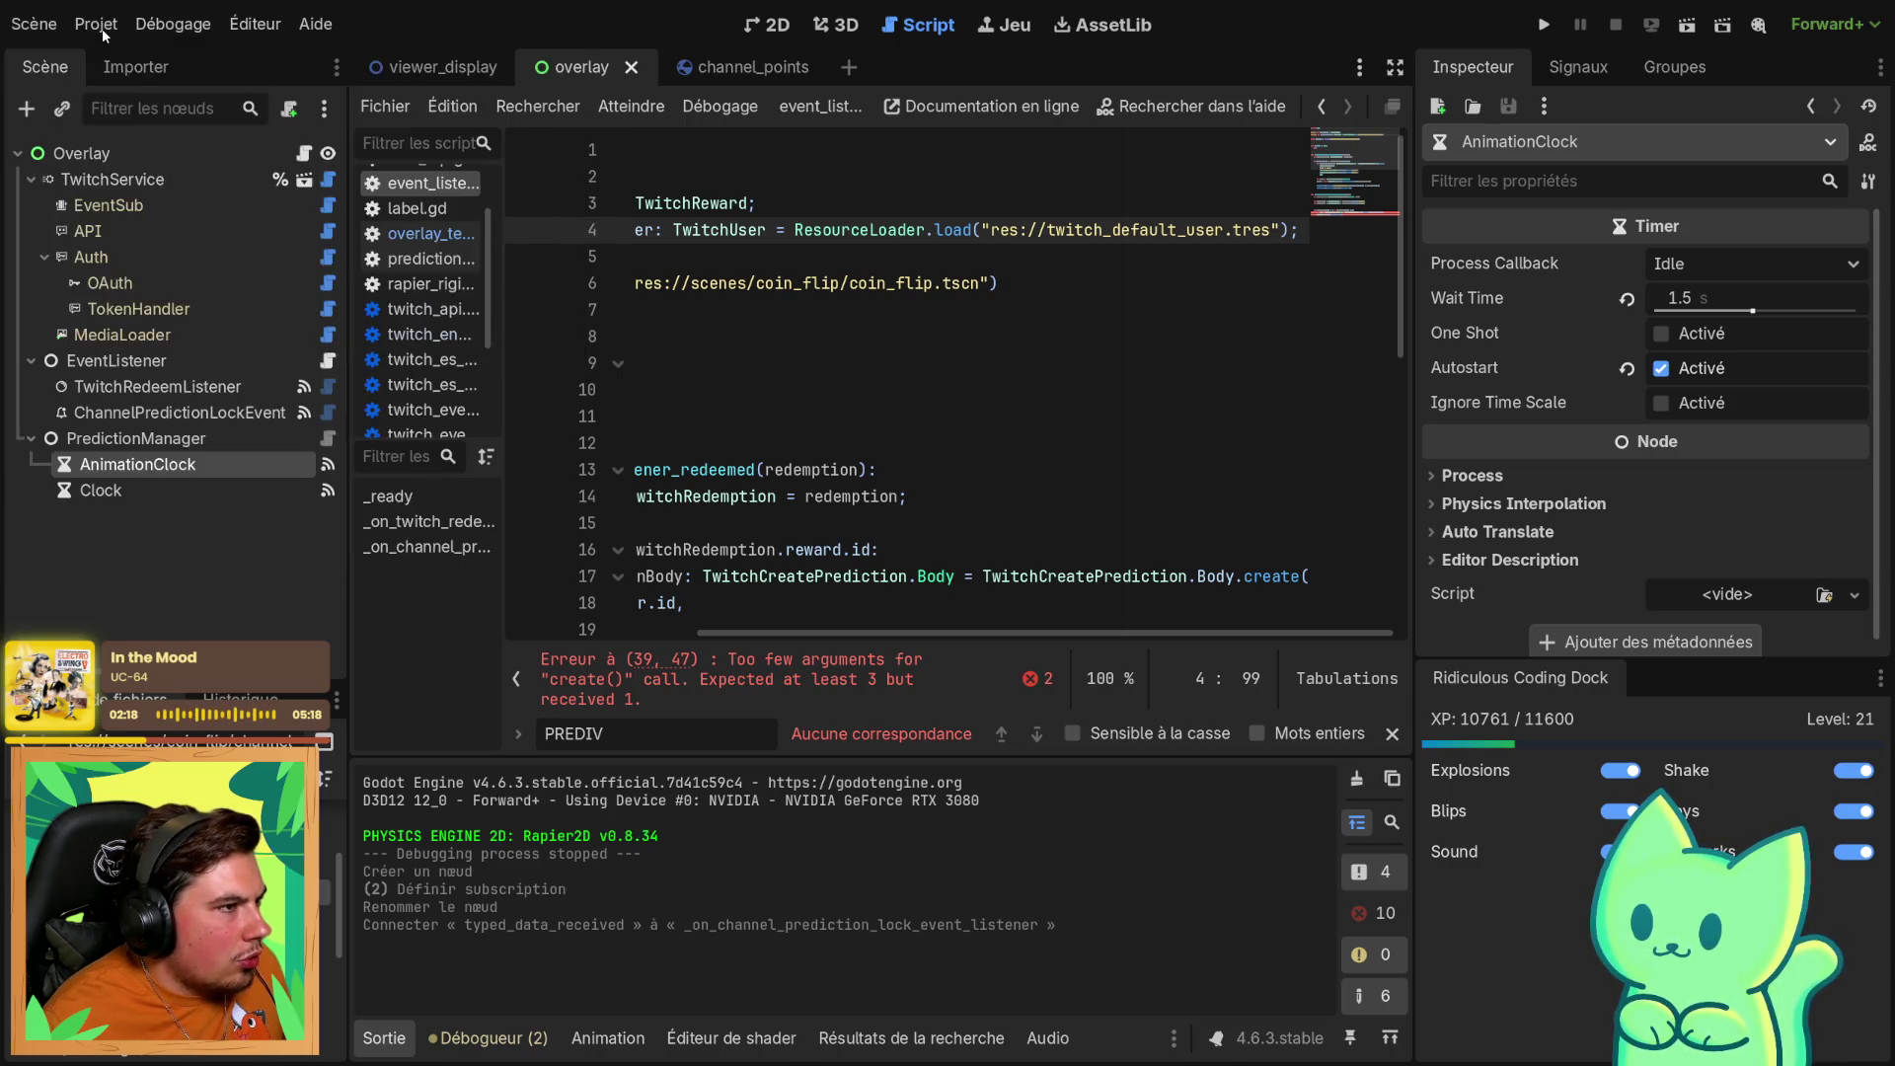
left_click(95, 23)
left_click(138, 59)
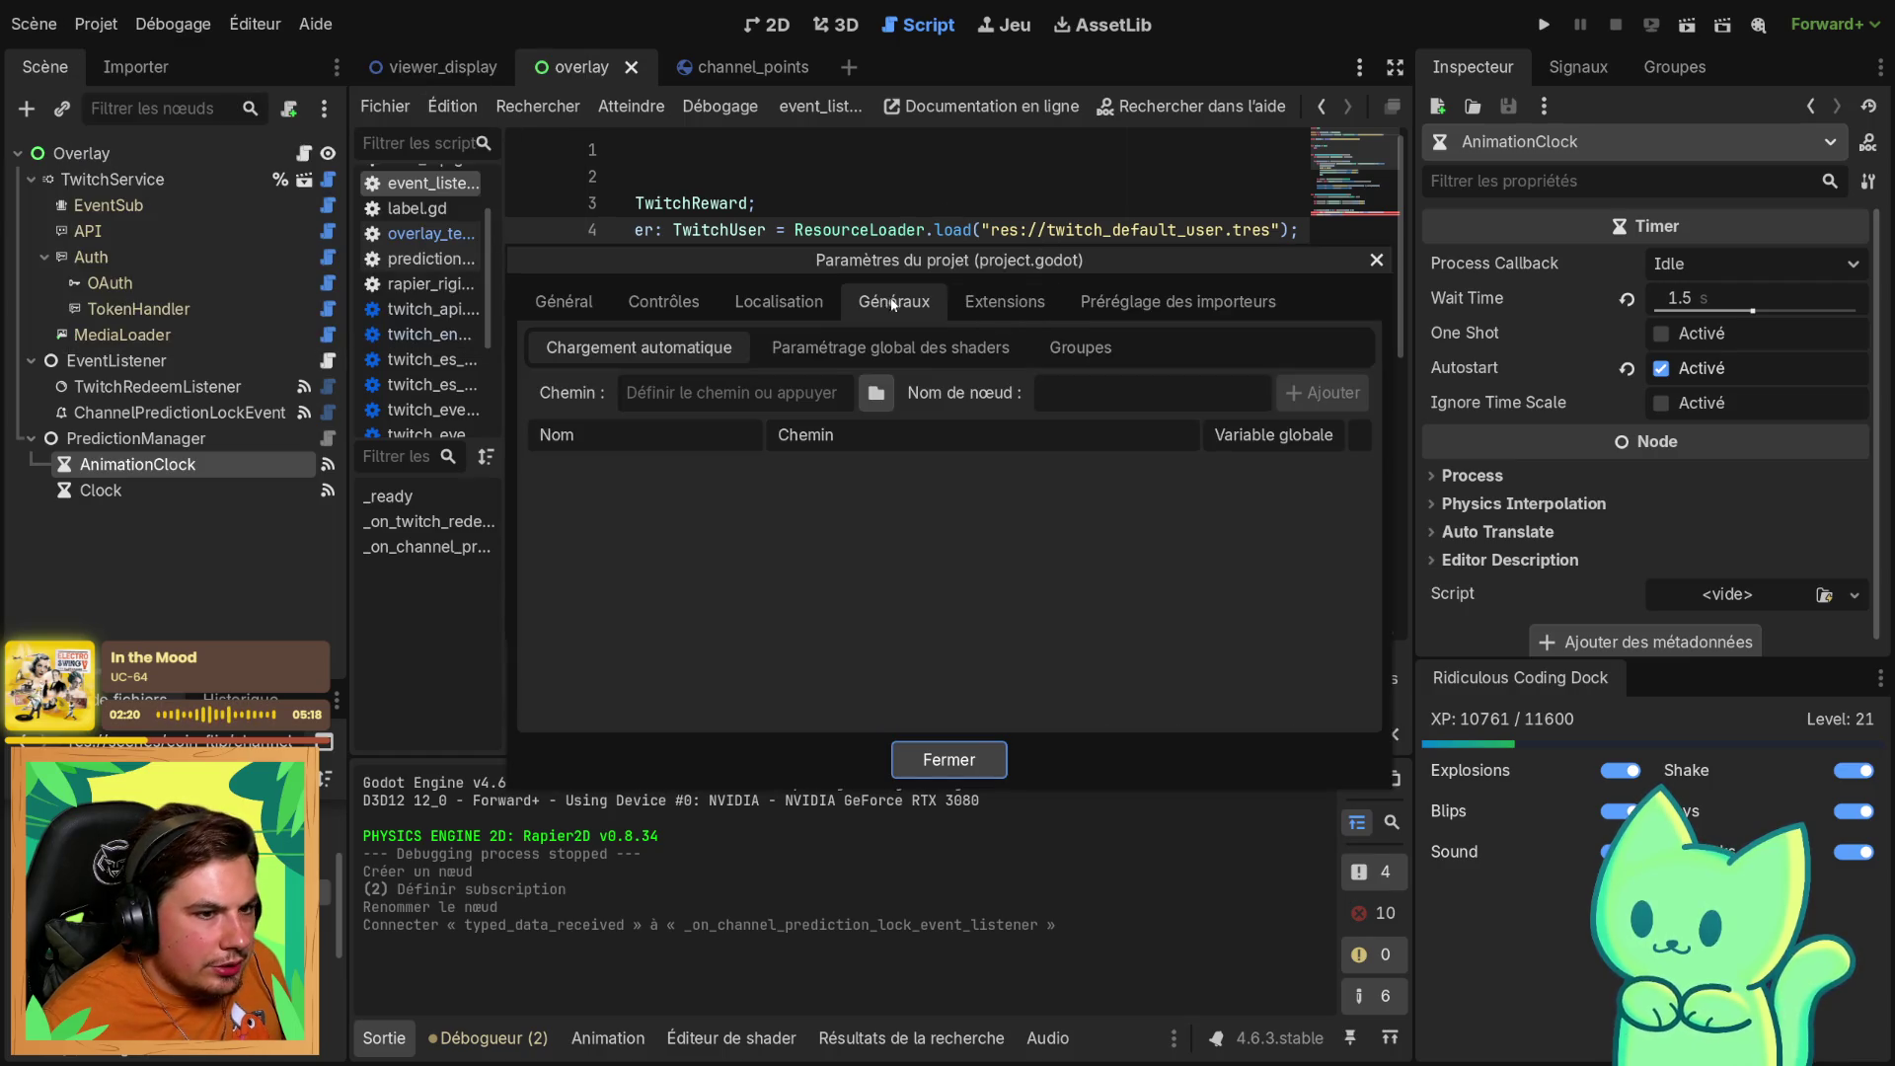
left_click(779, 301)
left_click(894, 301)
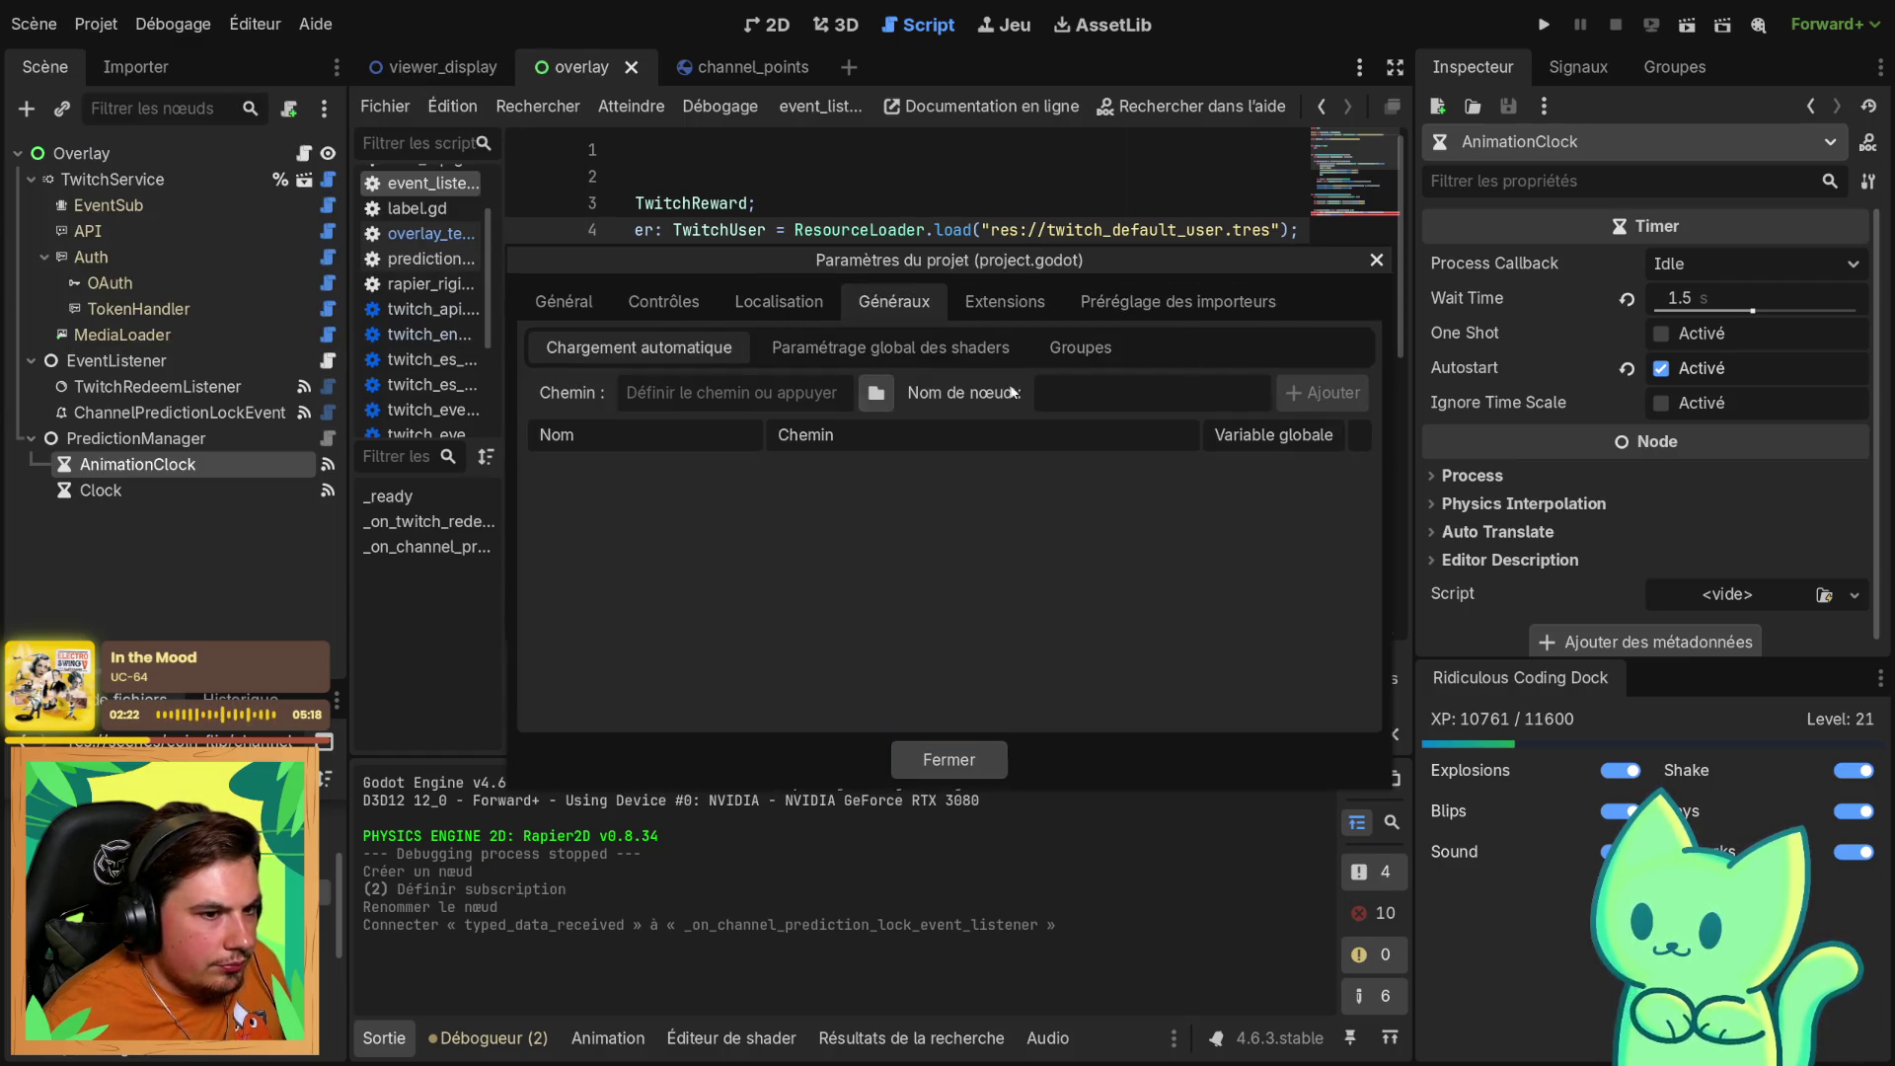
- Add res://scripts/manager/prediction_manager.gd as the PredictionManager autoload and close the settings
left_click(876, 392)
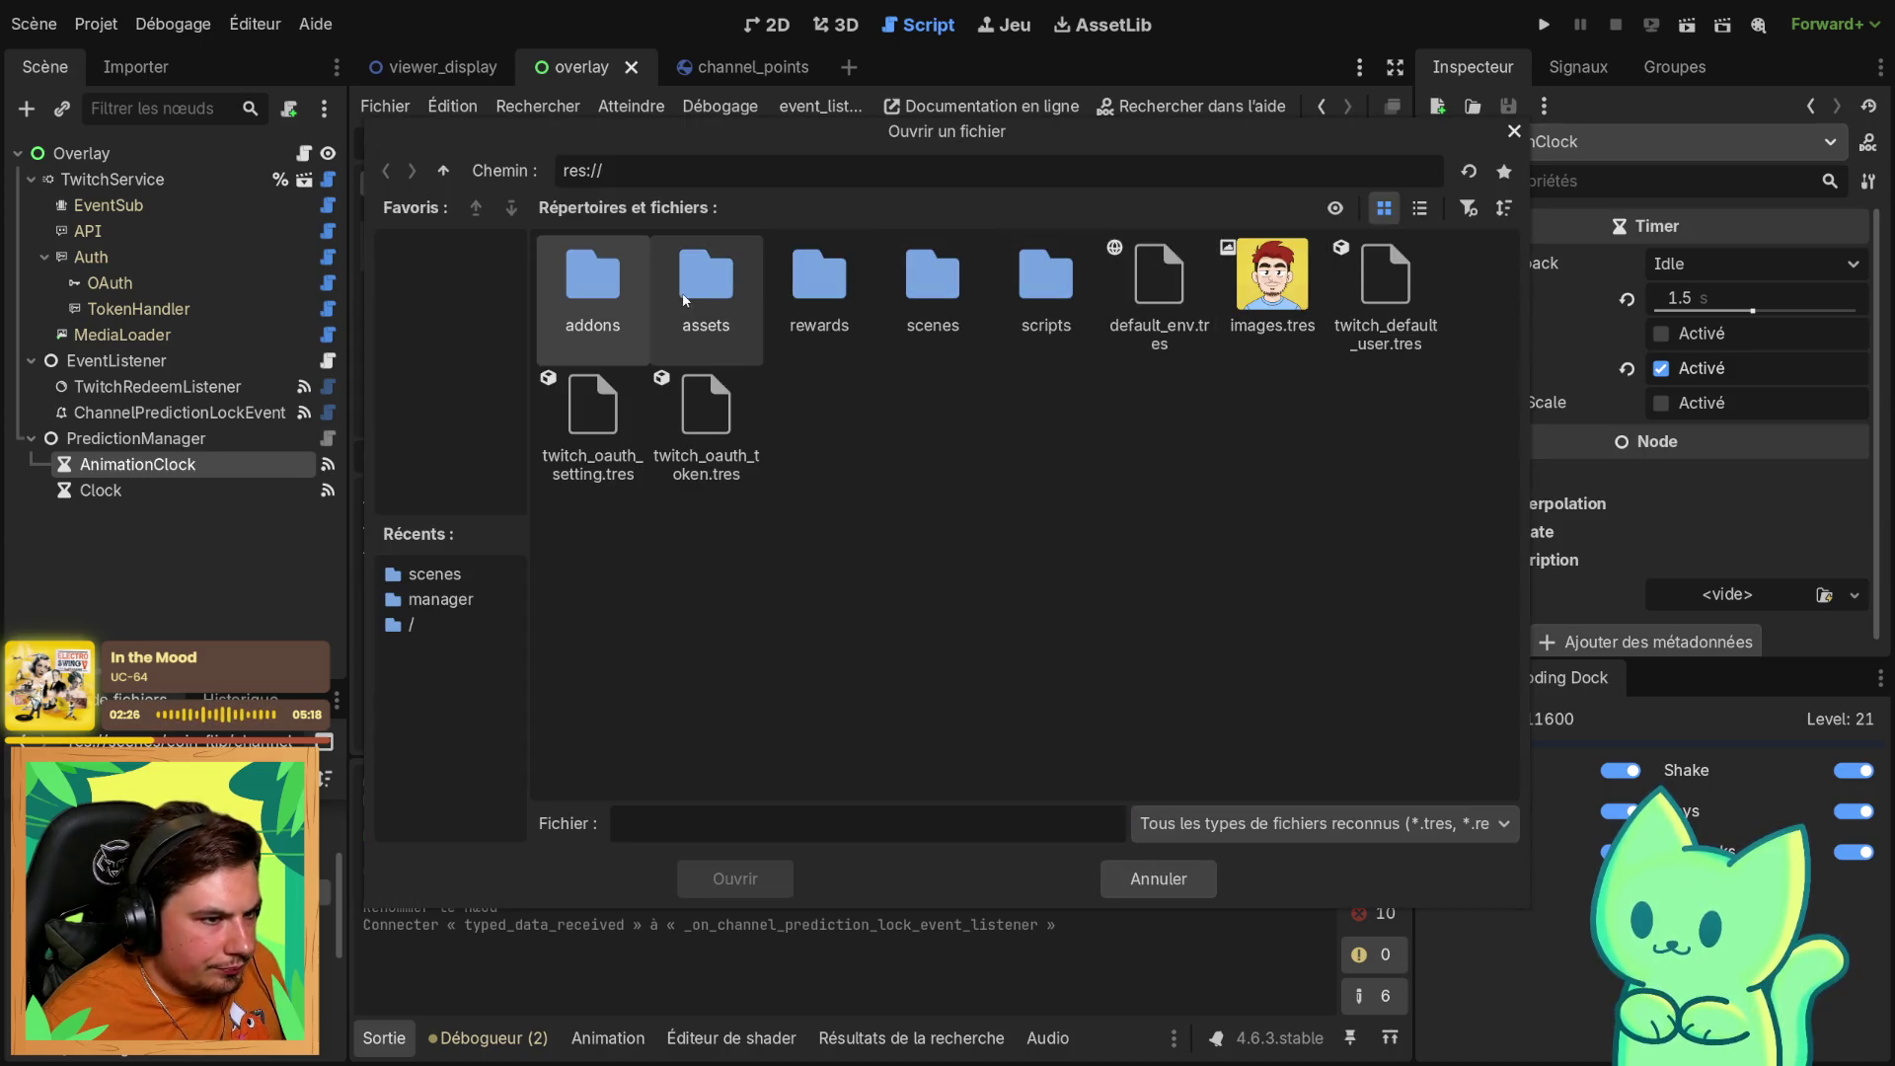
left_click(973, 298)
double_click(974, 298)
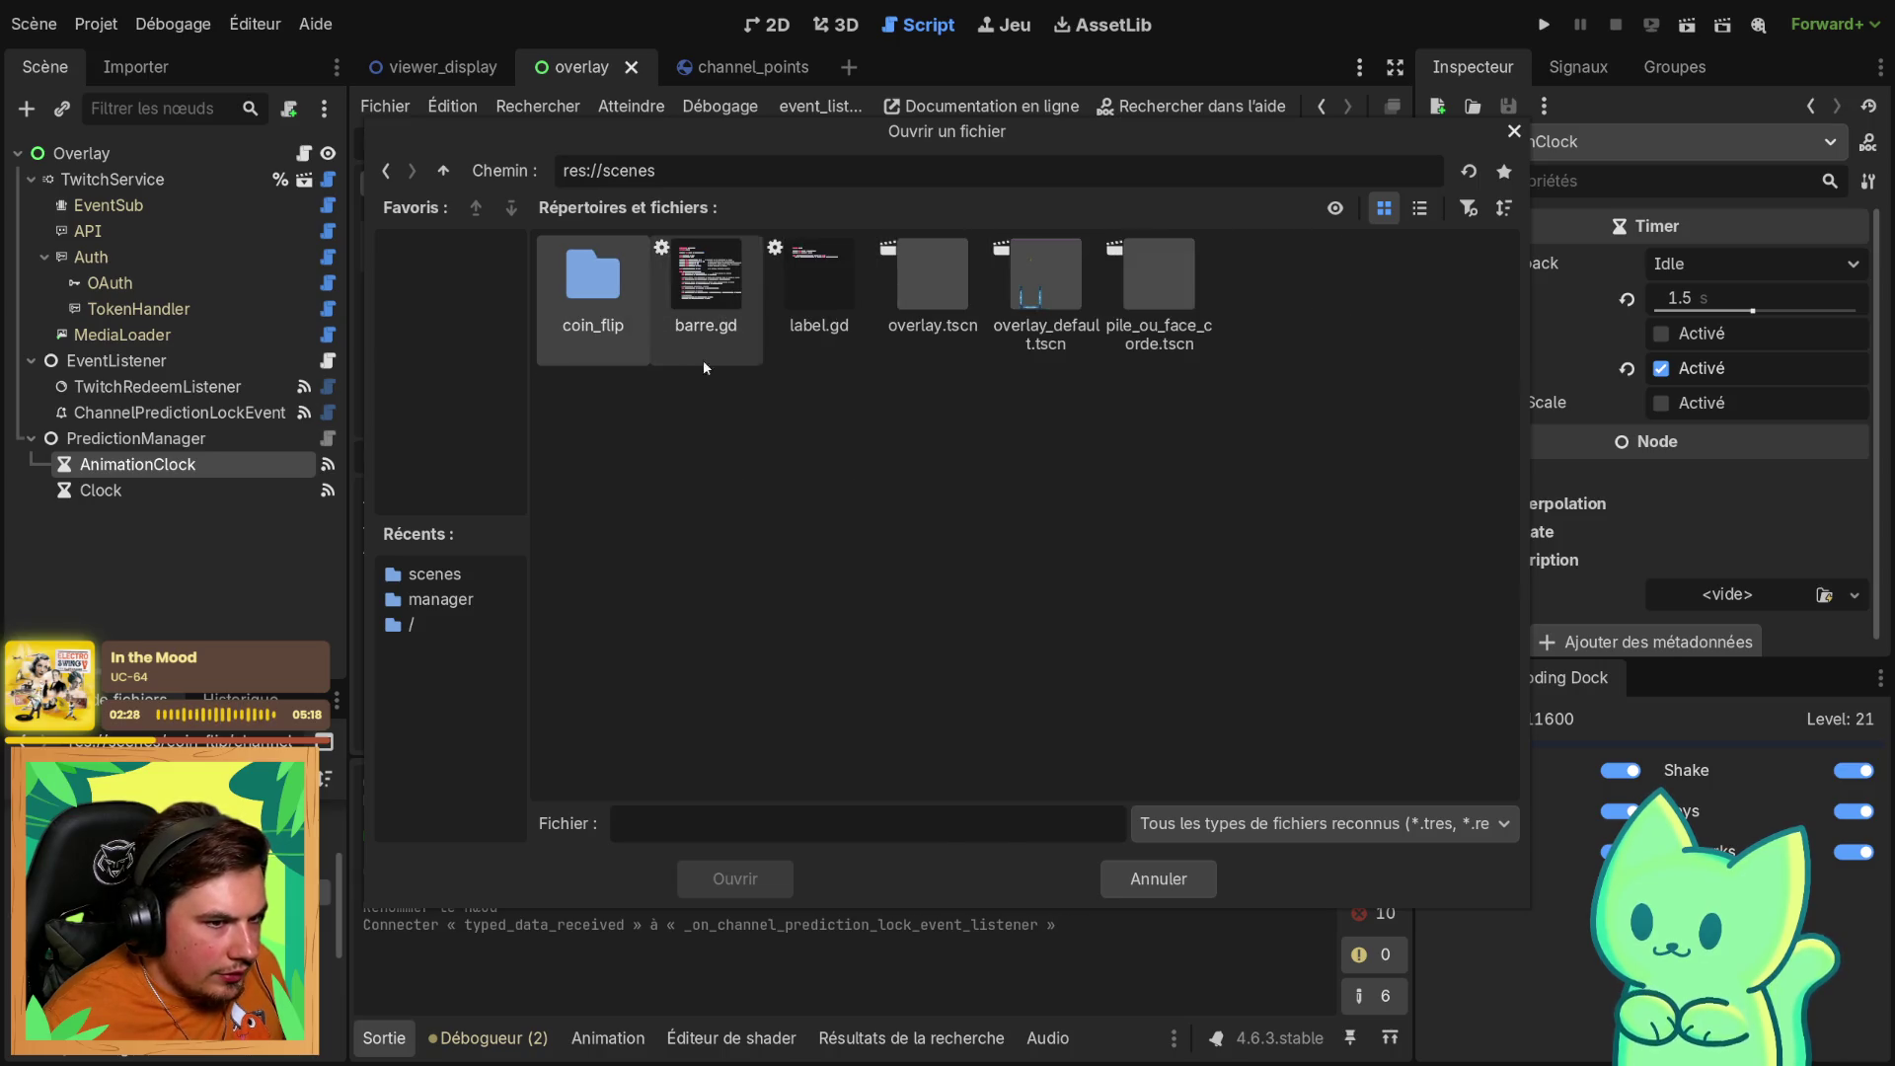
double_click(601, 298)
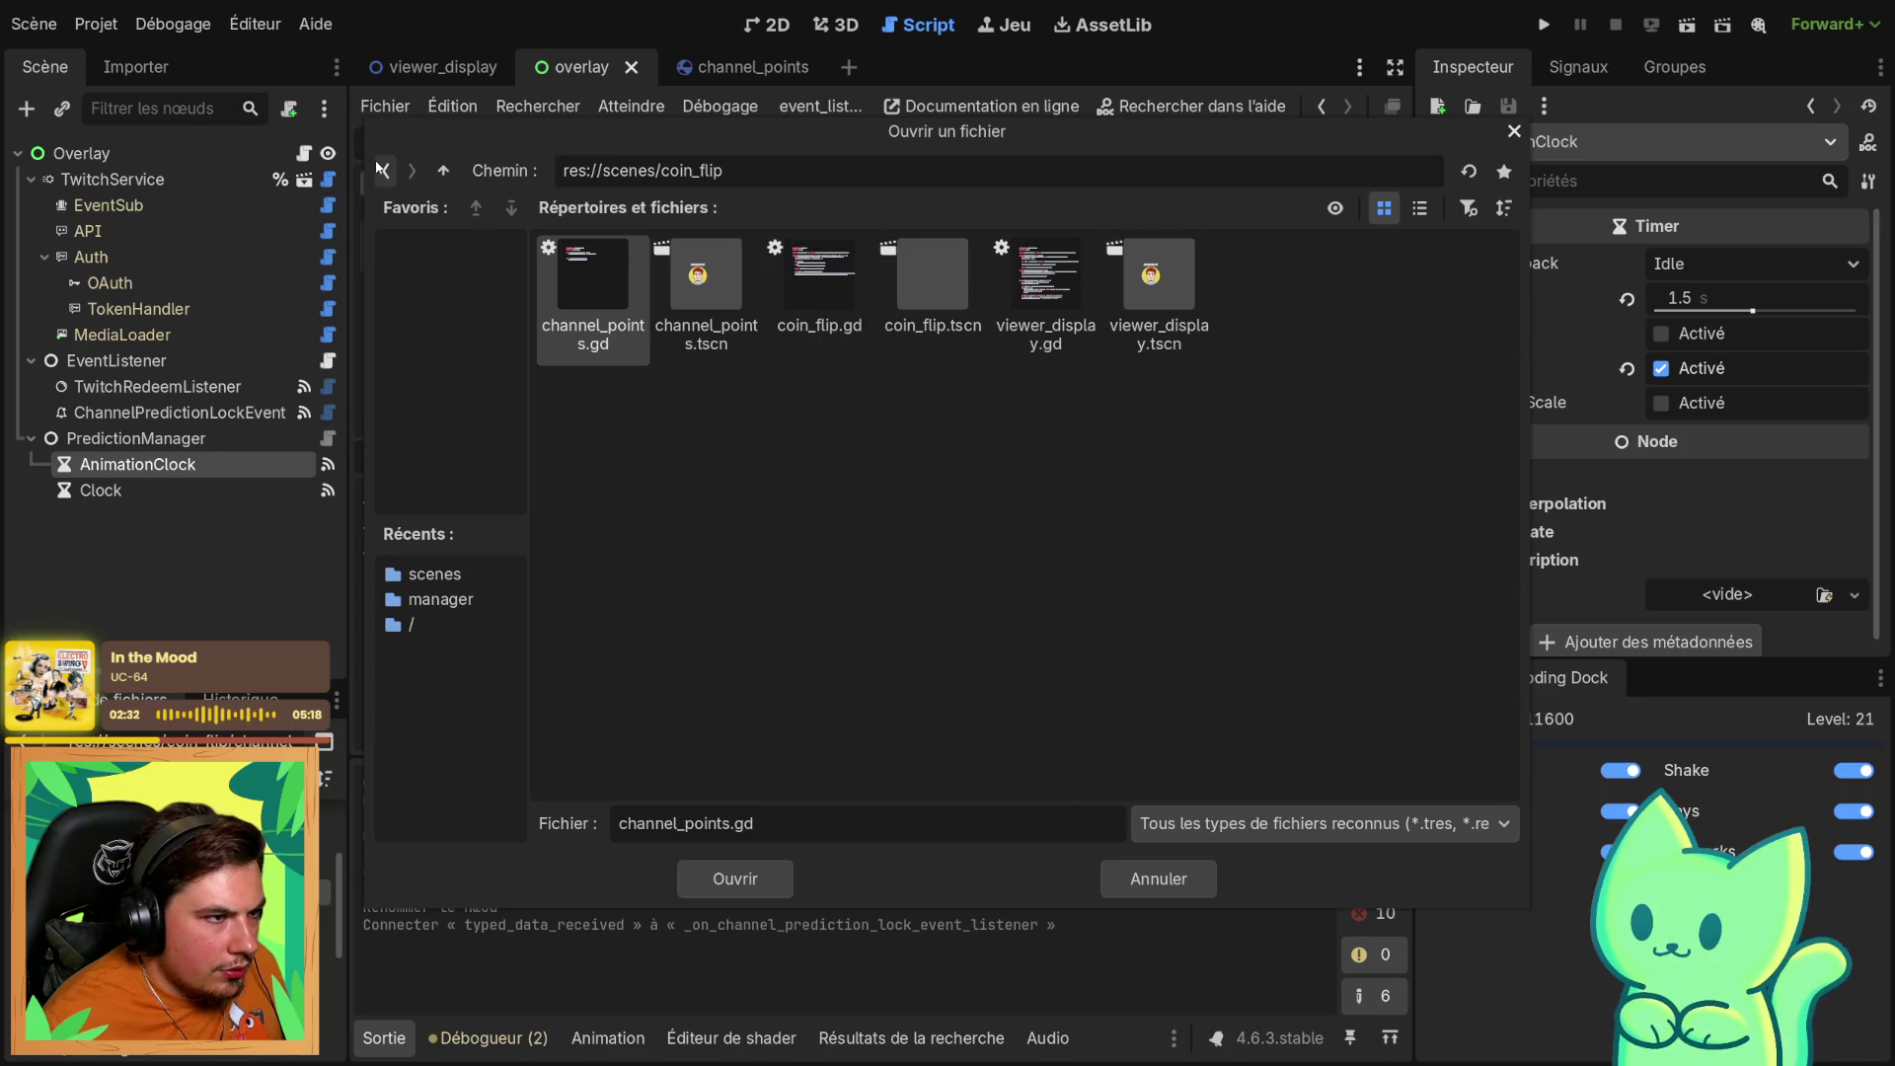
double_click(381, 170)
double_click(1010, 298)
double_click(585, 296)
double_click(580, 305)
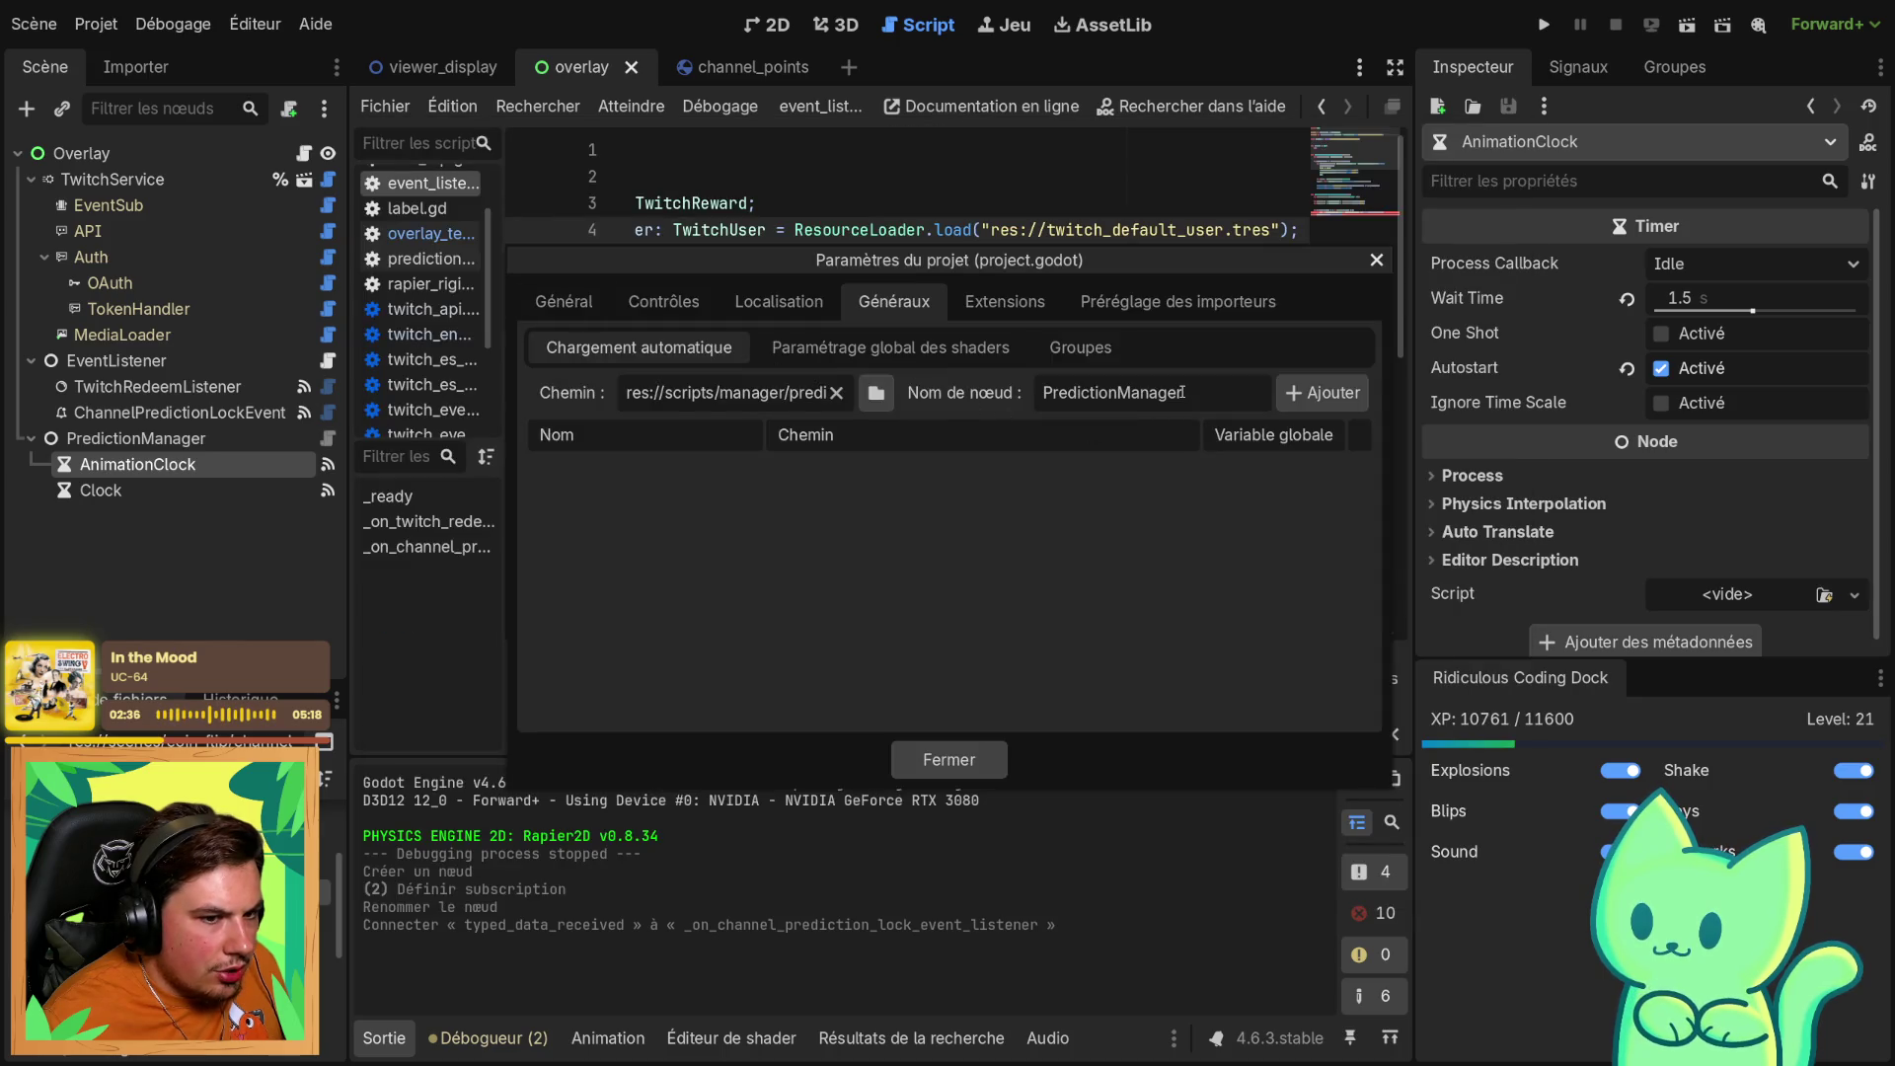
left_click(1328, 391)
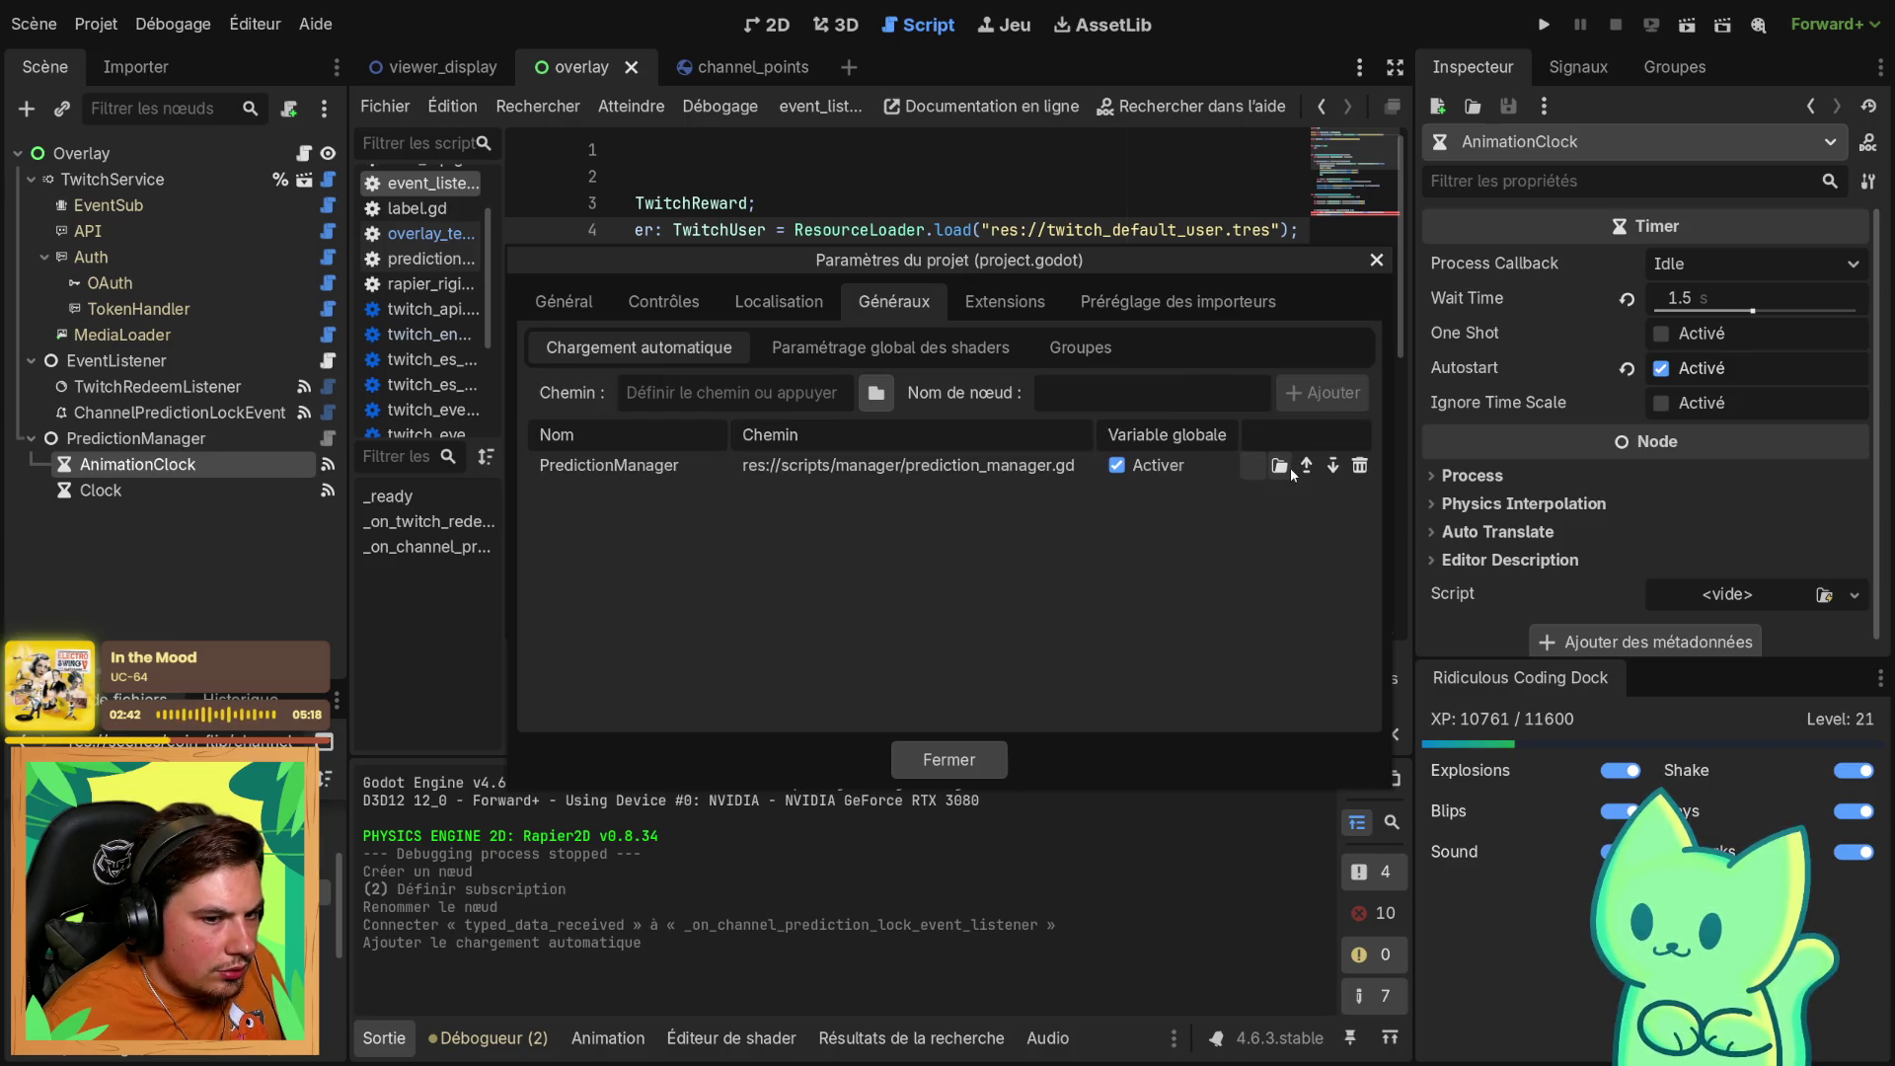
left_click(1375, 260)
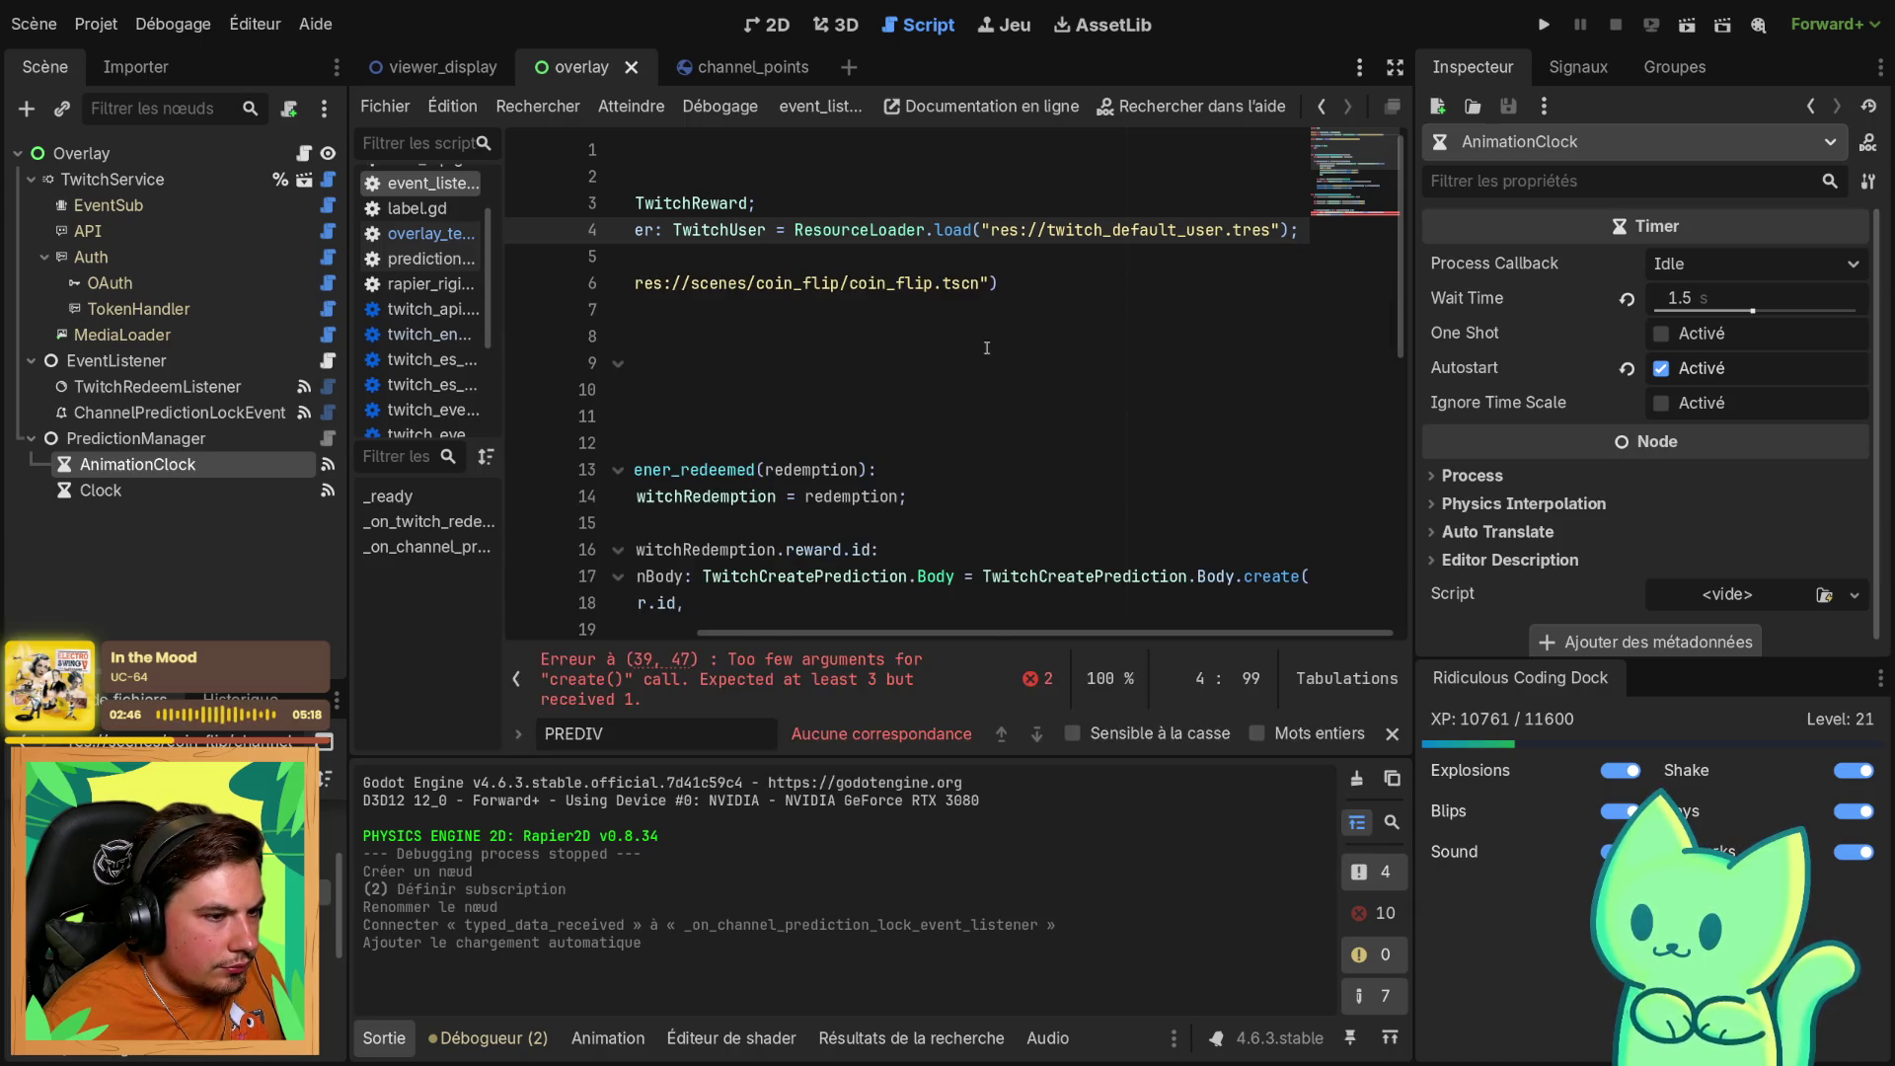
- Replace get_parent().get_node("PredictionManager") on line 27 with the PredictionManager autoload
scroll(847, 521, "down", 5)
left_click_drag(850, 639, 725, 596)
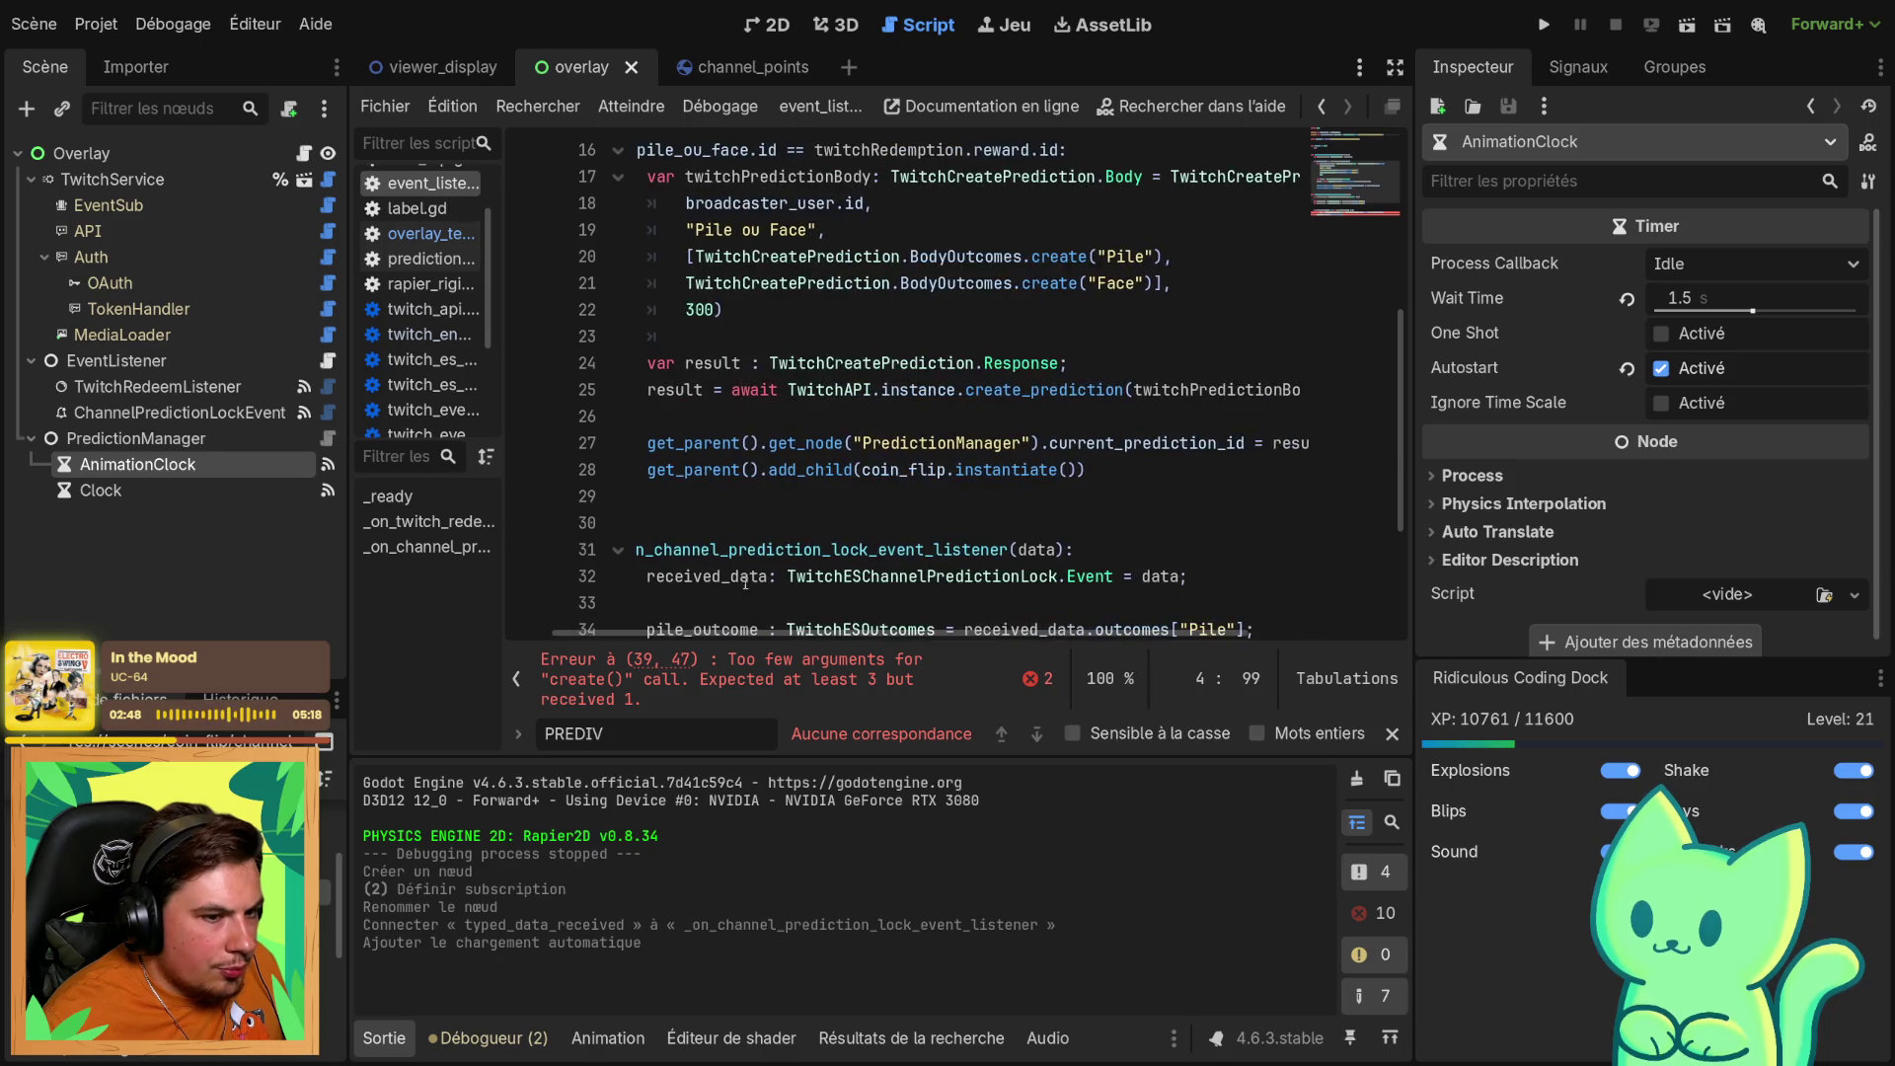
left_click_drag(1040, 442, 646, 442)
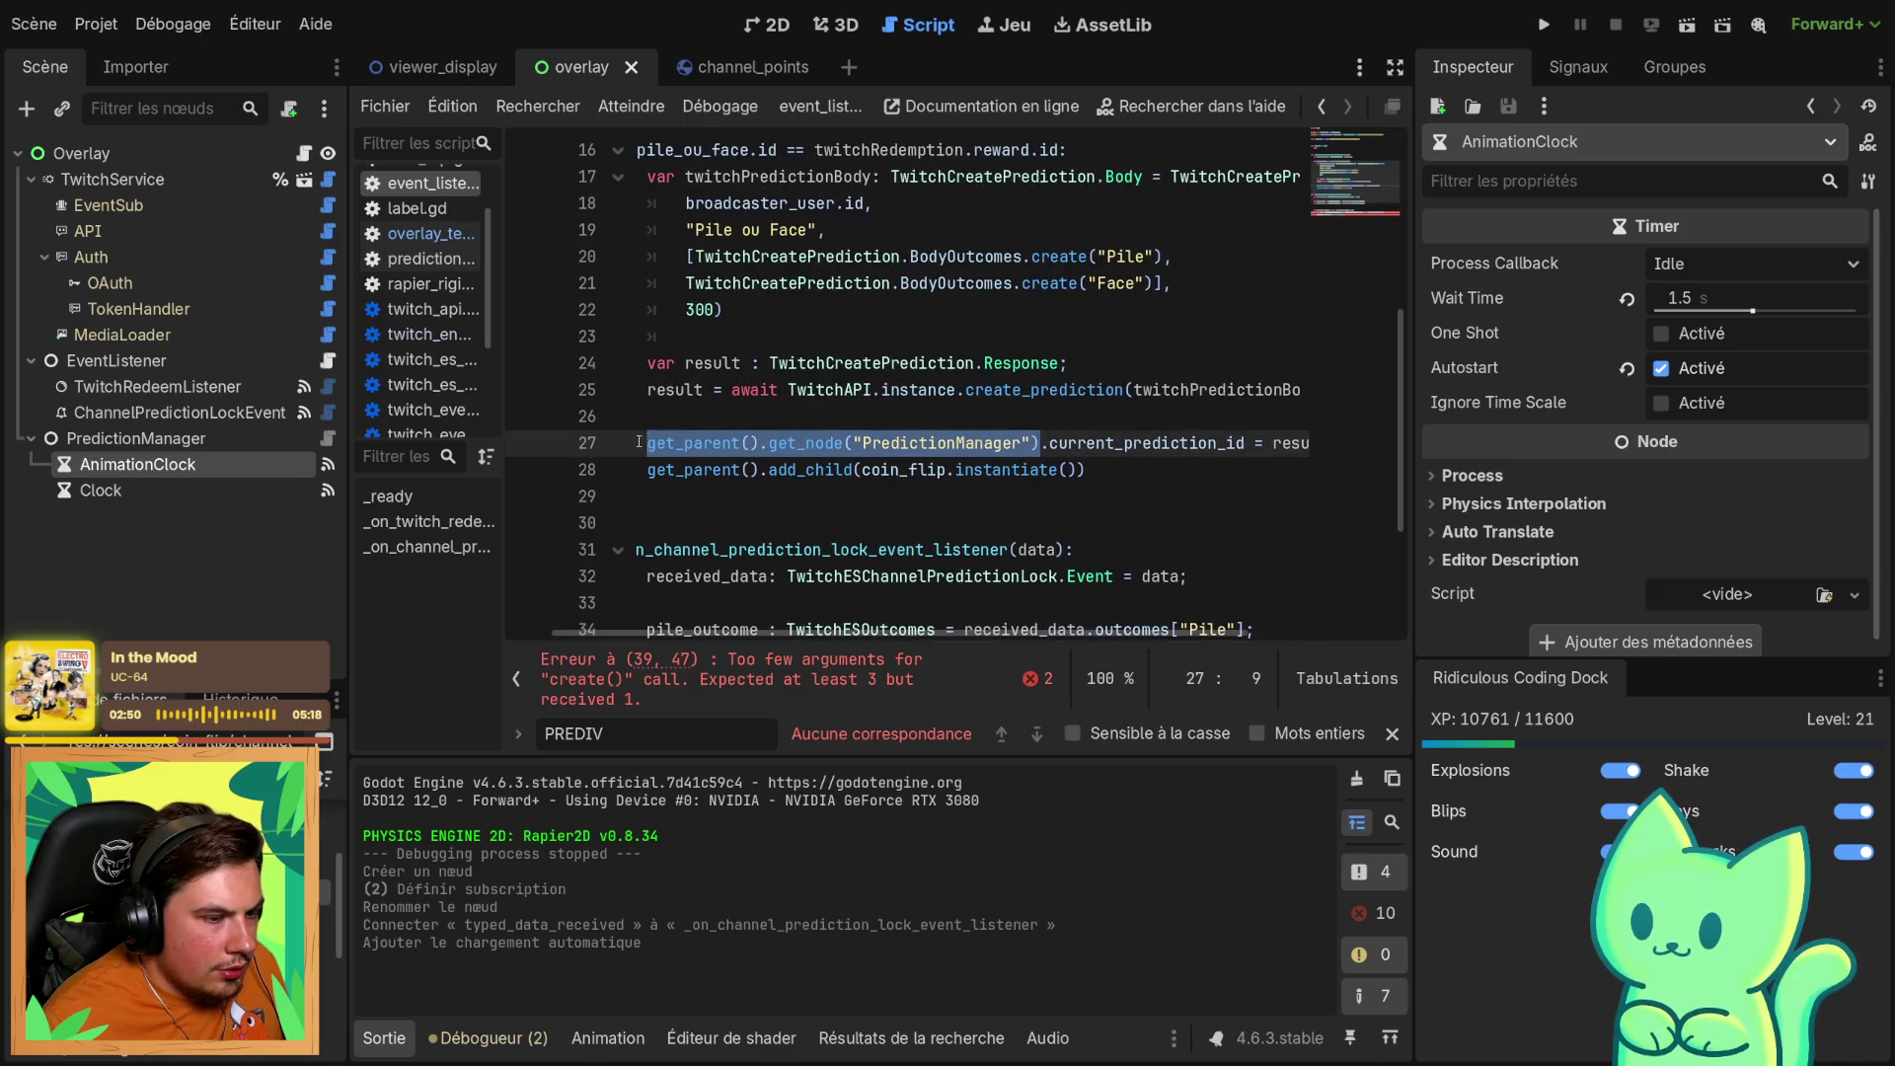
type("Predi.current_prediction_id = result.data[0].id;")
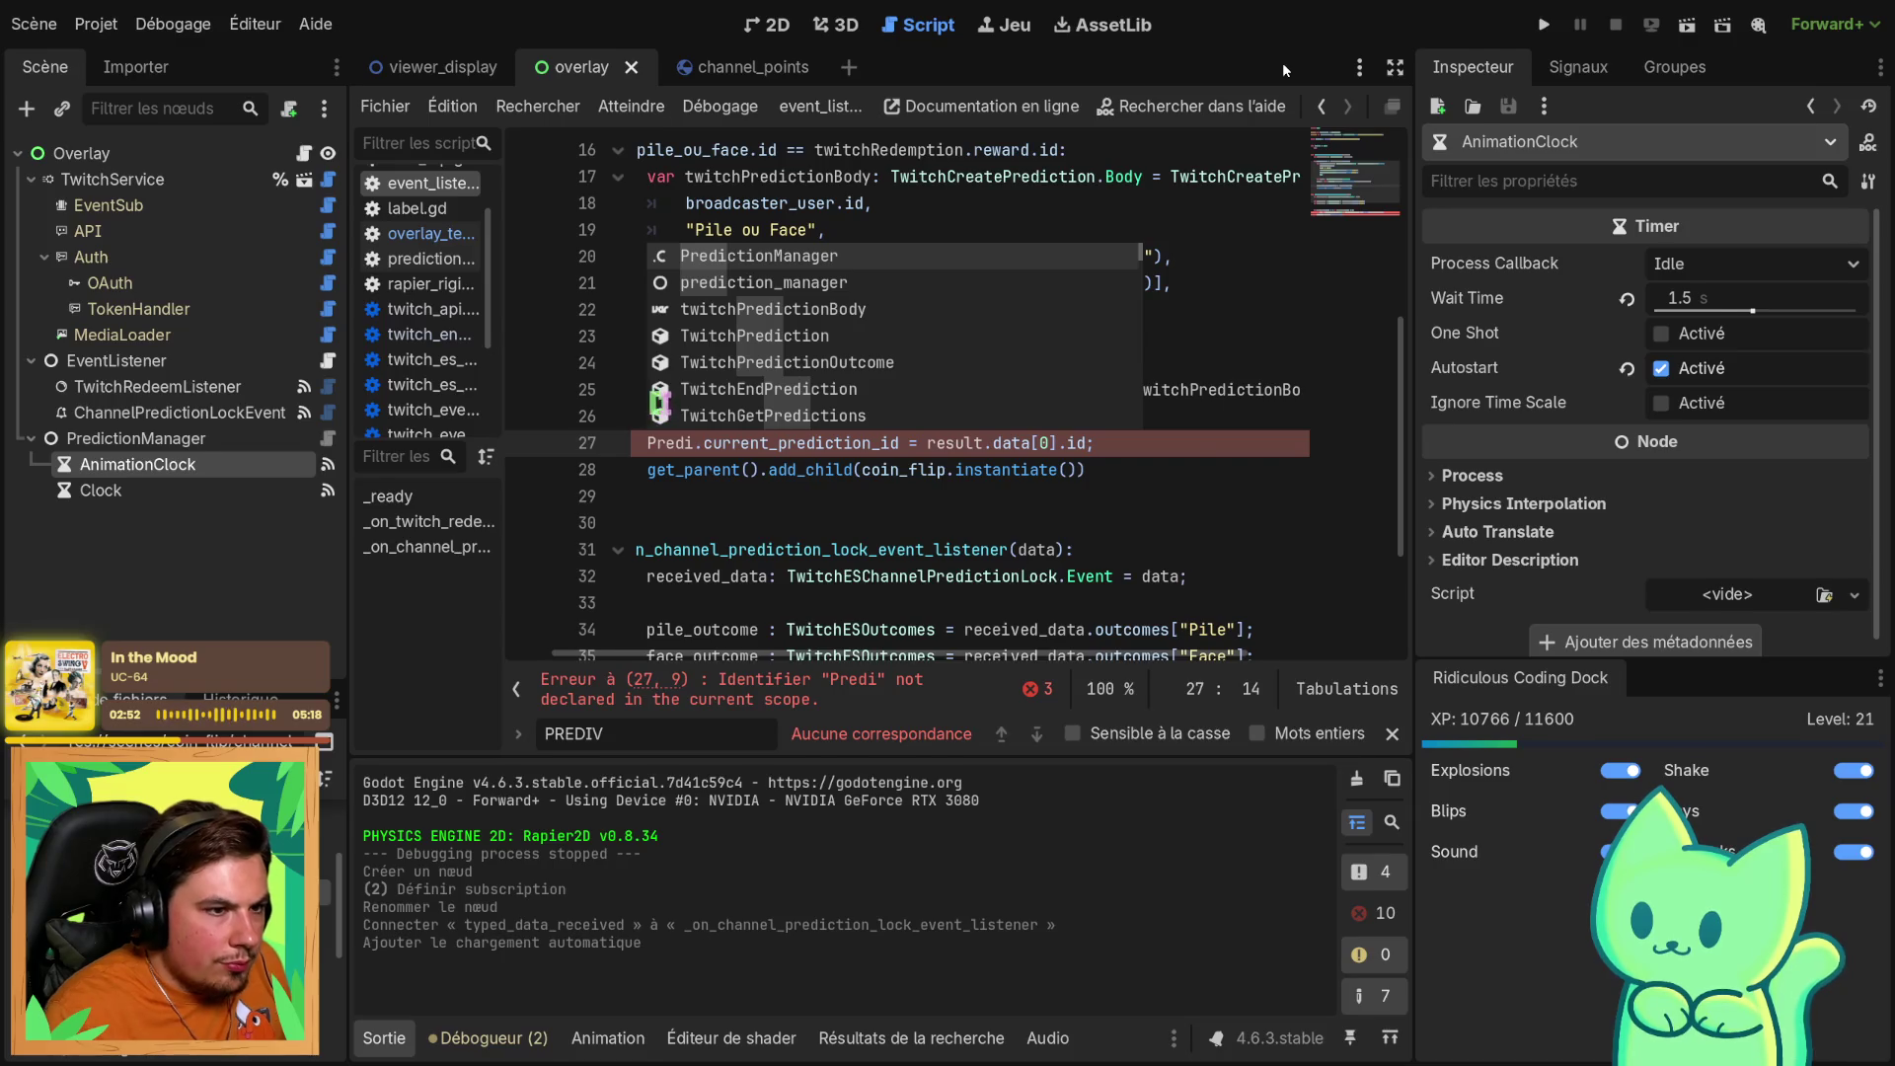
key("Tab")
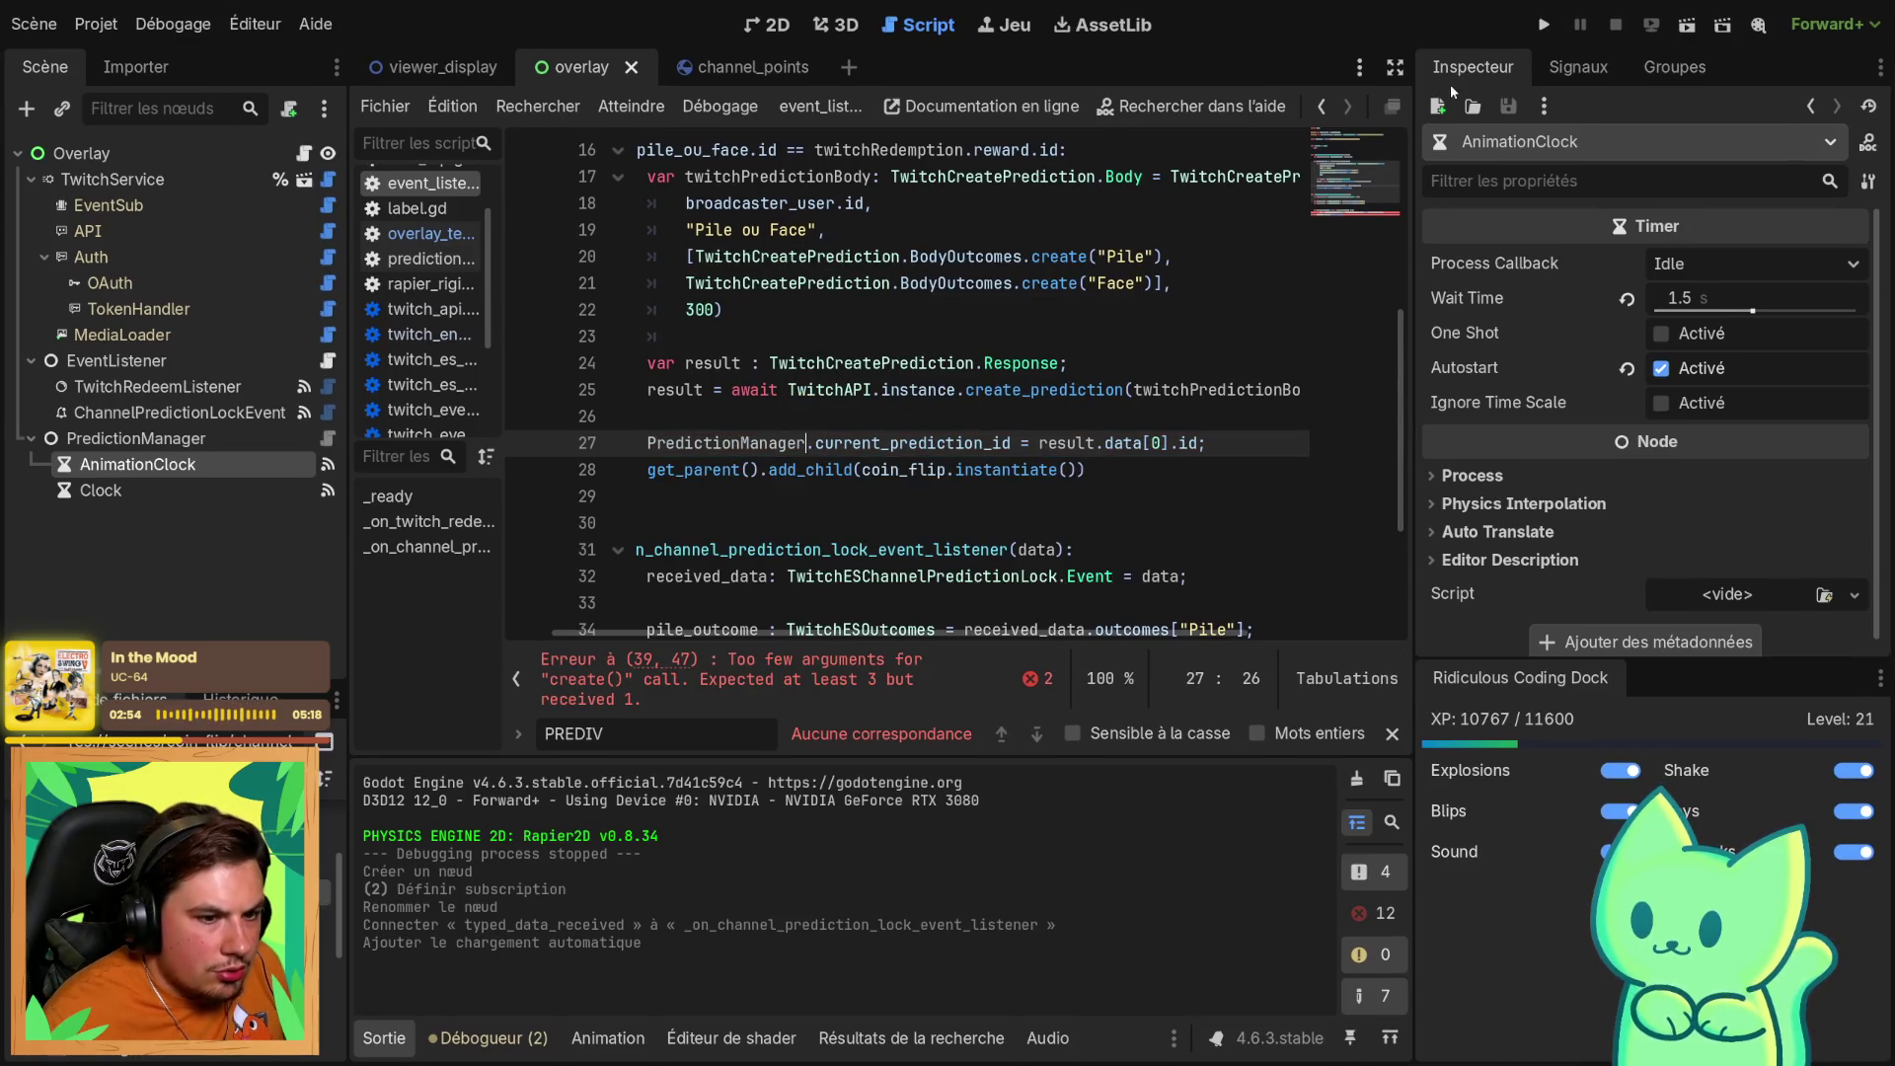
scroll(1024, 441, "down", 3)
left_click(1027, 551)
left_click(1067, 576)
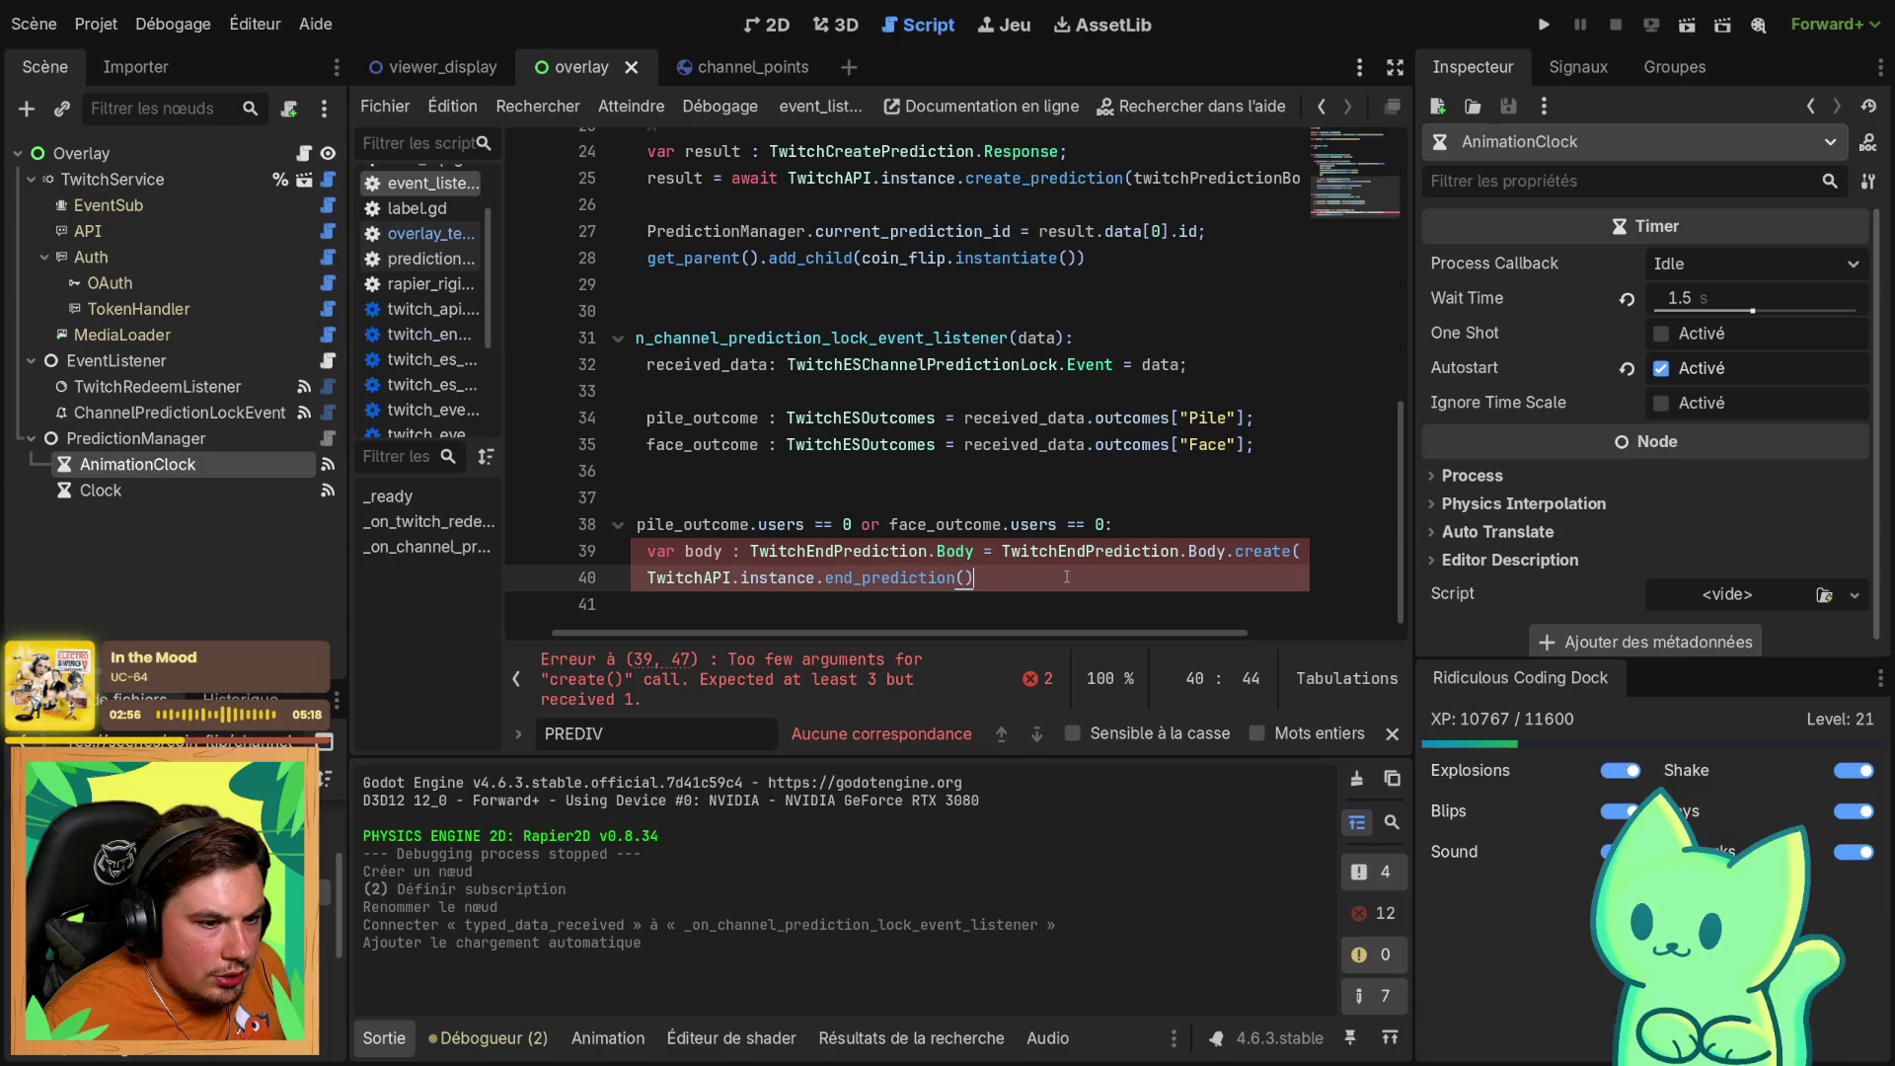
- Add PredictionManager.current_prediction_id as the second create() argument and delete the blank line before the if
mouse_move(925, 599)
left_mouse_down()
mouse_move(1184, 558)
mouse_move(1323, 566)
left_mouse_up()
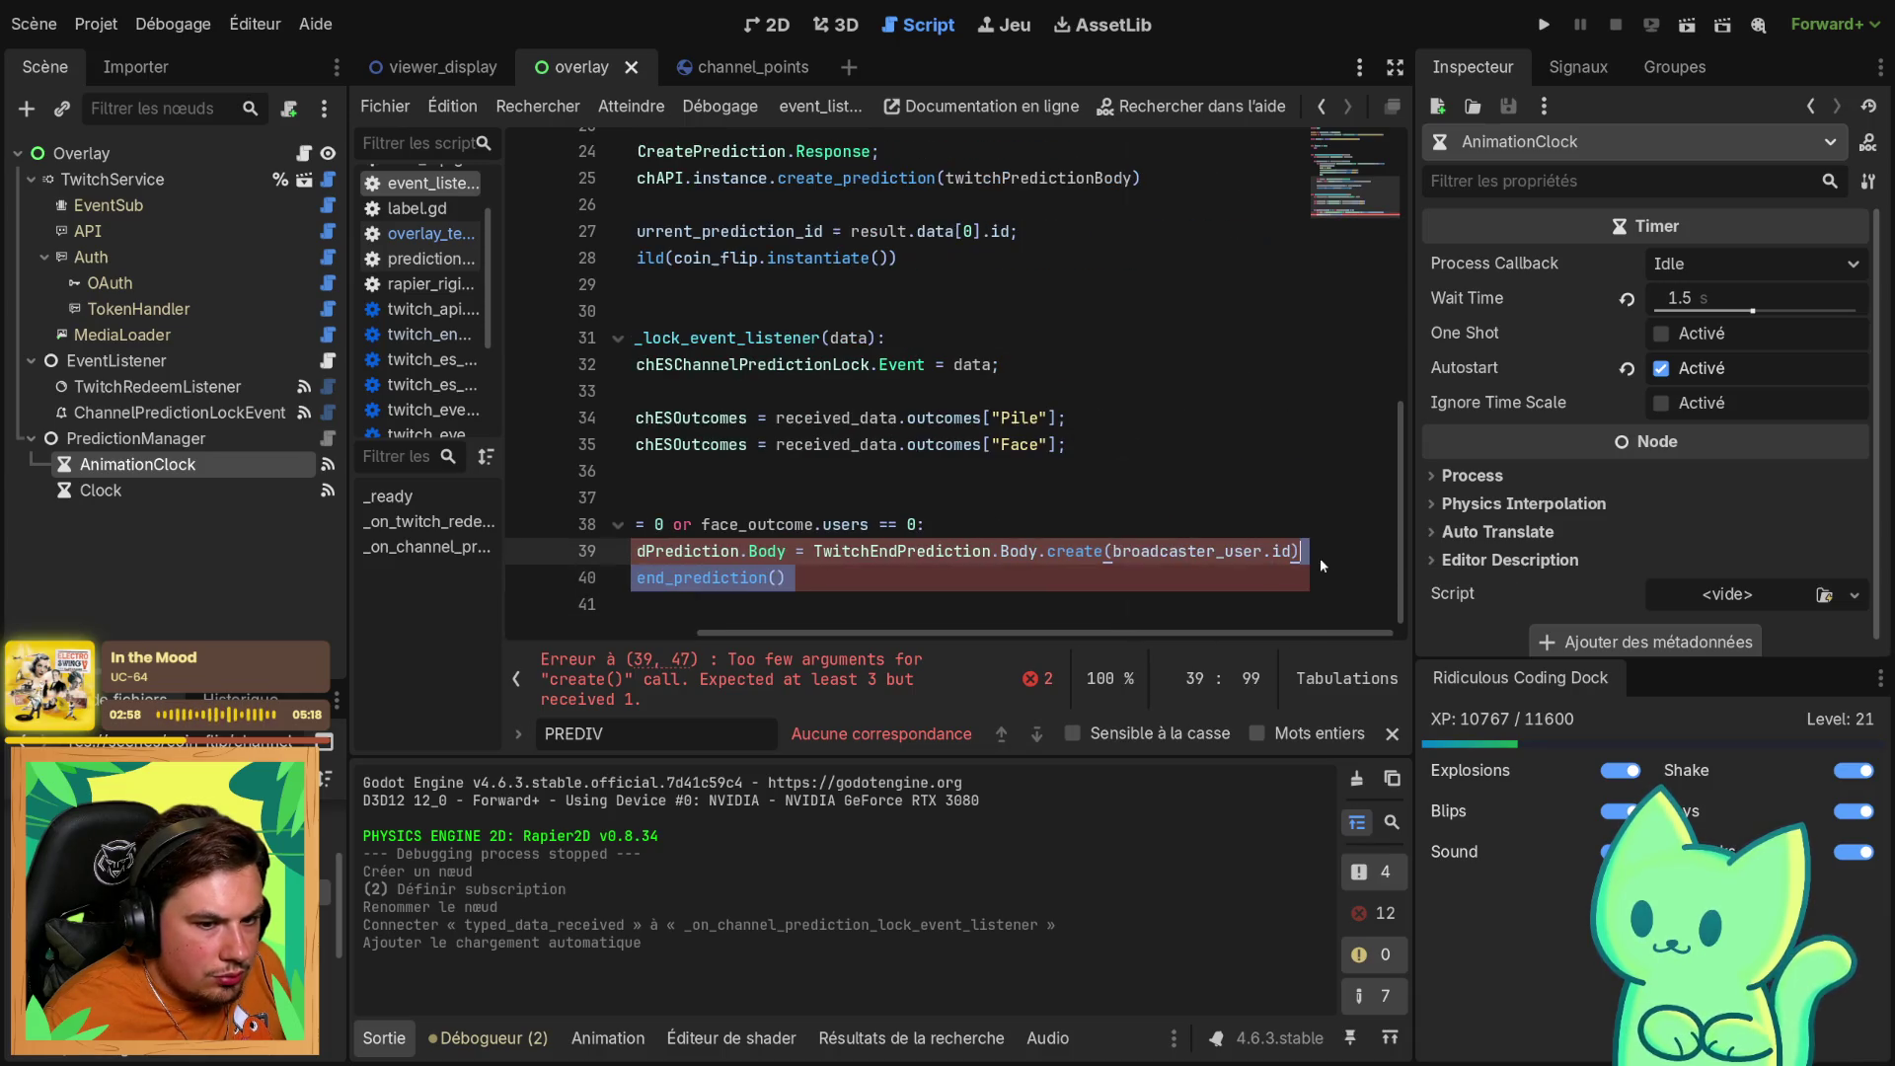
left_click(1251, 550)
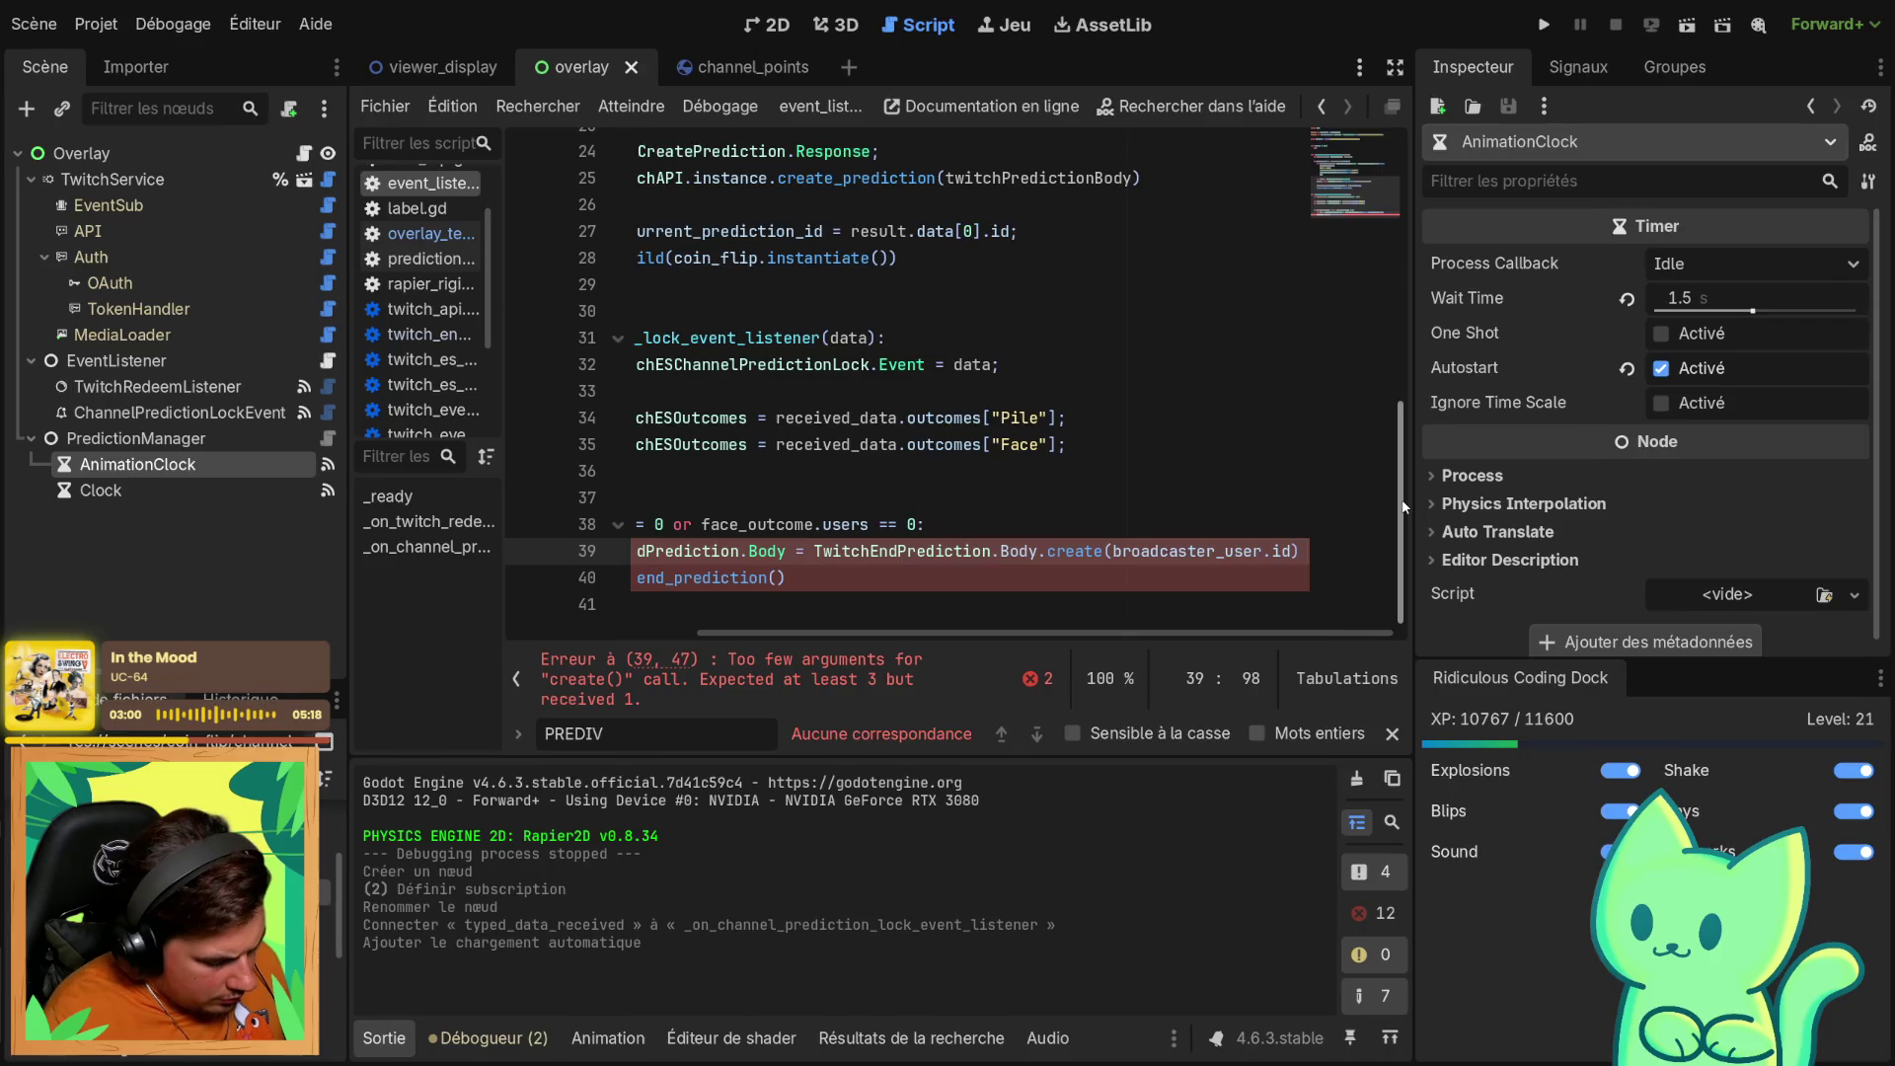
type(", PRedi")
key("Tab")
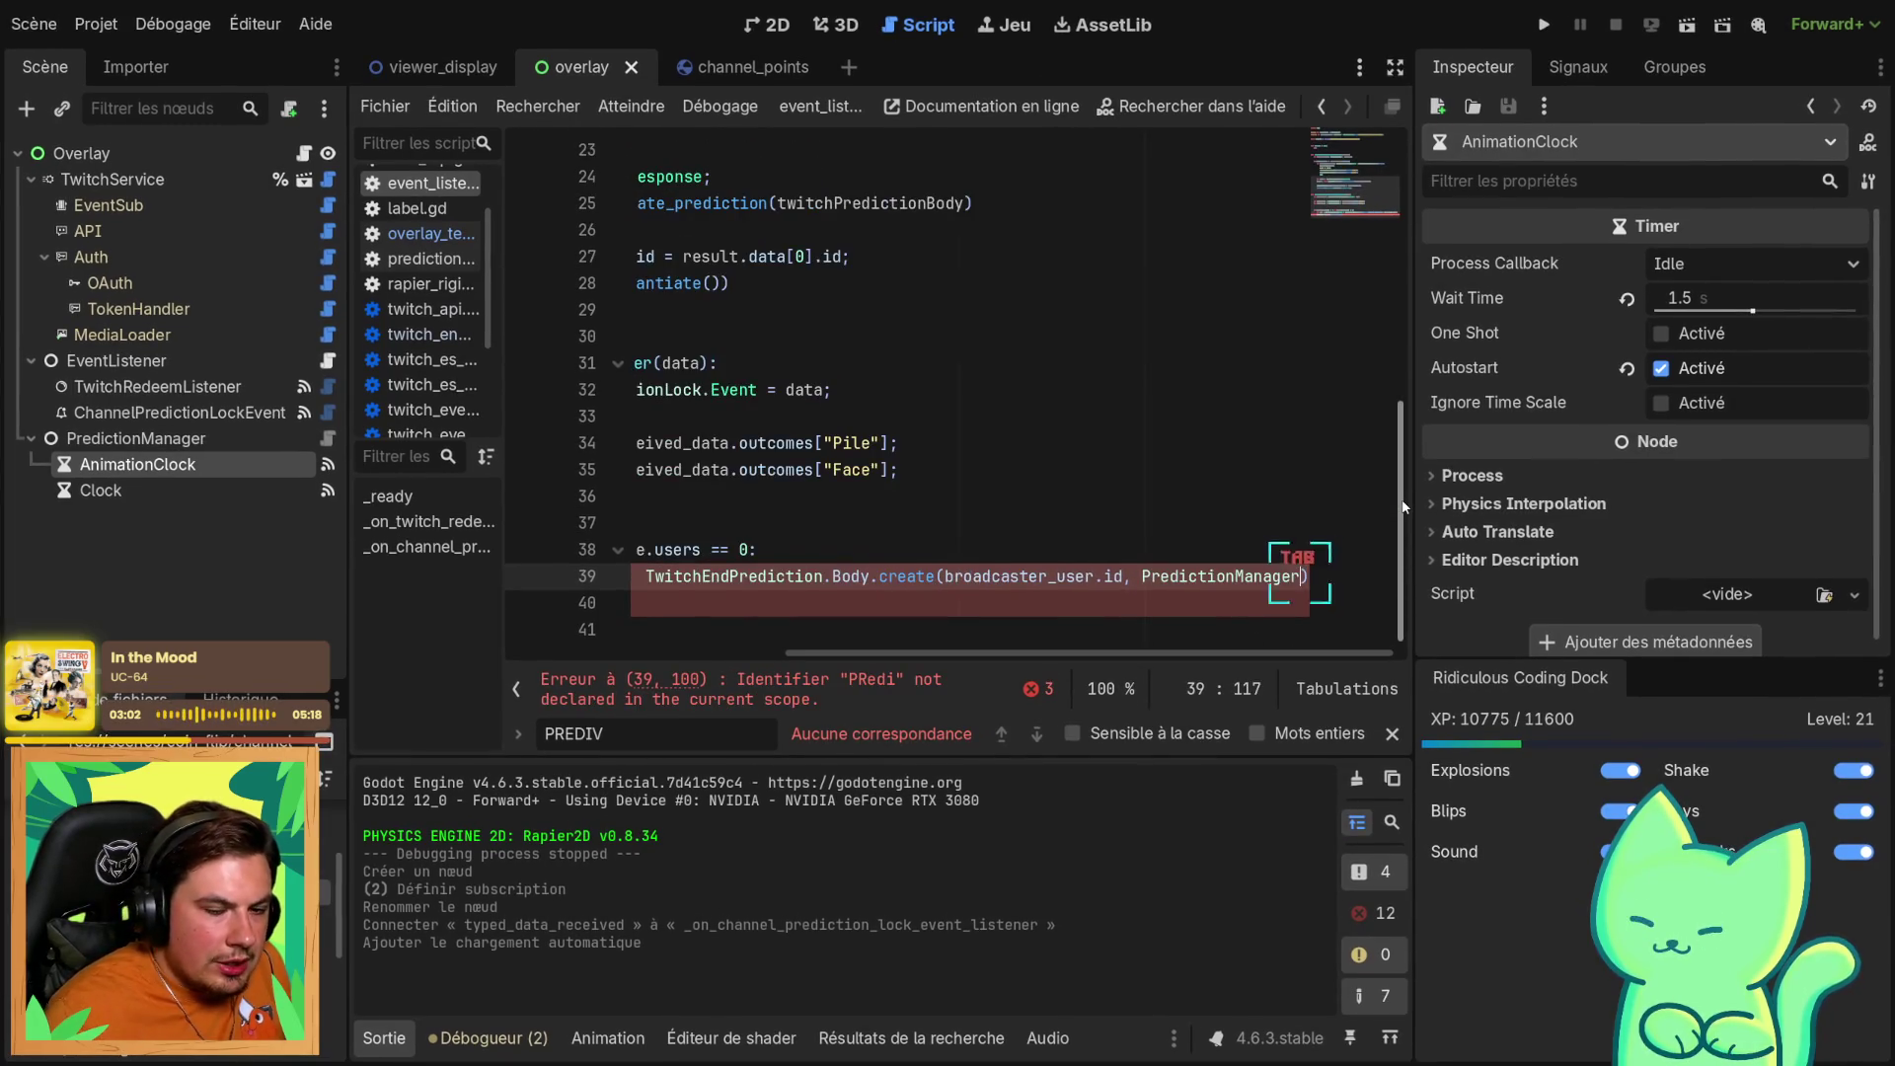
type(".c")
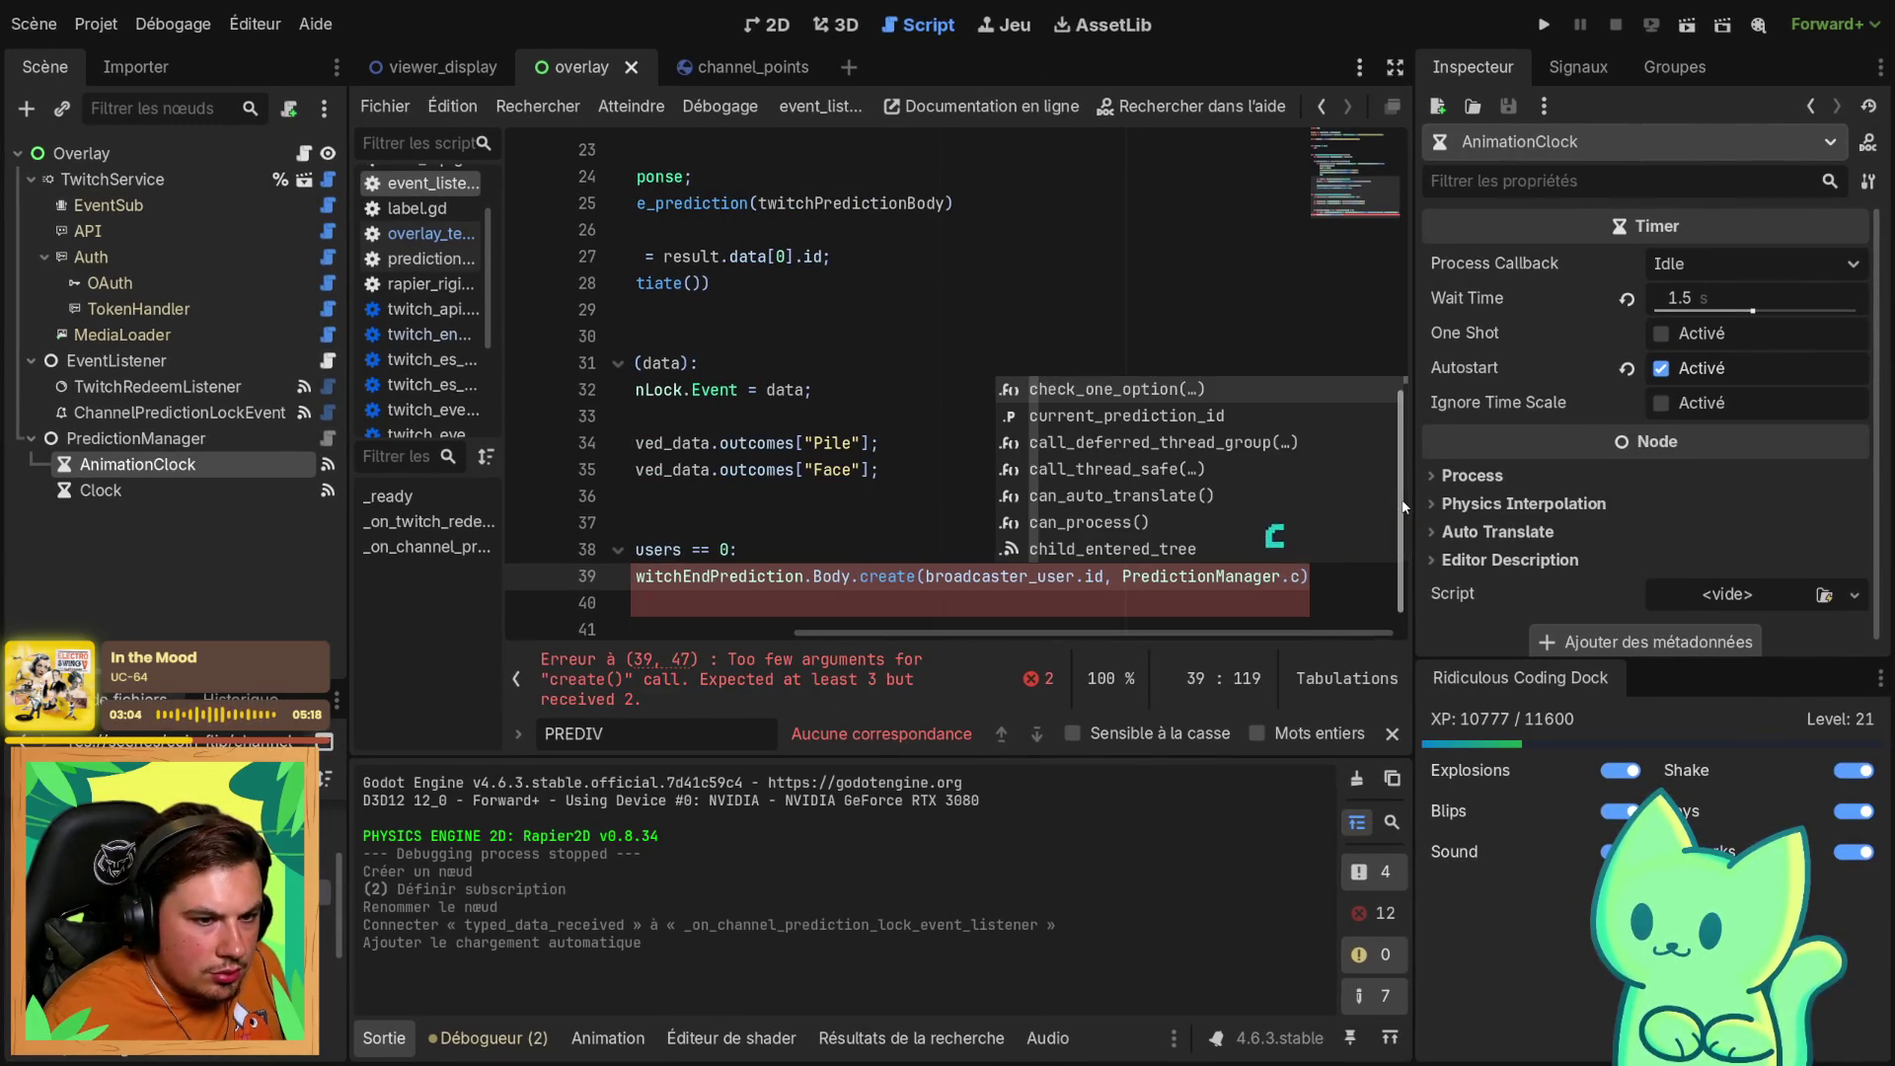
key("Tab")
type(",")
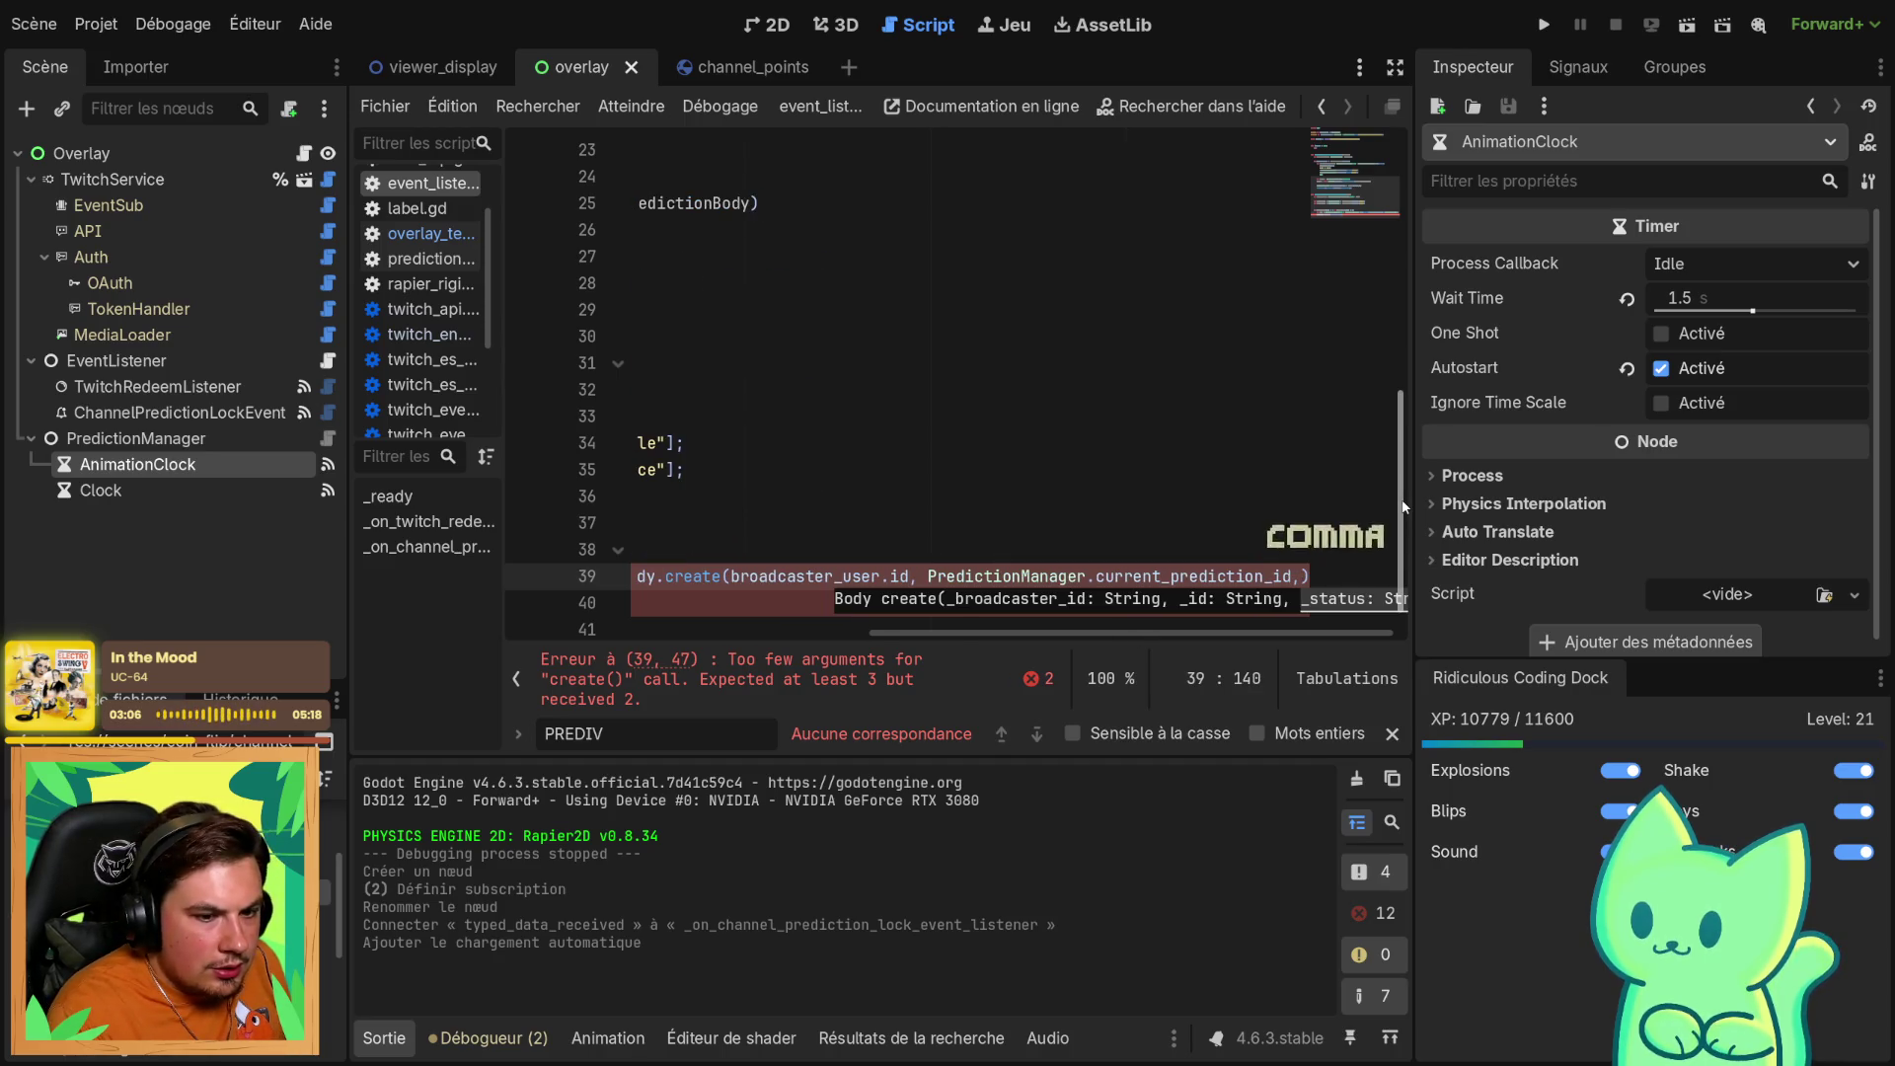
left_click_drag(1040, 633, 666, 647)
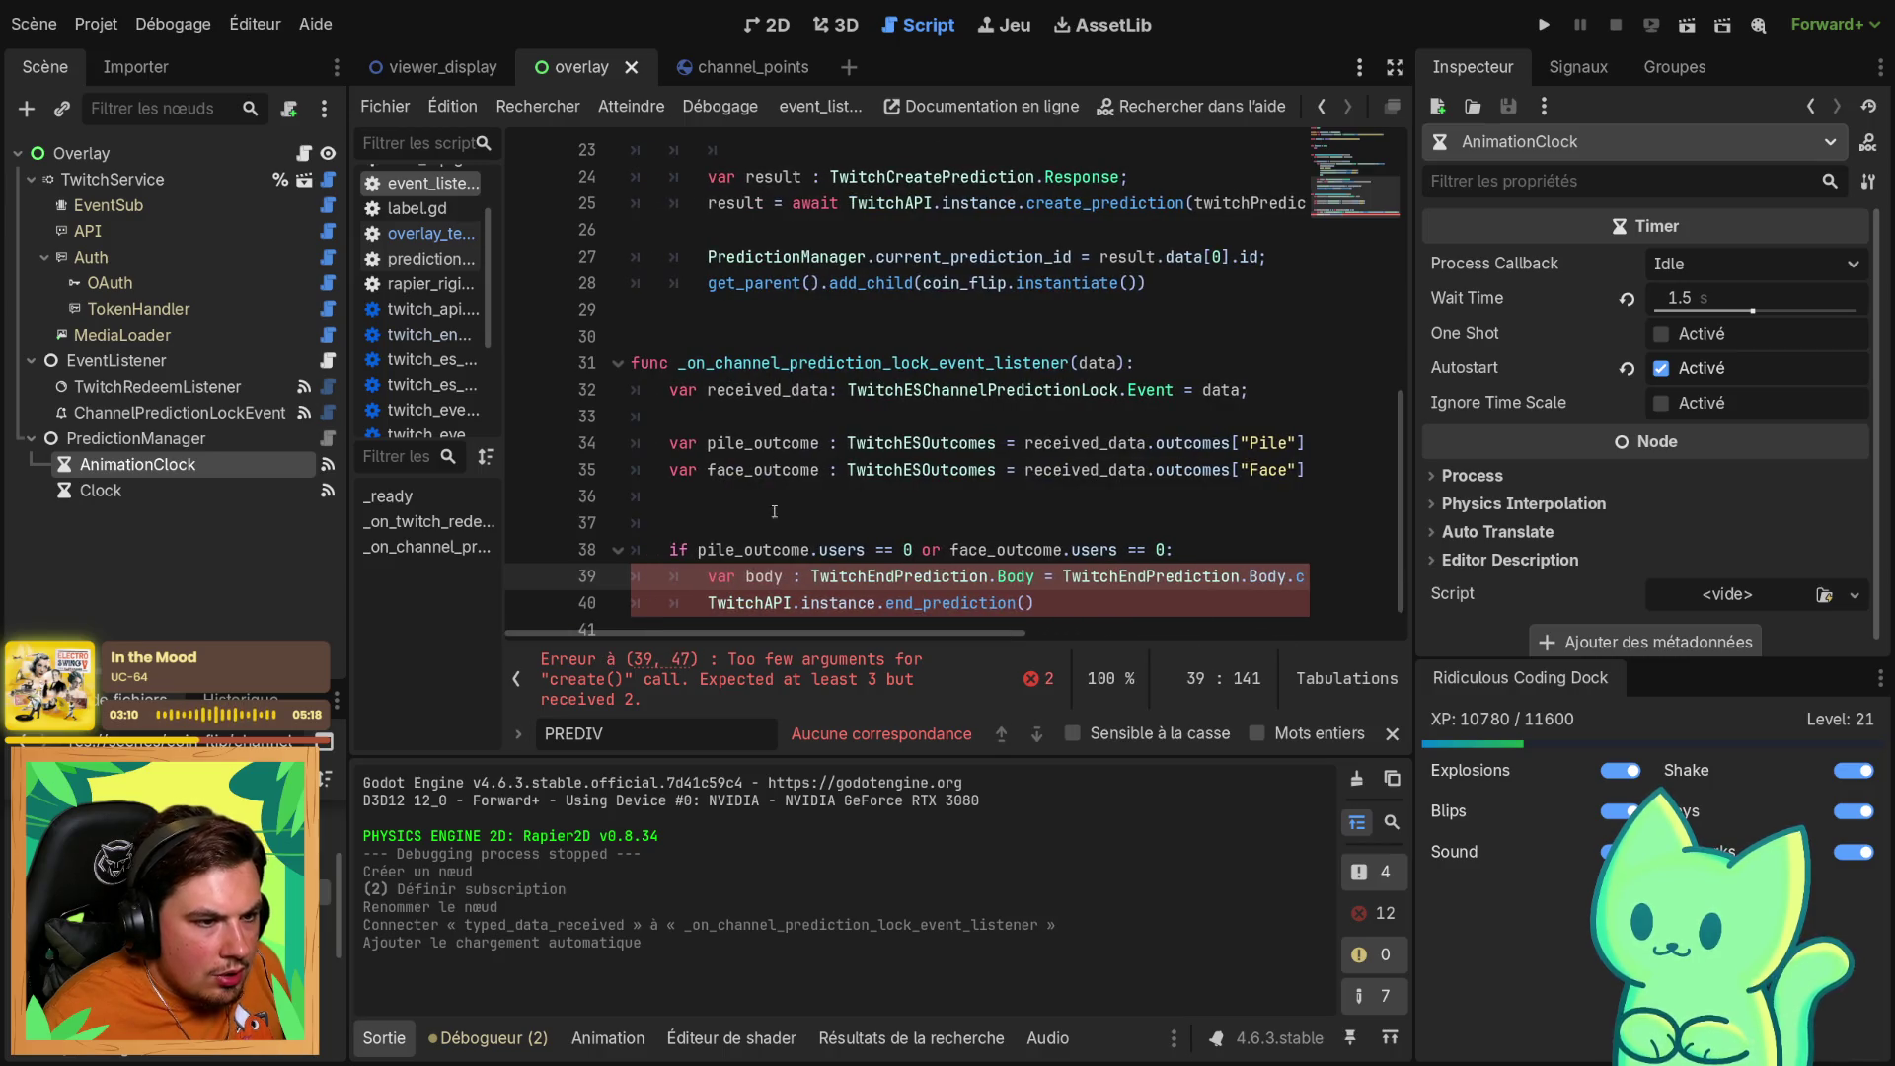
left_click(751, 487)
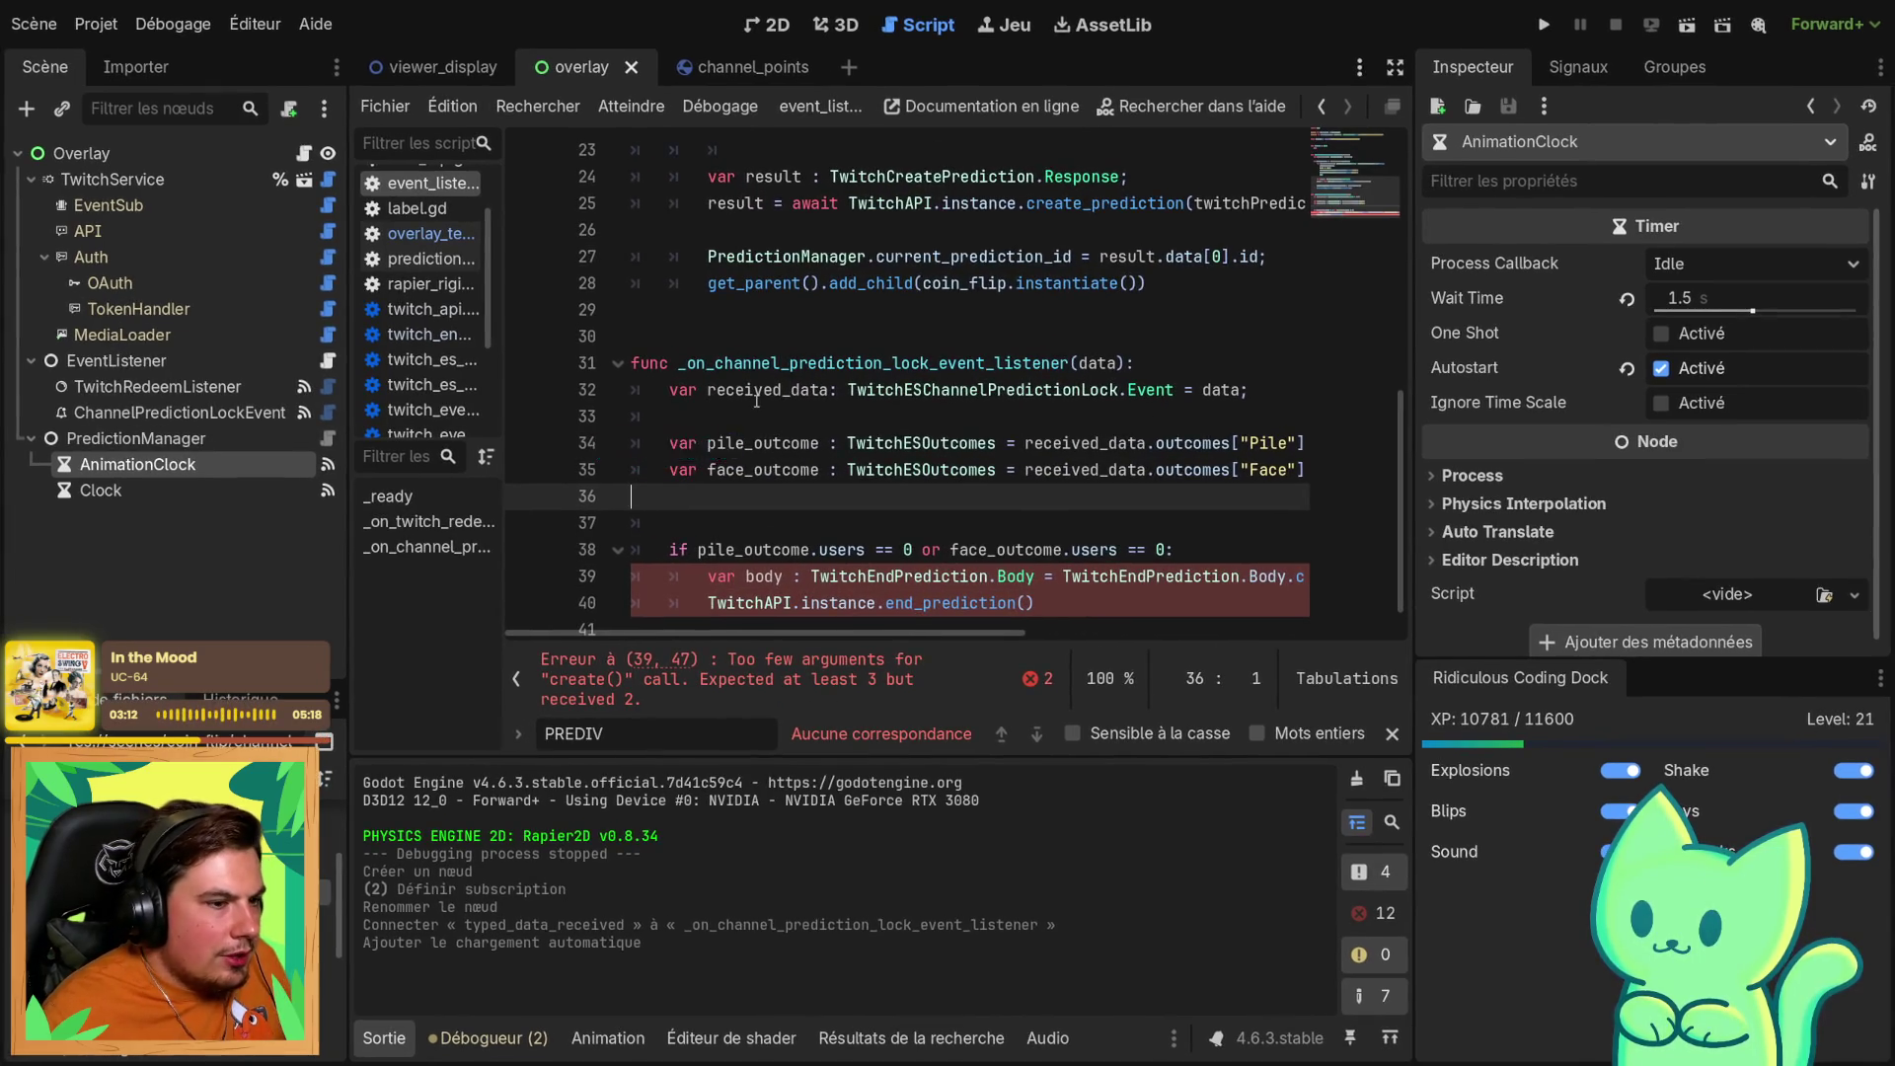
key("BackSpace")
- Swap that argument for received_data.id, add "CANCELED" as the third argument, and save
double_click(731, 364)
key("ctrl+c")
scroll(1070, 550, "right", 5)
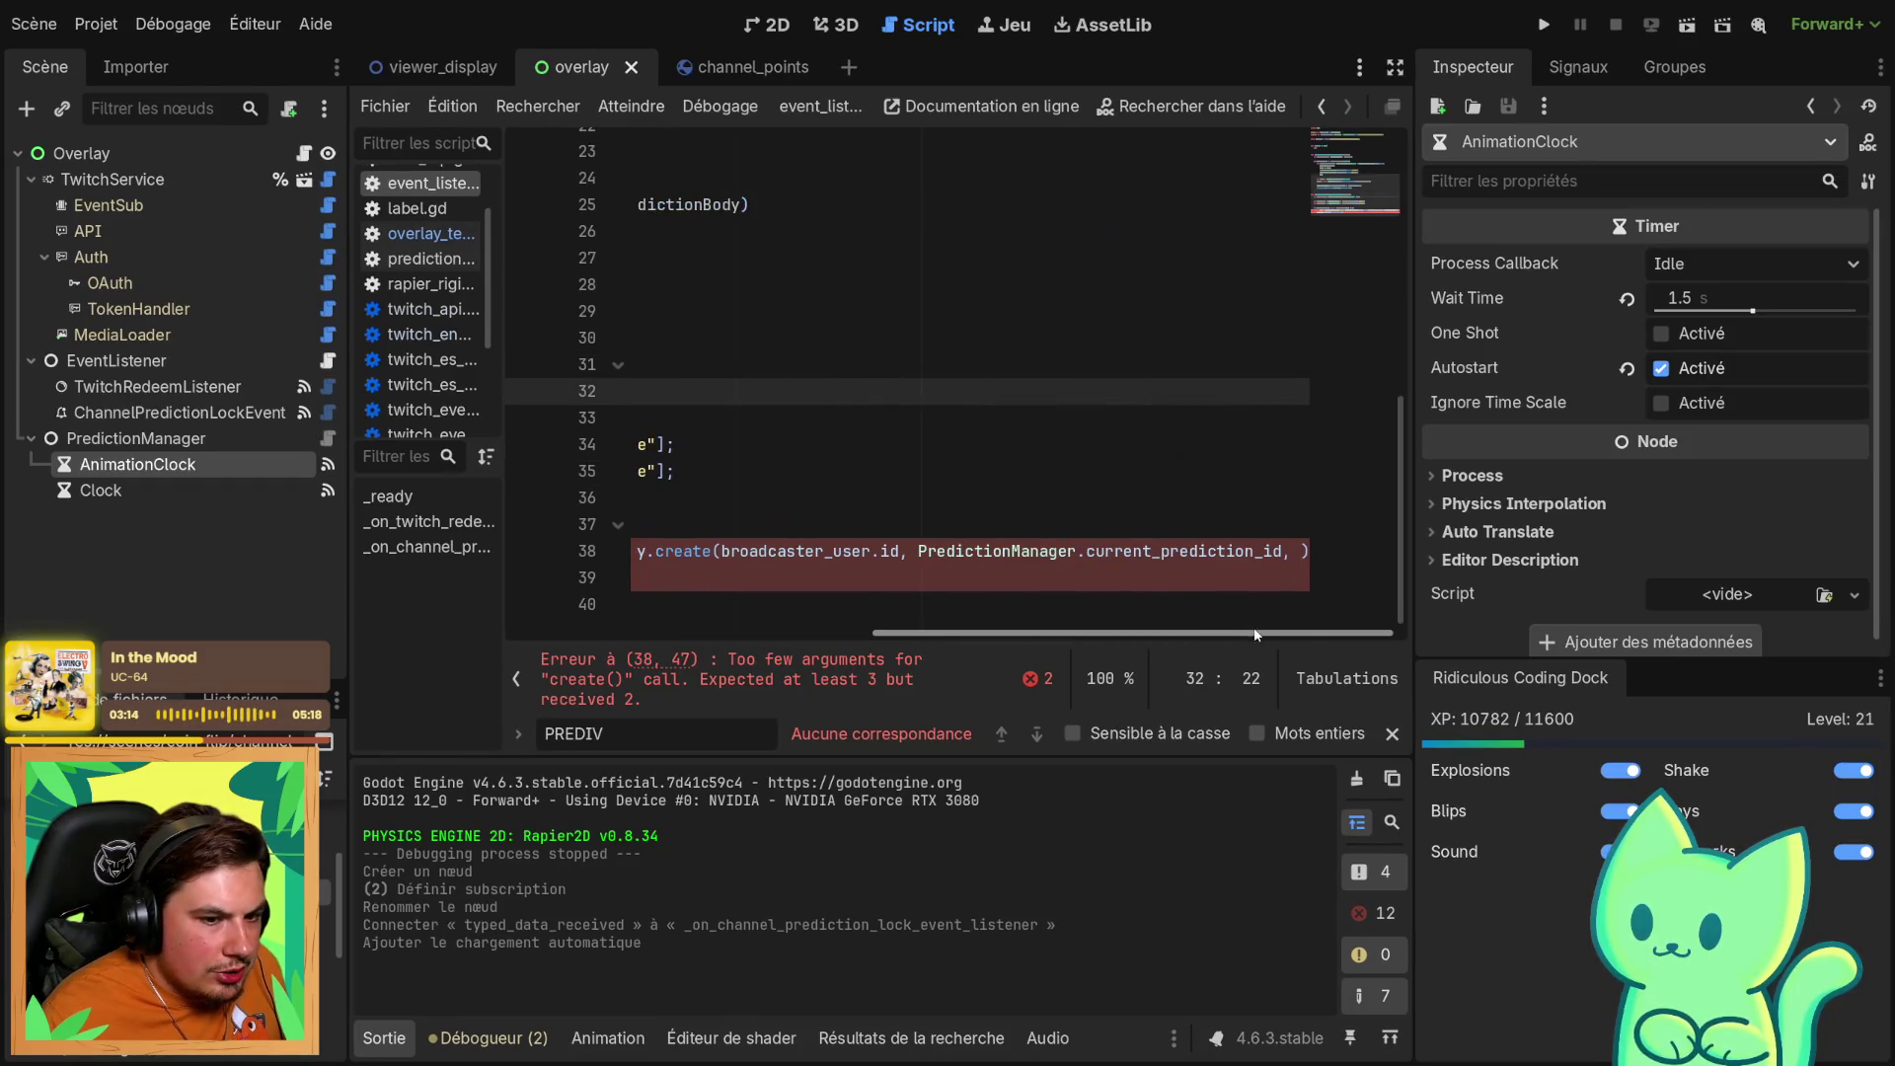
left_click_drag(920, 551, 1281, 550)
key("ctrl+v")
type(".")
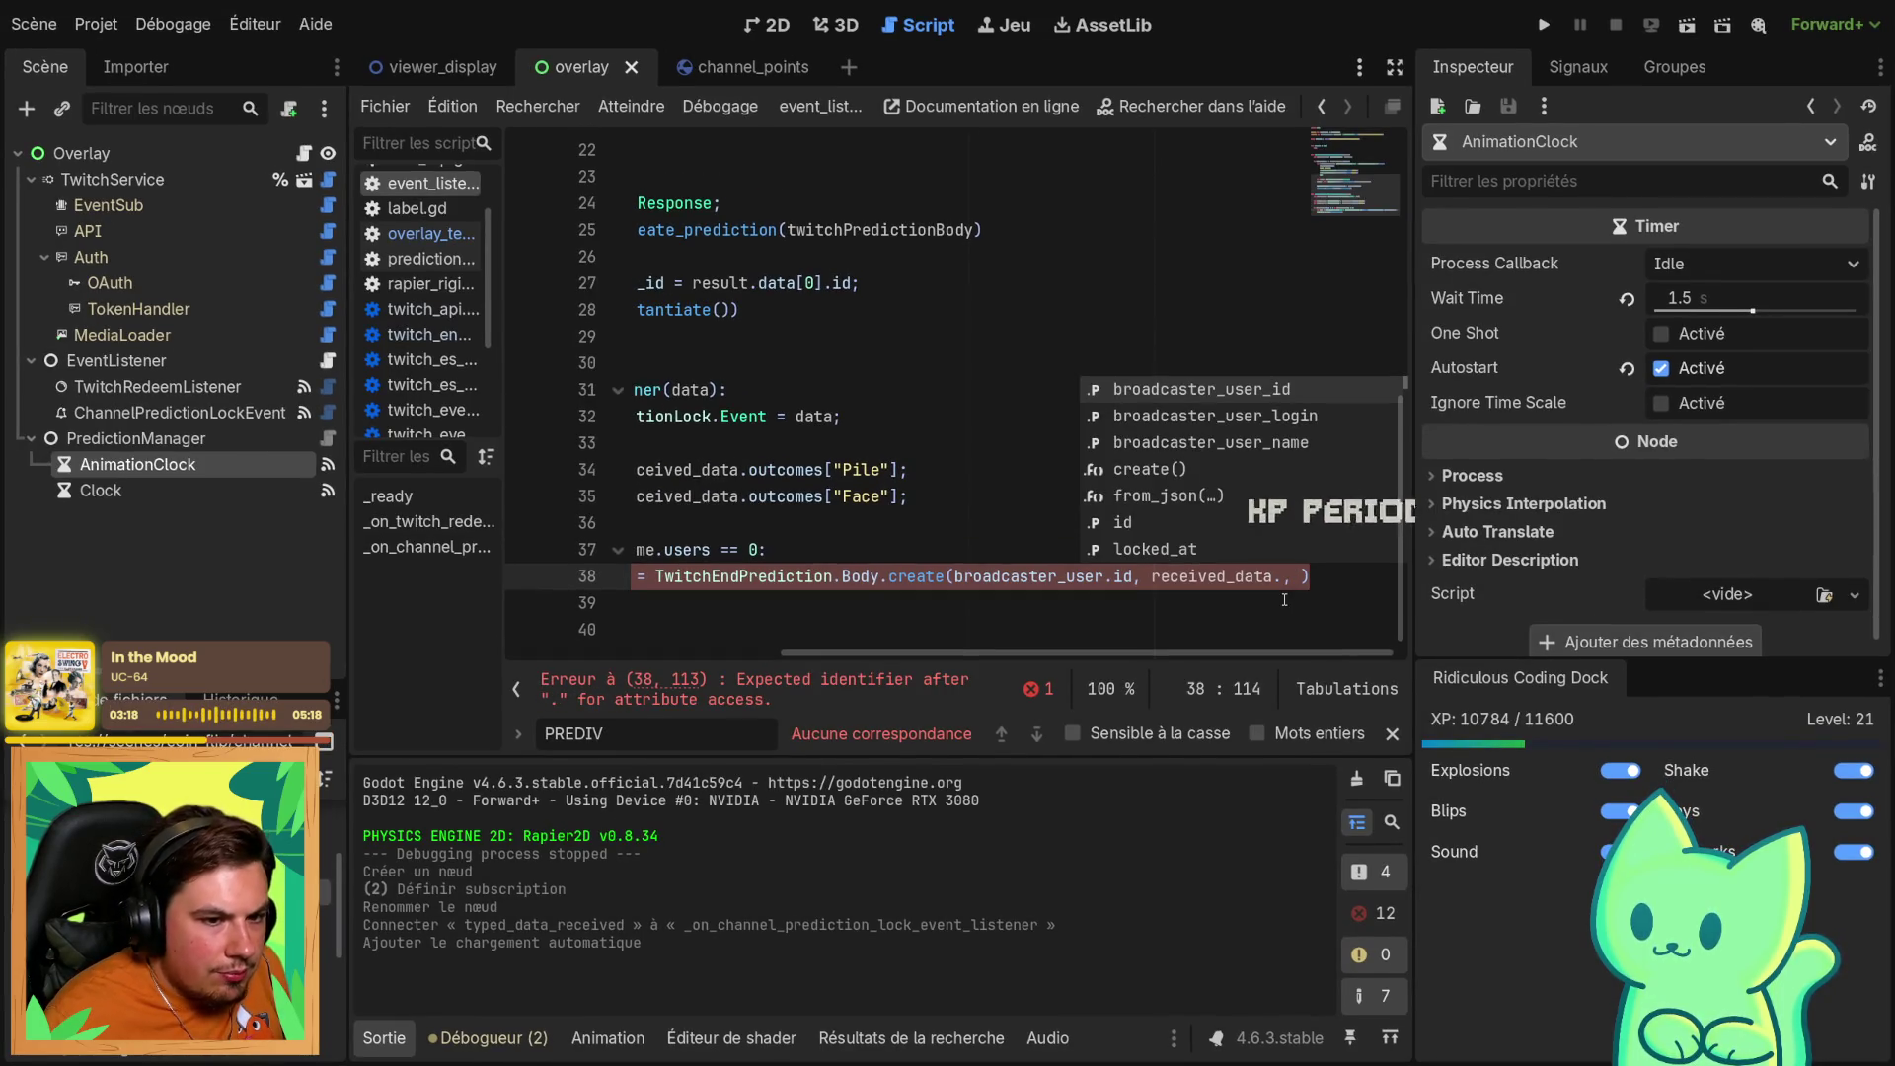
key("Tab")
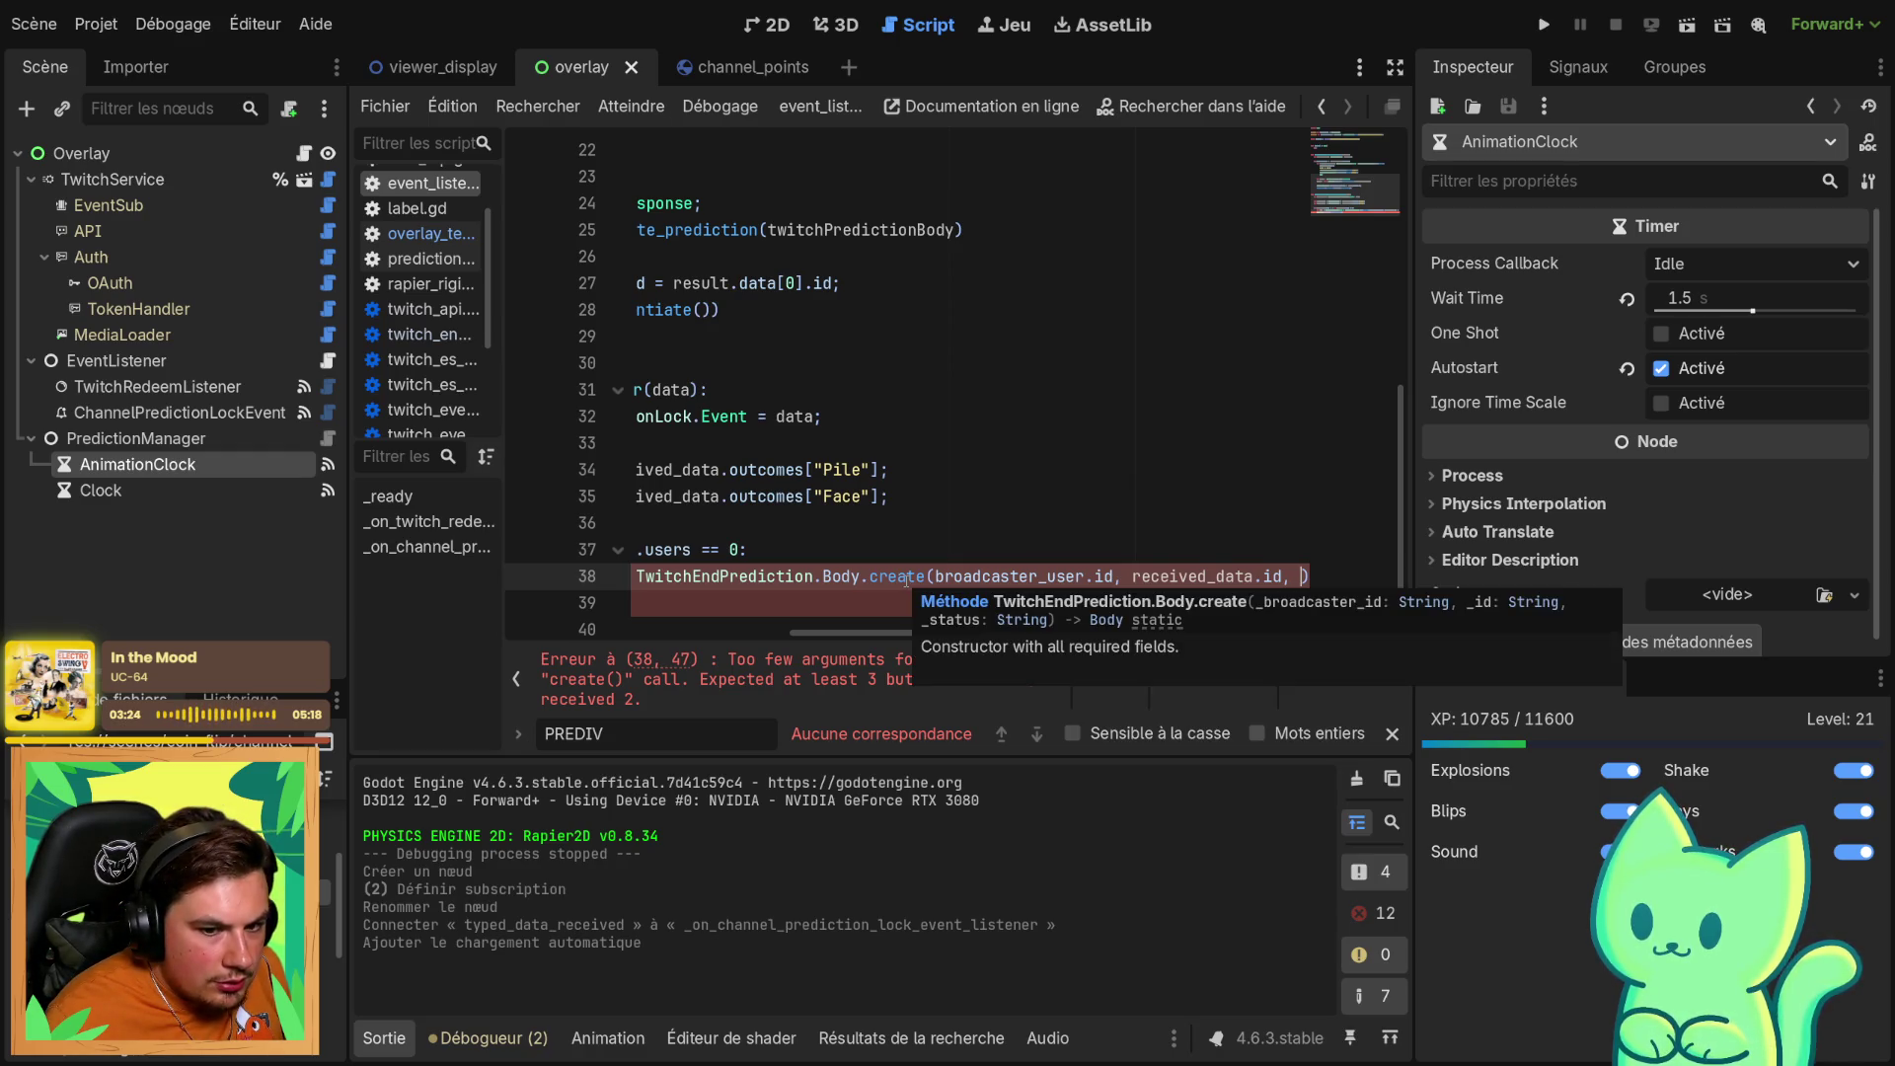
type("\"CANCELED")
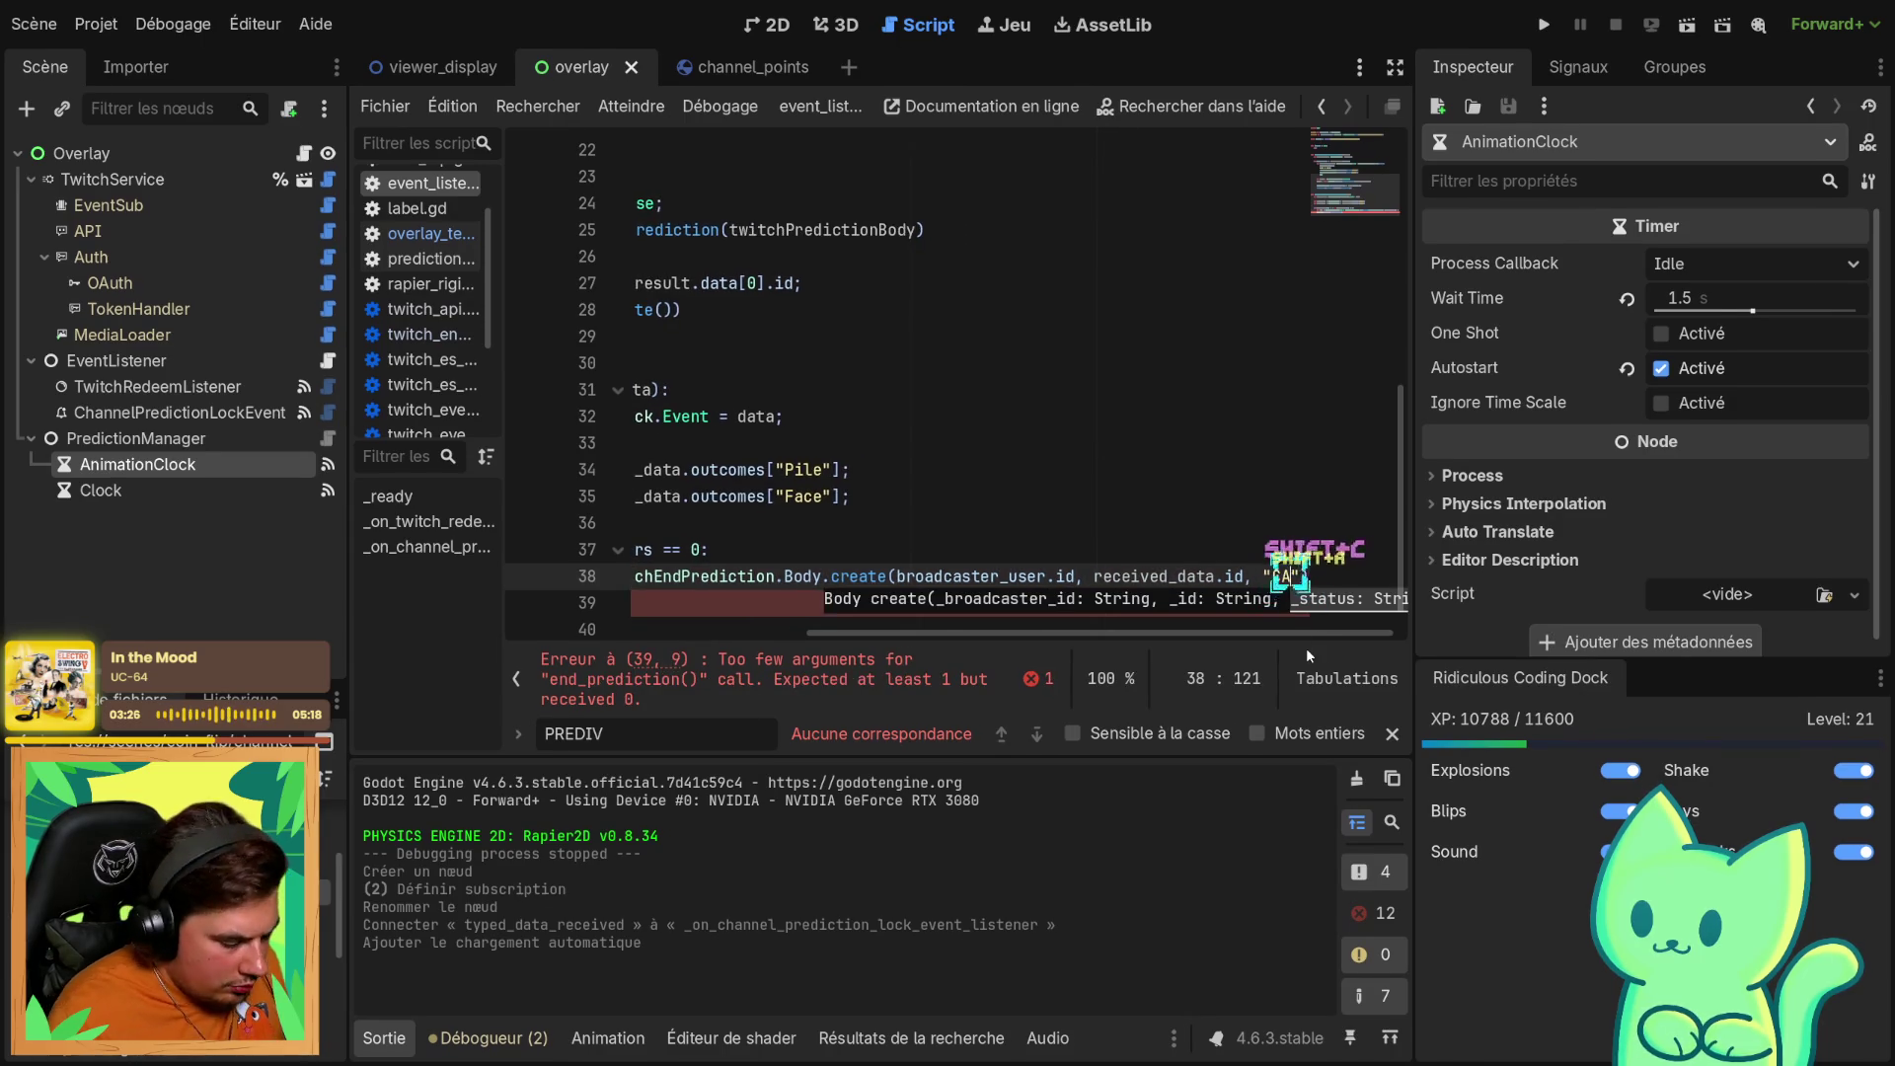
key("ctrl+s")
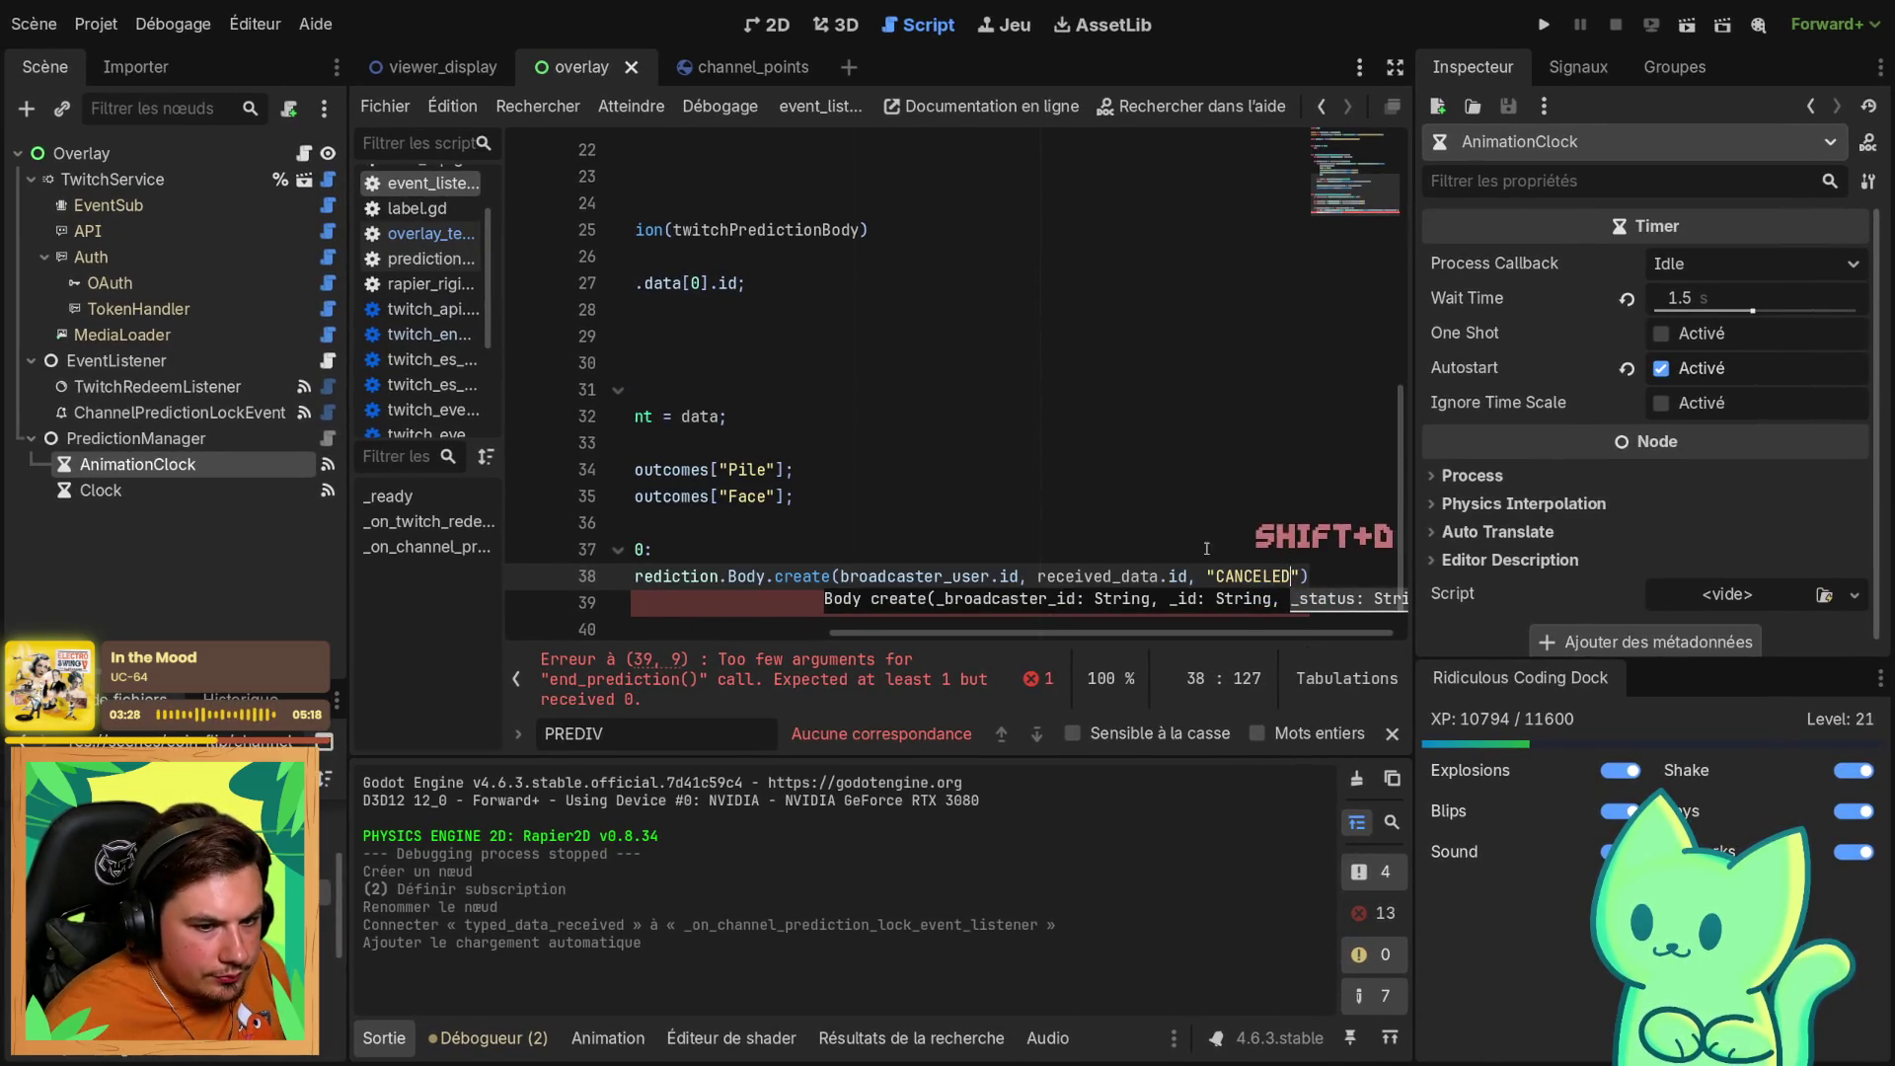
left_click(817, 636)
left_click_drag(818, 636, 654, 636)
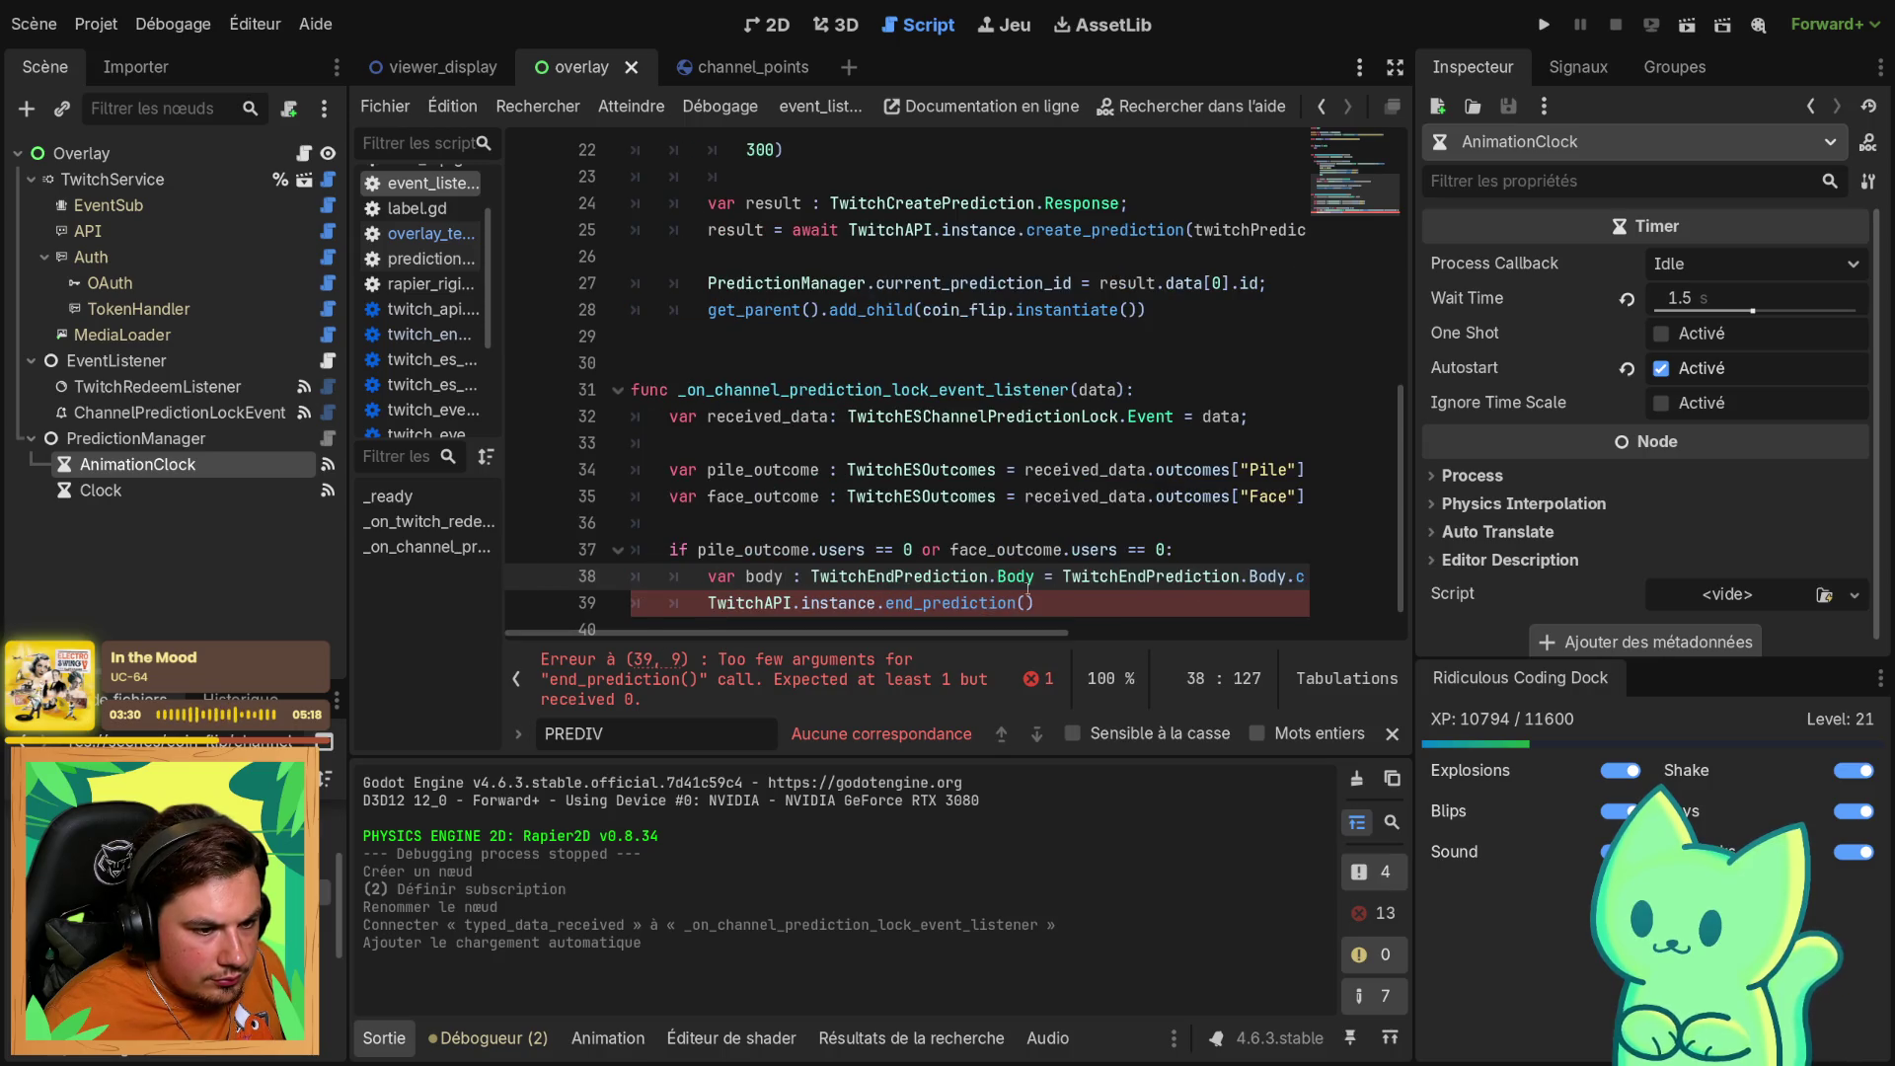
scroll(1026, 589, "down", 1)
left_click_drag(1078, 572, 807, 577)
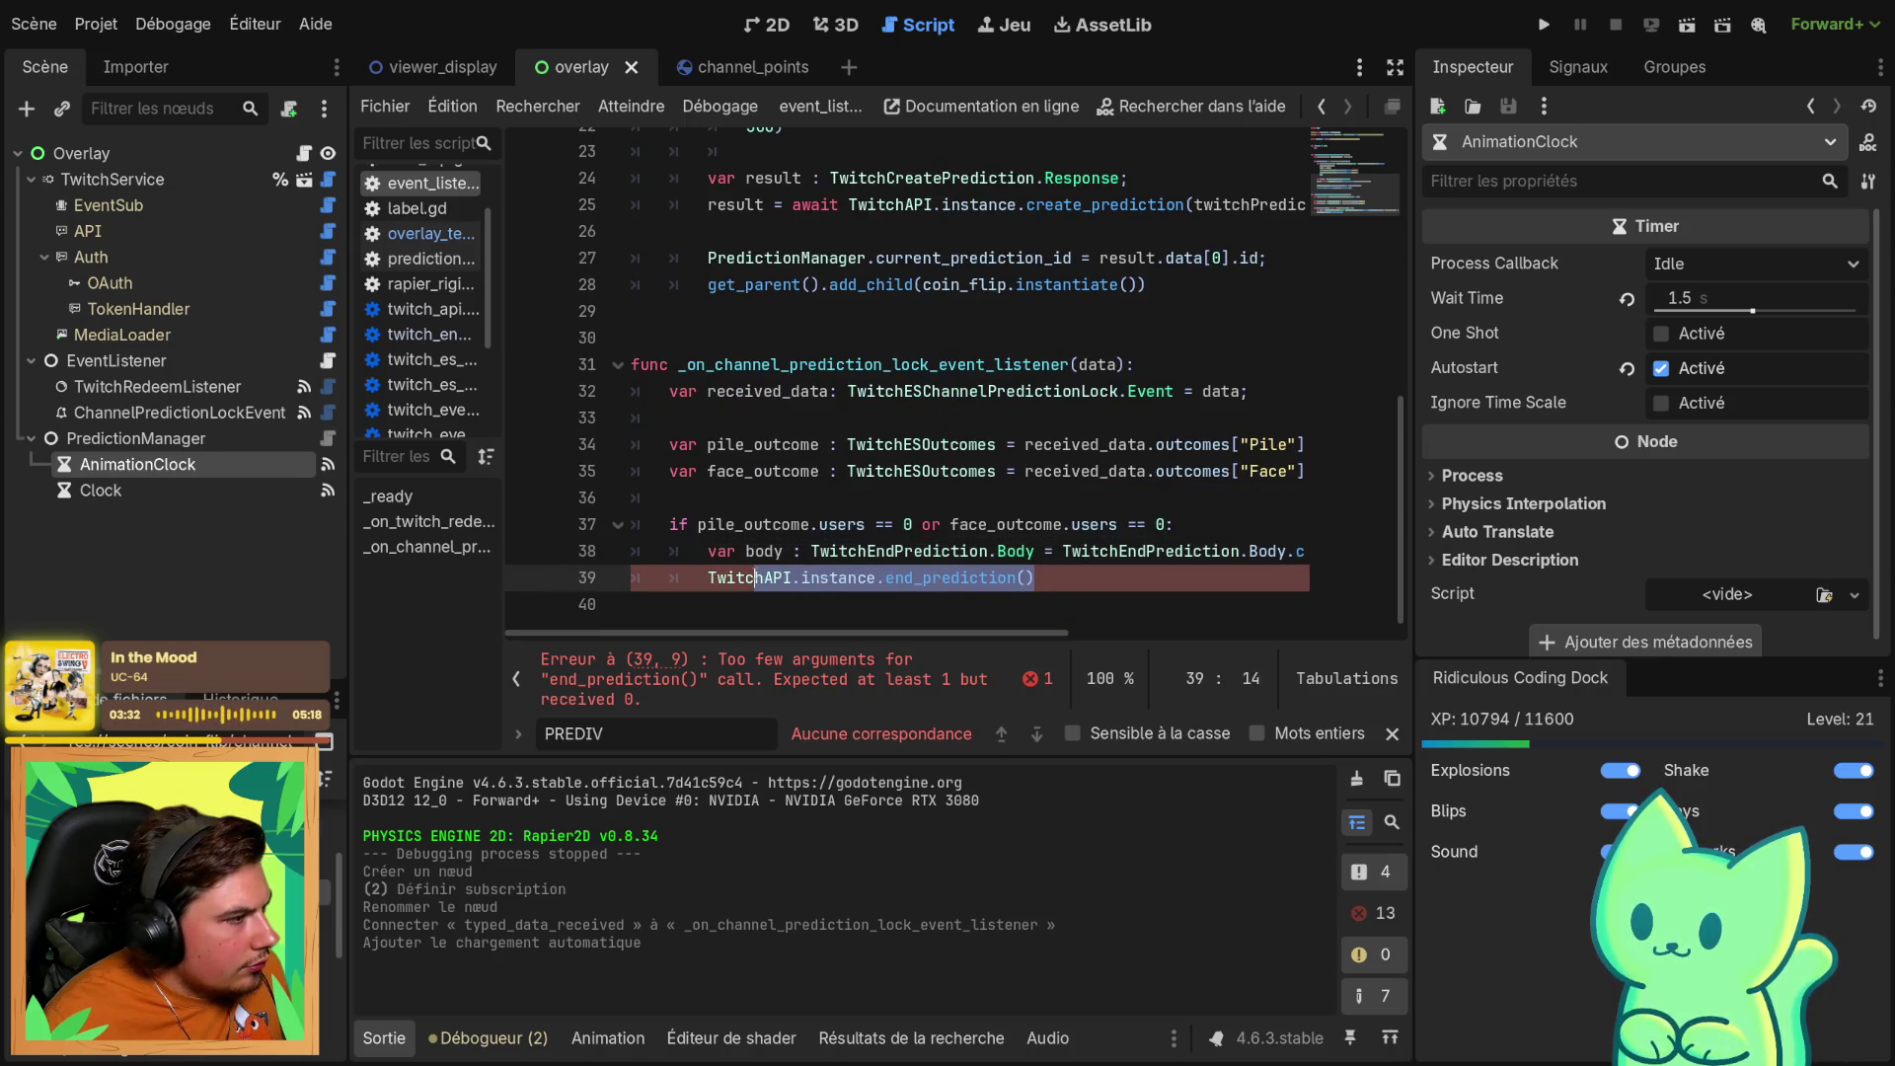
- Delete the old end_prediction line inside the if block so it can be rewritten
left_click(1050, 572)
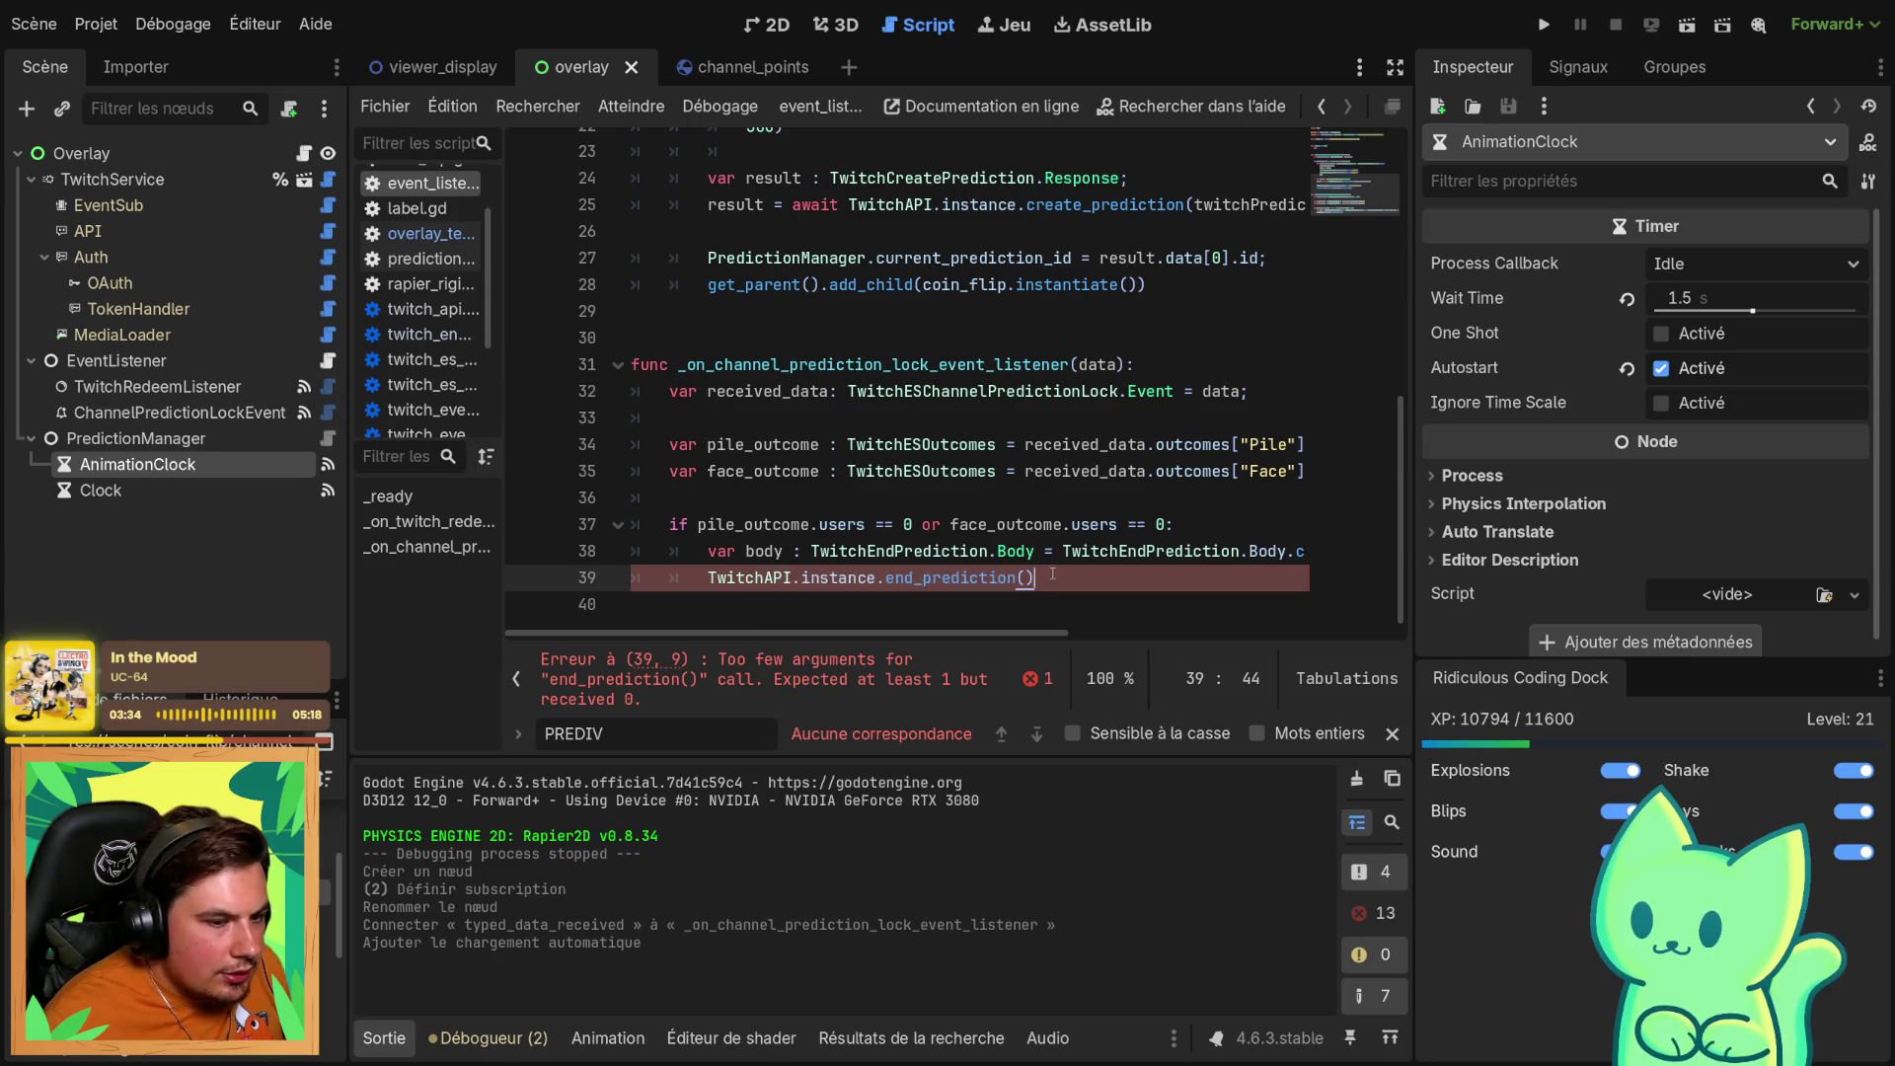
left_click_drag(1054, 575, 619, 576)
key("BackSpace")
scroll(926, 638, "right", 5)
scroll(925, 637, "left", 5)
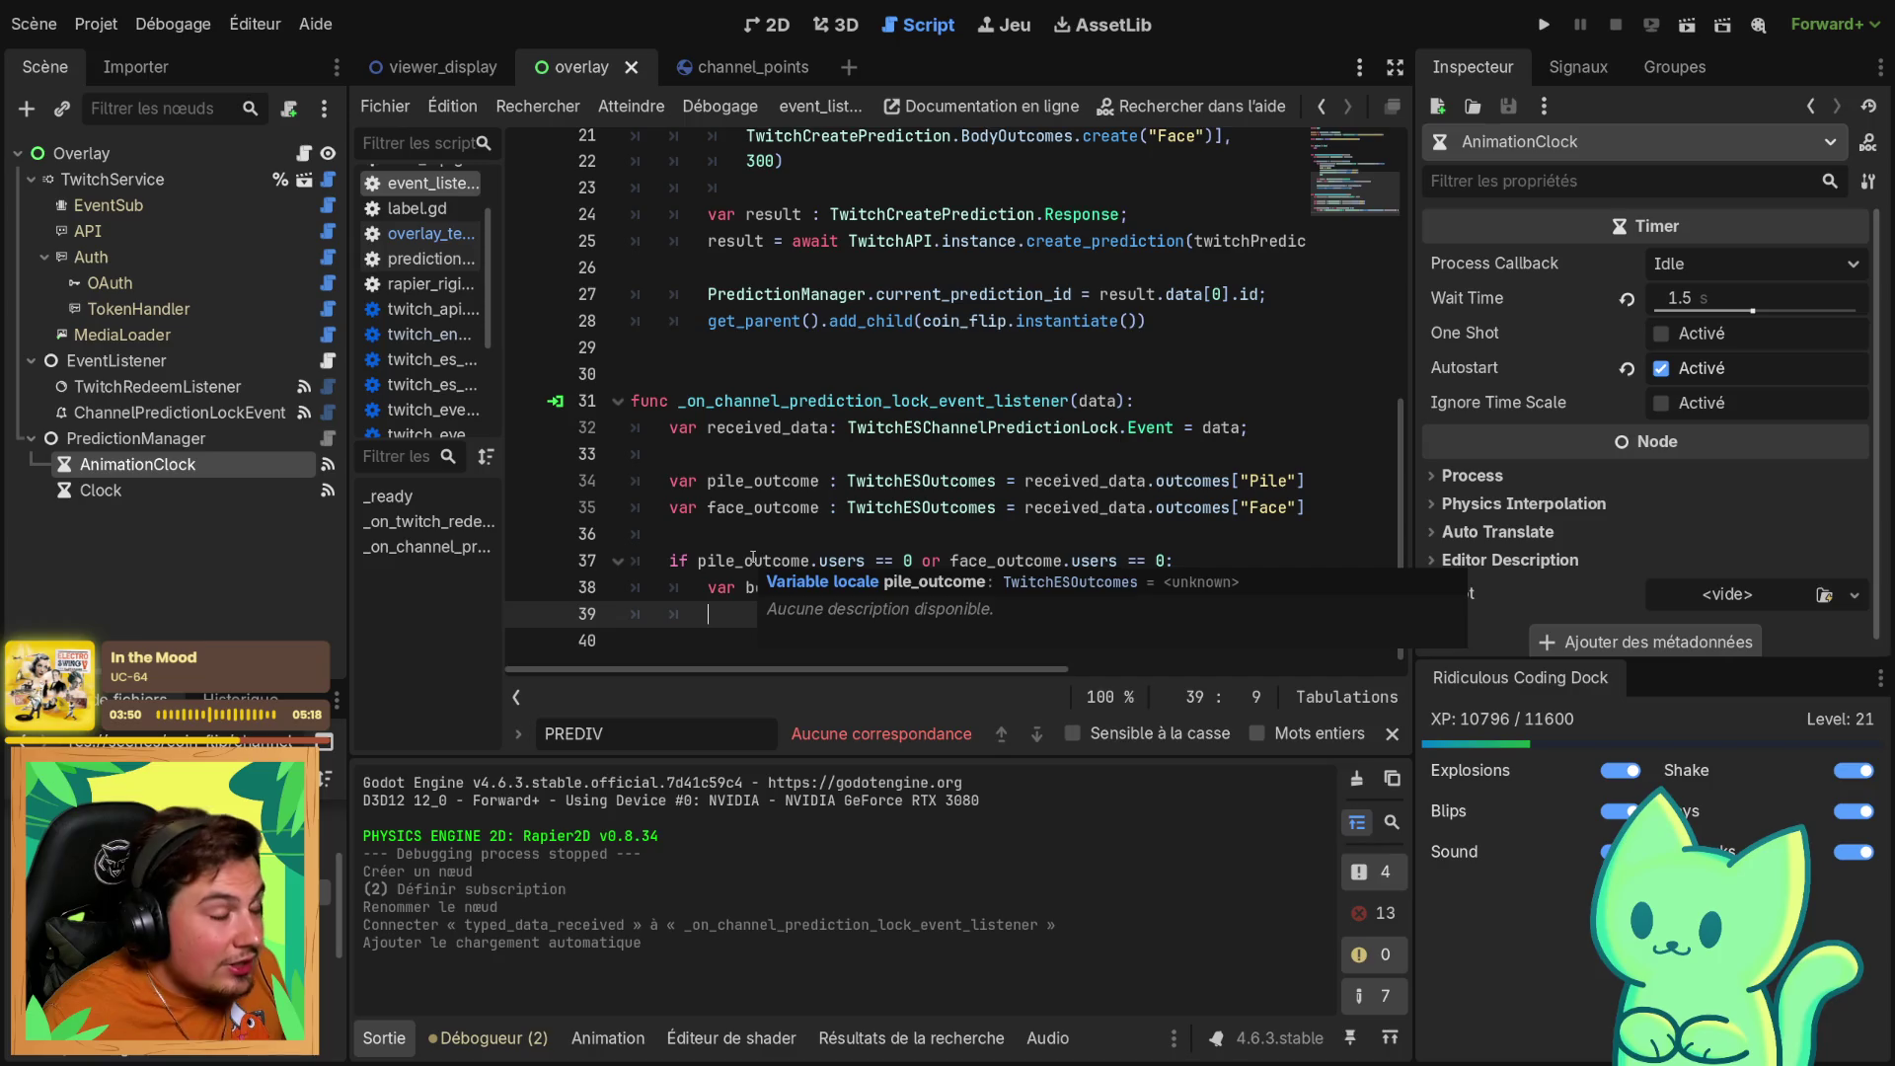
mouse_move(809, 668)
left_mouse_down()
mouse_move(1096, 668)
mouse_move(1006, 668)
mouse_move(1037, 649)
left_mouse_up()
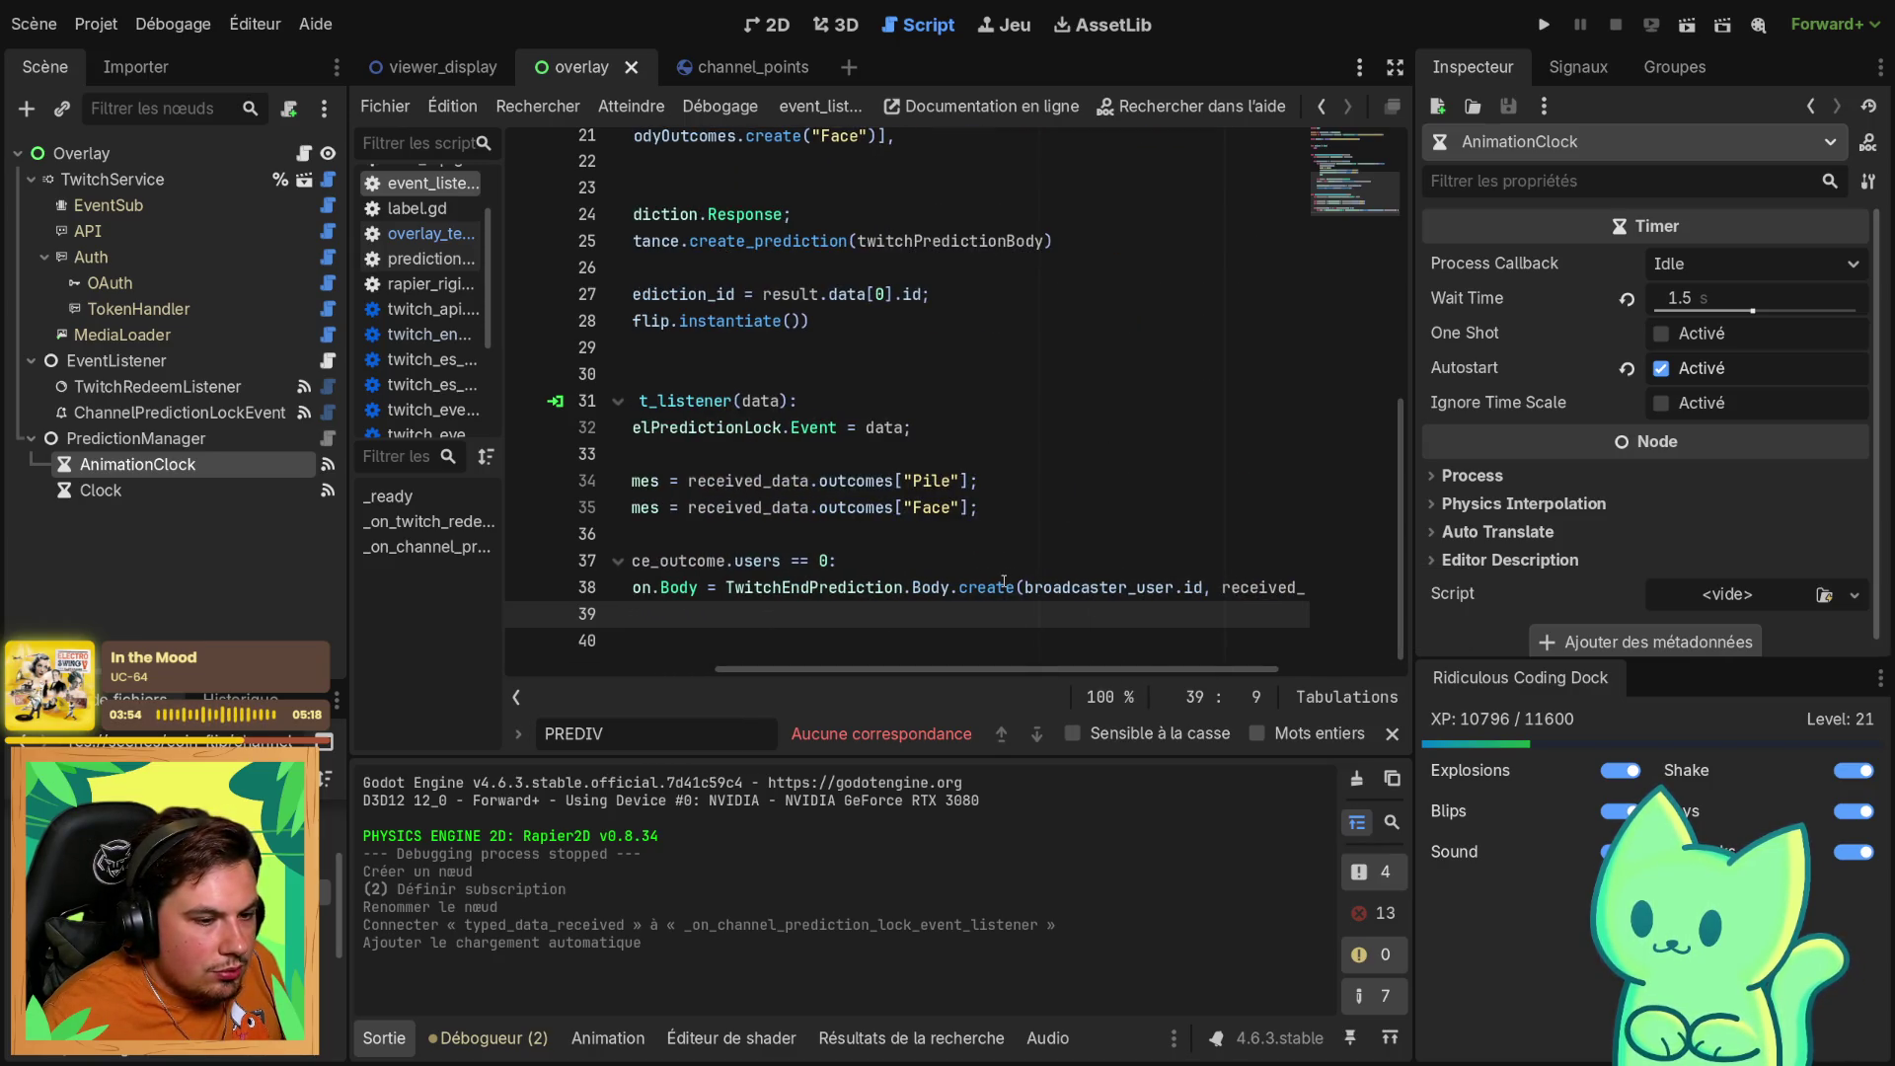
mouse_move(1004, 581)
left_click(765, 610)
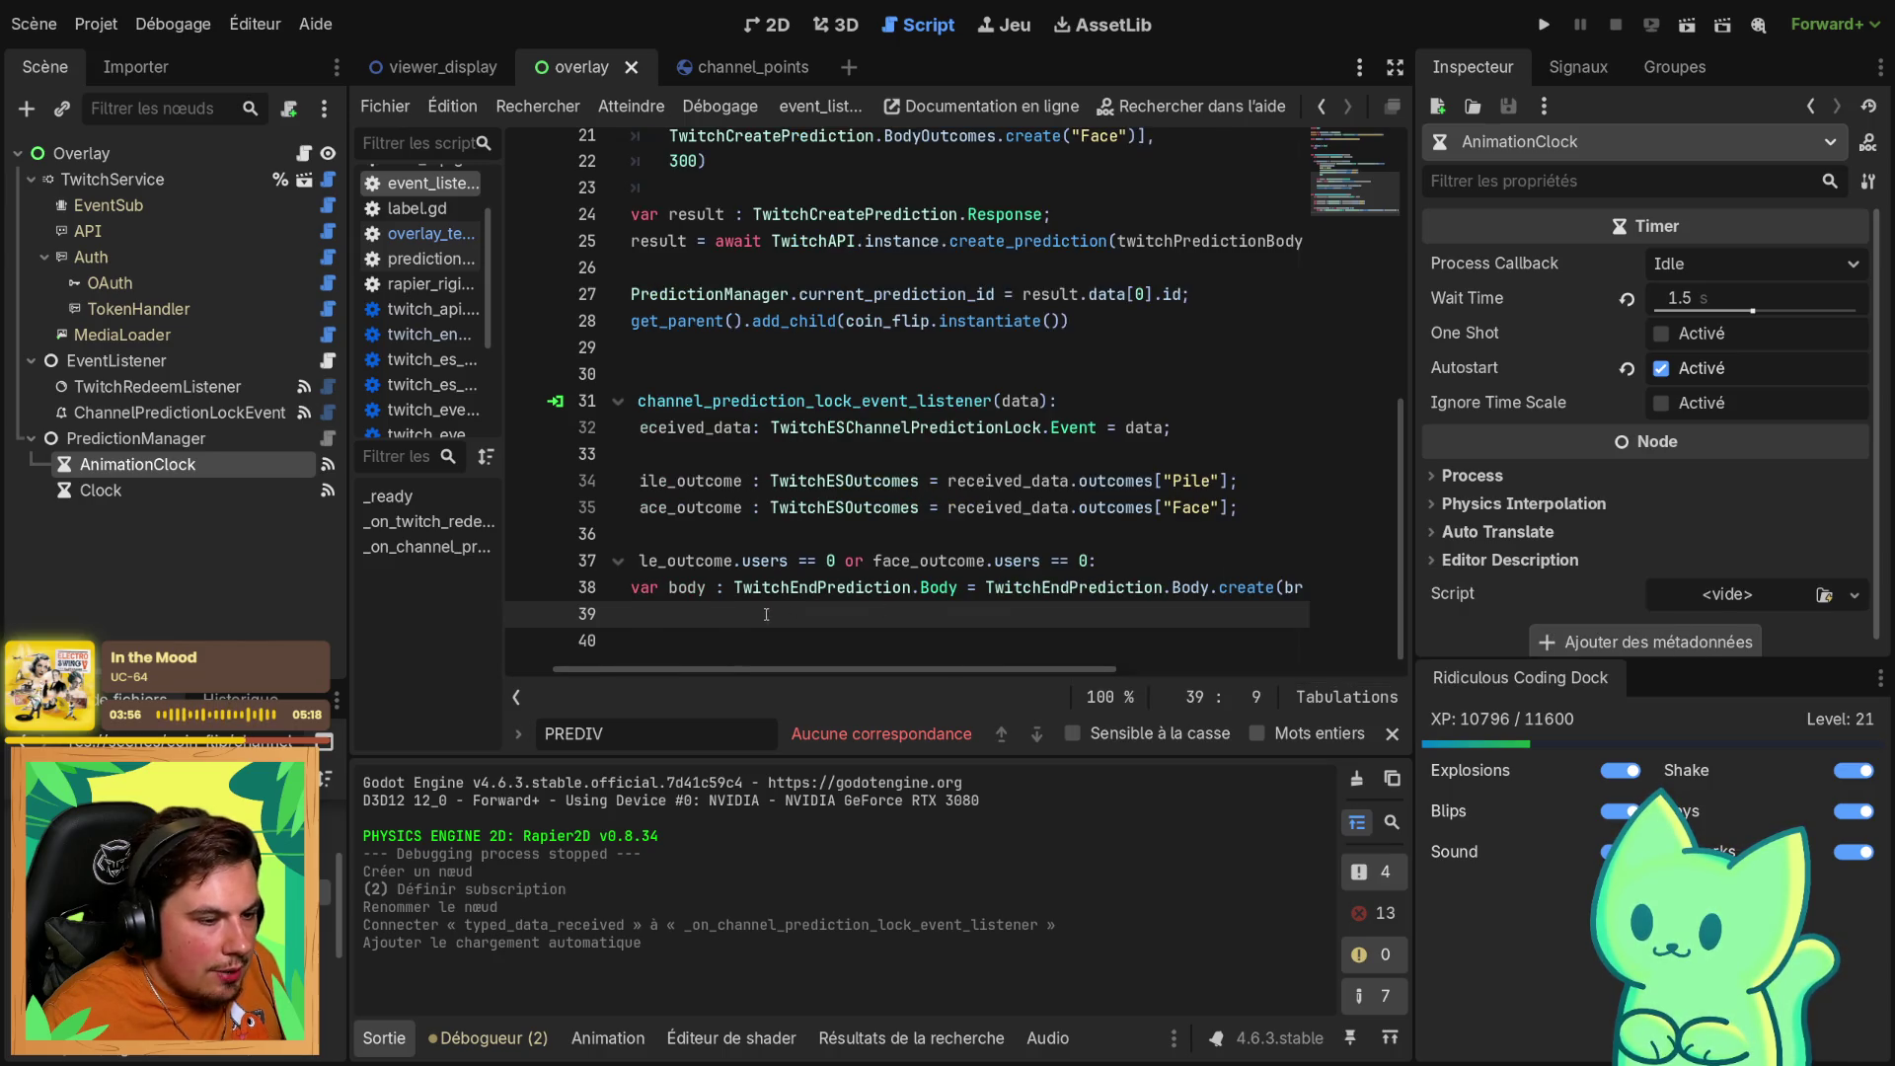
- Write TwitchAPI.instance.end_prediction(body) on that line and save the script
type("witc")
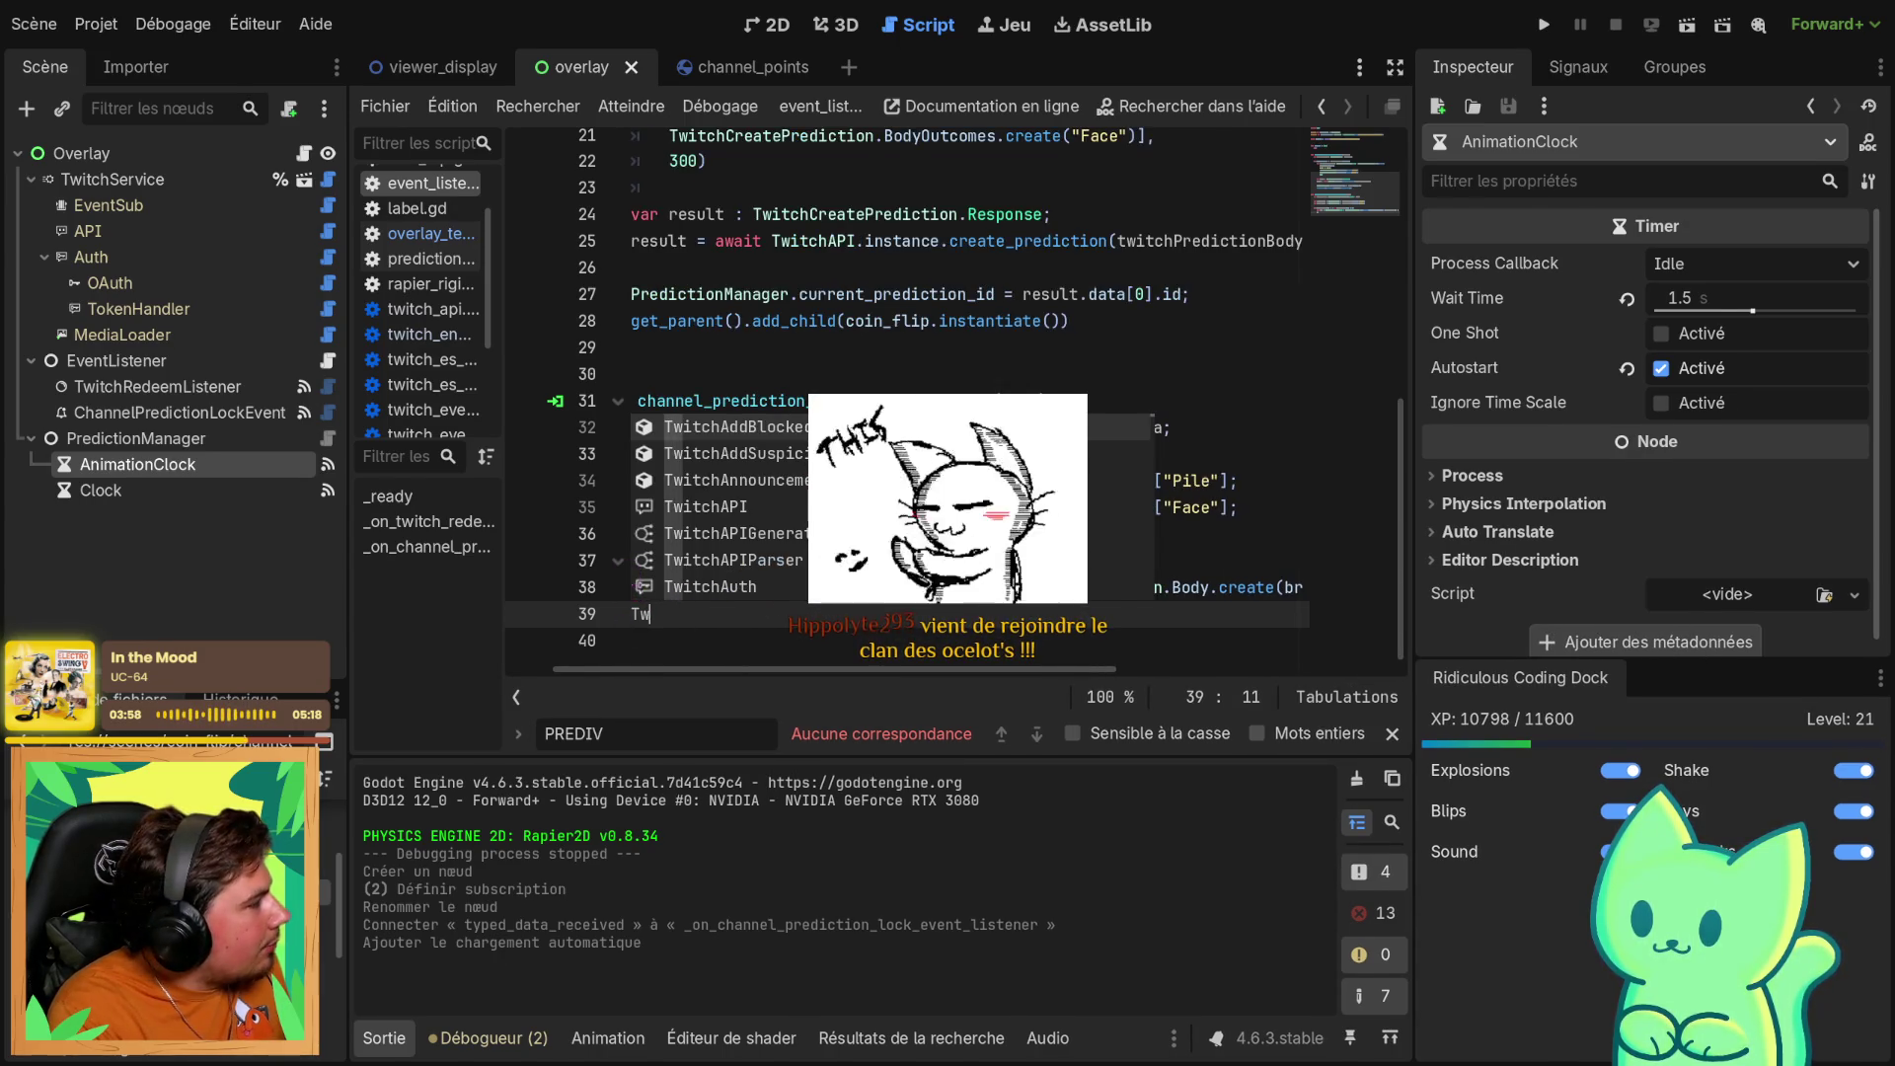
key("Down")
key("Down")
key("Down")
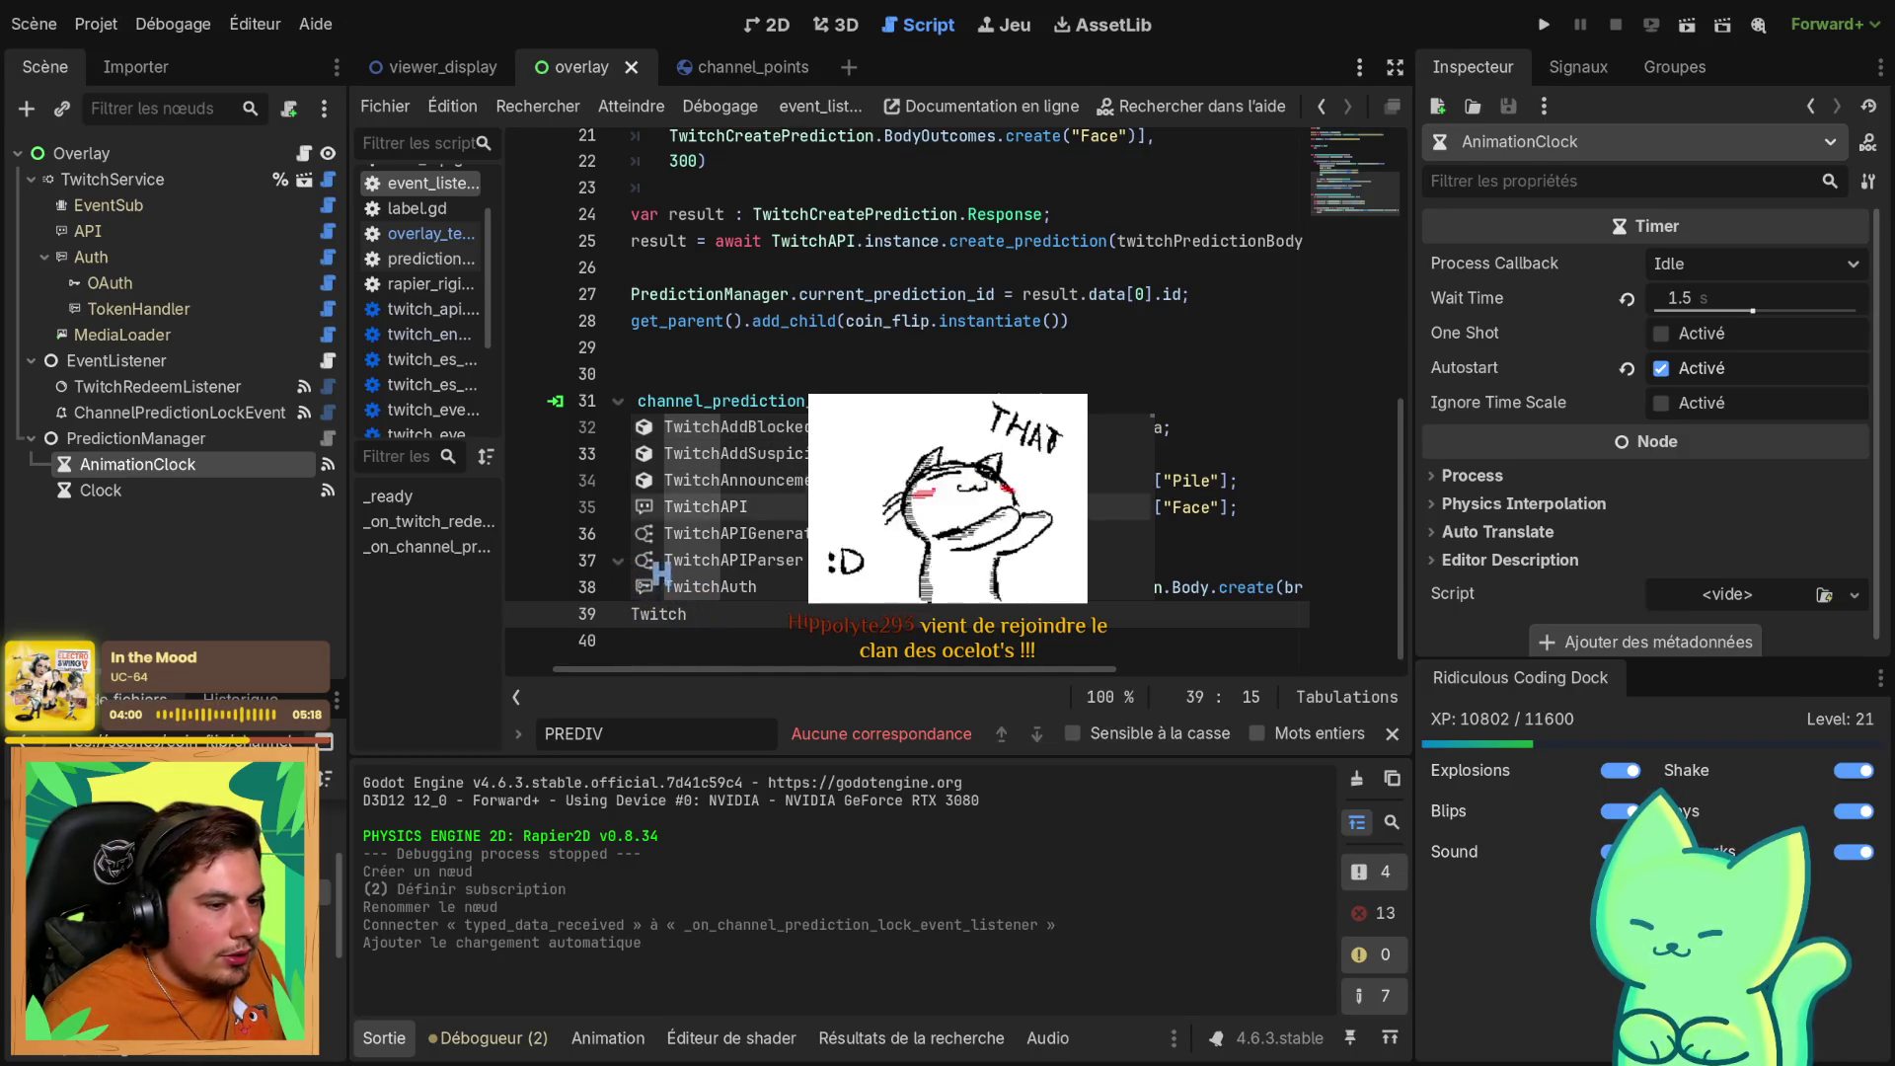
key("Return")
type(".")
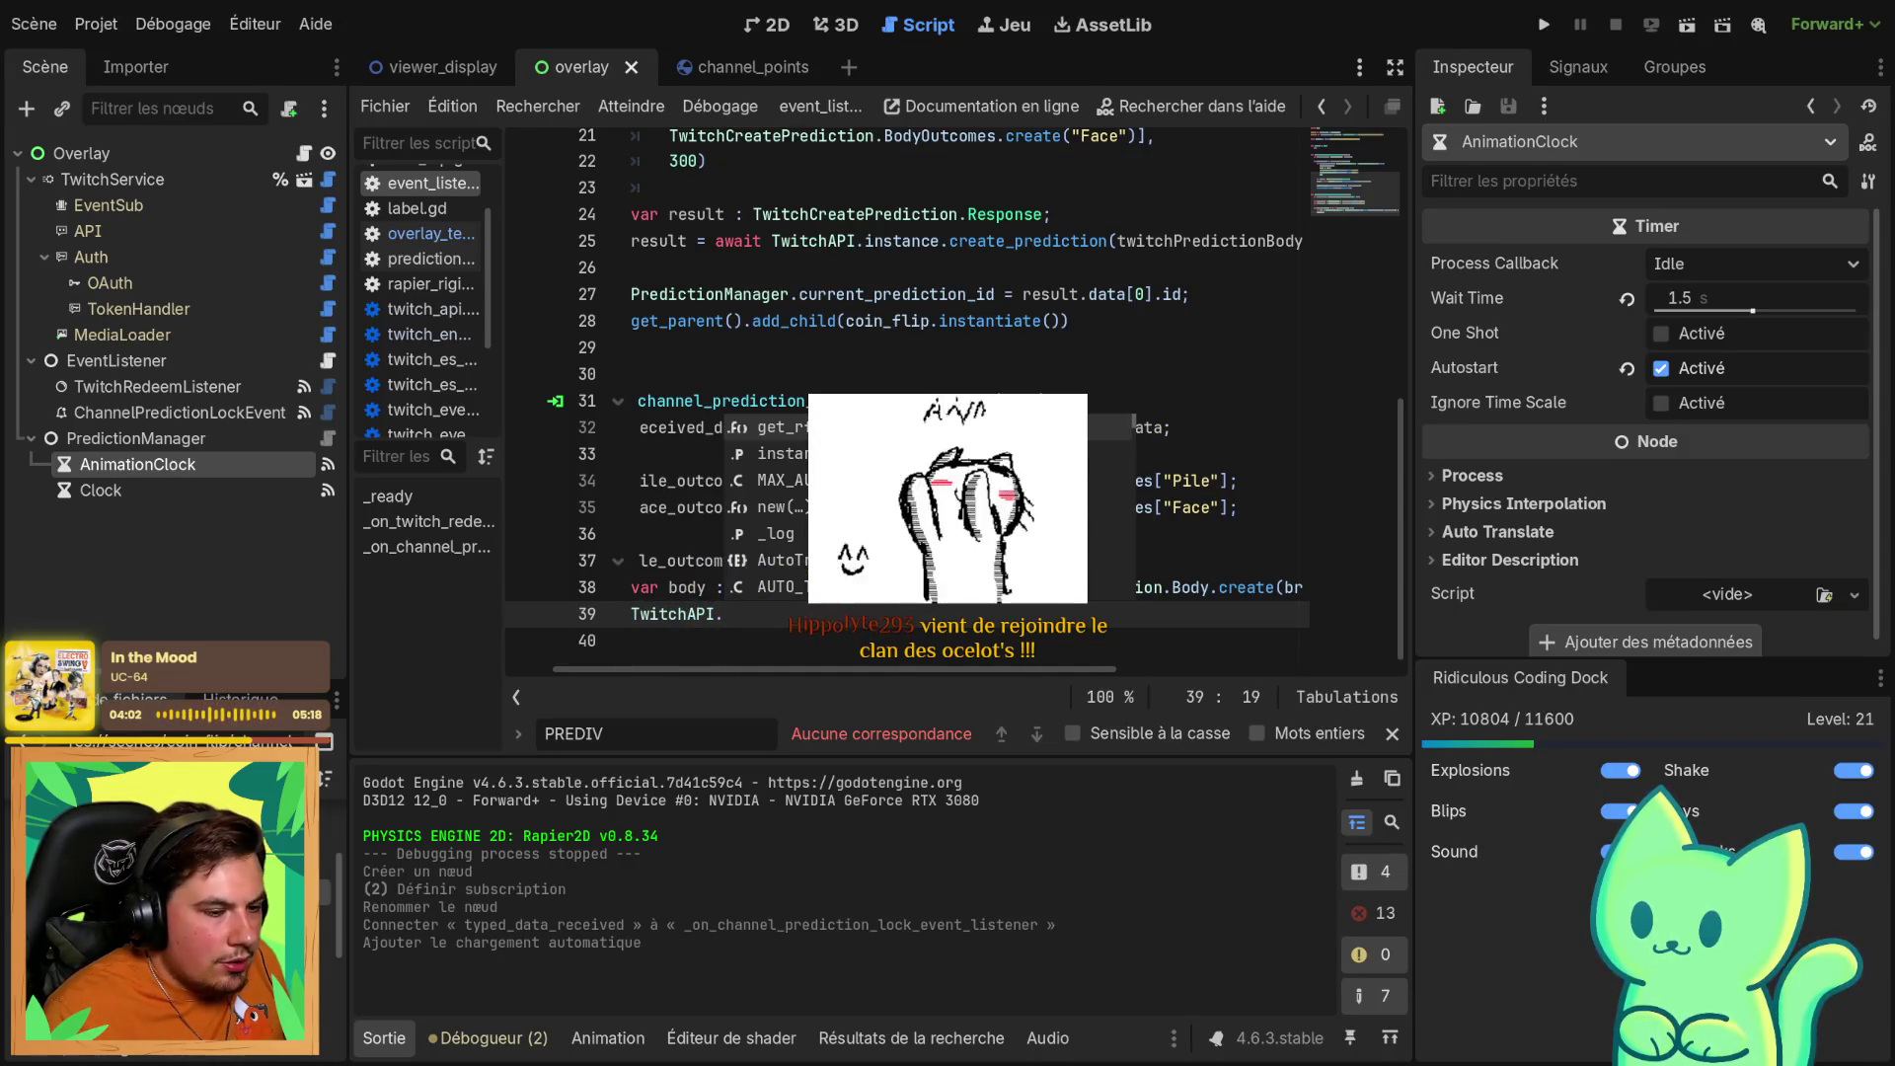
type("p")
key("BackSpace")
type("instance.p")
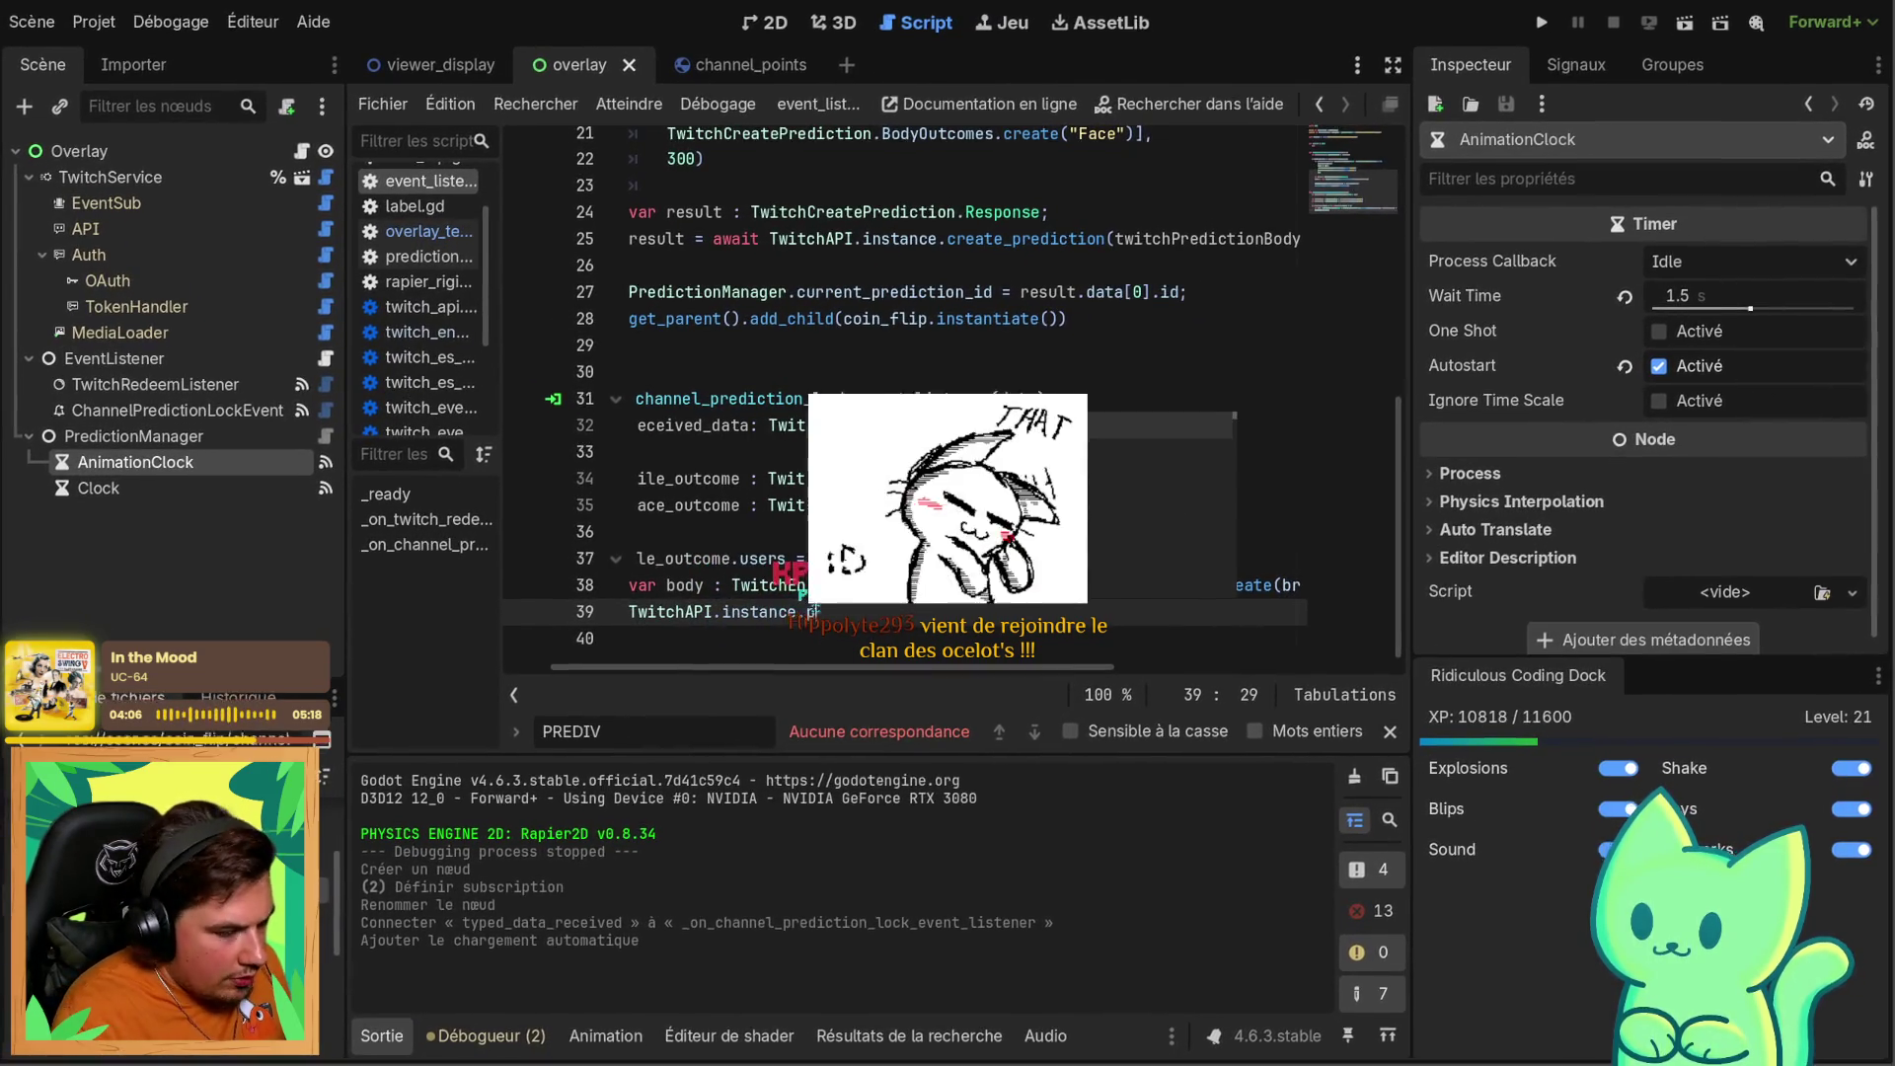
type("end")
key("Tab")
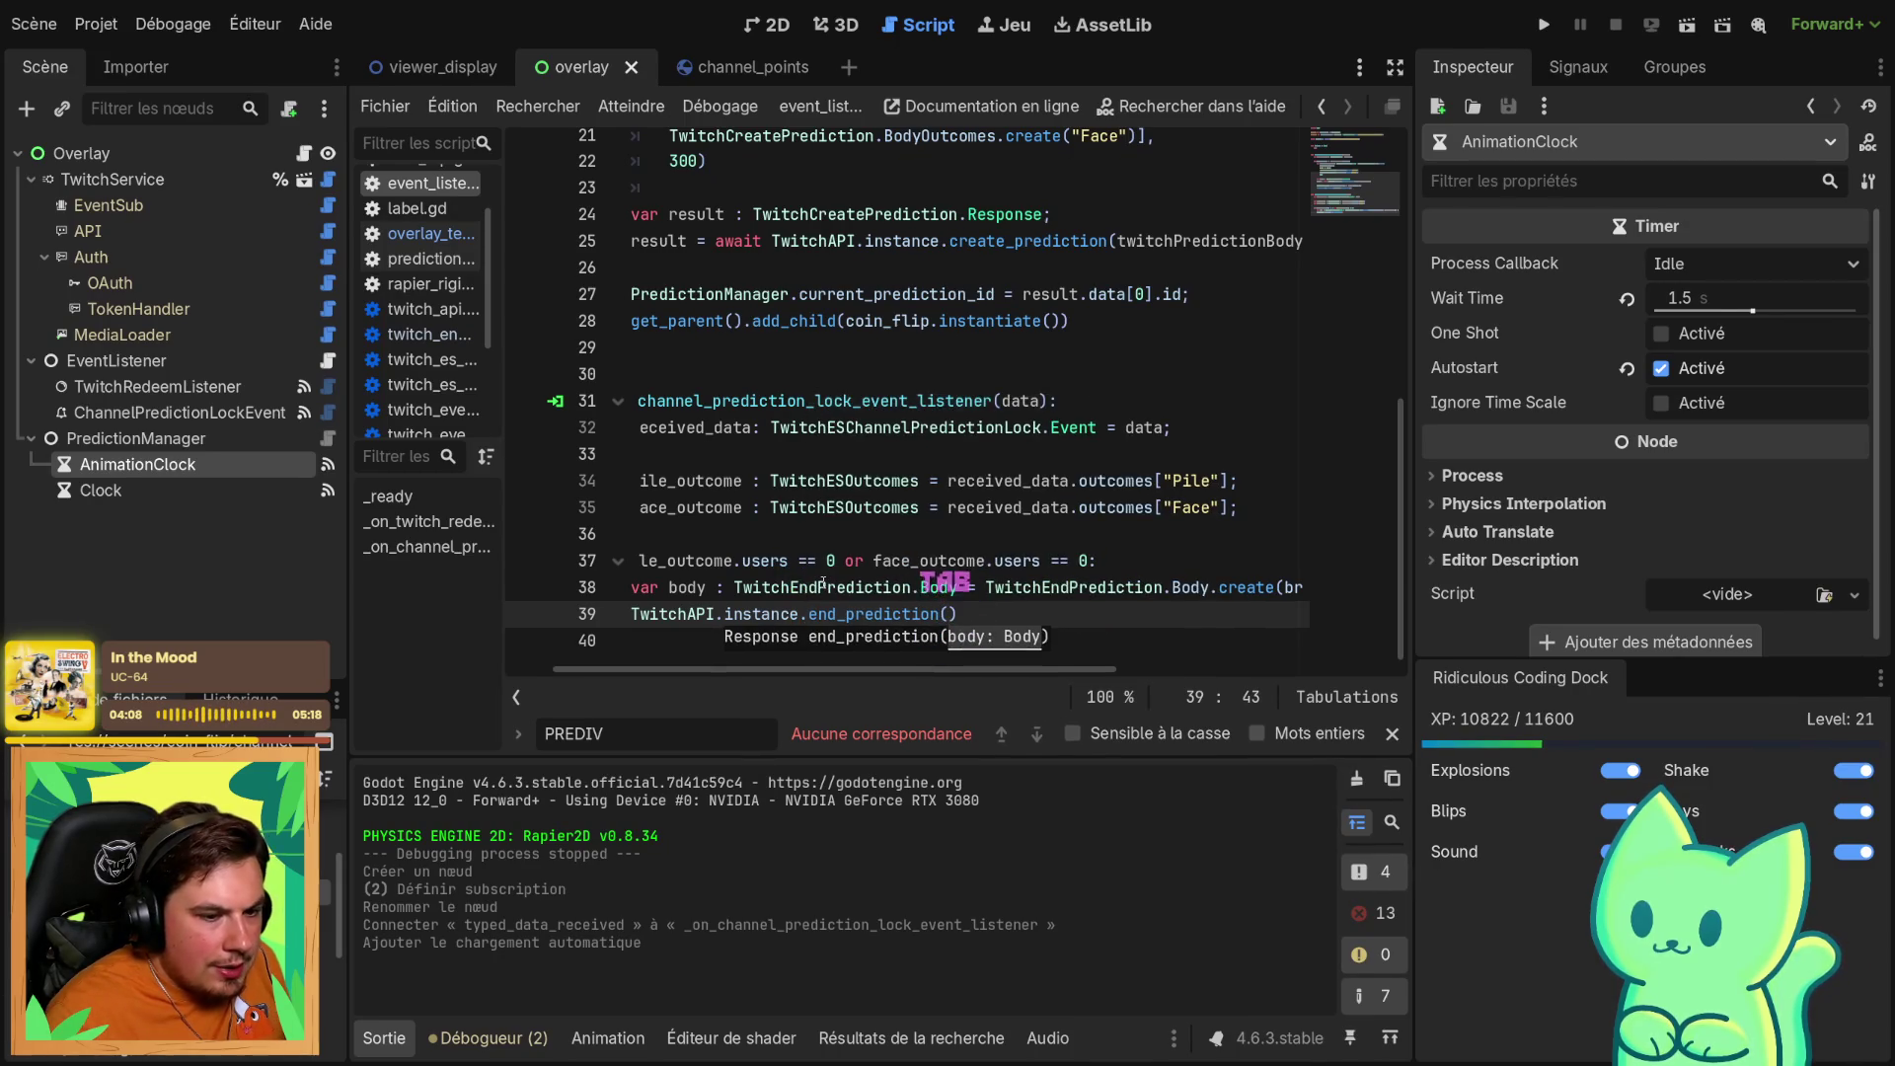
type("ody")
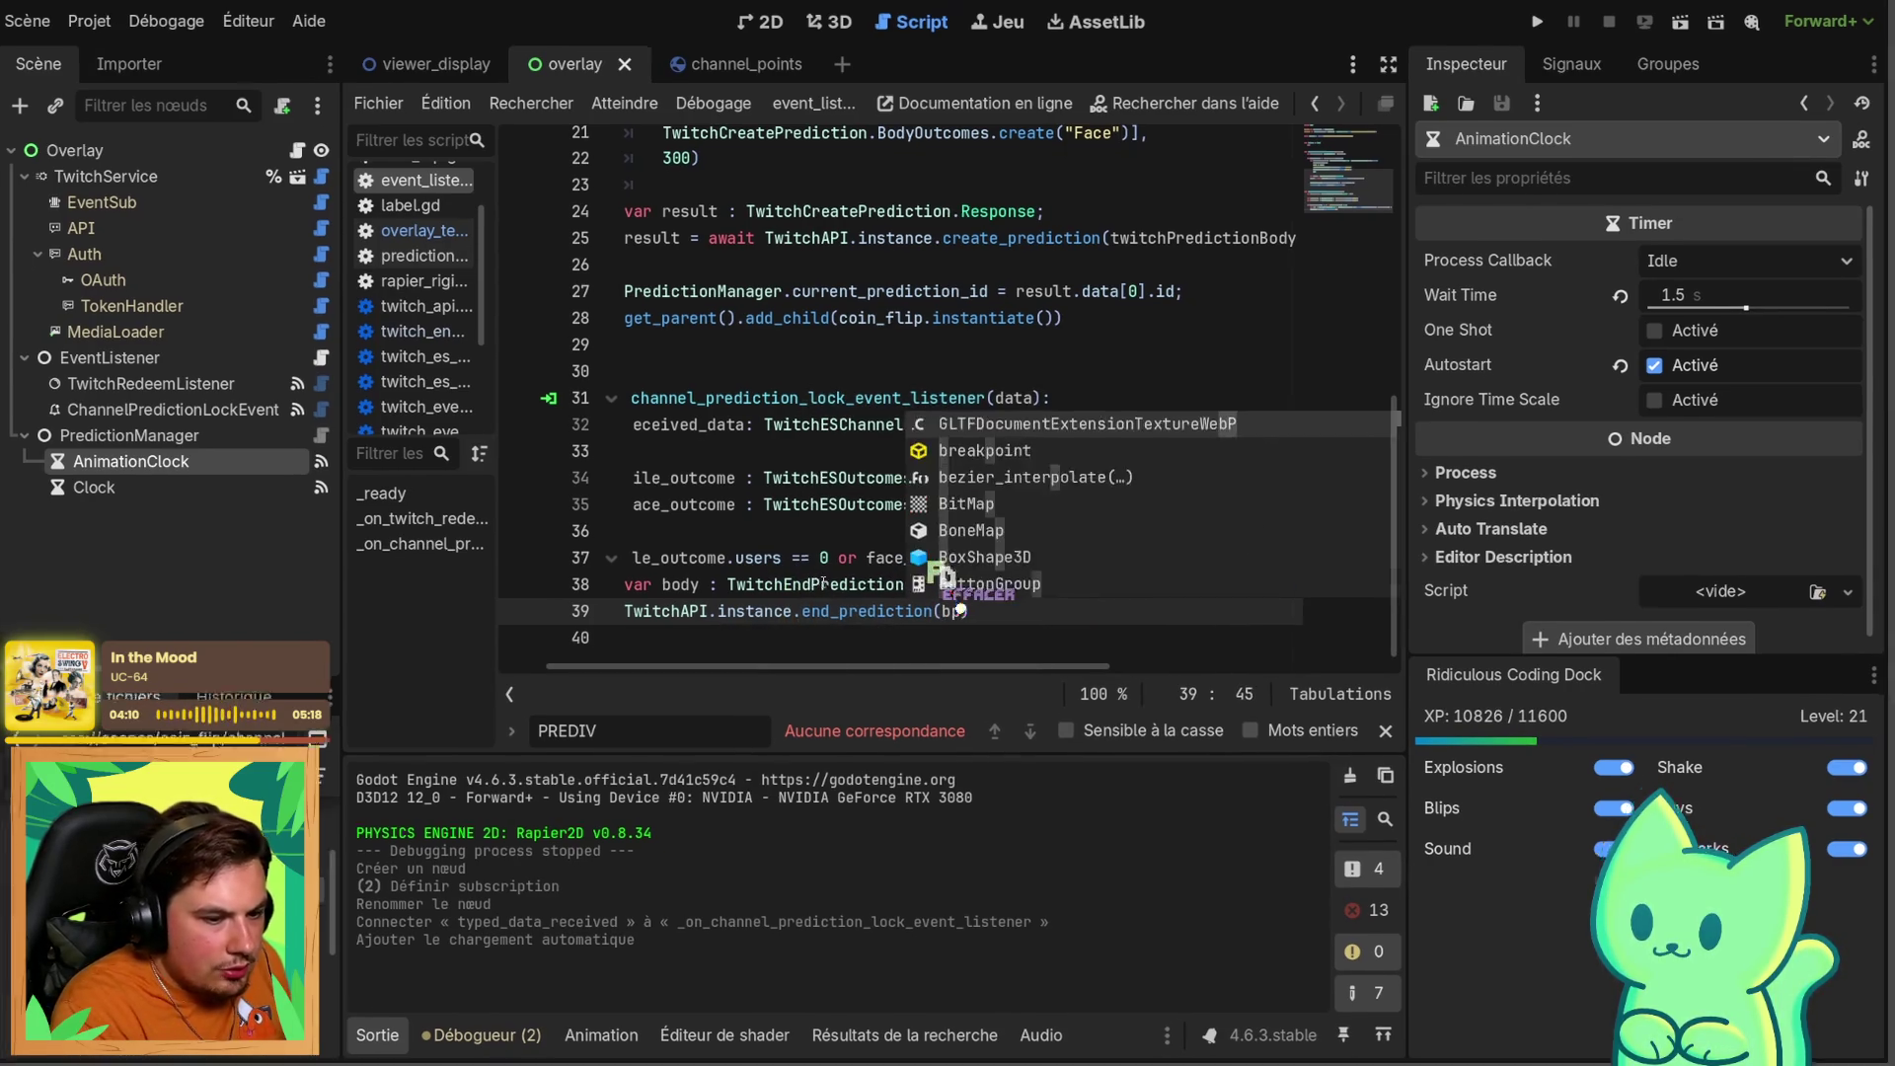
key("BackSpace")
key("BackSpace")
key("BackSpace")
type("bo")
key("Tab")
key("ctrl+s")
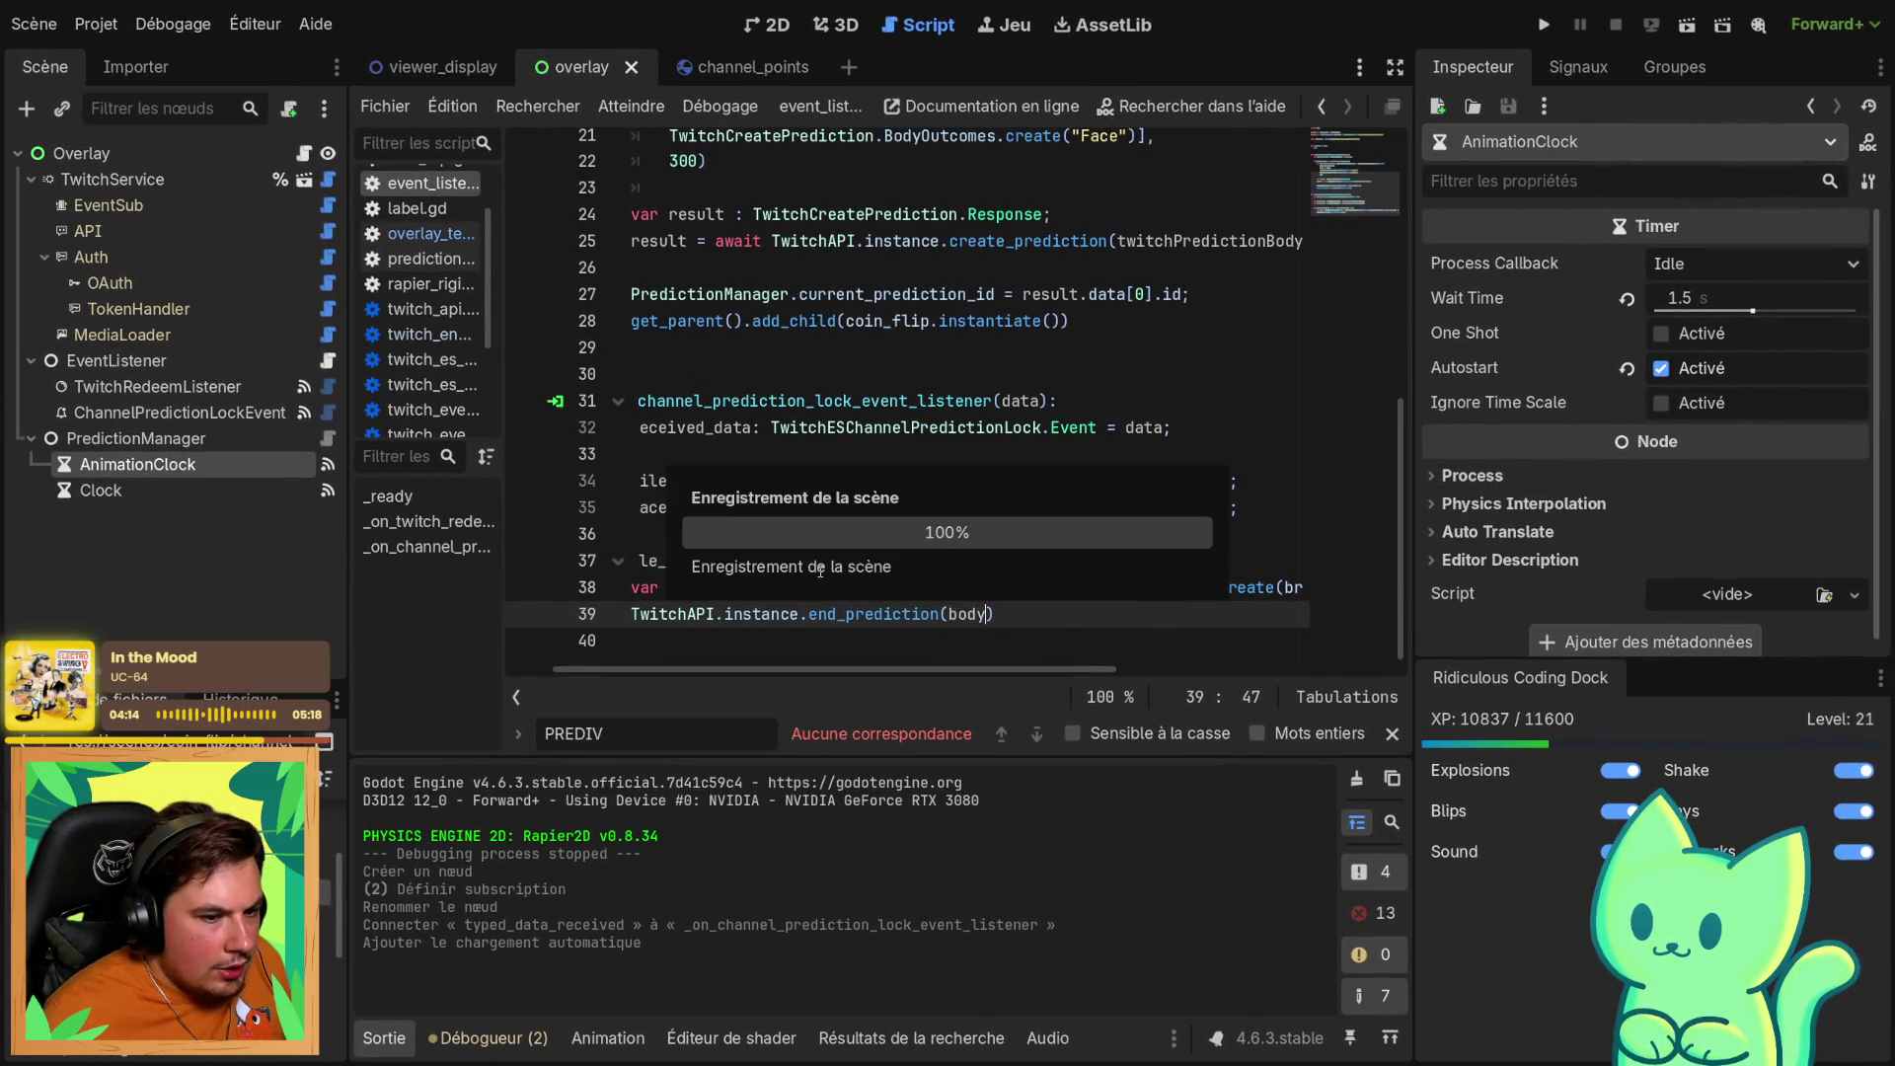
scroll(774, 673, "left", 2)
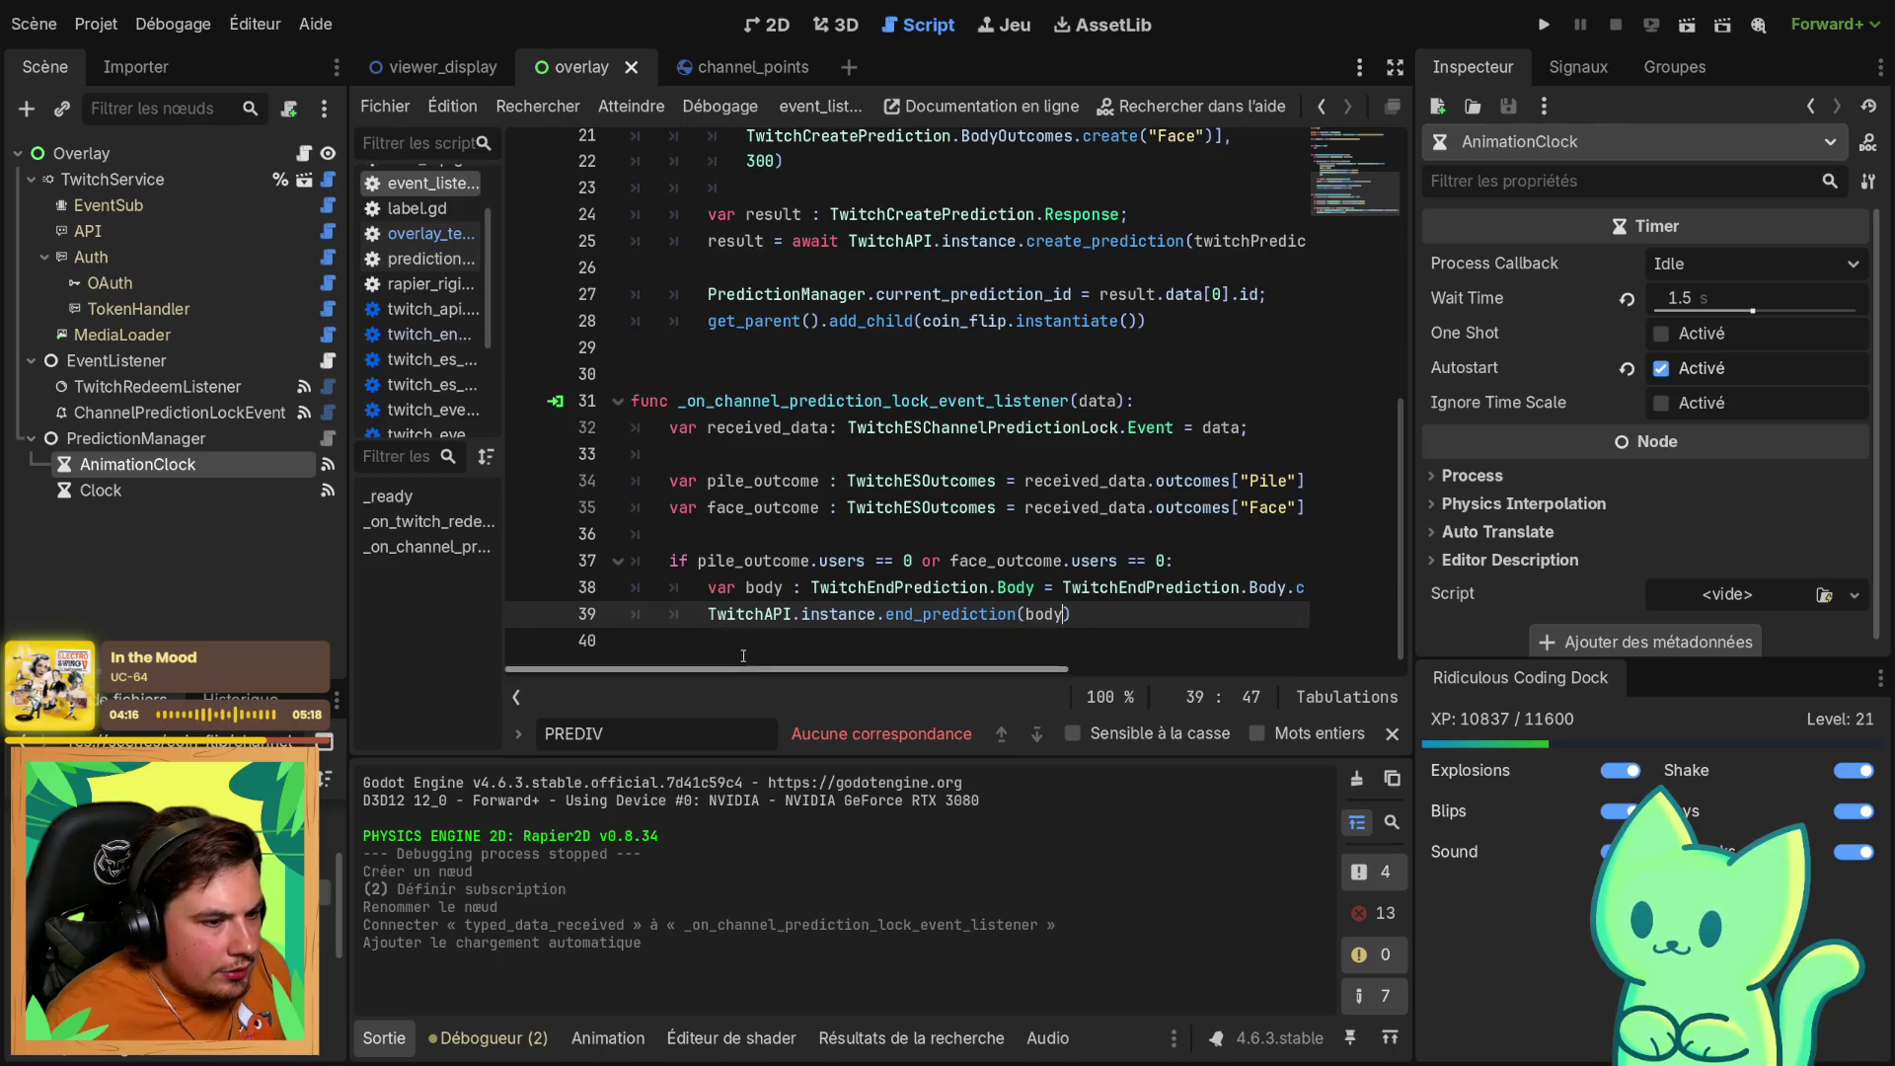
left_click_drag(670, 561, 1100, 614)
left_click(1100, 614)
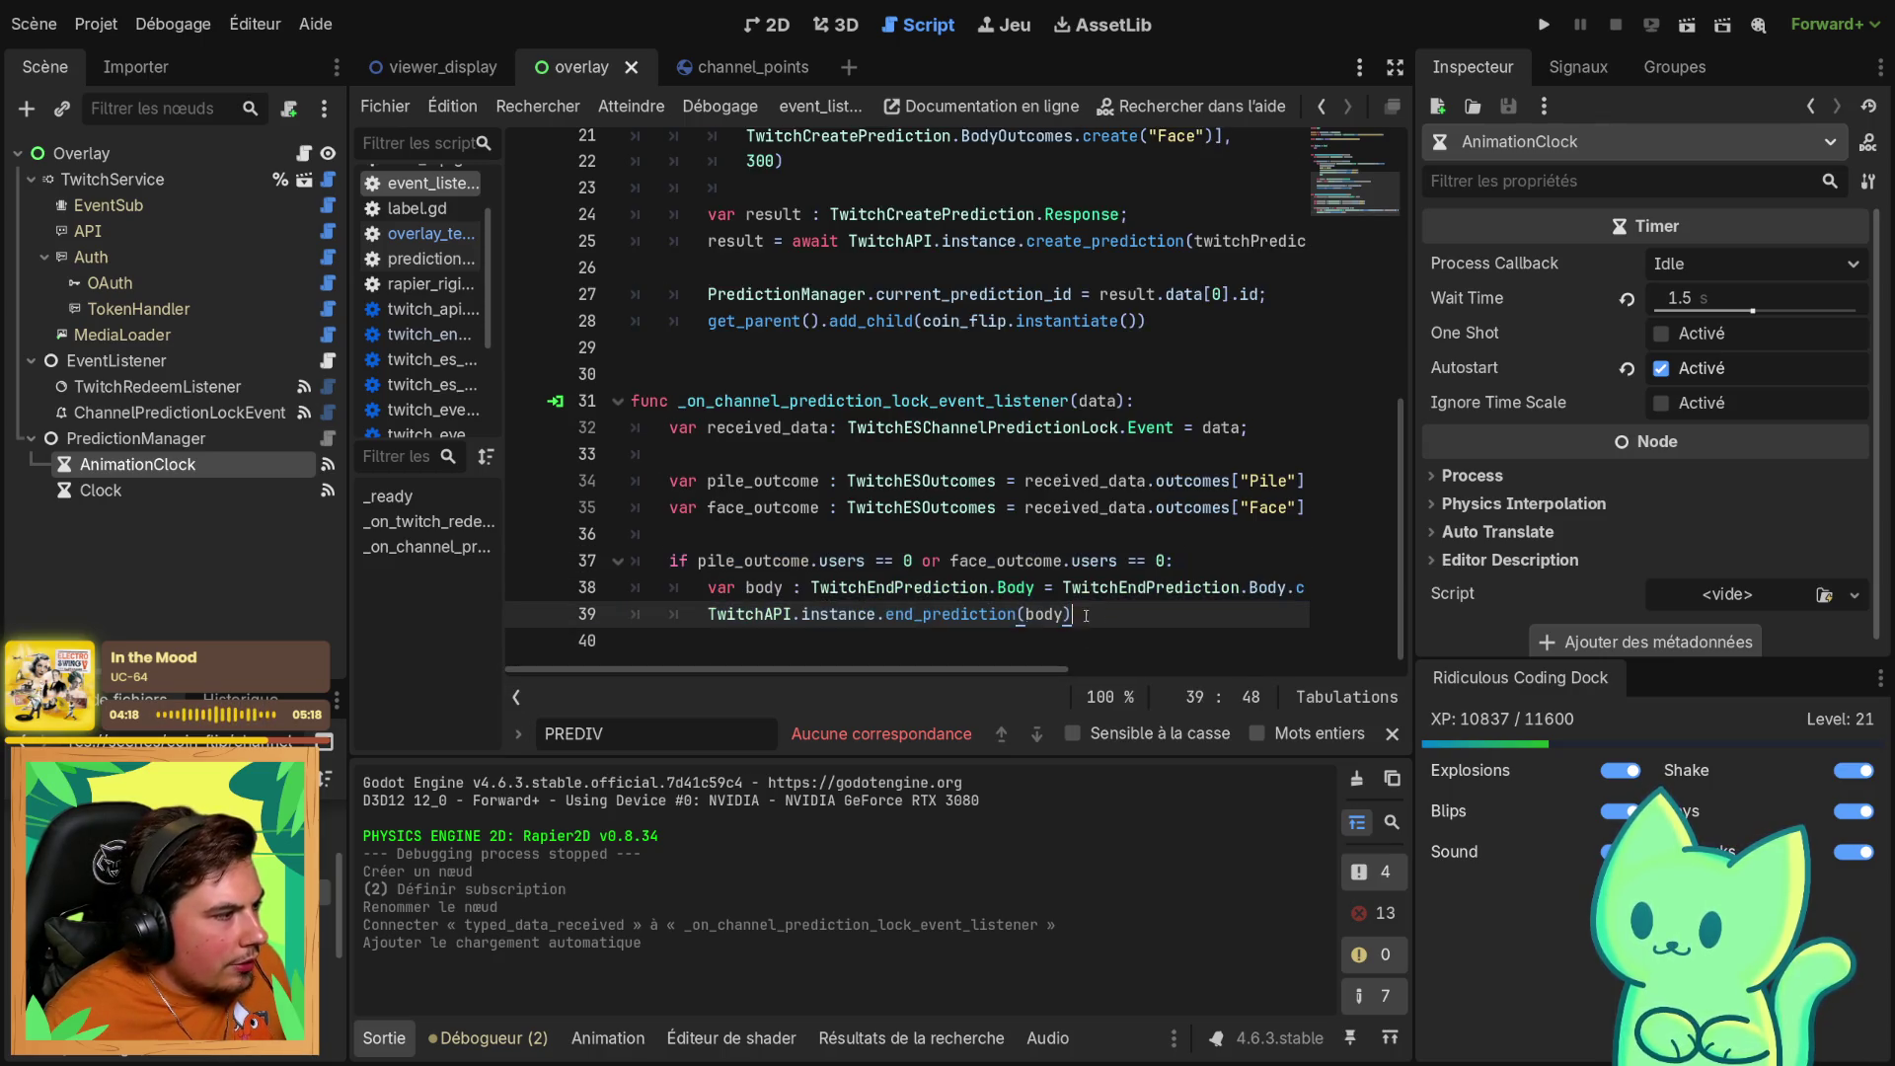
- Add '#TODO: Ajouter une animation en cas d'annulation !' below end_prediction(body) and save the script
key("Return")
type("#TO")
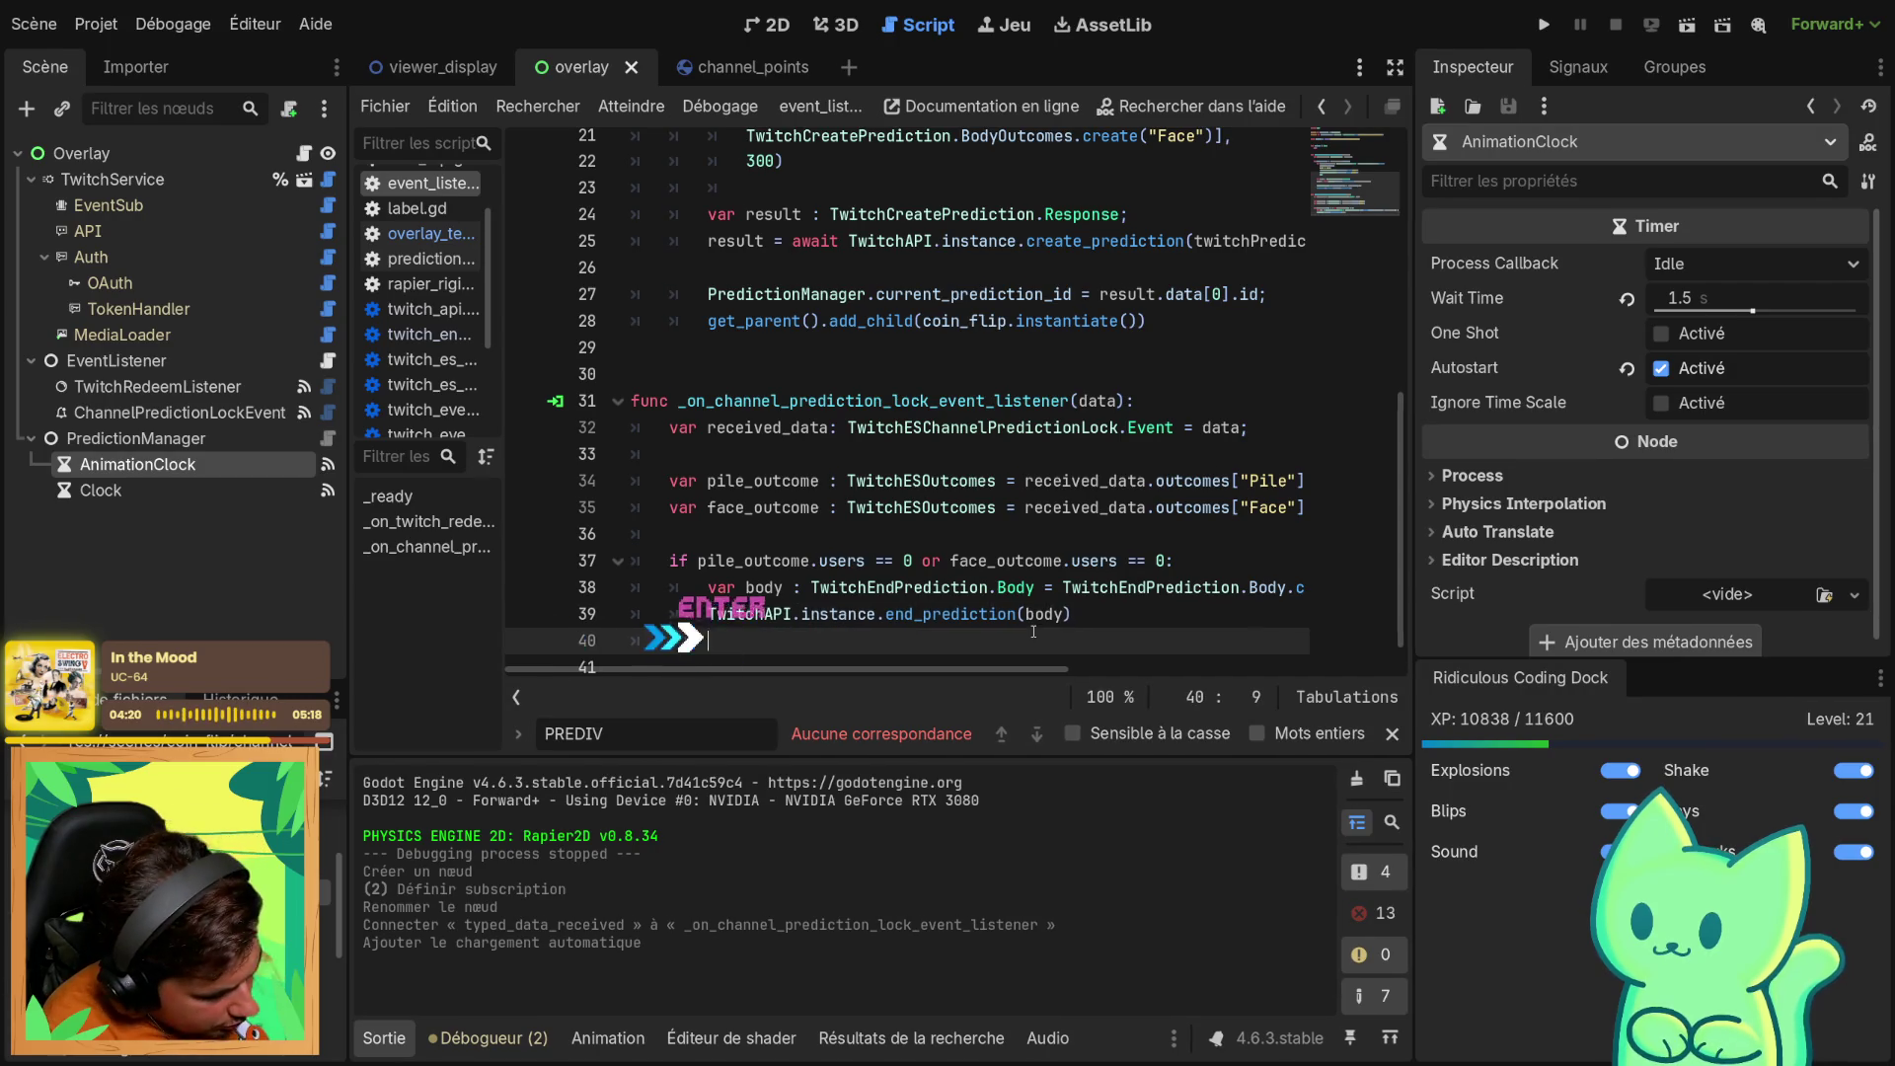
type("DO: ")
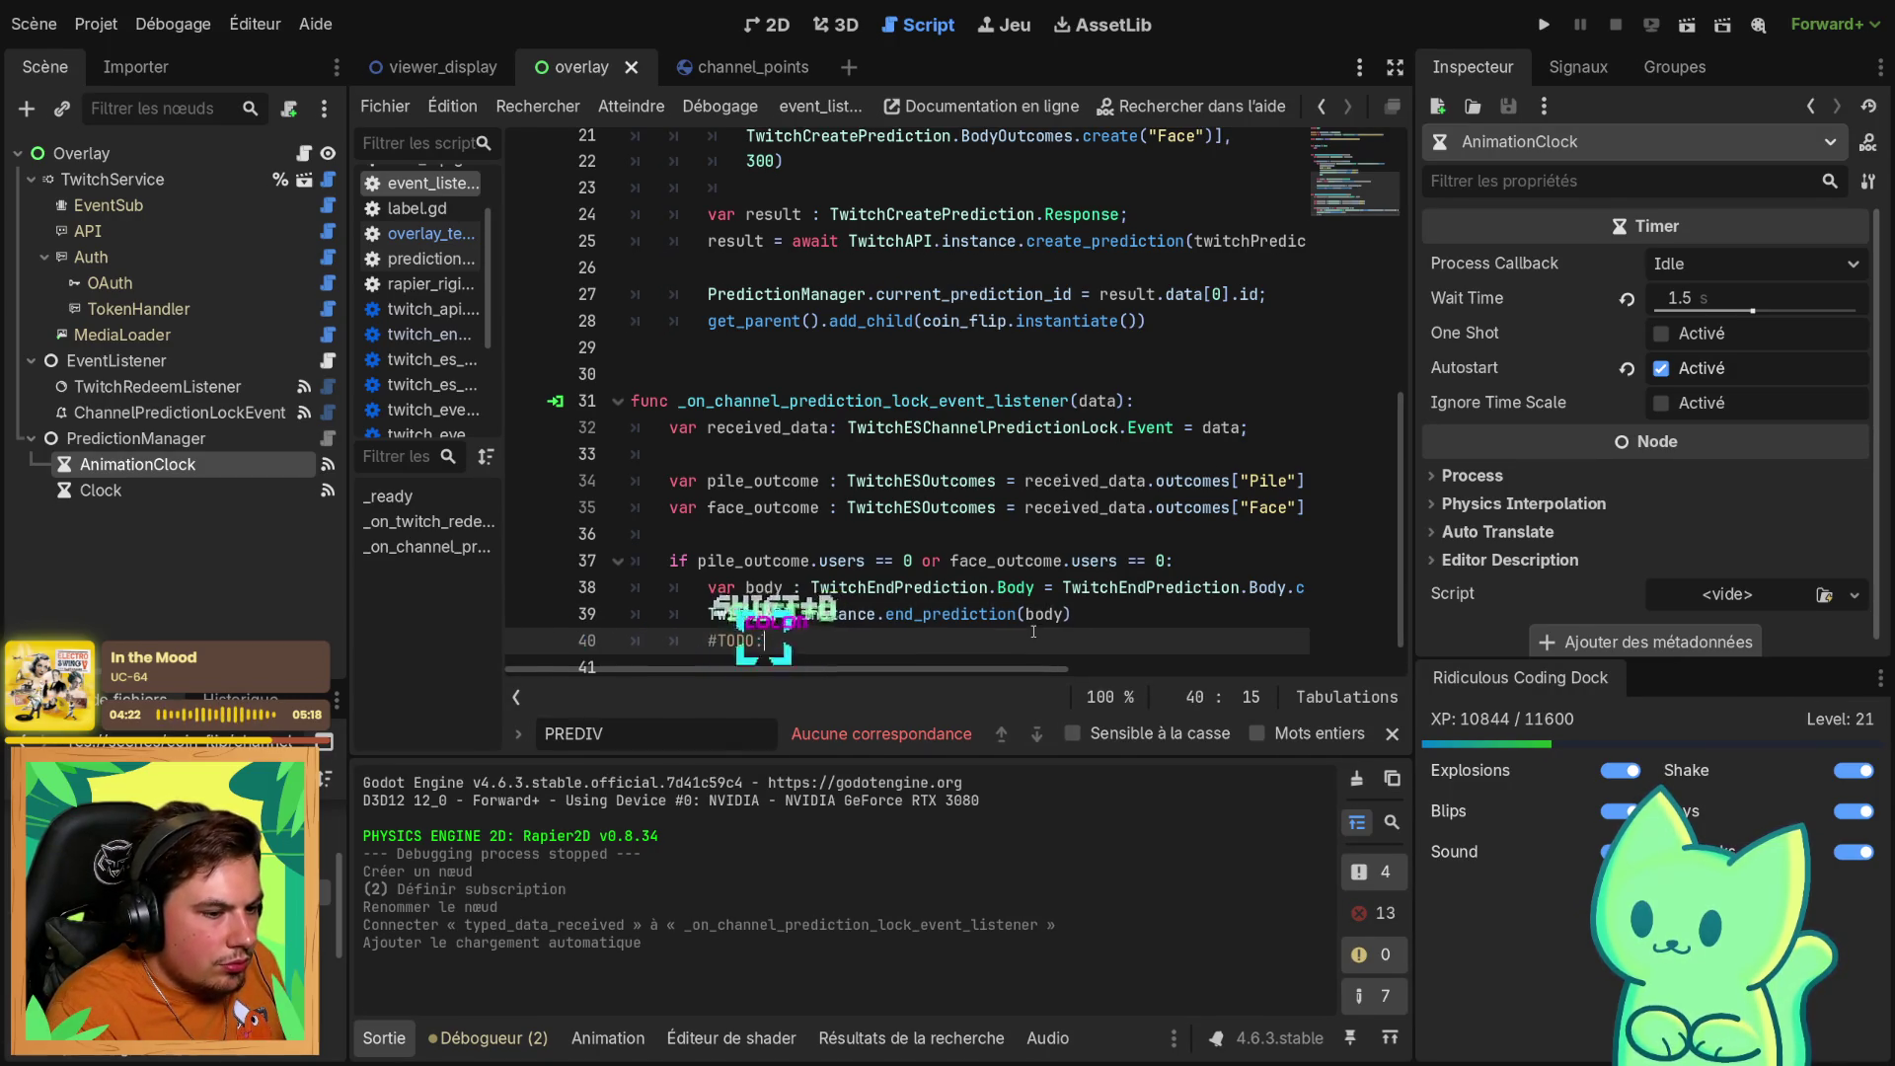
type("Ajo")
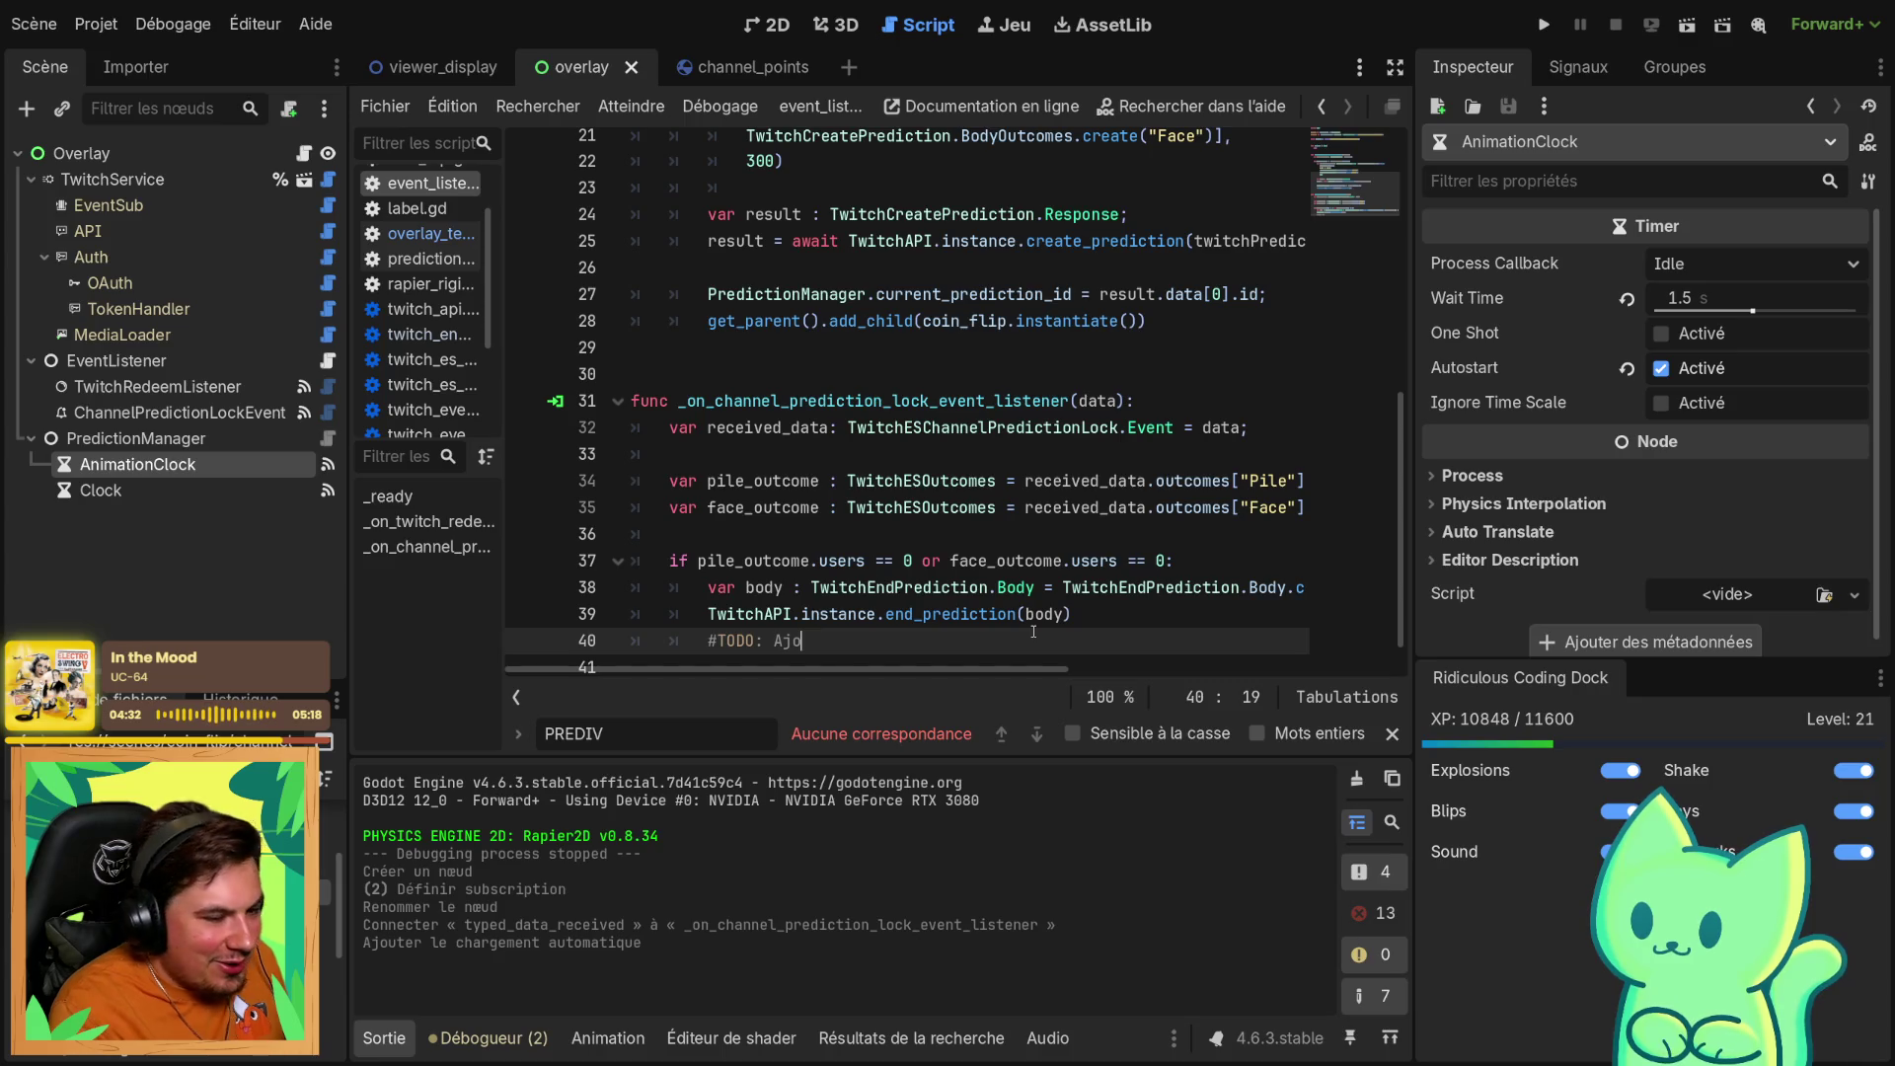
key("BackSpace")
key("BackSpace")
key("BackSpace")
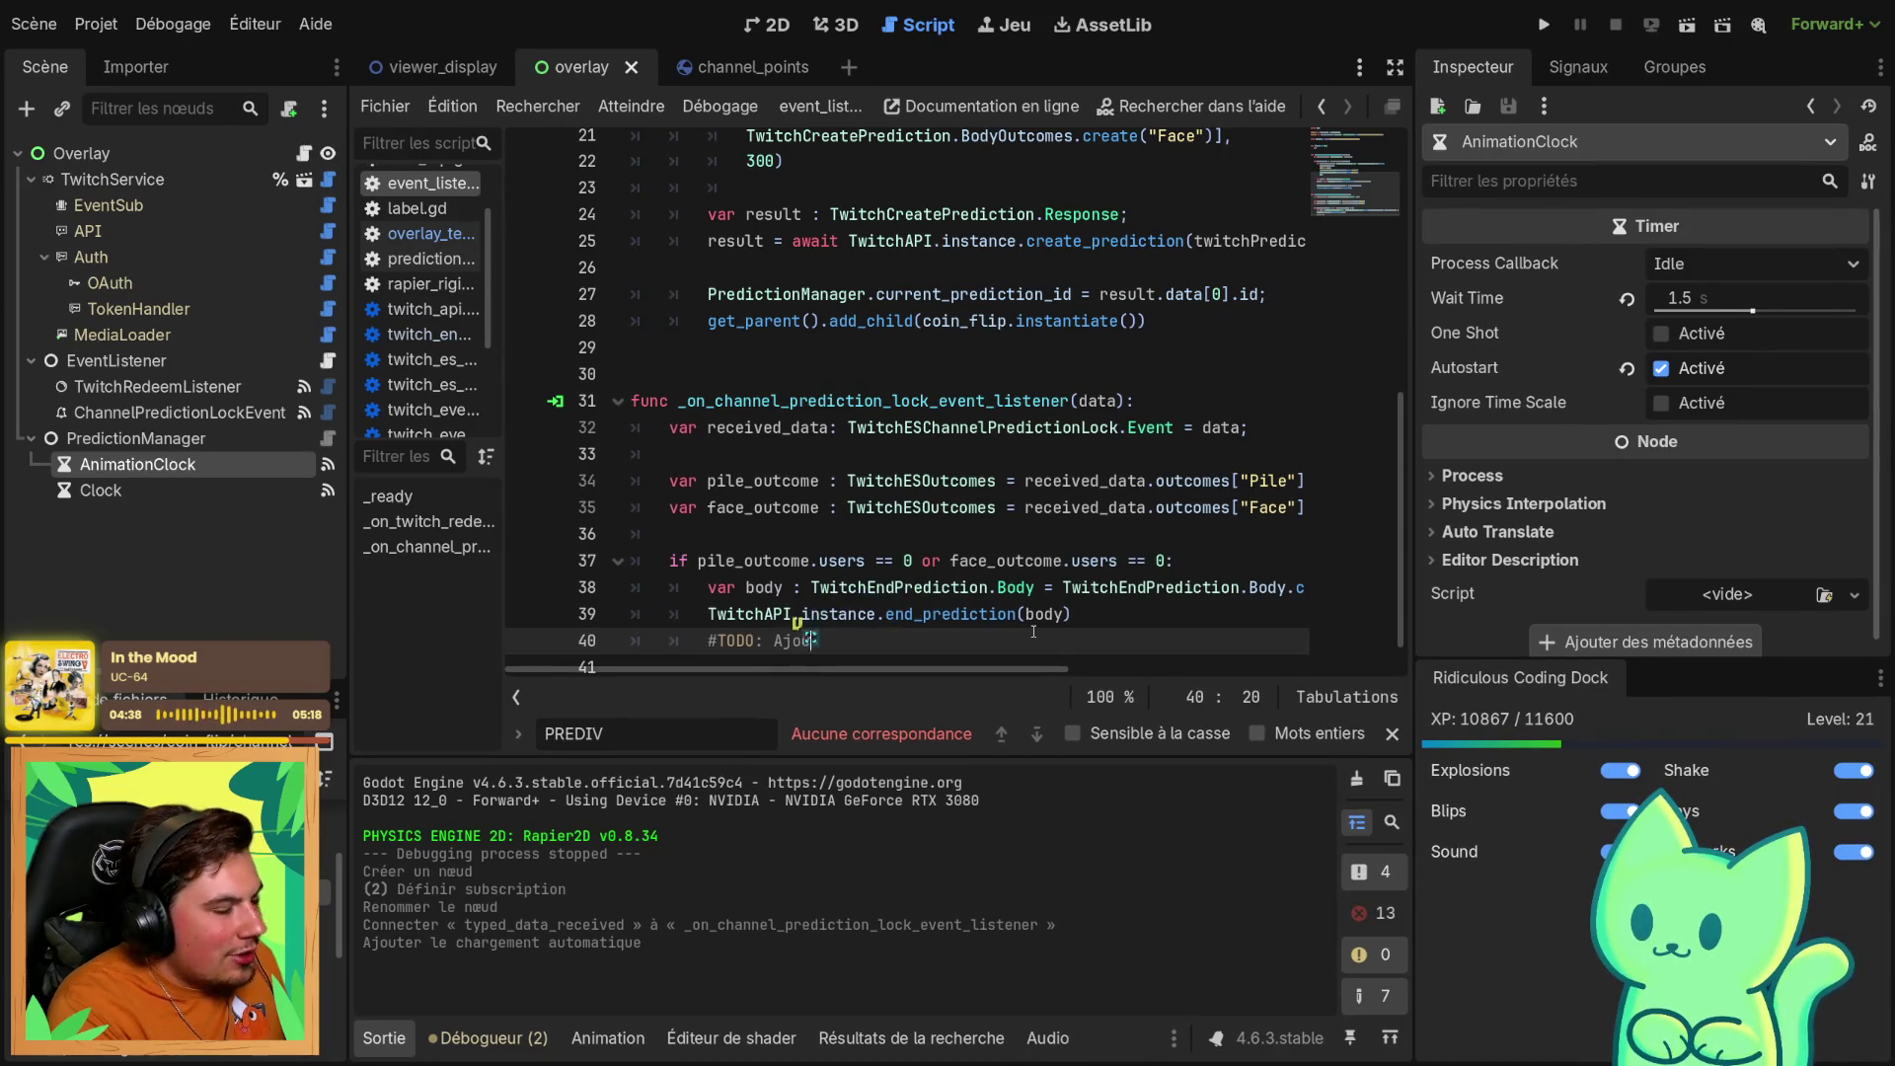
key("BackSpace")
key("BackSpace")
type("ter une ani")
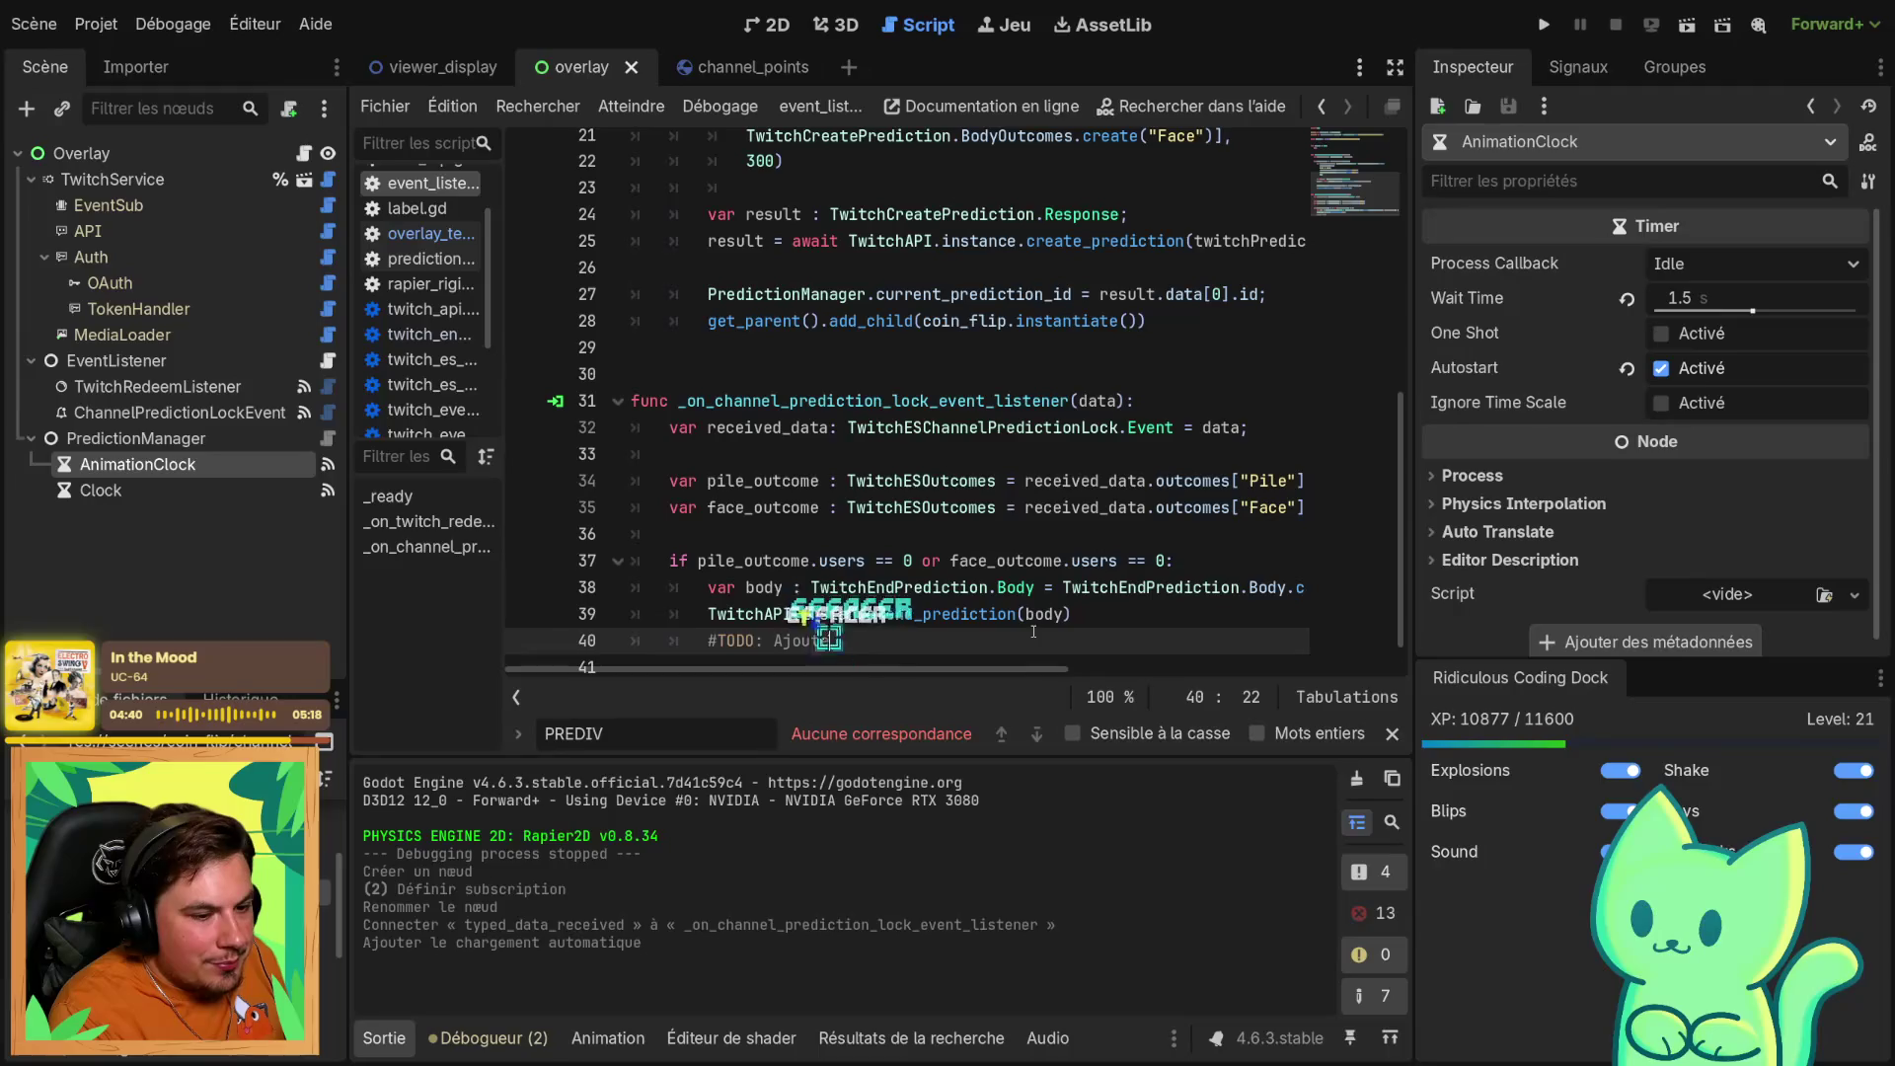
type("mation en cas d'annulation :")
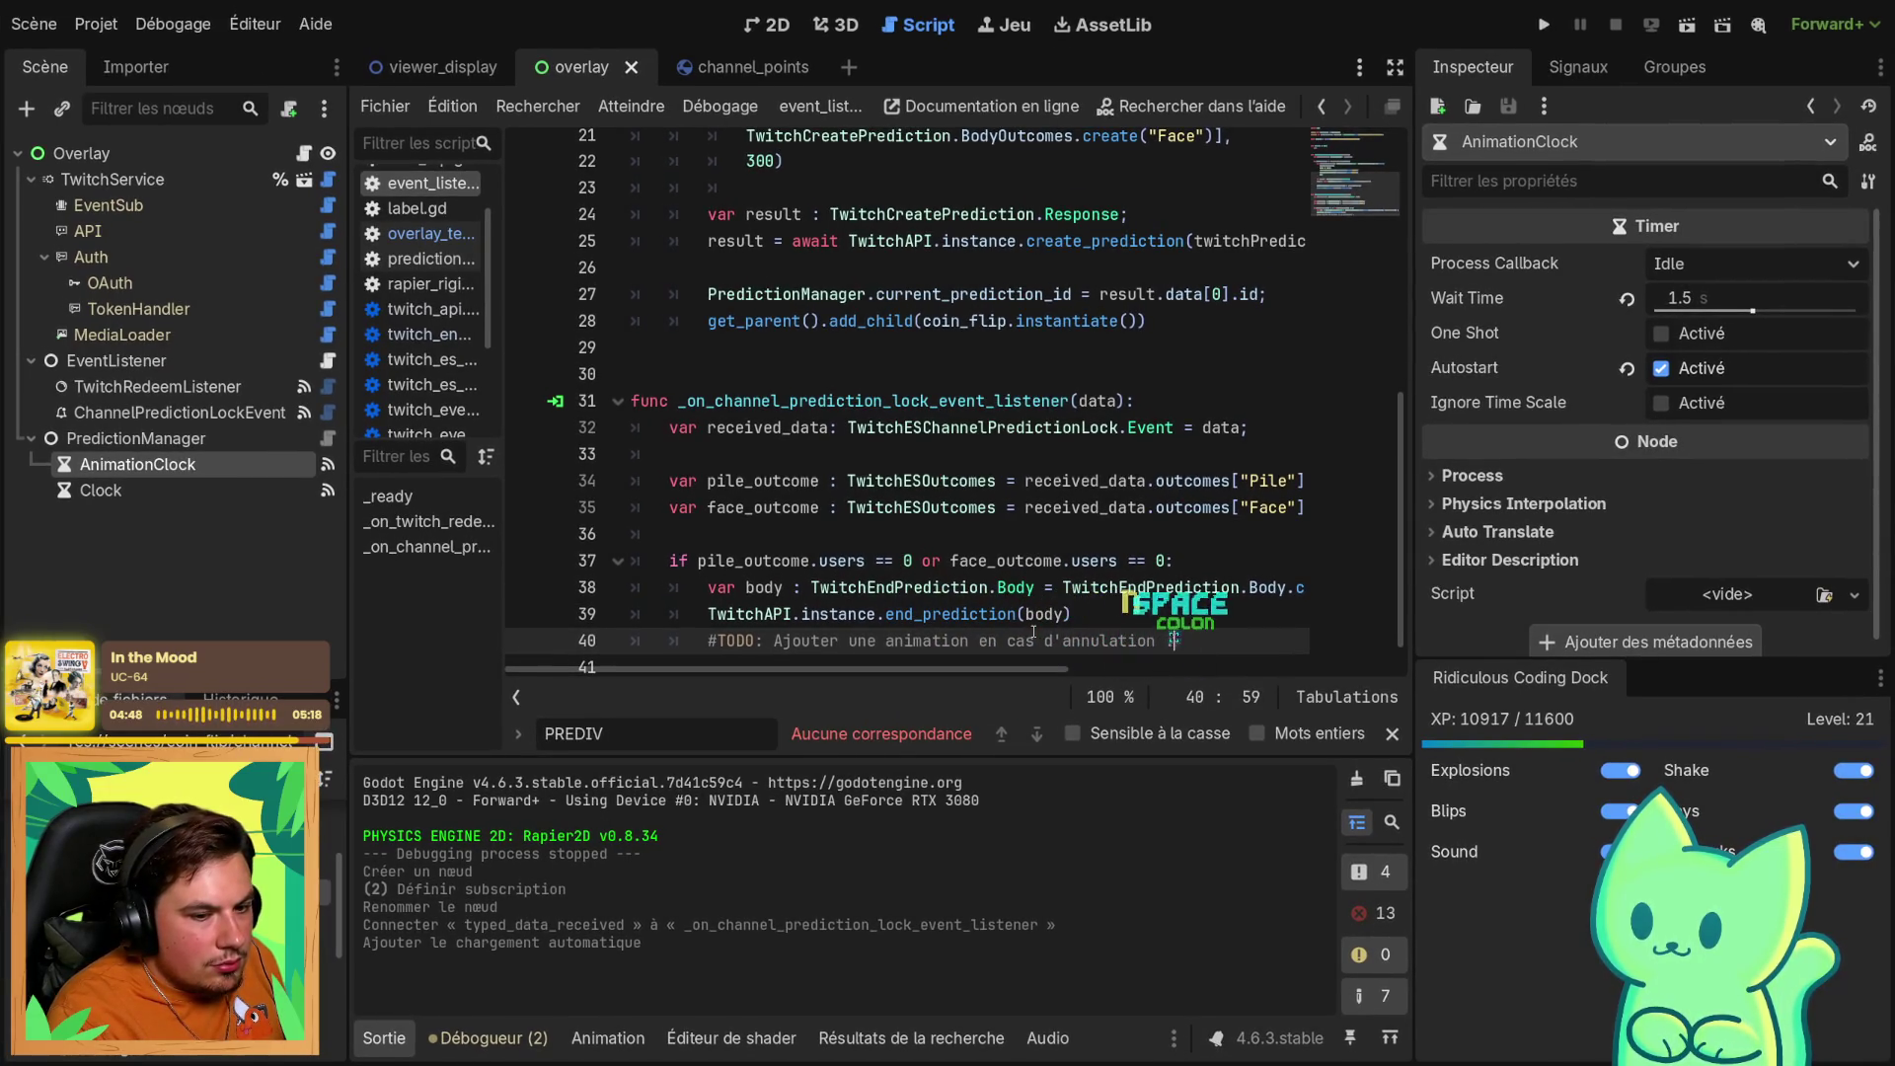
key("BackSpace")
type("!")
key("ctrl+s")
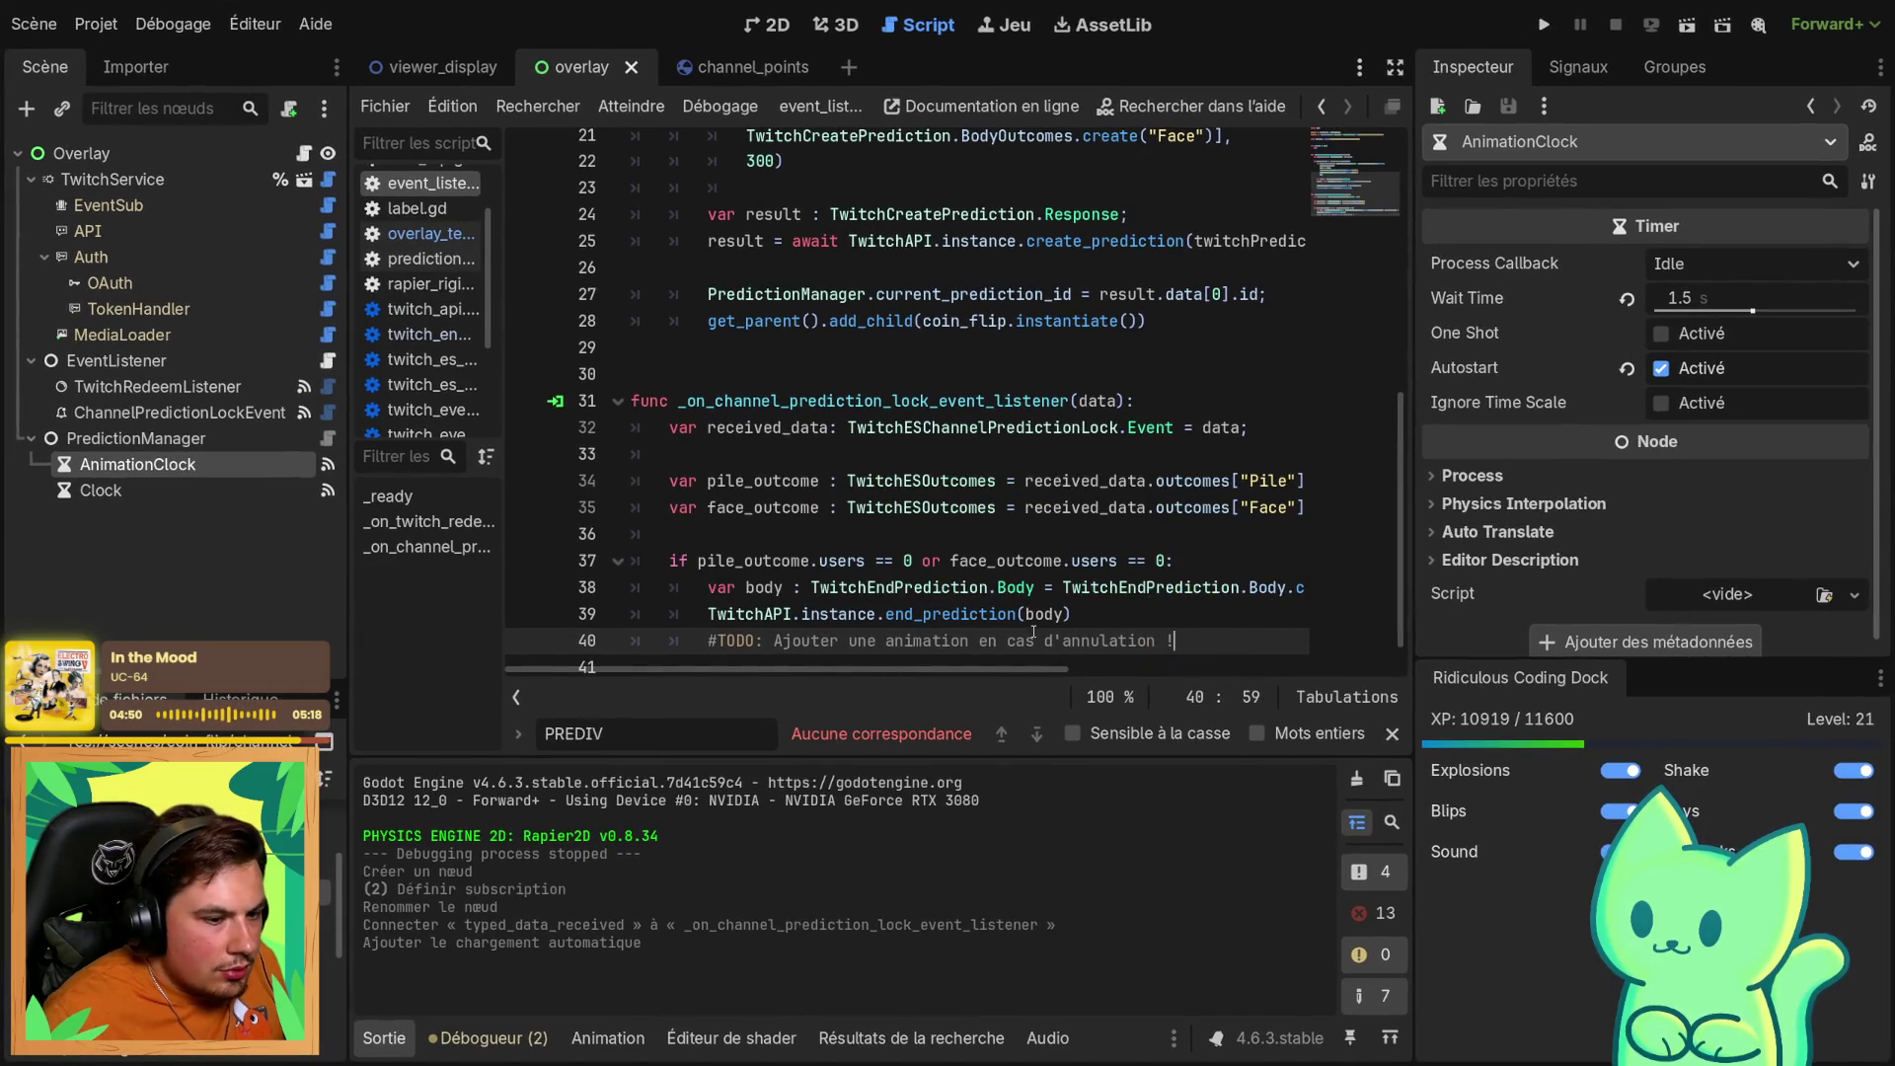
scroll(758, 612, "down", 1)
key("Return")
- Add an else: branch at the if's level containing pass, with a #TODO: line below it
key("BackSpace")
type("elif")
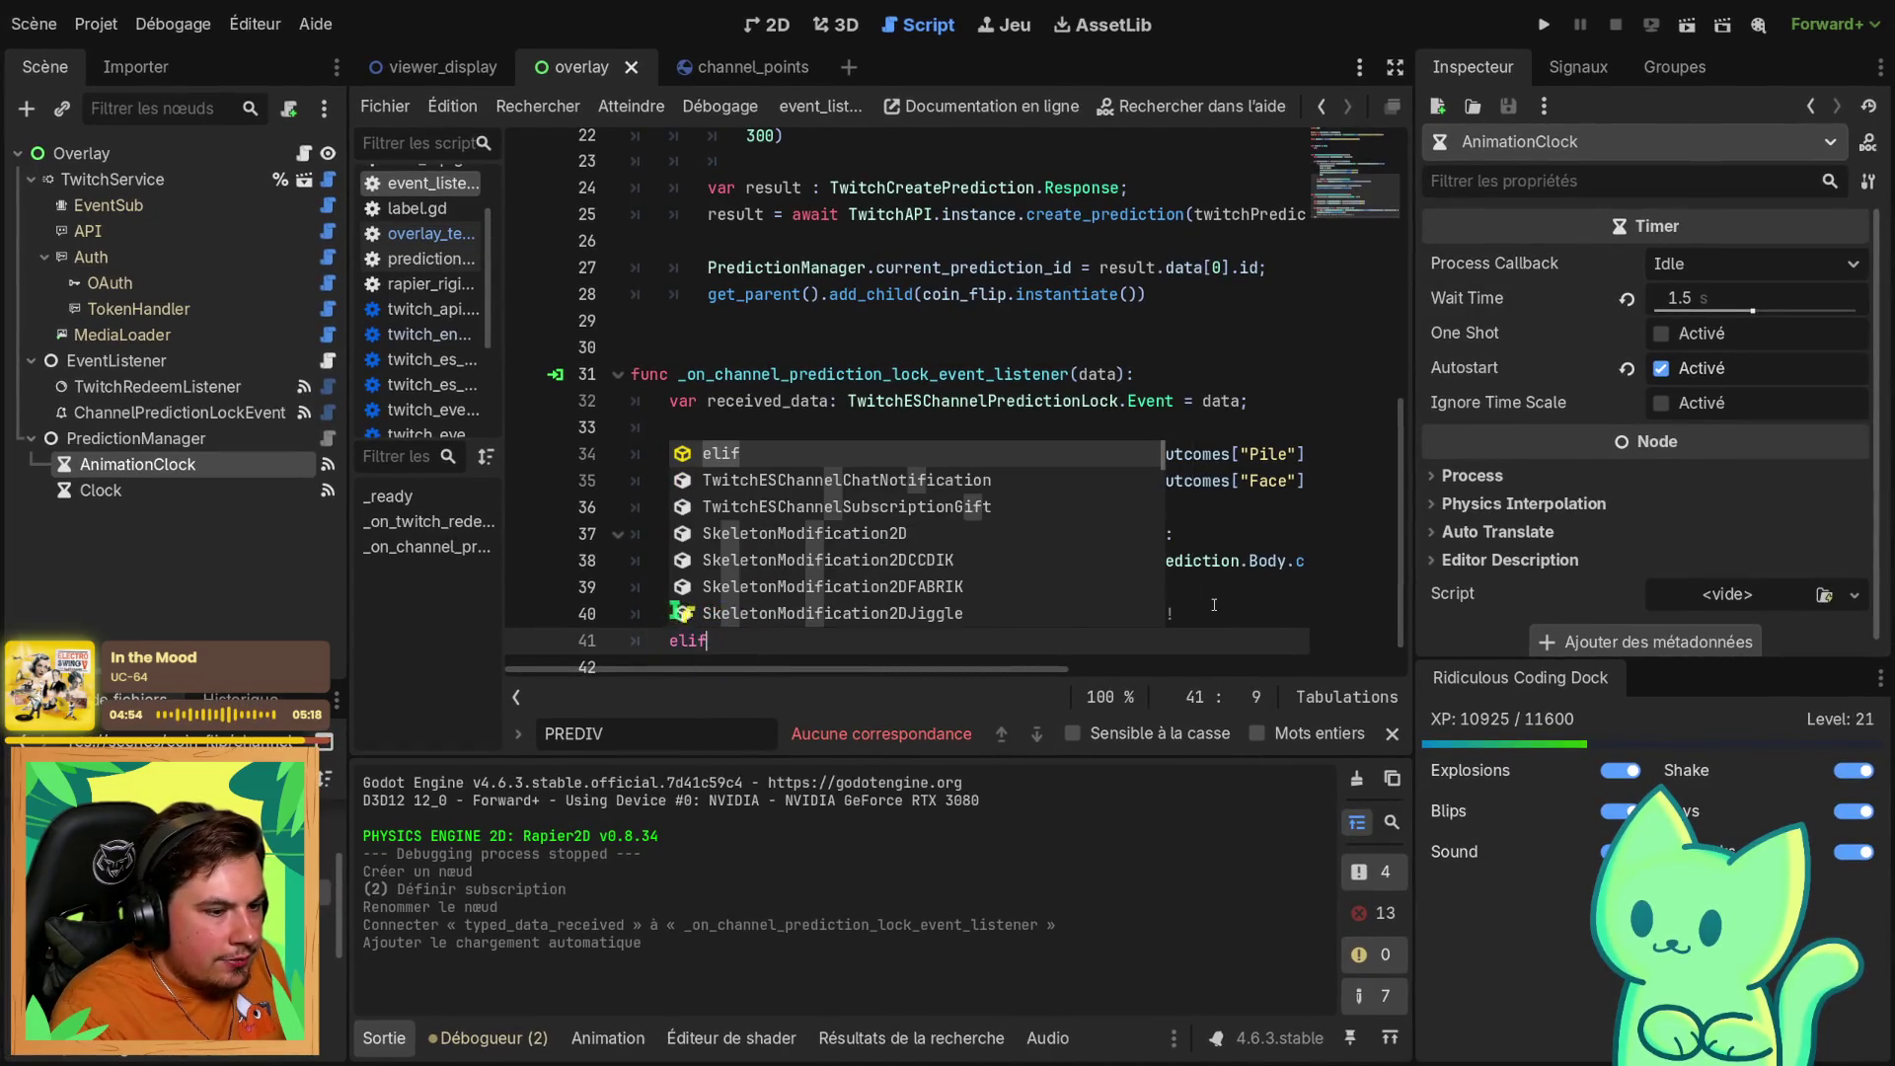
type("se:")
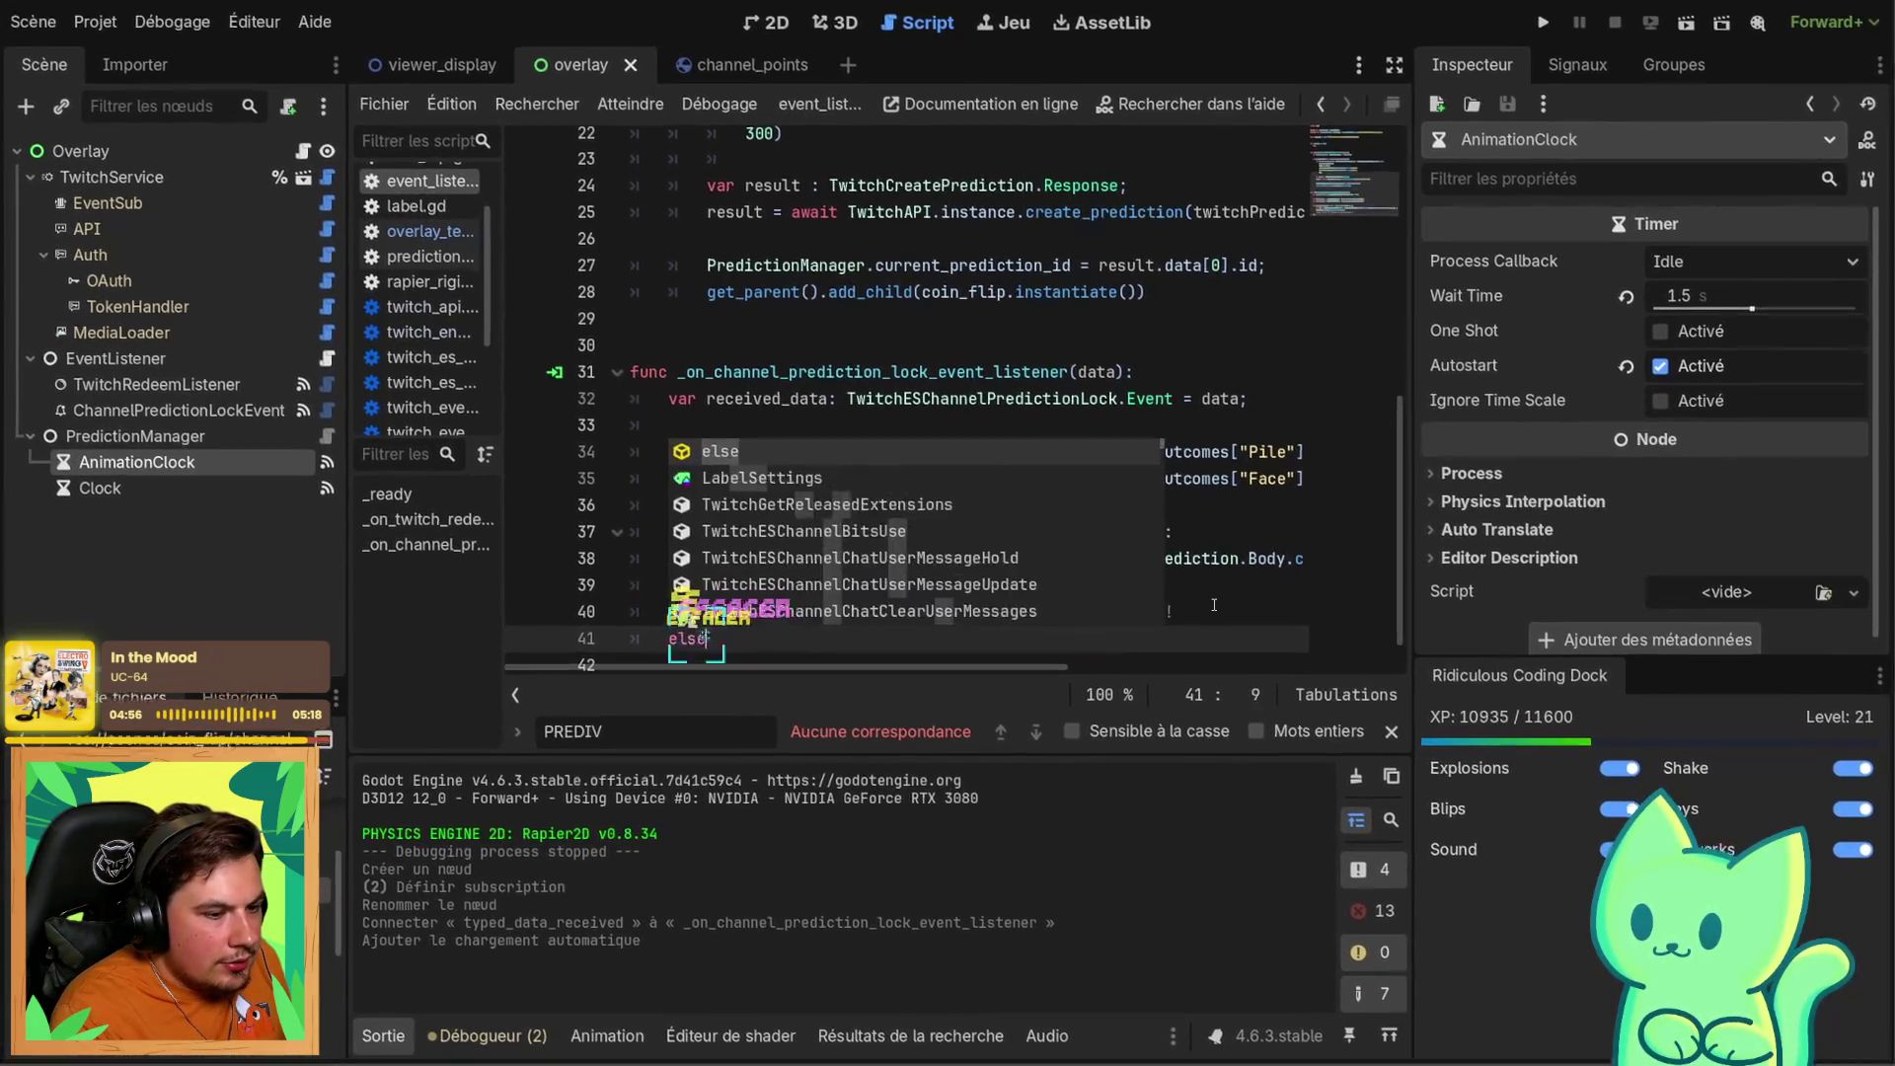
key("Return")
type("#TODO:")
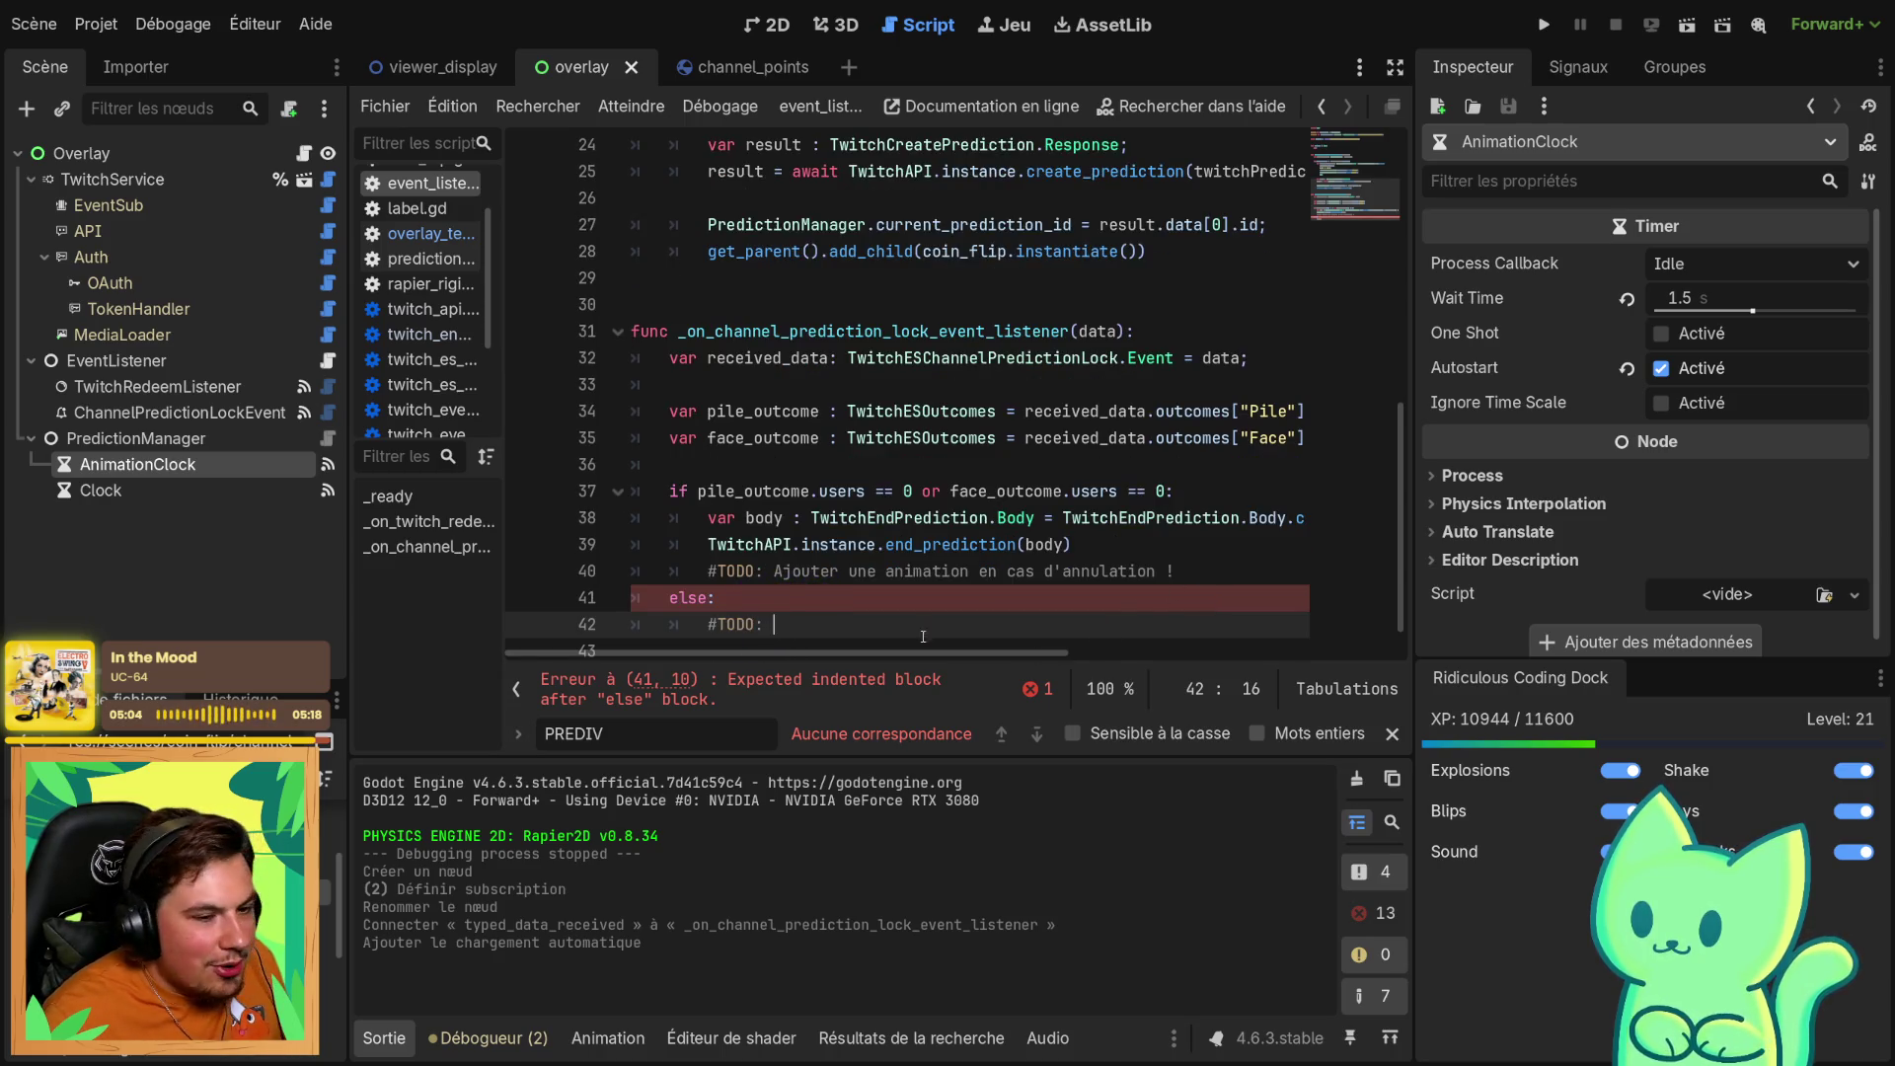
left_click(721, 601)
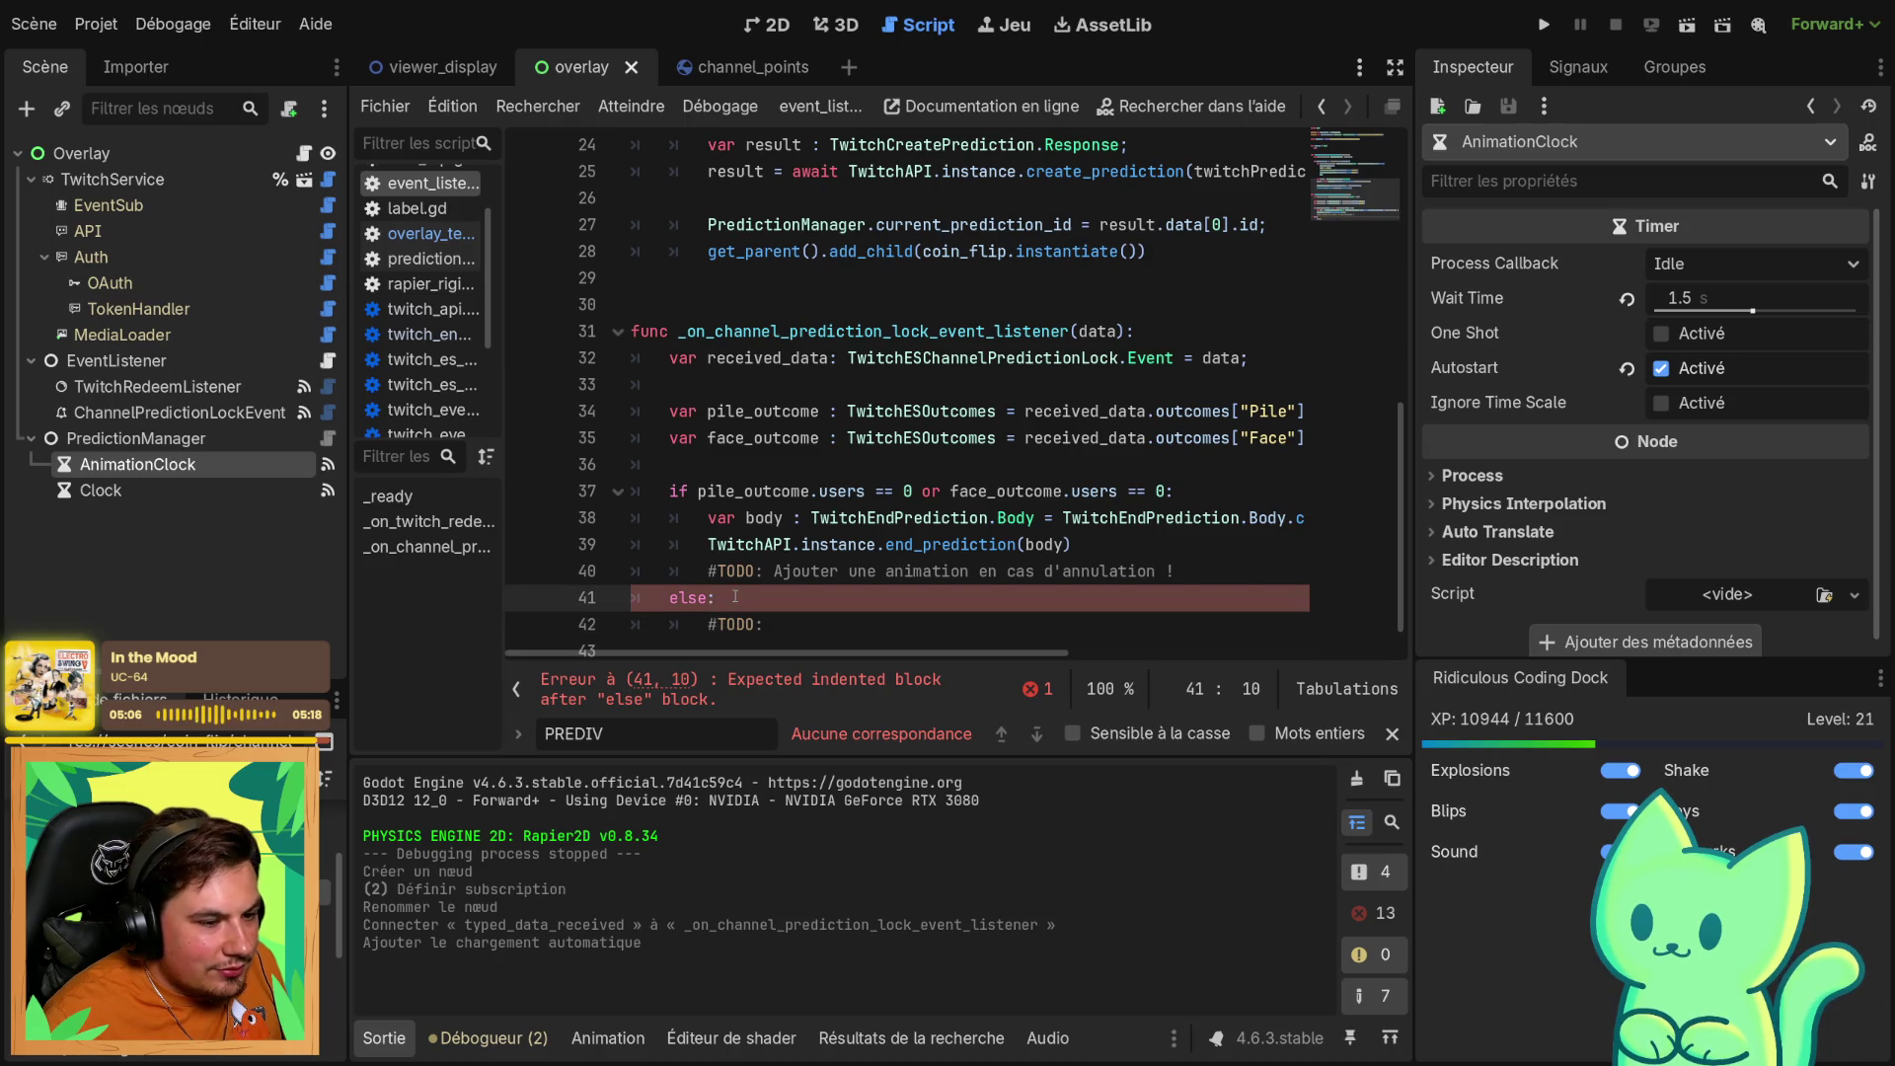
key("Down")
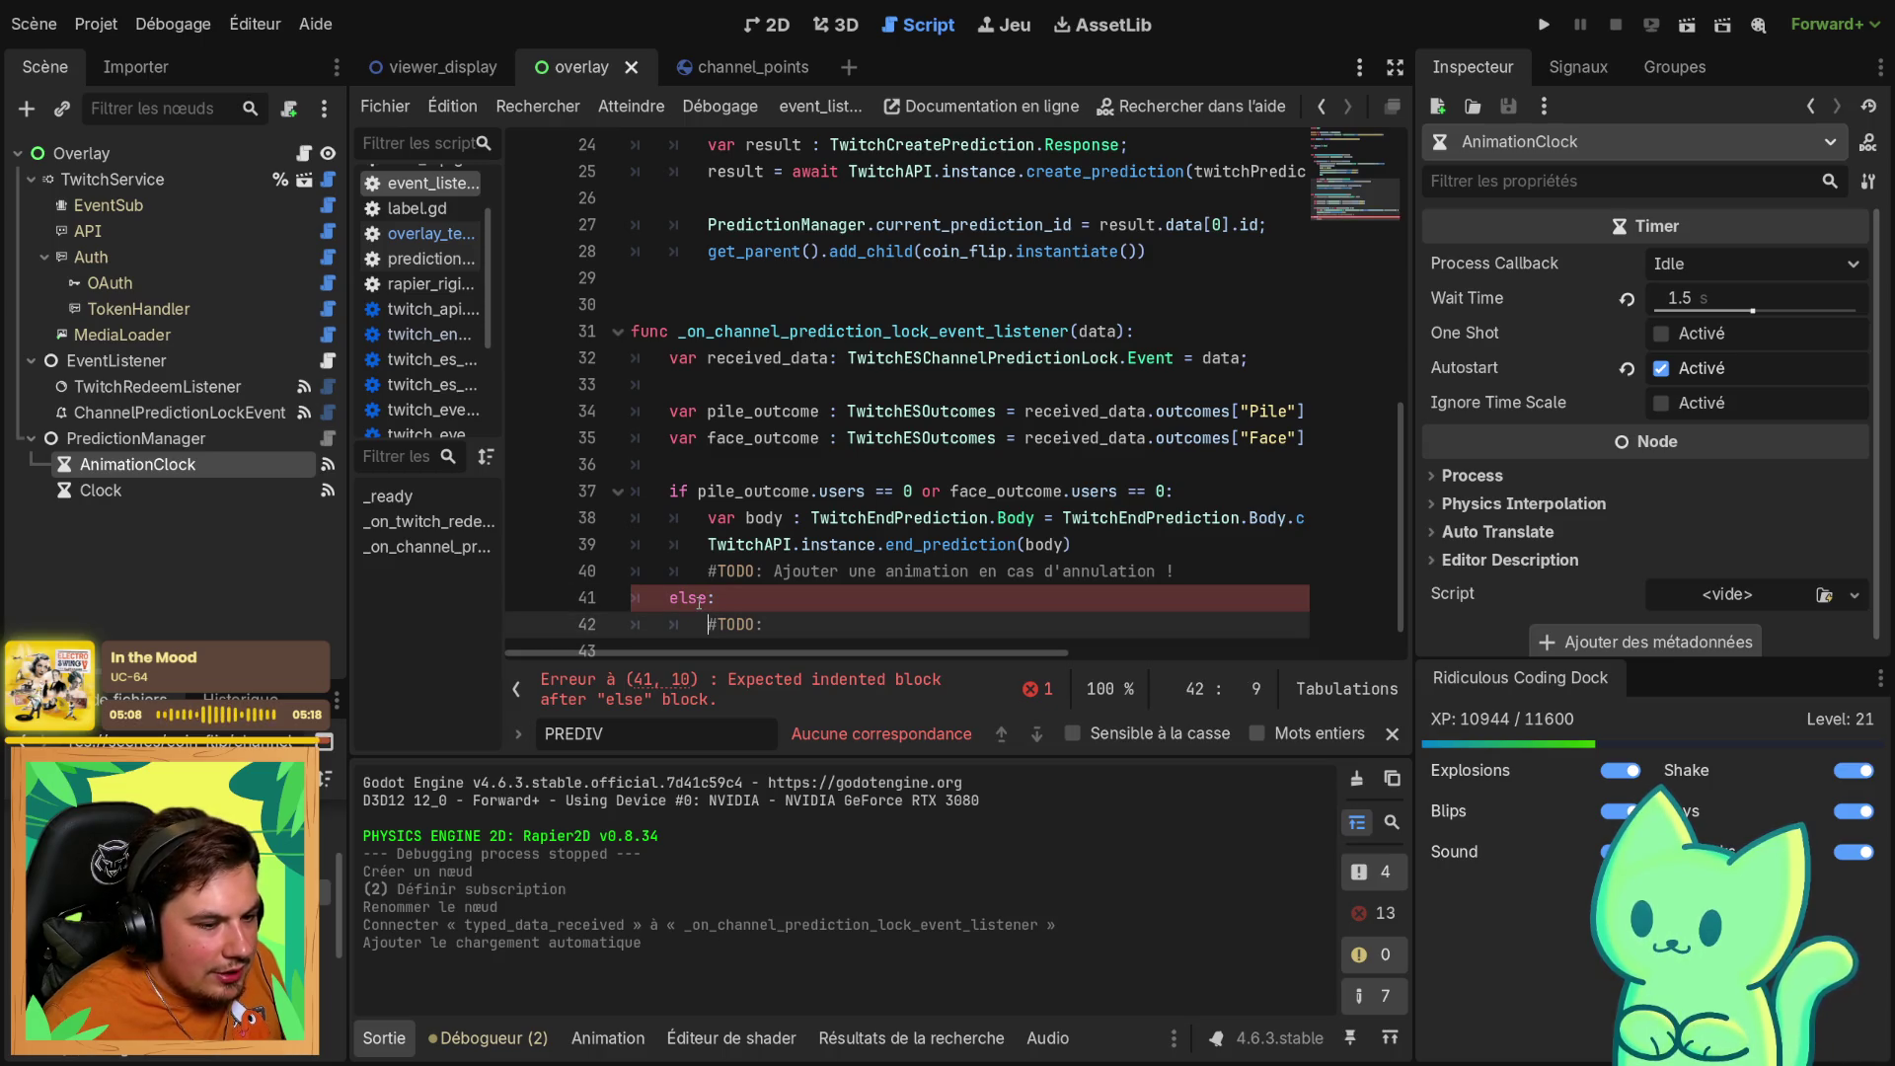
key("Return")
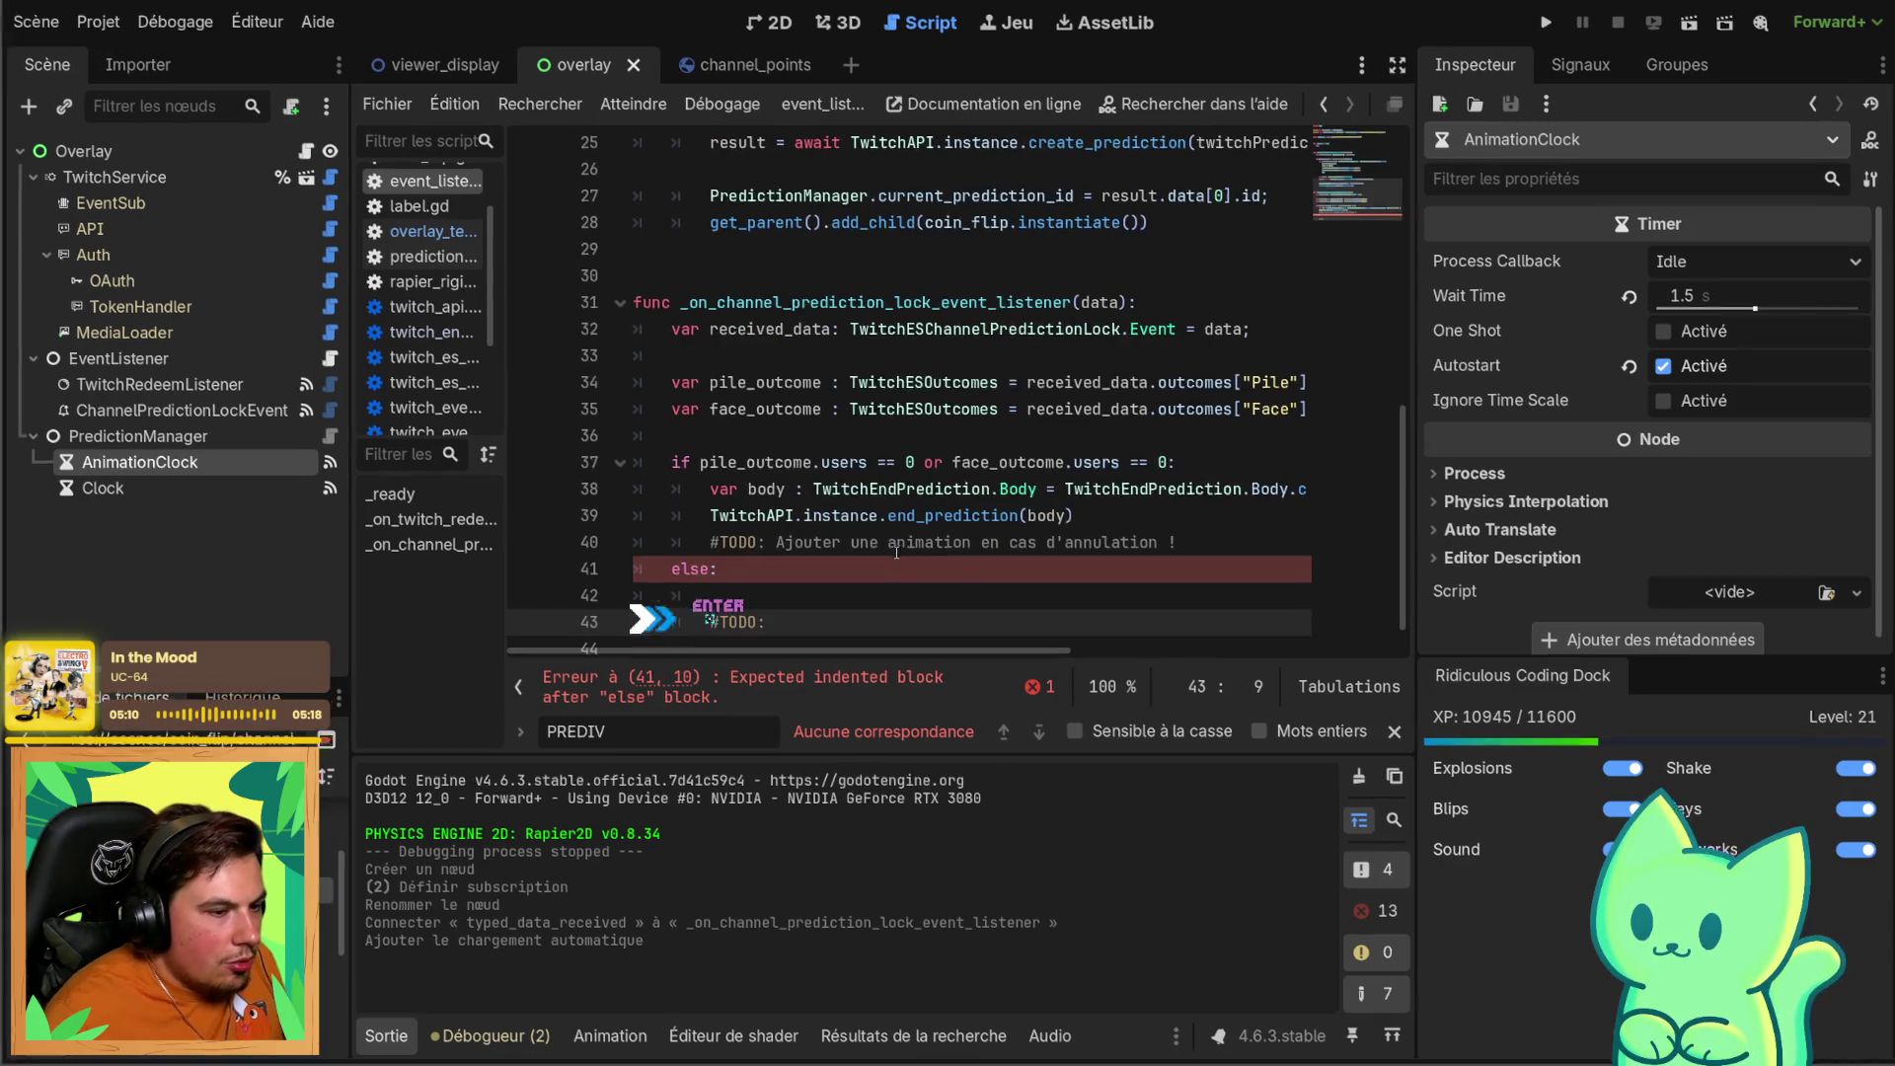
key("Up")
type("pass")
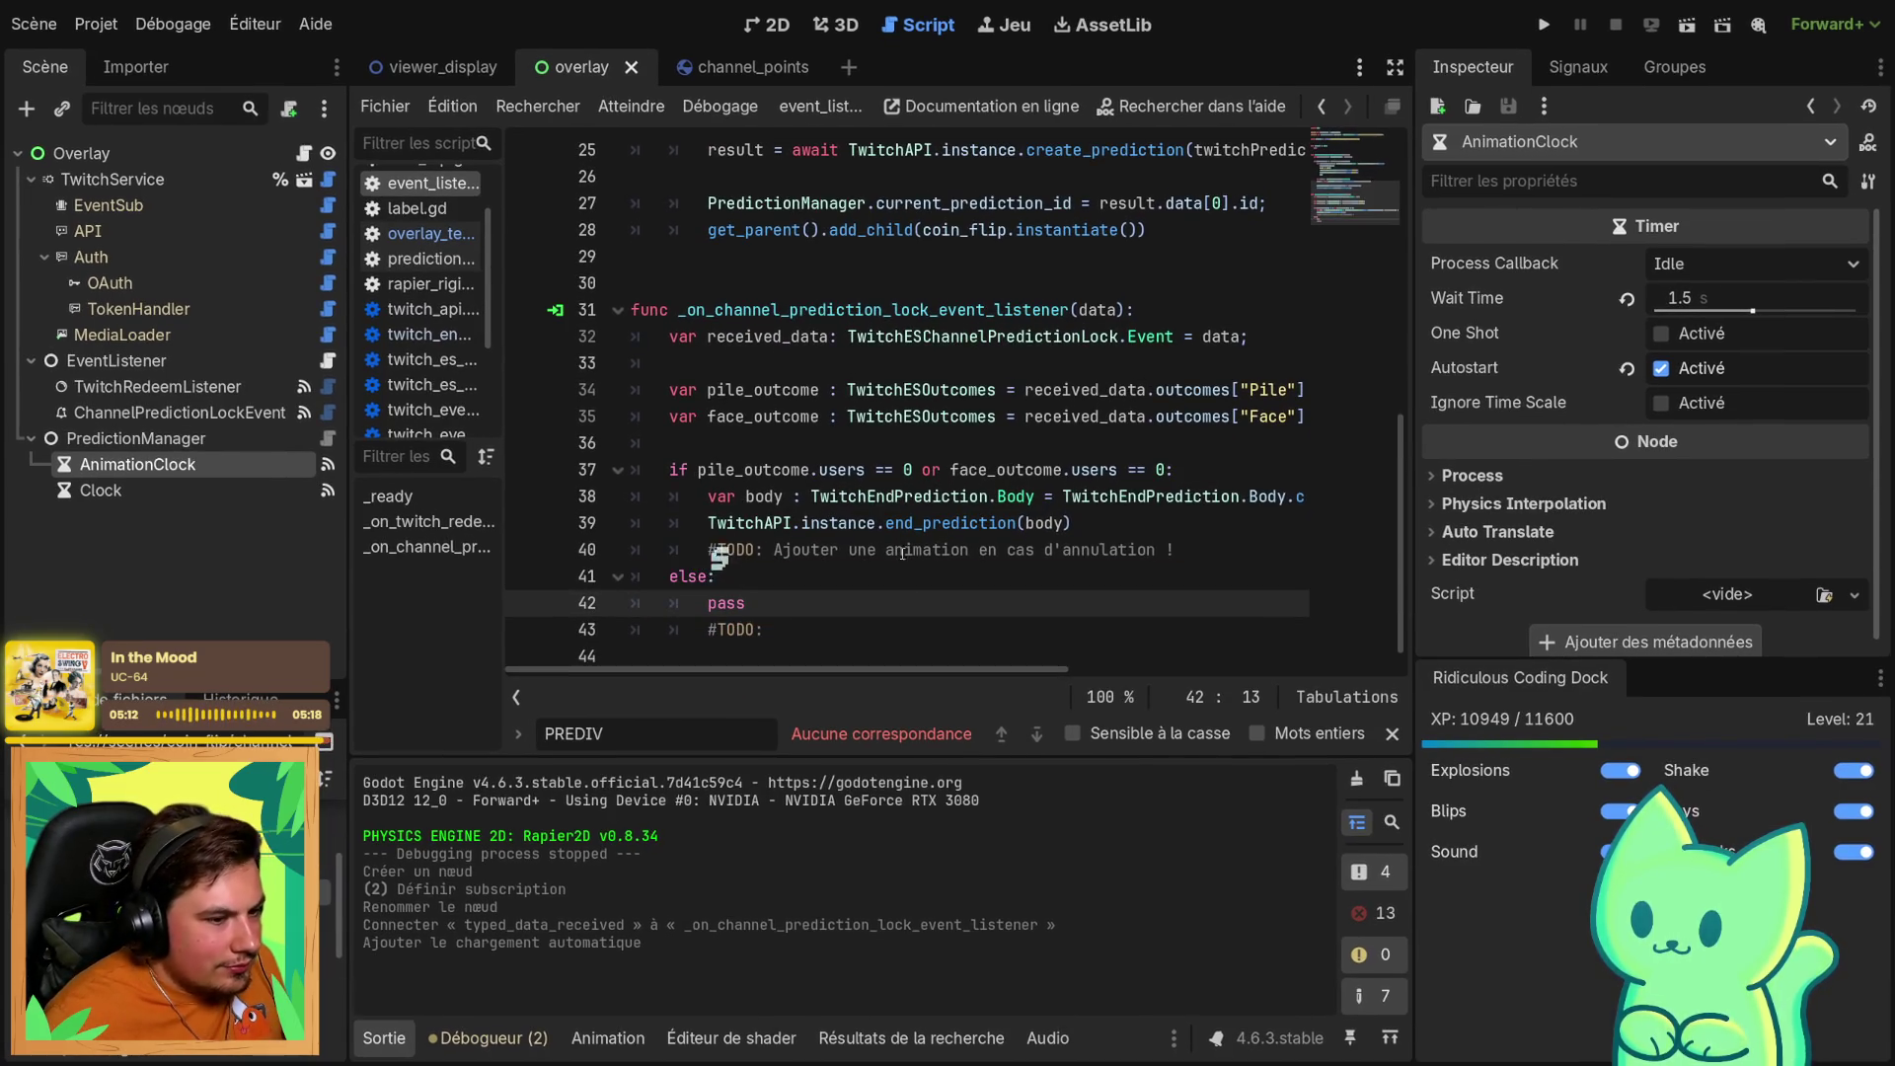
- Complete the else TODO as 'Faire le pile ou face + Valider automatiquement le résultat'
left_click(864, 631)
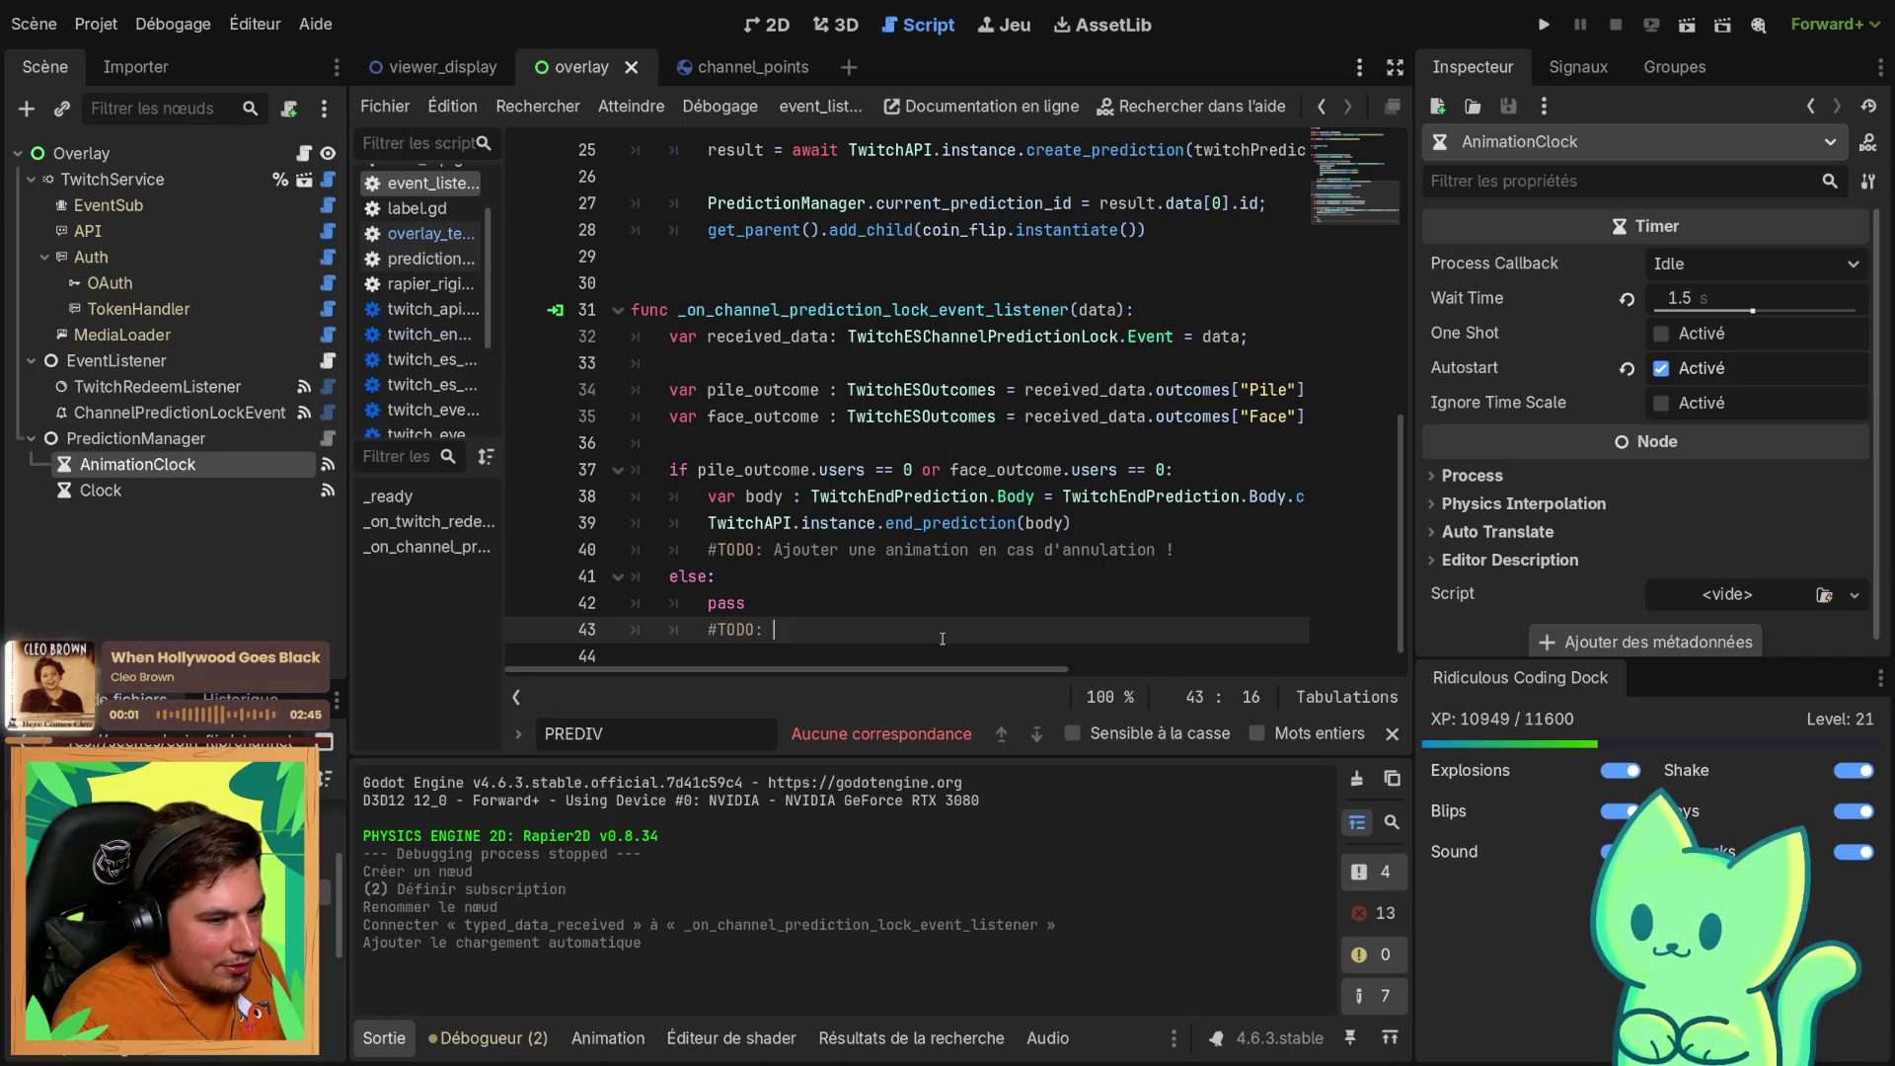
type("A")
key("BackSpace")
type("Faire le")
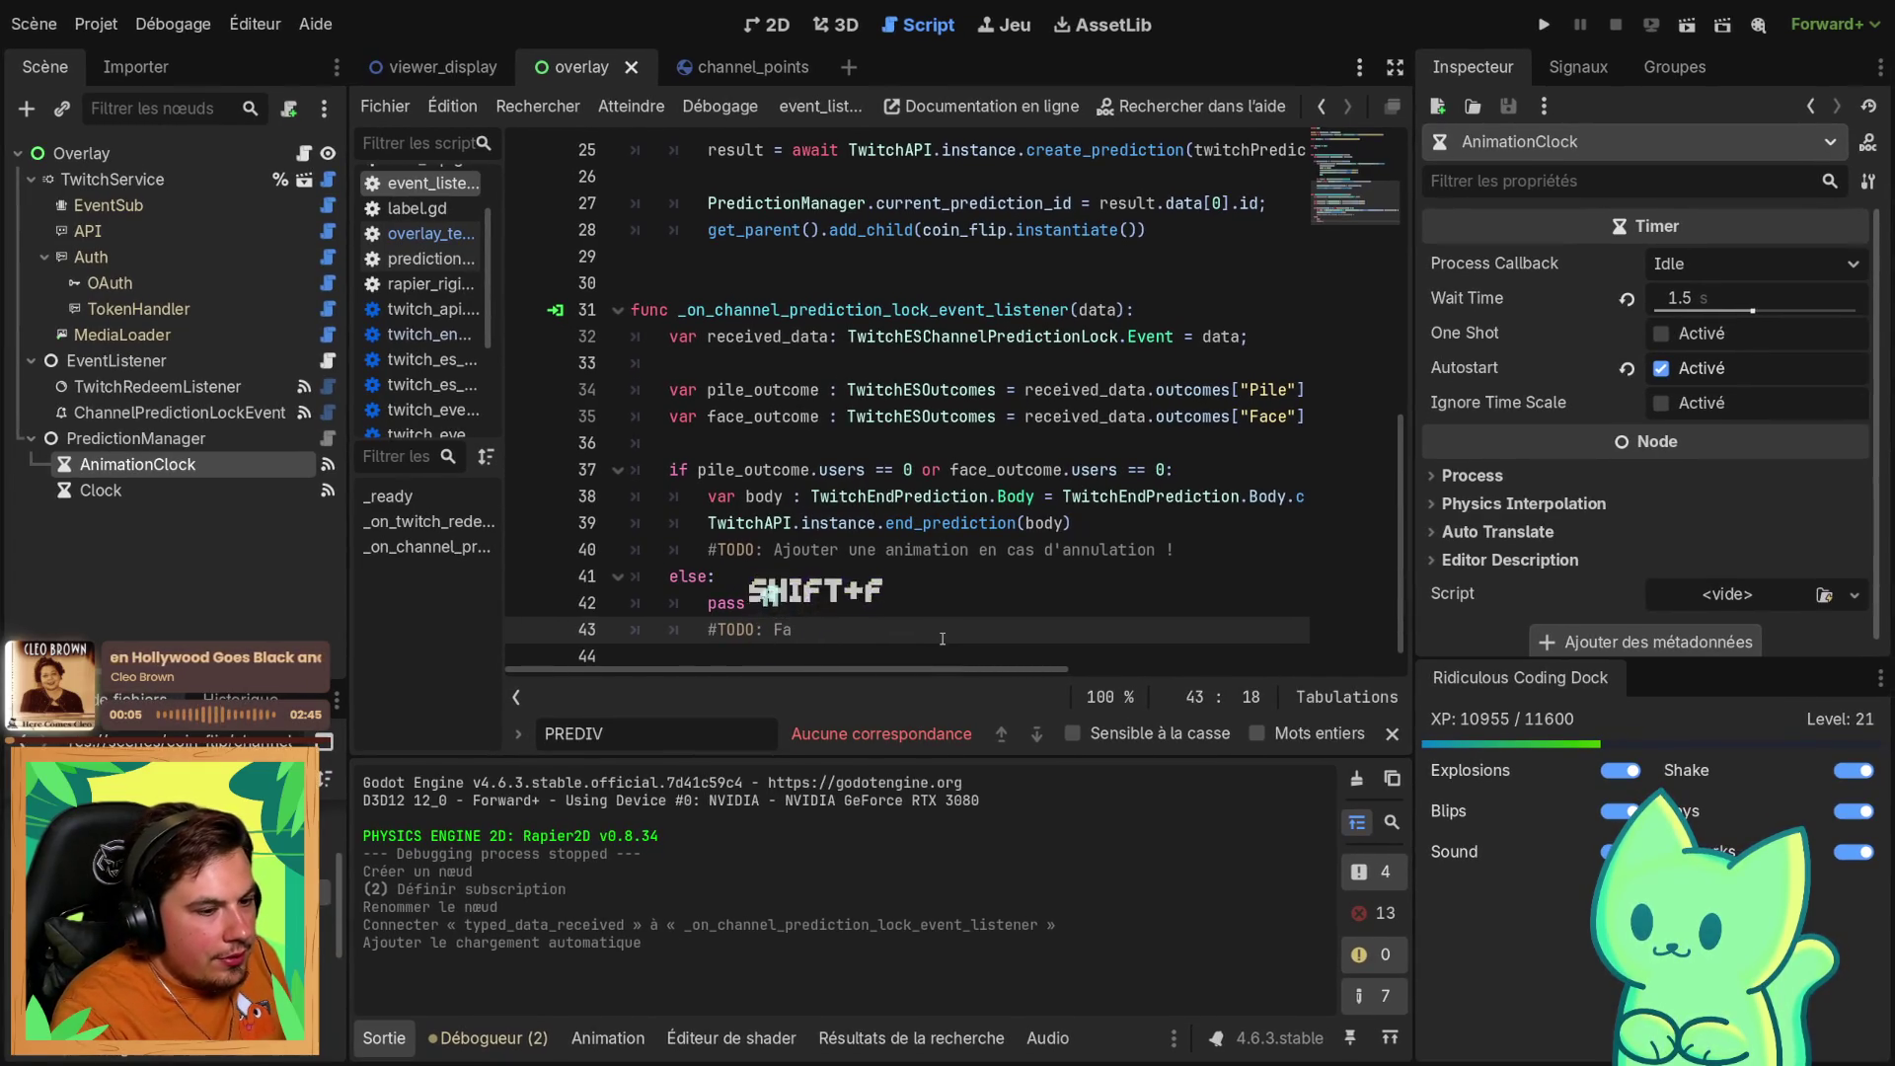
type(" pile ou face")
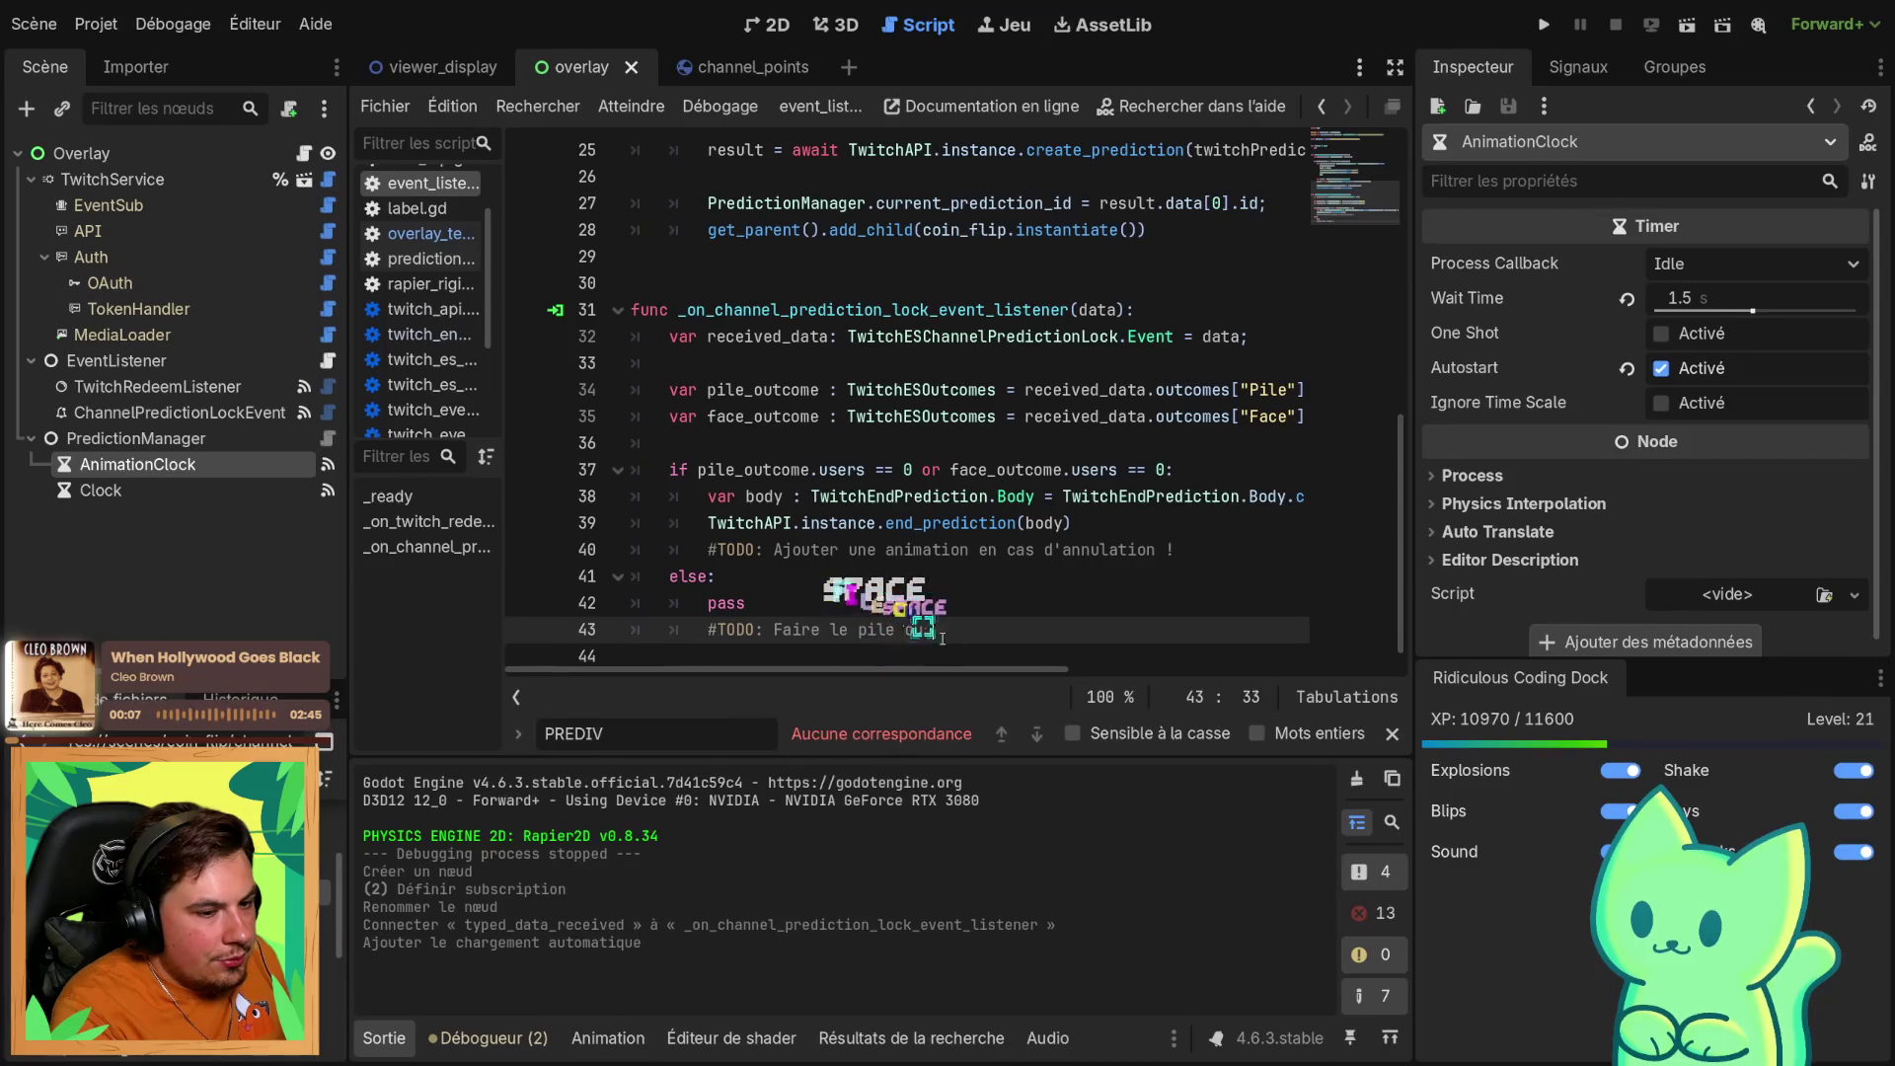
type(" +")
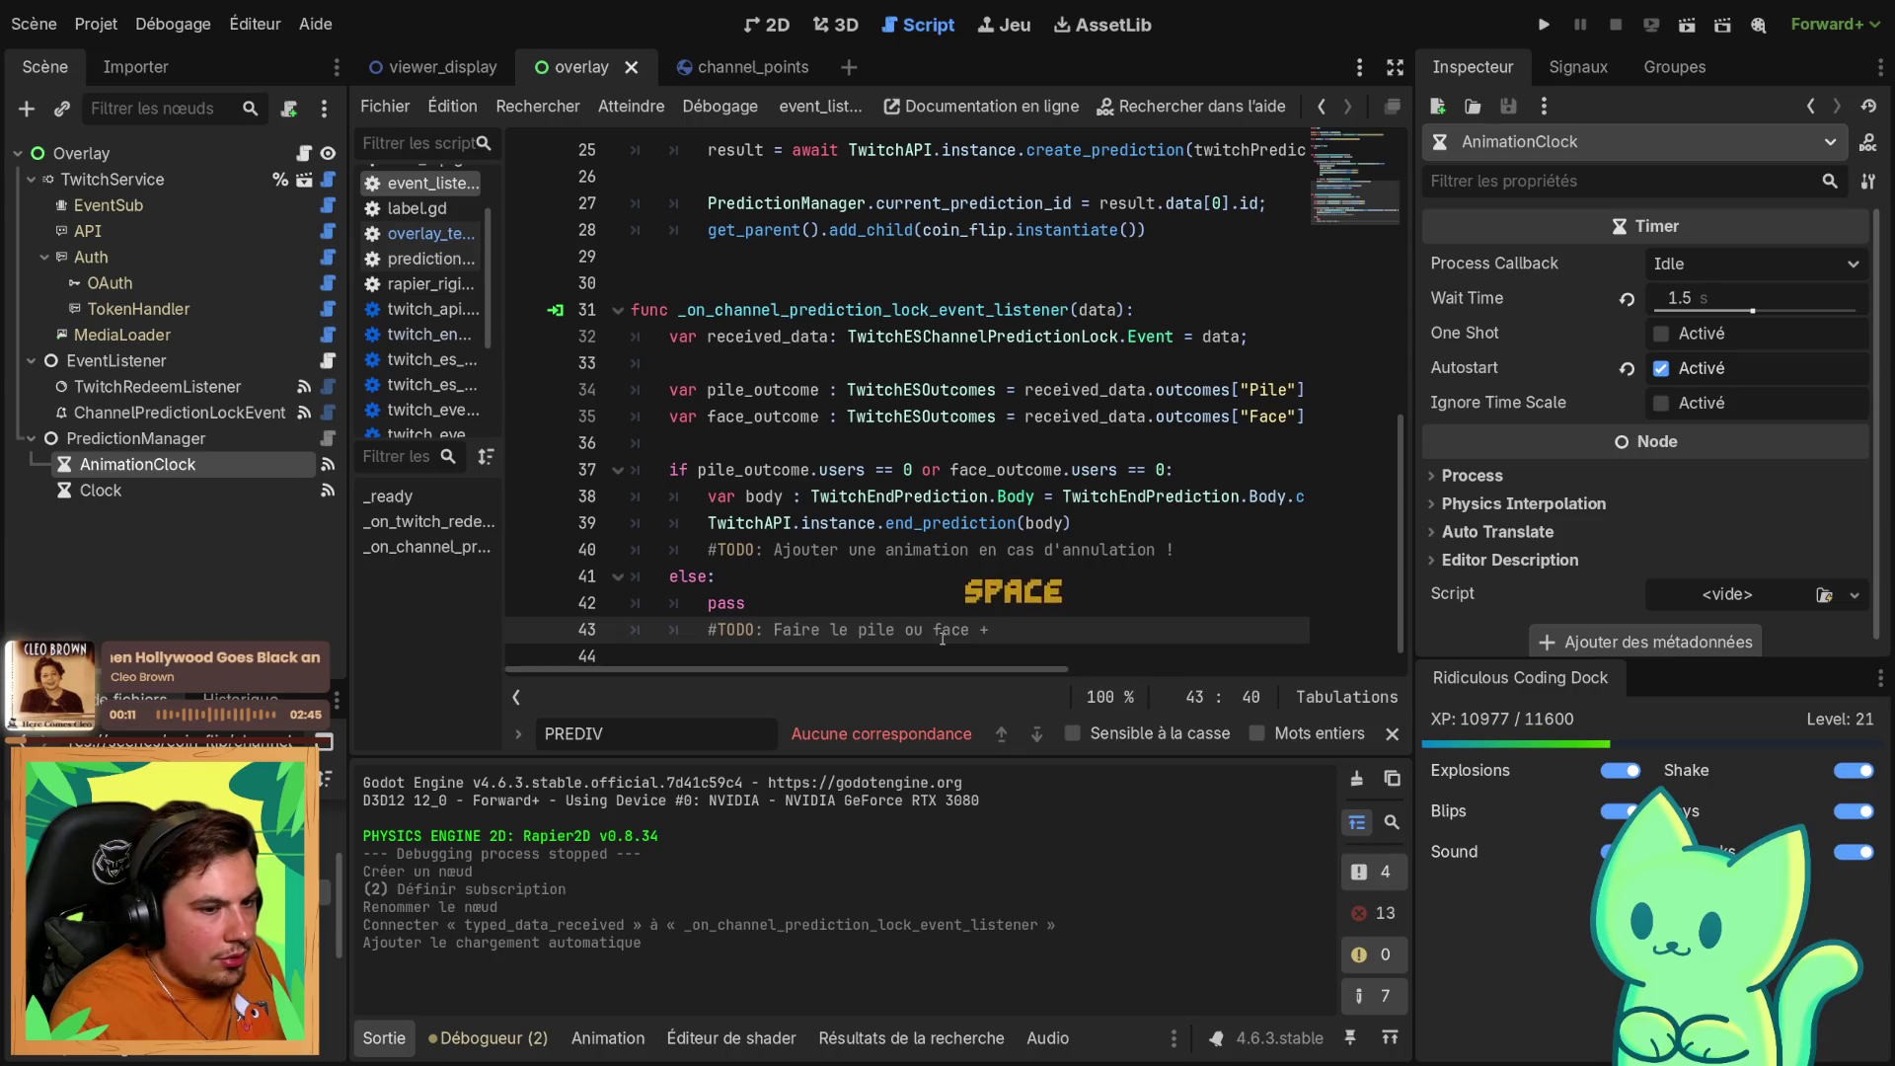
type(" Validé")
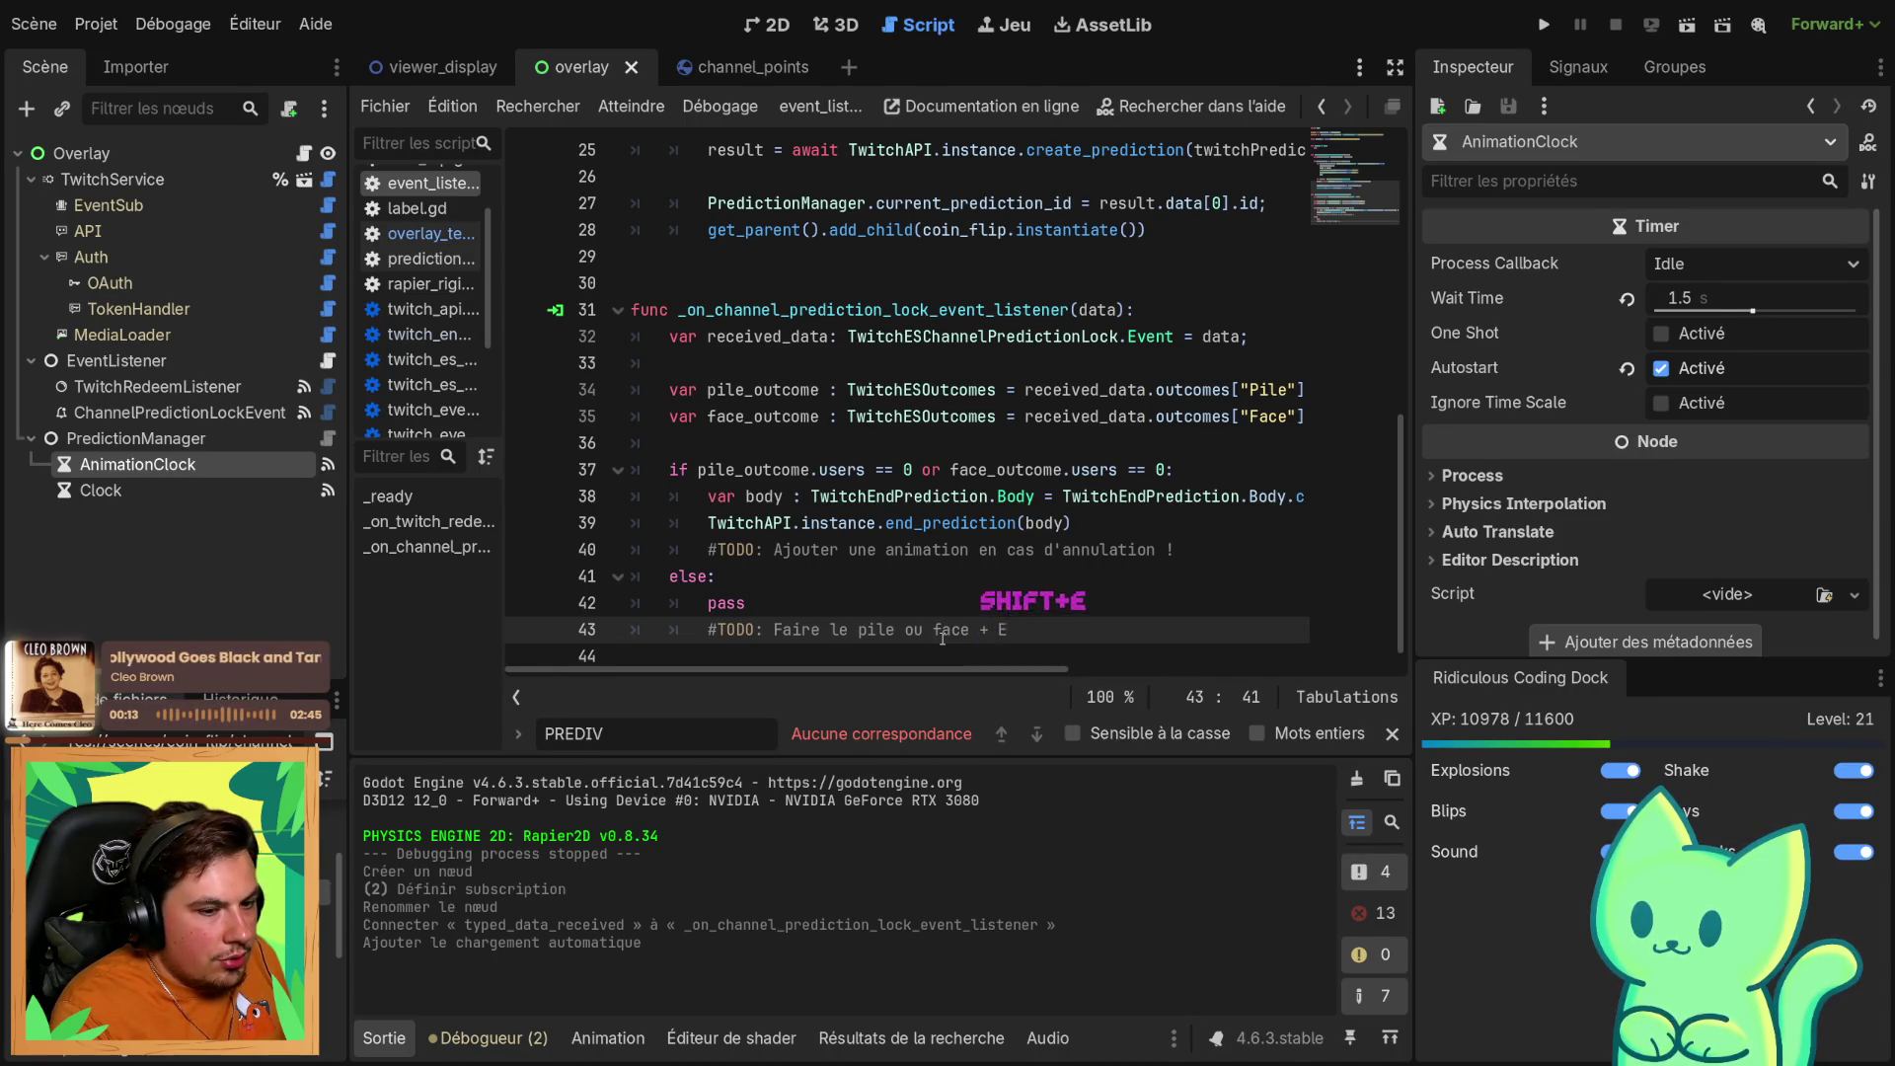
key("BackSpace")
type("er autom")
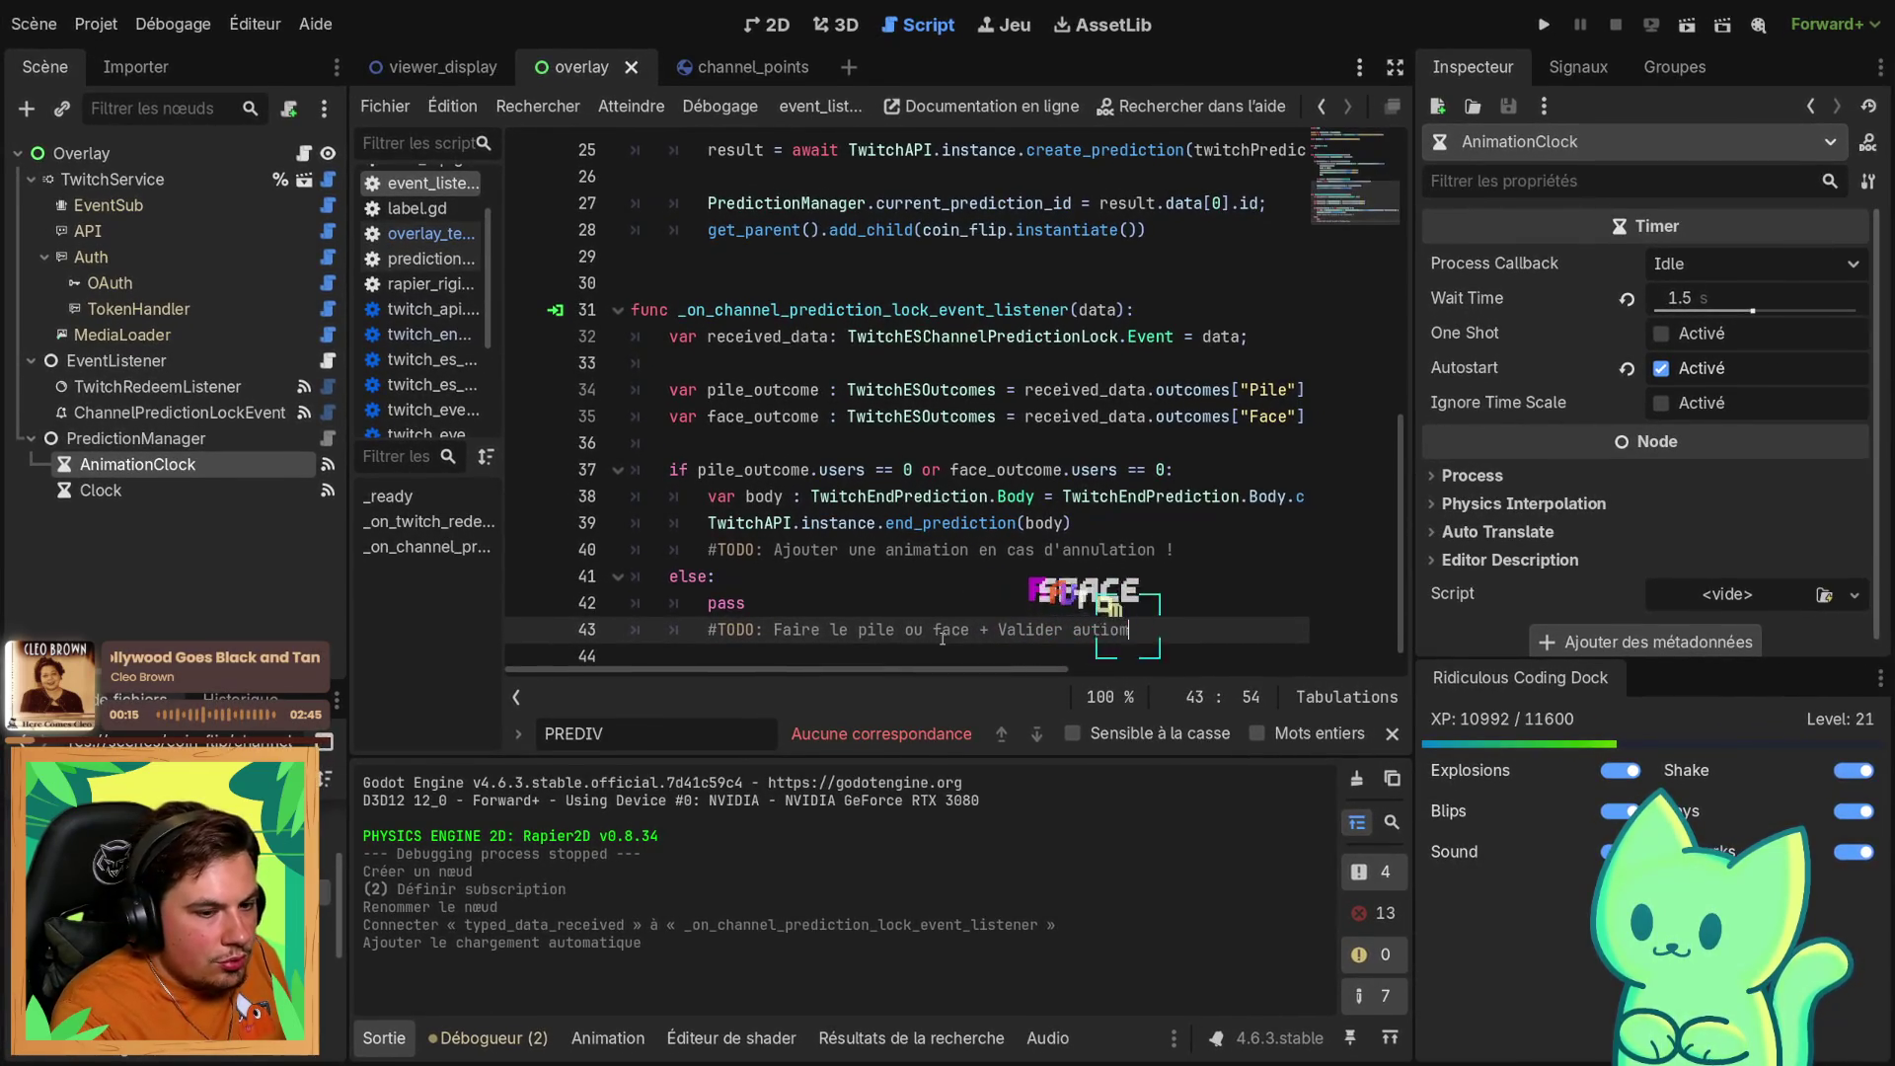
type("atiquement le résul")
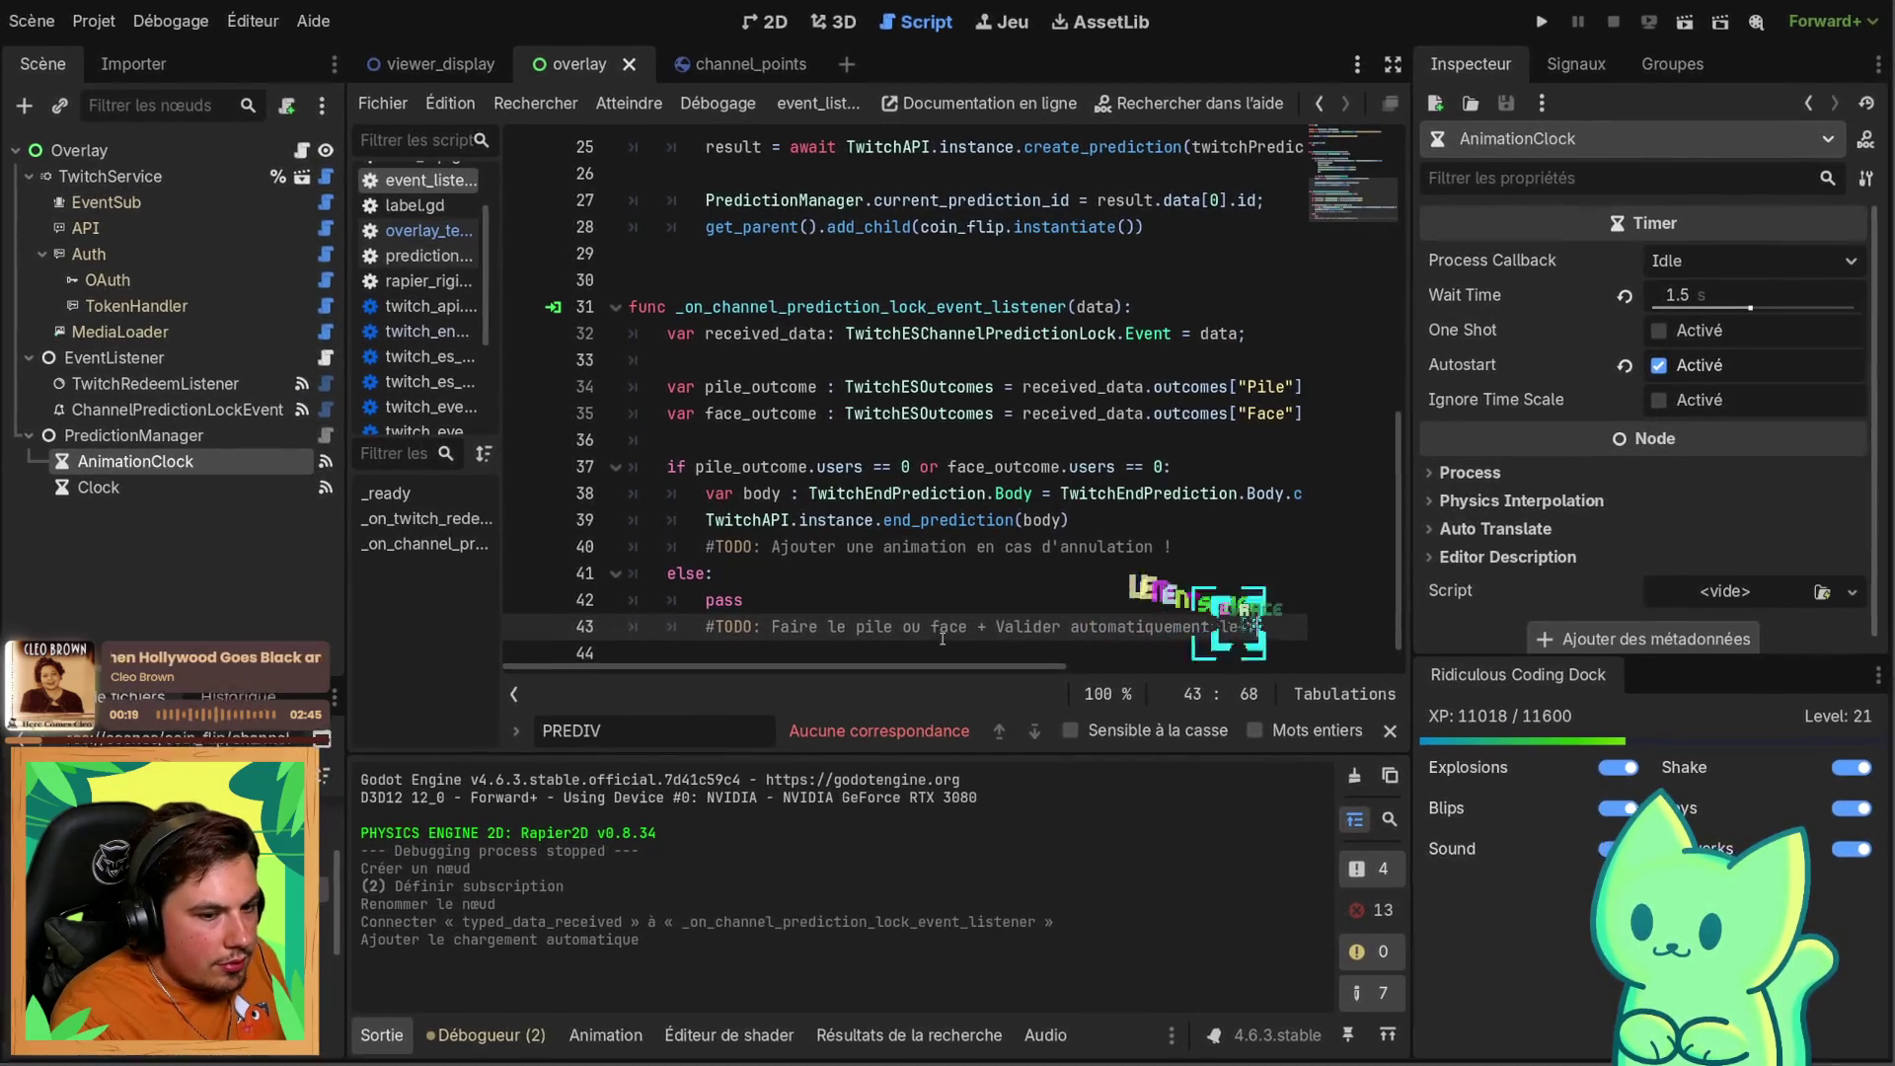
type("tat")
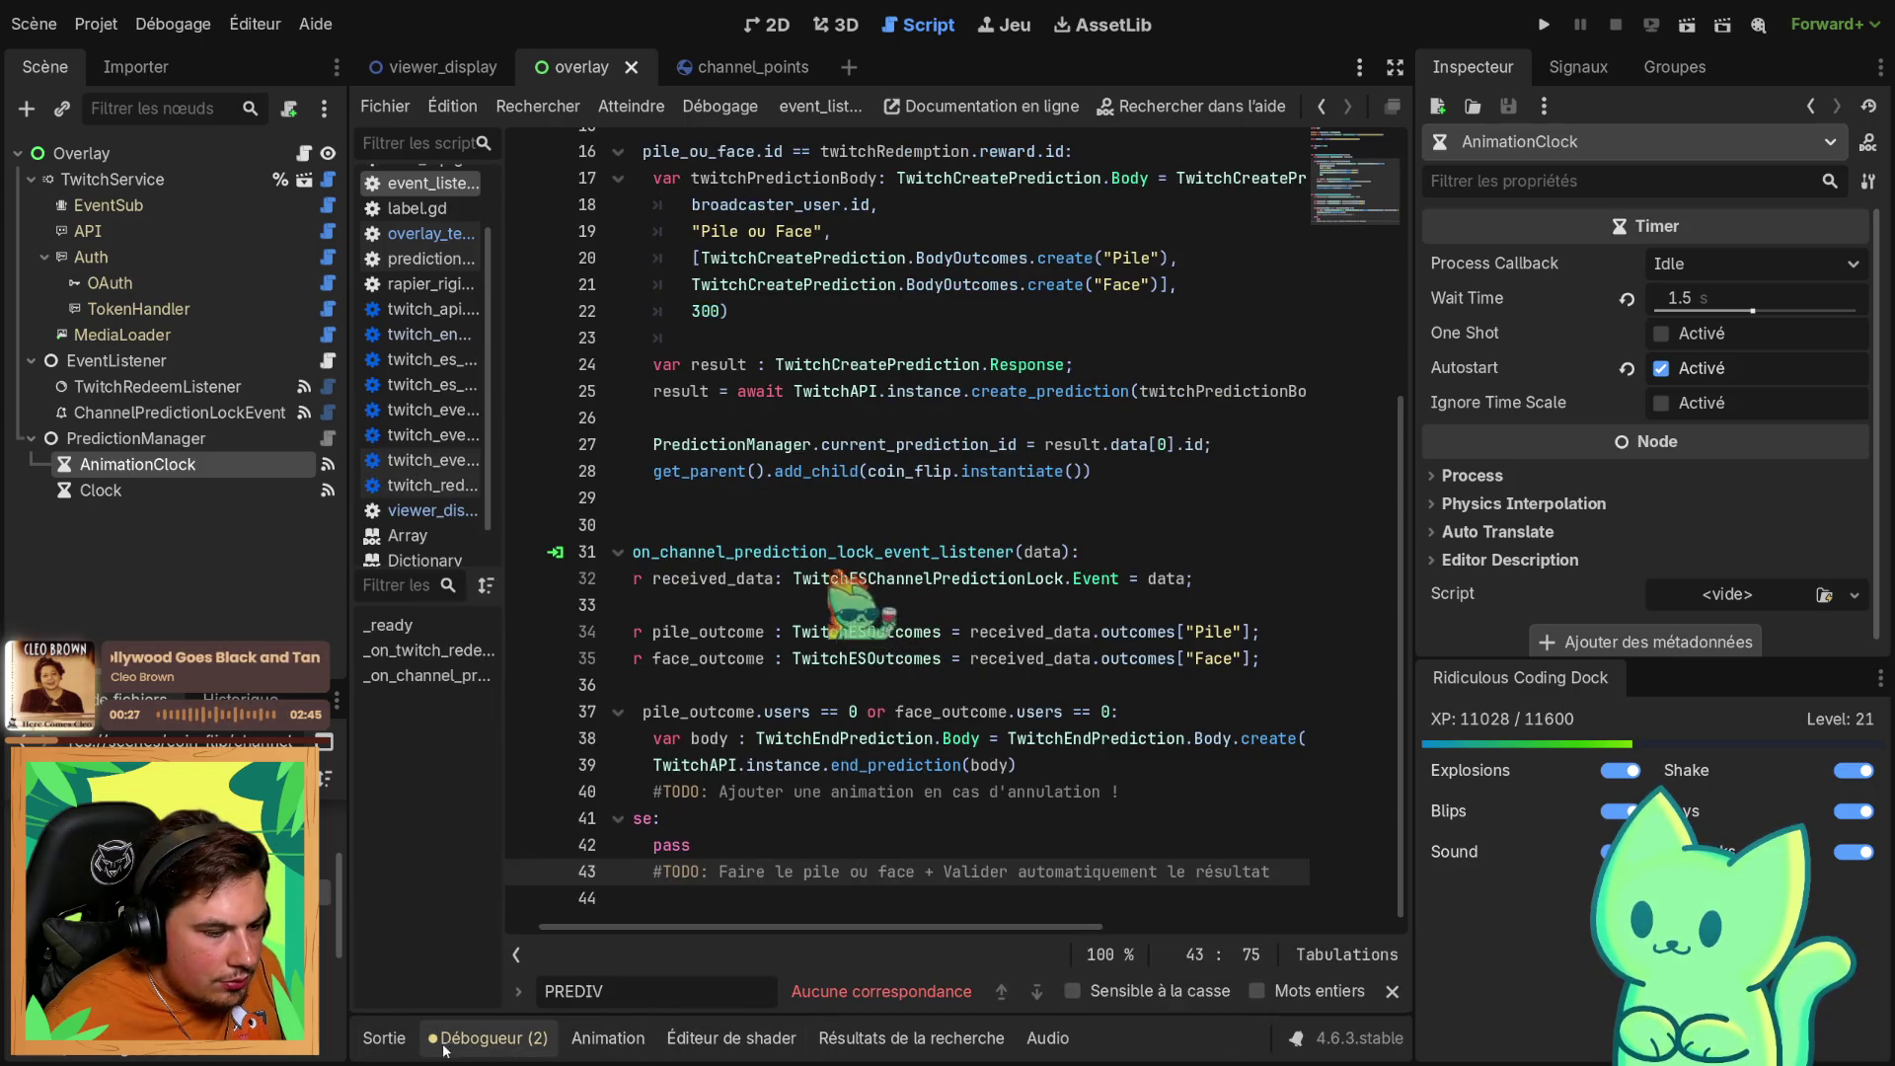
- Reopen the Sortie output log beneath the script, then switch to the 2D scene view
left_click(399, 1039)
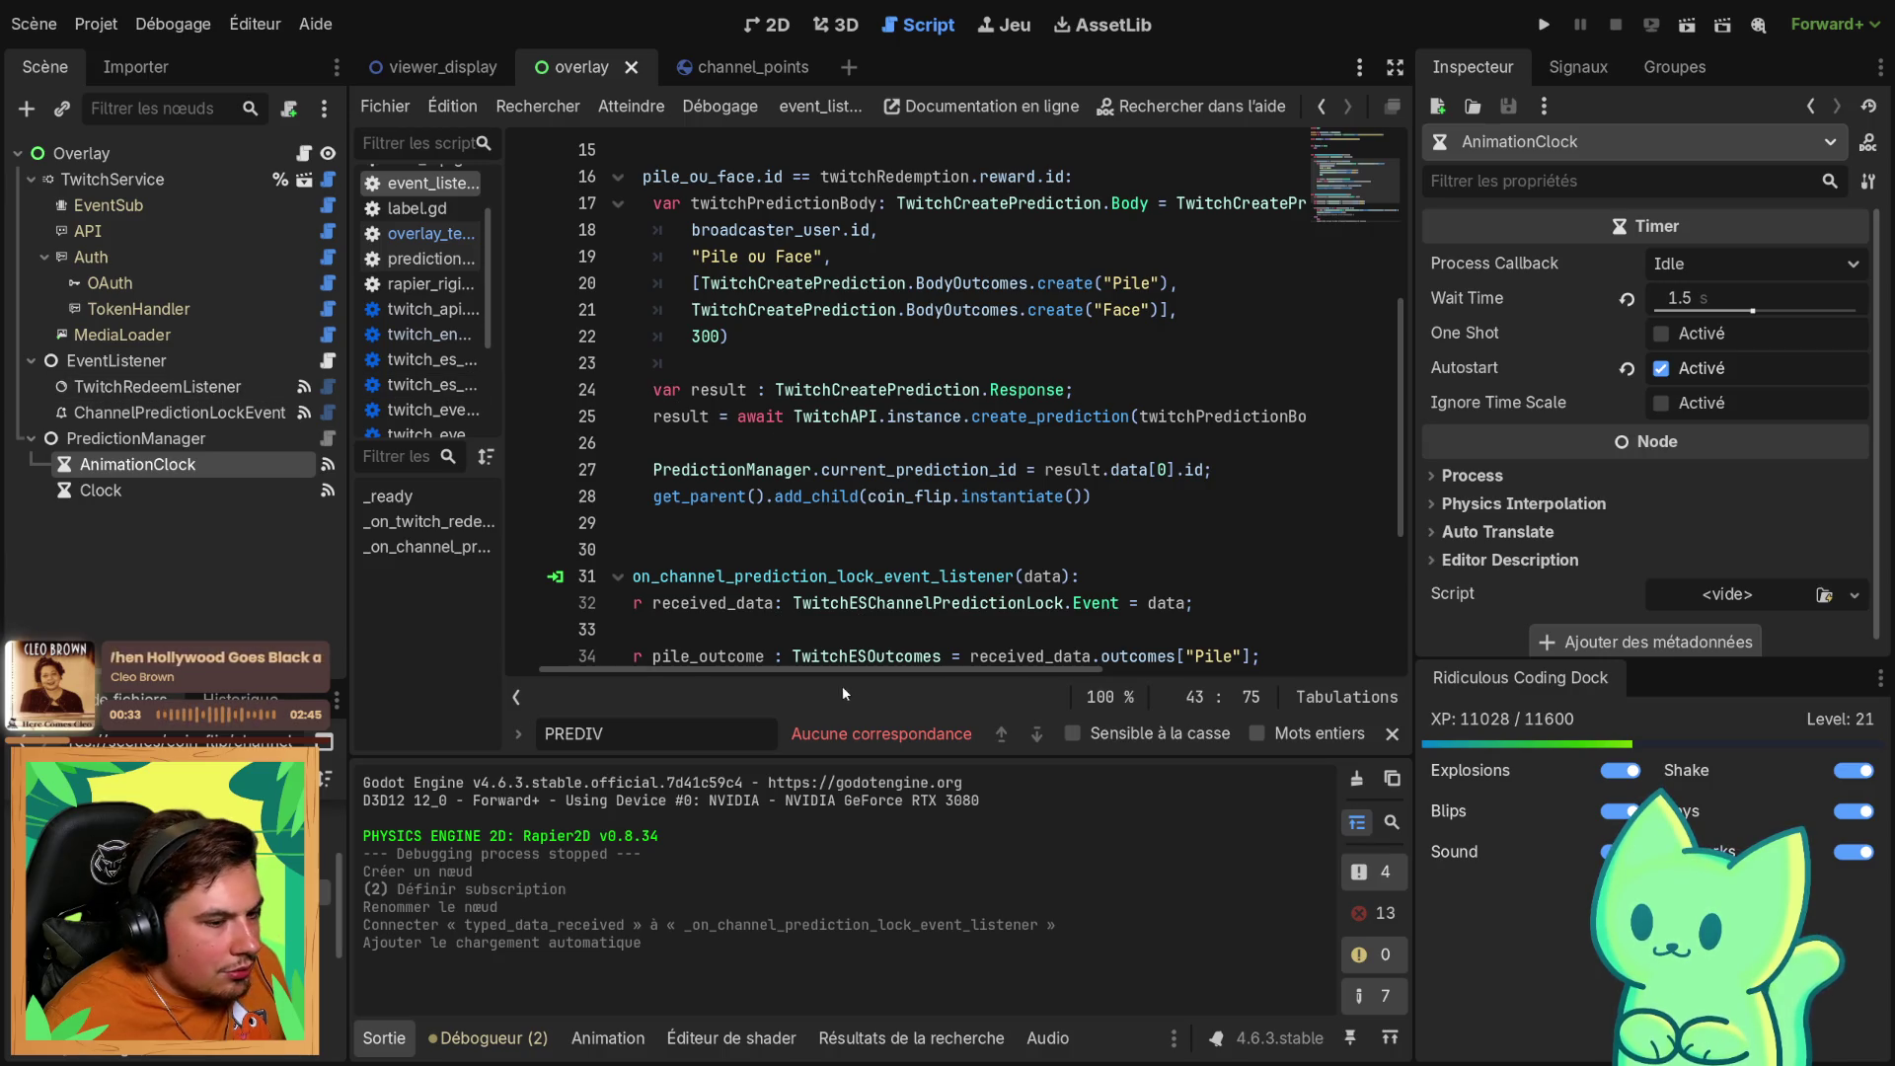
scroll(640, 667, "left", 1)
scroll(768, 508, "down", 3)
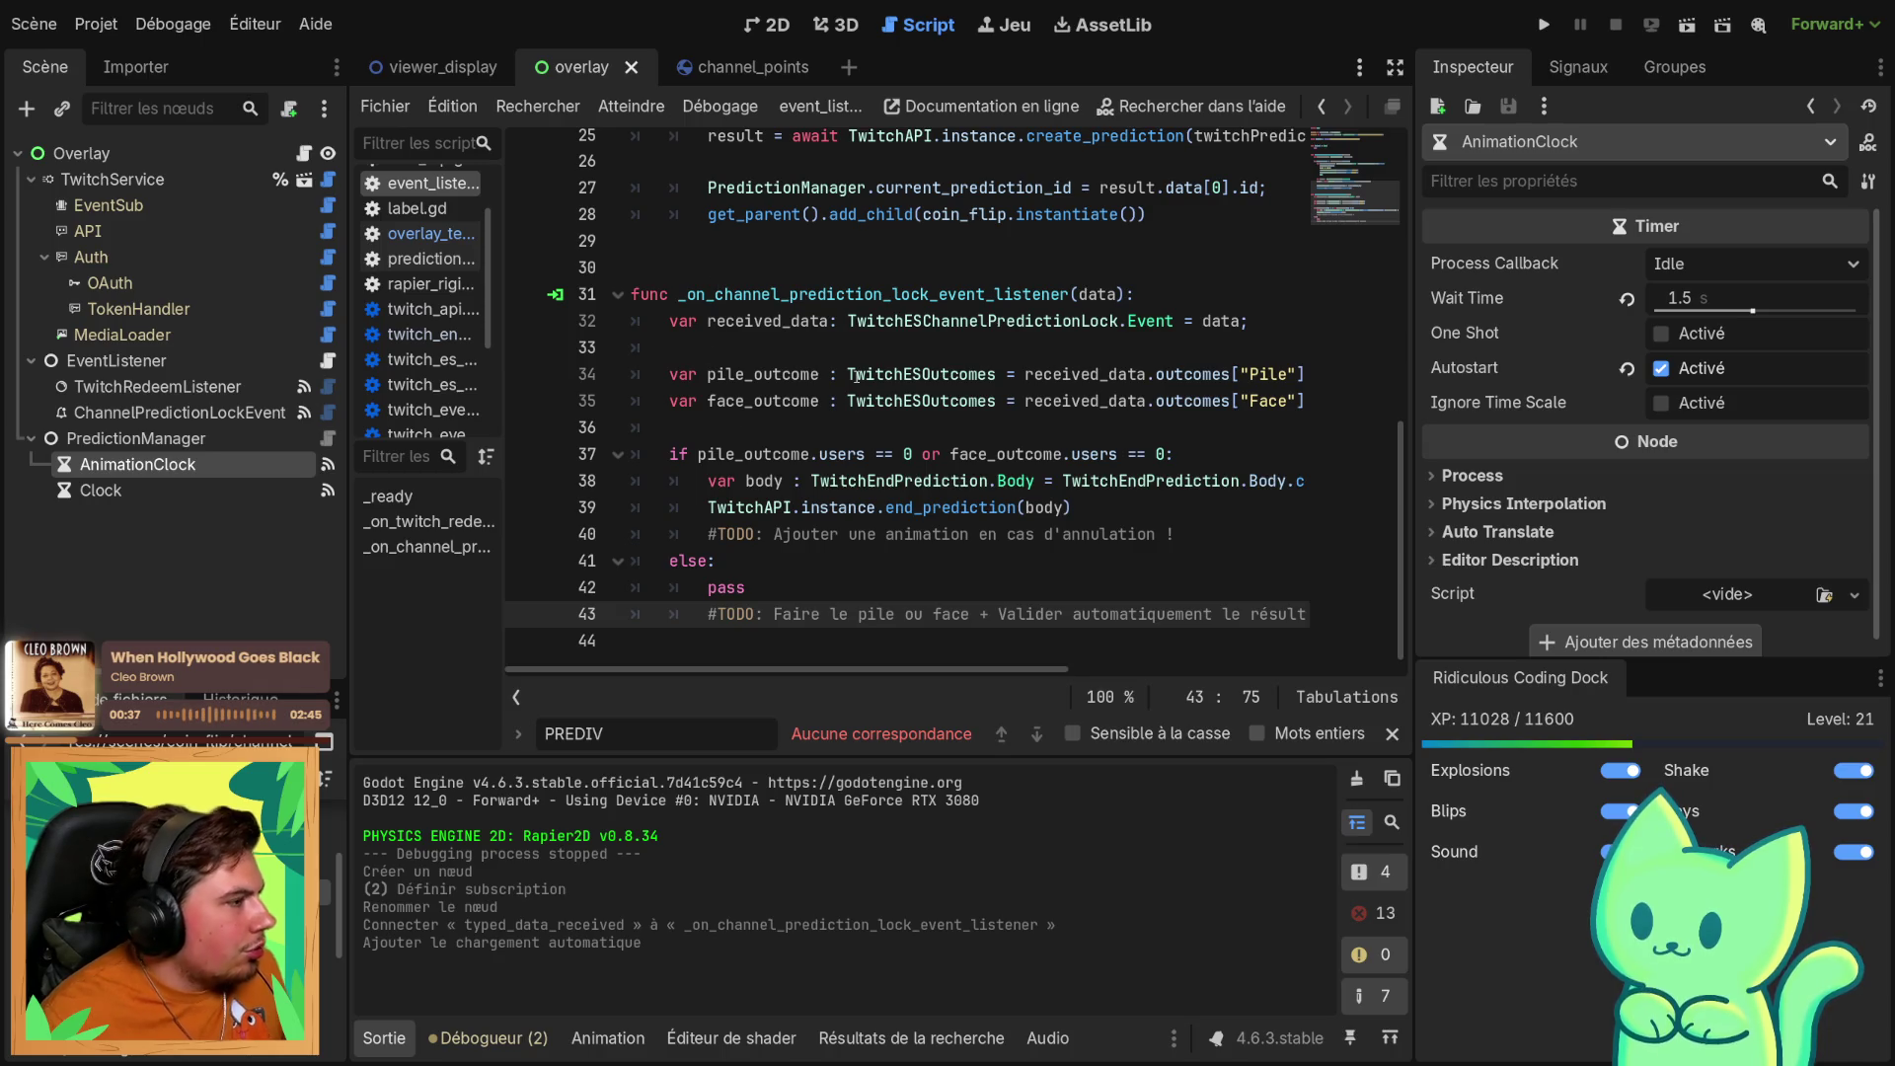
scroll(809, 326, "up", 4)
scroll(691, 246, "down", 4)
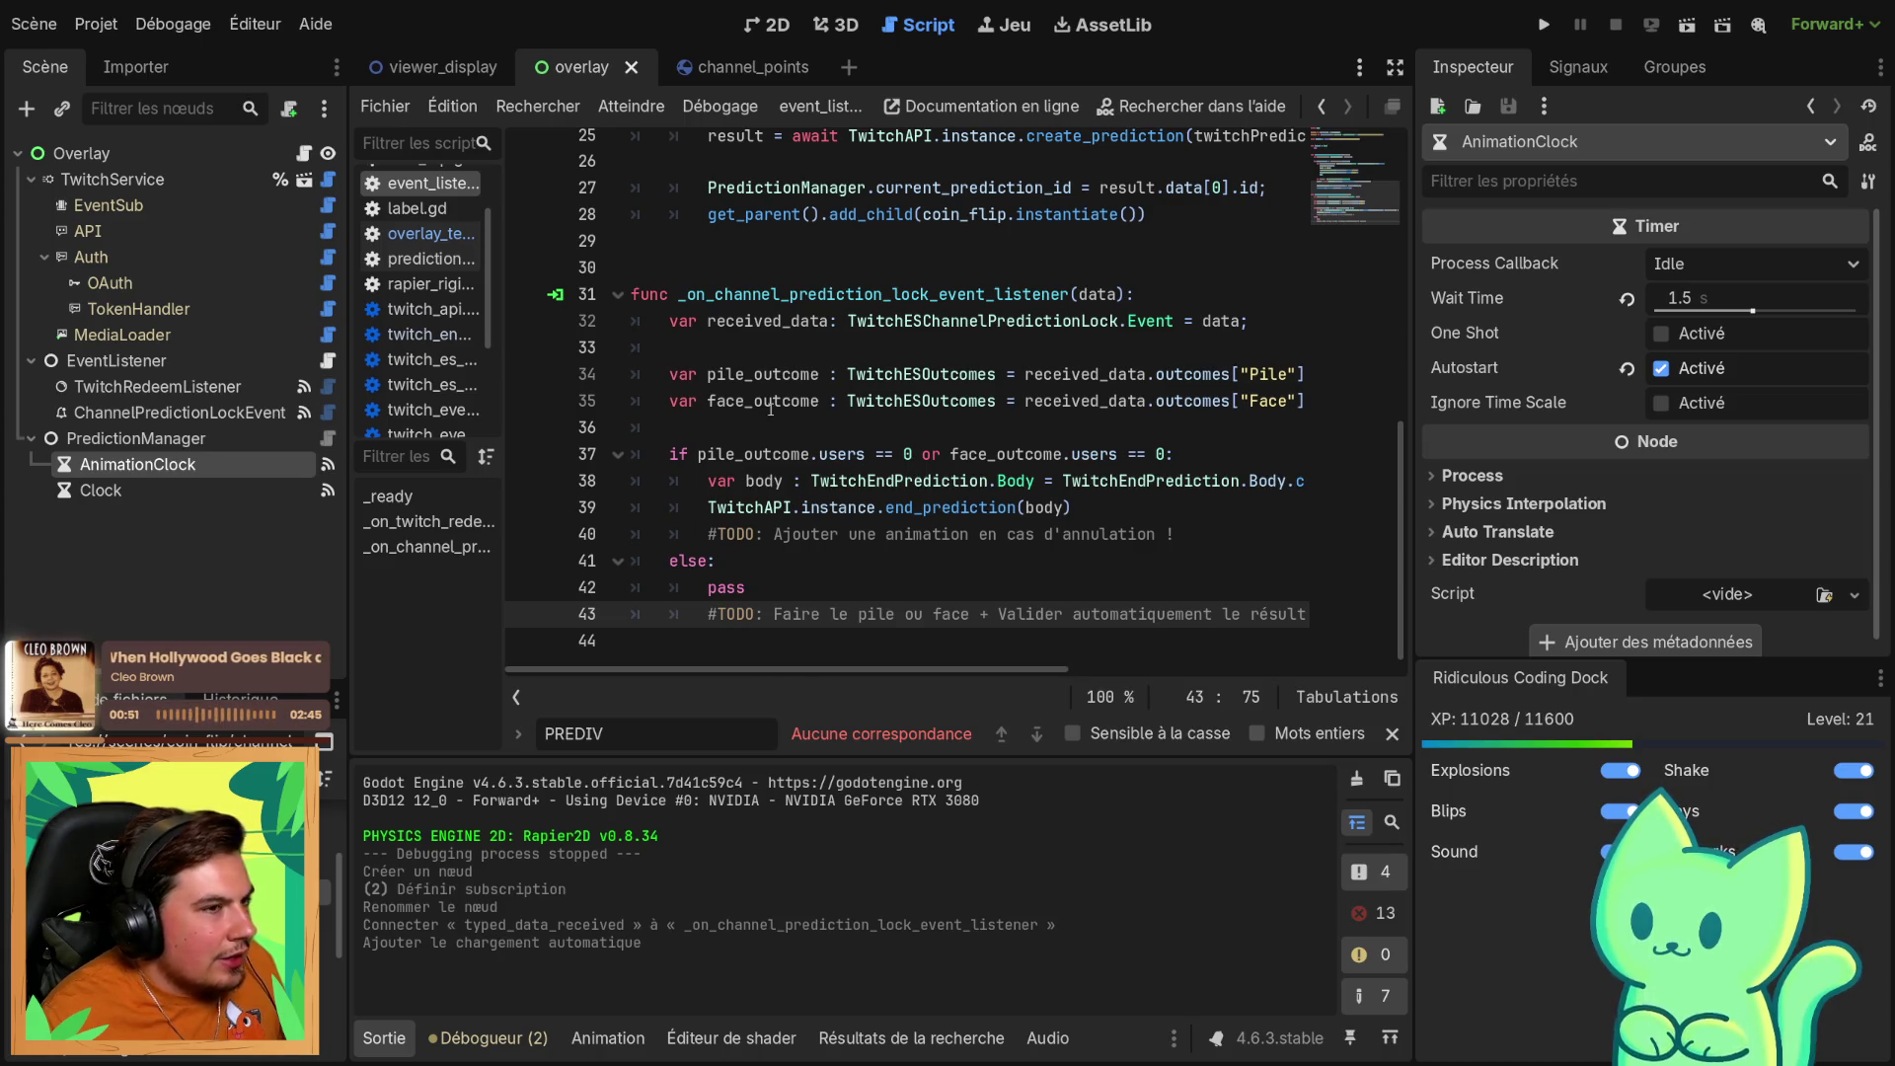
left_click(769, 25)
- Scroll the 2D editor to inspect the coin_flip scene with its Pile and Face buttons
scroll(756, 415, "down", 6)
scroll(755, 415, "down", 2)
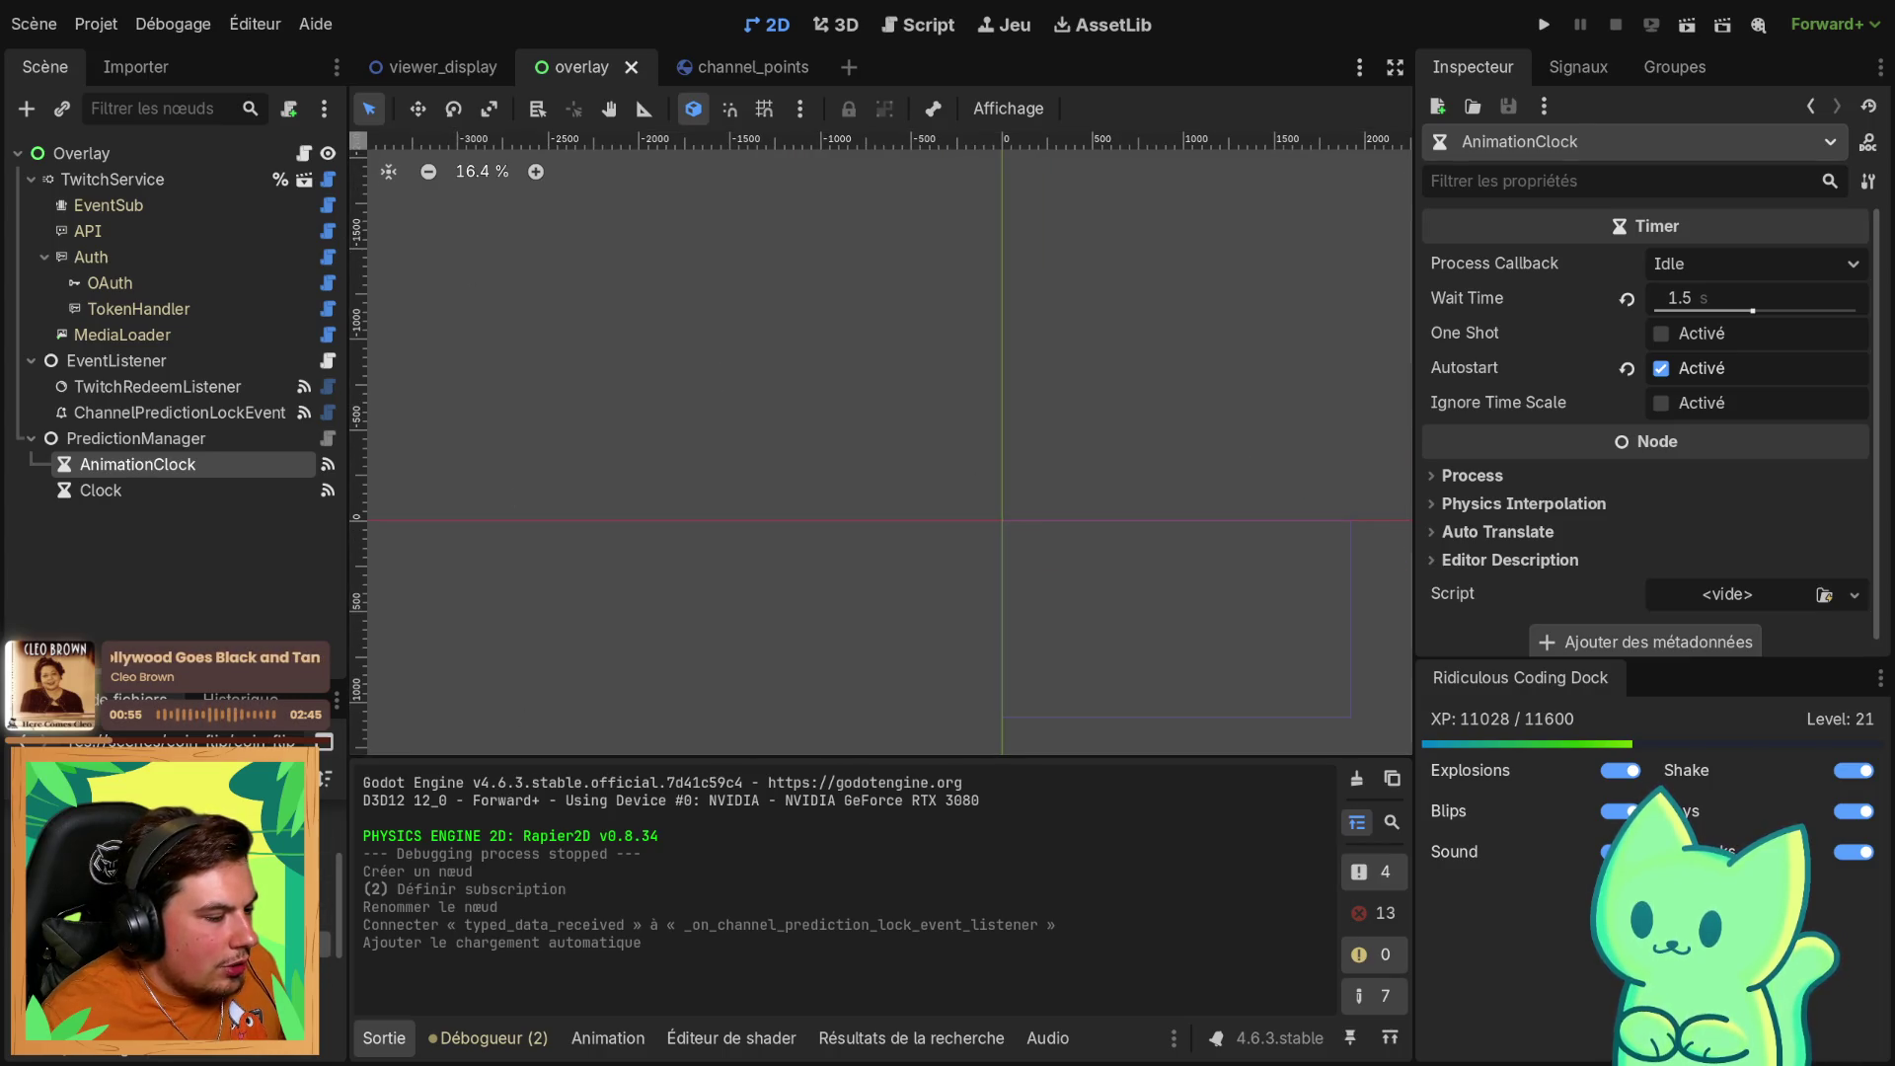
scroll(744, 684, "up", 6)
scroll(659, 553, "up", 3)
scroll(657, 415, "down", 1)
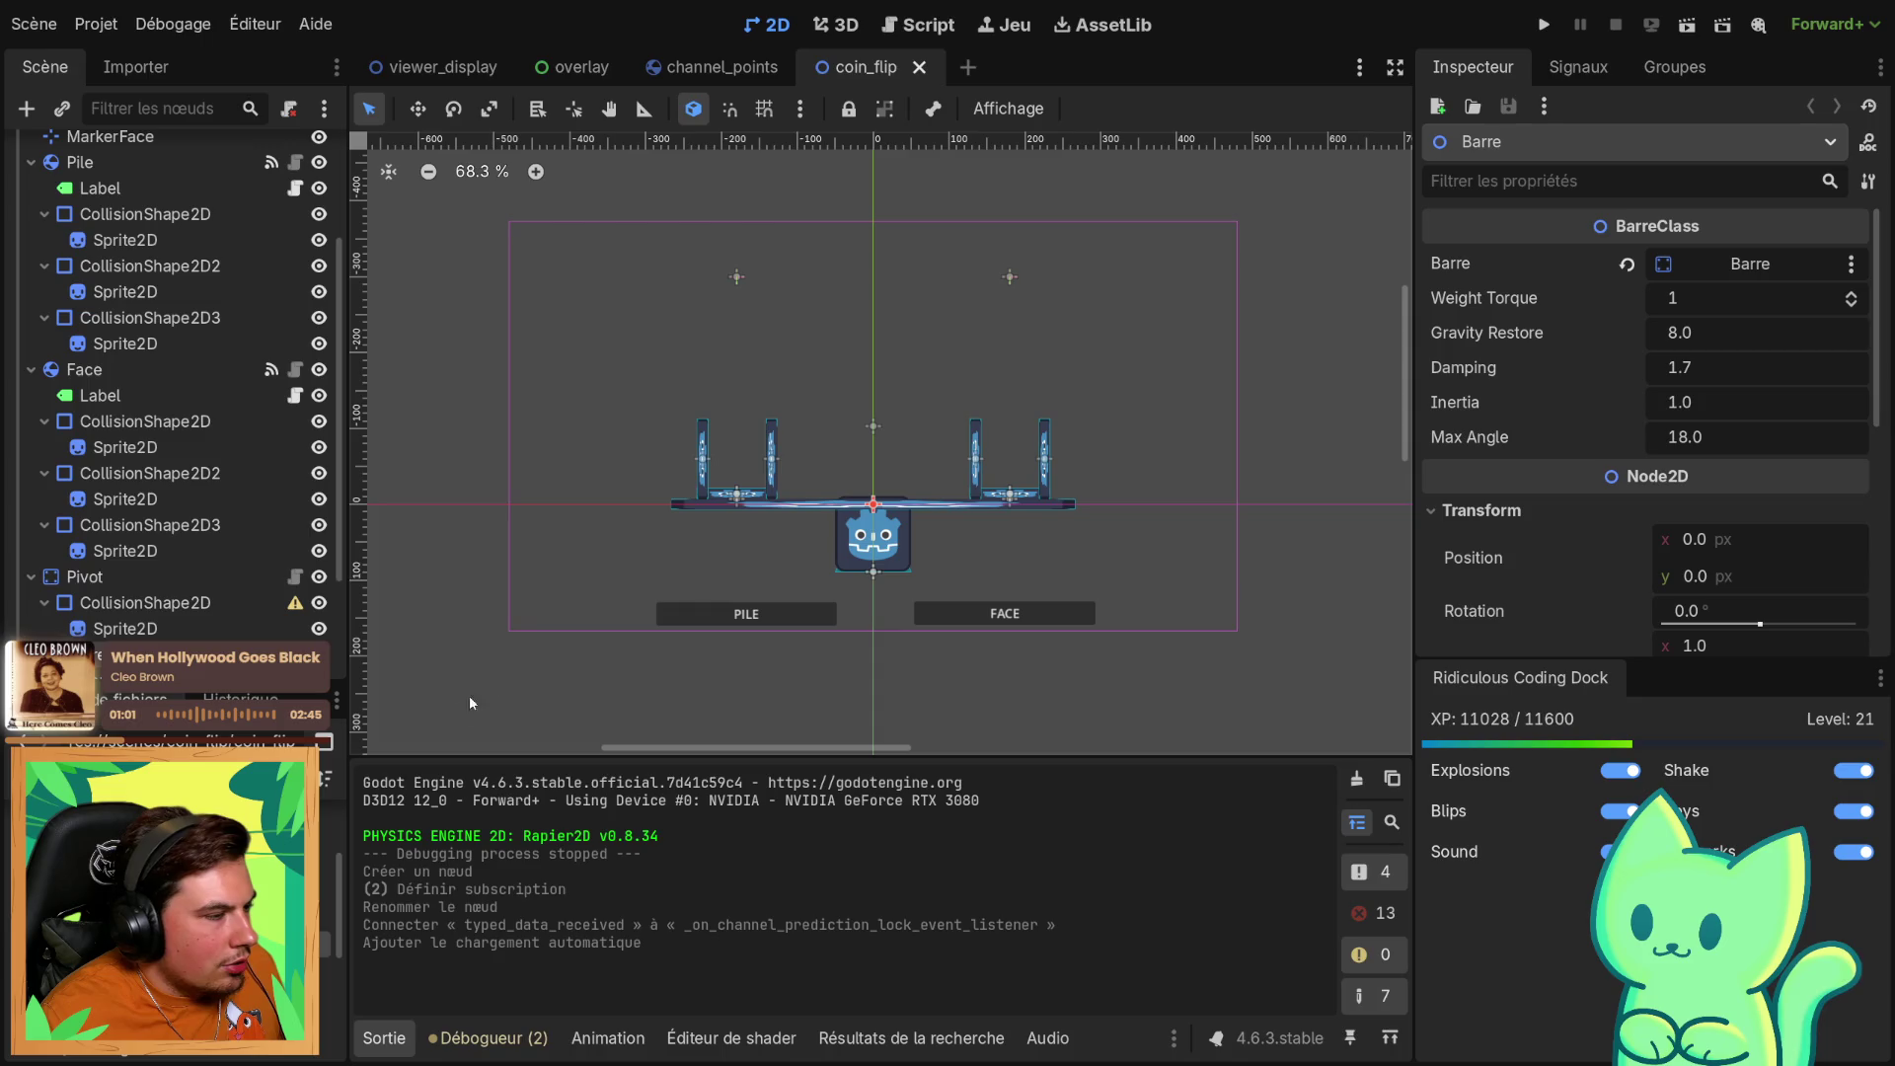
scroll(178, 394, "up", 3)
scroll(705, 537, "up", 4)
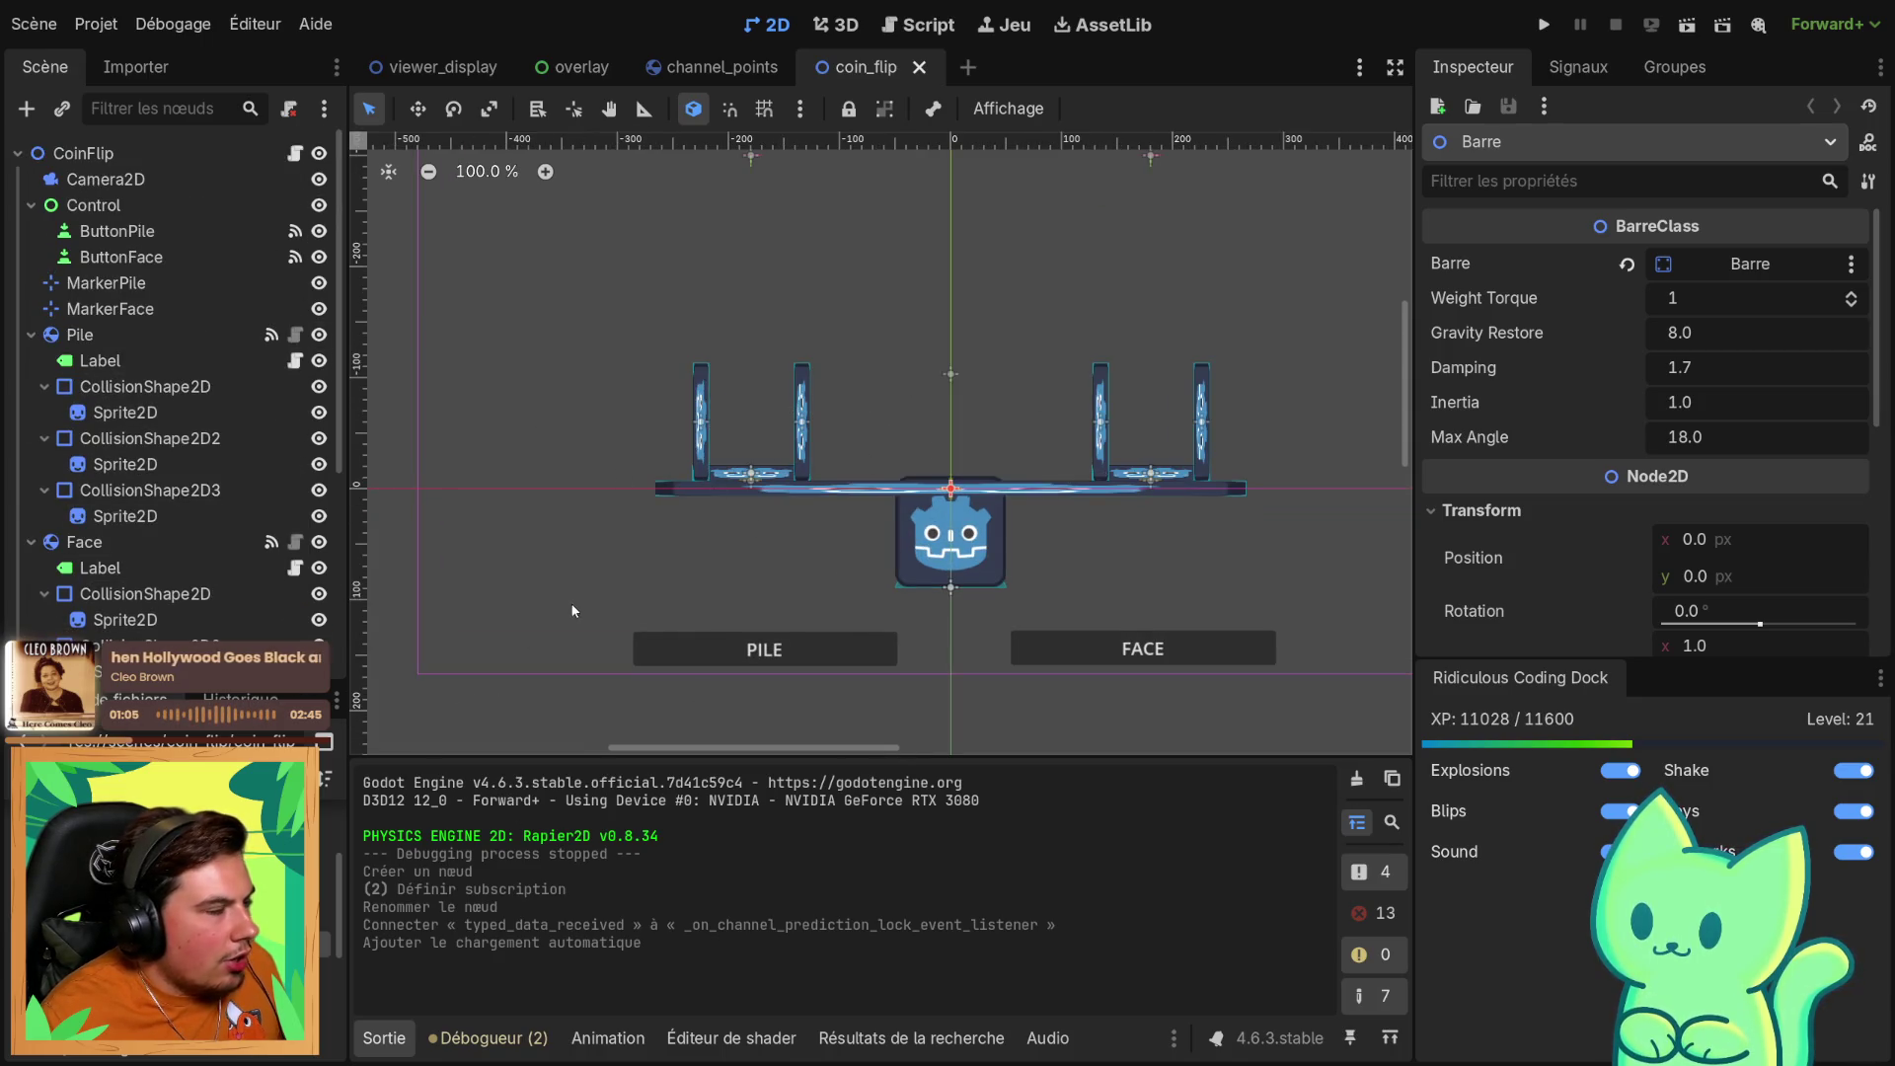
scroll(557, 611, "down", 5)
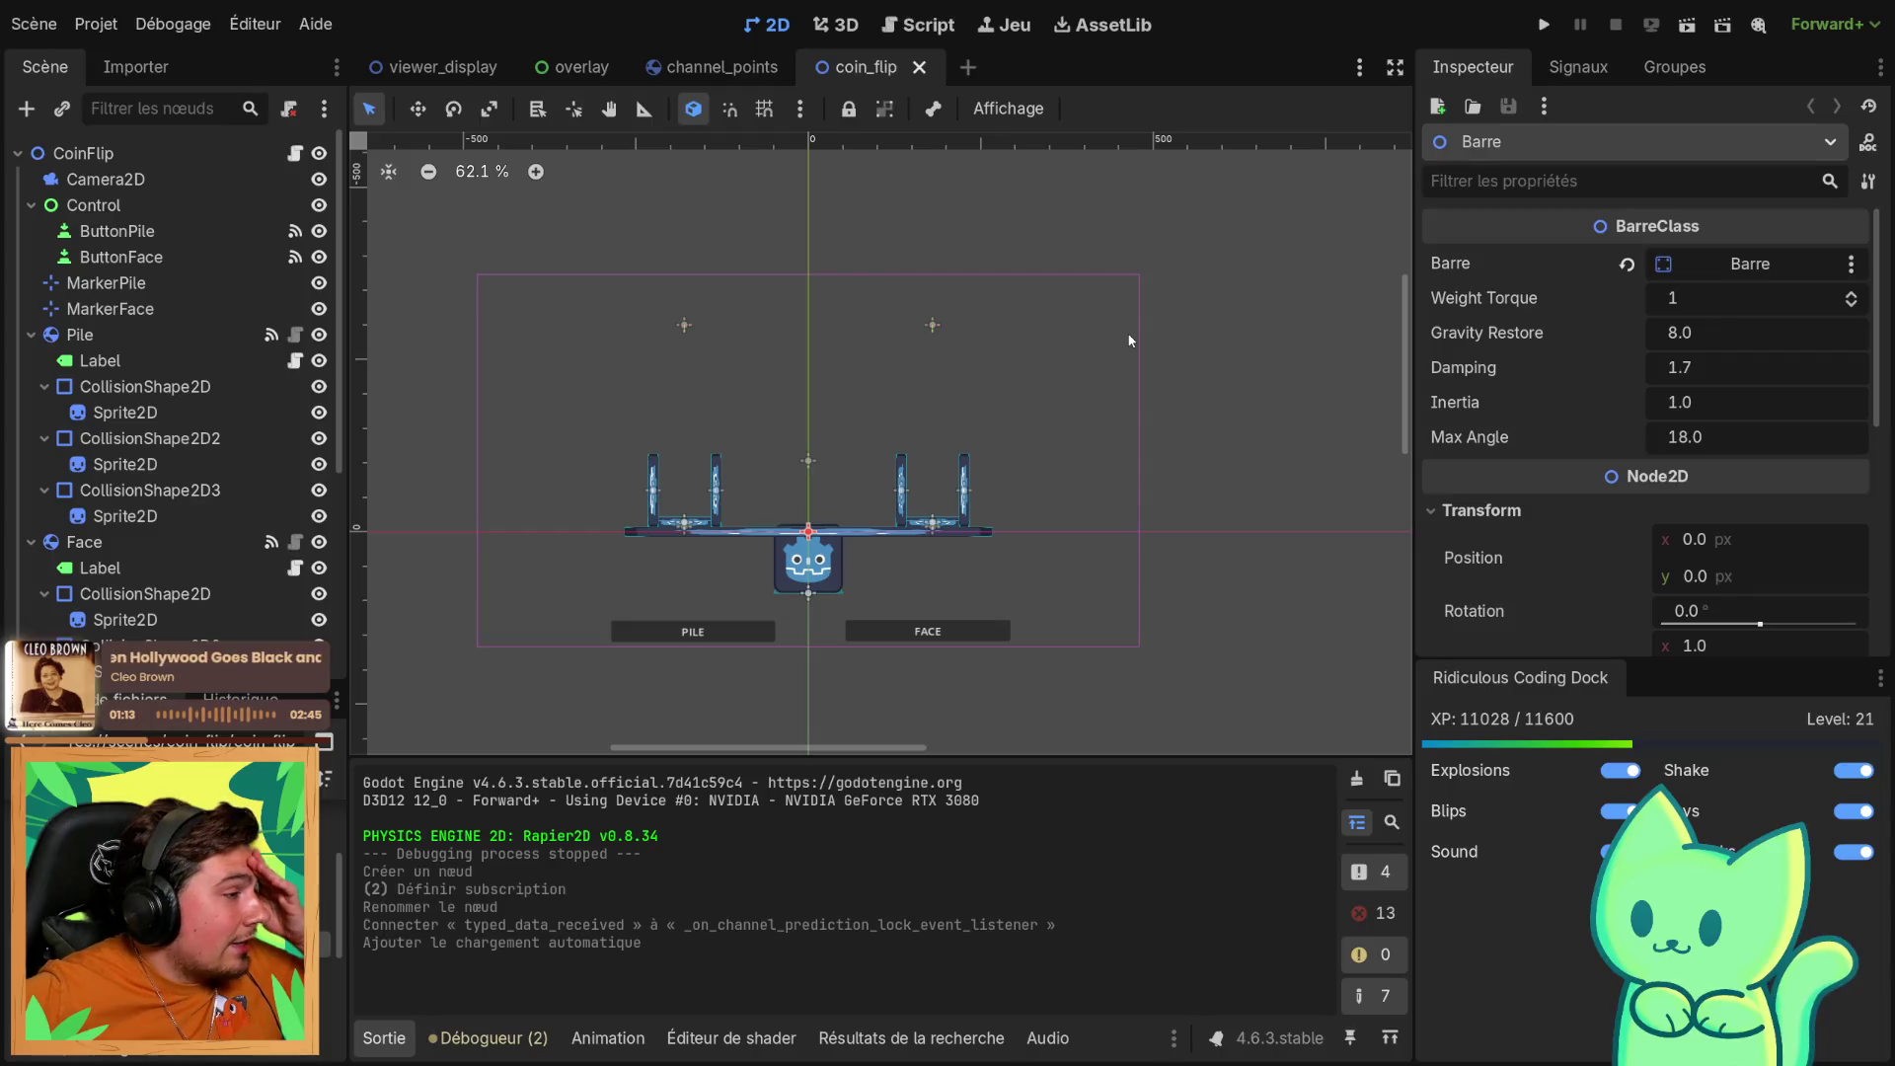
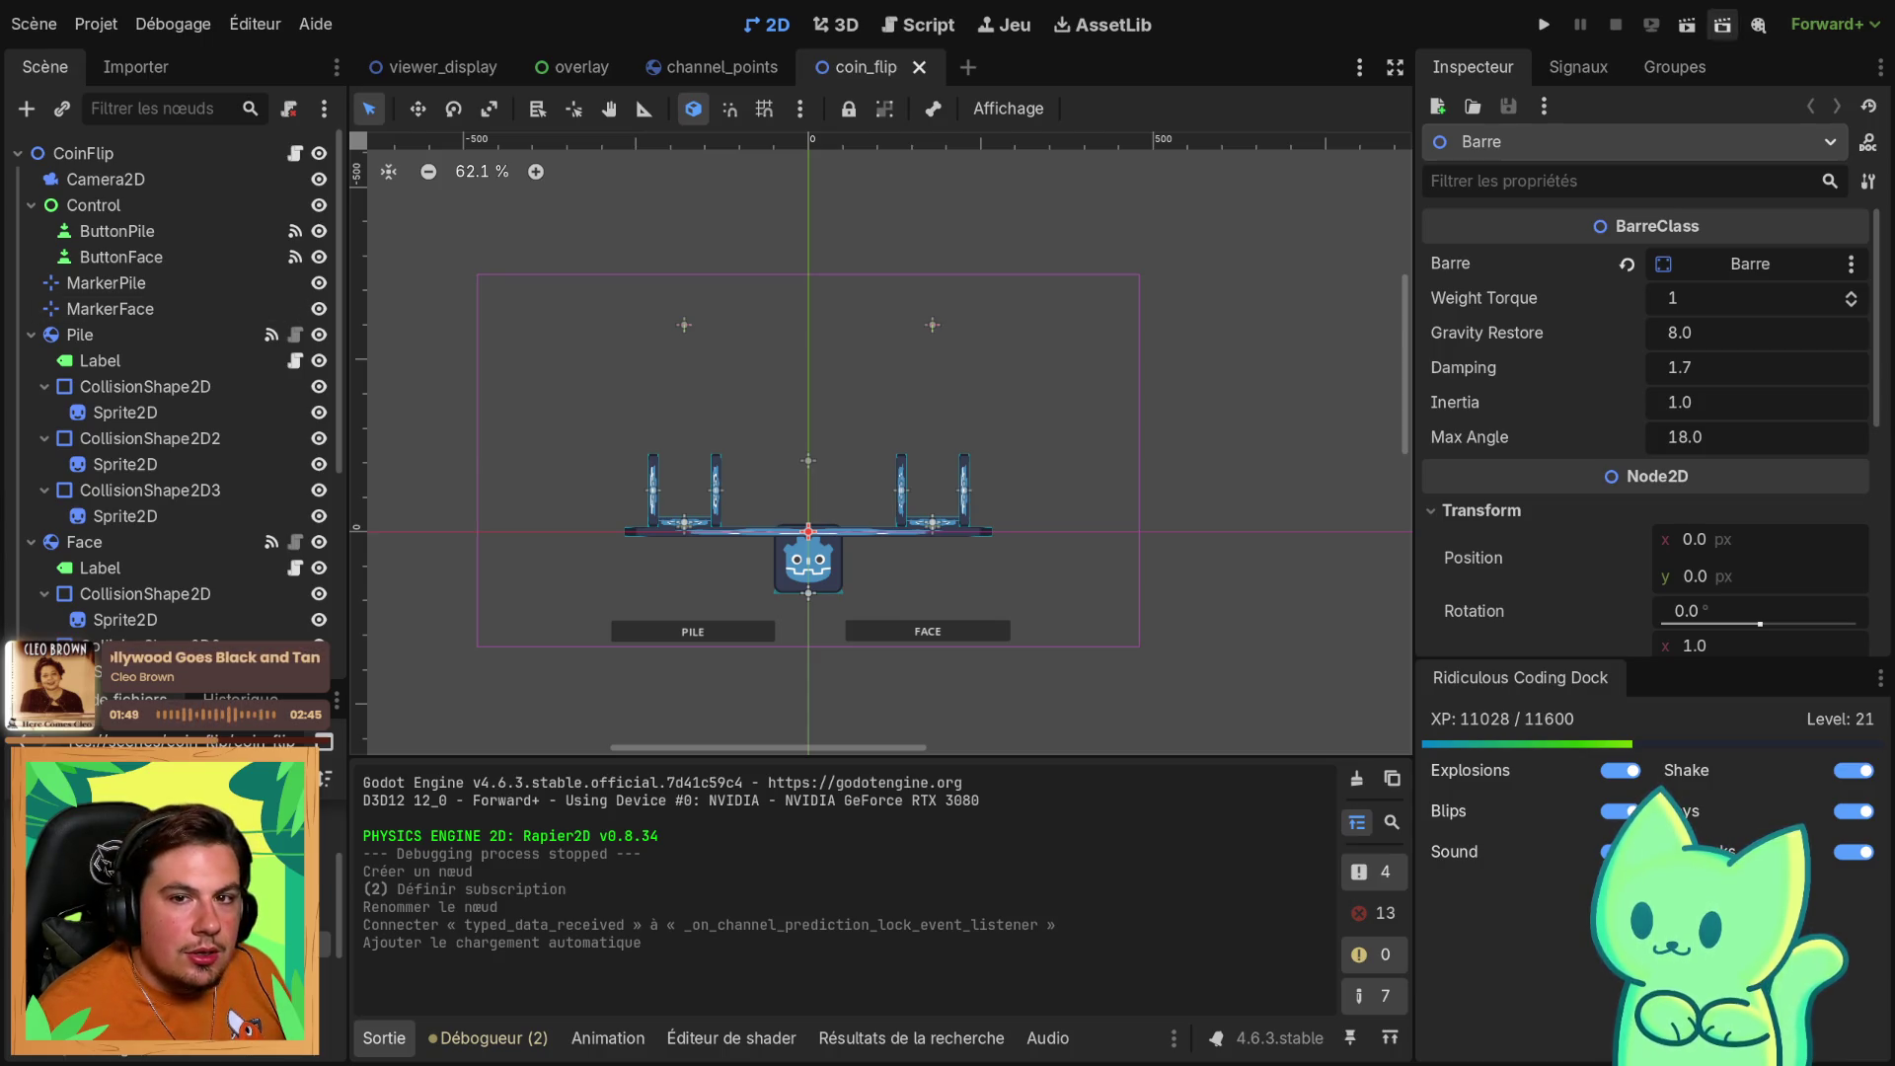
- Switch from coin_flip through viewer_display to the overlay scene and run the project with F5
left_click(454, 67)
left_click(599, 69)
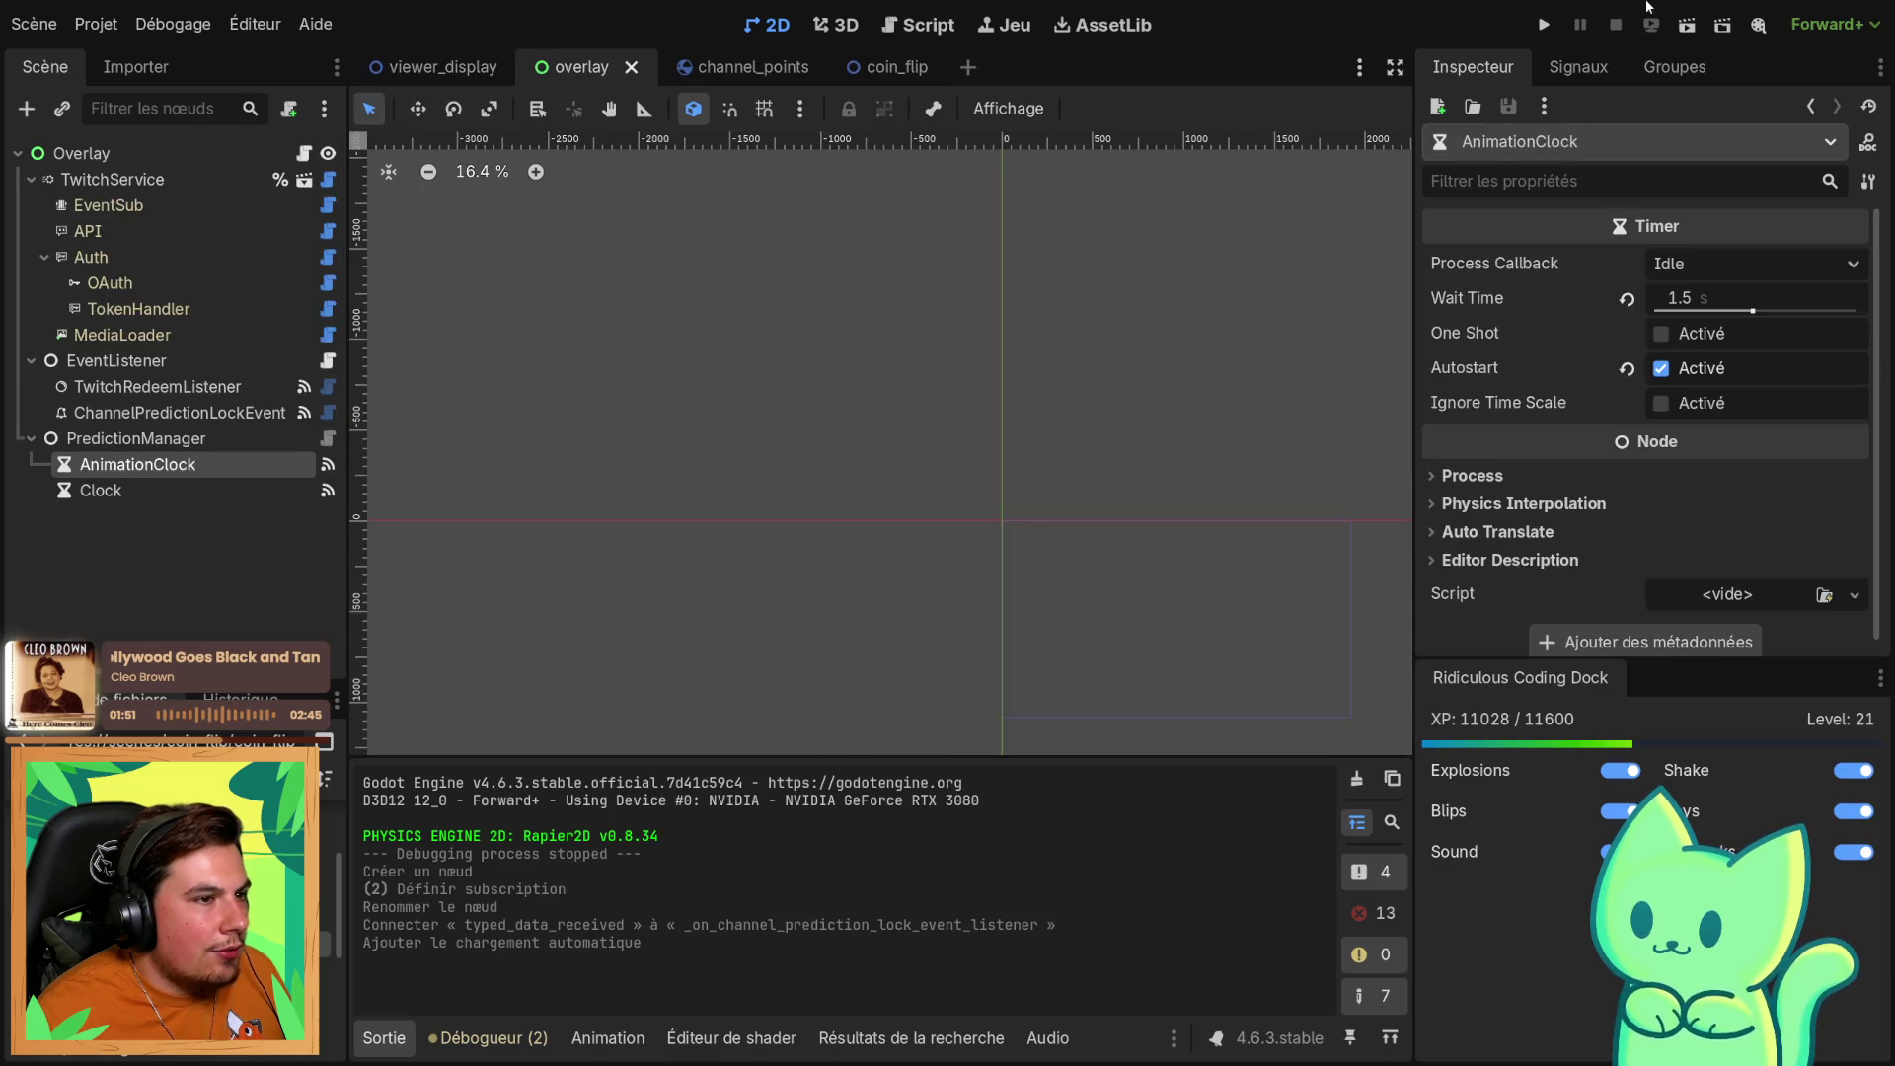
key("F5")
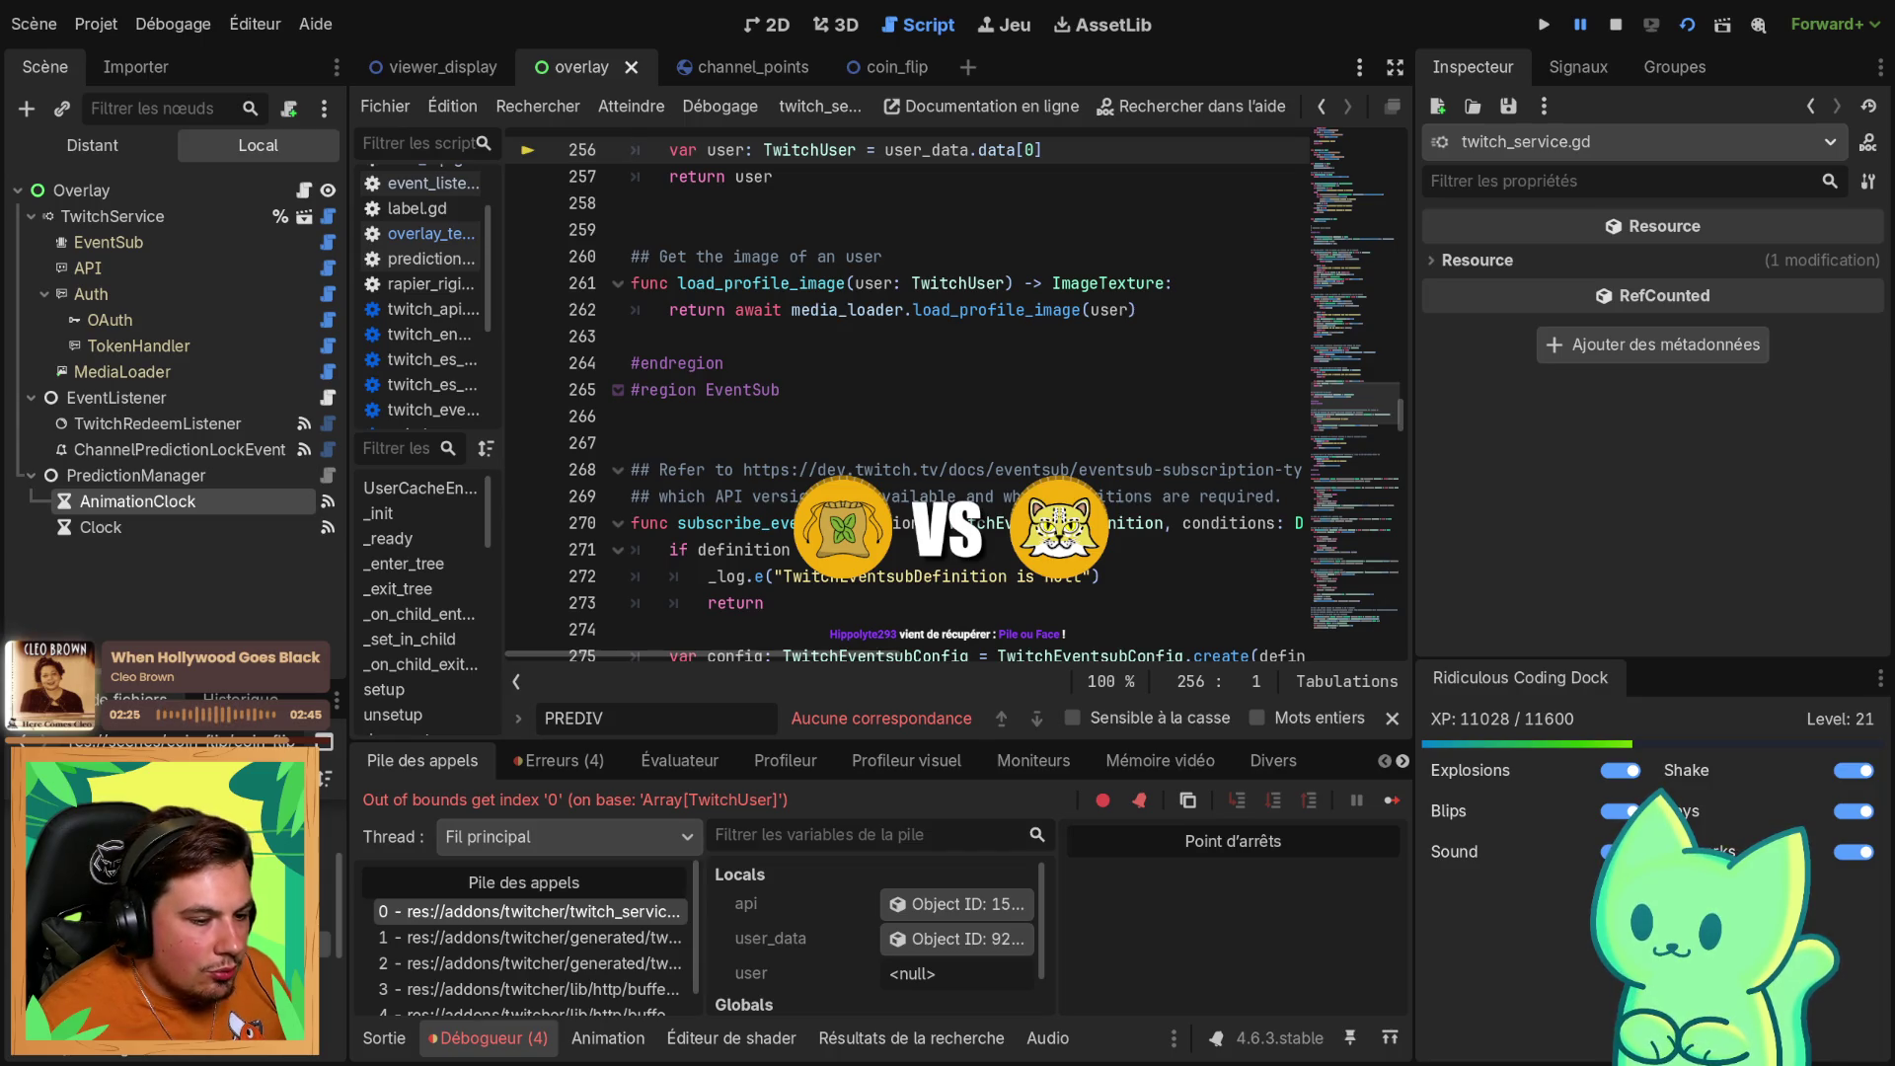
- In the debugger's Errors list, jump to the out-of-bounds and OAuth errors and unused body/delta warnings
left_click(558, 760)
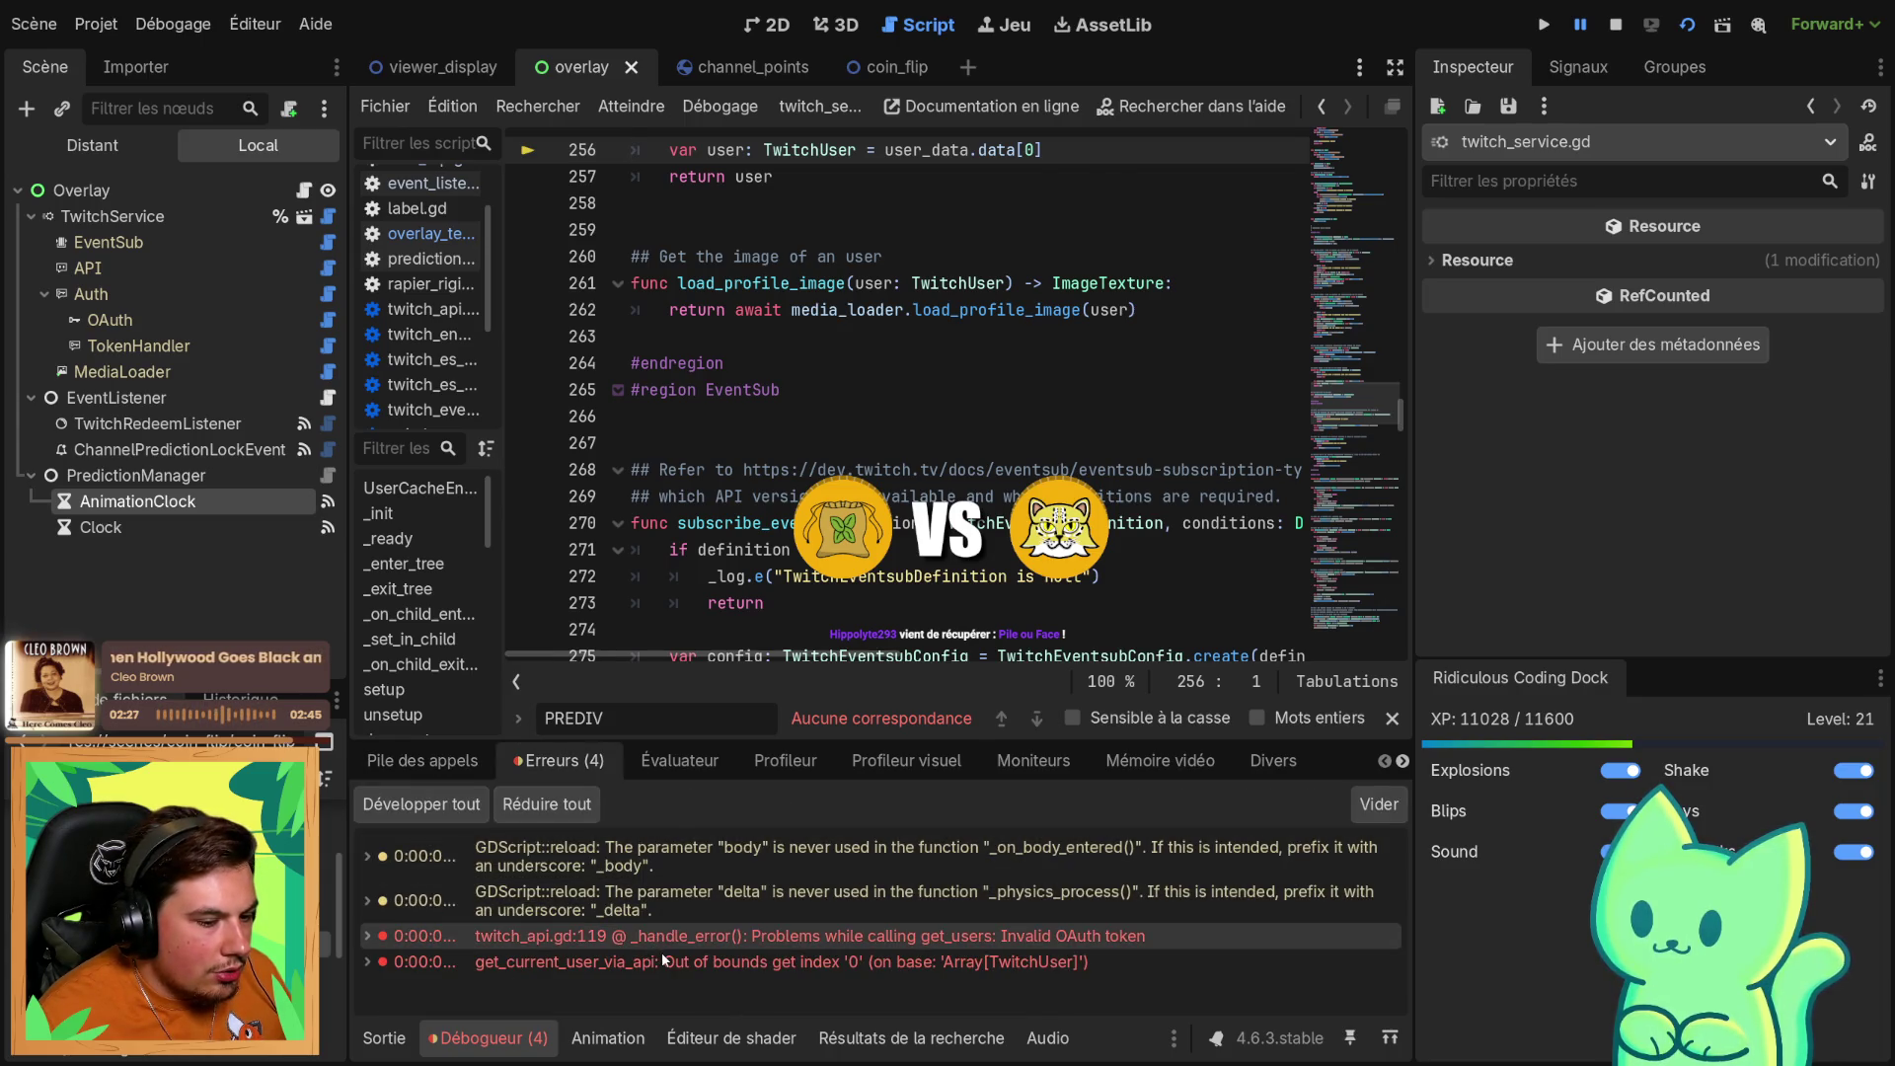
left_click(661, 951)
left_click(669, 936)
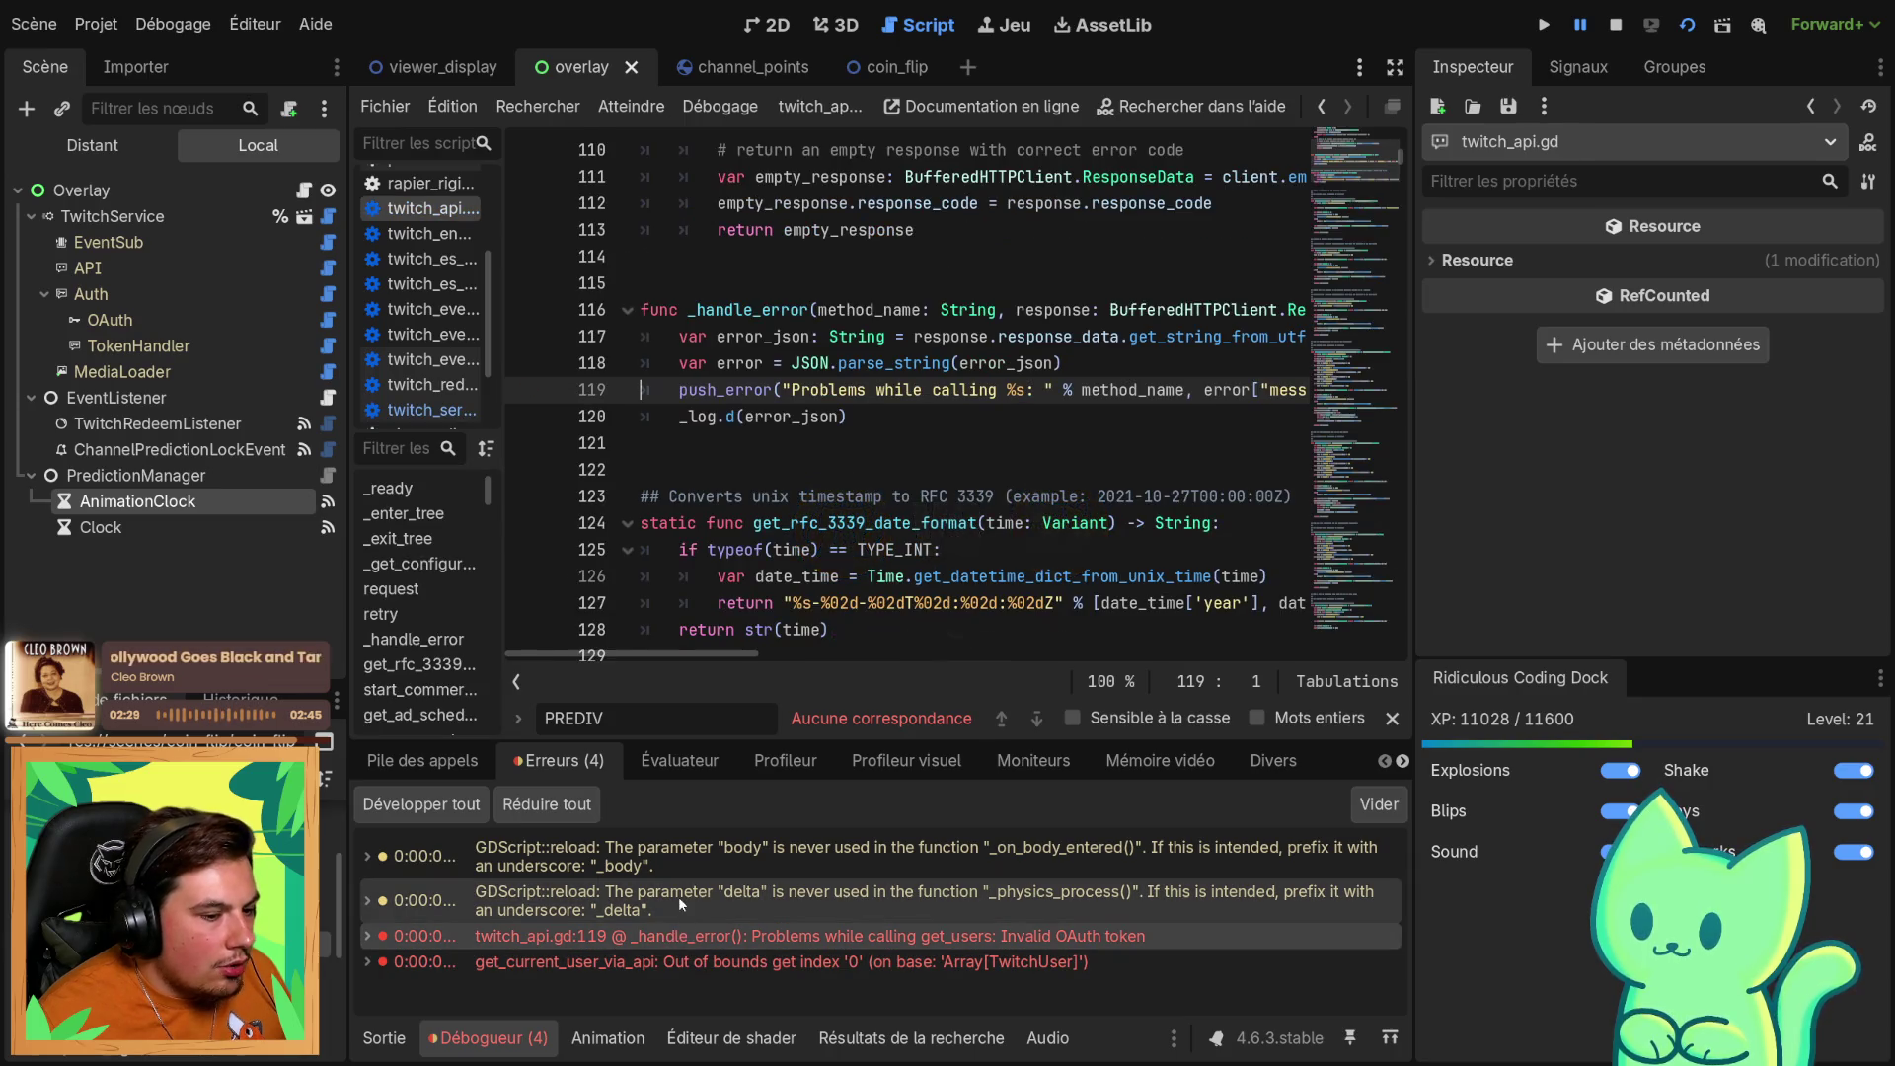
left_click(786, 867)
left_click(756, 902)
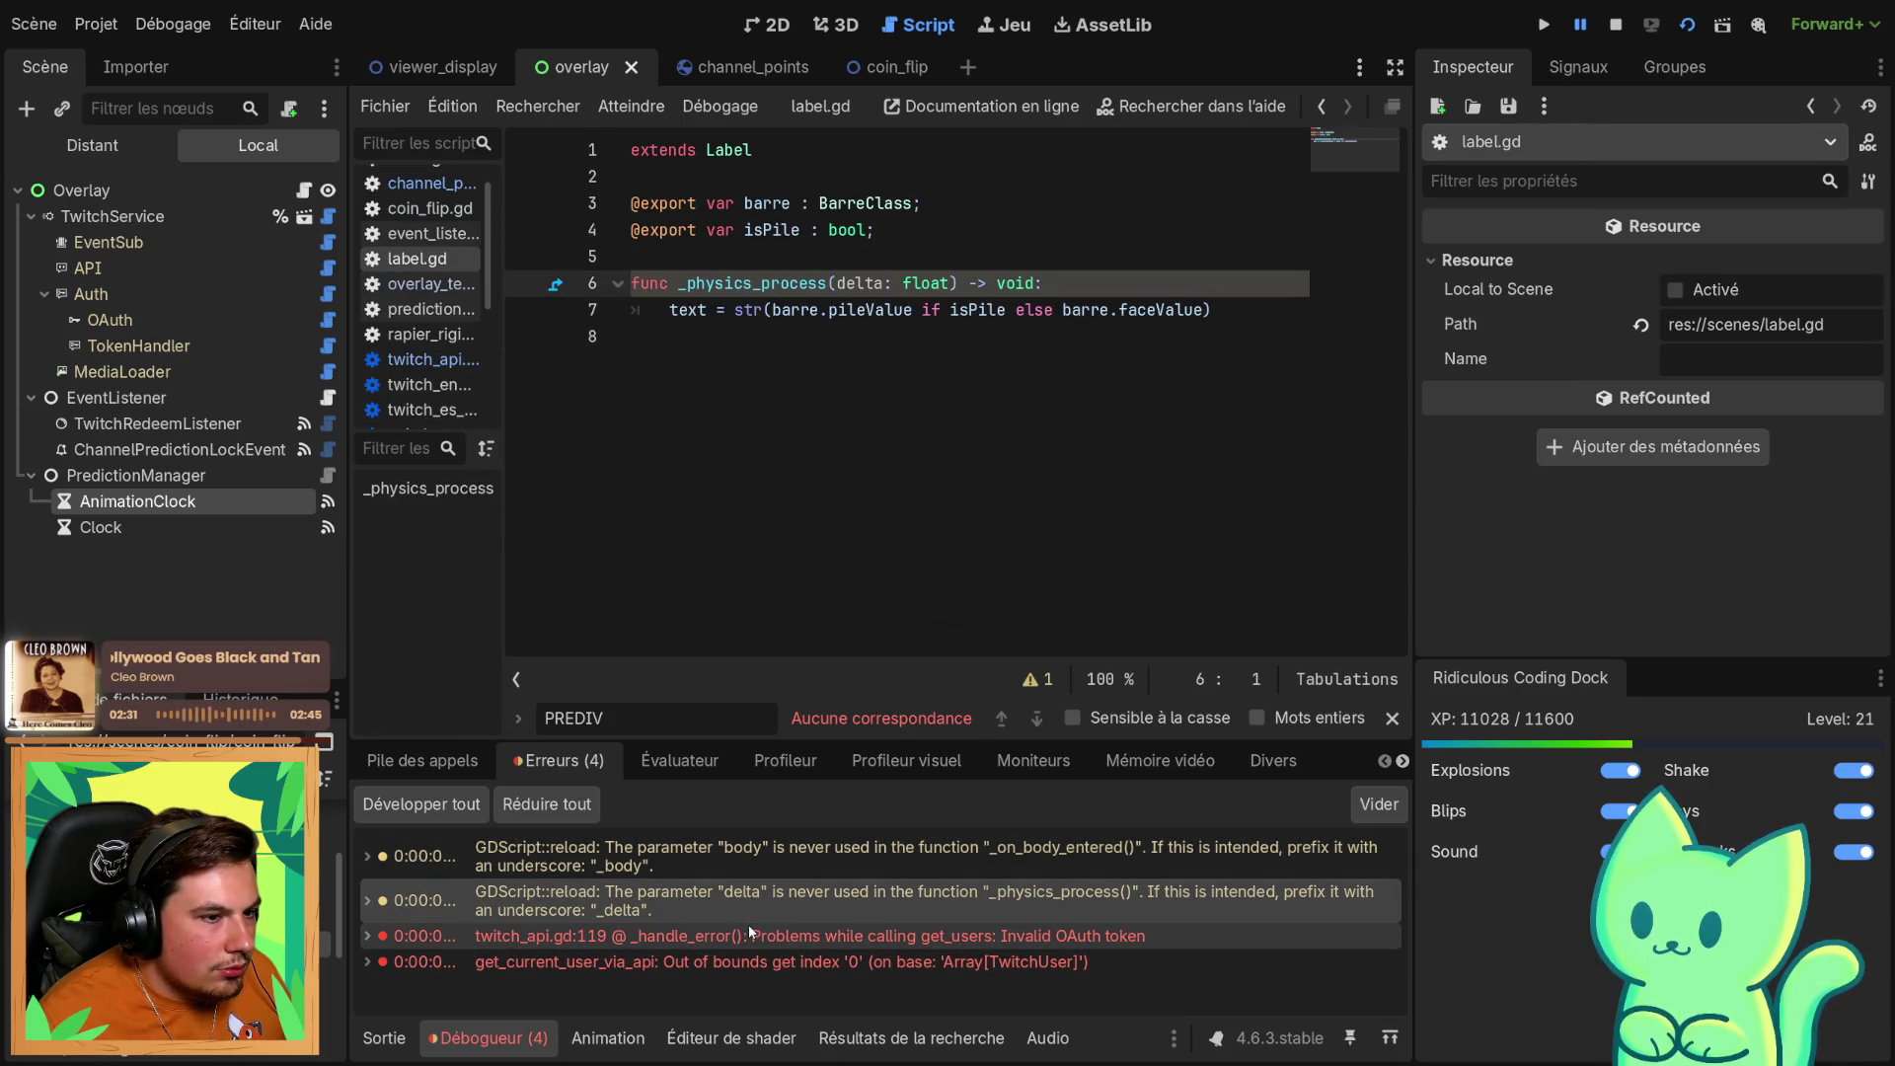
- Return to the invalid OAuth token error at line 119, then select the TwitchService node
left_click(744, 934)
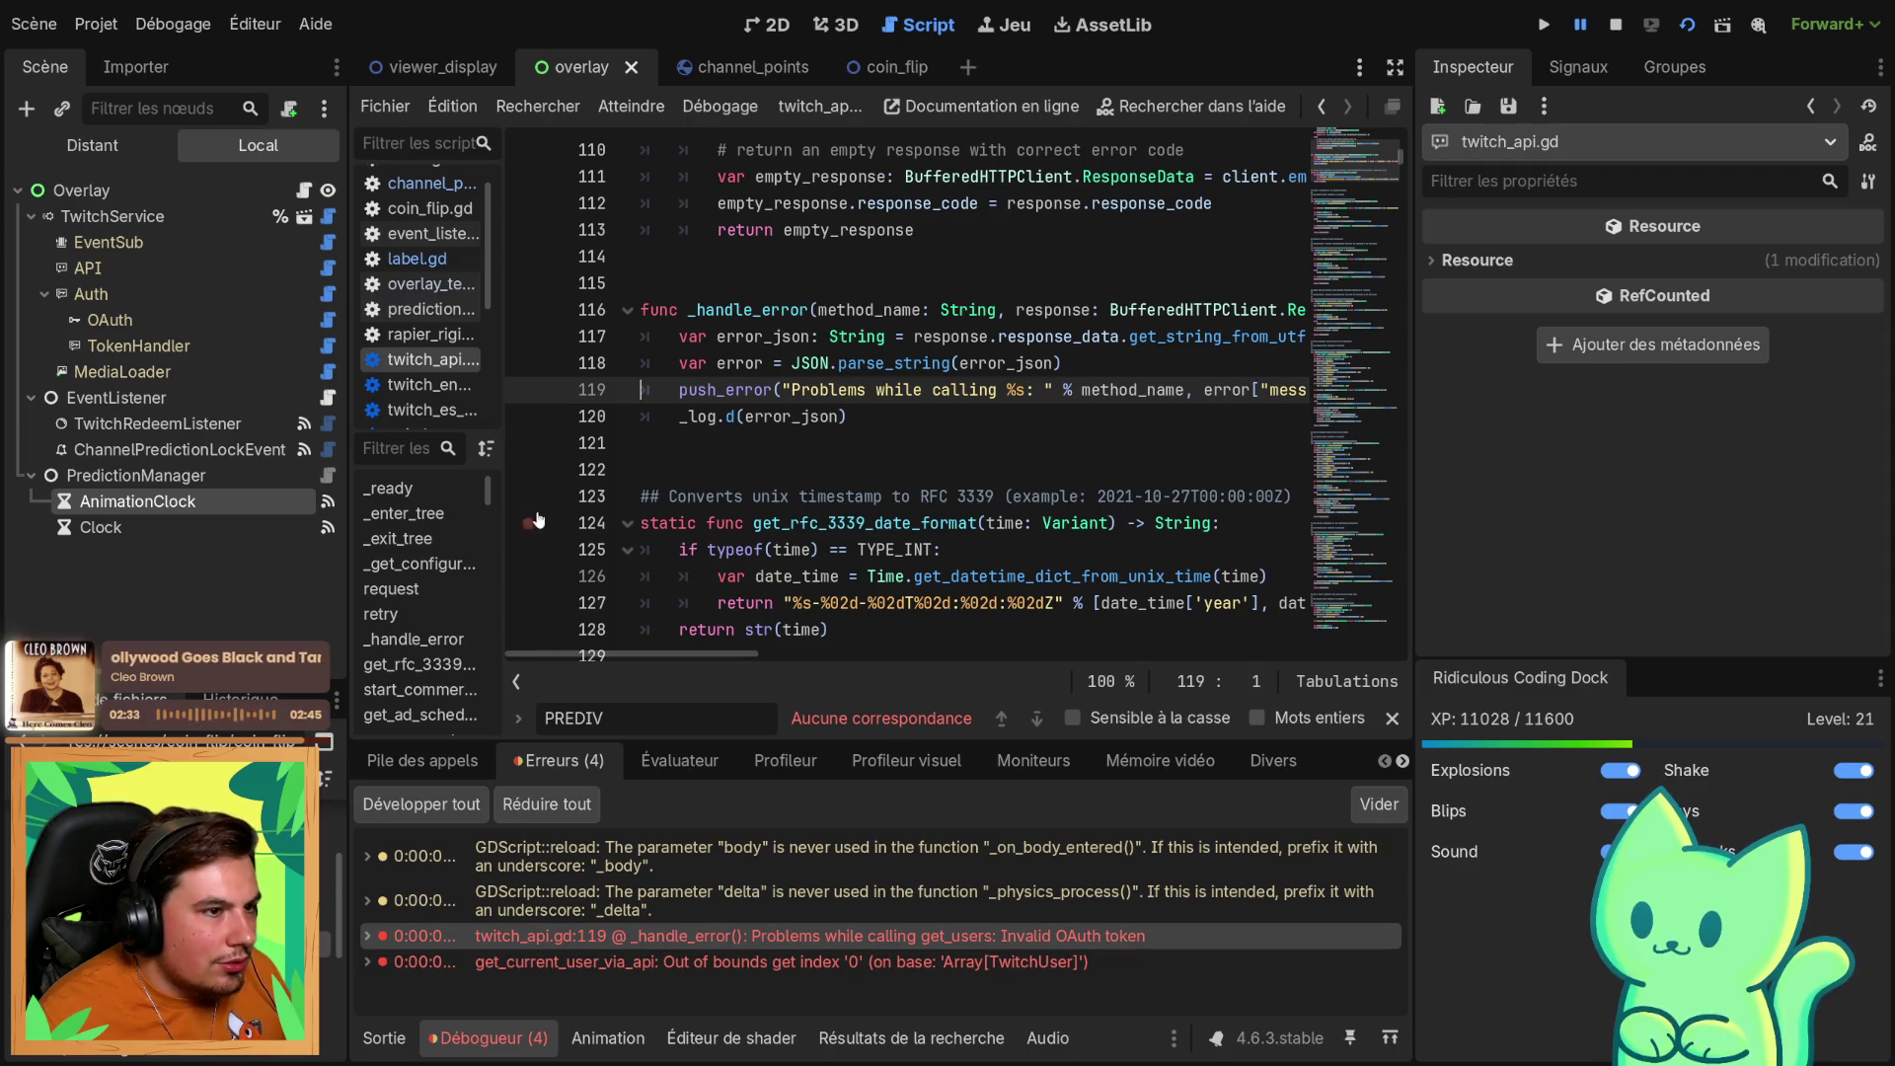
scroll(172, 395, "down", 1)
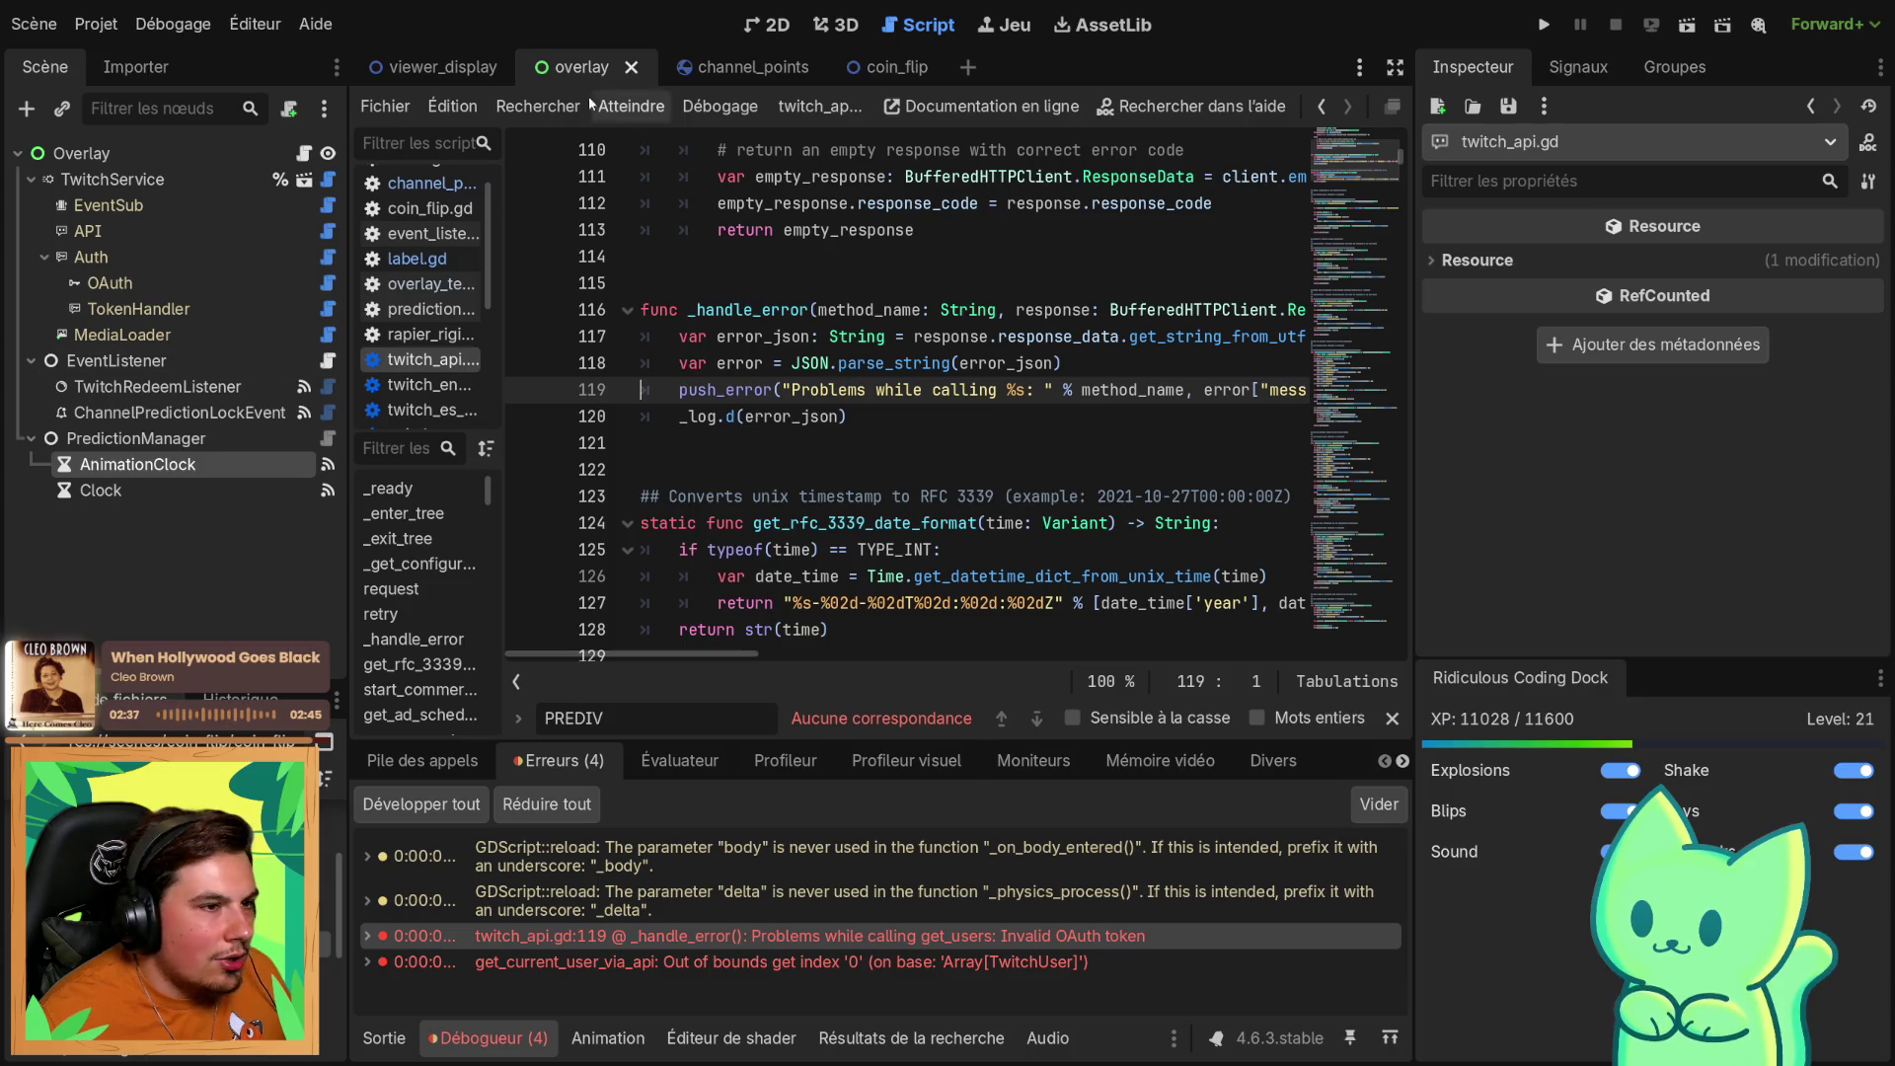
scroll(837, 494, "up", 6)
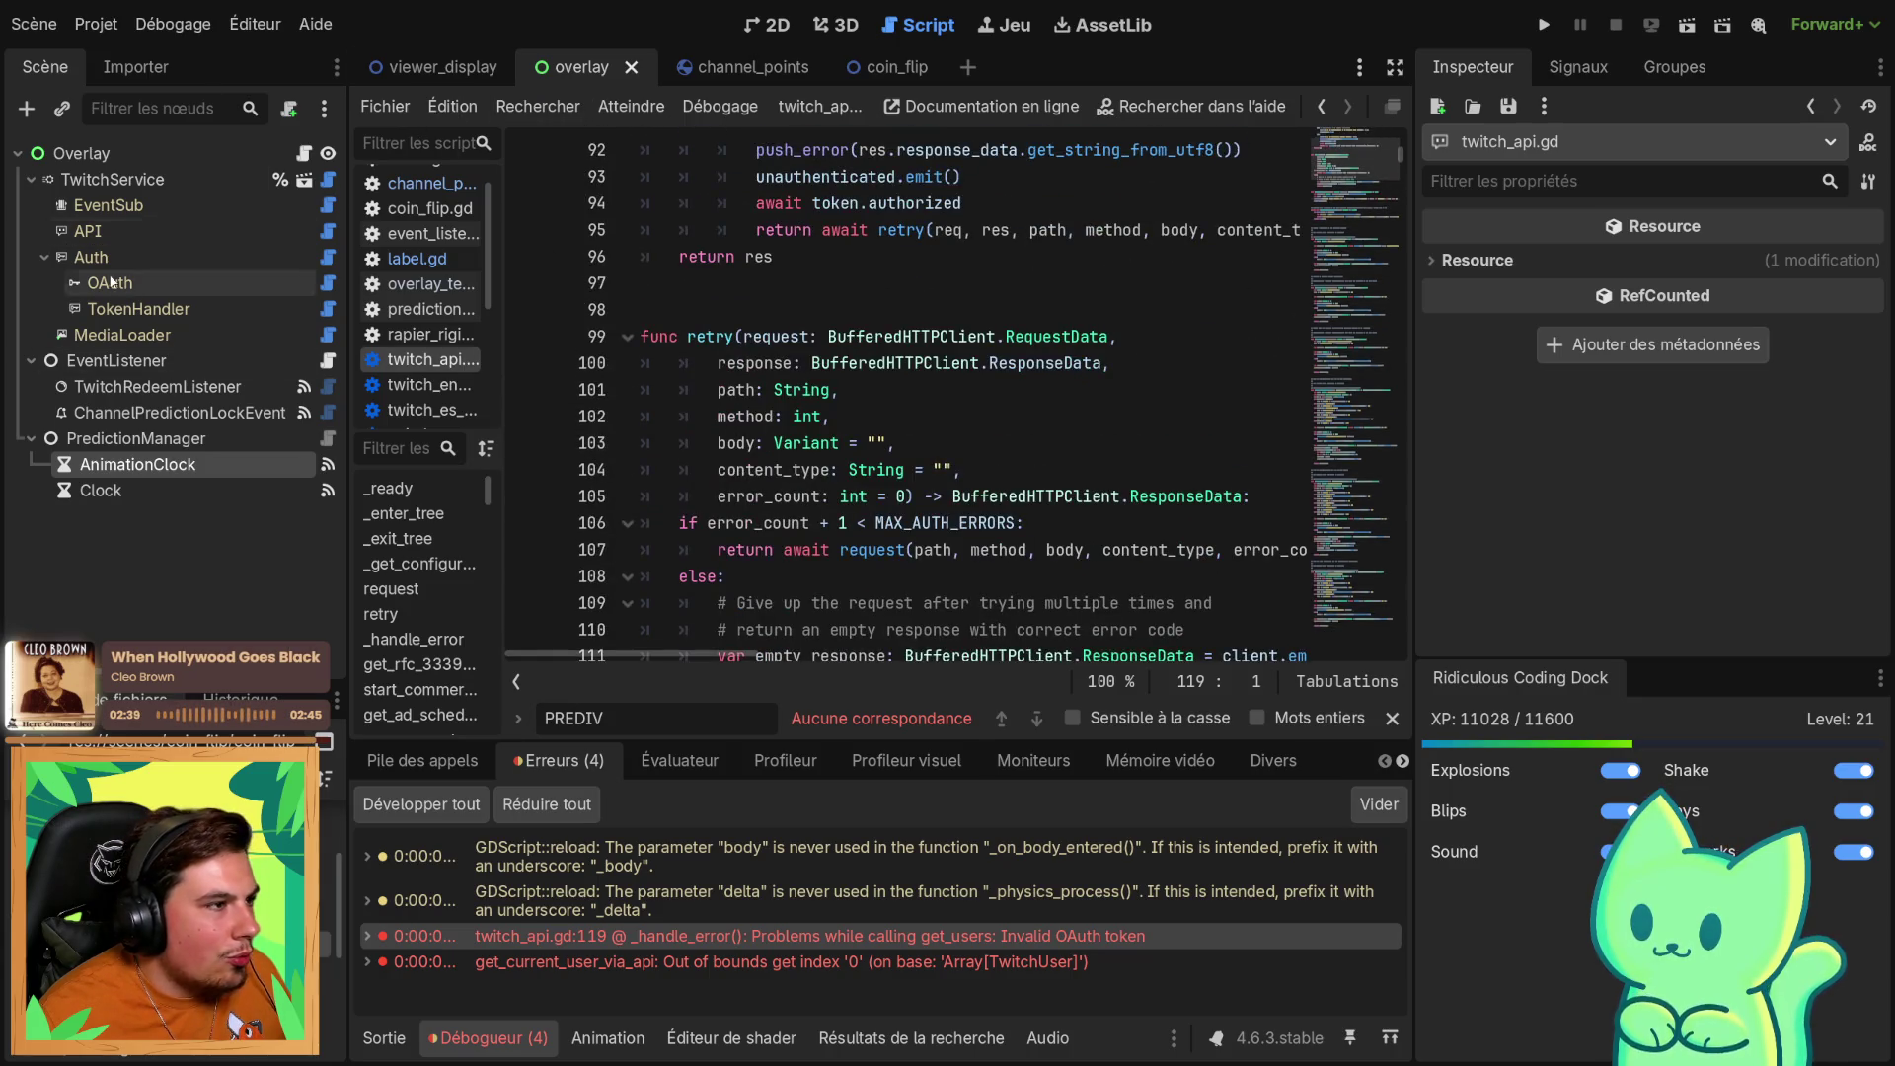
left_click(94, 158)
left_click(148, 182)
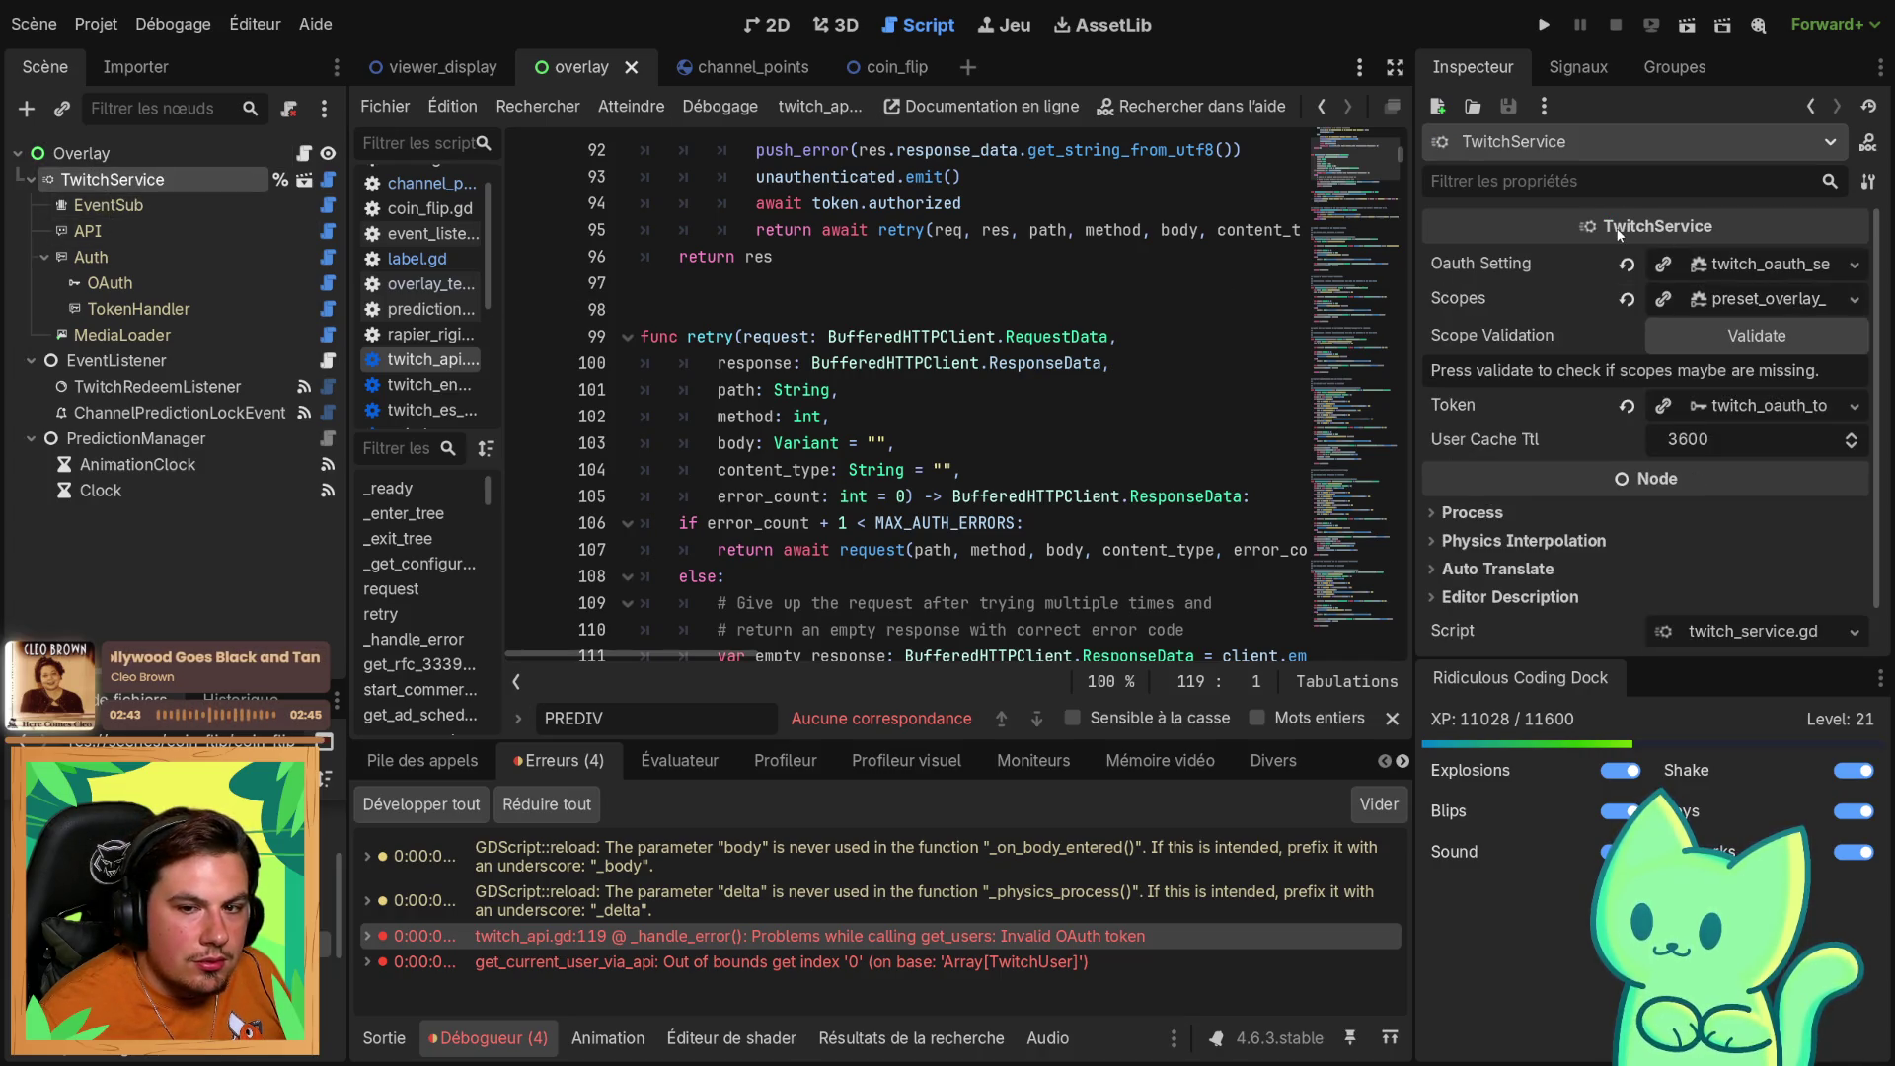
left_click(183, 308)
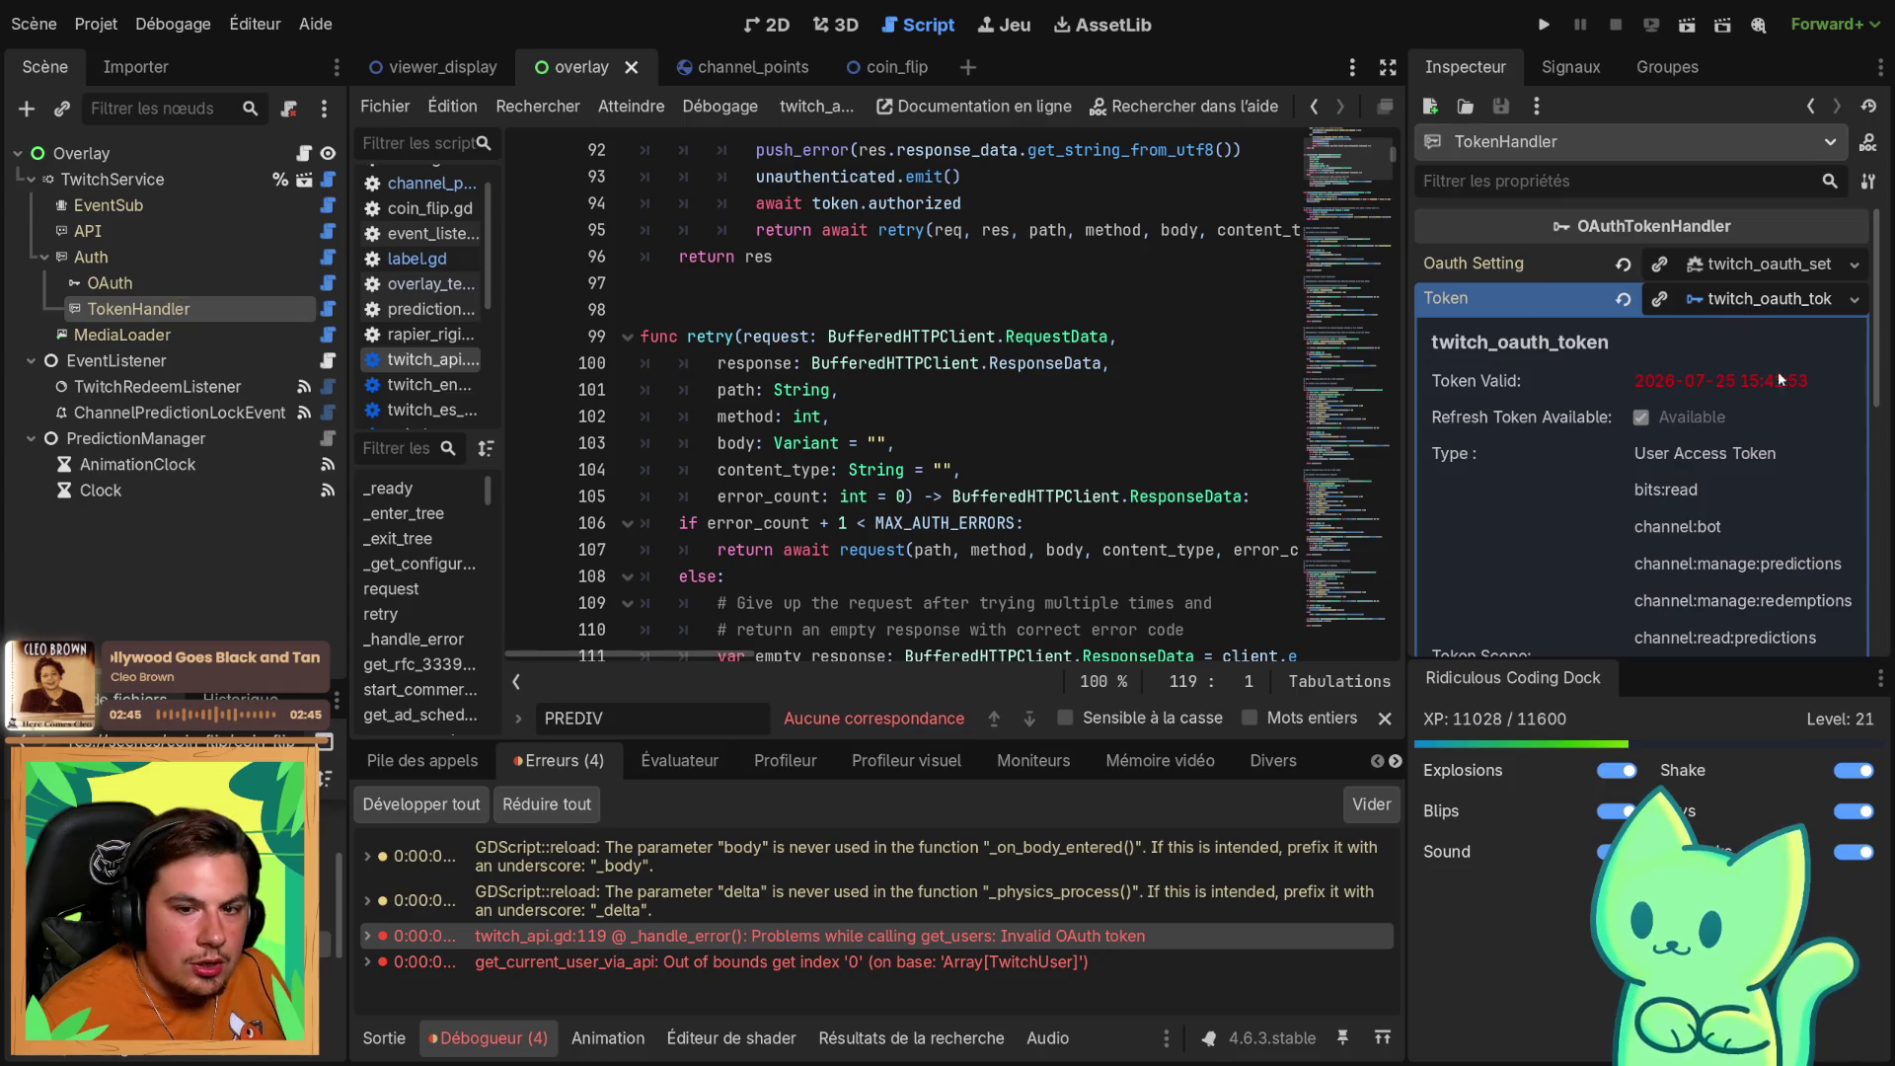
scroll(1697, 380, "down", 3)
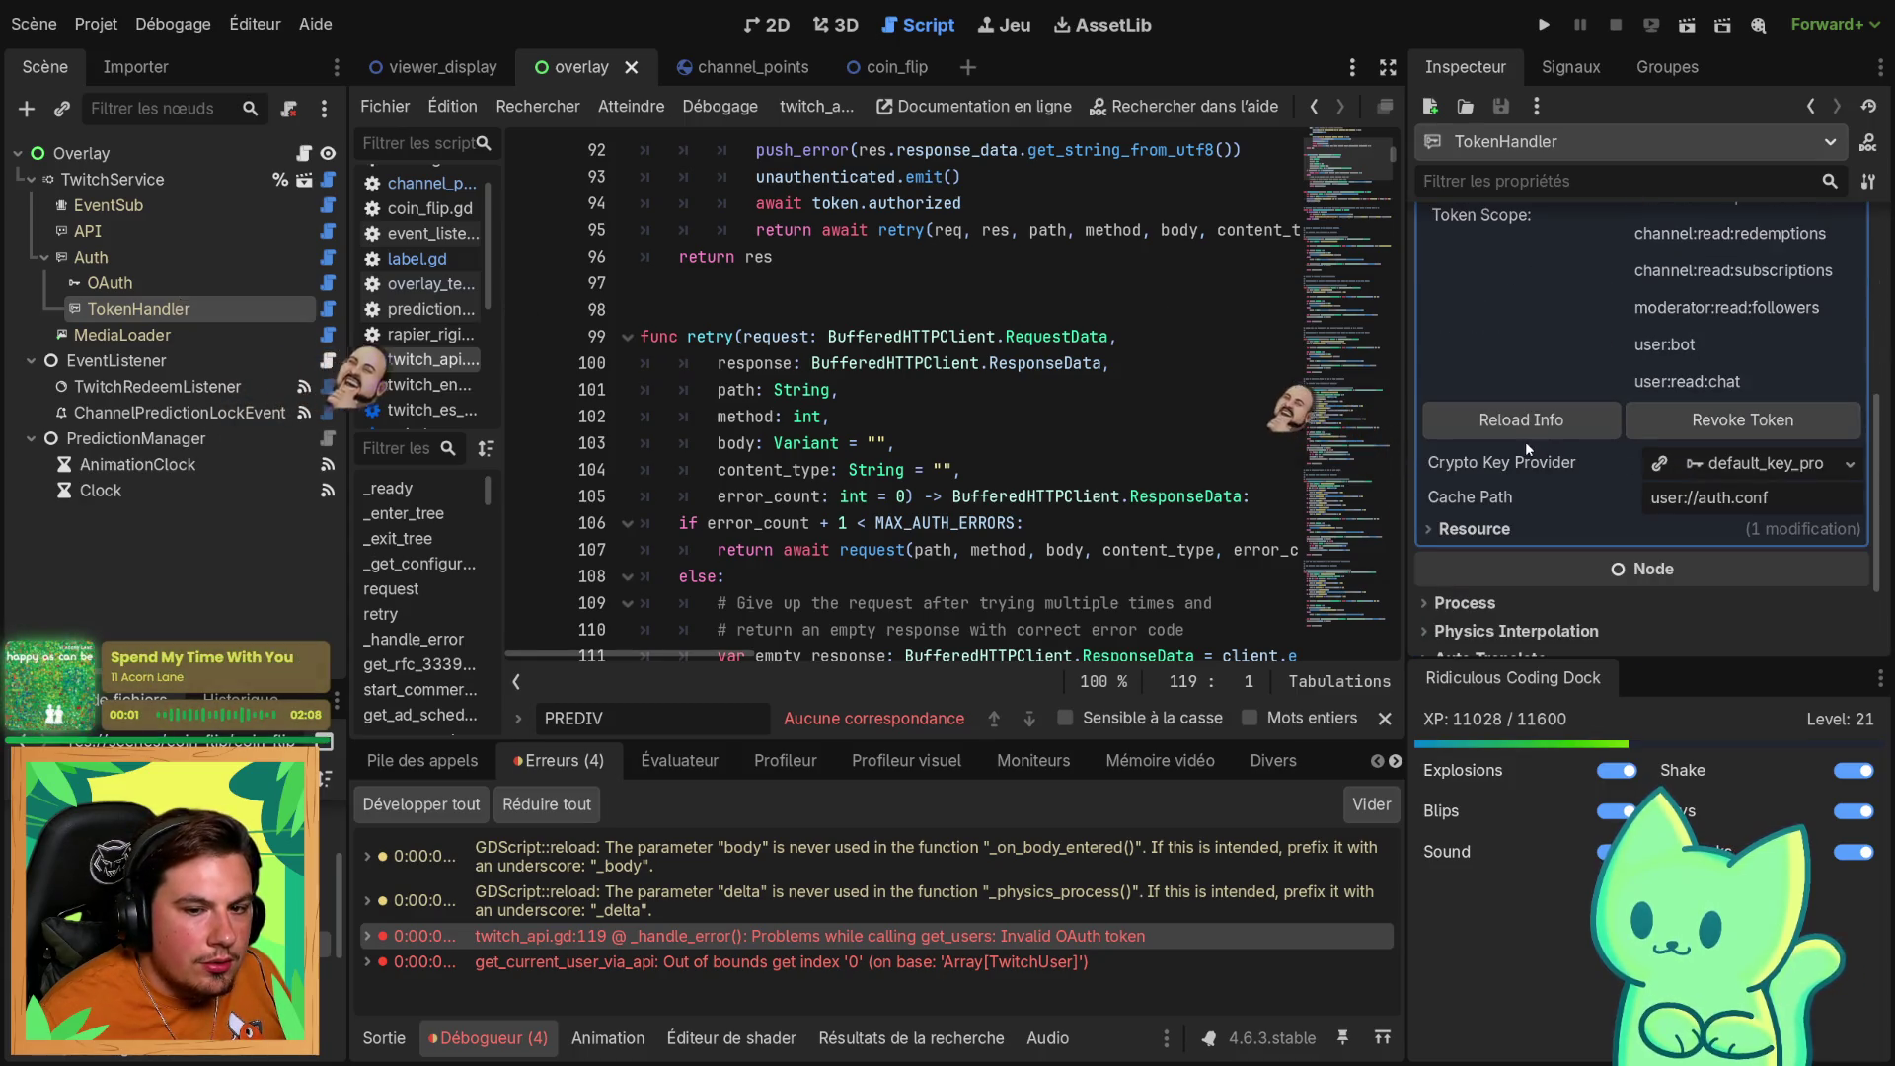
left_click(1532, 422)
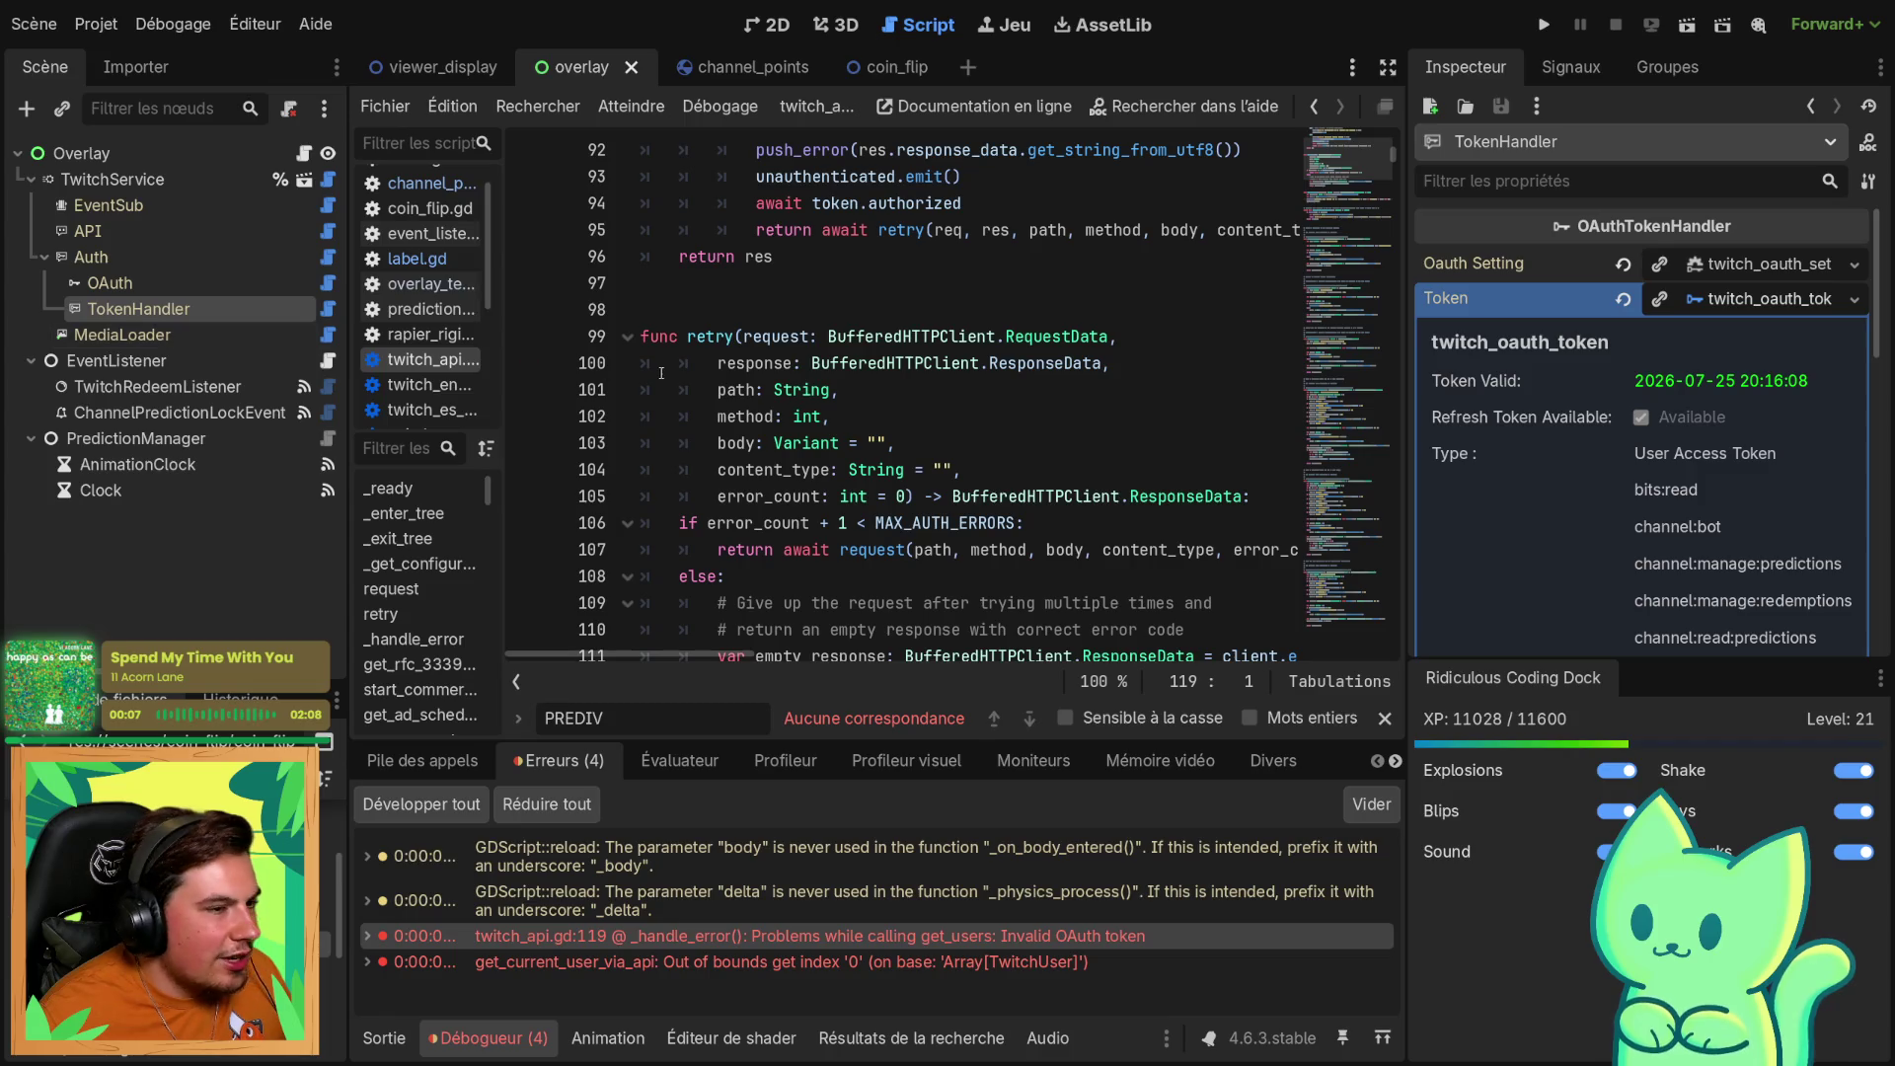
left_click(1686, 25)
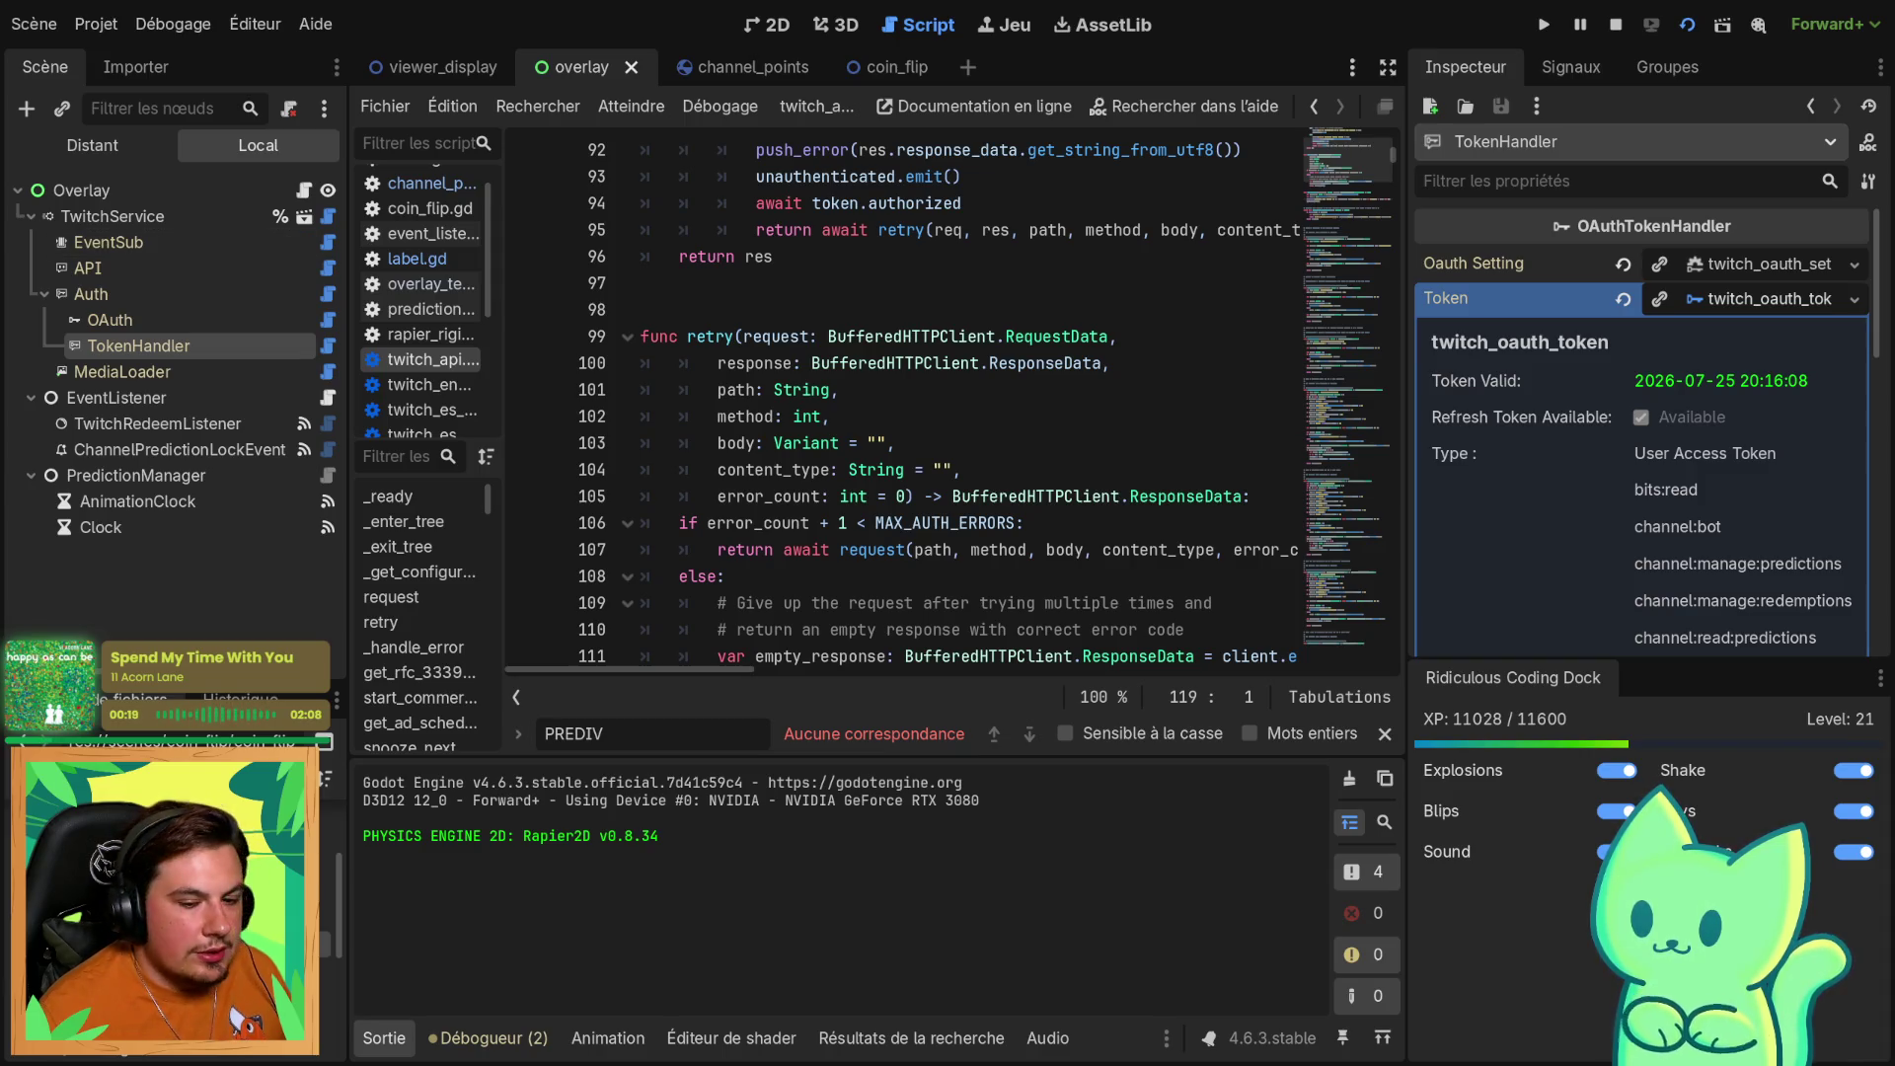
- View the running coin-flip overlay with PILE and FACE at 0, then stop it with F8
key("F5")
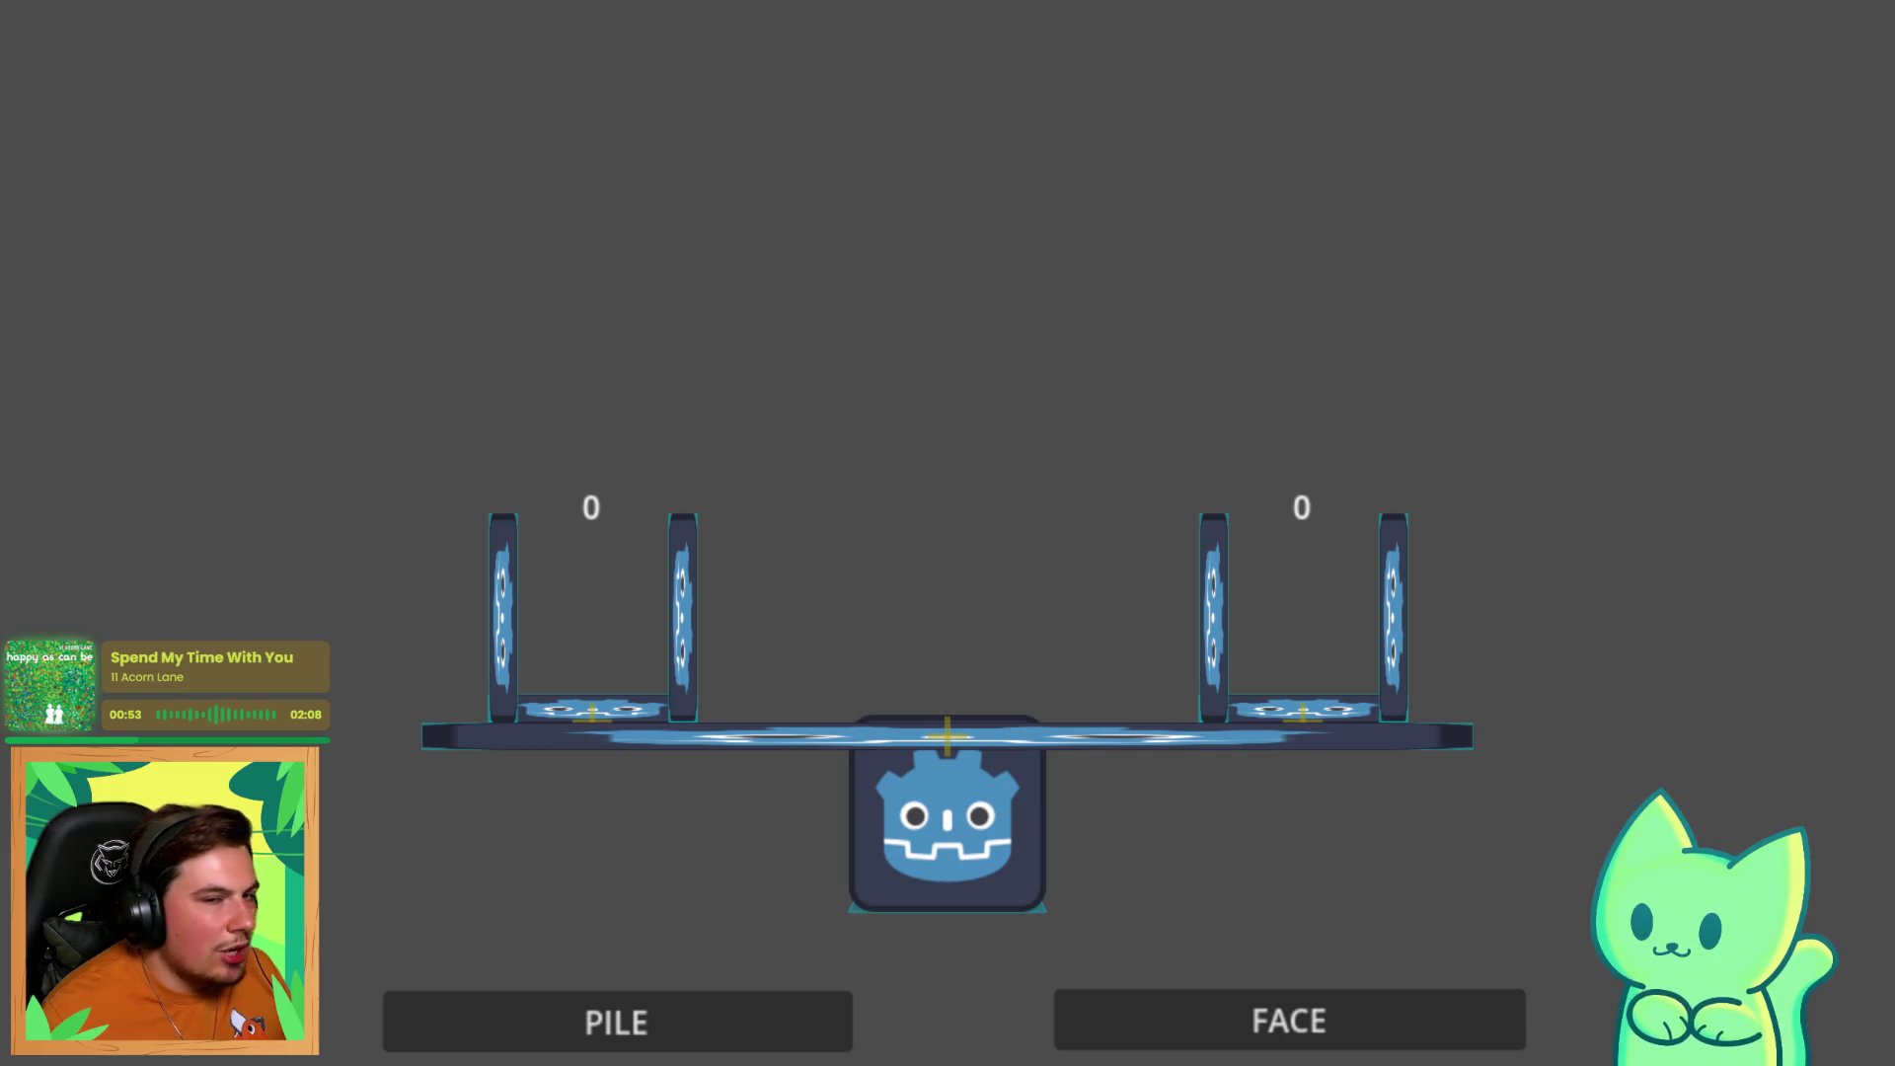
key("F8")
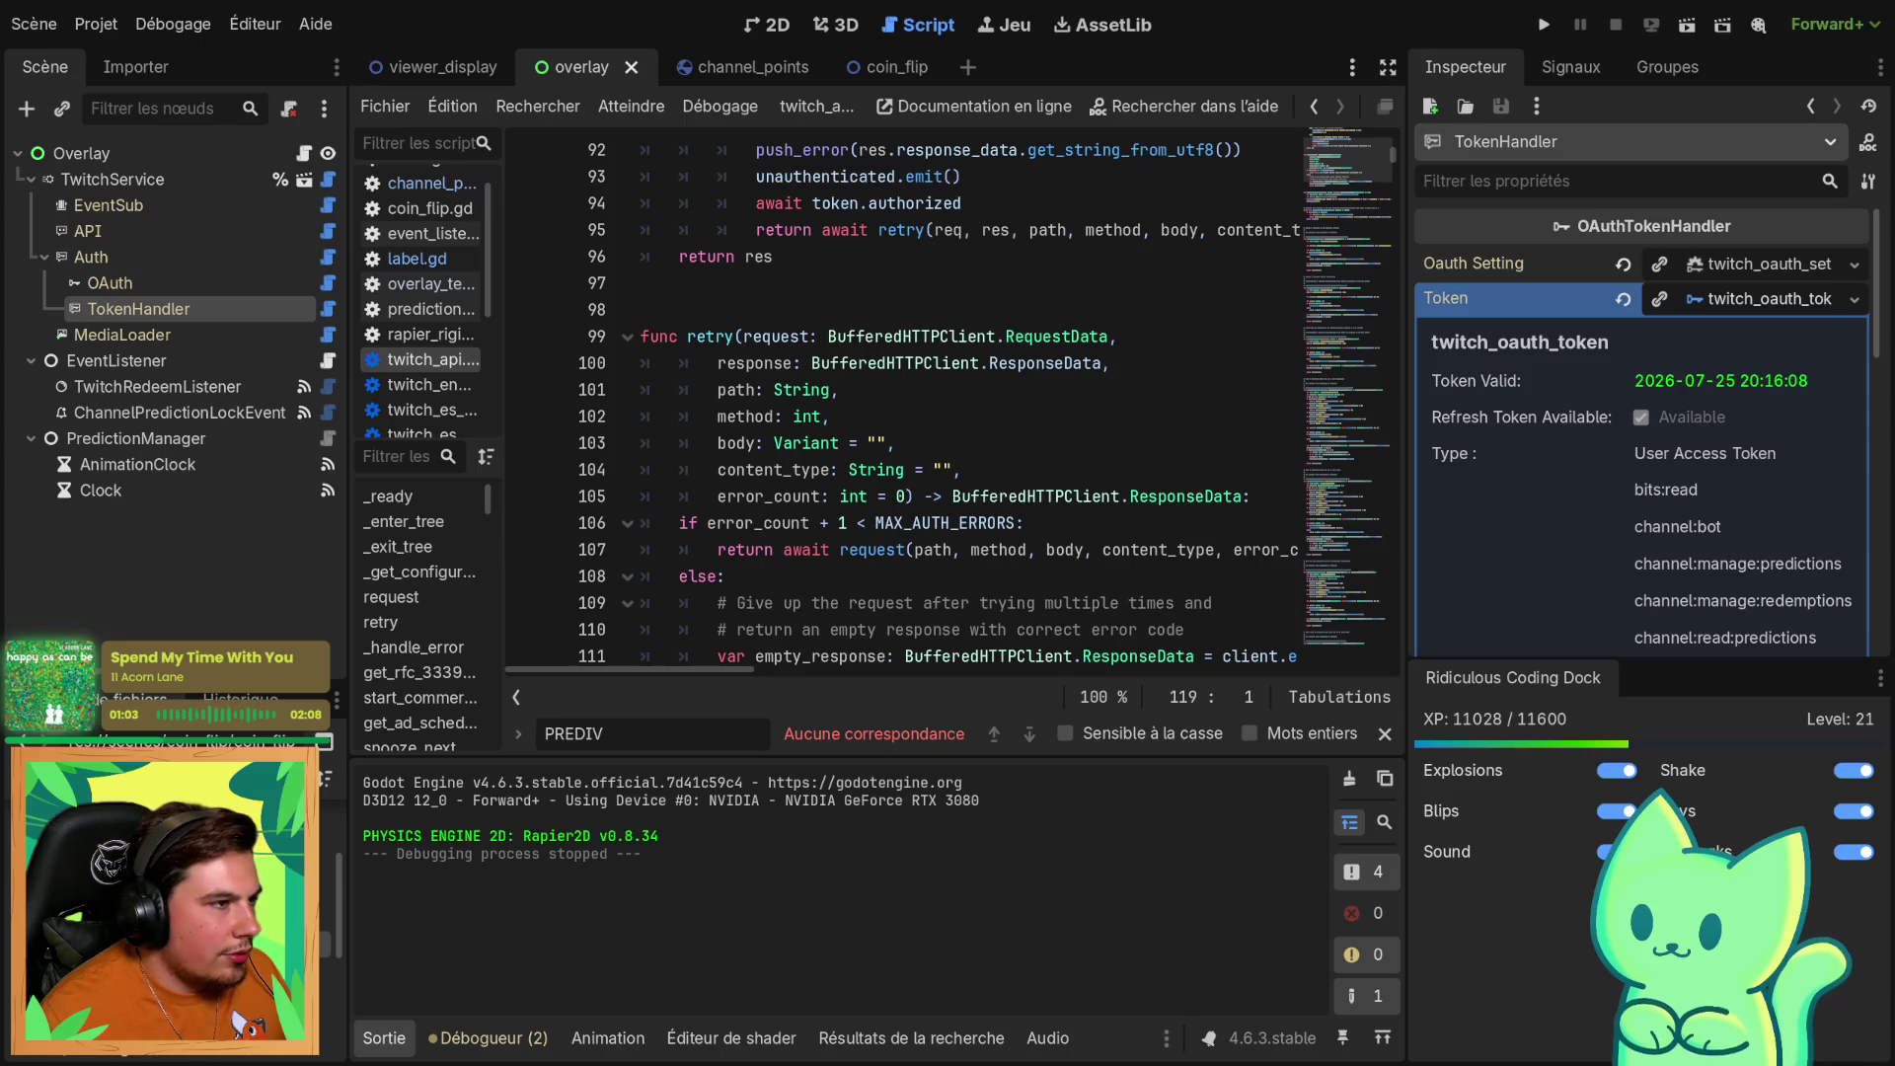
- Delete the PredictionManager autoload in Project Settings and return to the overlay script
left_click(95, 24)
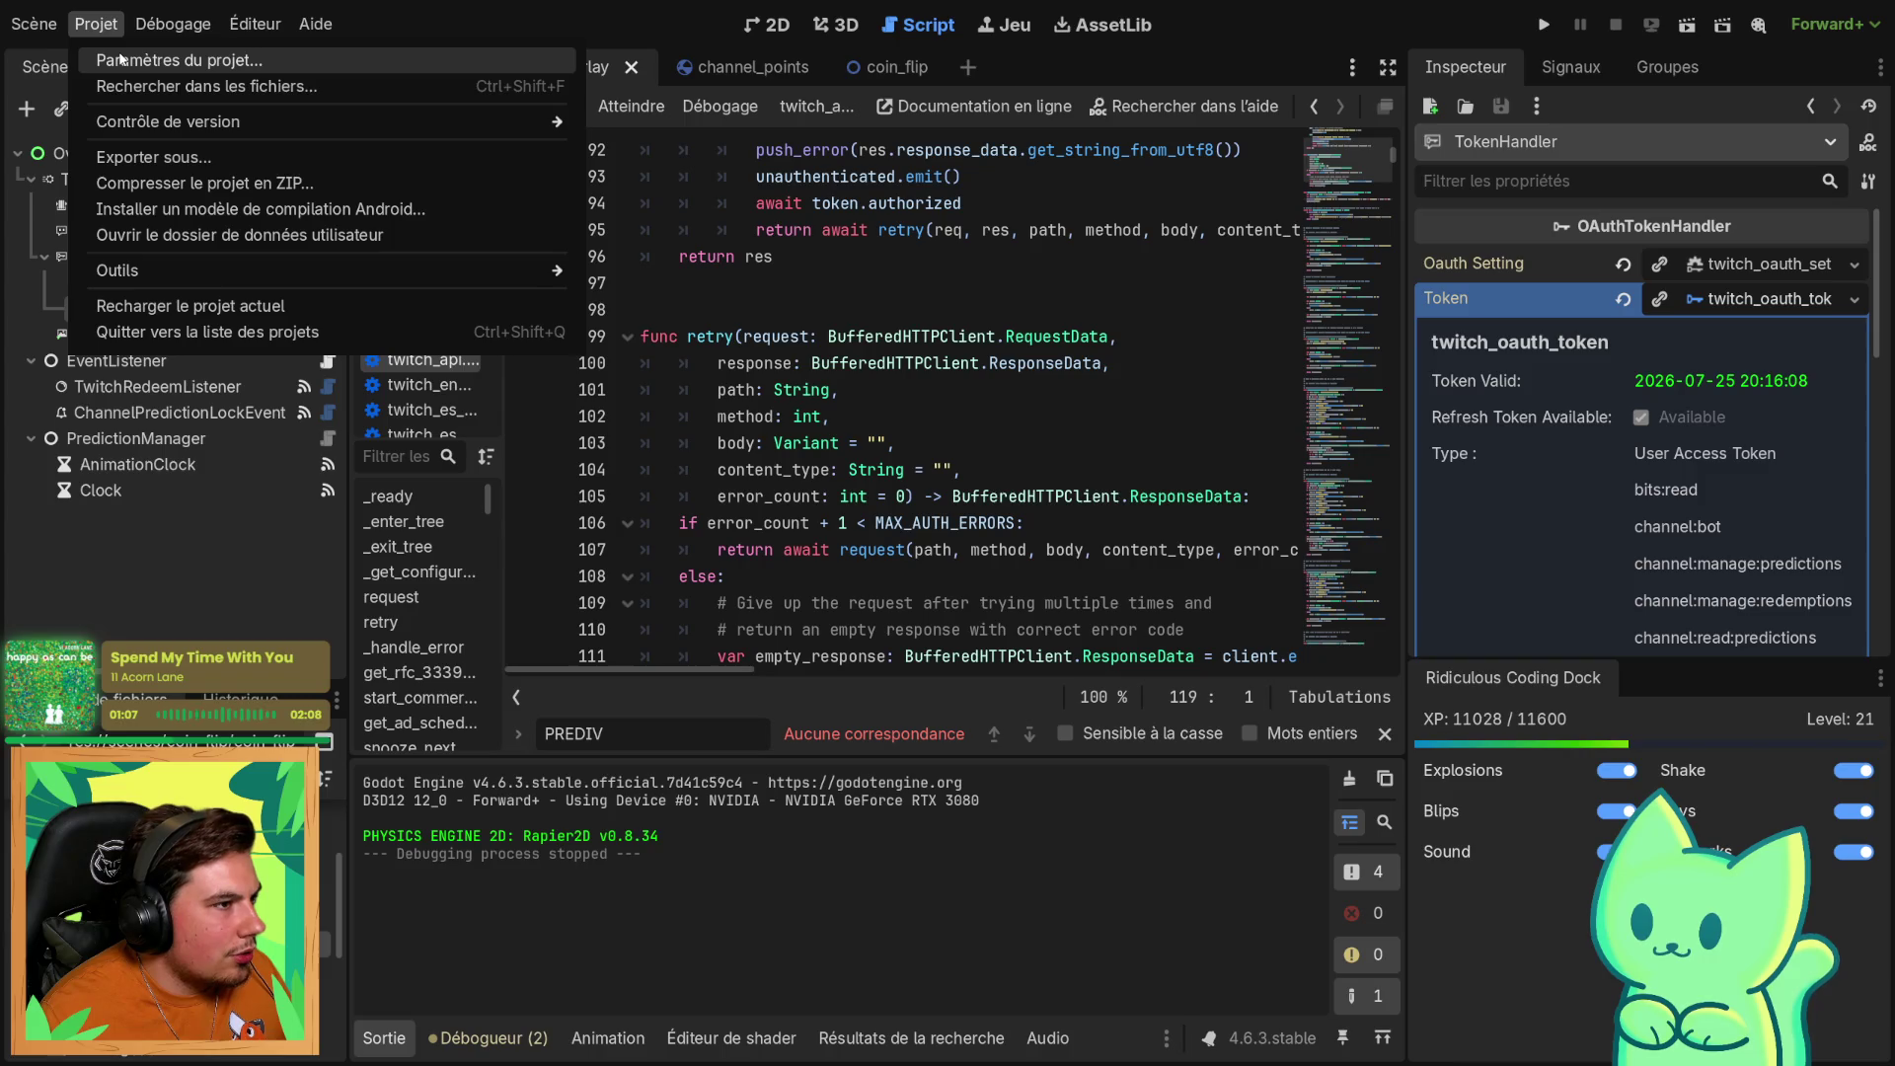
left_click(120, 59)
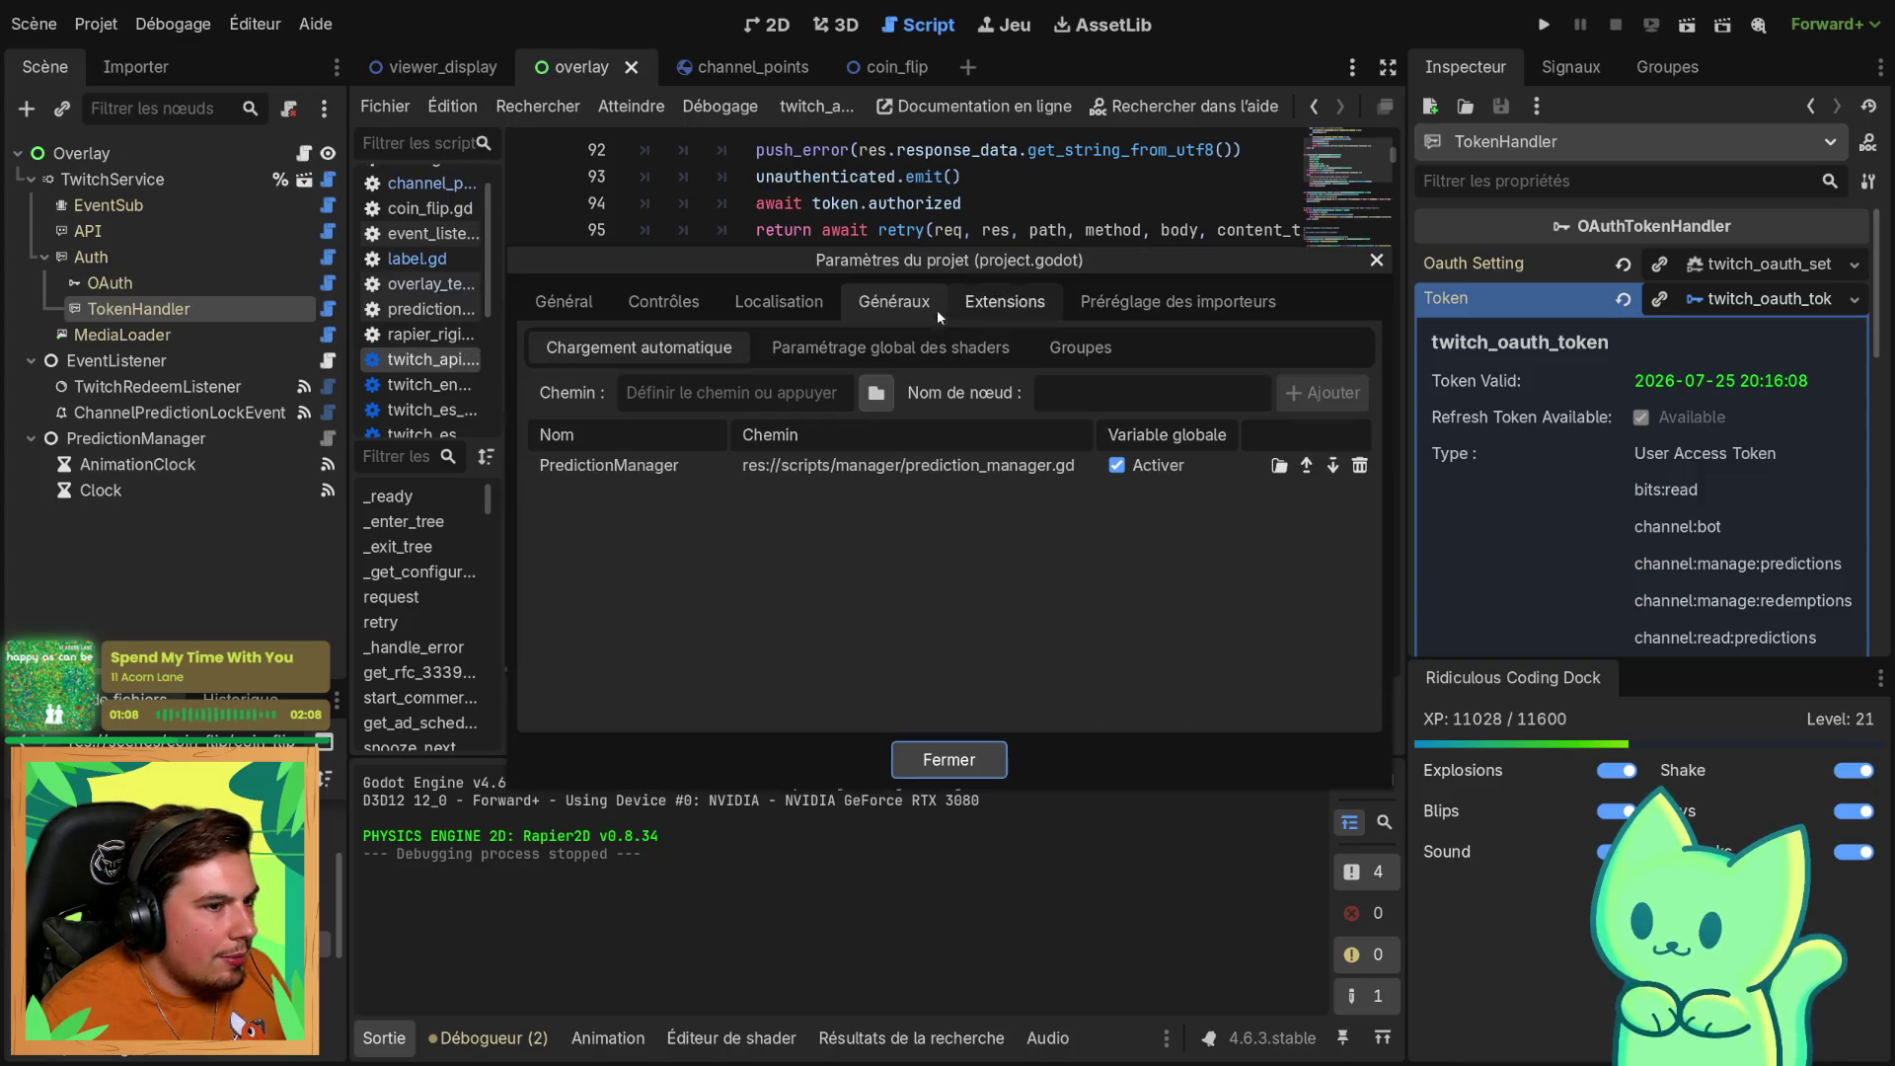
left_click(1359, 464)
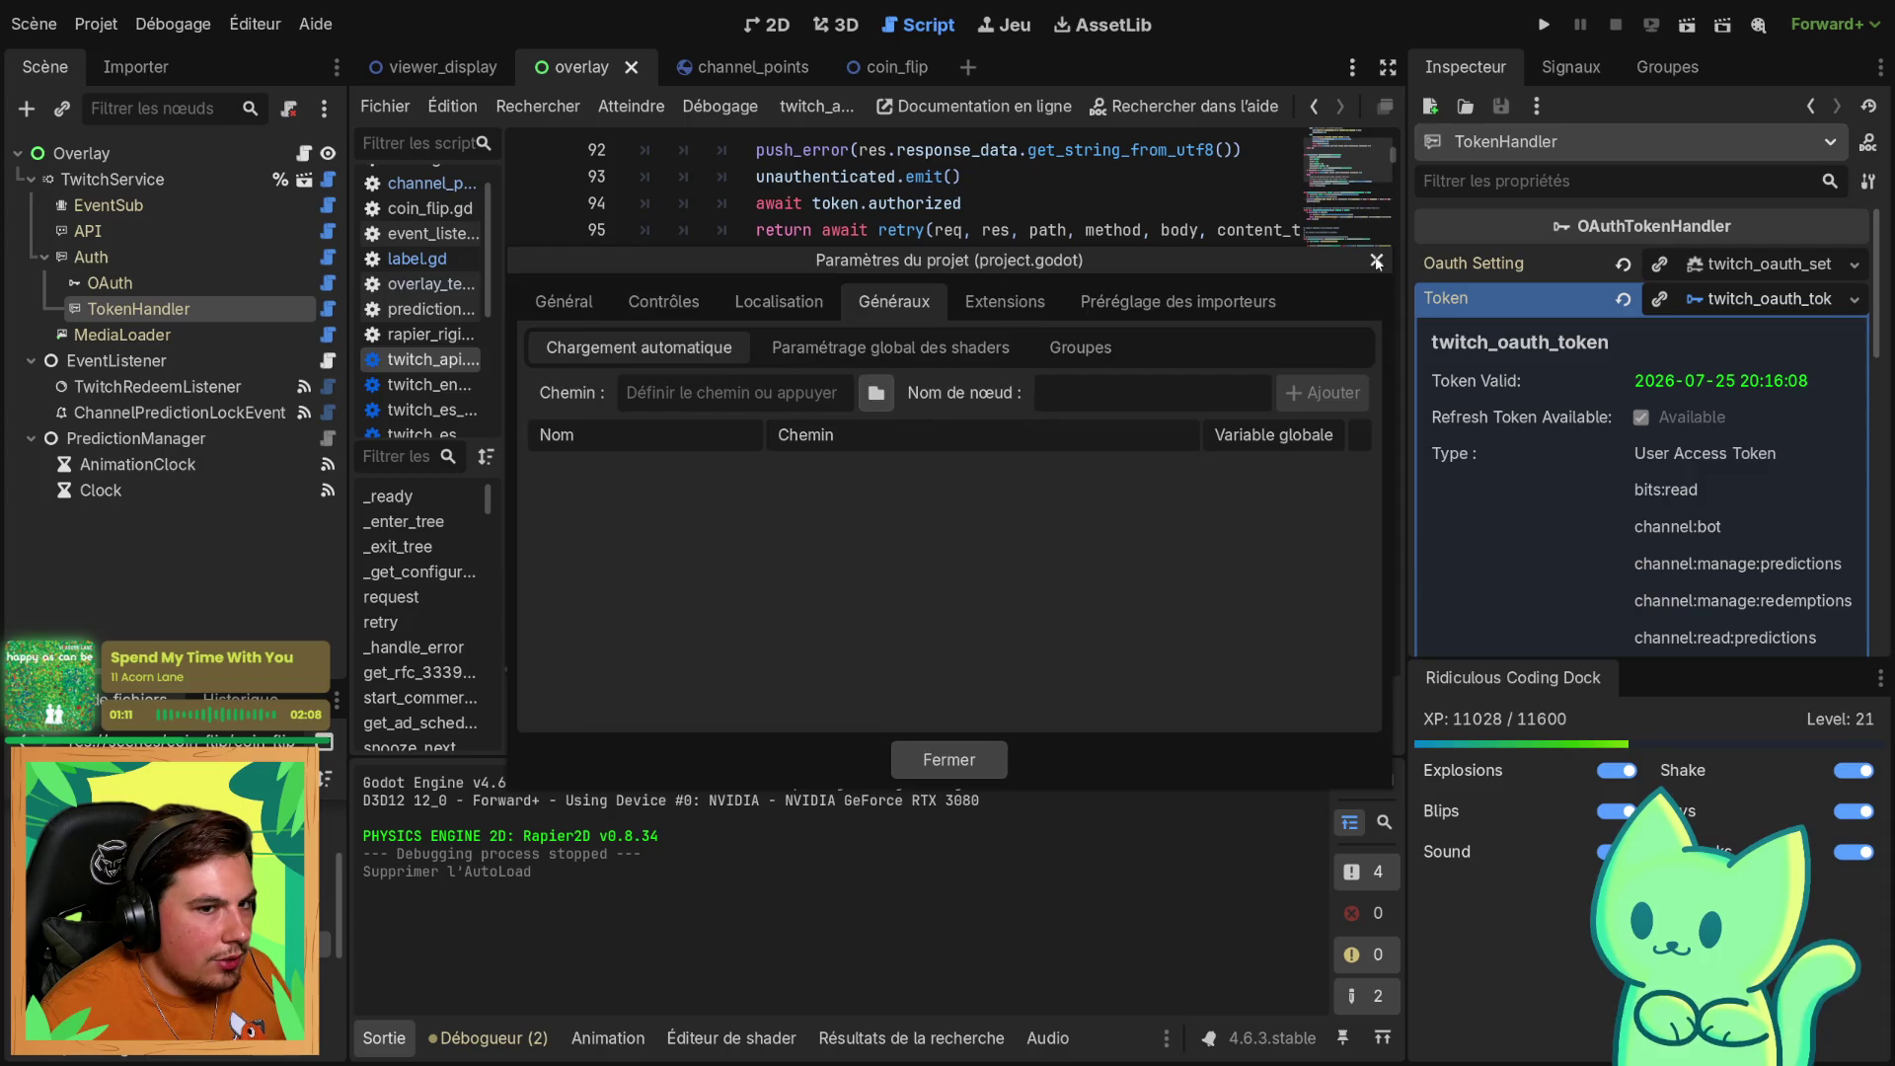
left_click(1377, 260)
left_click(419, 67)
left_click(580, 67)
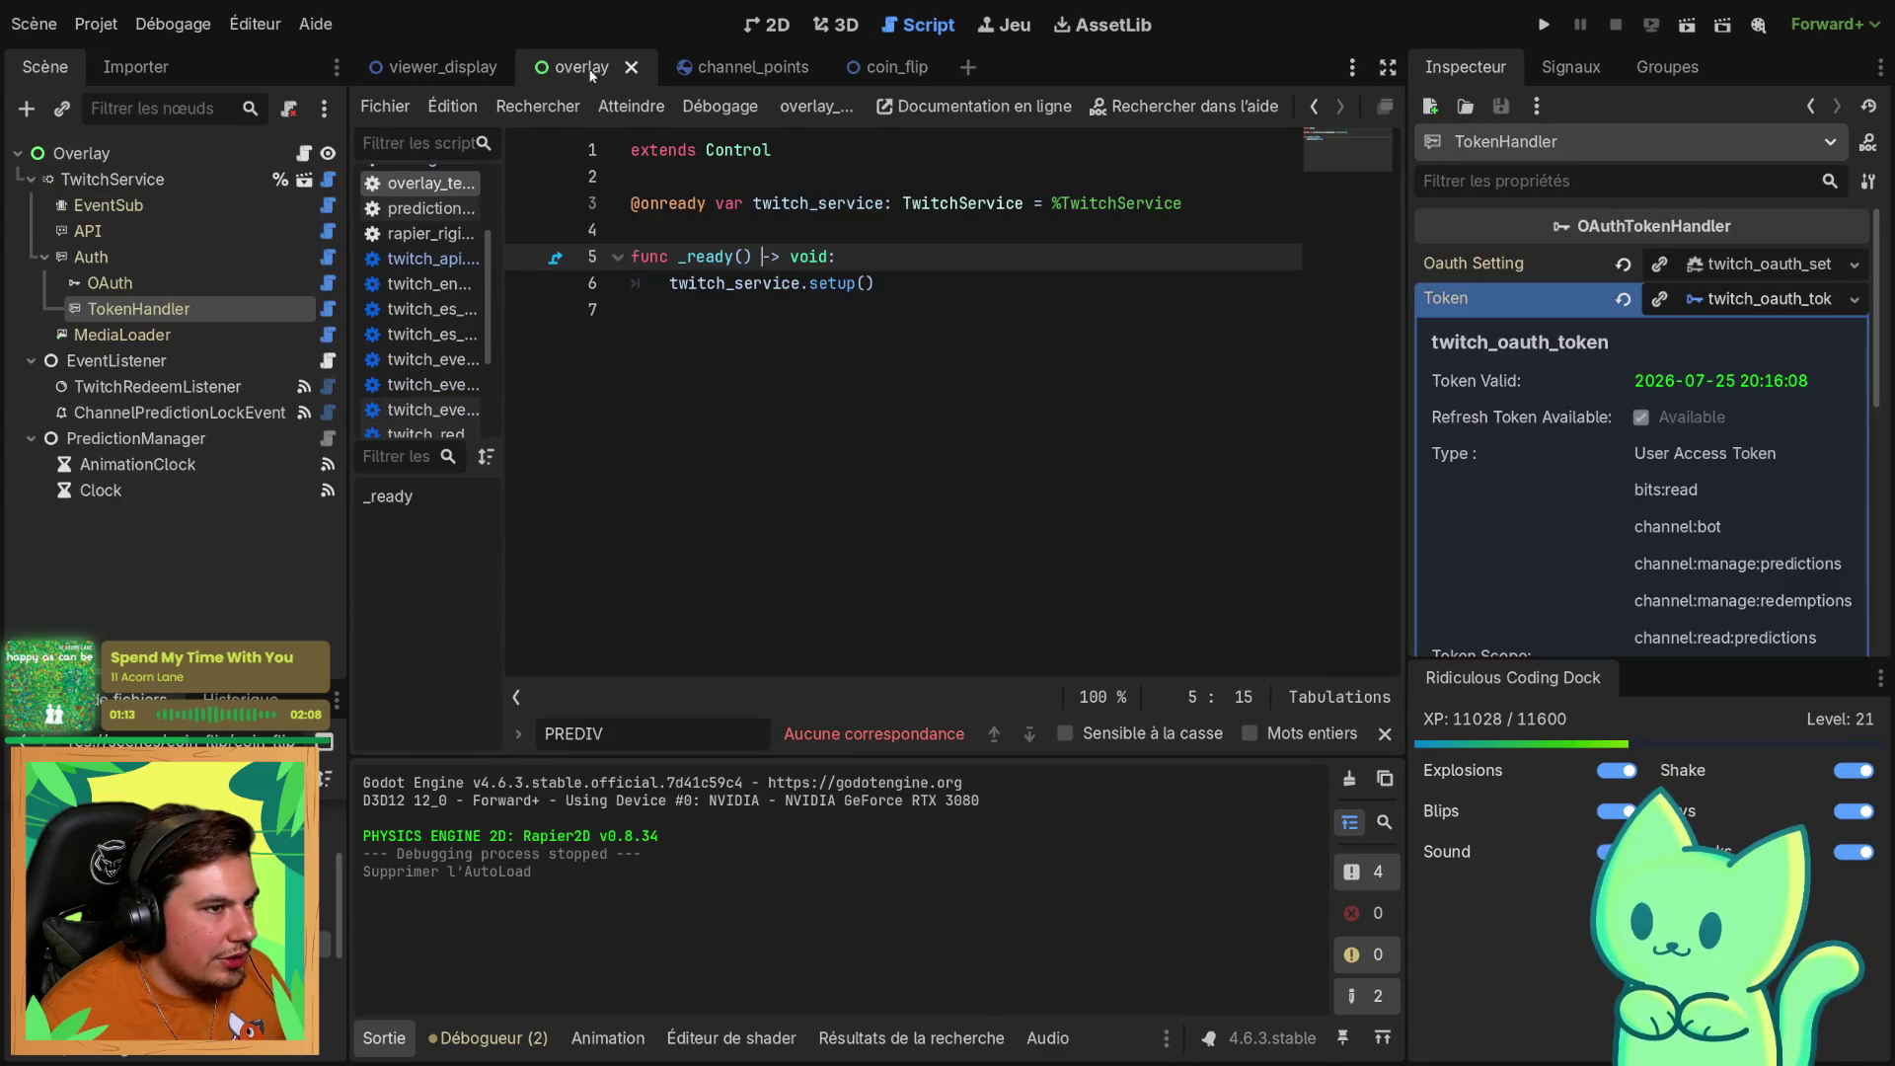
- In event_listener.gd, replace PredictionManager on line 27 with get_parent() copied from line 28
left_click(327, 361)
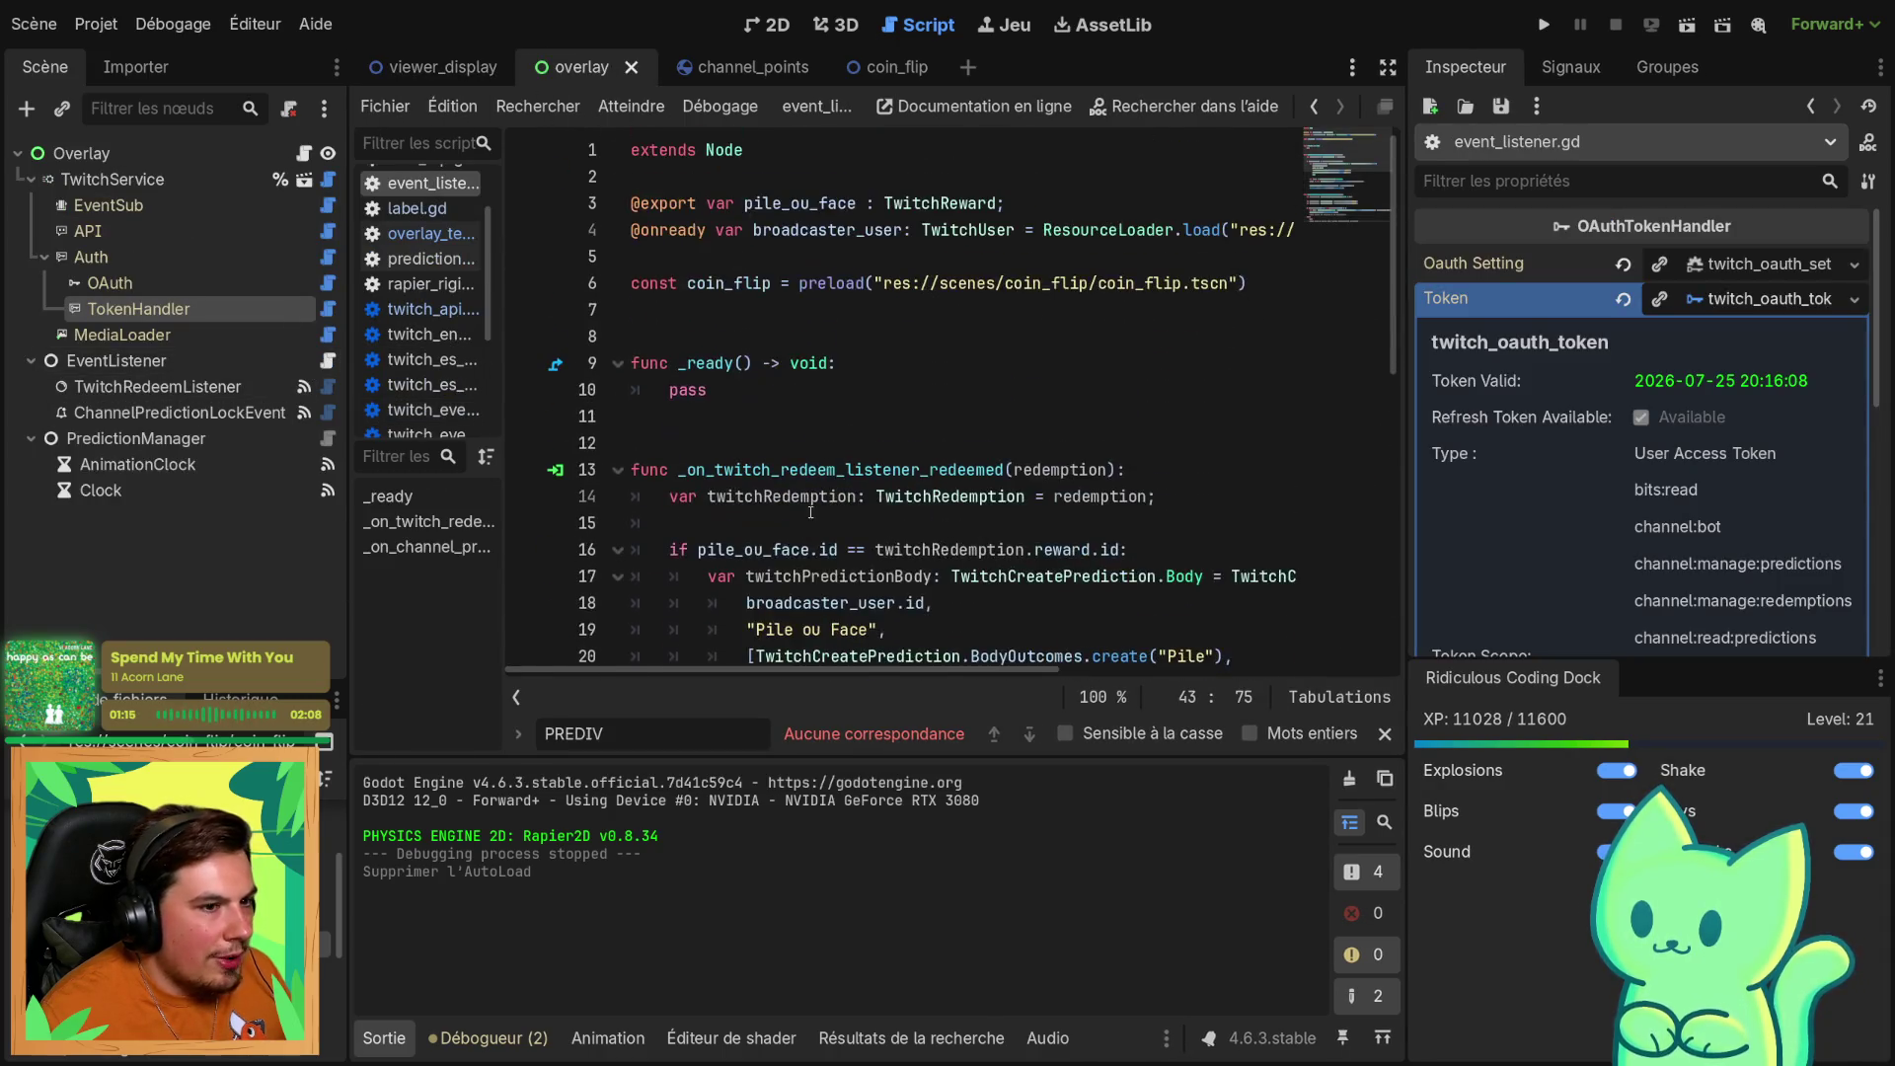
scroll(819, 483, "down", 4)
left_click(802, 523)
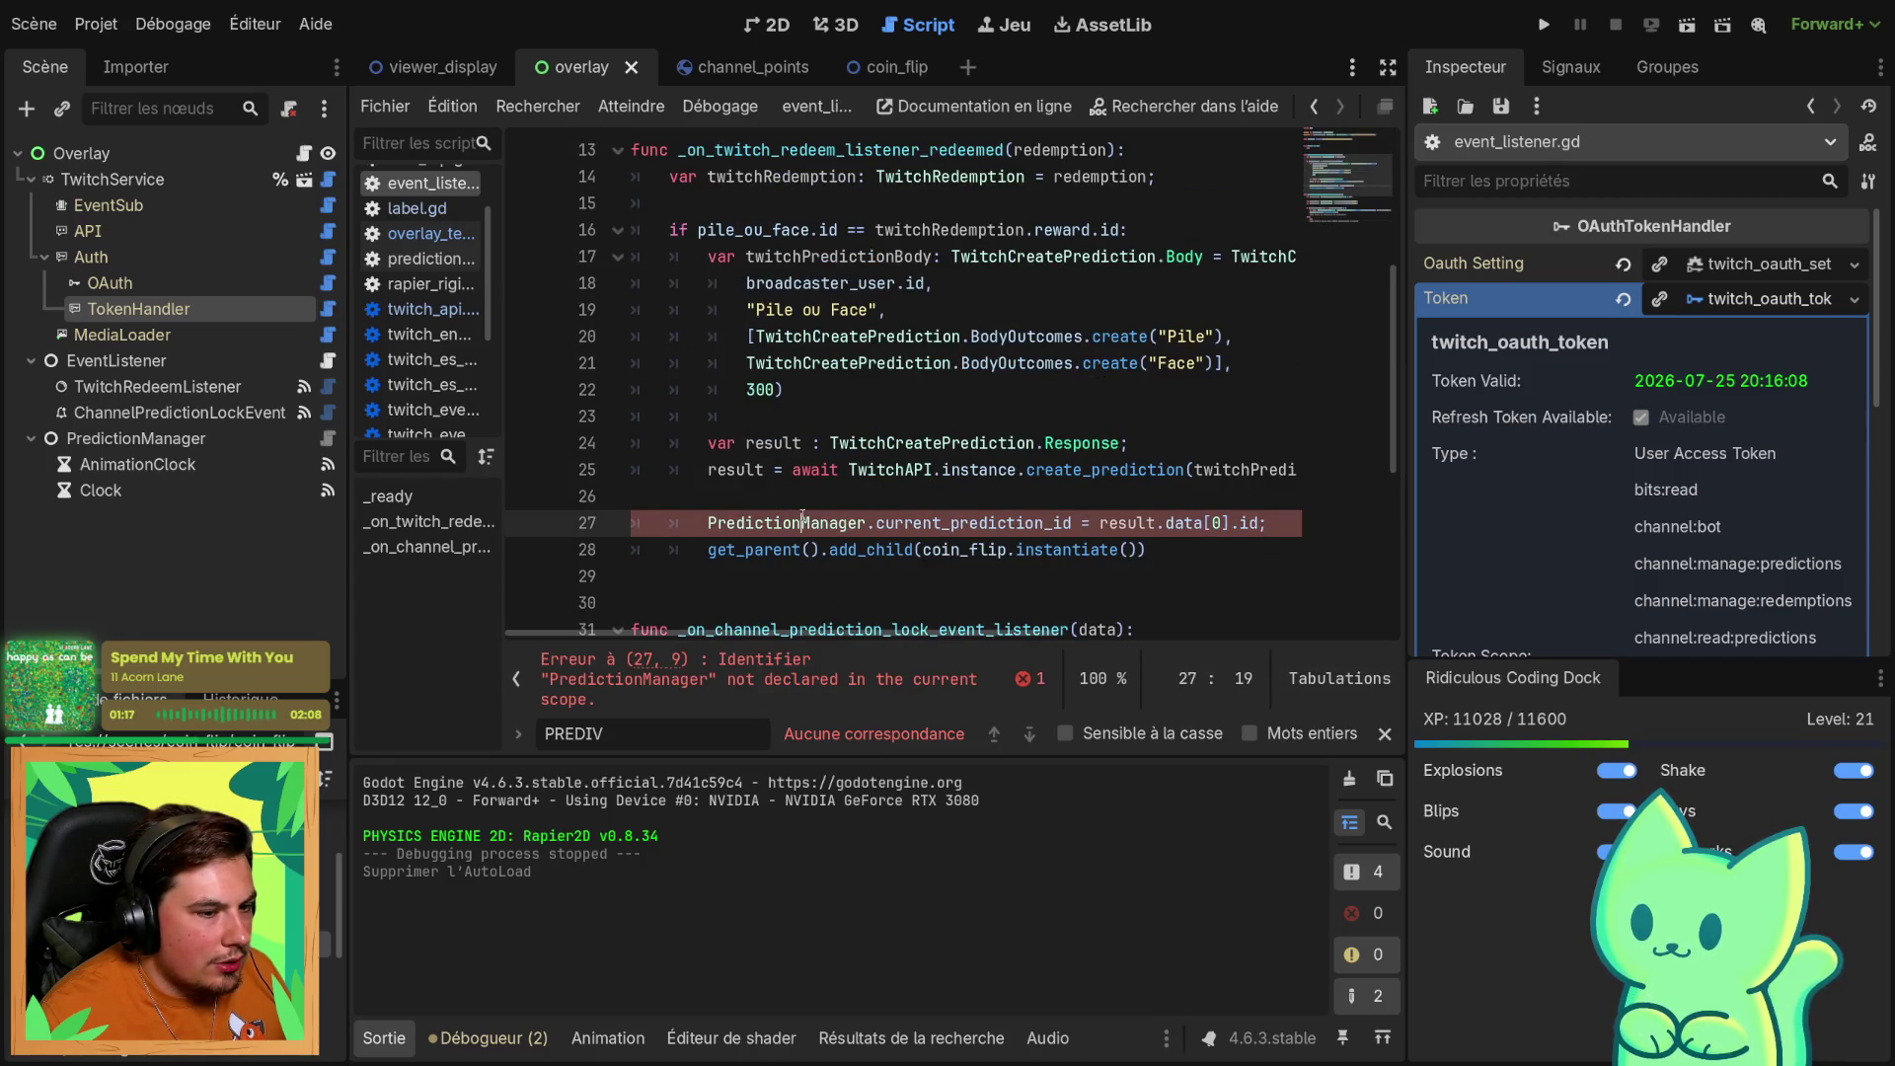
mouse_move(708, 549)
left_mouse_down()
mouse_move(927, 551)
mouse_move(822, 553)
left_mouse_up()
key("ctrl+c")
mouse_move(708, 523)
left_mouse_down()
mouse_move(1085, 523)
mouse_move(869, 523)
left_mouse_up()
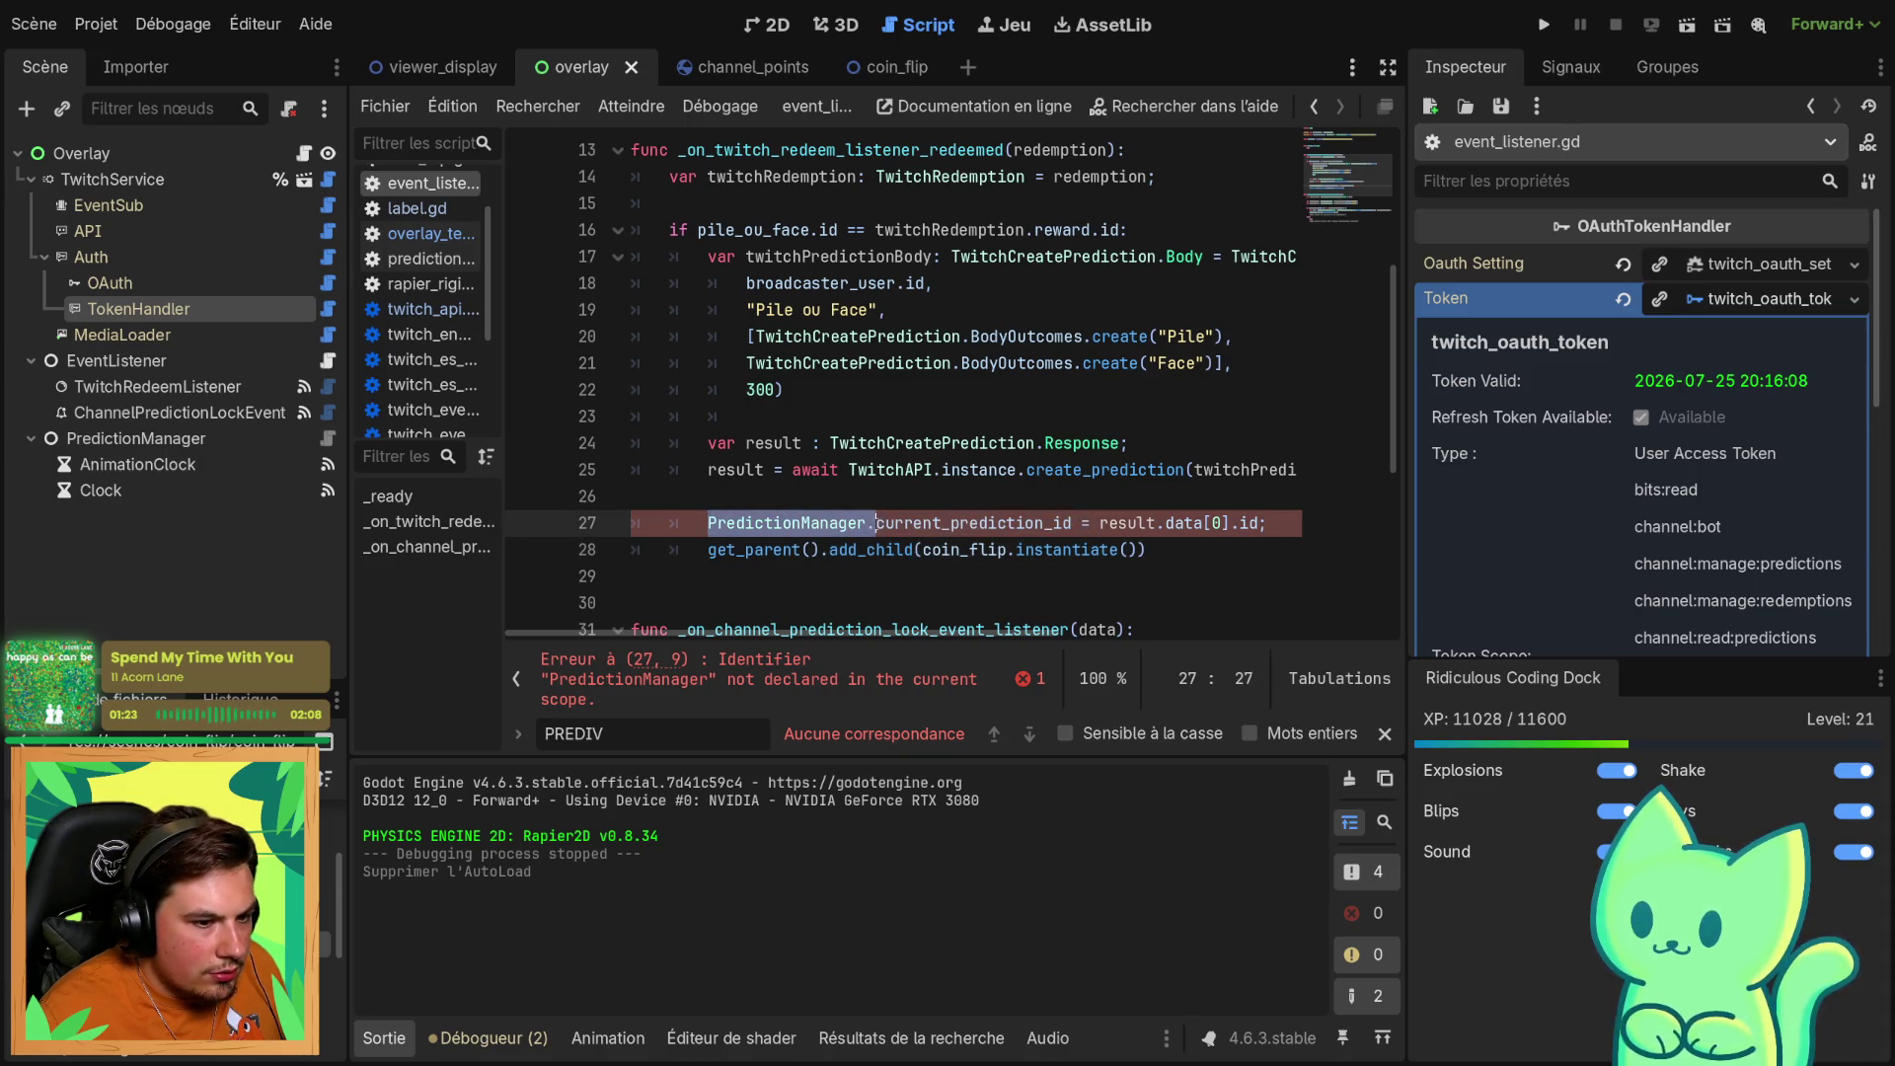
key("ctrl+v")
left_click(1014, 504)
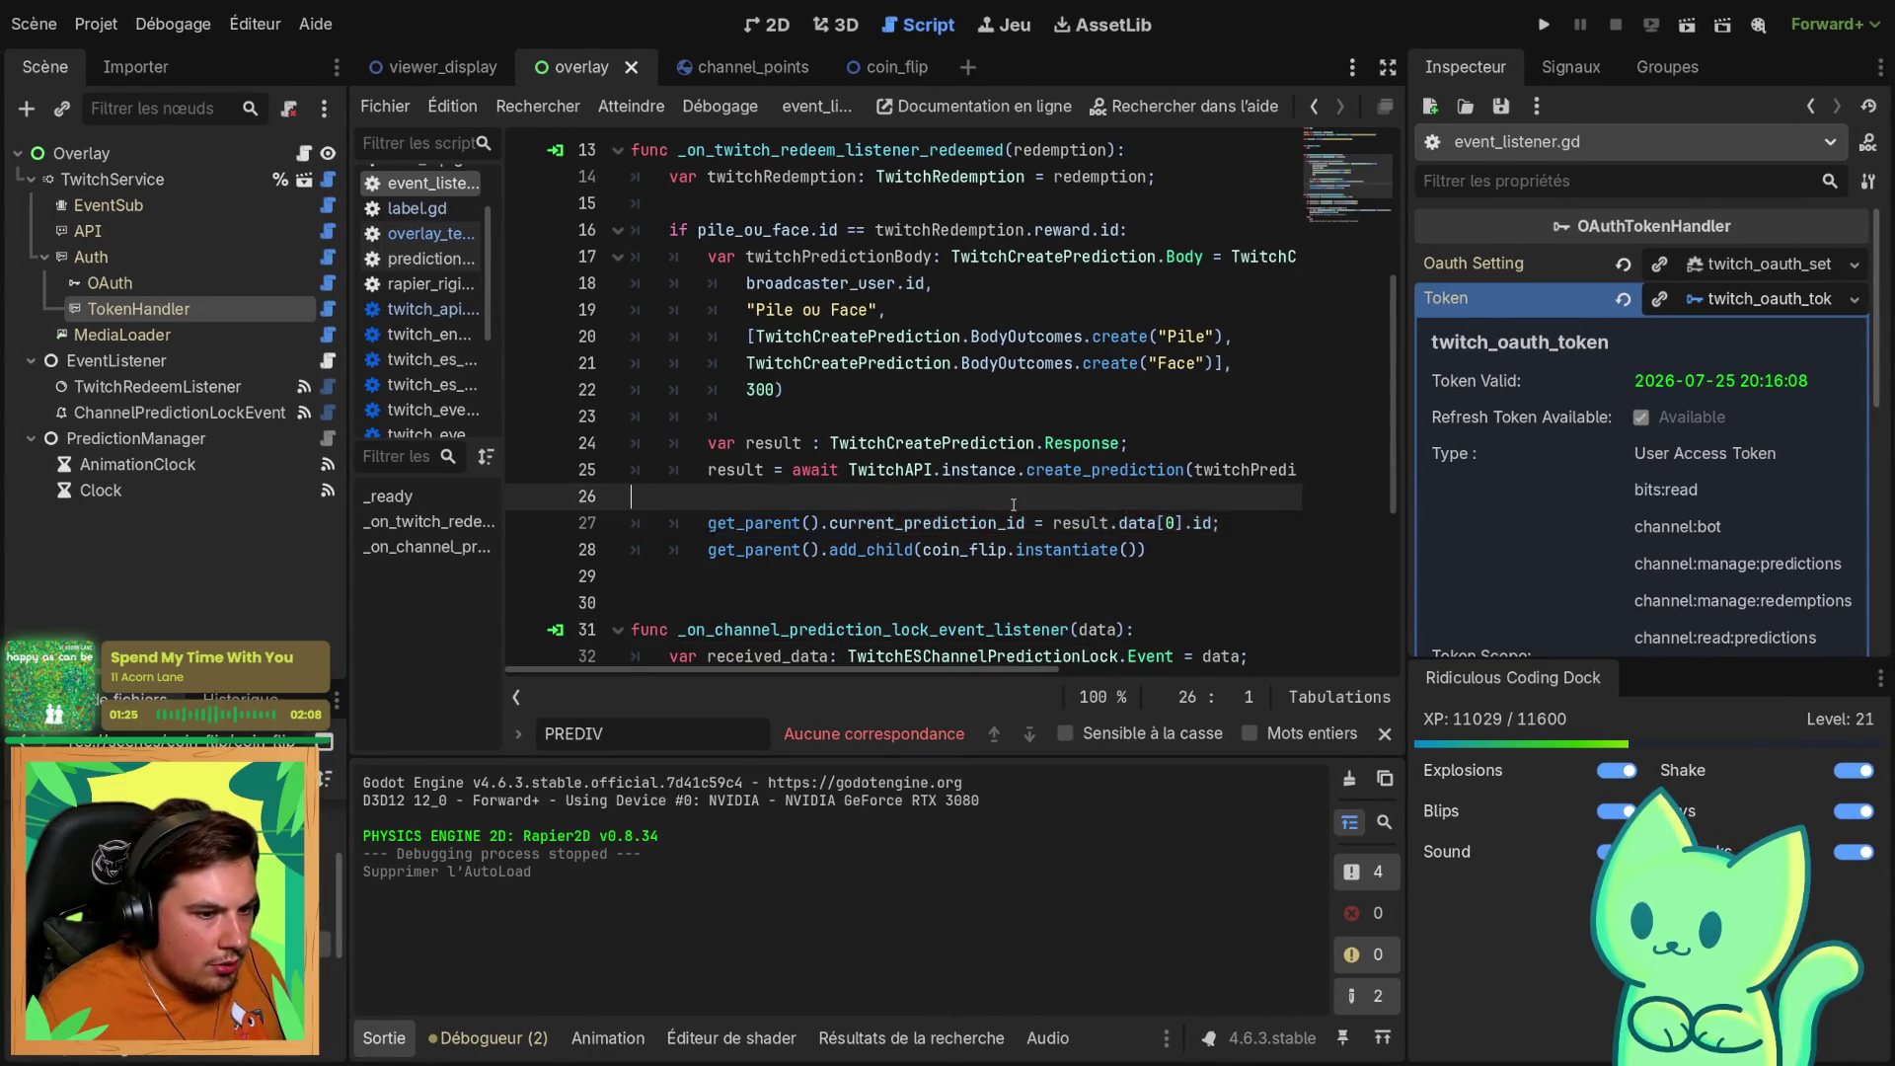
- Append .get_node("PredictionManager") after get_parent() on line 27 and save
left_click(823, 523)
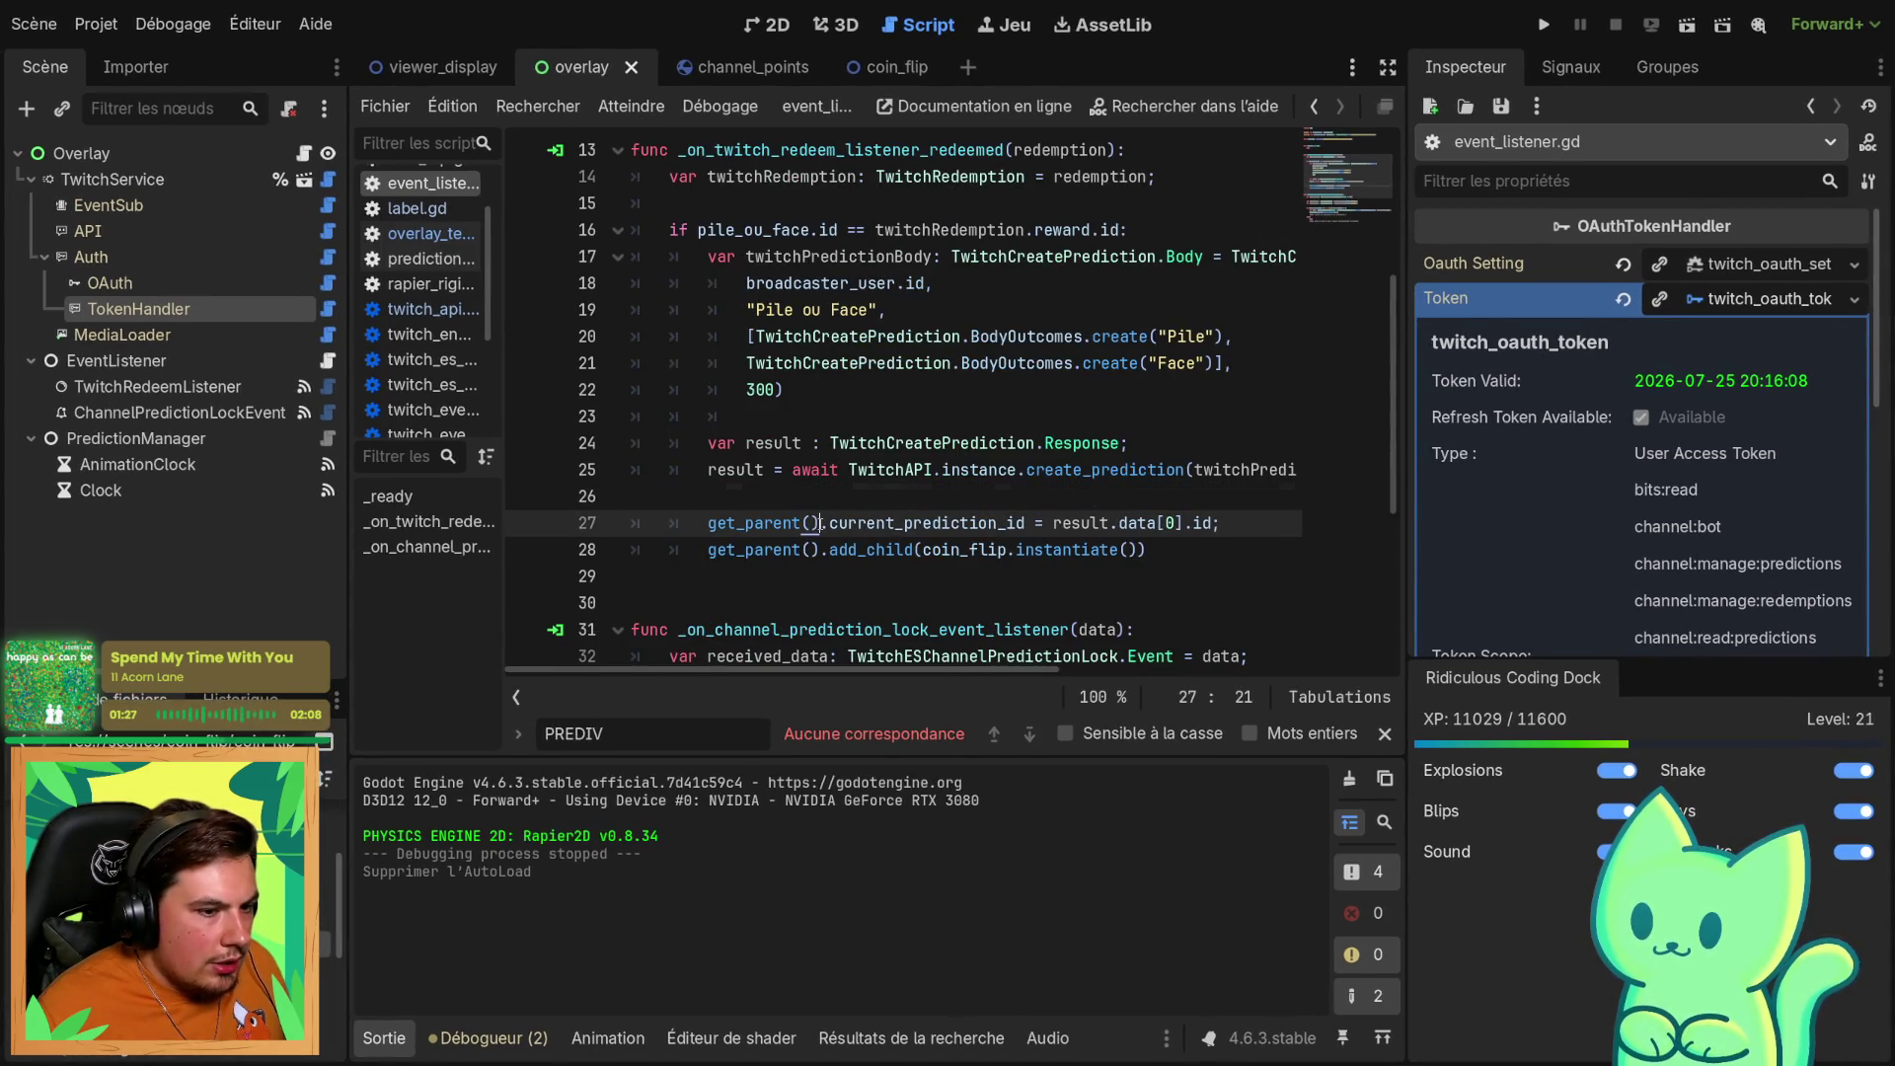
type("get_node")
key("Return")
type("\"")
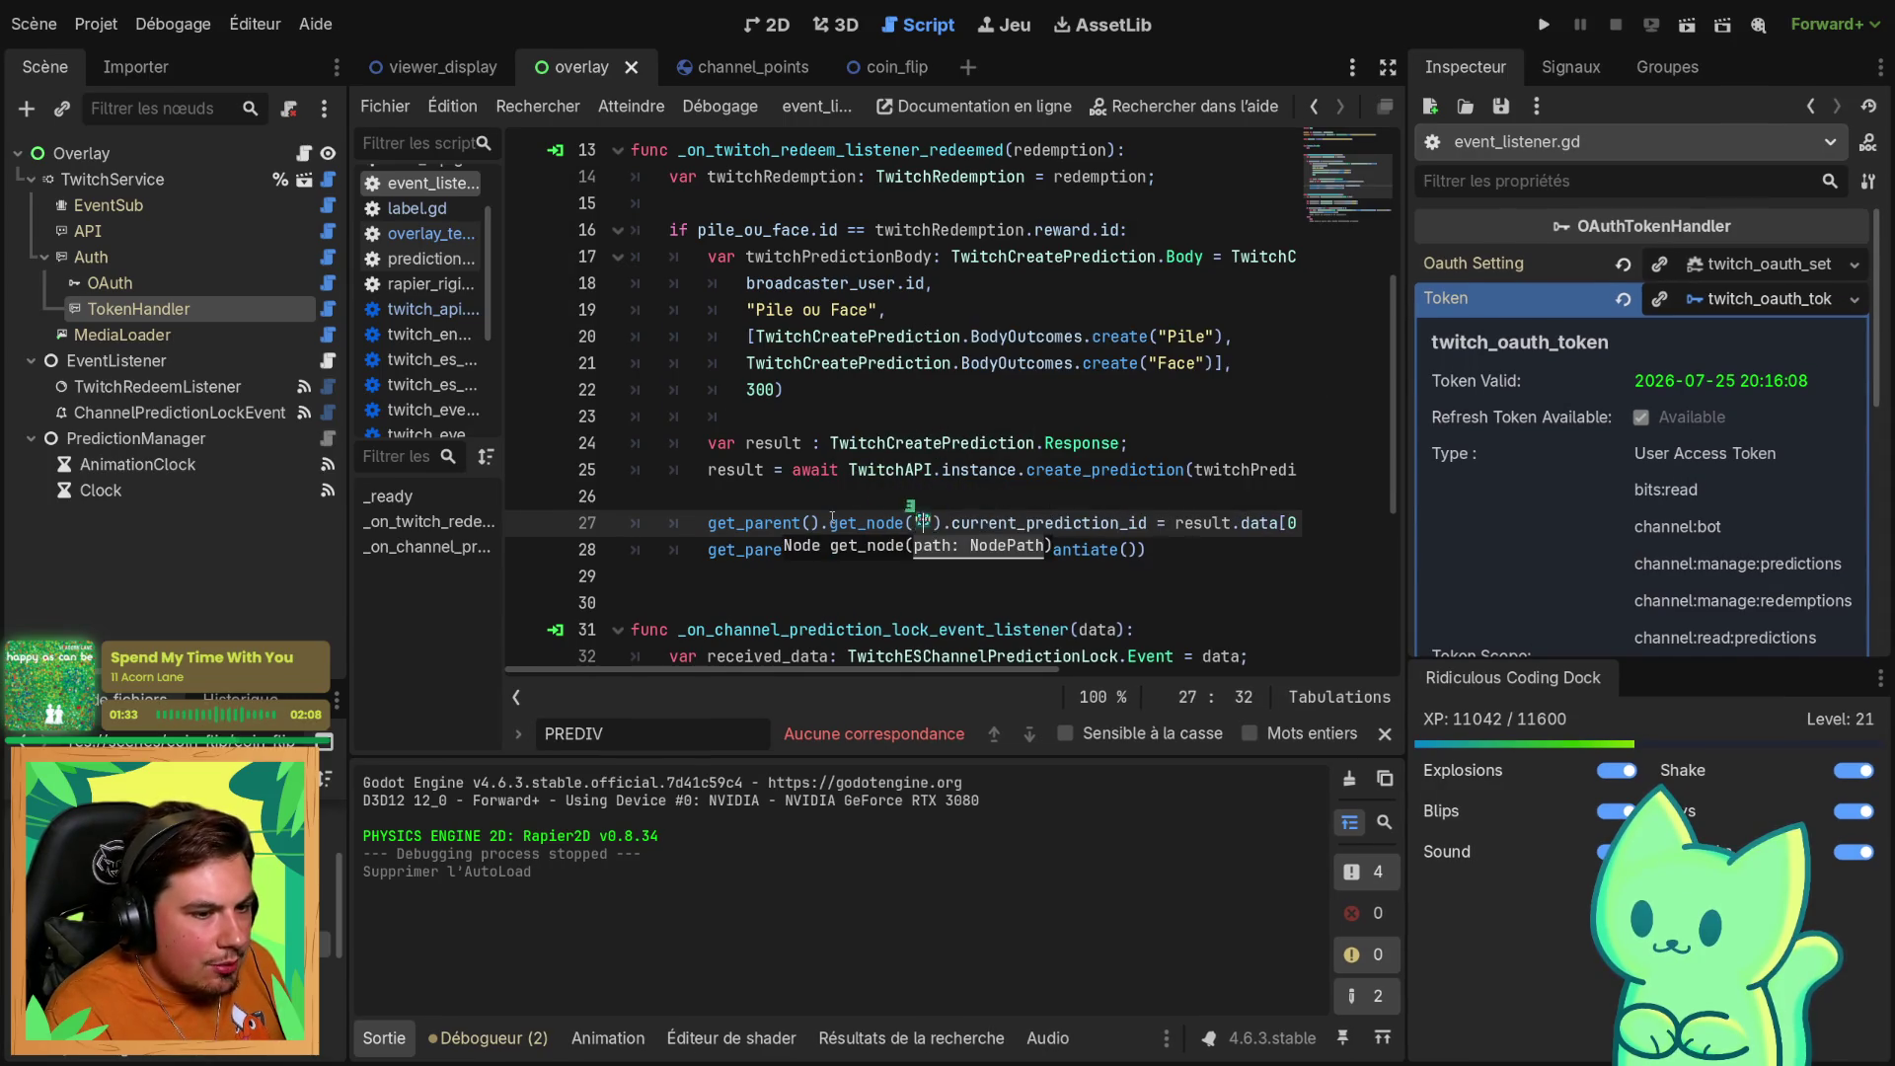
key("BackSpace")
type("\"Predict")
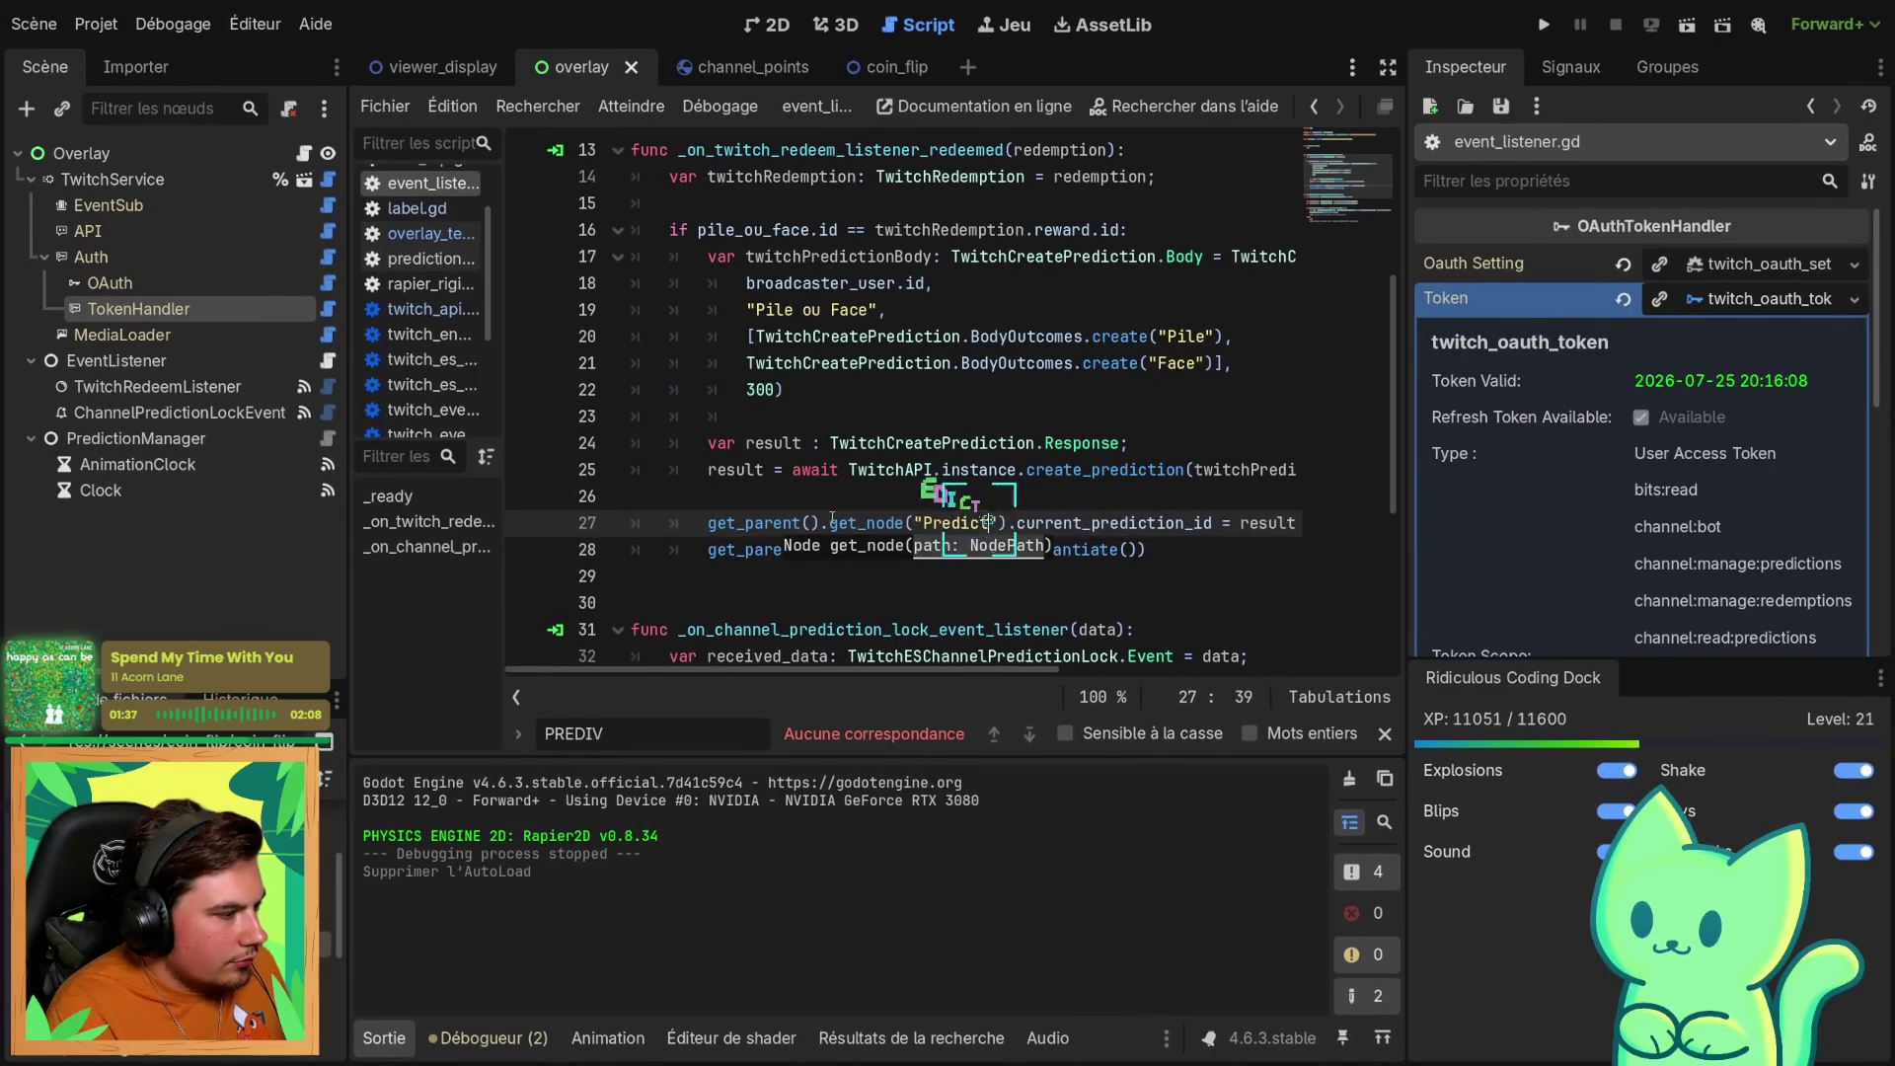
type("ionManager")
key("ctrl+s")
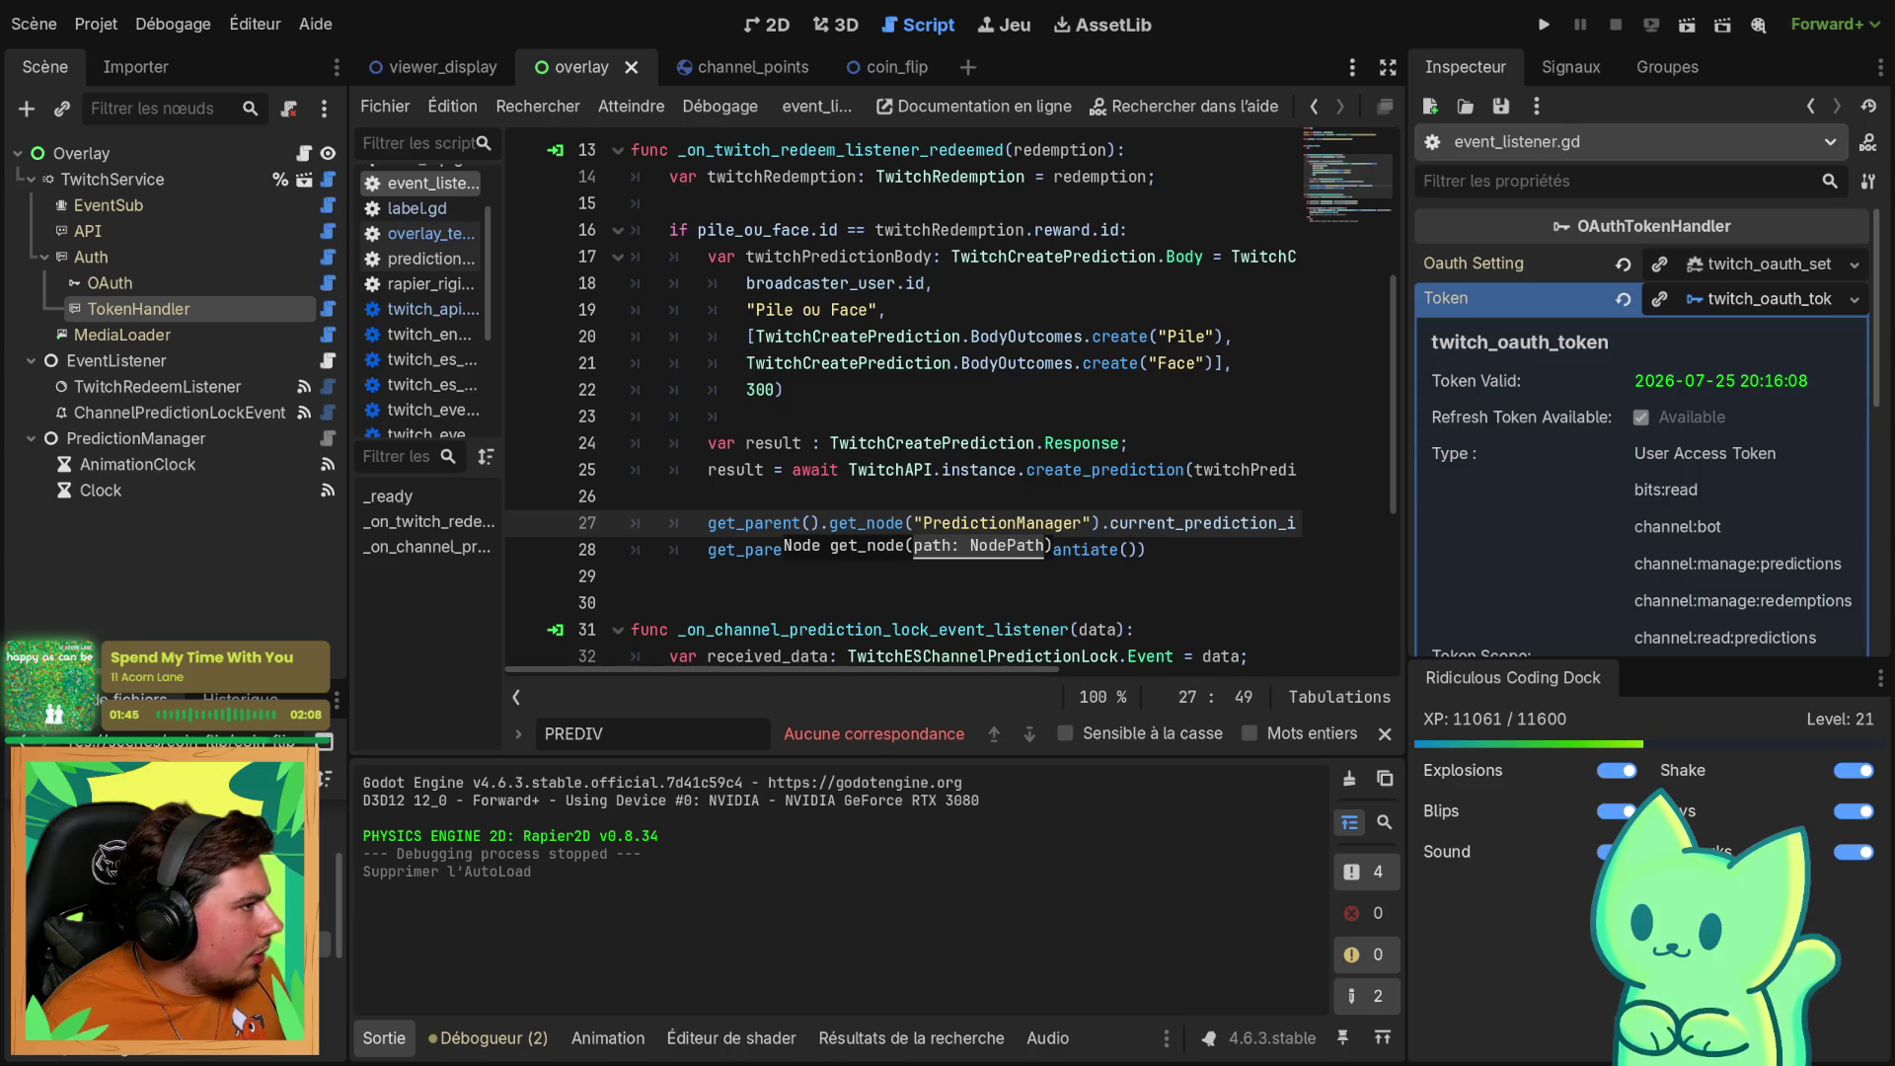
- Scroll down to _on_channel_prediction_lock_event_listener and run the current scene
left_click(866, 470)
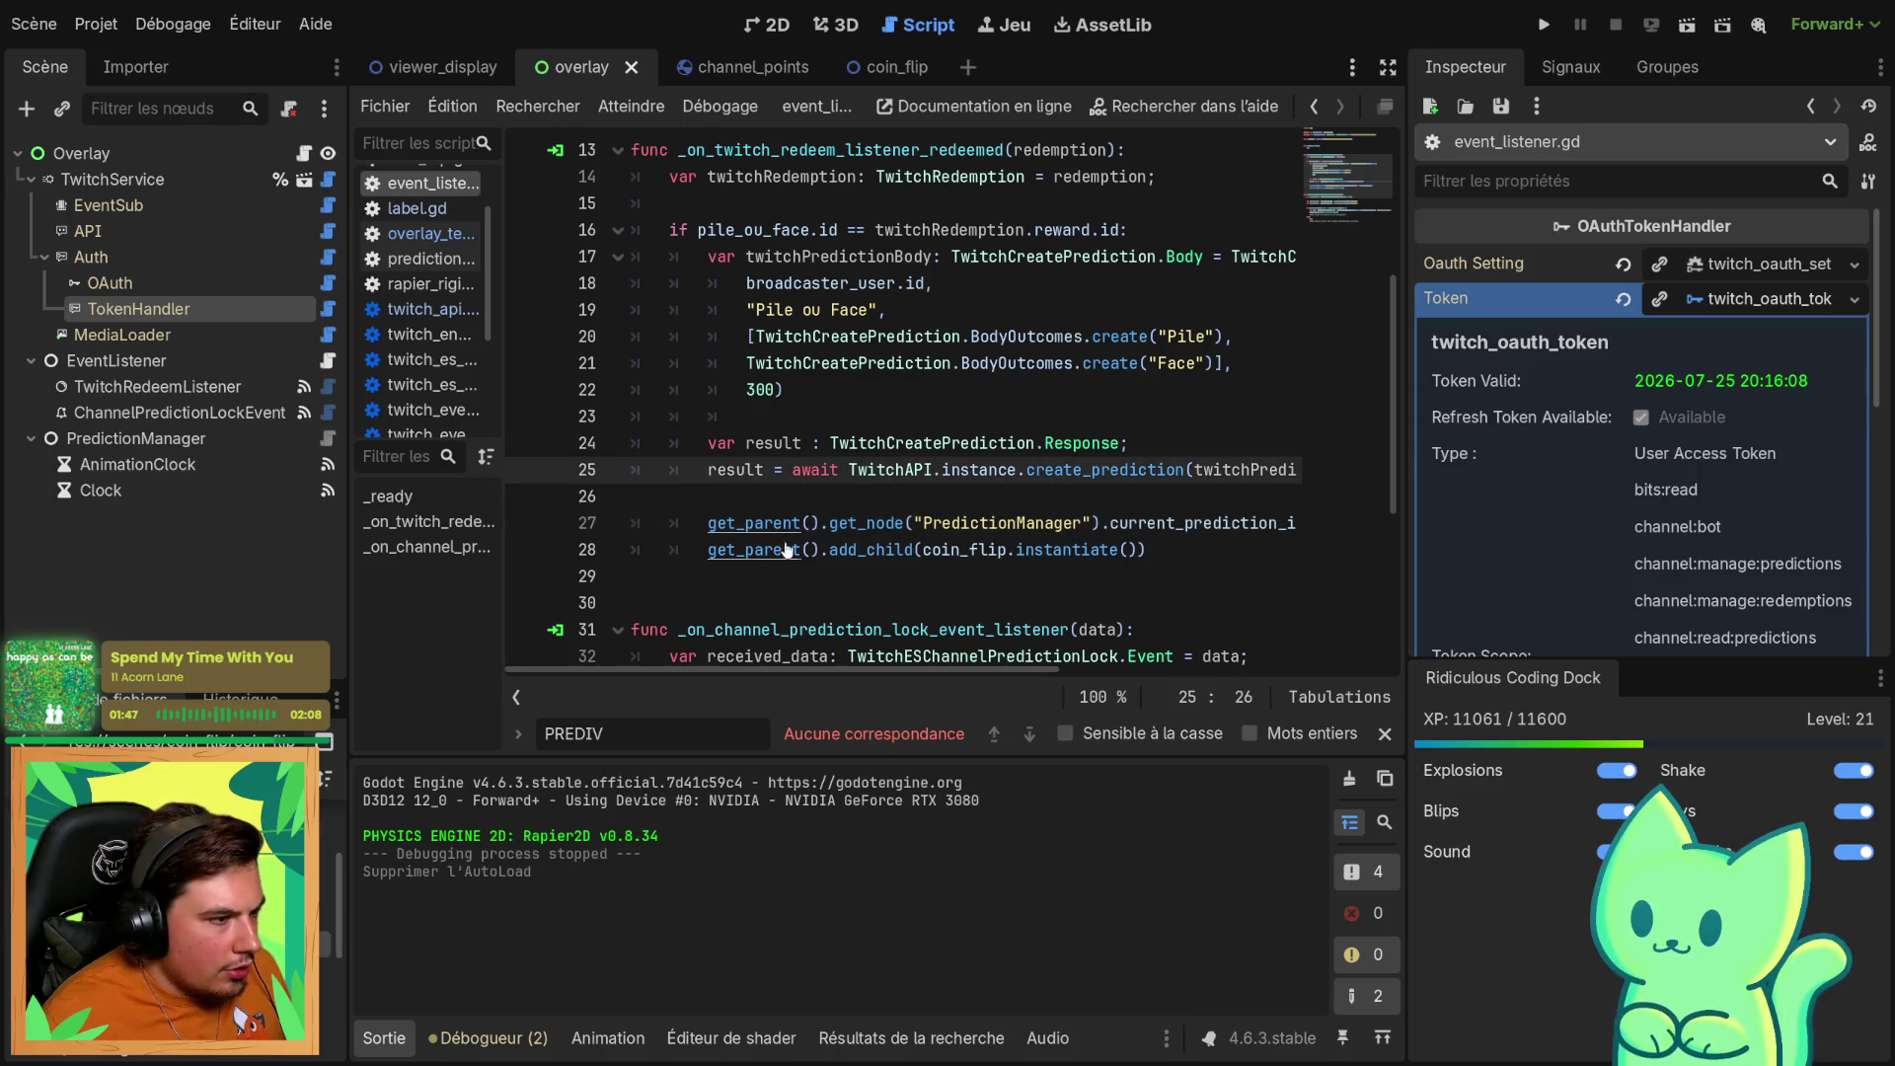
mouse_move(993, 669)
left_mouse_down()
mouse_move(1082, 670)
mouse_move(1010, 670)
left_mouse_up()
scroll(957, 530, "down", 4)
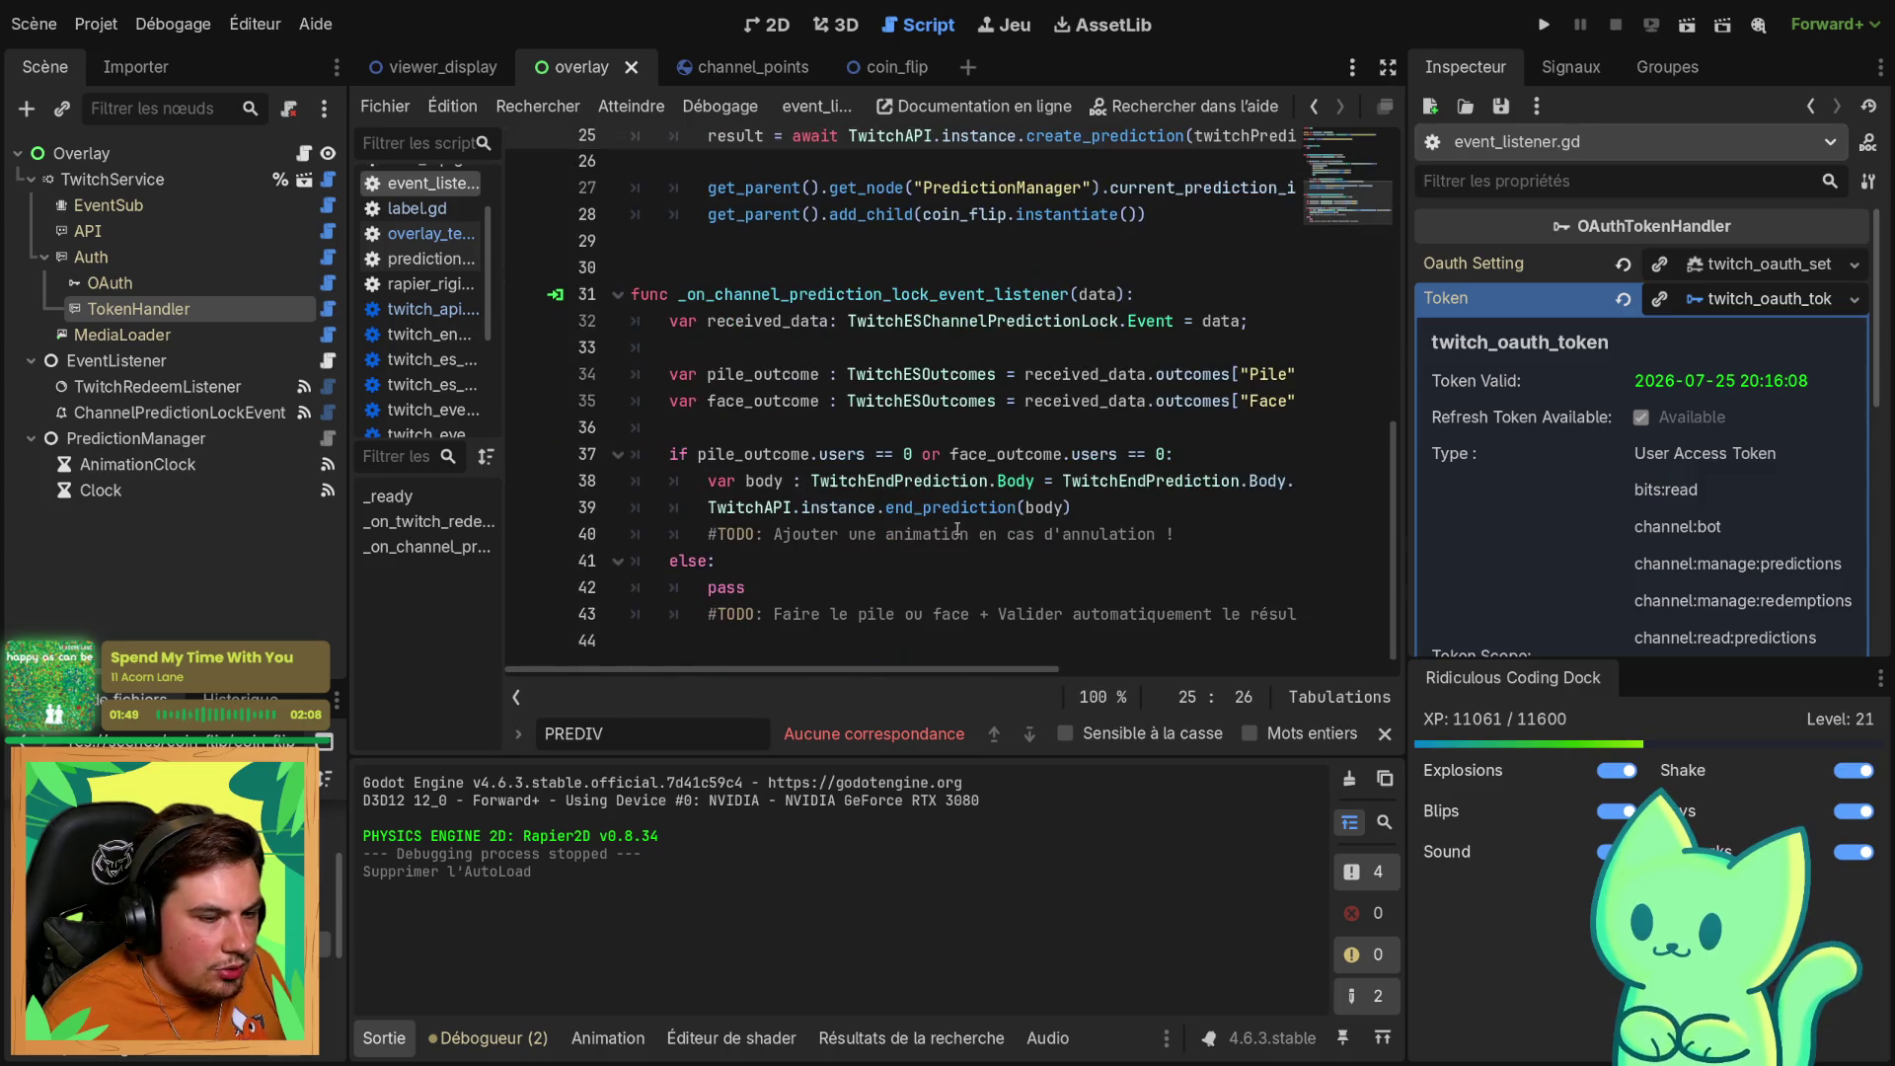
left_click(950, 656)
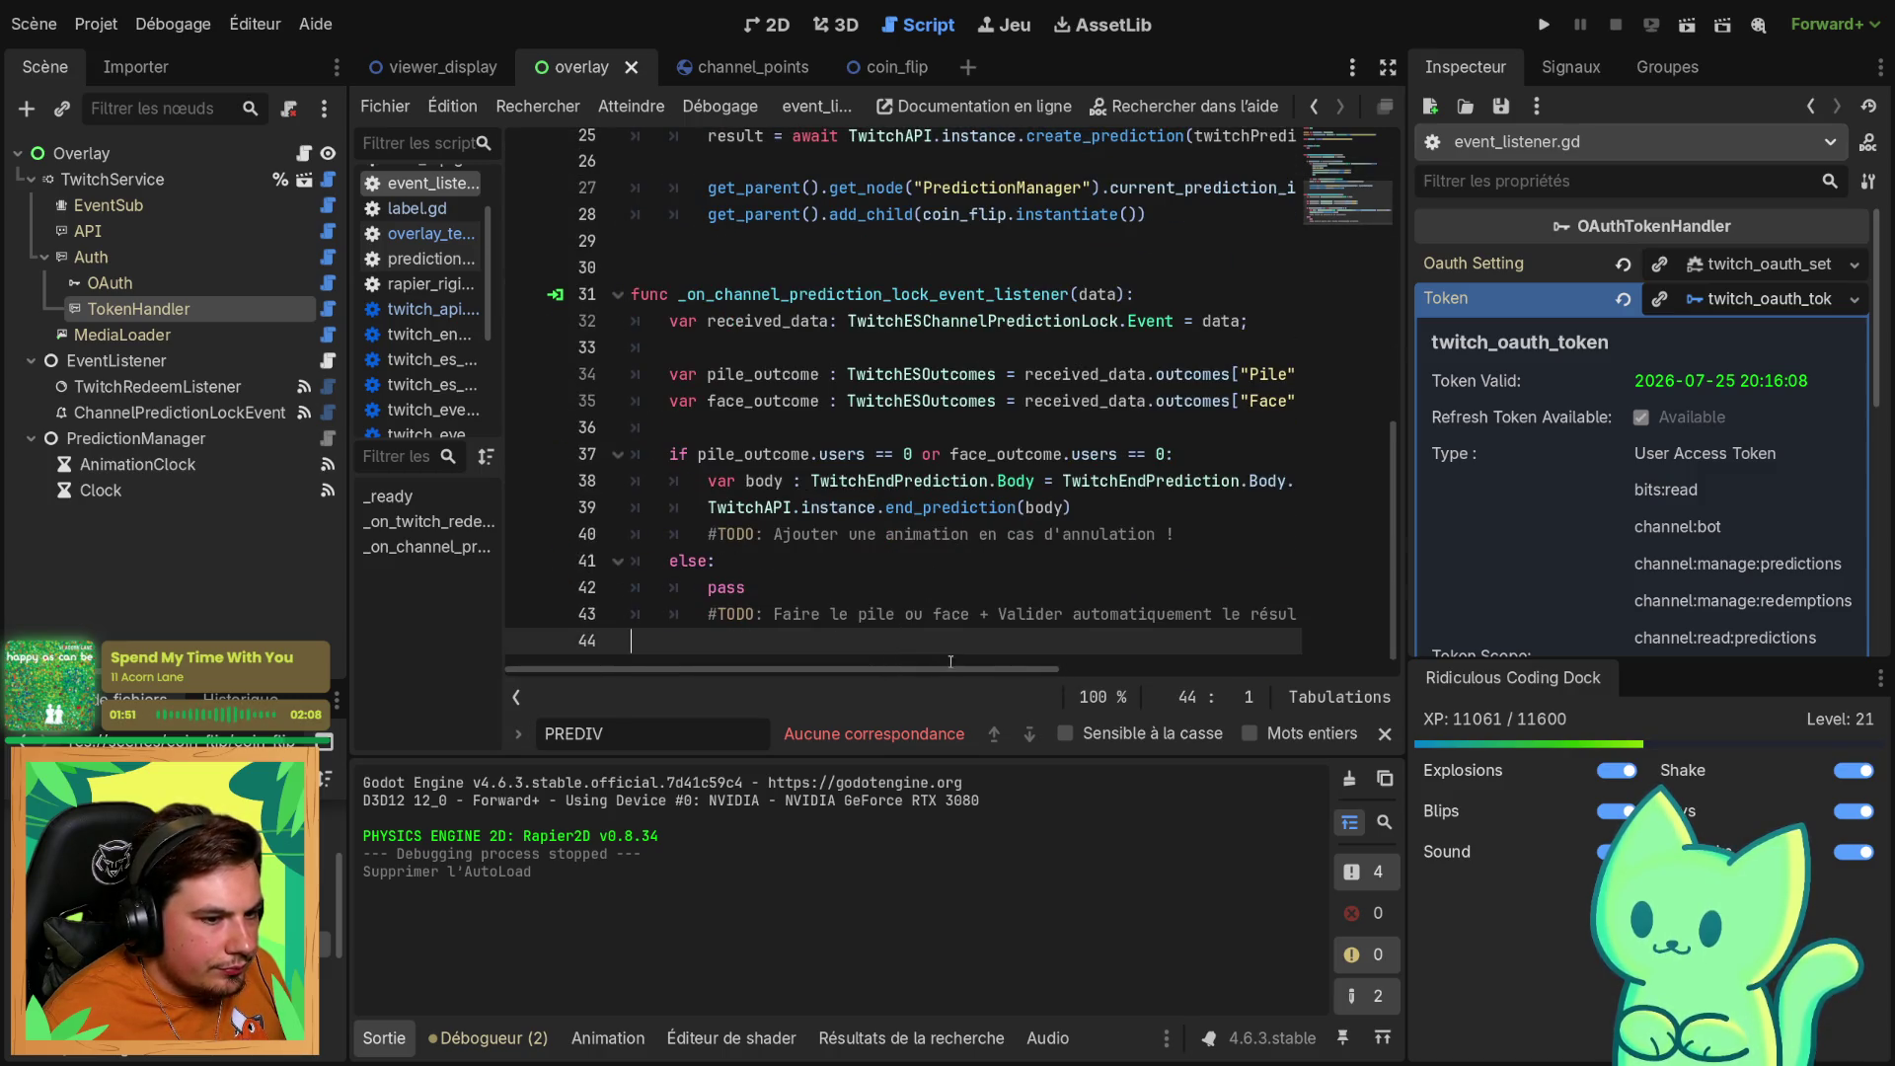
left_click_drag(985, 672, 1005, 672)
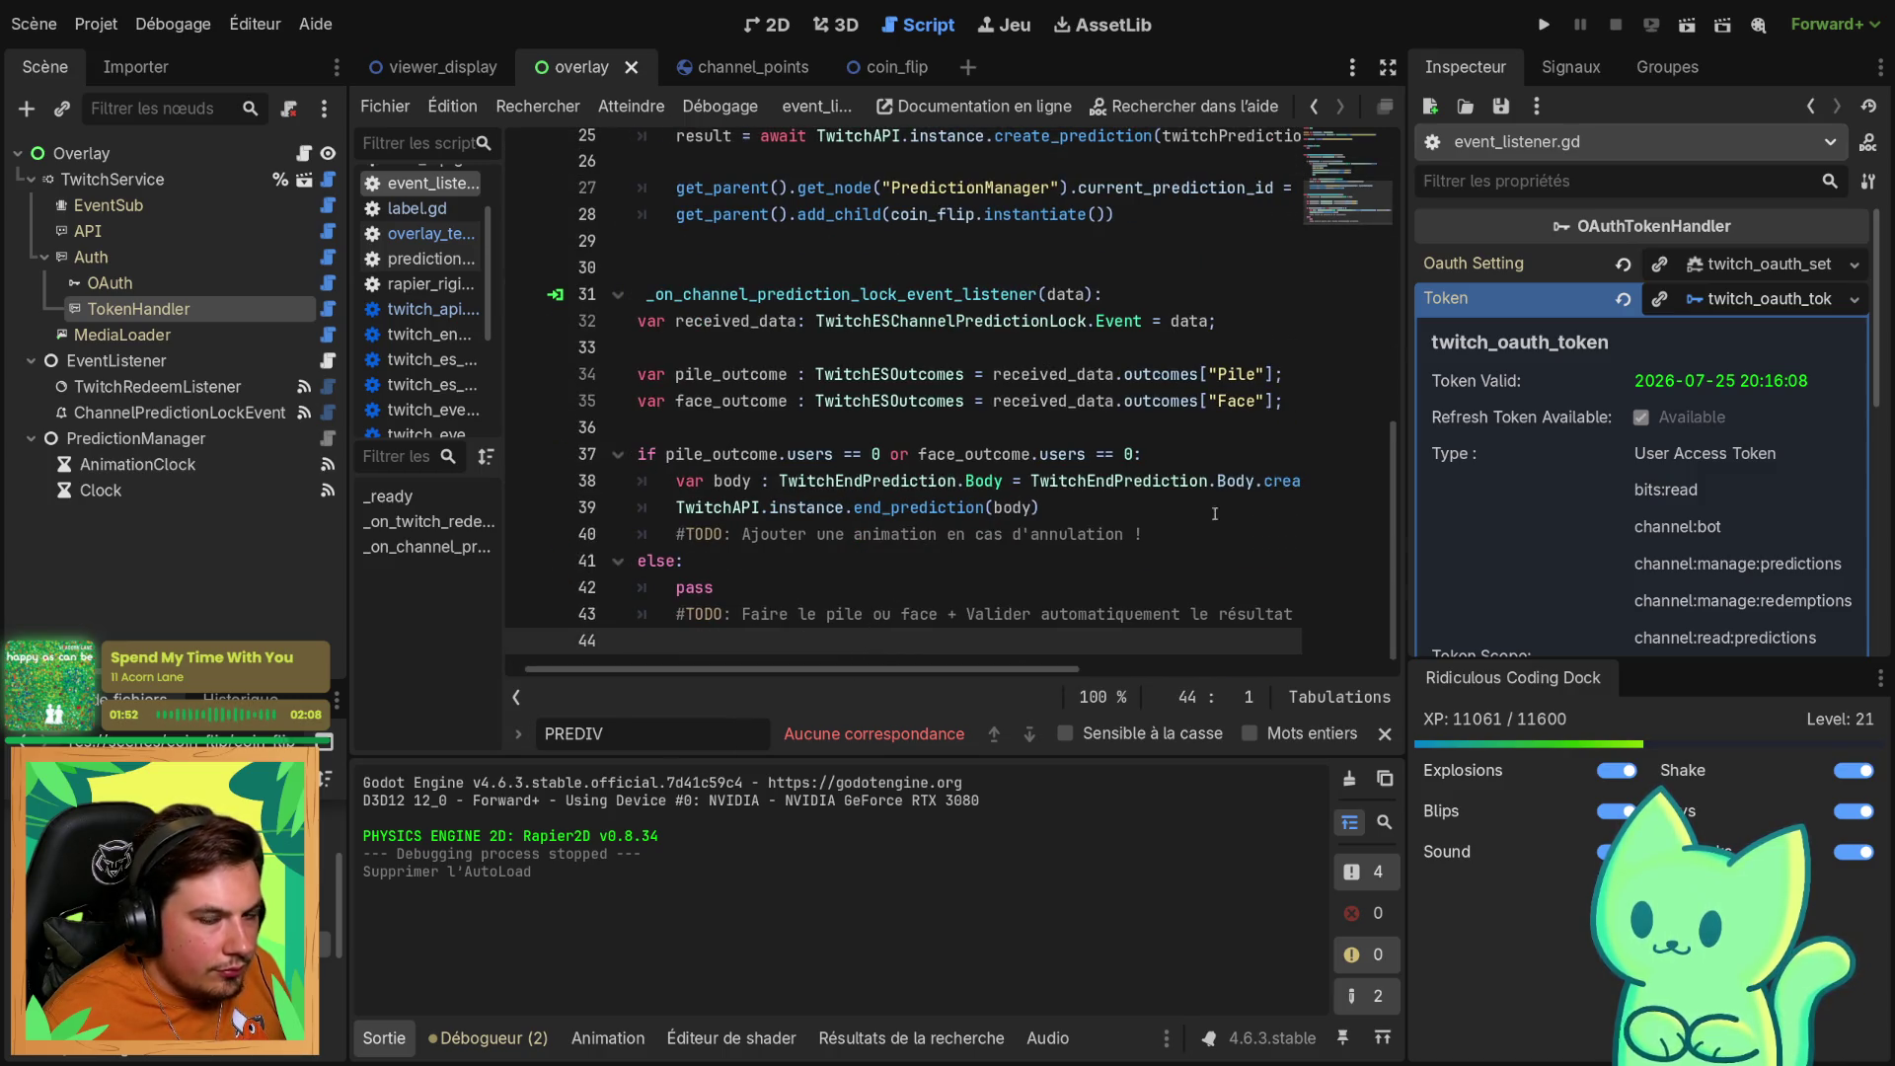
left_click(1686, 26)
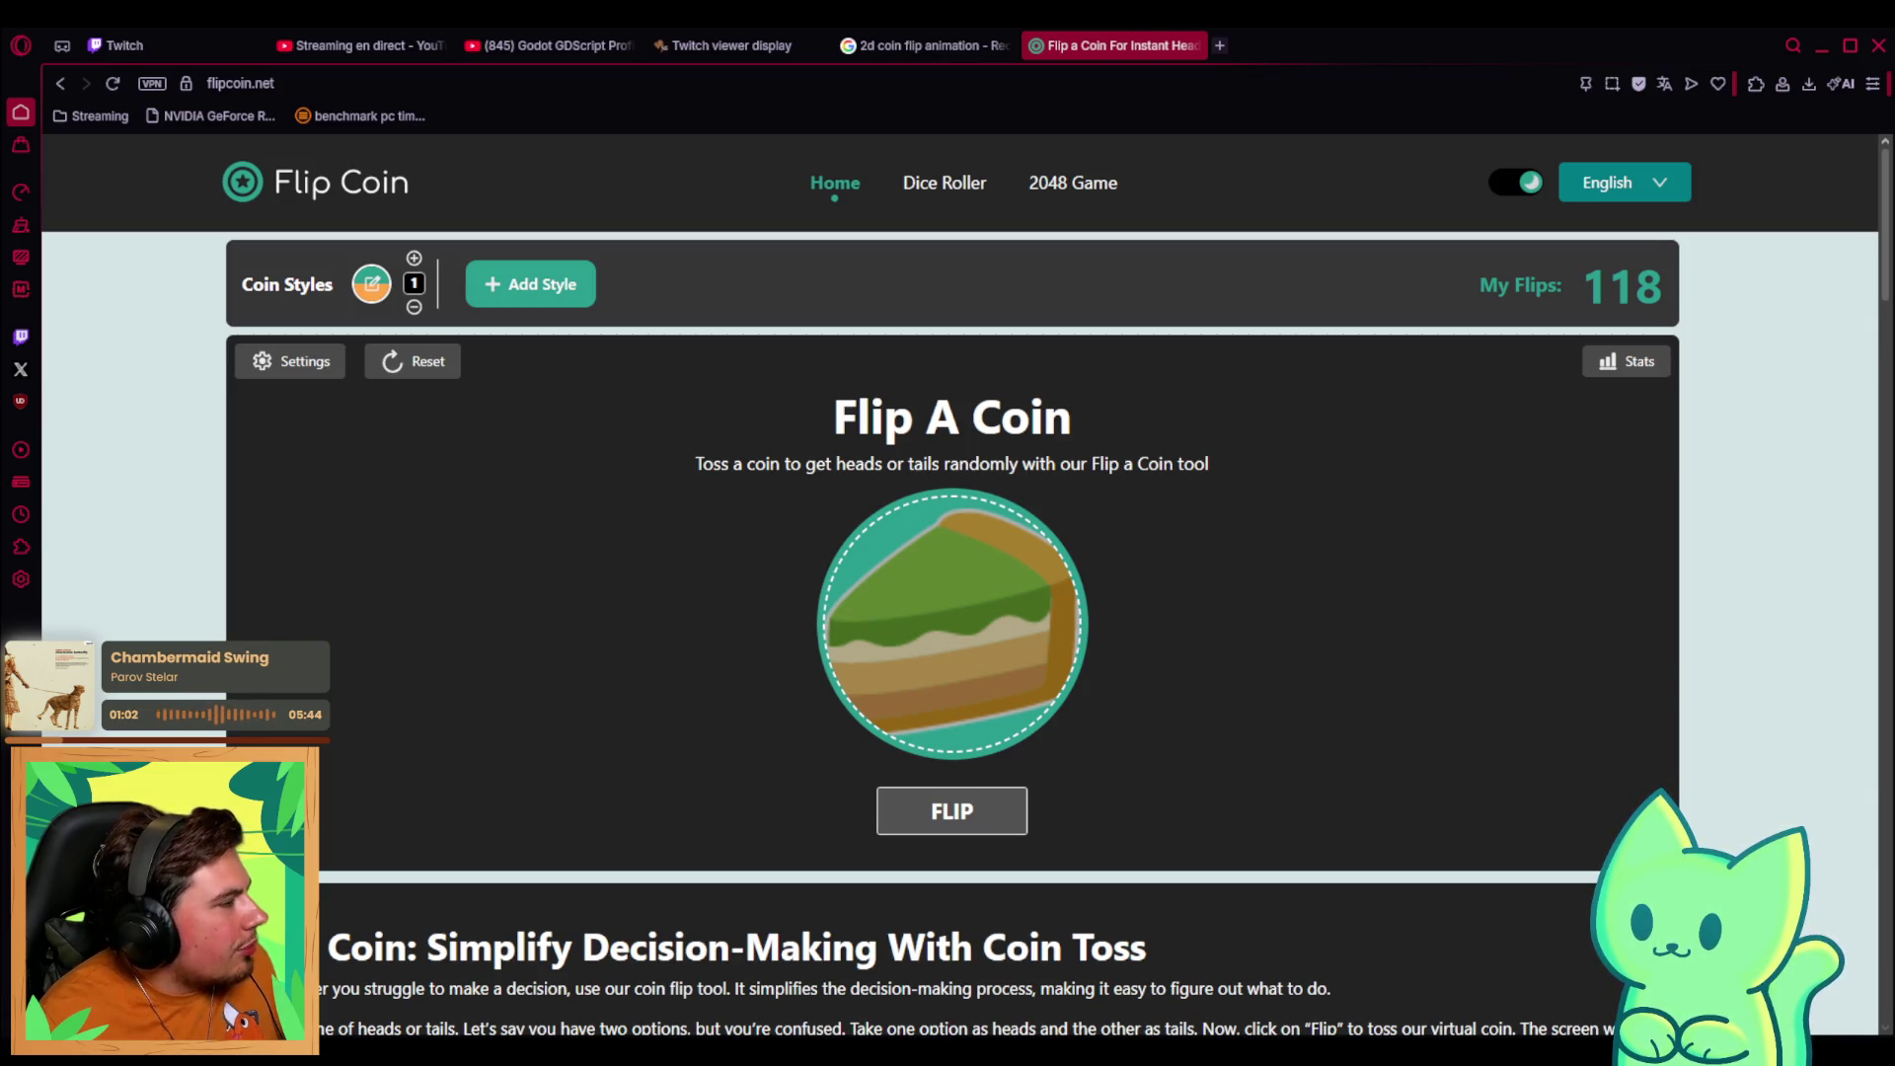
- Toss the coin once with FLIP on flipcoin.net
left_click(921, 591)
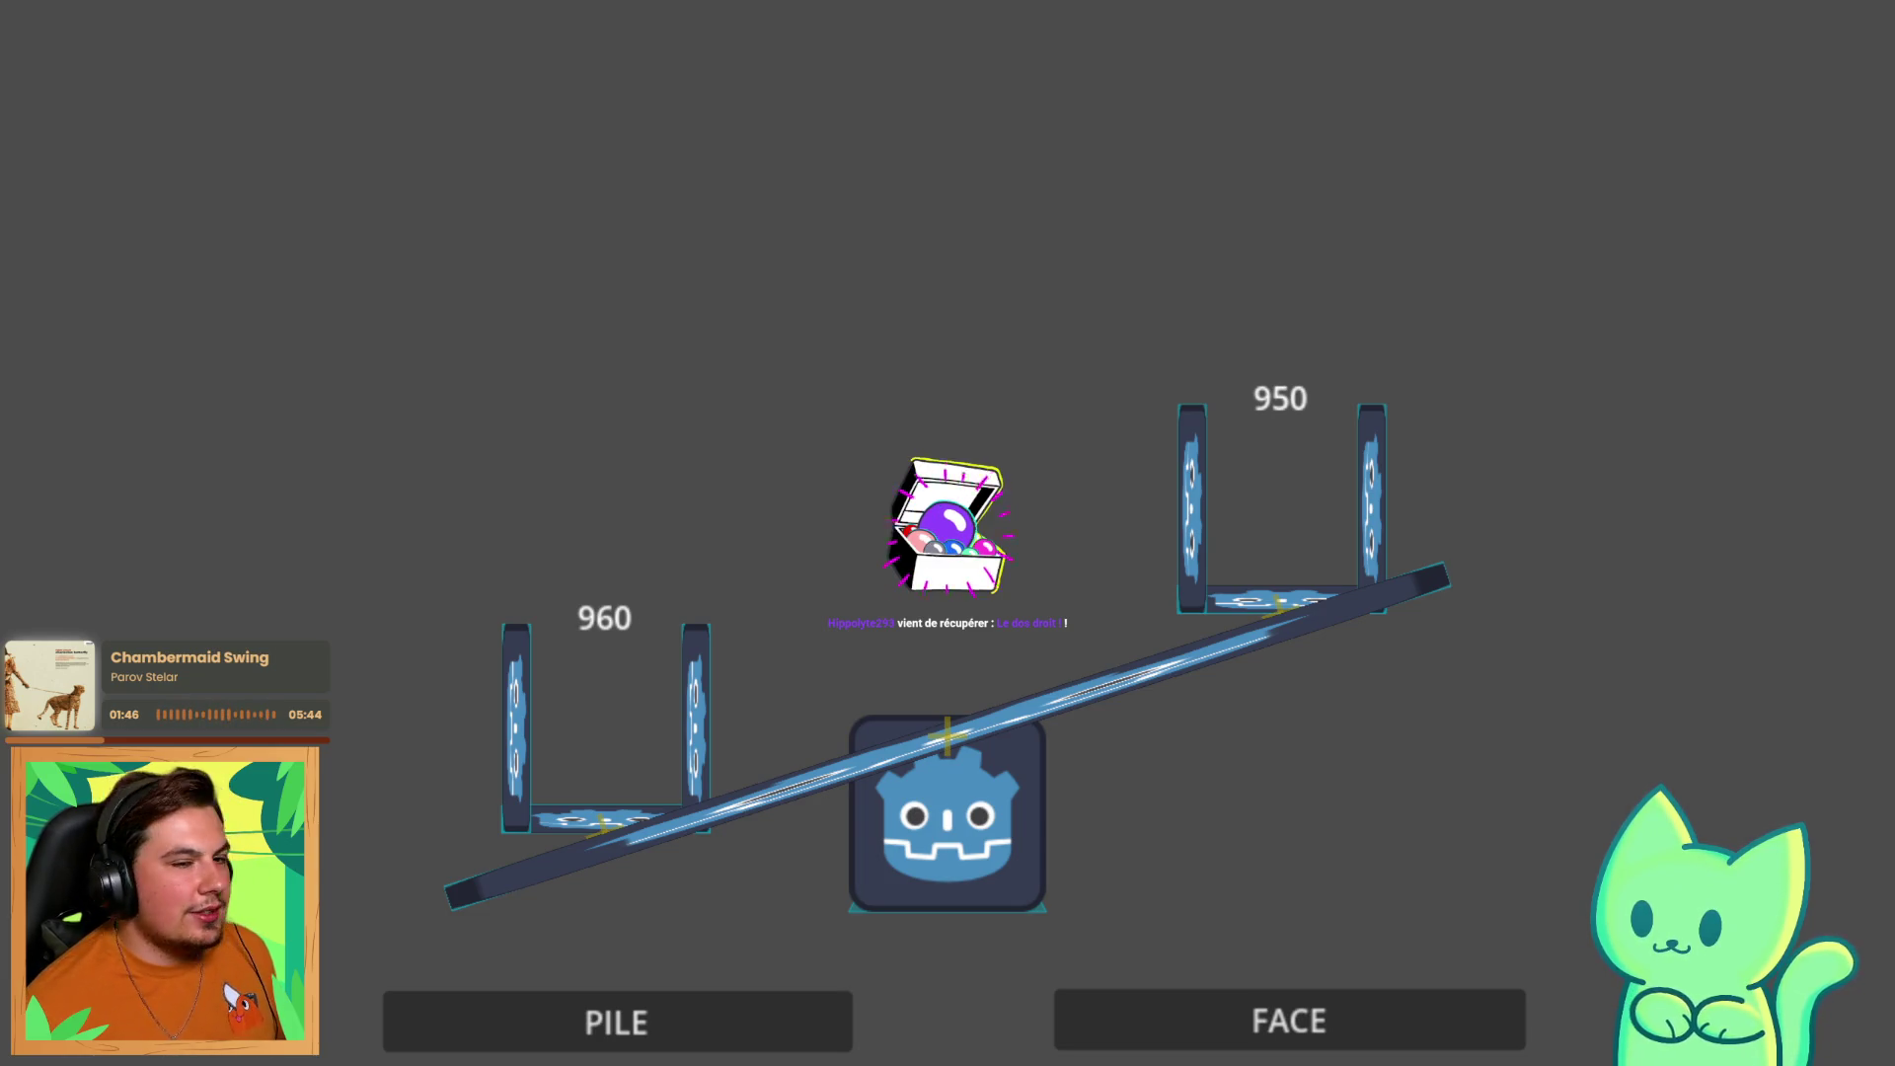
- Stop the game, then list the Subscription event types for the ChannelPredictionLockEvent listener
key("F8")
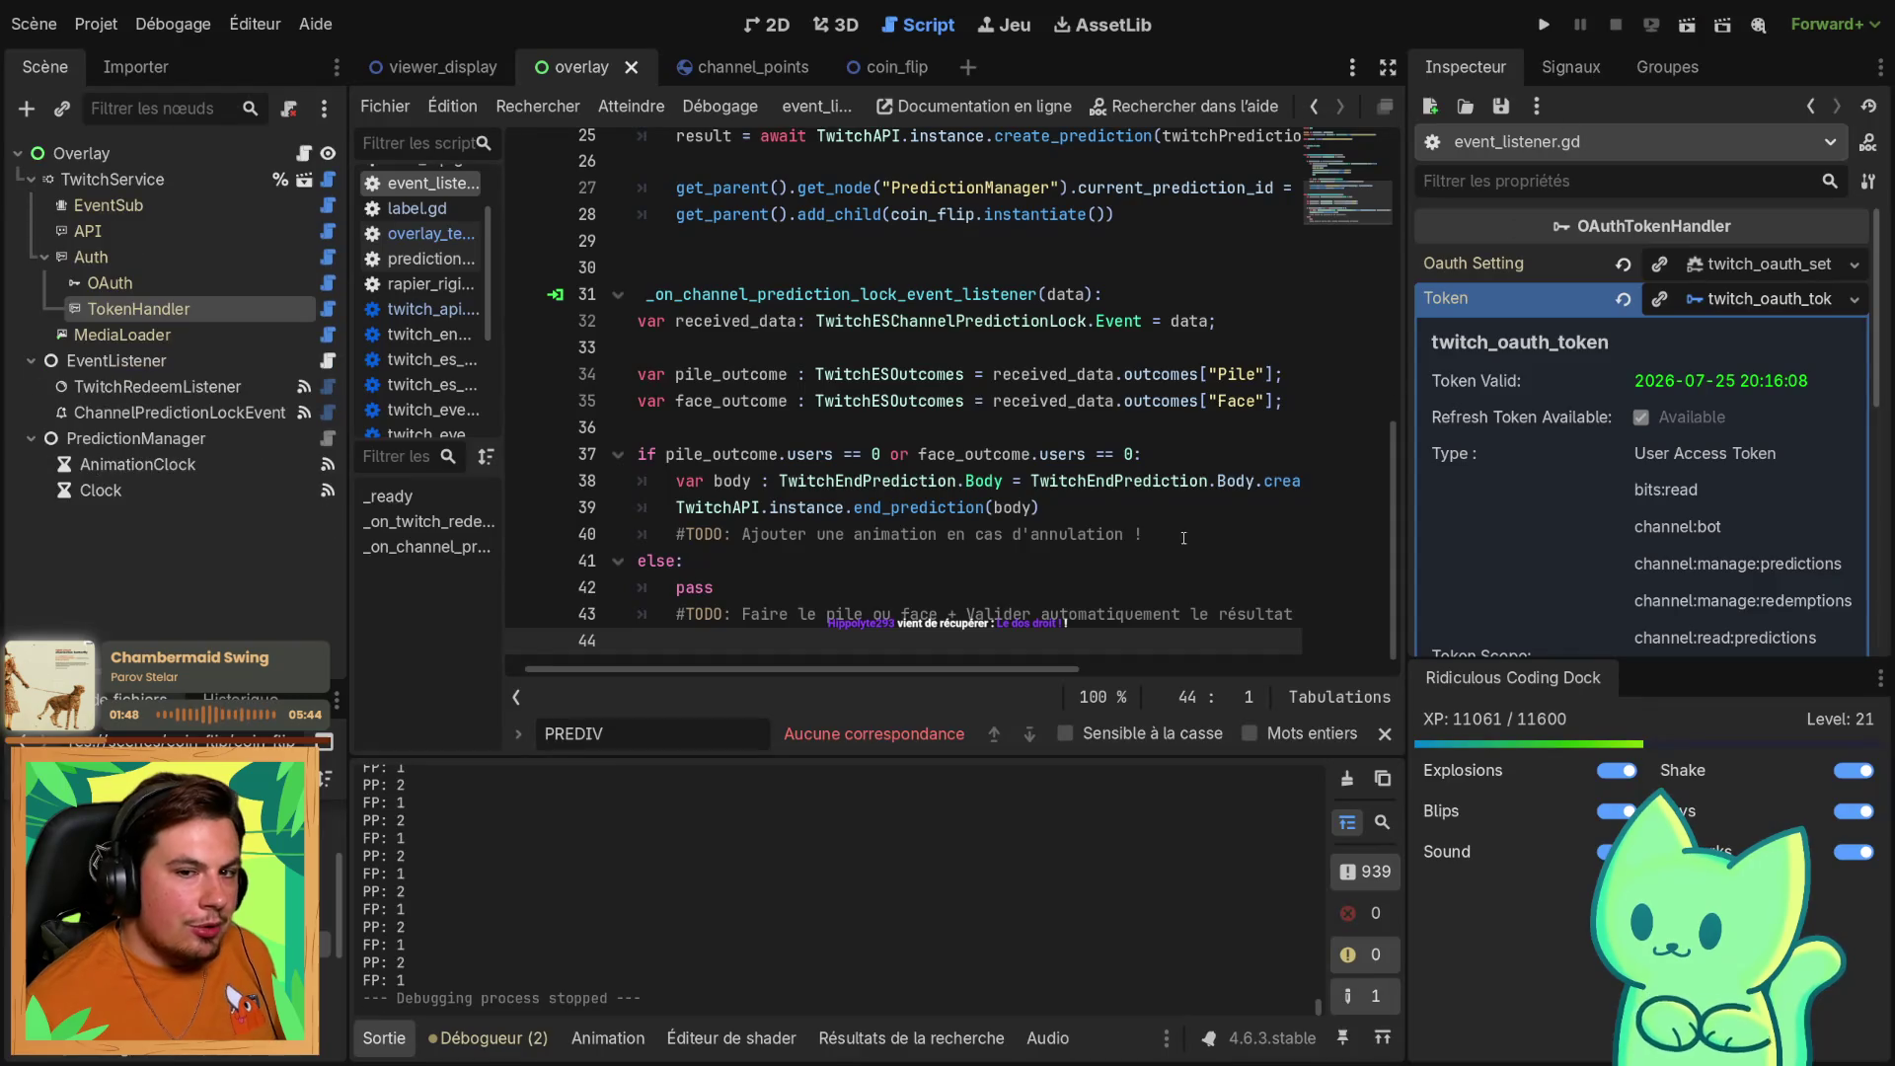
left_click(143, 412)
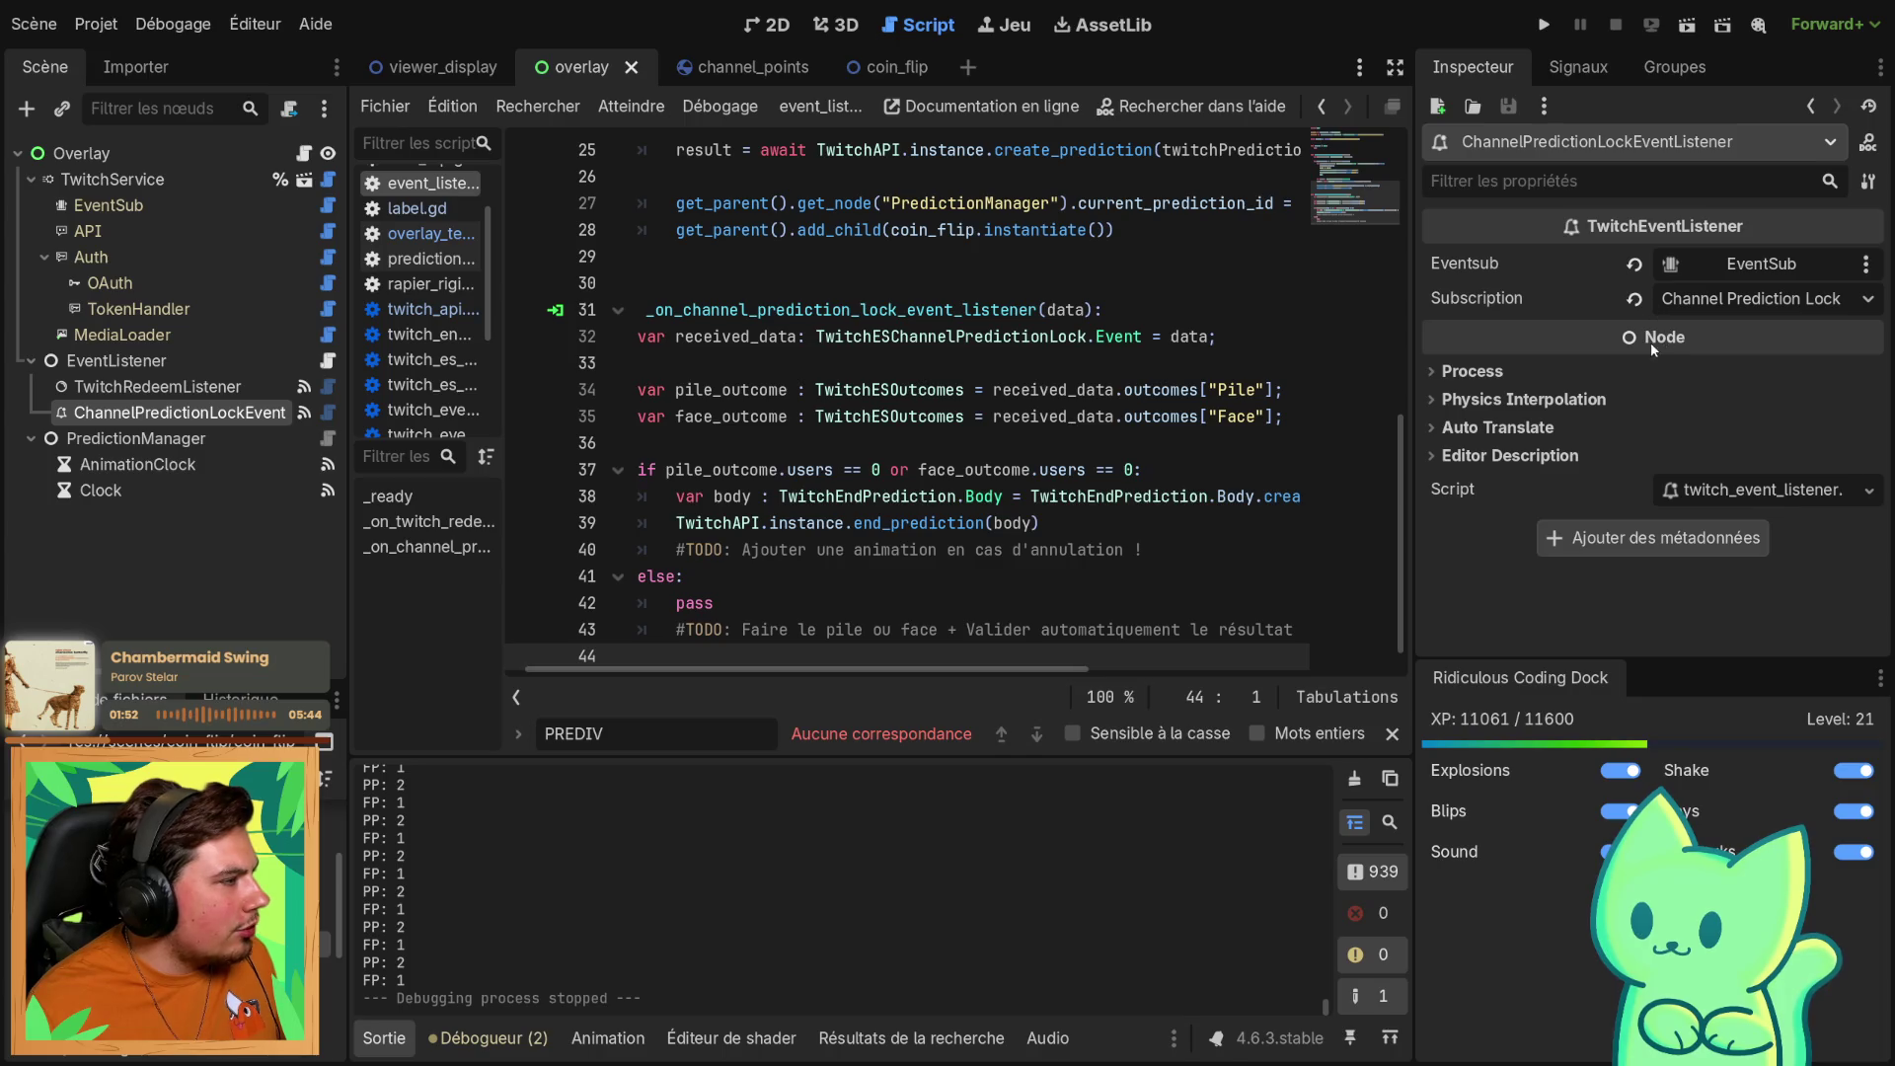
left_click(1678, 298)
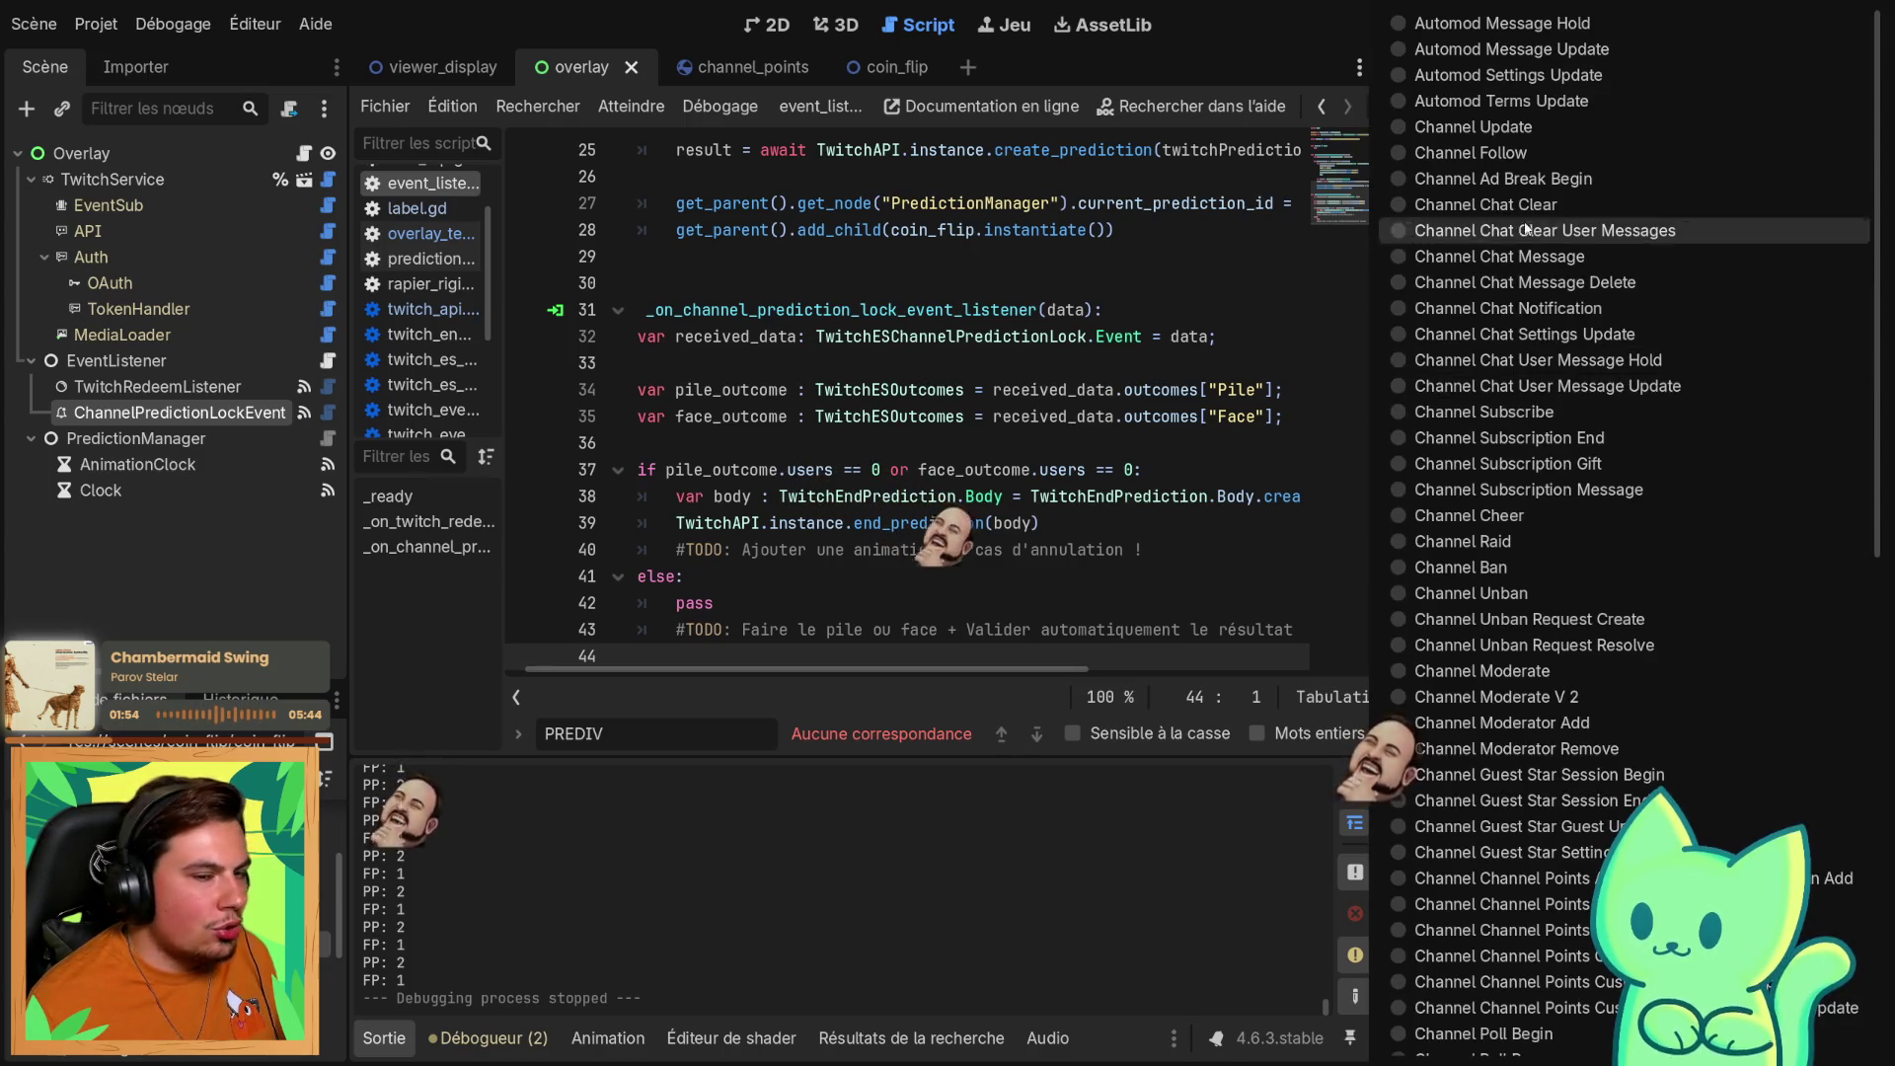
scroll(1494, 279, "down", 10)
scroll(1502, 414, "up", 2)
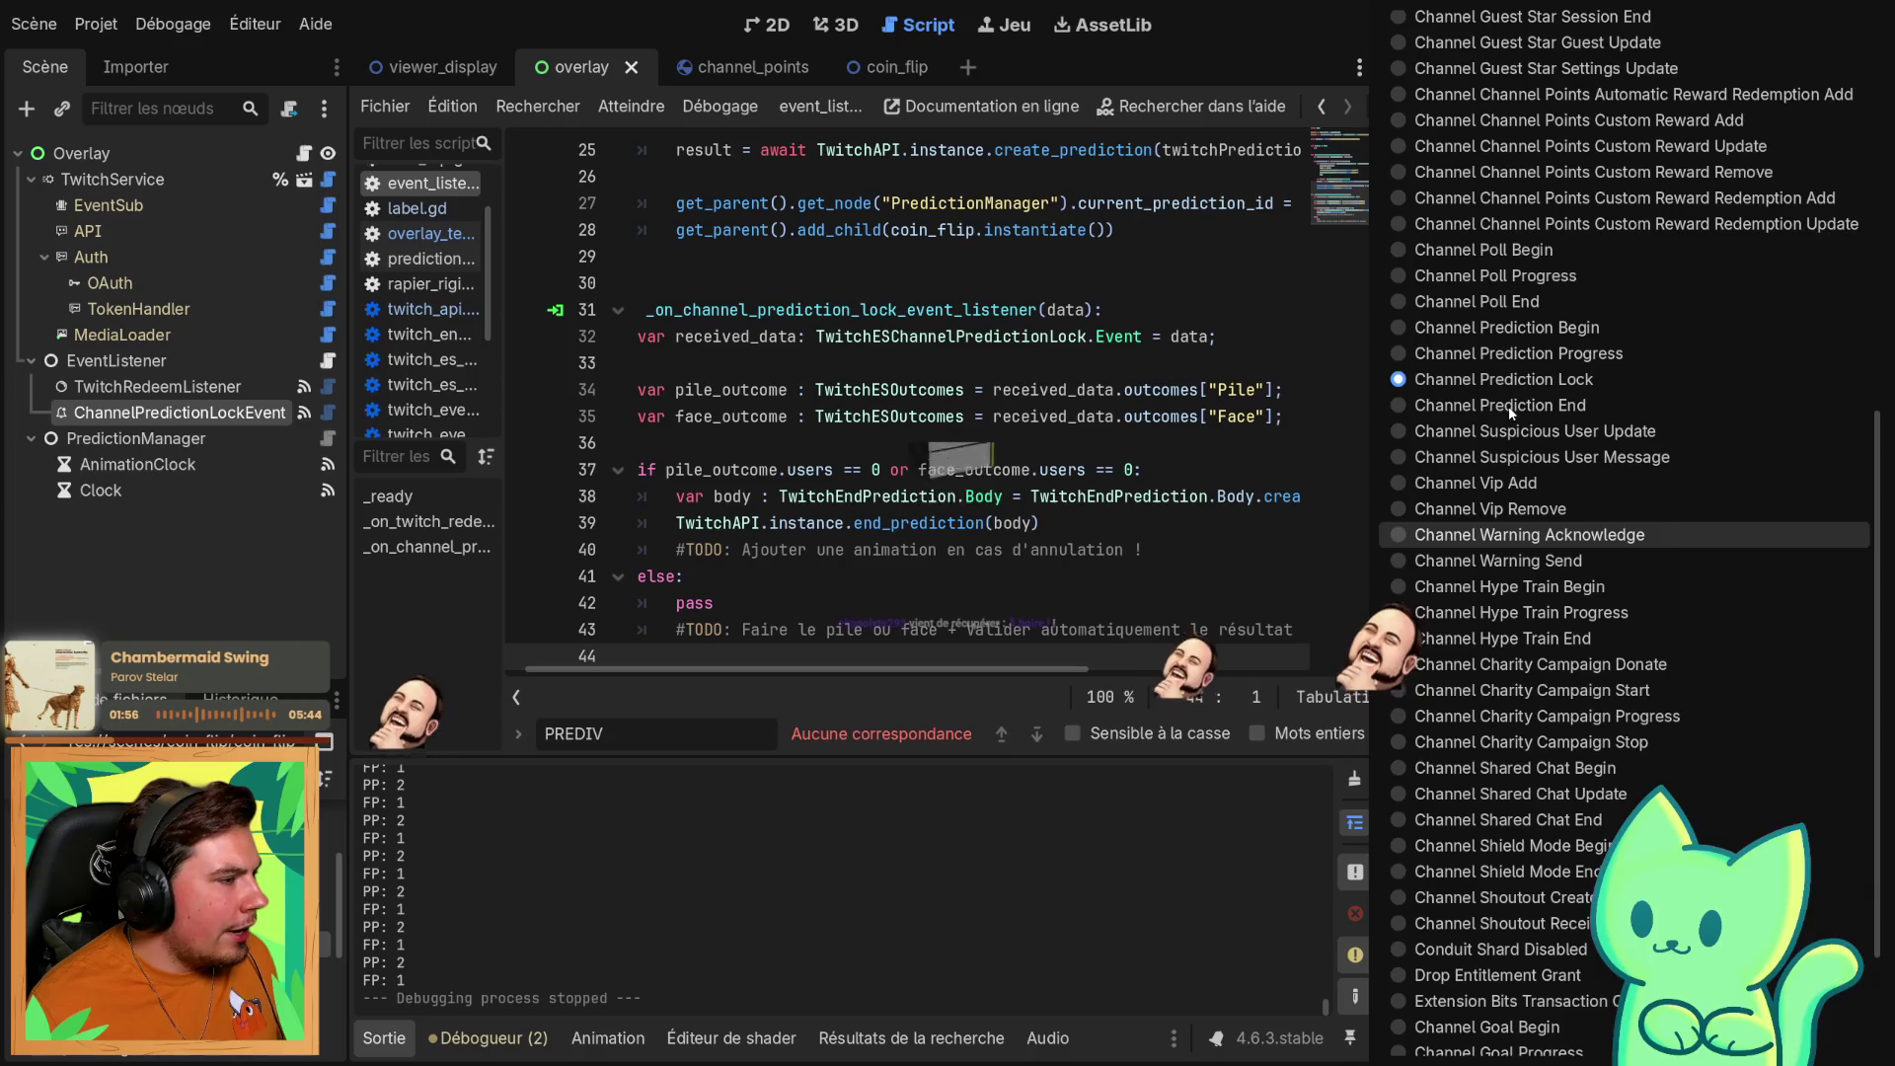